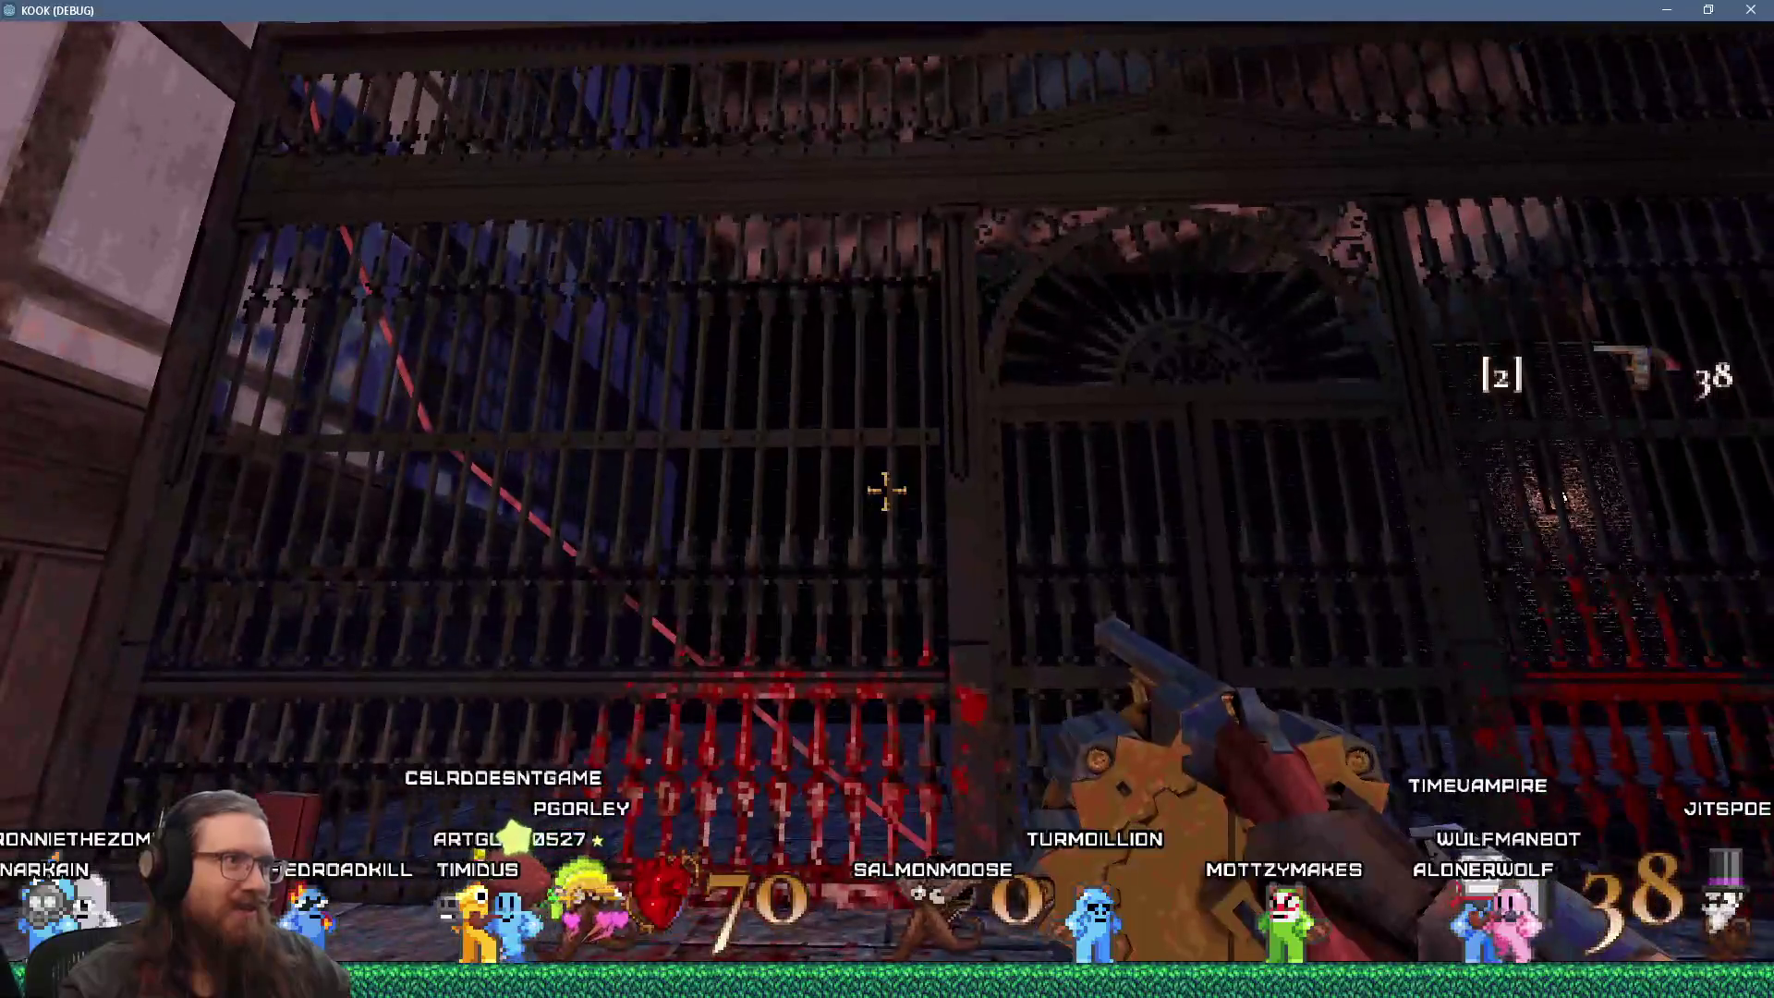
Step: Fire the revolver repeatedly at the lower and middle parts of the iron gate
click(887, 491)
click(886, 491)
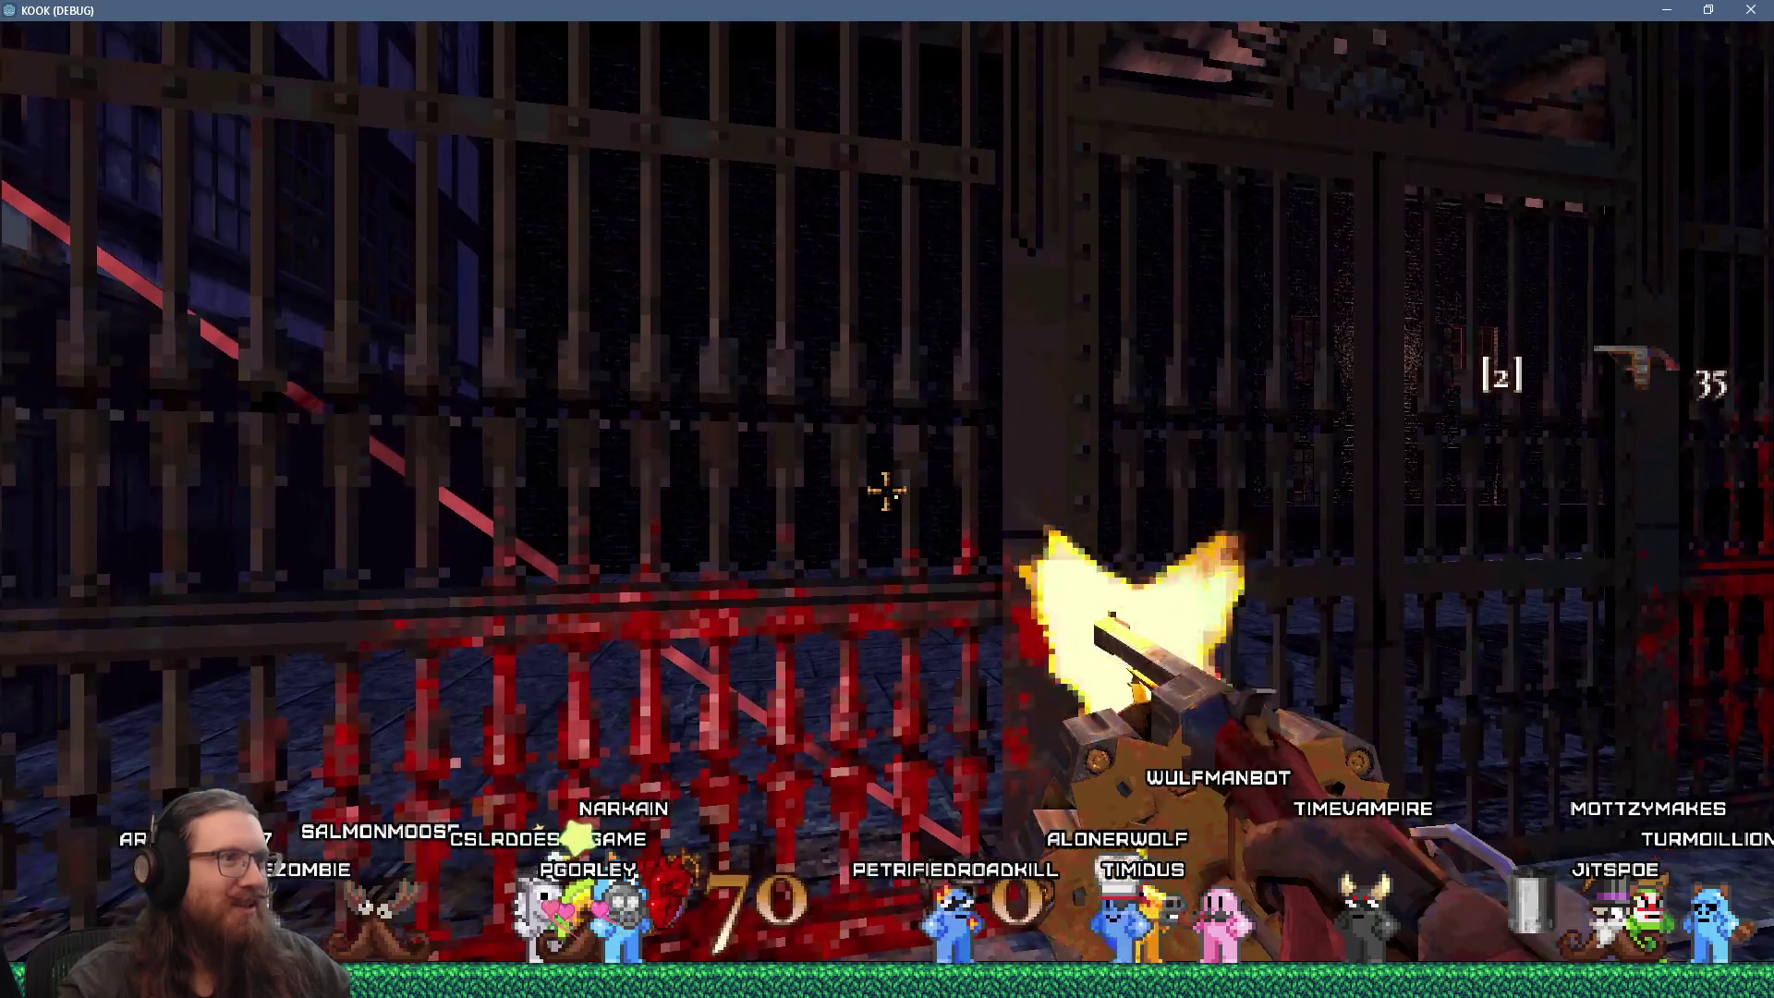
click(886, 490)
click(886, 491)
click(886, 490)
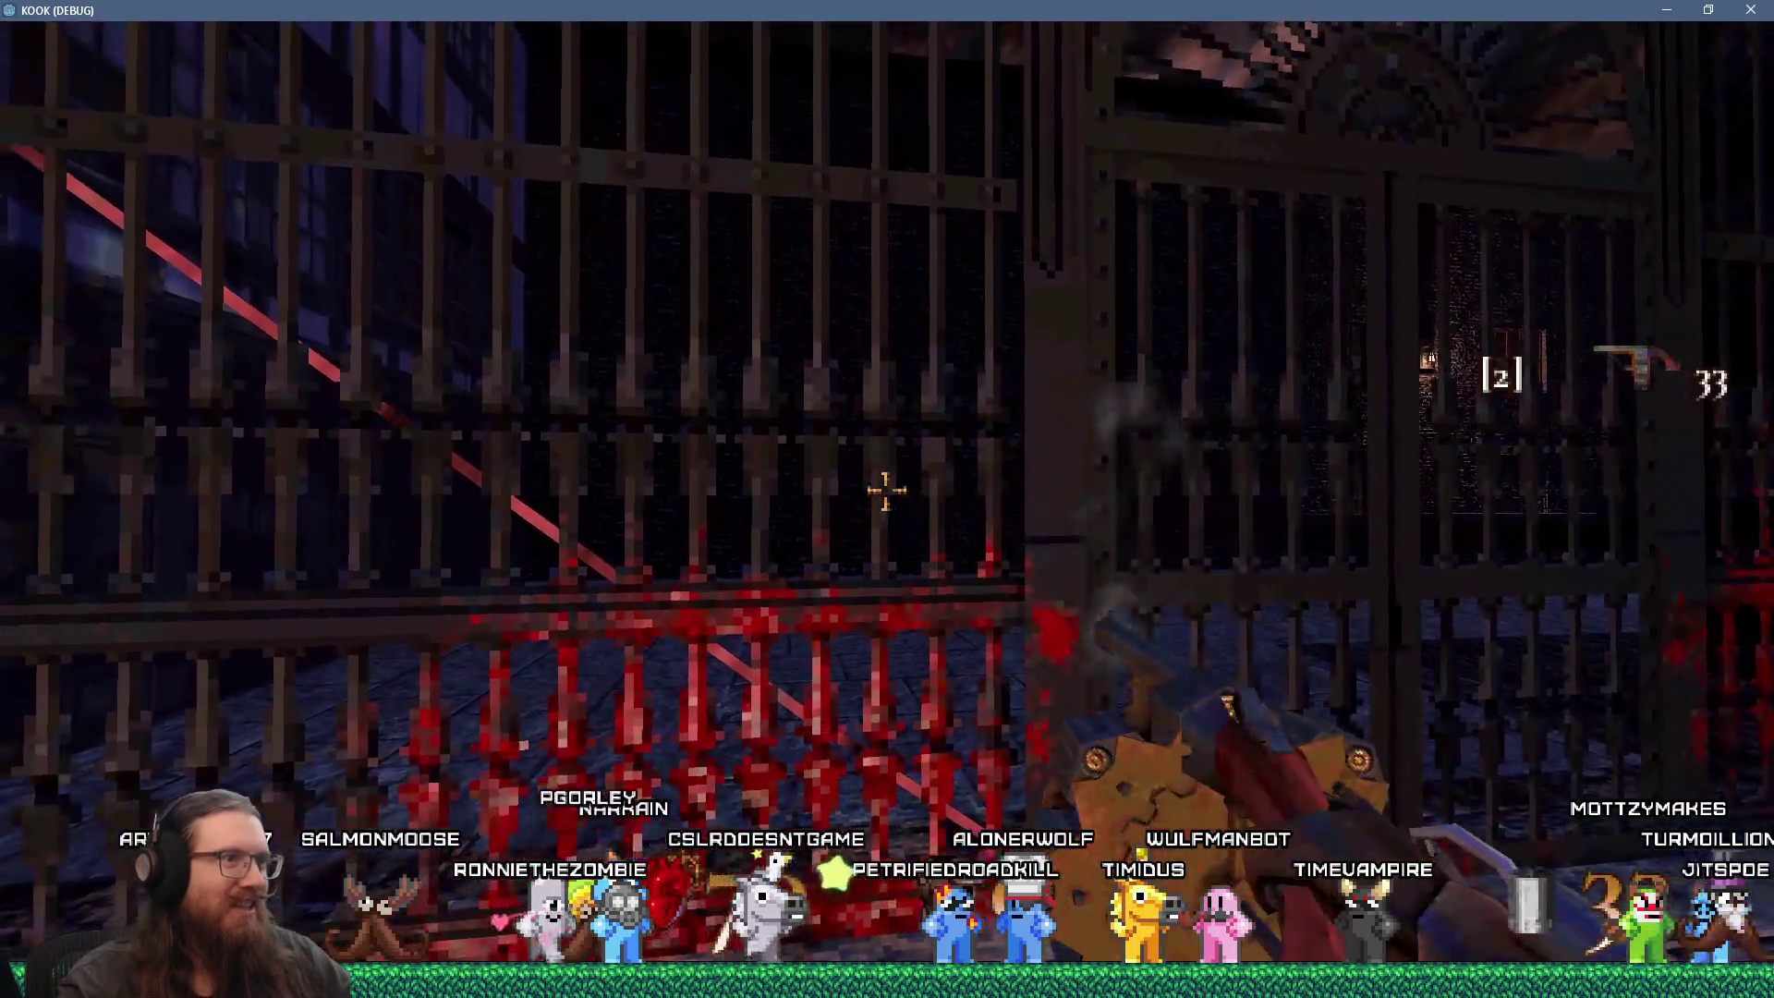
click(886, 490)
click(887, 491)
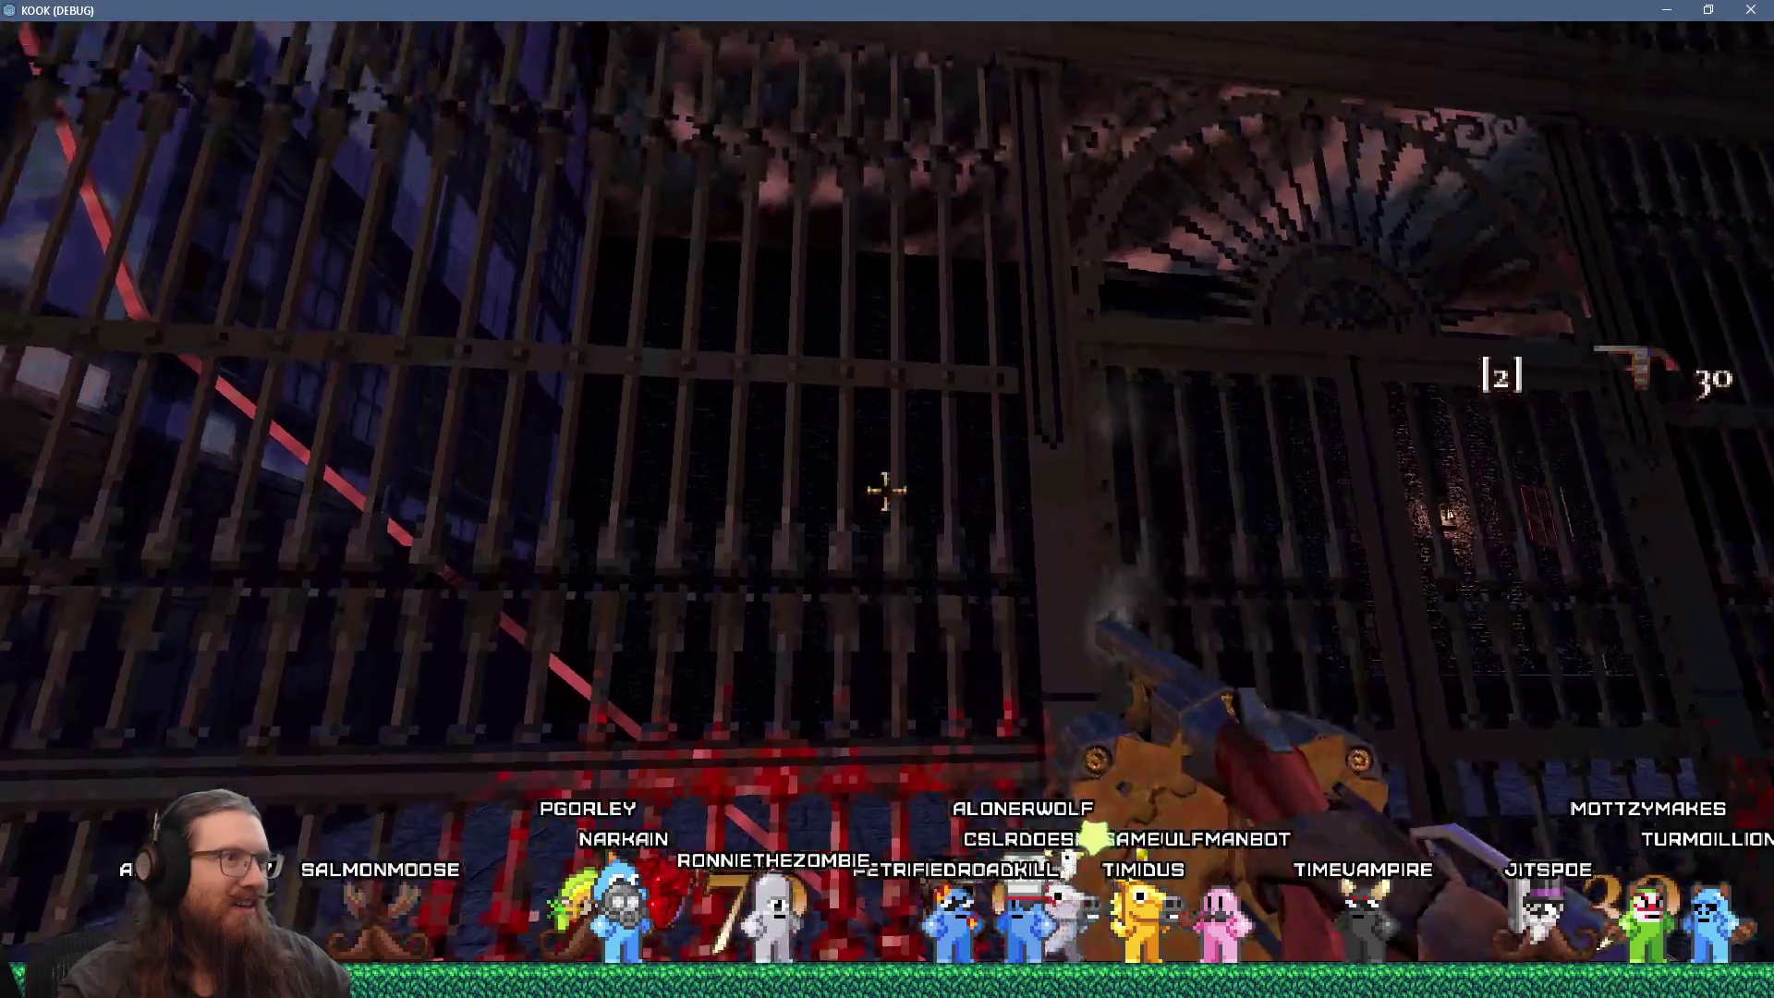
Step: Keep shooting the upper gate from closer in until ammo reads 15, then grab the pumpkin
click(887, 490)
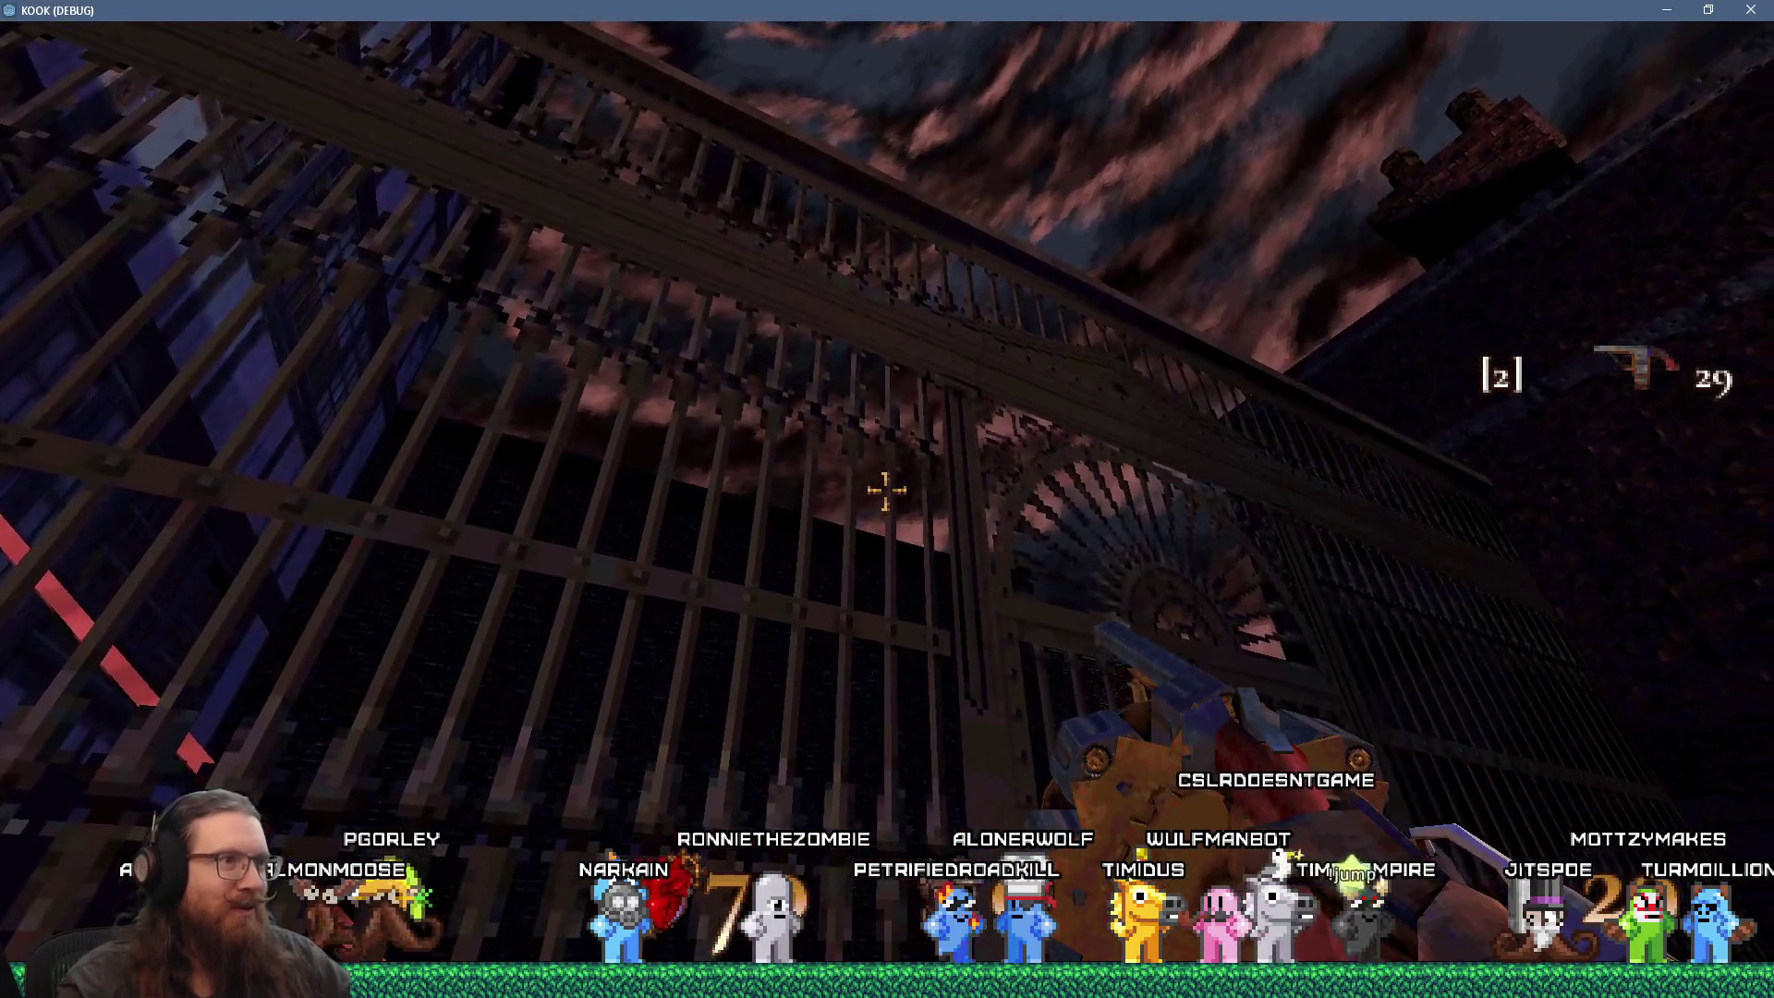
click(886, 491)
click(886, 491)
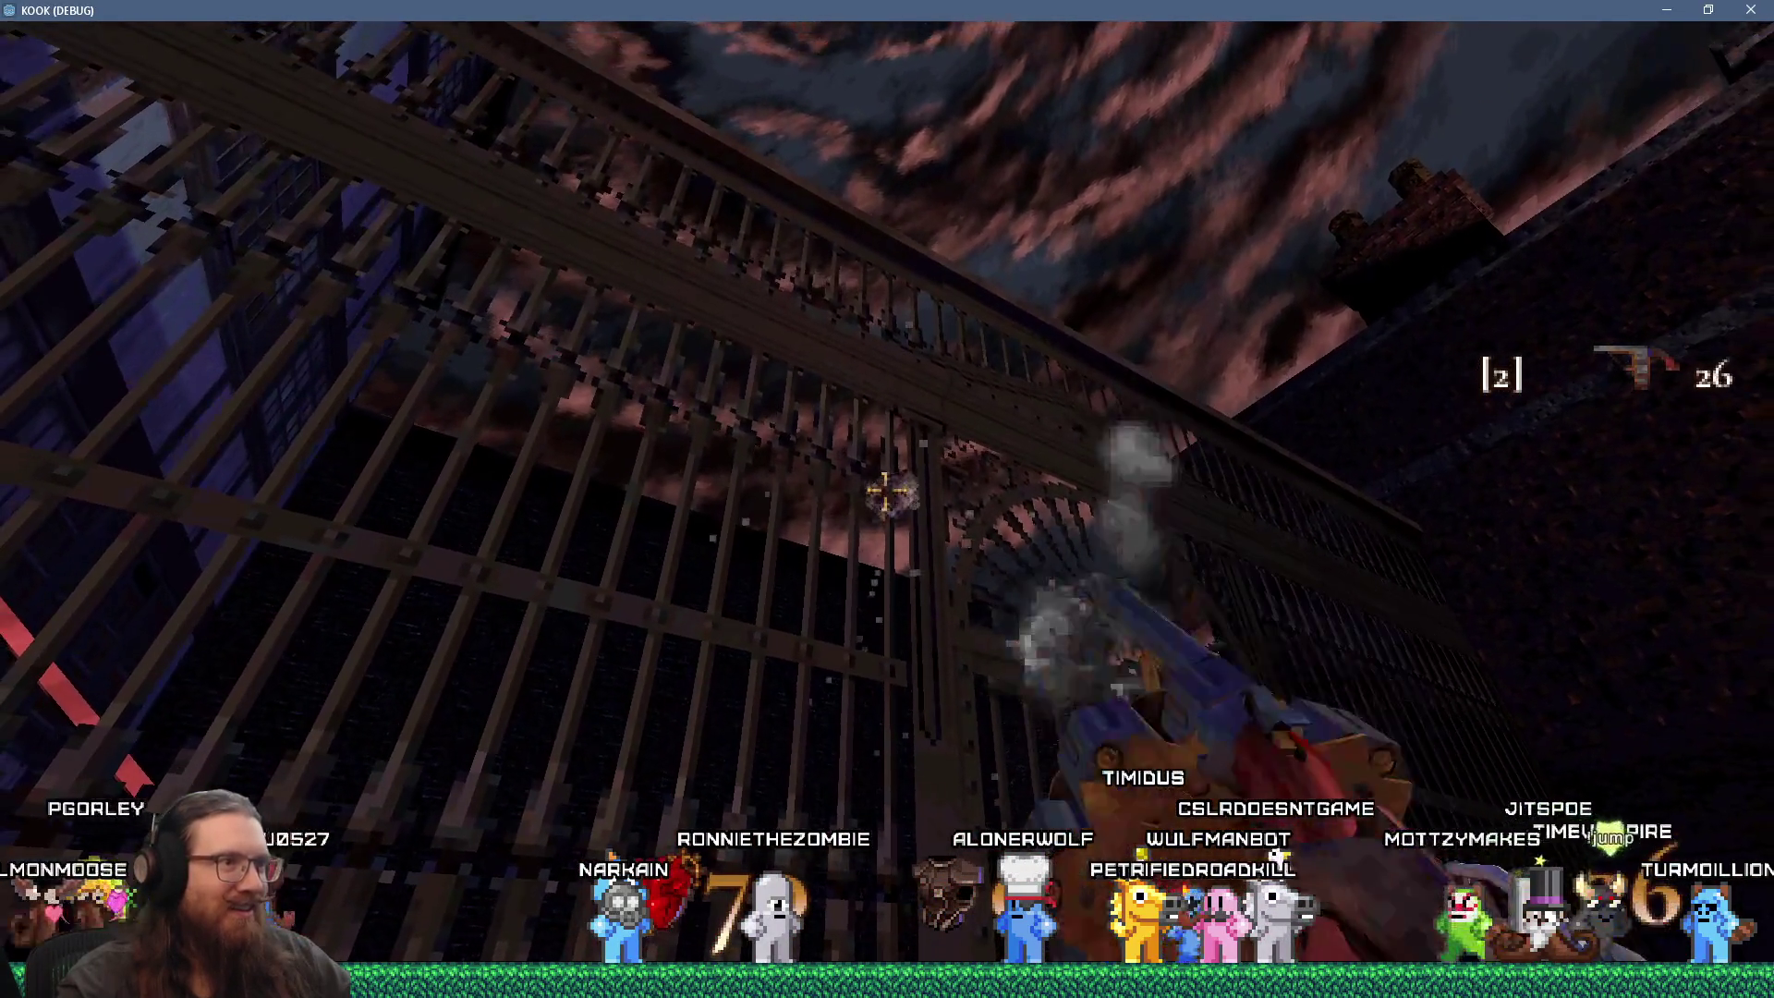
click(886, 490)
click(886, 491)
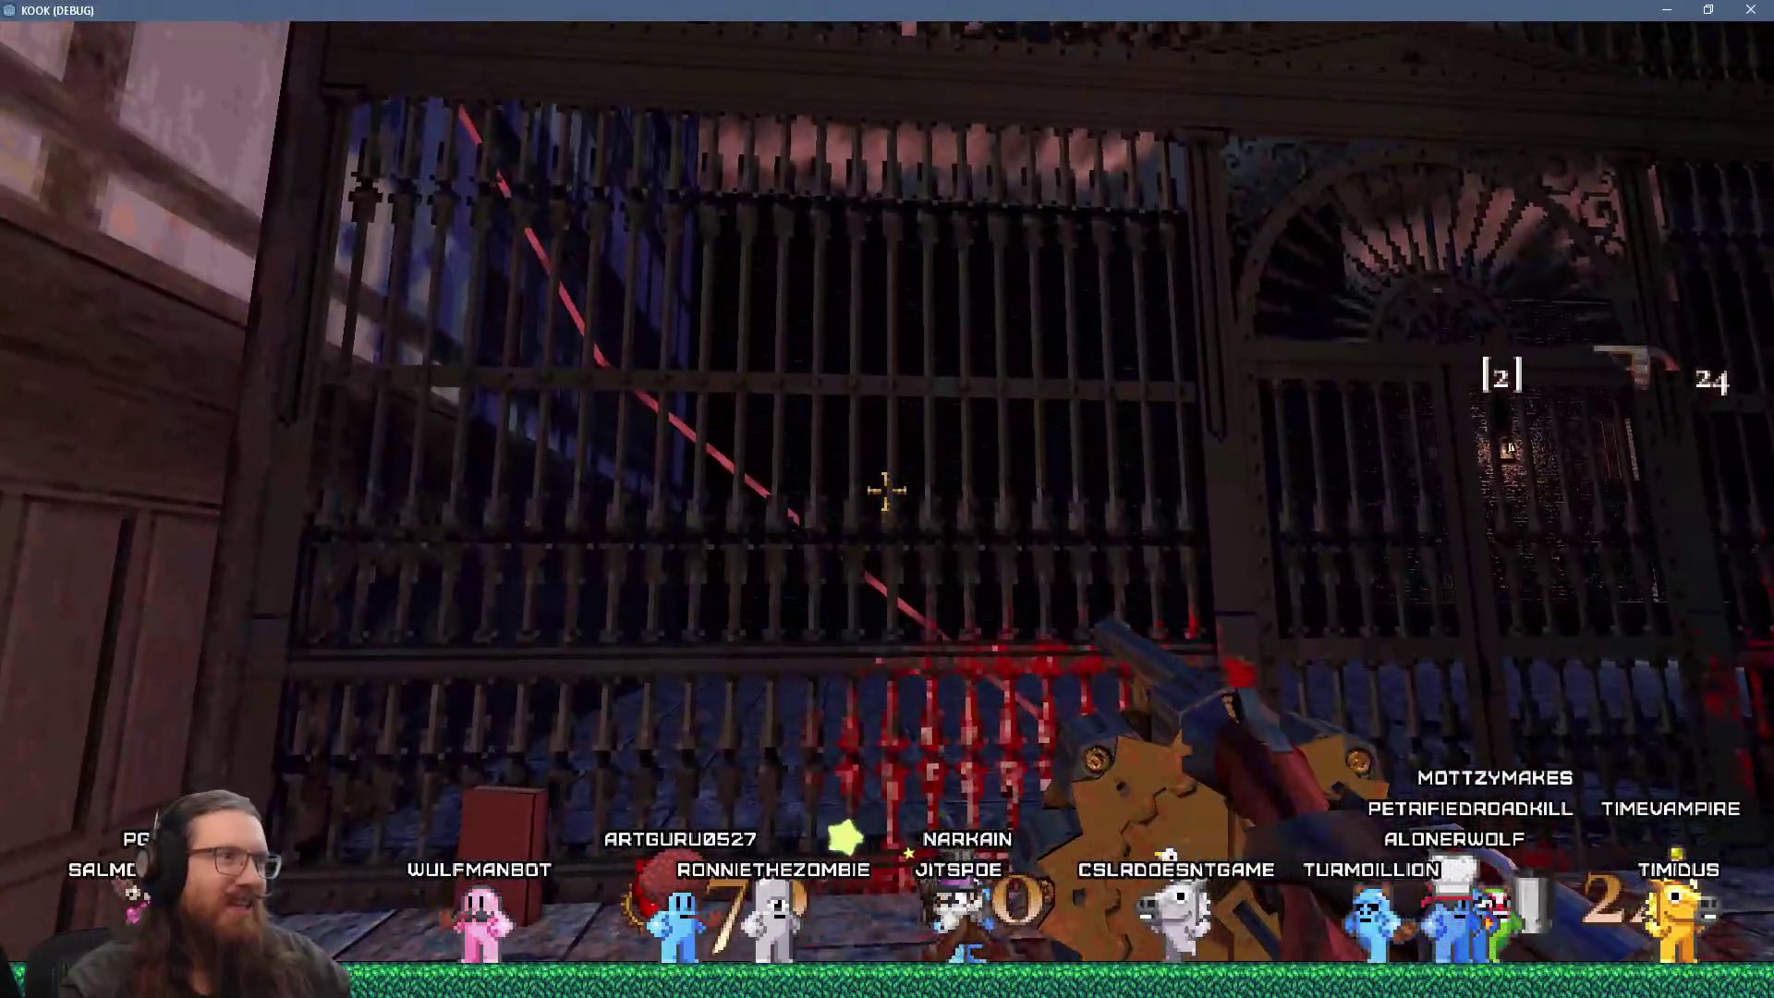
click(886, 491)
click(886, 490)
click(886, 491)
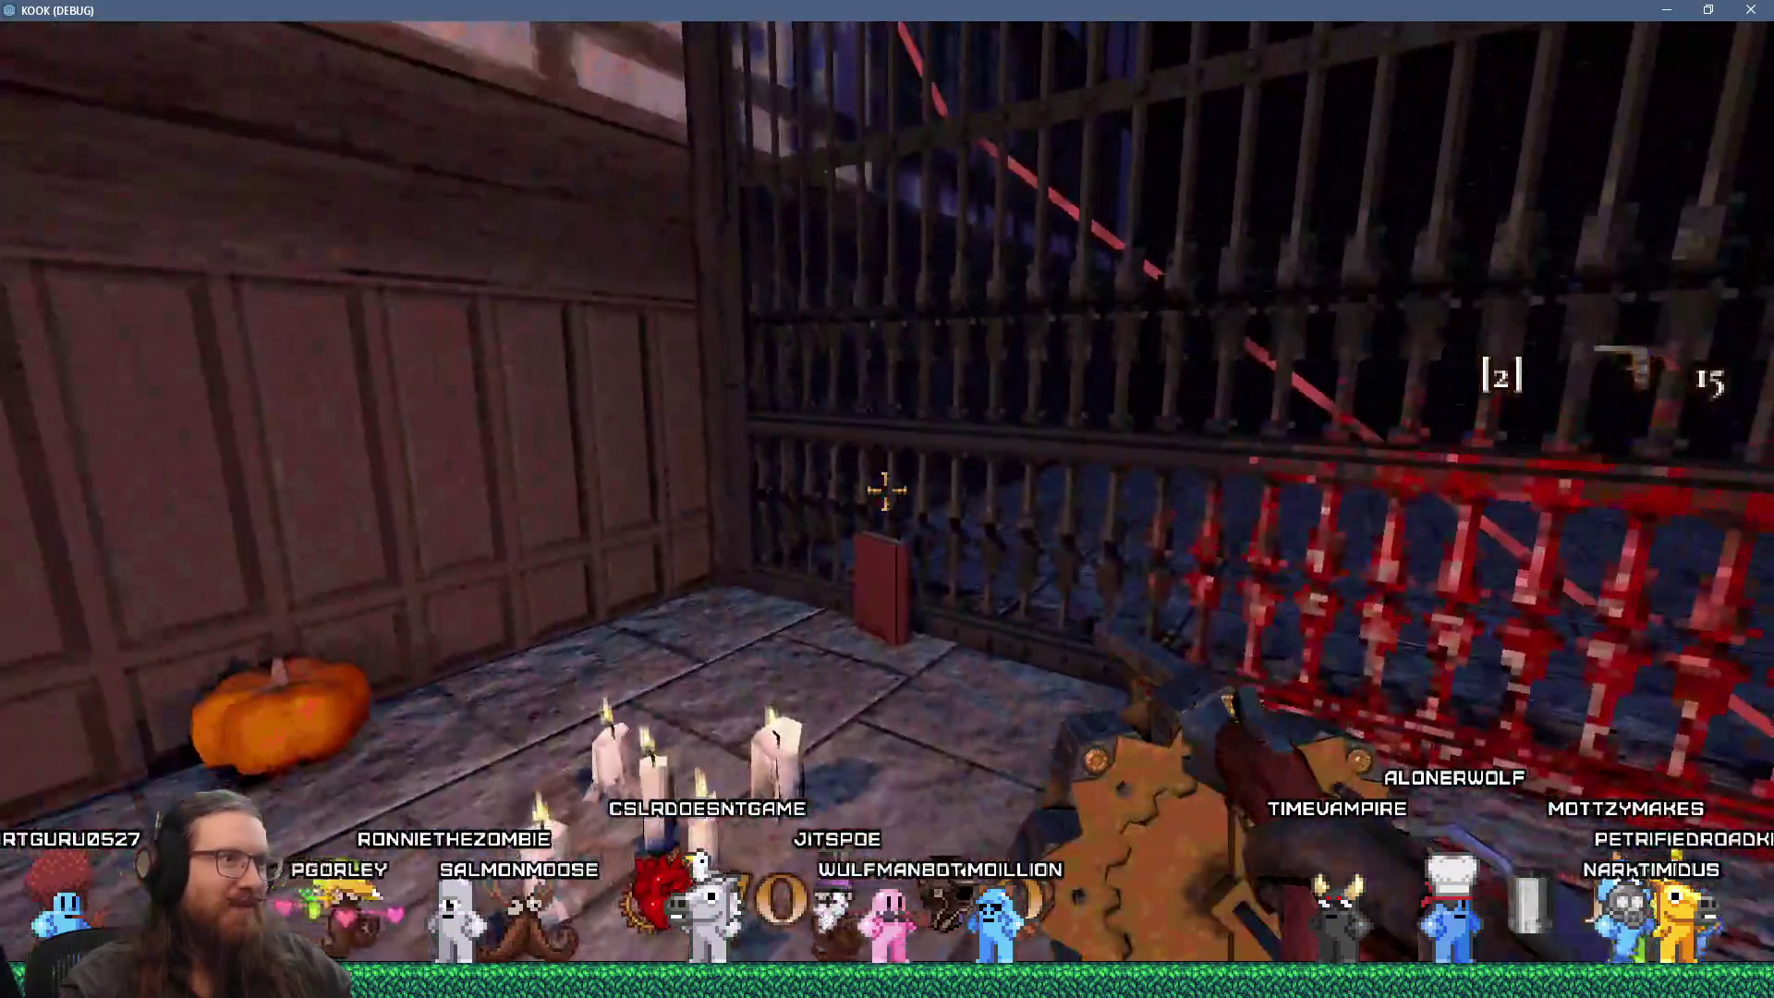
key(period)
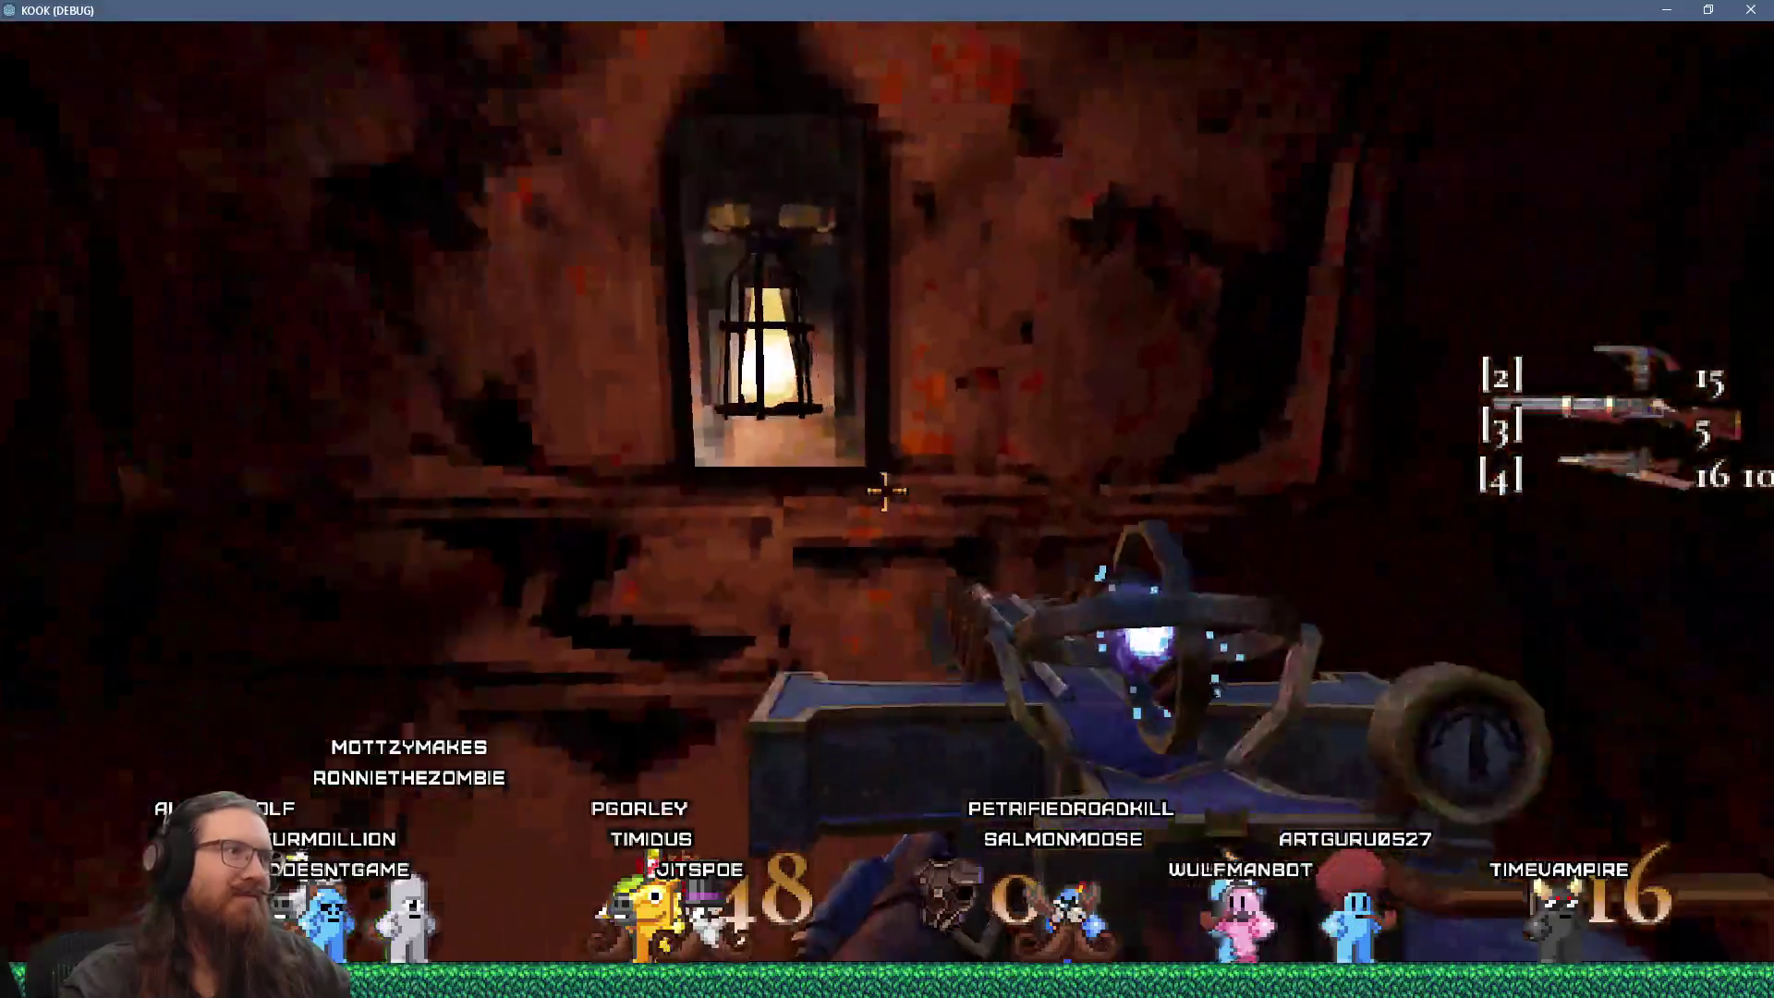
Step: Shoot the robed cultists in the purple portal cave
click(885, 490)
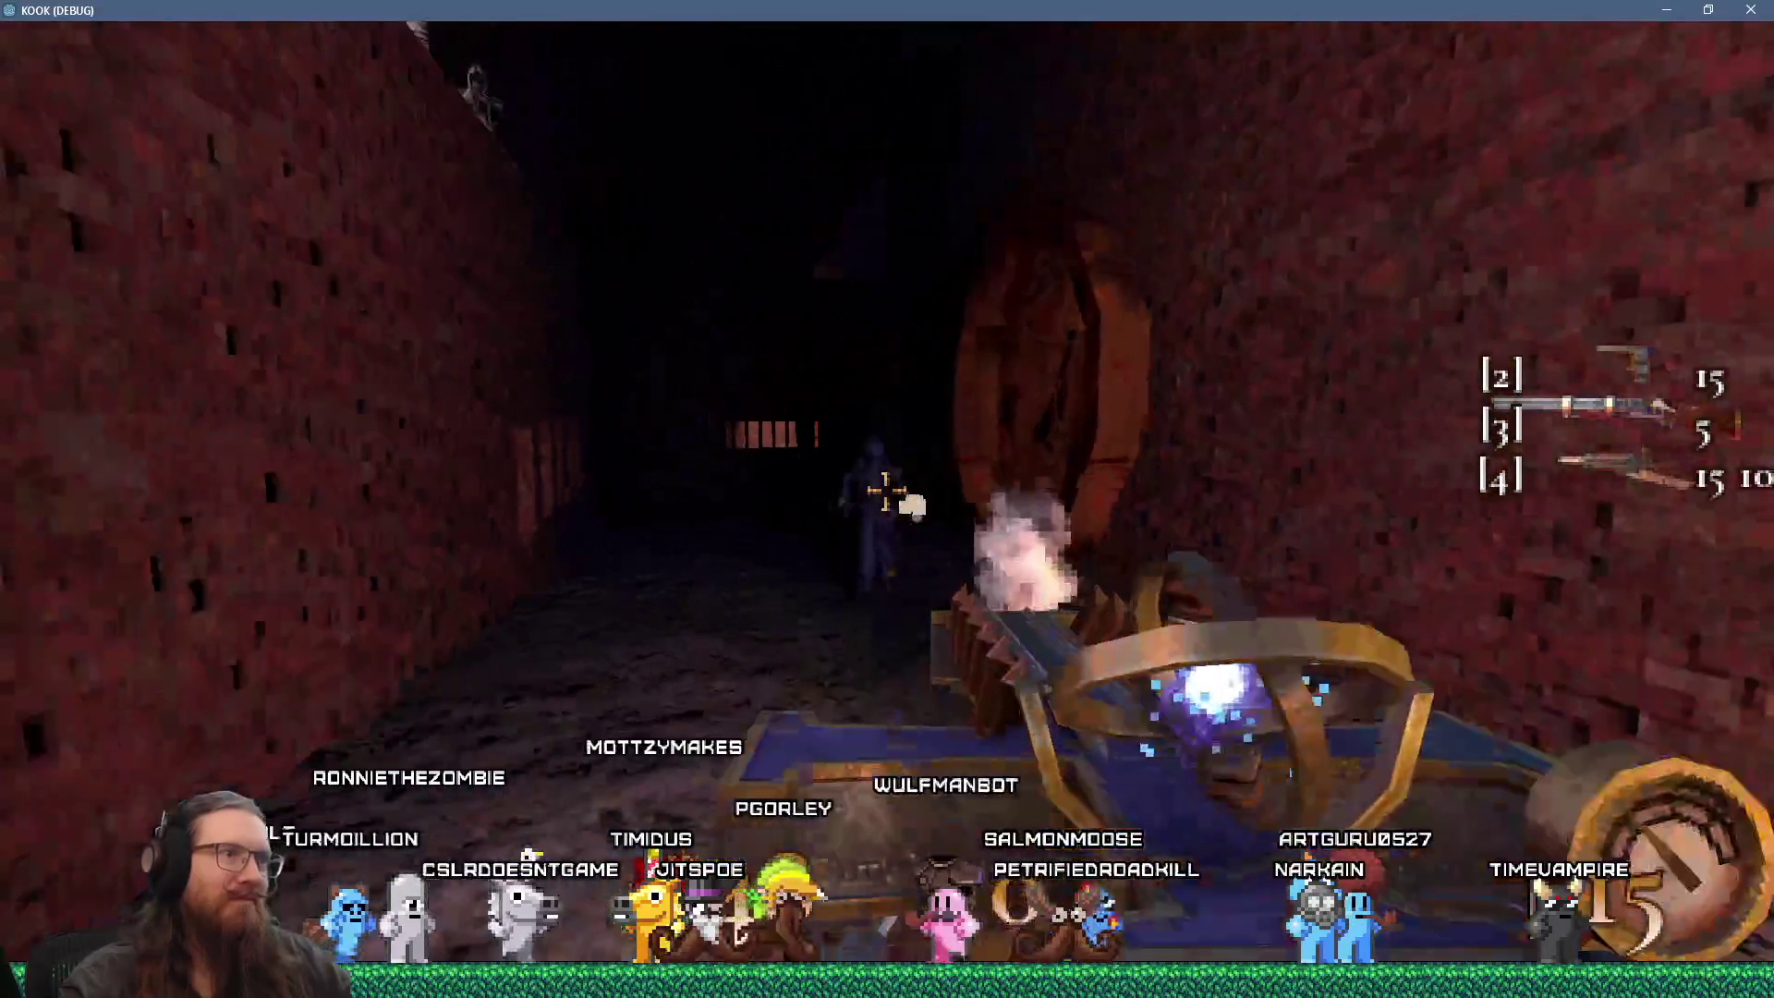
click(885, 490)
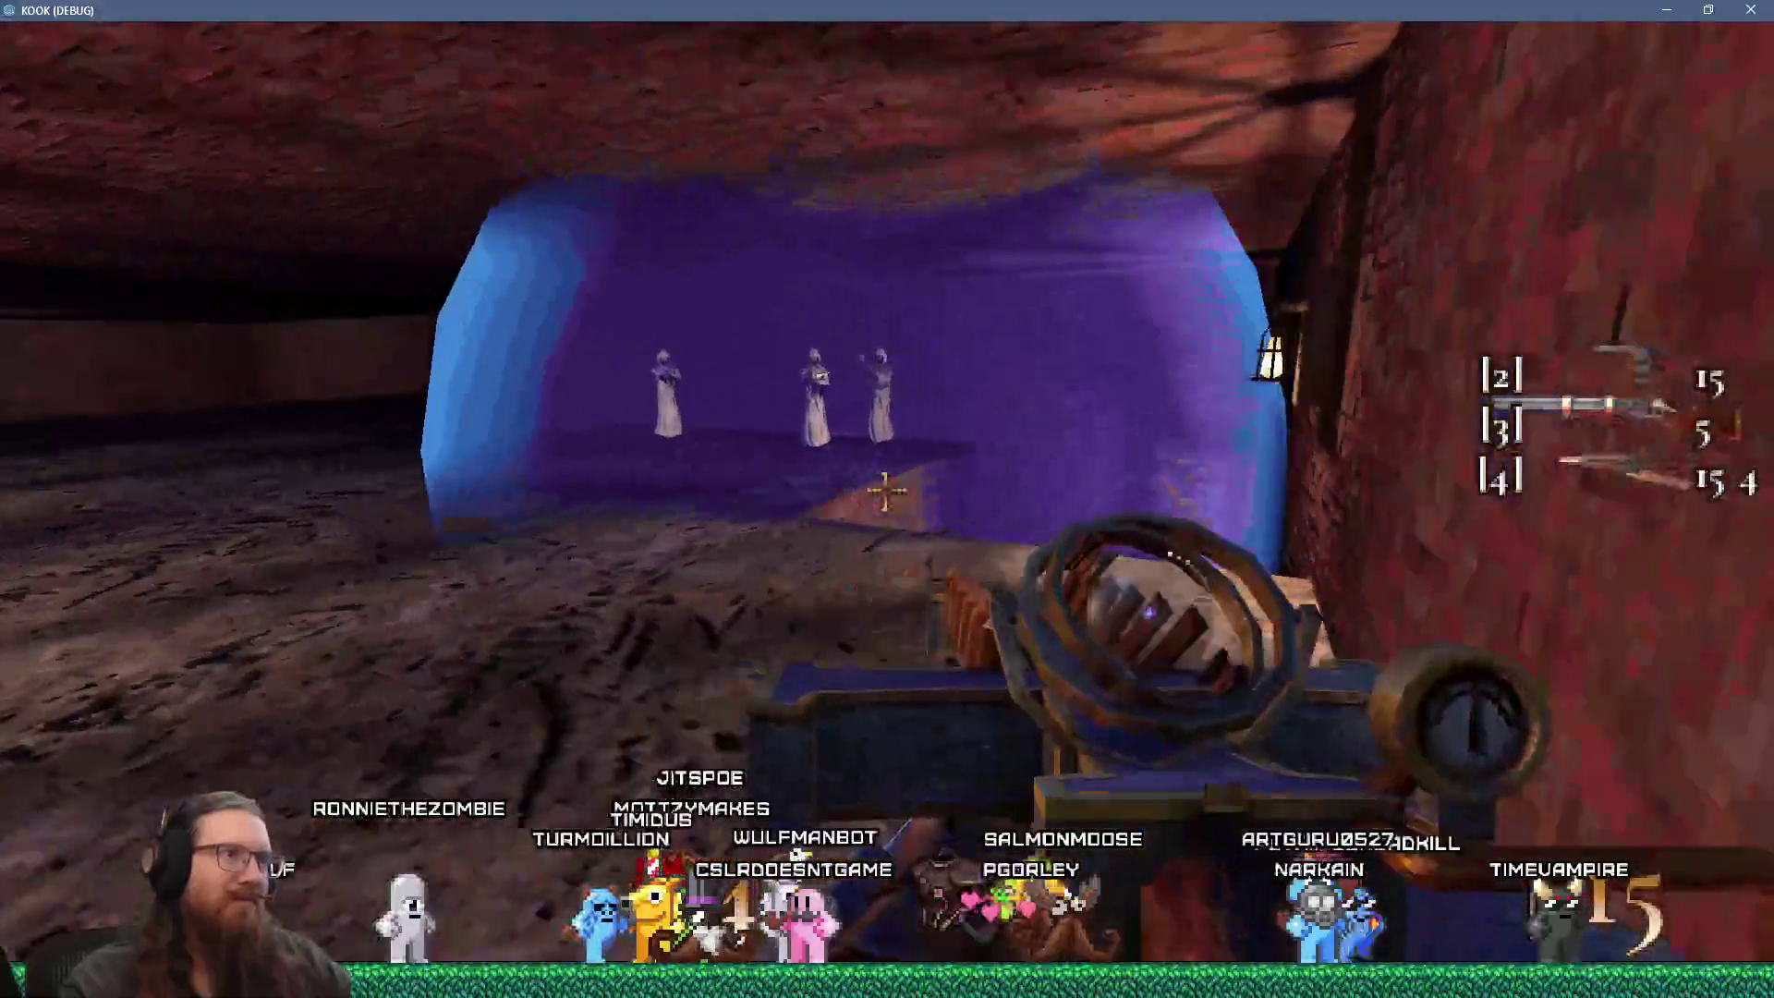
click(886, 490)
click(885, 489)
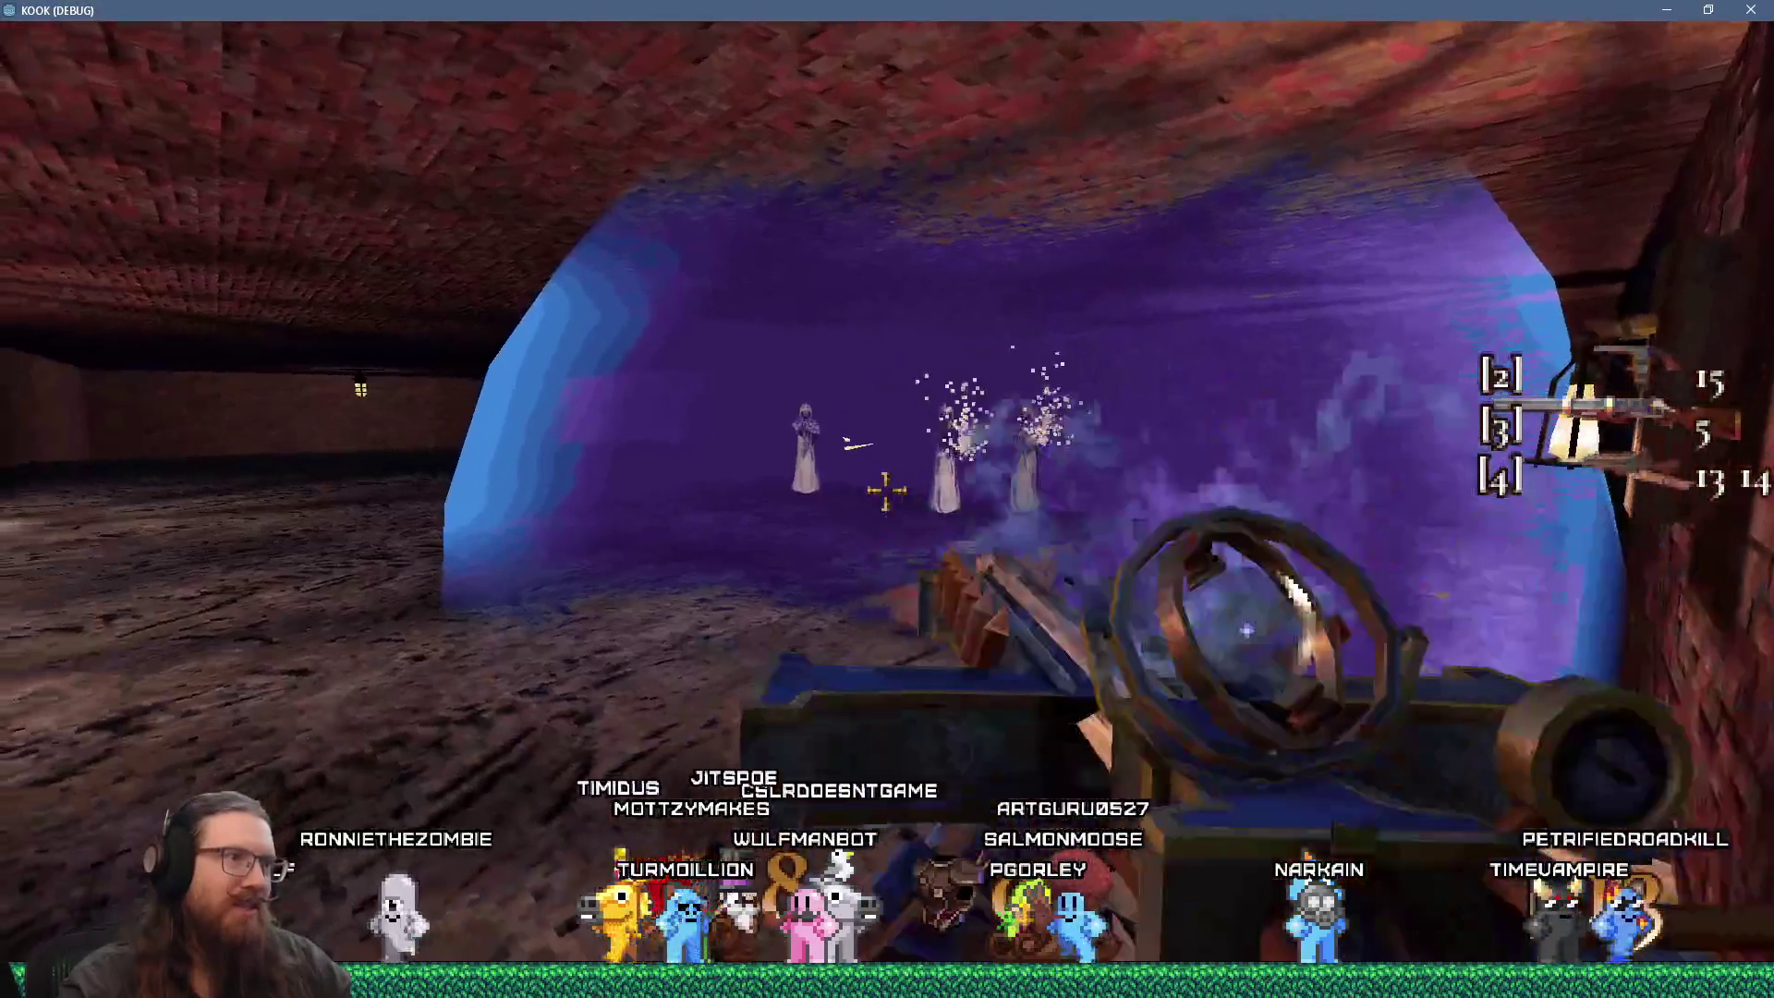
click(885, 490)
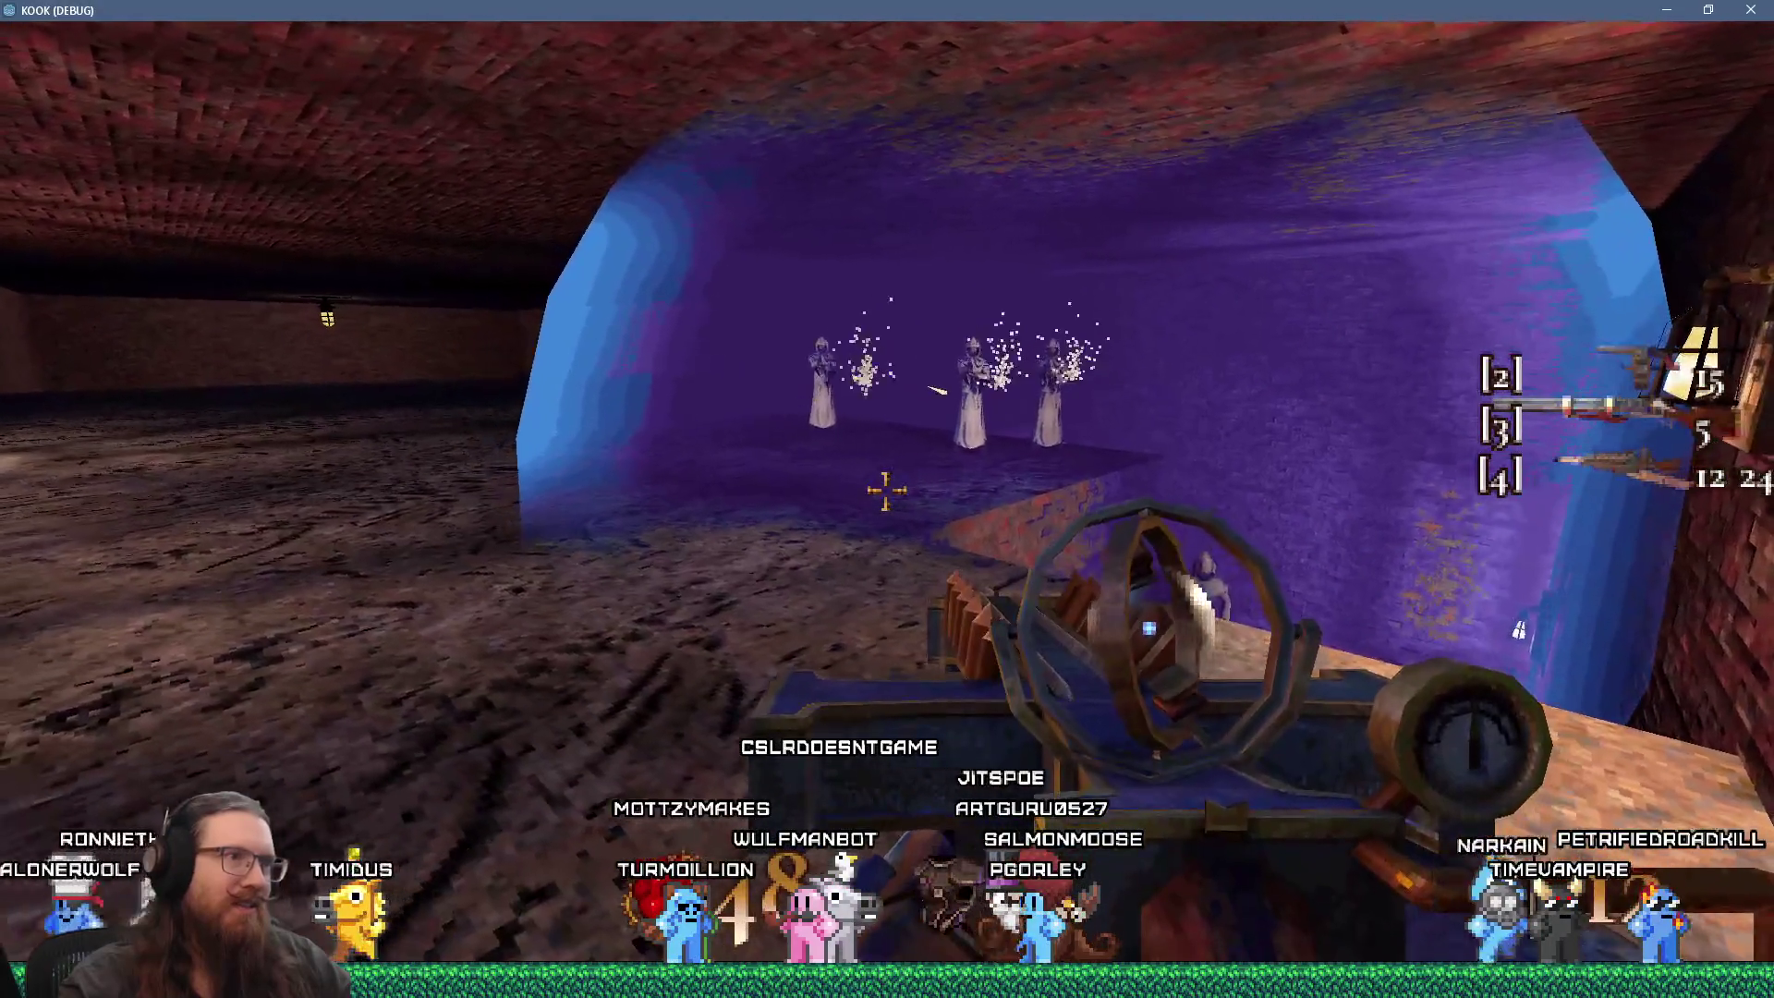
Step: Advance down the dark hall, collect the pickups in the lit room and enter the round tunnel
key(w)
click(886, 490)
click(886, 490)
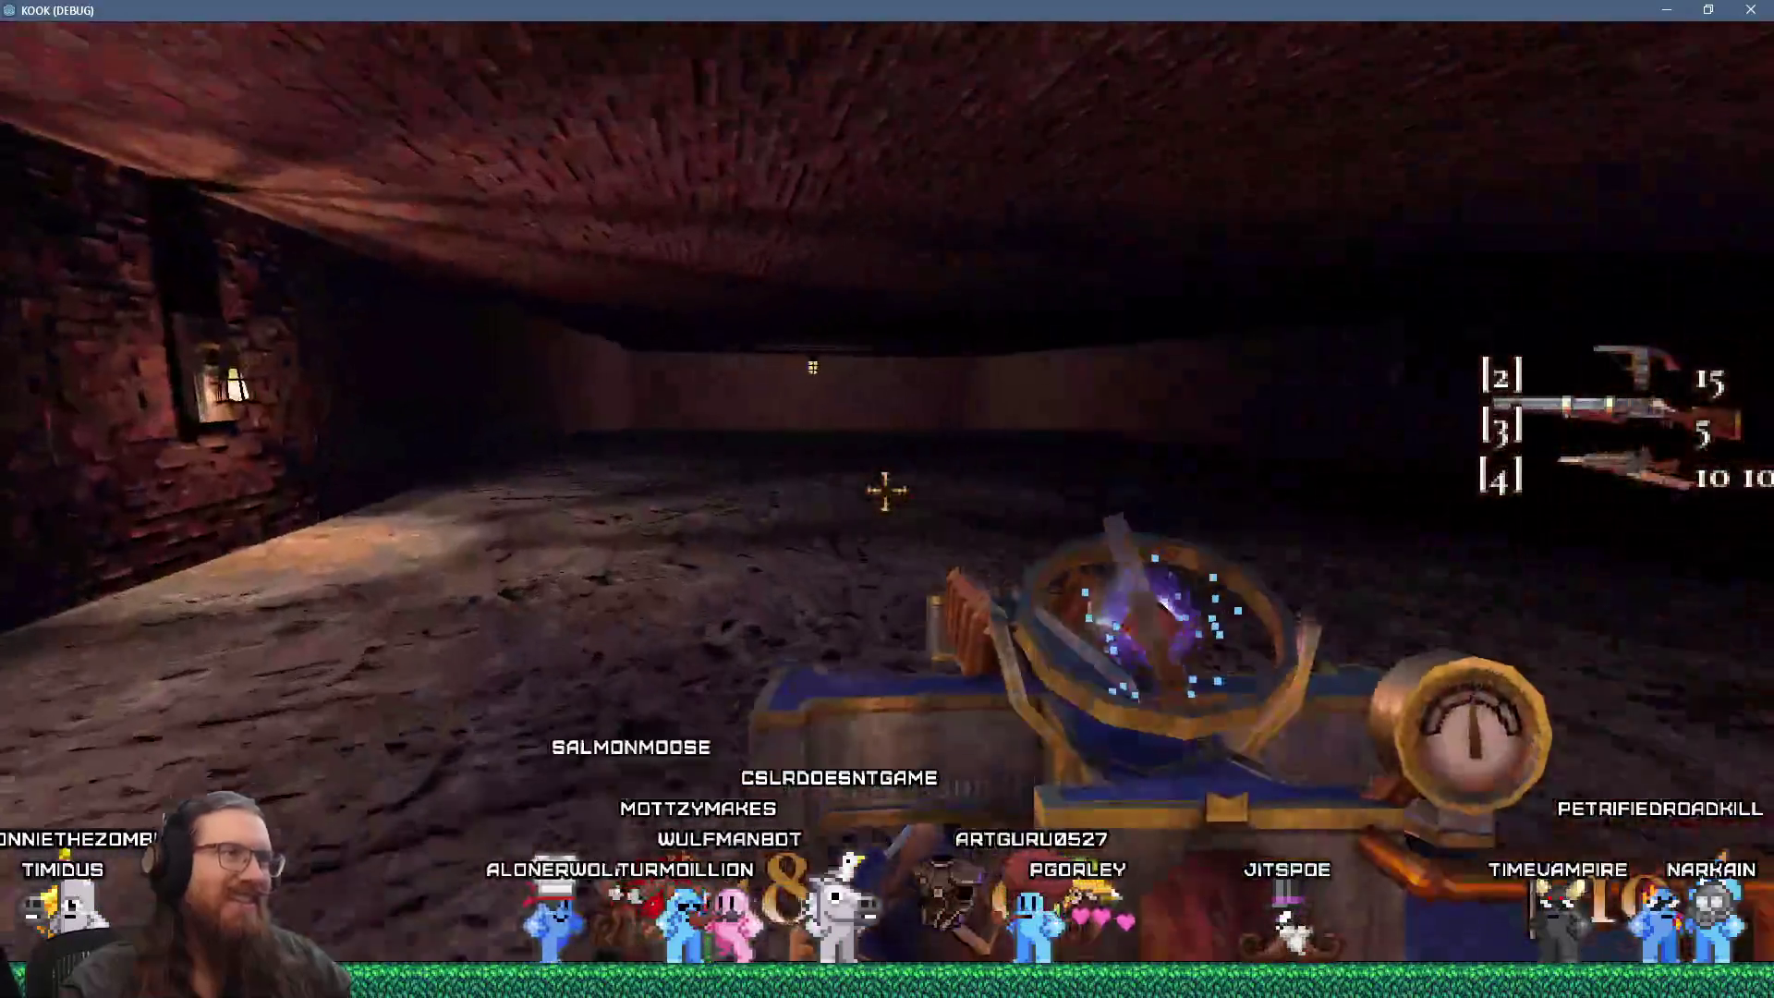
key(w)
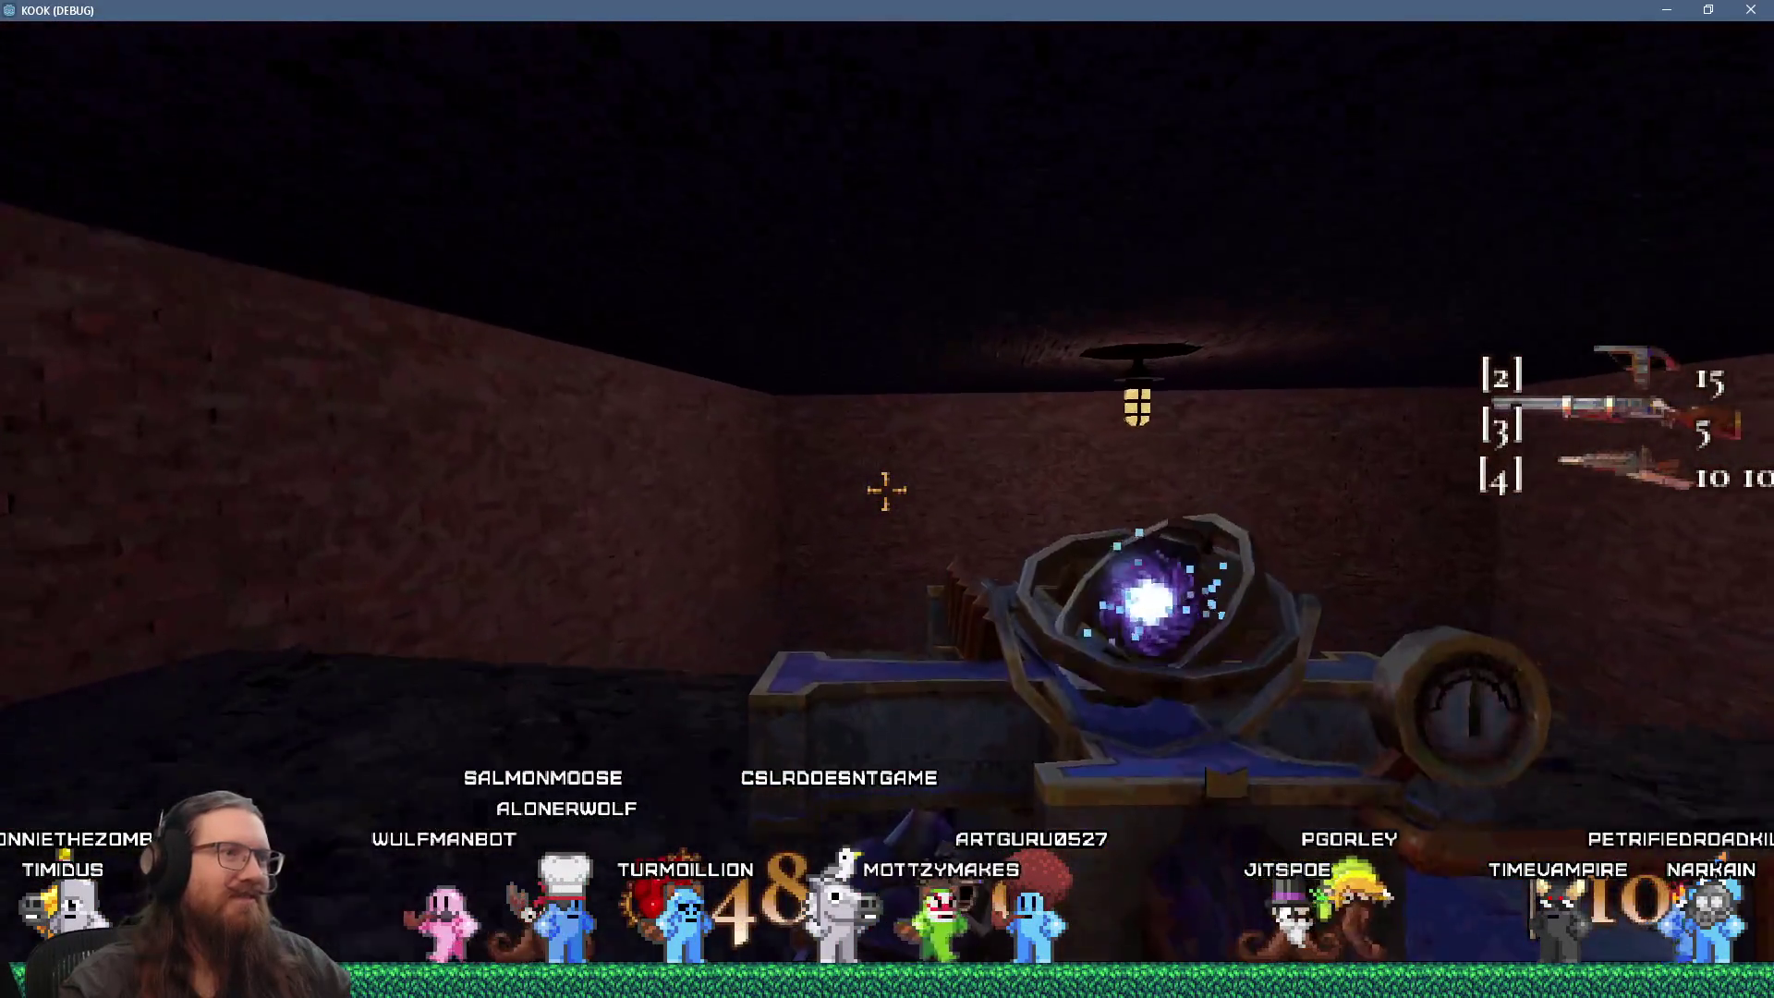
key(w)
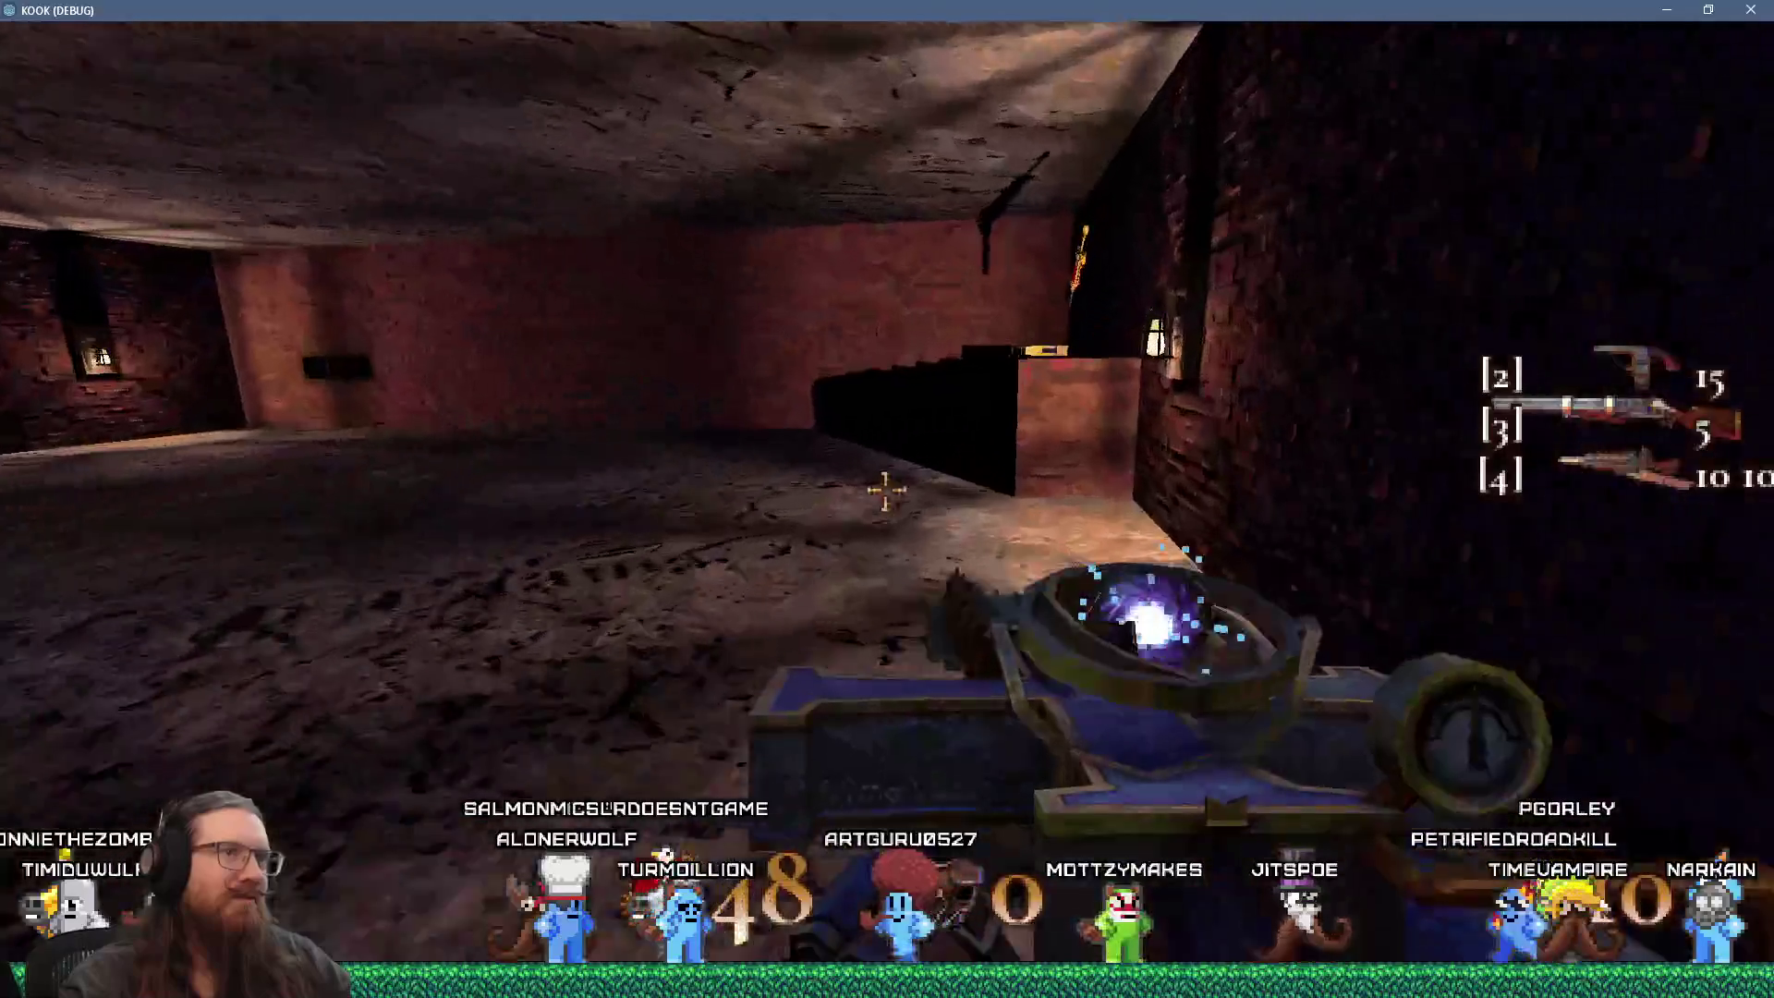
key(w)
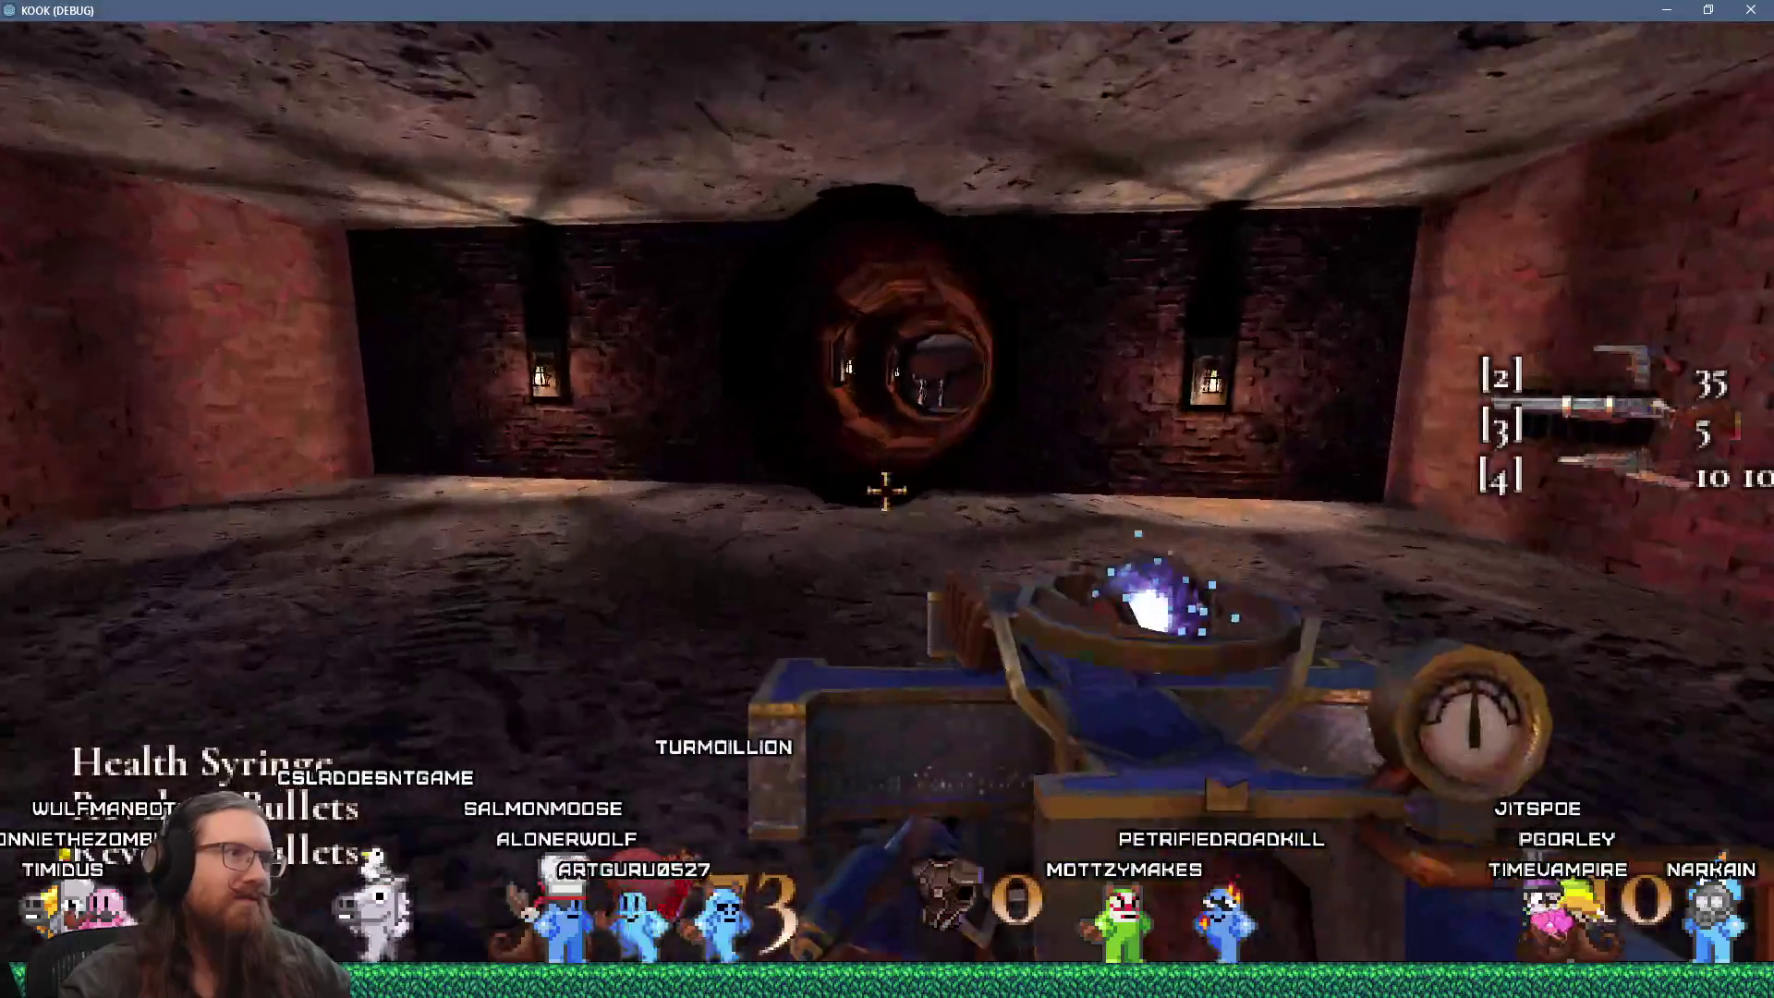
key(w)
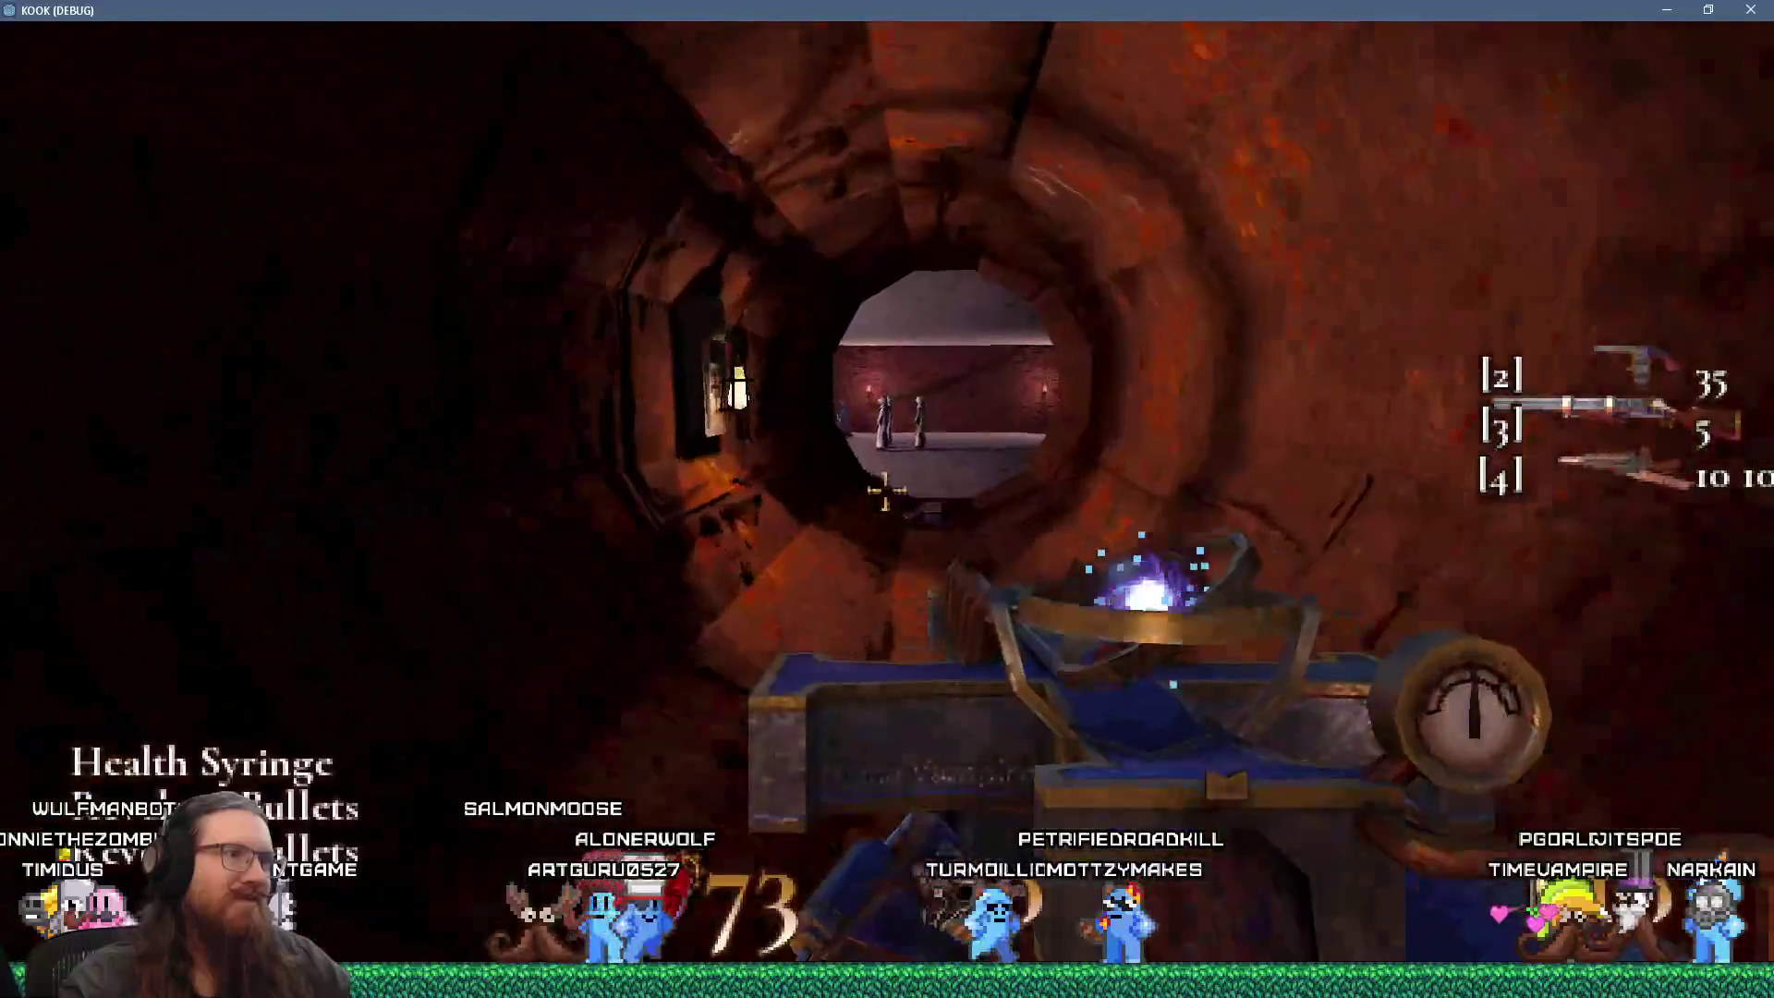
key(w)
Step: Fire purple blasts at the cultists until shot dead, then choose Restart Level
click(885, 491)
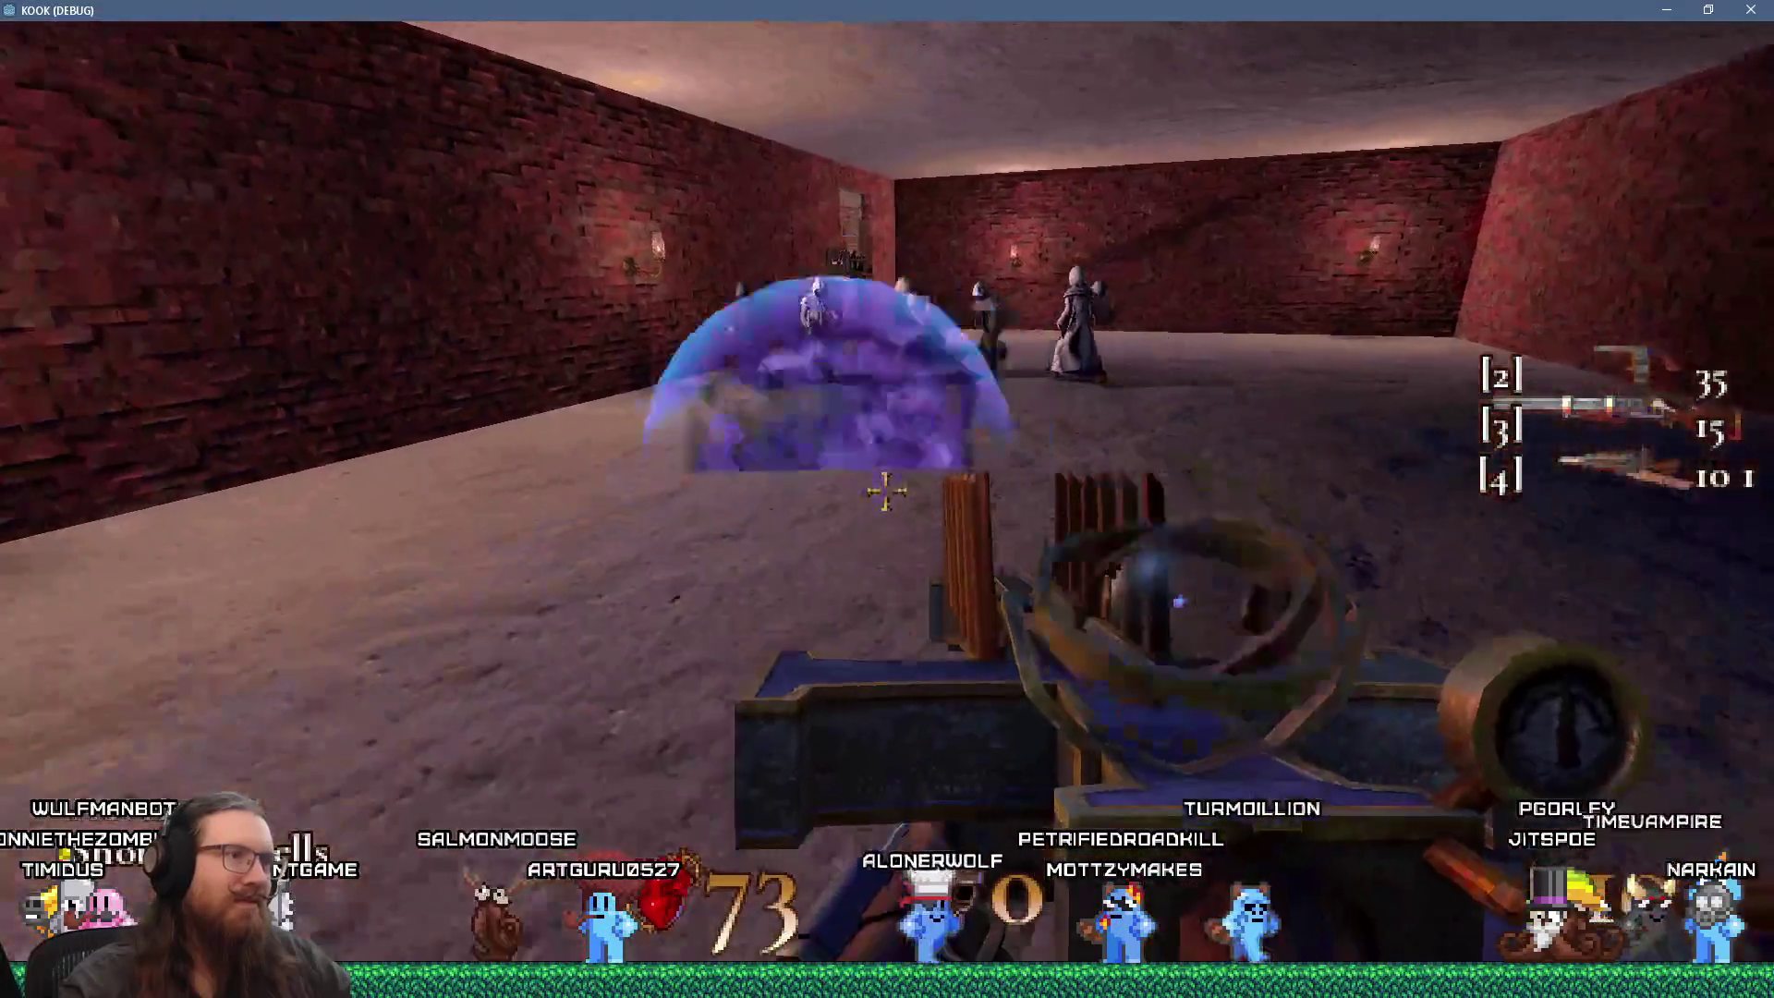
click(885, 491)
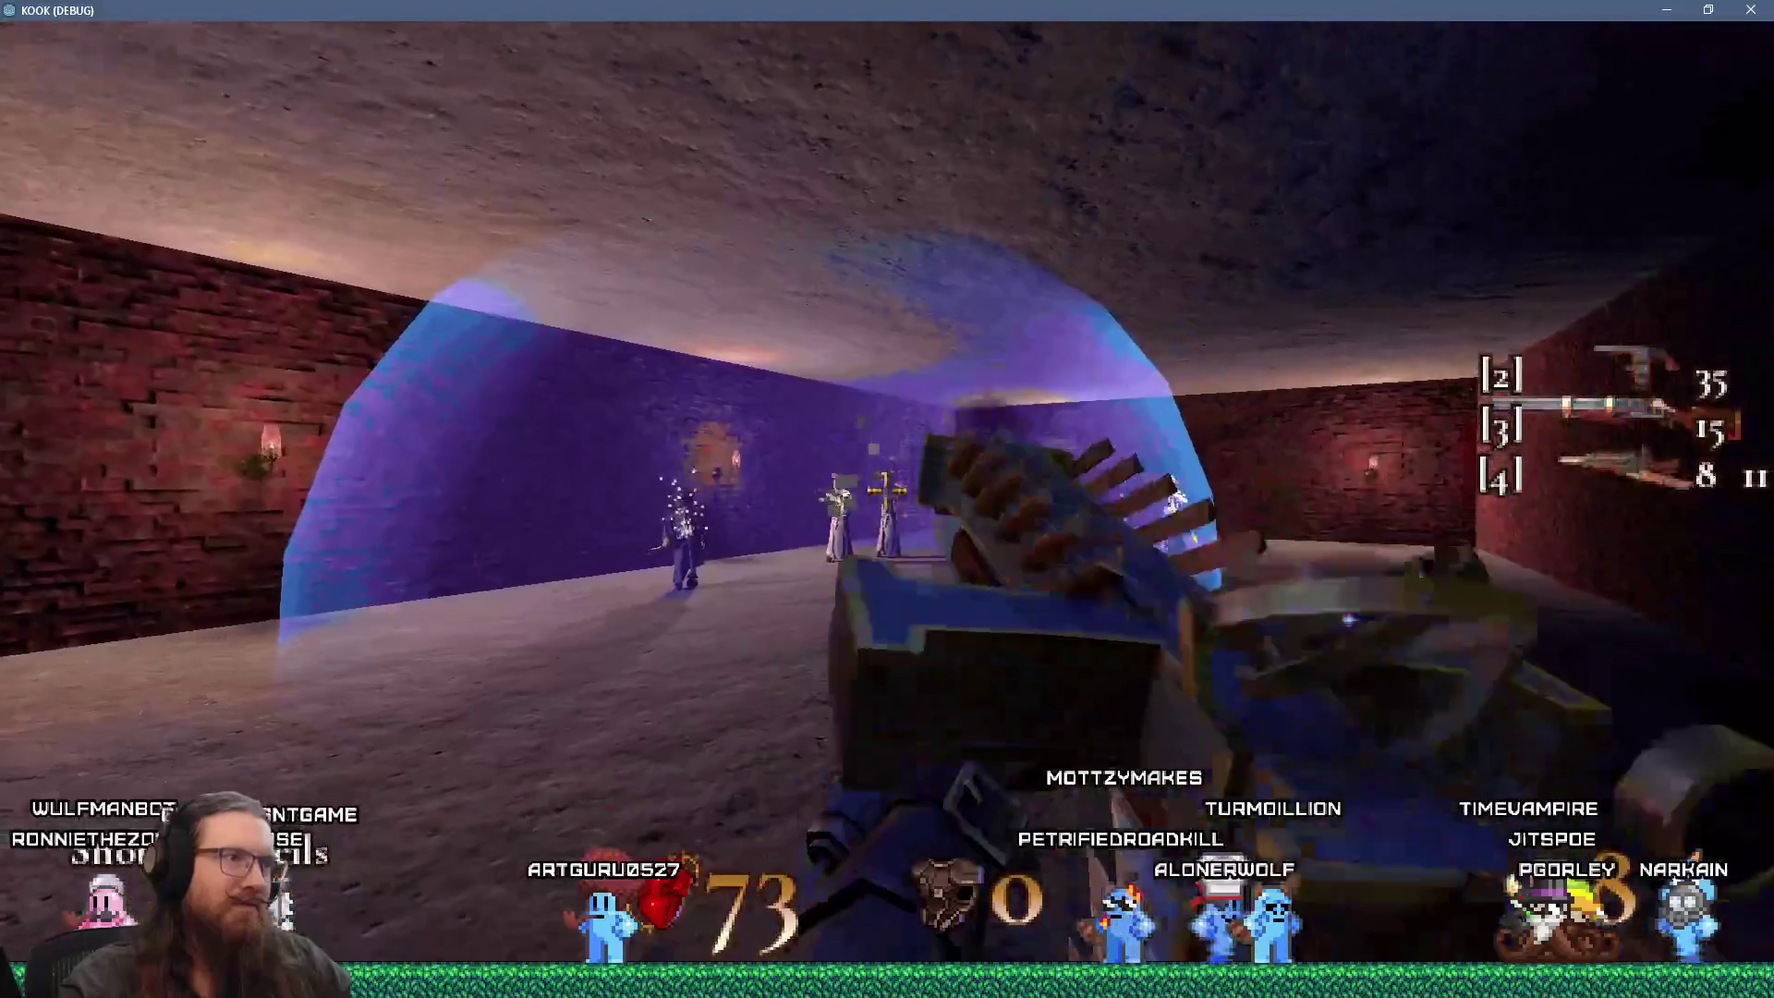
click(885, 491)
click(885, 491)
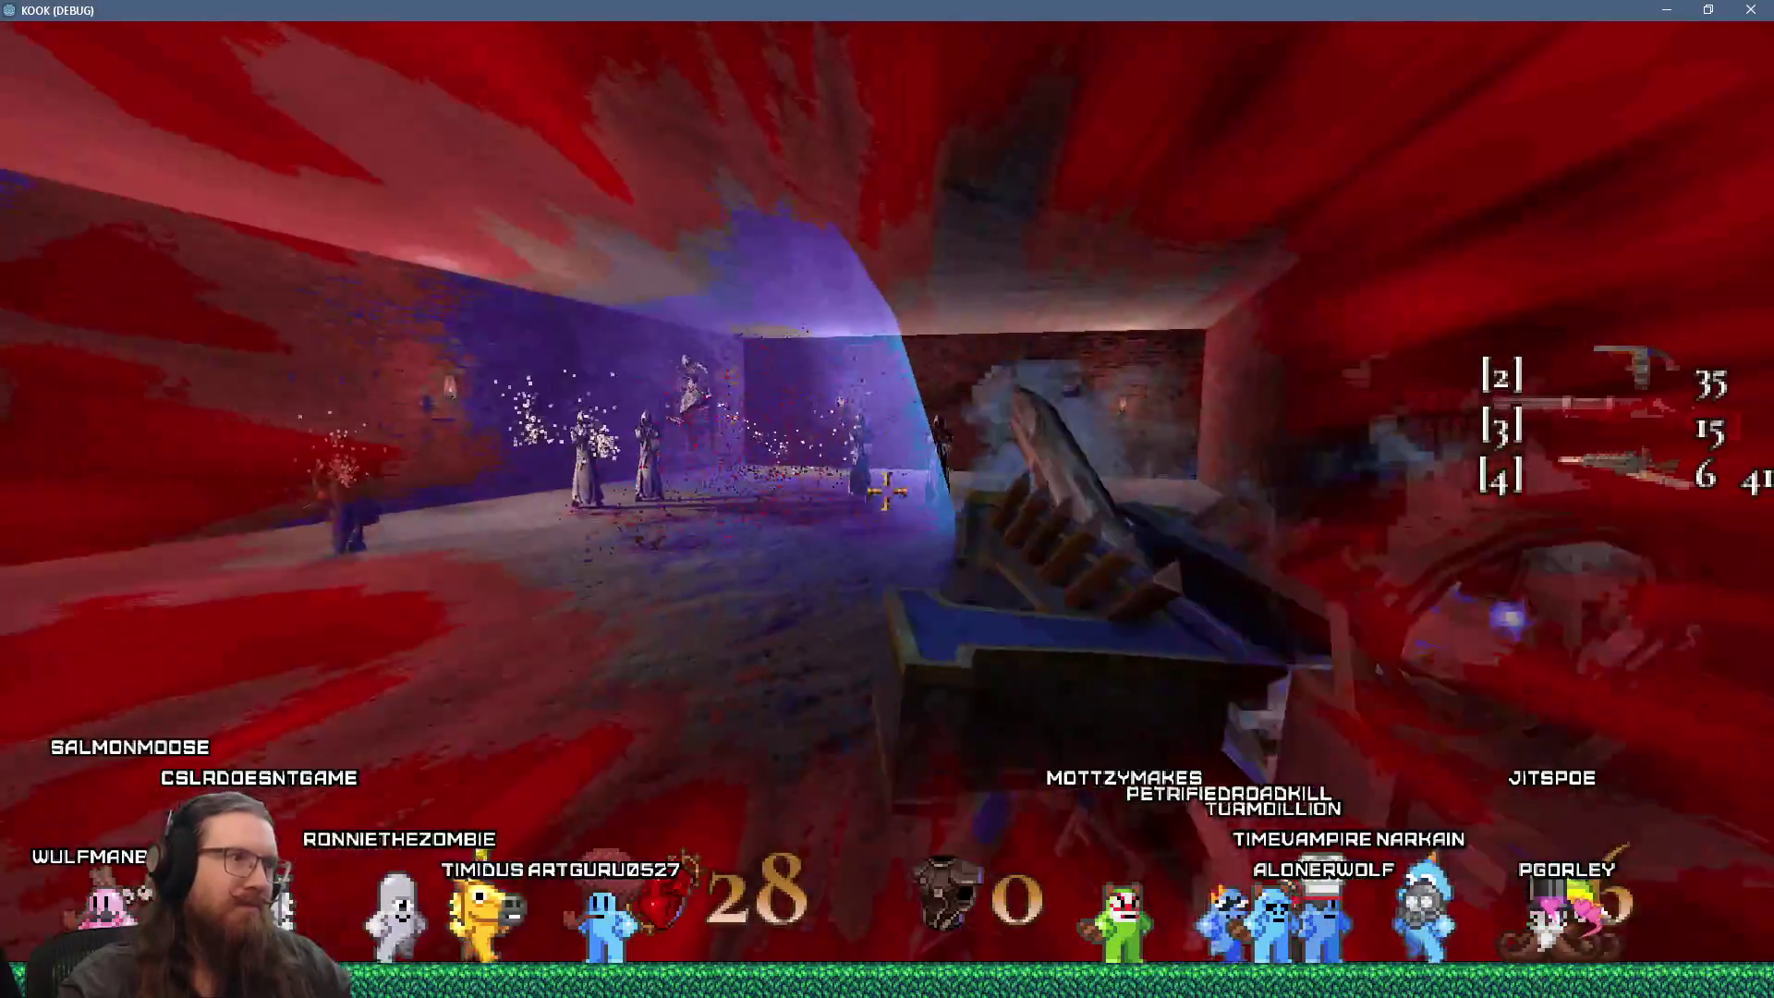
click(885, 492)
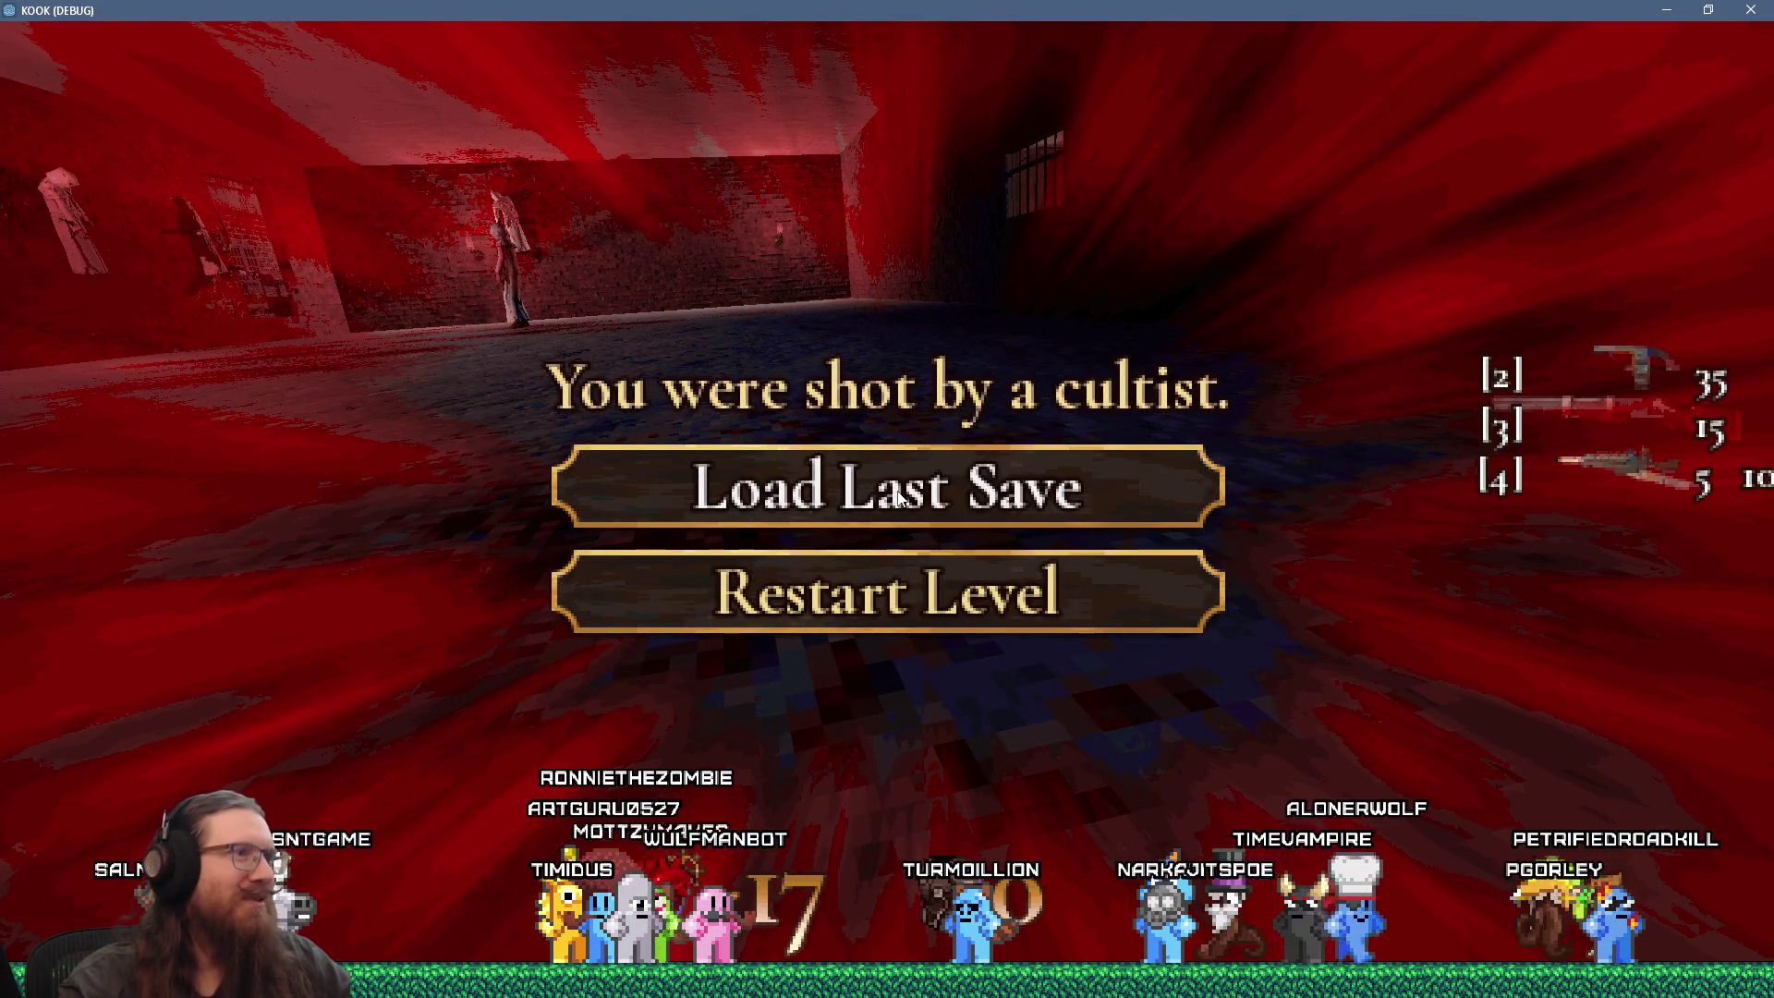
click(964, 601)
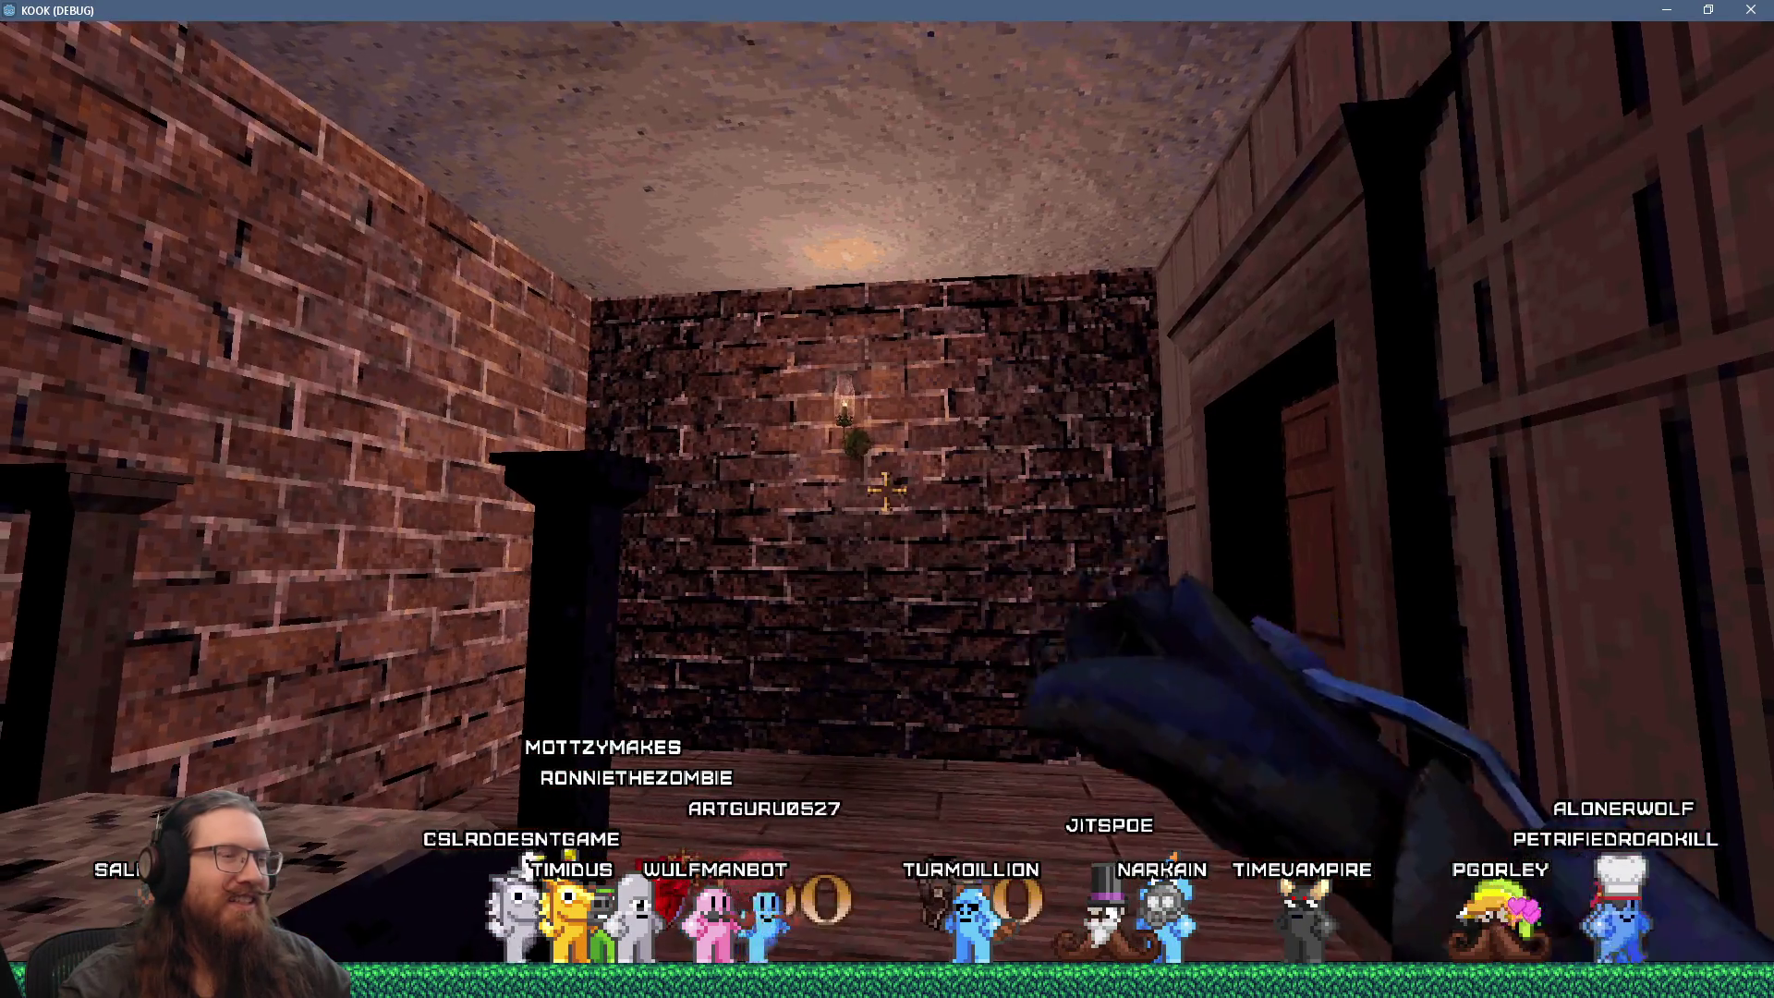
Step: Grab the revolver, open the balcony door and fire at the balcony wall
key(w)
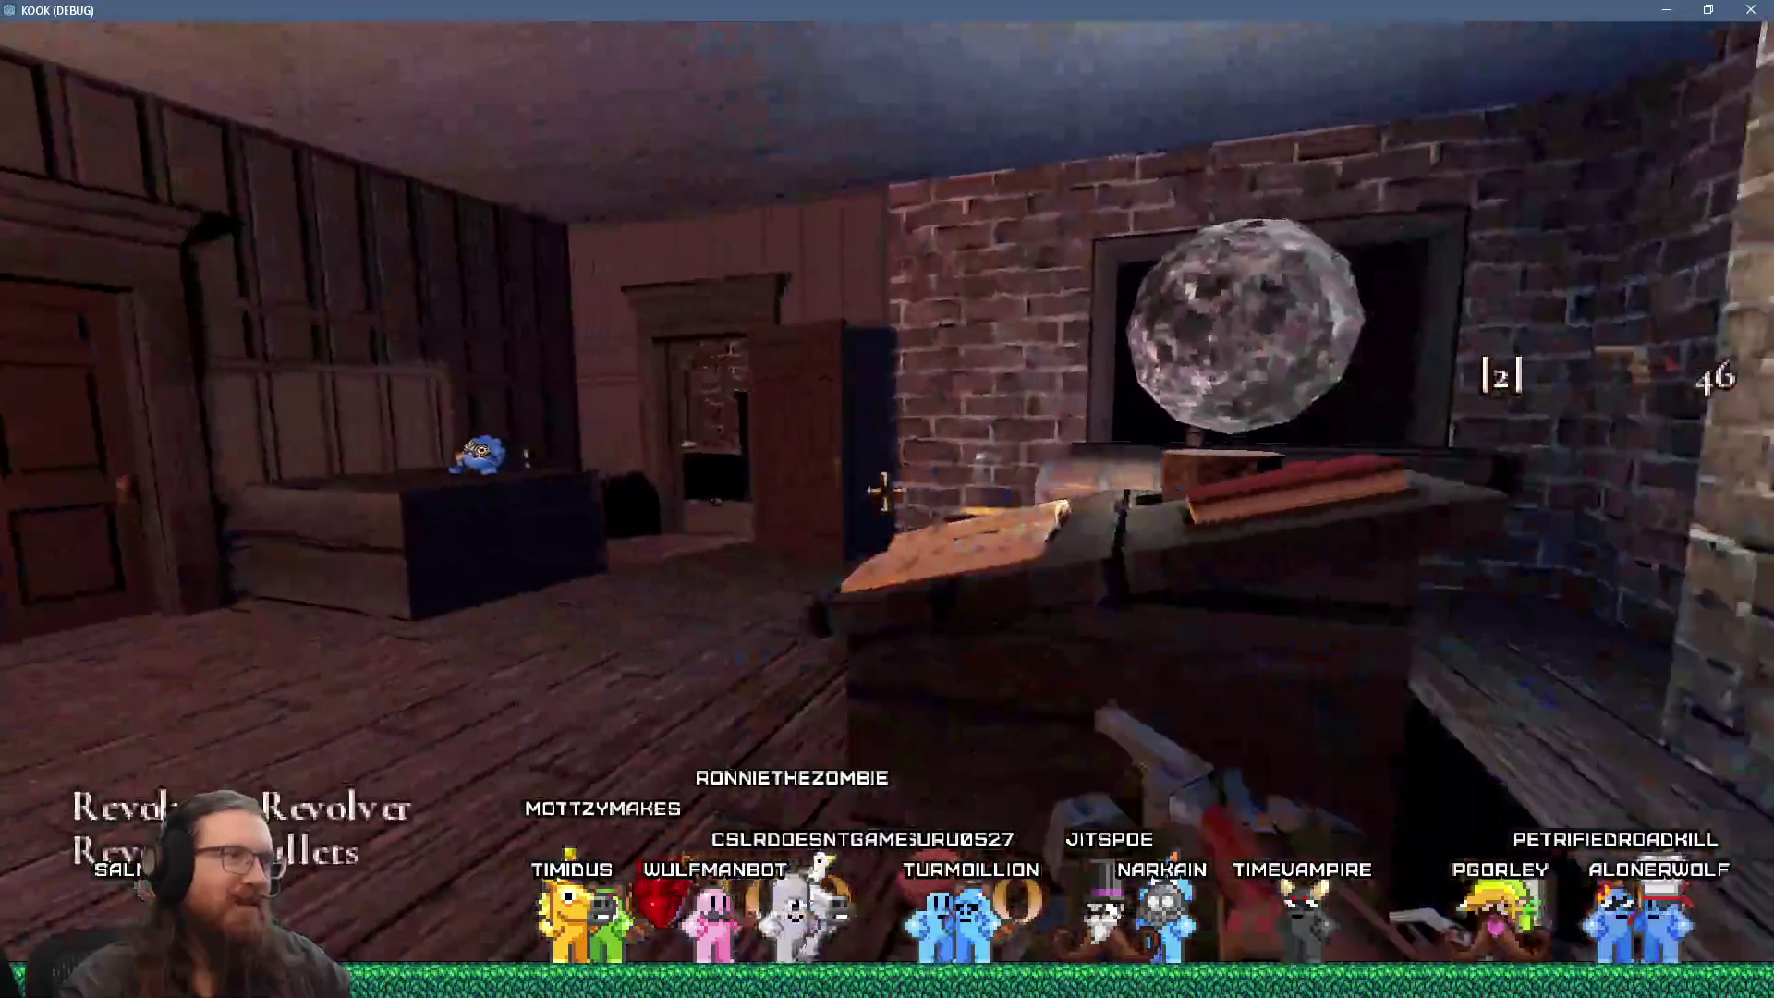
key(e)
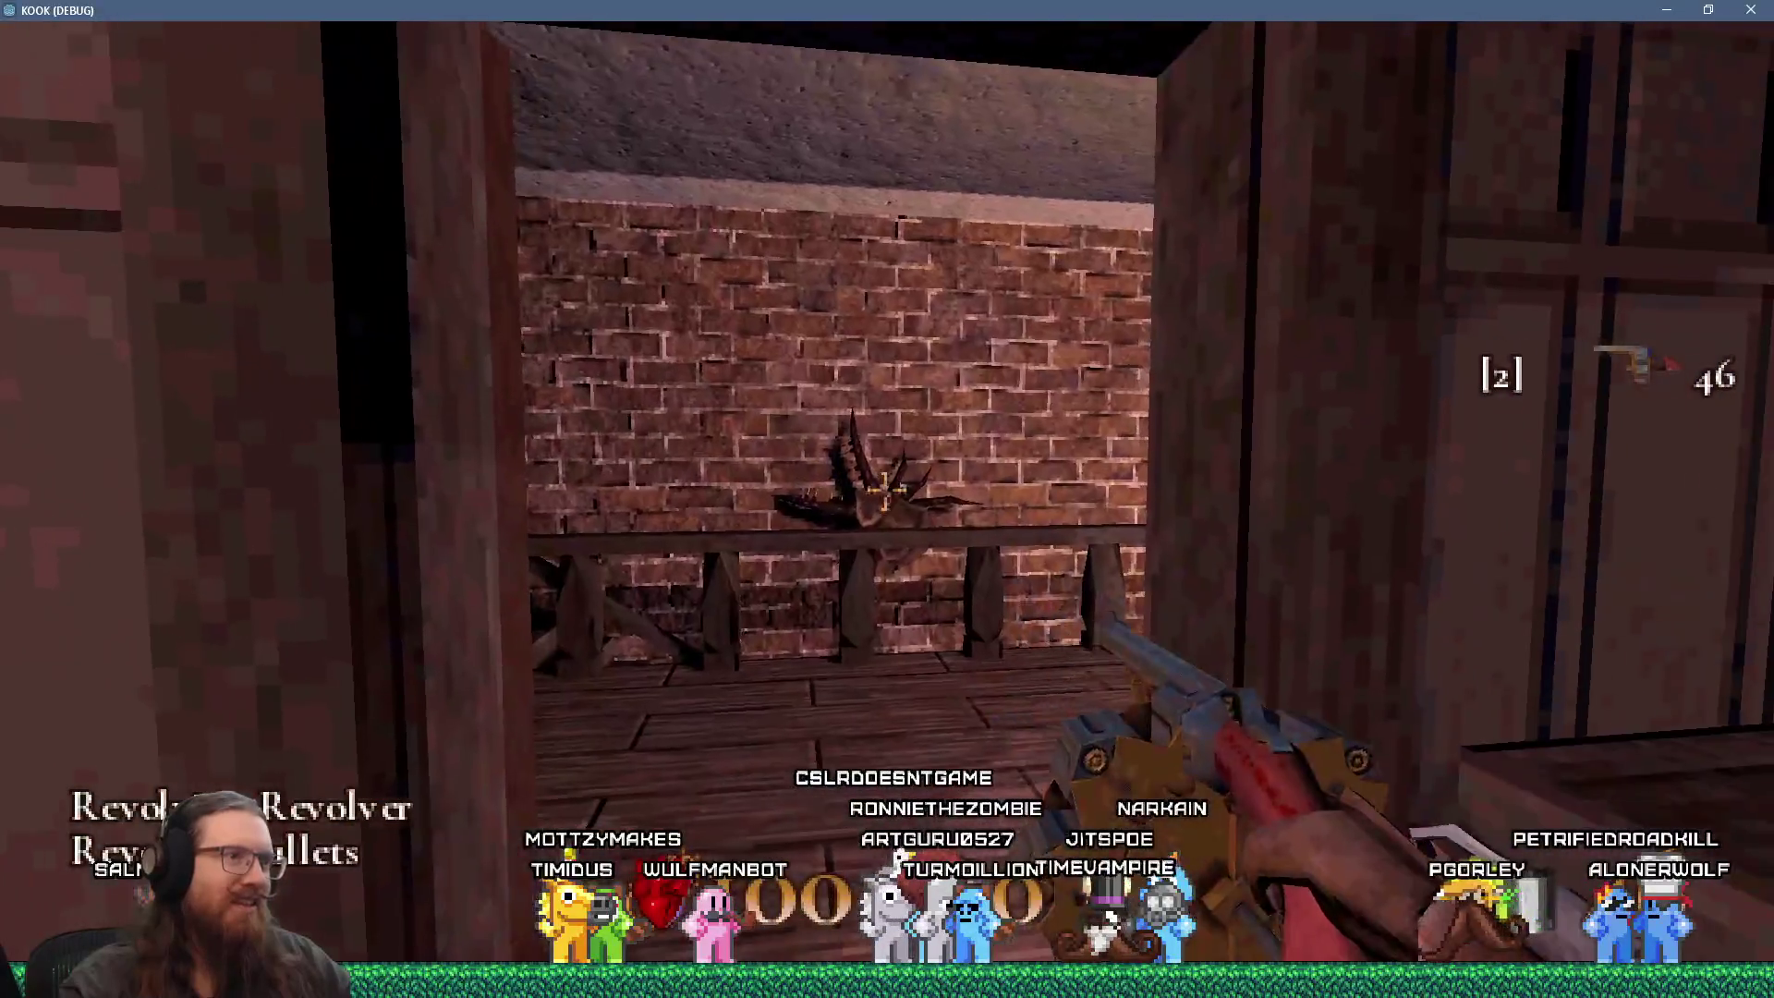
click(887, 490)
click(887, 490)
Step: Drop from the ledge to the cobbled street and go through the door
key(w)
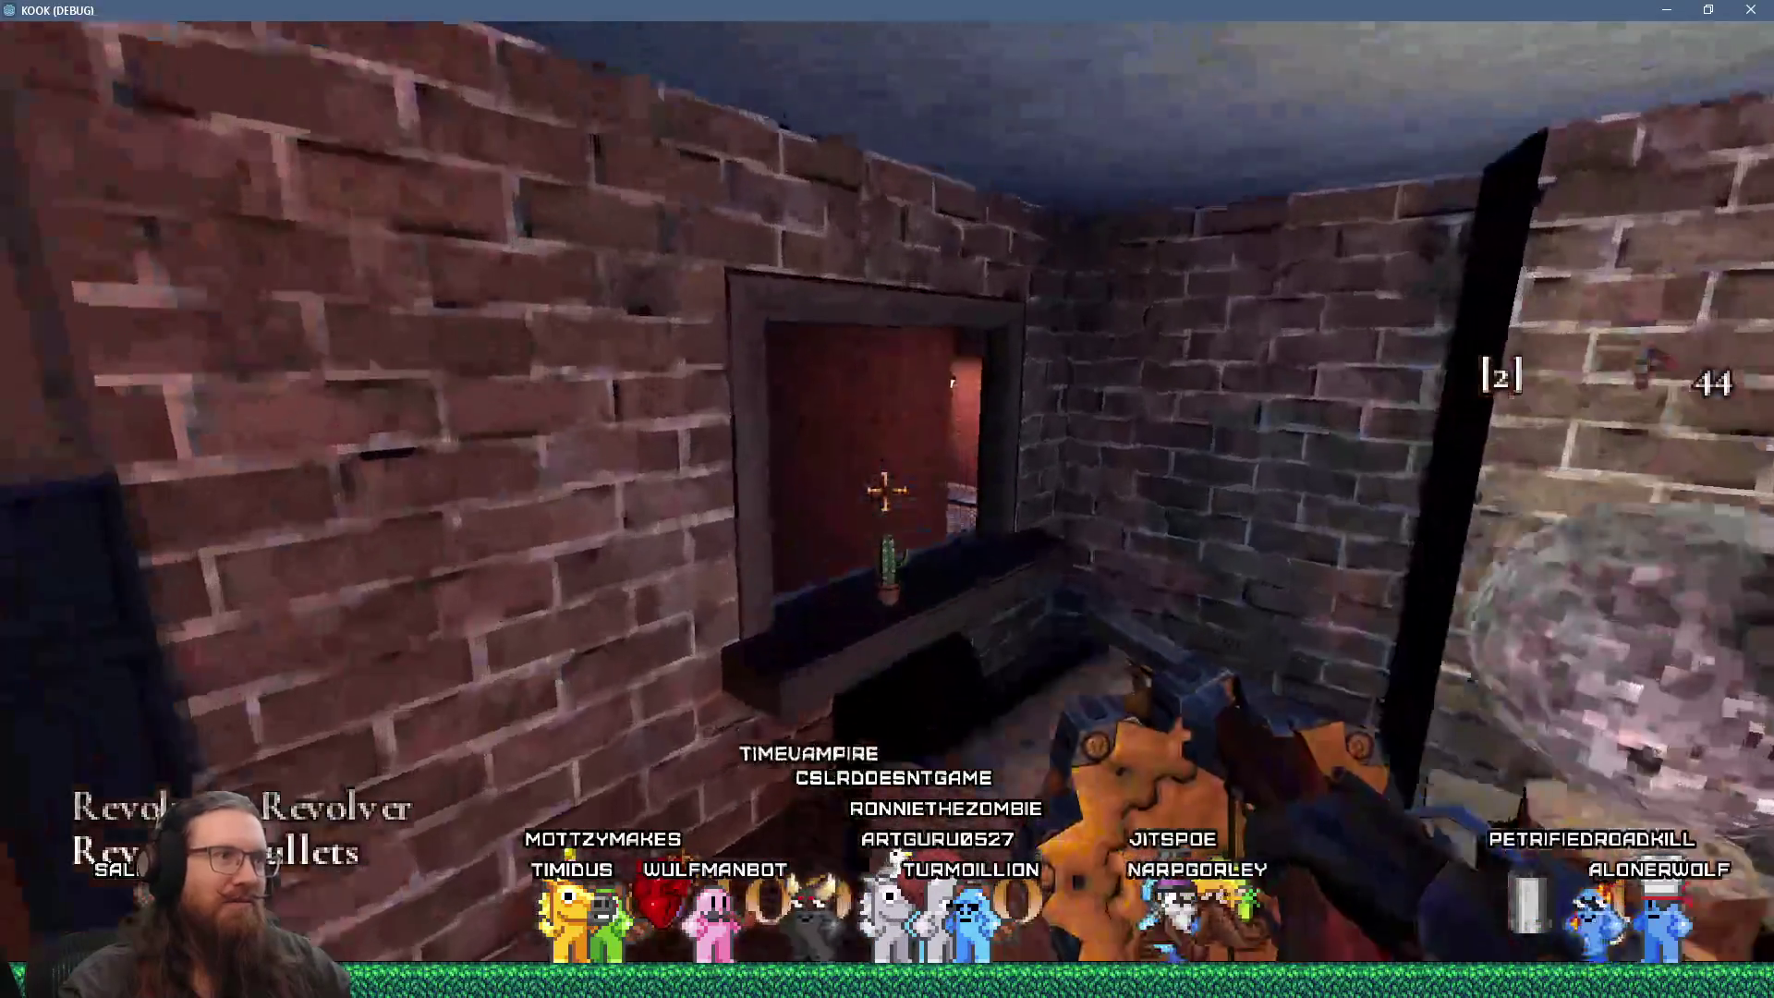
key(w)
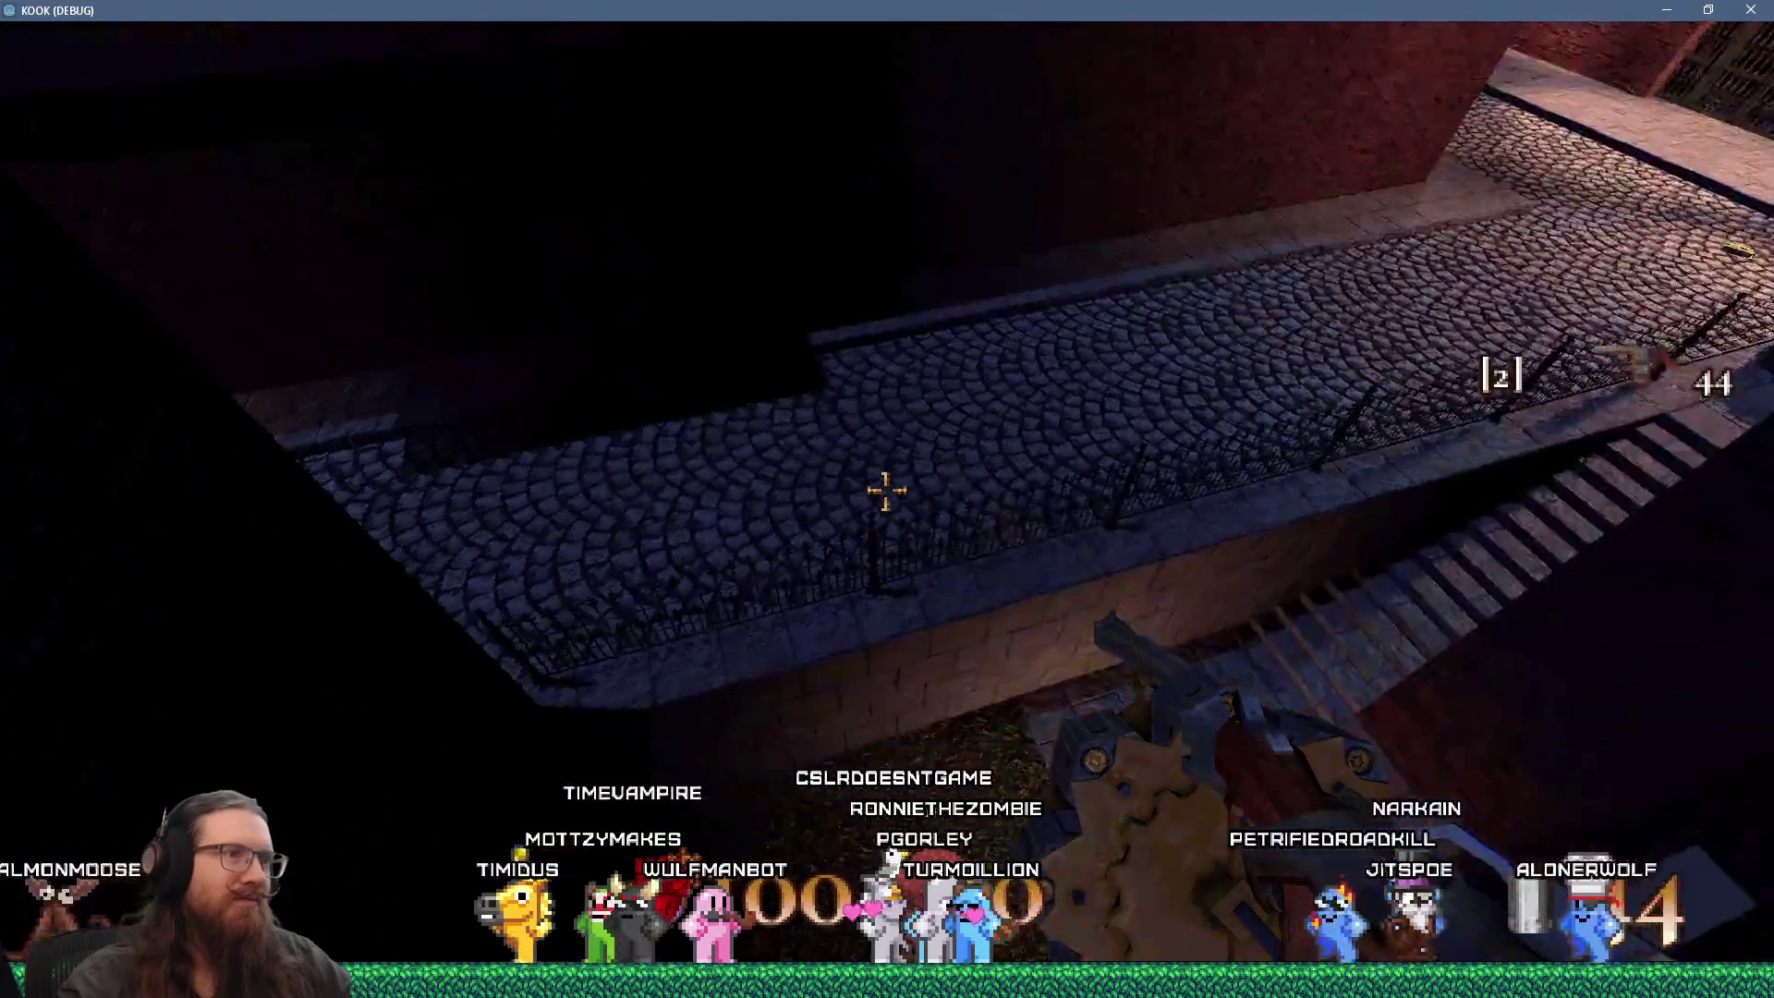
key(w)
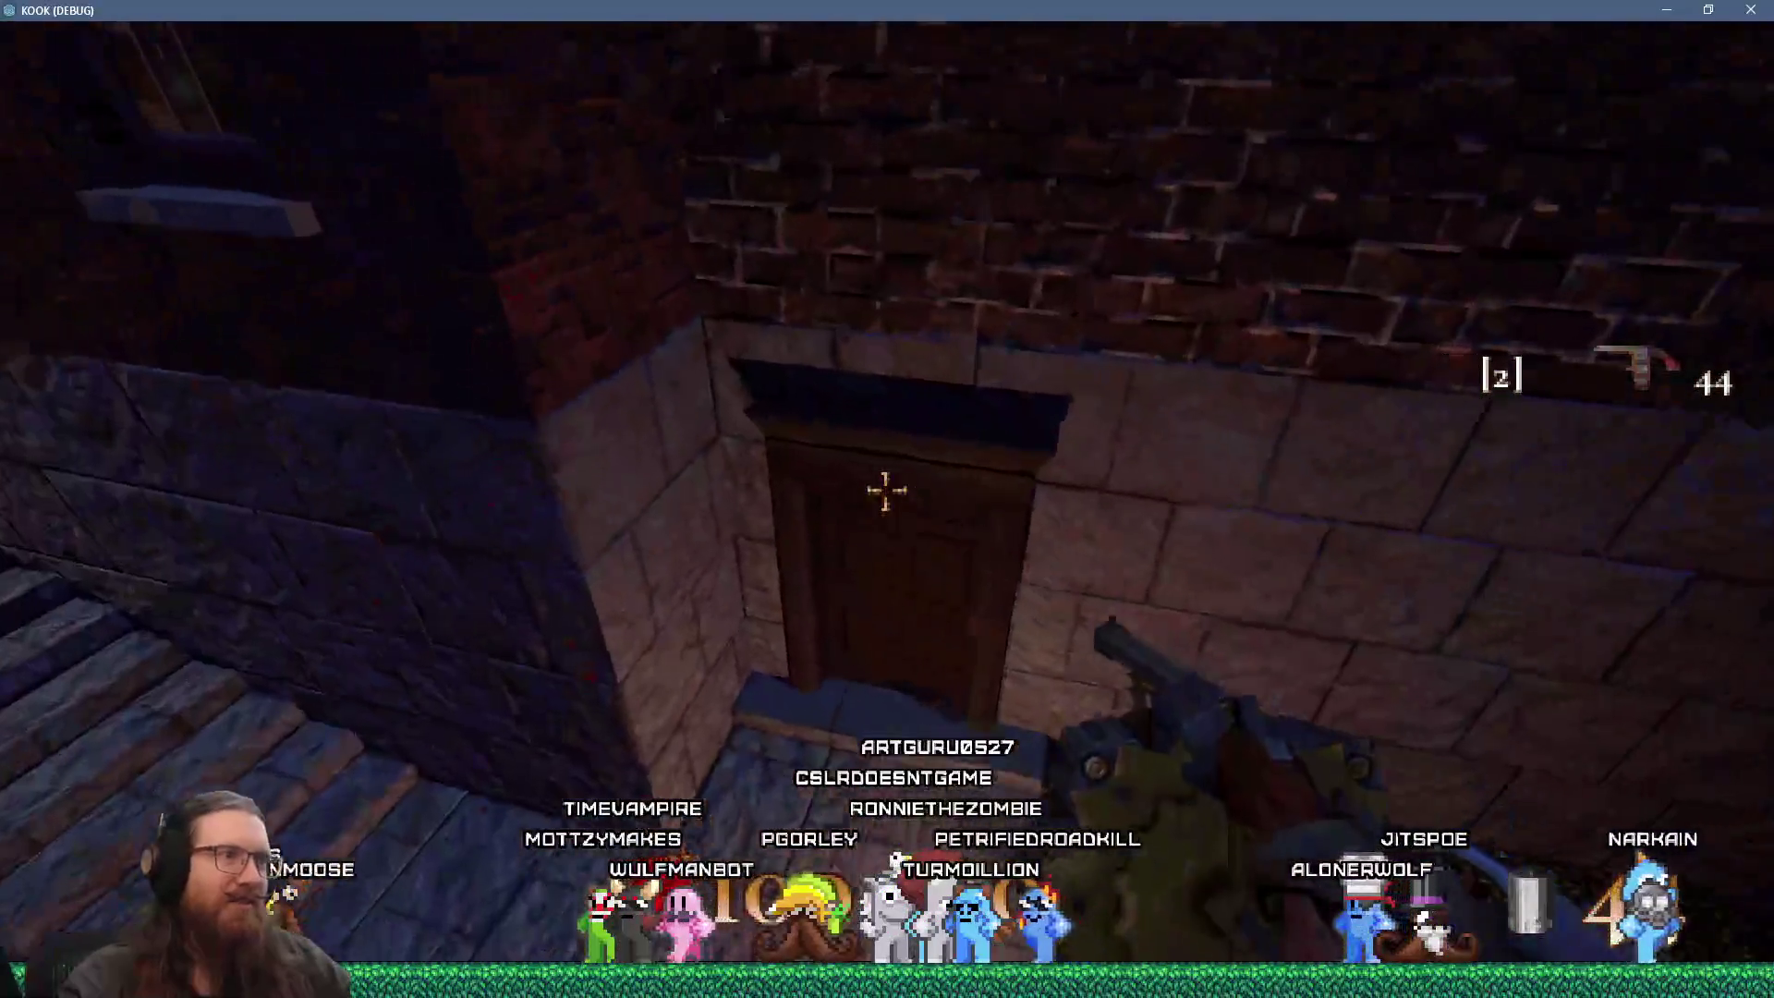
key(w)
key(w)
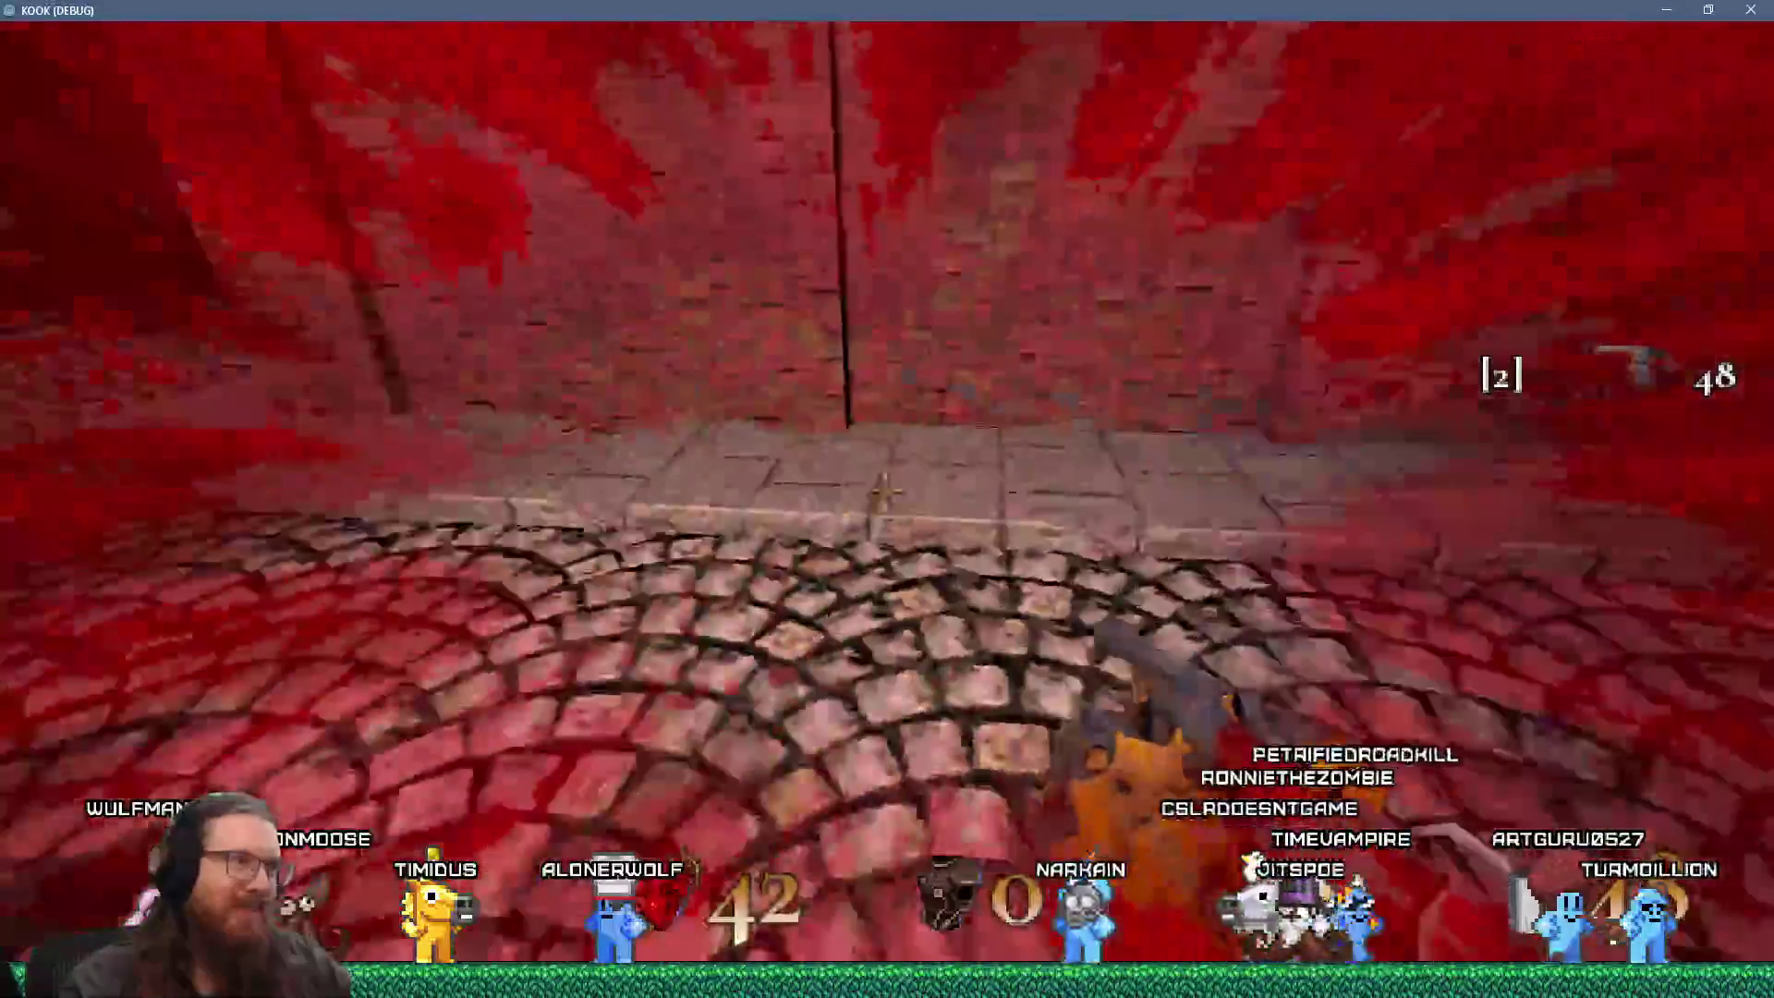
Step: Shoot the cultists in the cobbled alley and advance down it until dying
click(885, 497)
click(885, 497)
click(885, 498)
click(885, 497)
key(w)
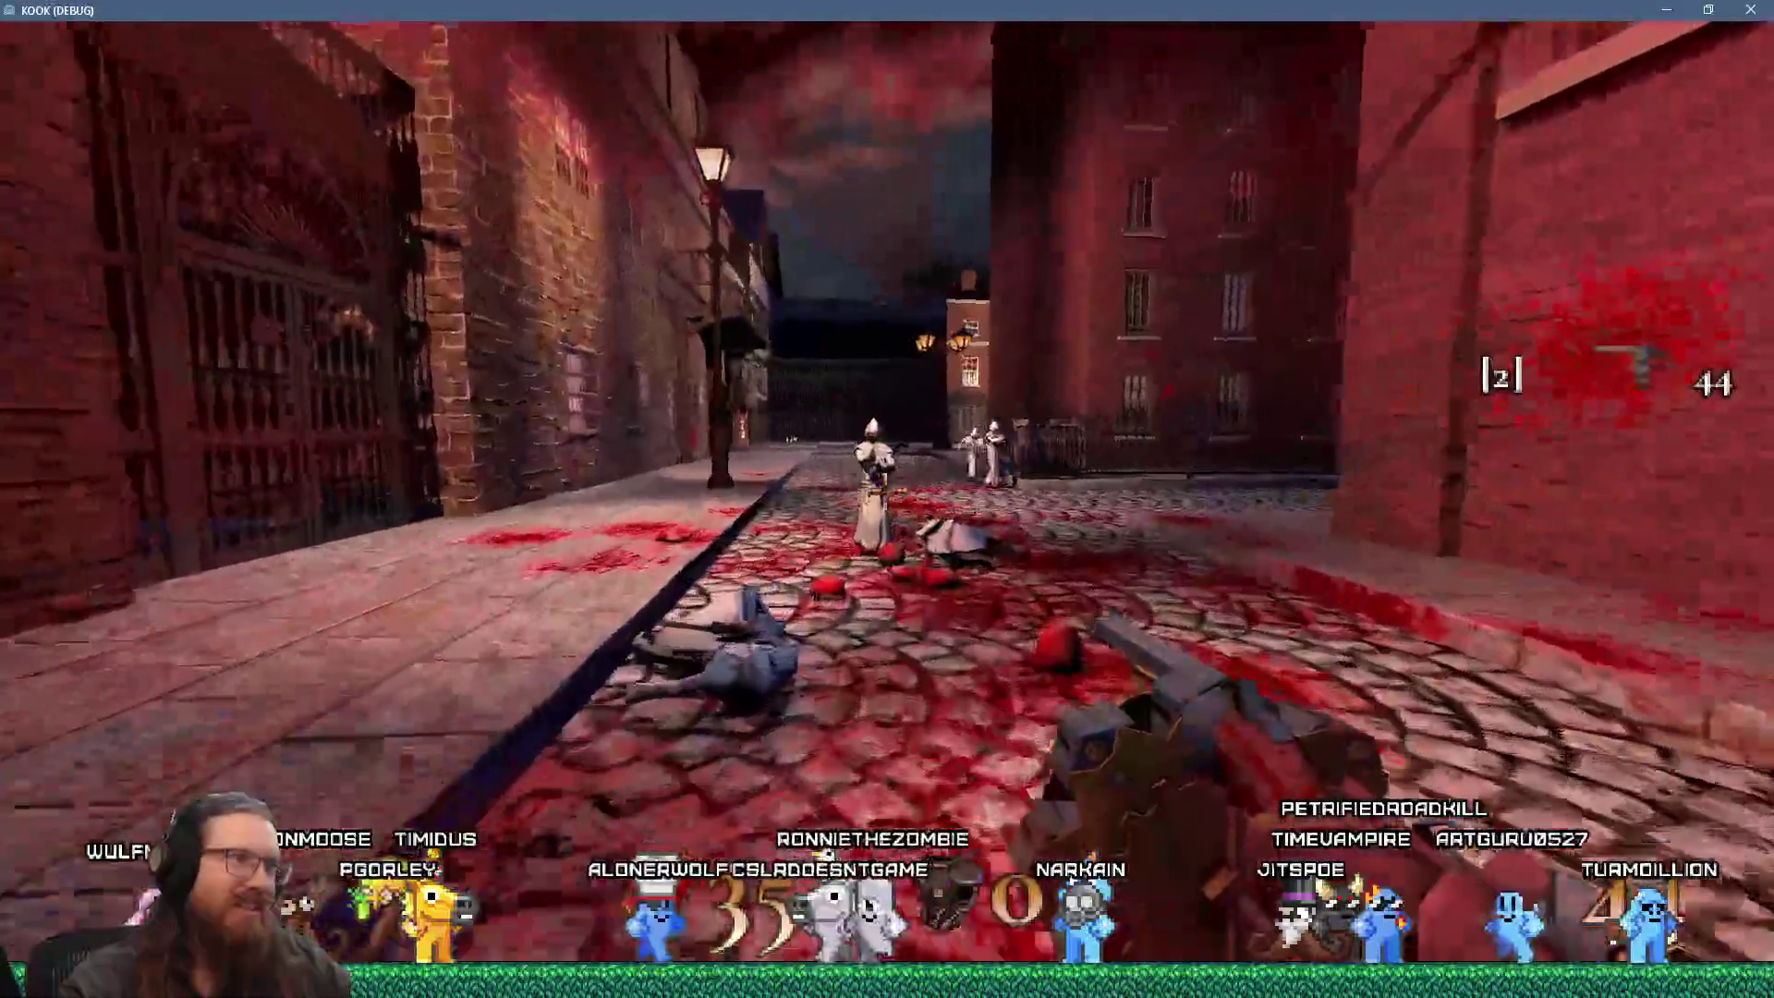
key(w)
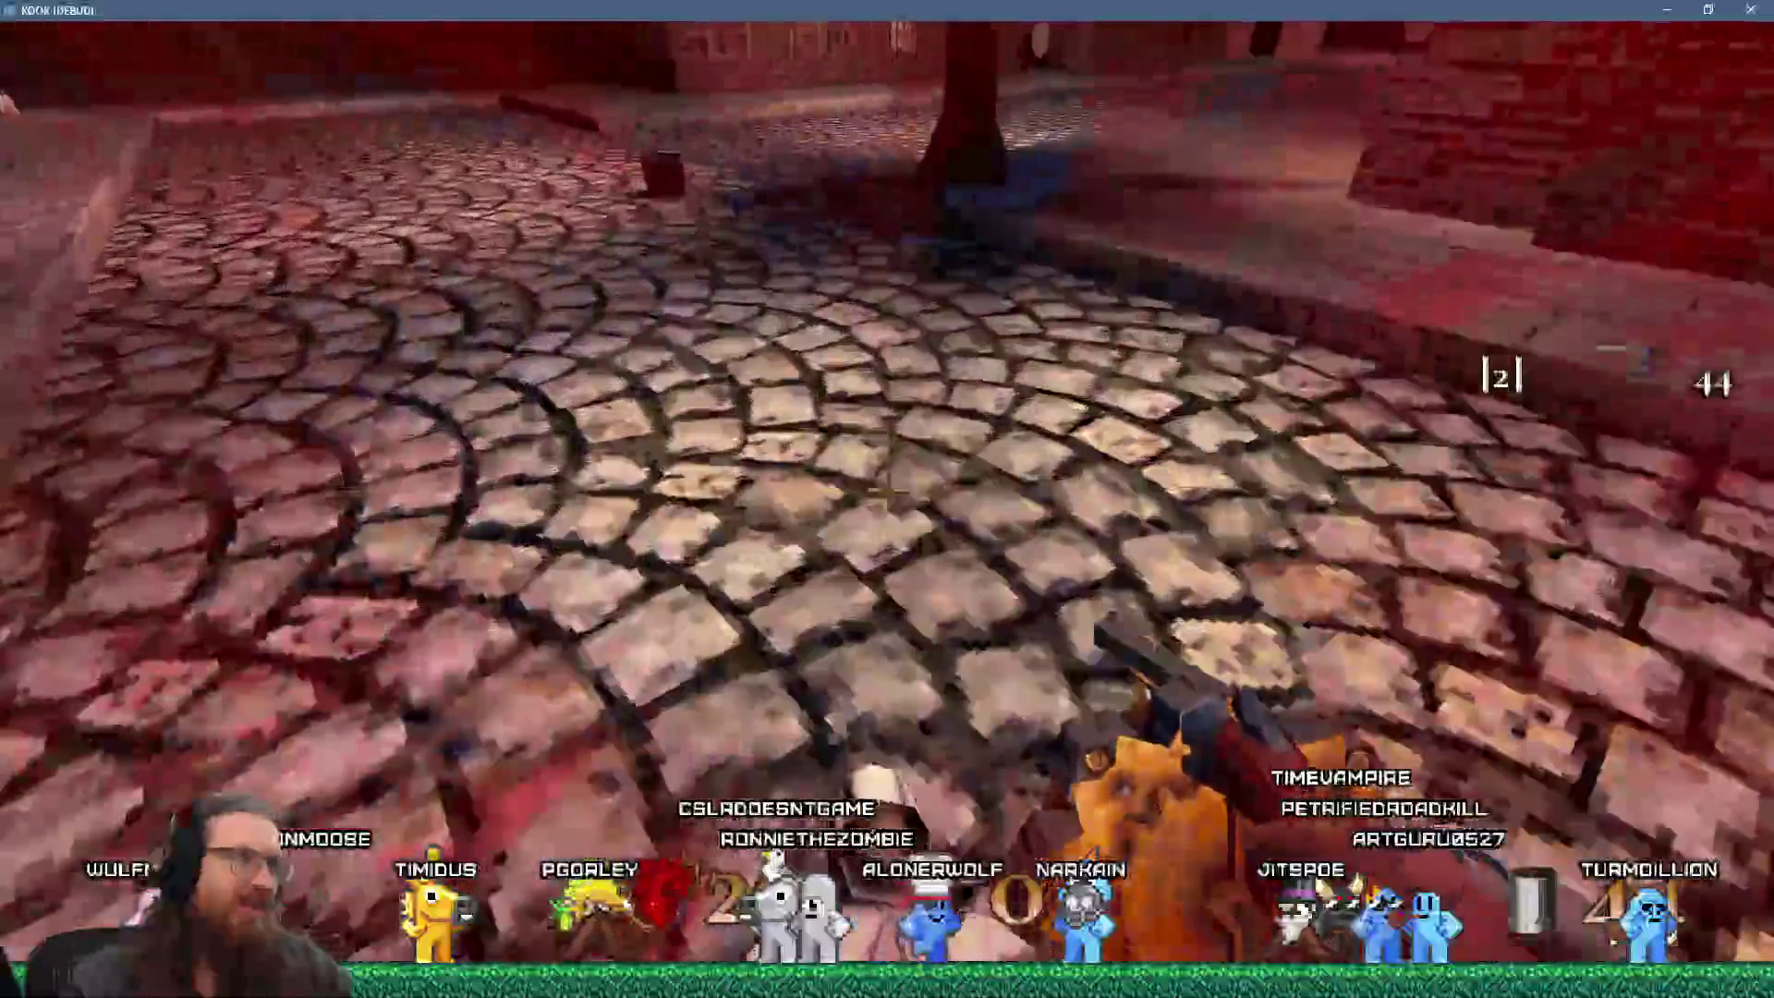
key(w)
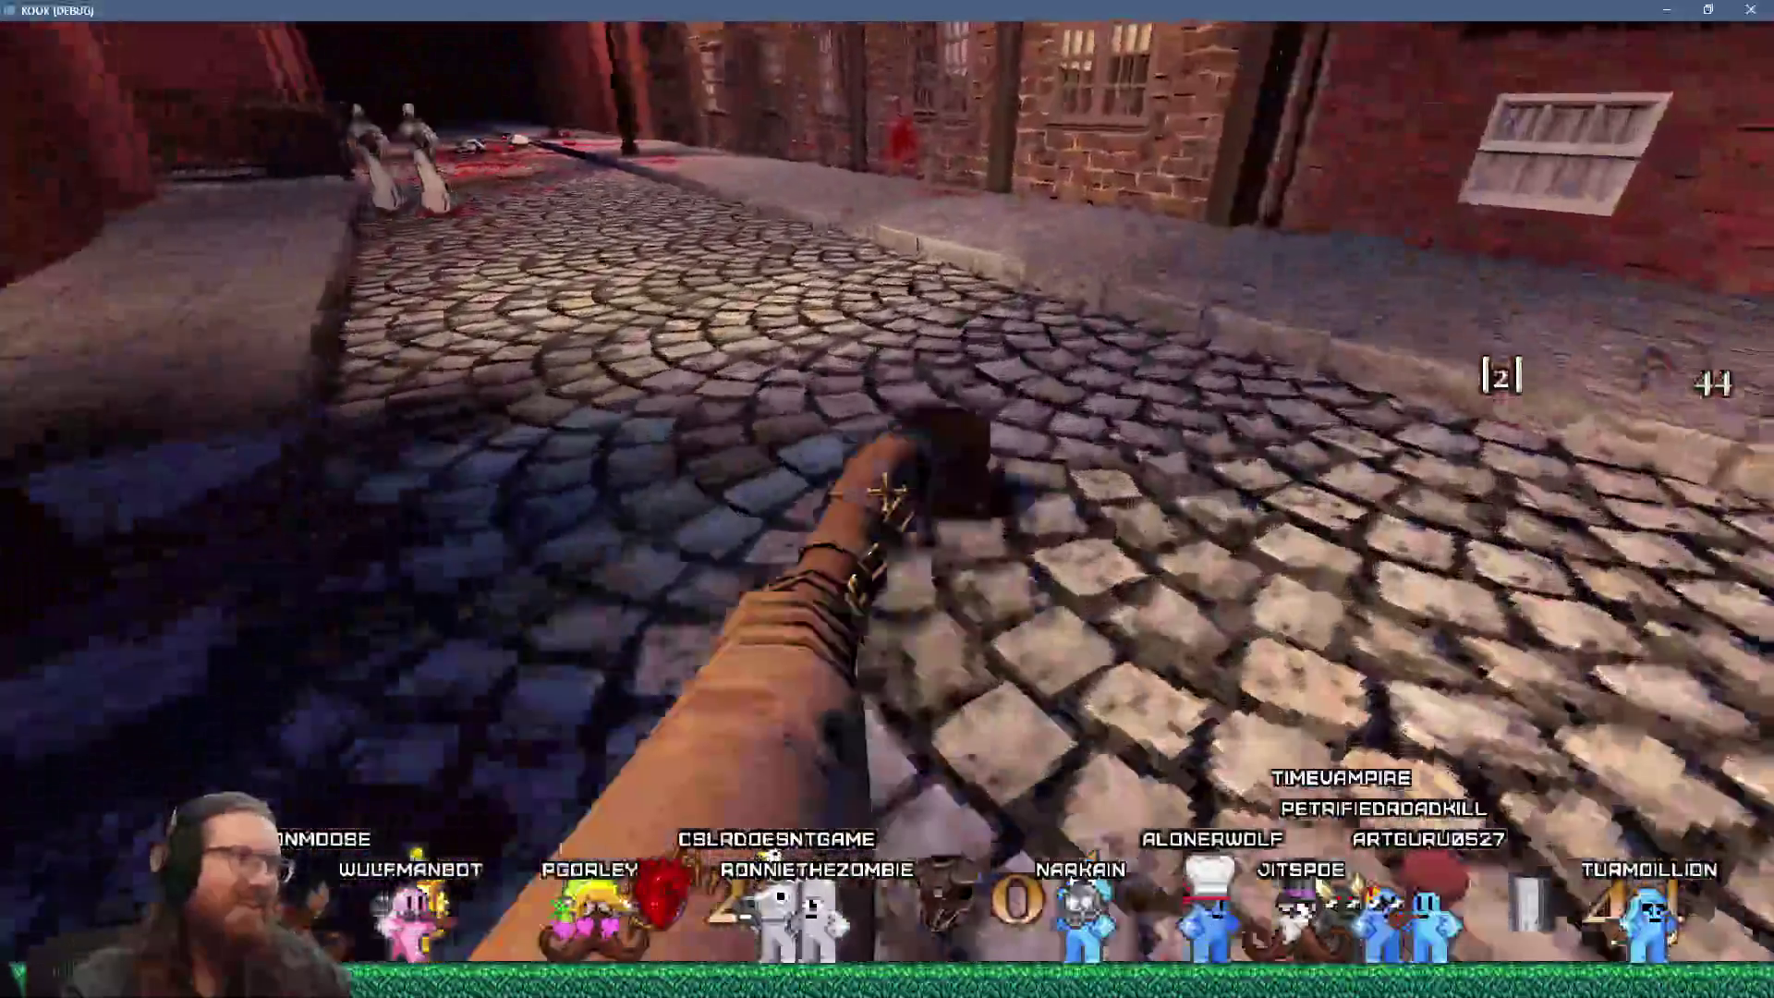
key(w)
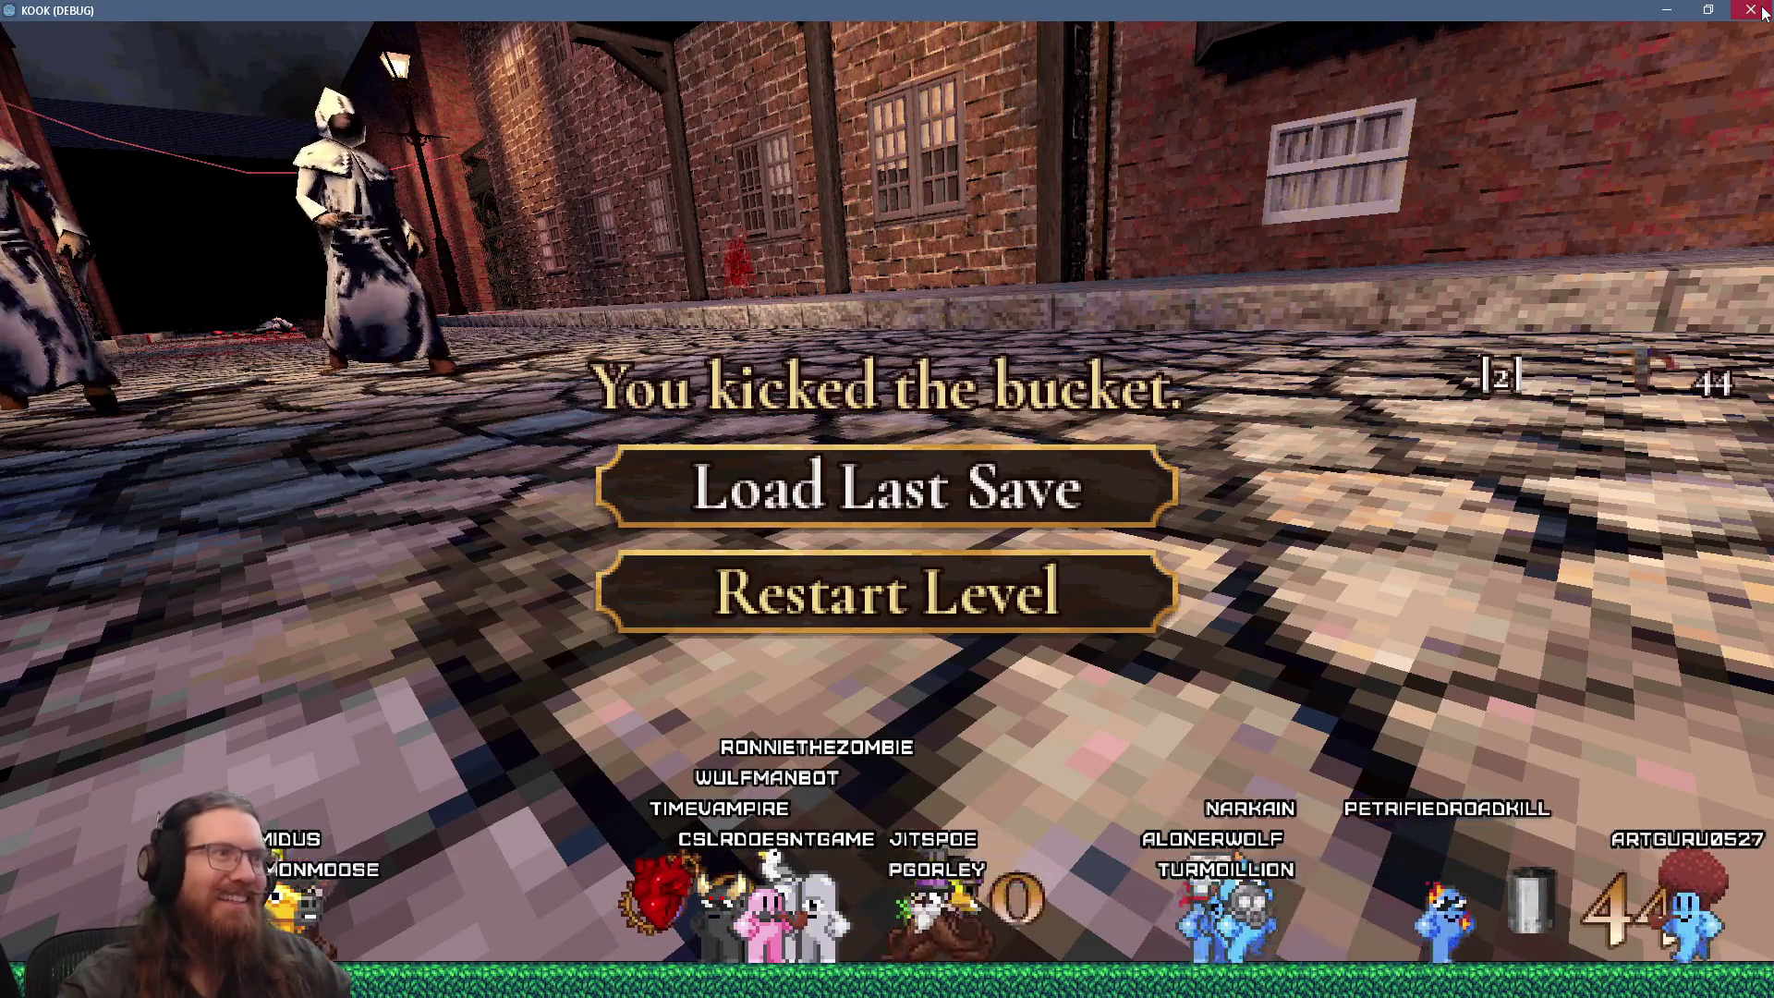
Step: Close KOOK and switch back to TrenchBroom
key(F8)
key(alt+Tab)
key(Tab)
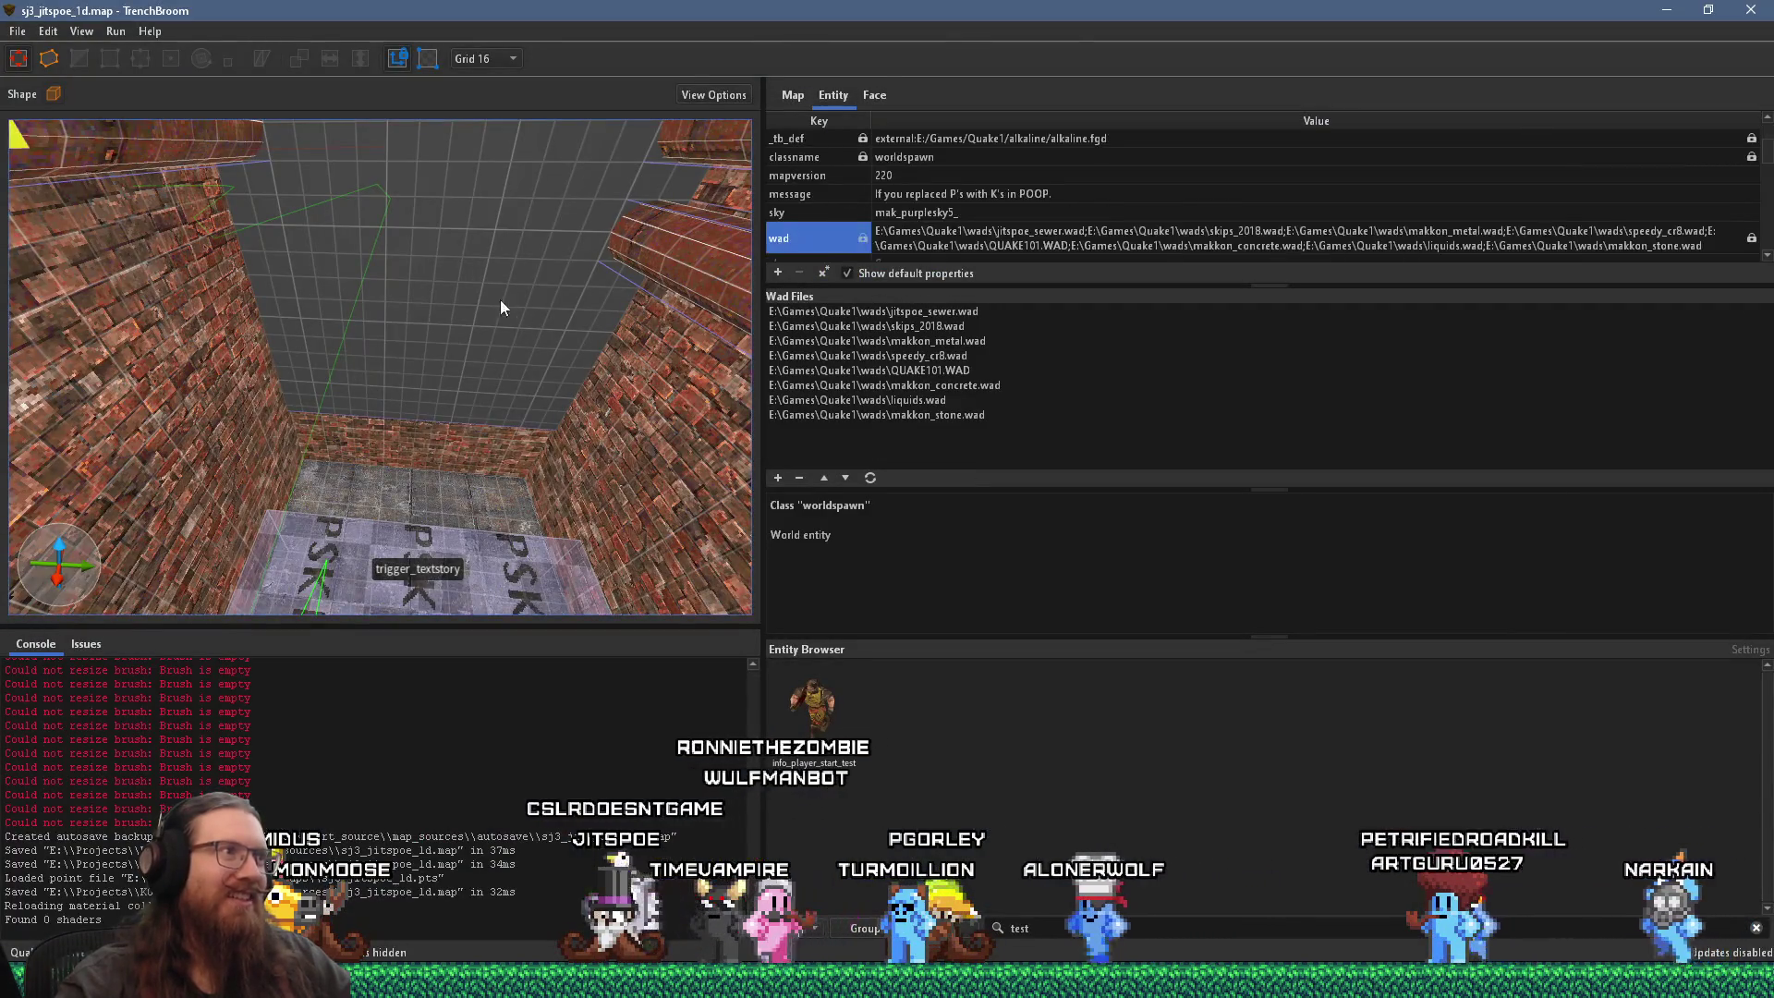
Step: Search materials for 'cloc' and apply yen_vu_clock to the corridor's back wall face
click(874, 95)
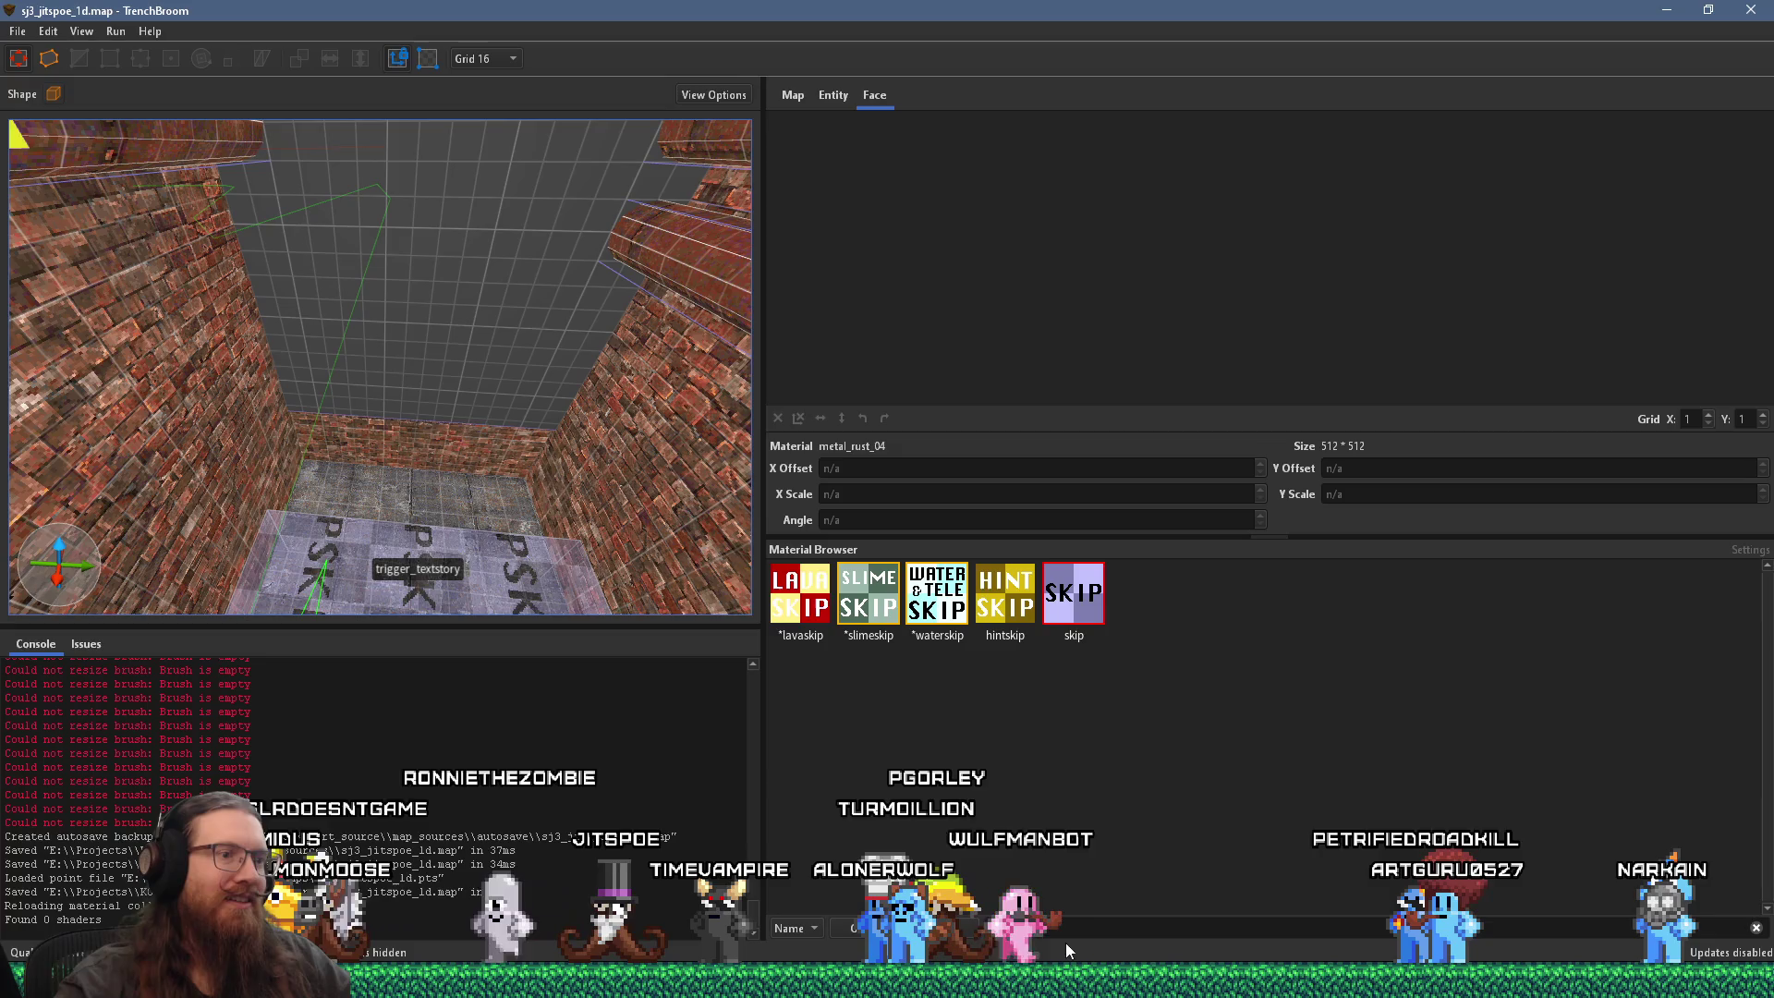
text(cloc)
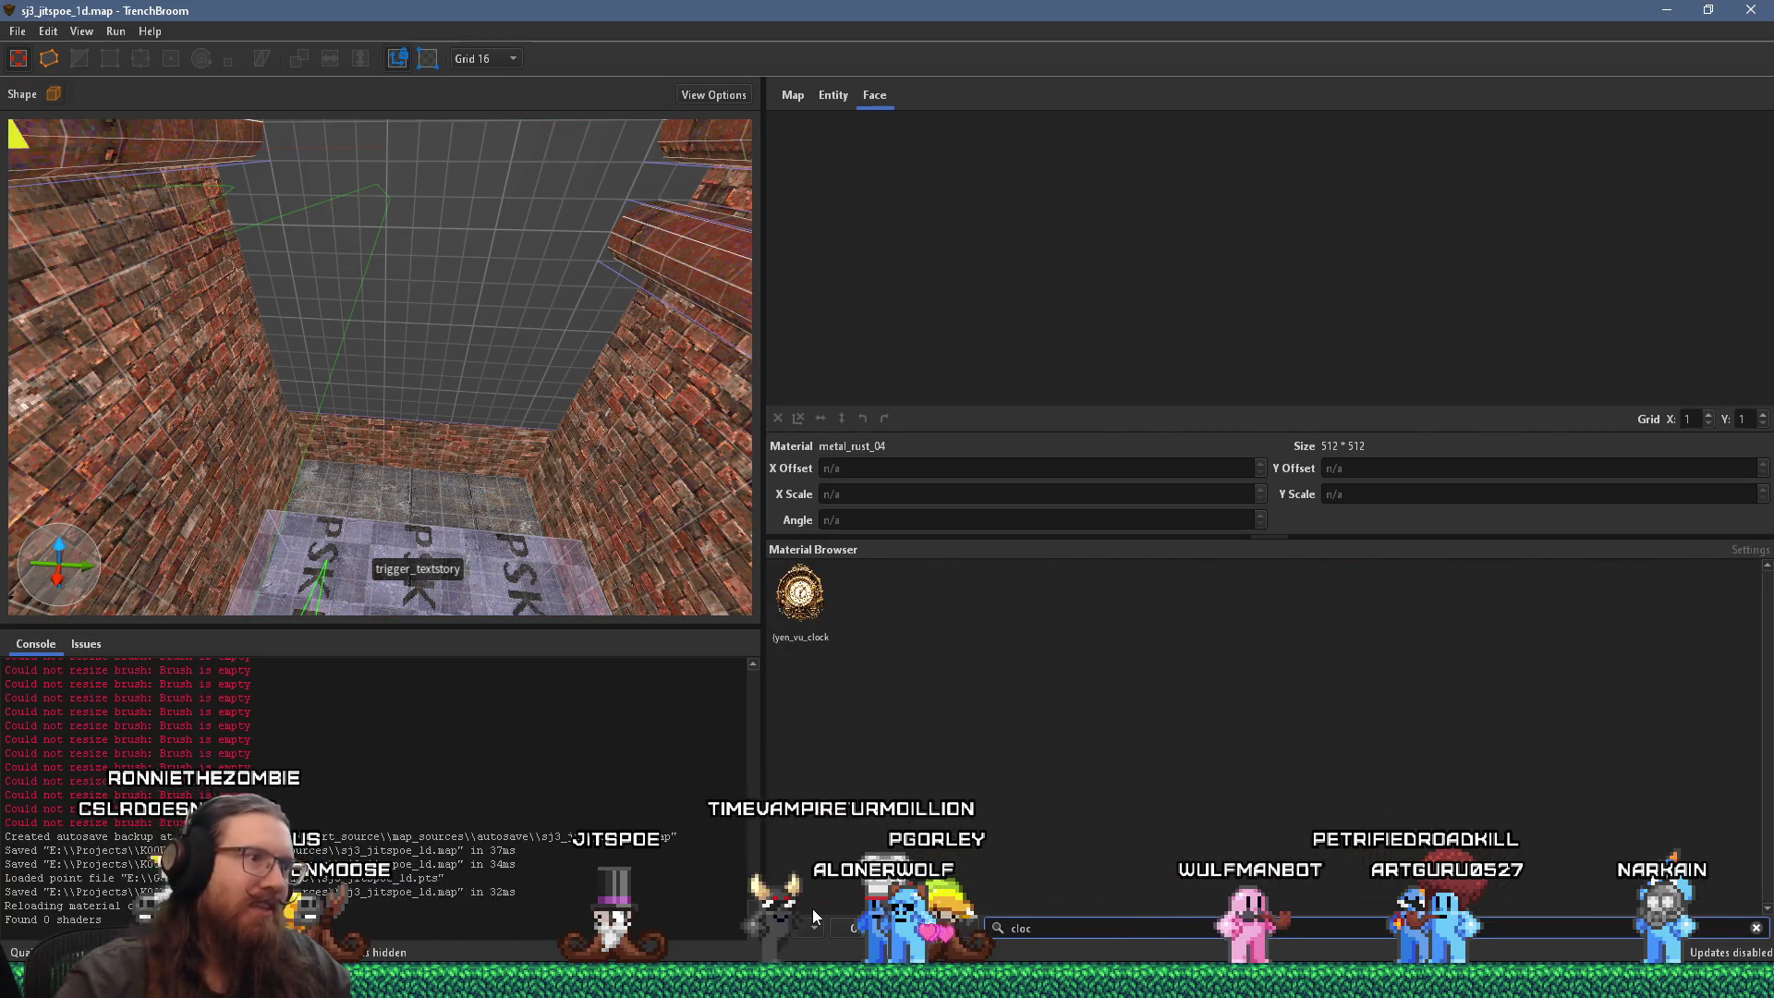
shift+click(484, 421)
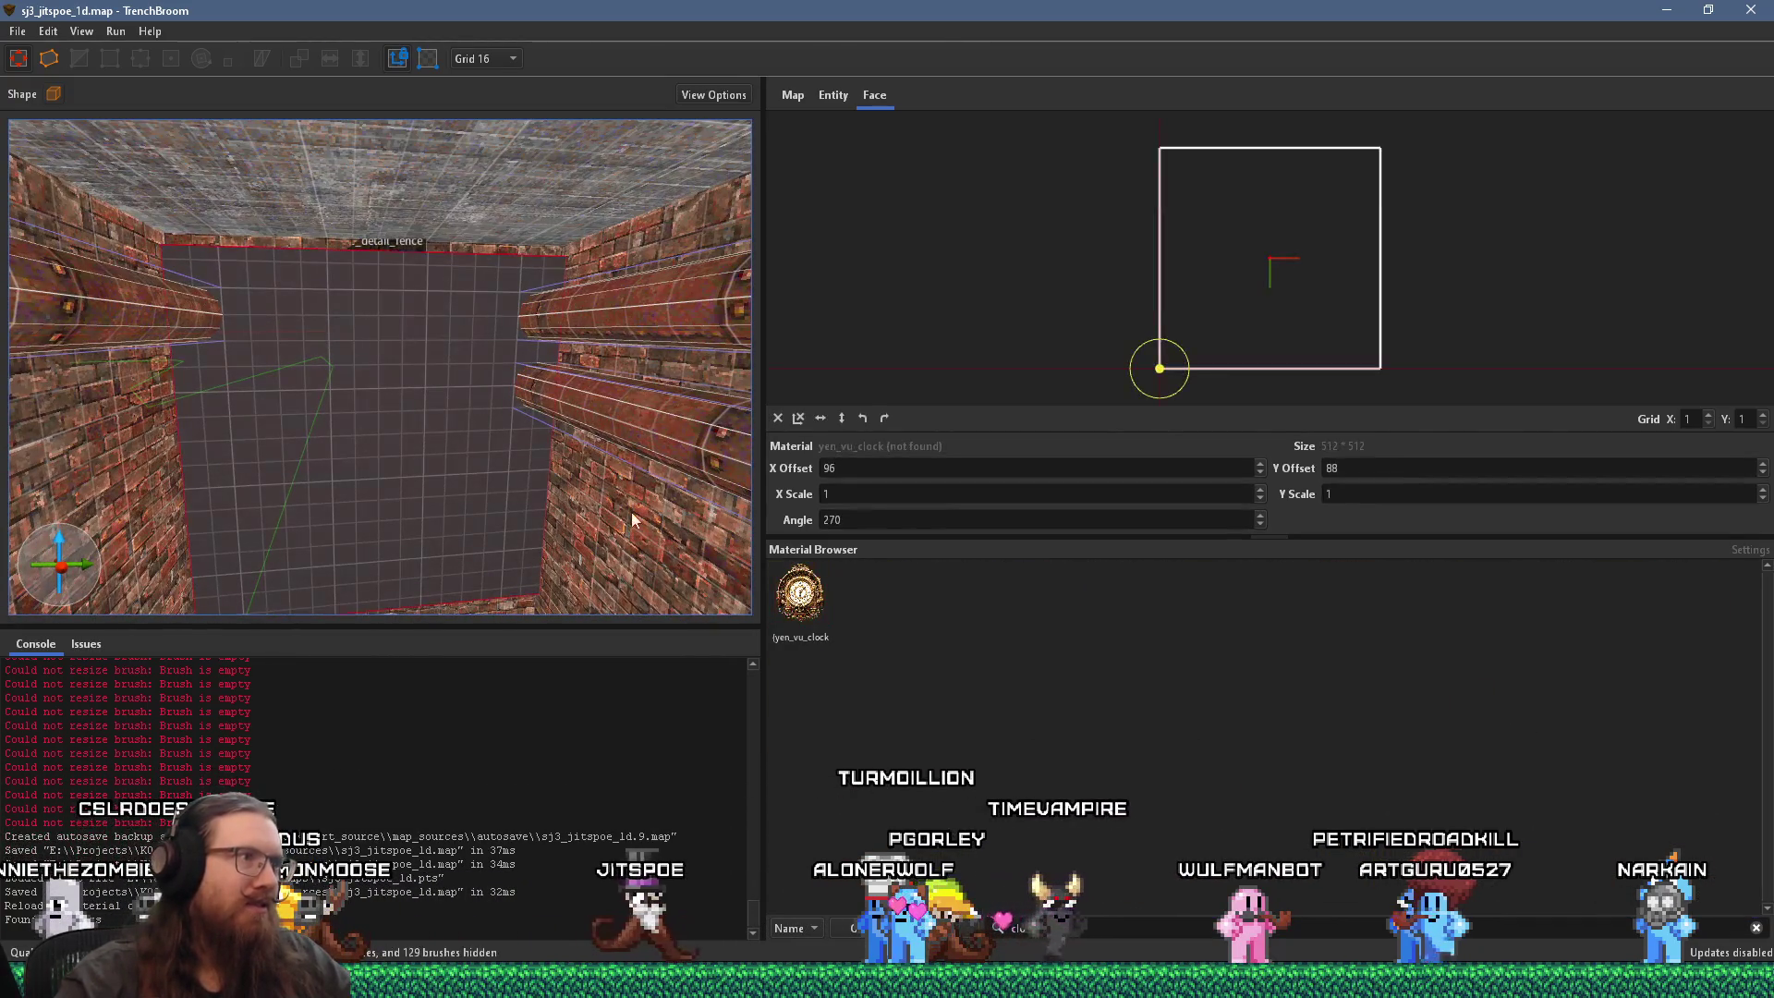
click(792, 599)
scroll(435, 462, up, 5)
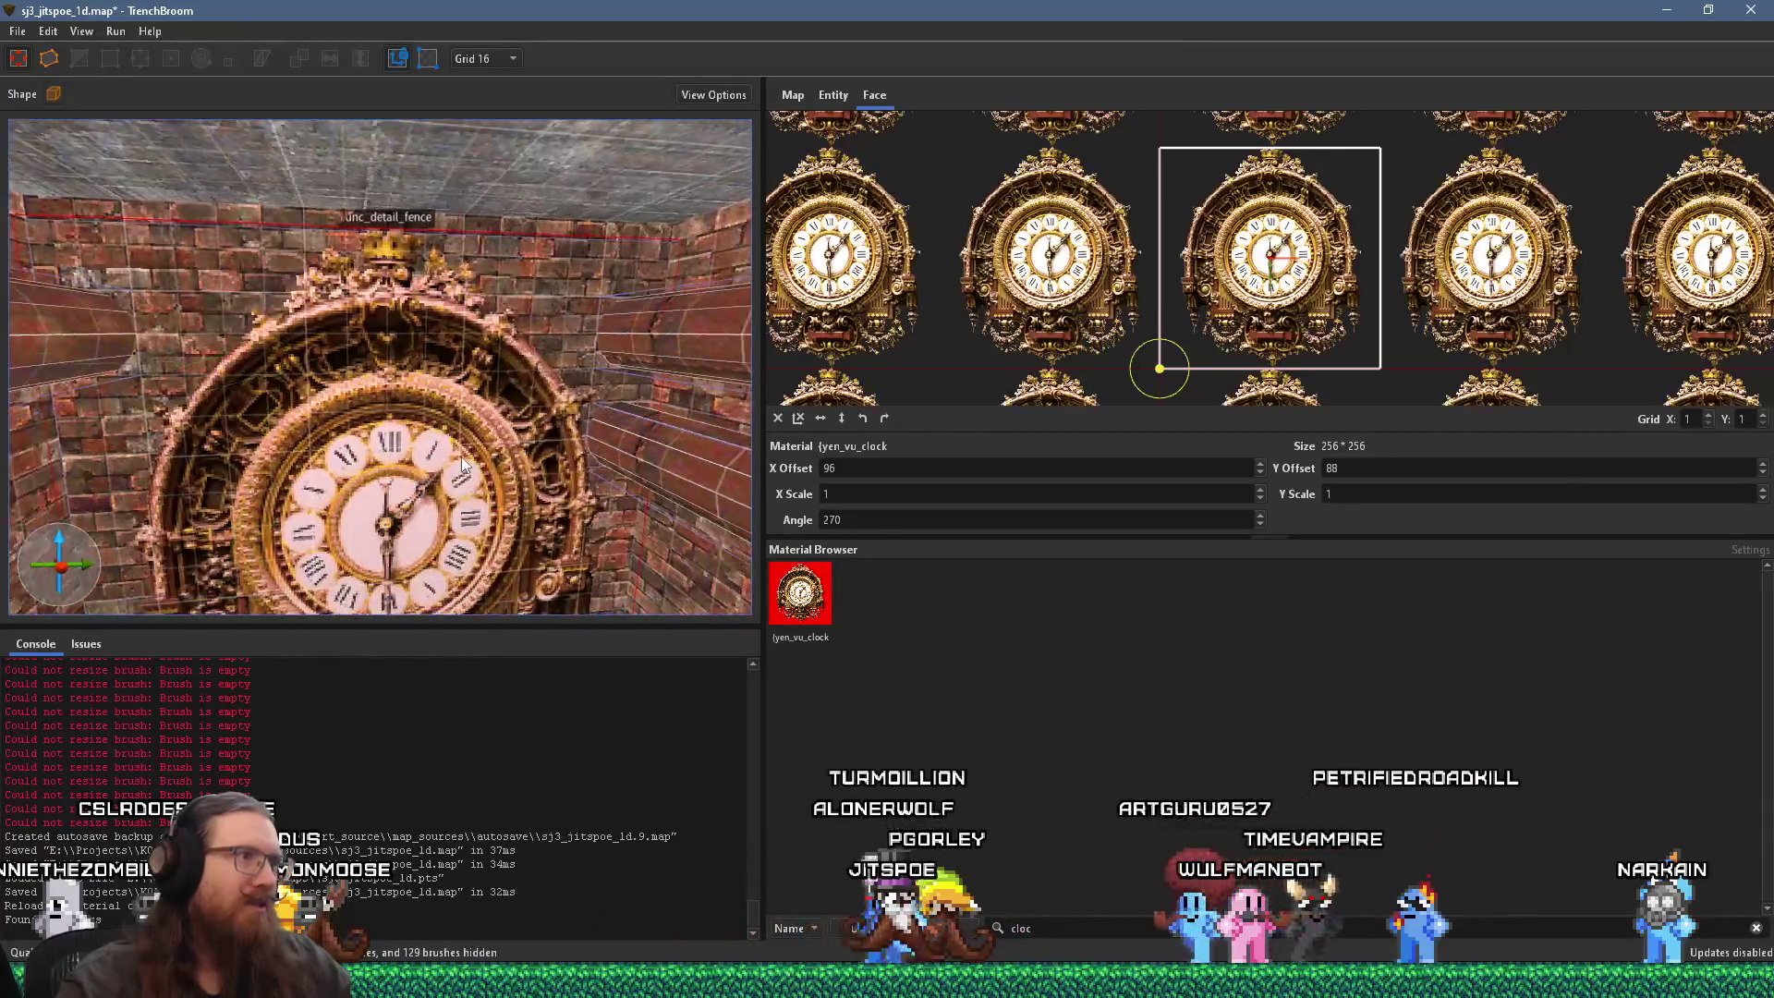
click(434, 462)
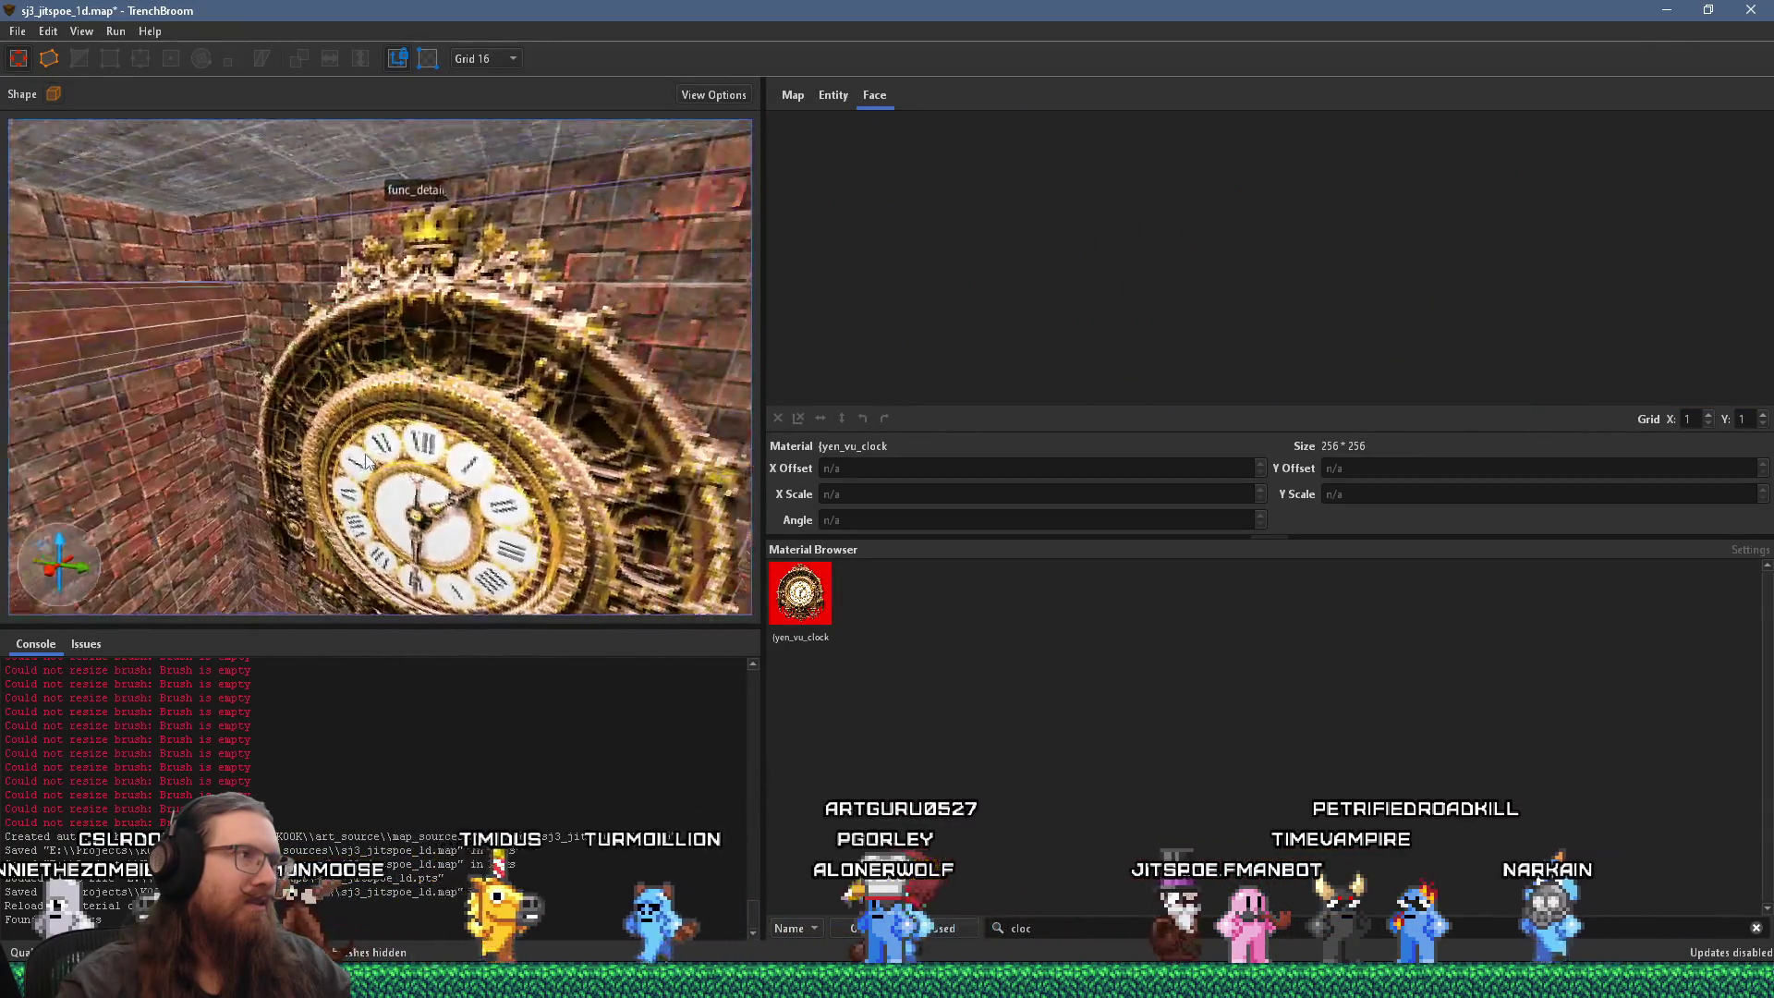
mouse_move(230, 476)
mouse_down()
mouse_move(367, 449)
mouse_move(717, 134)
mouse_move(350, 450)
mouse_move(368, 458)
mouse_move(196, 410)
mouse_move(361, 566)
mouse_move(399, 538)
mouse_up()
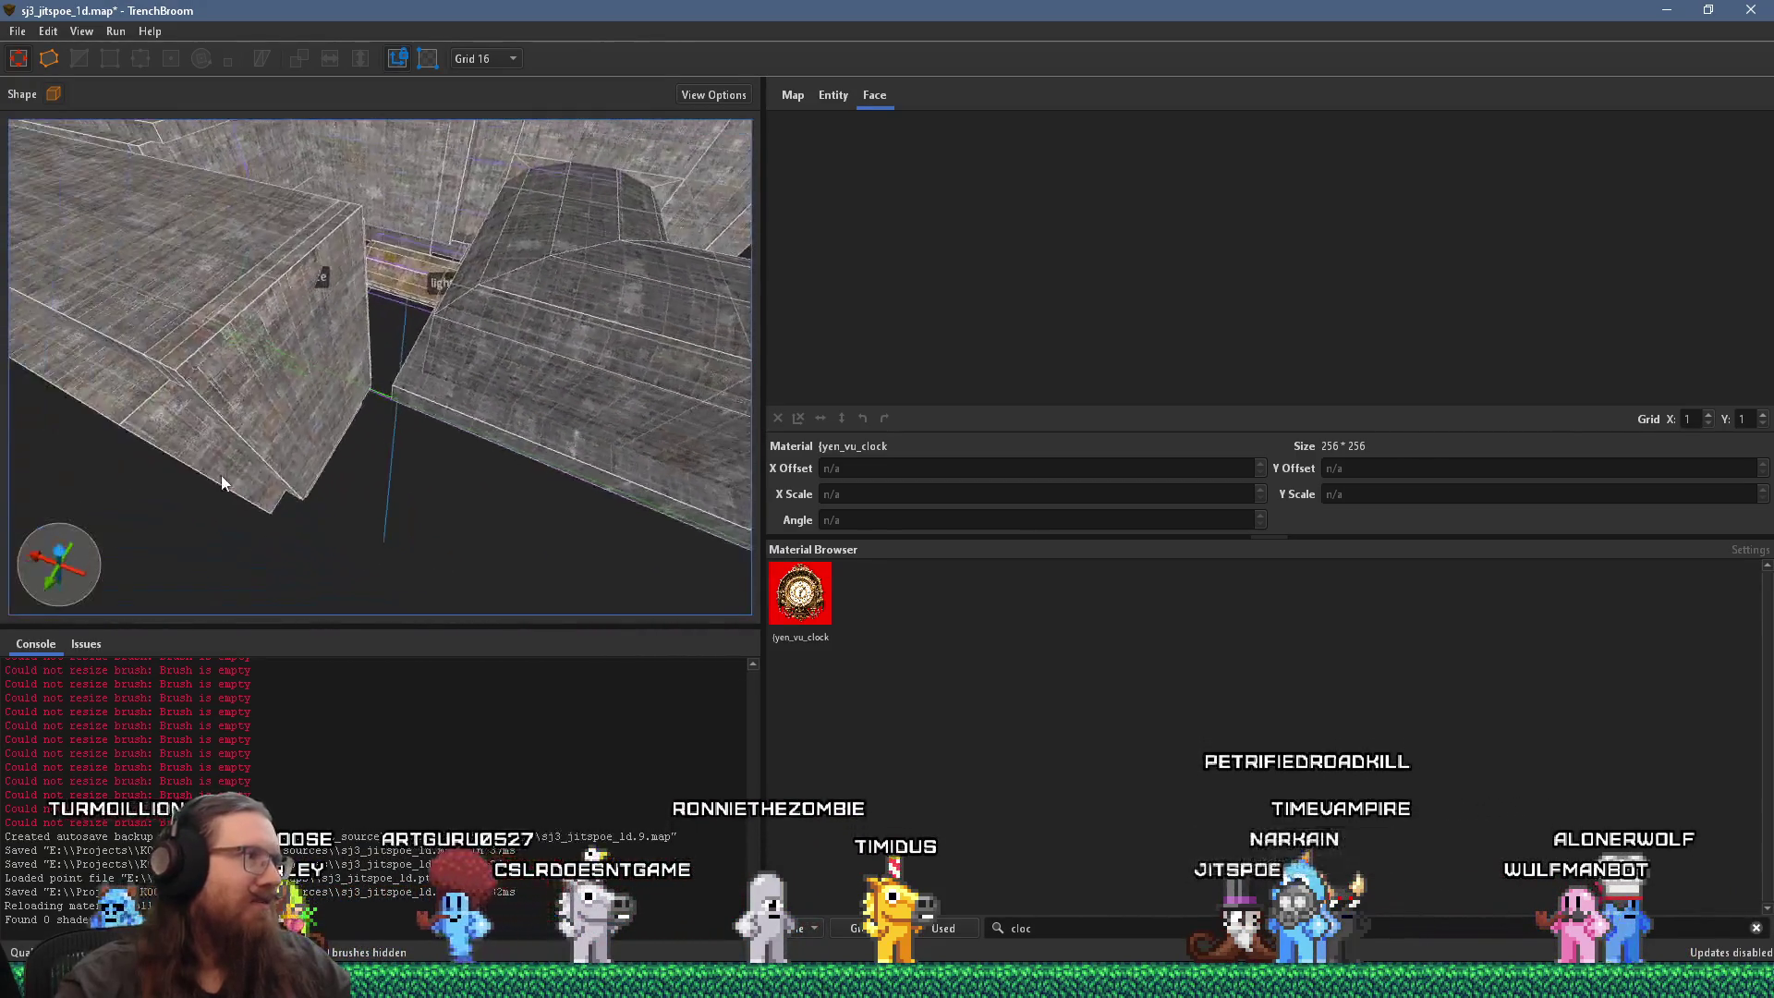
Step: Set the grid size to 128 and move the clock brush 640 units left
click(286, 410)
mouse_move(286, 410)
mouse_down()
mouse_move(323, 435)
mouse_move(302, 178)
mouse_move(333, 277)
mouse_move(341, 87)
mouse_move(385, 201)
mouse_move(366, 273)
mouse_move(541, 407)
mouse_move(336, 453)
mouse_move(153, 588)
mouse_move(342, 414)
mouse_move(378, 434)
mouse_move(318, 356)
mouse_move(331, 514)
mouse_move(318, 358)
mouse_move(271, 346)
mouse_move(312, 549)
mouse_move(332, 517)
mouse_up()
click(484, 58)
click(496, 229)
mouse_move(495, 229)
mouse_down()
mouse_move(257, 390)
mouse_move(615, 288)
mouse_move(543, 300)
mouse_up()
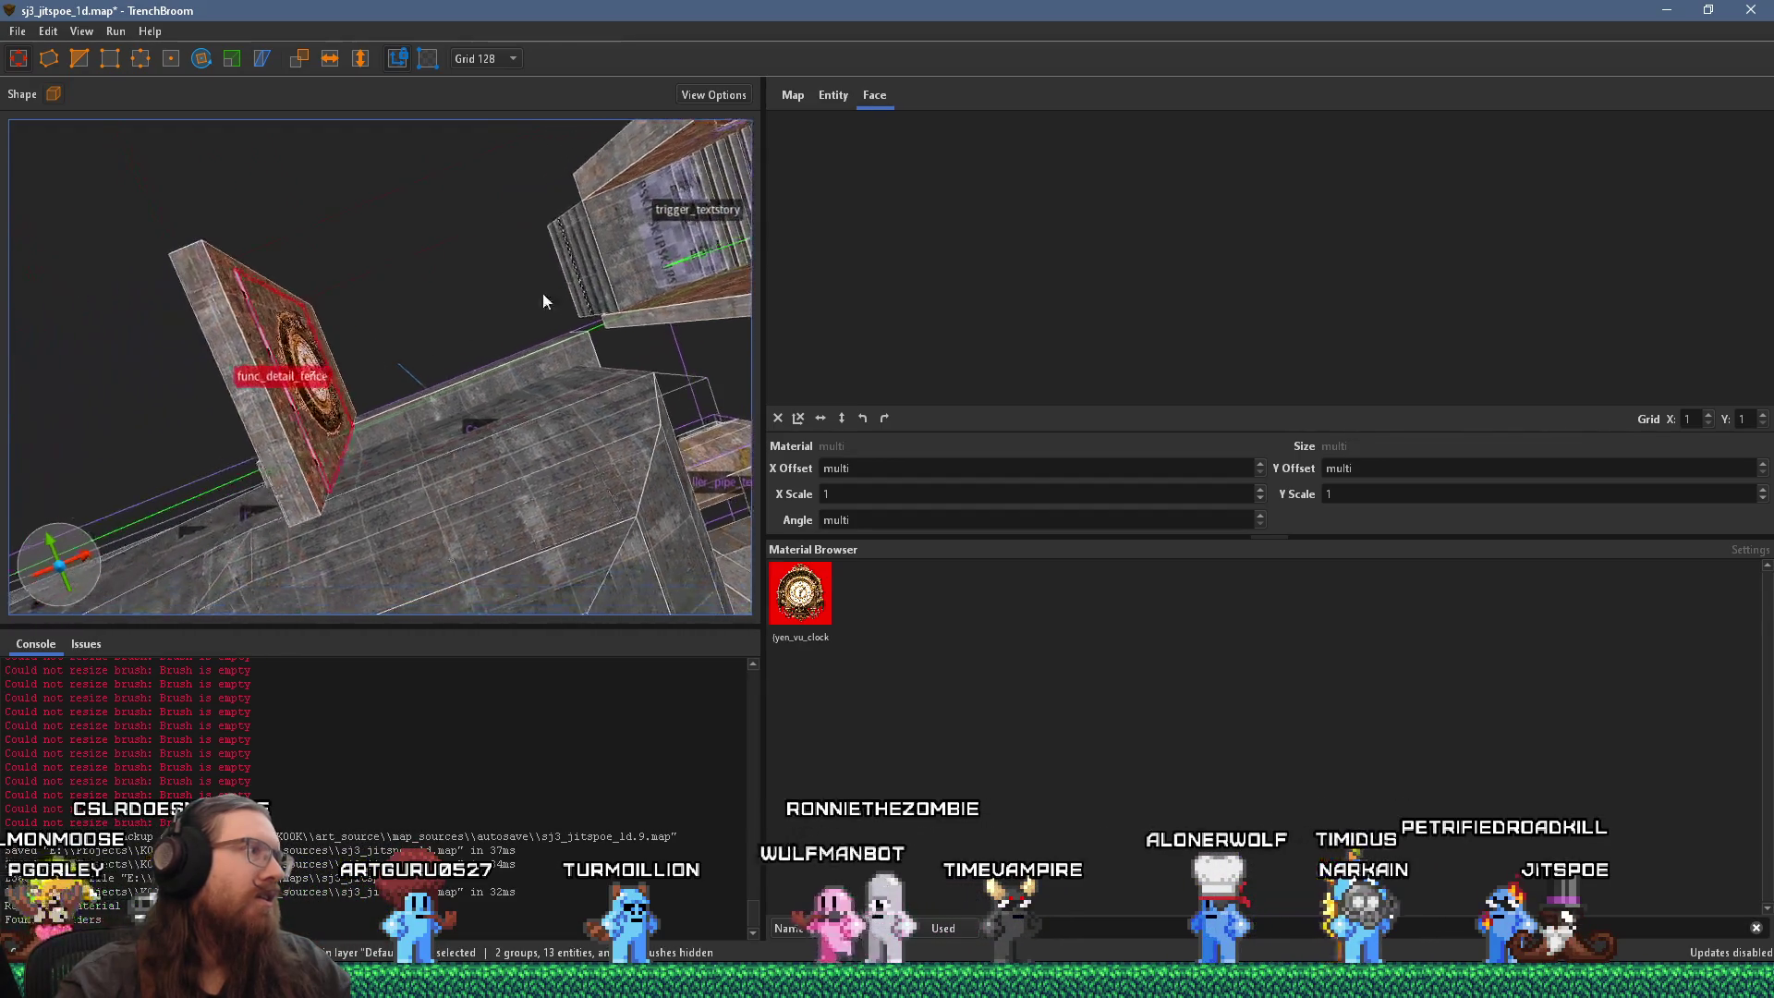
click(273, 439)
mouse_move(333, 404)
mouse_down()
mouse_move(116, 481)
mouse_move(65, 434)
mouse_move(56, 499)
mouse_up()
scroll(95, 448, up, 3)
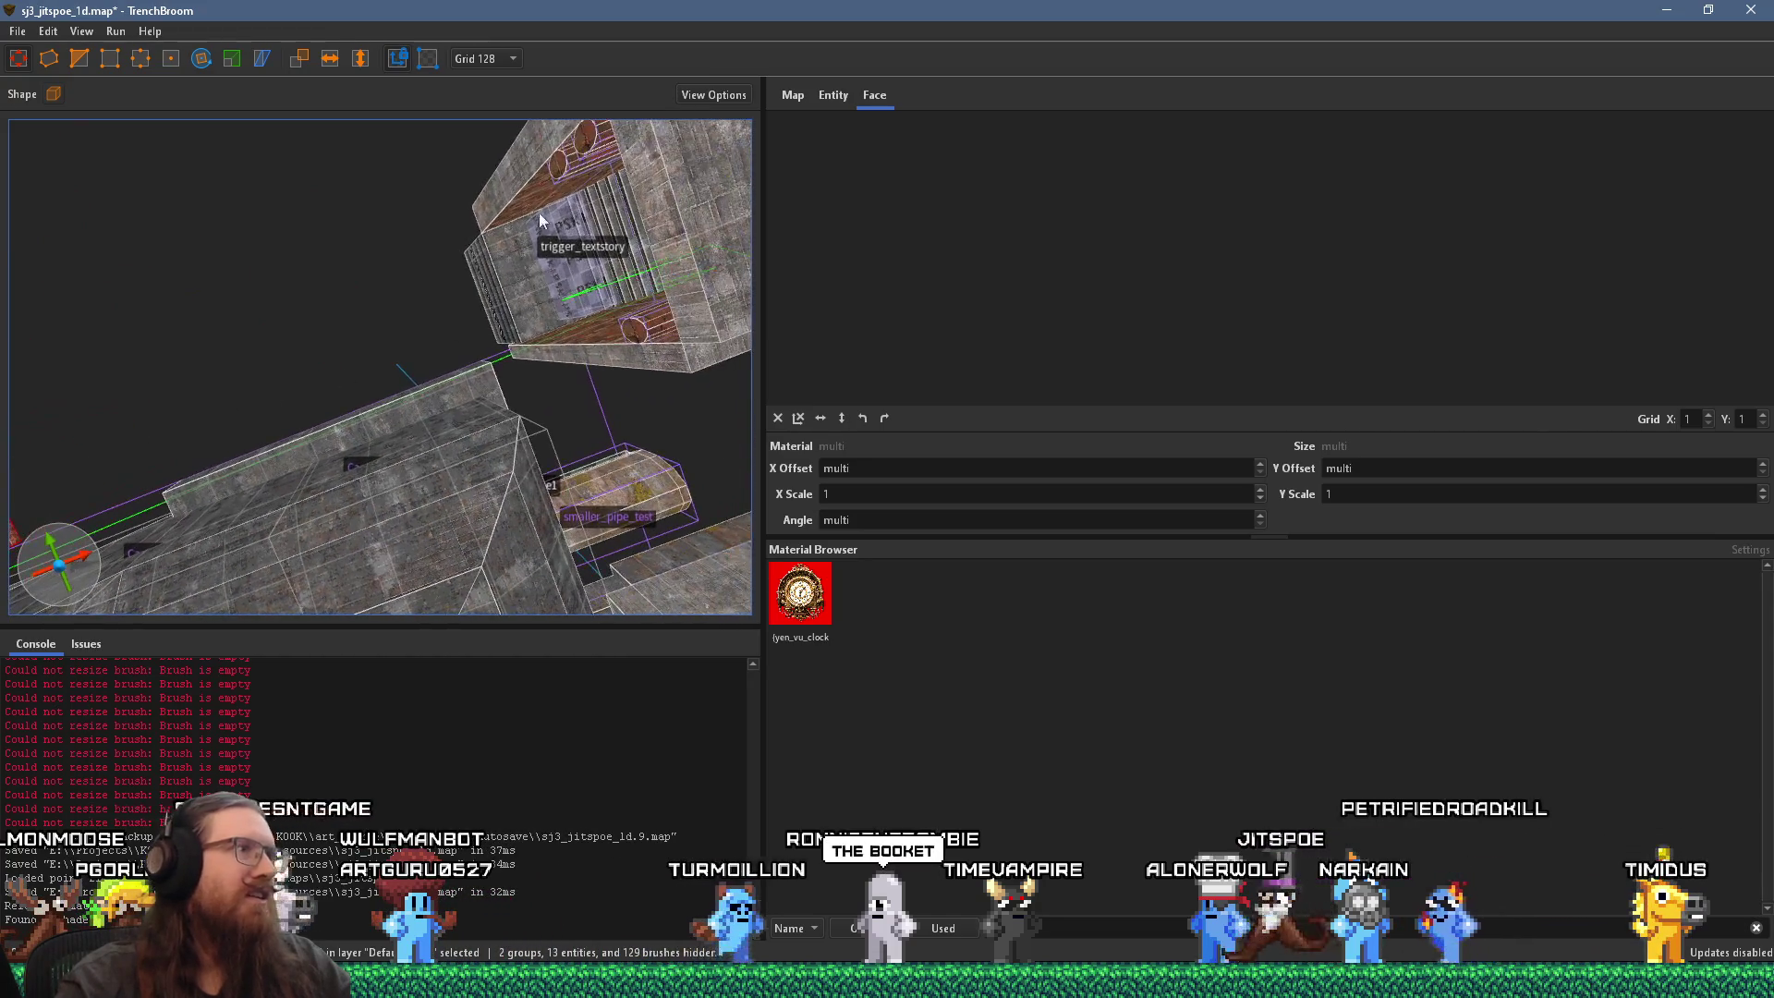
Step: Move the trigger brushes up and left into place, then select trigger_textstory
mouse_move(688, 280)
mouse_down()
mouse_move(584, 292)
mouse_move(626, 309)
mouse_move(584, 522)
mouse_up()
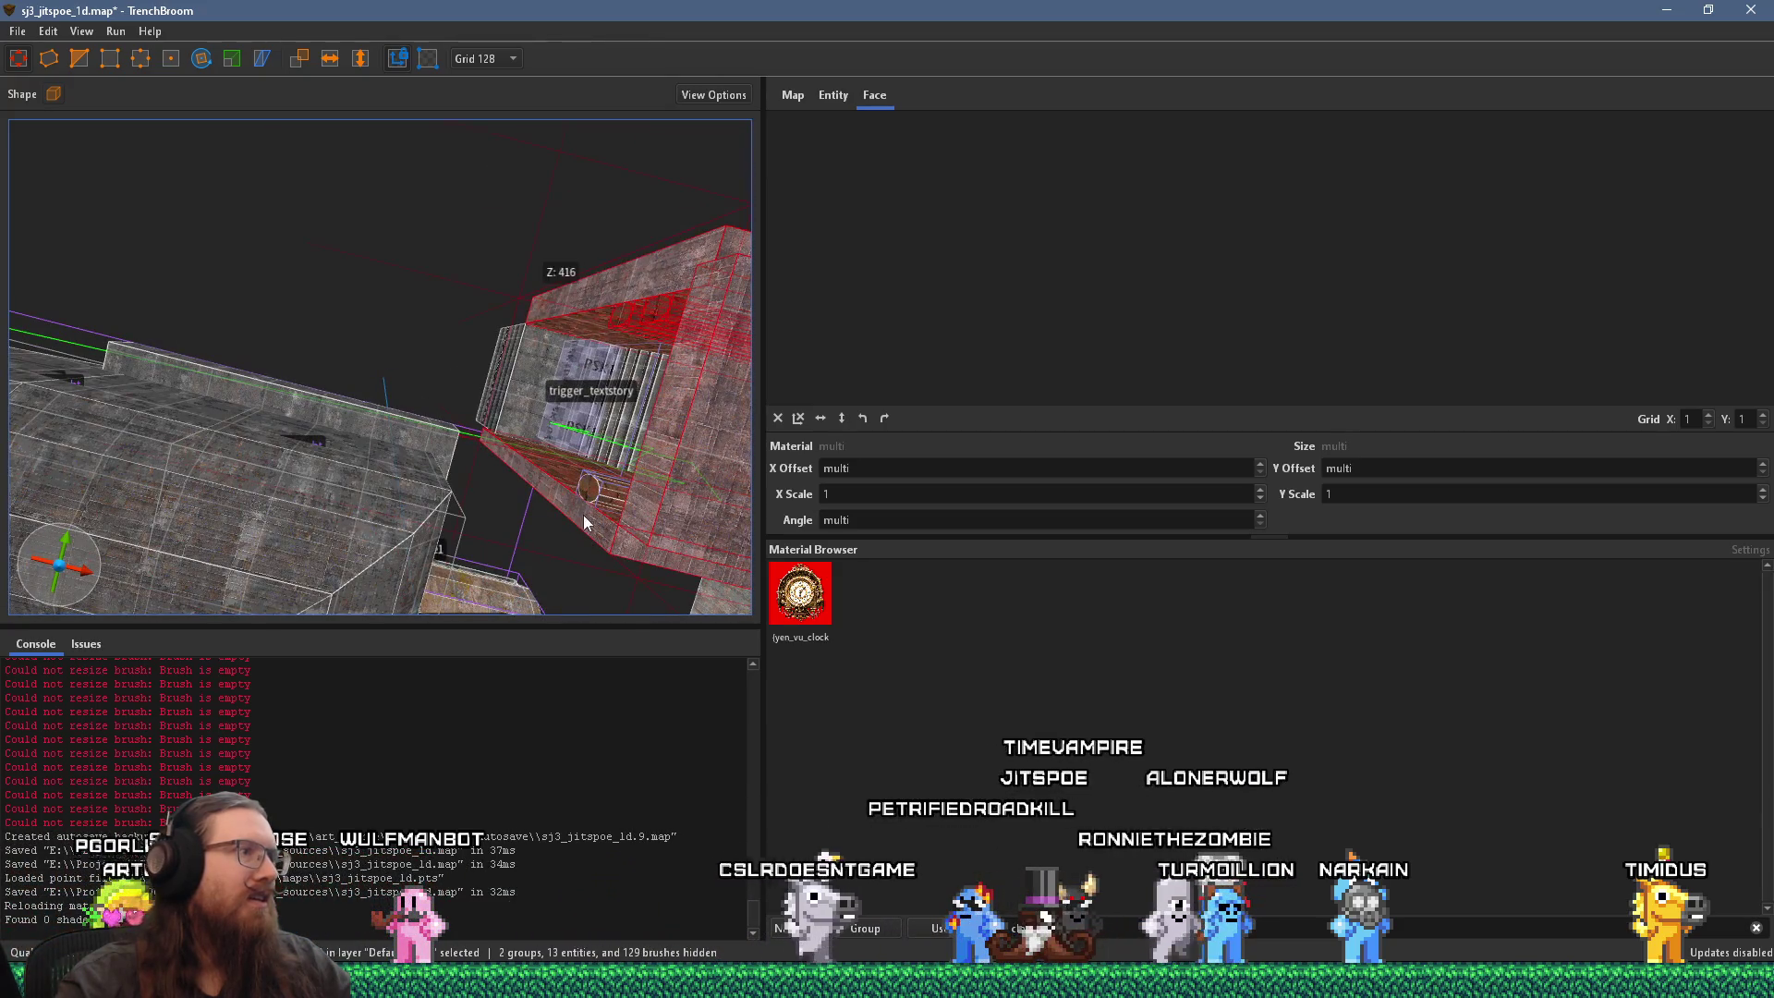
mouse_move(521, 411)
mouse_down()
mouse_move(575, 296)
mouse_move(125, 228)
mouse_up()
key(a)
mouse_move(625, 507)
mouse_down()
mouse_move(37, 383)
mouse_move(230, 382)
mouse_move(632, 448)
mouse_up()
mouse_move(548, 409)
mouse_down()
mouse_move(593, 389)
mouse_move(463, 394)
mouse_move(674, 431)
mouse_move(460, 453)
mouse_move(41, 386)
mouse_move(366, 392)
mouse_move(245, 319)
mouse_move(207, 338)
mouse_move(473, 392)
mouse_move(573, 473)
mouse_move(419, 432)
mouse_move(242, 274)
mouse_move(379, 451)
mouse_move(440, 314)
mouse_move(367, 602)
mouse_move(555, 203)
mouse_move(247, 558)
mouse_move(592, 389)
mouse_move(621, 355)
mouse_move(58, 458)
mouse_move(176, 453)
mouse_move(167, 314)
mouse_move(253, 253)
mouse_move(390, 295)
mouse_move(363, 430)
mouse_move(525, 277)
mouse_move(279, 436)
mouse_move(497, 371)
mouse_up()
key(Escape)
click(623, 434)
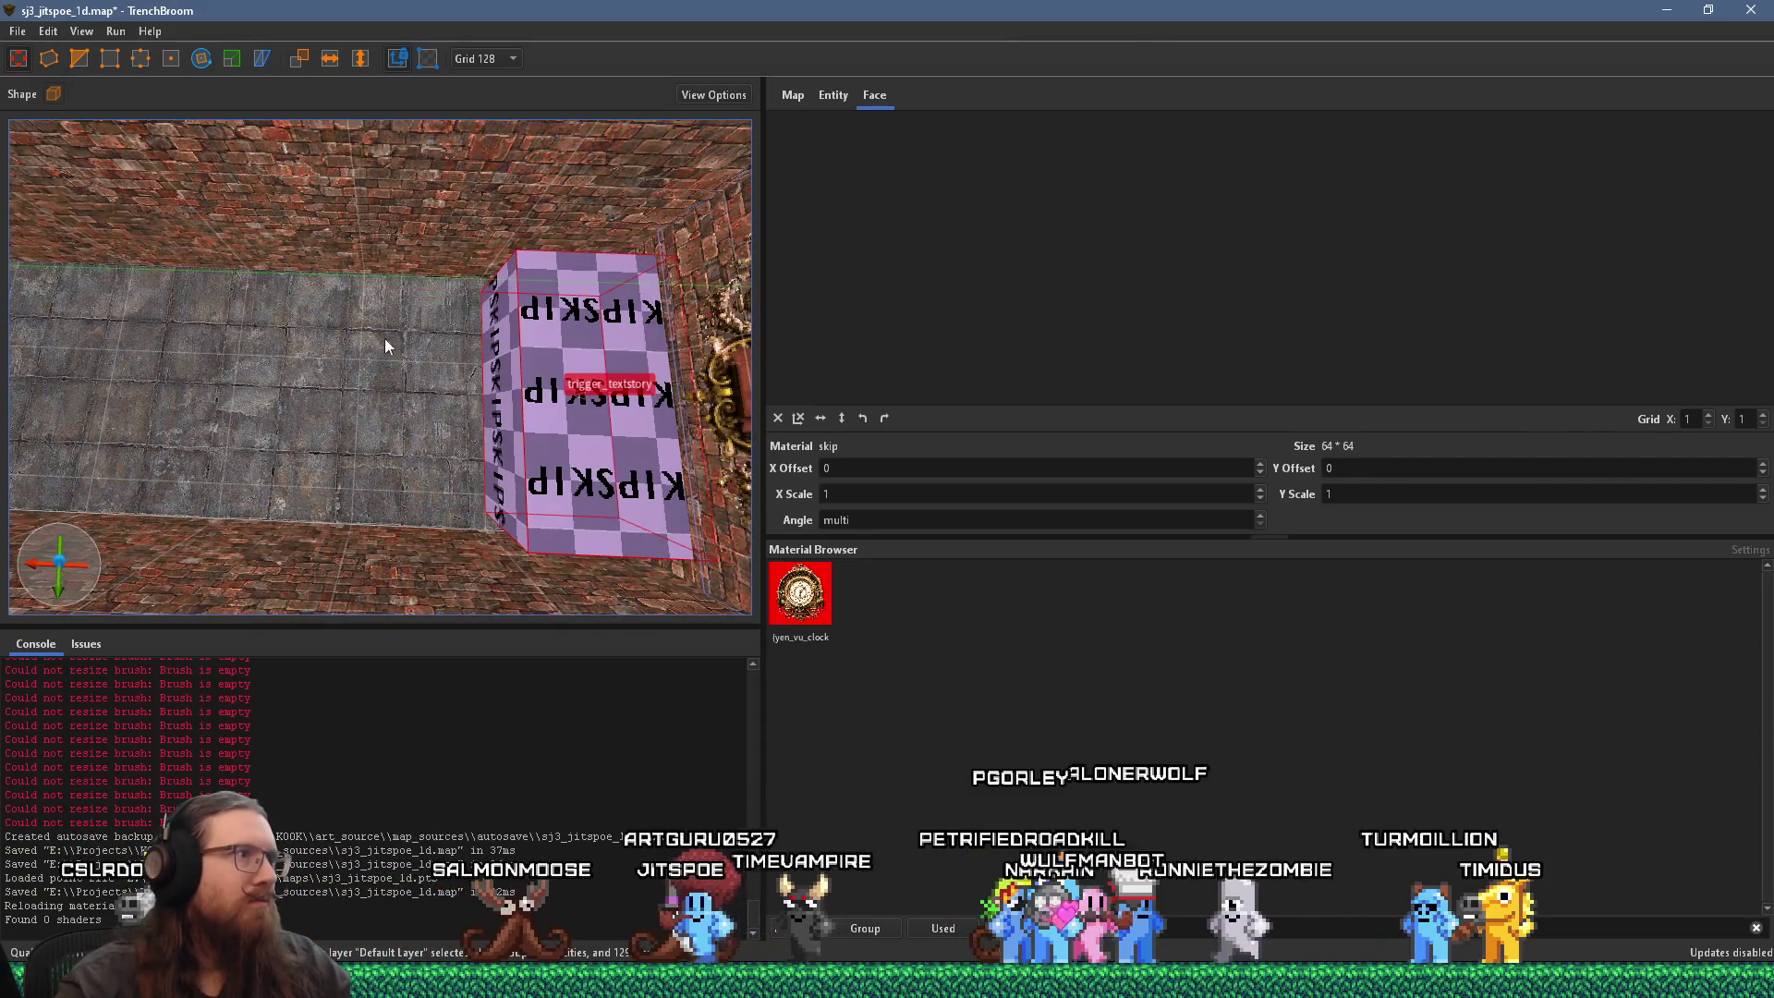
Step: Save the map and open the Compile Map settings
click(17, 31)
click(68, 124)
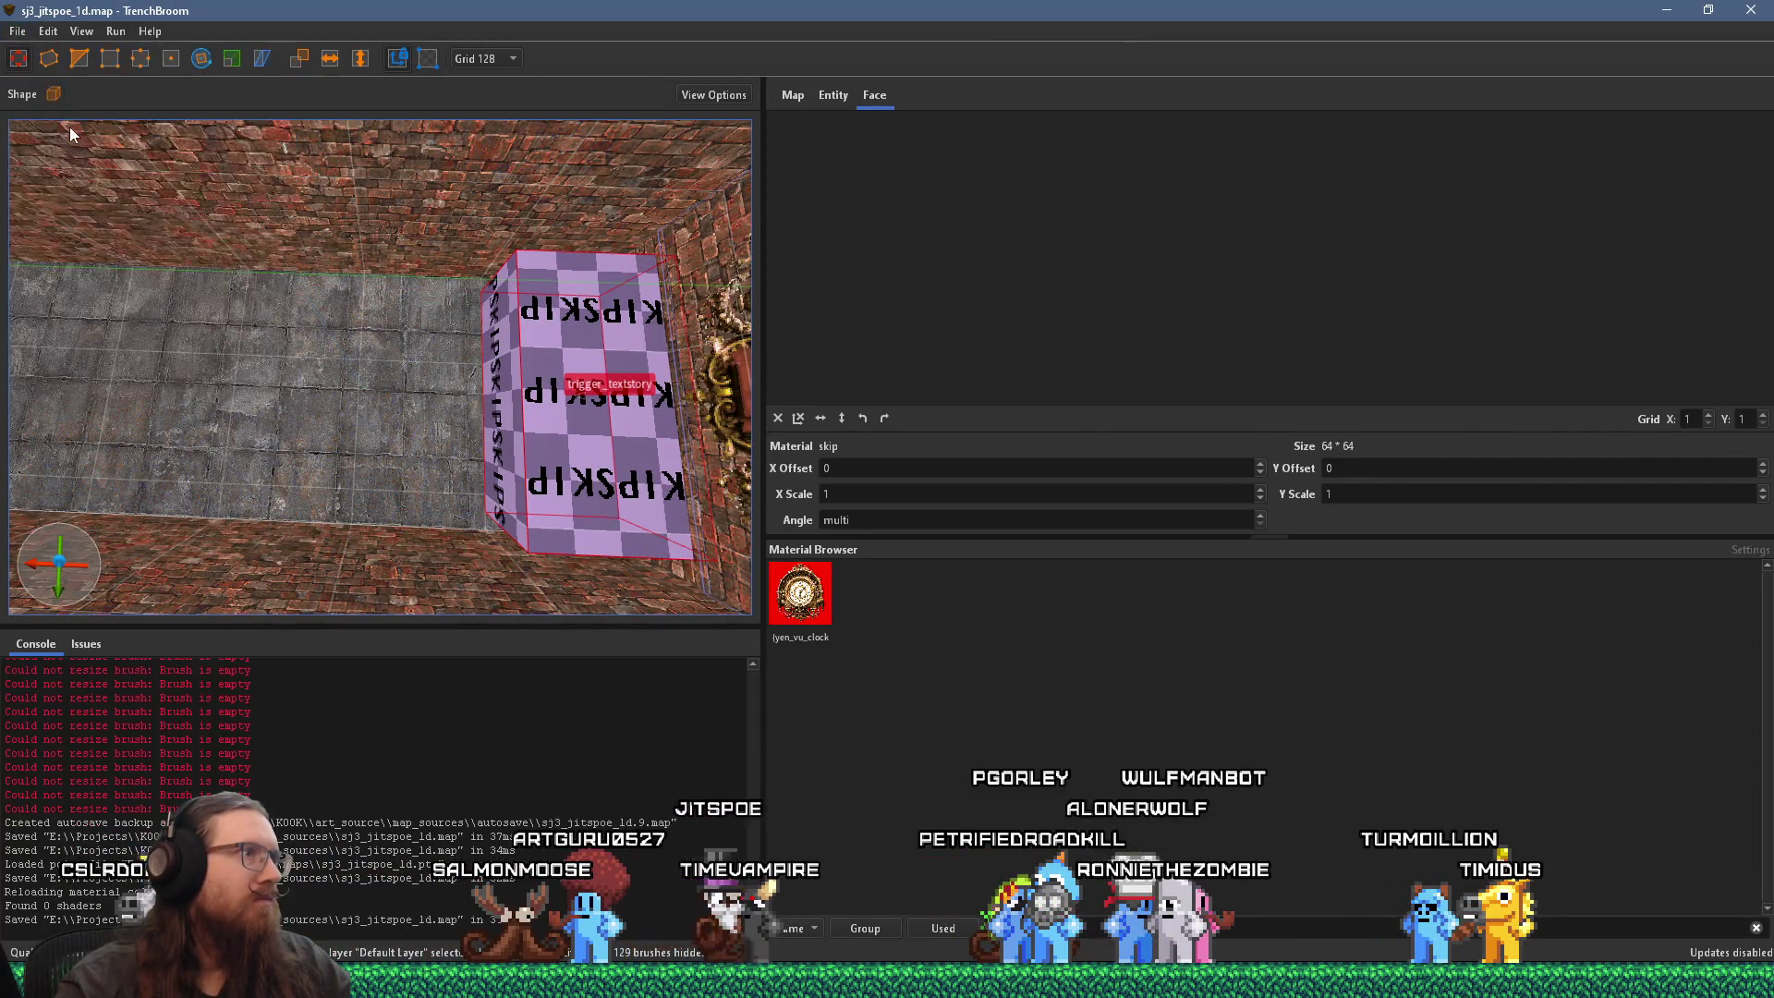
click(139, 54)
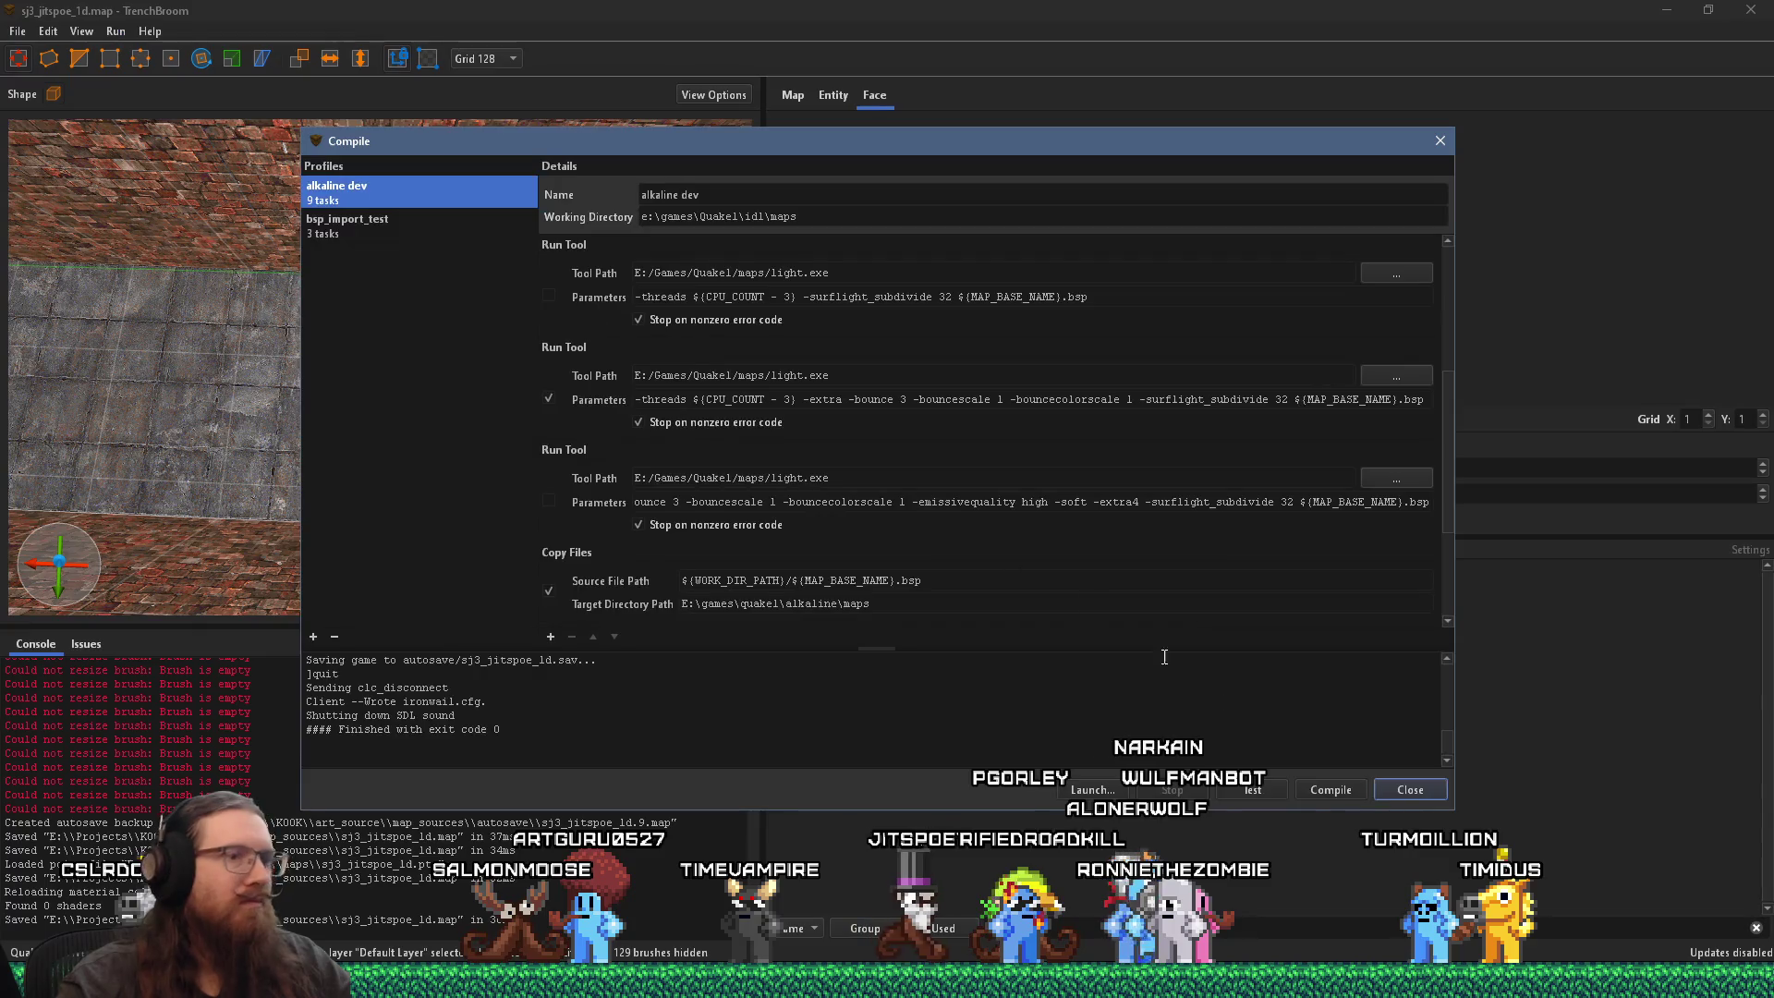
Step: Start compiling with the alkaline dev profile and move the compile window aside
click(1336, 787)
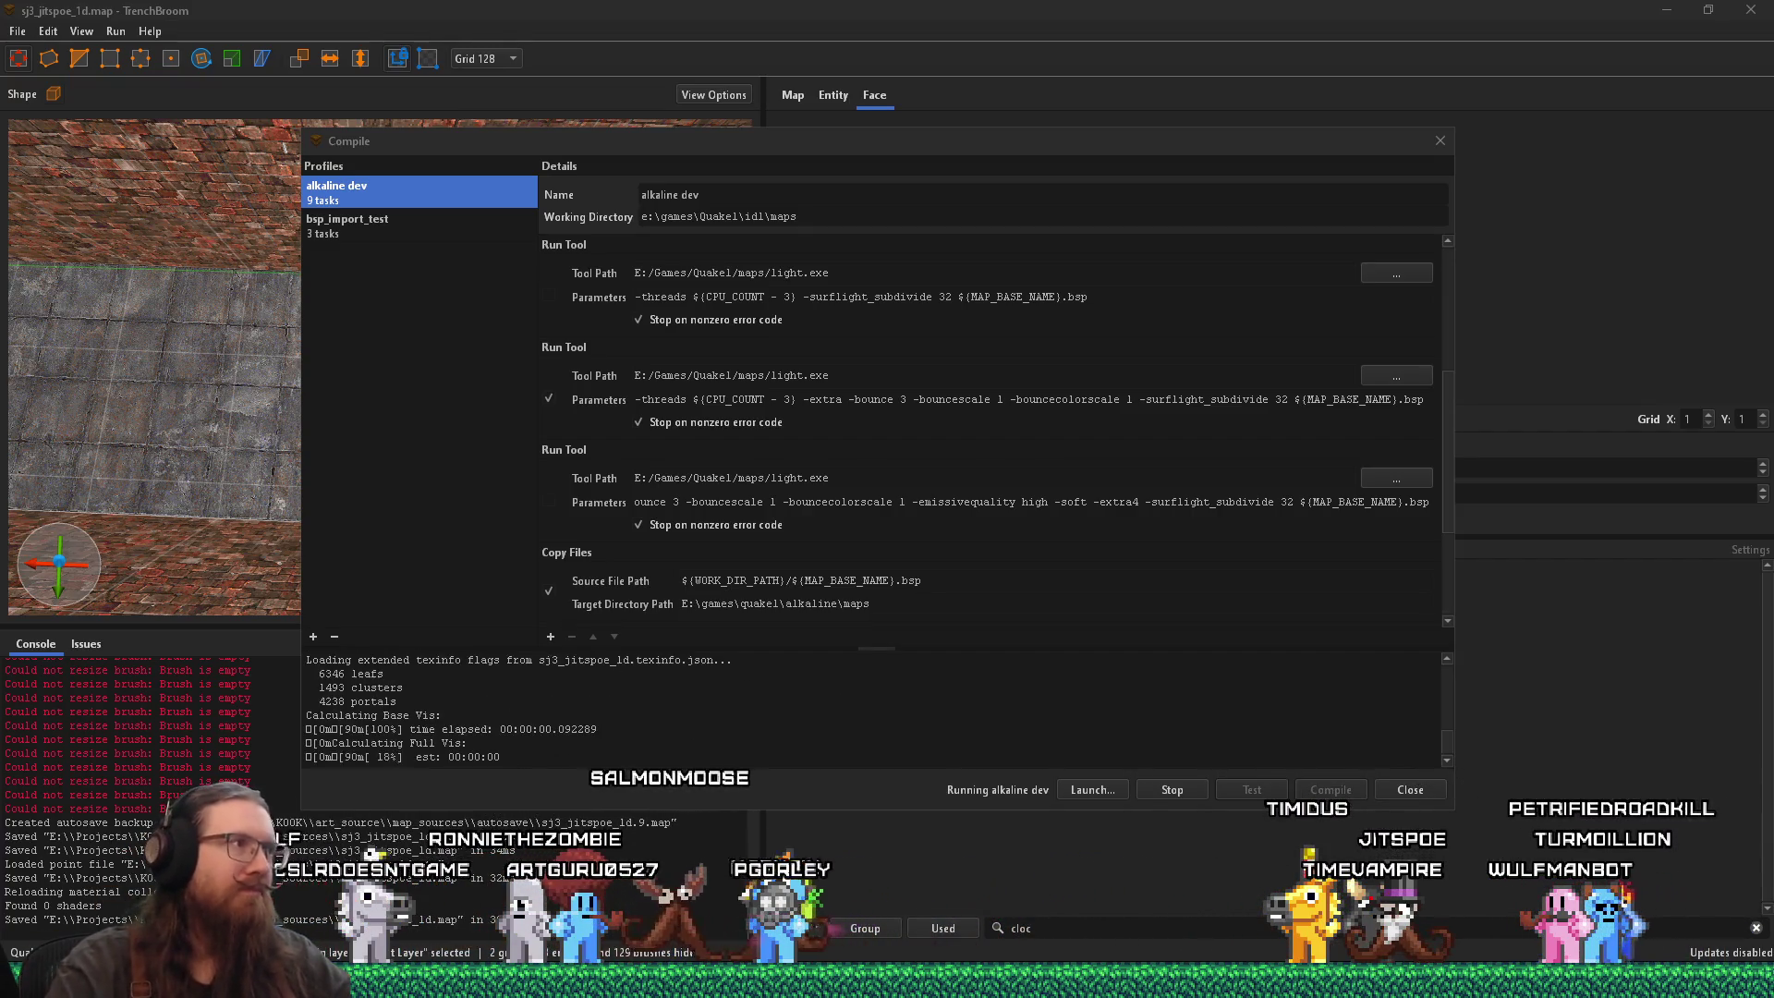
right_click(120, 217)
click(401, 138)
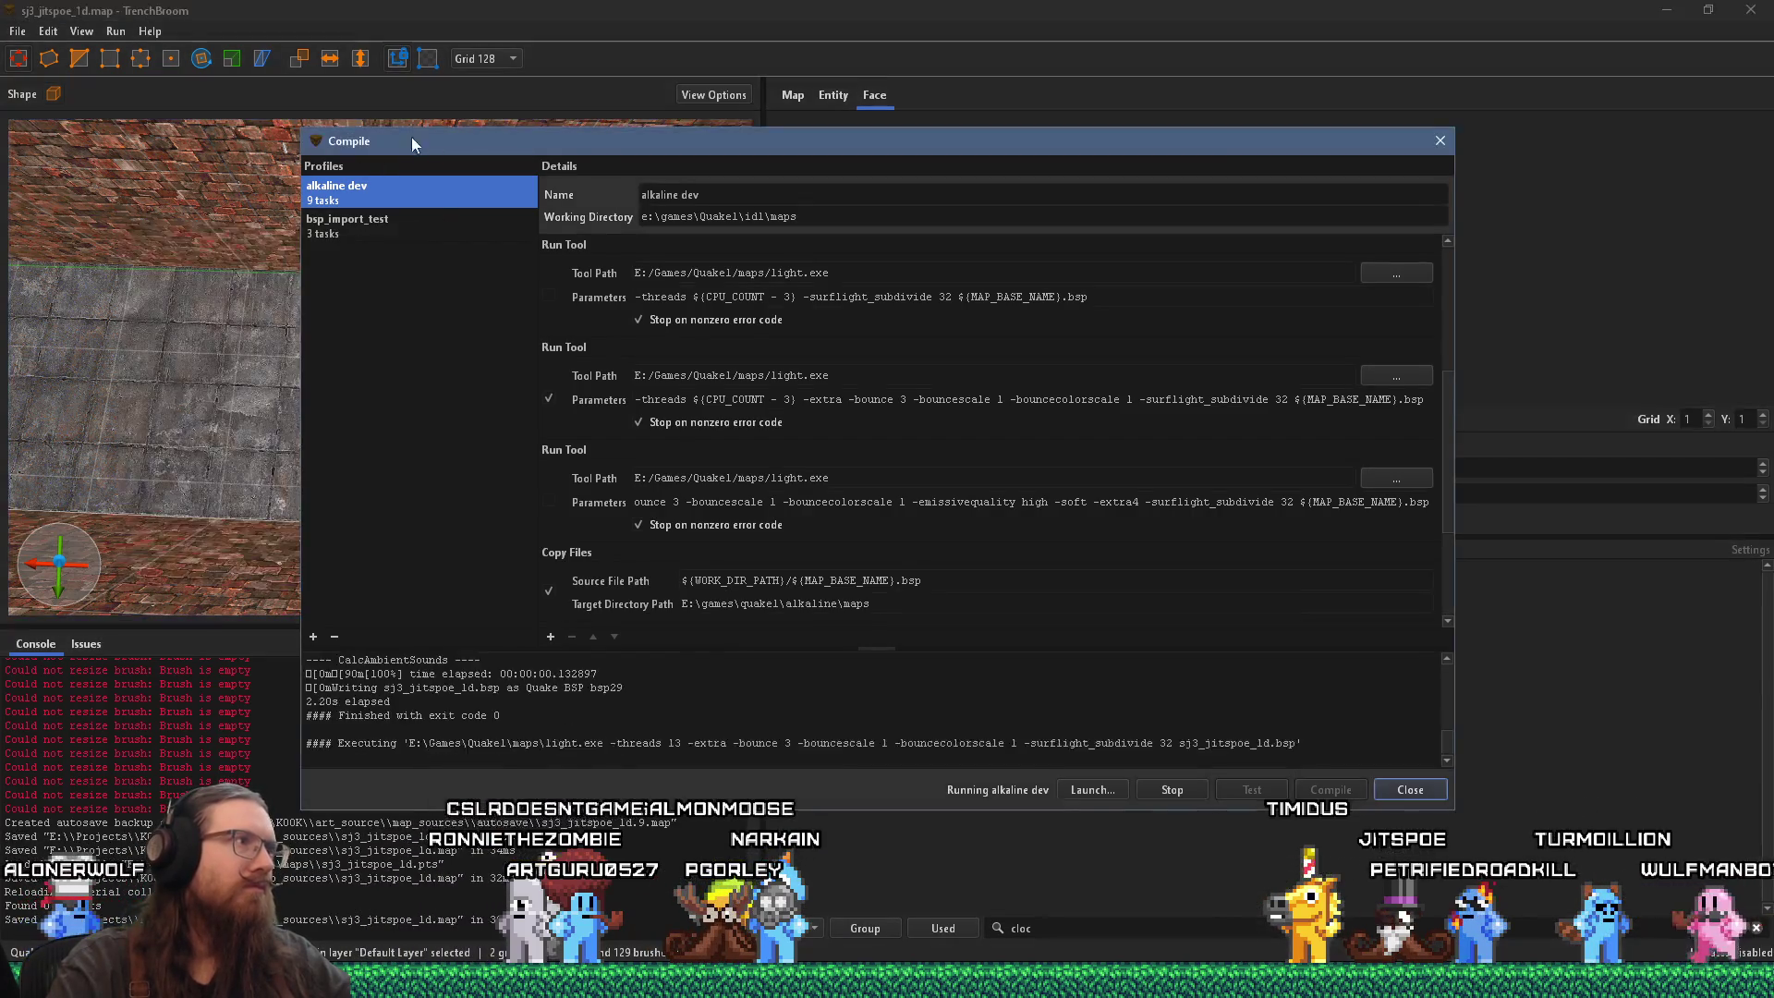
drag(626, 162, 1003, 196)
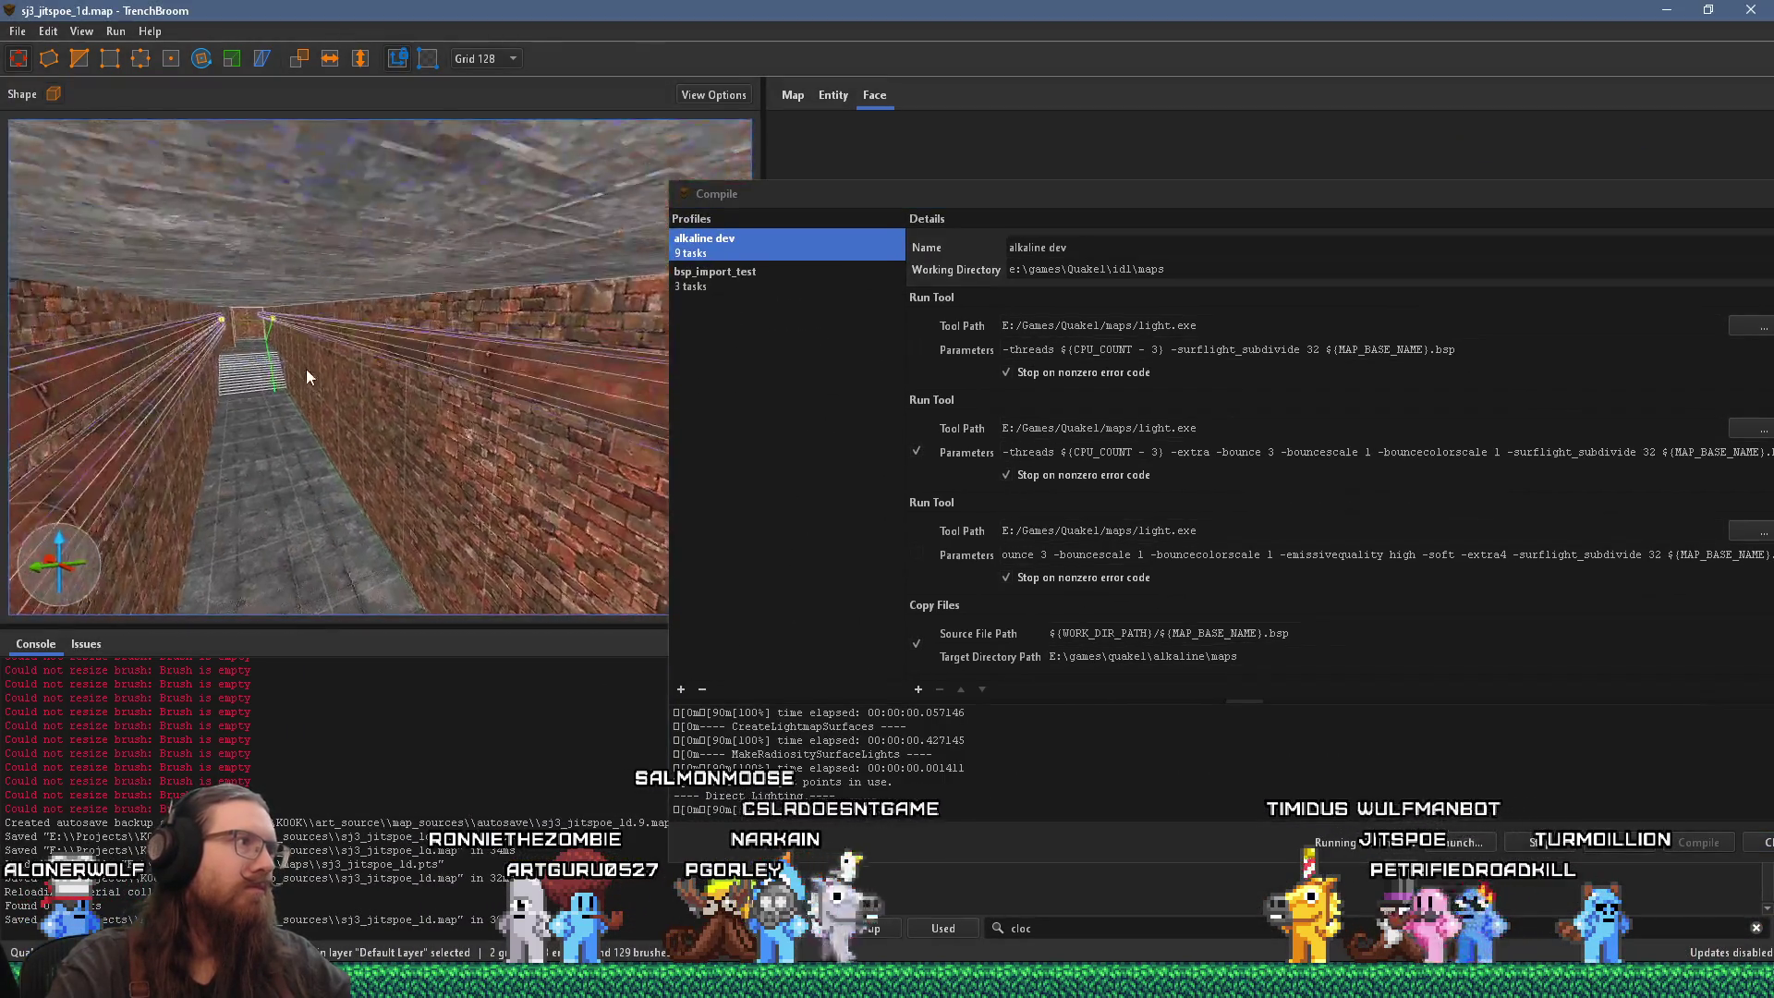
mouse_move(308, 369)
mouse_down()
mouse_move(308, 314)
mouse_move(377, 365)
mouse_move(231, 468)
mouse_move(273, 446)
mouse_move(244, 470)
mouse_move(552, 508)
mouse_move(201, 412)
mouse_move(441, 562)
mouse_move(448, 485)
mouse_move(473, 562)
mouse_move(475, 357)
mouse_up()
Step: Select the trigger_fogblend brush and edit its fog_density2 value in the Entity properties
click(475, 356)
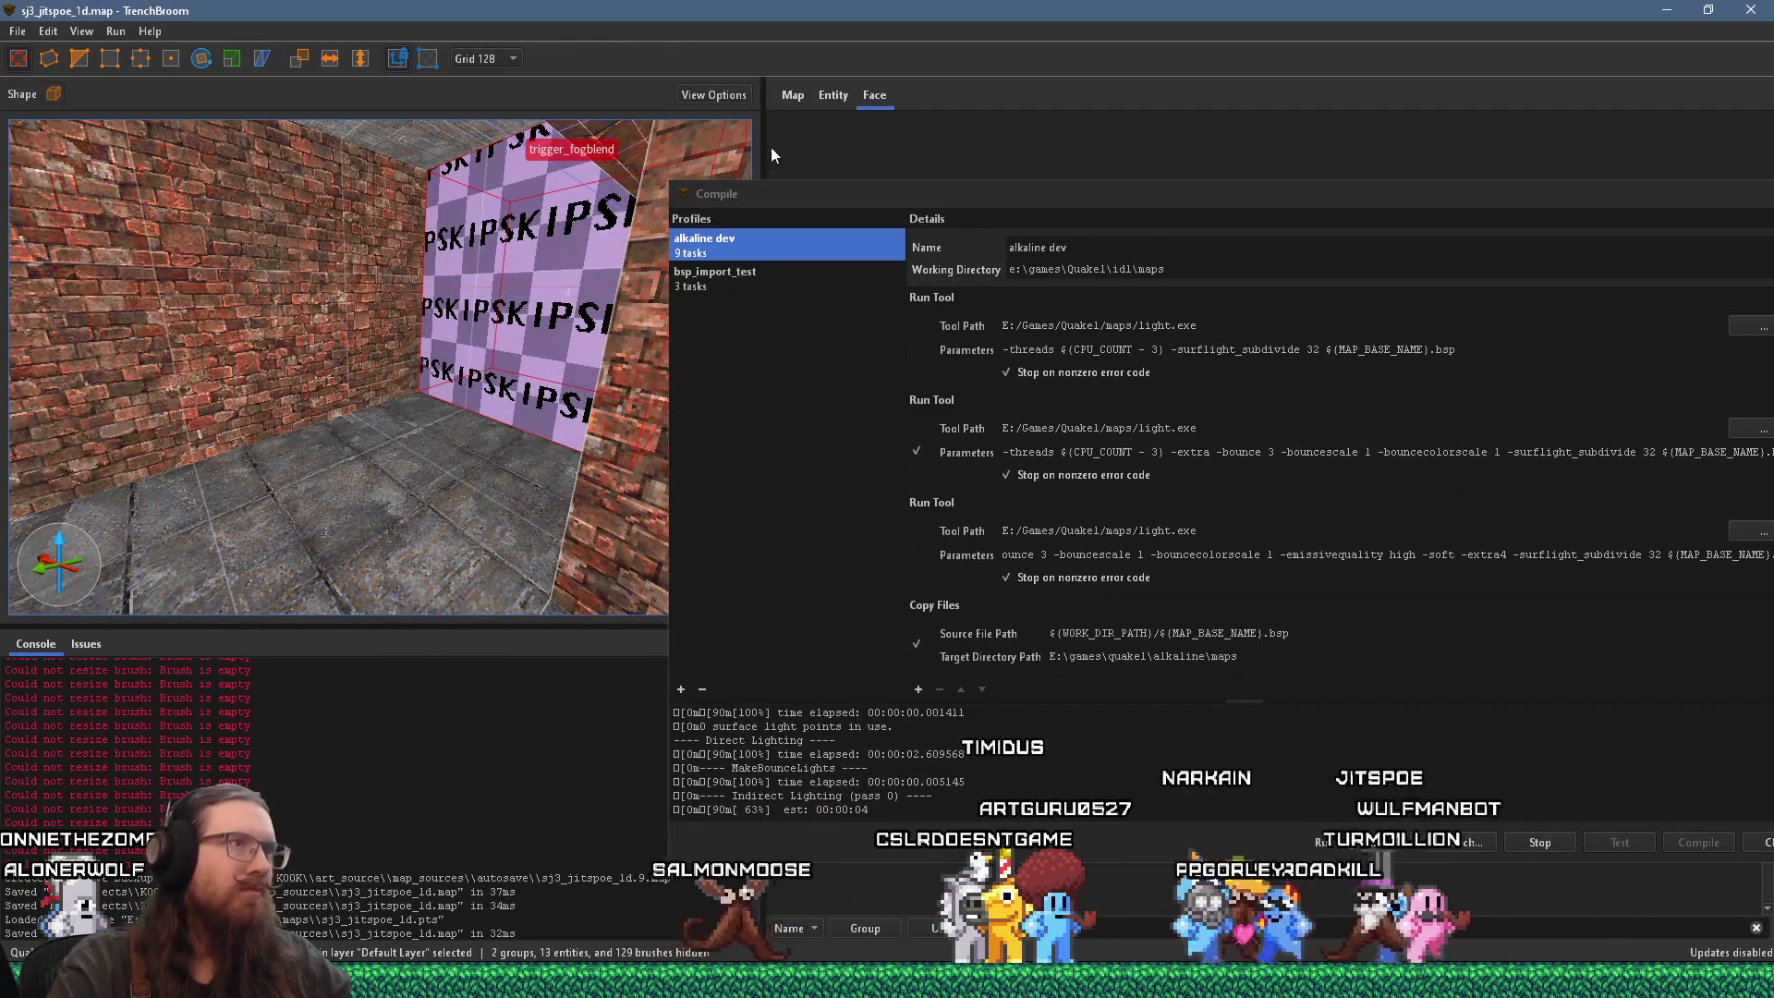
click(831, 95)
drag(875, 194, 821, 318)
double_click(882, 232)
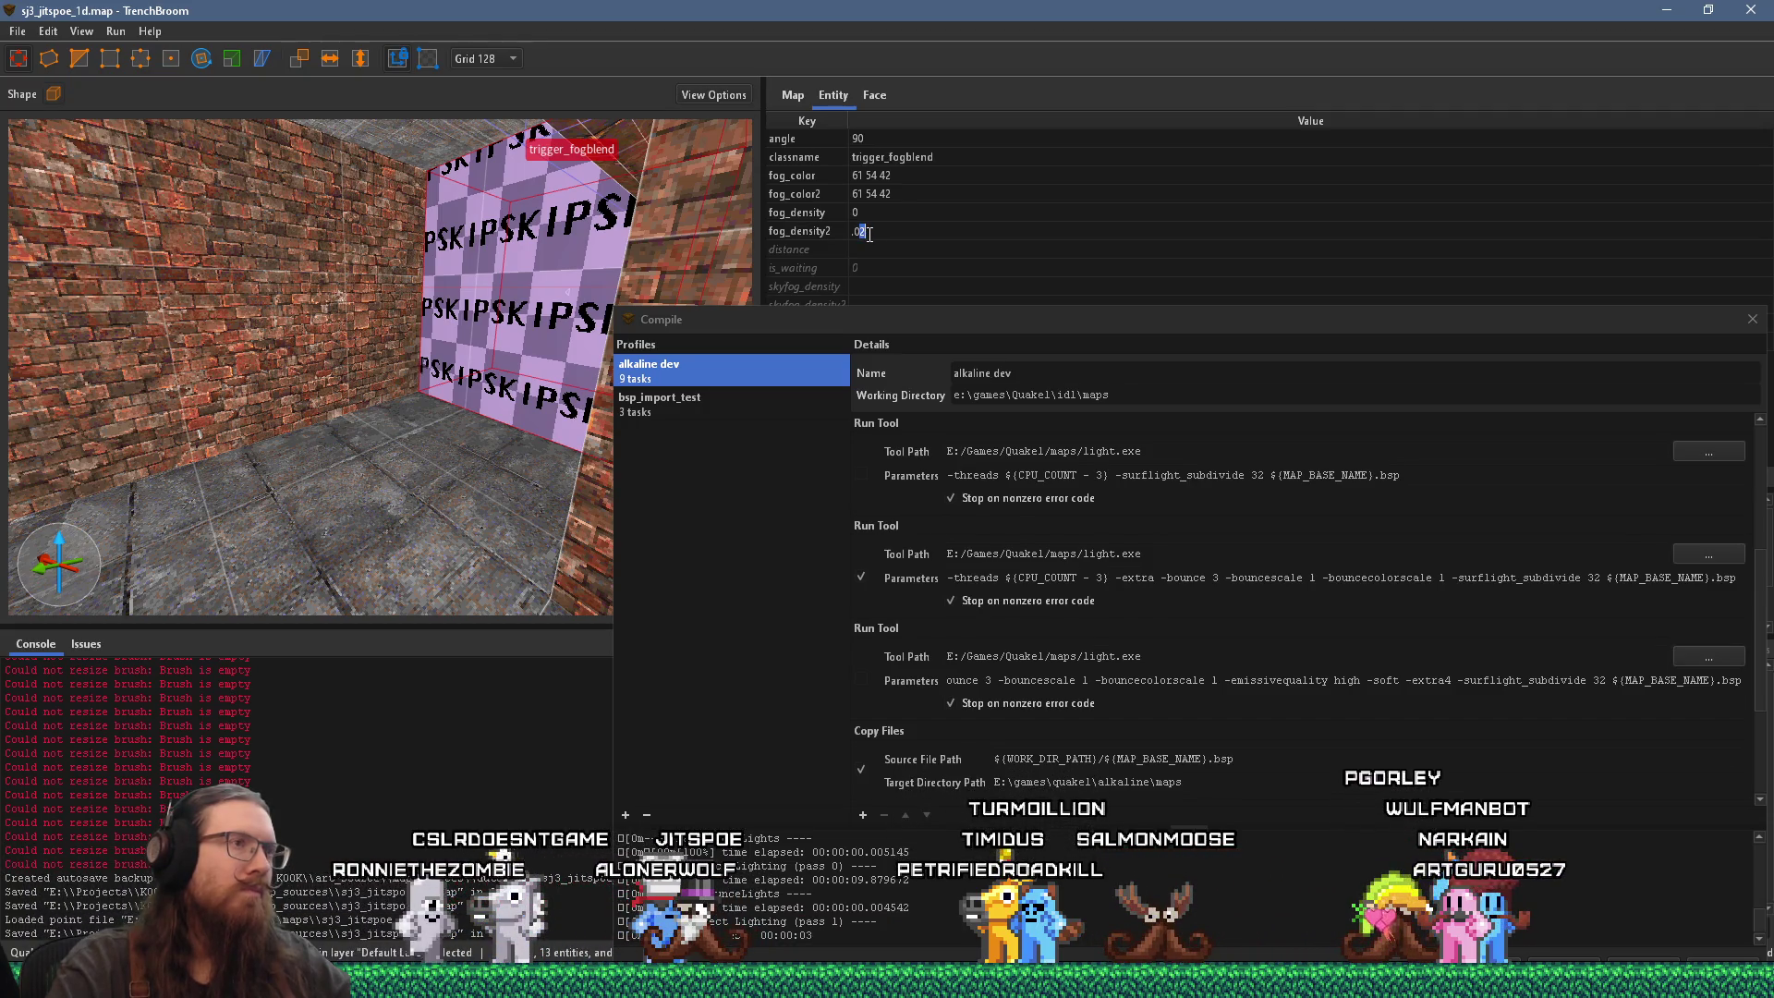
mouse_move(1029, 319)
mouse_down()
mouse_move(1018, 464)
mouse_move(851, 99)
mouse_up()
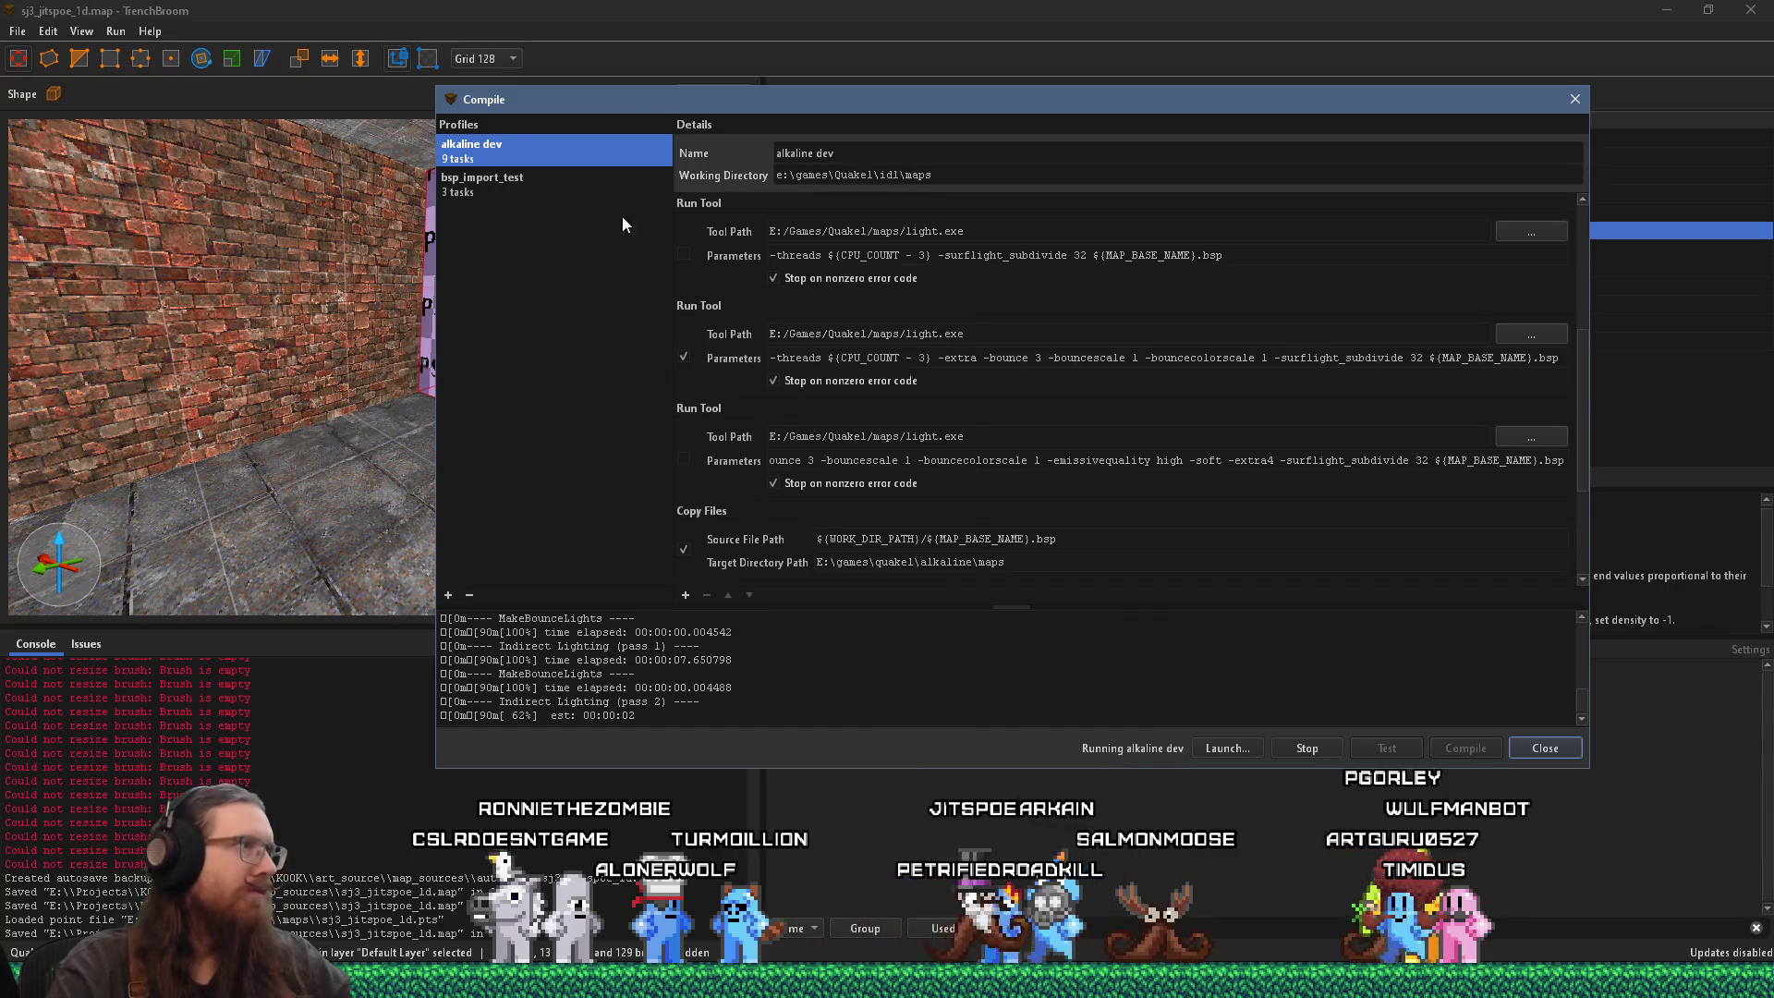
Step: Fly down the brick corridor to the clock, select trigger_textstory, and raise the compile window
drag(619, 99, 906, 114)
scroll(522, 410, up, 3)
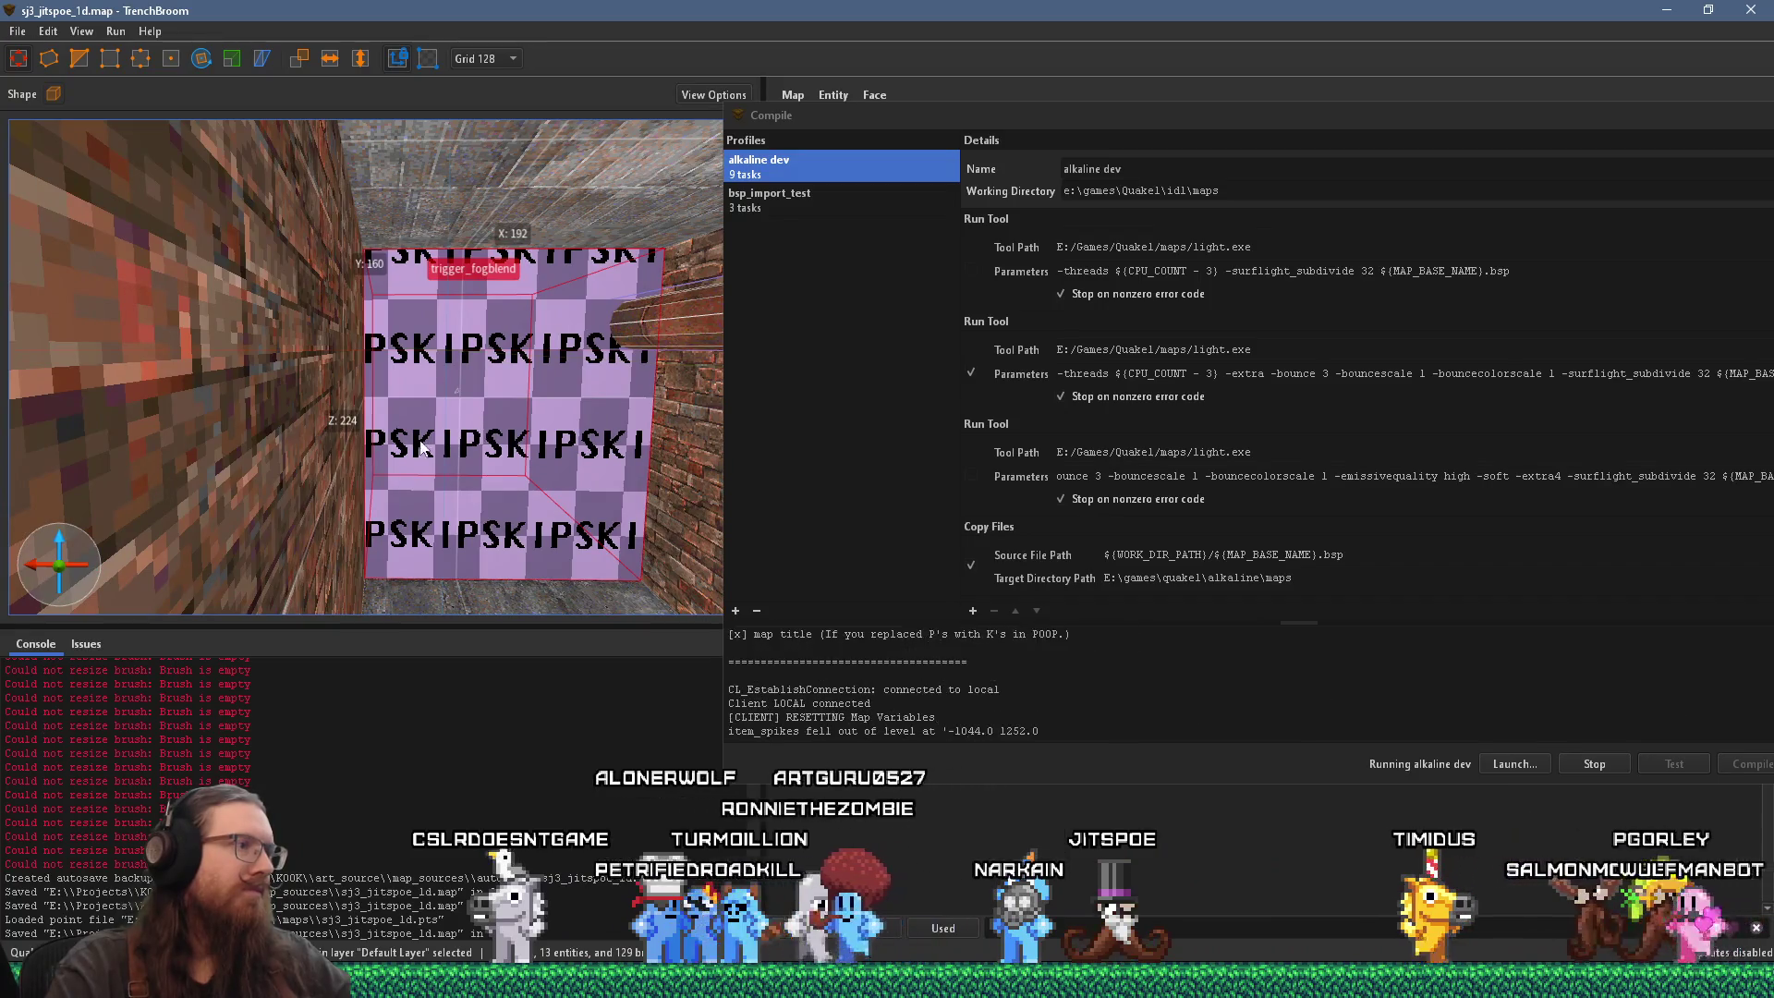
mouse_move(446, 474)
mouse_down()
mouse_move(579, 501)
mouse_move(495, 517)
mouse_move(497, 481)
mouse_move(325, 503)
mouse_move(458, 414)
mouse_move(514, 323)
mouse_move(474, 346)
mouse_move(402, 336)
mouse_move(468, 357)
mouse_move(525, 291)
mouse_move(357, 383)
mouse_move(453, 347)
mouse_move(520, 368)
mouse_move(403, 375)
mouse_move(495, 375)
mouse_up()
scroll(403, 374, up, 3)
right_click(364, 376)
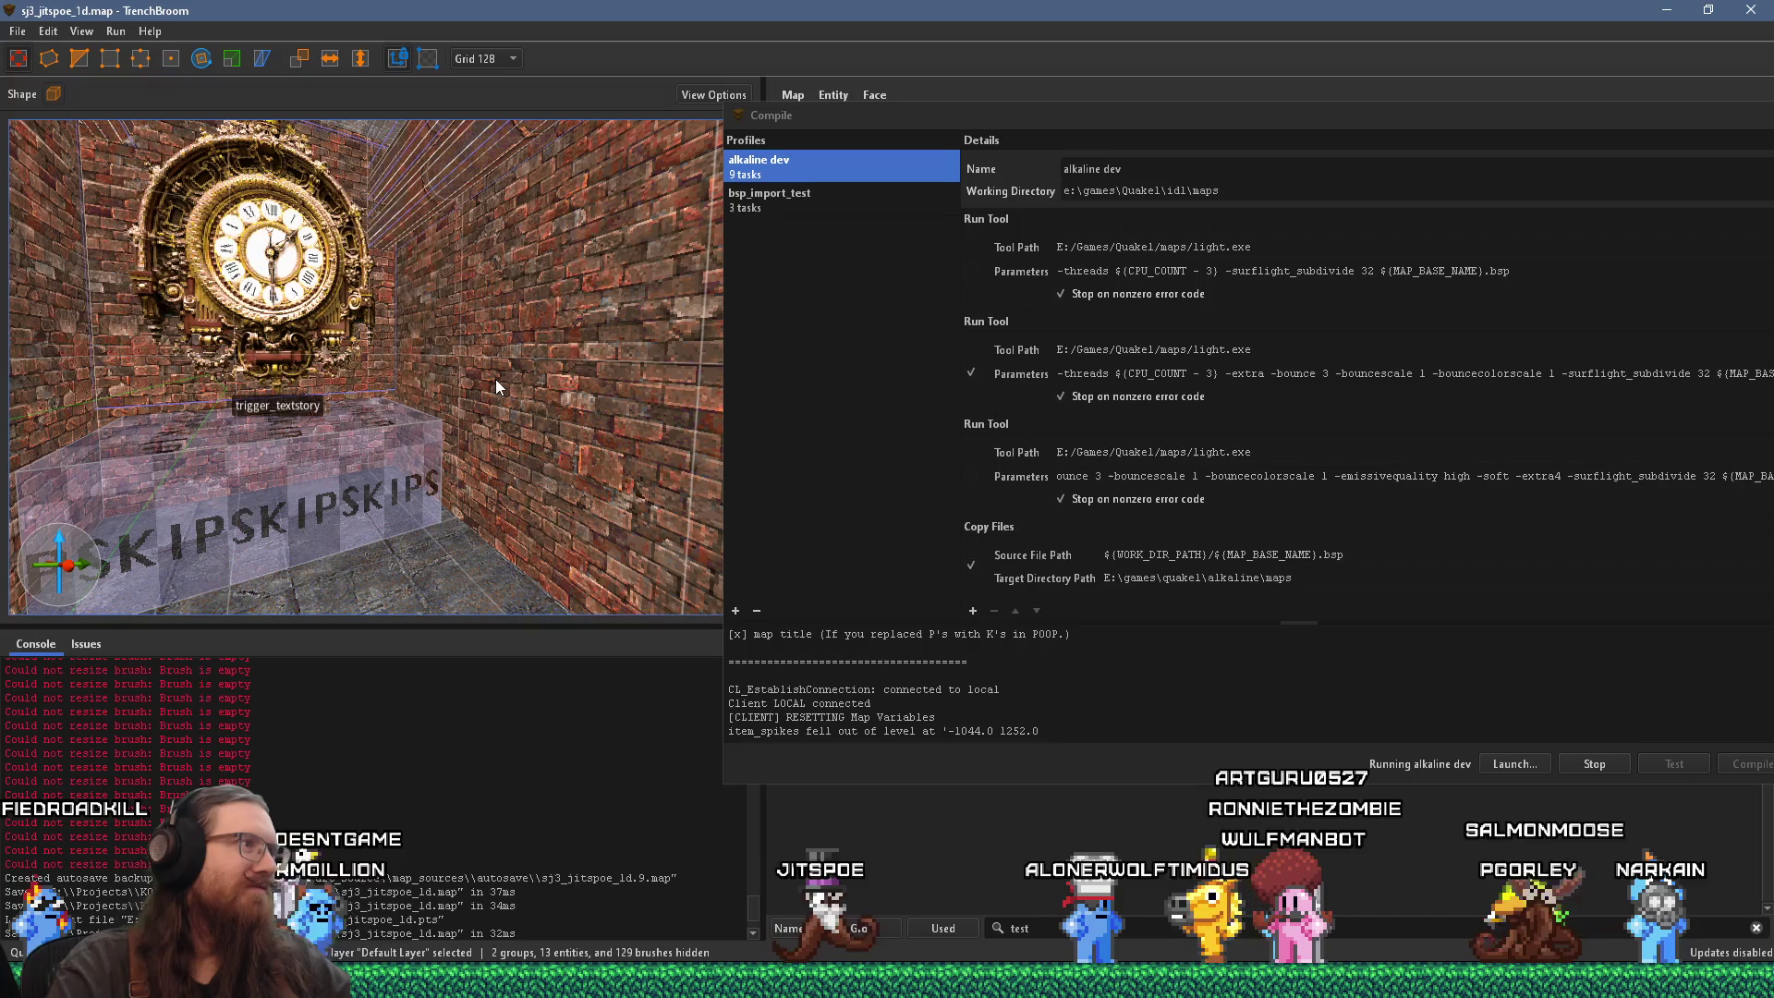
drag(475, 402, 463, 409)
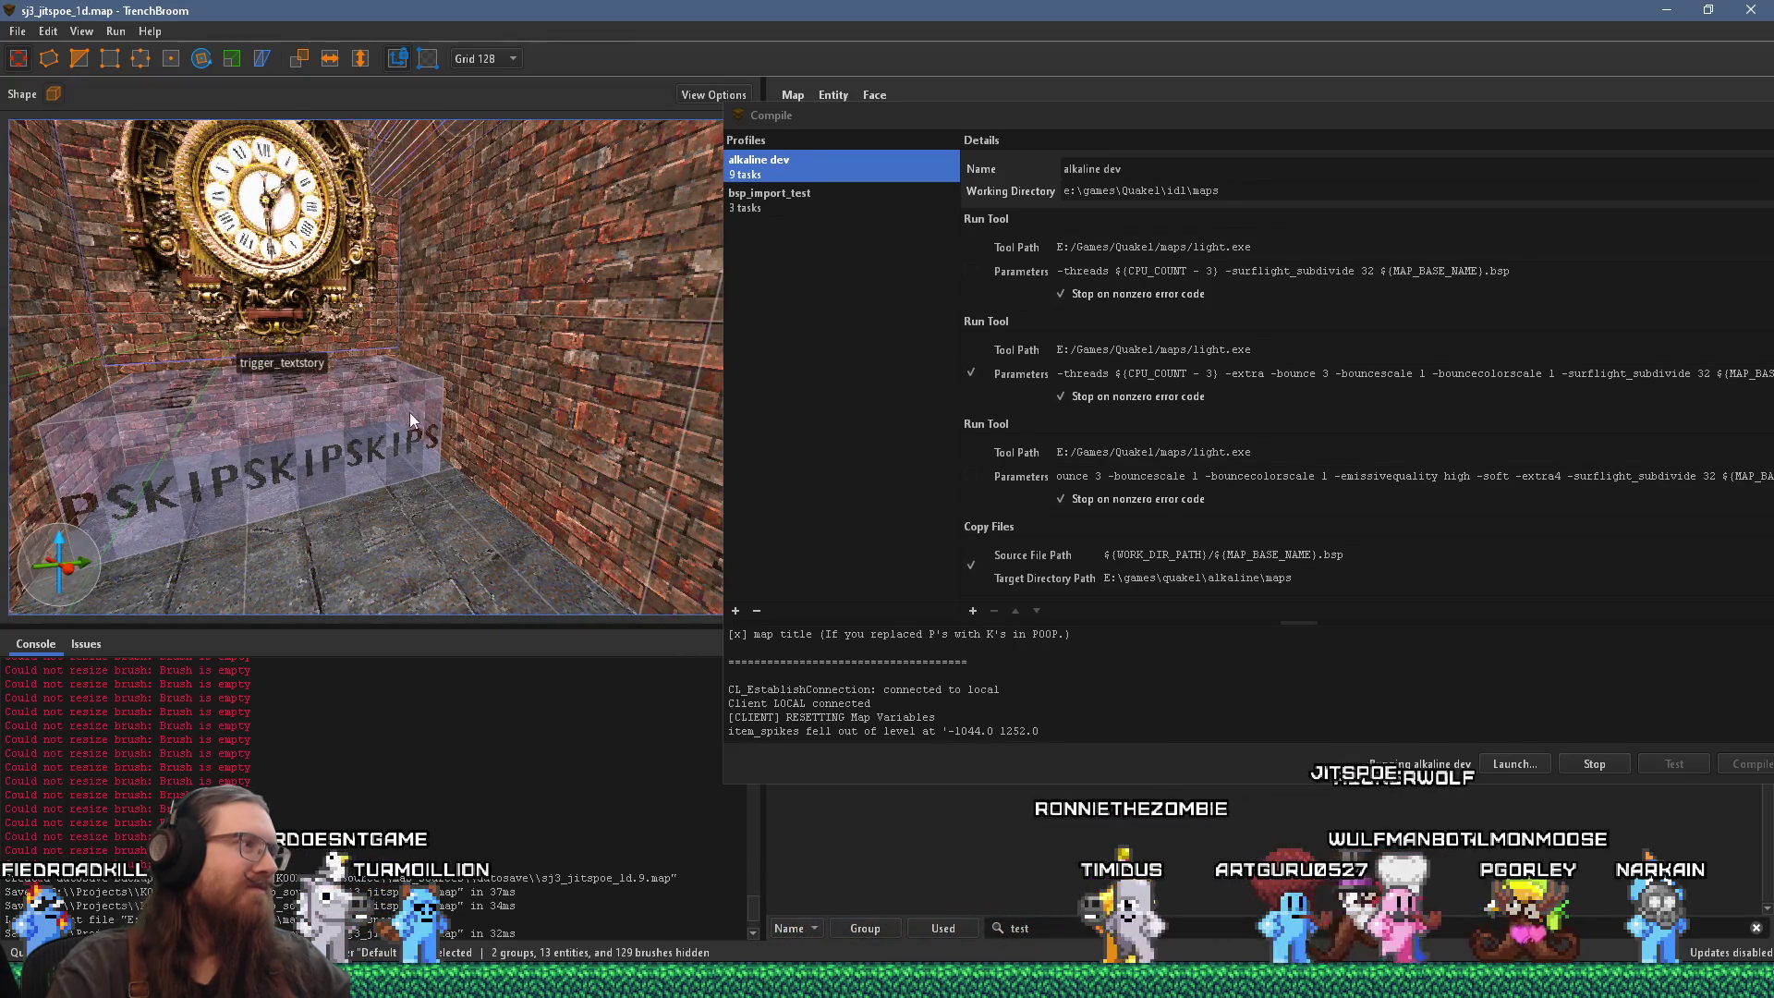
click(438, 420)
click(1156, 147)
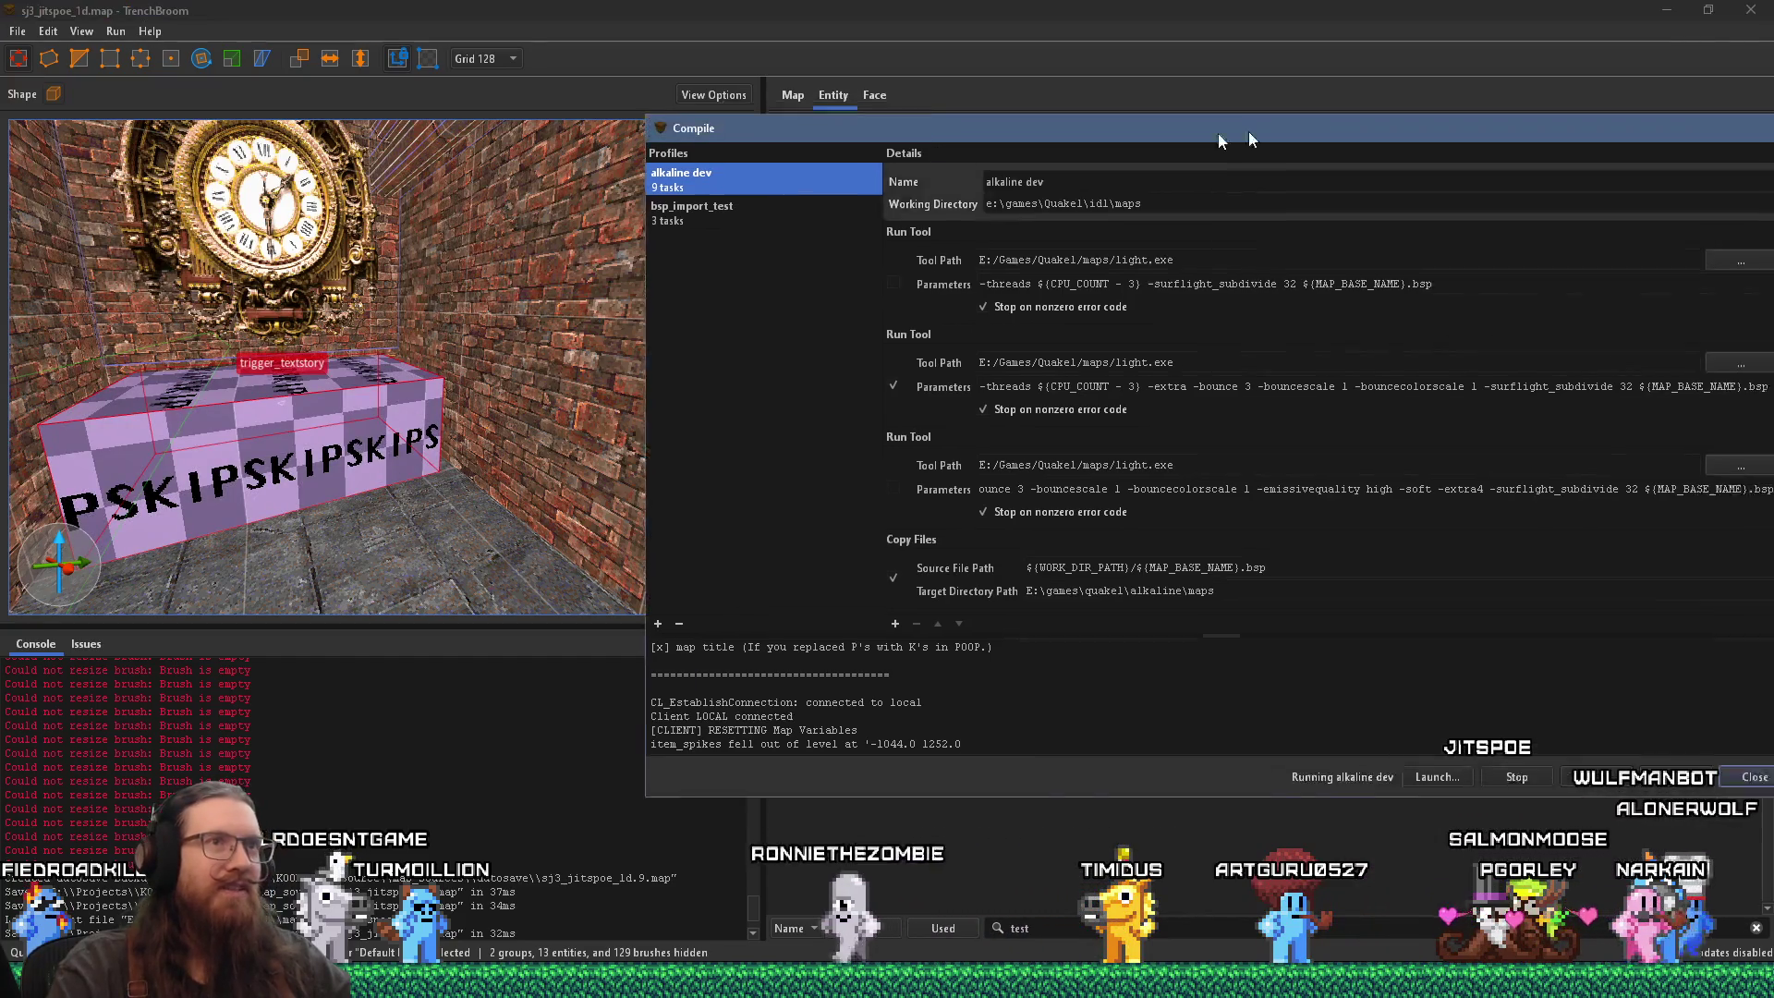
Step: Keep the compile running, return to the editor and move the compile window aside
click(1374, 175)
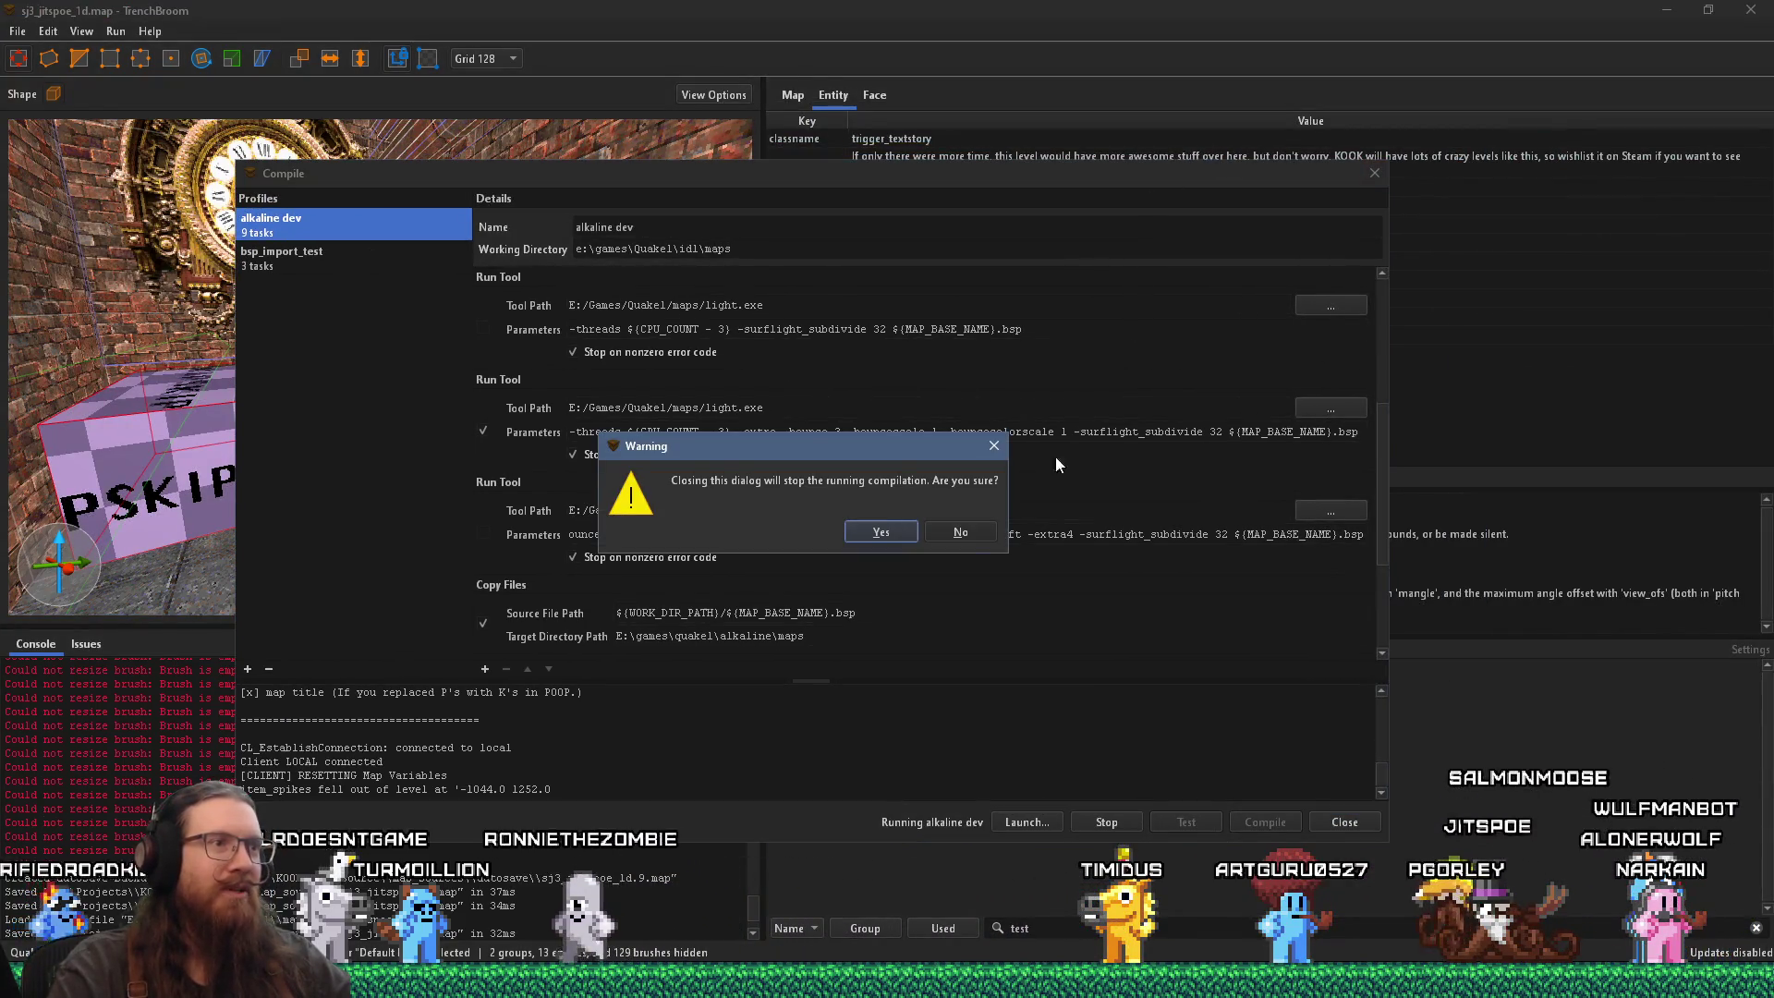
click(960, 532)
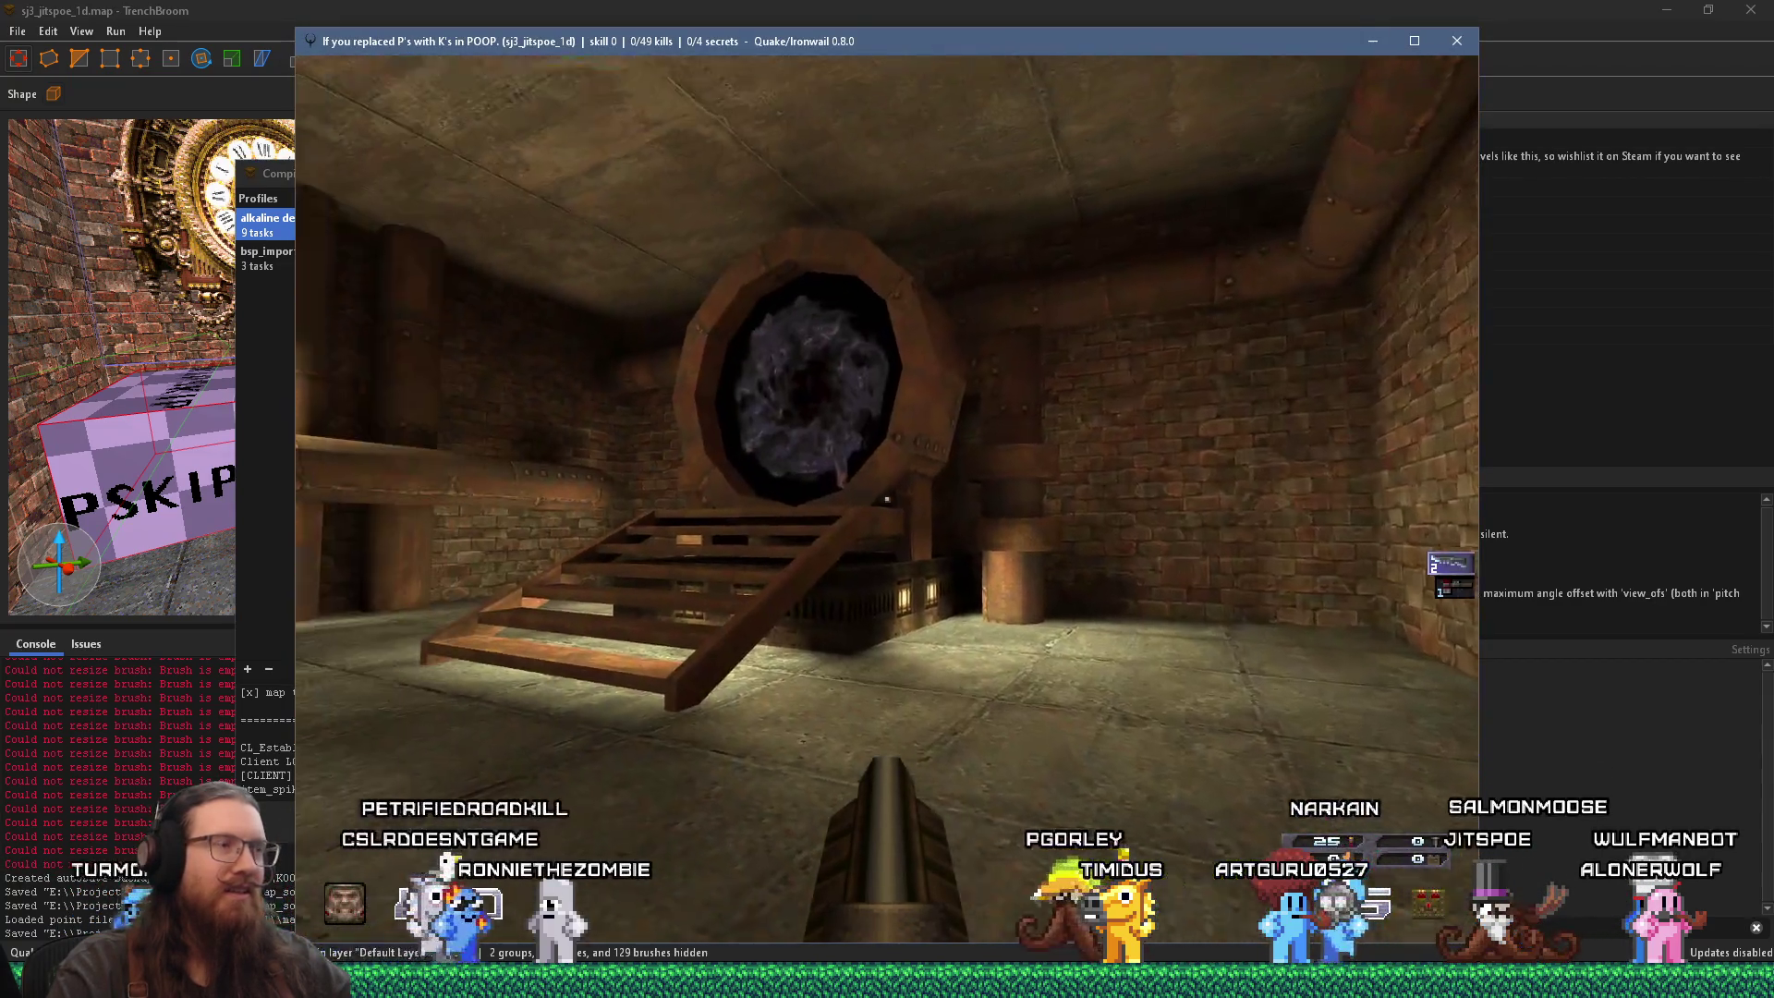
mouse_move(886, 499)
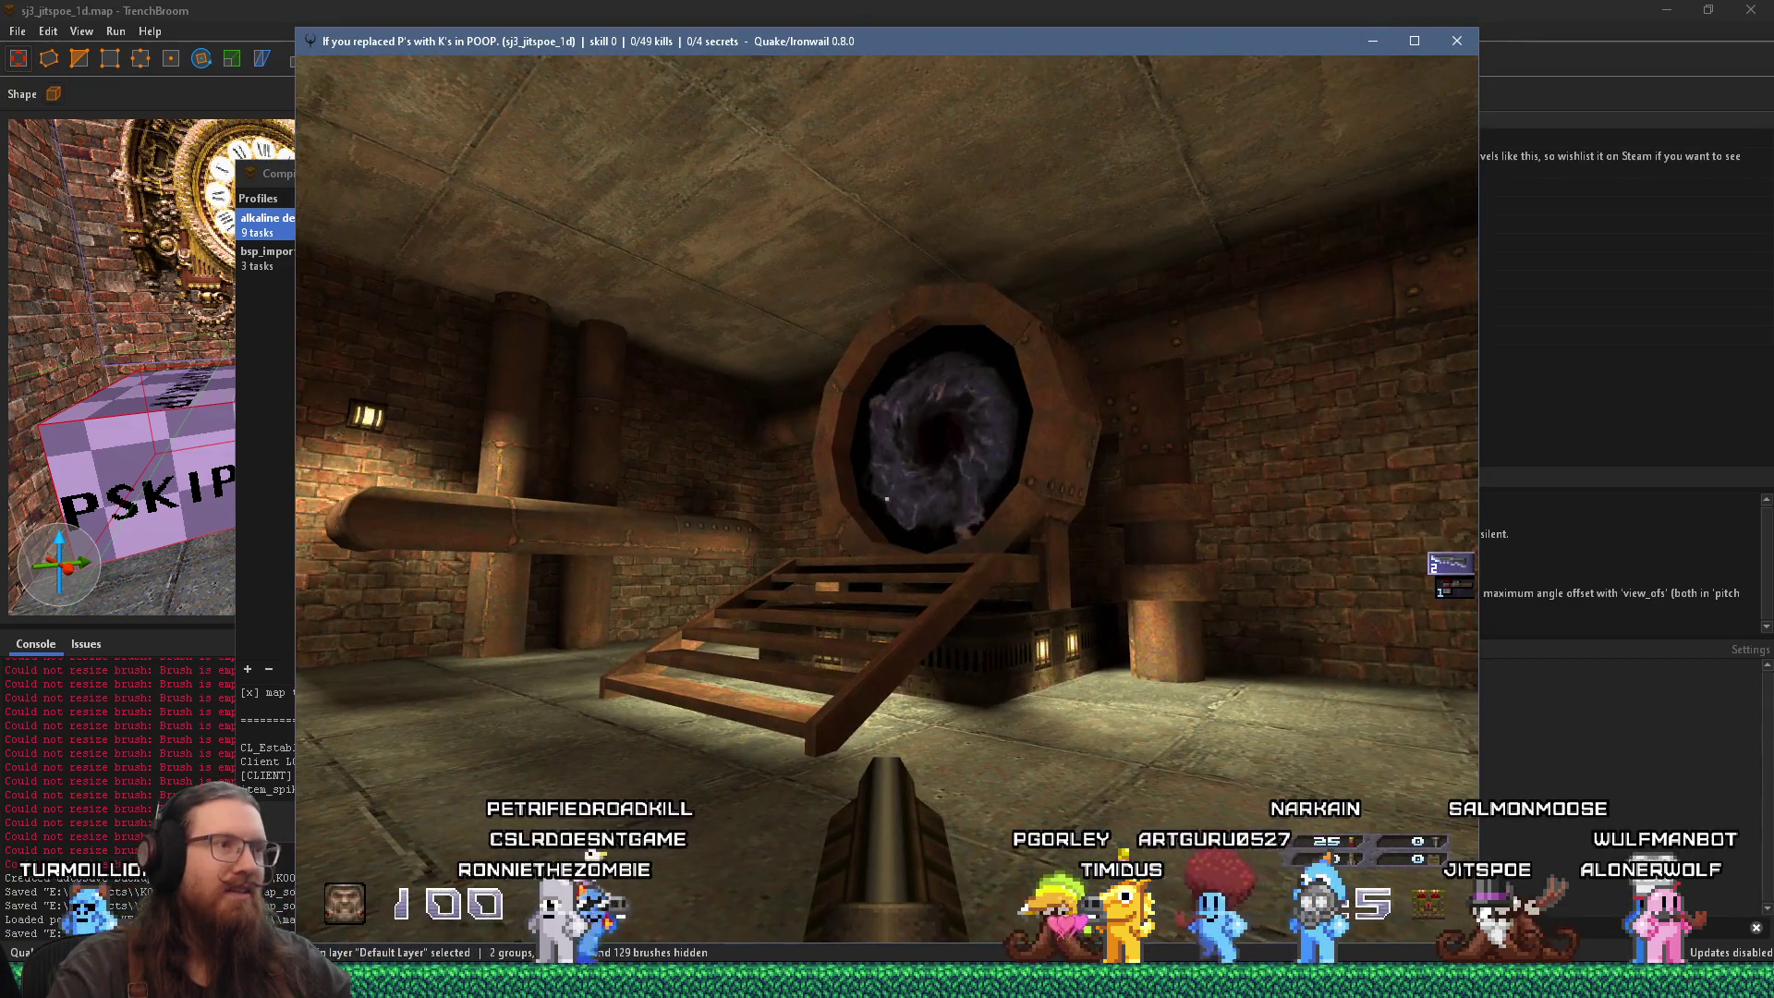
key(alt+Tab)
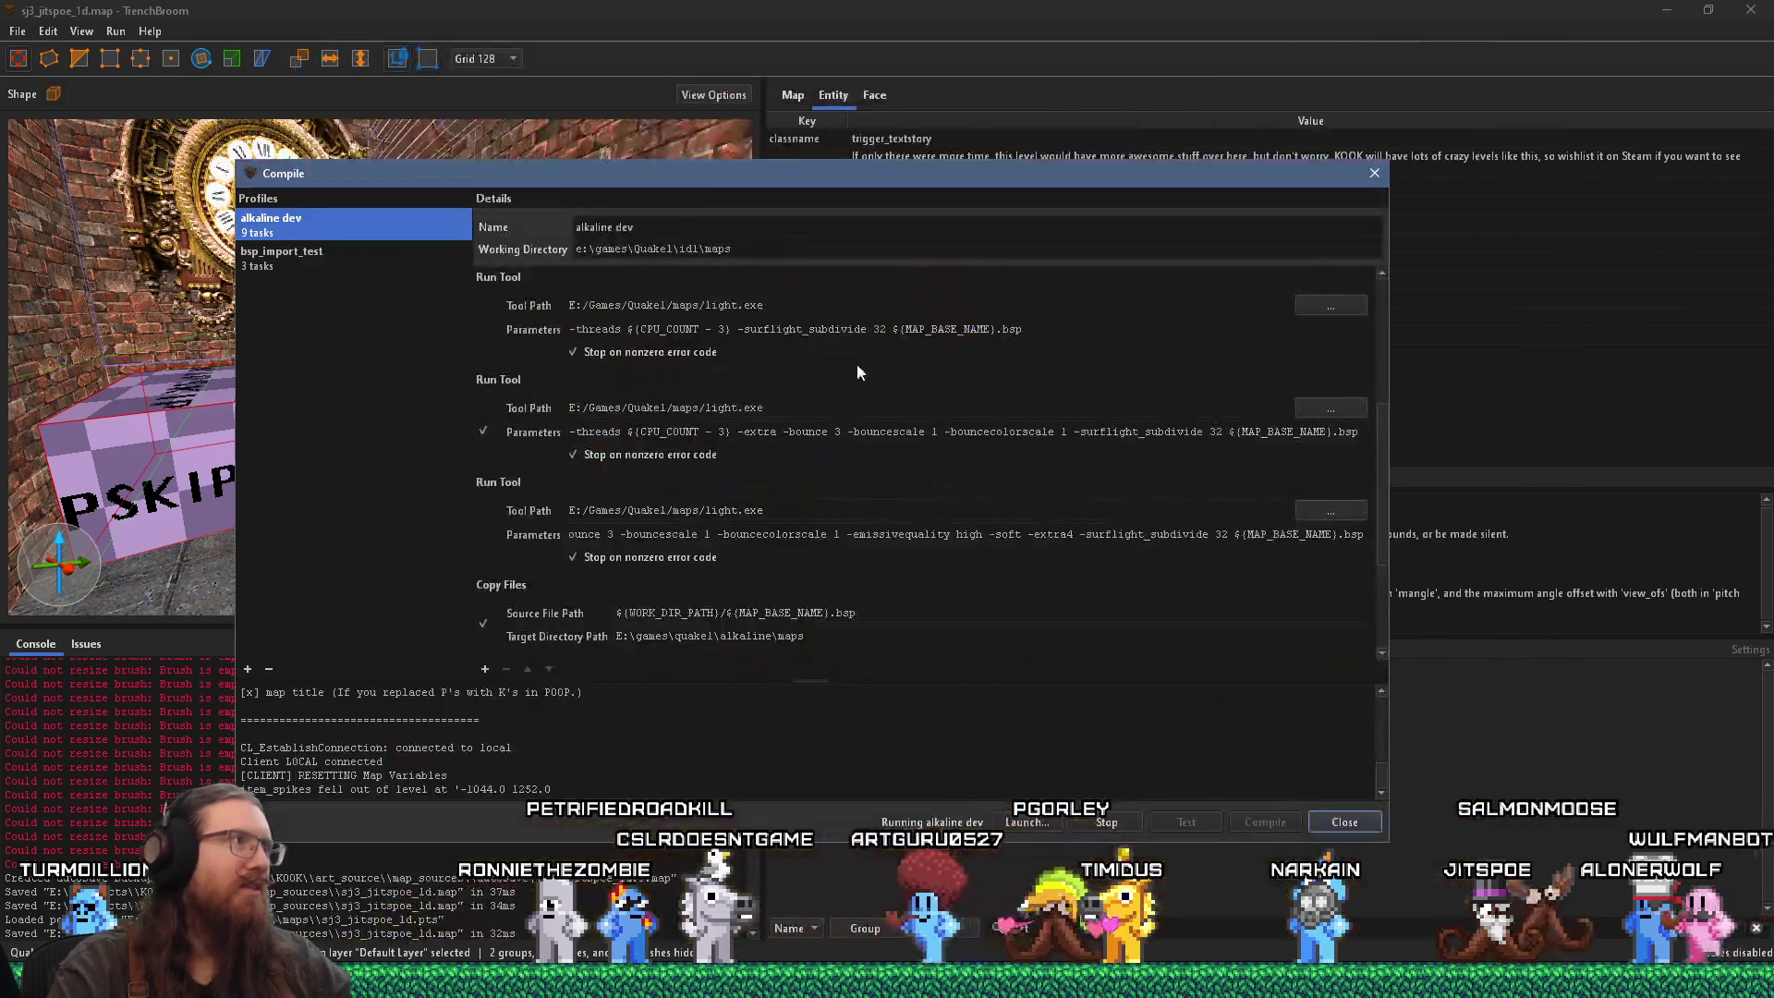
drag(846, 165, 1544, 120)
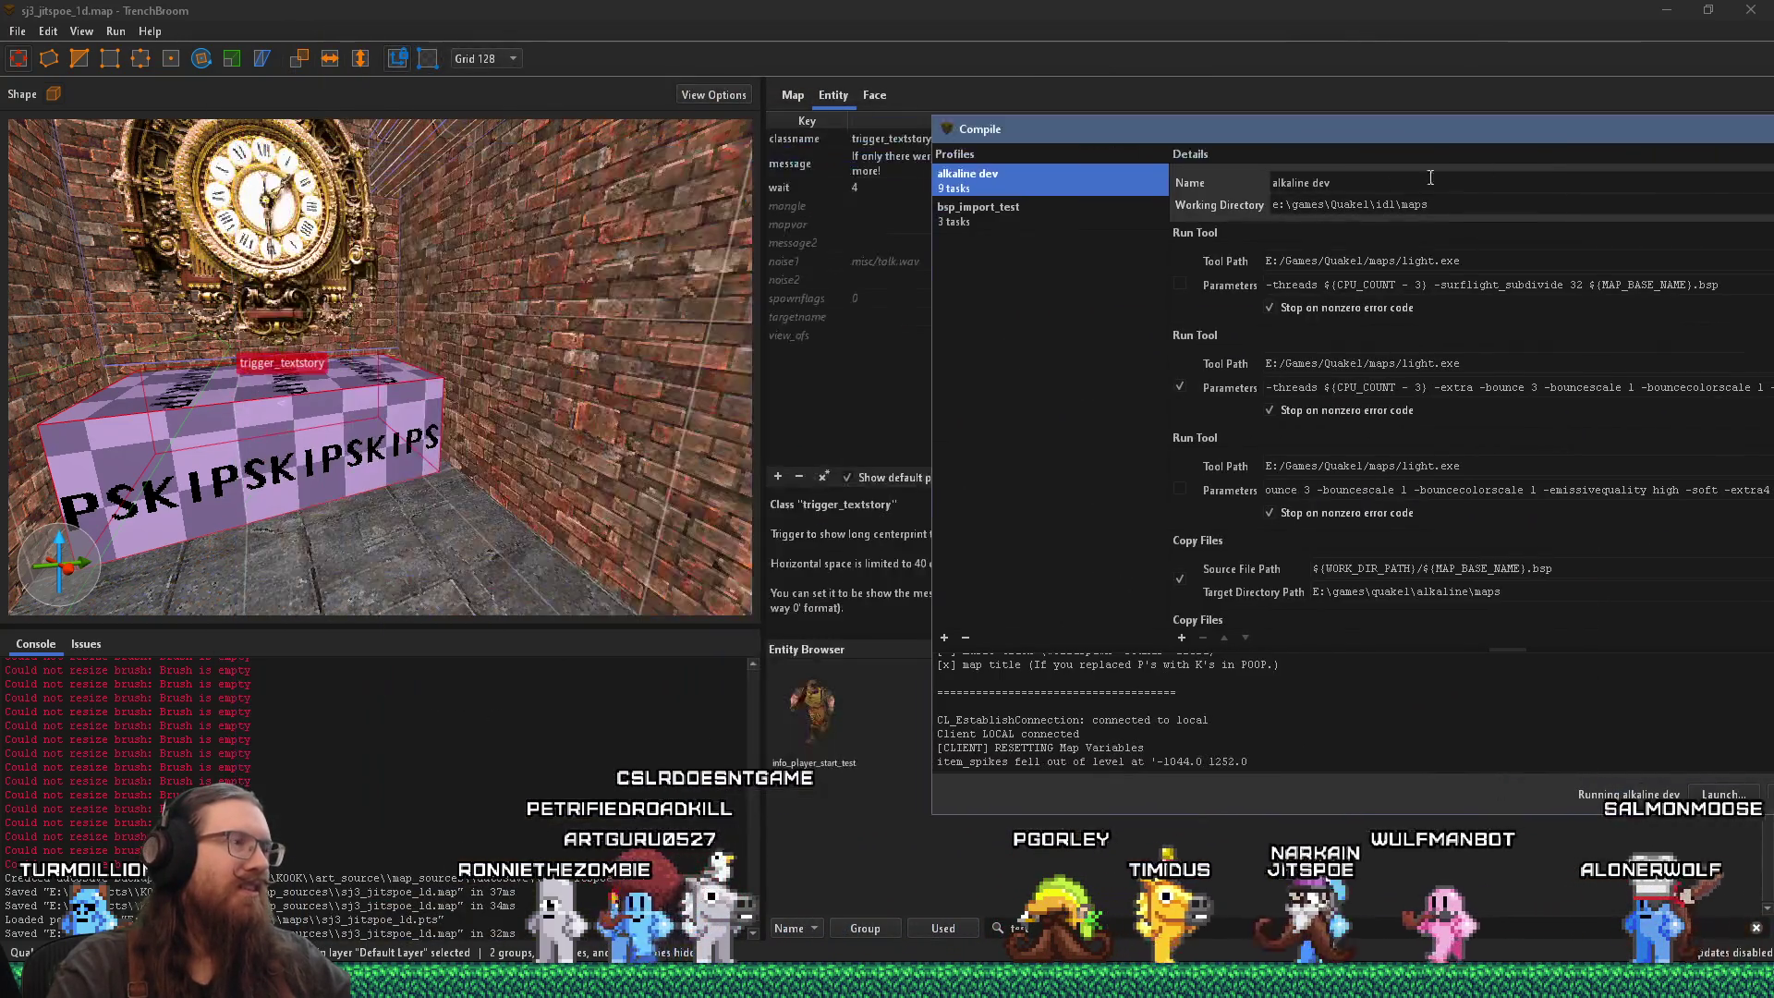
click(551, 407)
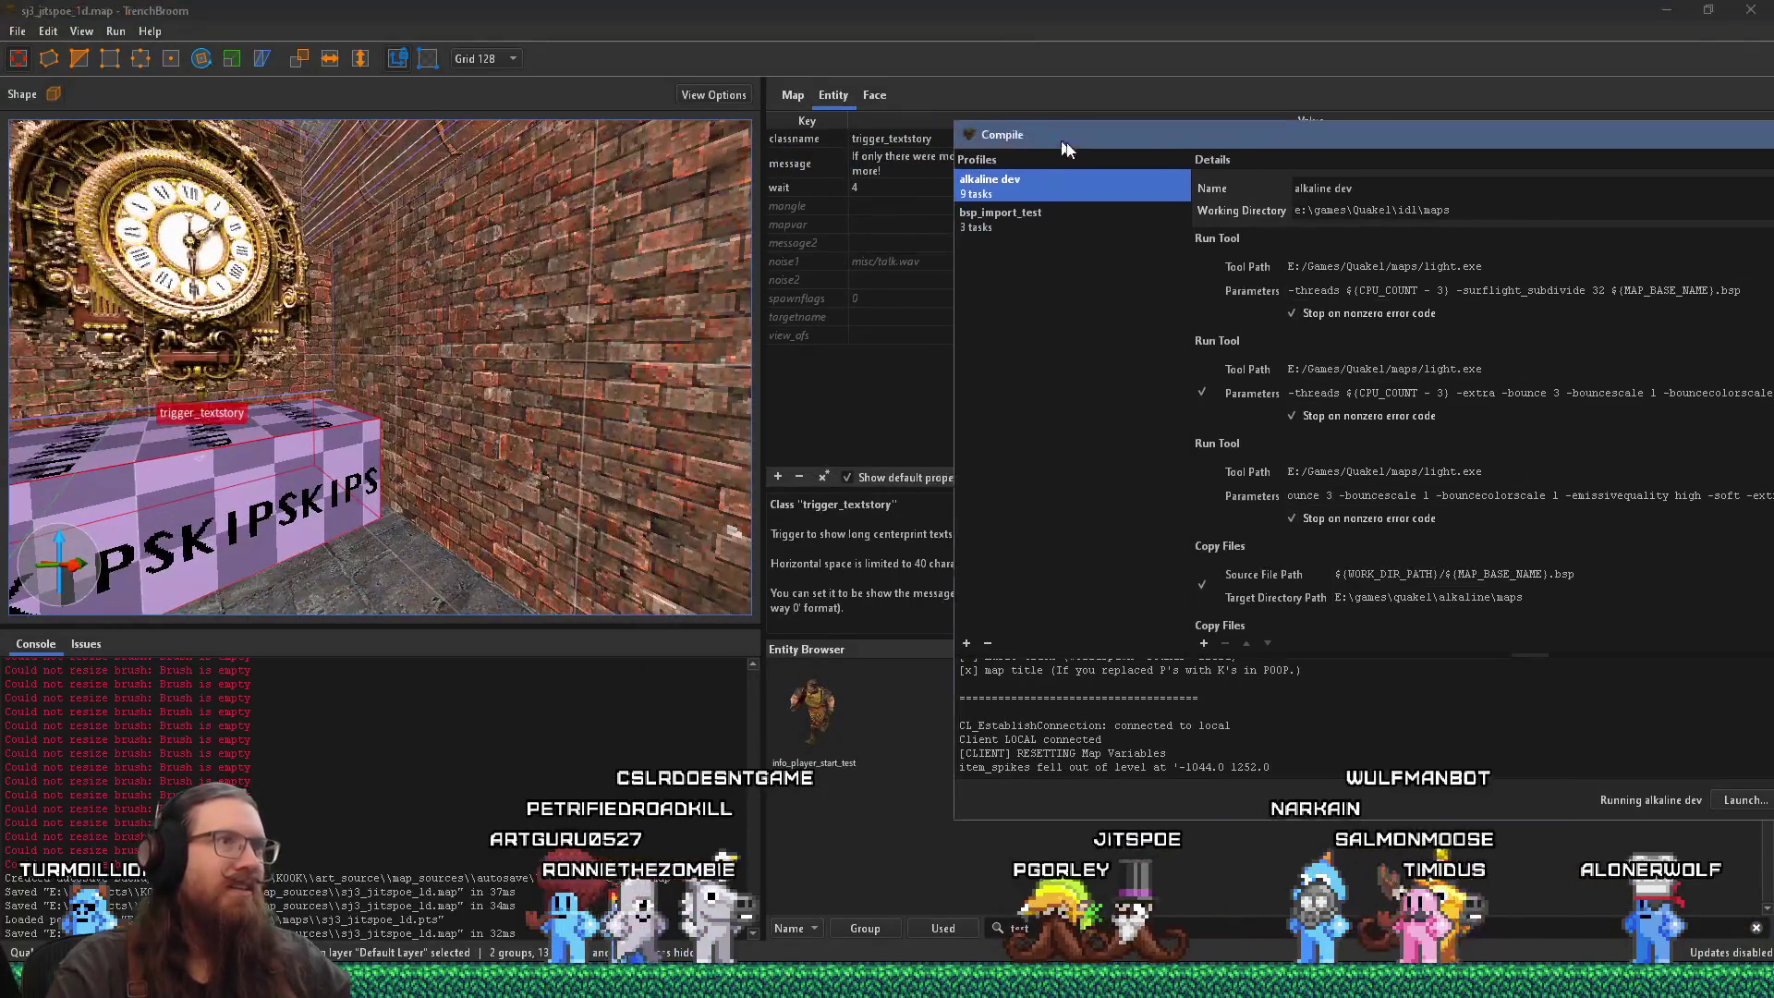
Step: Open the trigger_textstory message value and compare it with the Notepad++ draft
drag(980, 128, 1385, 216)
double_click(1099, 155)
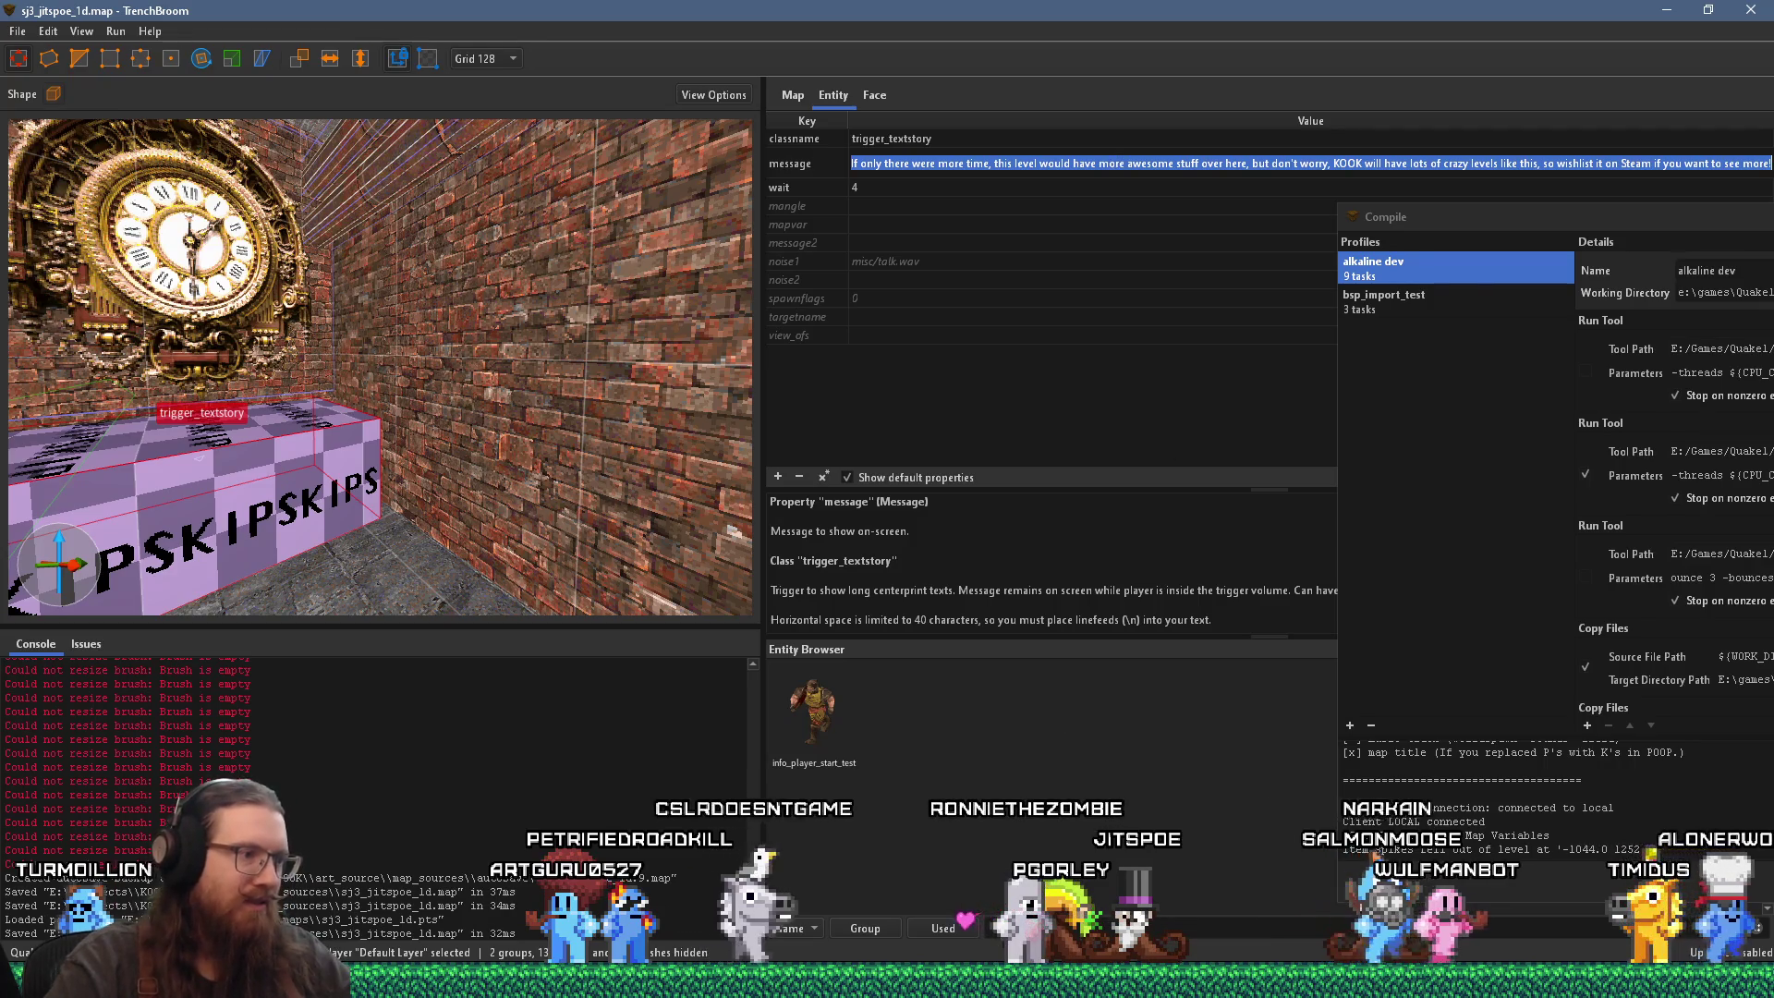
key(alt+Tab)
click(625, 559)
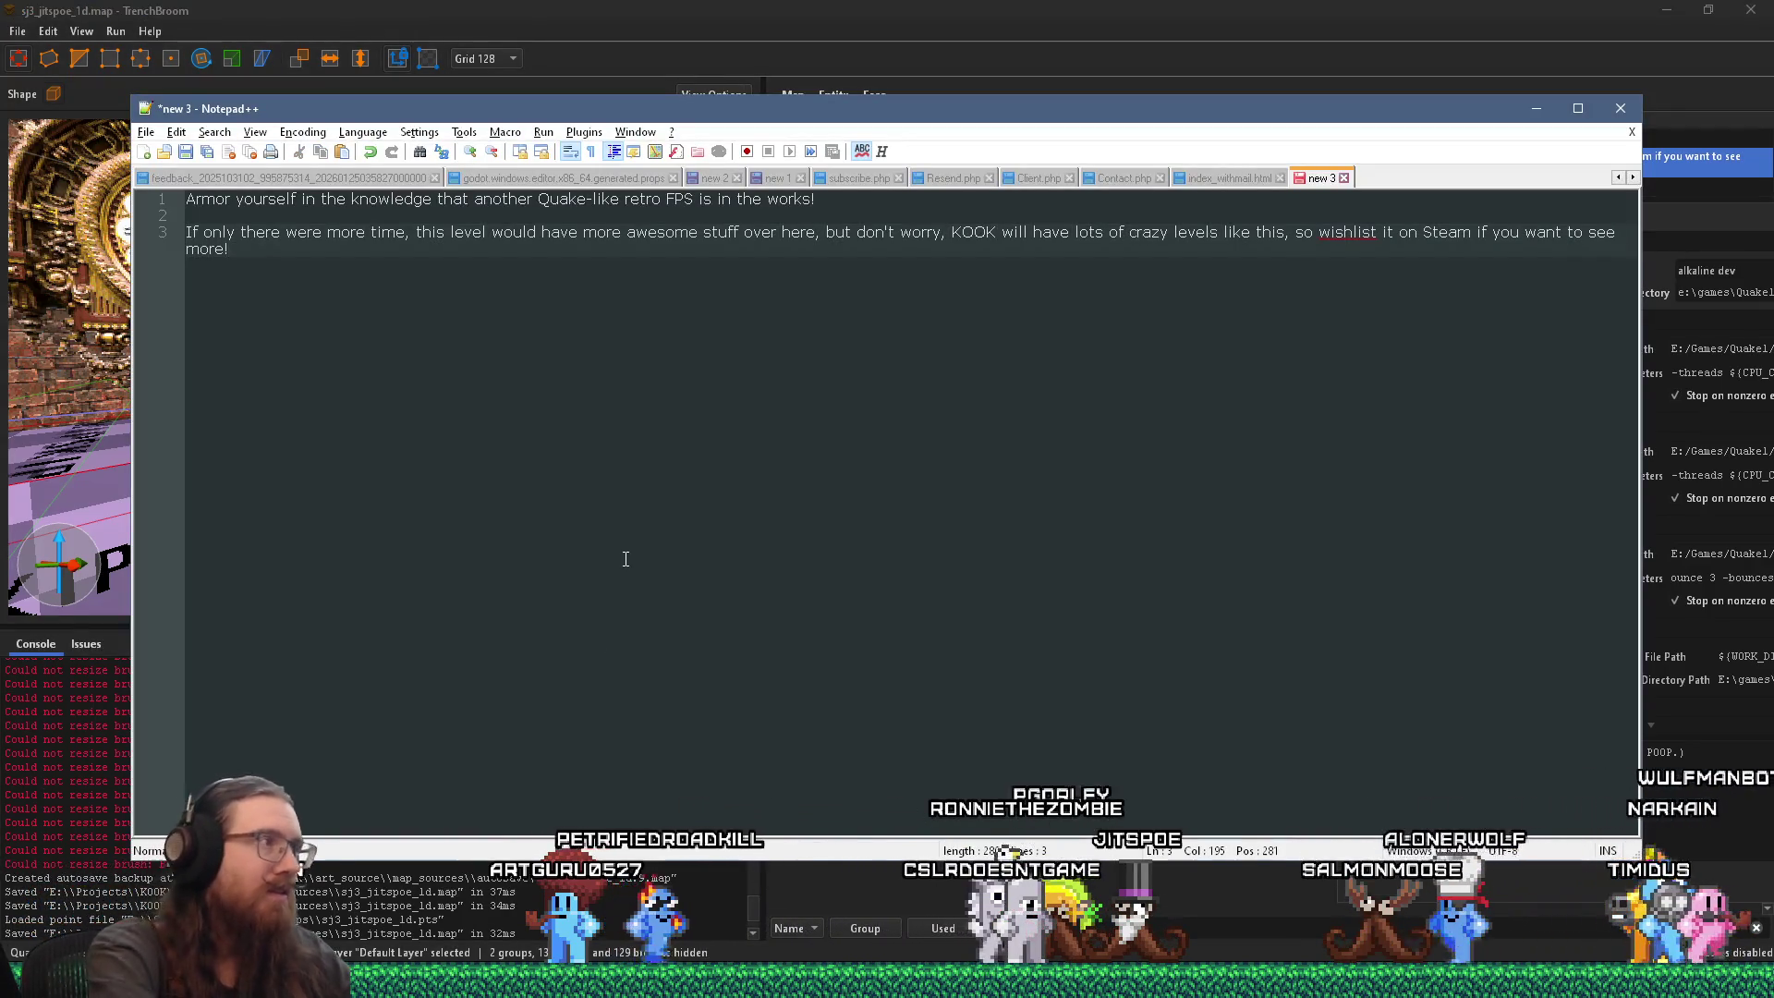
click(1141, 8)
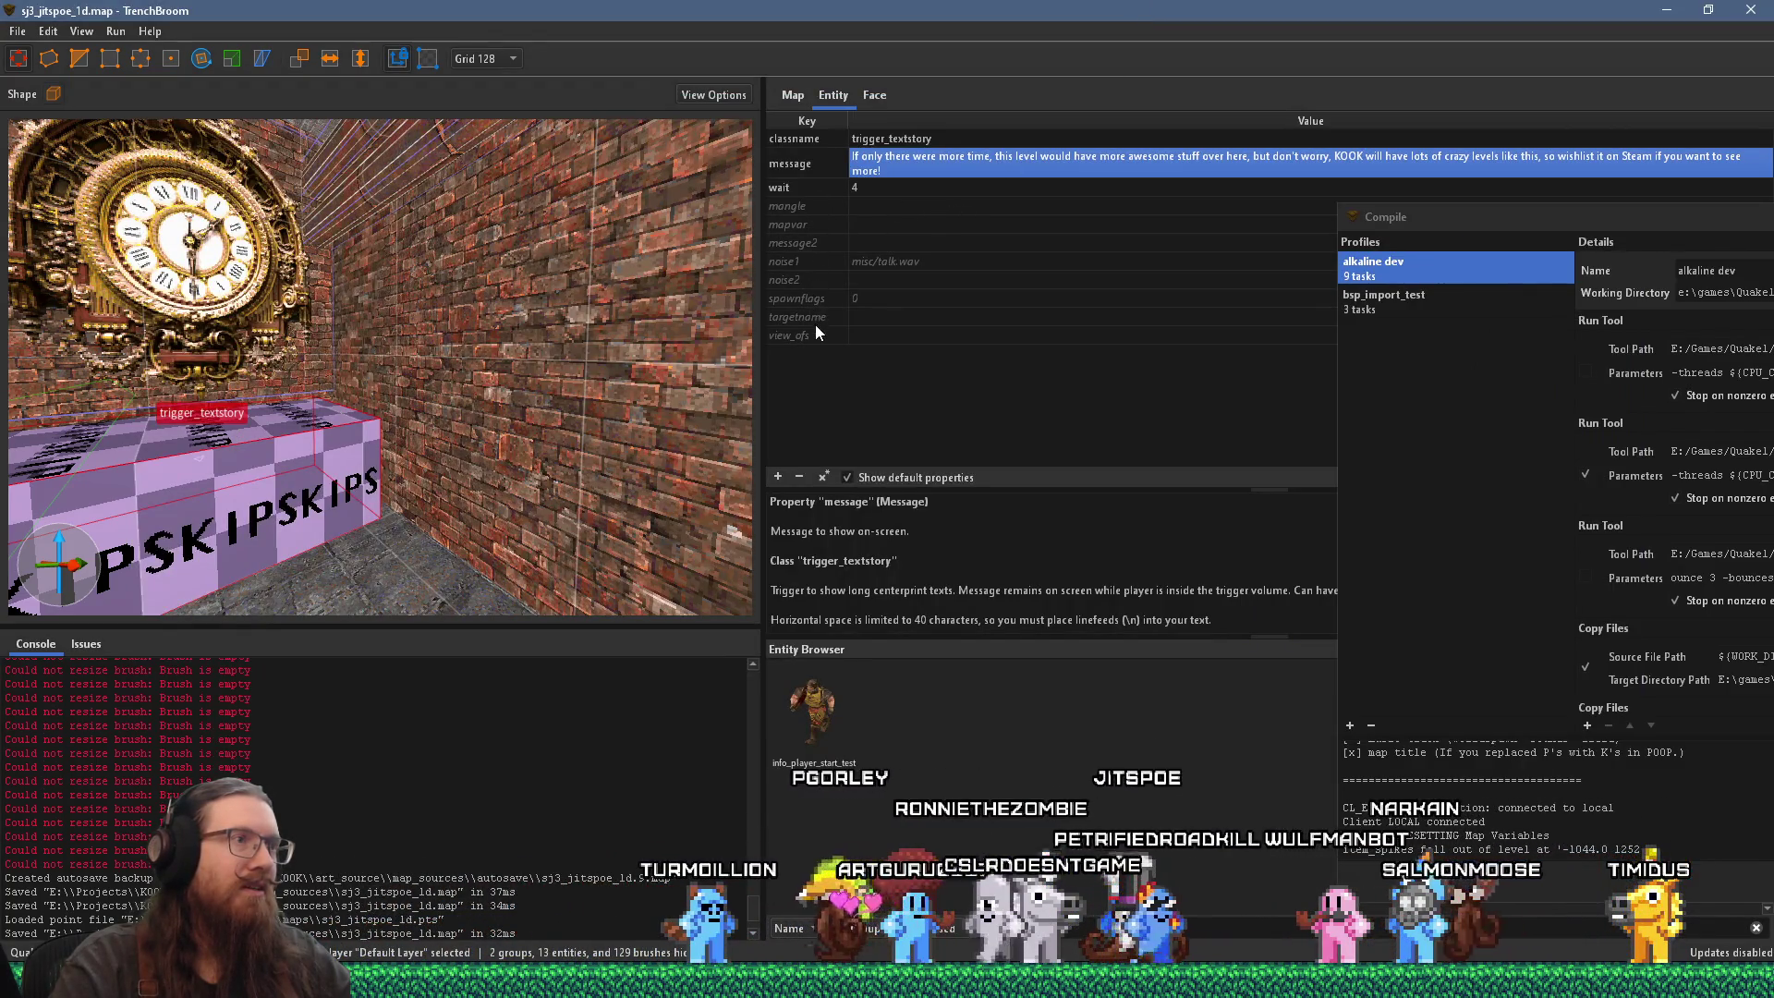
Step: Set trigger_textstory spawnflags to 2 (Don't fade background) and close the flags editor
click(819, 297)
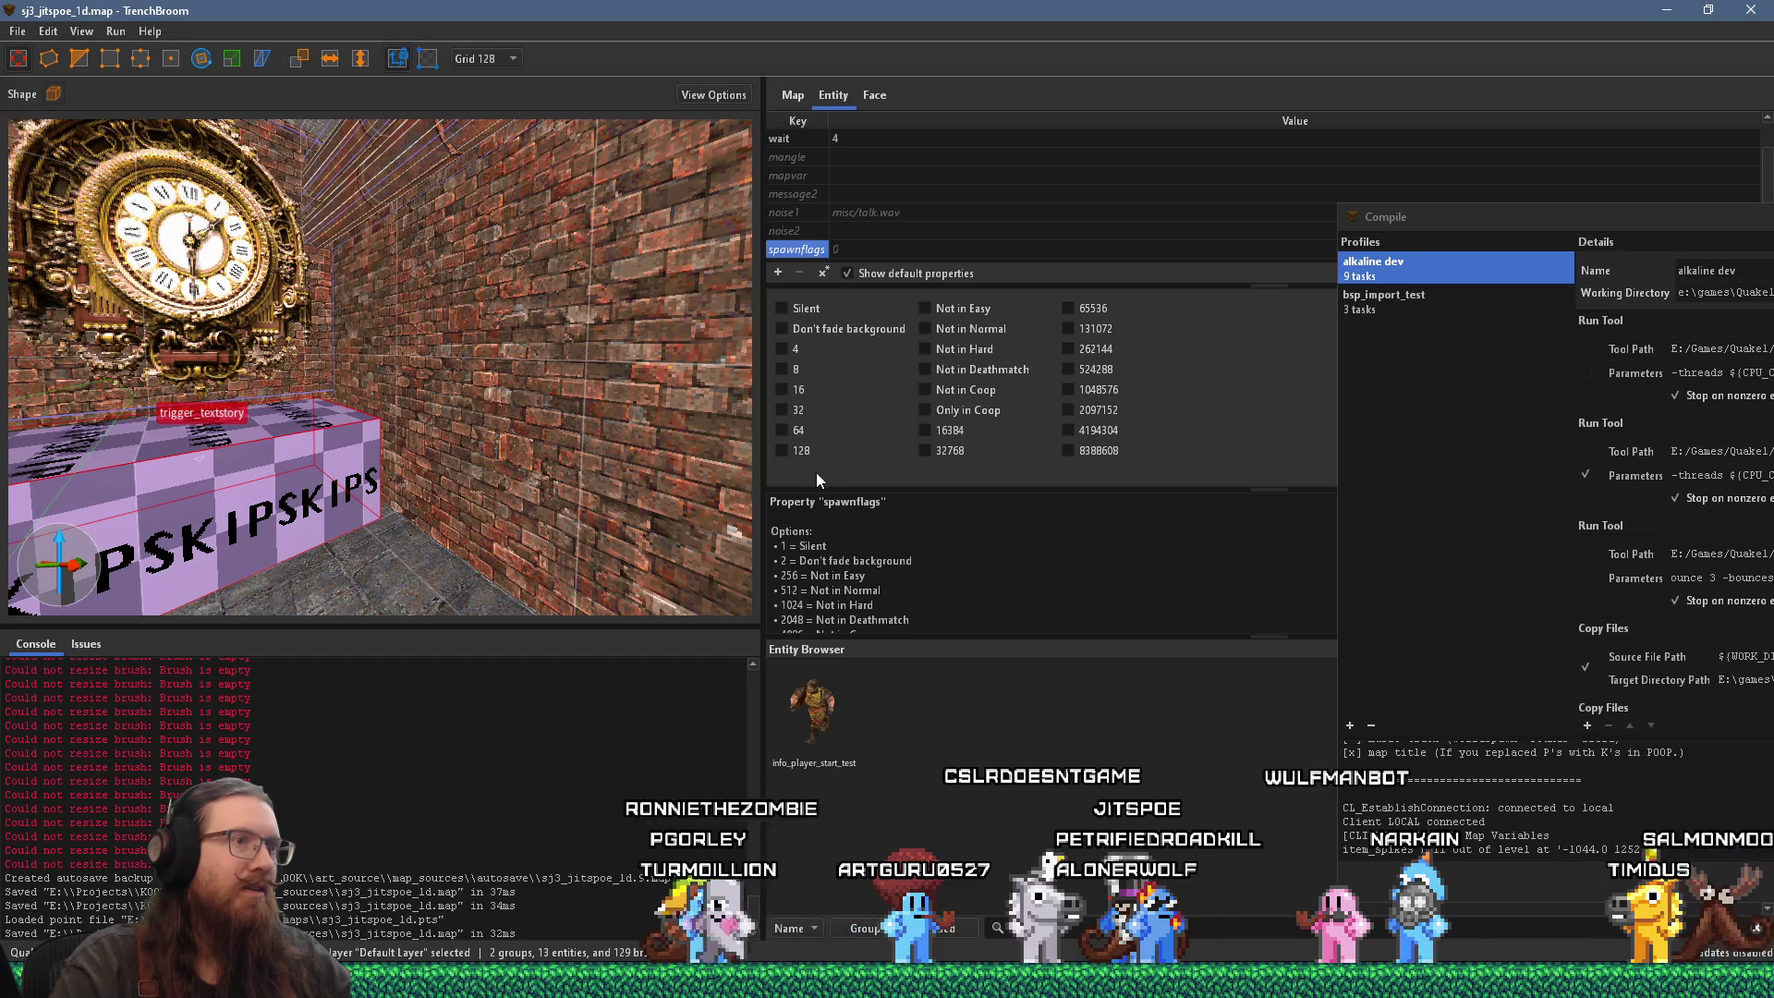
click(844, 329)
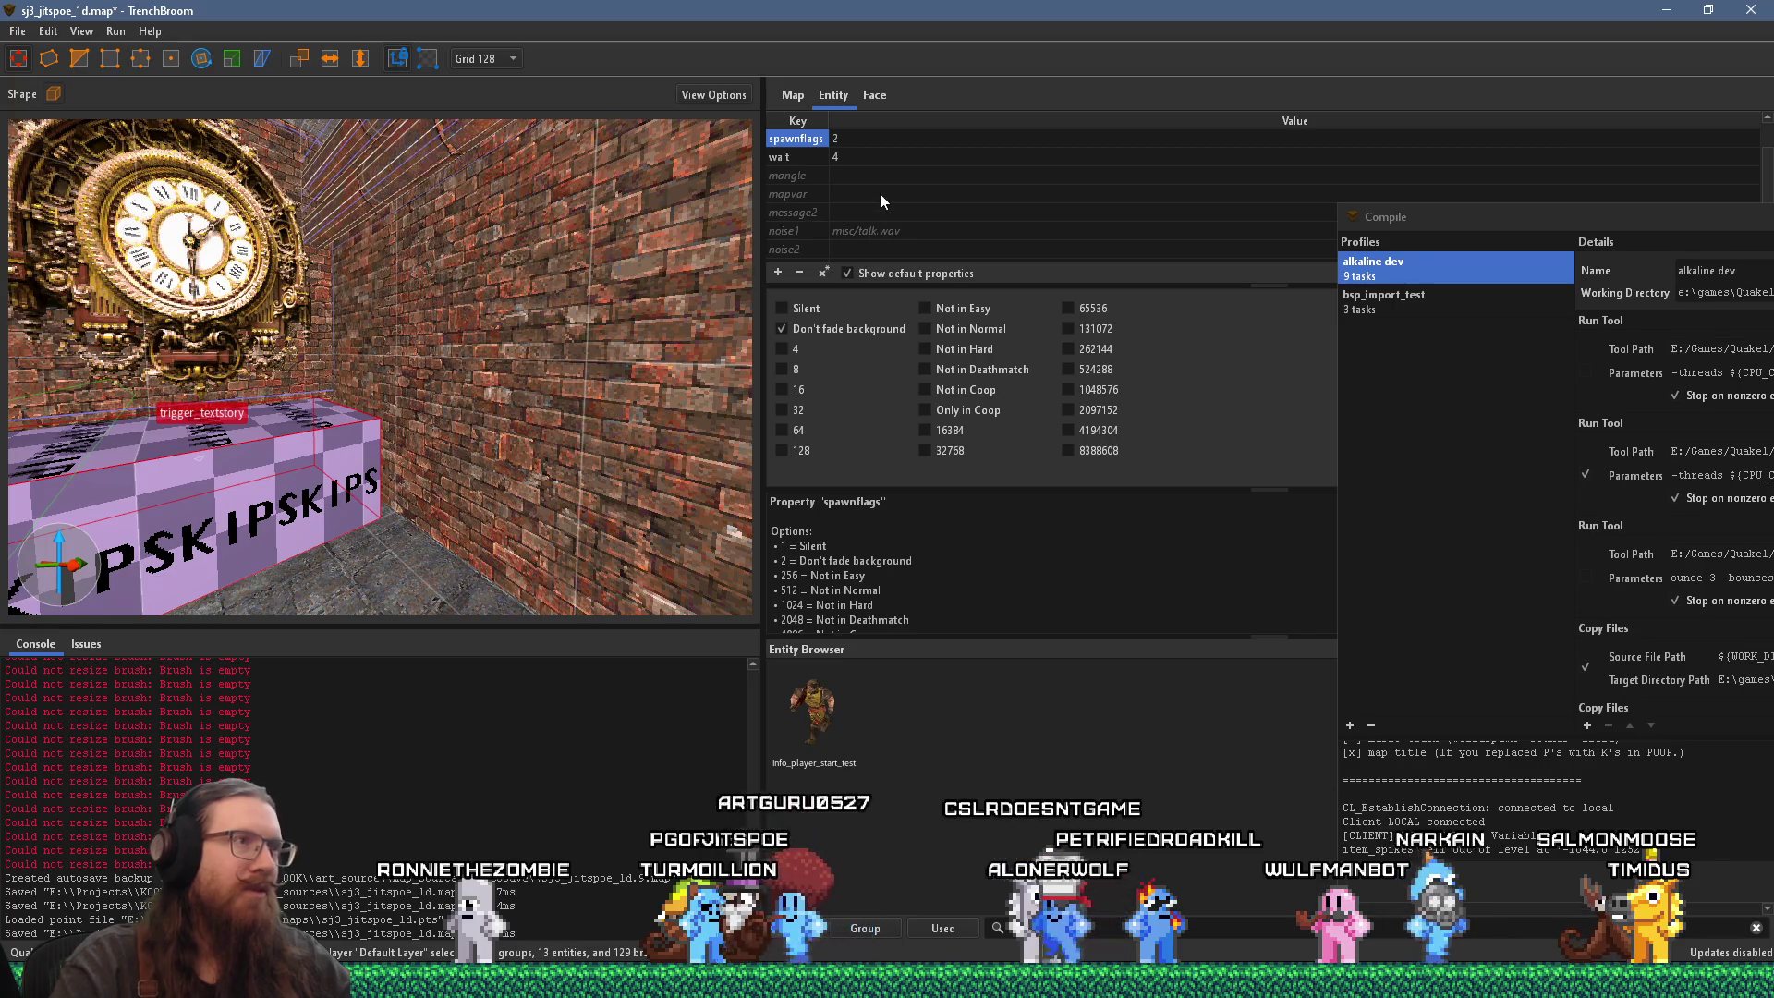
scroll(879, 192, down, 1)
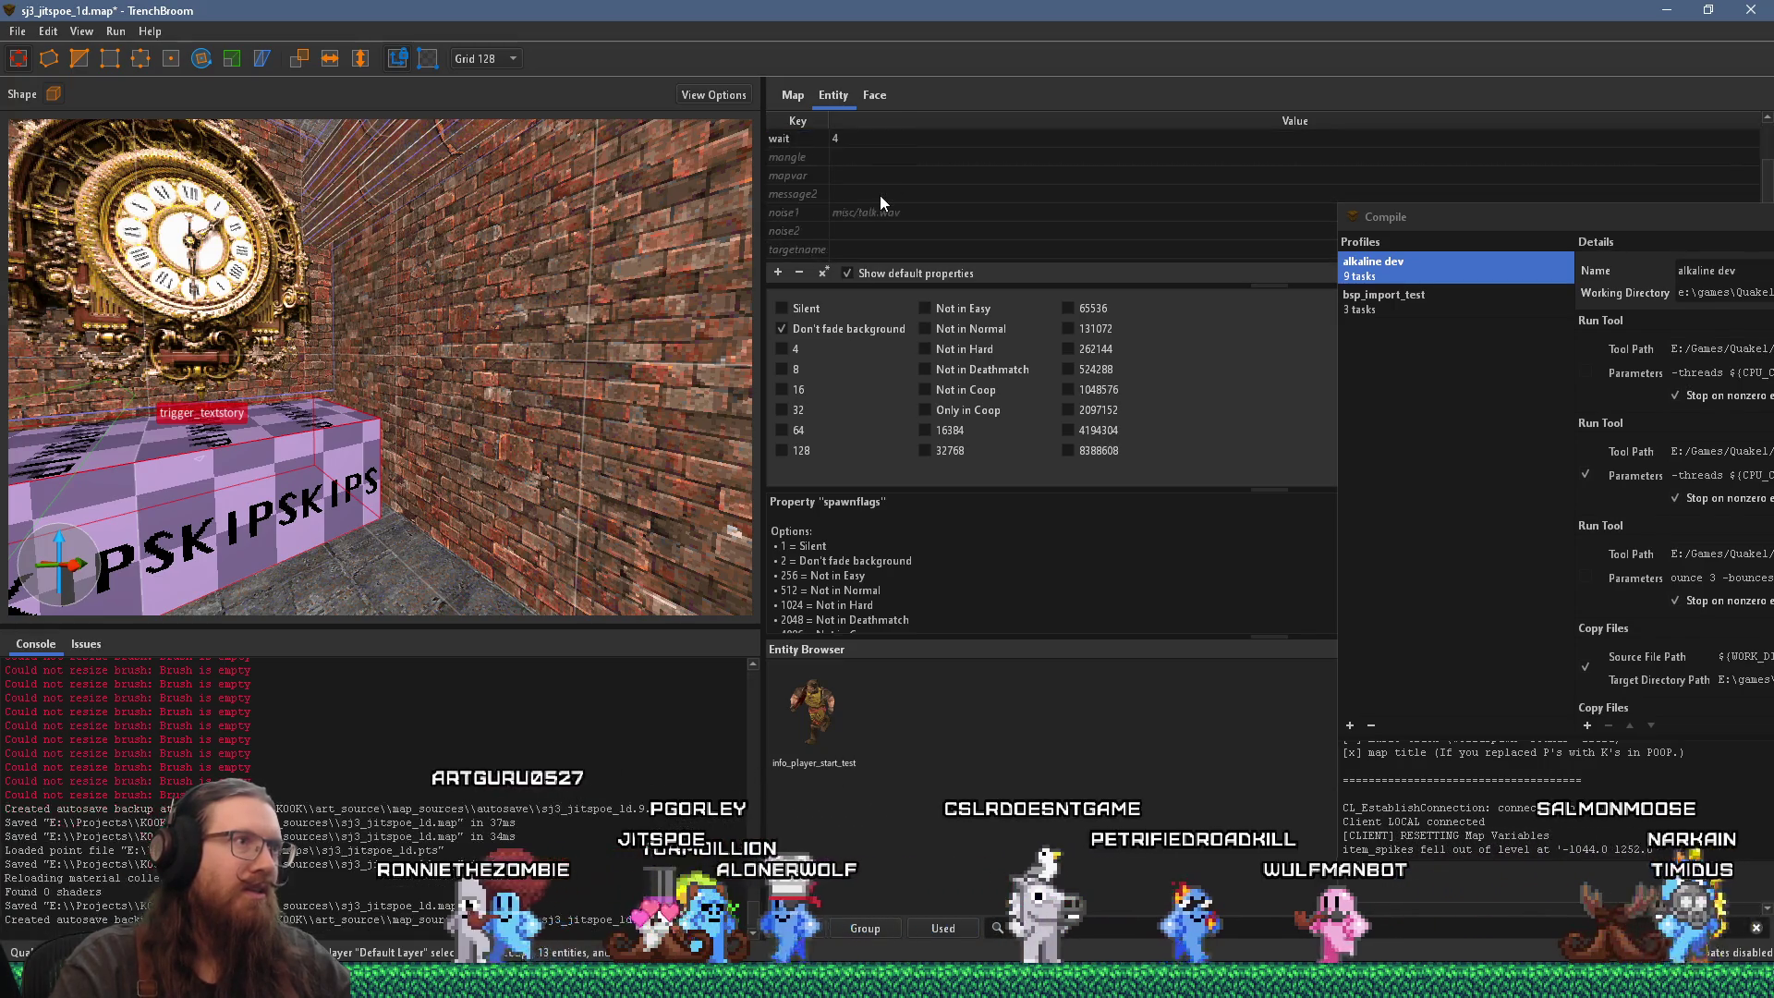
scroll(881, 198, down, 1)
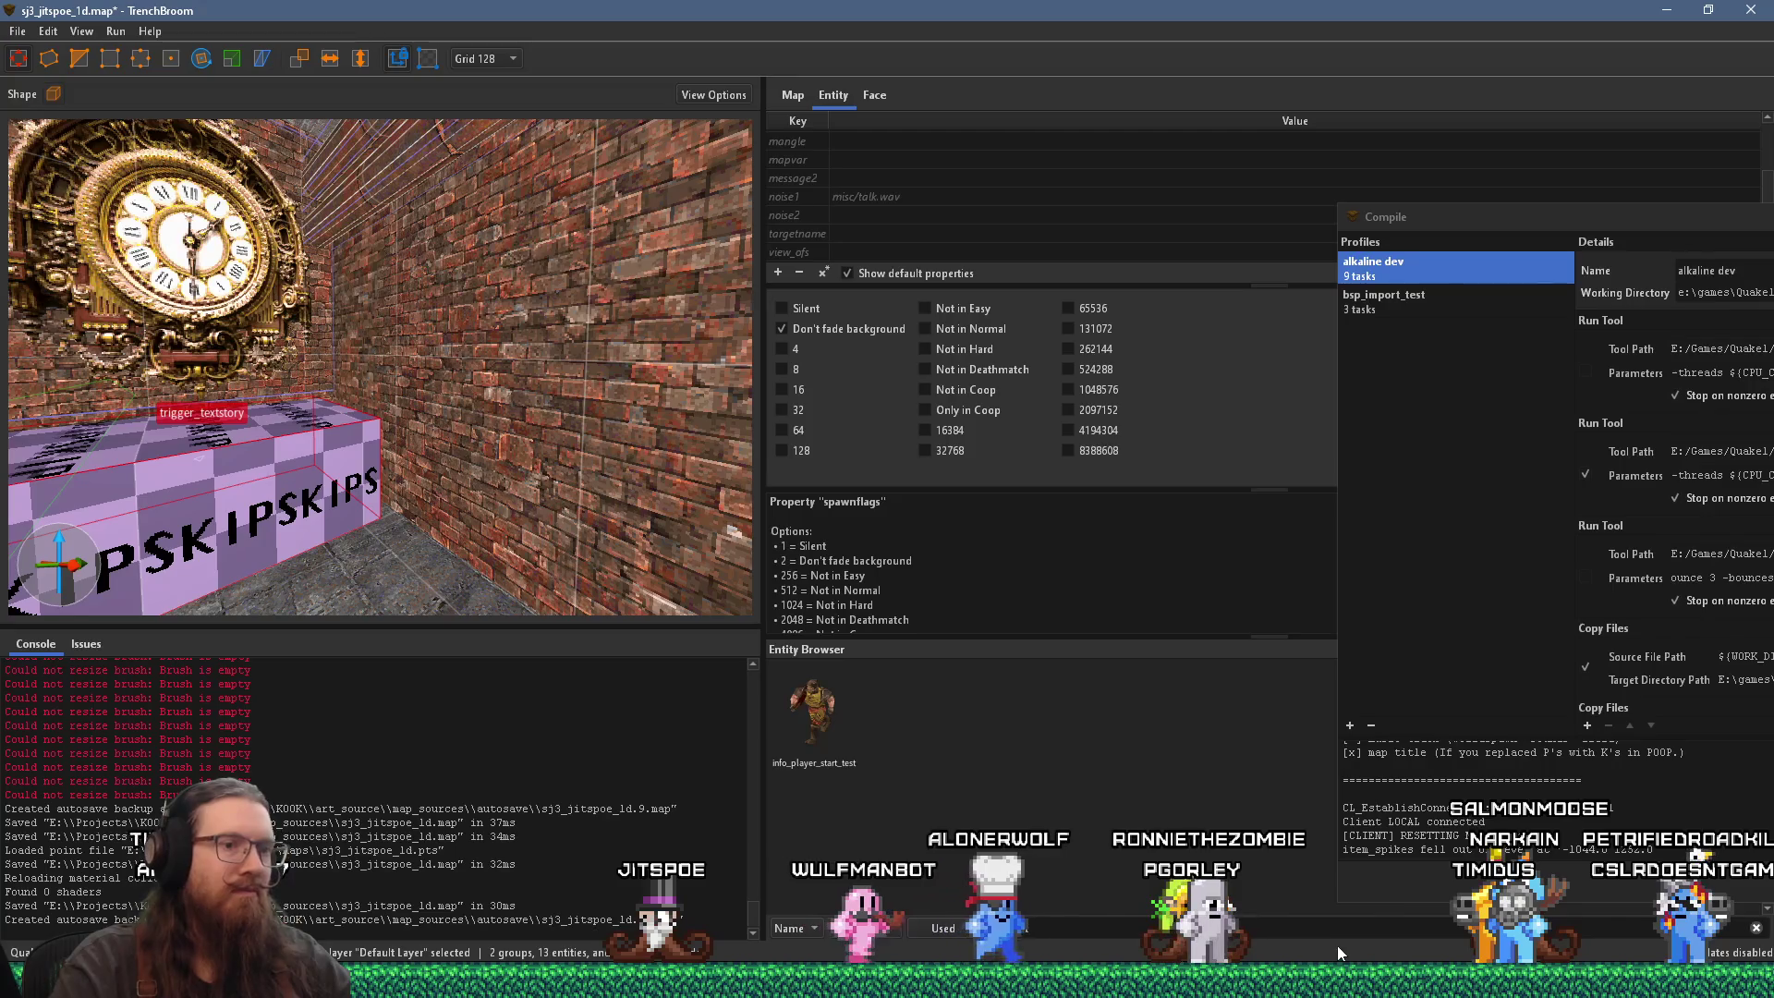
click(812, 161)
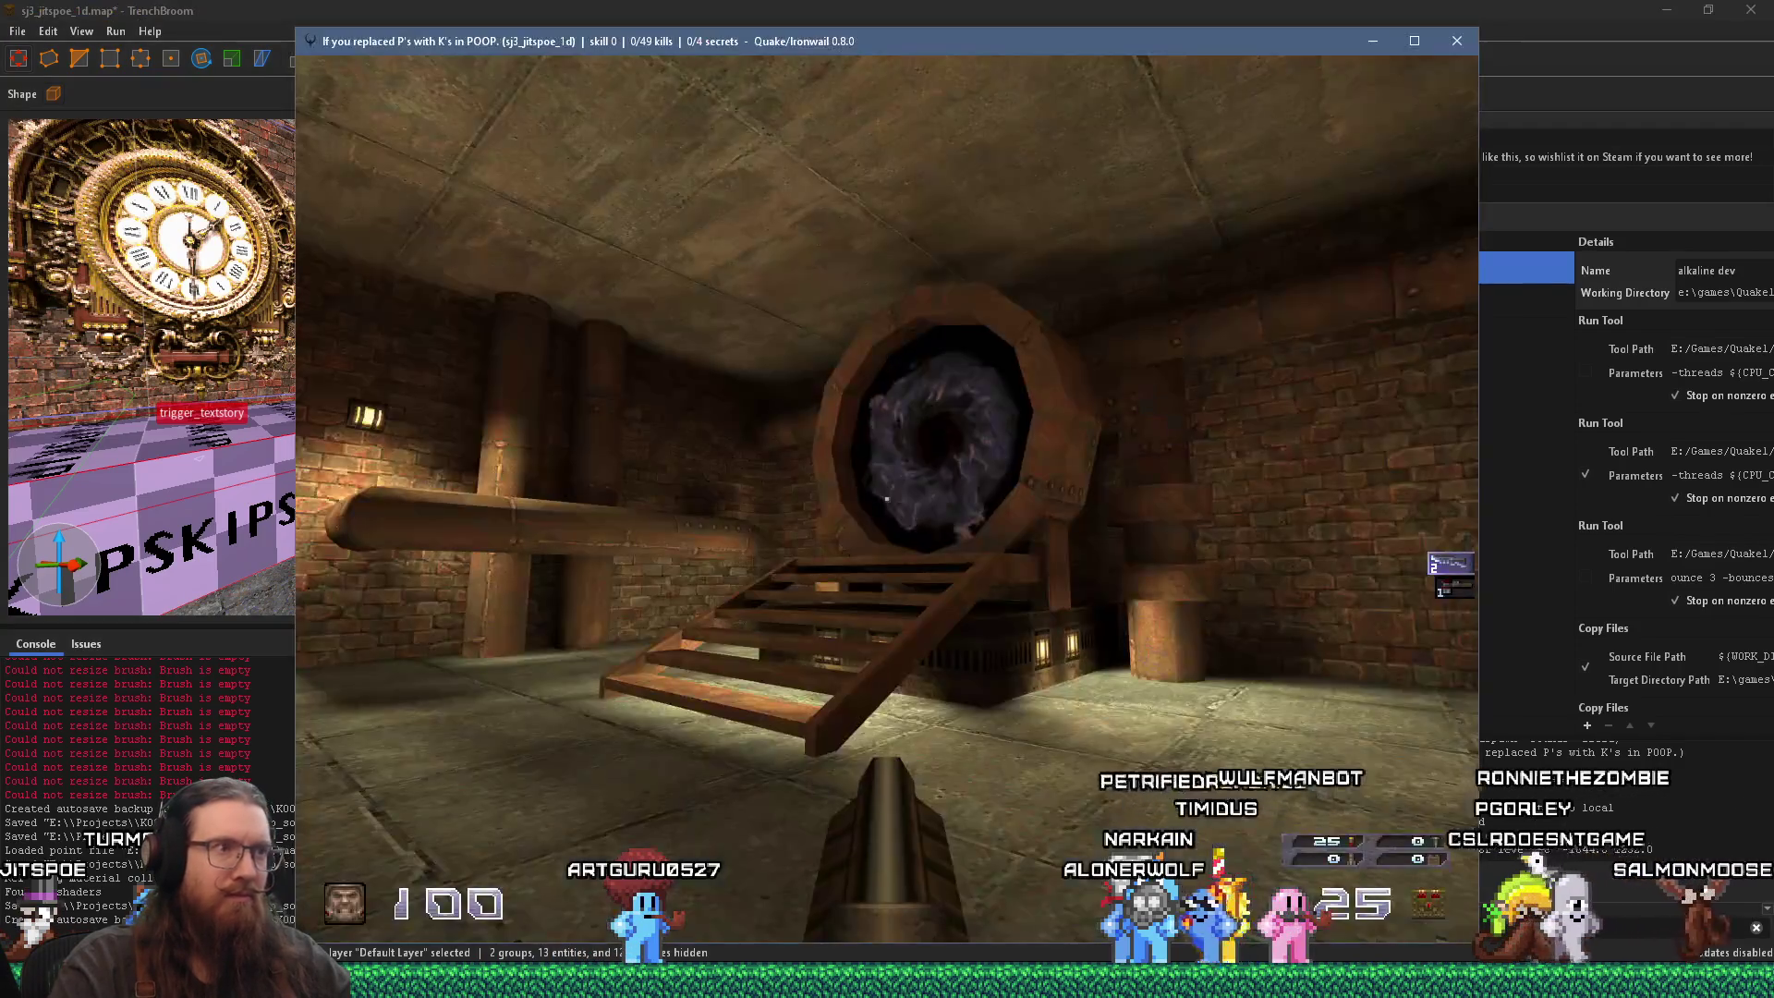
Step: Walk the lit brick corridors, climb the stairs and pass the portal room in Ironwail
key(w)
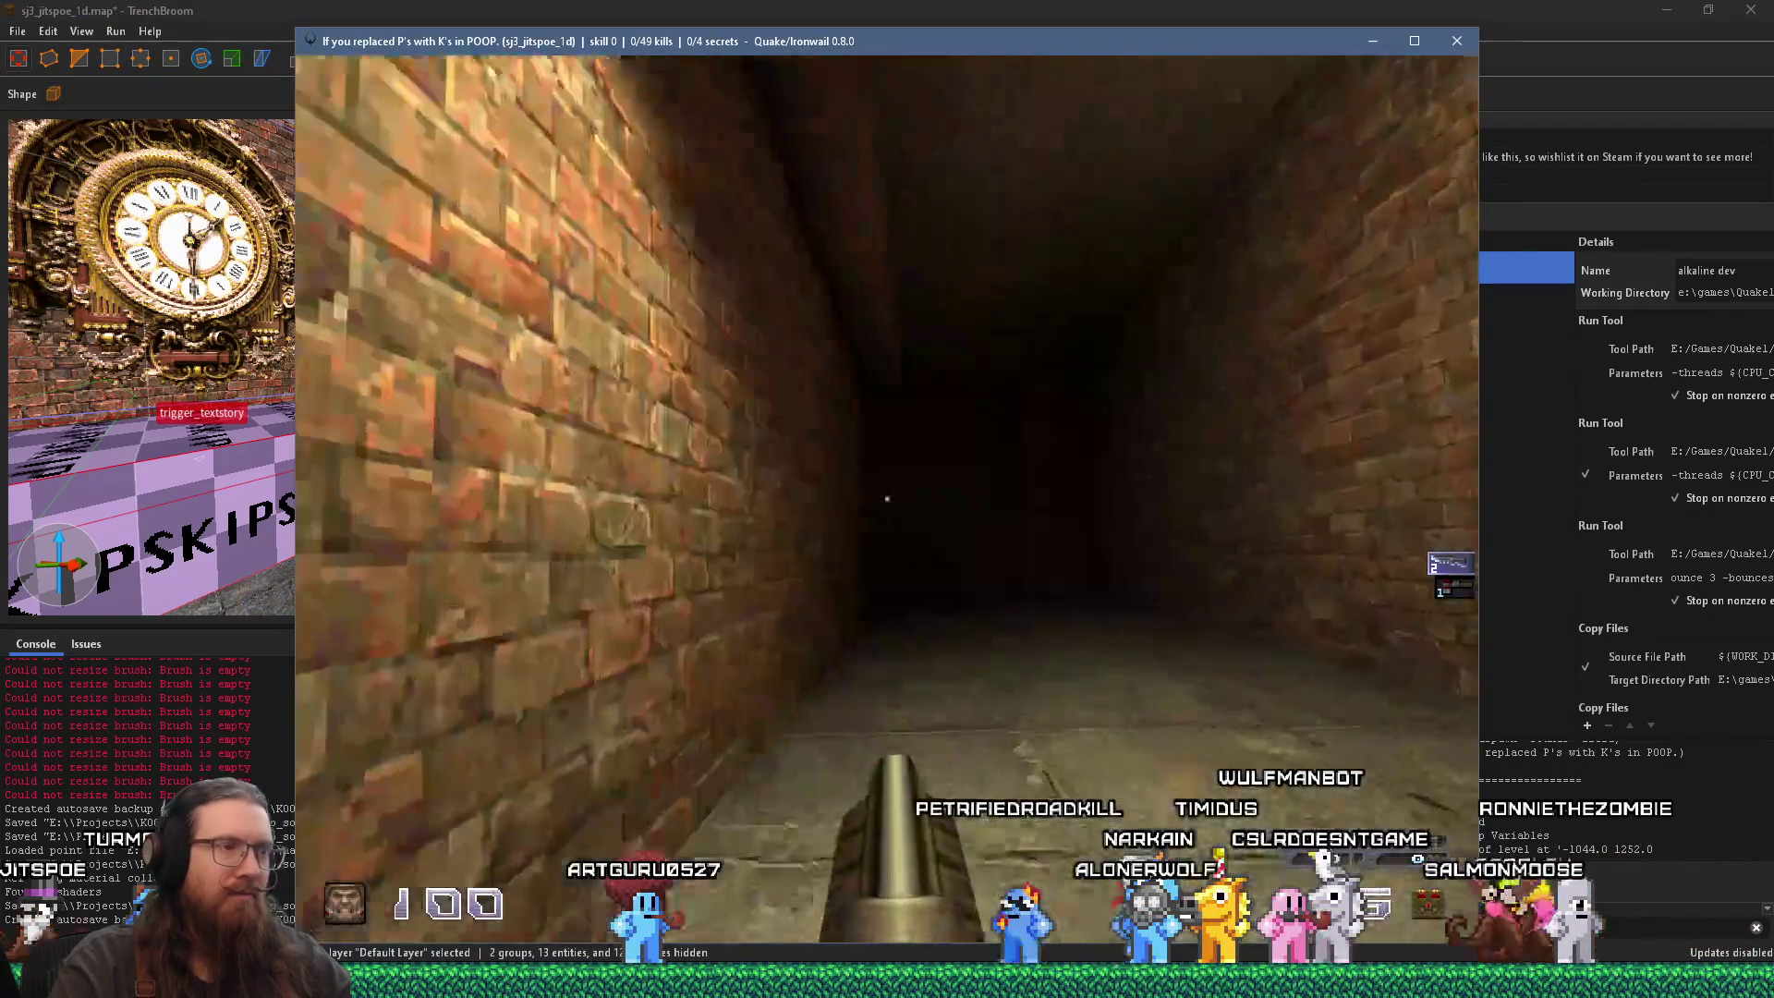
key(w)
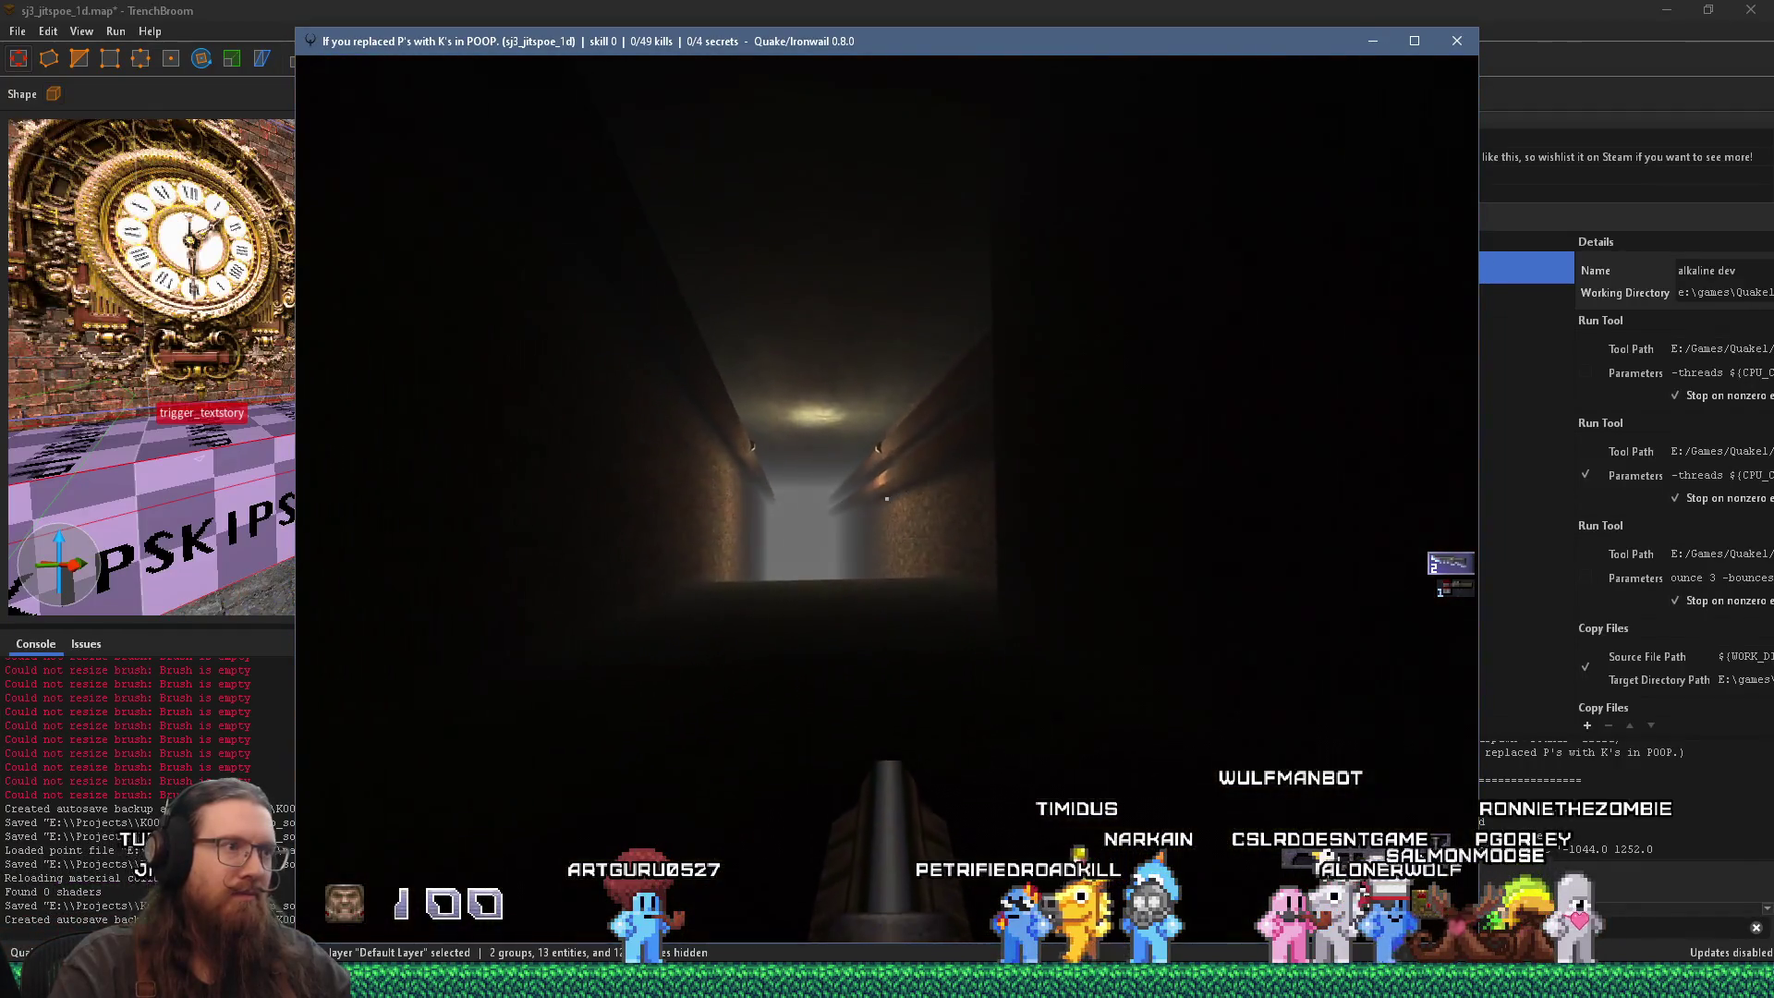
key(w)
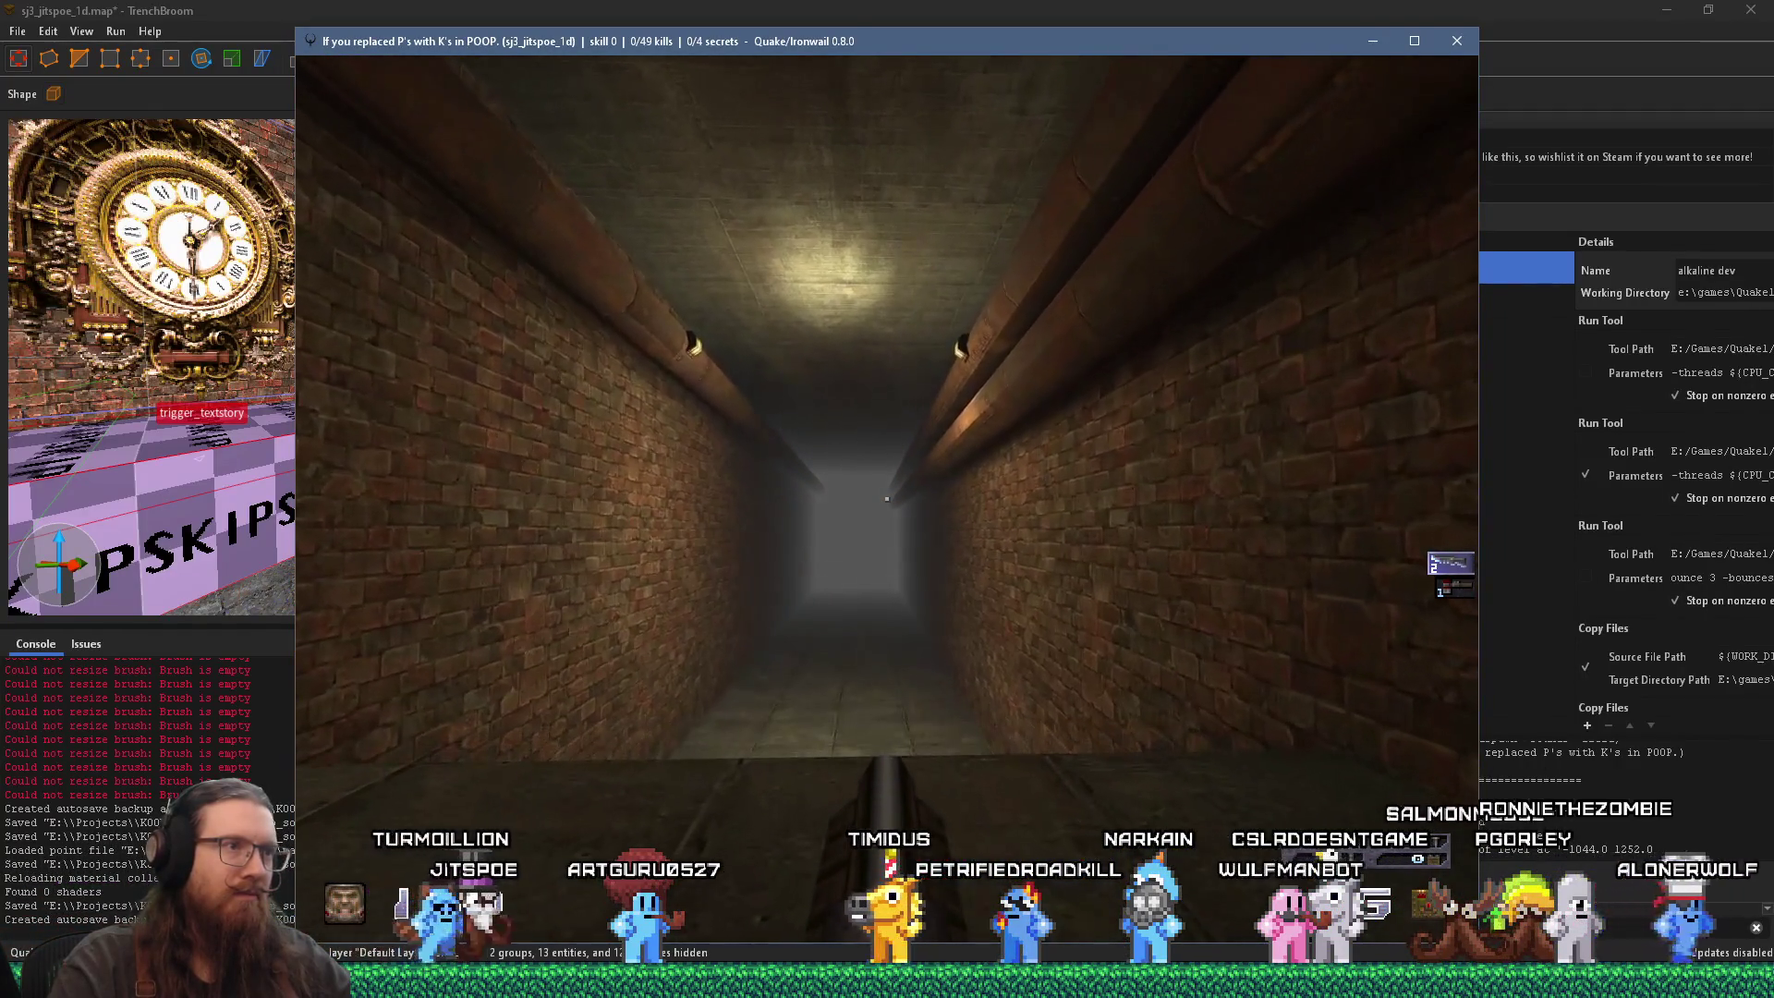
key(w)
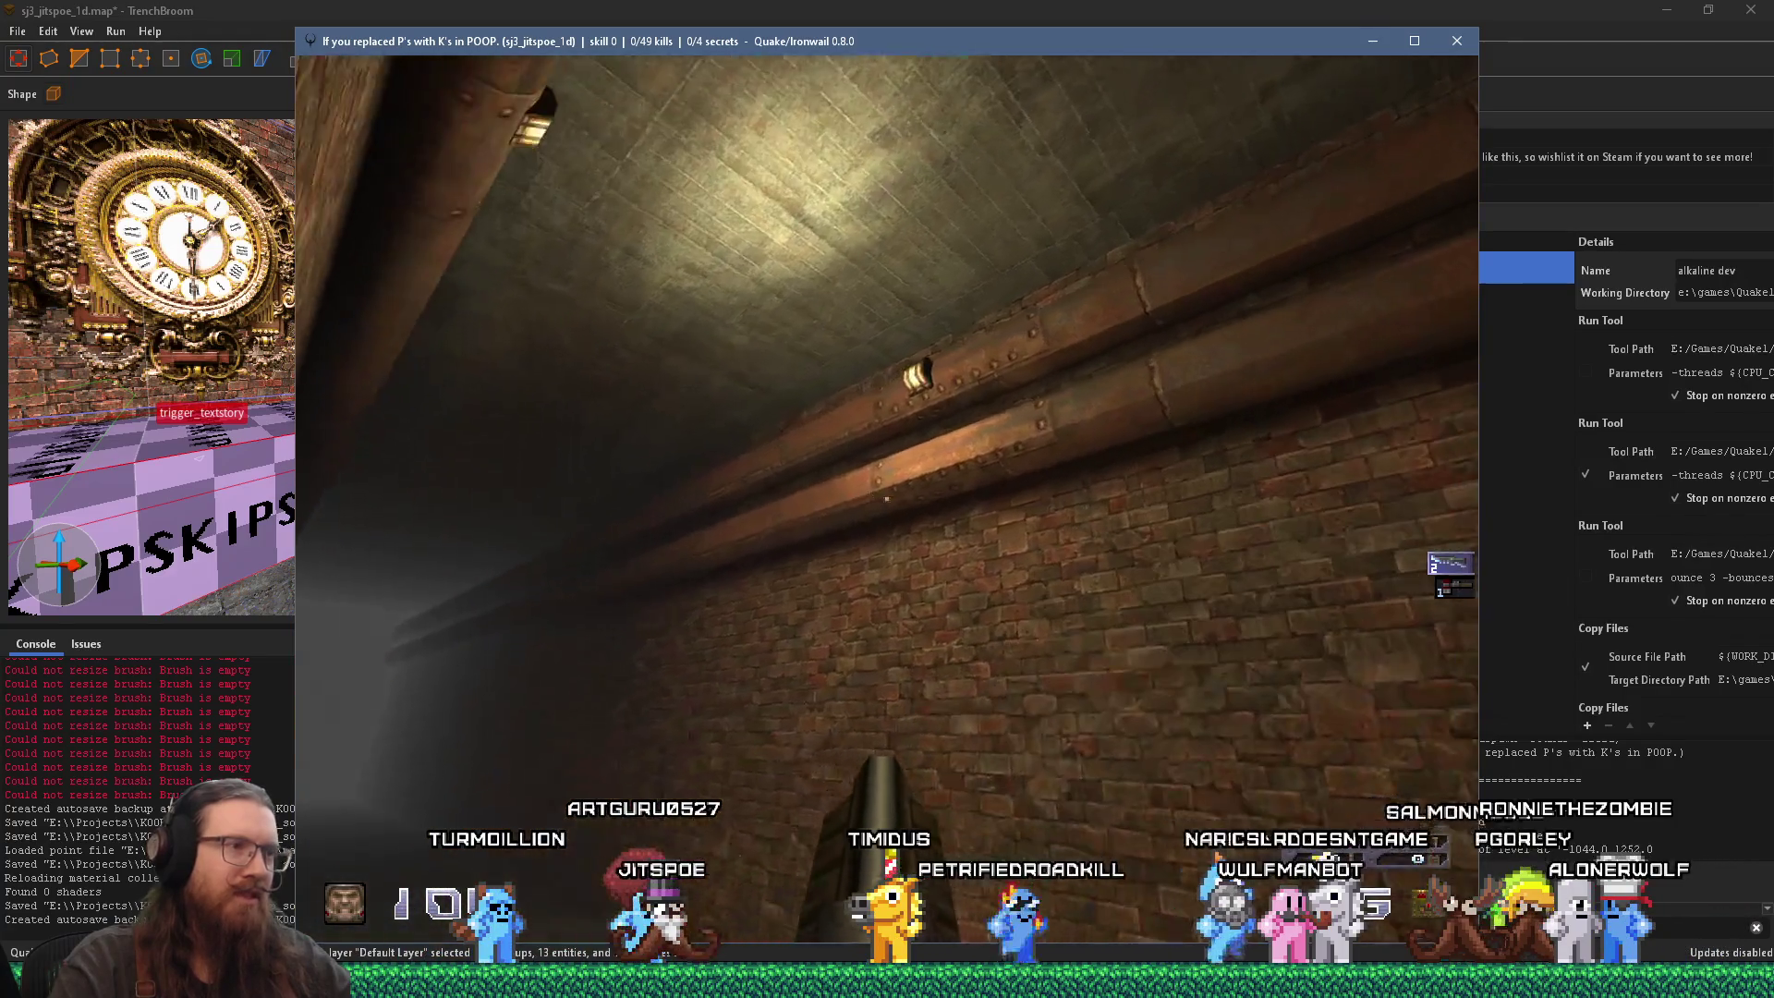
key(w)
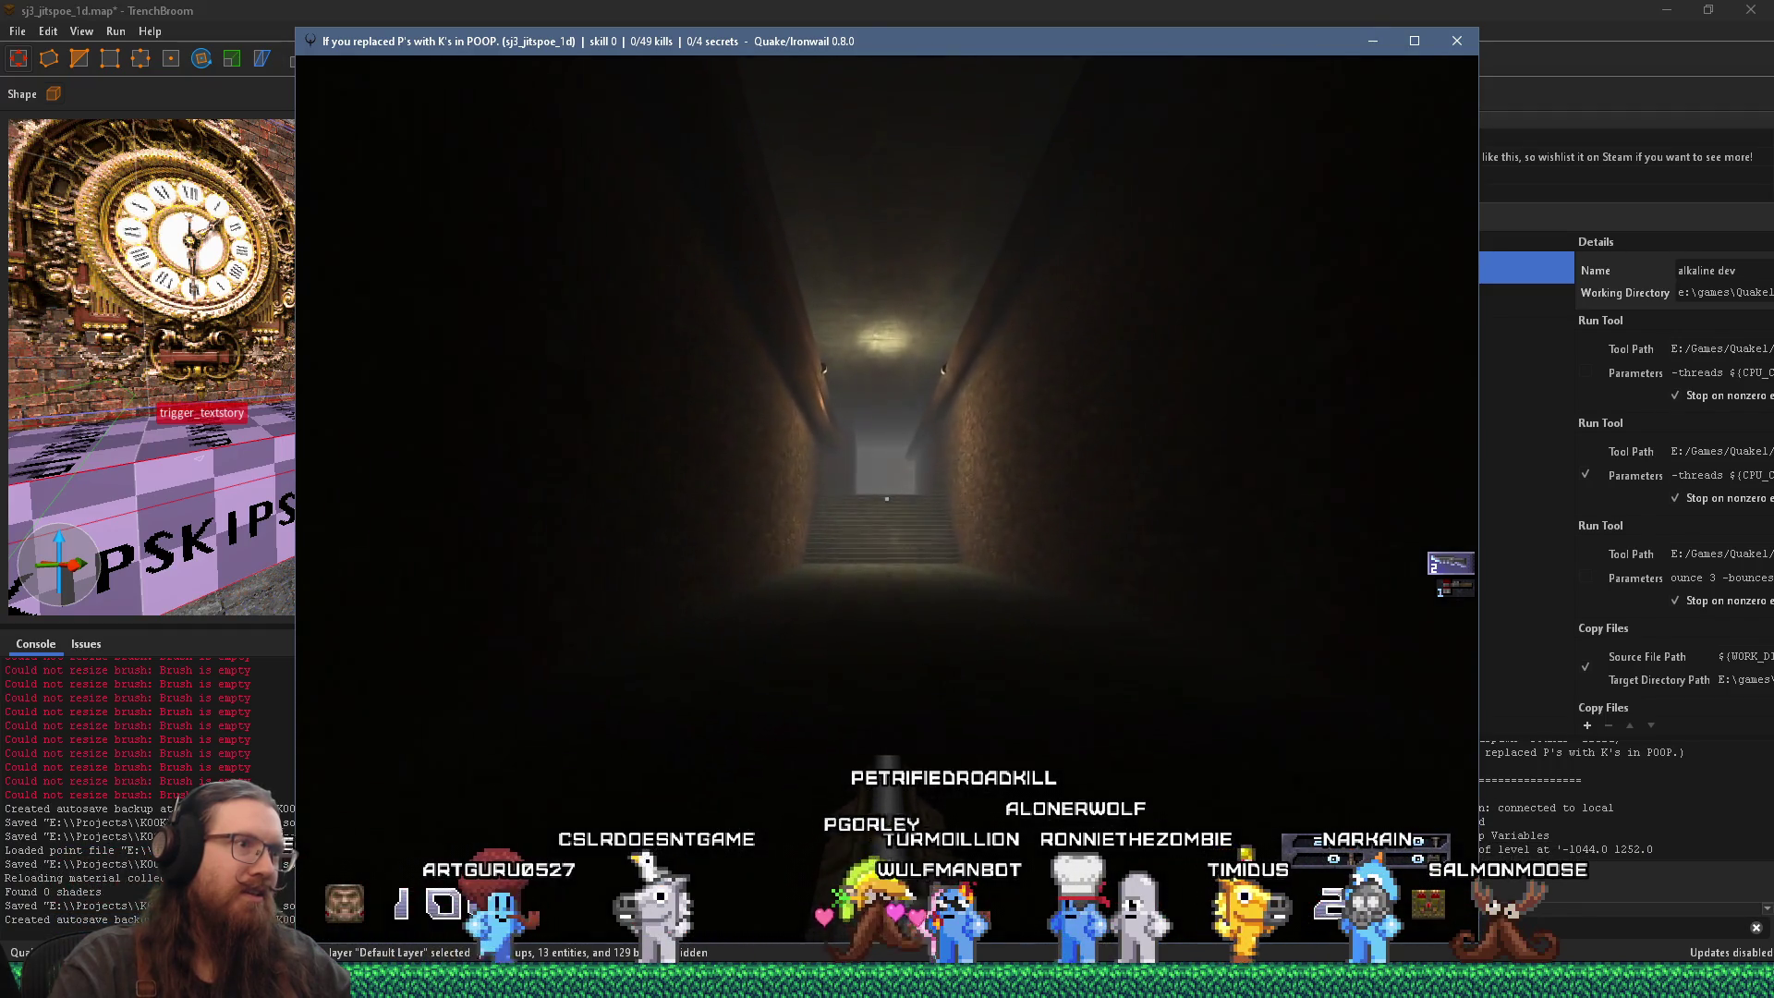
key(w)
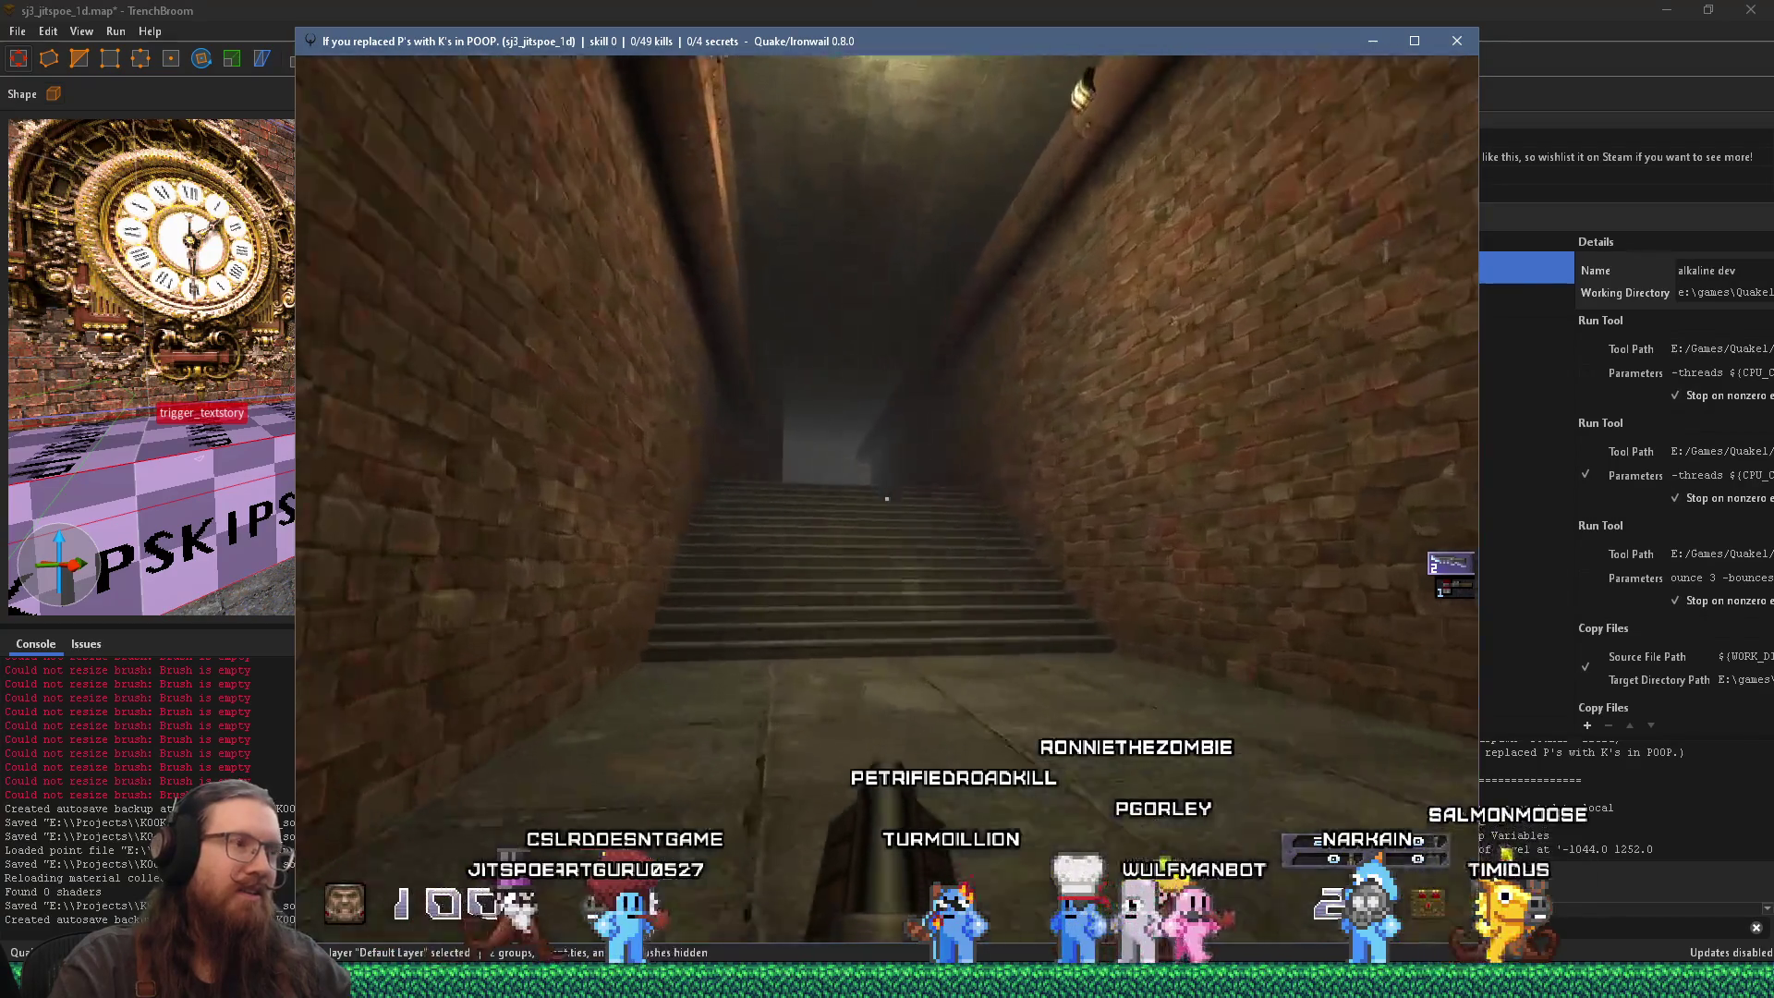
key(w)
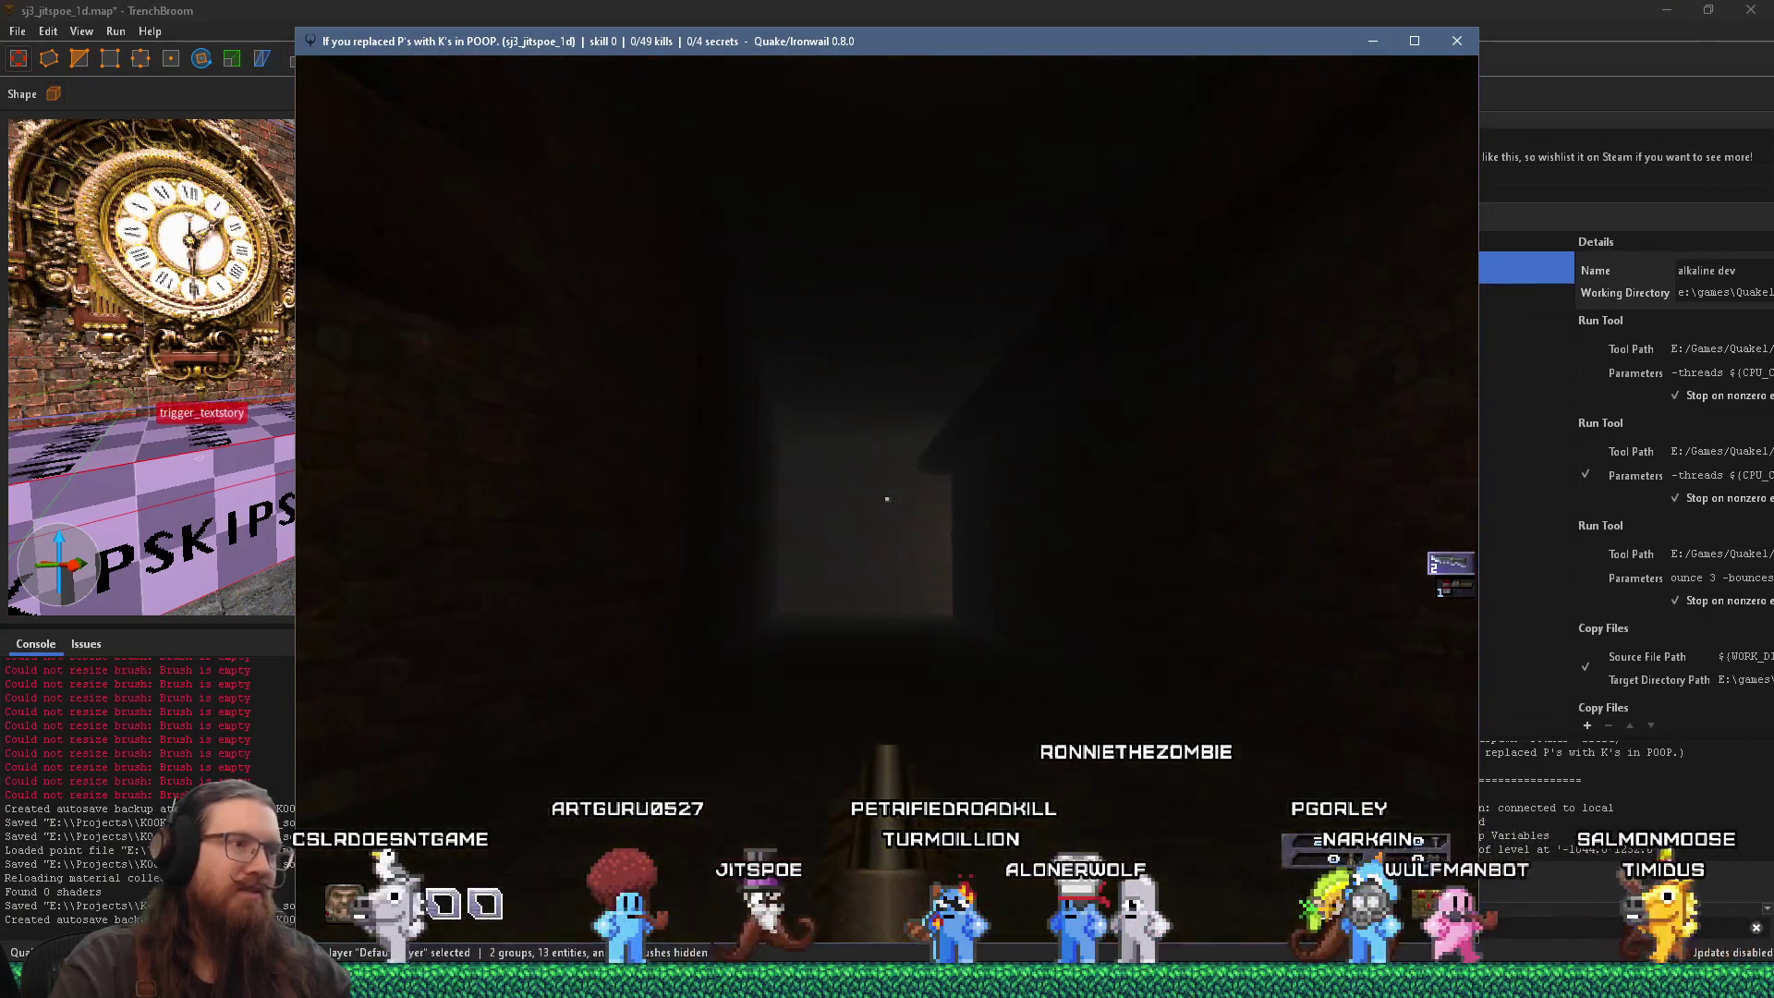
key(w)
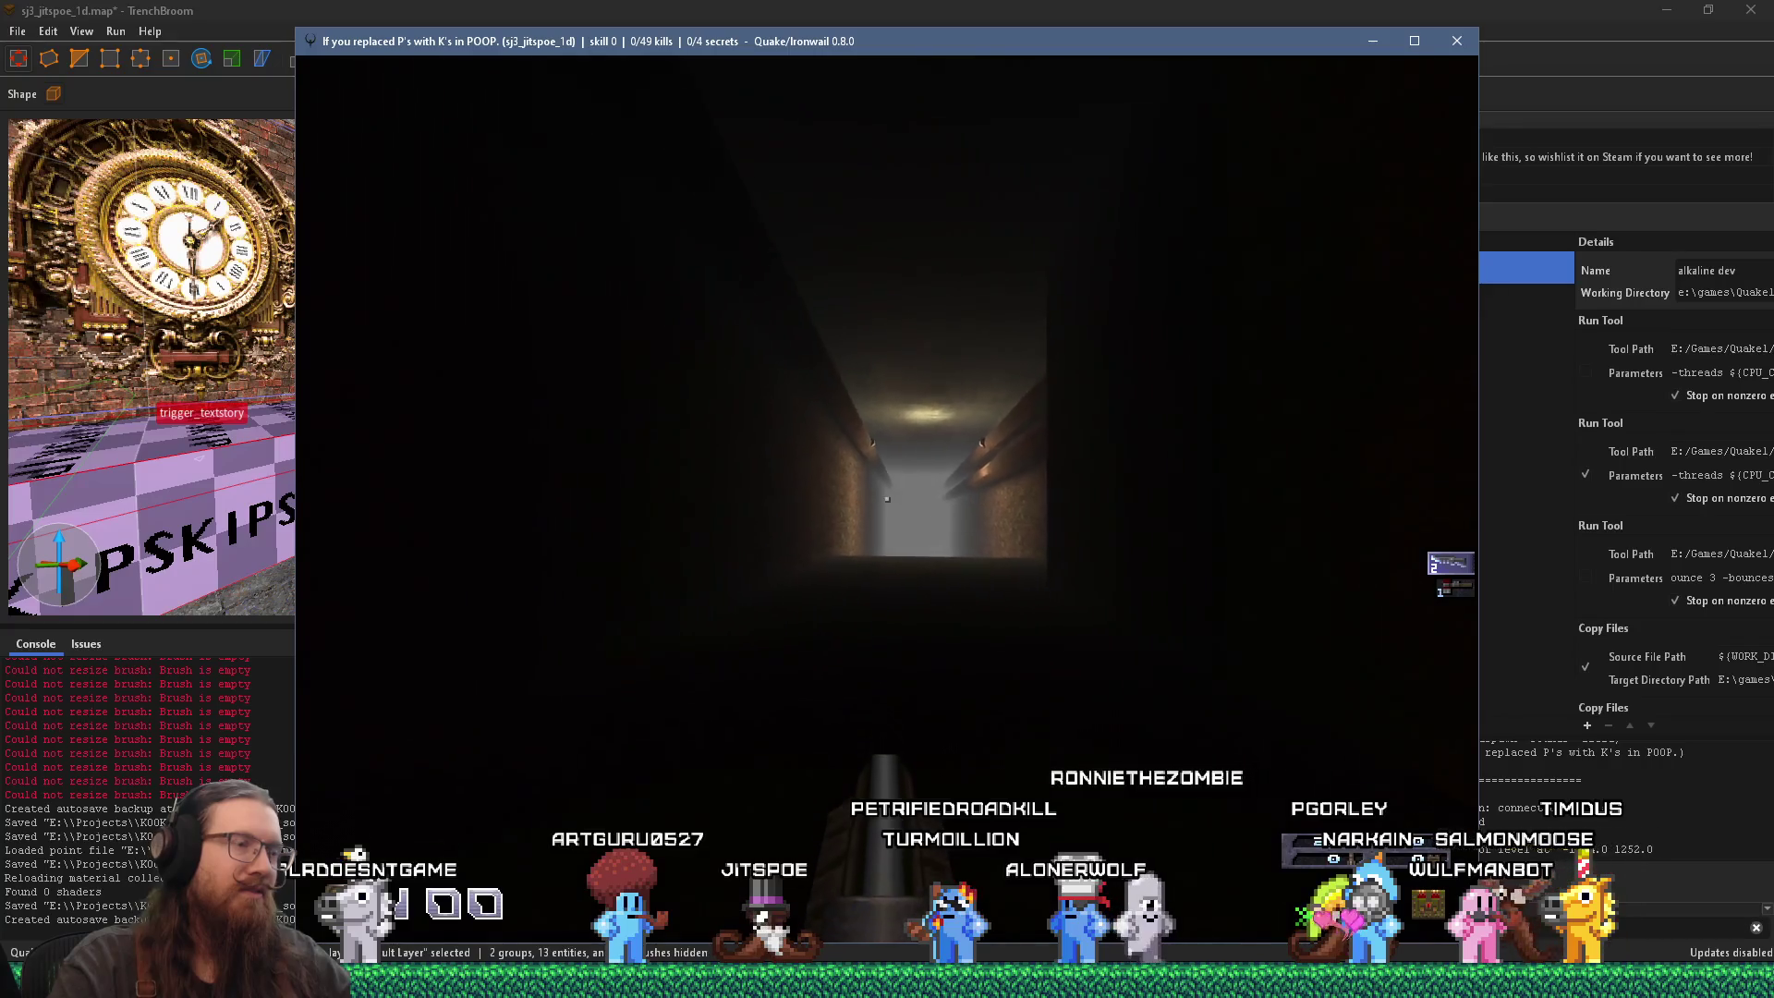
key(w)
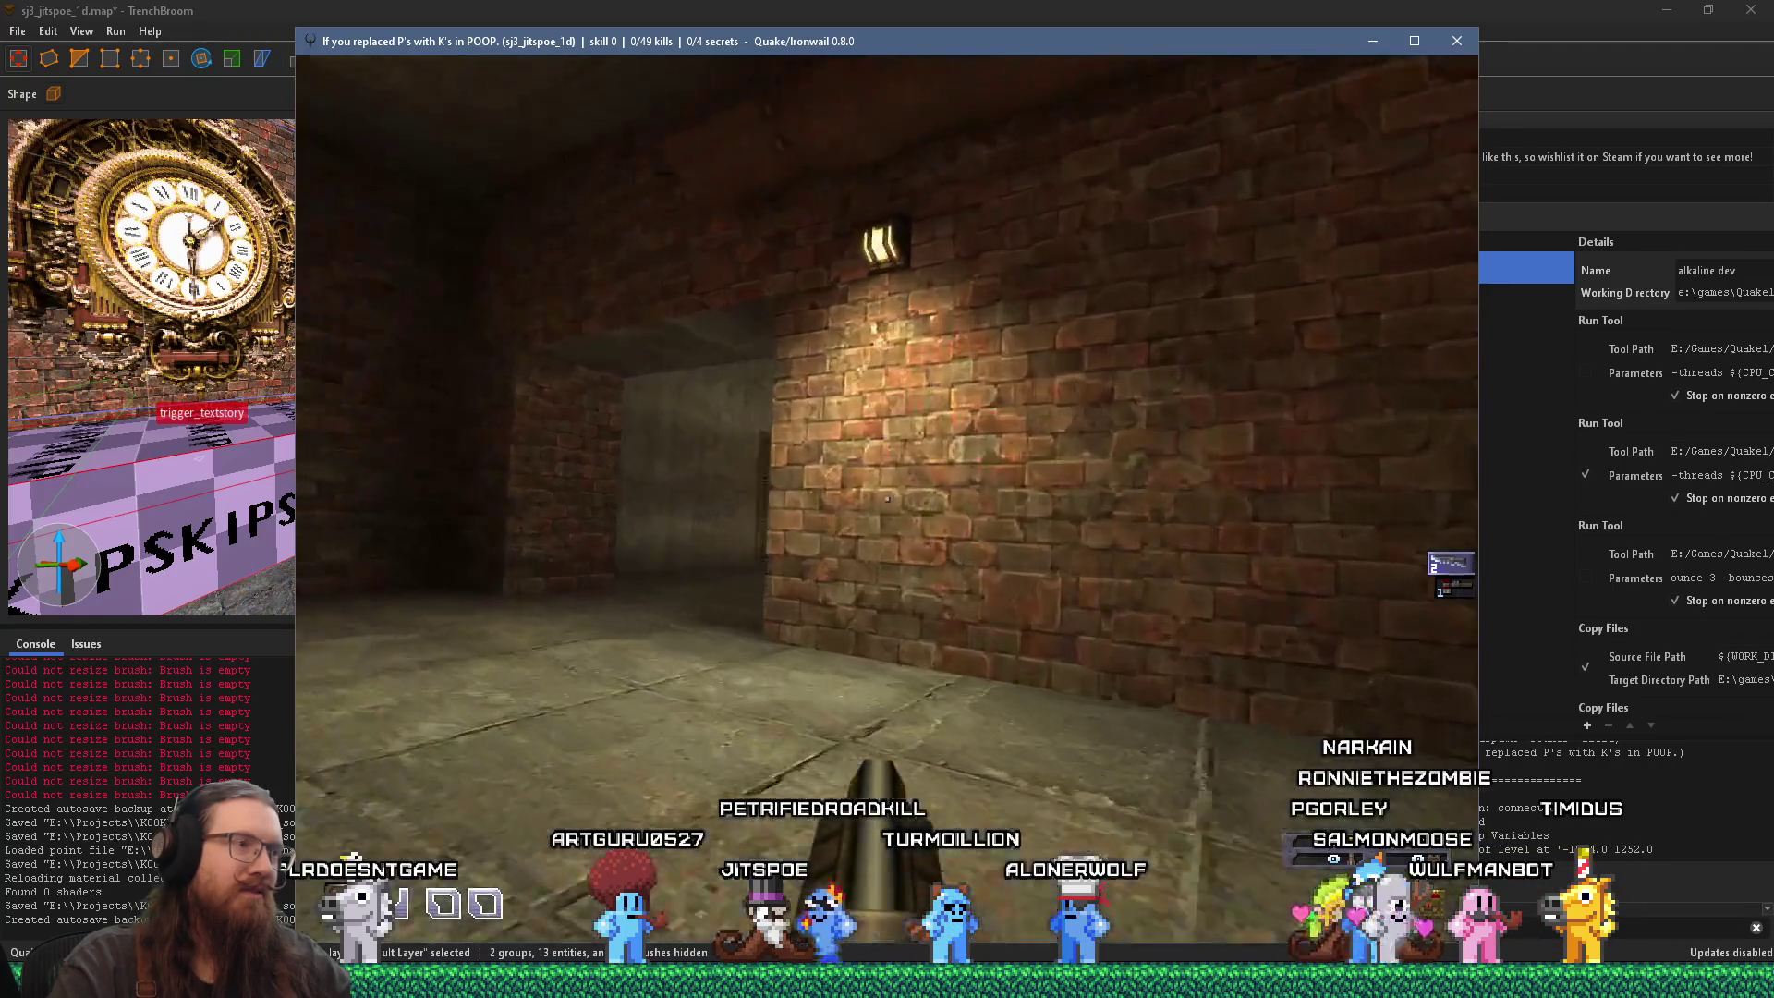
key(w)
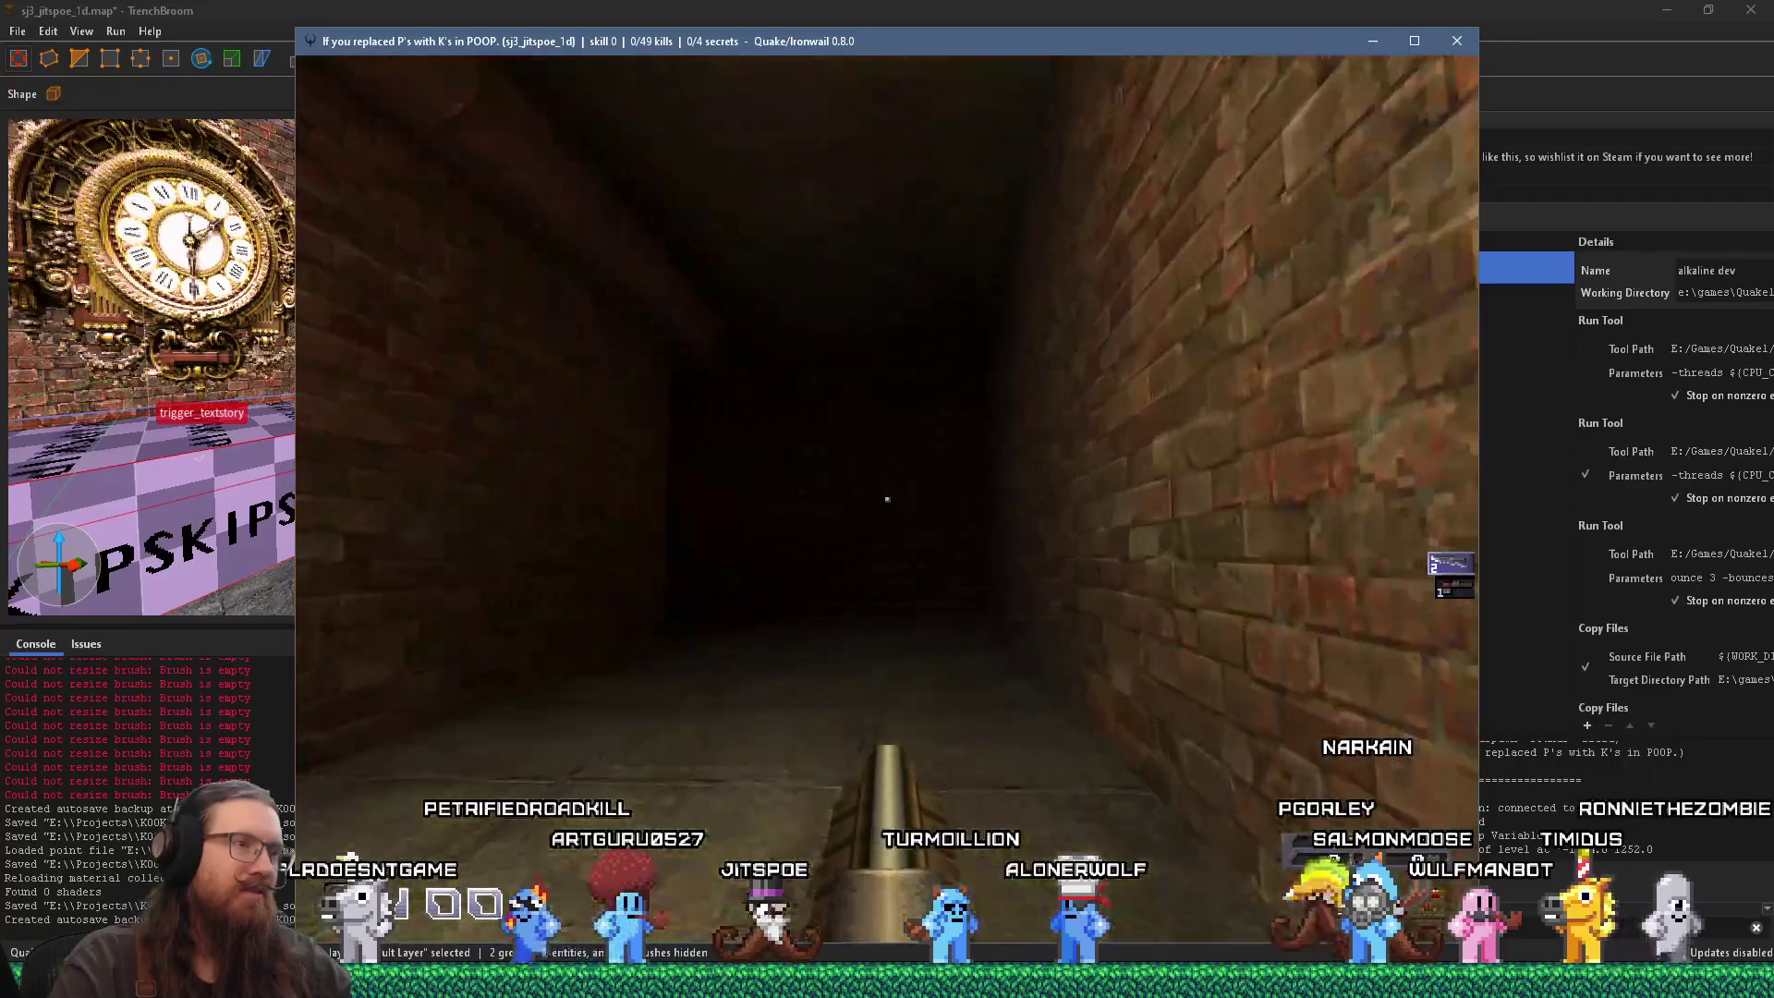
key(w)
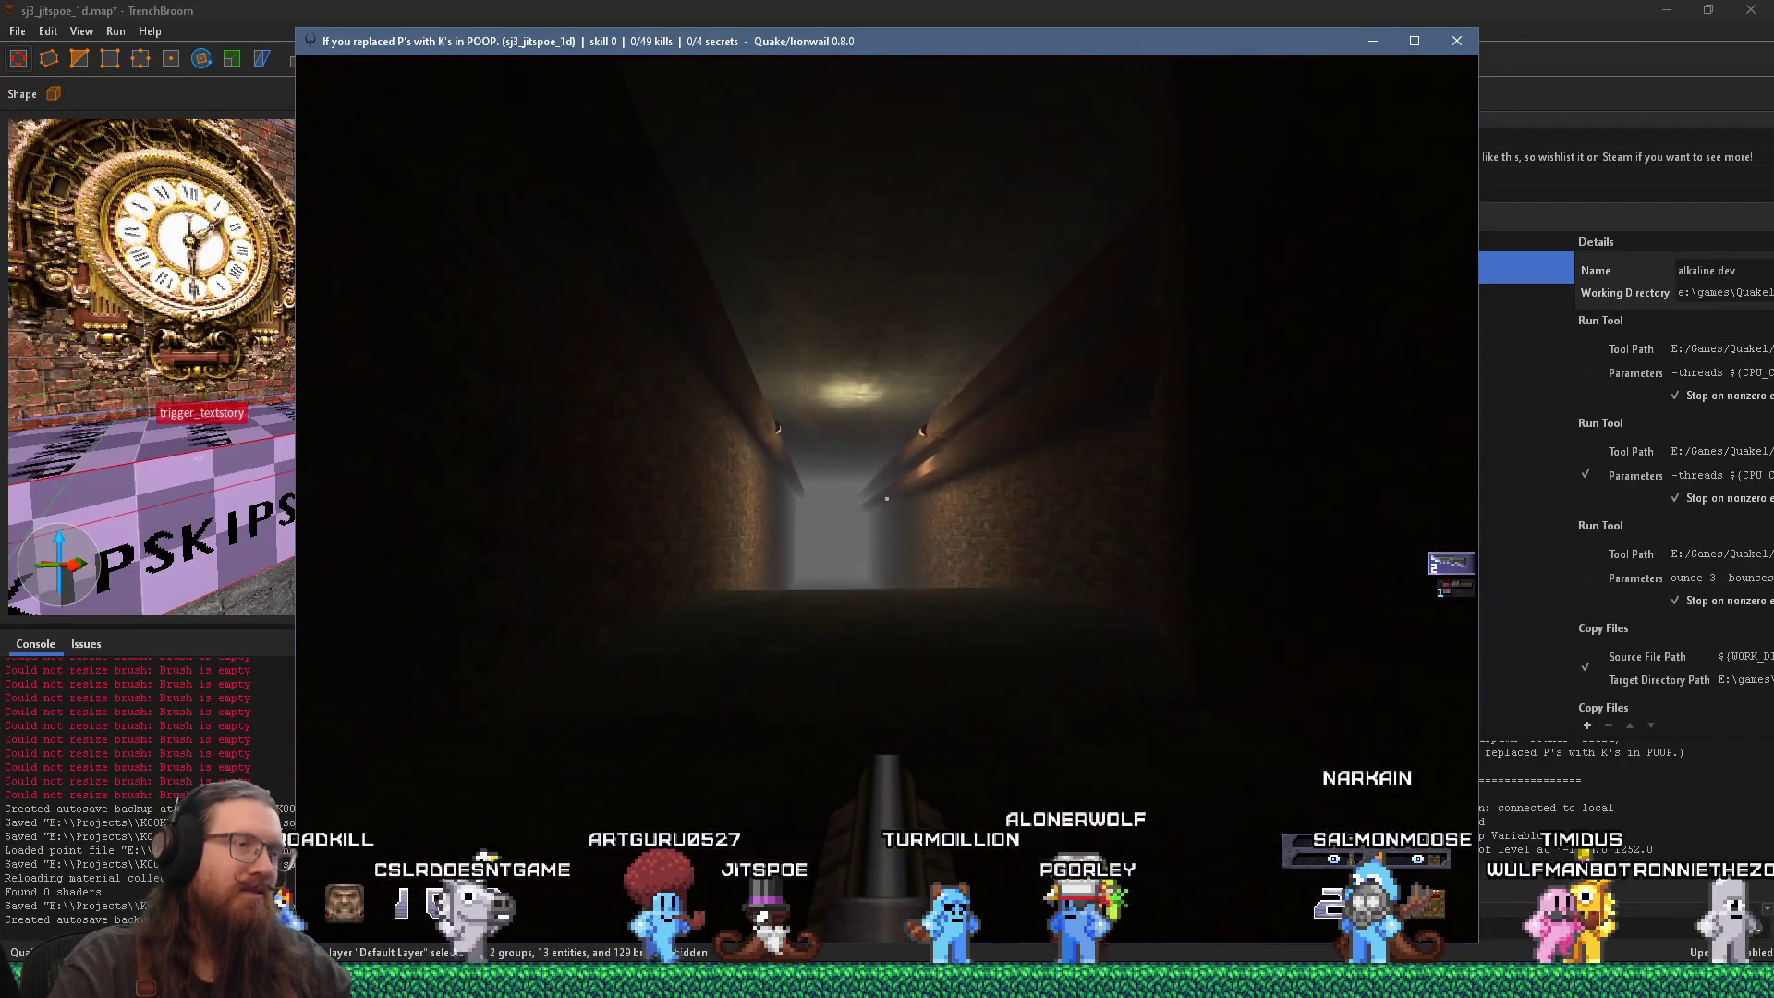
key(w)
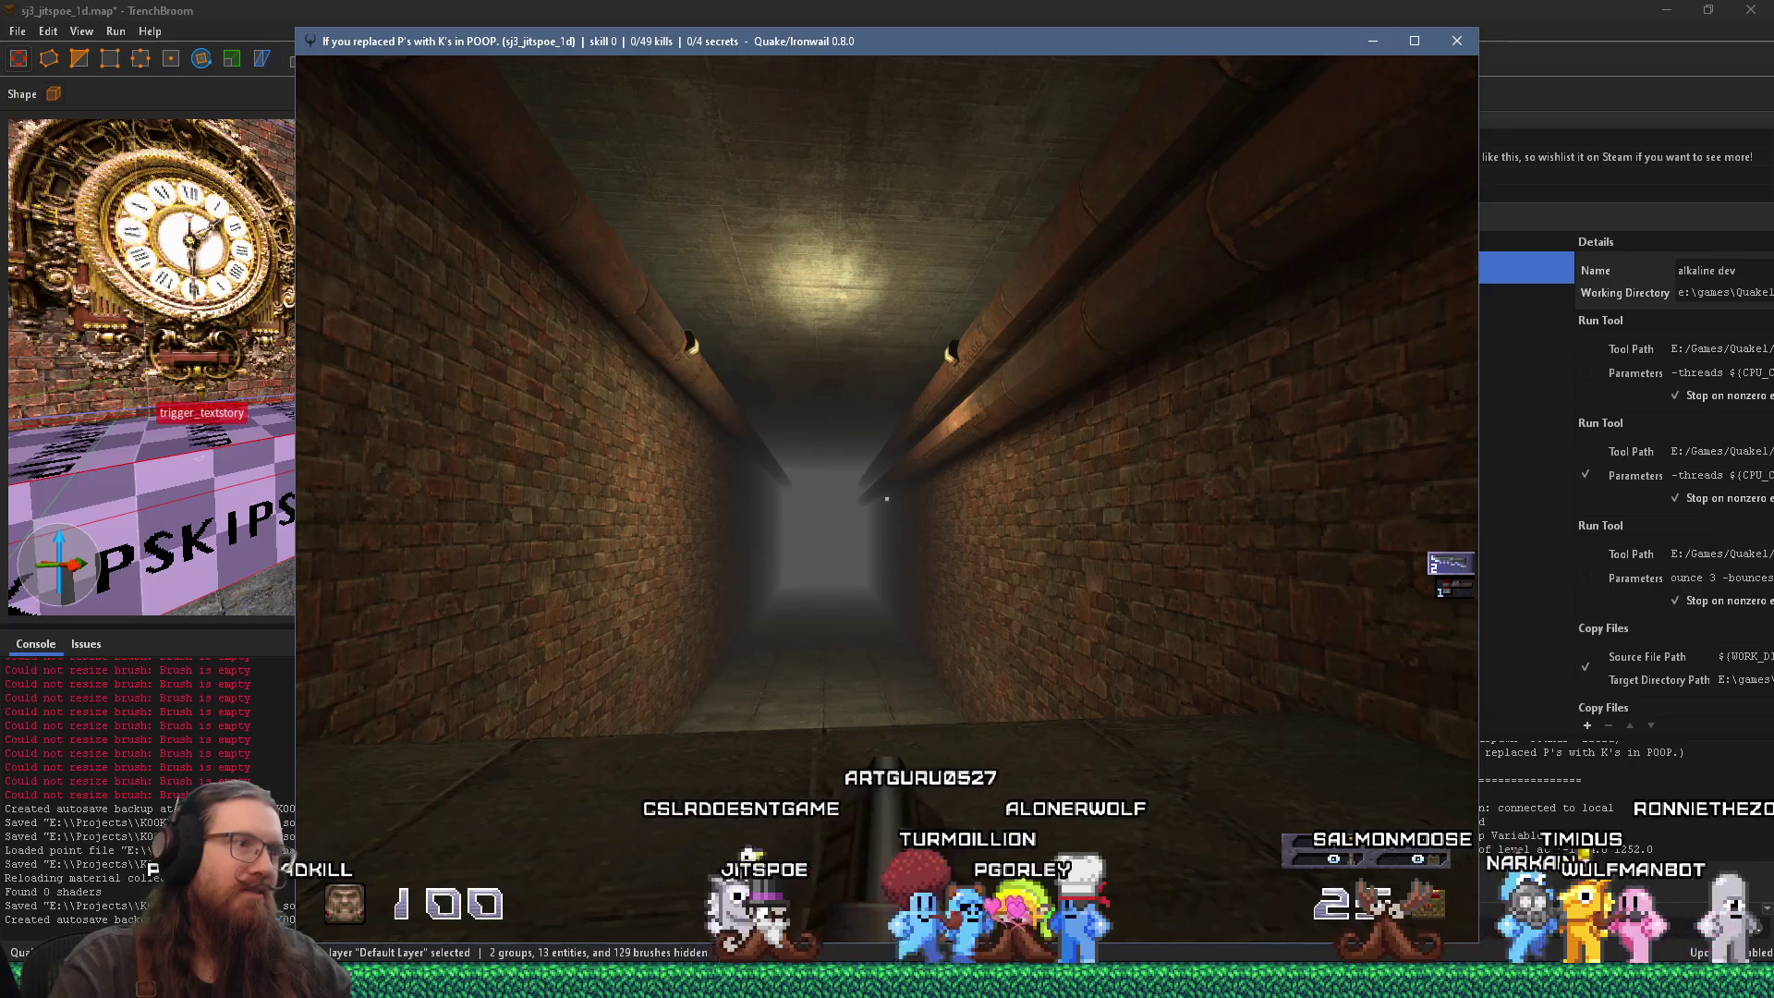
key(w)
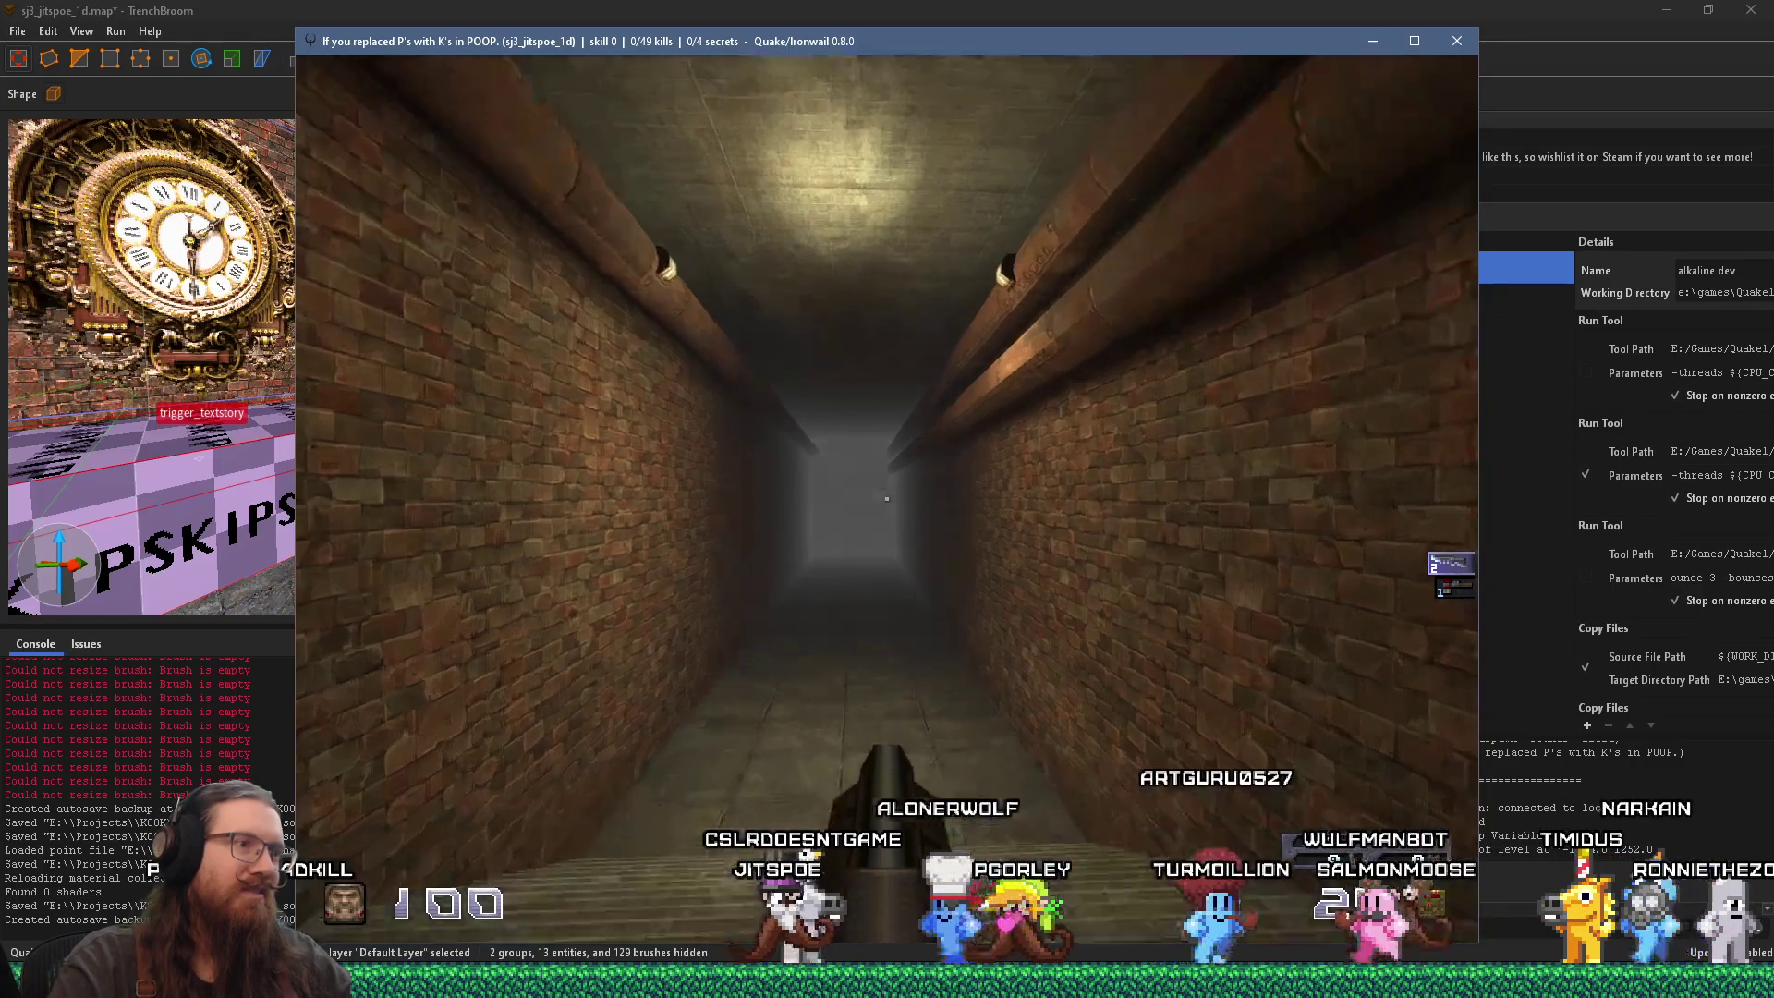
key(w)
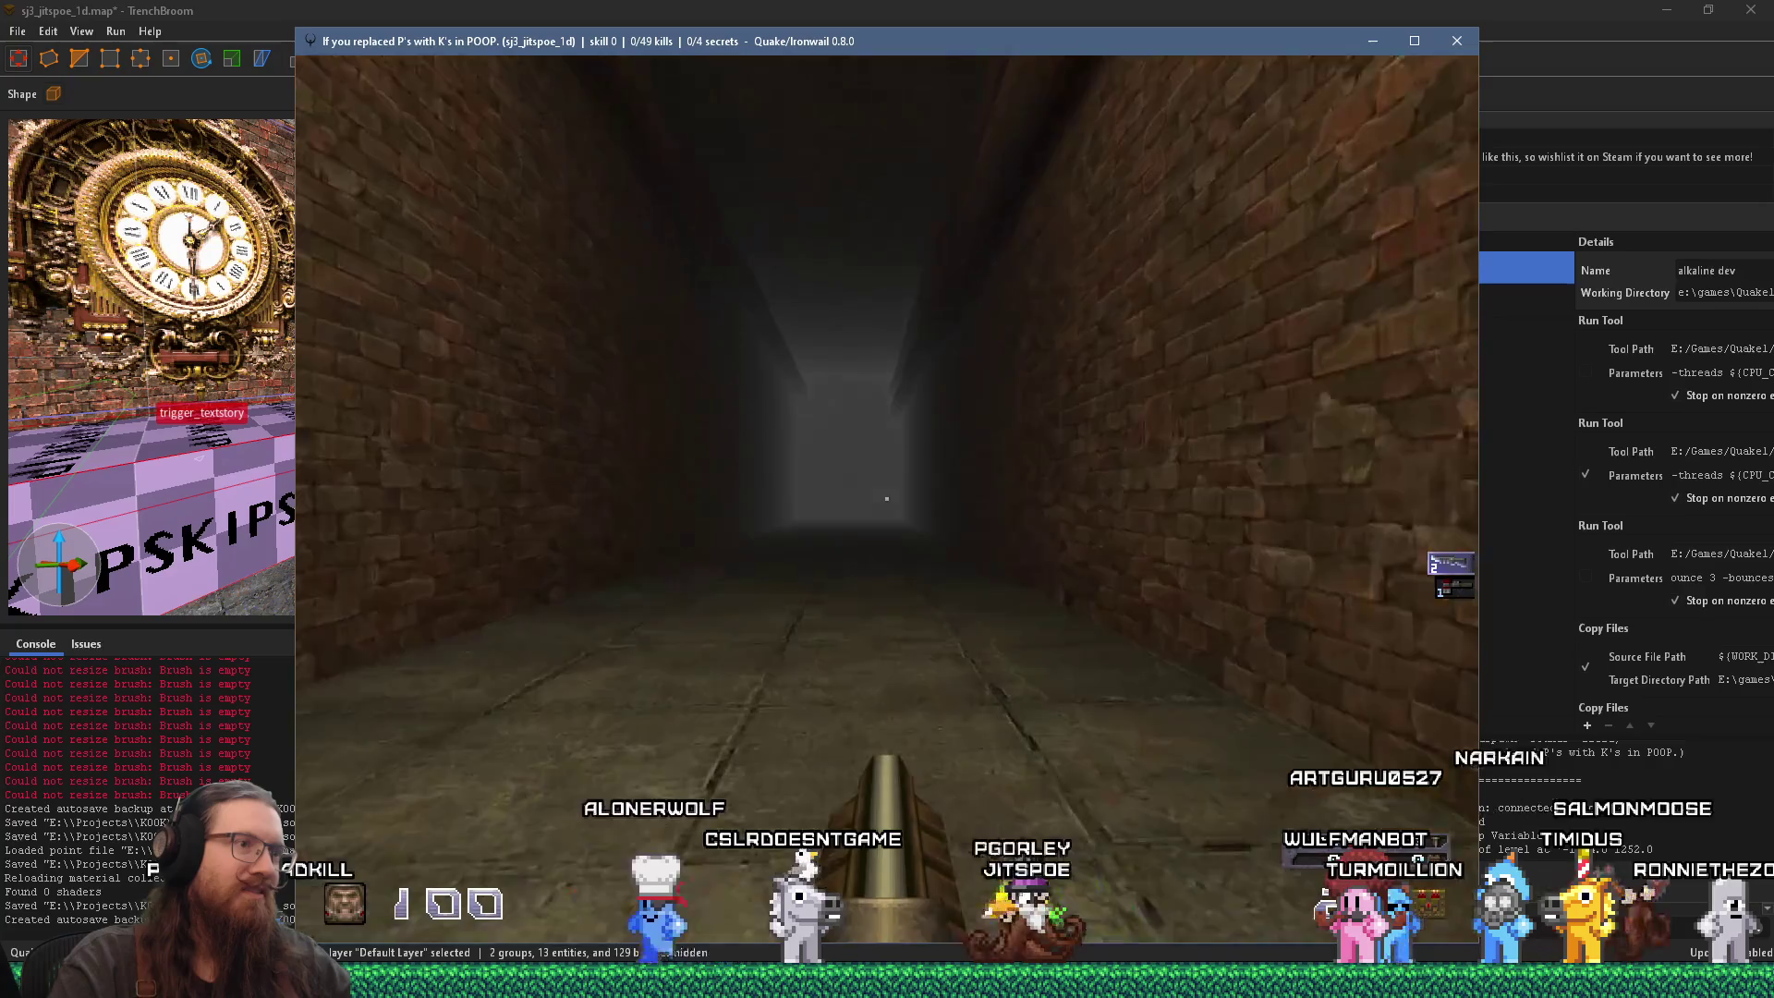
key(s)
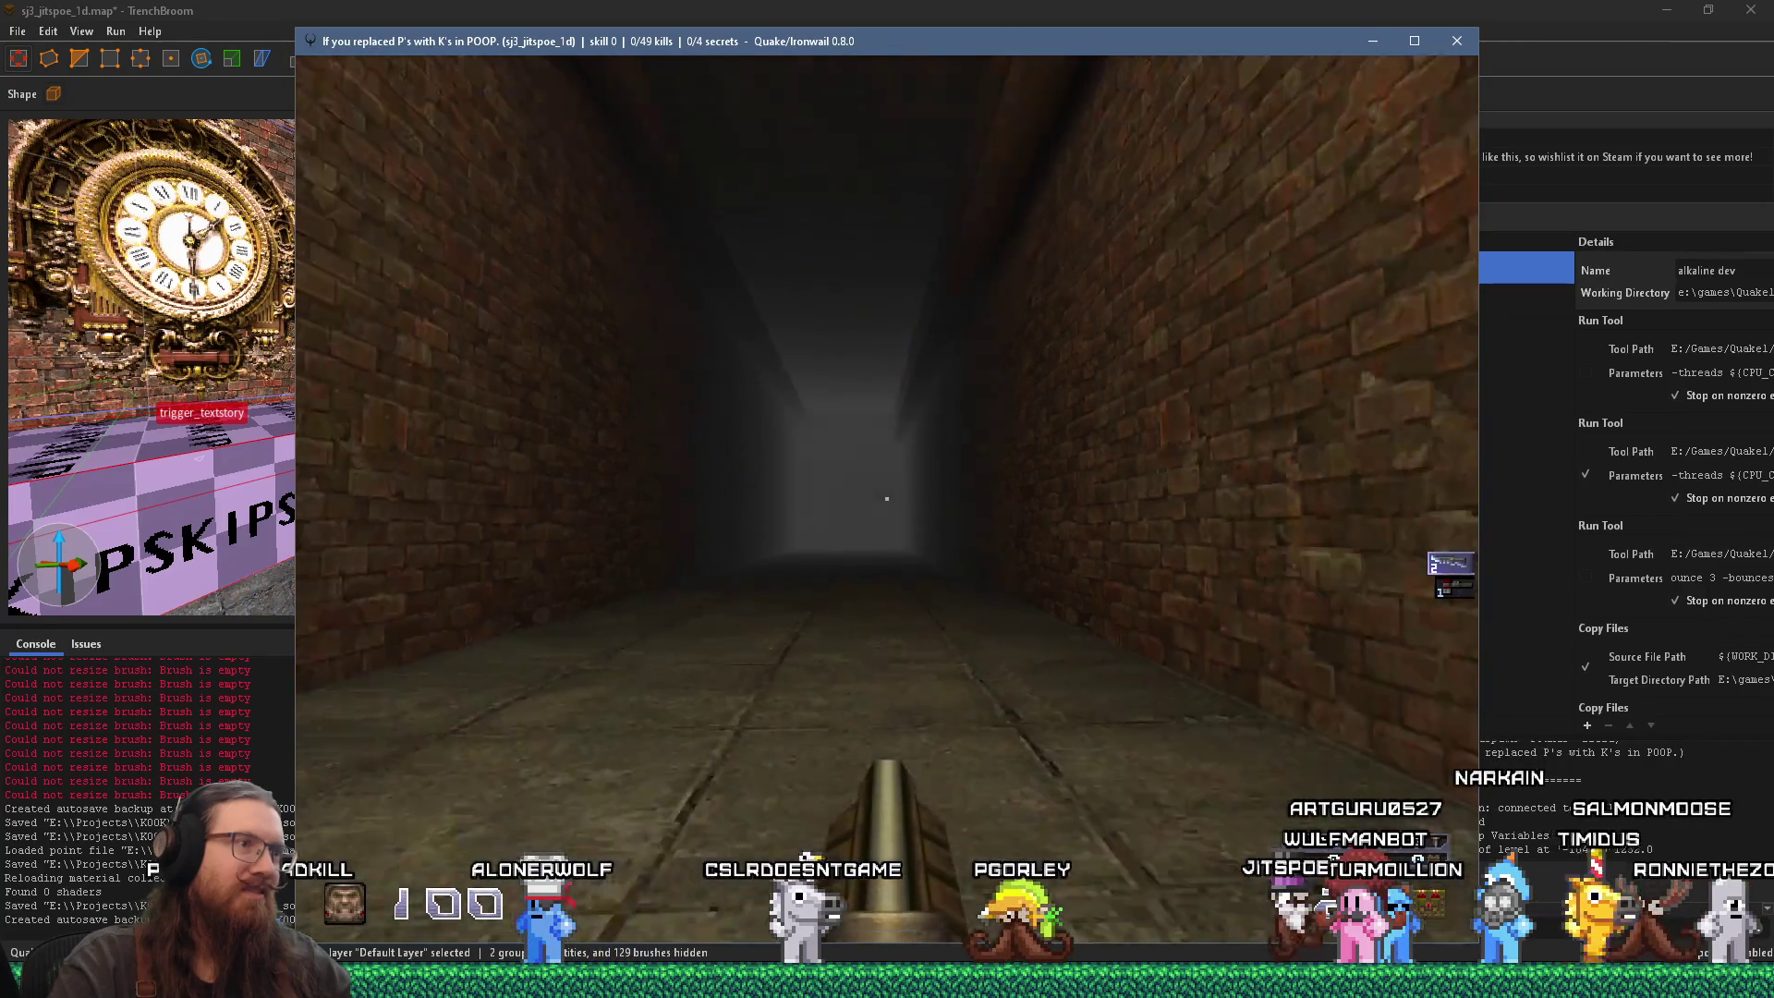
key(s)
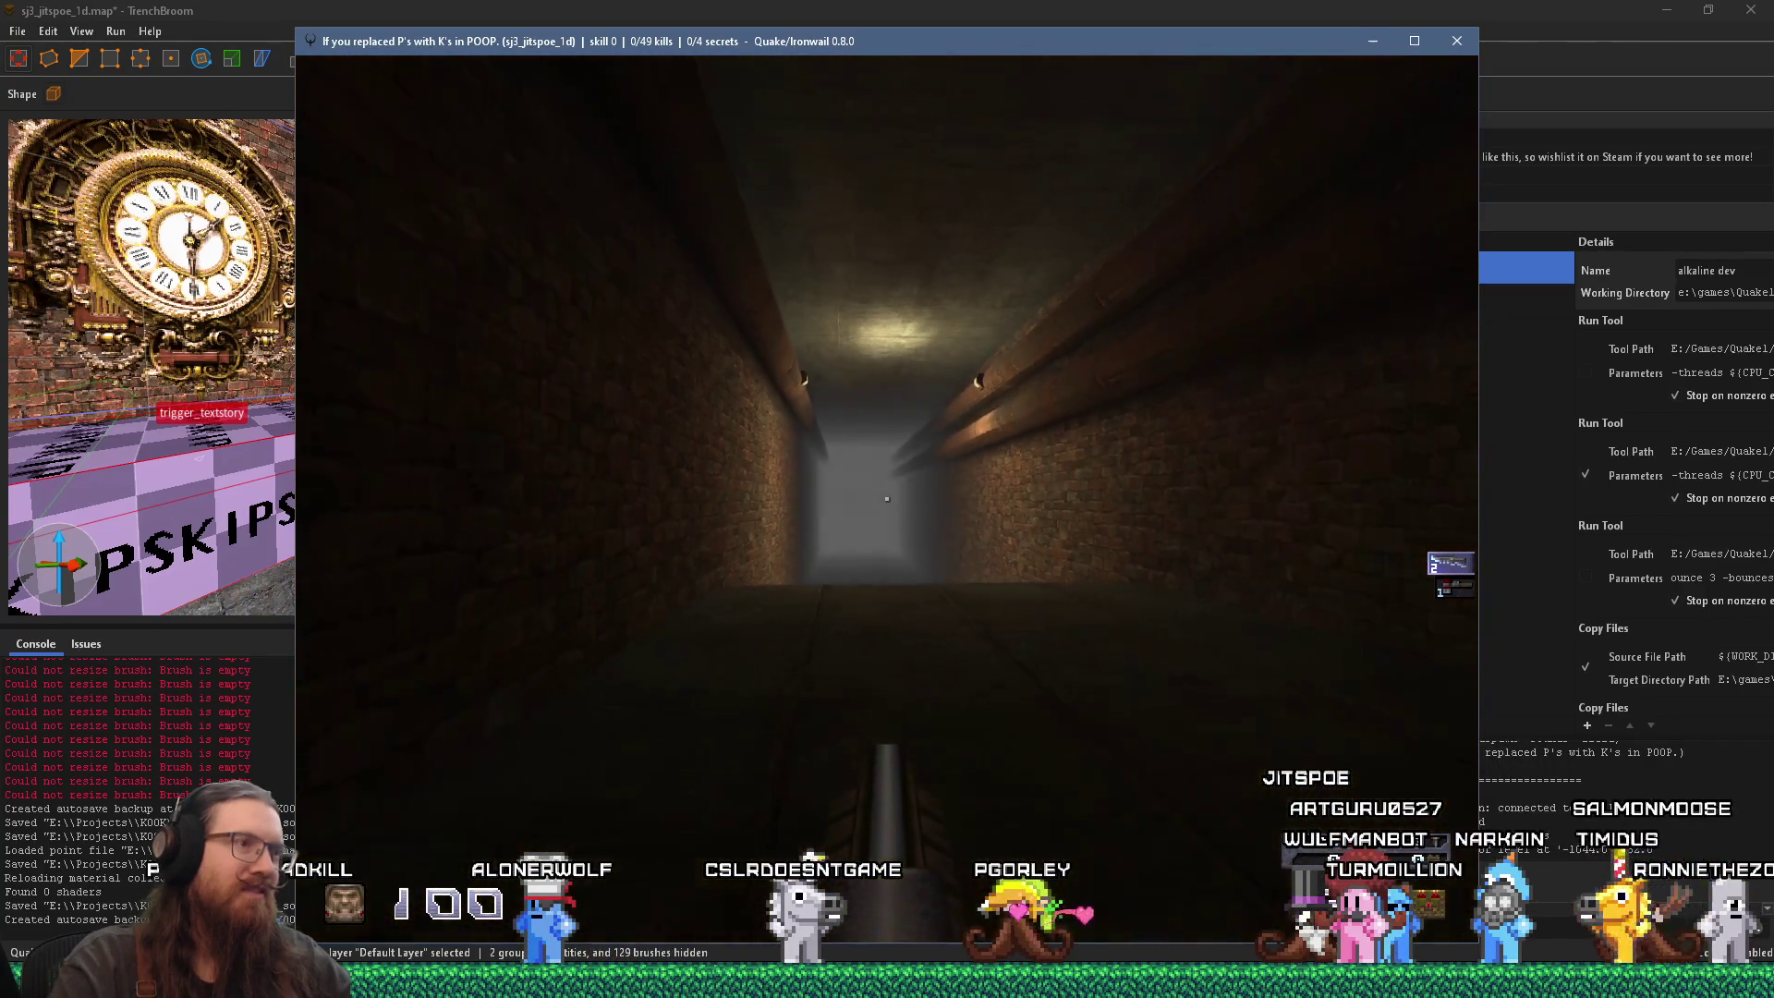
key(s)
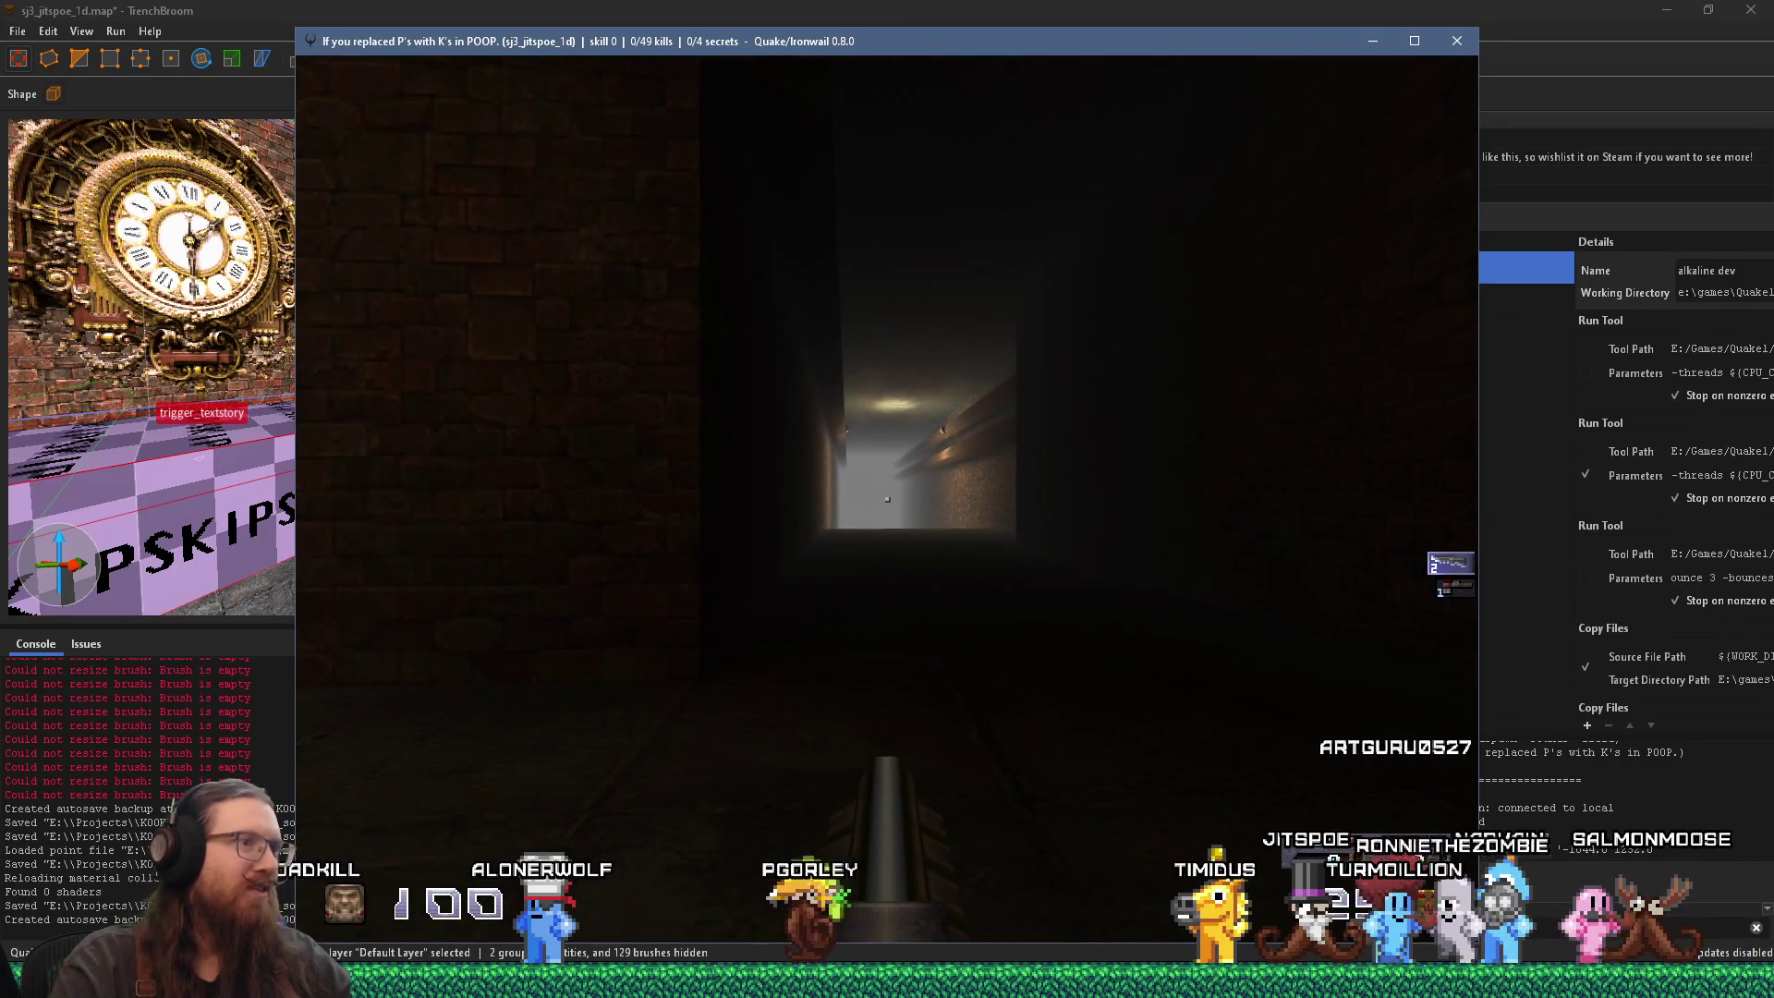
Step: Bring down the game console and quit Ironwail to return to TrenchBroom
key(grave)
mouse_move(917, 41)
mouse_down()
mouse_move(9, 37)
mouse_move(1093, 39)
mouse_up()
key(grave)
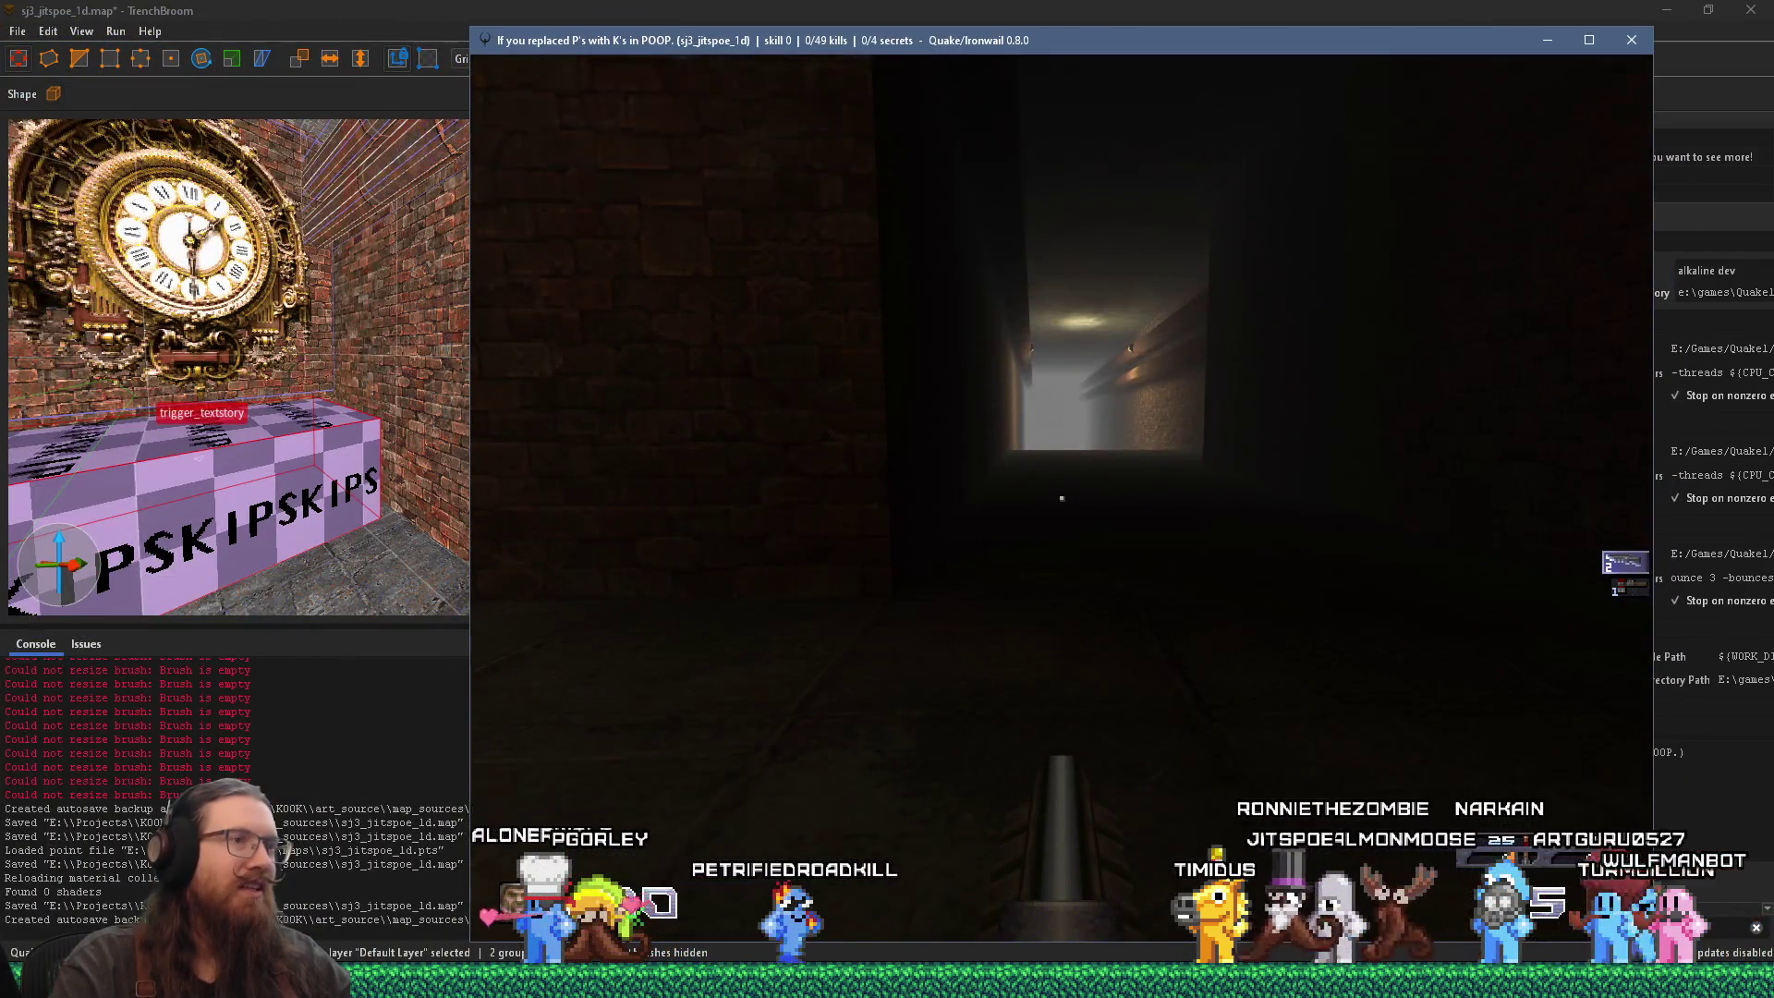
key(w)
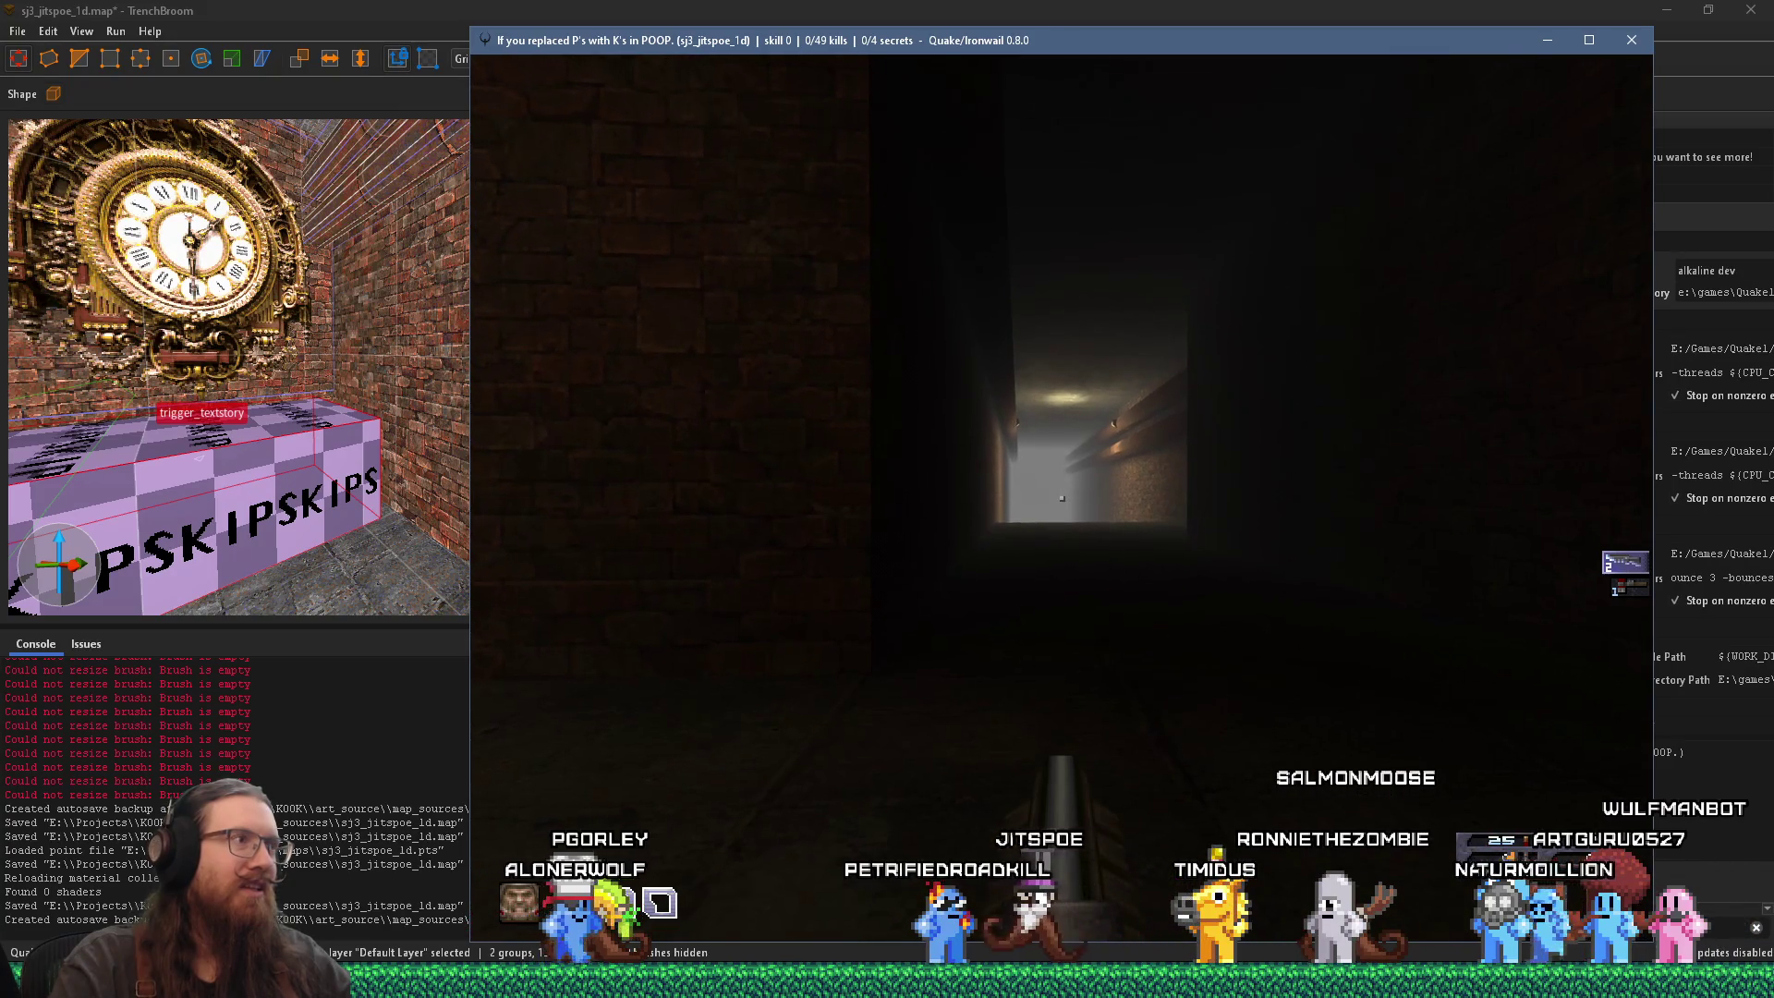
key(w)
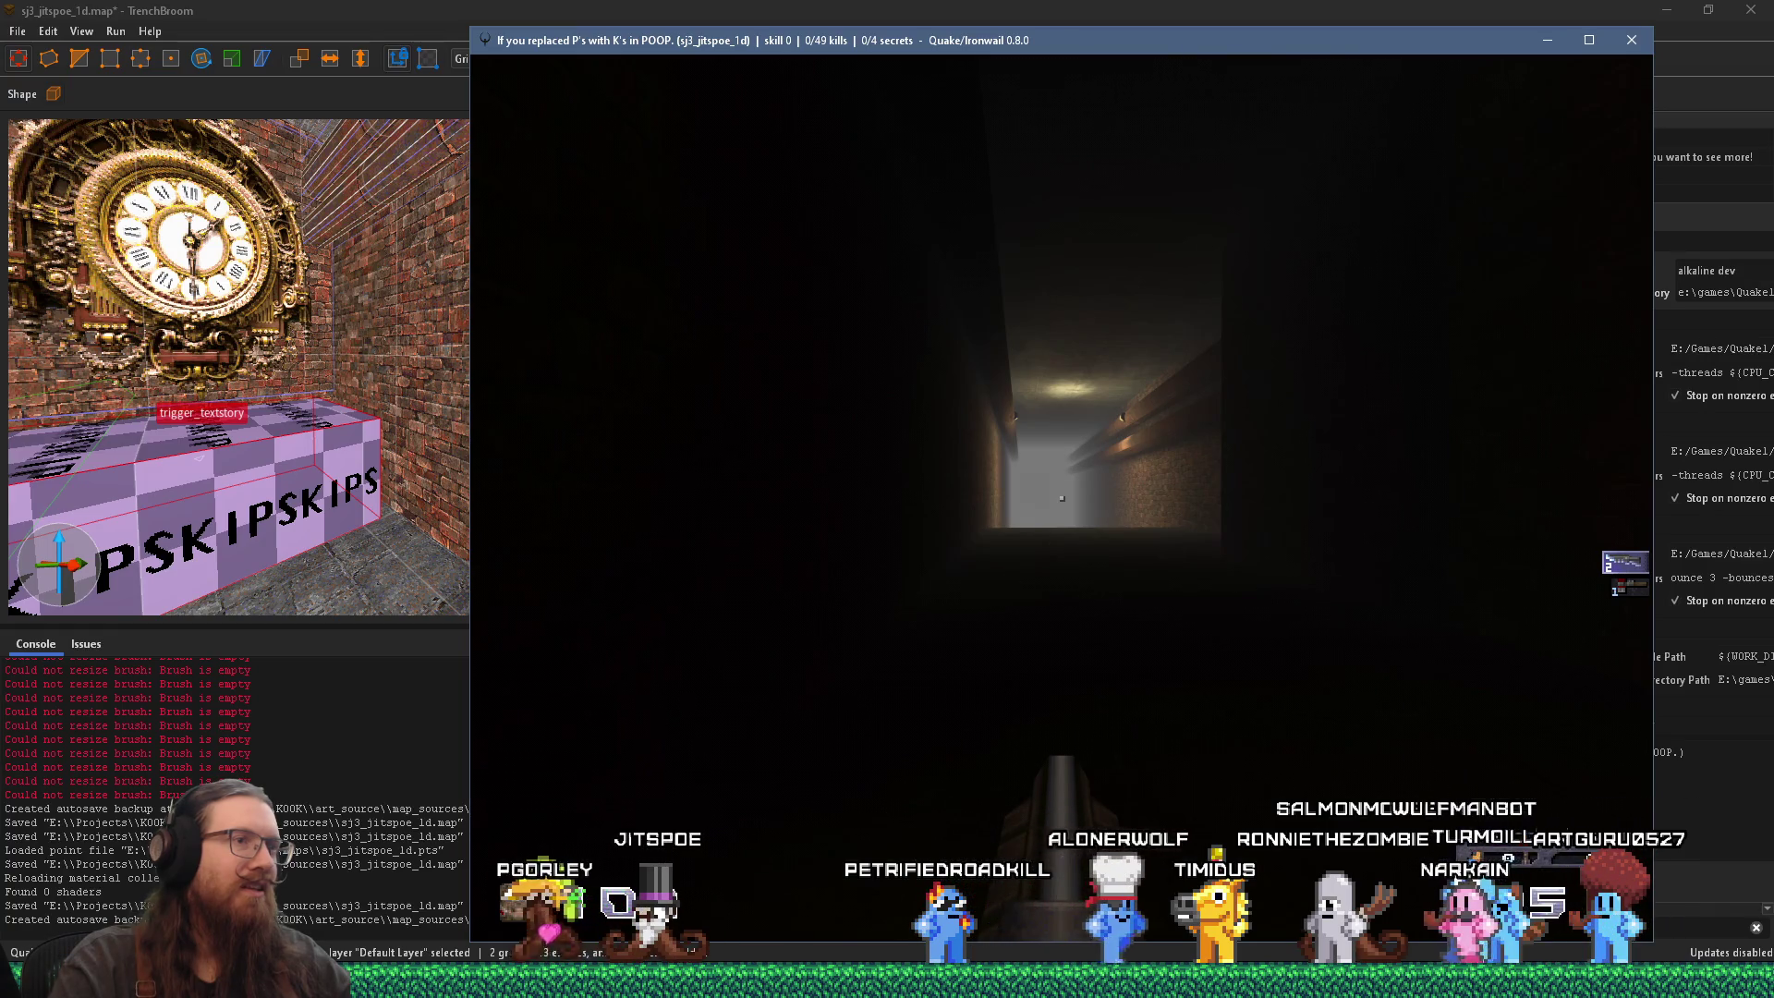
key(grave)
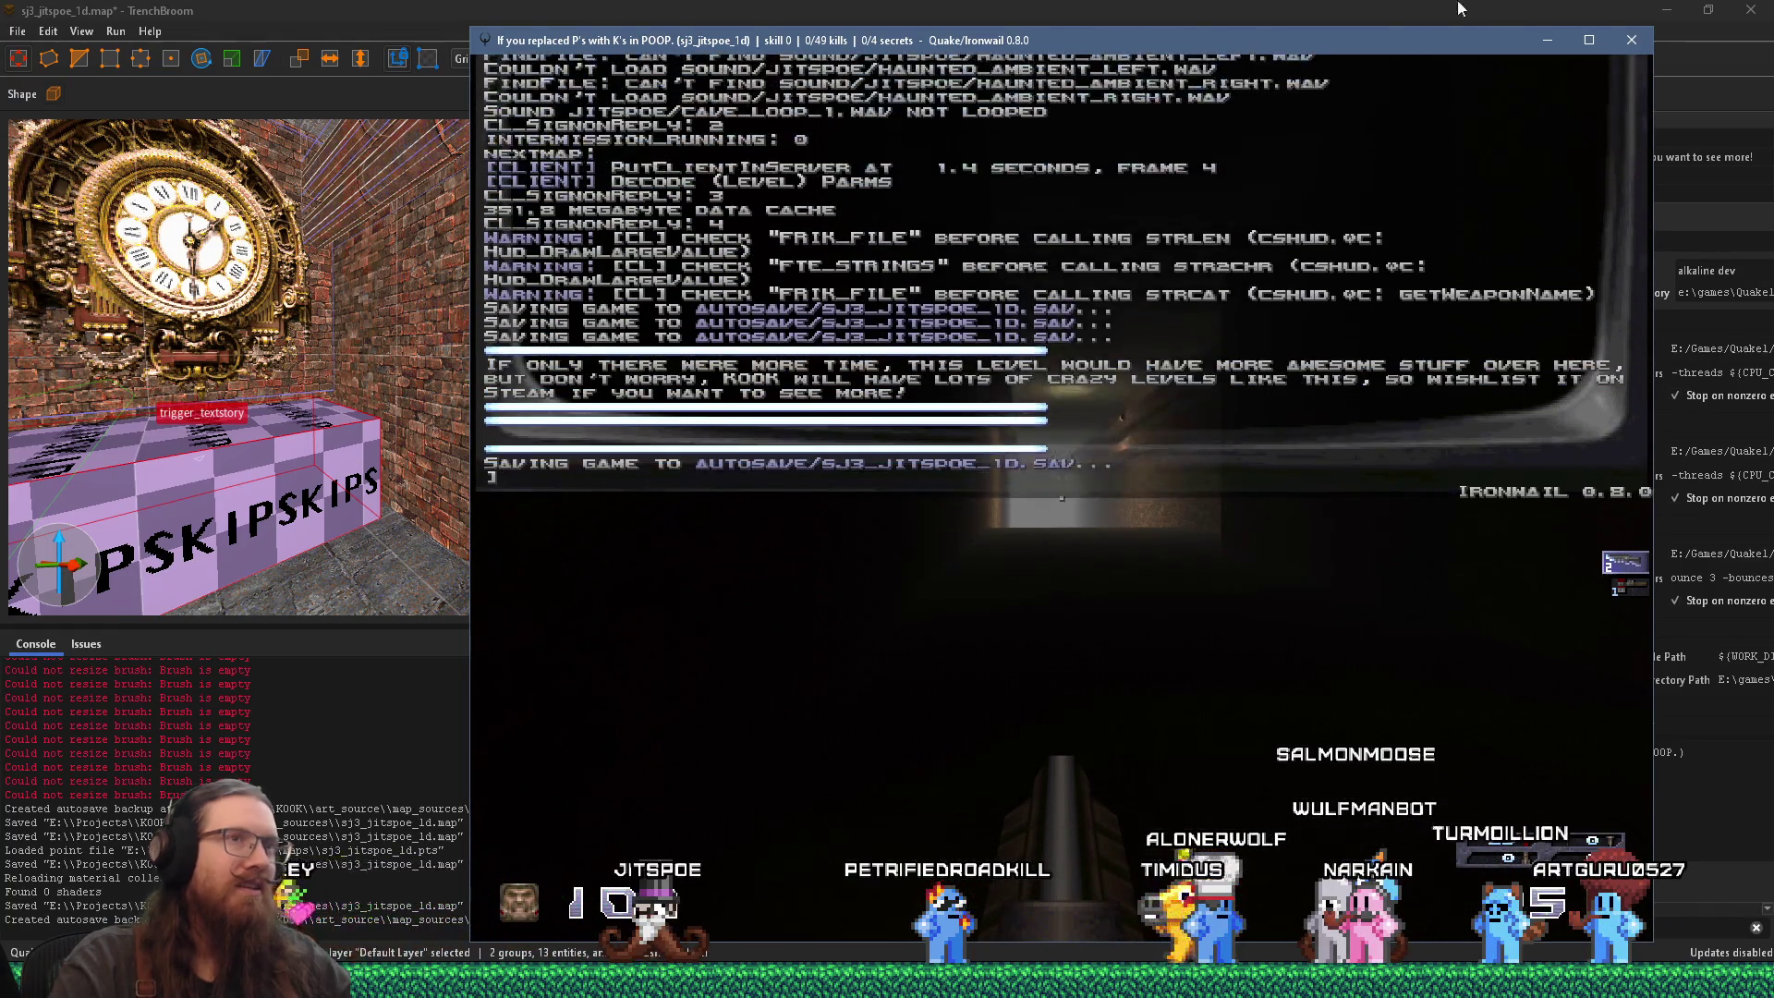
click(1631, 41)
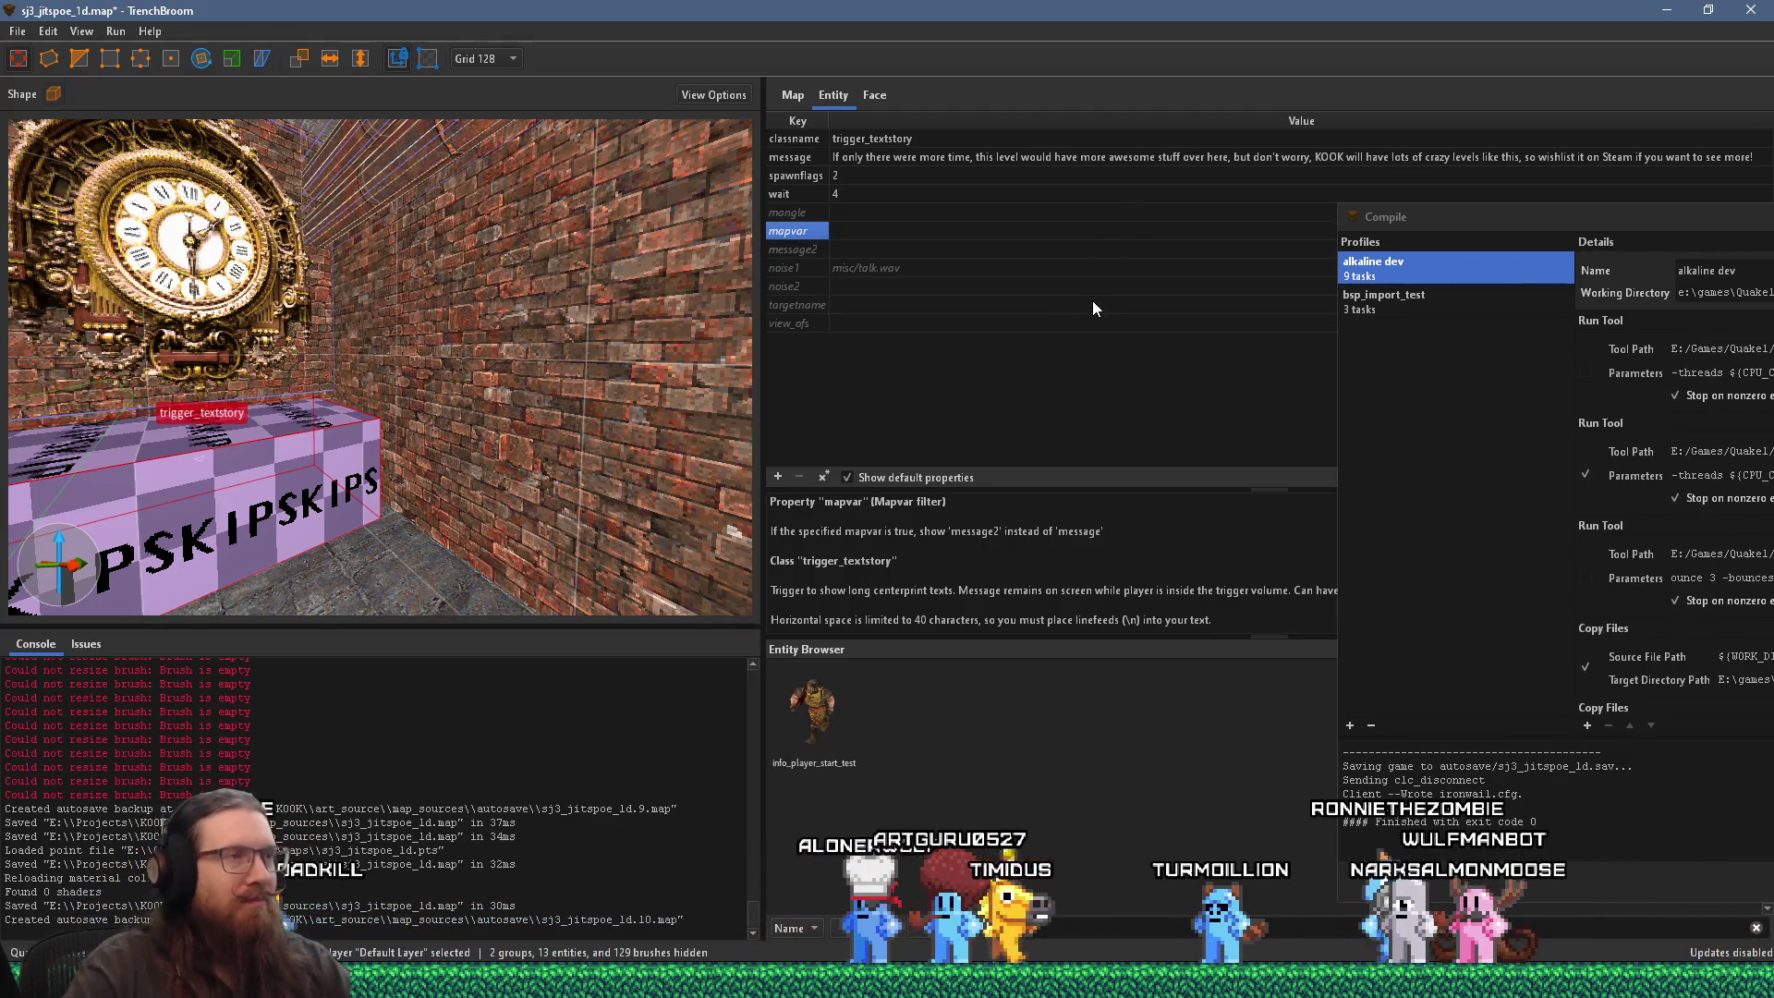
Step: Fly the 3D view down the stone and brick corridors to the yellow cage light
key(w)
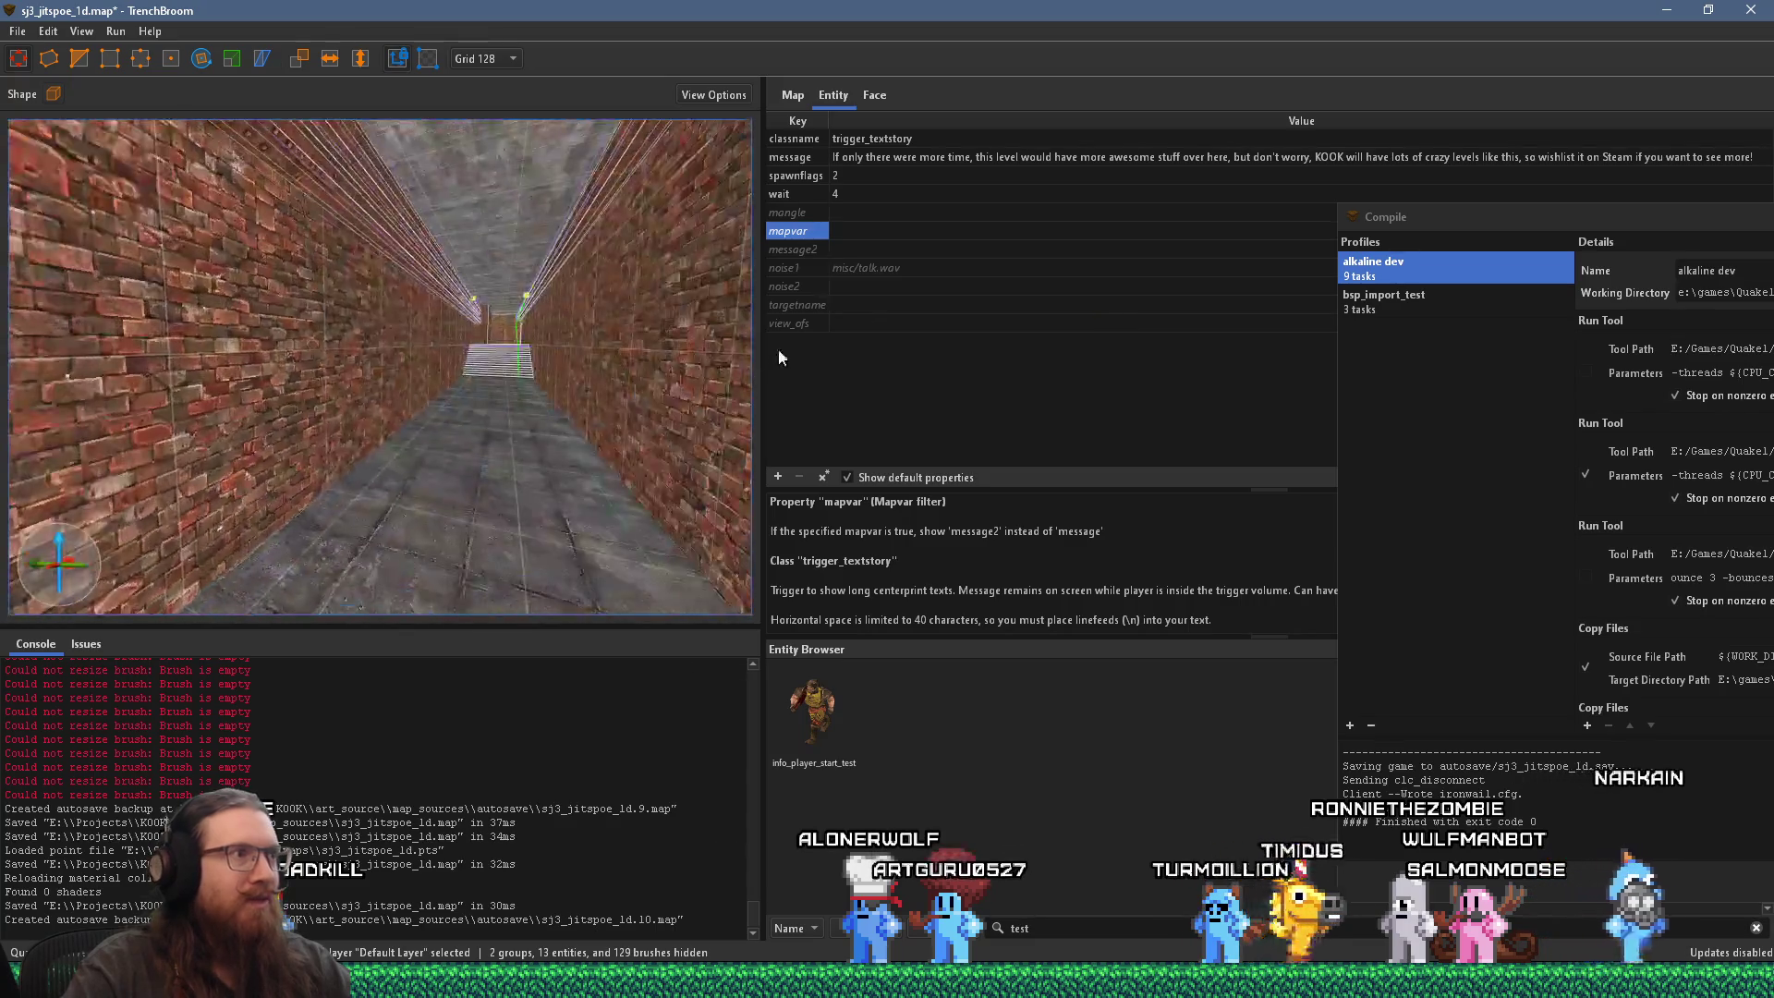
key(w)
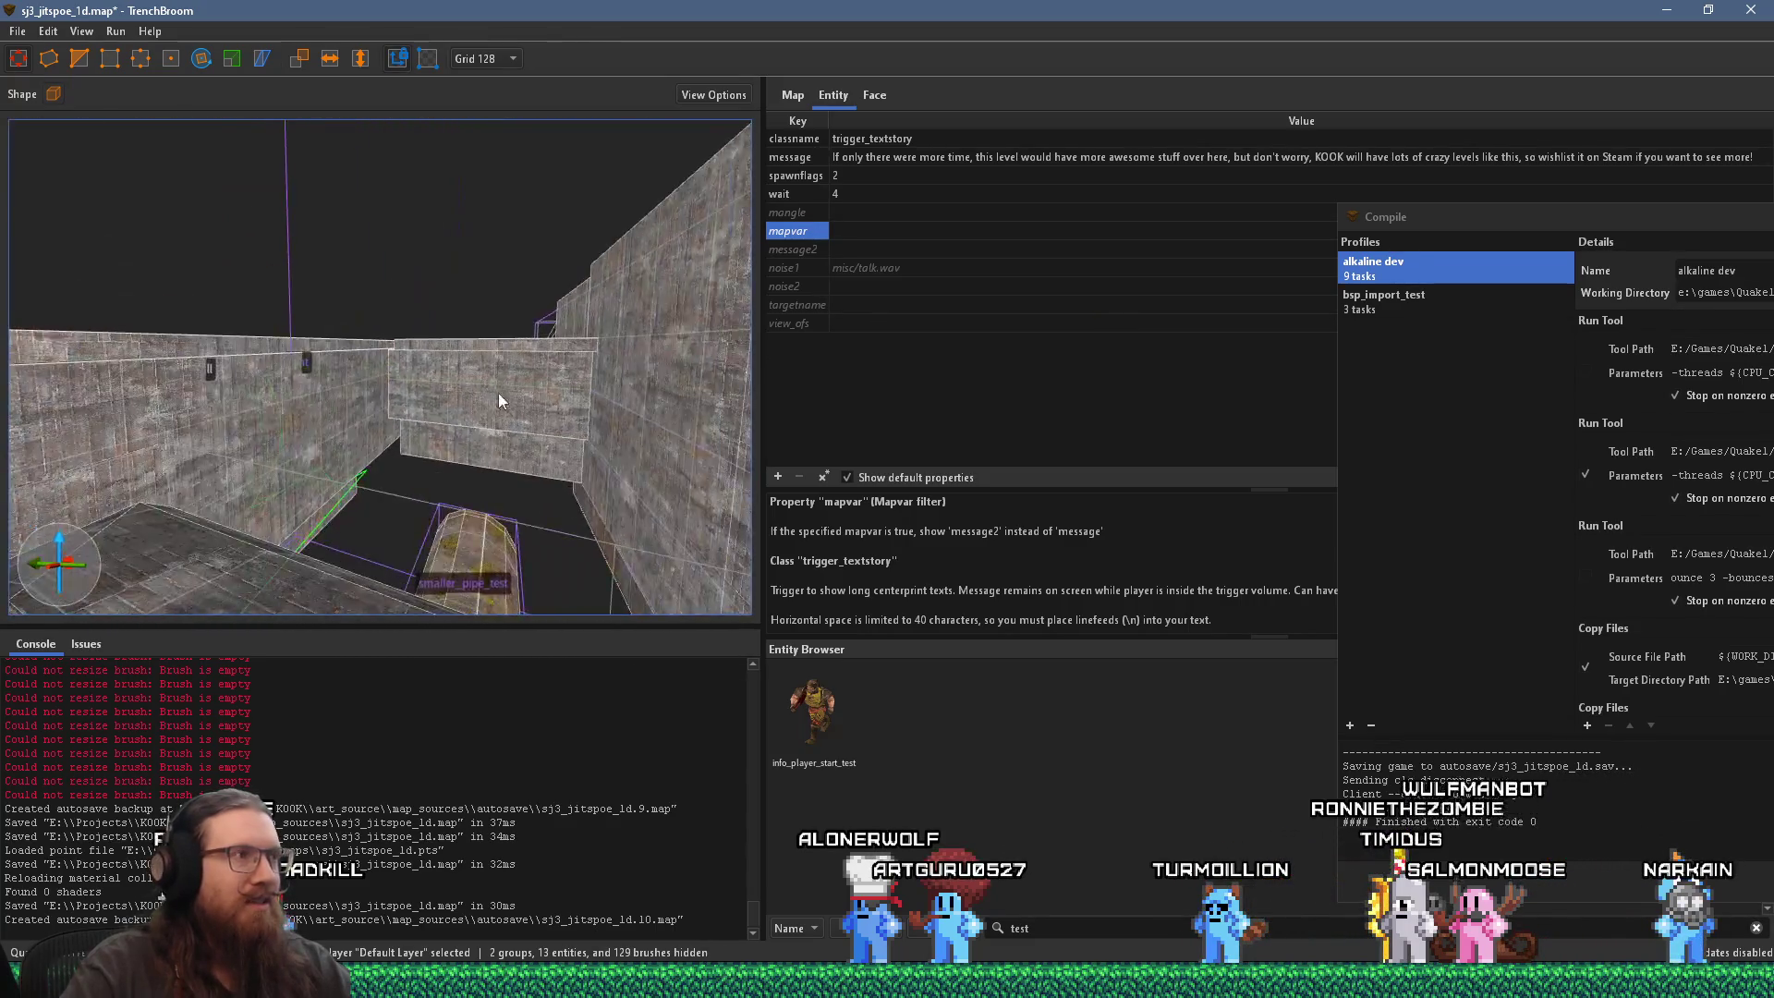
key(w)
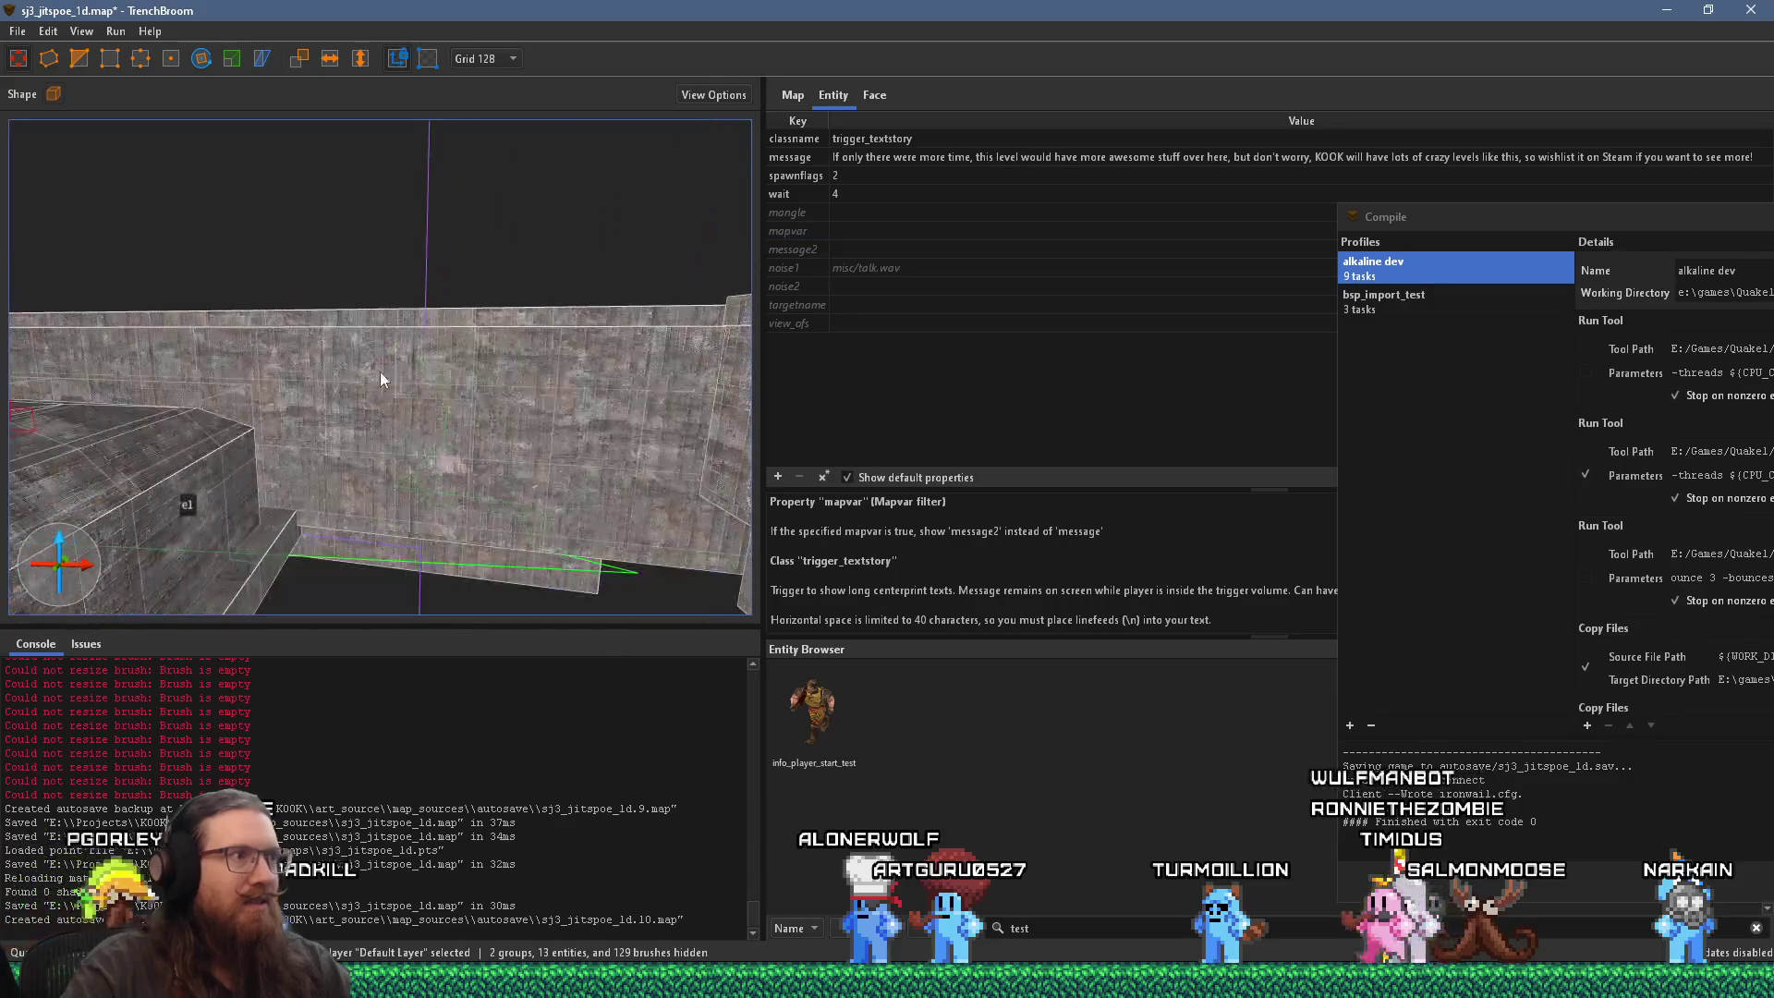
key(w)
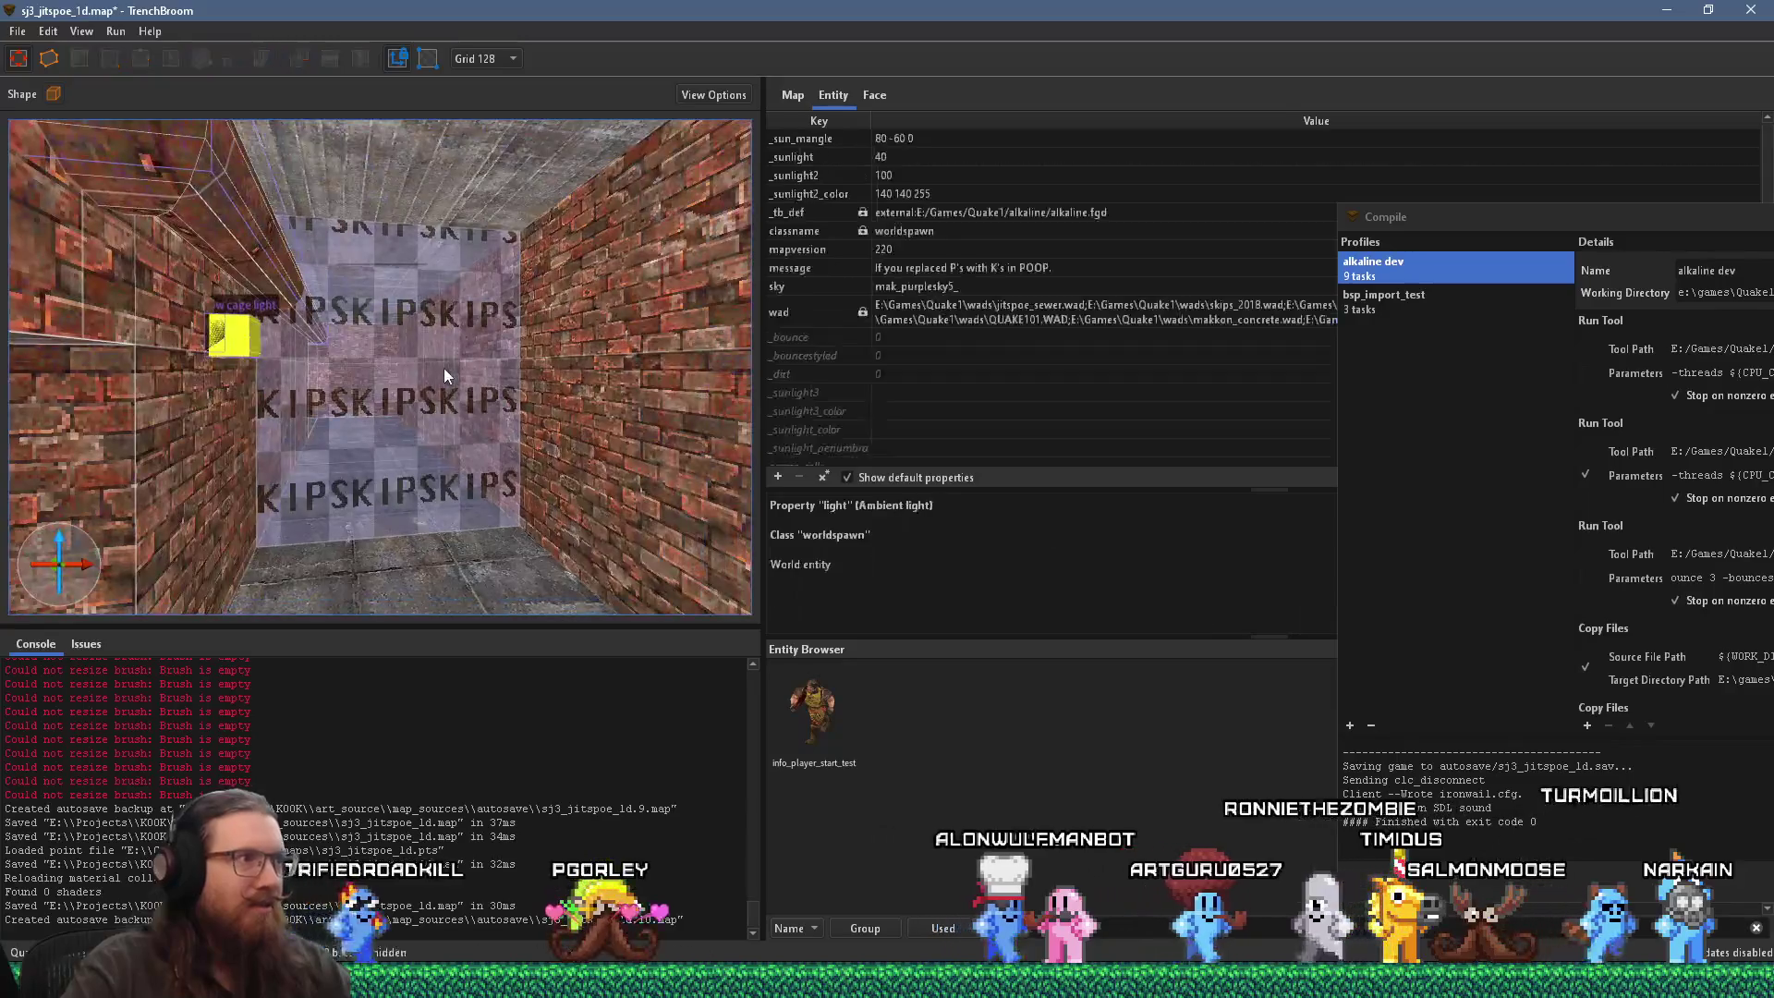
Step: Select the trigger_fogblend brush and convert its fog_color to float 0.23921569 0.21176471 0.16470589
click(443, 367)
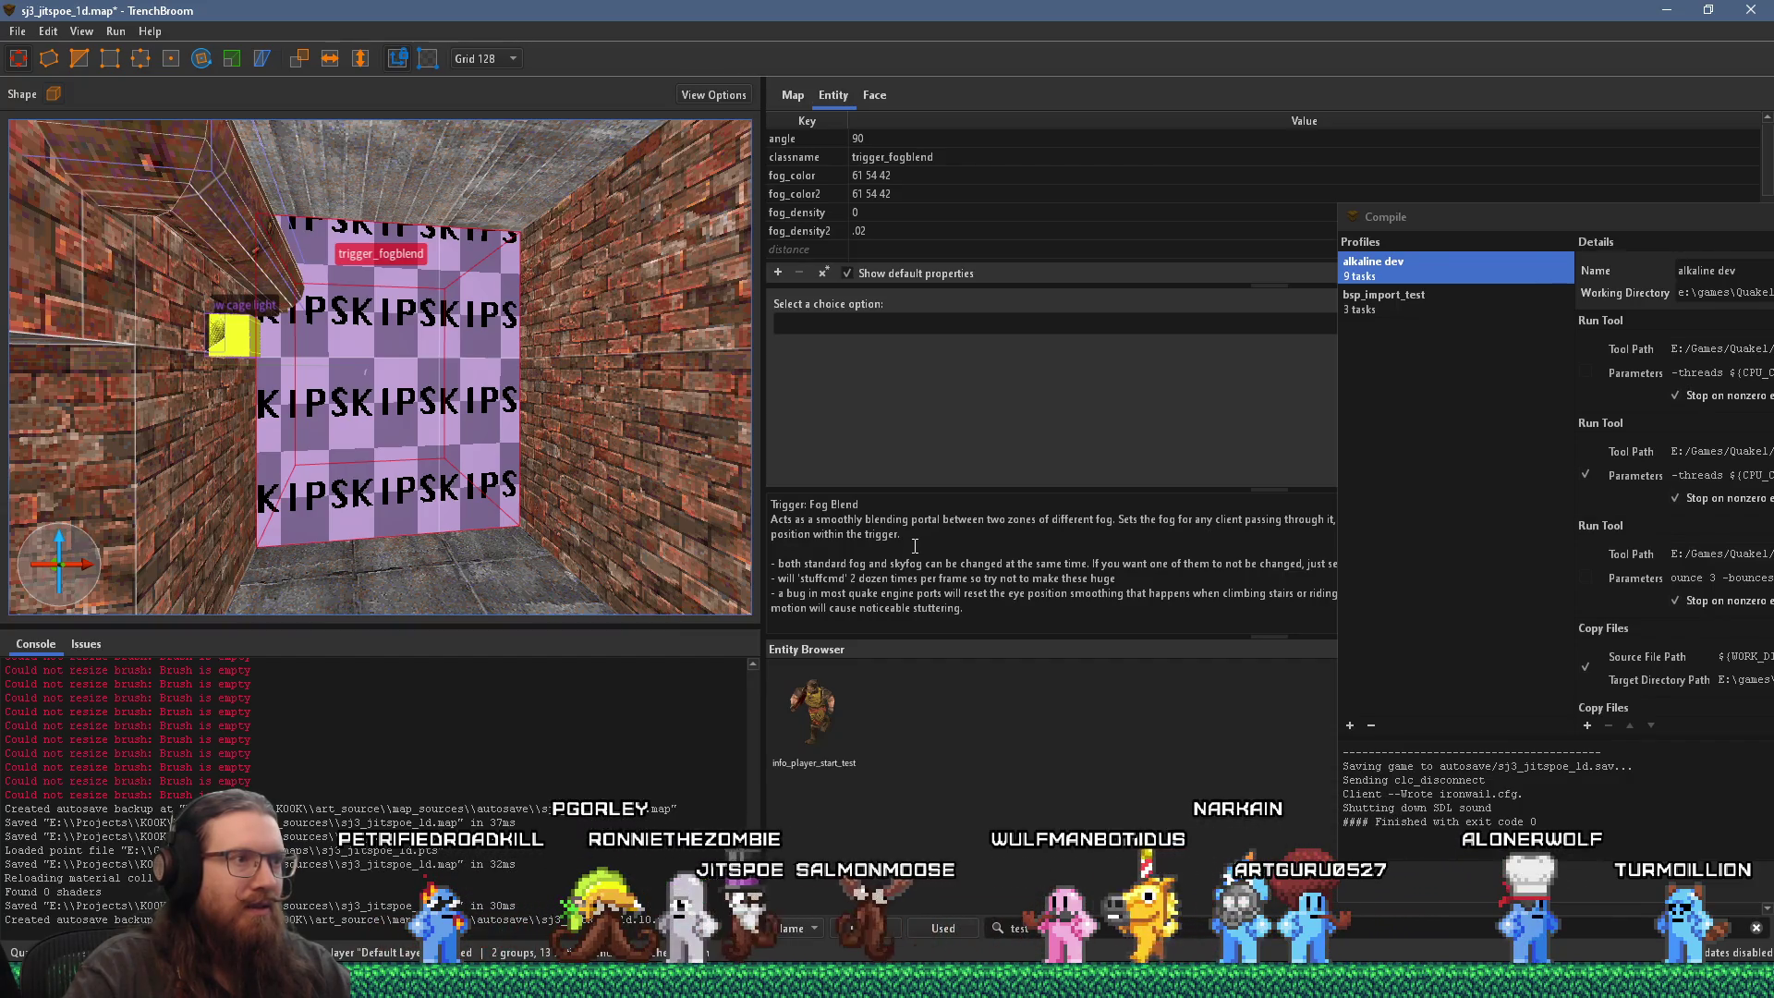
drag(1098, 282, 1110, 330)
click(910, 179)
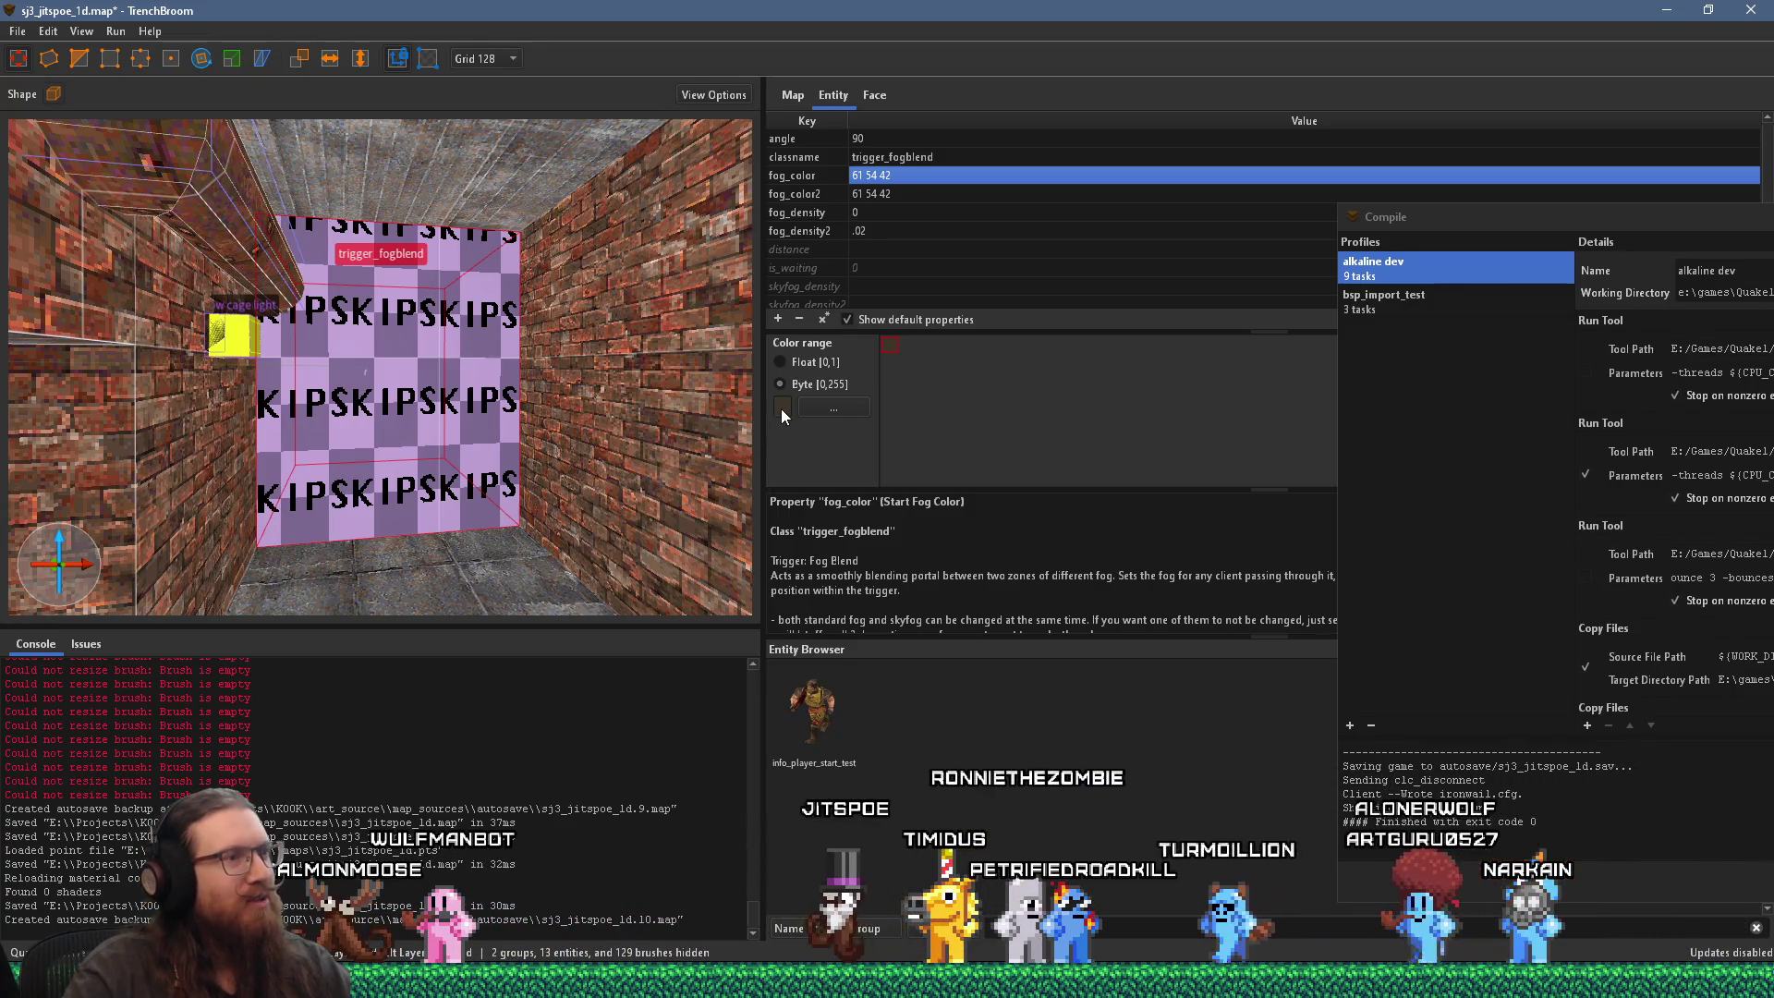
mouse_move(625, 442)
mouse_down()
mouse_move(782, 372)
mouse_move(934, 346)
mouse_move(546, 408)
mouse_move(496, 441)
mouse_move(352, 435)
mouse_move(431, 425)
mouse_up()
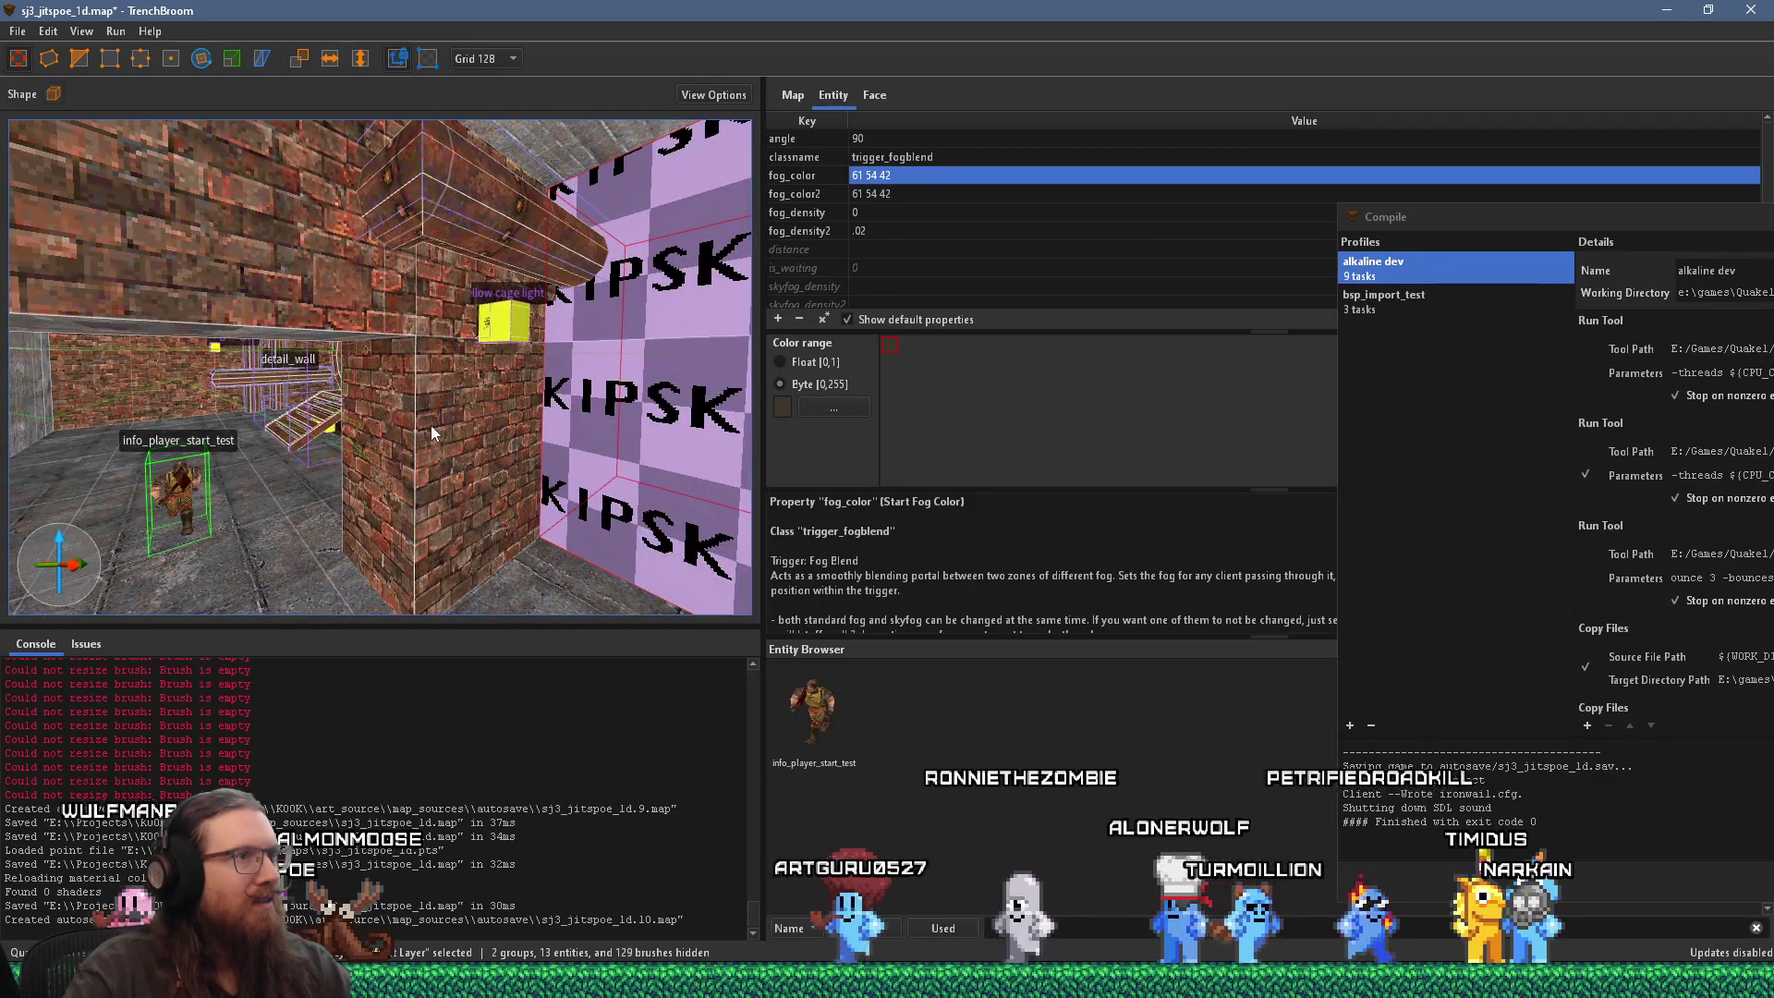
click(781, 362)
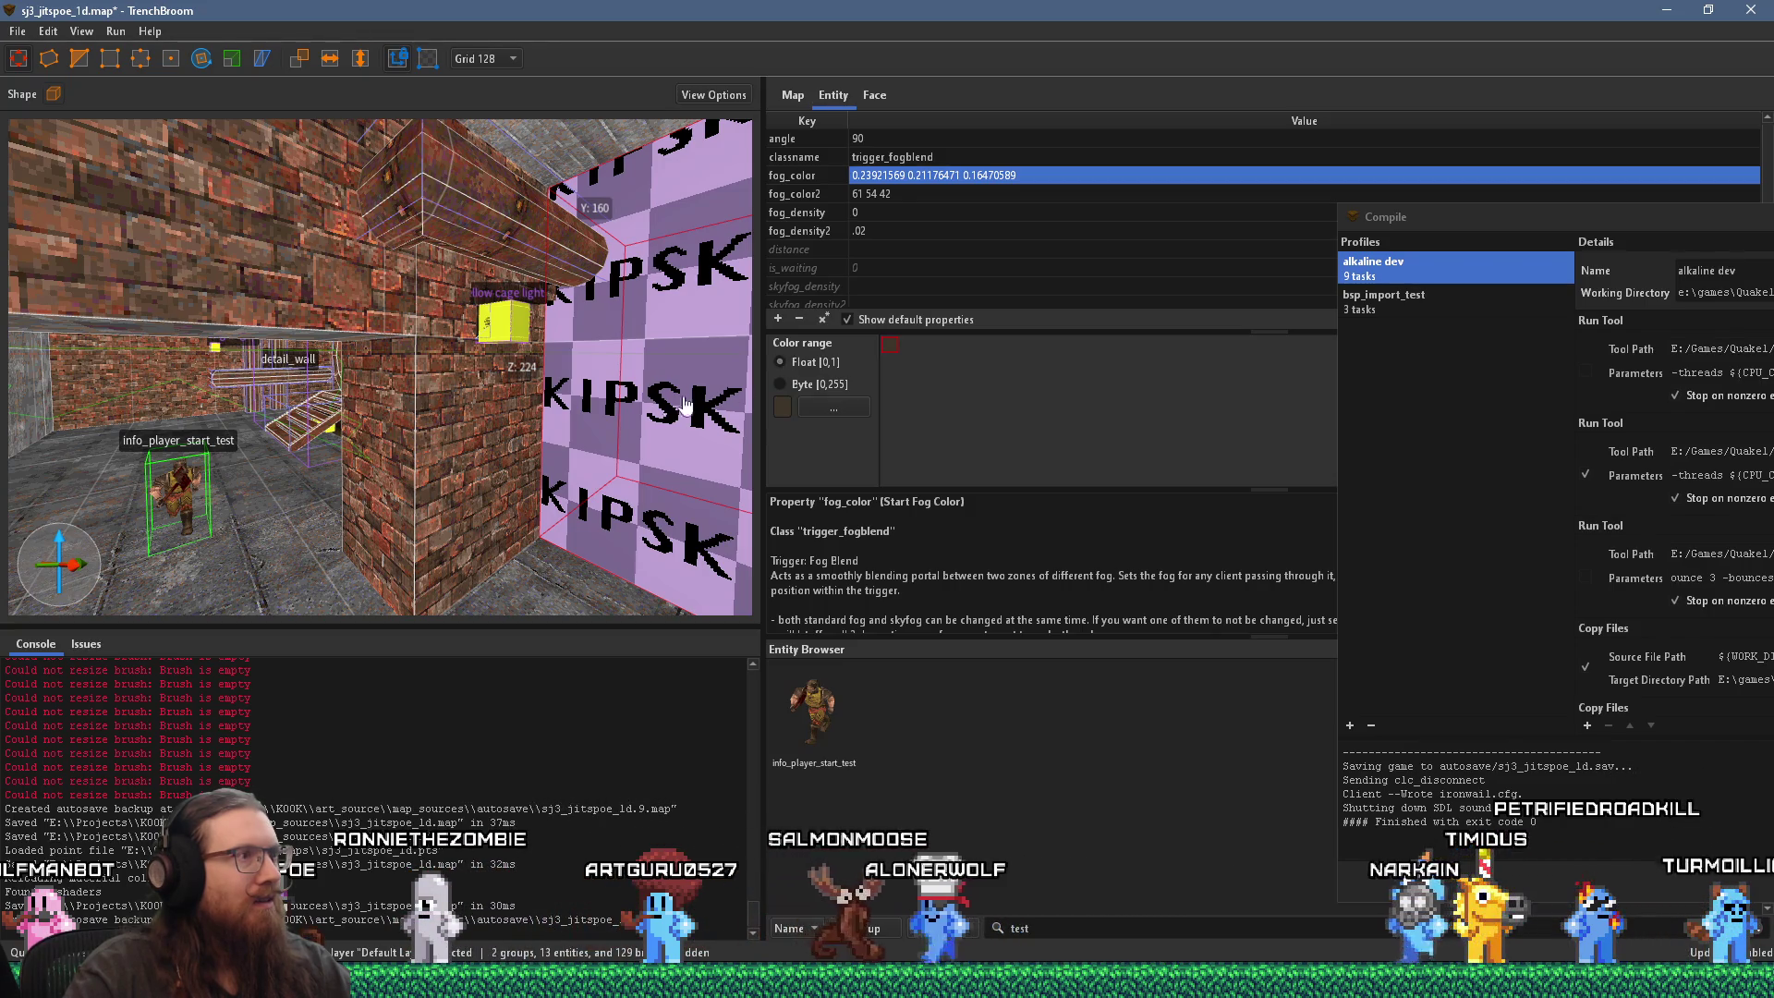
drag(610, 404, 427, 415)
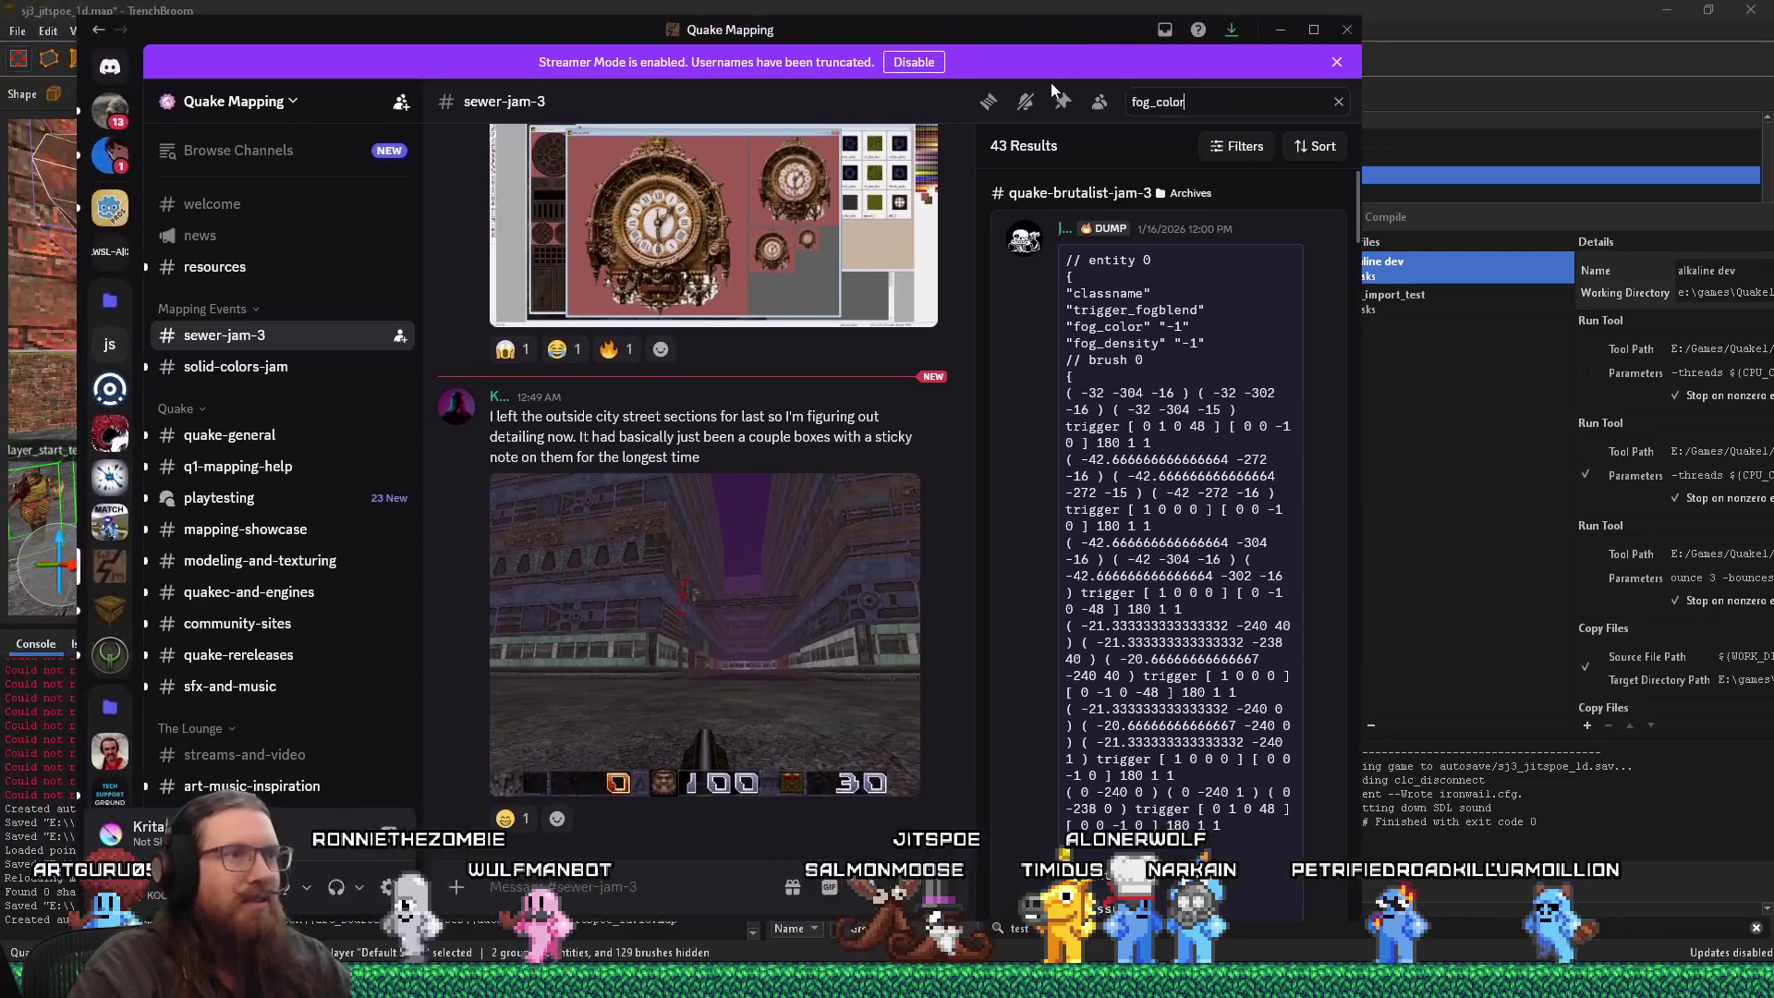
Step: Scroll the fog_color search results and open the fog_color-on-trigger question in q1-mapping-help
scroll(1152, 483, down, 10)
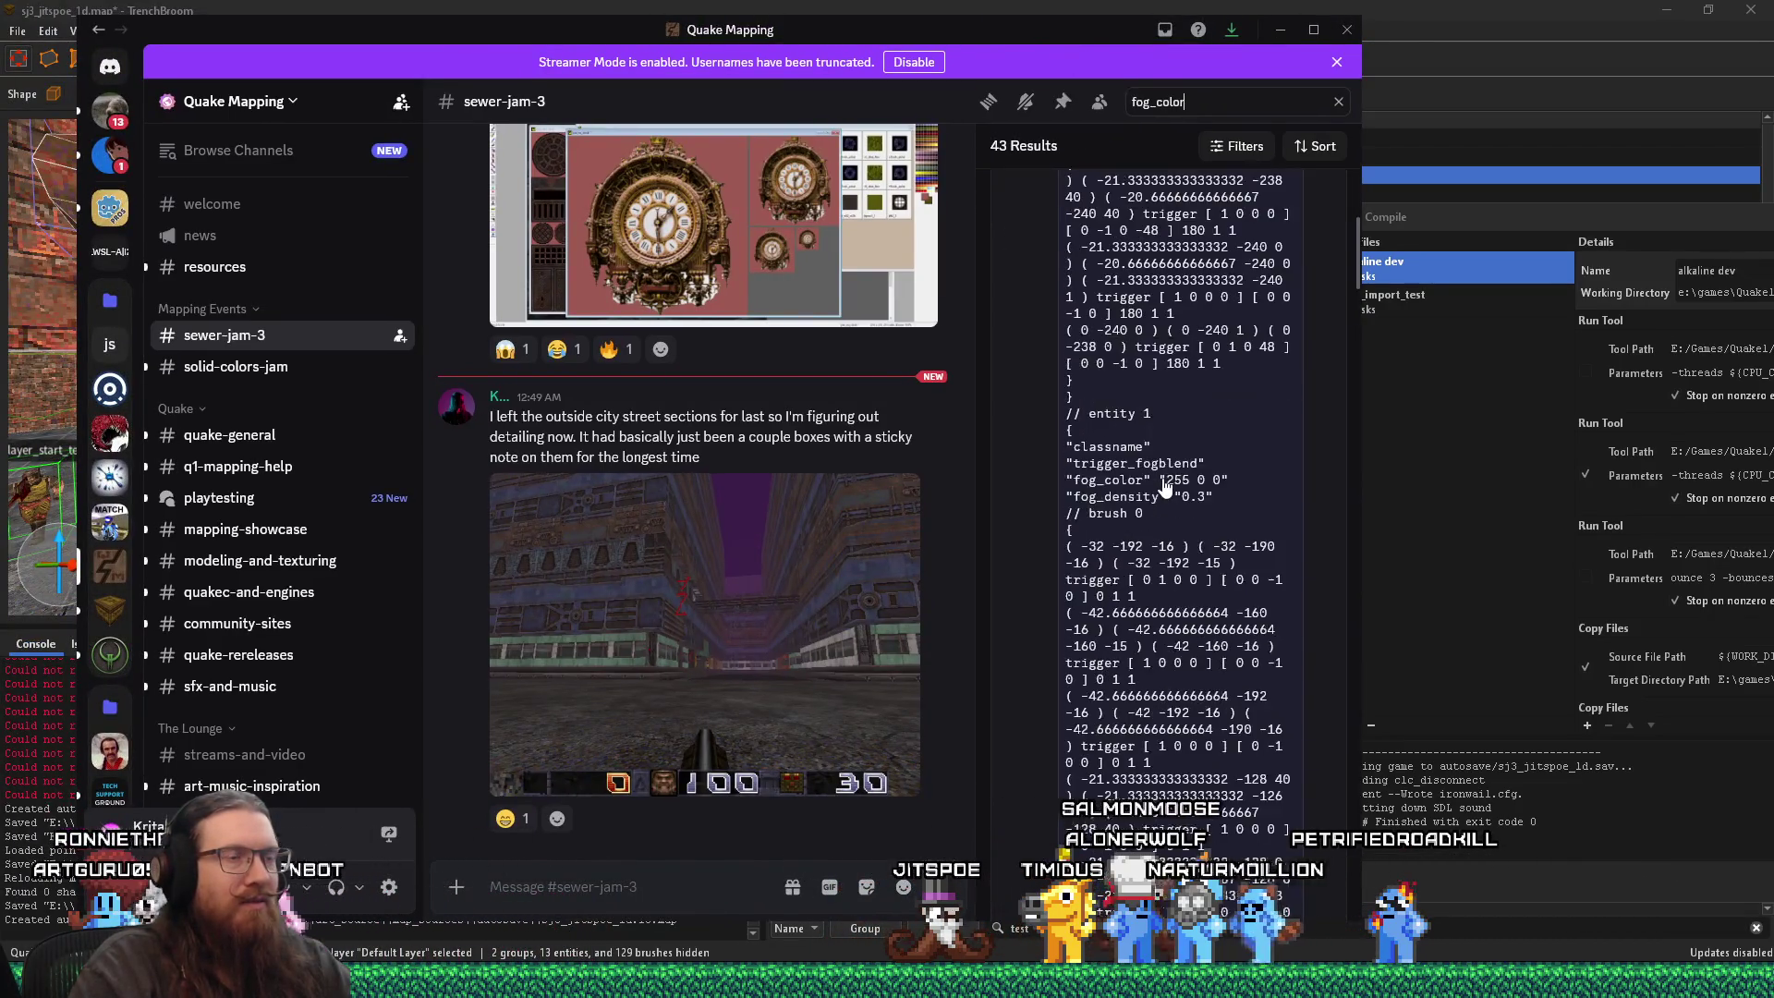
scroll(1132, 509, up, 3)
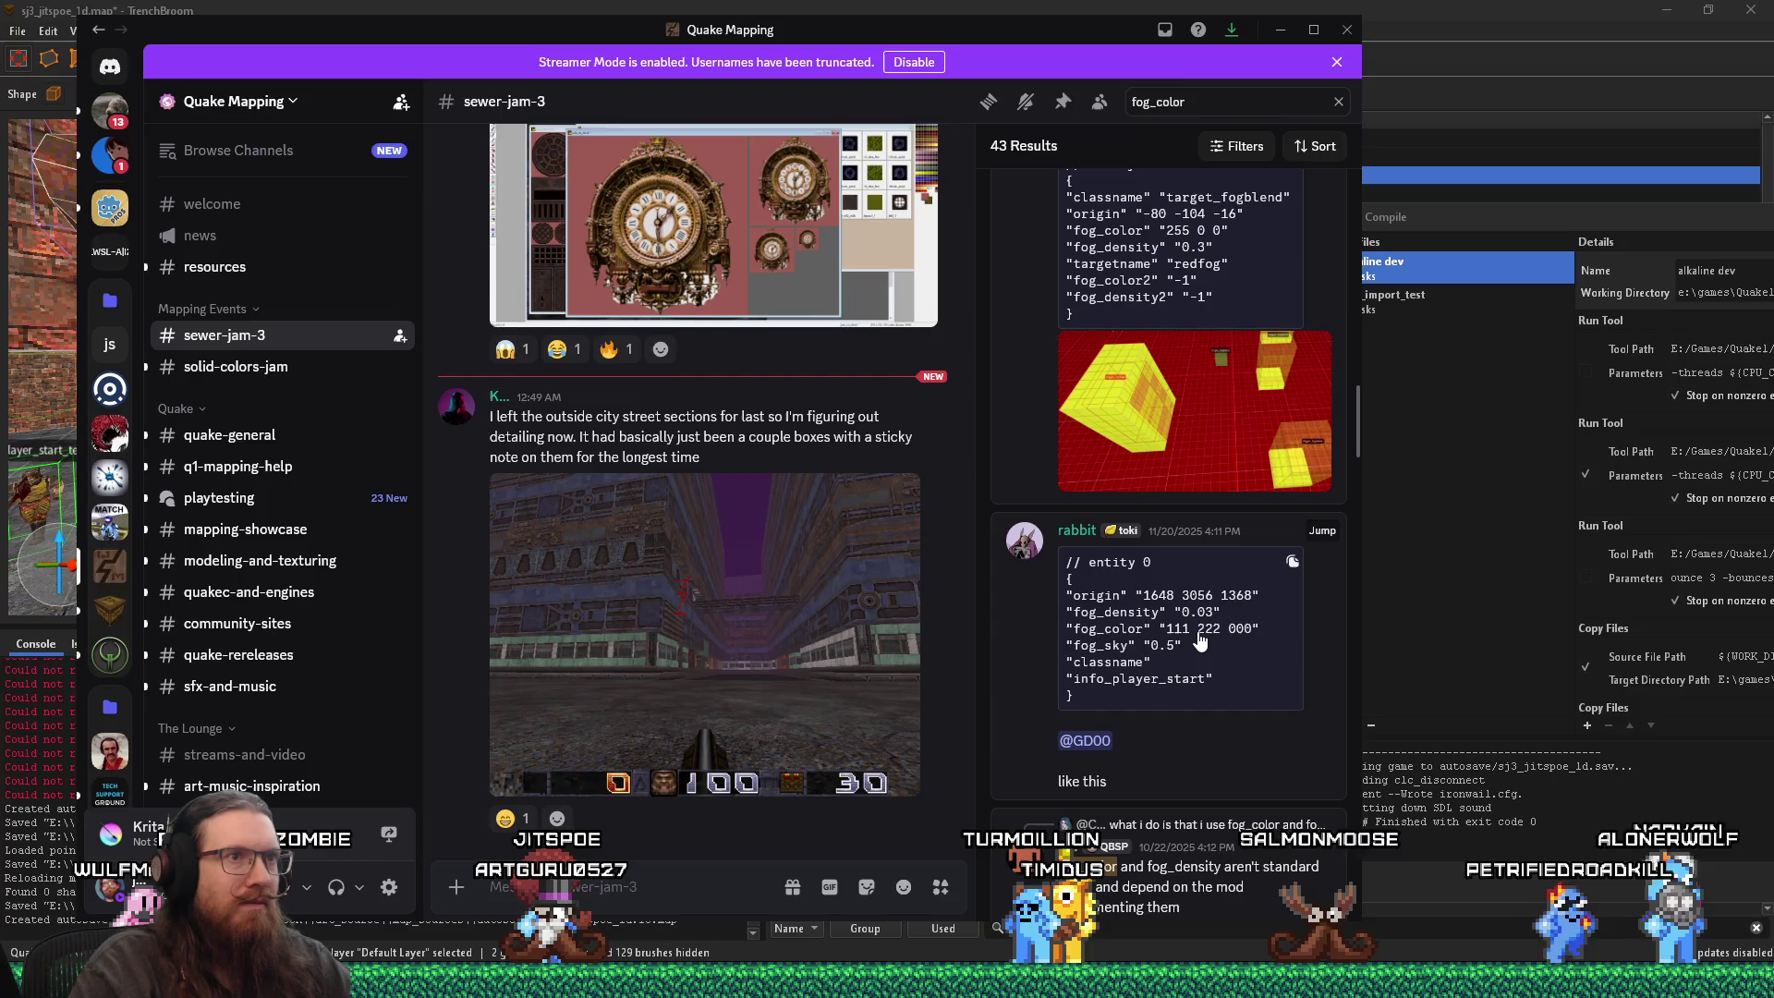
scroll(1198, 641, up, 5)
scroll(1199, 640, down, 9)
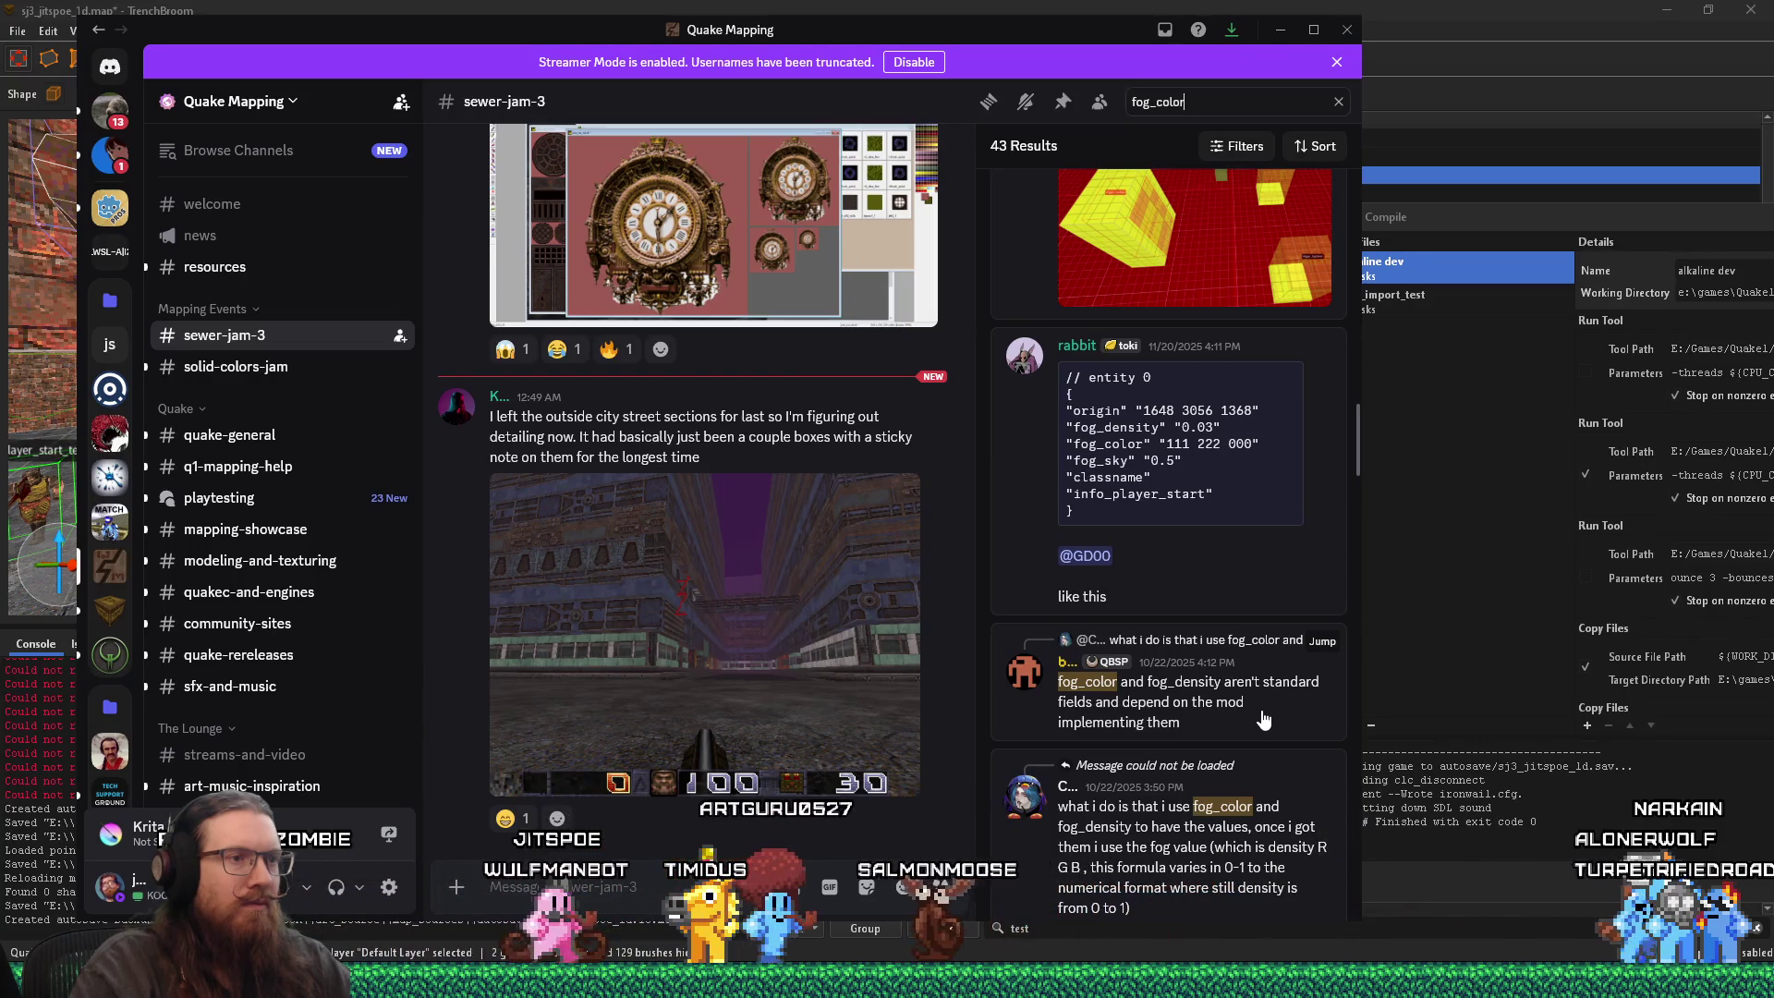
scroll(1264, 720, down, 1)
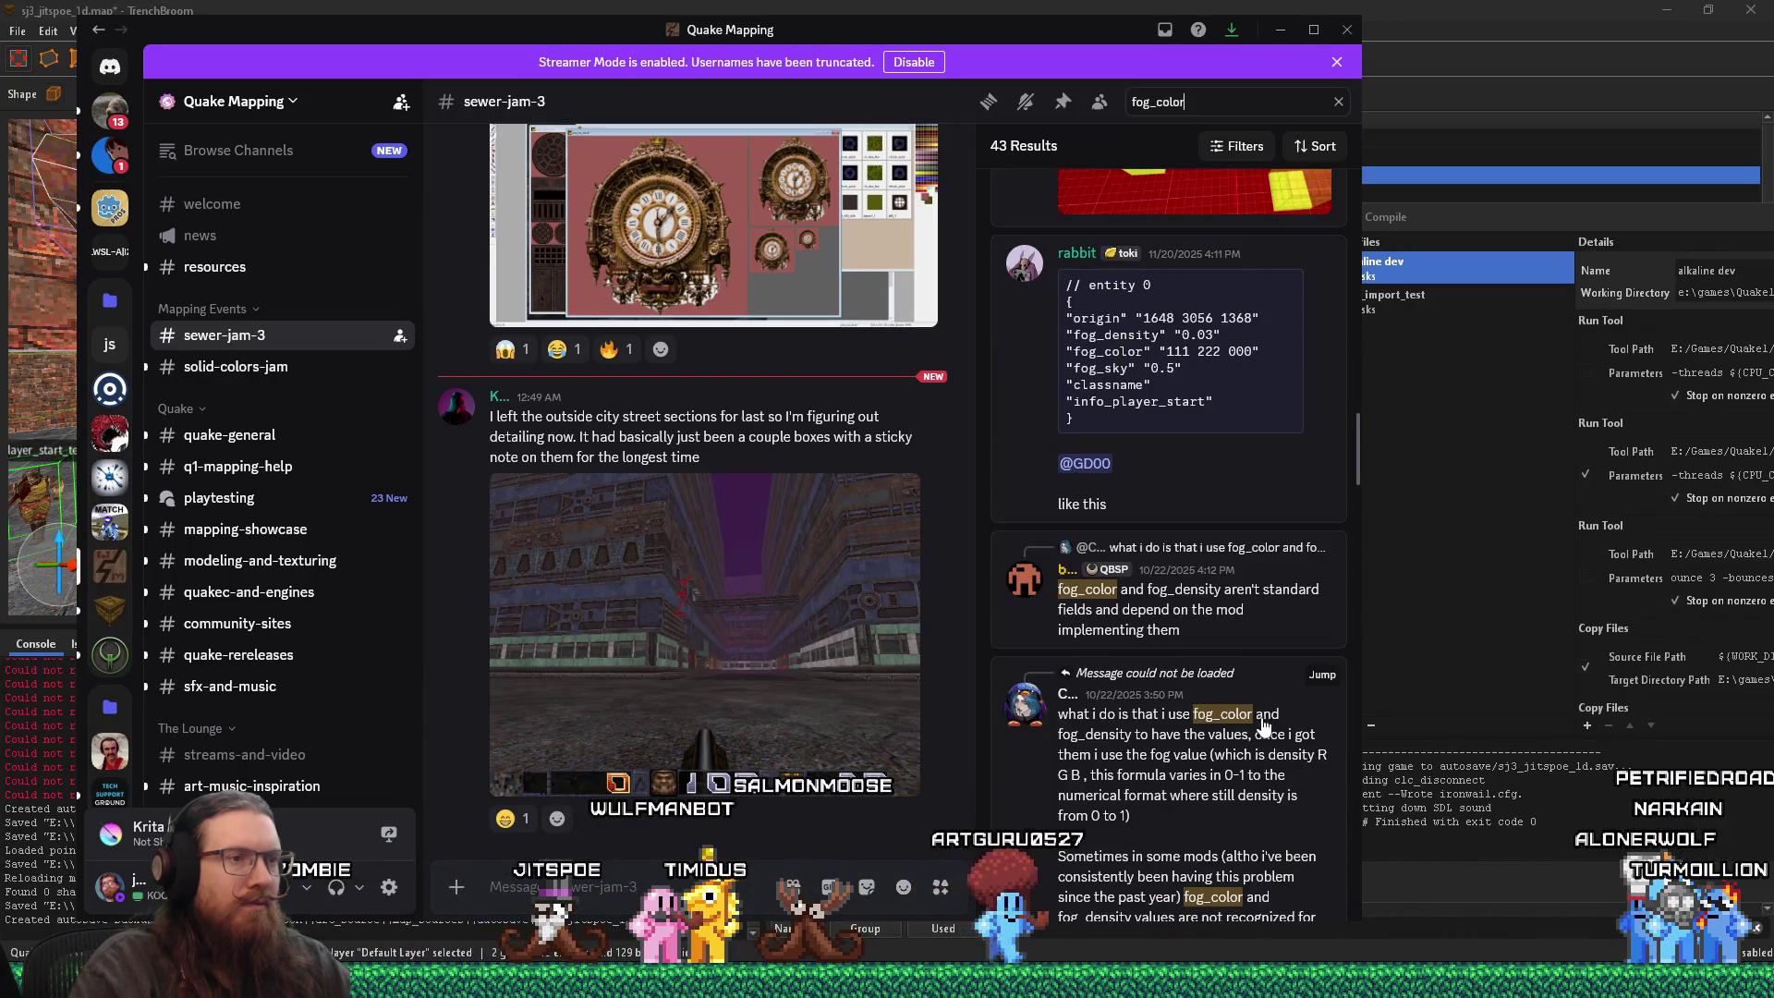
scroll(1264, 724, down, 1)
scroll(1264, 730, down, 1)
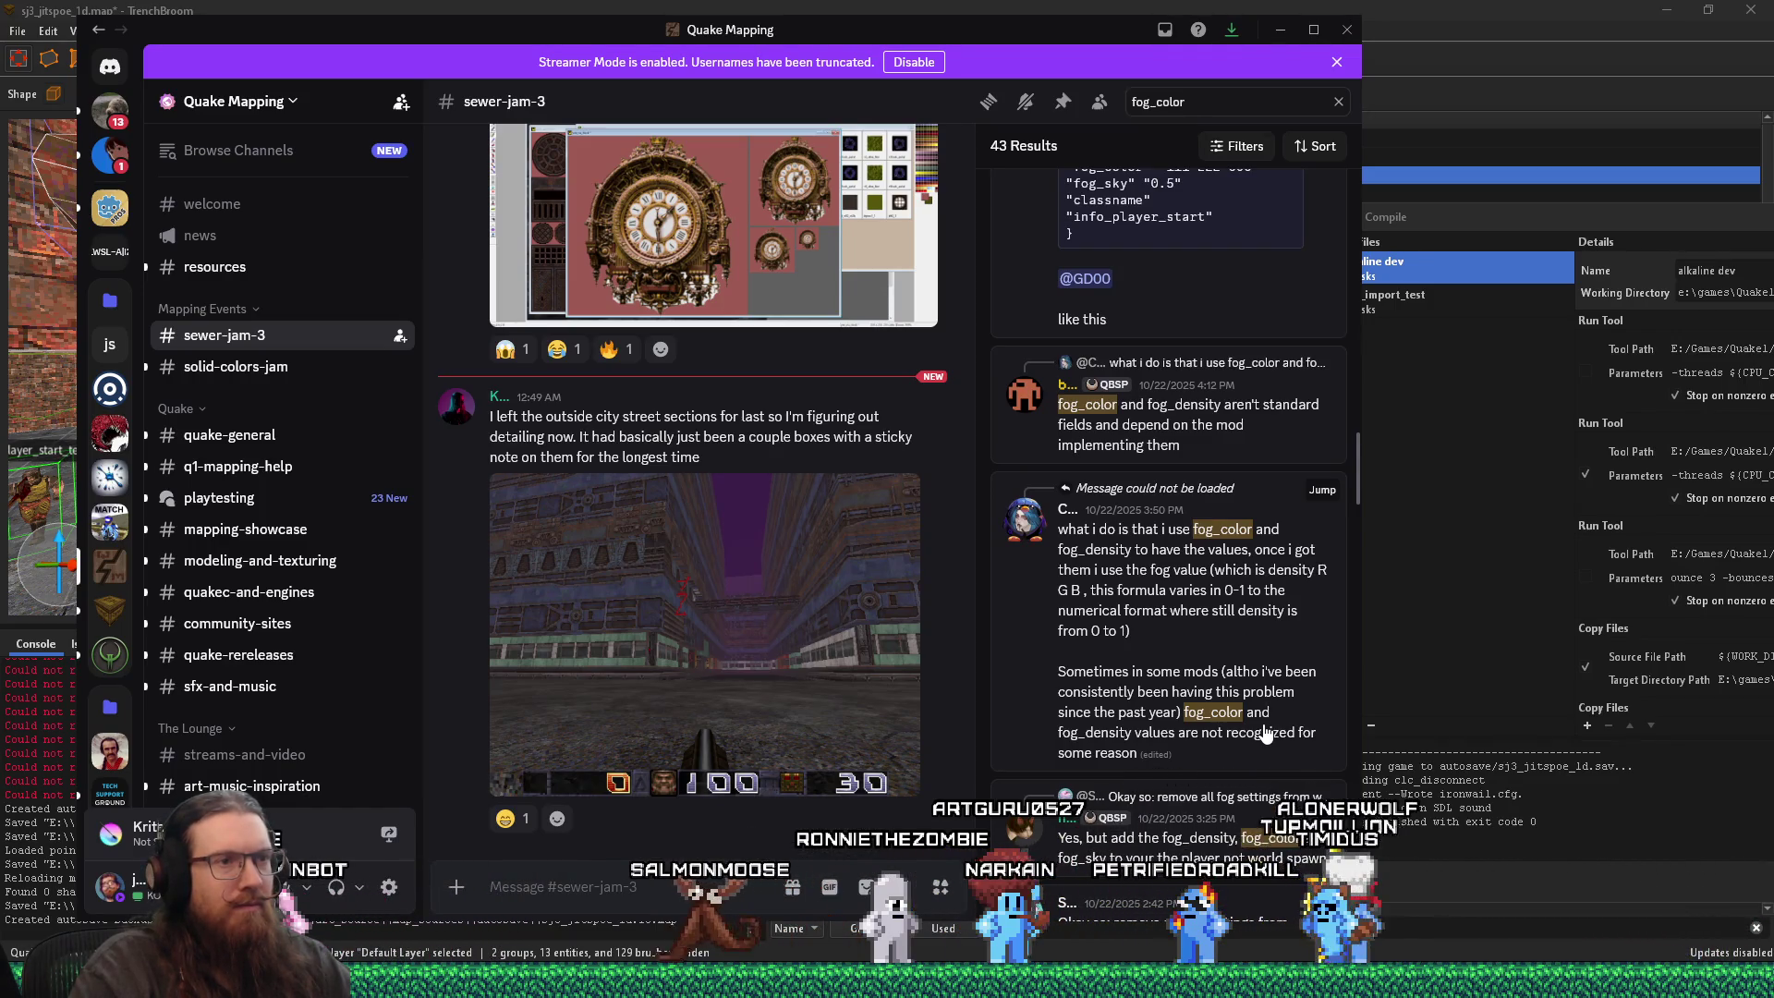
scroll(1266, 732, down, 1)
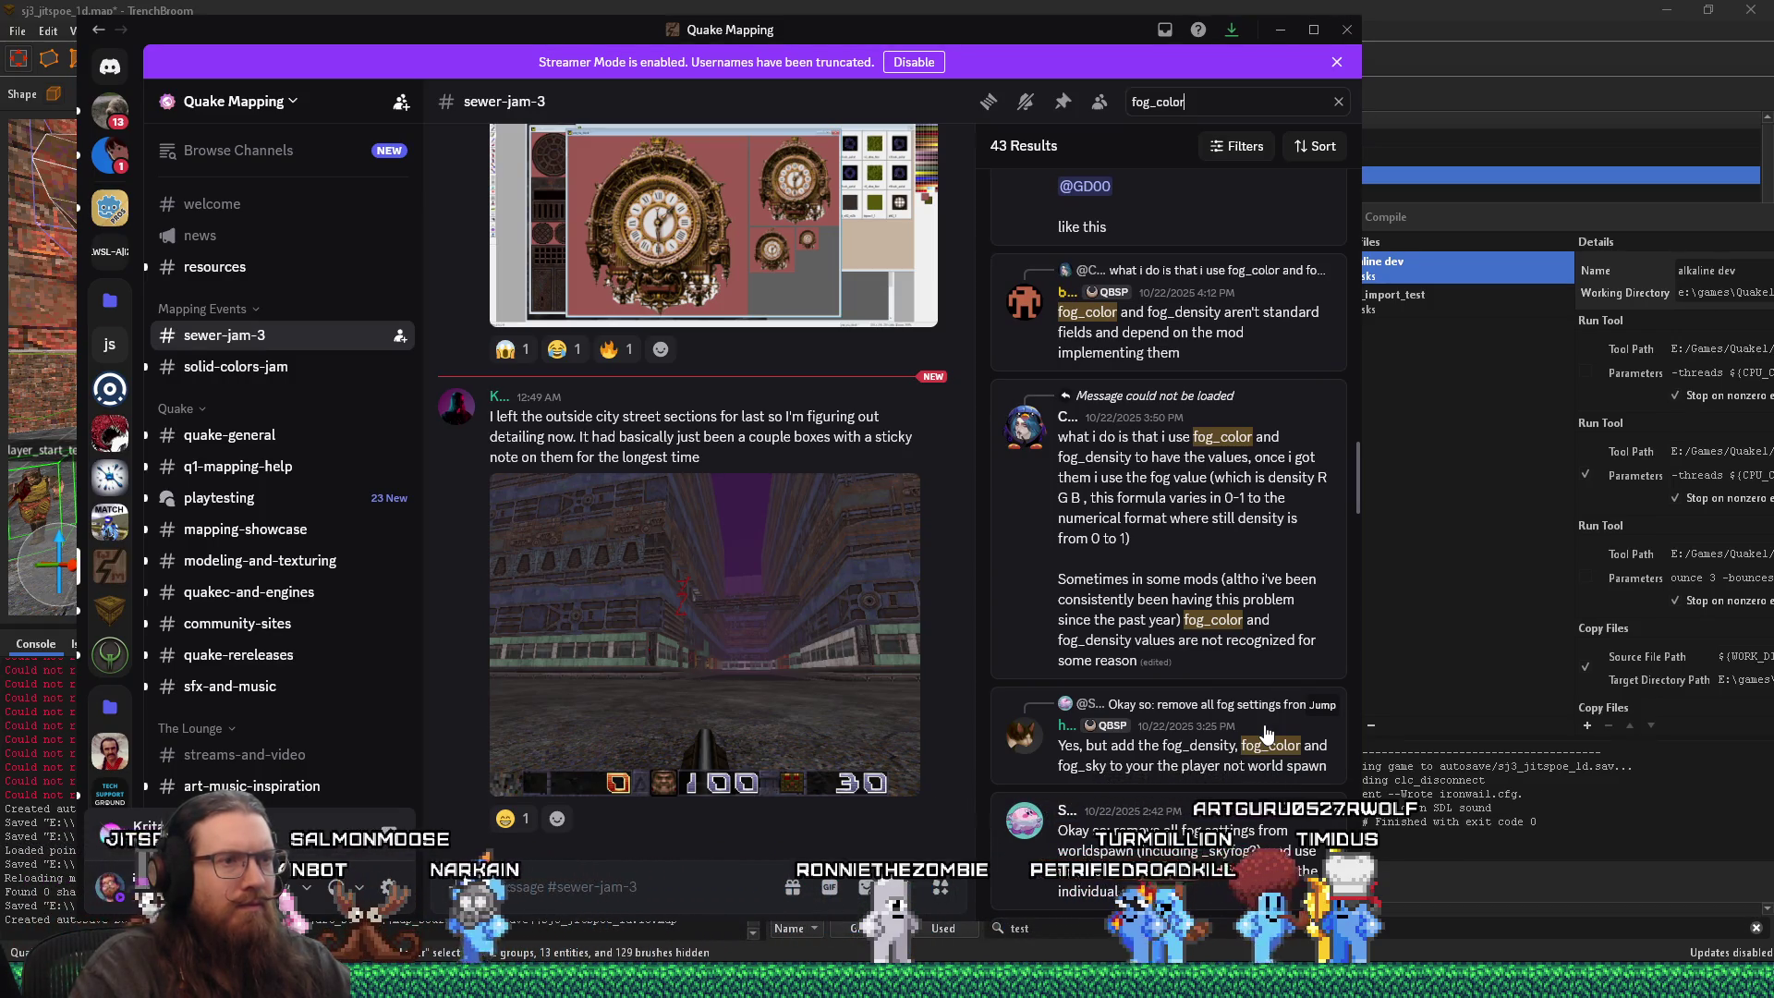
scroll(1266, 733, down, 1)
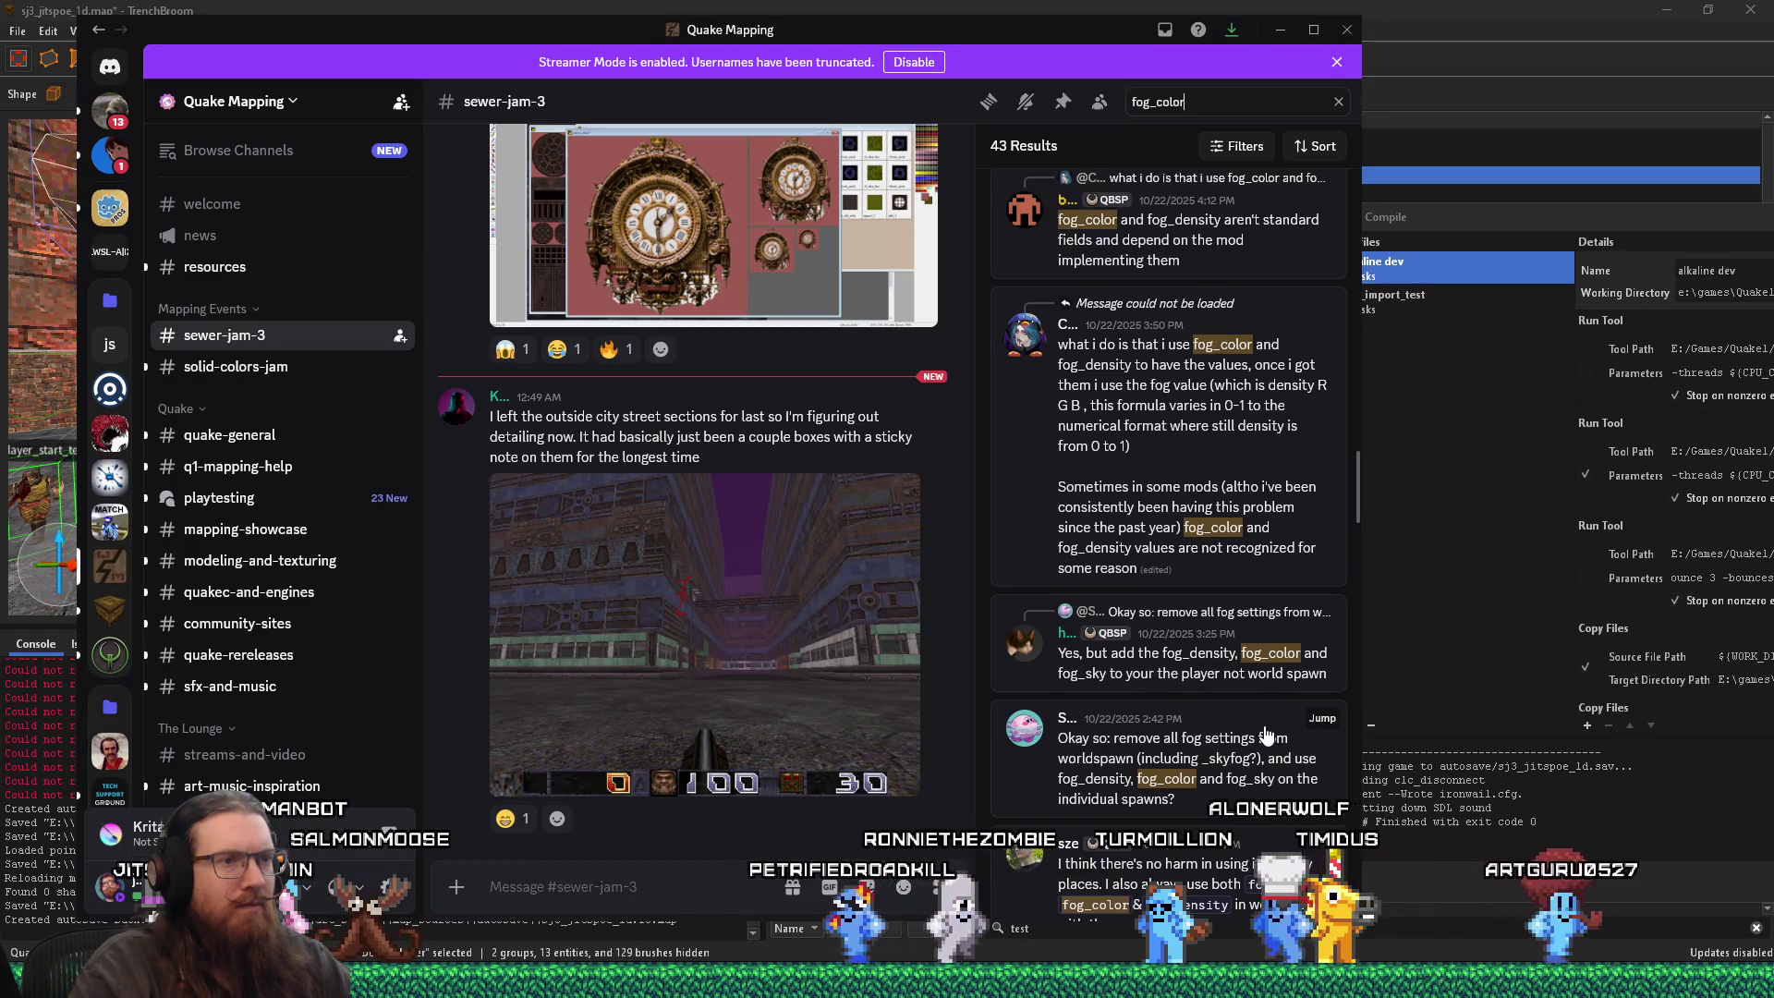
scroll(1266, 734, down, 1)
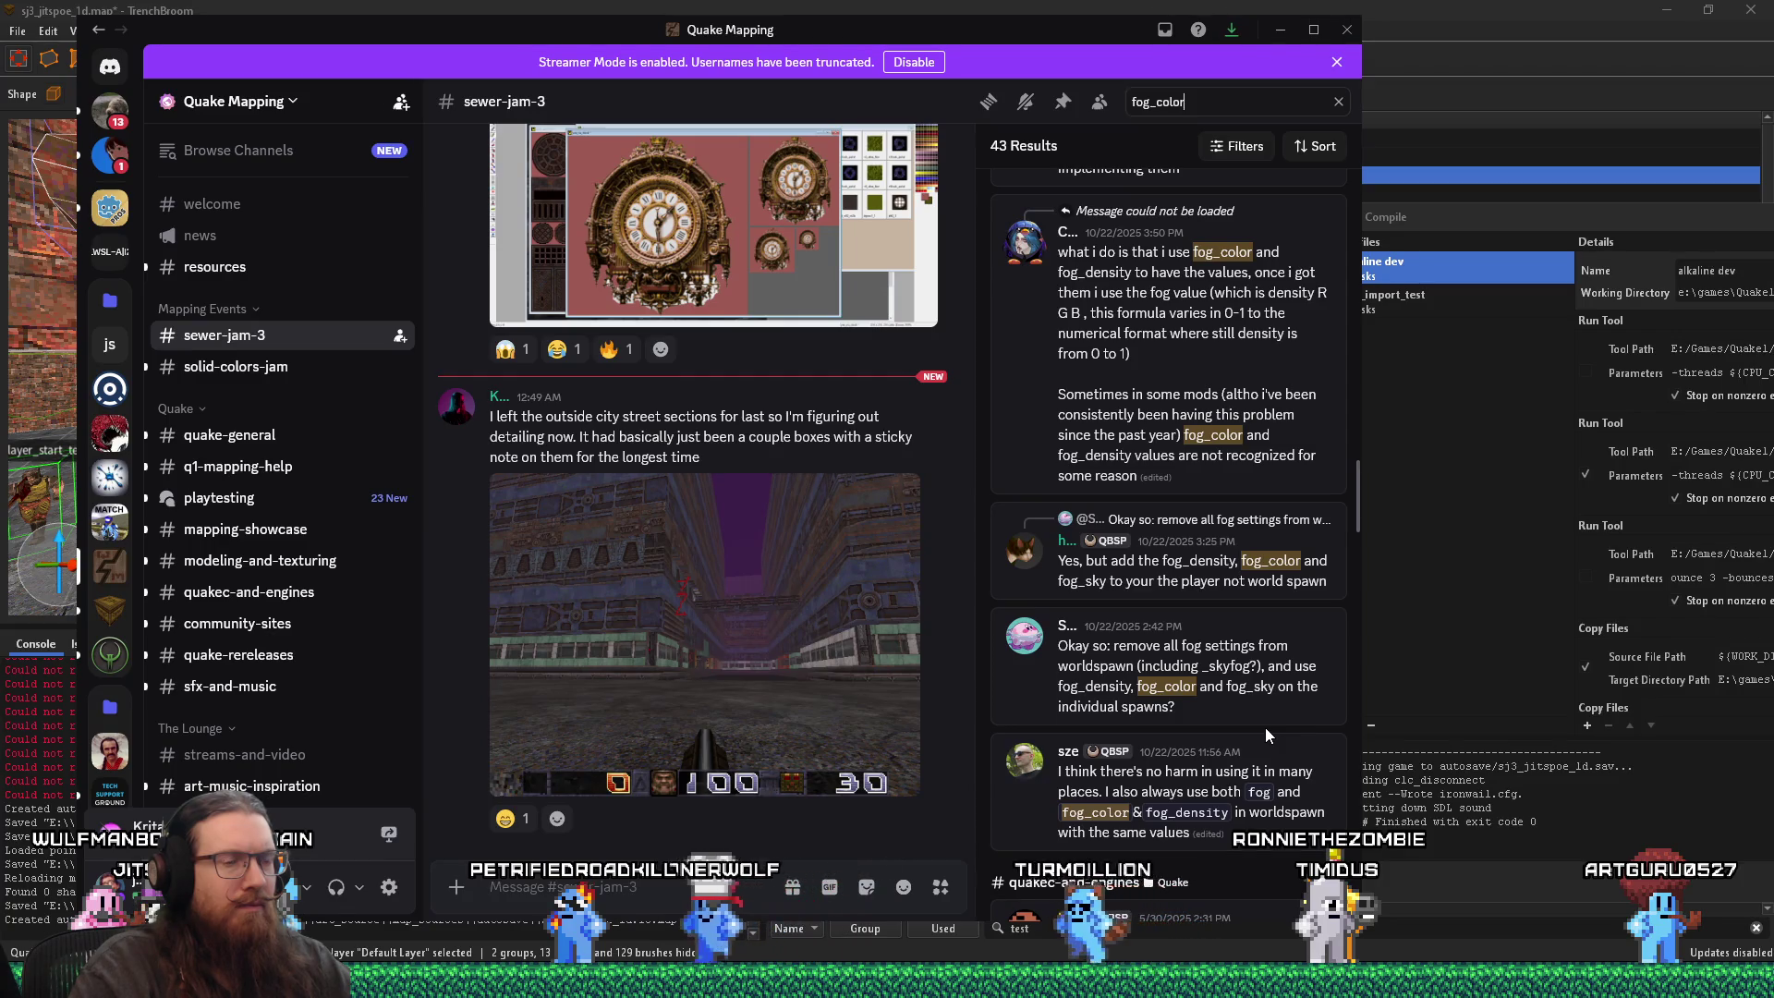
scroll(1266, 734, down, 2)
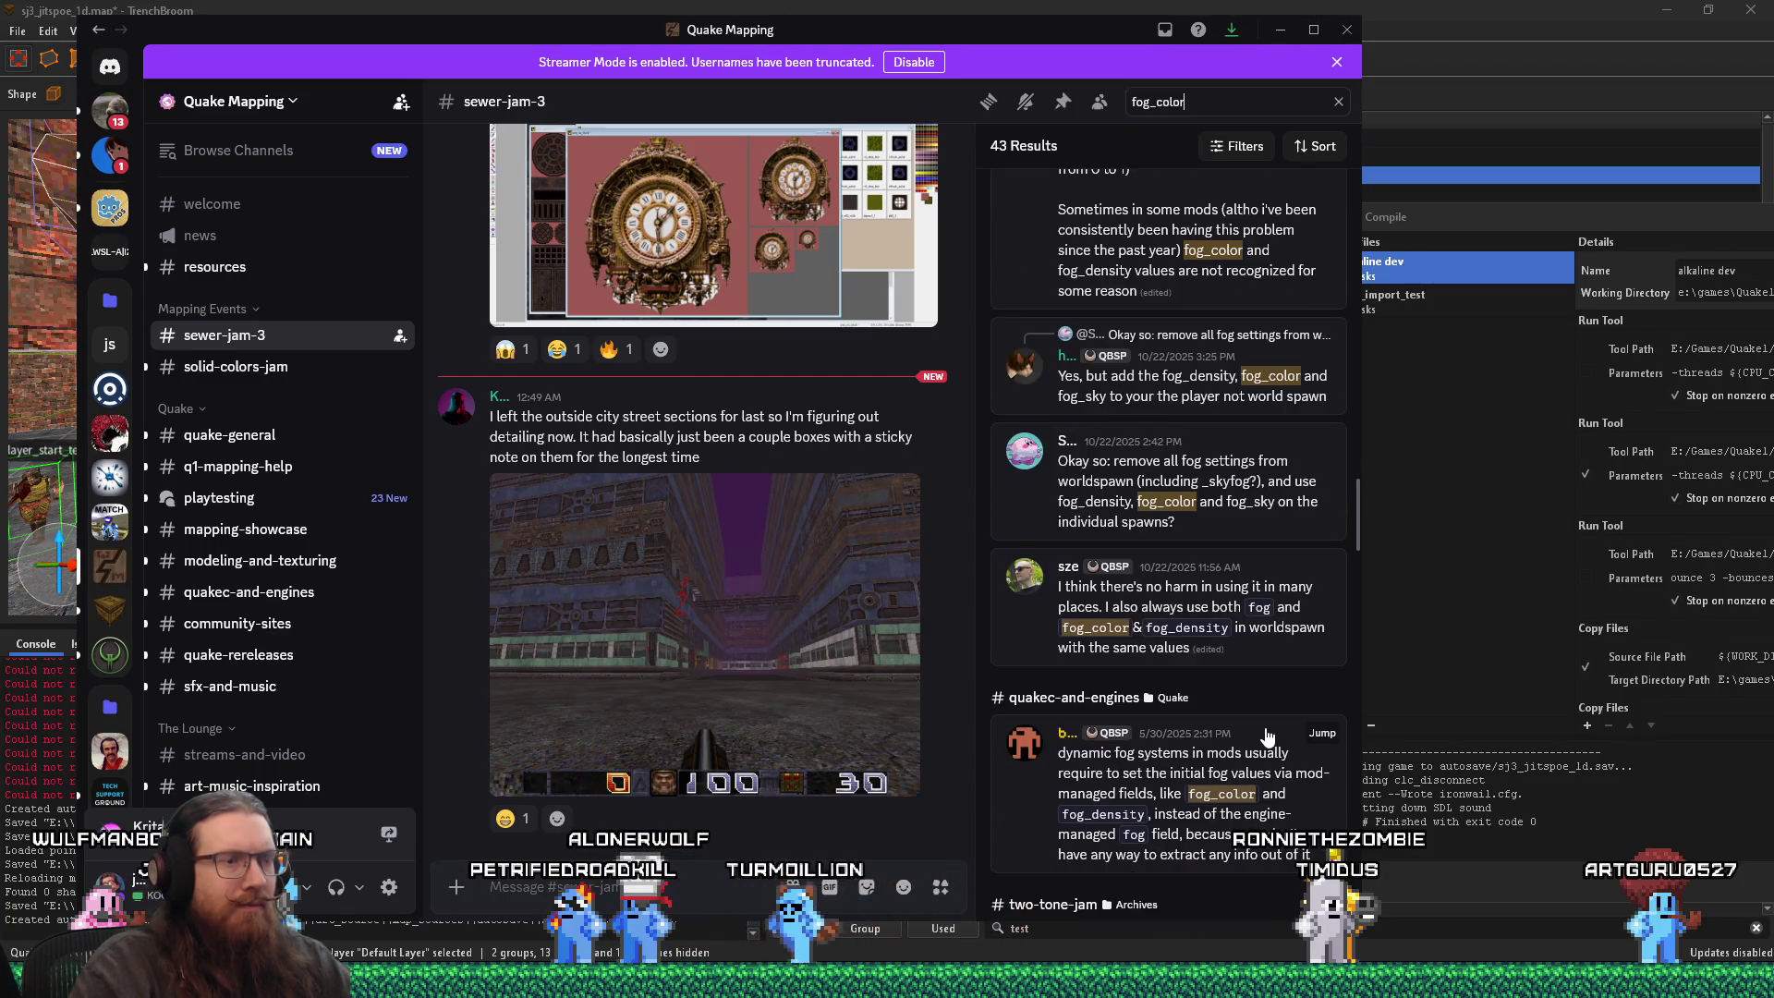
scroll(1267, 736, down, 2)
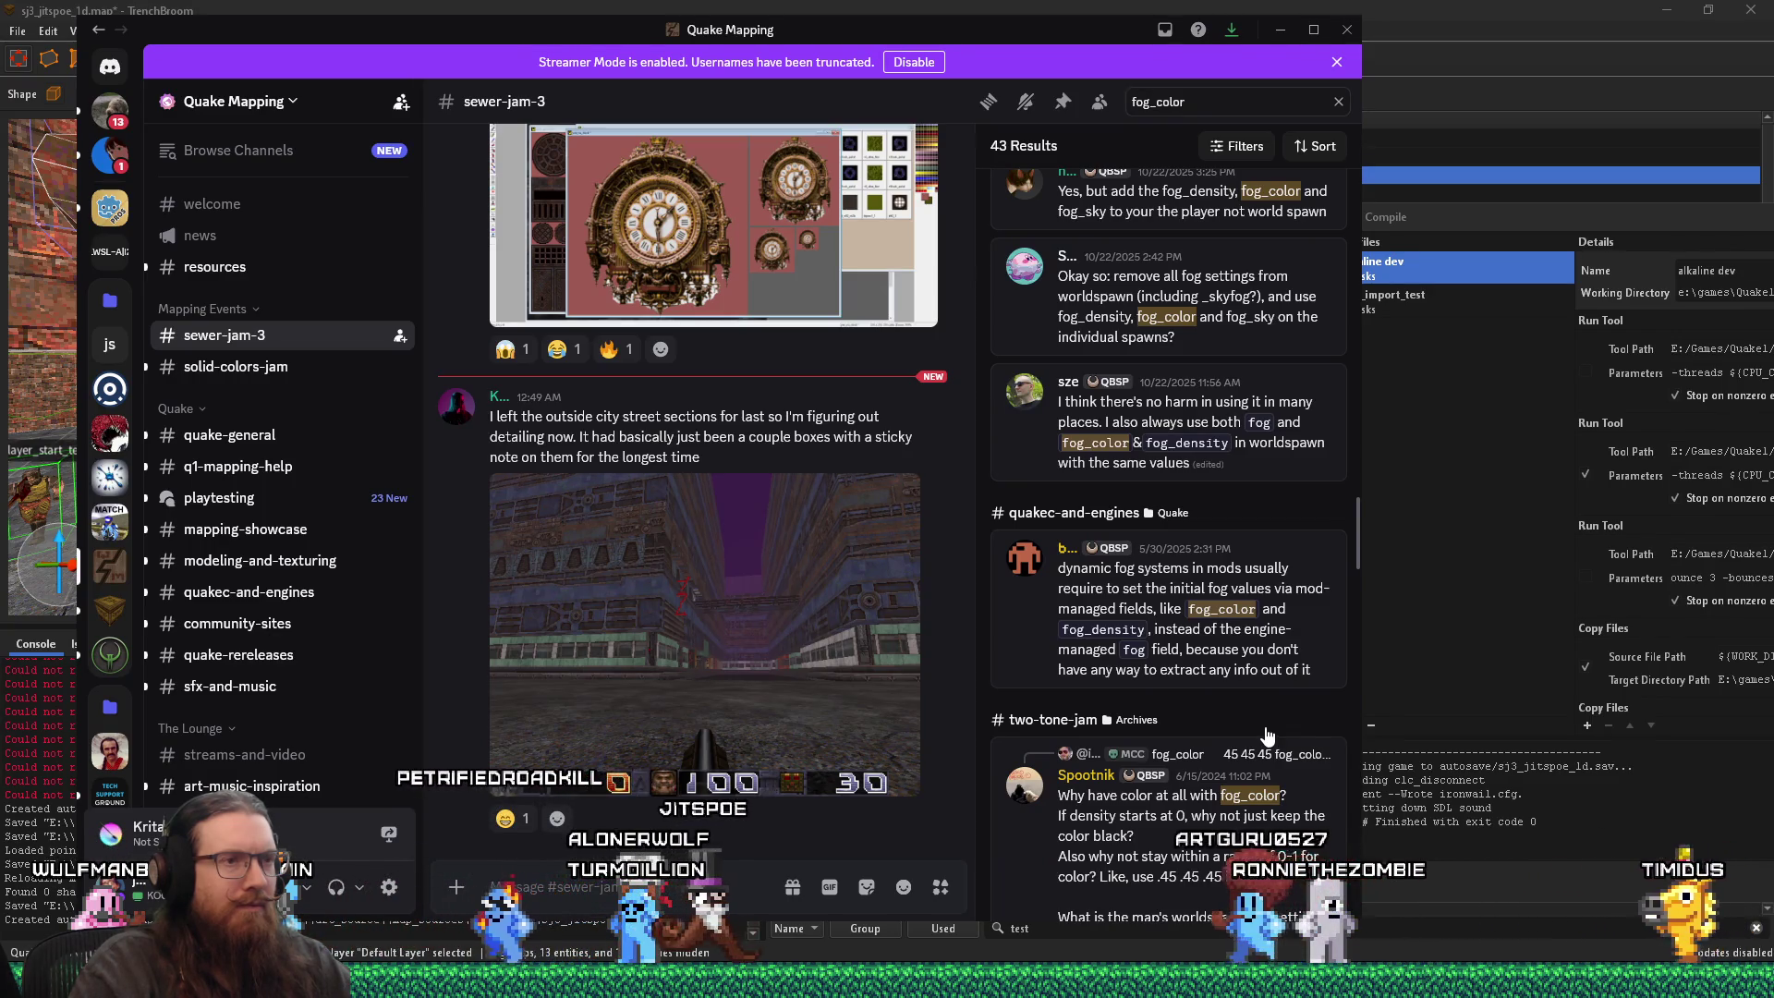
scroll(1267, 734, down, 1)
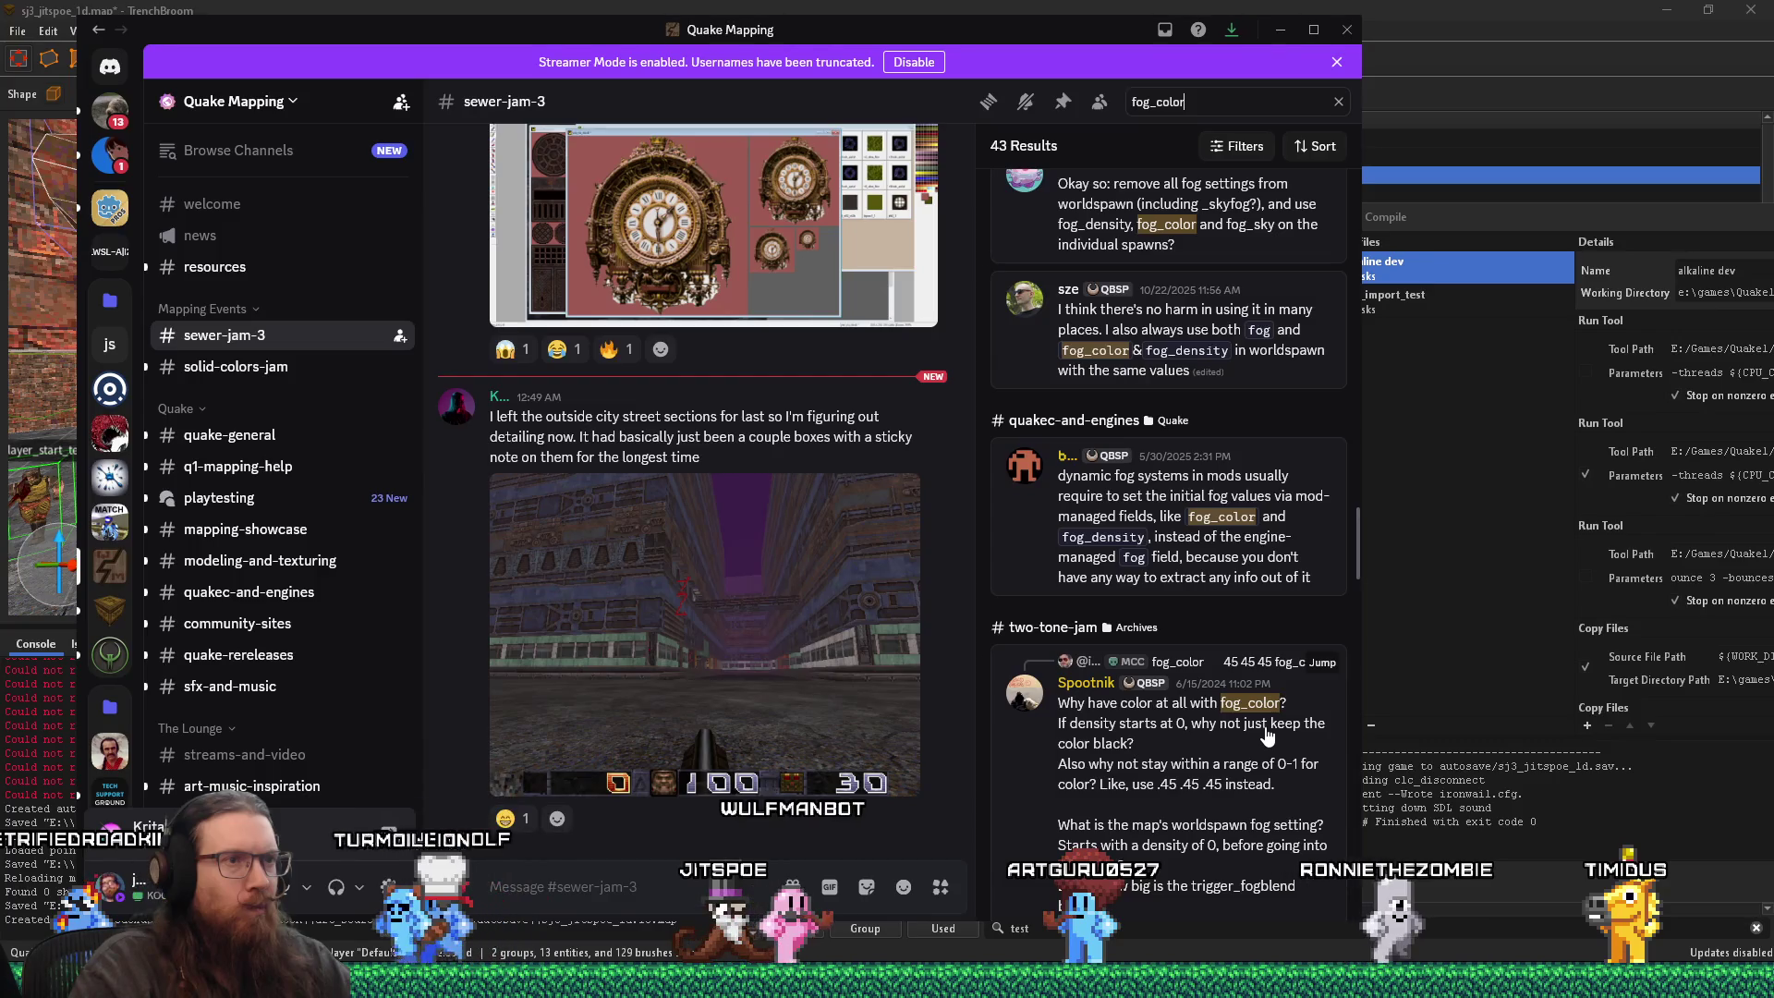
scroll(1266, 735, down, 1)
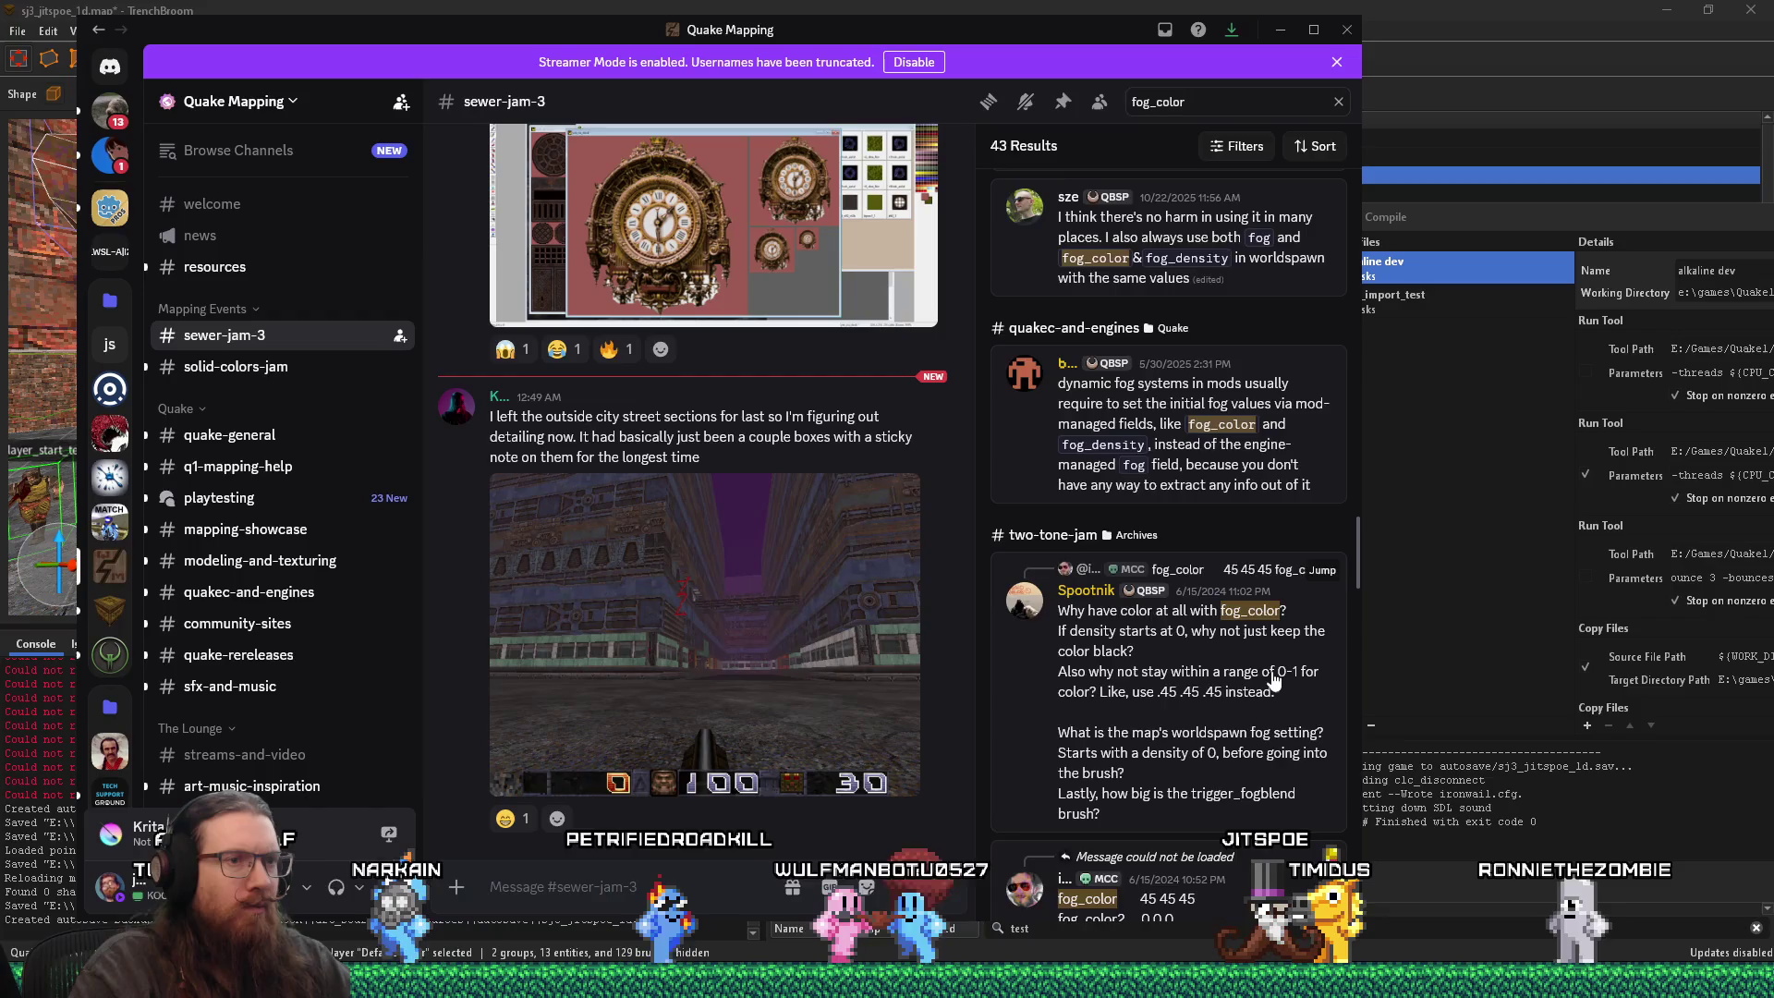
scroll(1273, 681, down, 2)
scroll(1274, 681, down, 3)
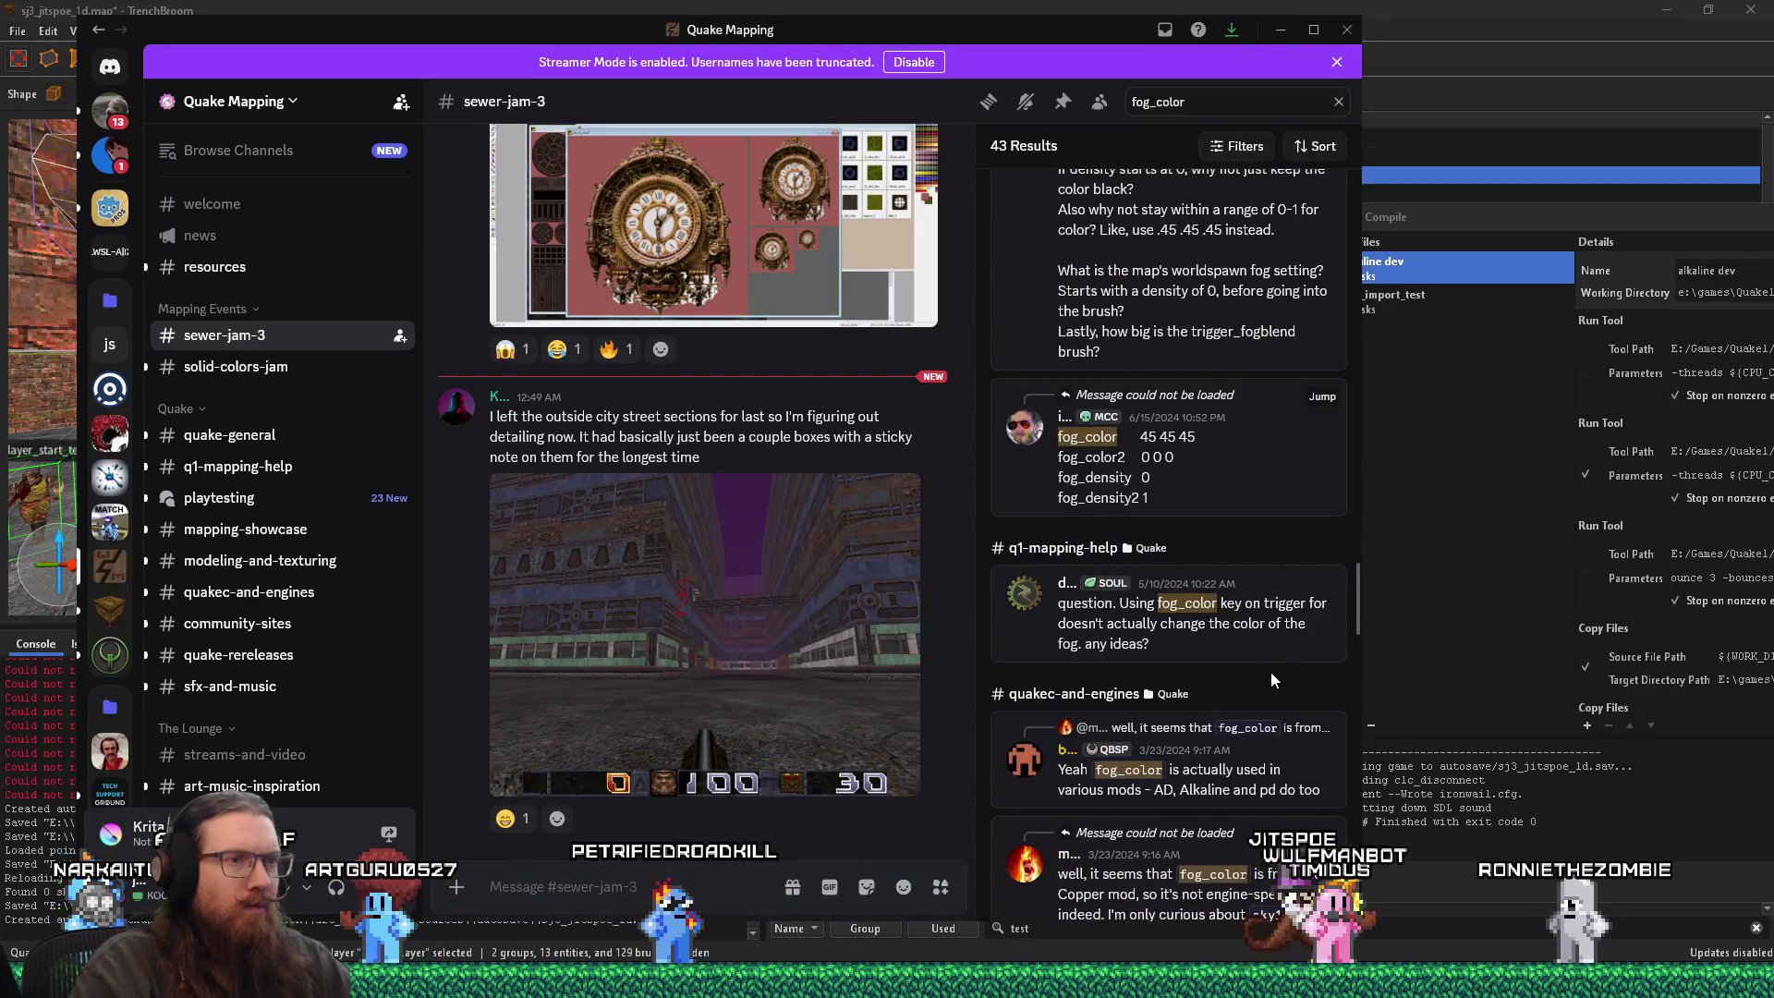
click(1263, 633)
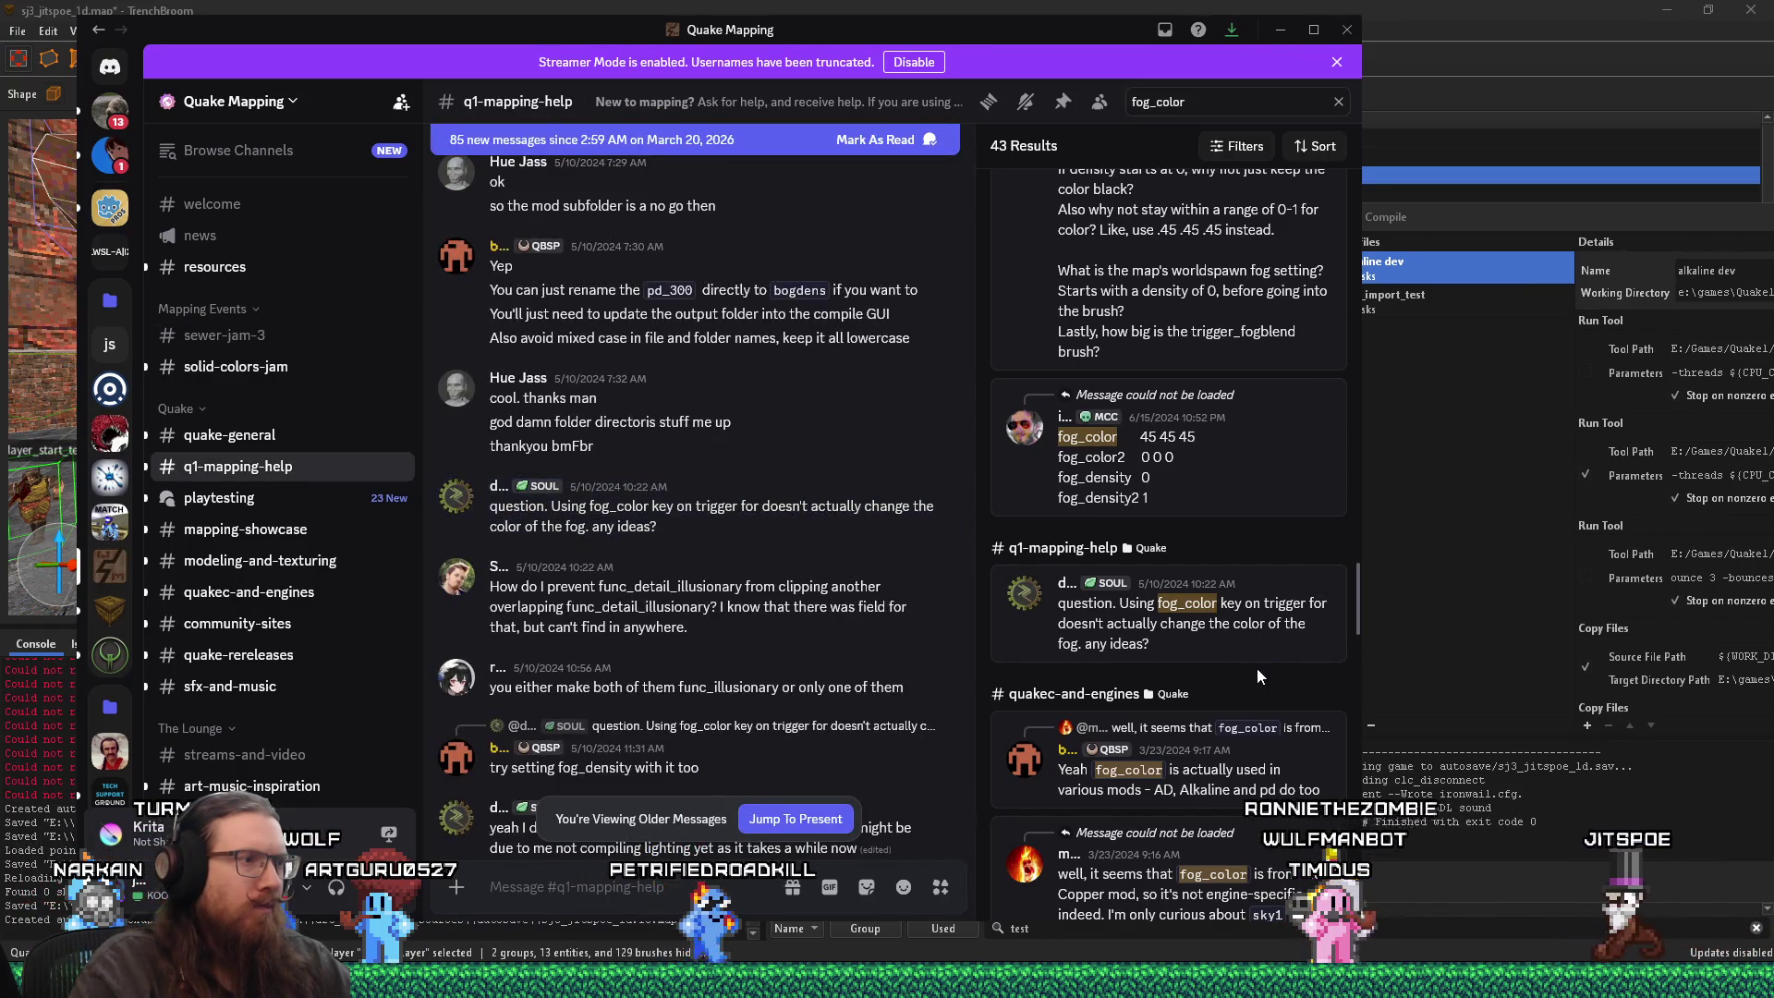
scroll(1258, 673, down, 1)
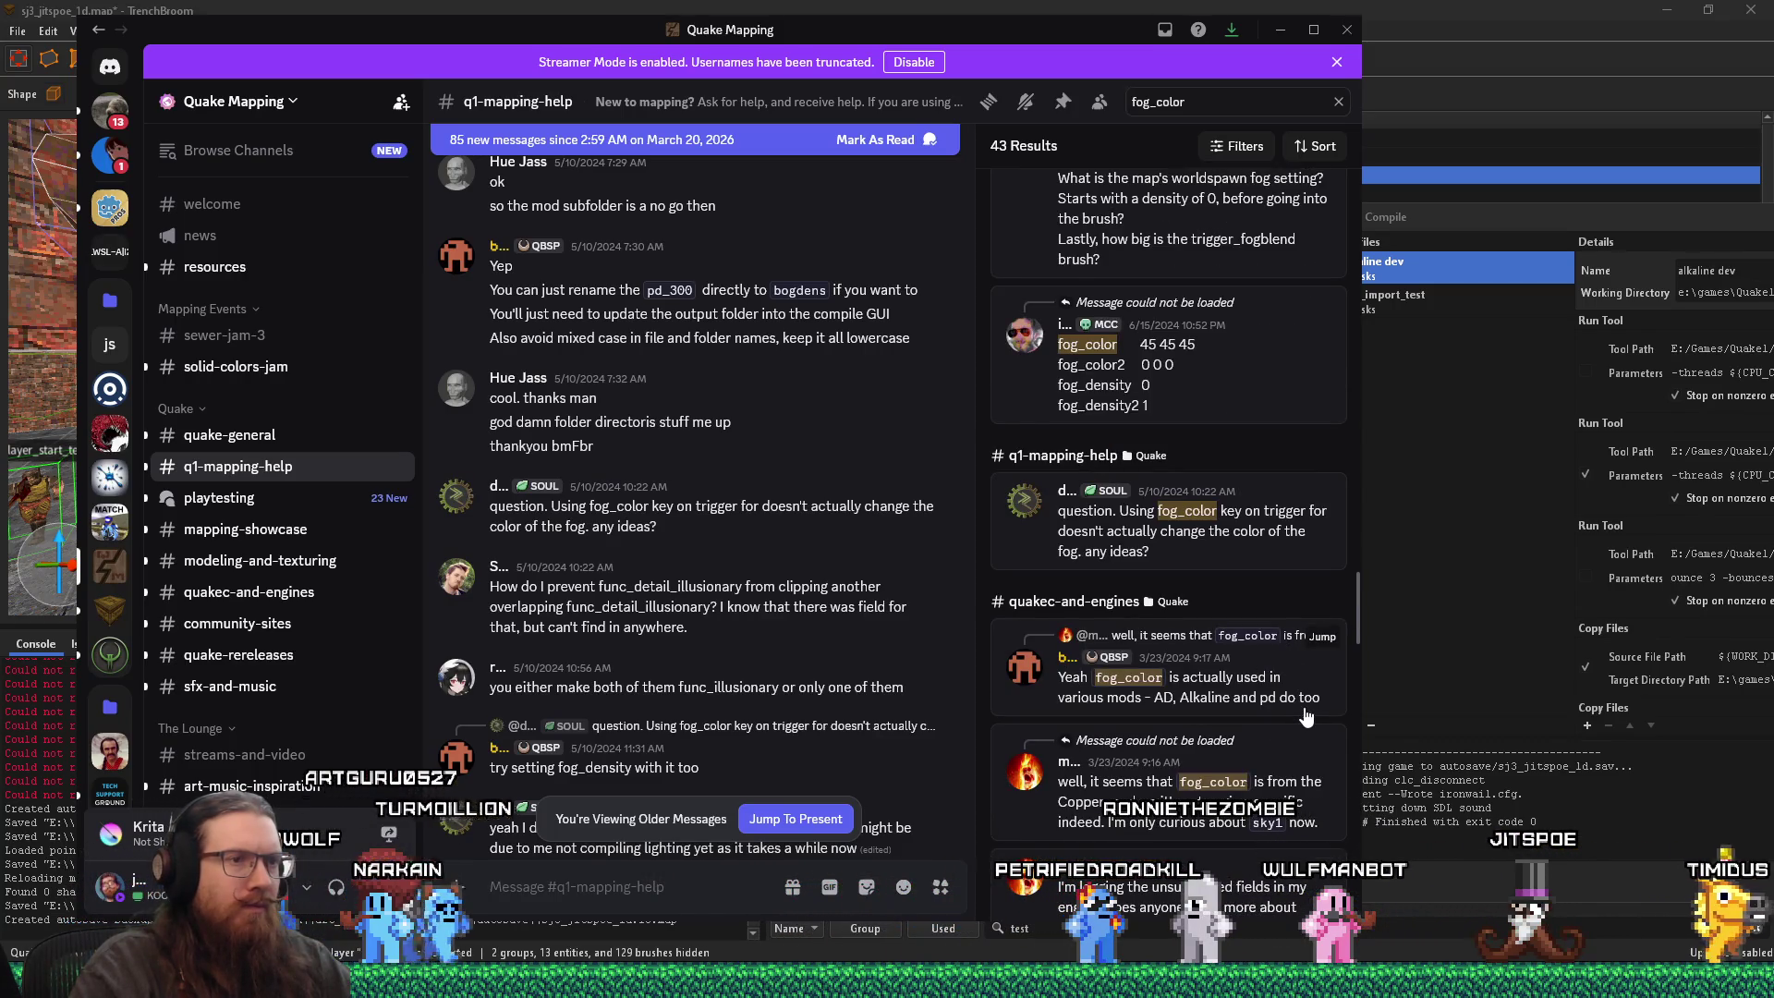
scroll(1303, 730, down, 1)
scroll(1303, 737, down, 1)
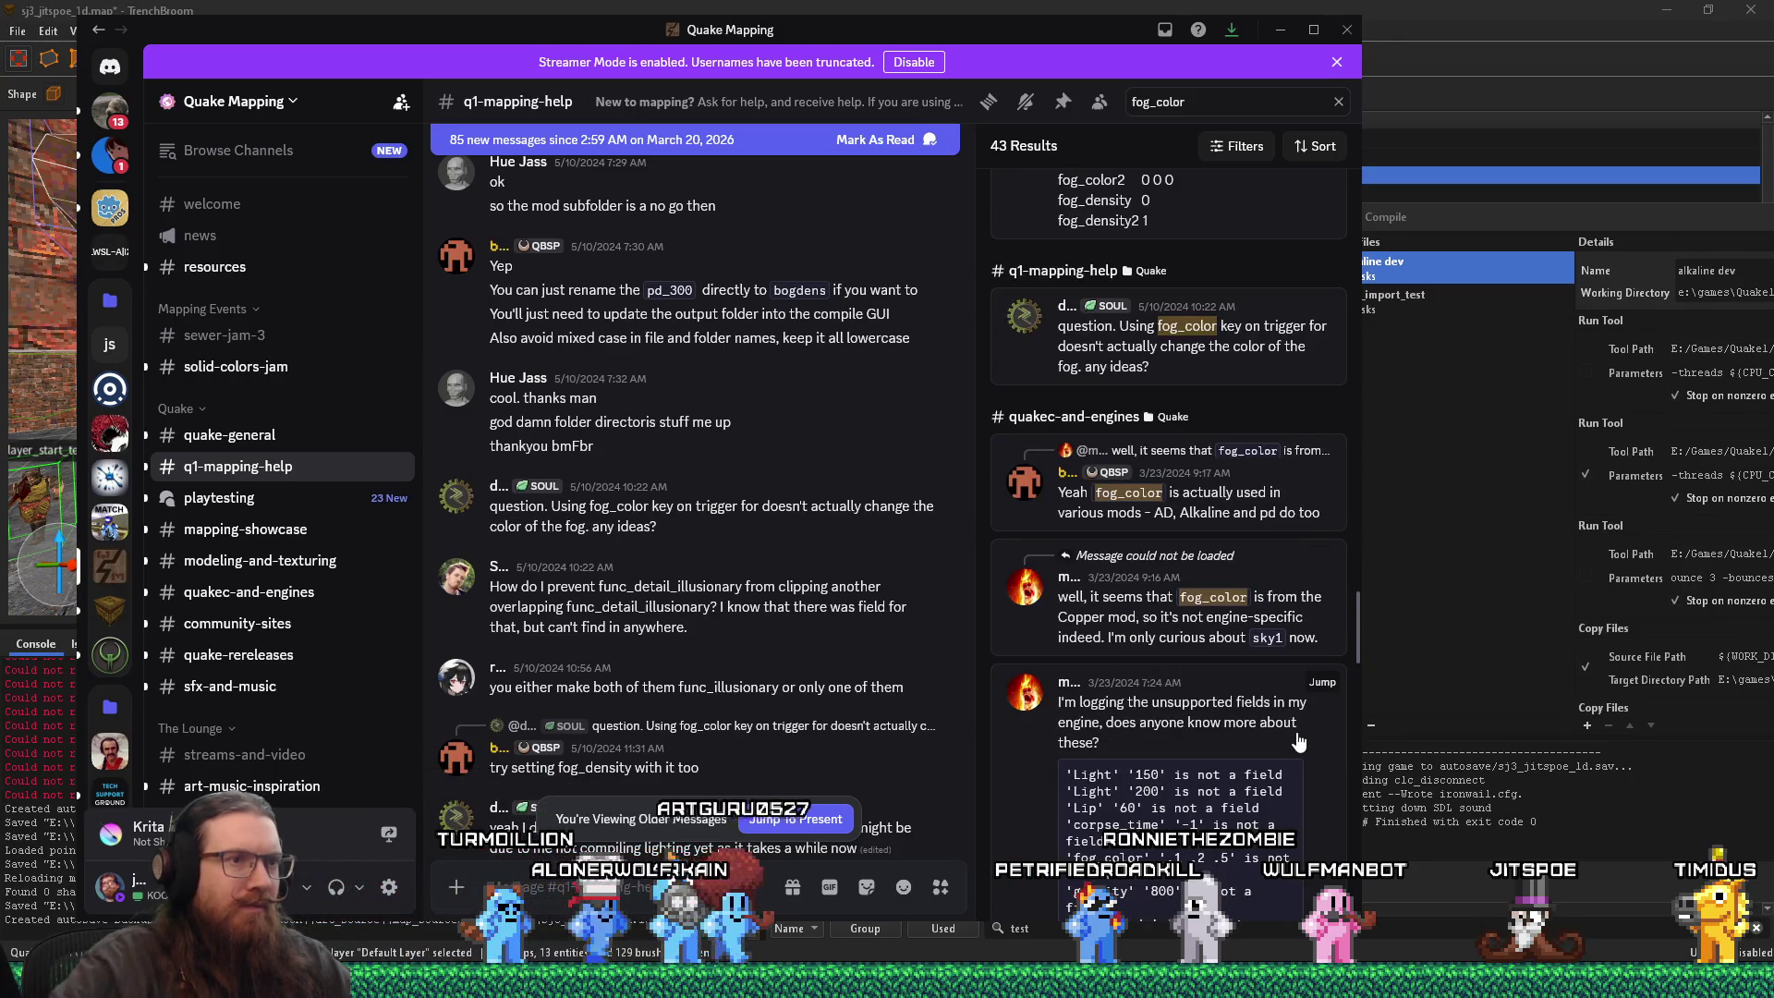
scroll(1299, 742, down, 2)
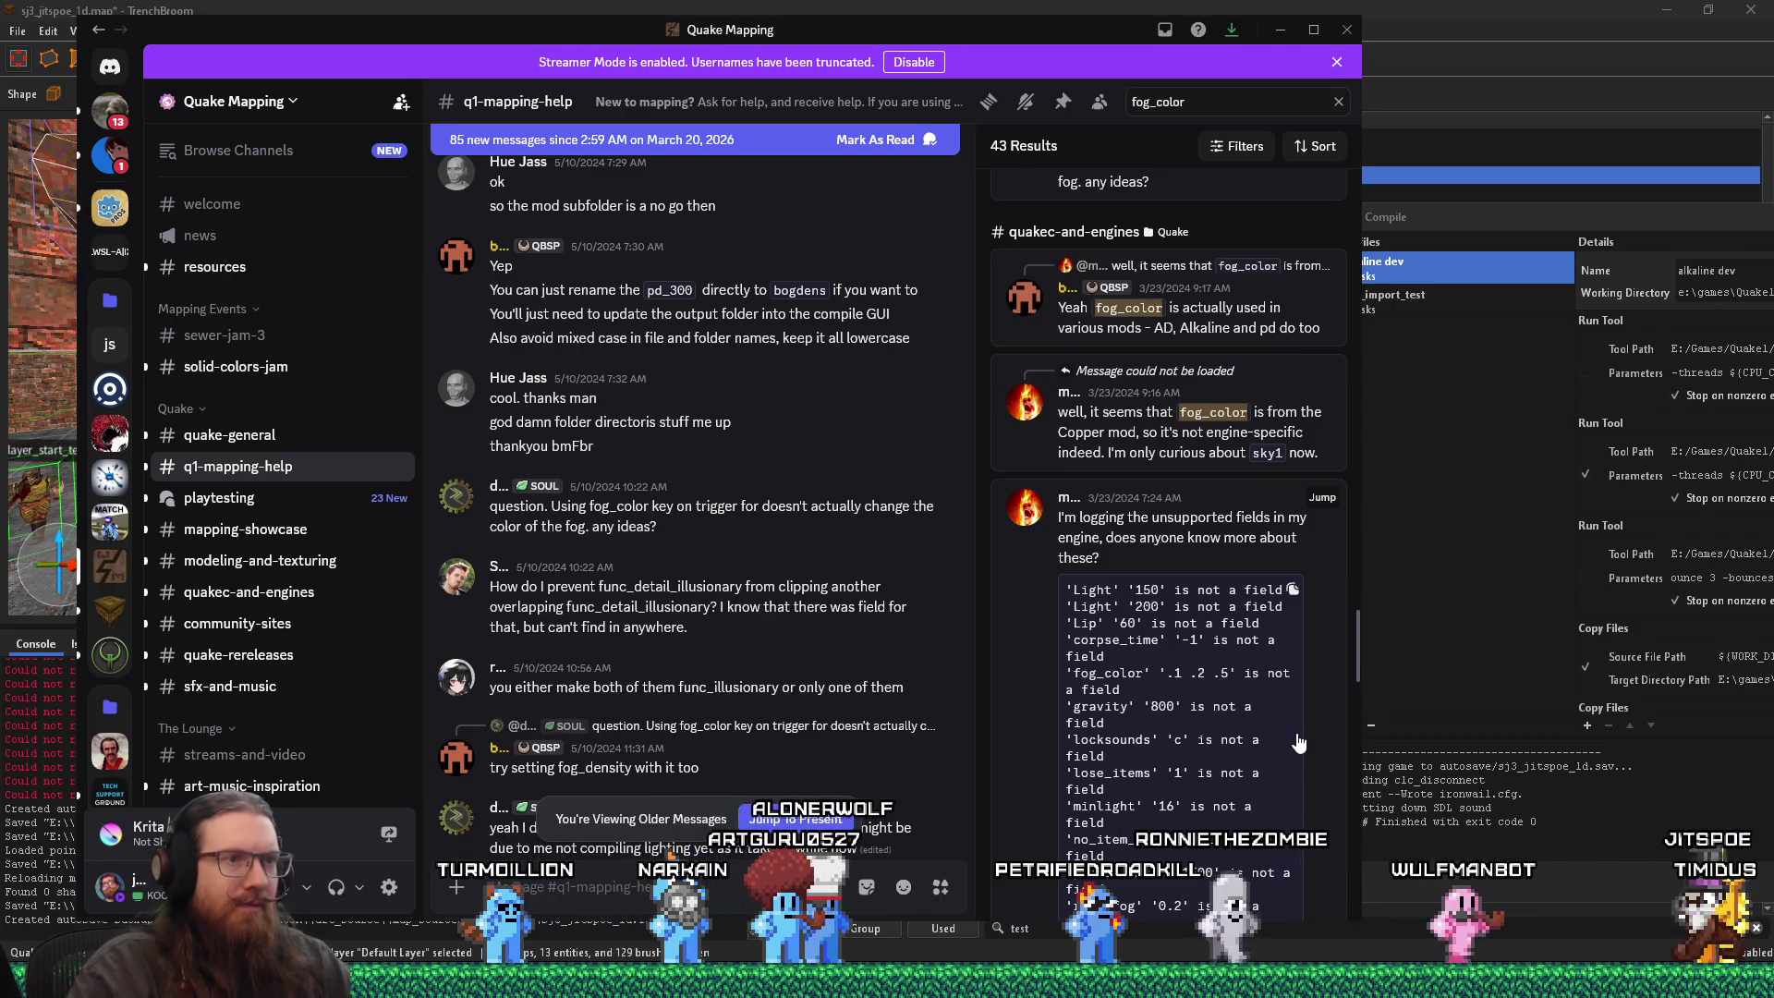
scroll(1299, 742, down, 2)
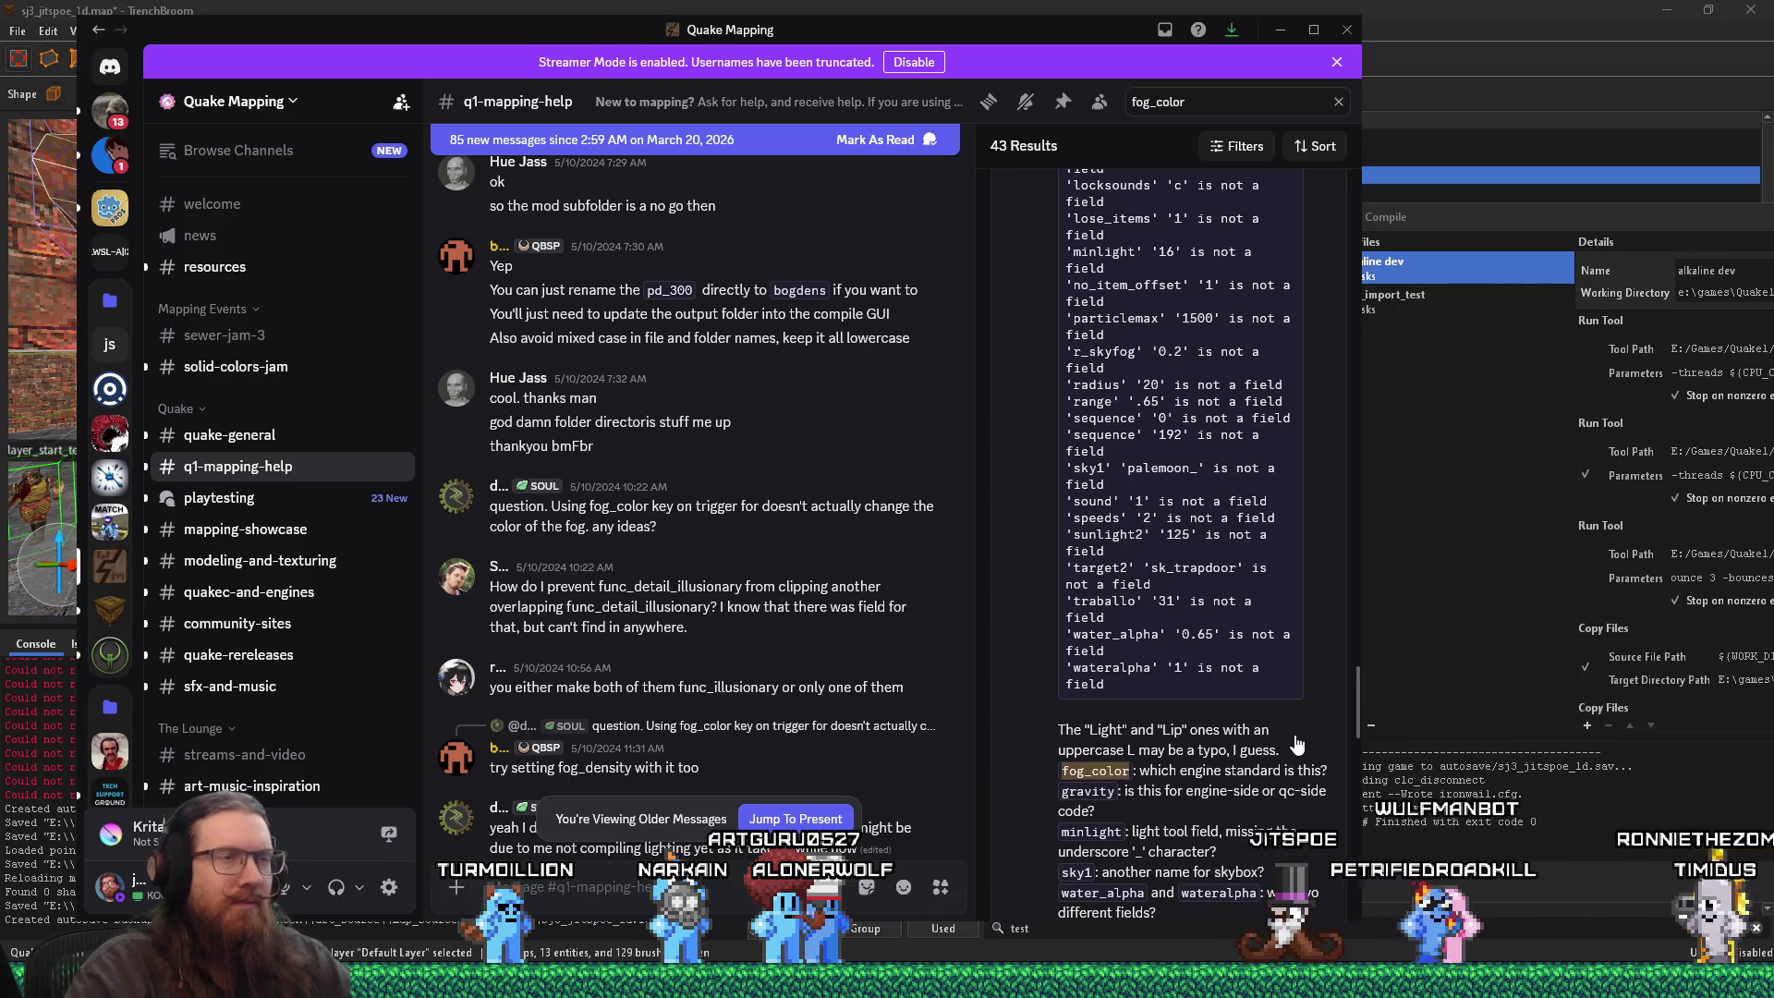
scroll(1298, 745, up, 3)
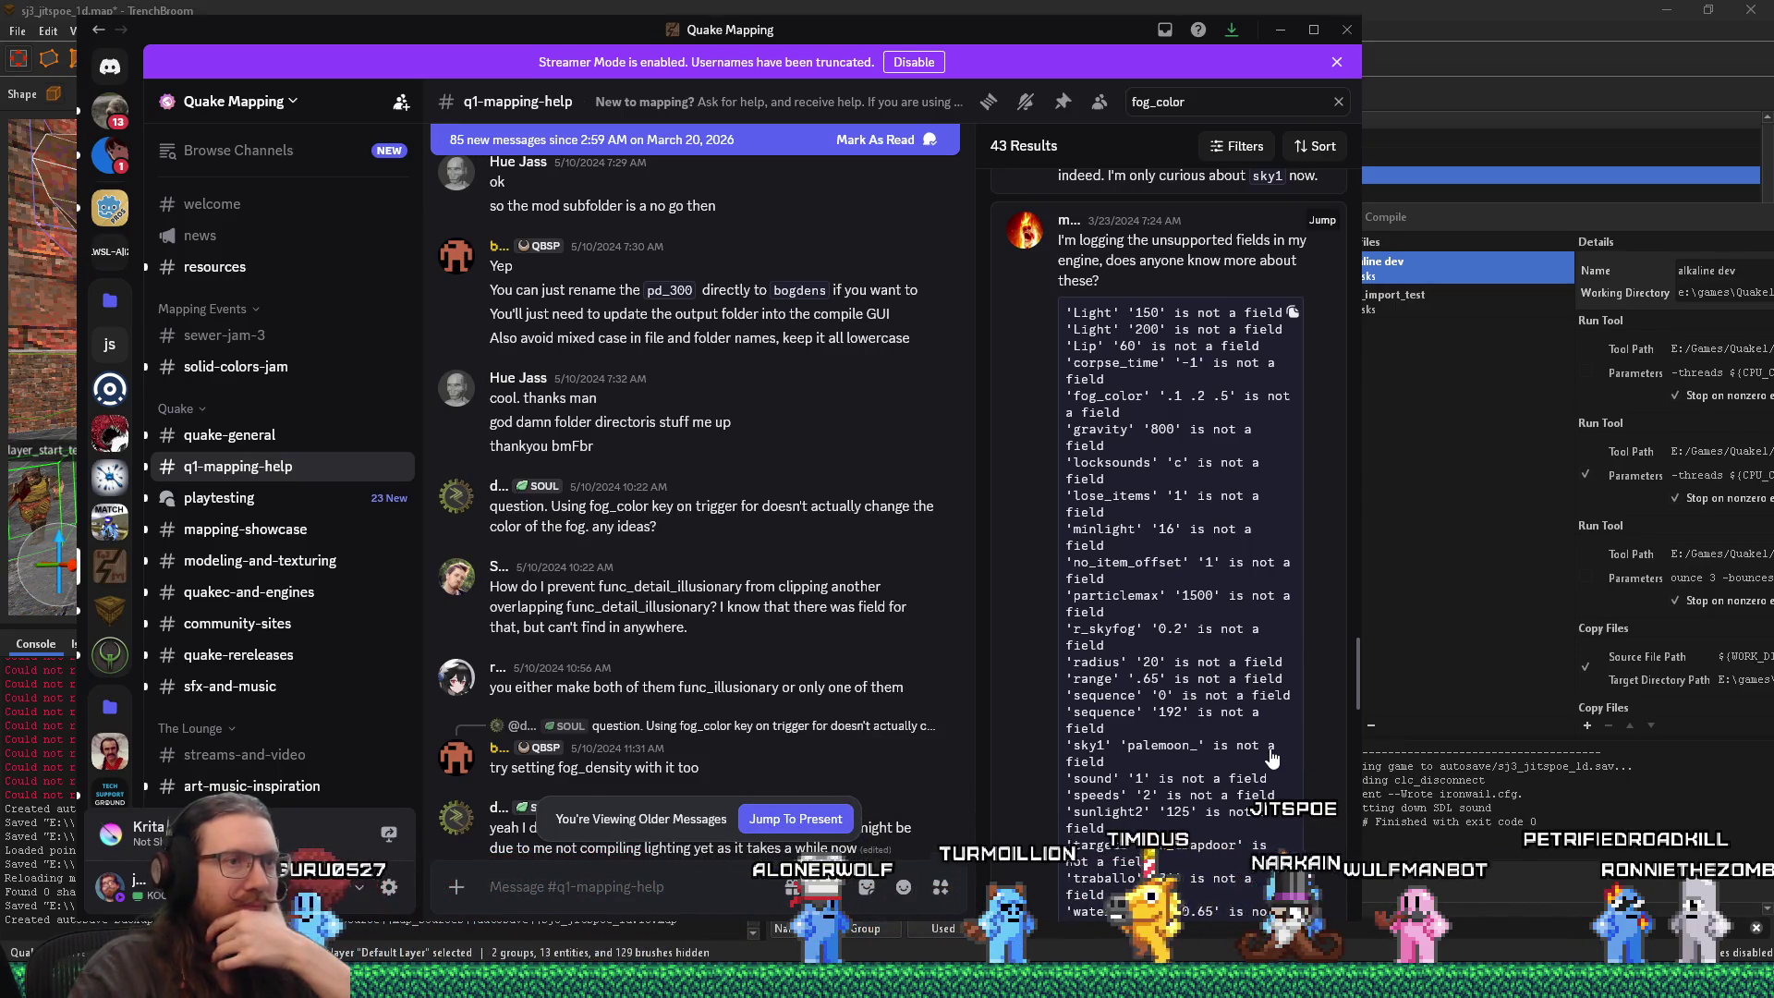
scroll(1270, 756, down, 5)
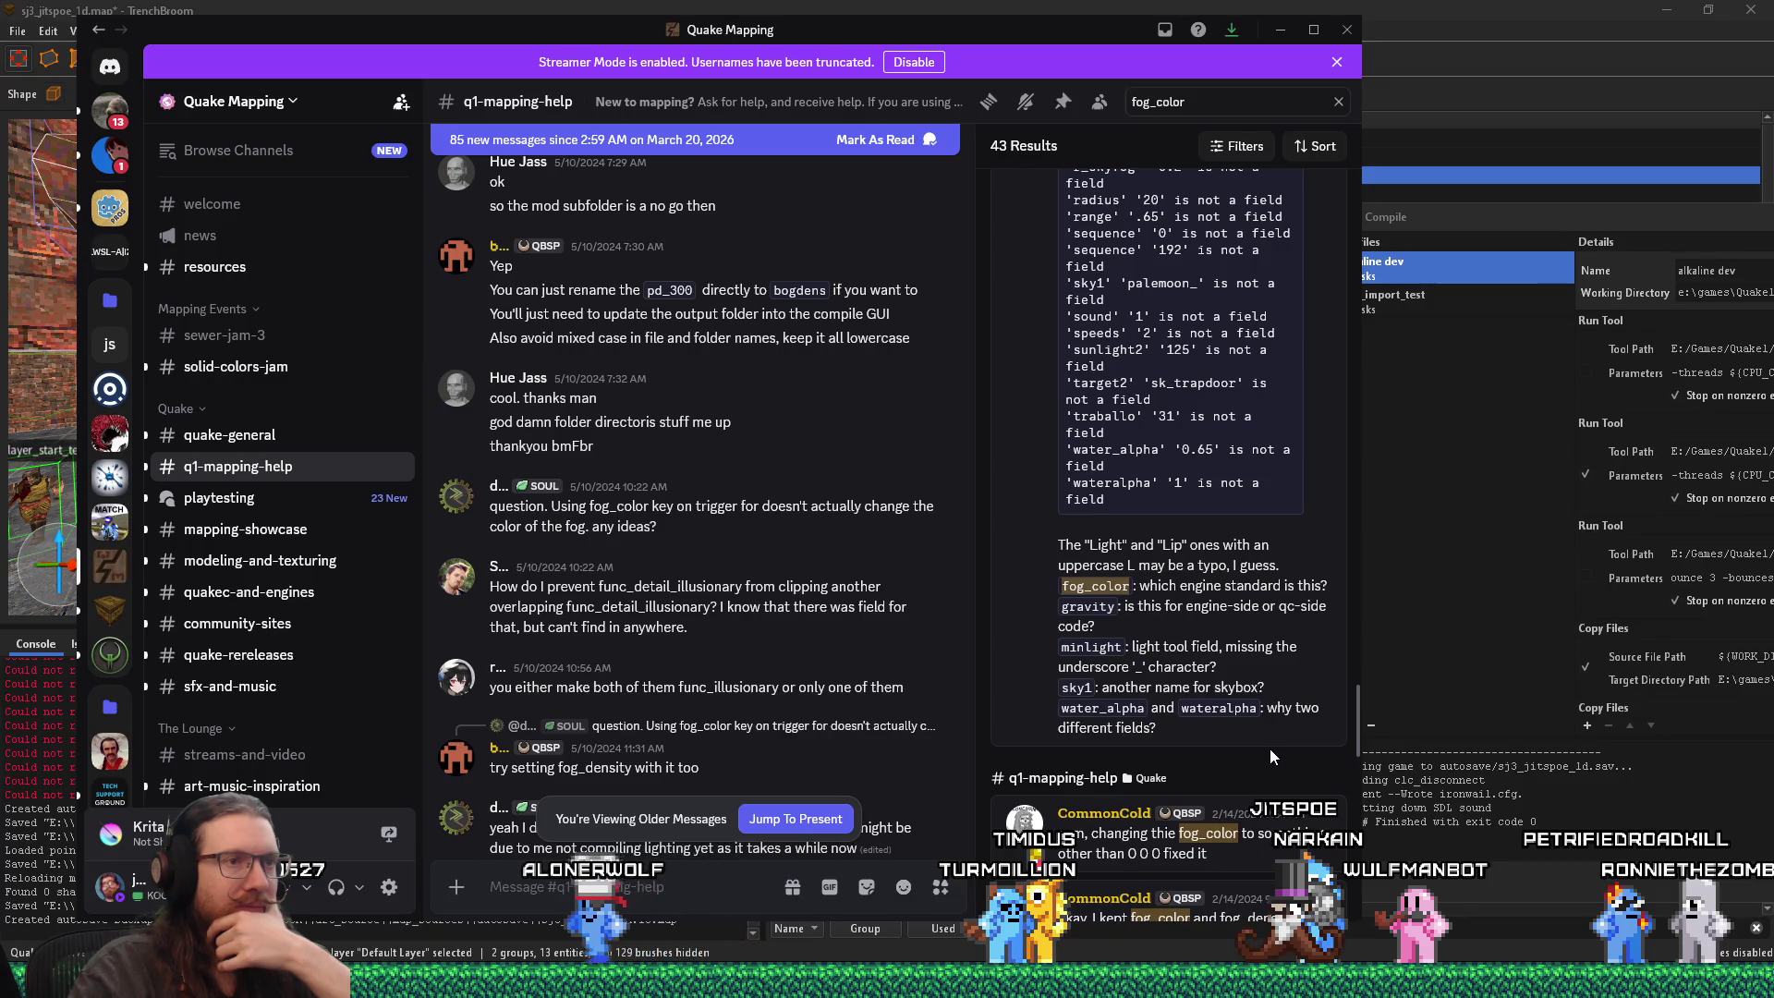
scroll(1270, 751, down, 3)
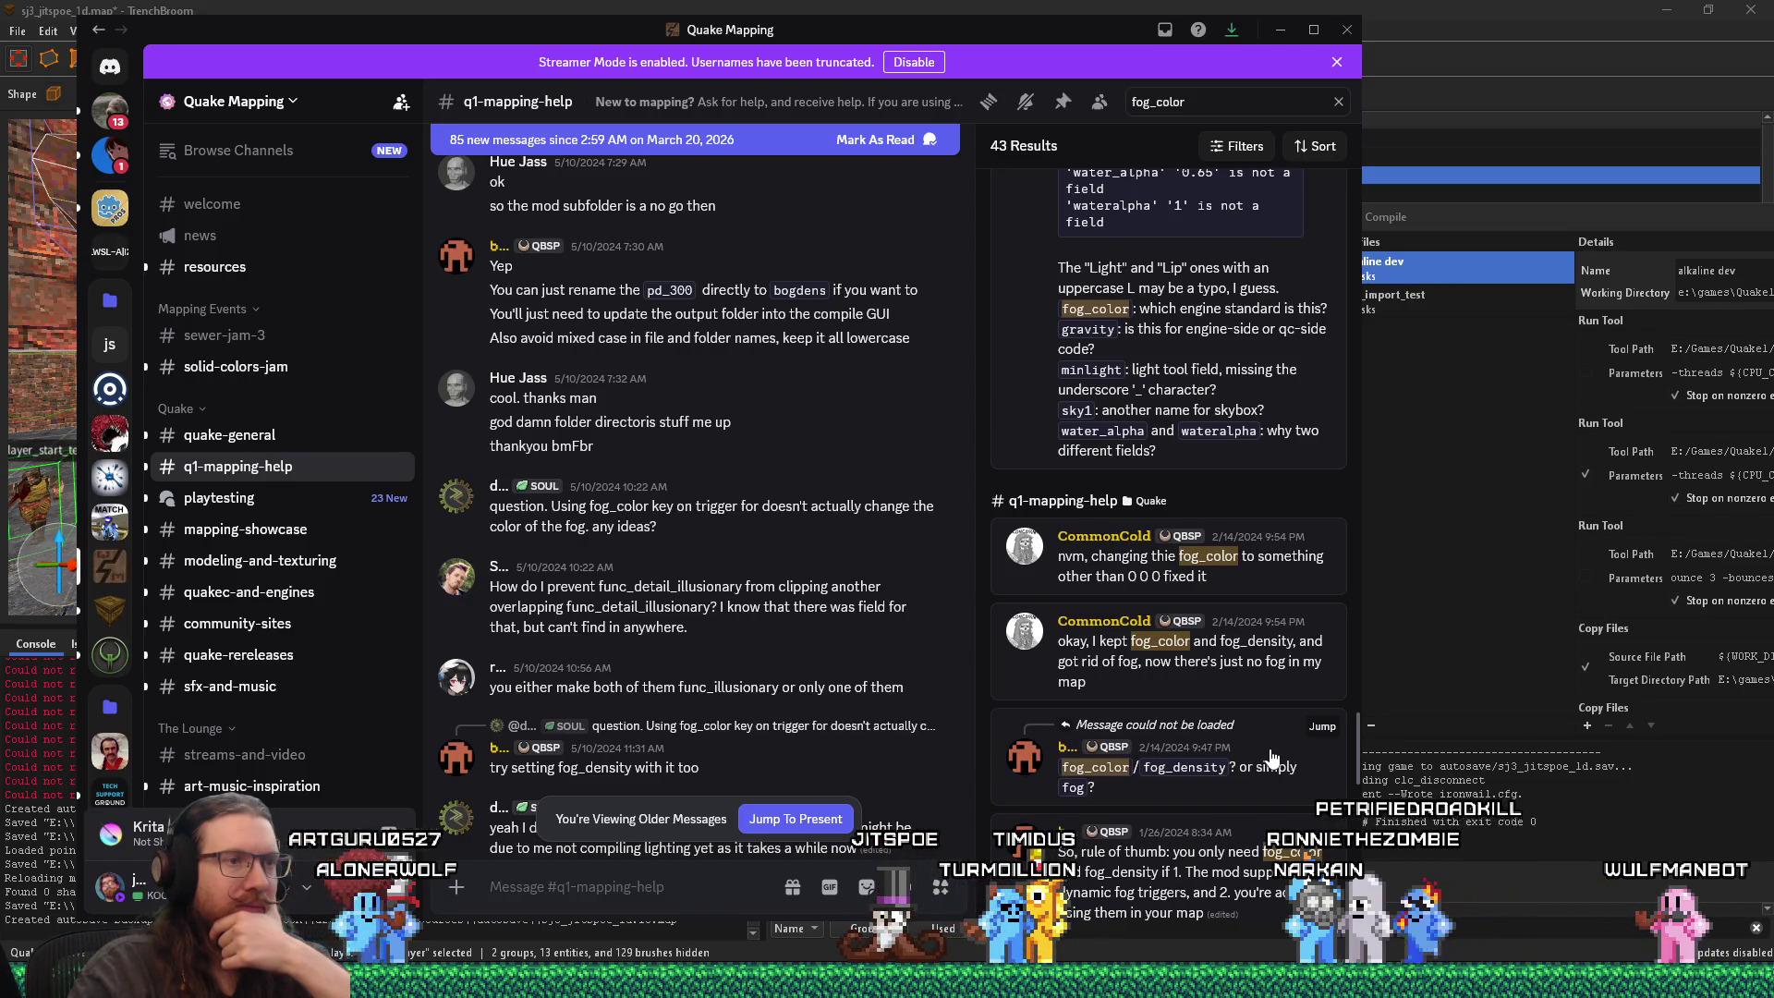
scroll(1270, 756, down, 3)
scroll(1269, 753, down, 1)
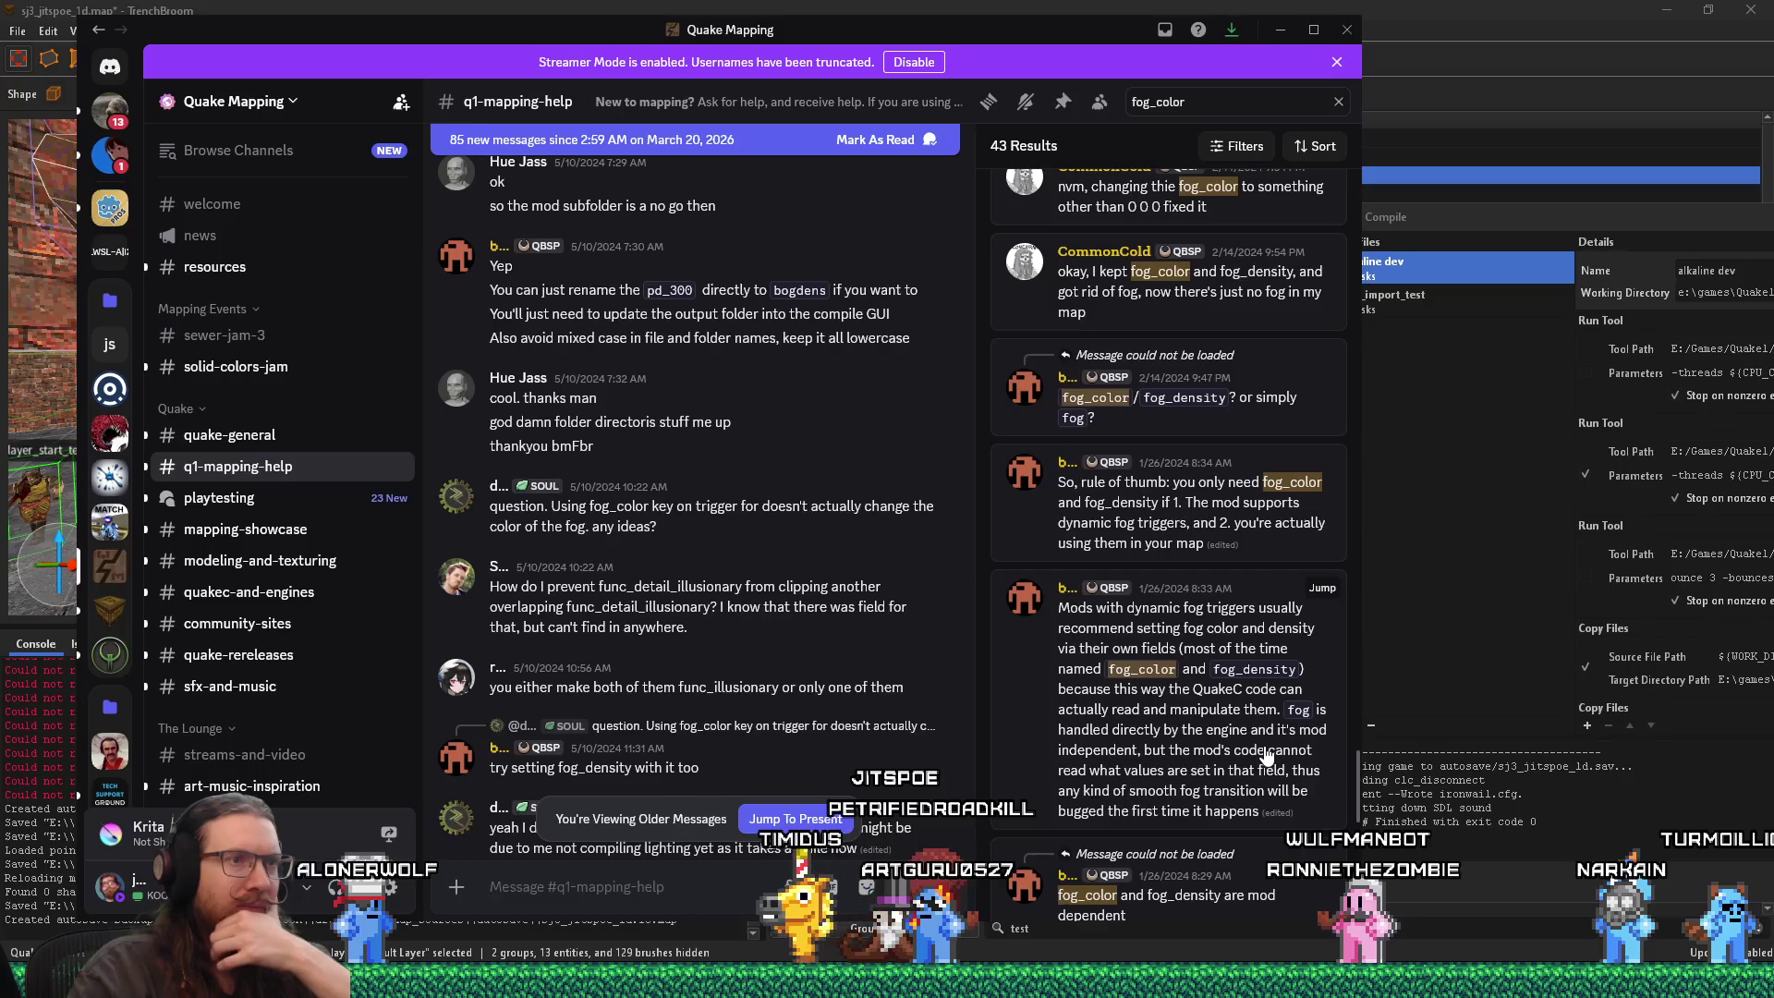
scroll(1266, 756, down, 1)
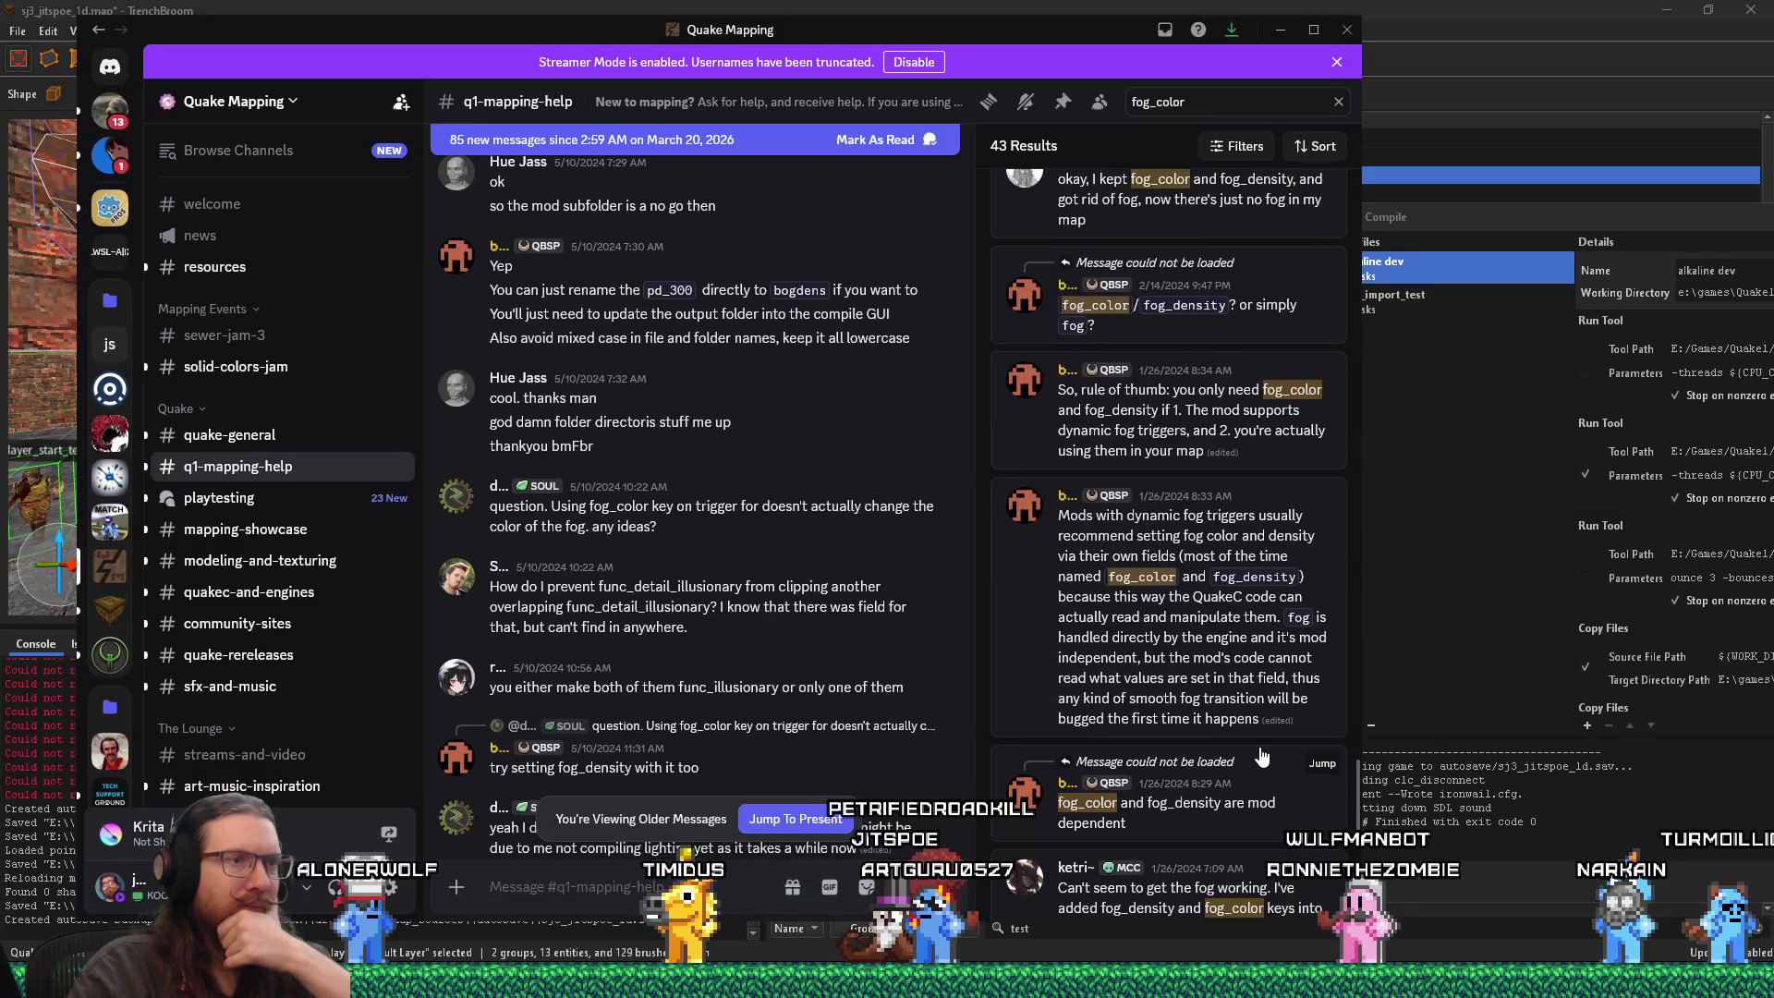
scroll(1262, 756, down, 2)
scroll(1260, 756, down, 2)
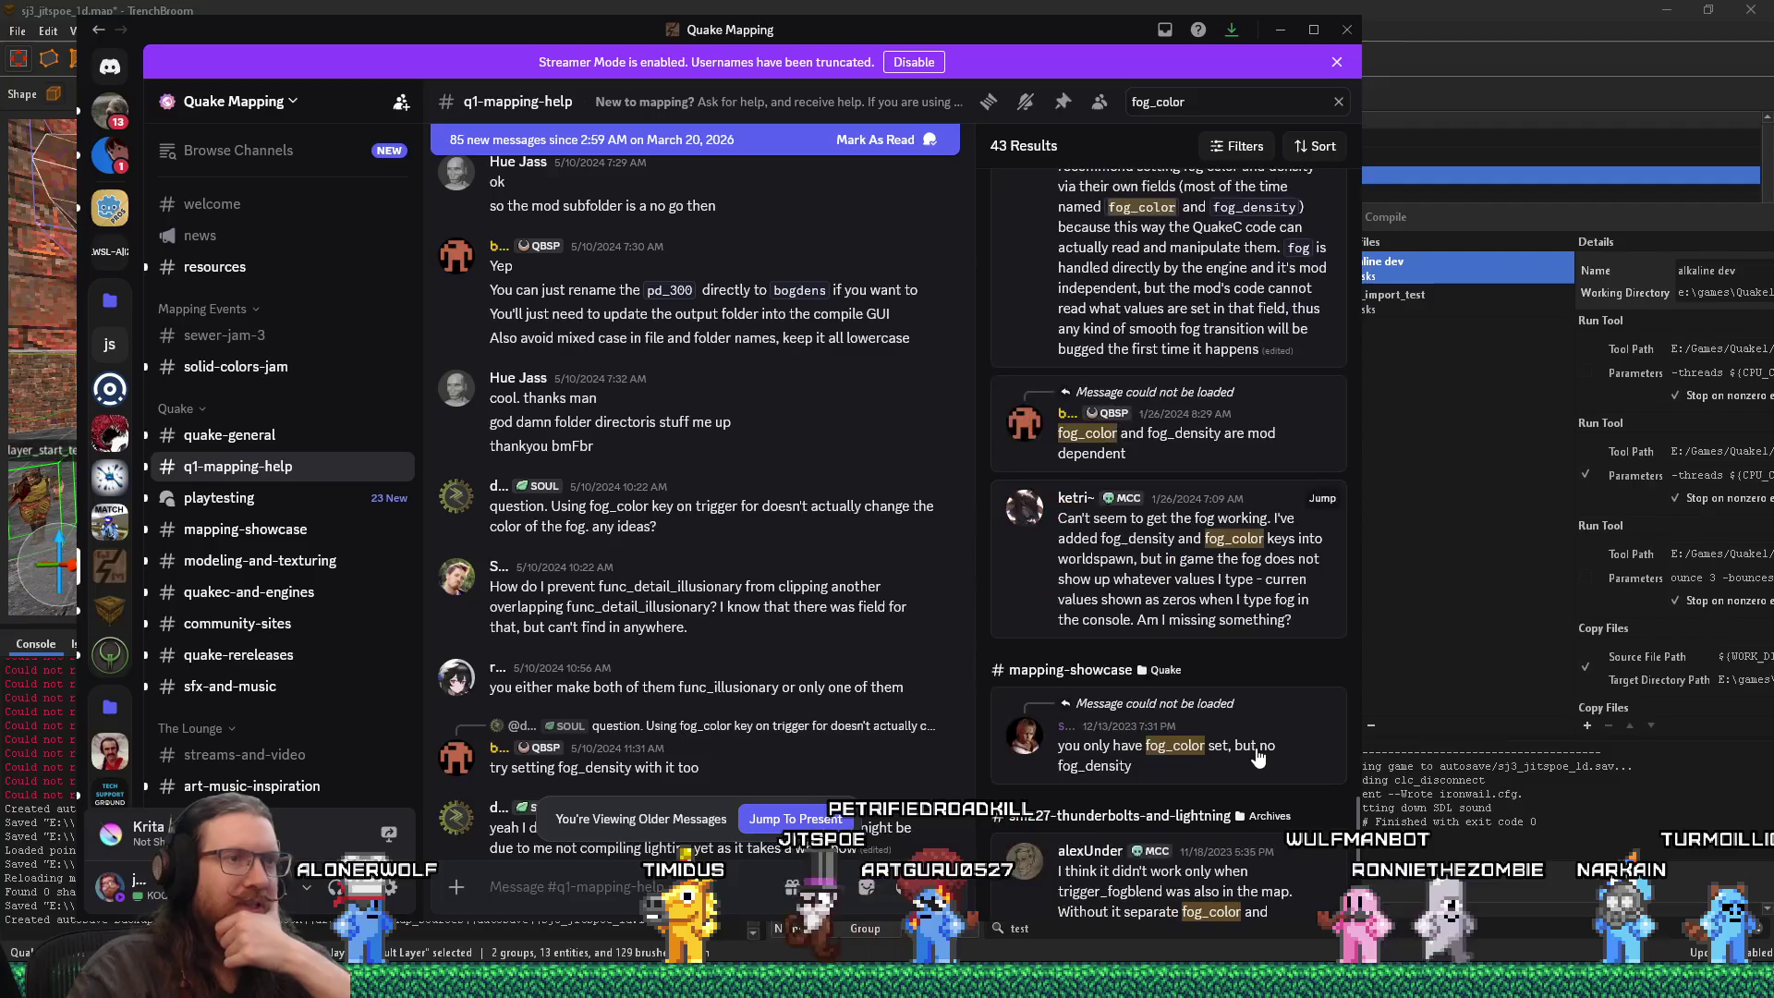
scroll(1259, 756, down, 5)
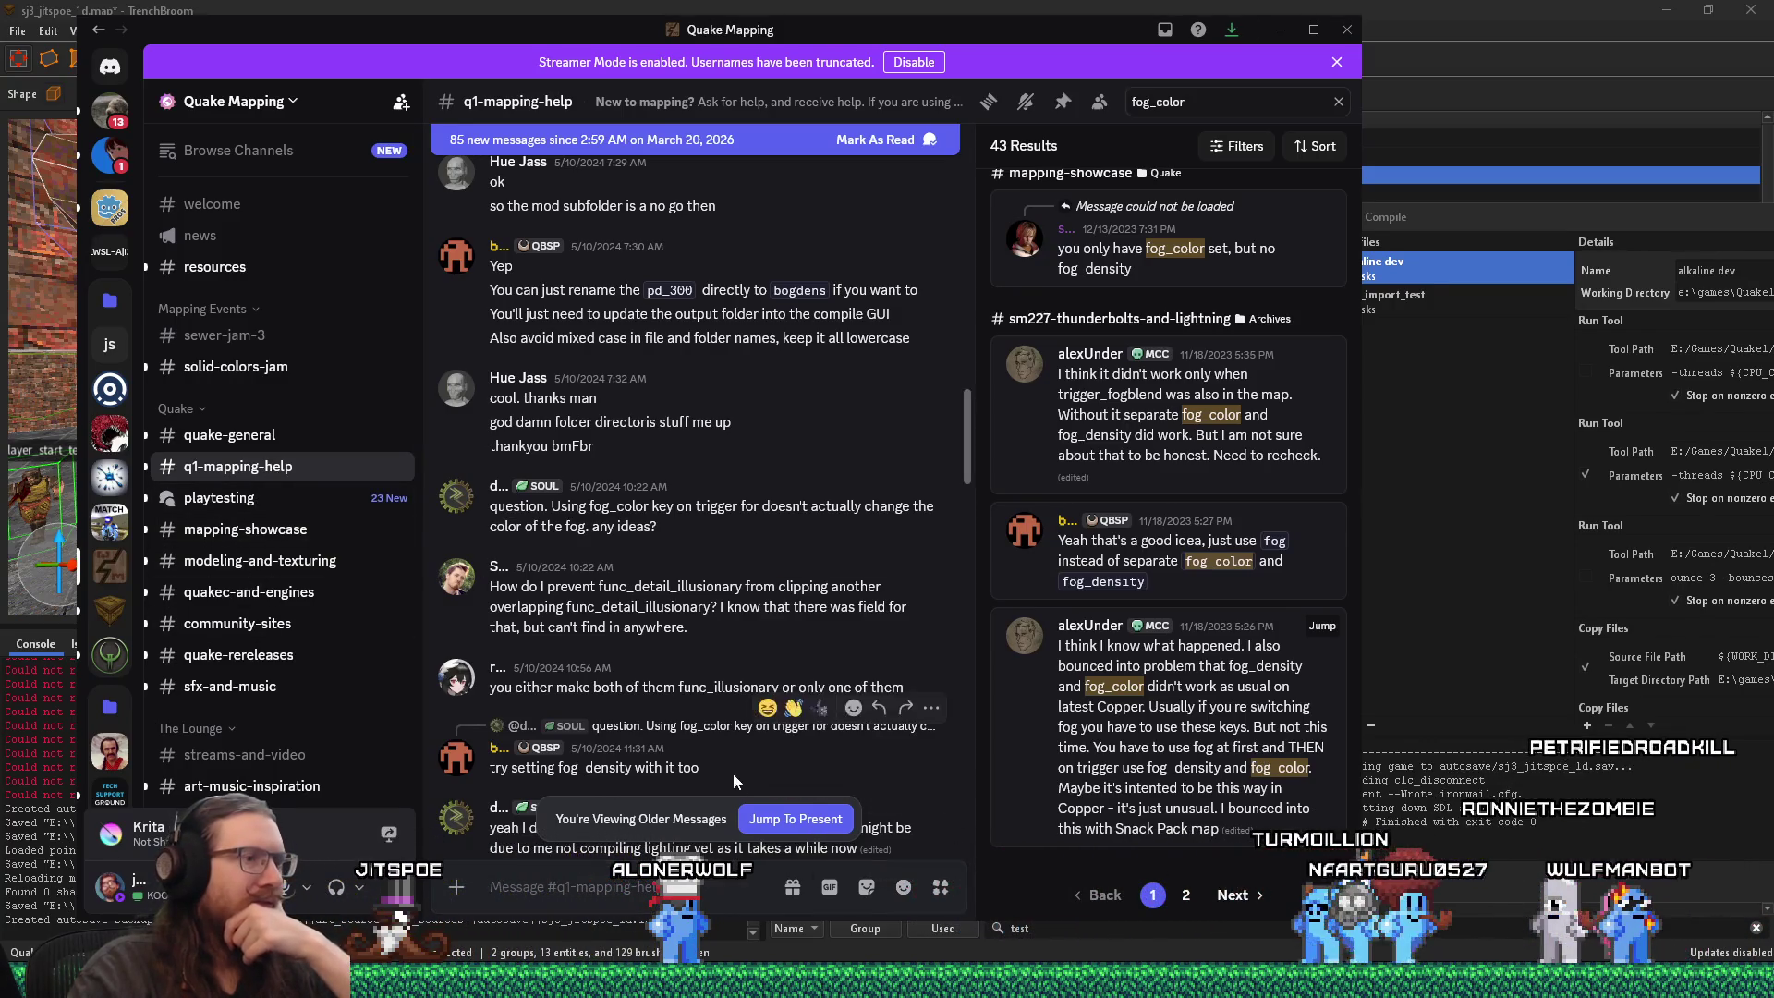
click(764, 811)
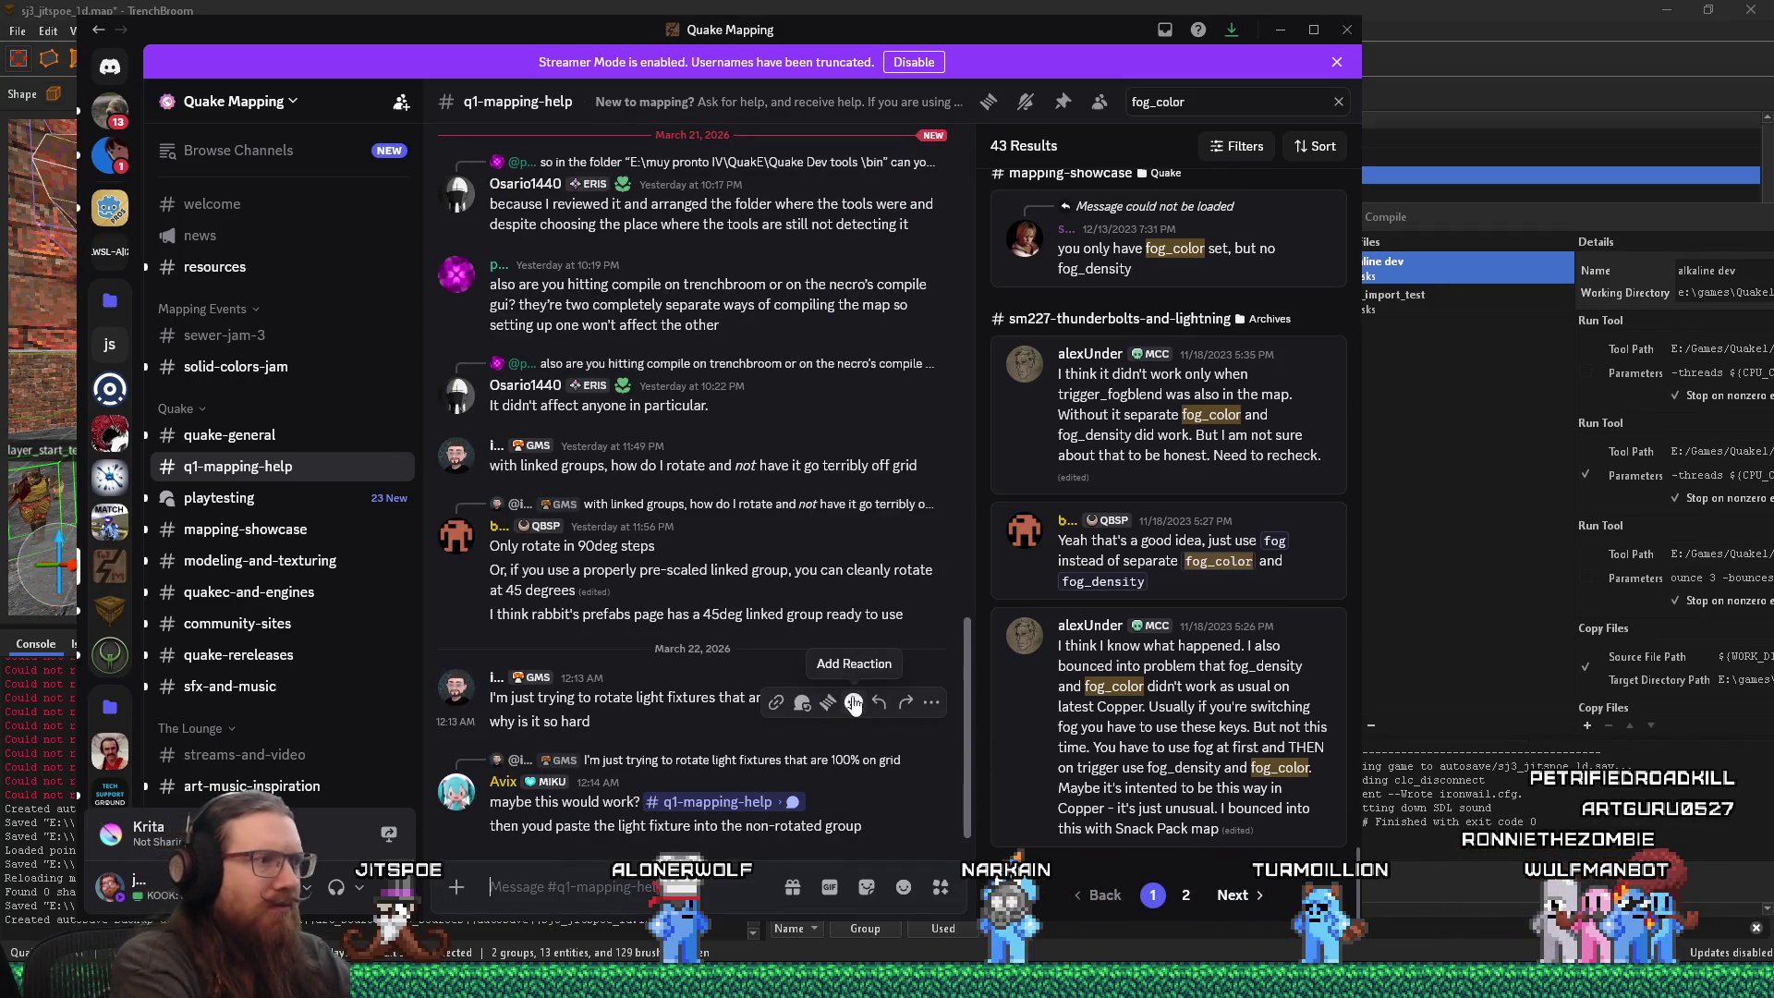
Step: Post the question asking whether fog_color is 0-1 or 0-255, then switch back to TrenchBroom
text(Isit fine)
text(color in the)
text( 0-1 range or)
text( 0-255?)
text( I ha)
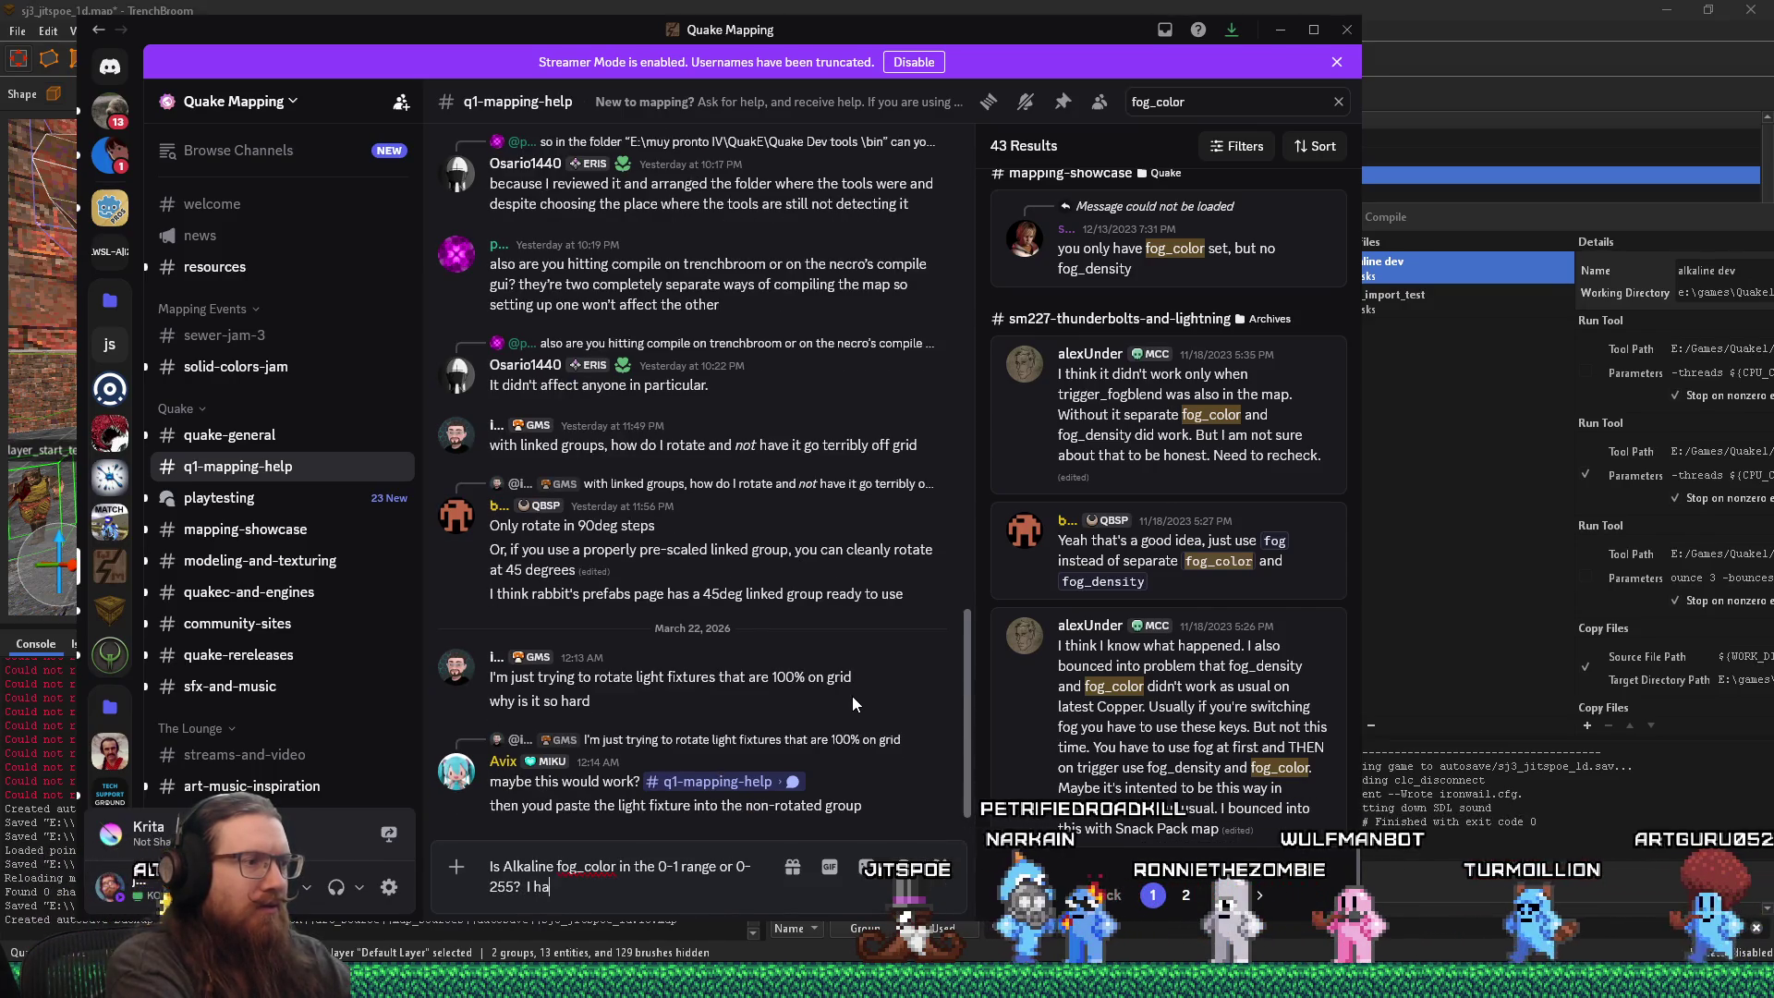
text(ve the color set to dark brown but )
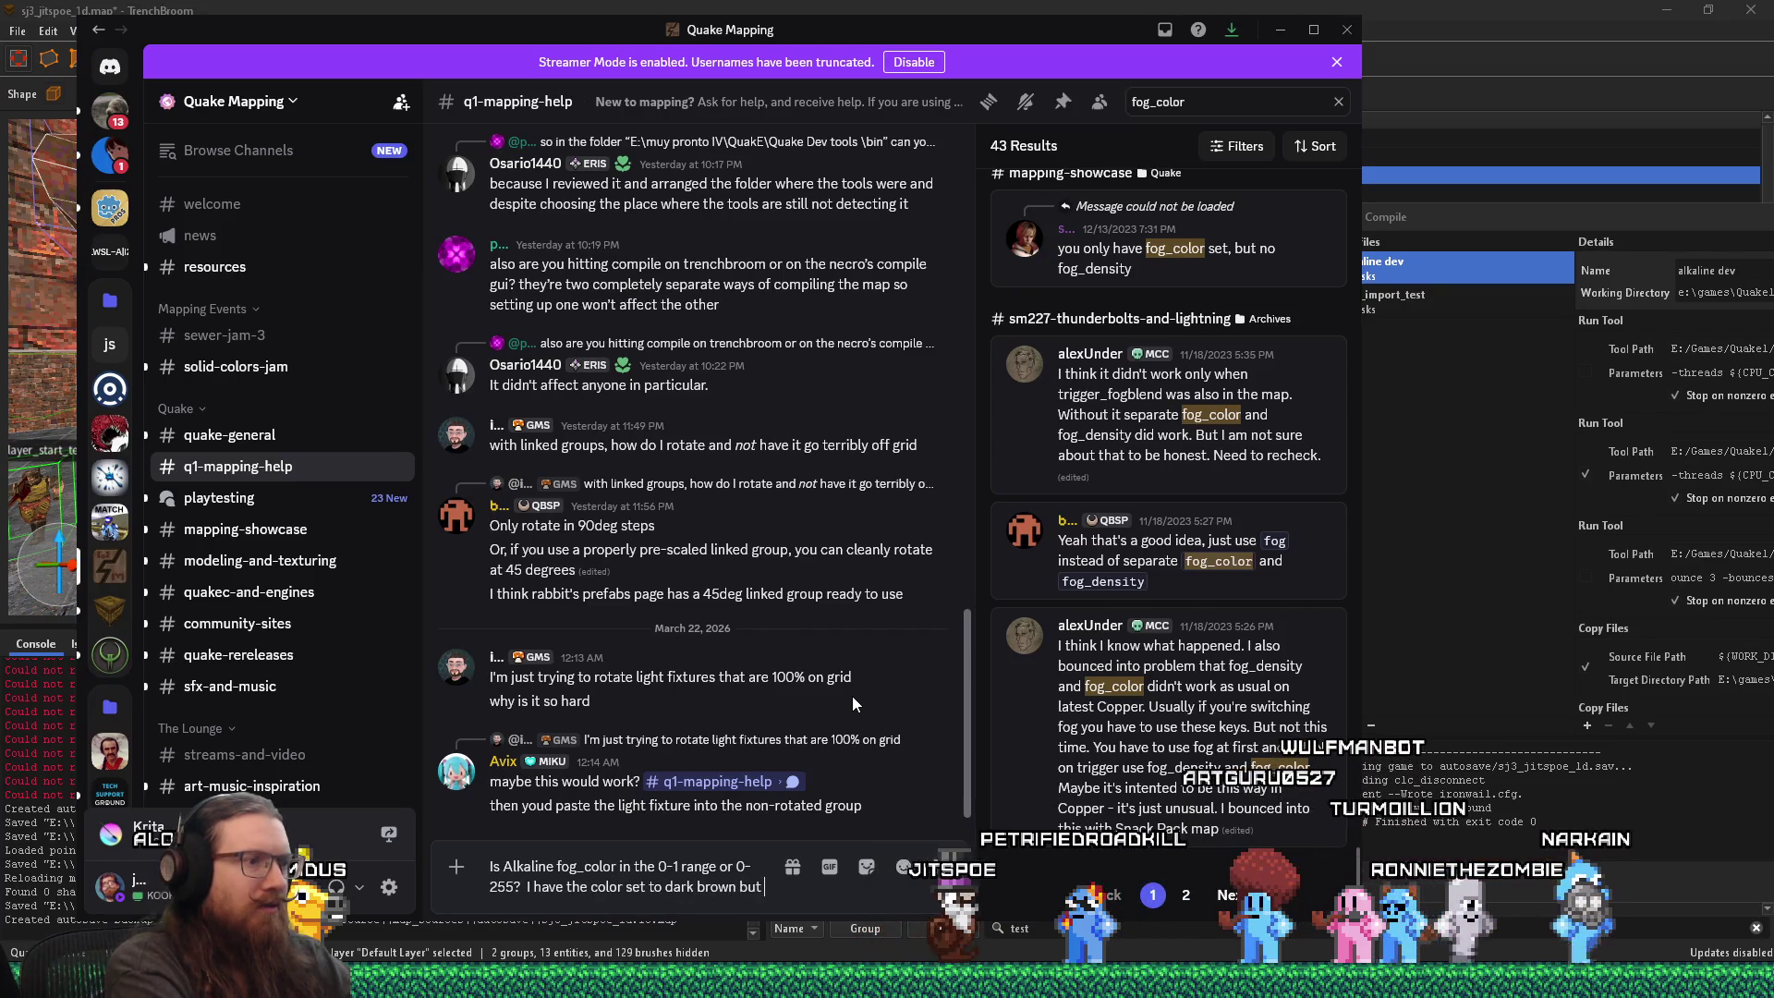
text(it looks light blue in game.)
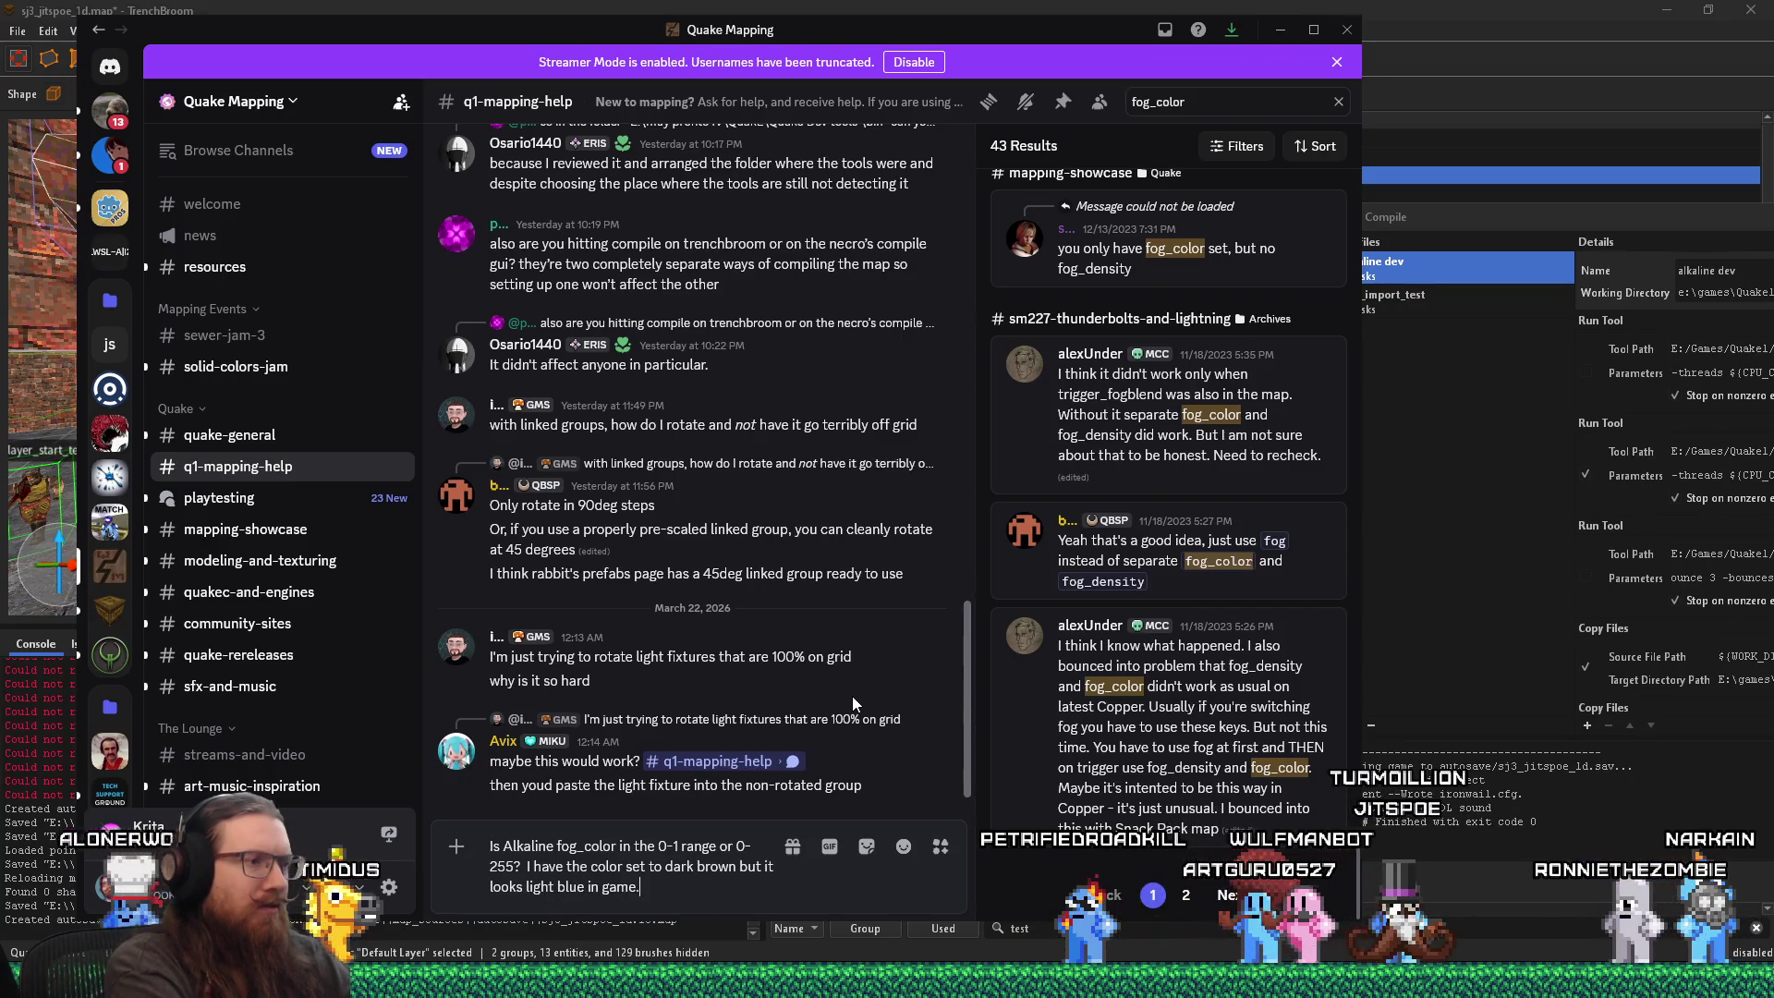
key(Return)
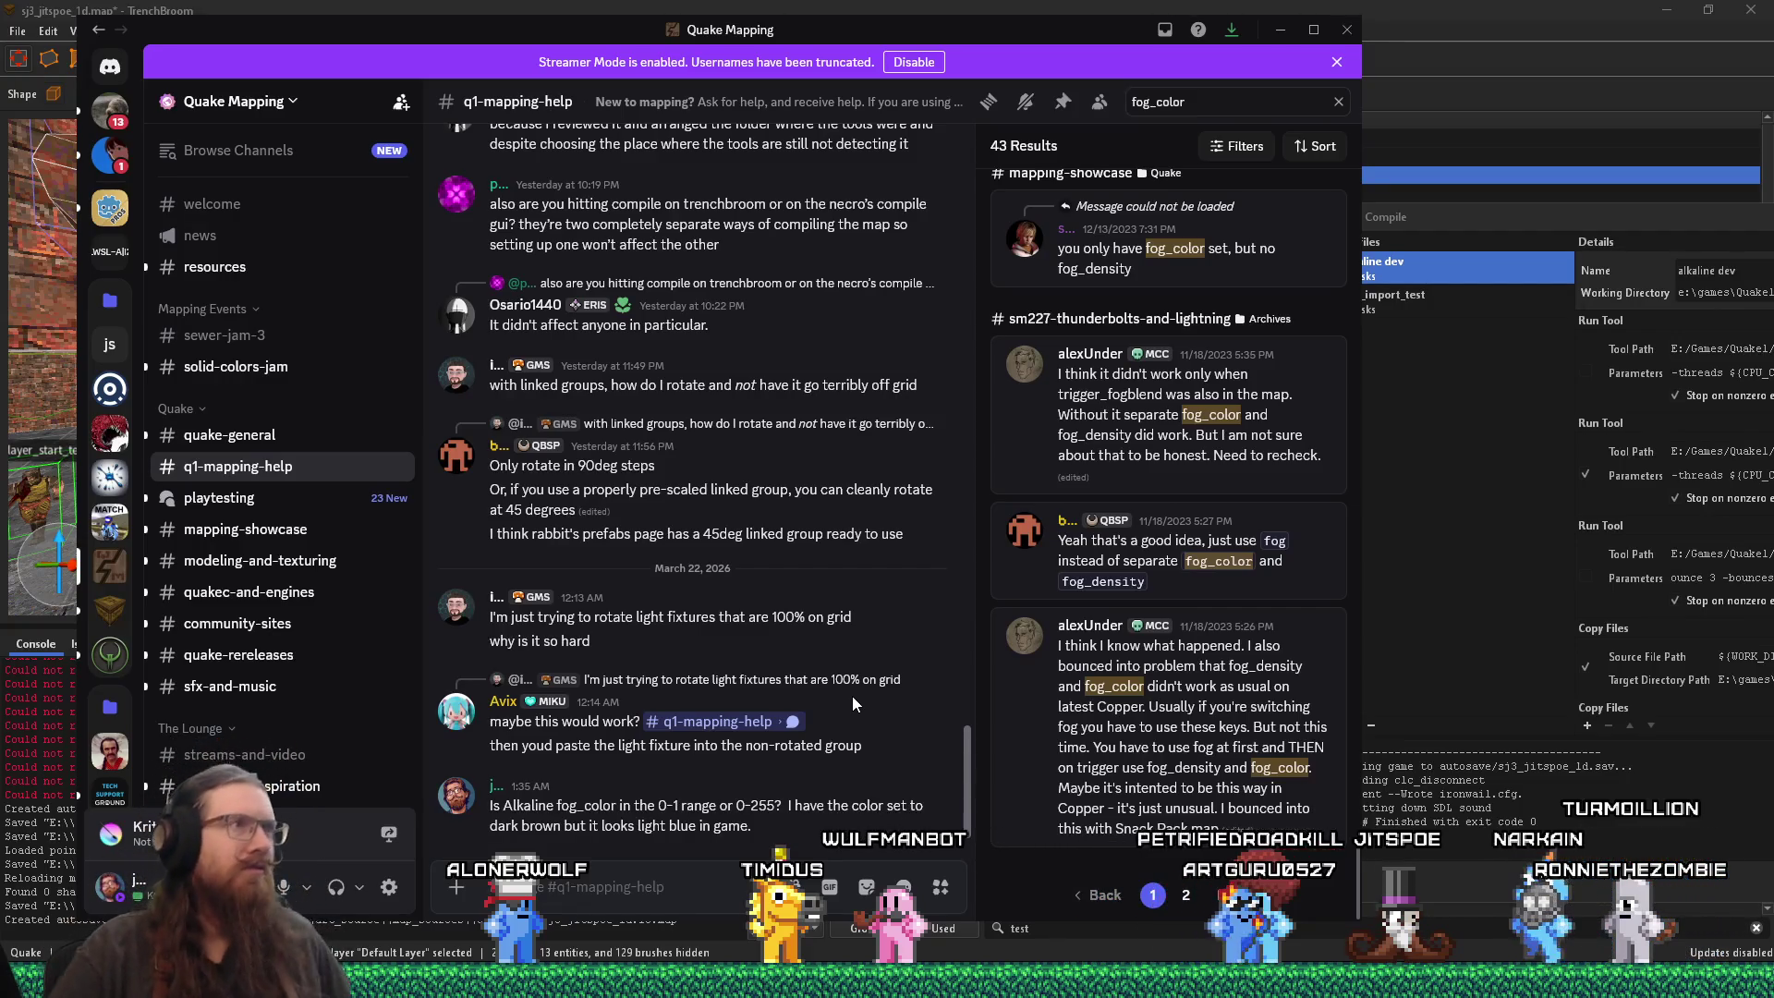
key(alt+Tab)
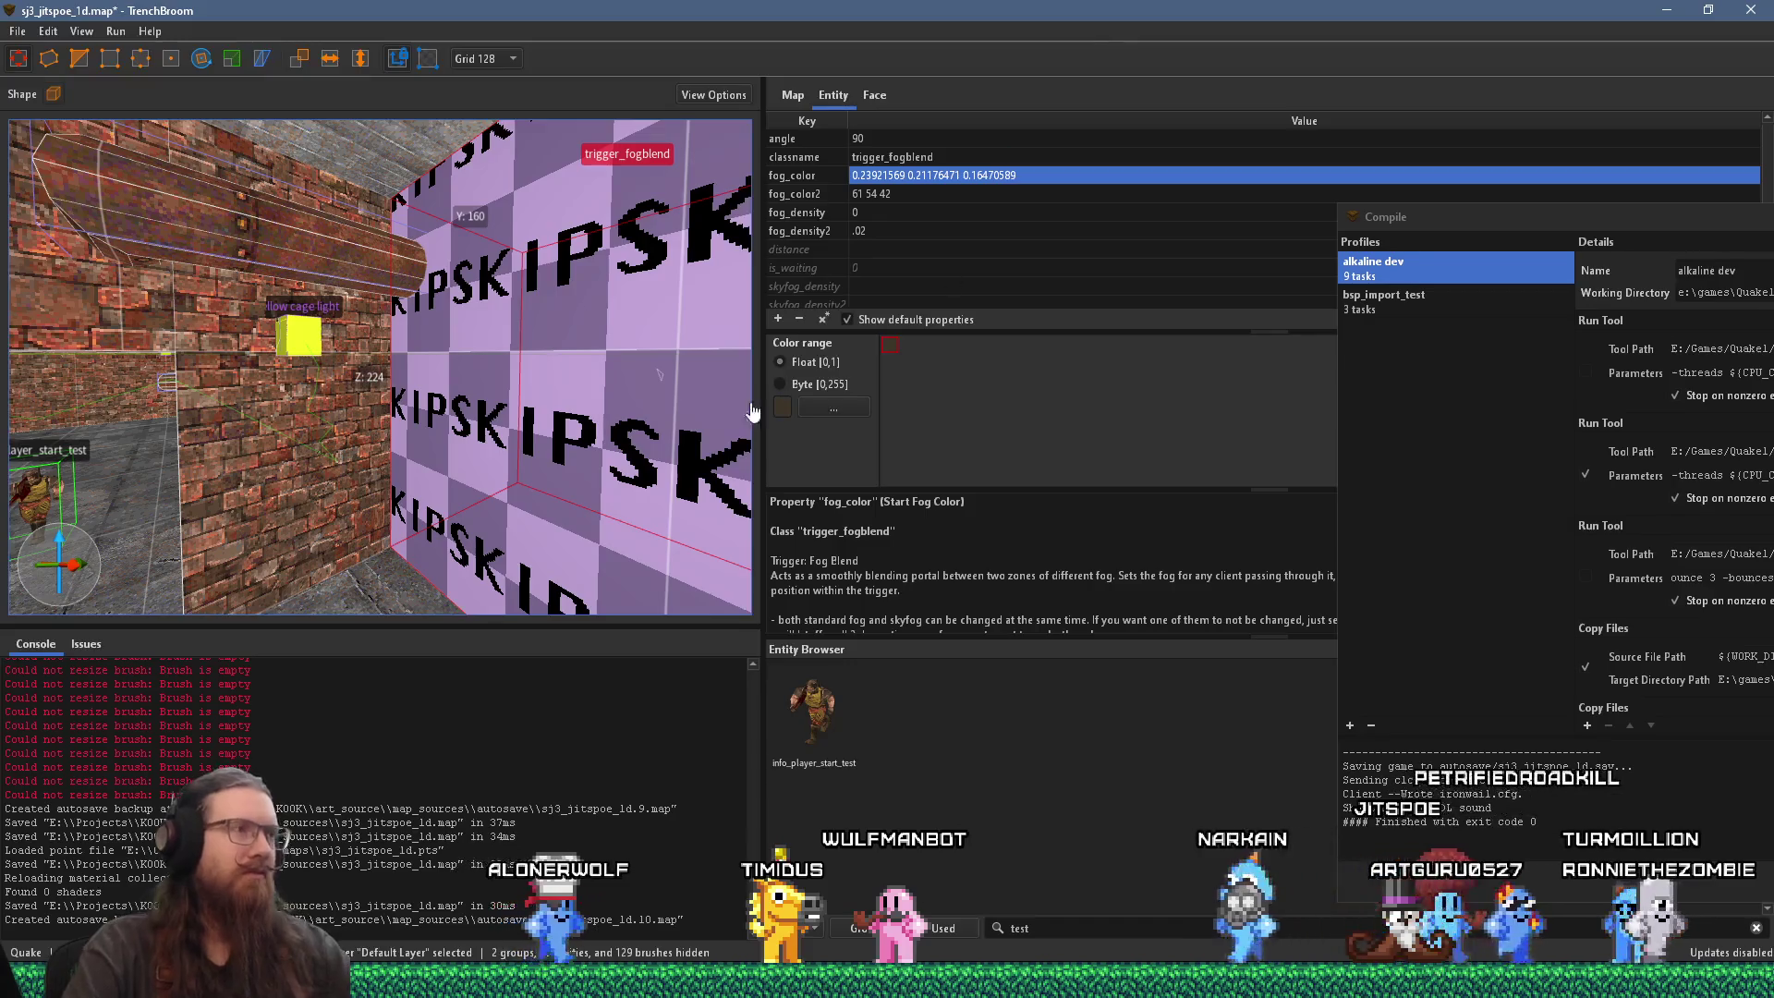
Step: Turn the view along the brick corridor and select both yellow cage lights
mouse_move(618, 446)
mouse_down()
mouse_move(423, 545)
mouse_move(512, 434)
mouse_move(131, 392)
mouse_up()
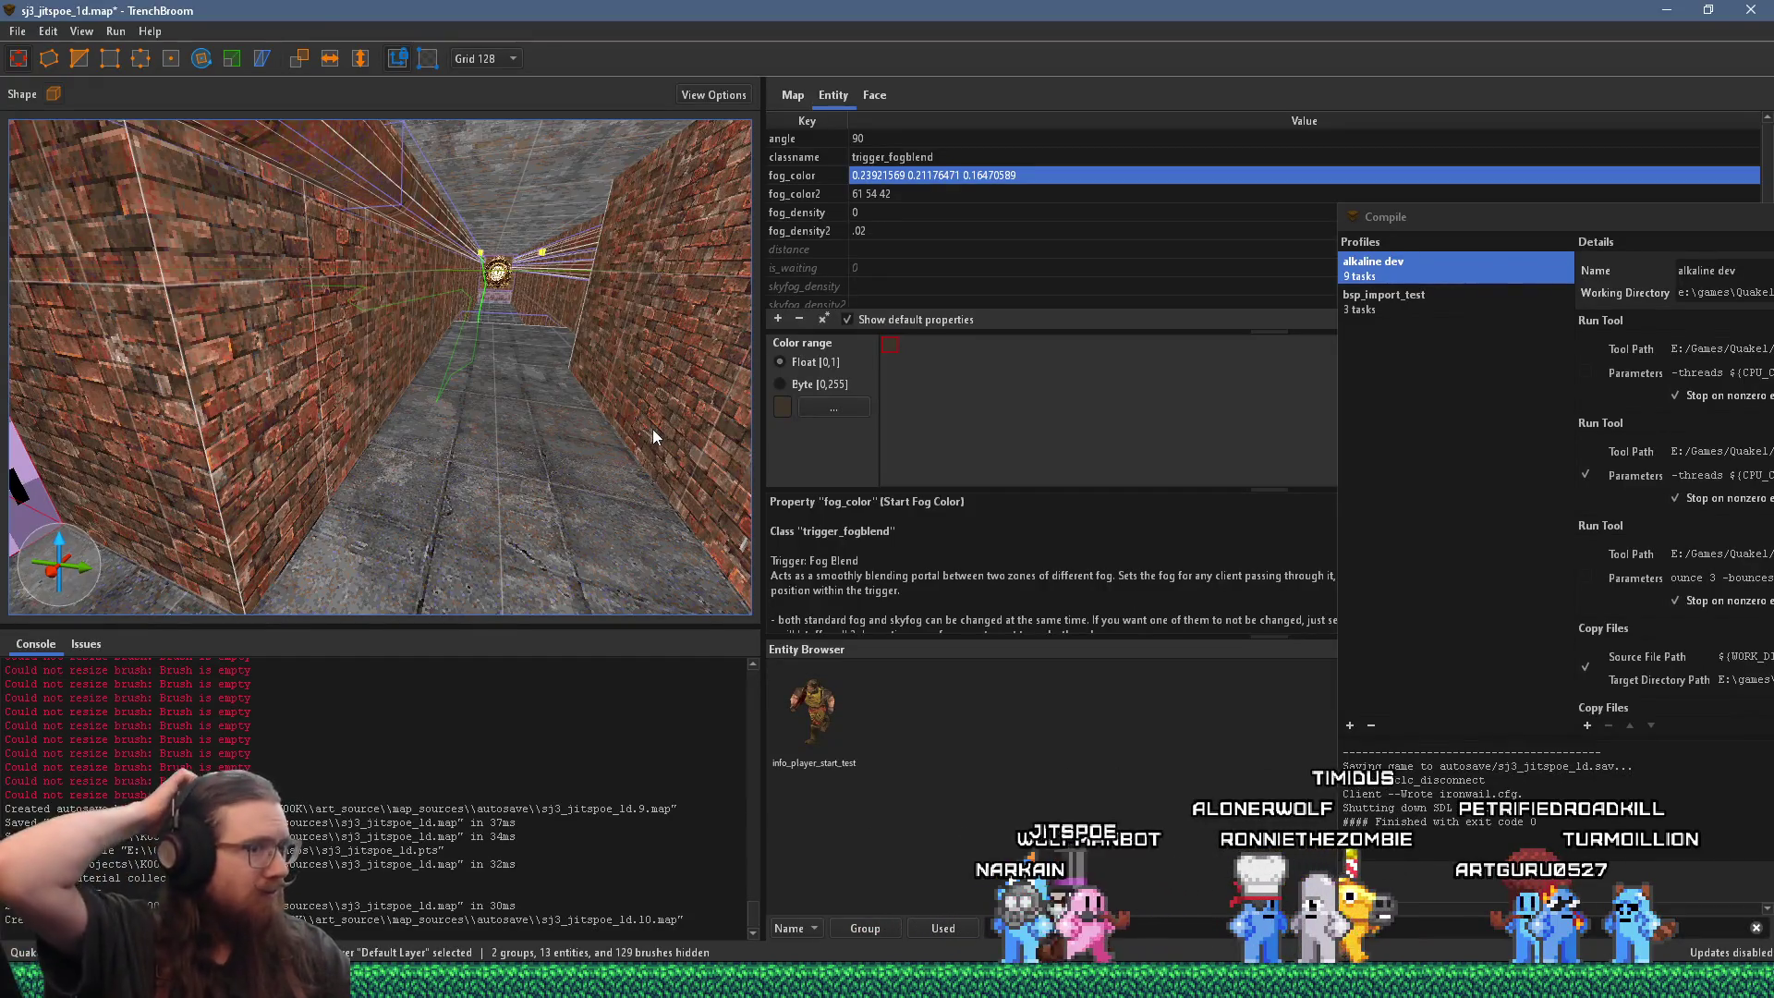
mouse_move(653, 429)
mouse_down()
mouse_move(415, 380)
mouse_move(582, 359)
mouse_move(333, 469)
mouse_move(531, 331)
mouse_move(288, 494)
mouse_move(512, 329)
mouse_move(356, 427)
mouse_up()
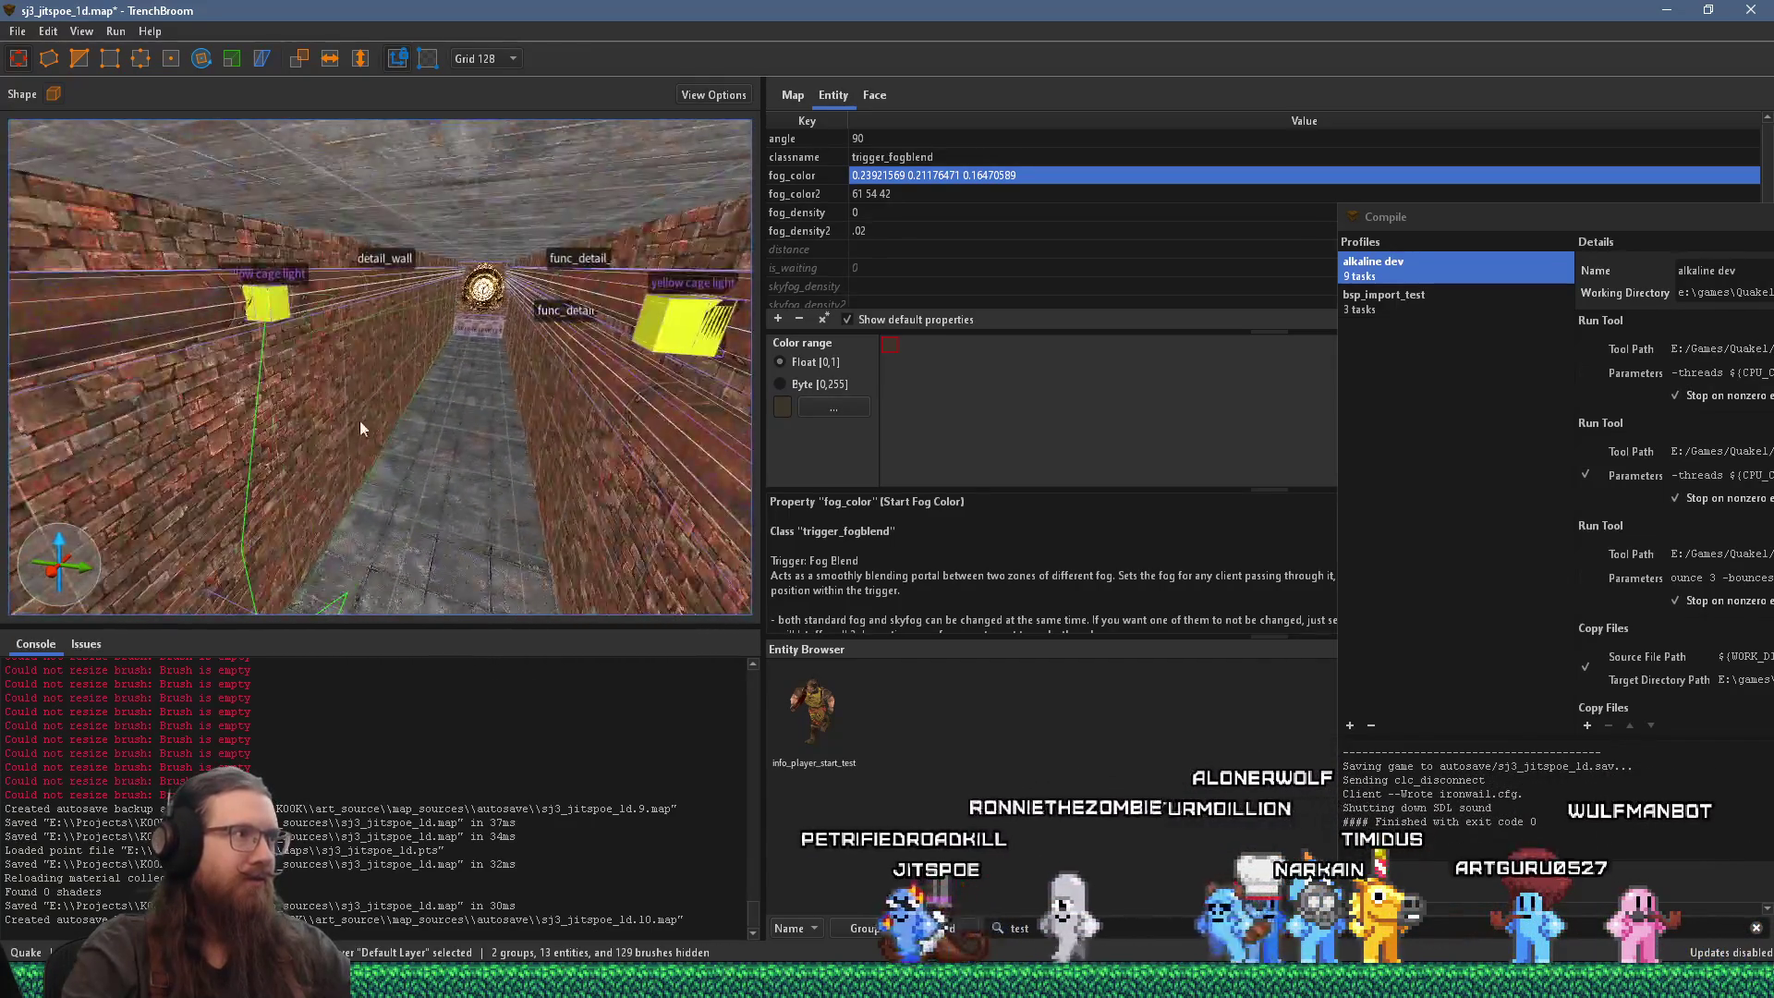
click(268, 316)
ctrl+click(647, 331)
mouse_move(647, 331)
mouse_down()
mouse_move(580, 368)
mouse_move(297, 441)
mouse_move(336, 407)
mouse_move(262, 479)
mouse_move(481, 492)
mouse_move(386, 507)
mouse_move(364, 436)
mouse_move(311, 457)
mouse_move(369, 503)
mouse_move(475, 482)
mouse_move(584, 375)
mouse_move(643, 373)
mouse_move(564, 424)
mouse_up()
Step: Dismiss the cage lights' context menu and reselect both lights
right_click(582, 366)
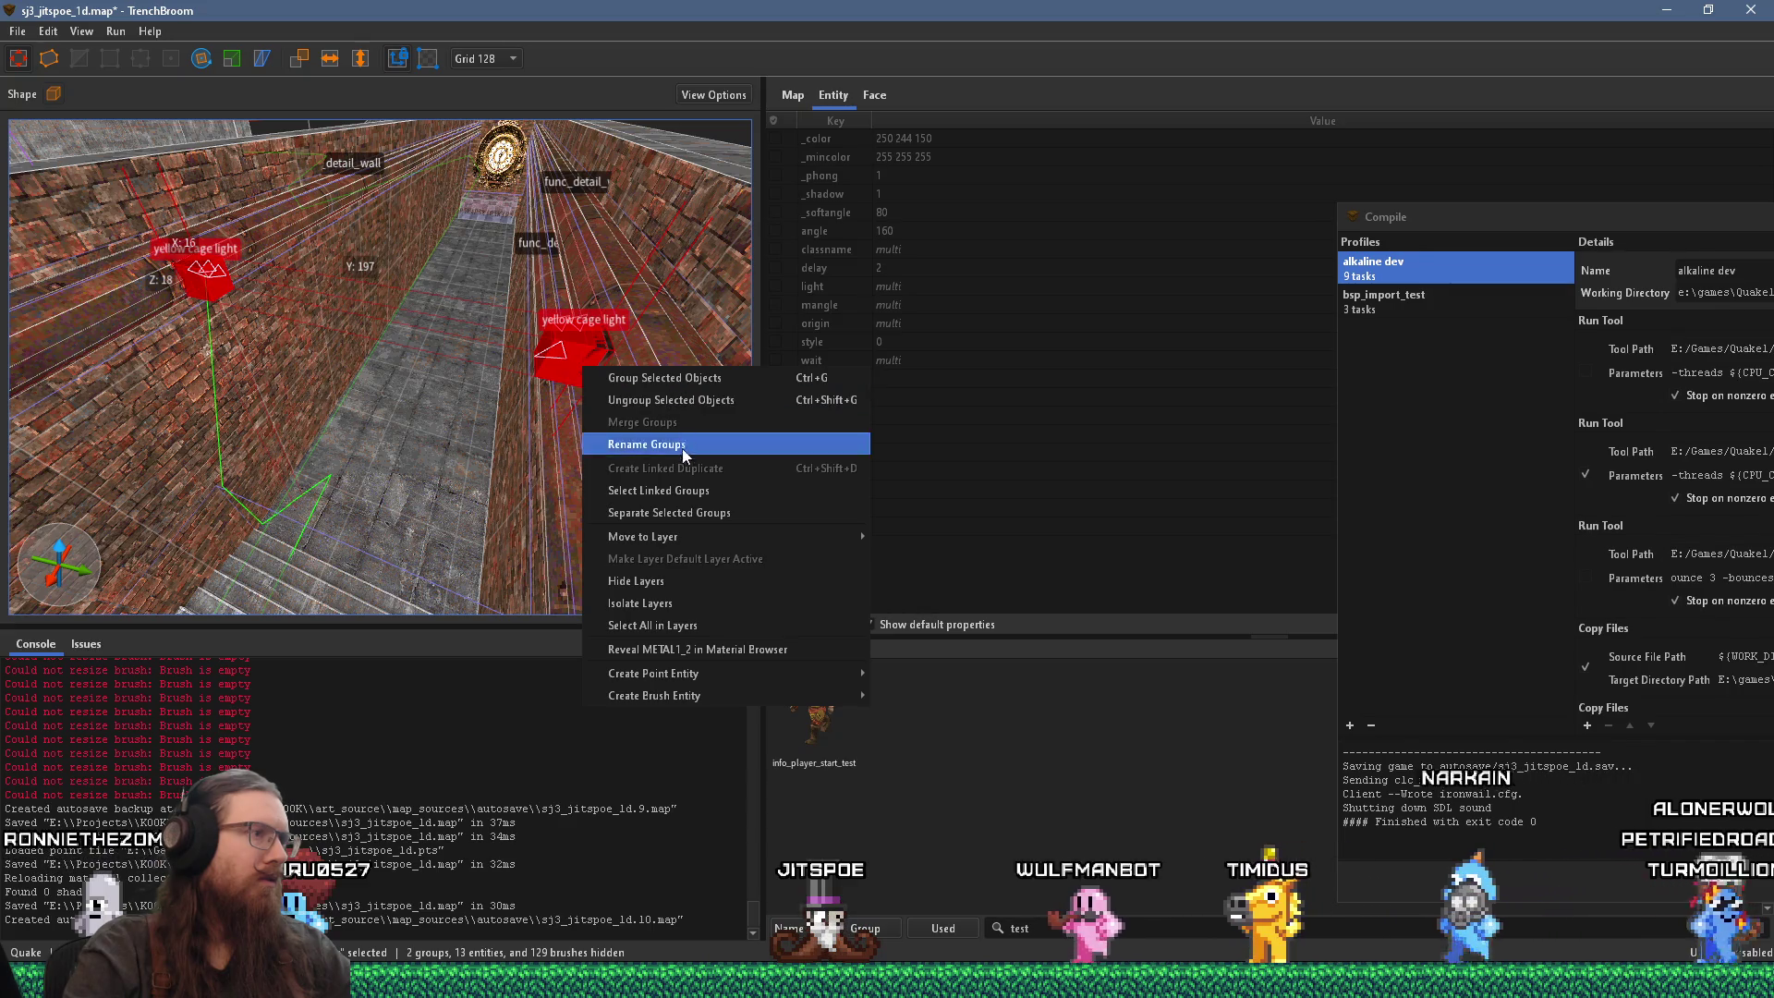
click(686, 603)
click(258, 265)
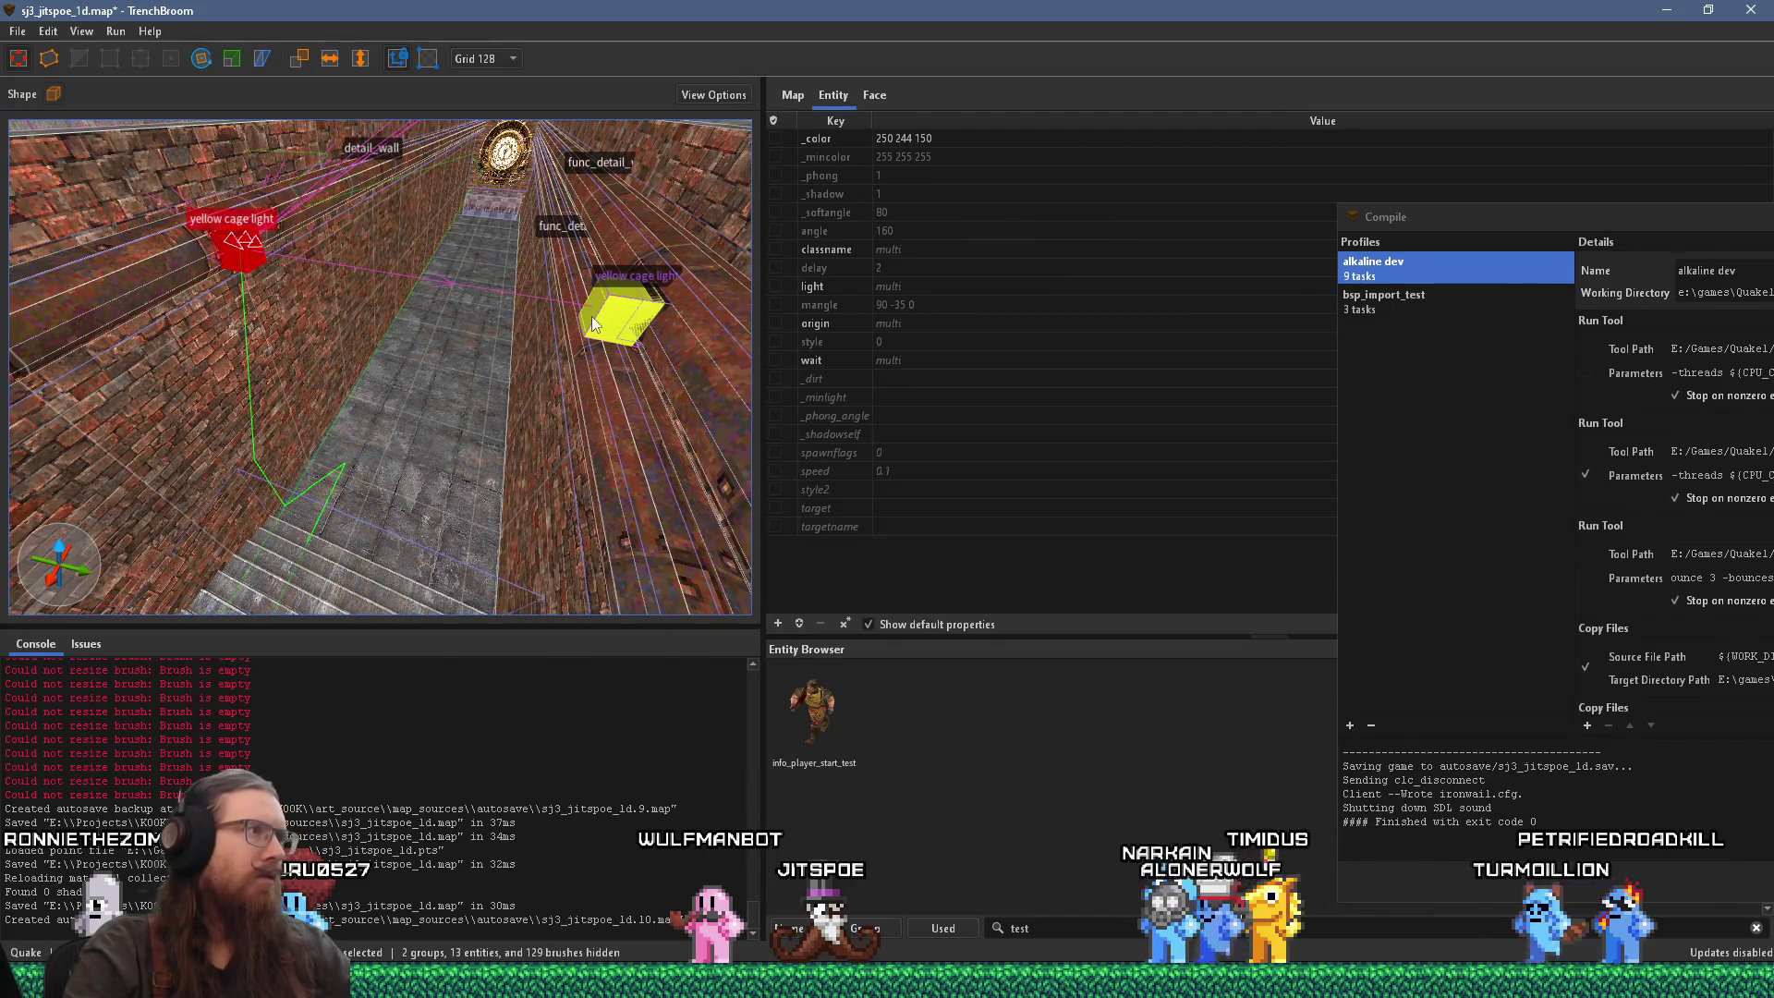
ctrl+click(618, 322)
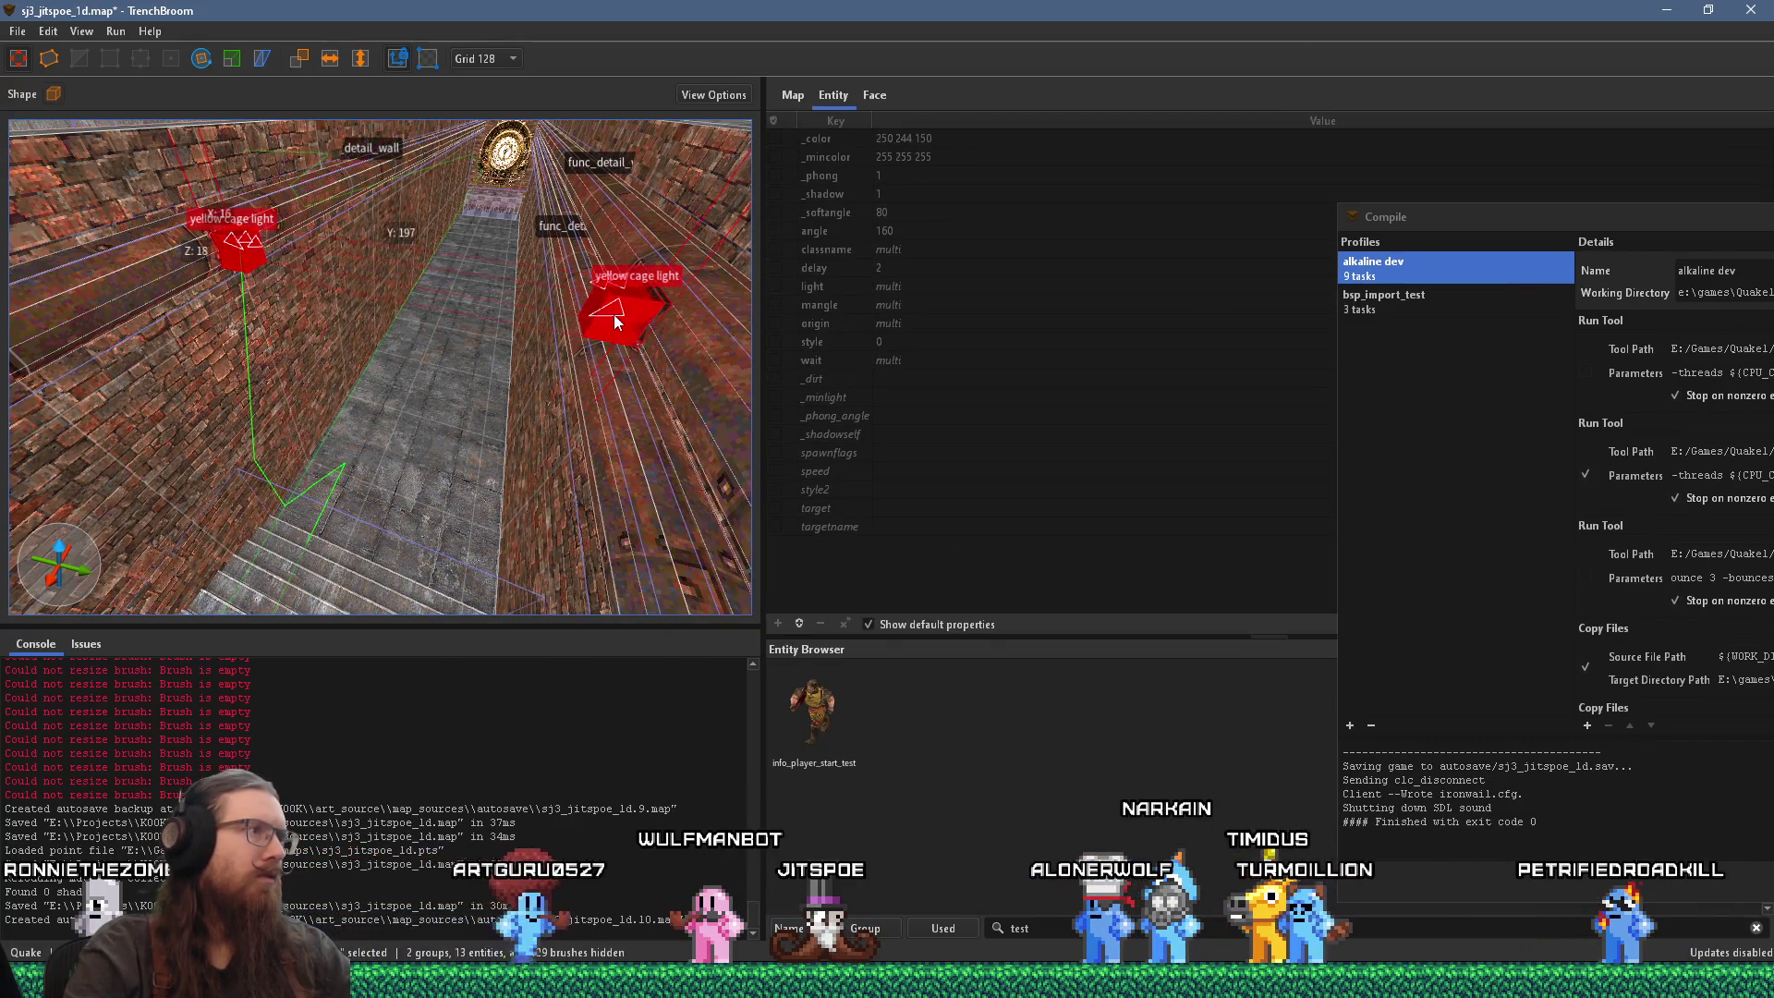
Step: Drag the two cage lights to their new spot near the clock and deselect them
scroll(617, 322, up, 5)
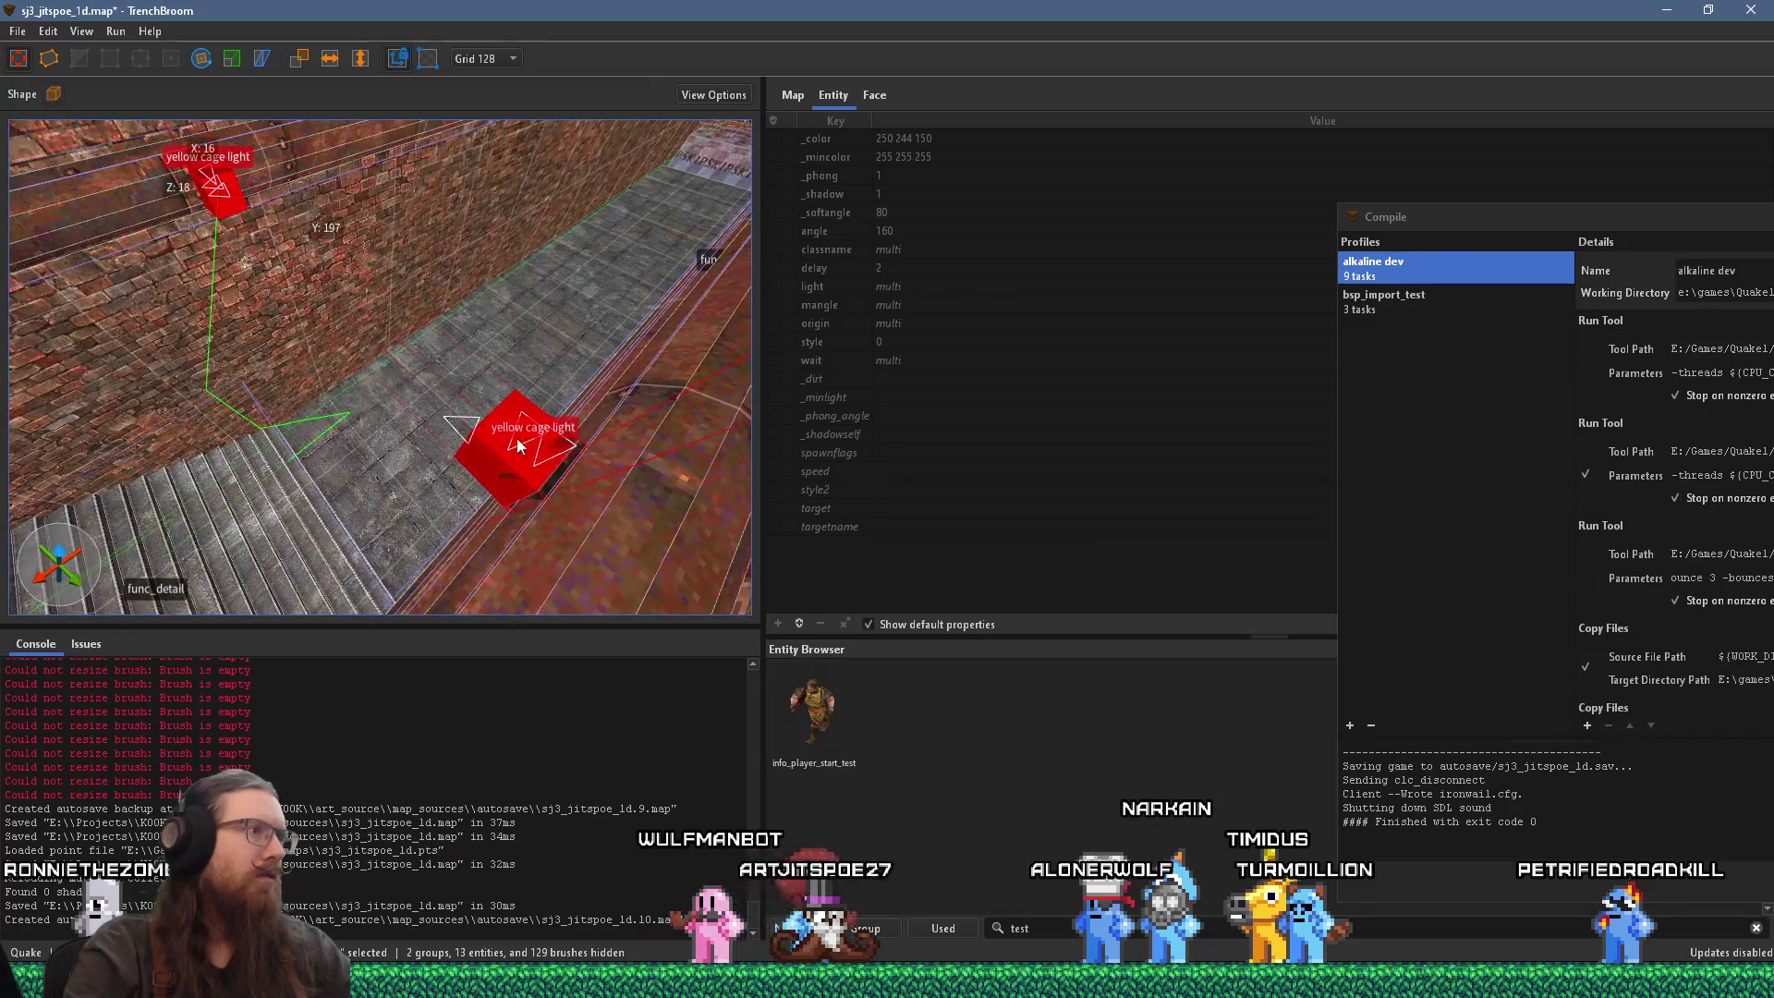
scroll(615, 333, up, 6)
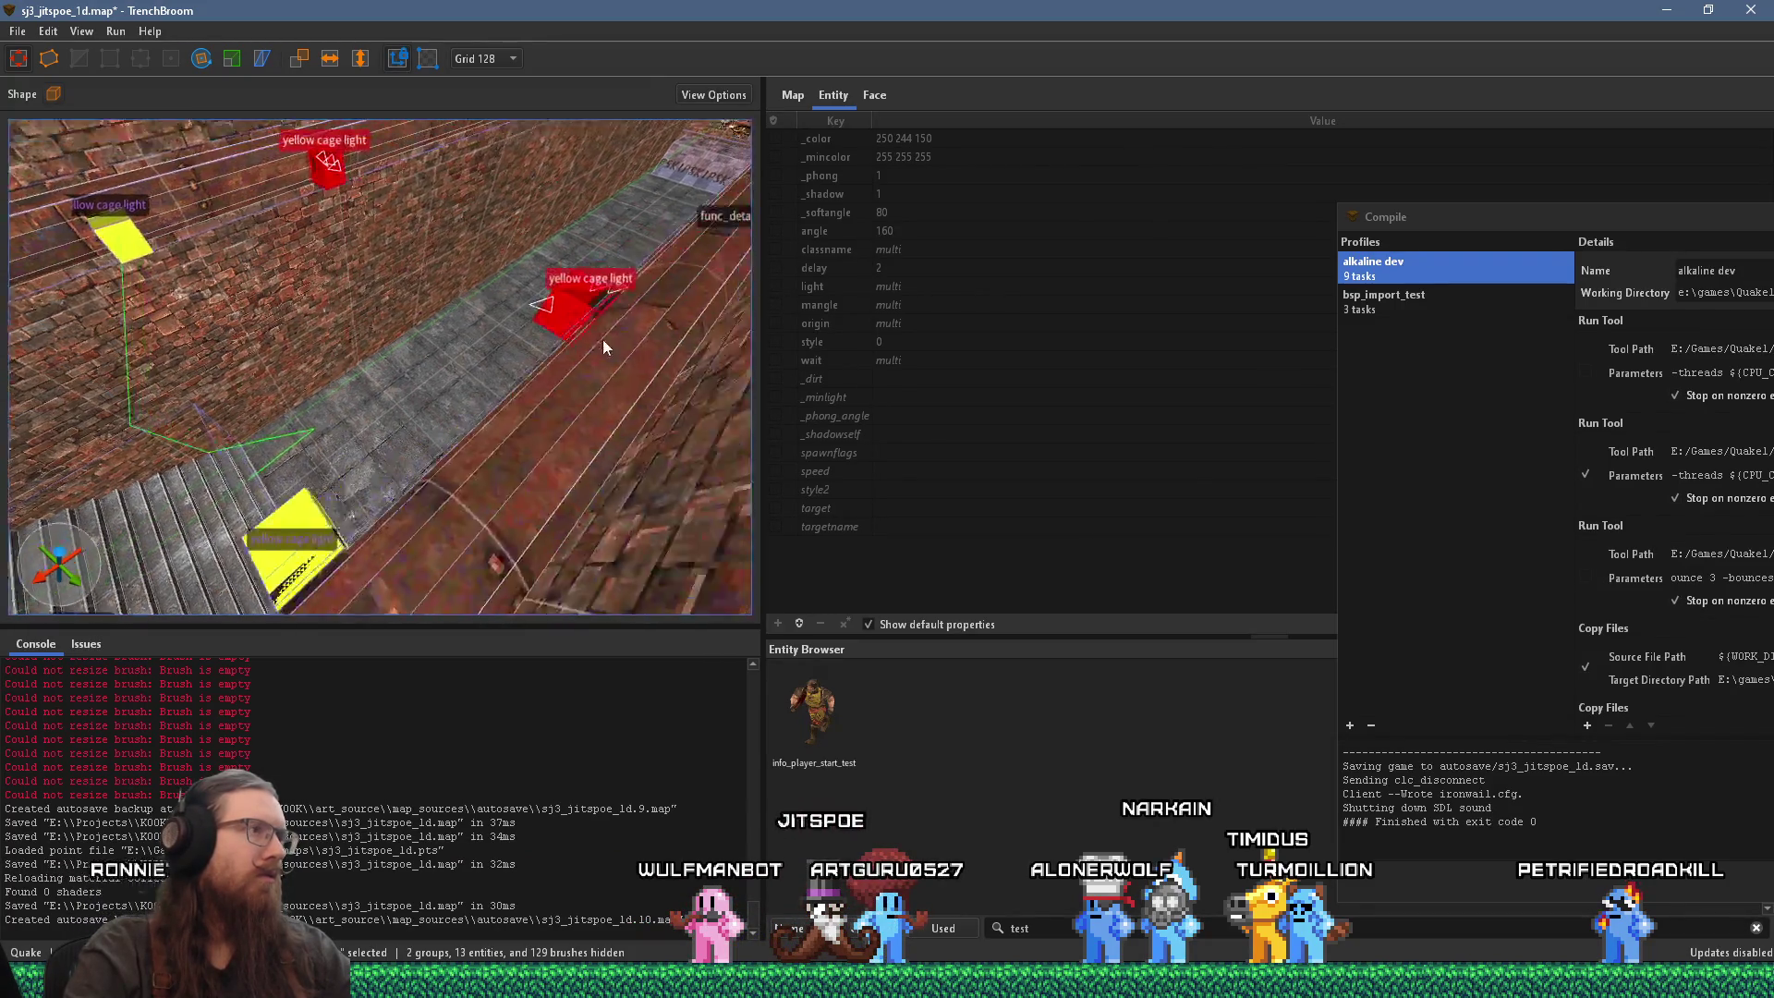
scroll(518, 384, down, 5)
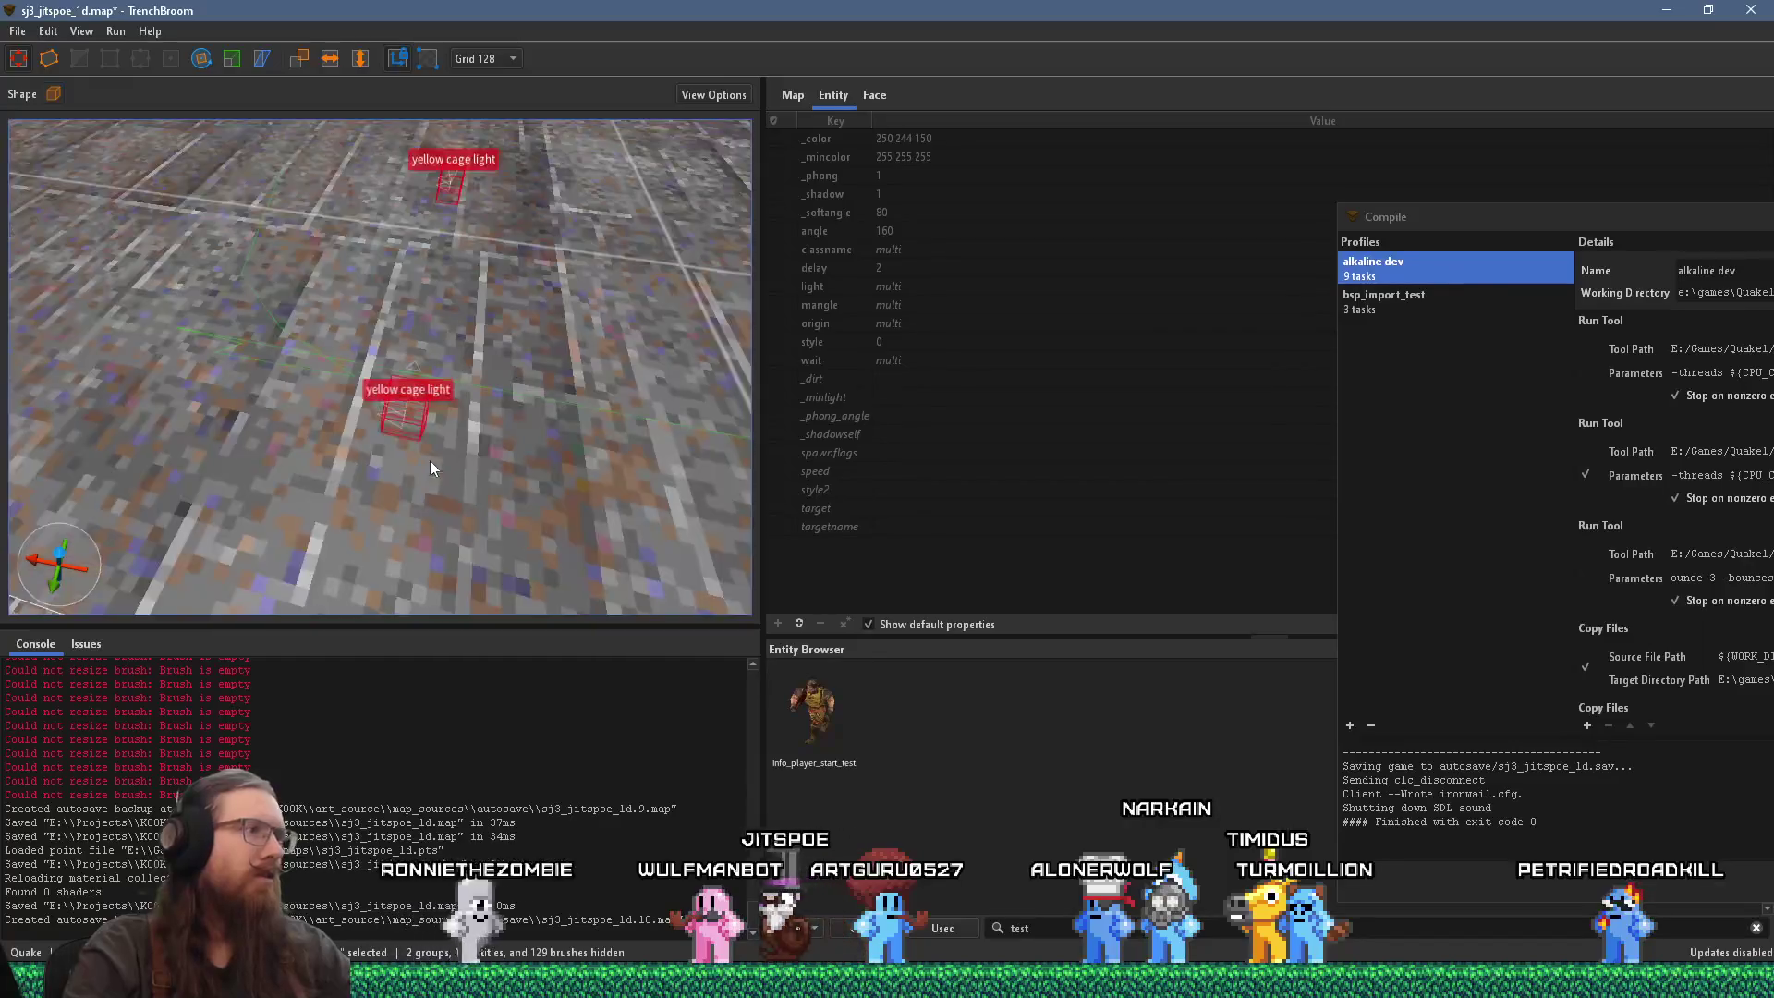
scroll(296, 333, down, 5)
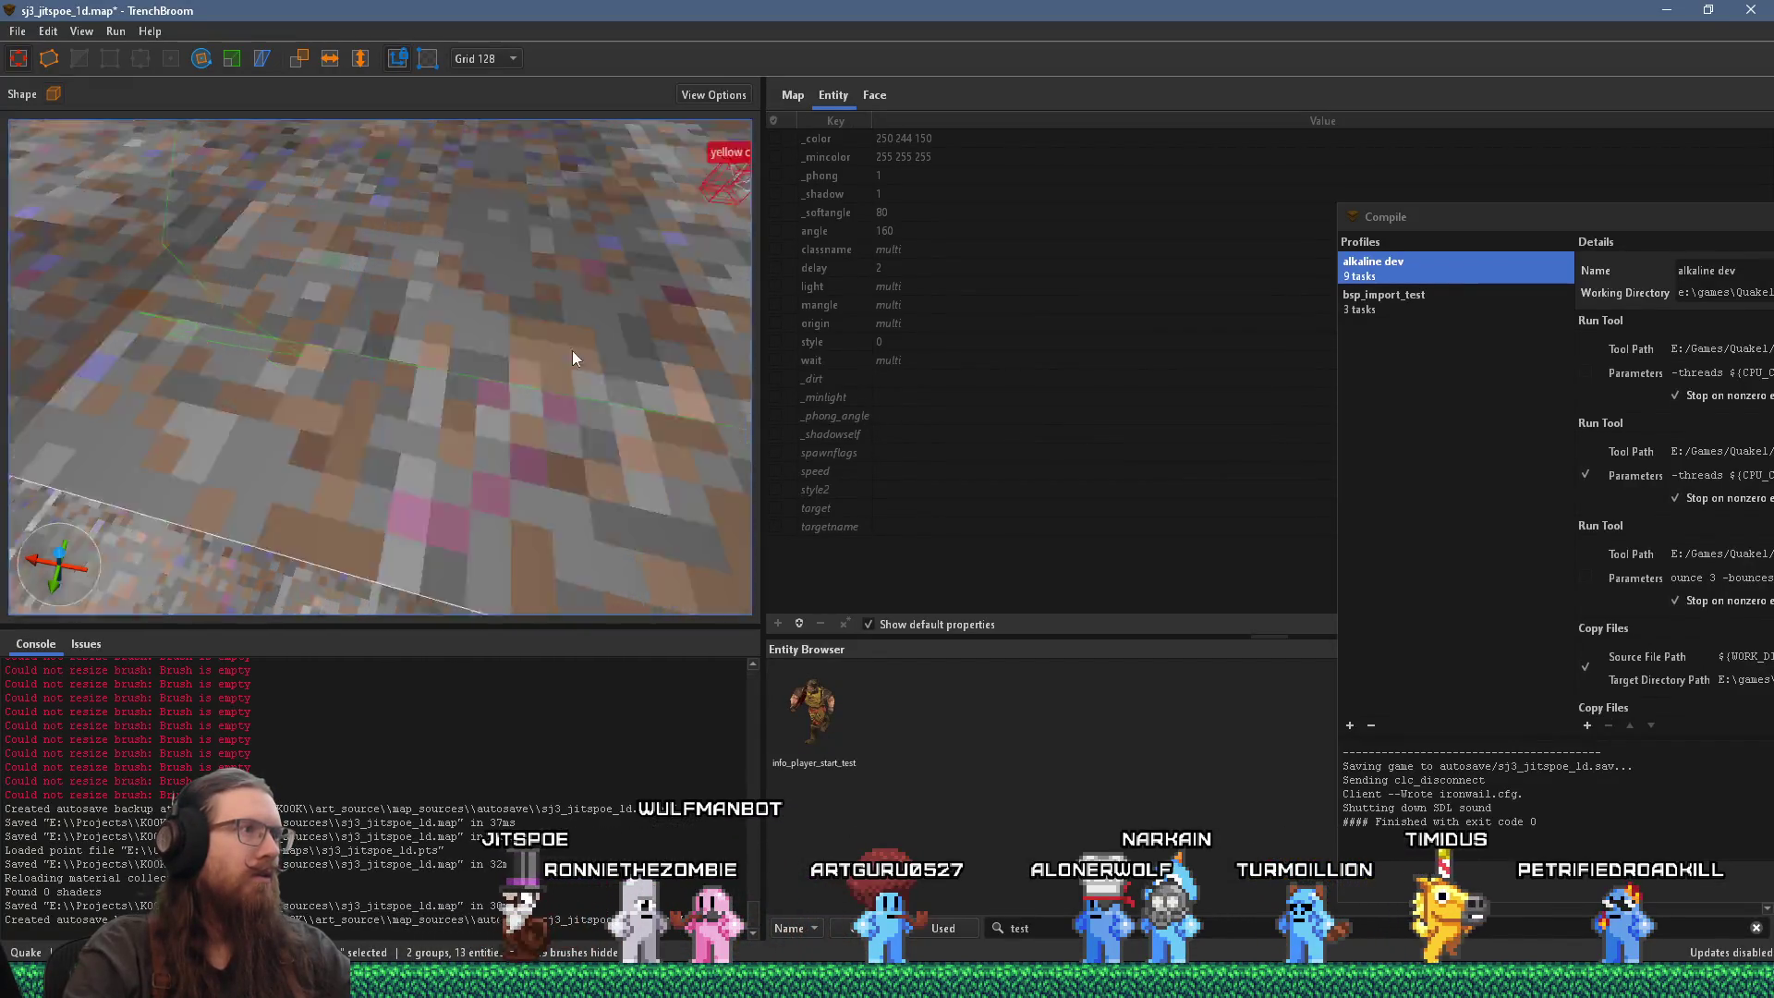
scroll(686, 451, down, 5)
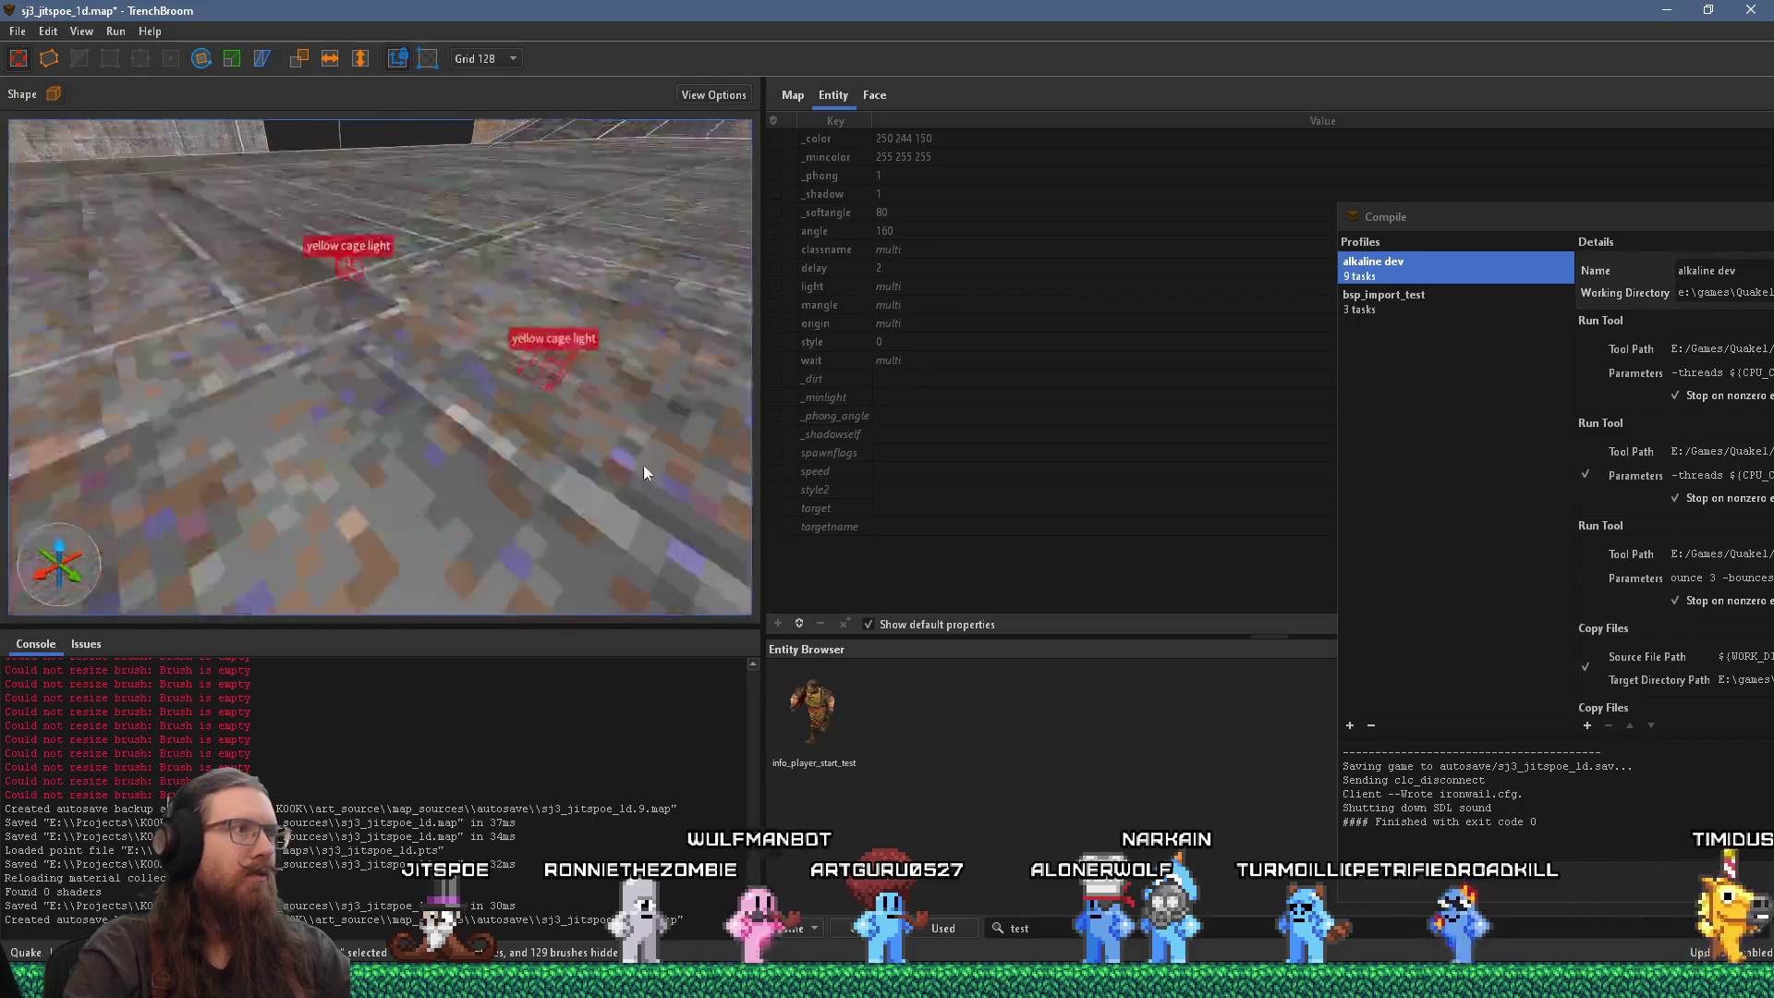
mouse_move(556, 475)
mouse_down()
mouse_move(303, 513)
mouse_move(194, 480)
mouse_move(407, 463)
mouse_move(340, 503)
mouse_up()
mouse_move(151, 422)
mouse_down()
mouse_move(673, 456)
mouse_move(427, 466)
mouse_move(159, 446)
mouse_move(594, 455)
mouse_move(428, 475)
mouse_move(430, 446)
mouse_move(564, 494)
mouse_move(396, 488)
mouse_up()
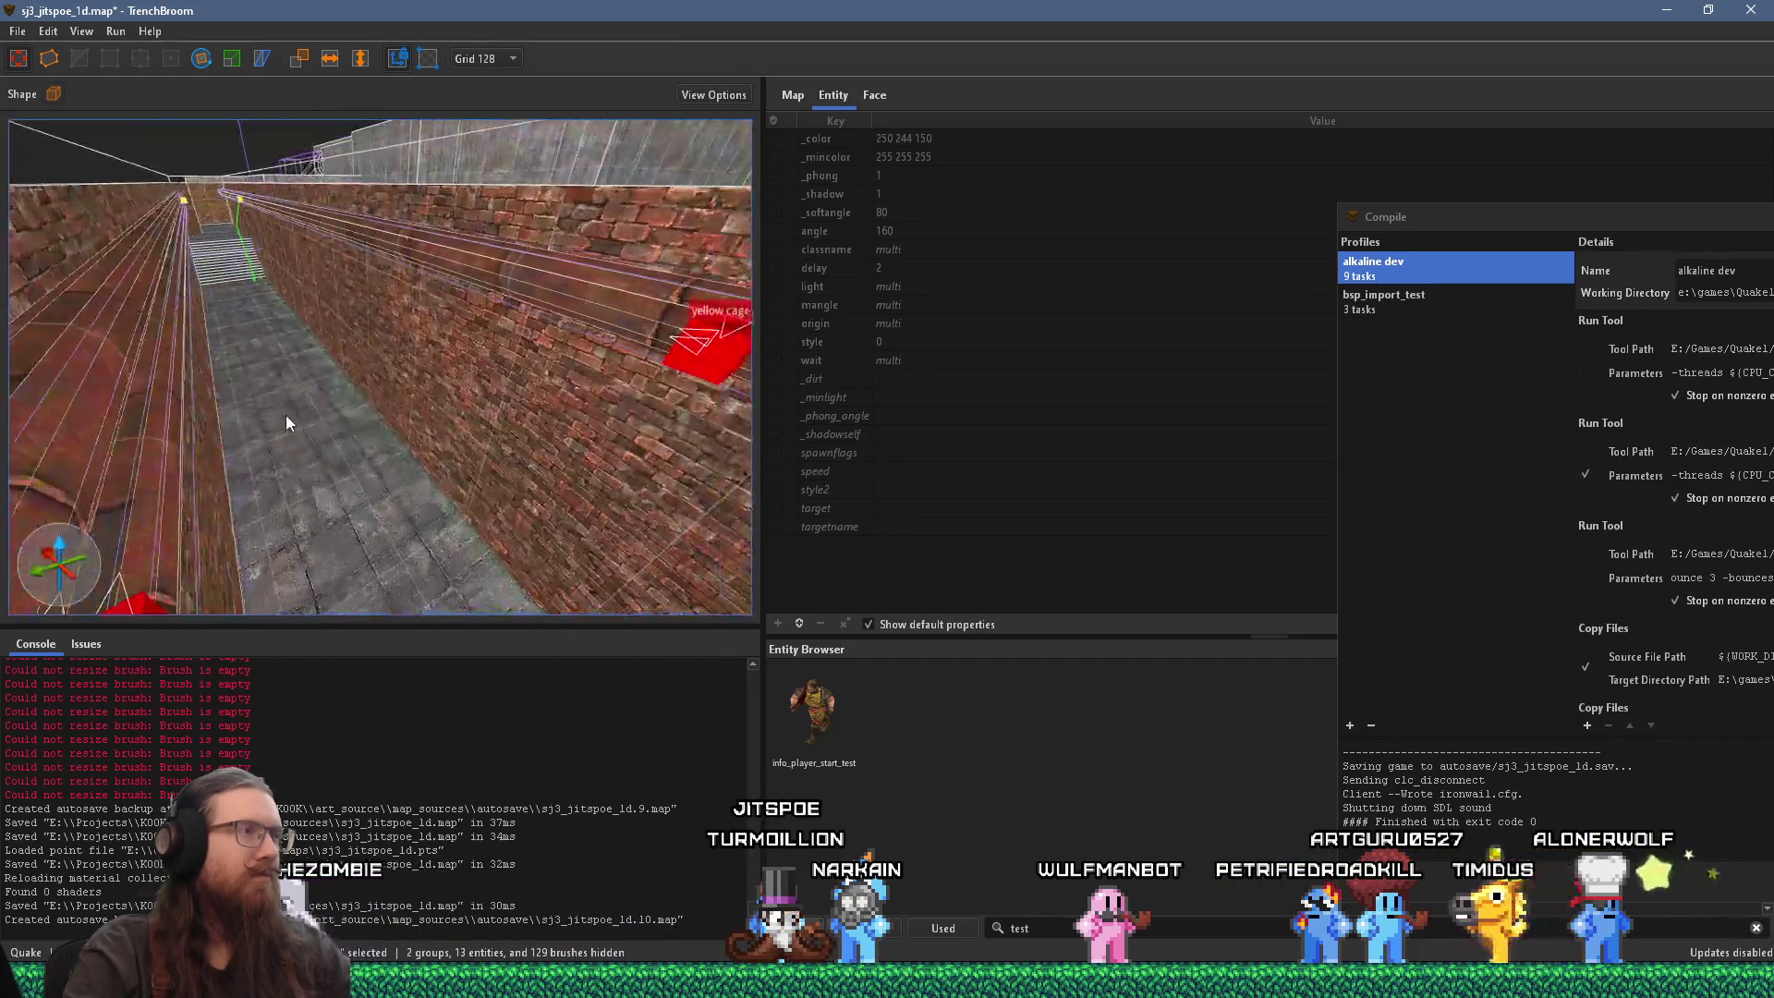
key(Escape)
mouse_move(519, 414)
mouse_down()
mouse_move(331, 397)
mouse_move(368, 347)
mouse_up()
mouse_move(285, 273)
mouse_down()
mouse_move(412, 179)
mouse_move(403, 251)
mouse_move(497, 301)
mouse_move(373, 273)
mouse_move(280, 309)
mouse_move(271, 281)
mouse_move(201, 270)
mouse_move(181, 290)
mouse_move(228, 241)
mouse_move(257, 246)
mouse_up()
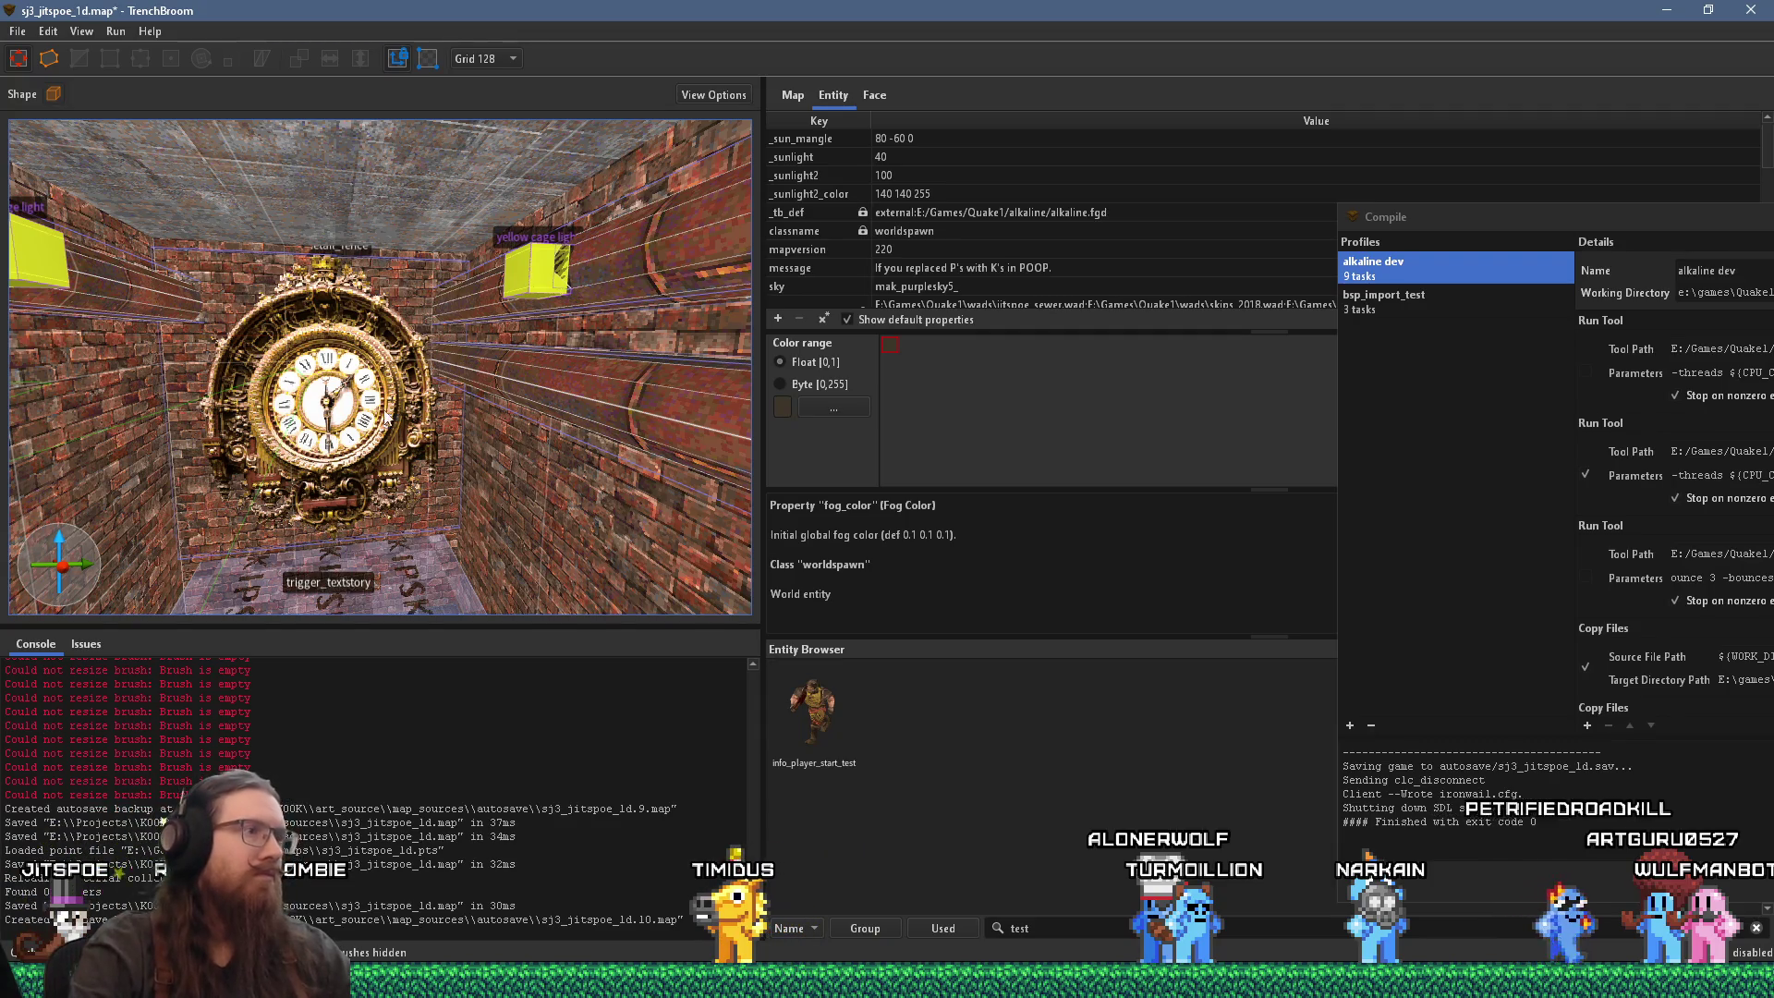
Step: Select the func_detail_wall brush on the right-hand wall, then deselect it
drag(308, 211, 536, 377)
click(542, 375)
click(567, 370)
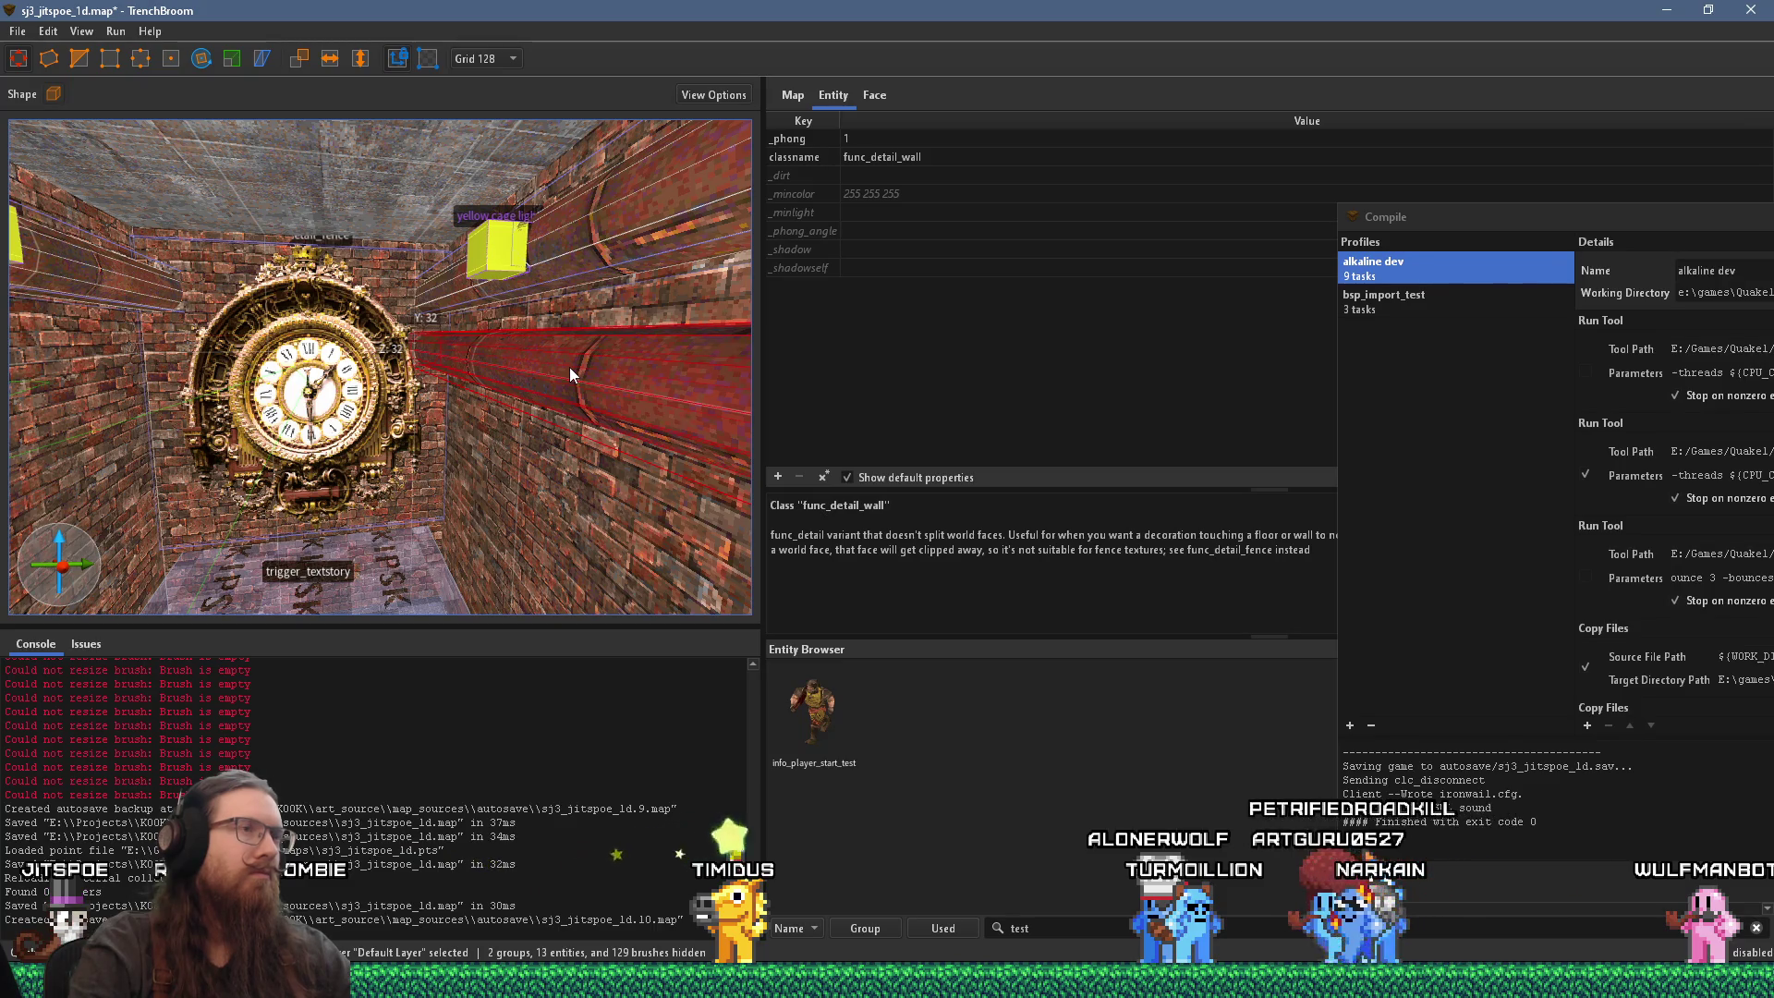
key(d)
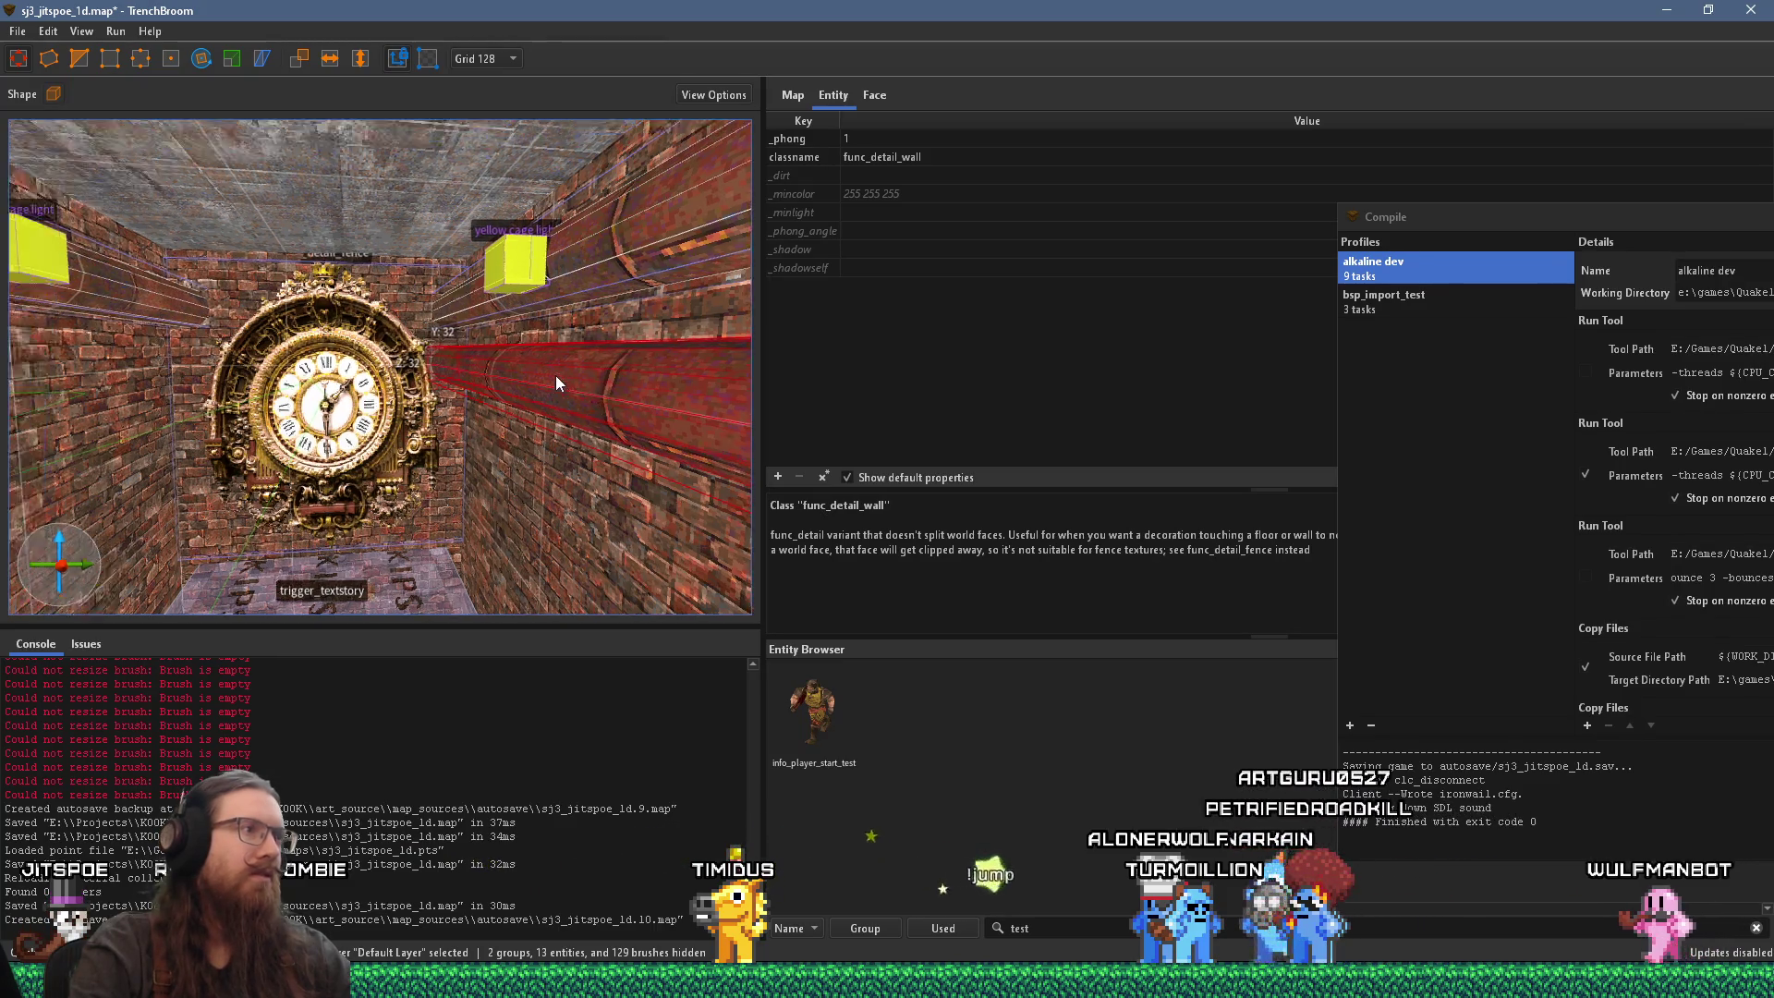
key(Escape)
Step: Fly down the corridor and save sj3_jitspoe_1d.map
key(w)
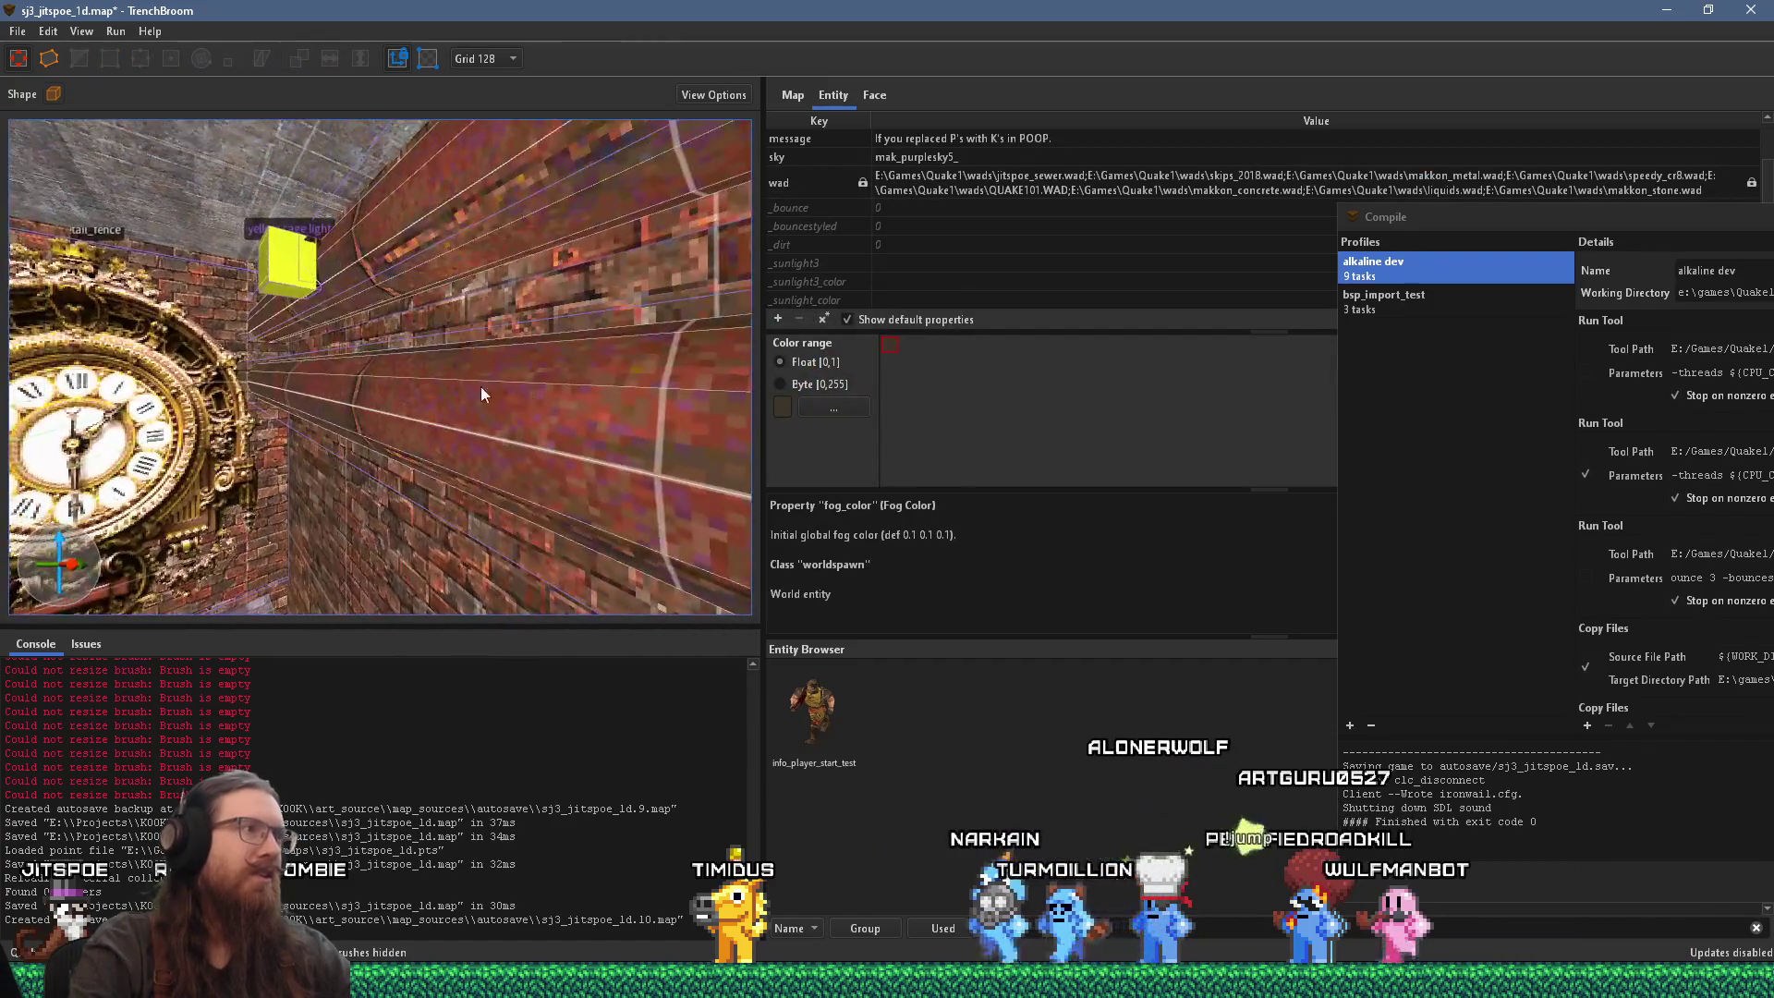
key(s)
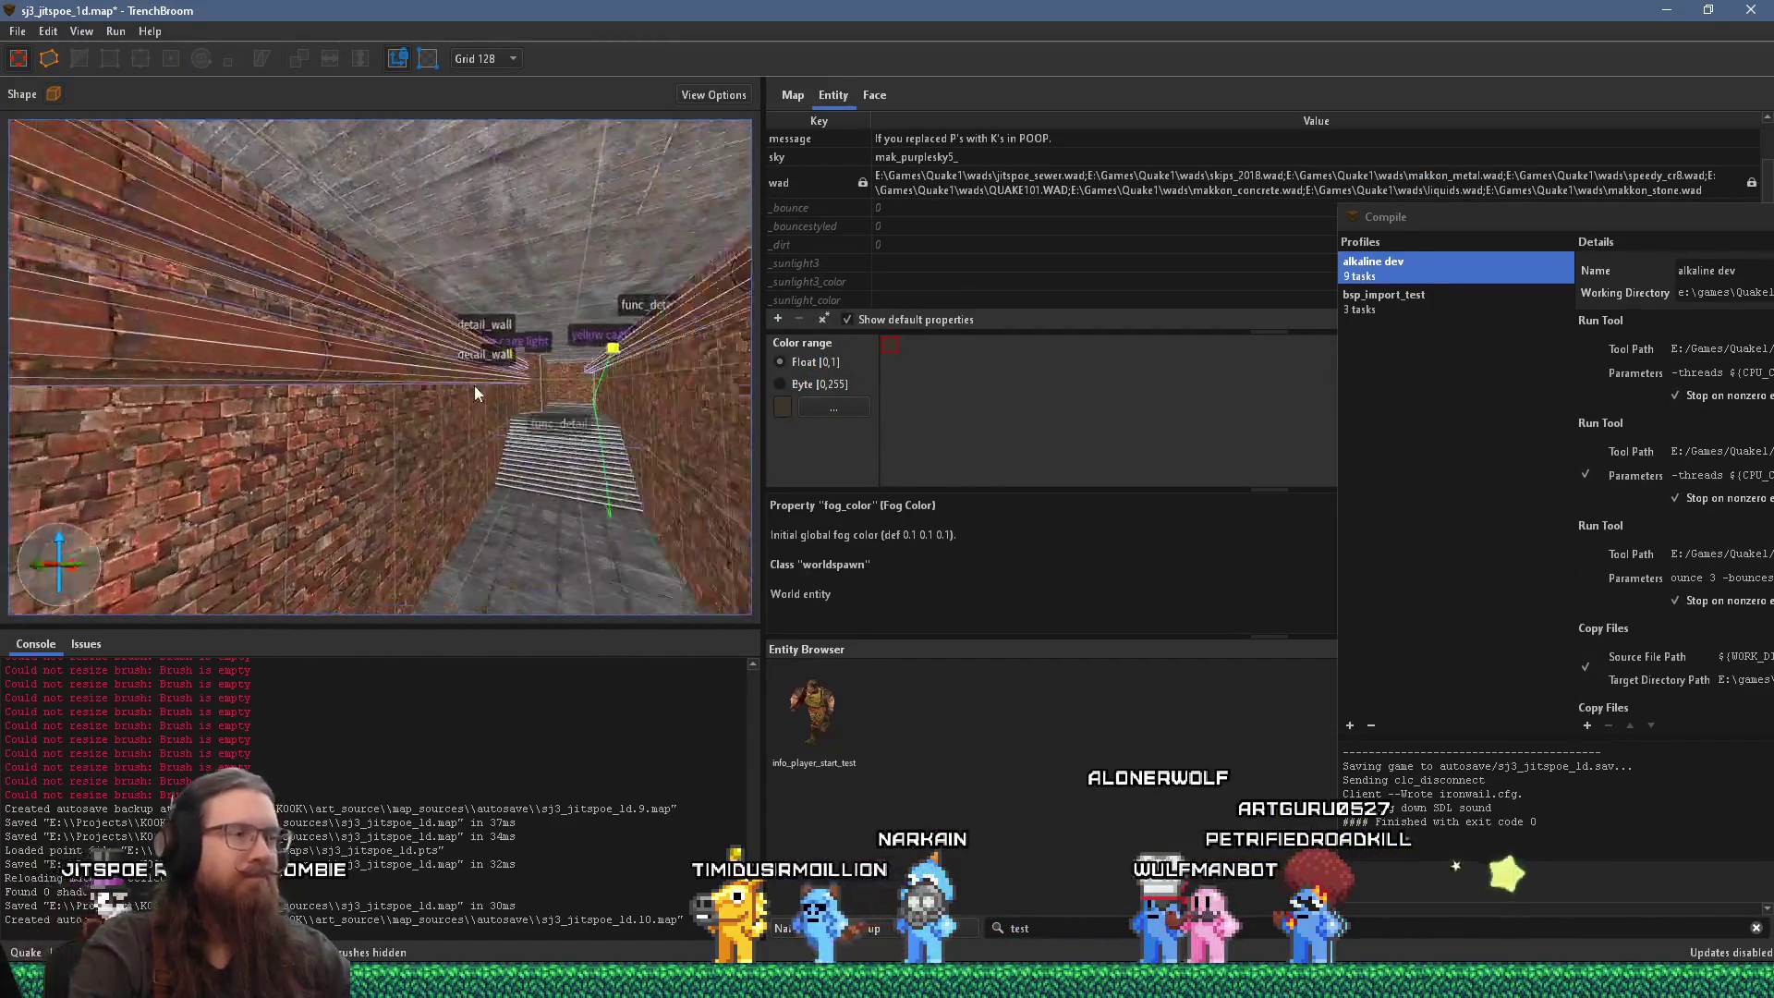
key(w)
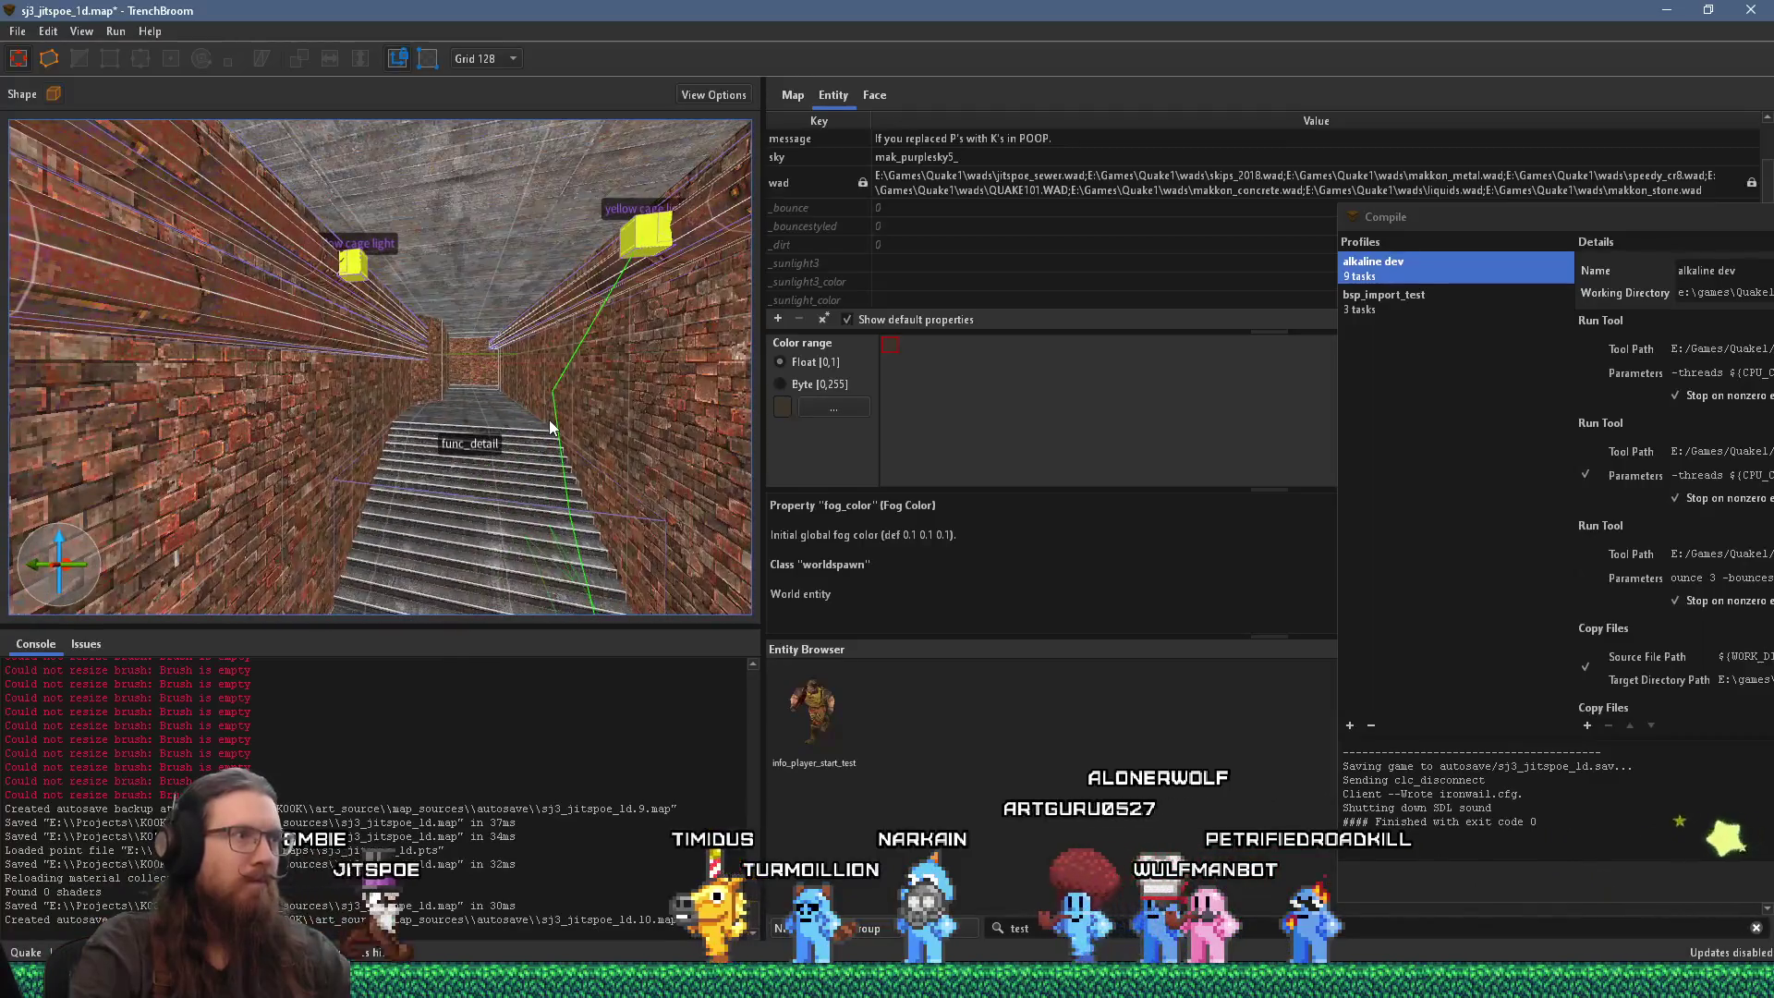
click(18, 31)
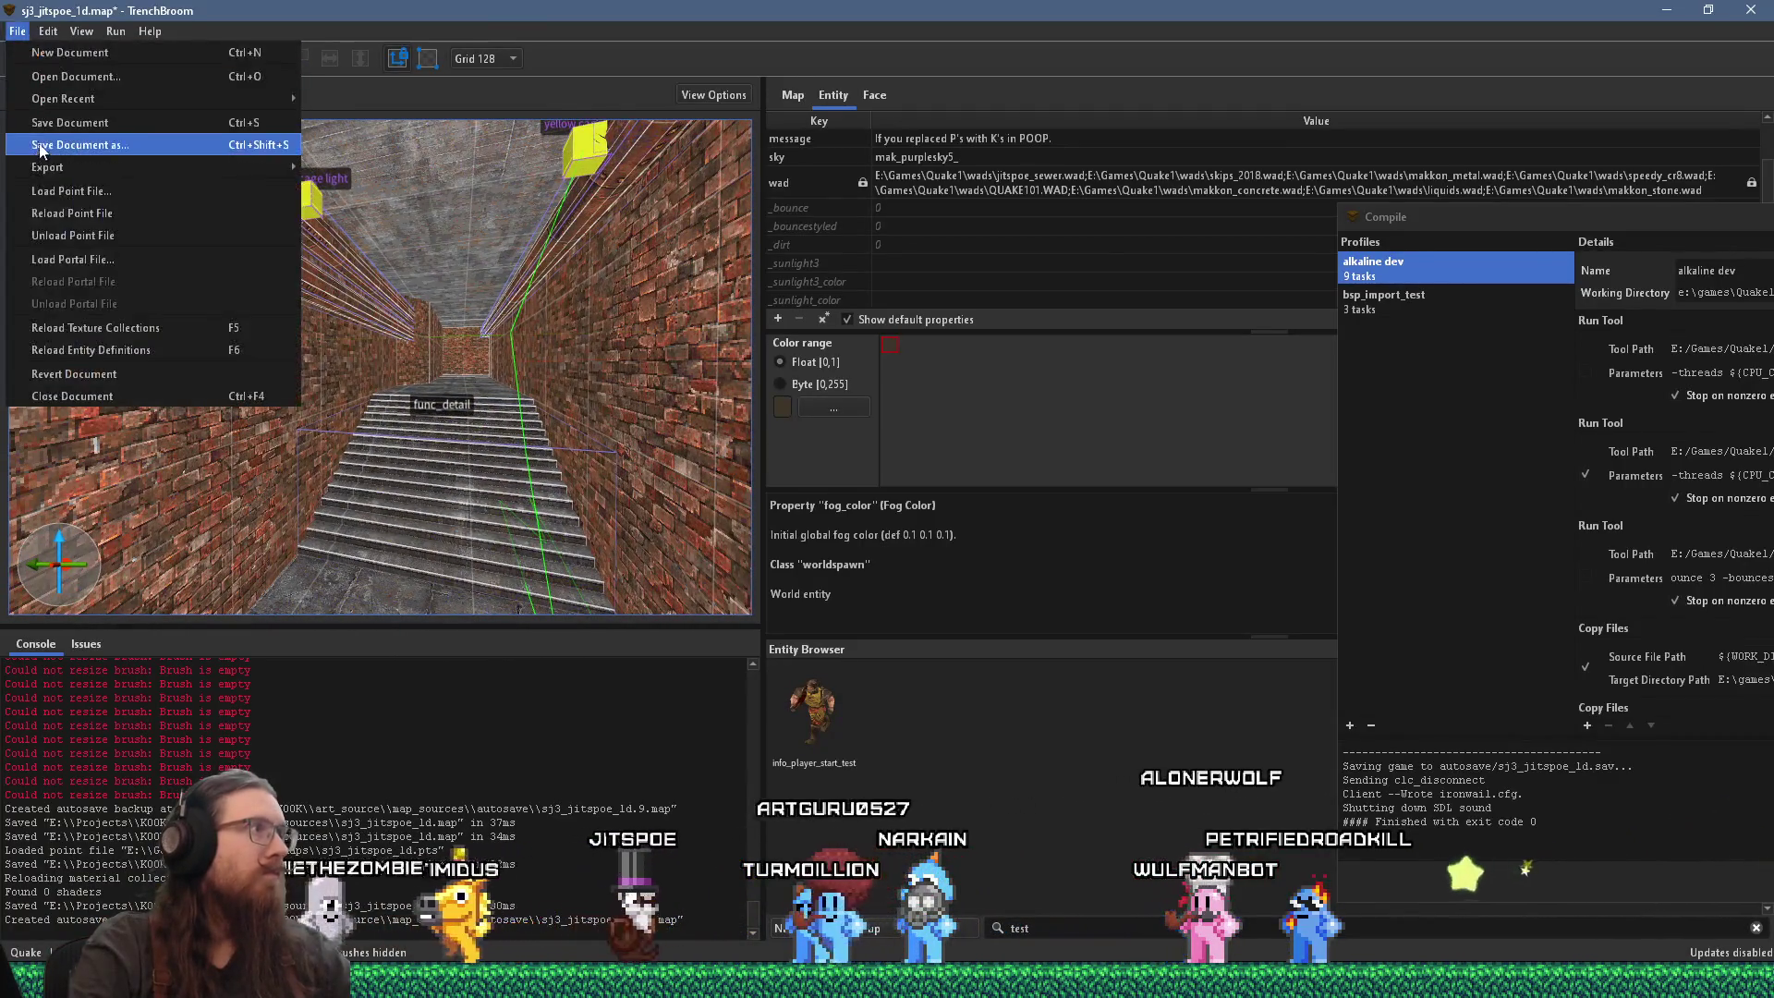
click(41, 121)
Step: Aim the camera down at the func_detail stairs and select a stair brush
key(w)
key(w)
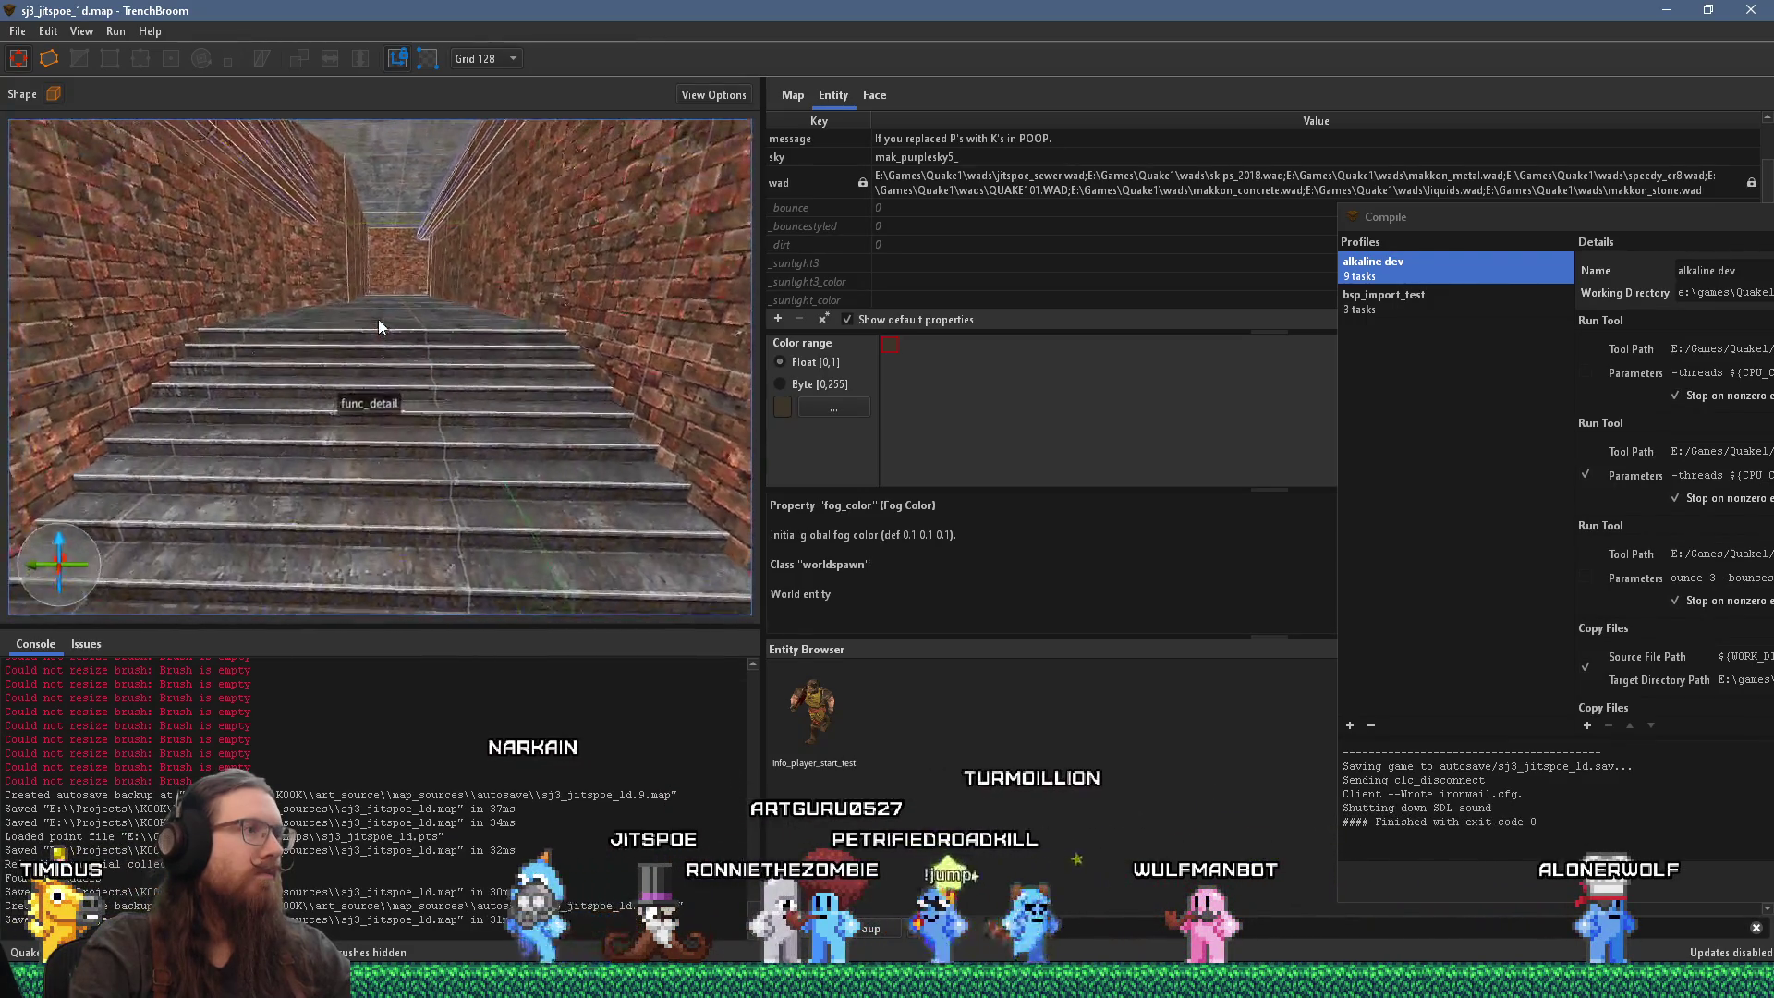
mouse_move(379, 319)
mouse_down()
mouse_move(347, 364)
mouse_move(390, 302)
mouse_up()
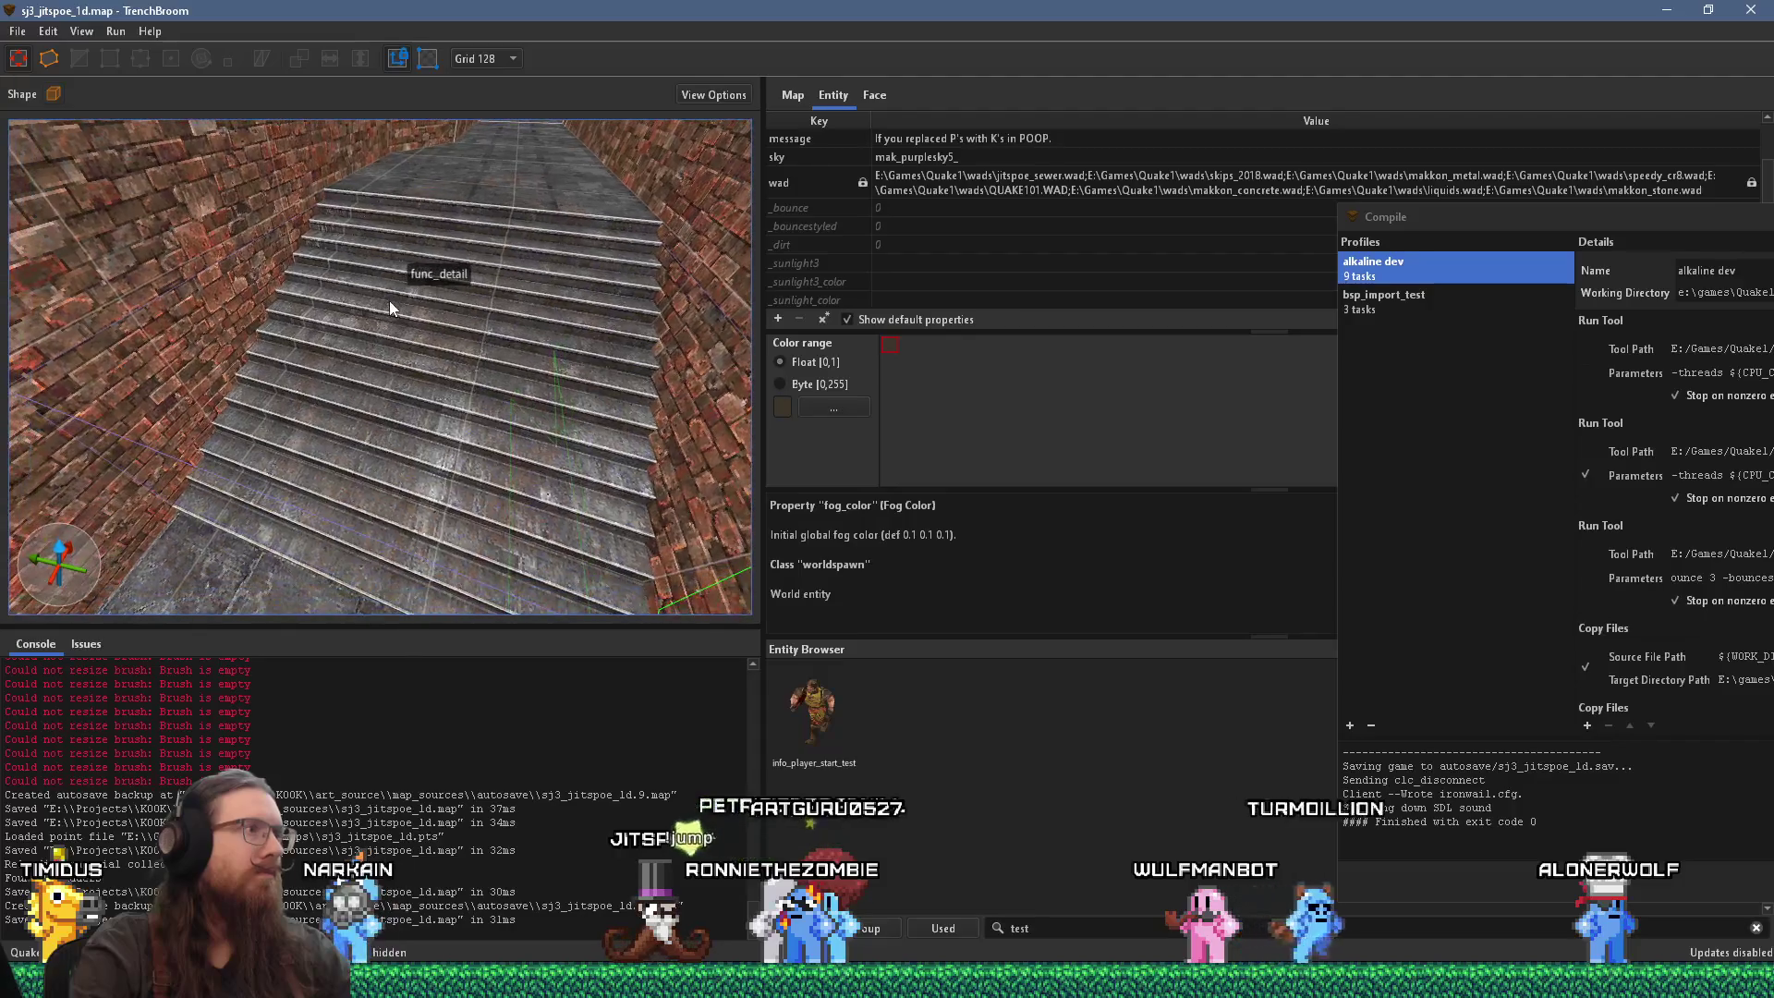
click(462, 265)
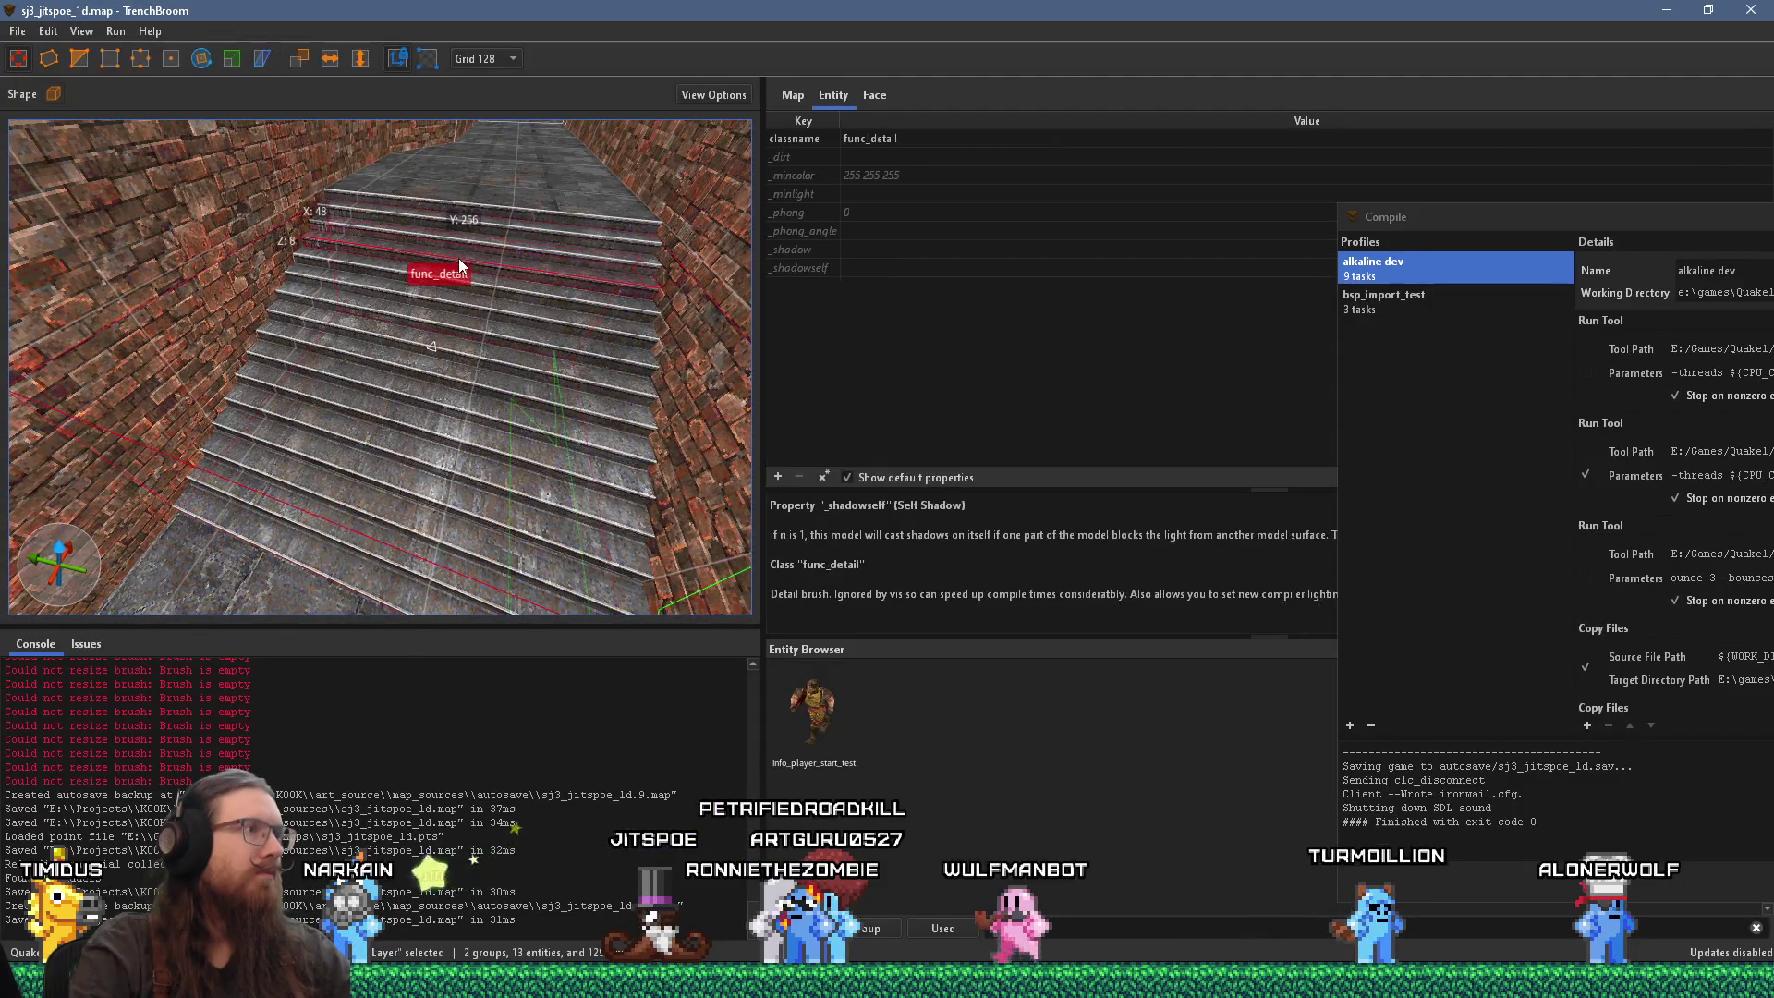
Step: Convert all func_detail stair brushes into a func_detail_wall entity and deselect them
double_click(461, 294)
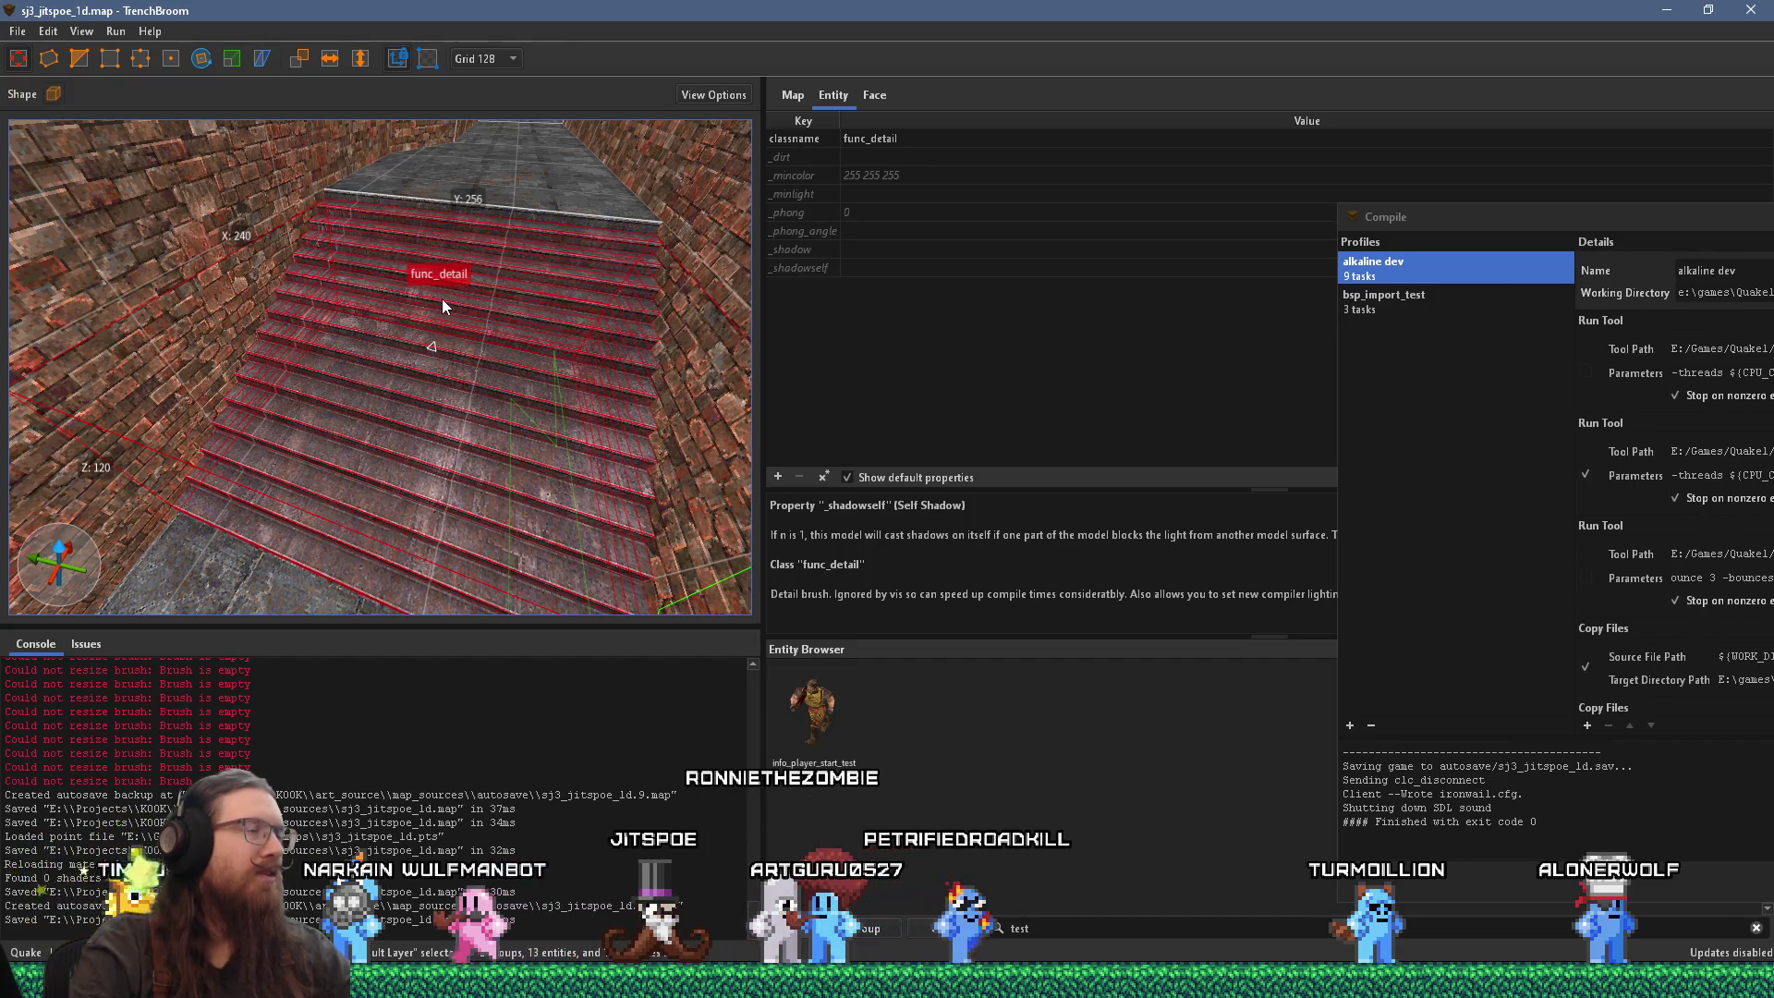
right_click(442, 306)
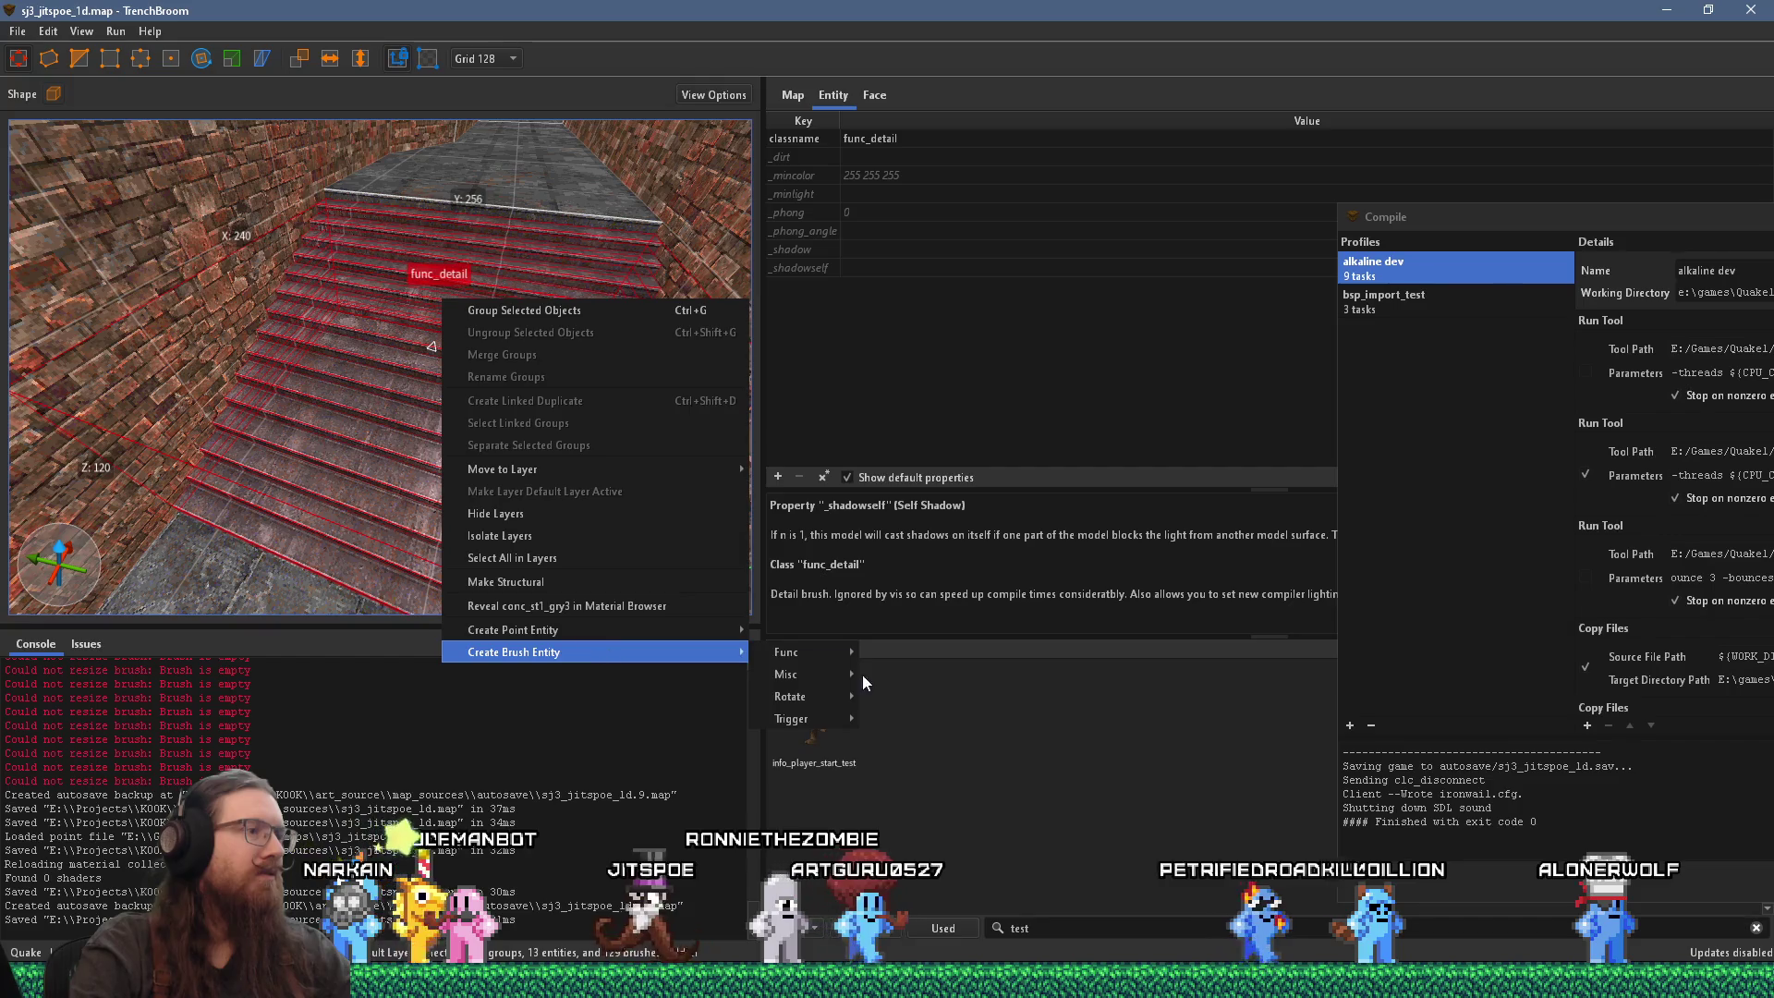
mouse_move(845, 651)
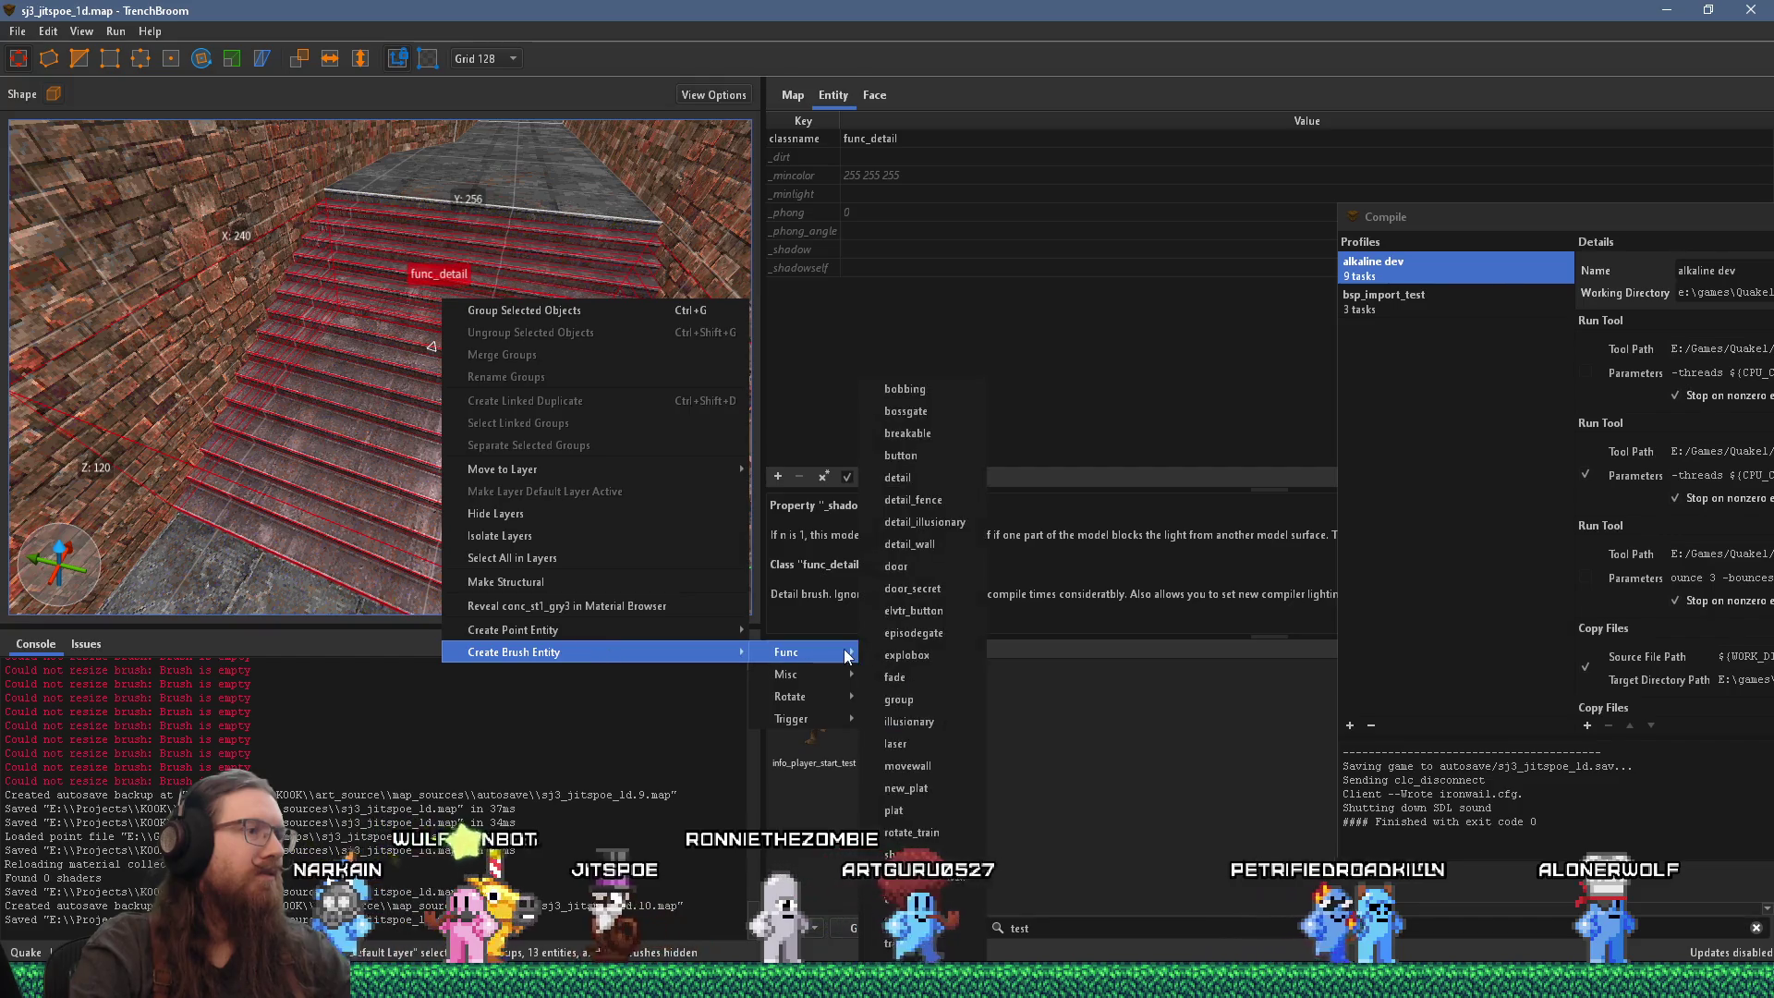
click(966, 542)
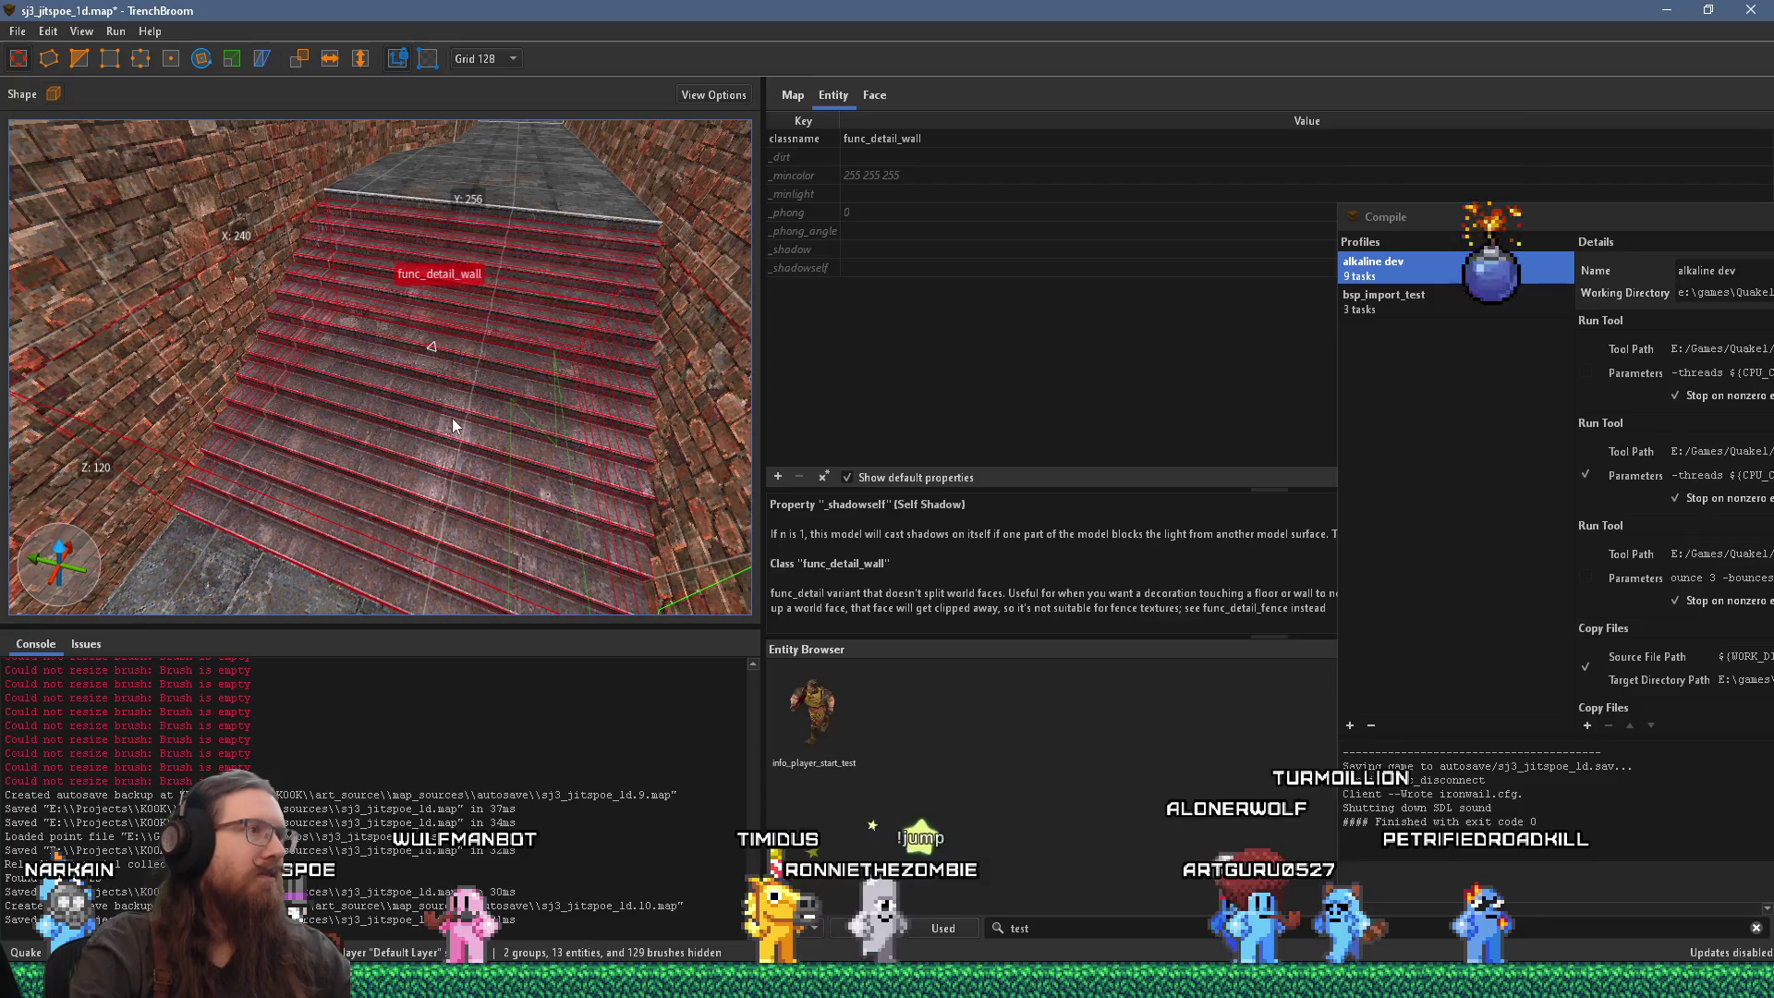
key(Escape)
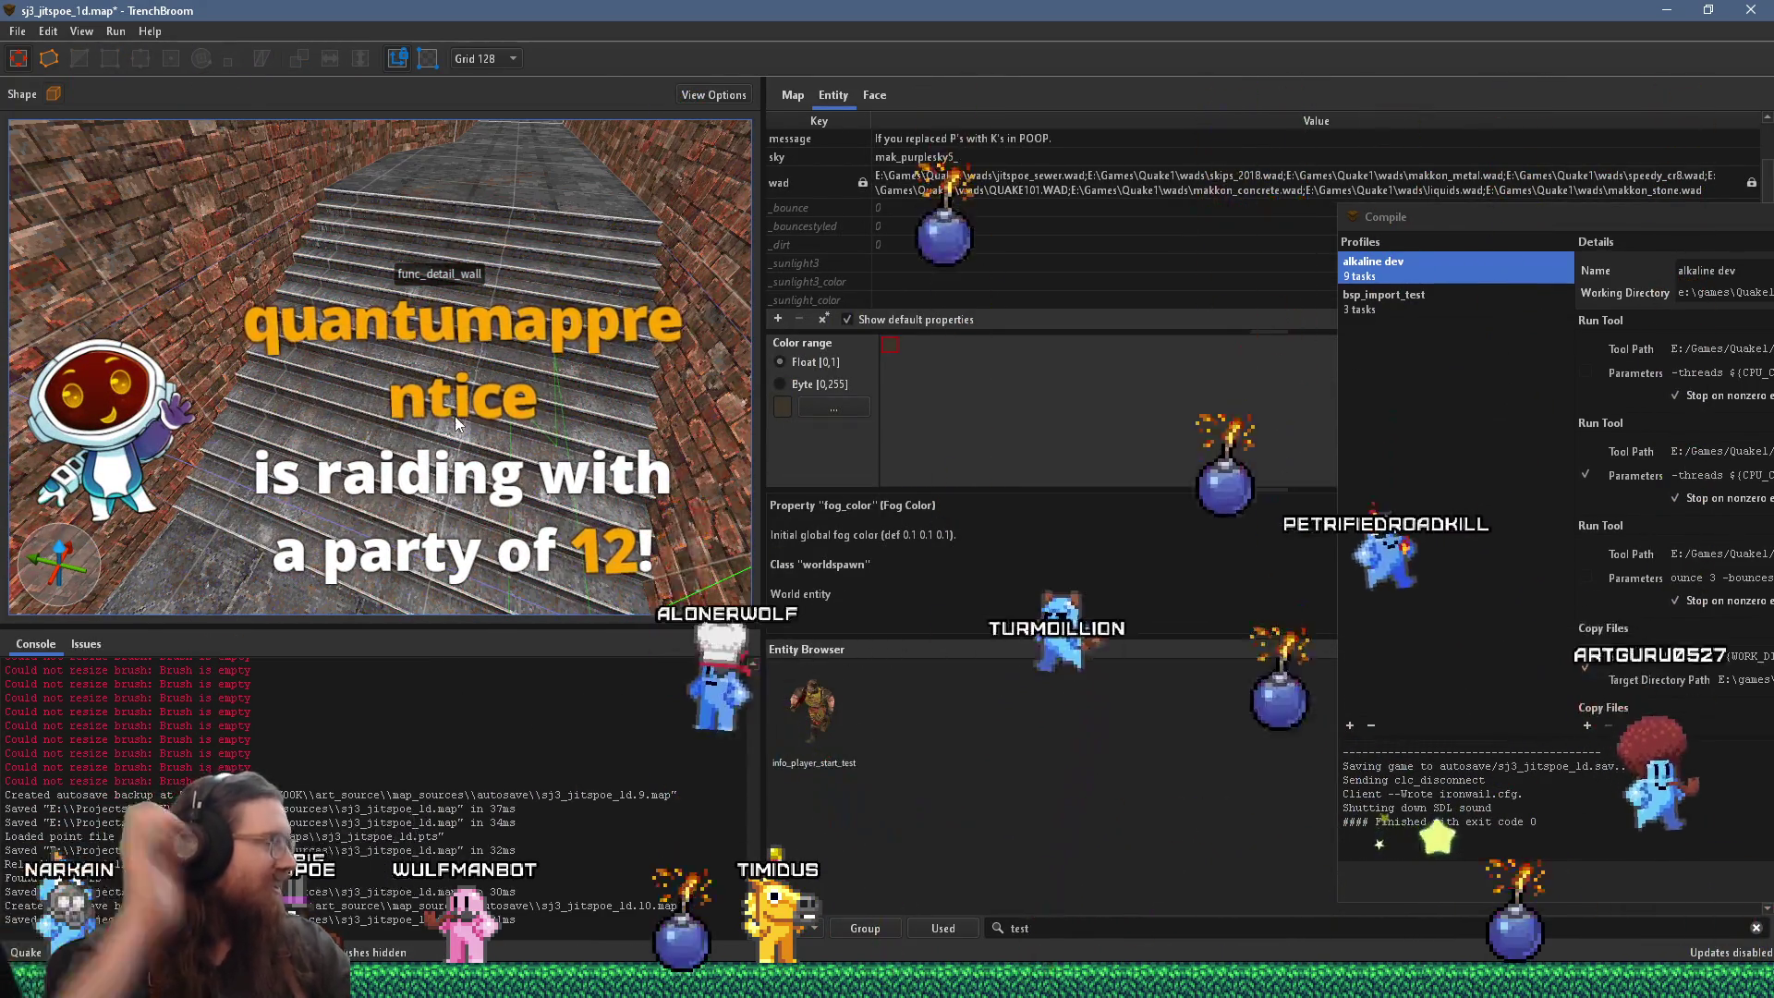
drag(455, 415, 592, 388)
Step: Save sj3_jitspoe_1d.map, then fly down the long corridor to the wall by the PSKIP brush
click(18, 31)
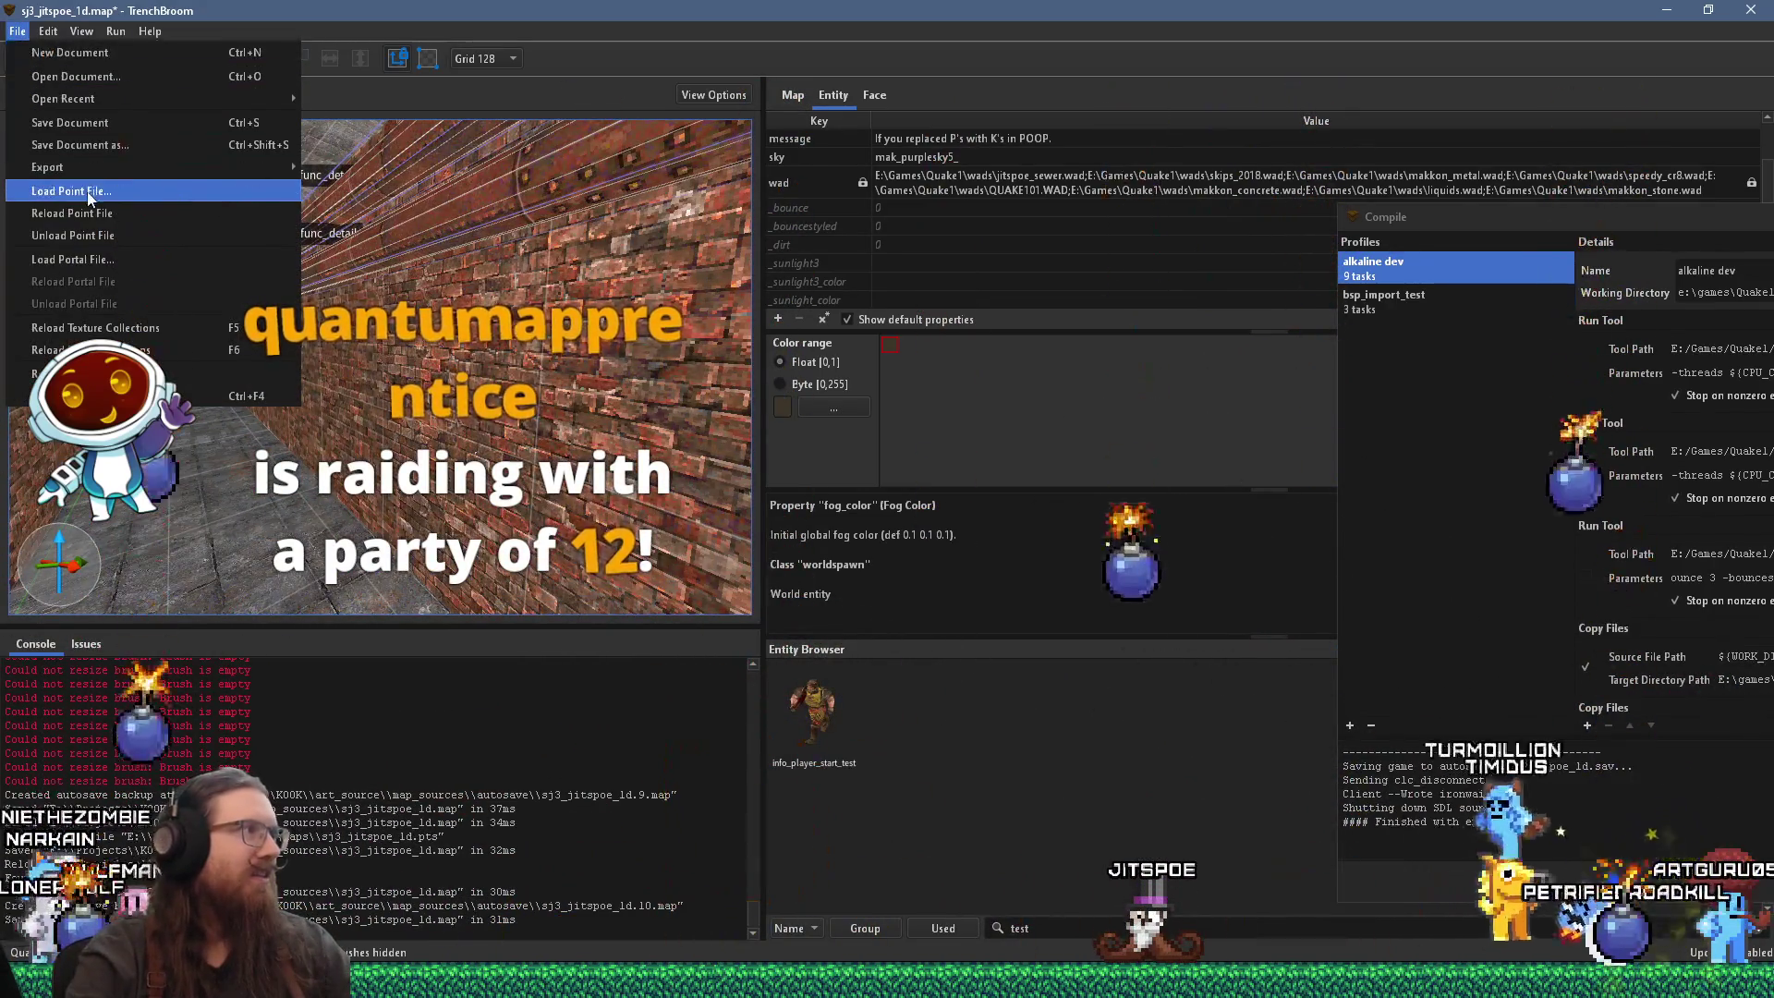
click(69, 122)
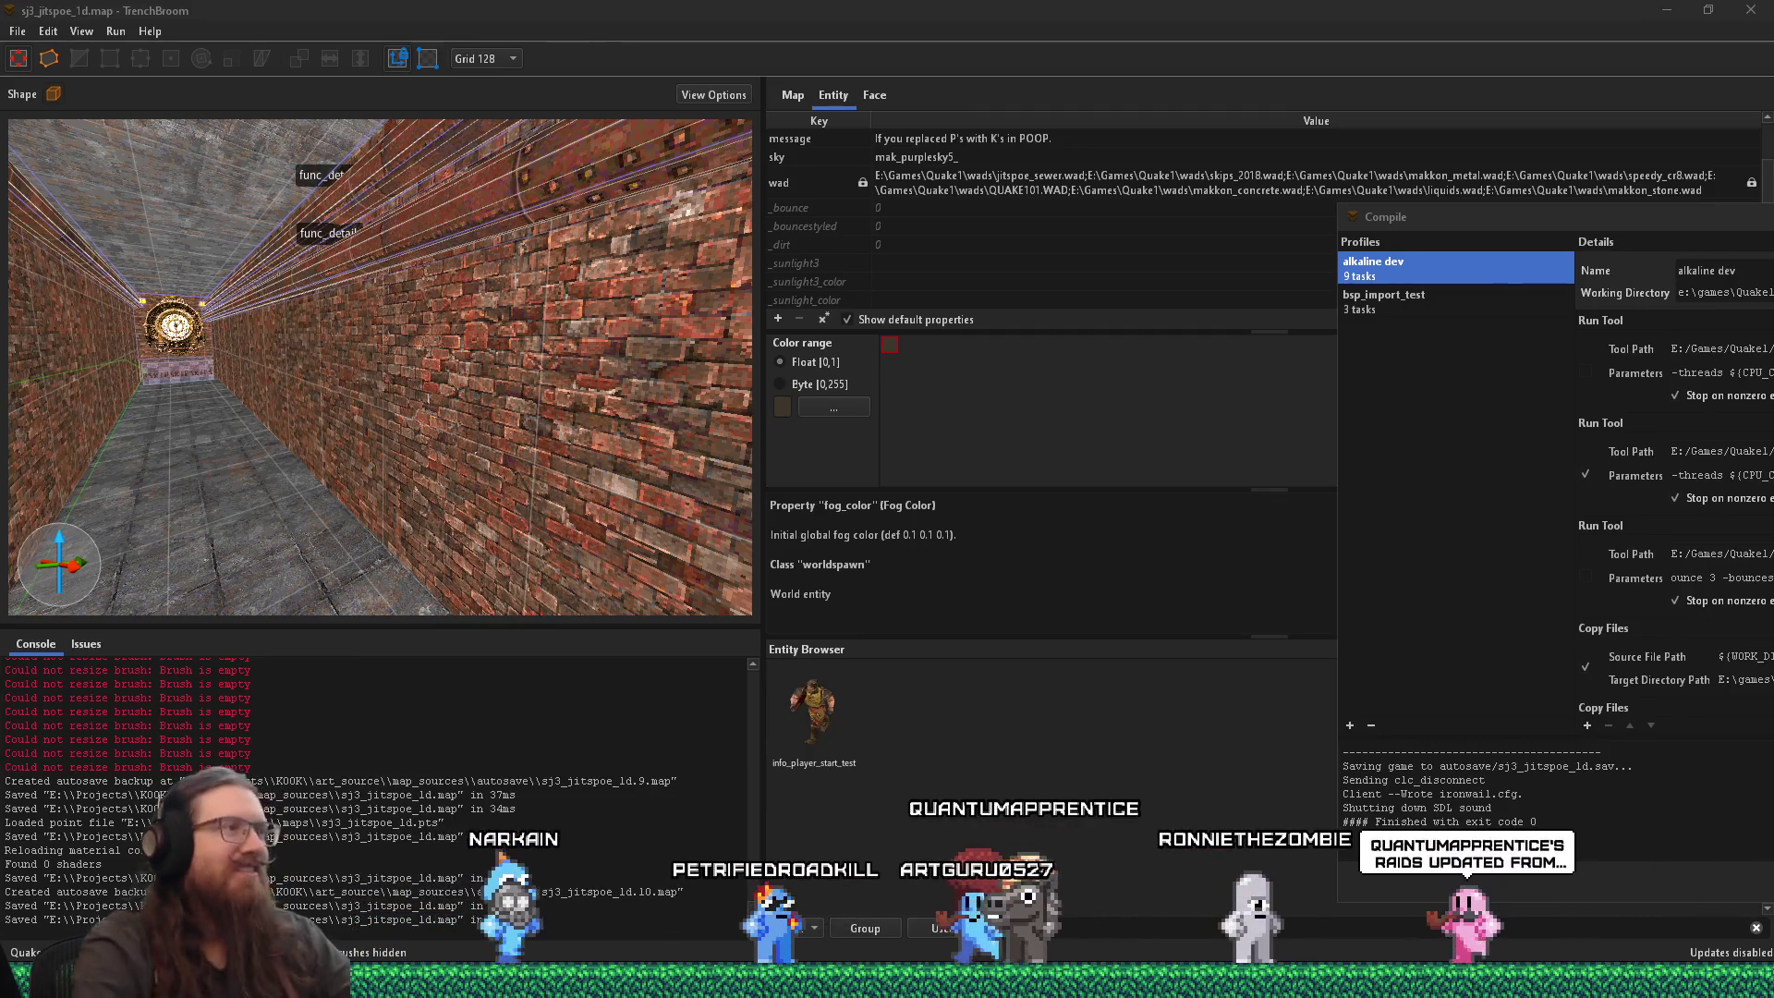
mouse_move(645, 351)
mouse_down()
mouse_move(668, 364)
mouse_move(567, 303)
mouse_move(529, 463)
mouse_move(532, 435)
mouse_move(499, 445)
mouse_move(535, 407)
mouse_move(335, 462)
mouse_move(238, 436)
mouse_move(443, 451)
mouse_up()
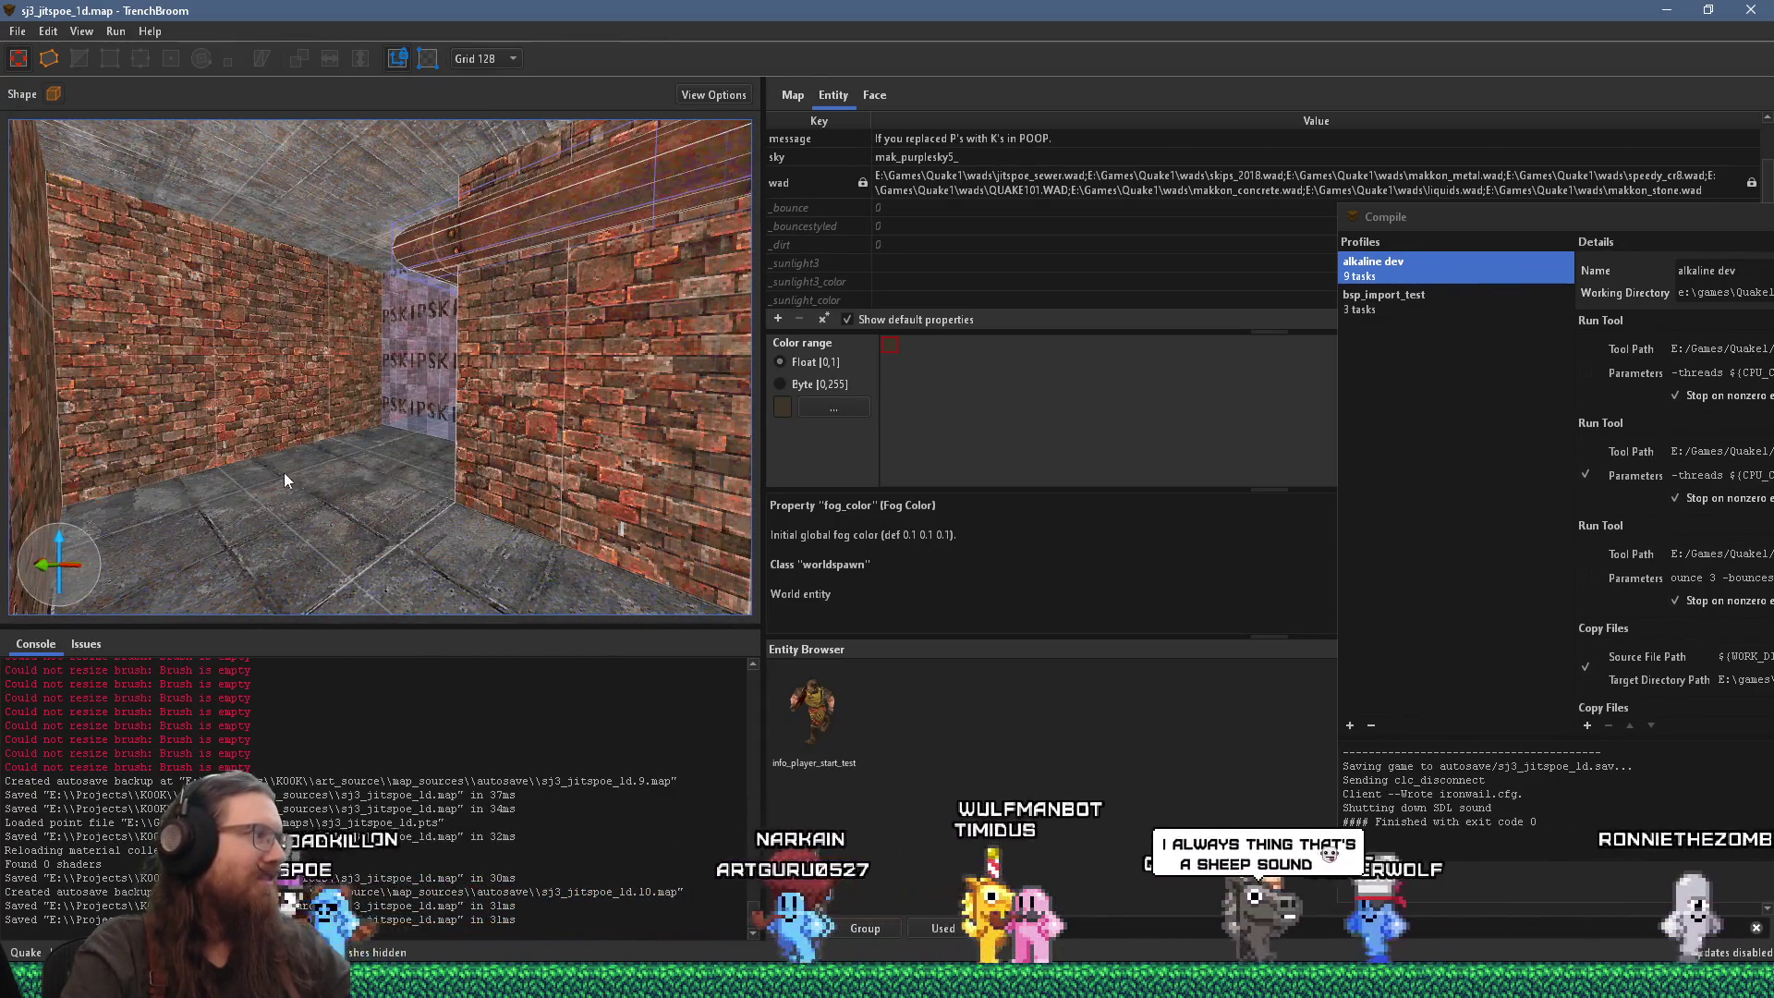
drag(326, 473, 637, 456)
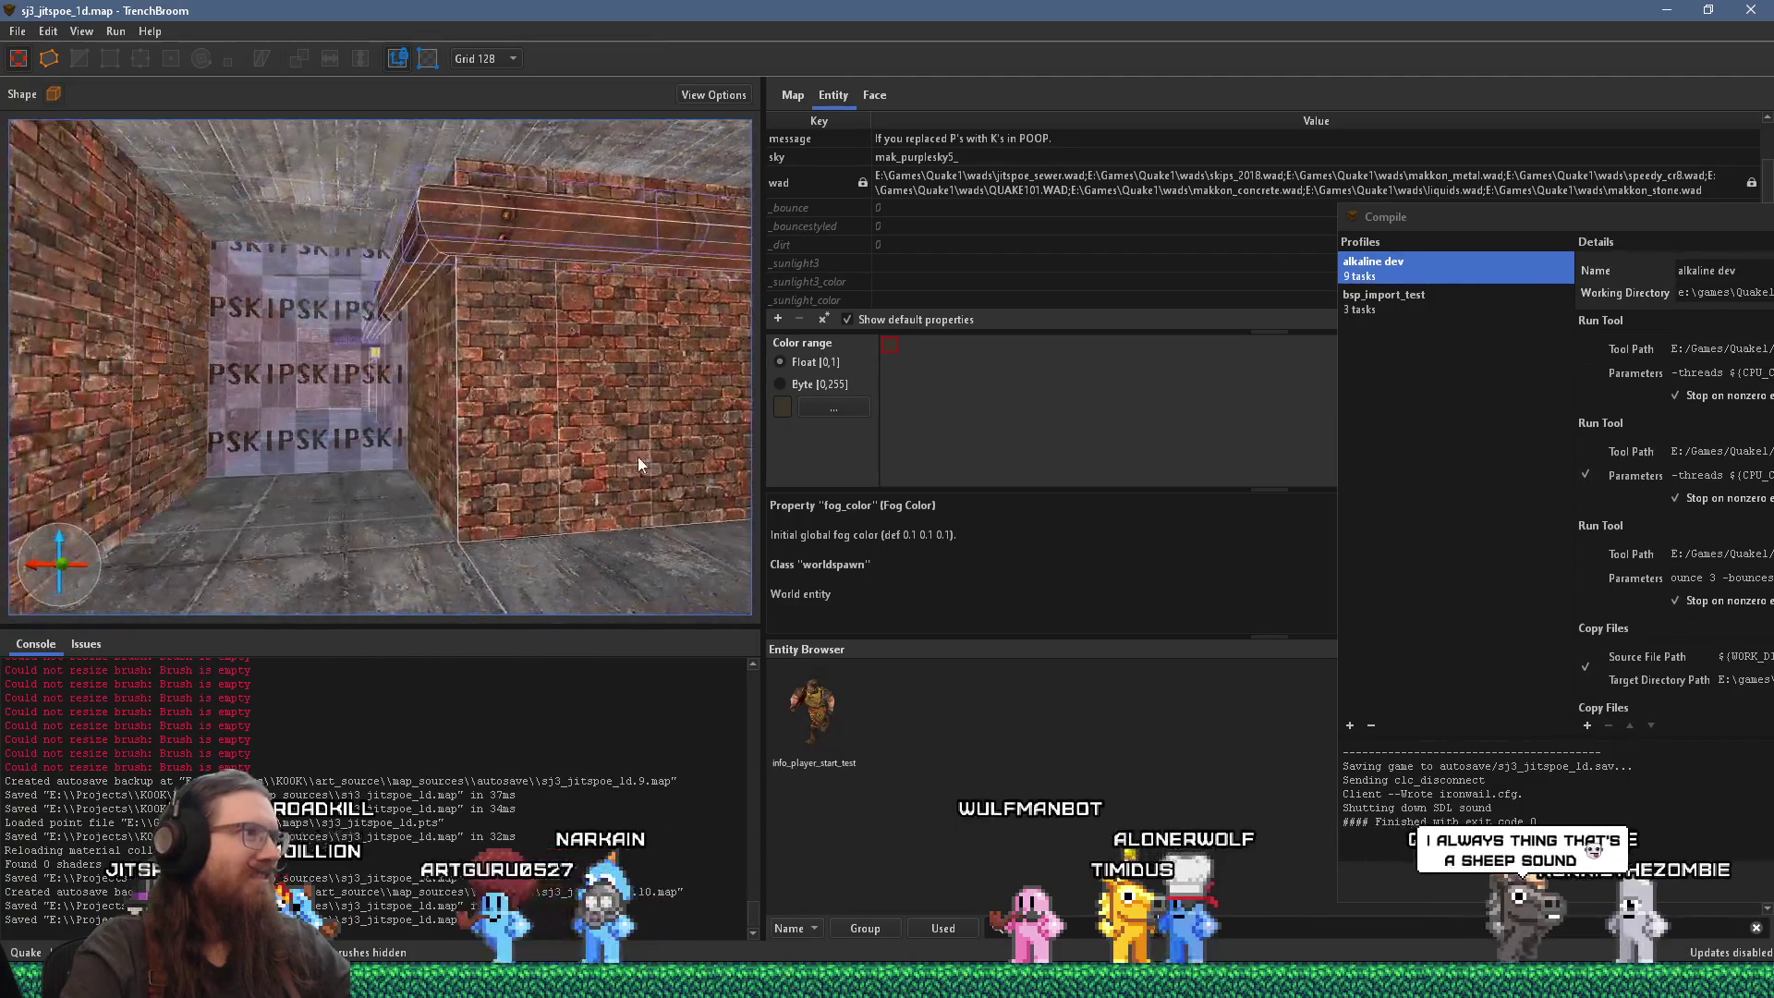
mouse_move(345, 443)
mouse_down()
mouse_move(506, 504)
mouse_move(485, 479)
mouse_move(462, 474)
mouse_move(503, 525)
mouse_move(646, 526)
mouse_move(498, 457)
mouse_move(618, 438)
mouse_move(470, 408)
mouse_move(753, 386)
mouse_move(689, 394)
mouse_move(506, 356)
mouse_move(683, 371)
mouse_move(500, 275)
mouse_move(468, 311)
mouse_move(459, 240)
mouse_move(546, 209)
mouse_up()
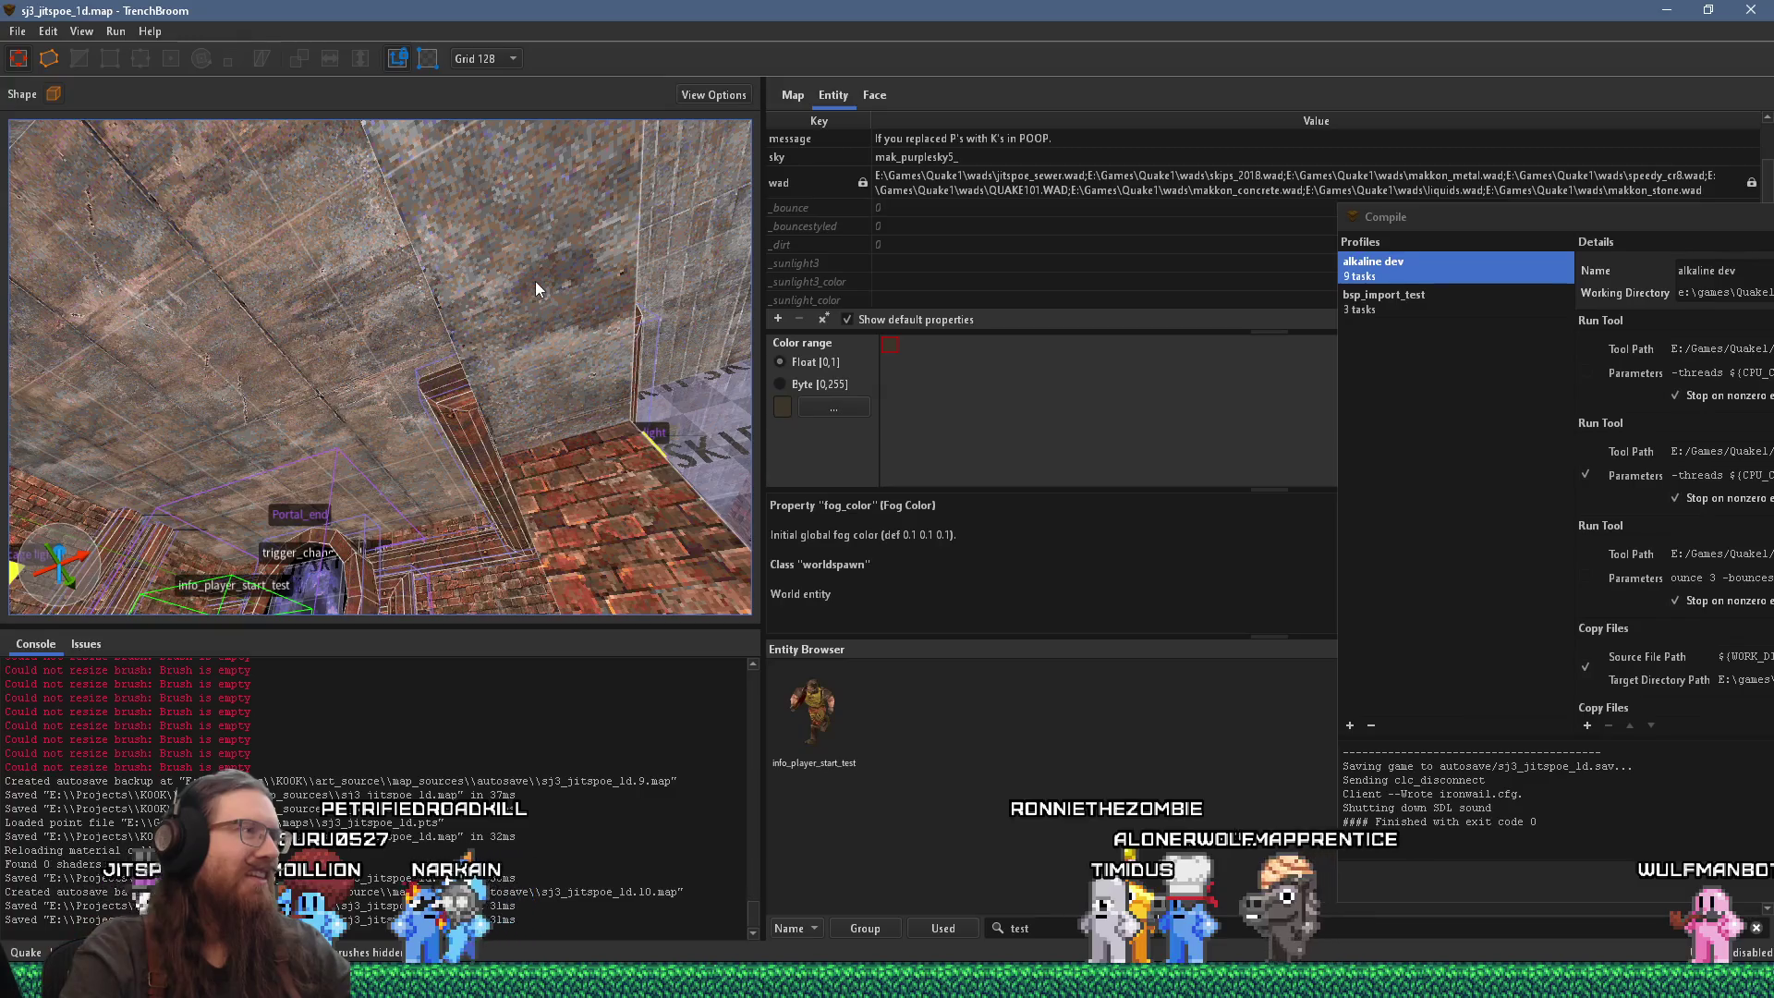
mouse_move(535, 281)
mouse_down()
mouse_move(323, 321)
mouse_move(602, 273)
mouse_move(396, 340)
mouse_move(462, 329)
mouse_move(383, 298)
mouse_move(417, 482)
mouse_up()
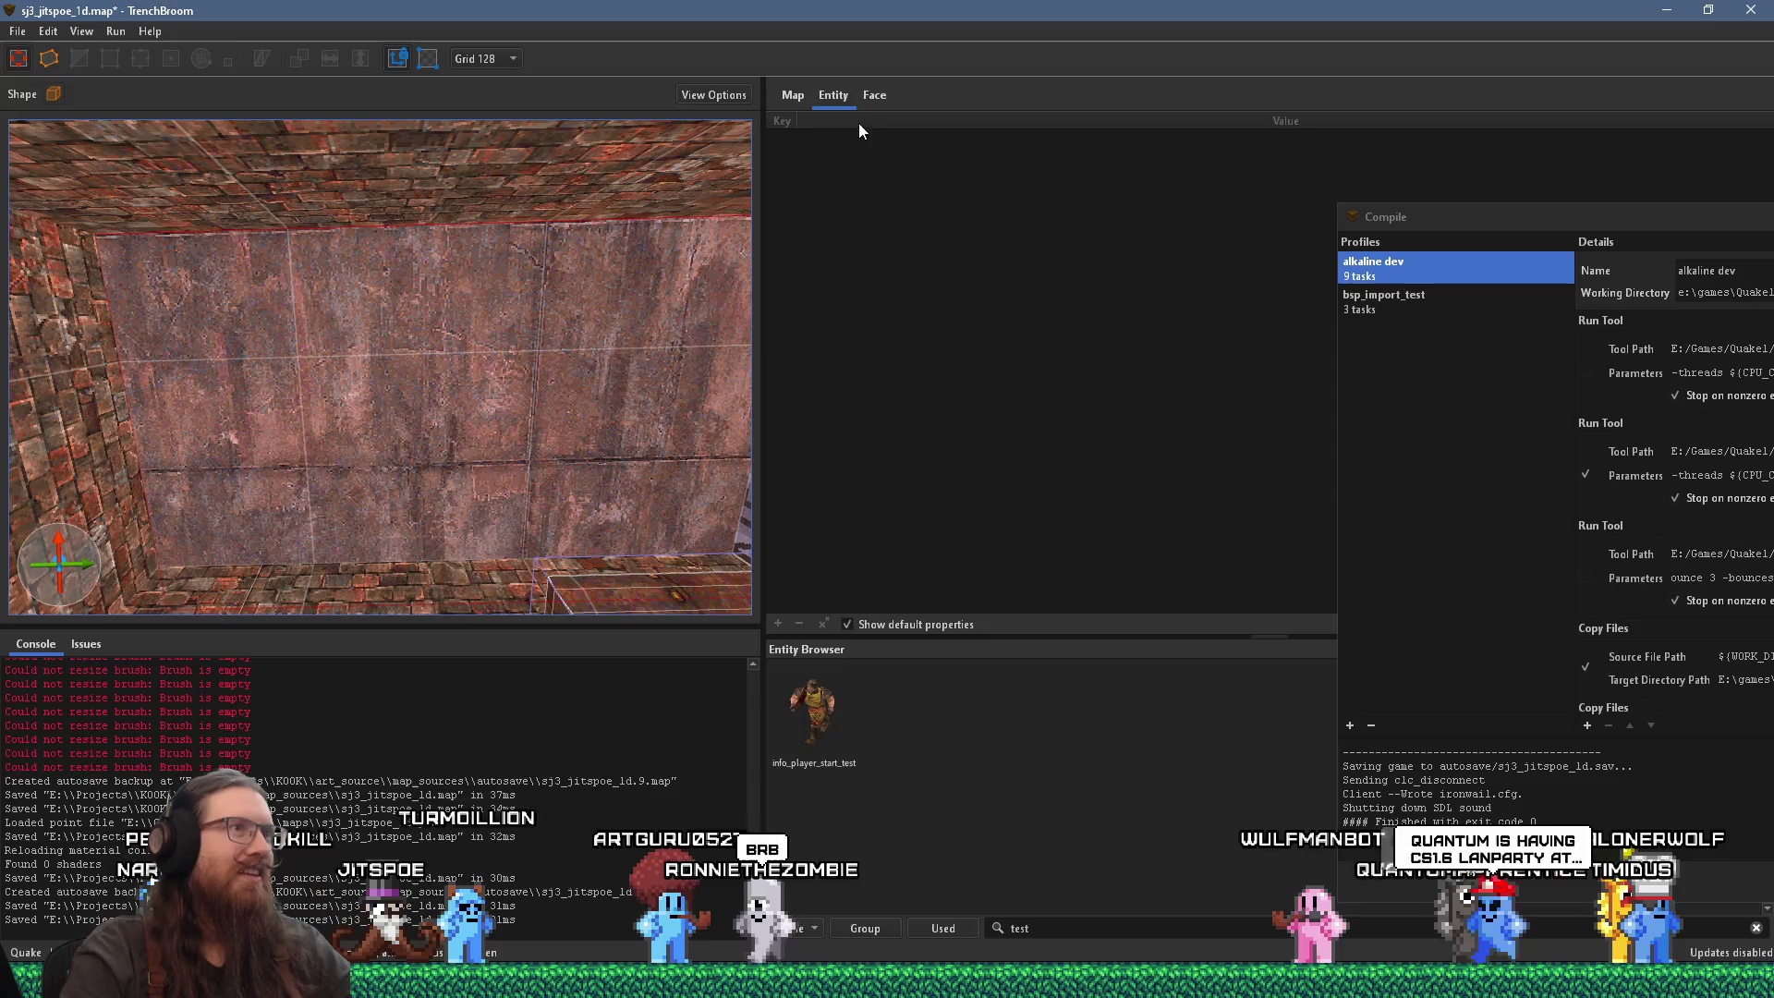
Step: Rotate the wall texture 90 degrees and set its X offset to -64
click(880, 107)
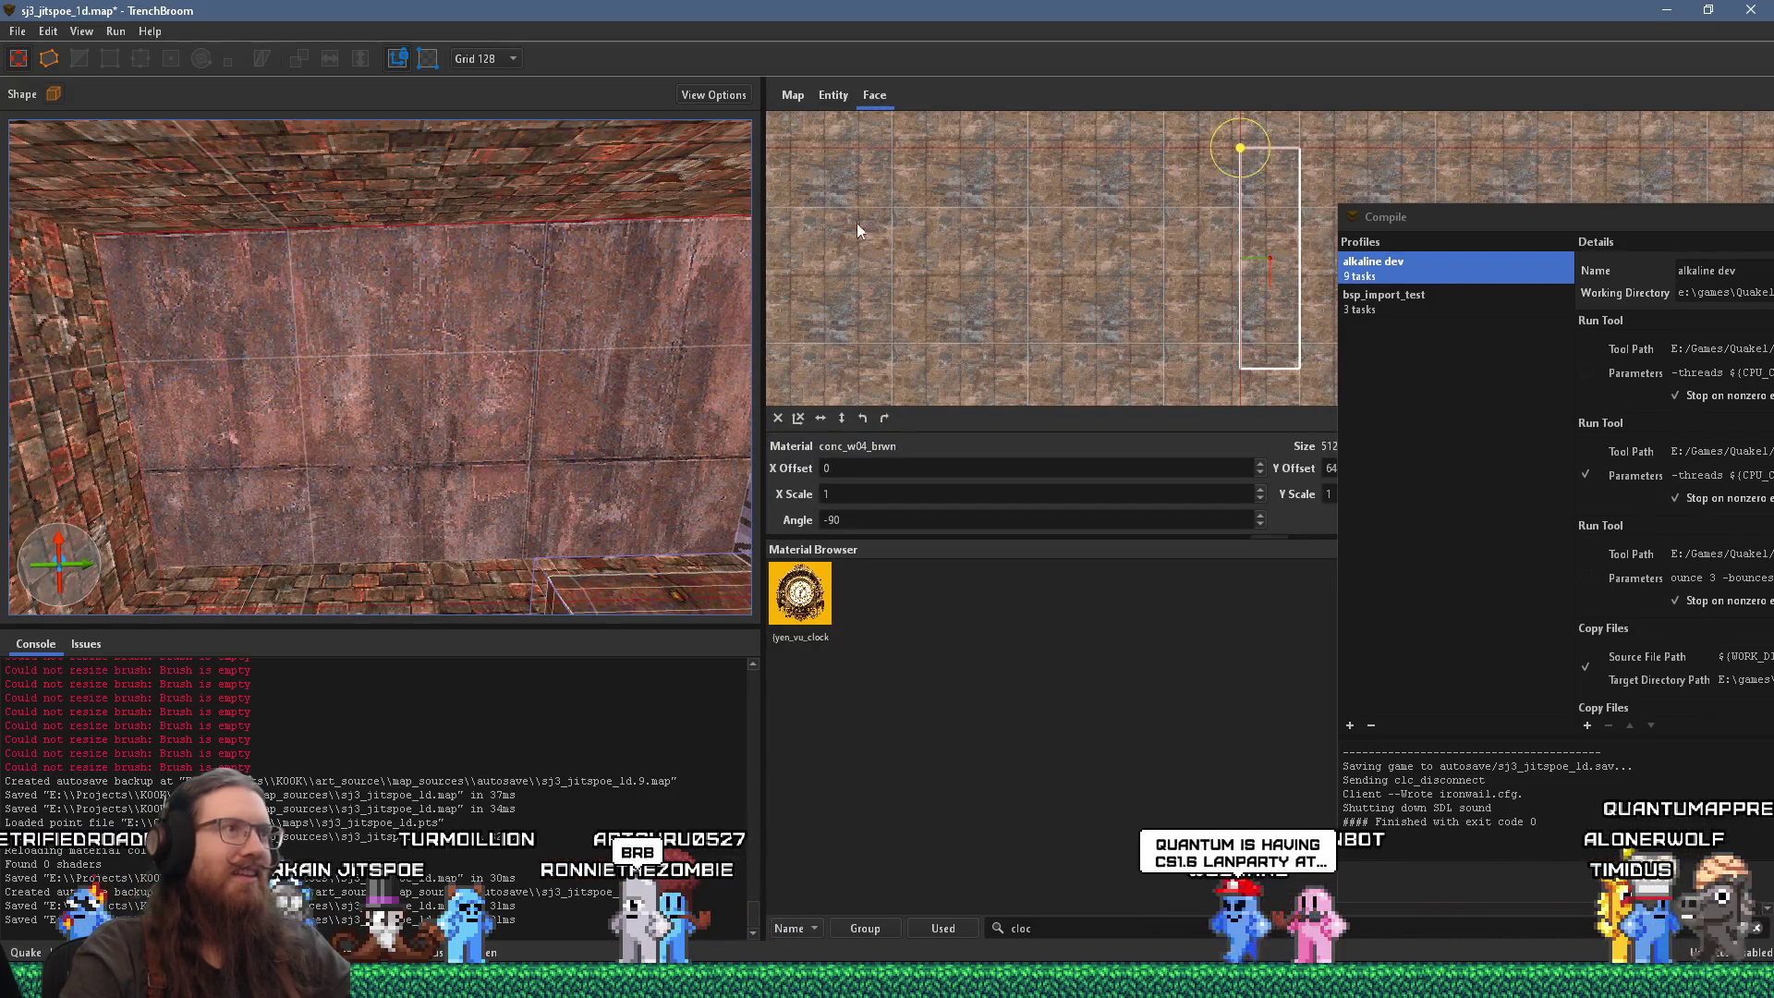
click(881, 422)
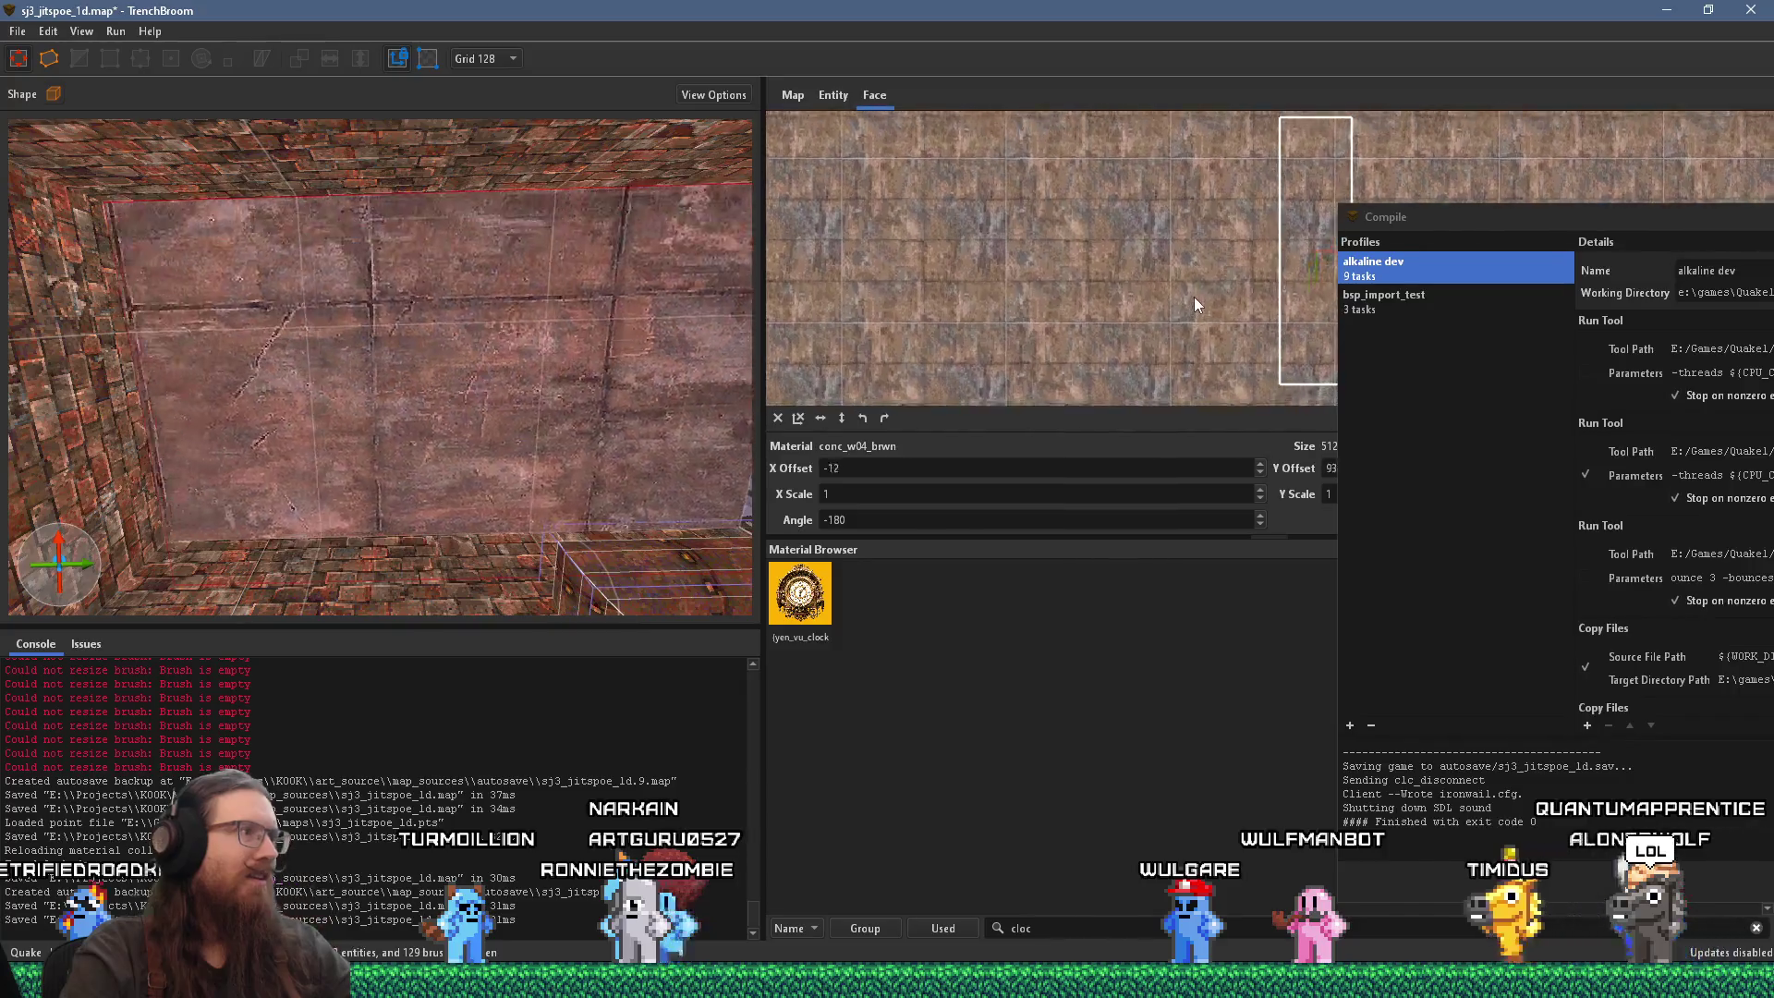
mouse_move(1212, 263)
mouse_down()
mouse_move(1179, 303)
mouse_move(1201, 297)
mouse_up()
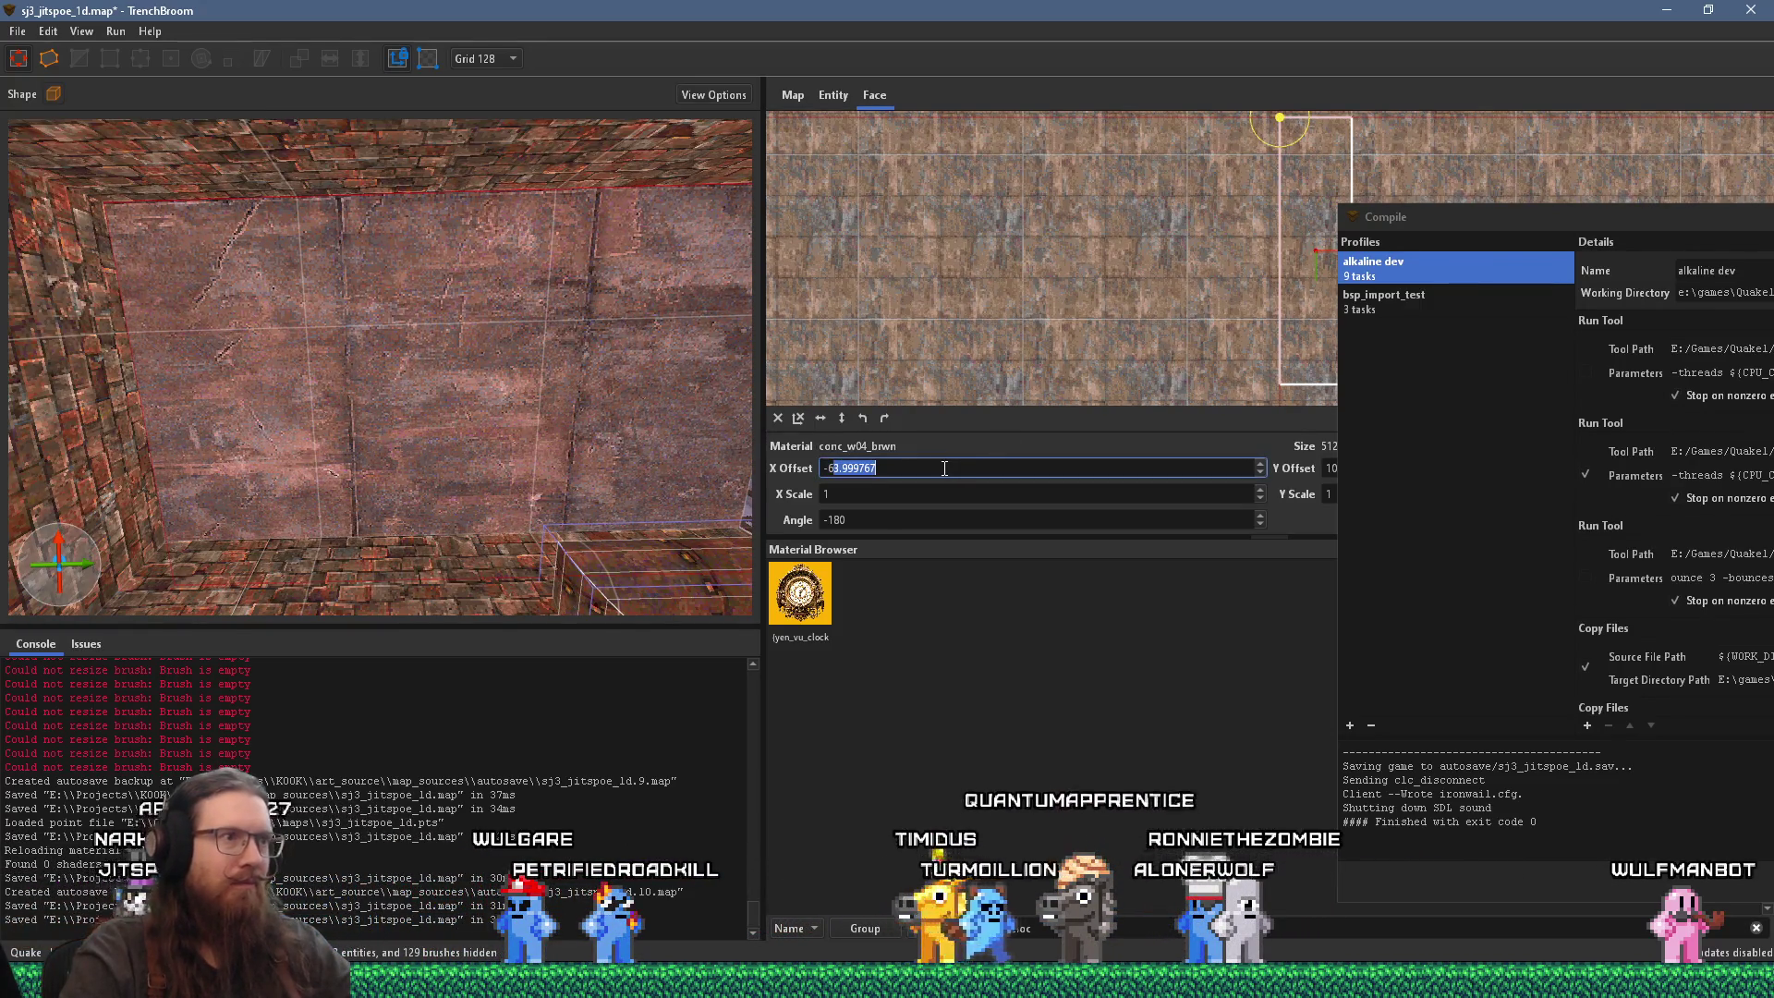
text(4)
key(Return)
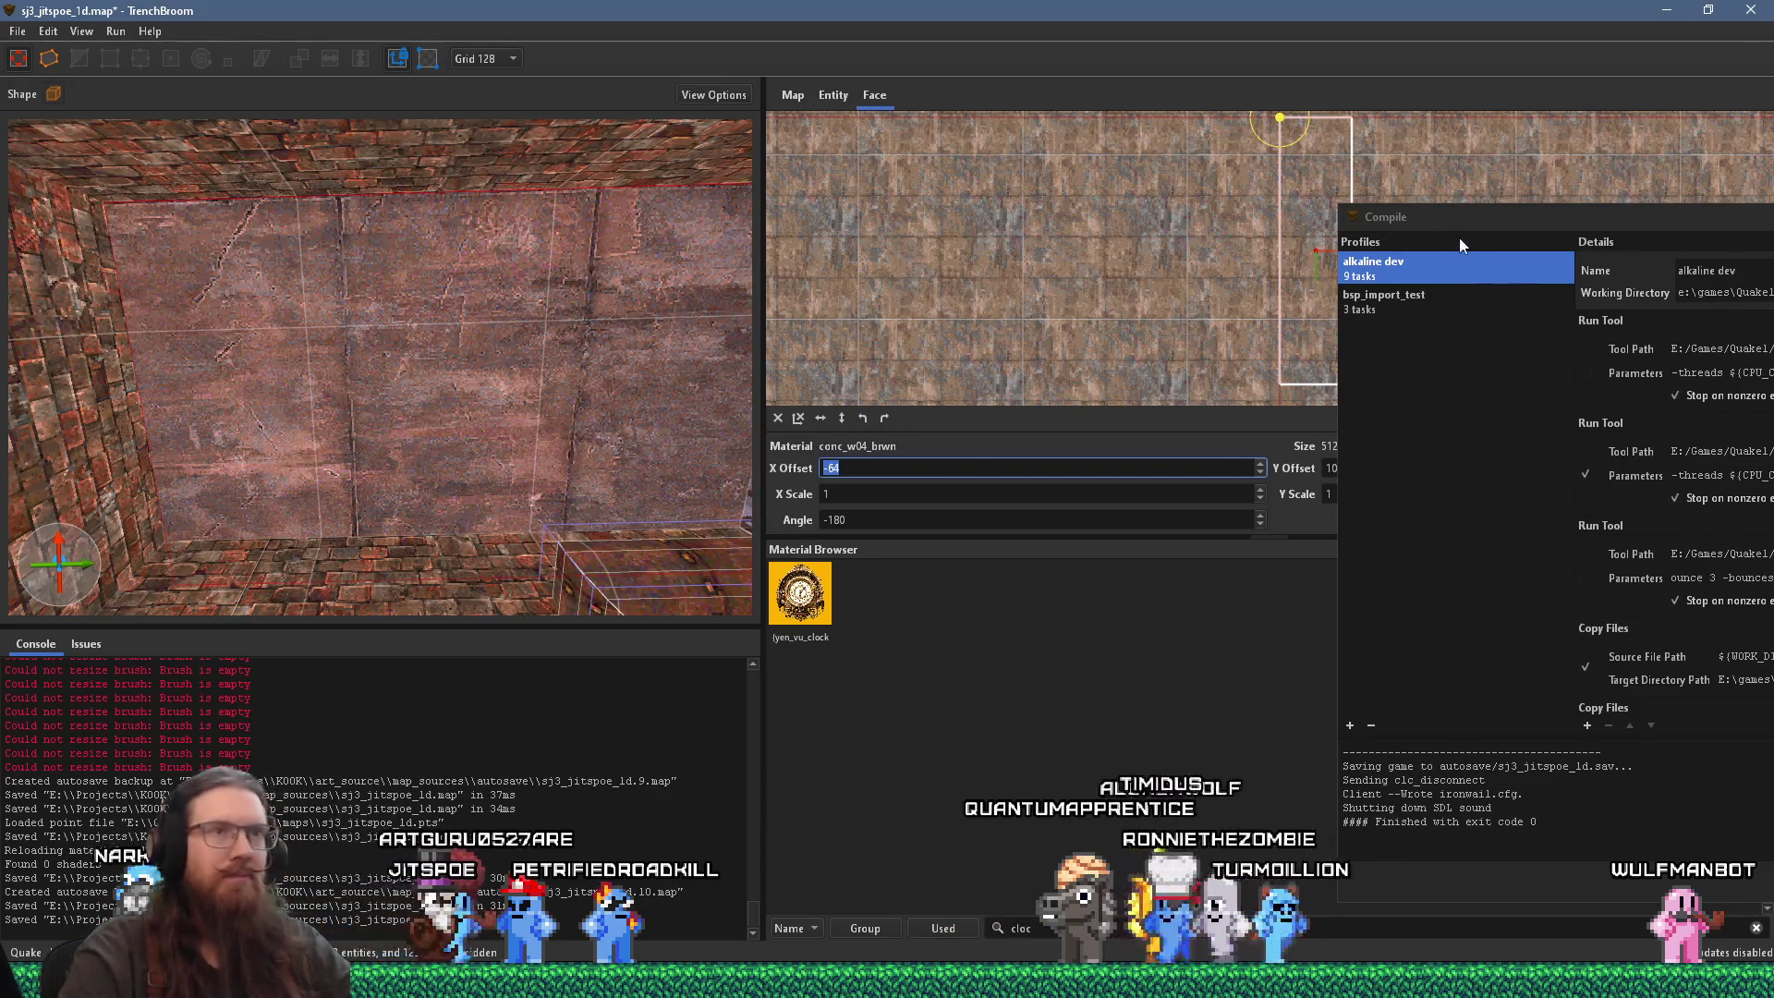
Step: Set the wall texture's Y offset to 128, reverting a trial value of 0
drag(1470, 218, 1615, 243)
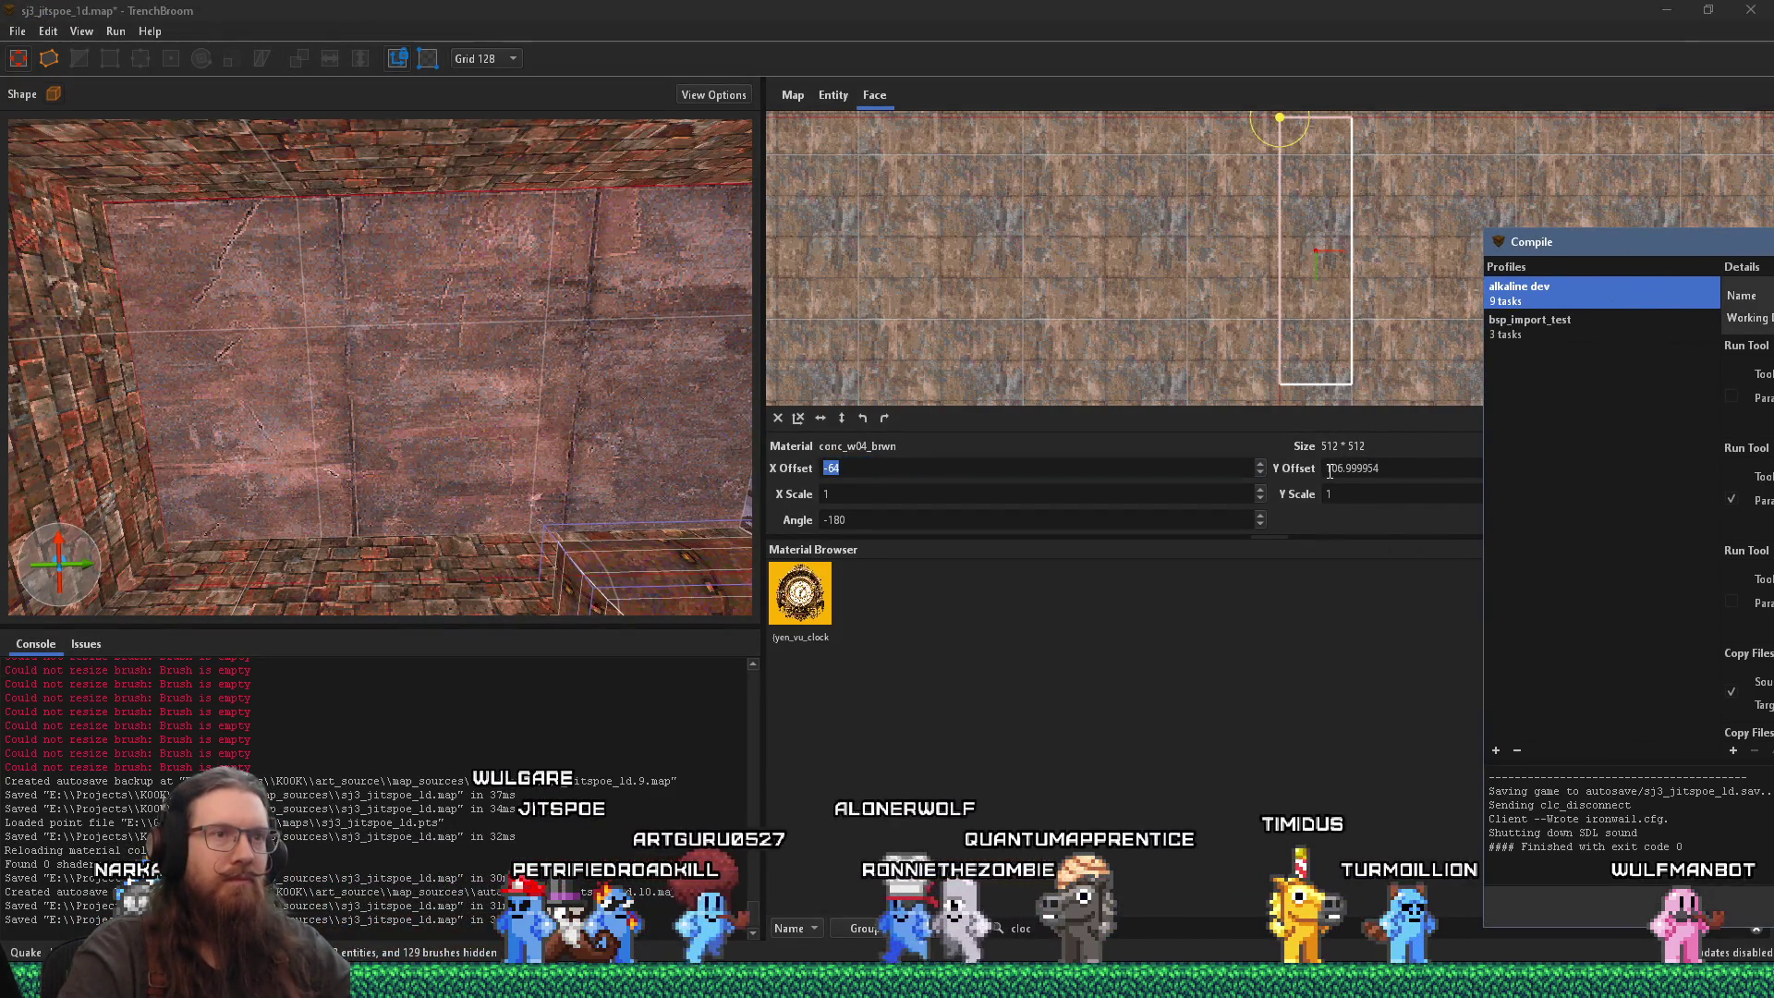
drag(1330, 471, 1374, 460)
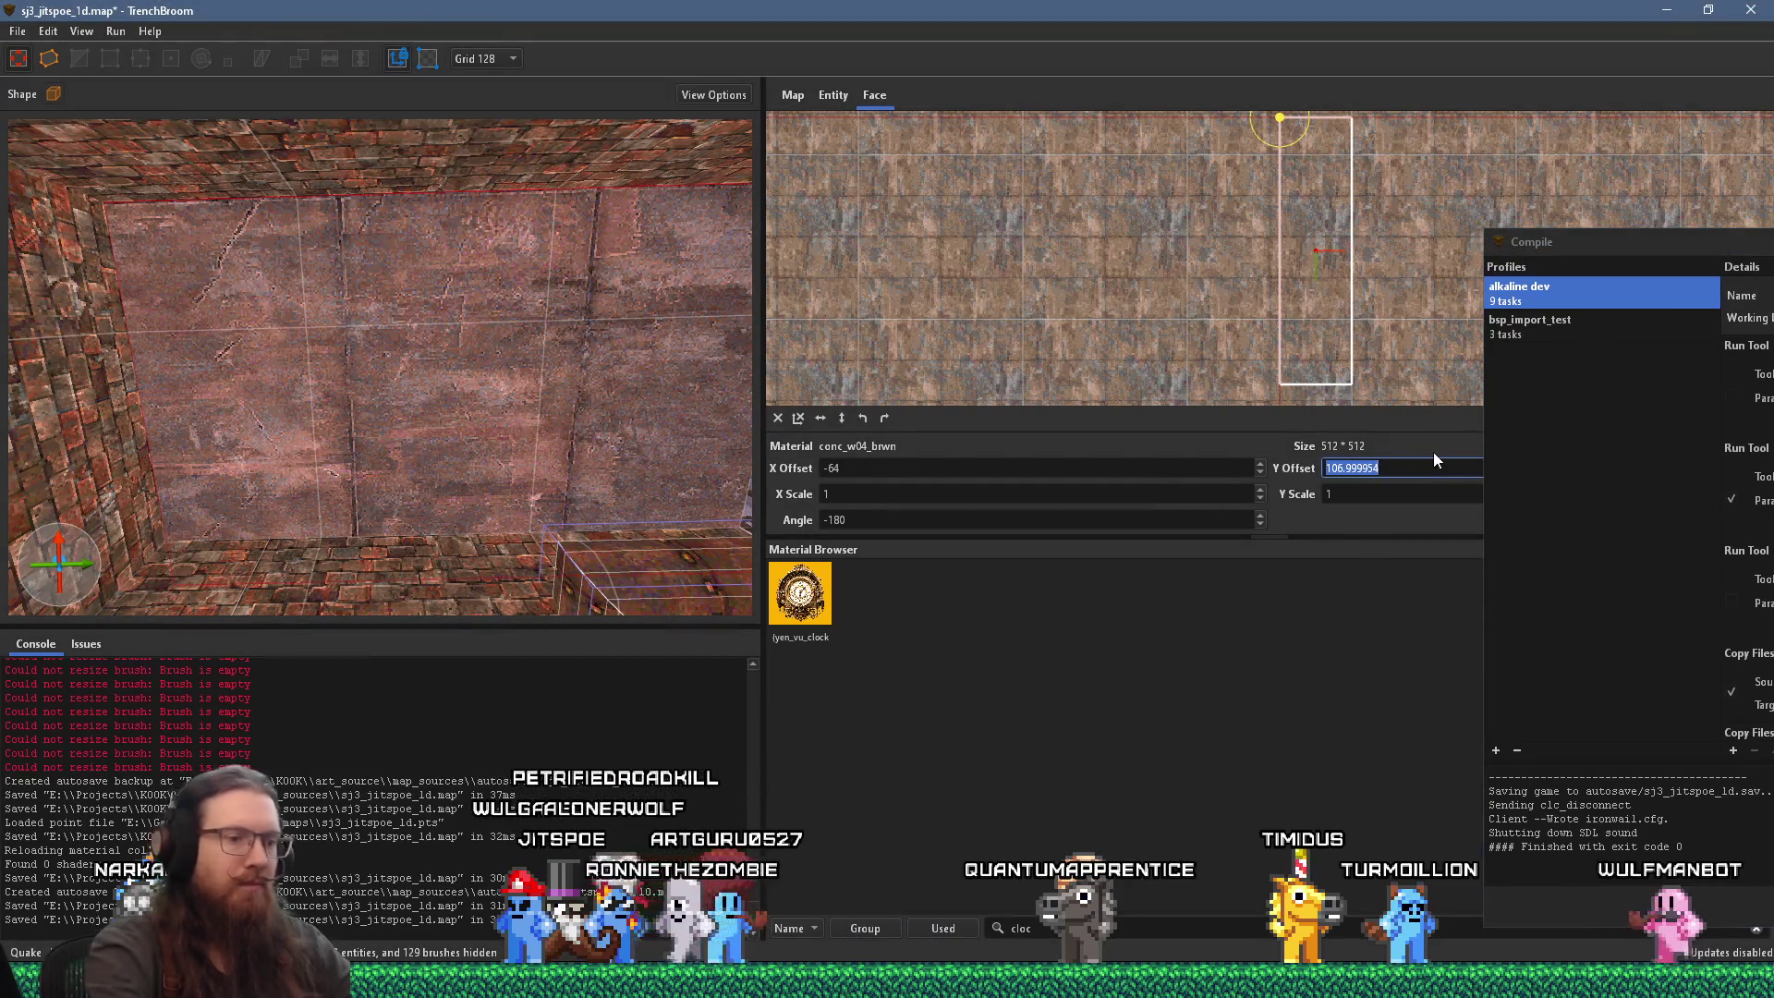
text(128)
key(Return)
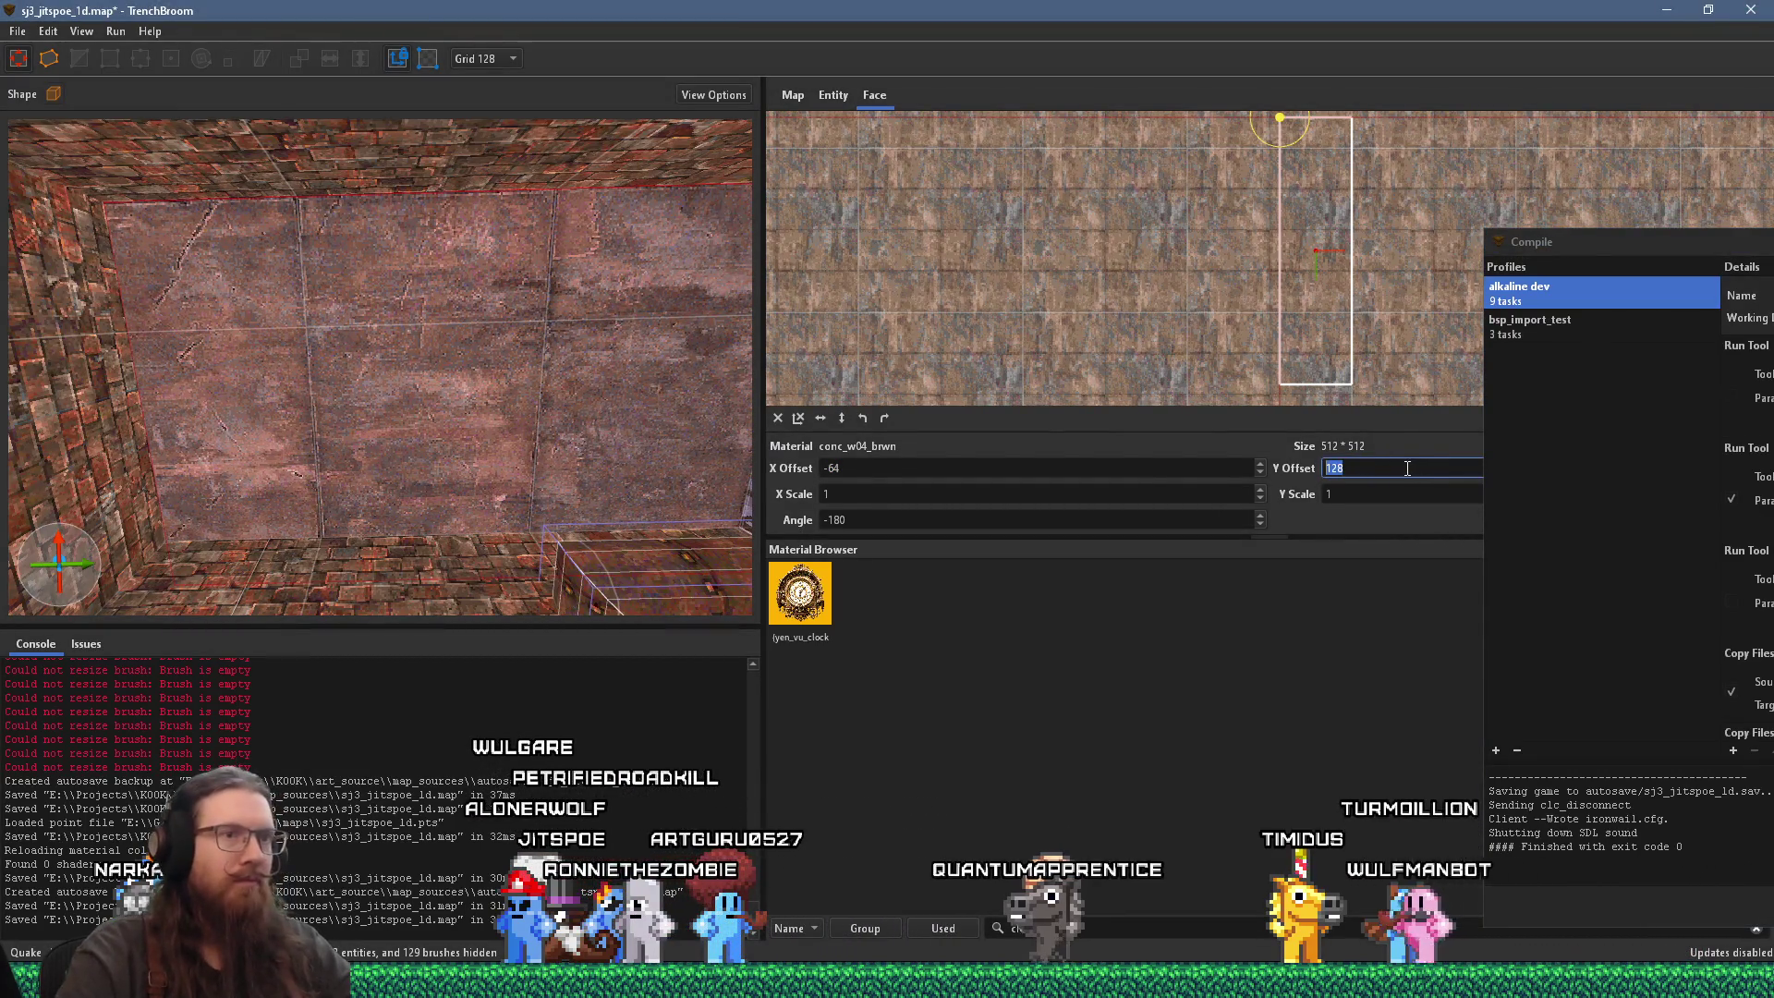
text(0)
key(Return)
key(ctrl+z)
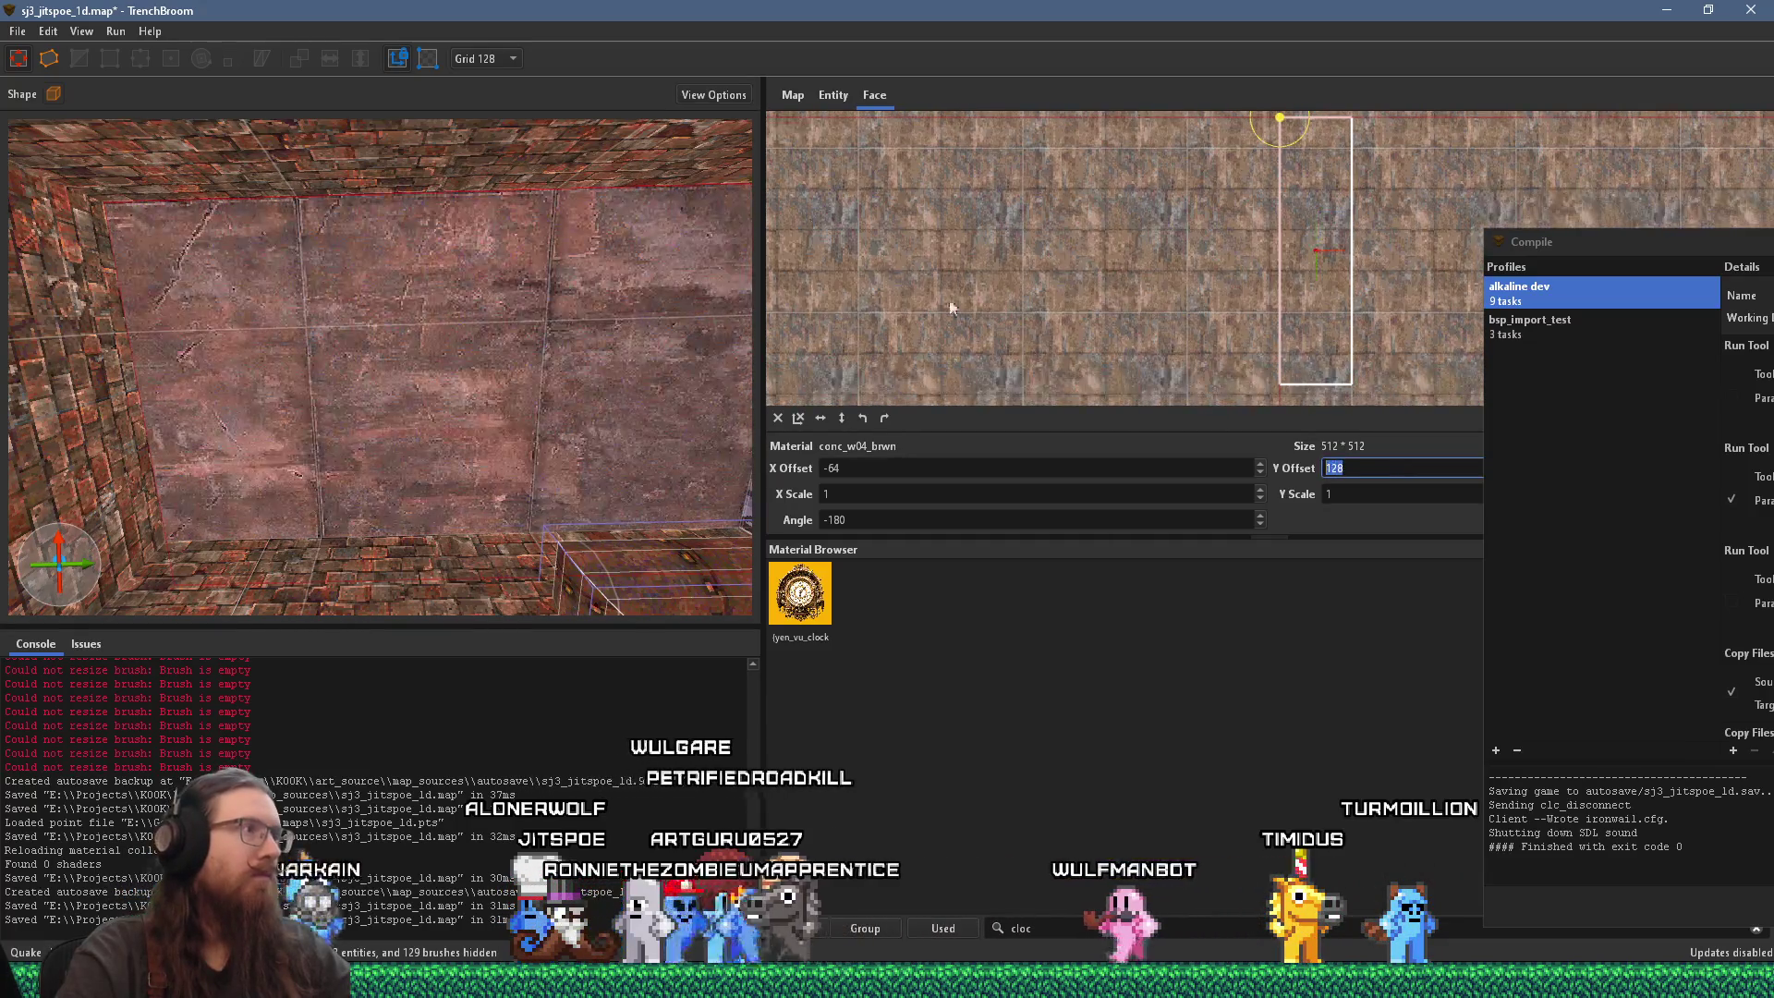
Step: Set the grid to 16 and apply brown concrete to the grey wall's wider face
click(493, 58)
click(497, 147)
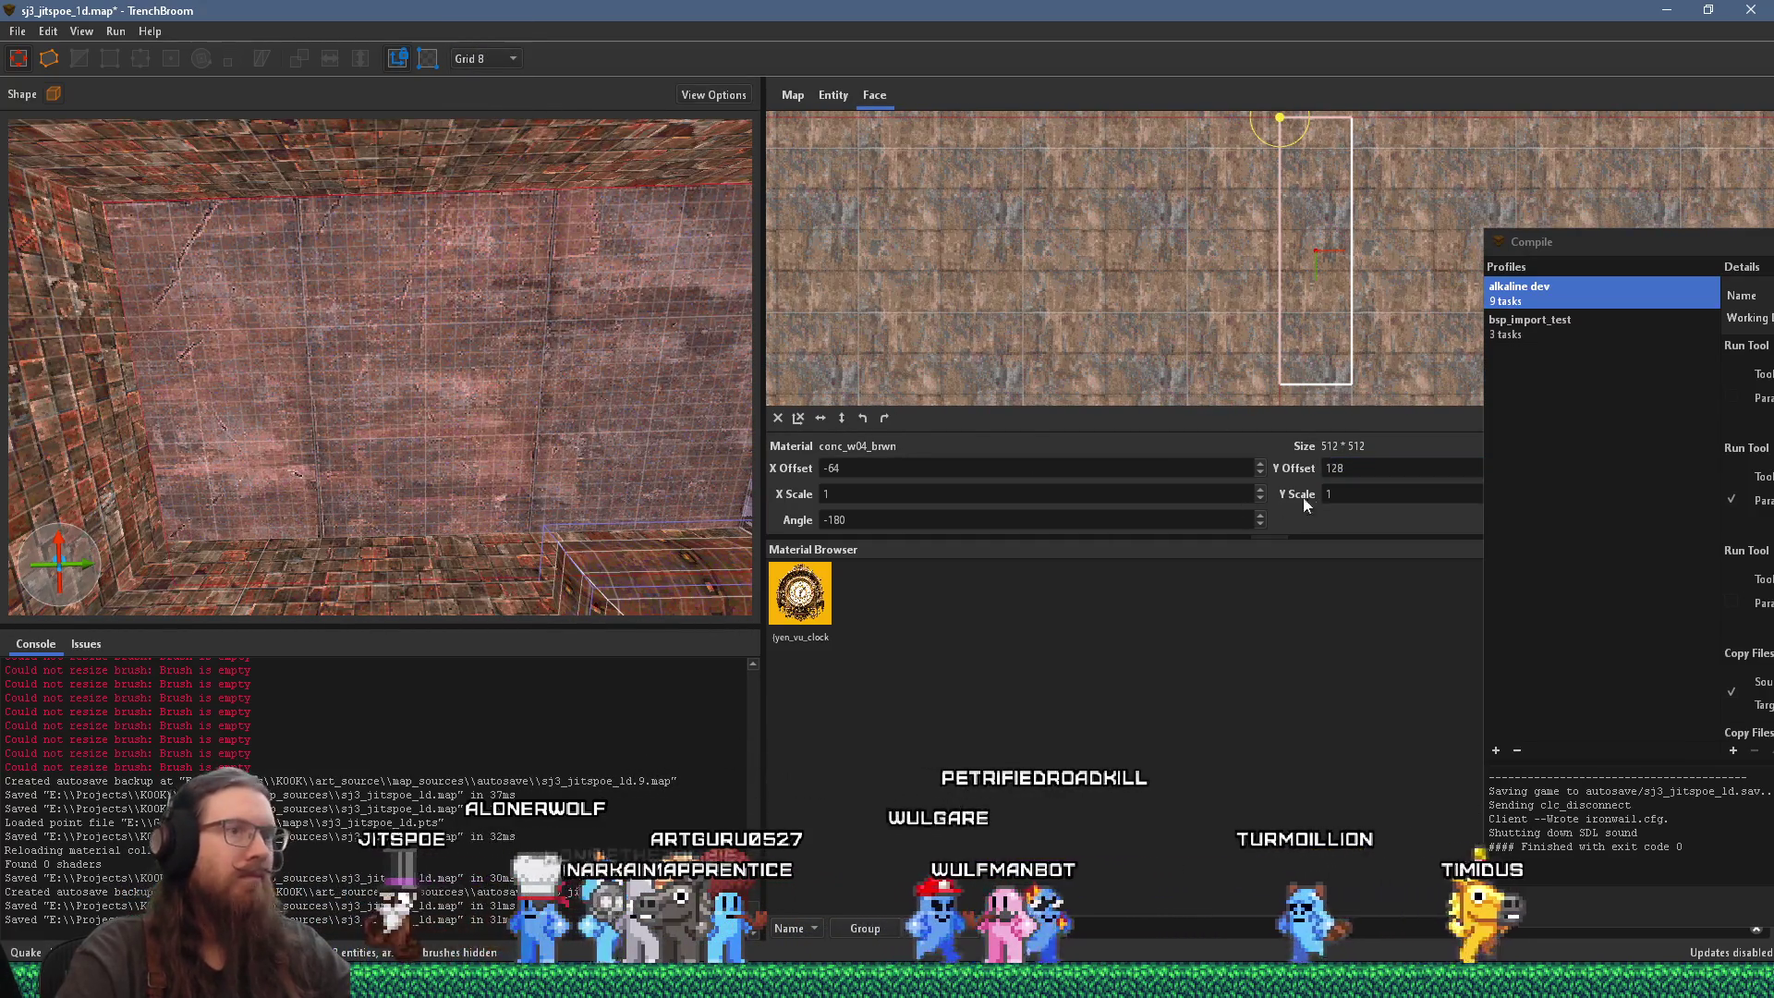
click(495, 59)
click(499, 170)
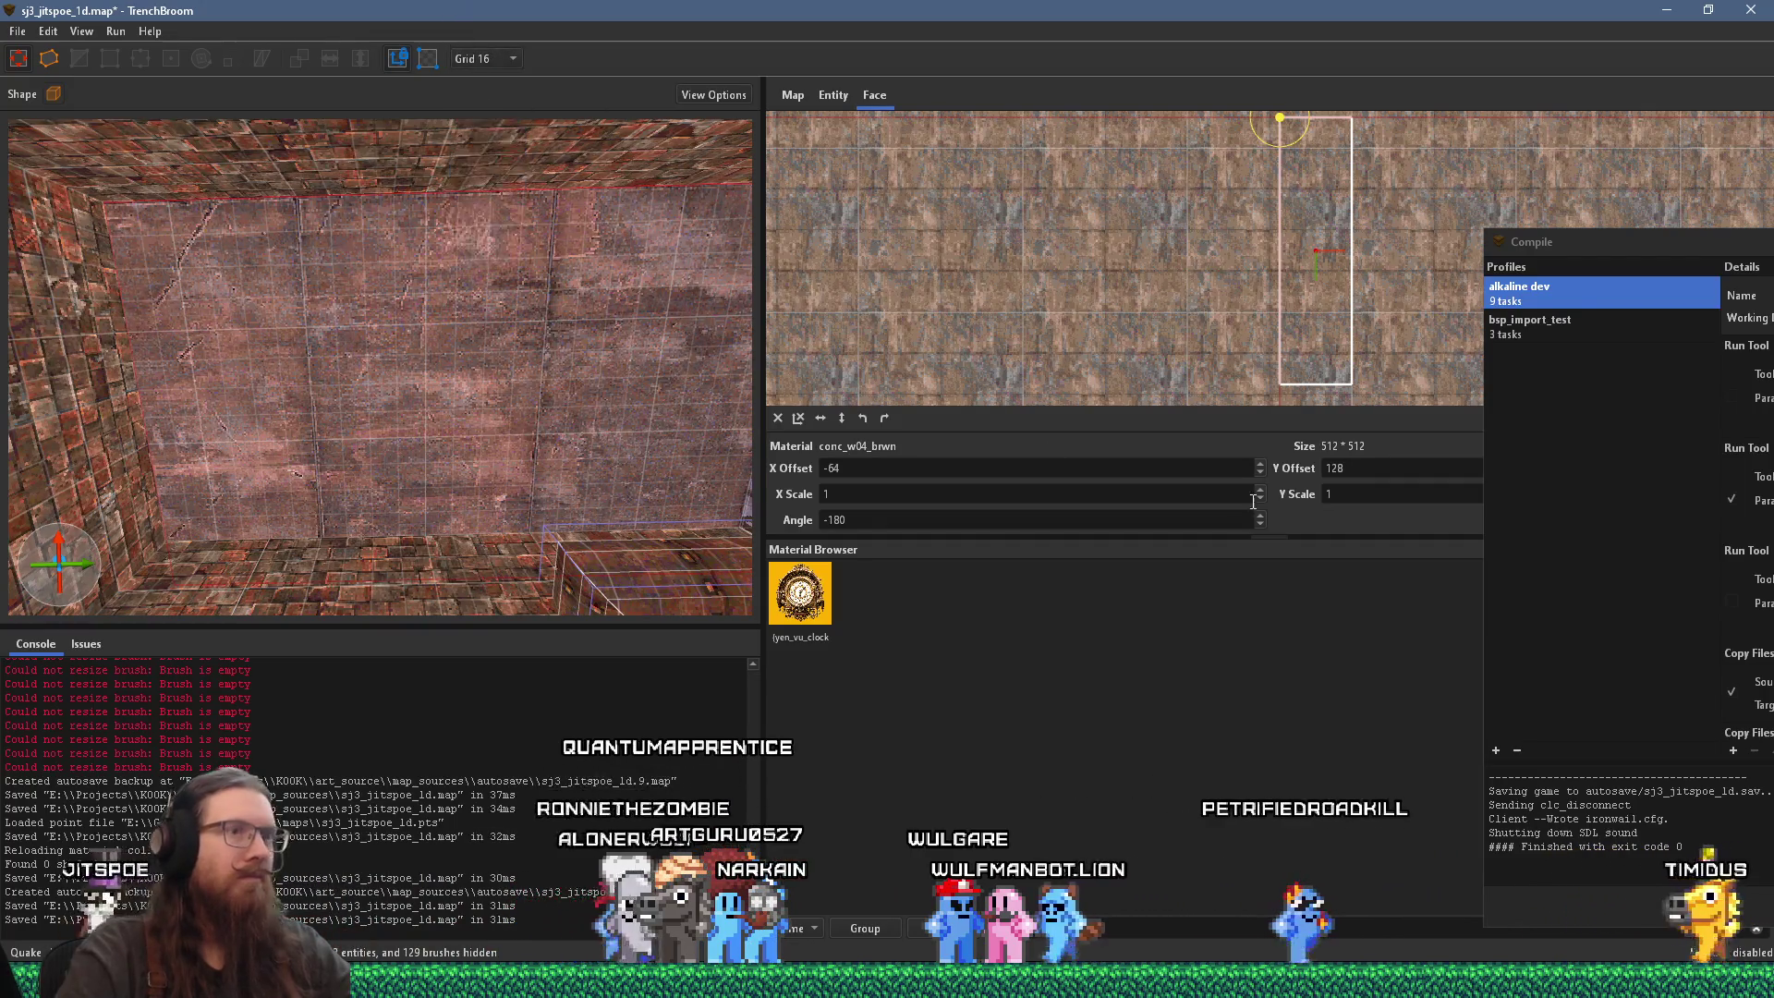
scroll(1404, 466, up, 4)
scroll(1404, 467, up, 2)
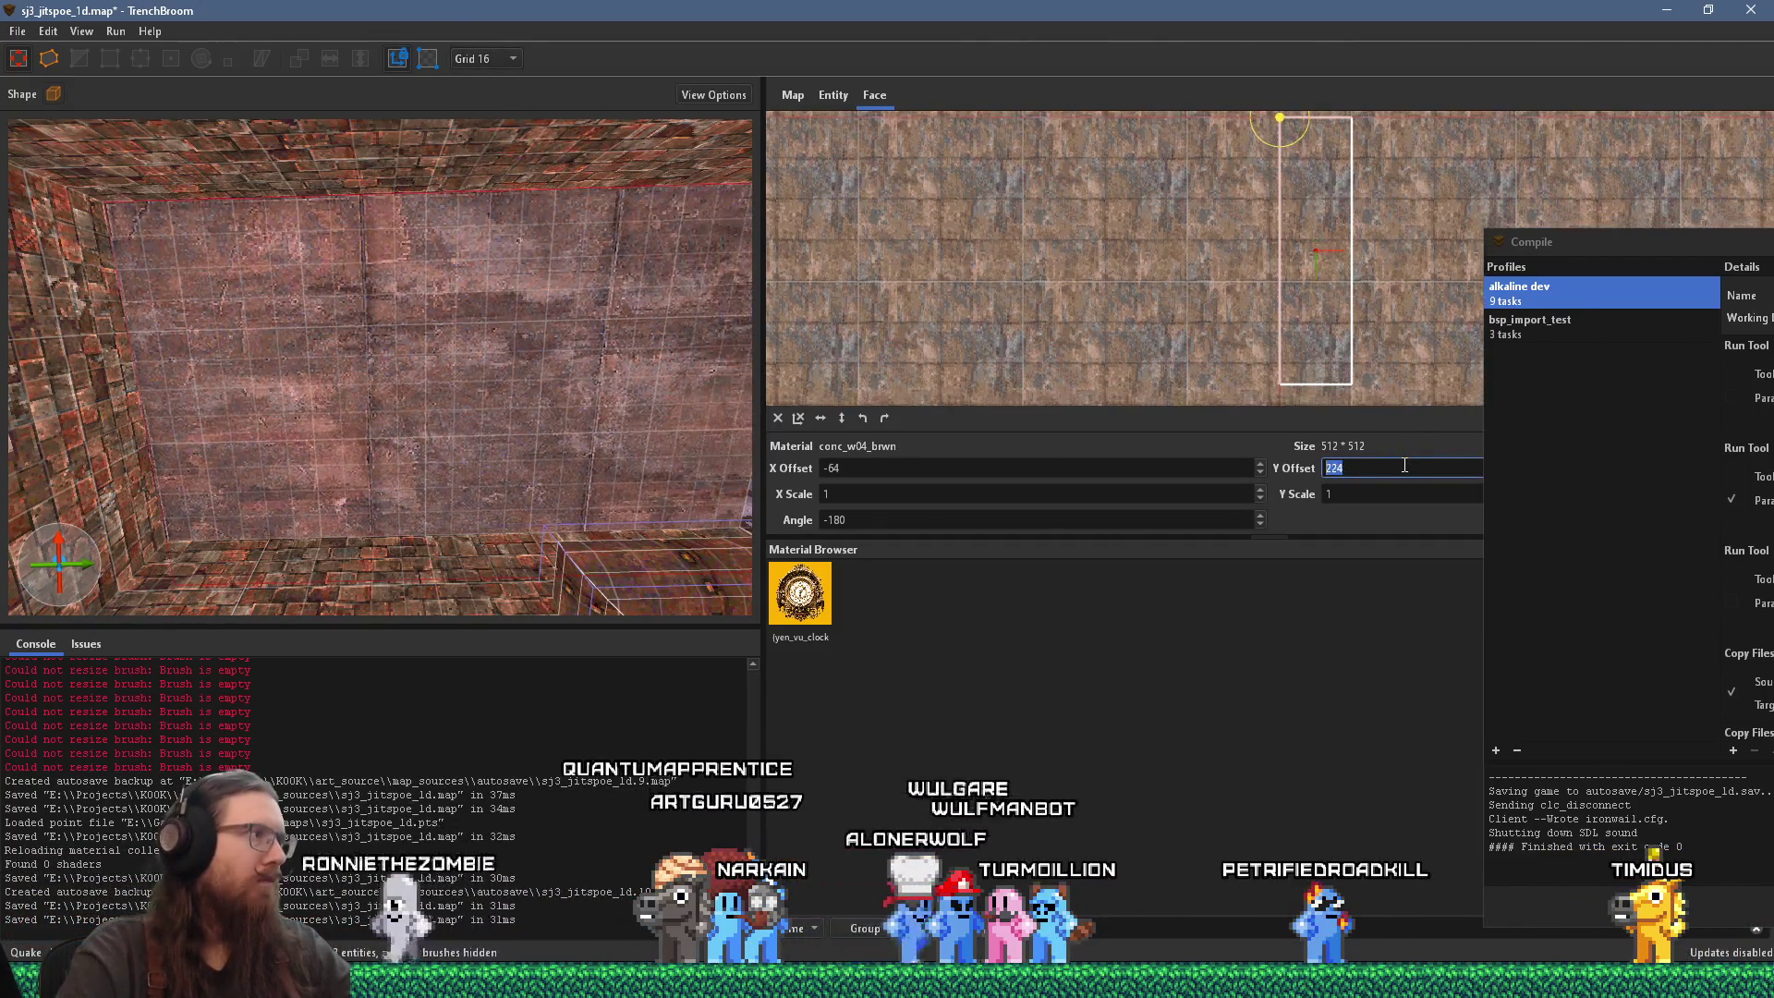
mouse_move(568, 425)
mouse_down()
mouse_move(98, 349)
mouse_move(224, 268)
mouse_move(420, 281)
mouse_move(390, 390)
mouse_move(432, 399)
mouse_move(468, 474)
mouse_move(426, 494)
mouse_move(348, 464)
mouse_move(253, 474)
mouse_move(439, 413)
mouse_up()
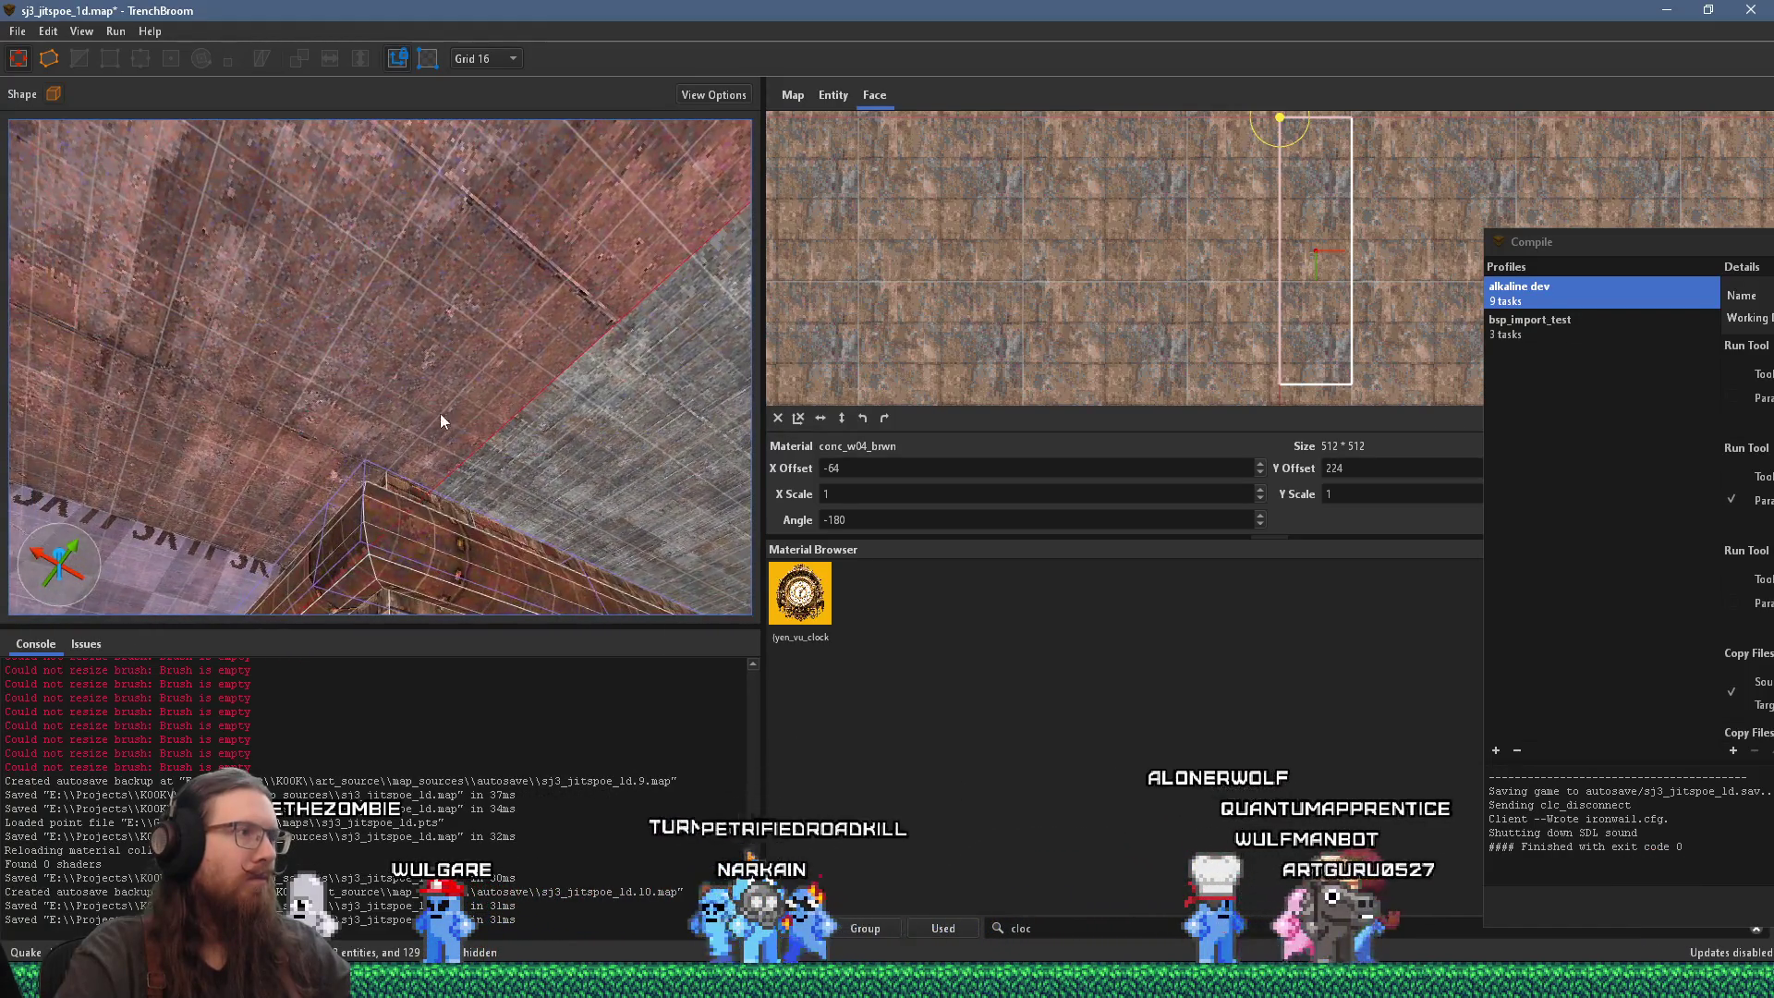
alt+click(615, 453)
shift+click(613, 446)
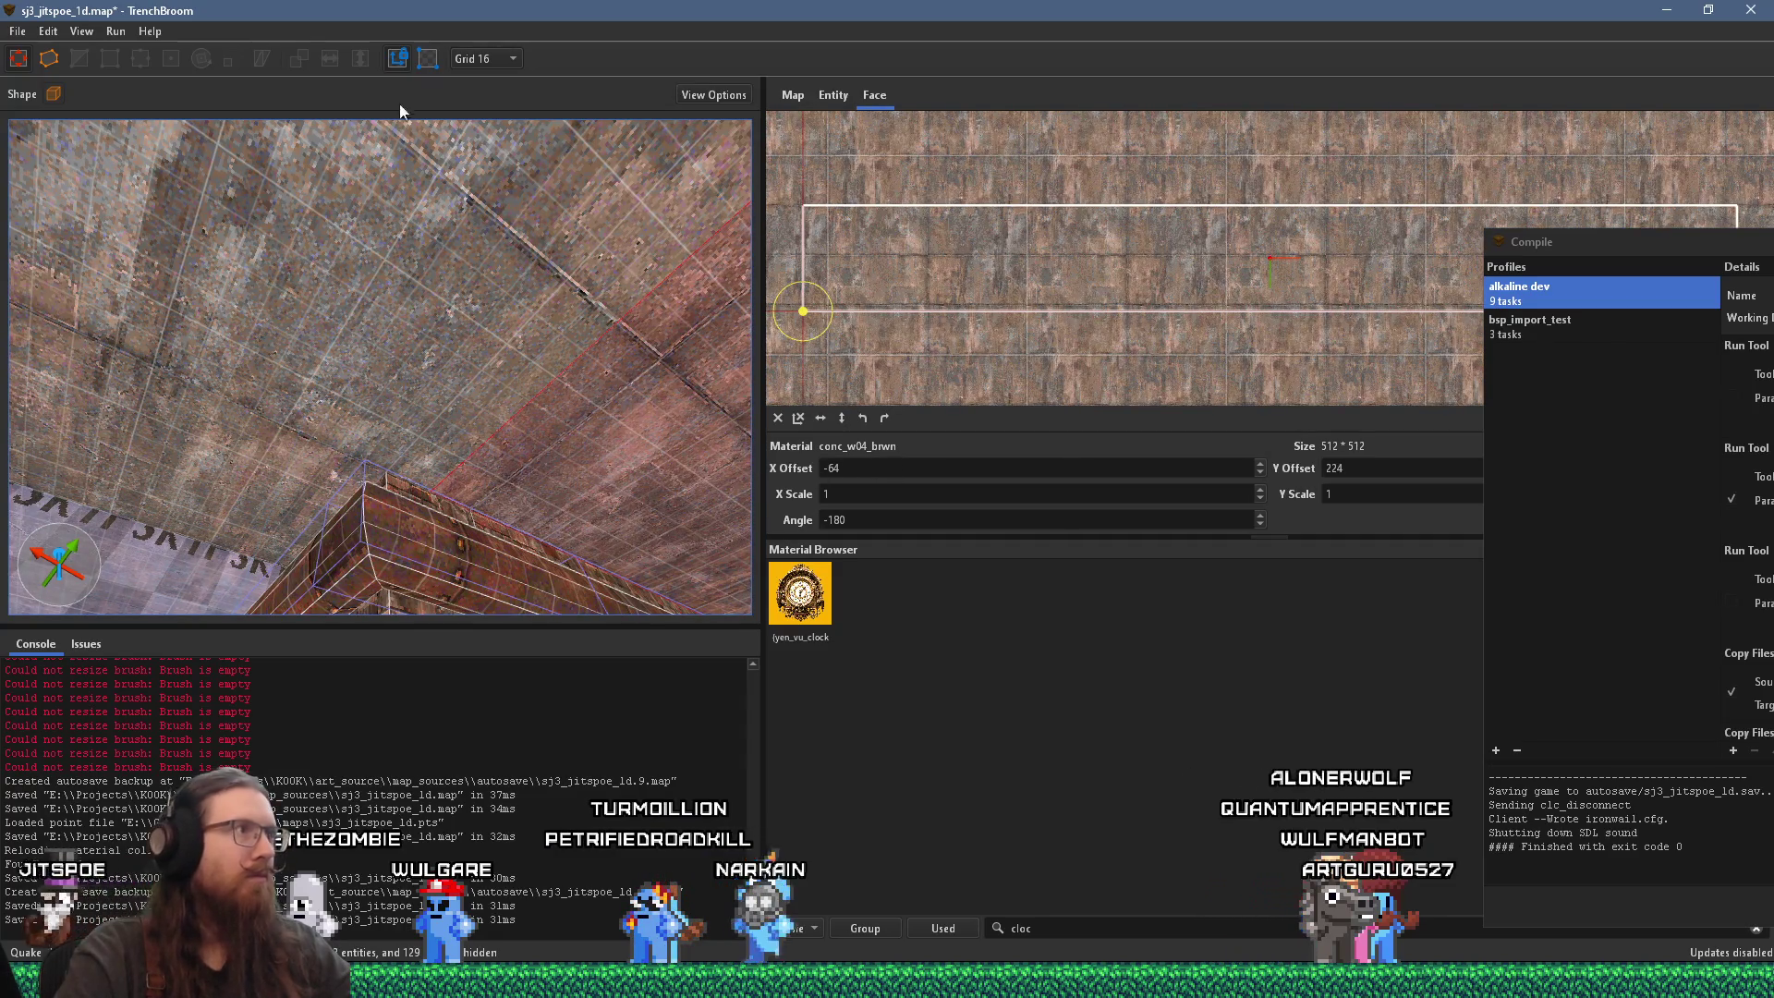
Step: Rotate the face texture another 90 degrees, then set Y offset 160 and X offset -96
click(884, 418)
mouse_move(664, 394)
mouse_down()
mouse_move(403, 323)
mouse_move(392, 286)
mouse_move(413, 292)
mouse_up()
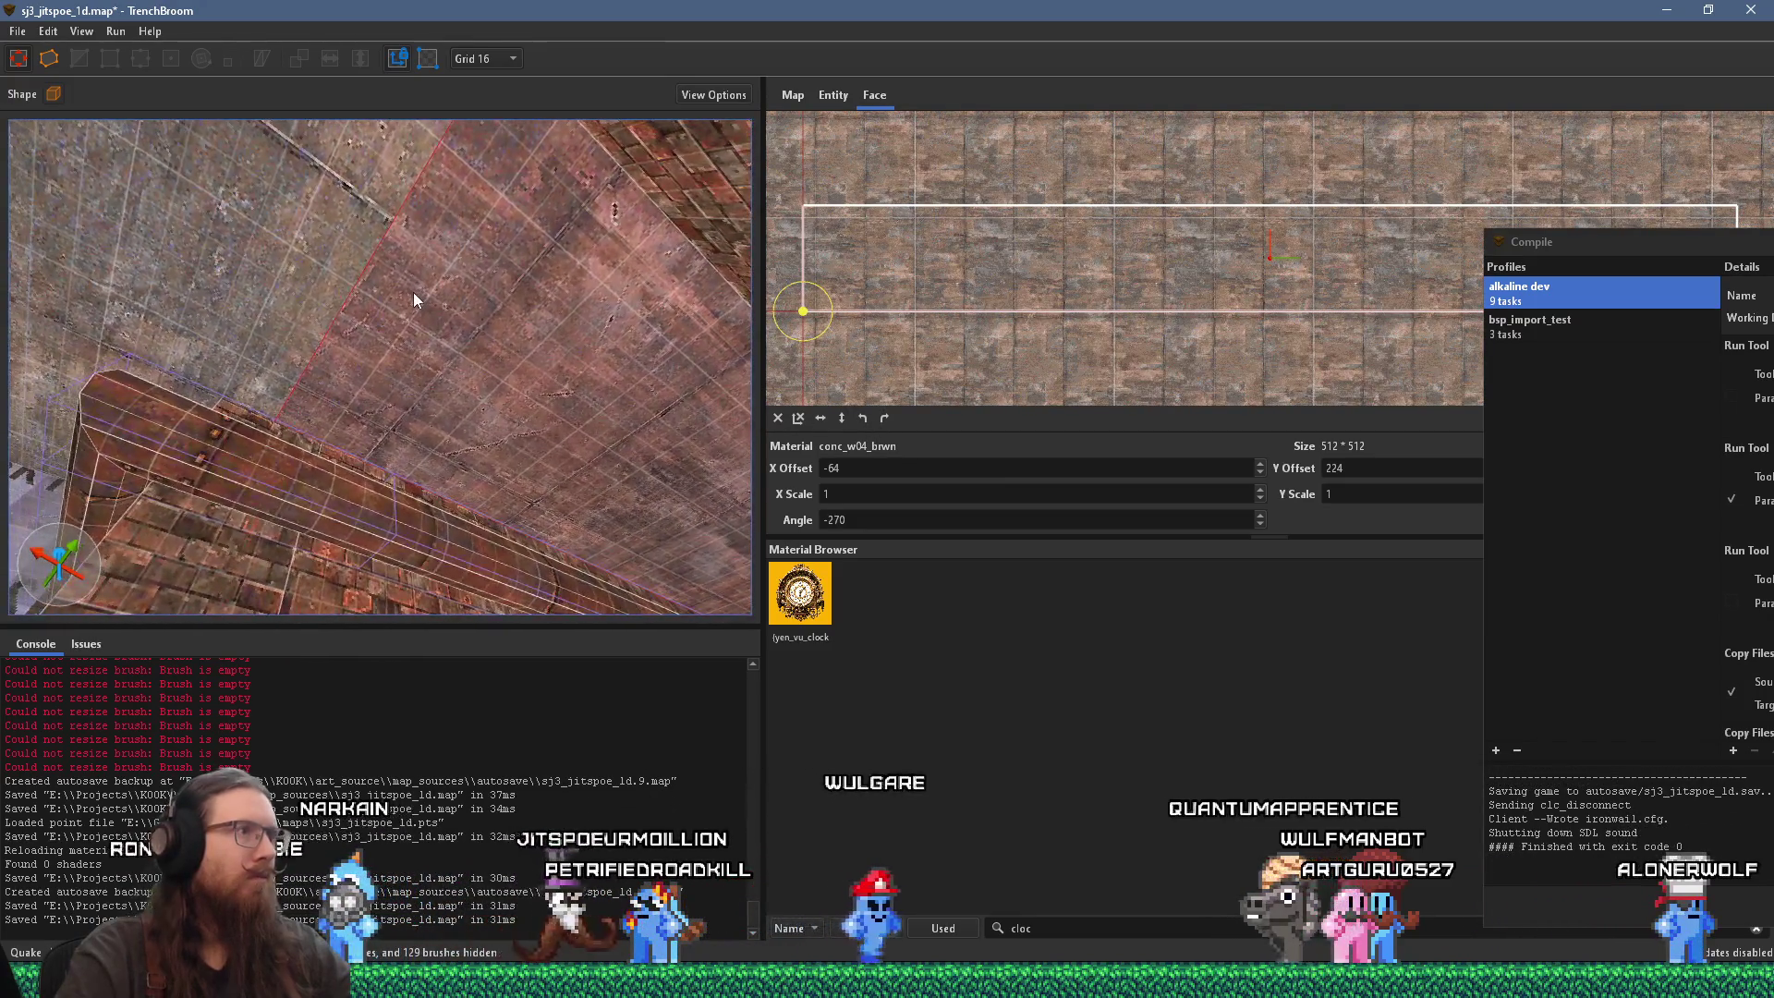
click(923, 467)
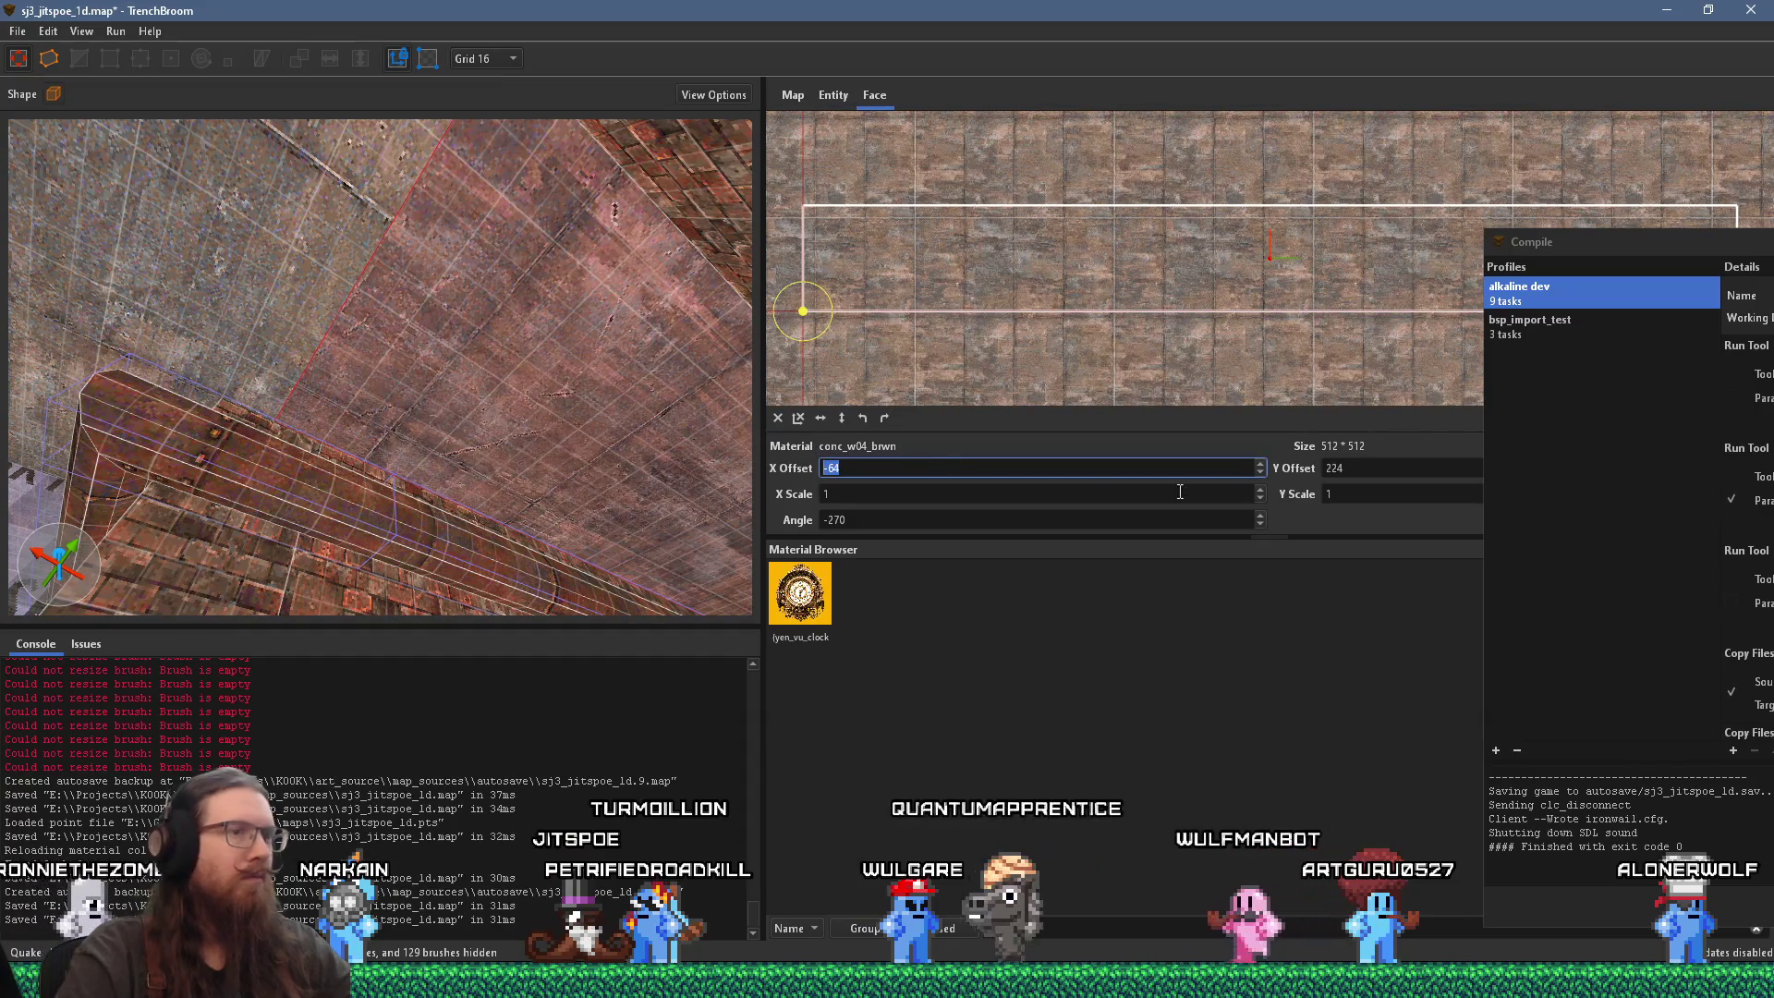
click(1373, 468)
scroll(1373, 468, down, 4)
mouse_move(621, 459)
mouse_down()
mouse_move(562, 441)
mouse_move(558, 325)
mouse_move(385, 385)
mouse_move(355, 197)
mouse_move(505, 208)
mouse_move(539, 297)
mouse_move(428, 265)
mouse_move(892, 440)
mouse_up()
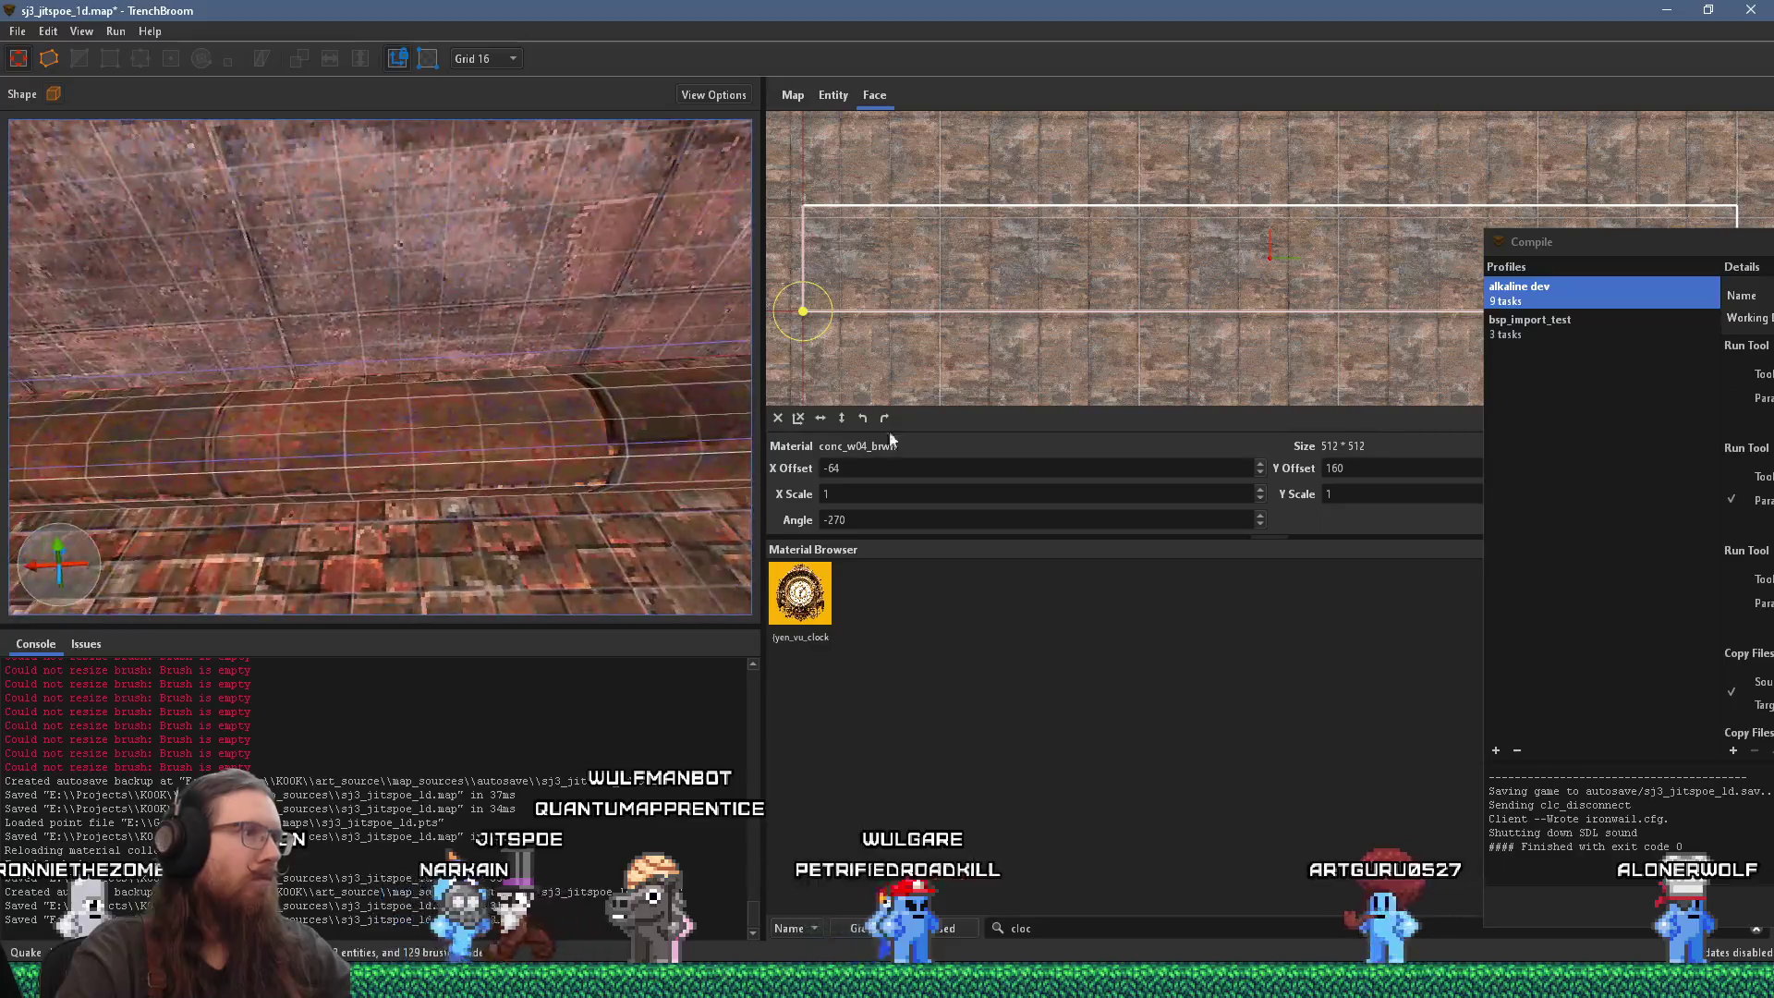
scroll(988, 466, down, 1)
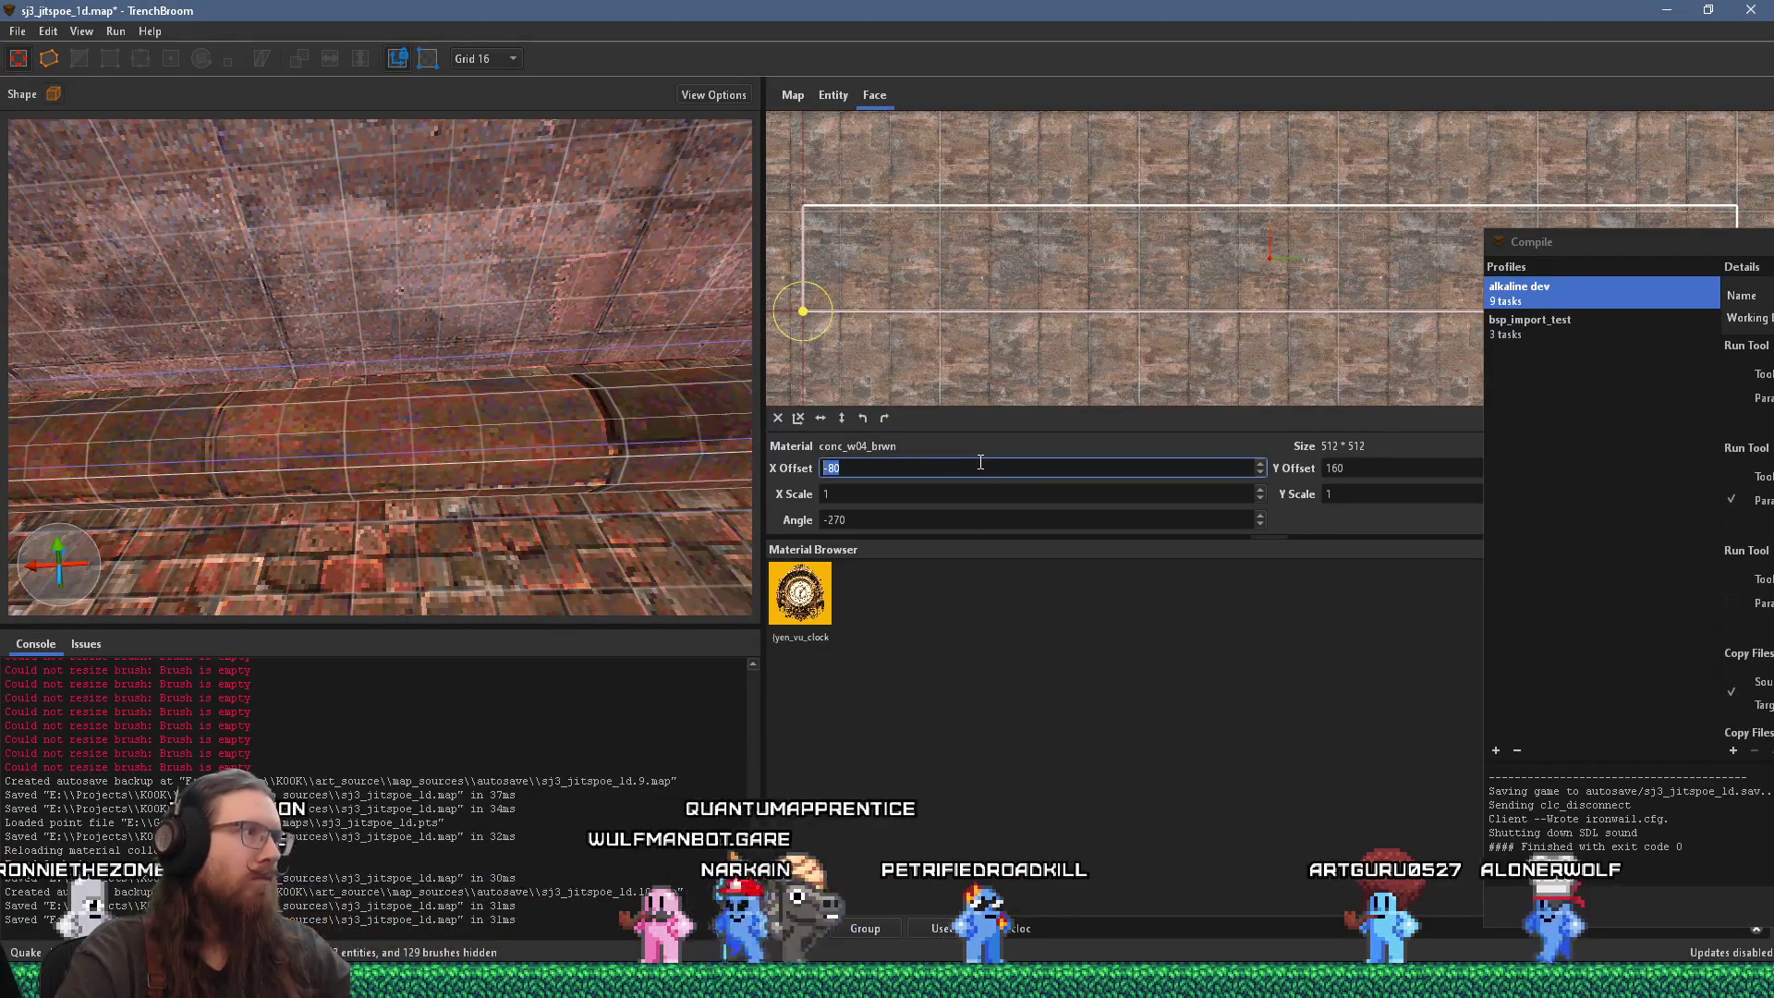
scroll(981, 466, down, 1)
mouse_move(573, 398)
mouse_down()
mouse_move(535, 403)
mouse_move(732, 392)
mouse_move(645, 426)
mouse_move(551, 243)
mouse_move(584, 196)
mouse_move(575, 358)
mouse_move(716, 372)
mouse_move(669, 374)
mouse_move(329, 222)
mouse_move(305, 292)
mouse_move(243, 304)
mouse_move(178, 281)
mouse_move(369, 341)
mouse_move(395, 229)
mouse_move(490, 177)
mouse_move(469, 309)
mouse_move(396, 392)
mouse_move(390, 333)
mouse_move(436, 548)
mouse_up()
click(285, 301)
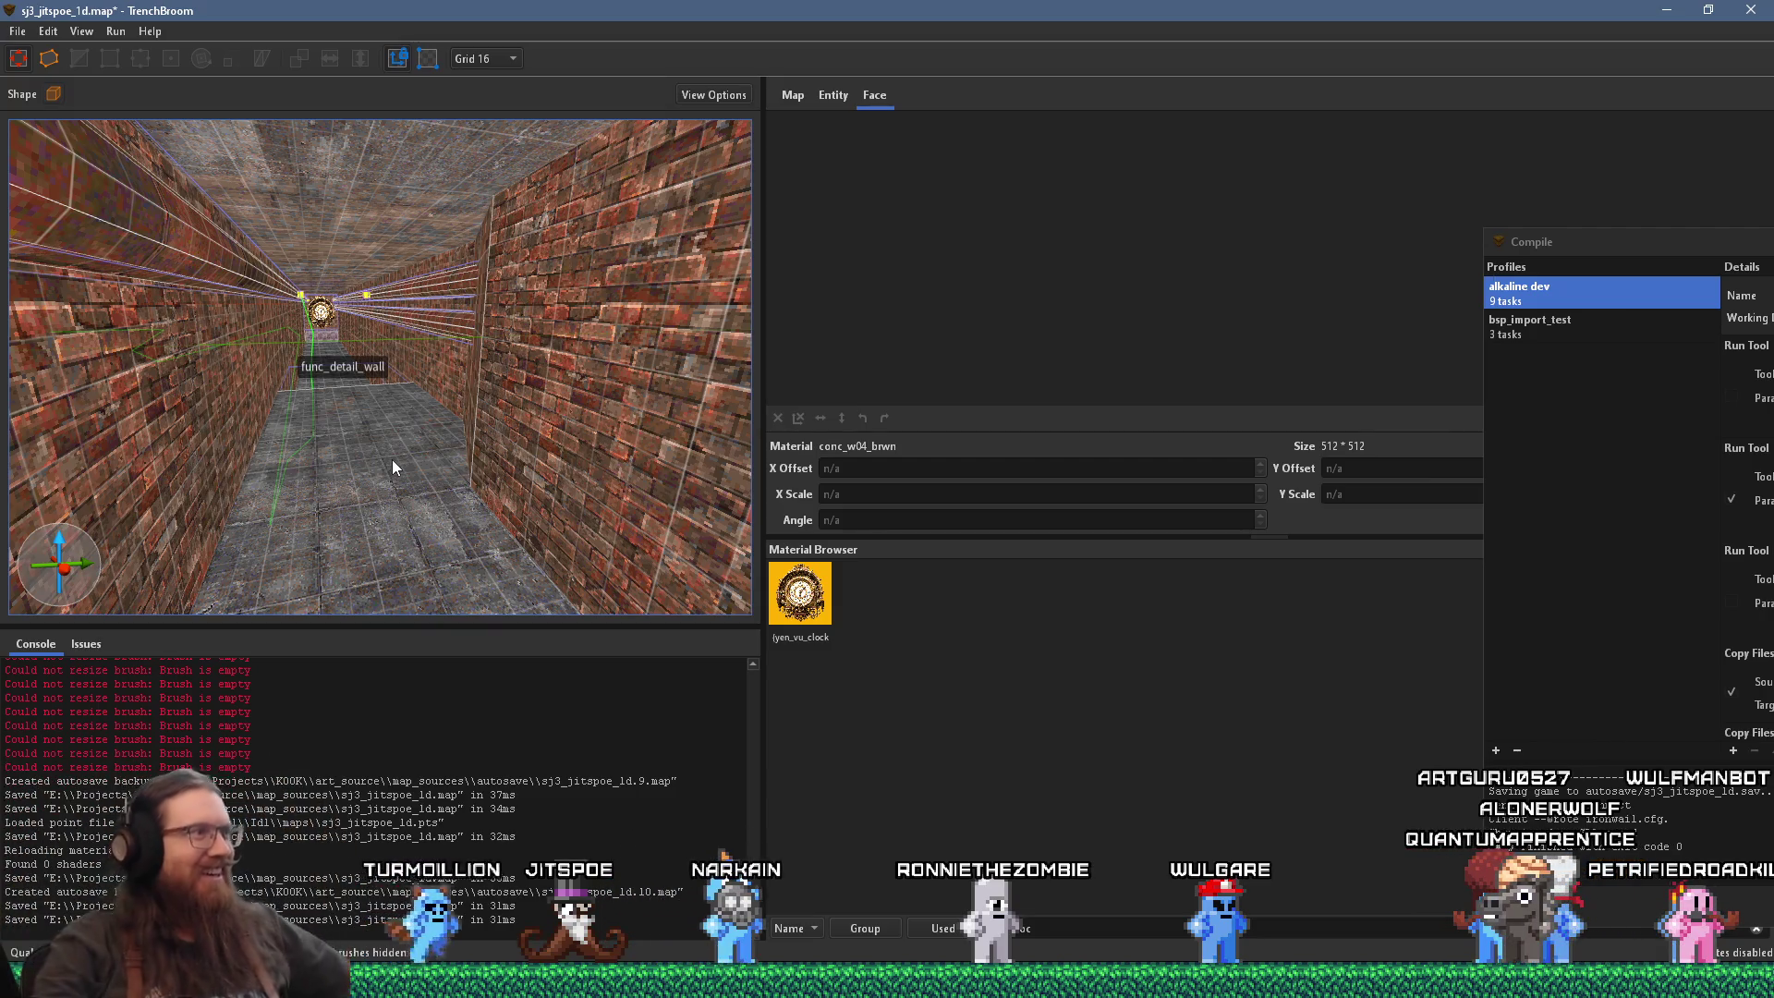
Step: Fly the view to the portal room and save sj3_jitspoe_1d.map
mouse_move(392, 458)
mouse_down()
mouse_move(536, 375)
mouse_move(331, 379)
mouse_move(622, 340)
mouse_move(574, 320)
mouse_move(229, 312)
mouse_move(488, 287)
mouse_move(442, 363)
mouse_move(607, 368)
mouse_move(405, 367)
mouse_move(473, 368)
mouse_move(470, 430)
mouse_move(518, 397)
mouse_move(739, 370)
mouse_up()
mouse_move(854, 366)
mouse_down()
mouse_move(863, 395)
mouse_move(841, 396)
mouse_move(779, 338)
mouse_move(706, 319)
mouse_move(534, 351)
mouse_move(778, 281)
mouse_move(463, 260)
mouse_move(308, 380)
mouse_move(406, 335)
mouse_move(390, 440)
mouse_move(402, 419)
mouse_up()
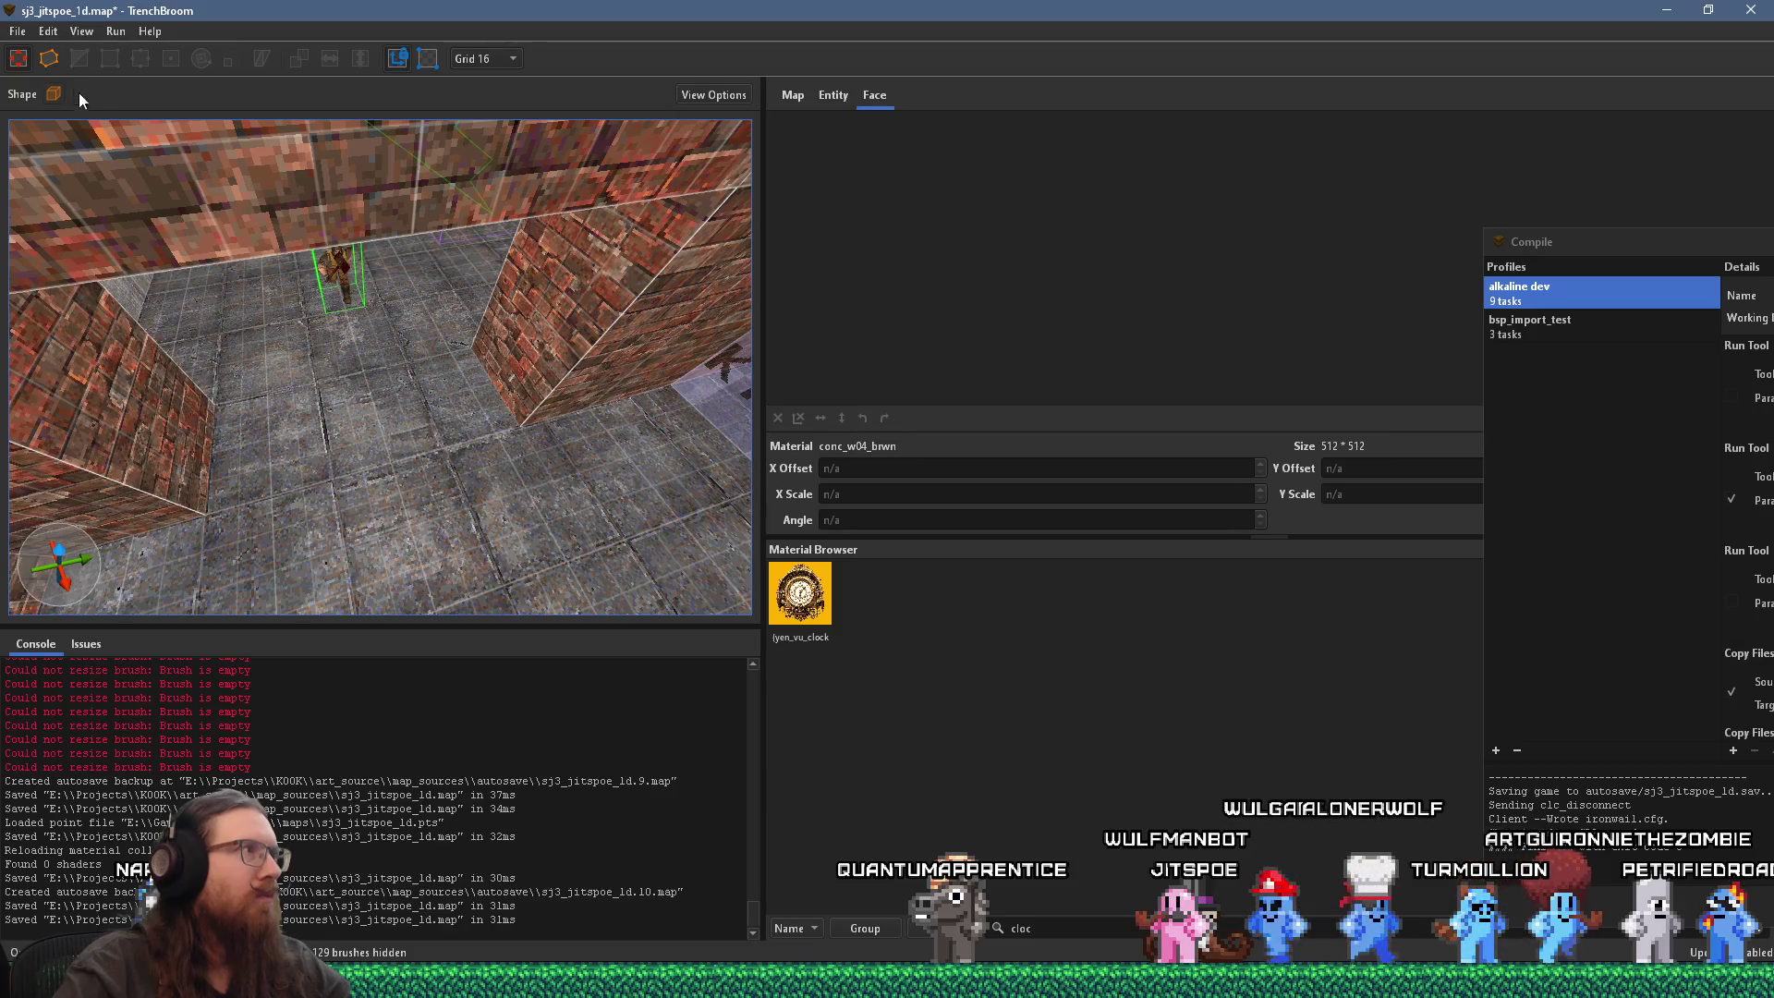
click(17, 31)
click(56, 129)
mouse_move(310, 420)
mouse_down()
mouse_move(519, 242)
mouse_move(588, 264)
mouse_move(455, 440)
mouse_up()
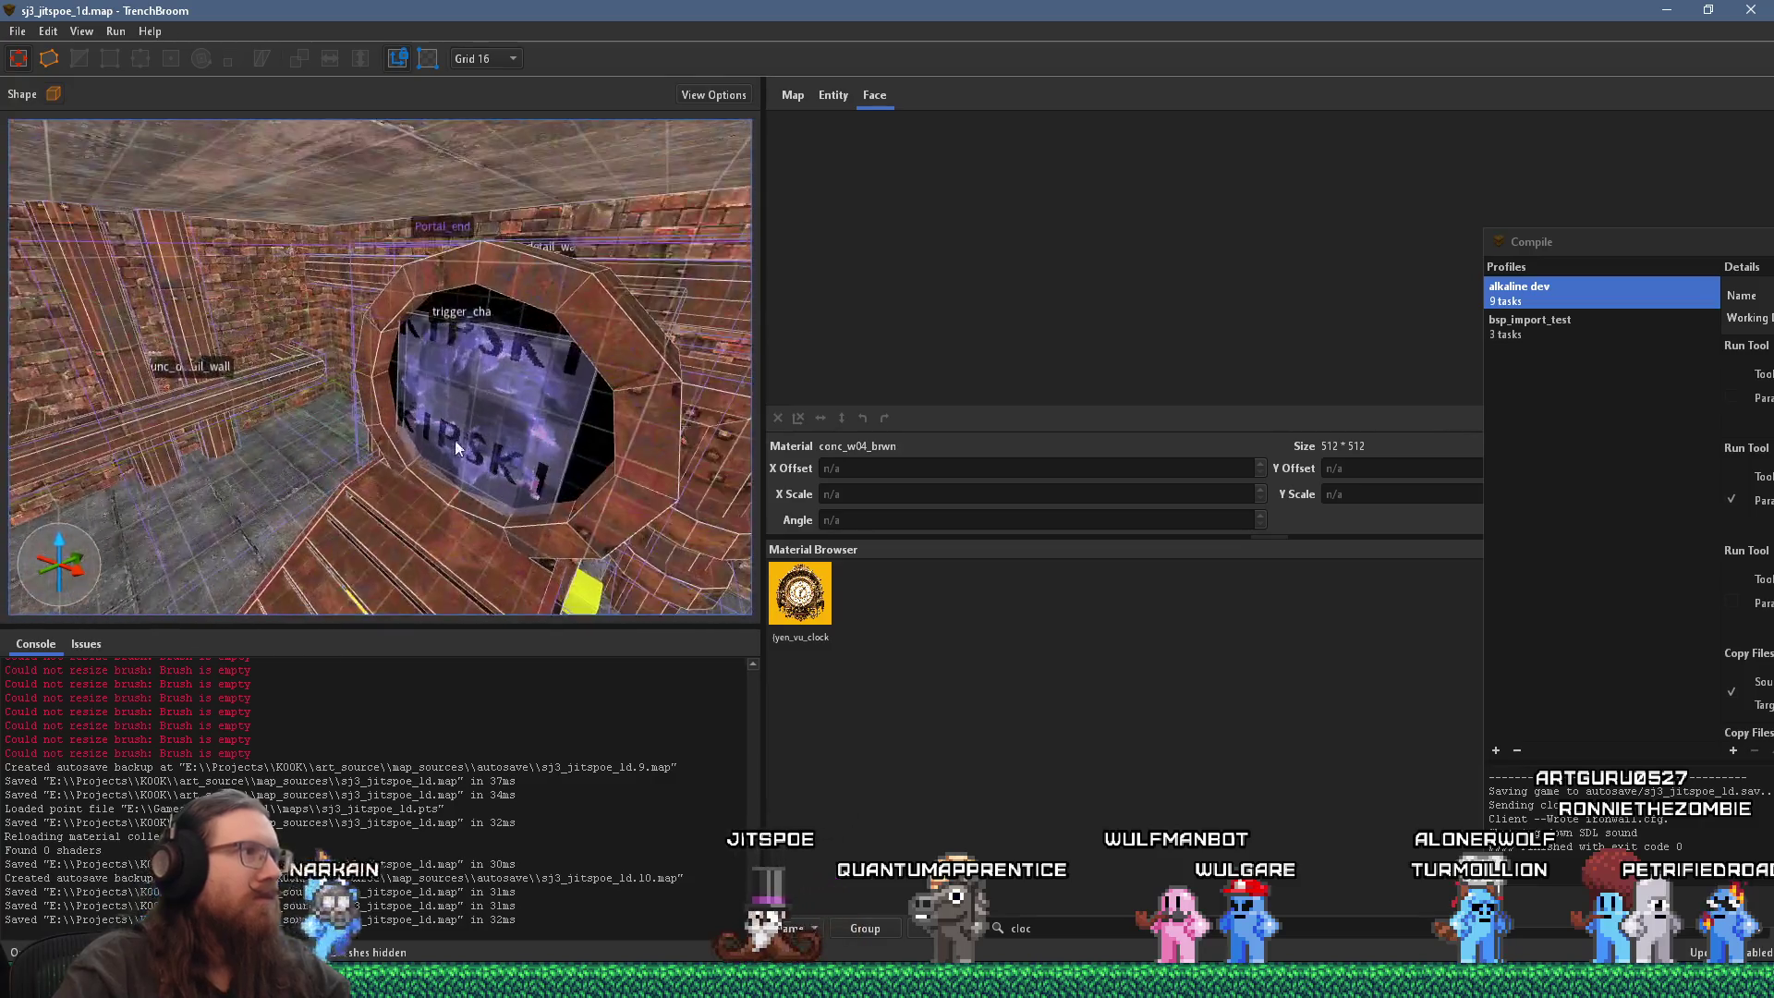
Step: Set the portal's func_illusionary brush _minlight to 64 and deselect it
click(500, 314)
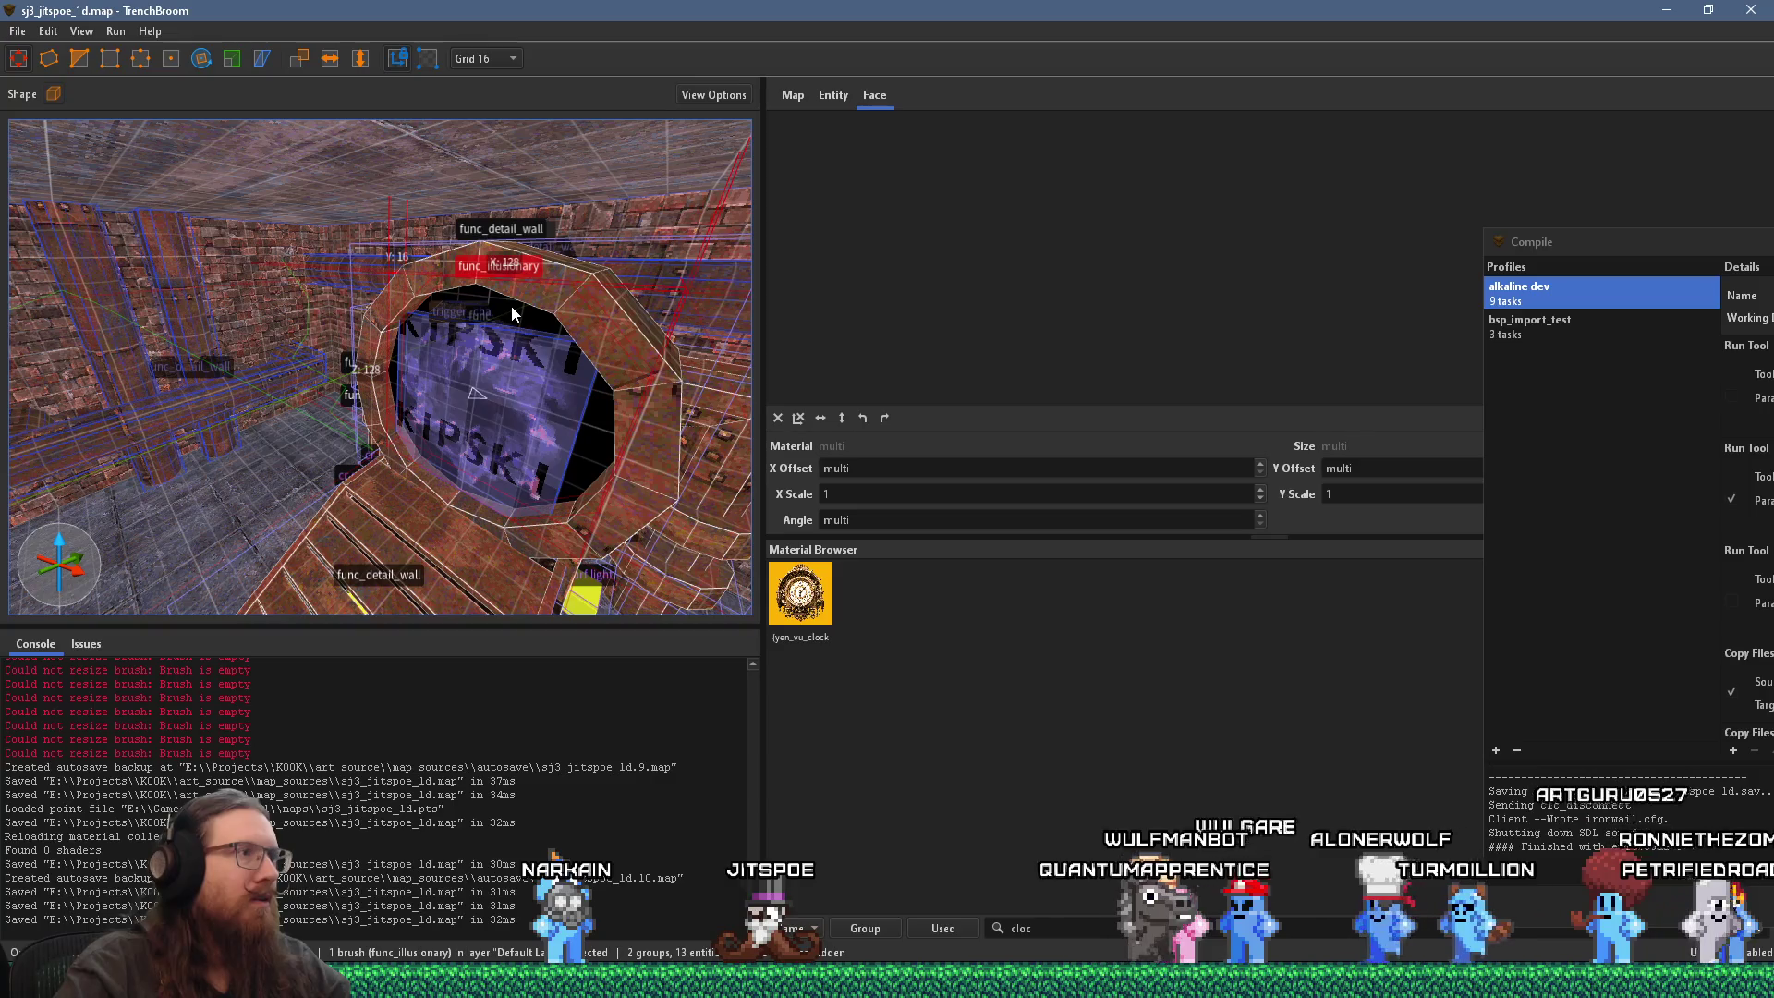
drag(512, 305, 412, 325)
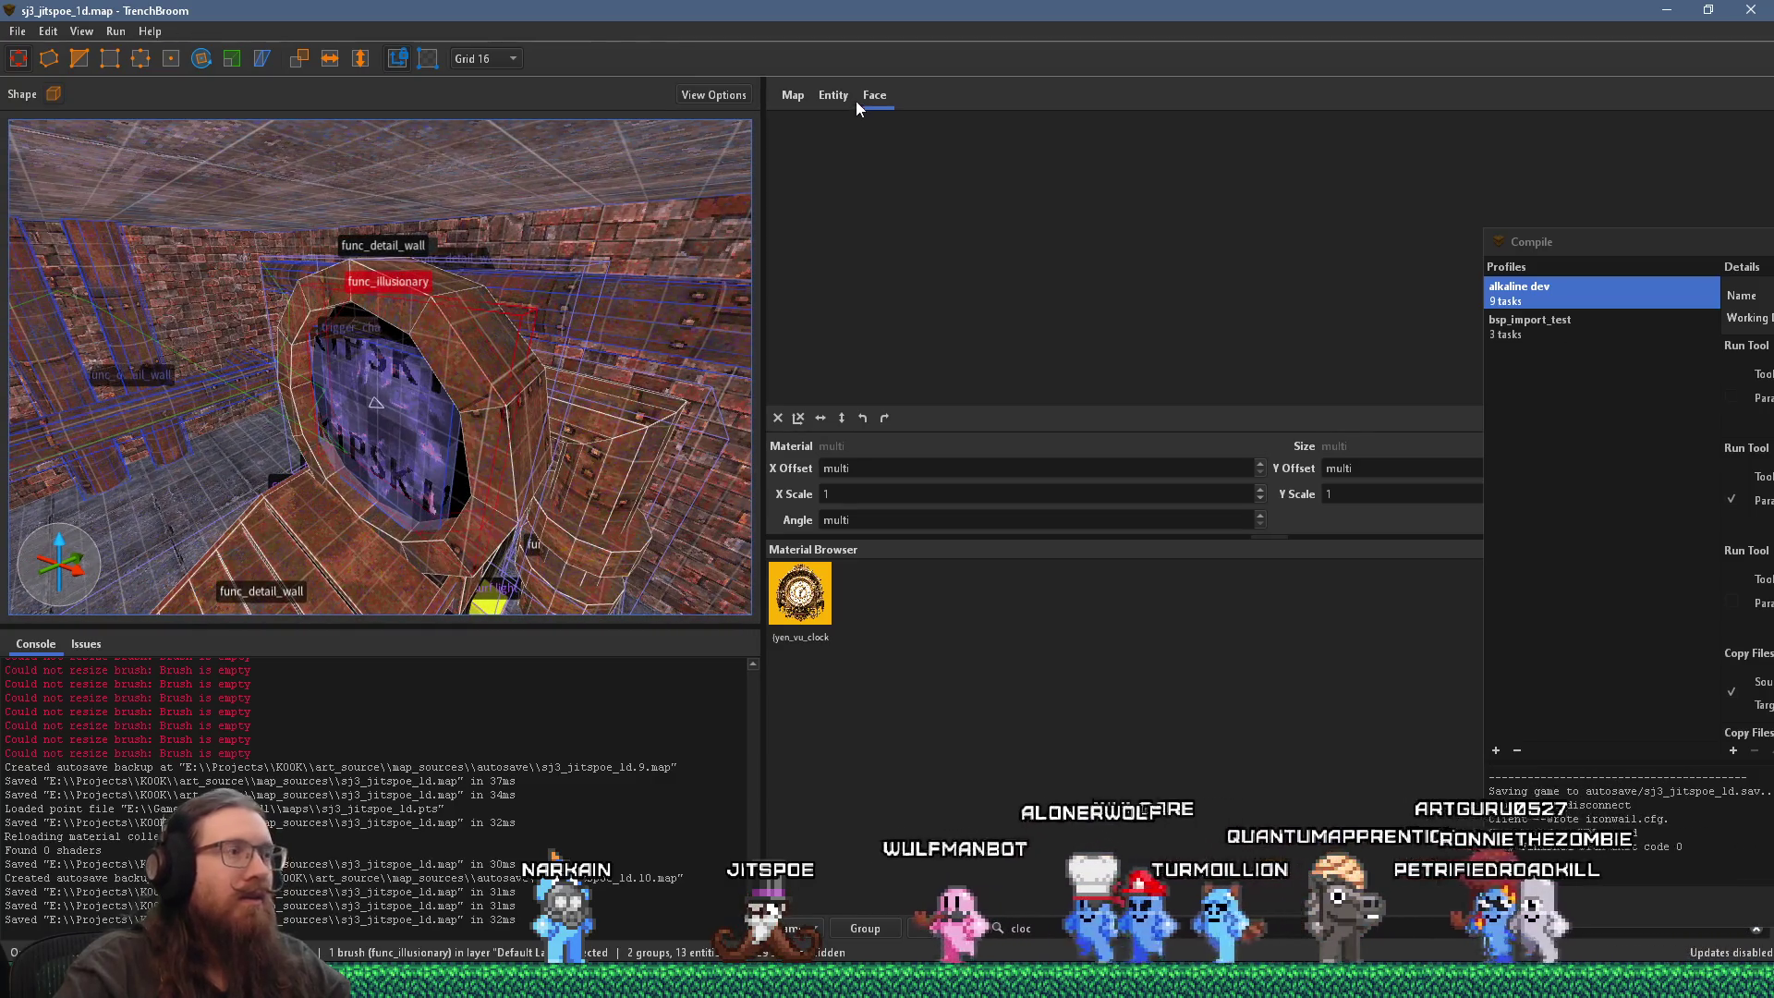
mouse_move(649, 277)
mouse_down()
mouse_move(590, 304)
mouse_move(347, 332)
mouse_move(569, 269)
mouse_move(519, 318)
mouse_up()
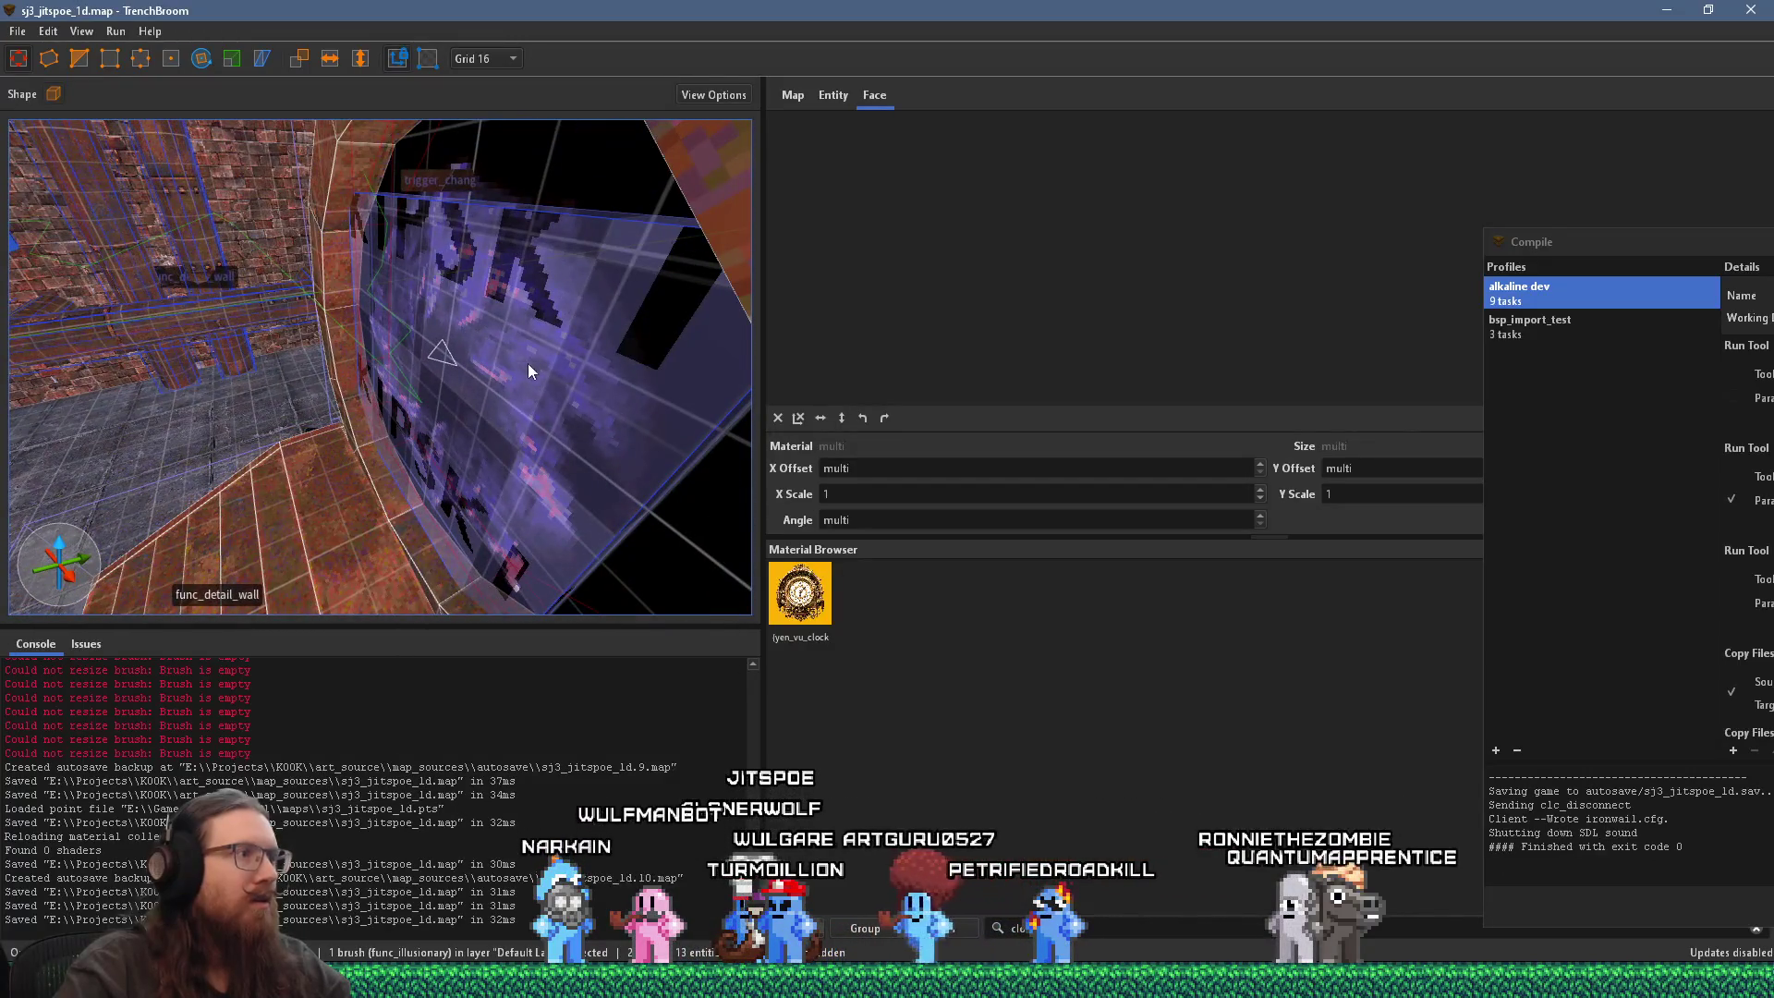
click(831, 96)
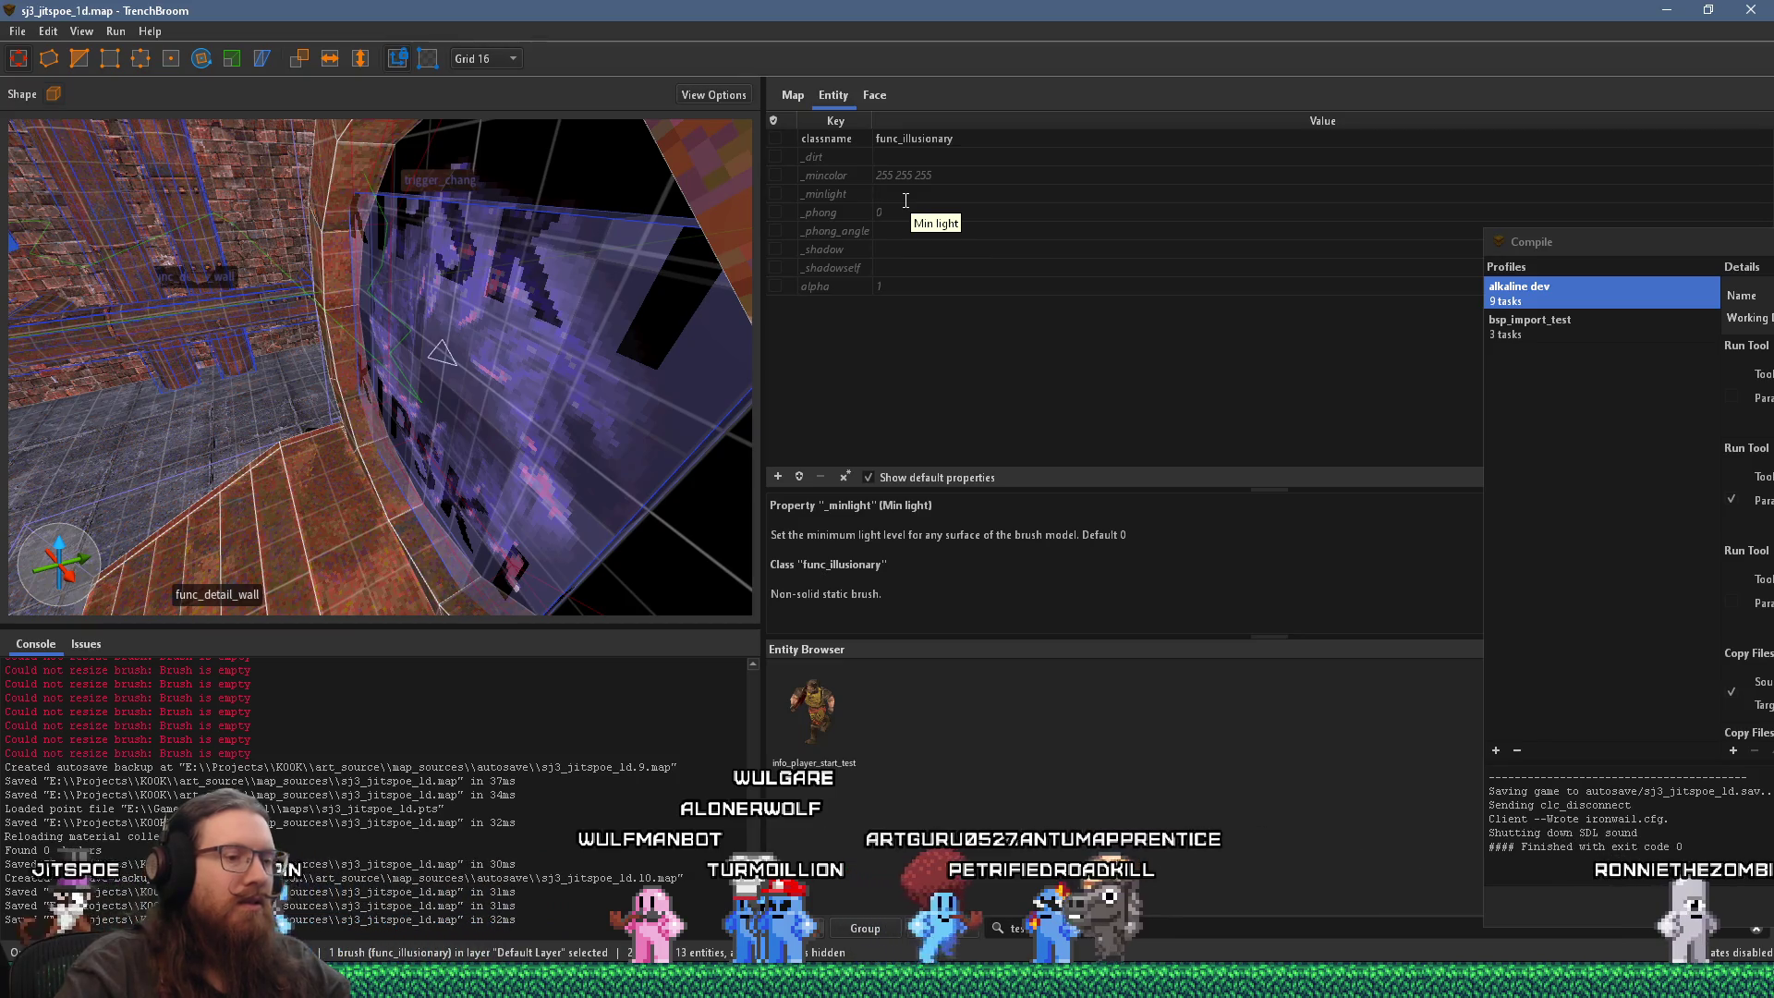
text(64)
key(Return)
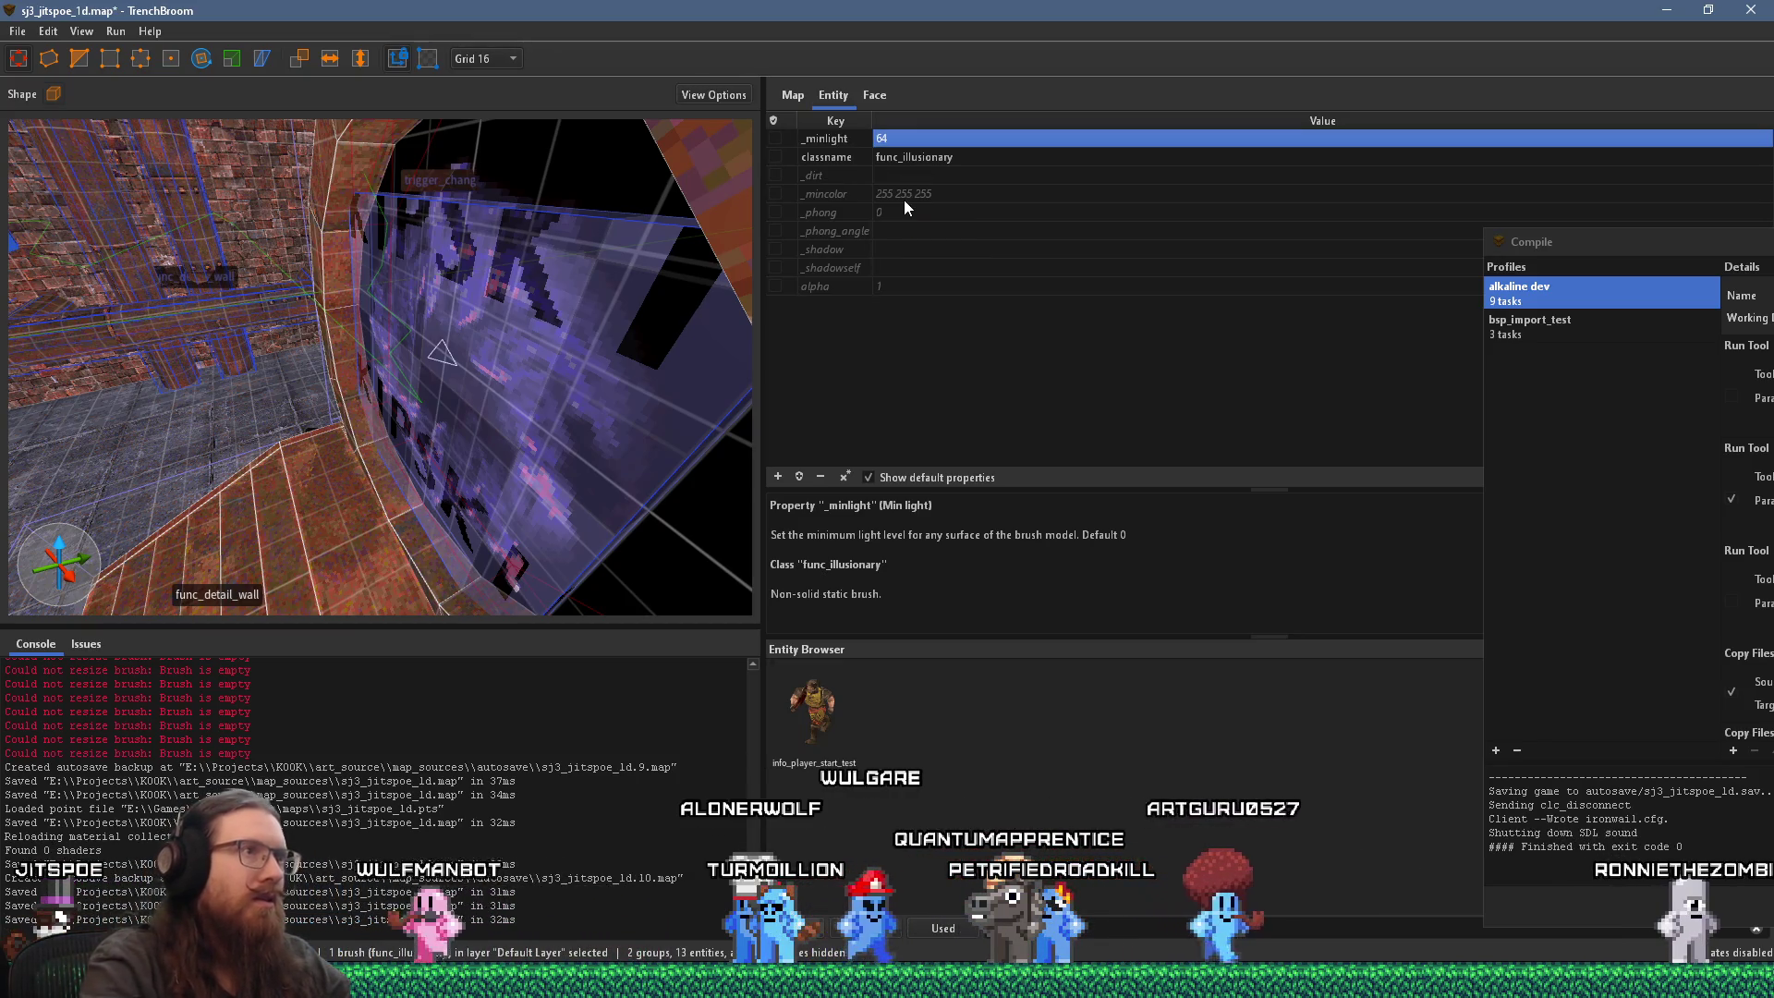
scroll(385, 347, down, 2)
key(Escape)
click(445, 425)
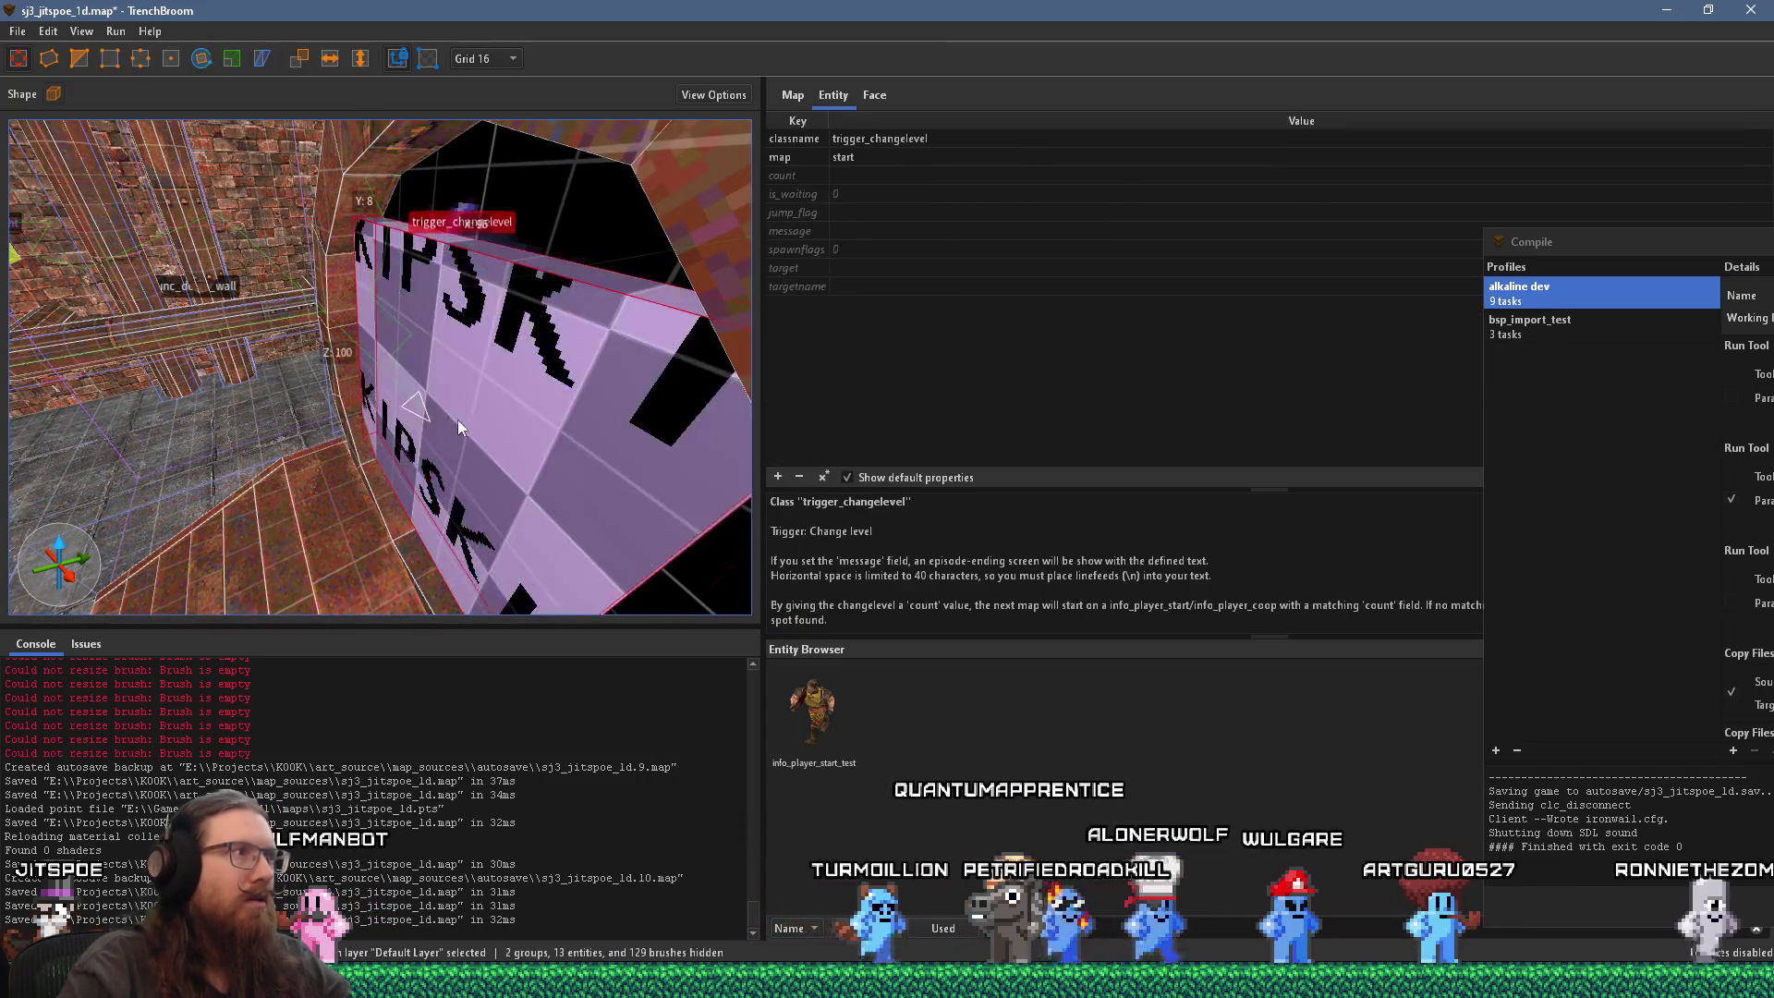
Step: Inspect the trigger_changelevel at the portal, switch the grid to 8, and deselect it
mouse_move(481, 412)
mouse_down()
mouse_move(301, 382)
mouse_move(435, 398)
mouse_up()
scroll(435, 397, down, 5)
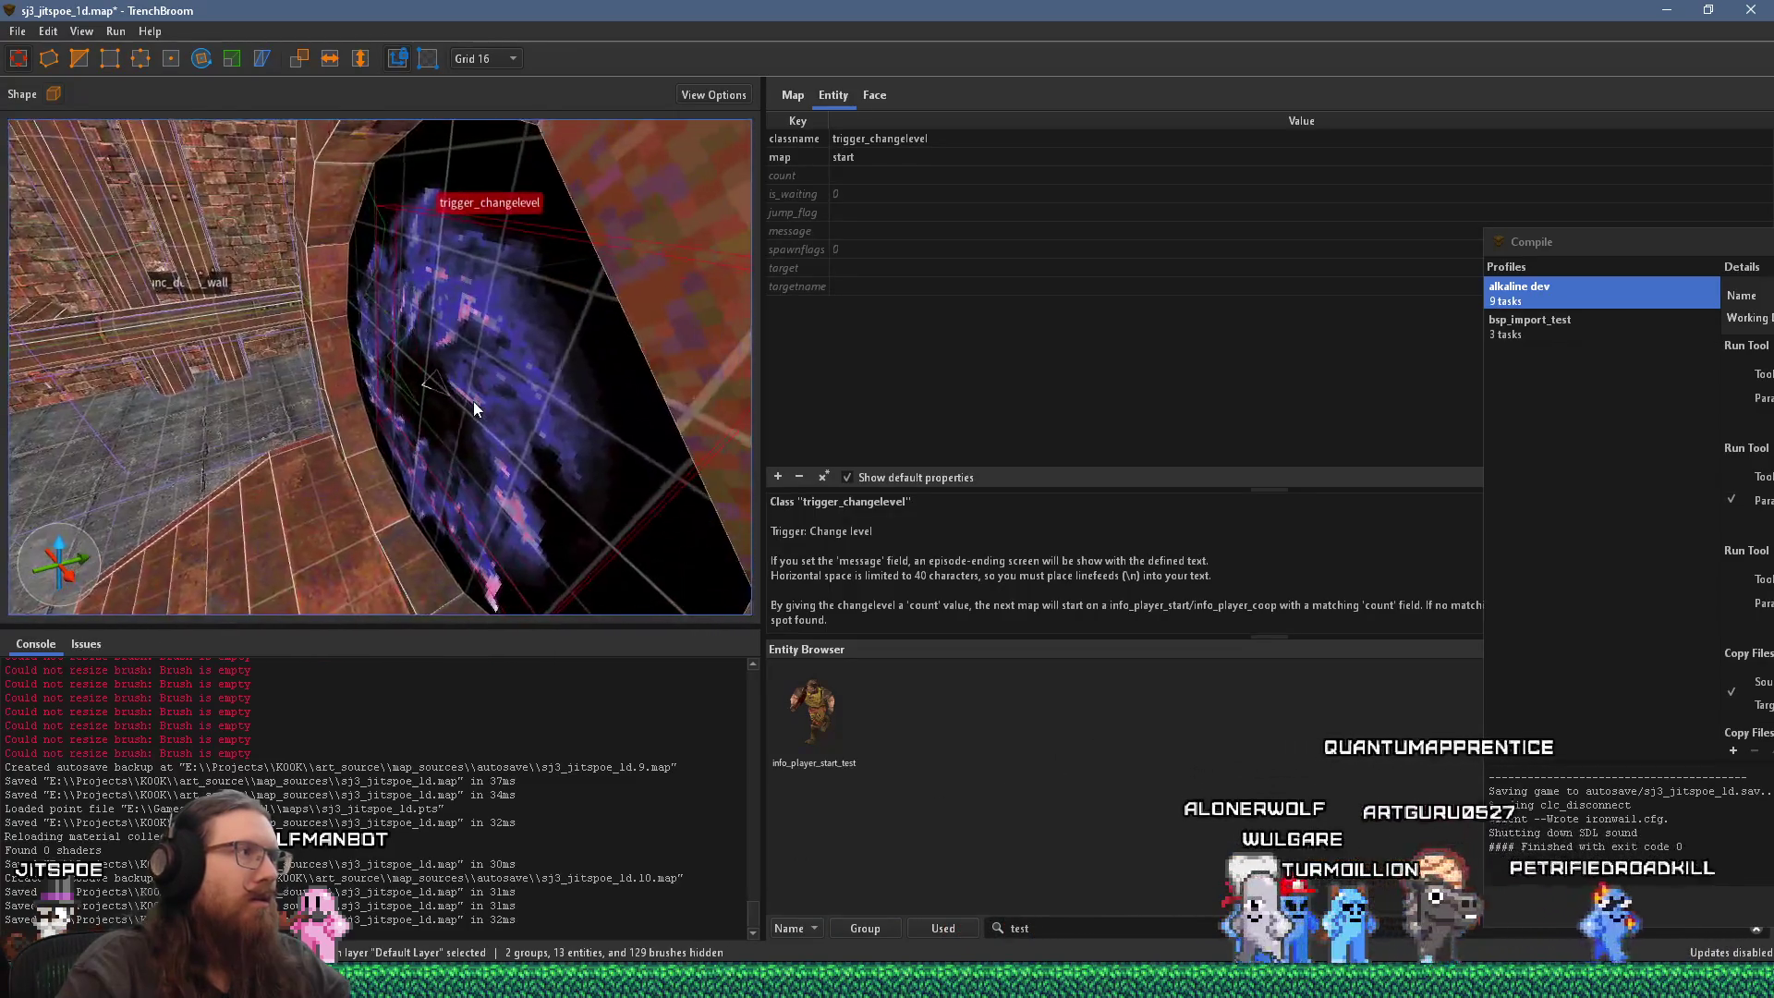
scroll(485, 423, up, 4)
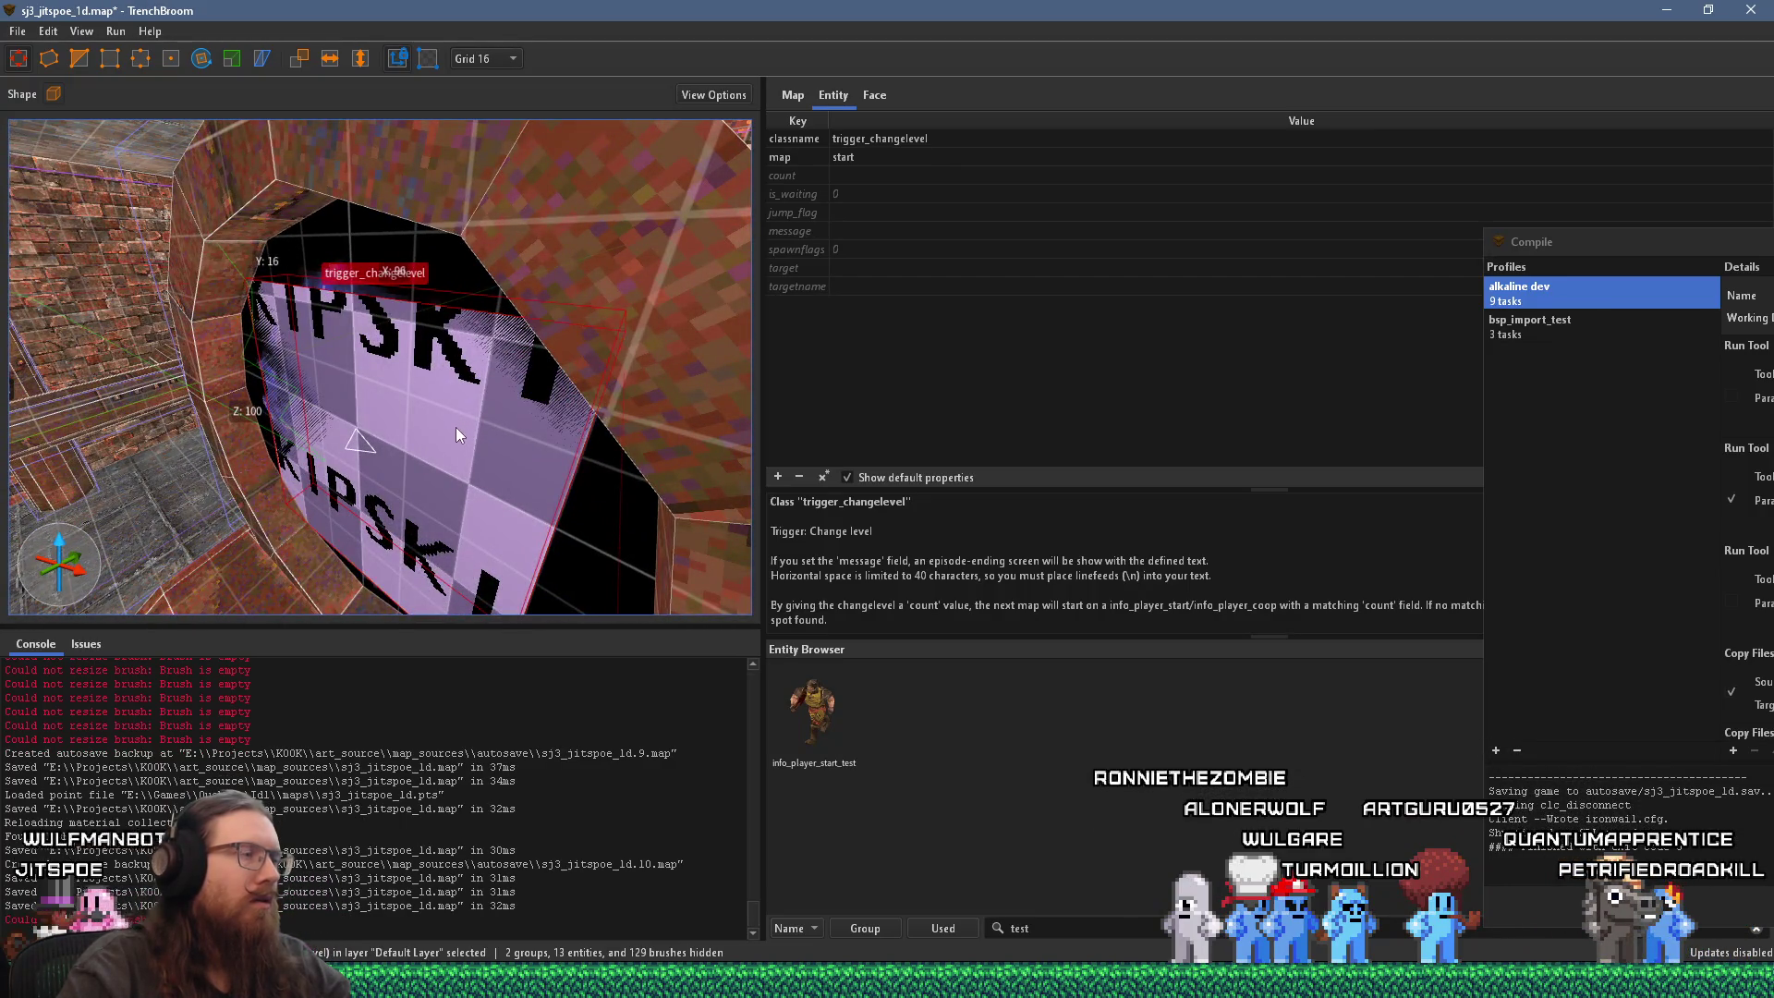
scroll(457, 427, up, 6)
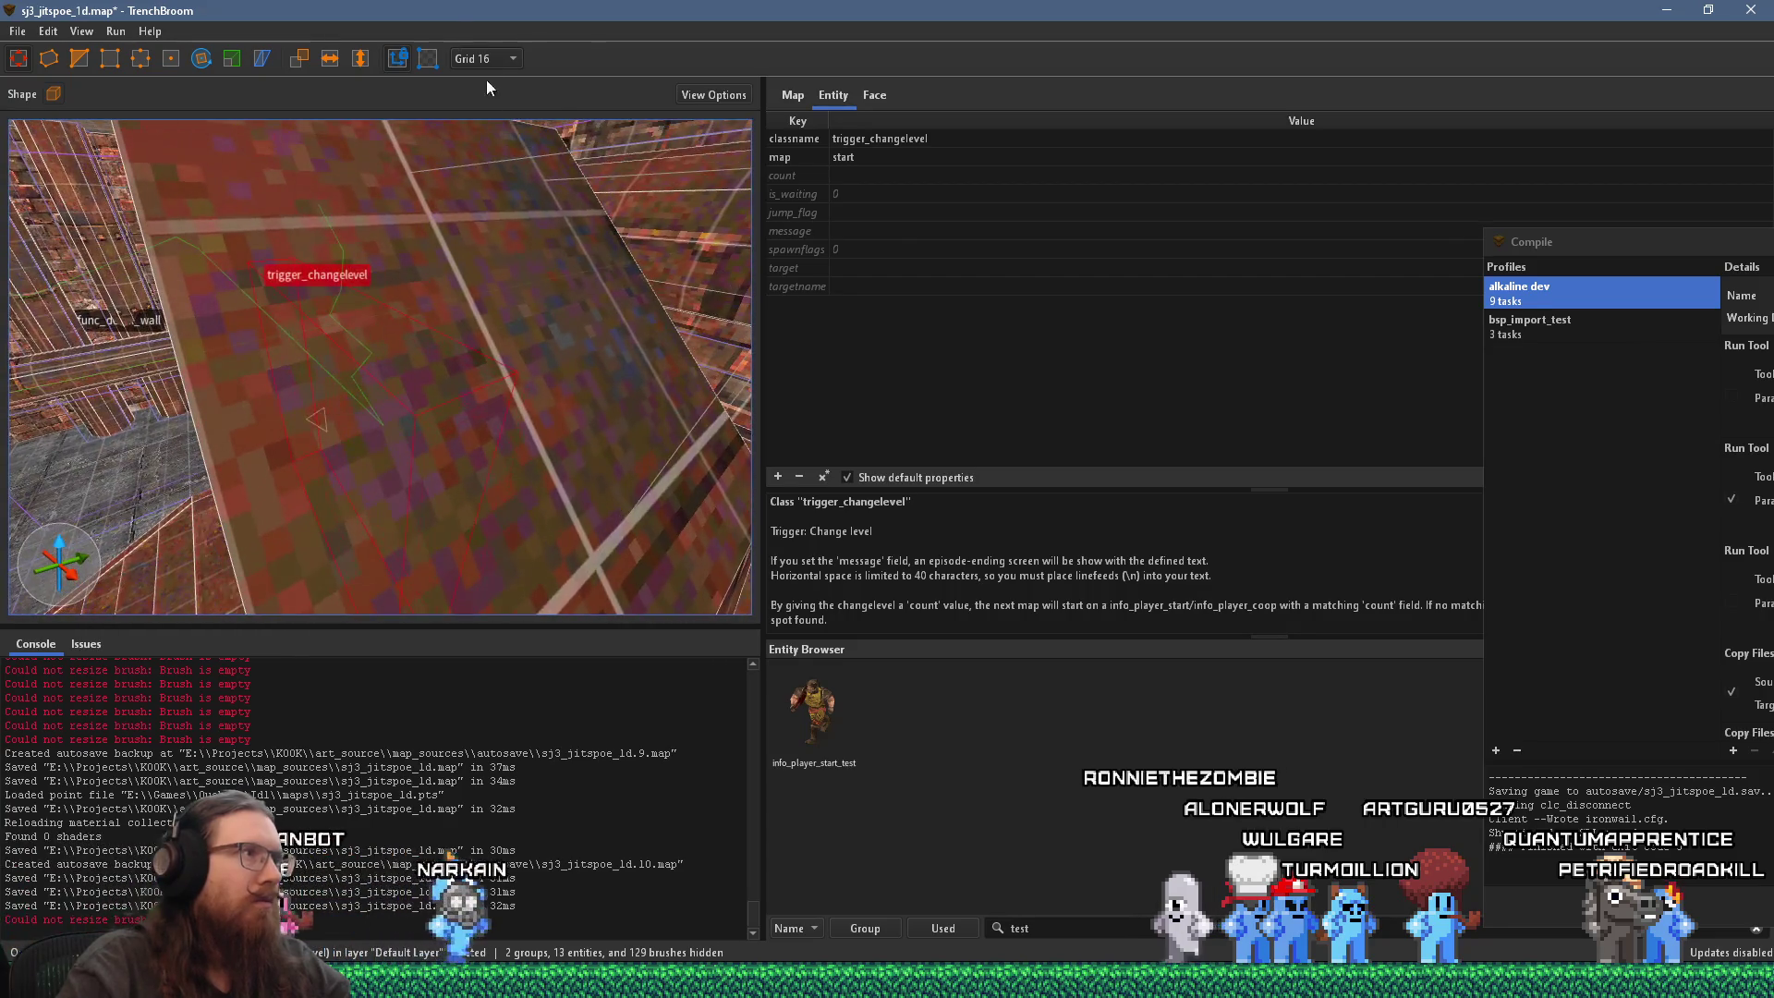
click(484, 58)
click(496, 150)
scroll(480, 419, down, 5)
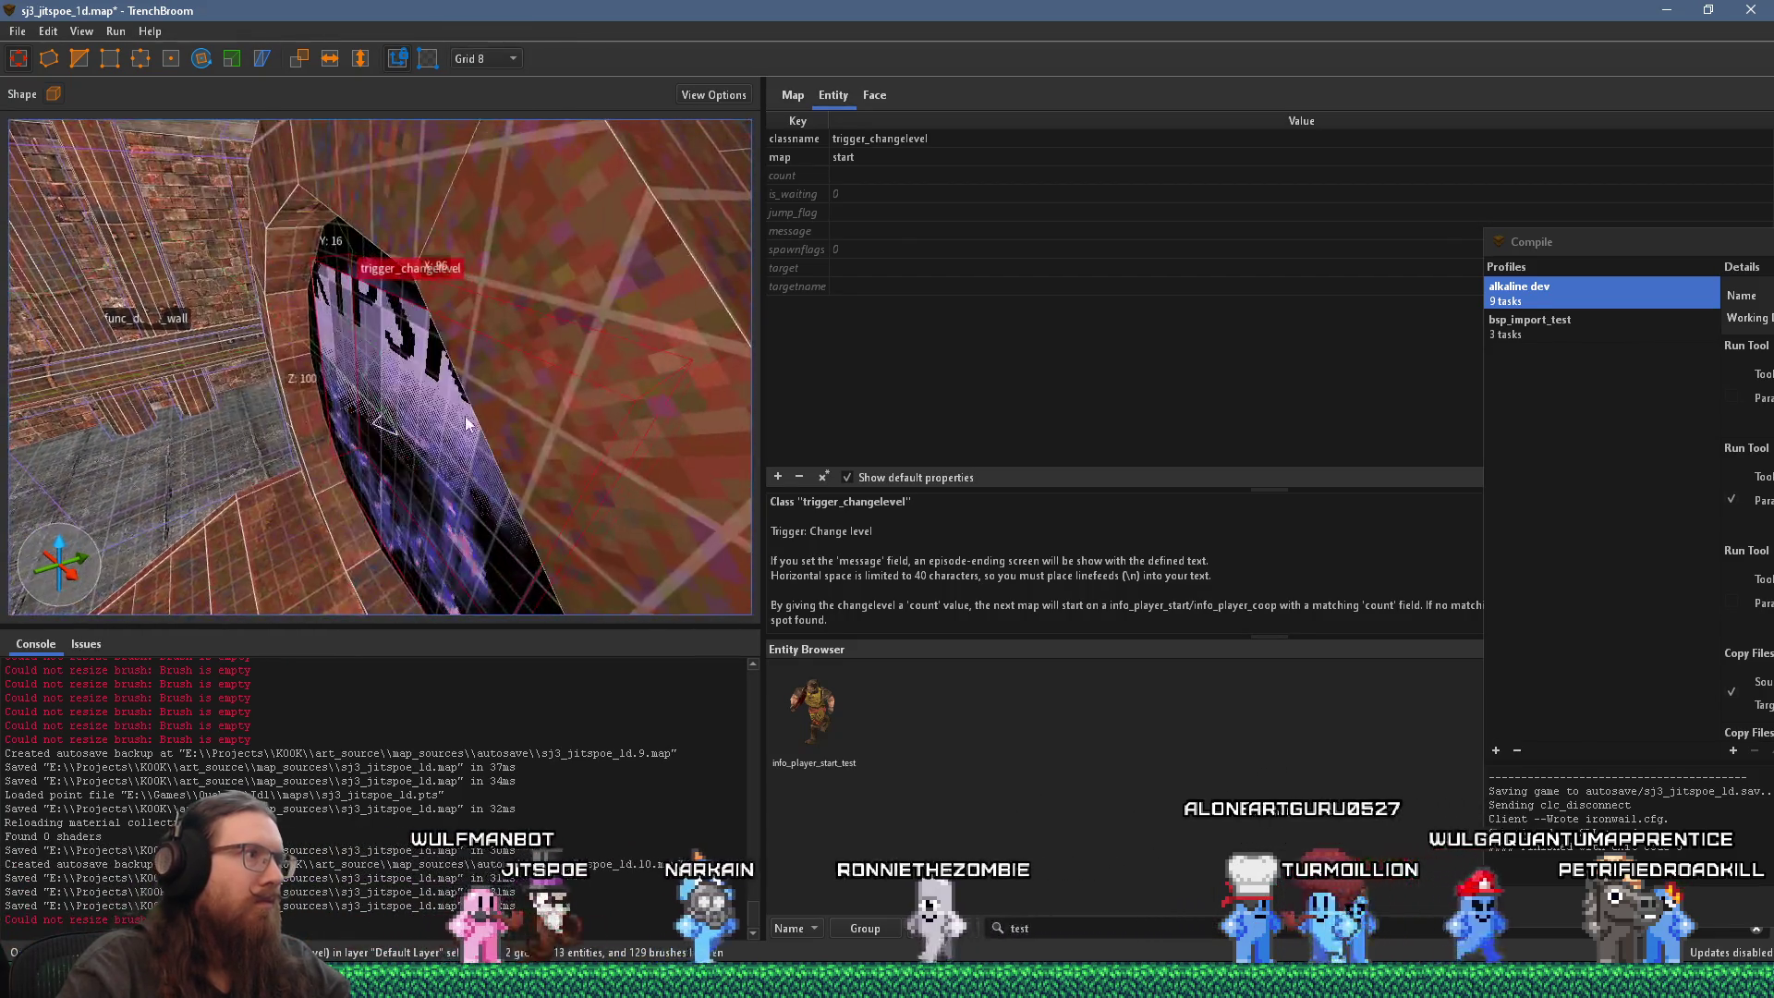
scroll(491, 419, up, 5)
scroll(549, 383, down, 2)
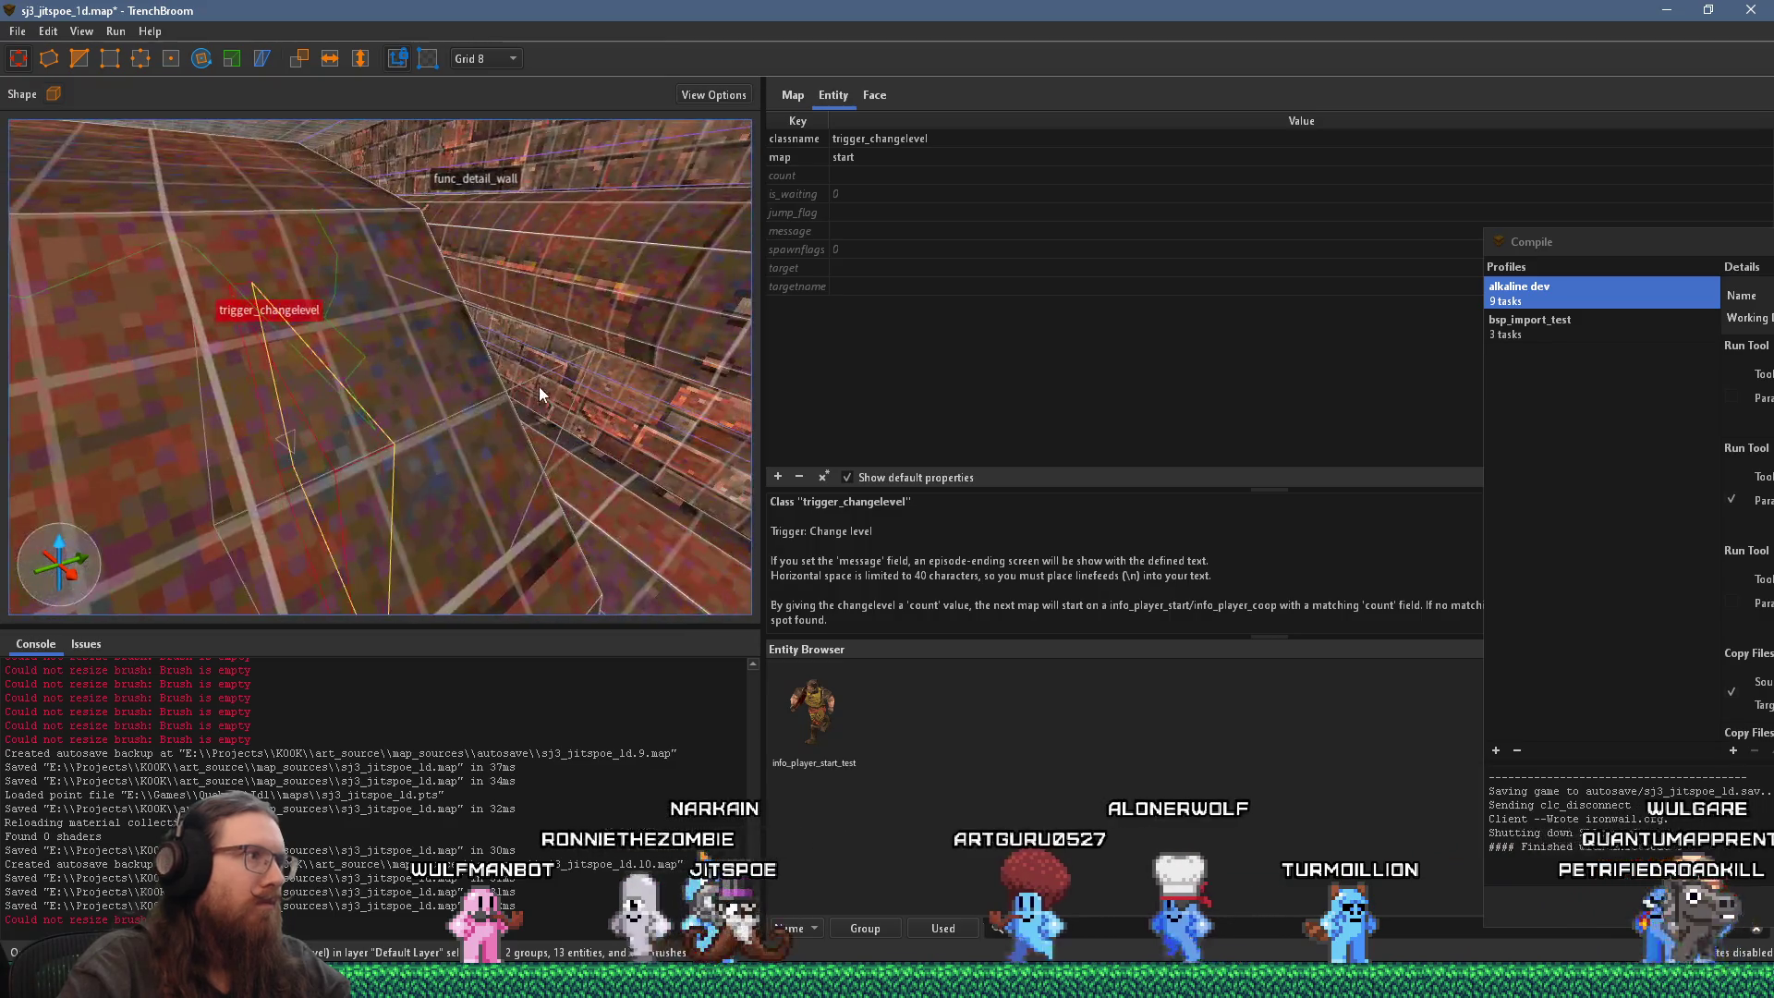
scroll(480, 404, down, 4)
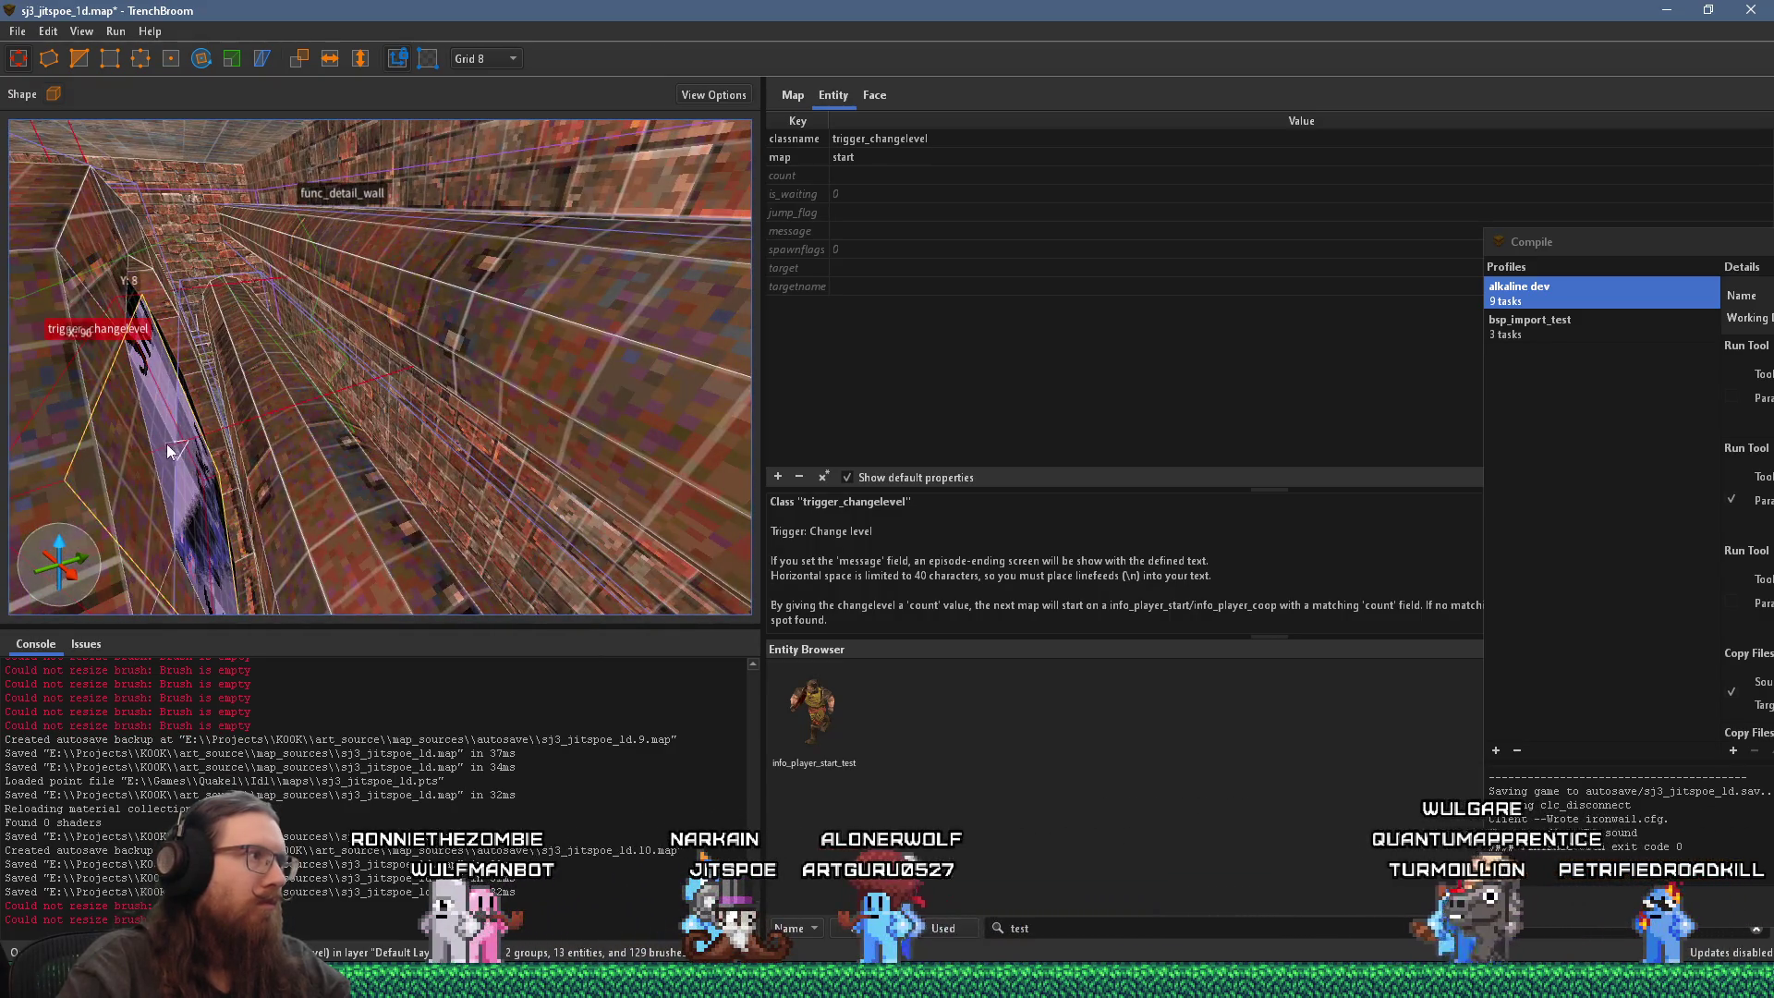
scroll(202, 436, up, 5)
key(Escape)
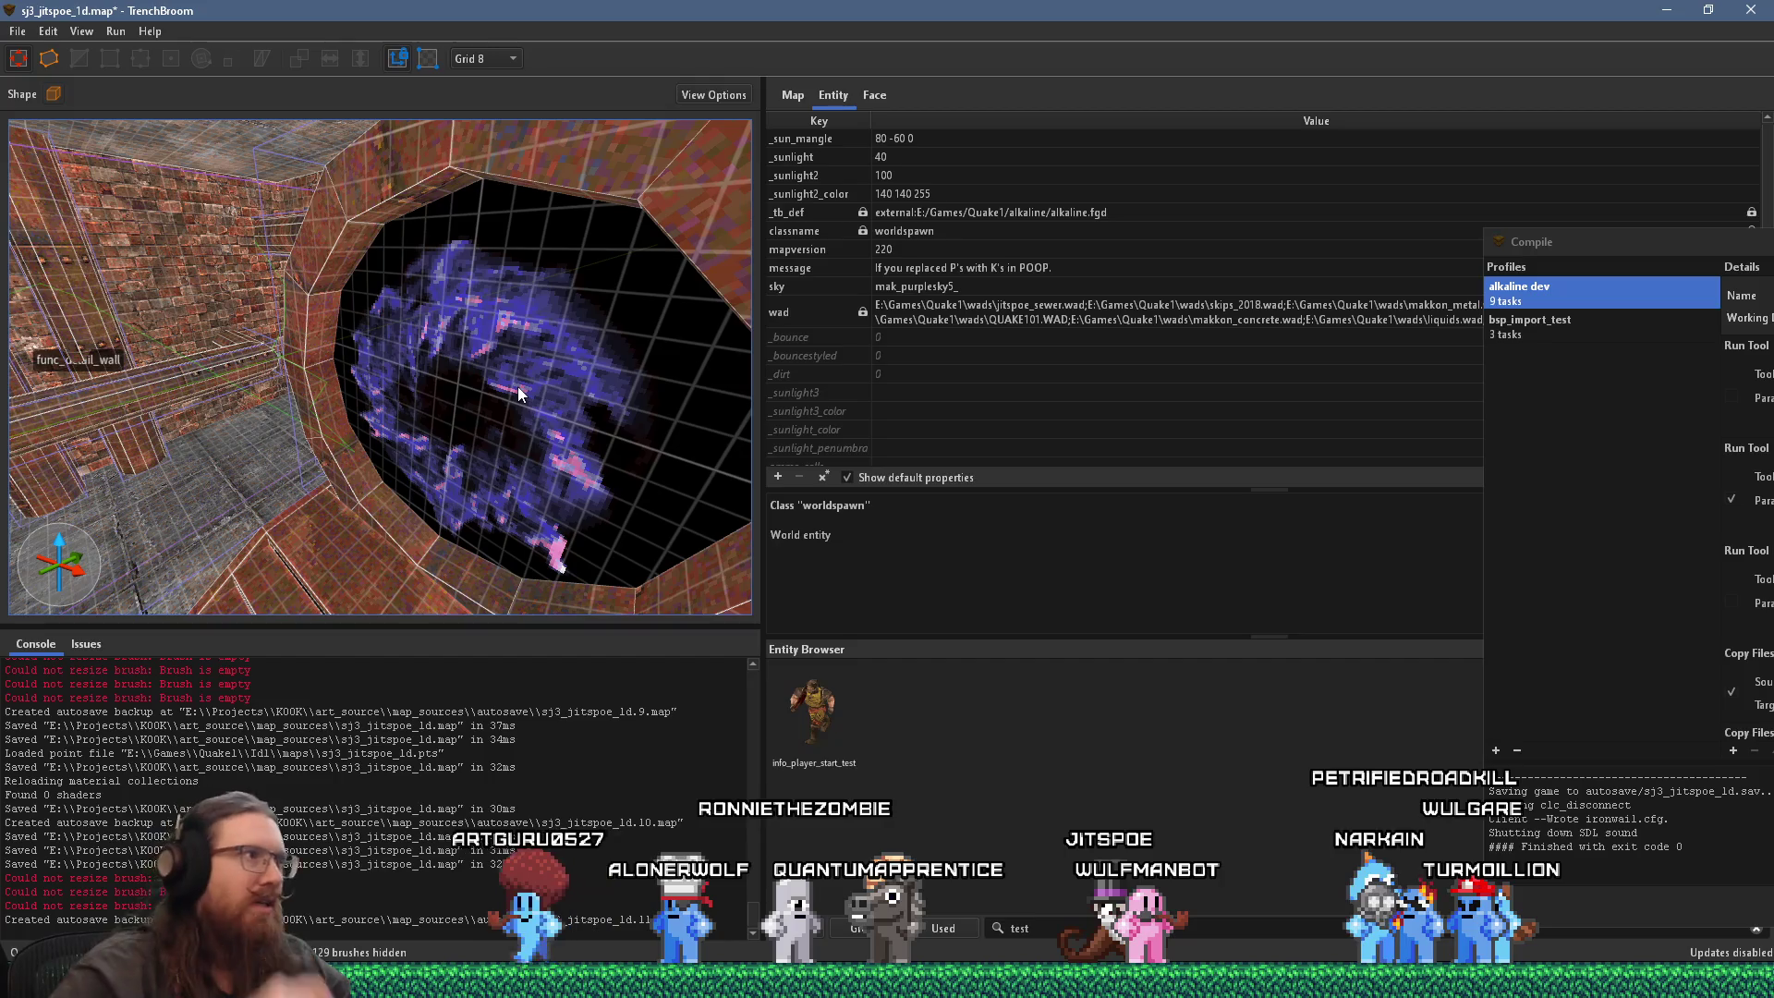
mouse_move(518, 386)
mouse_down()
mouse_move(357, 397)
mouse_move(456, 286)
mouse_move(379, 298)
mouse_up()
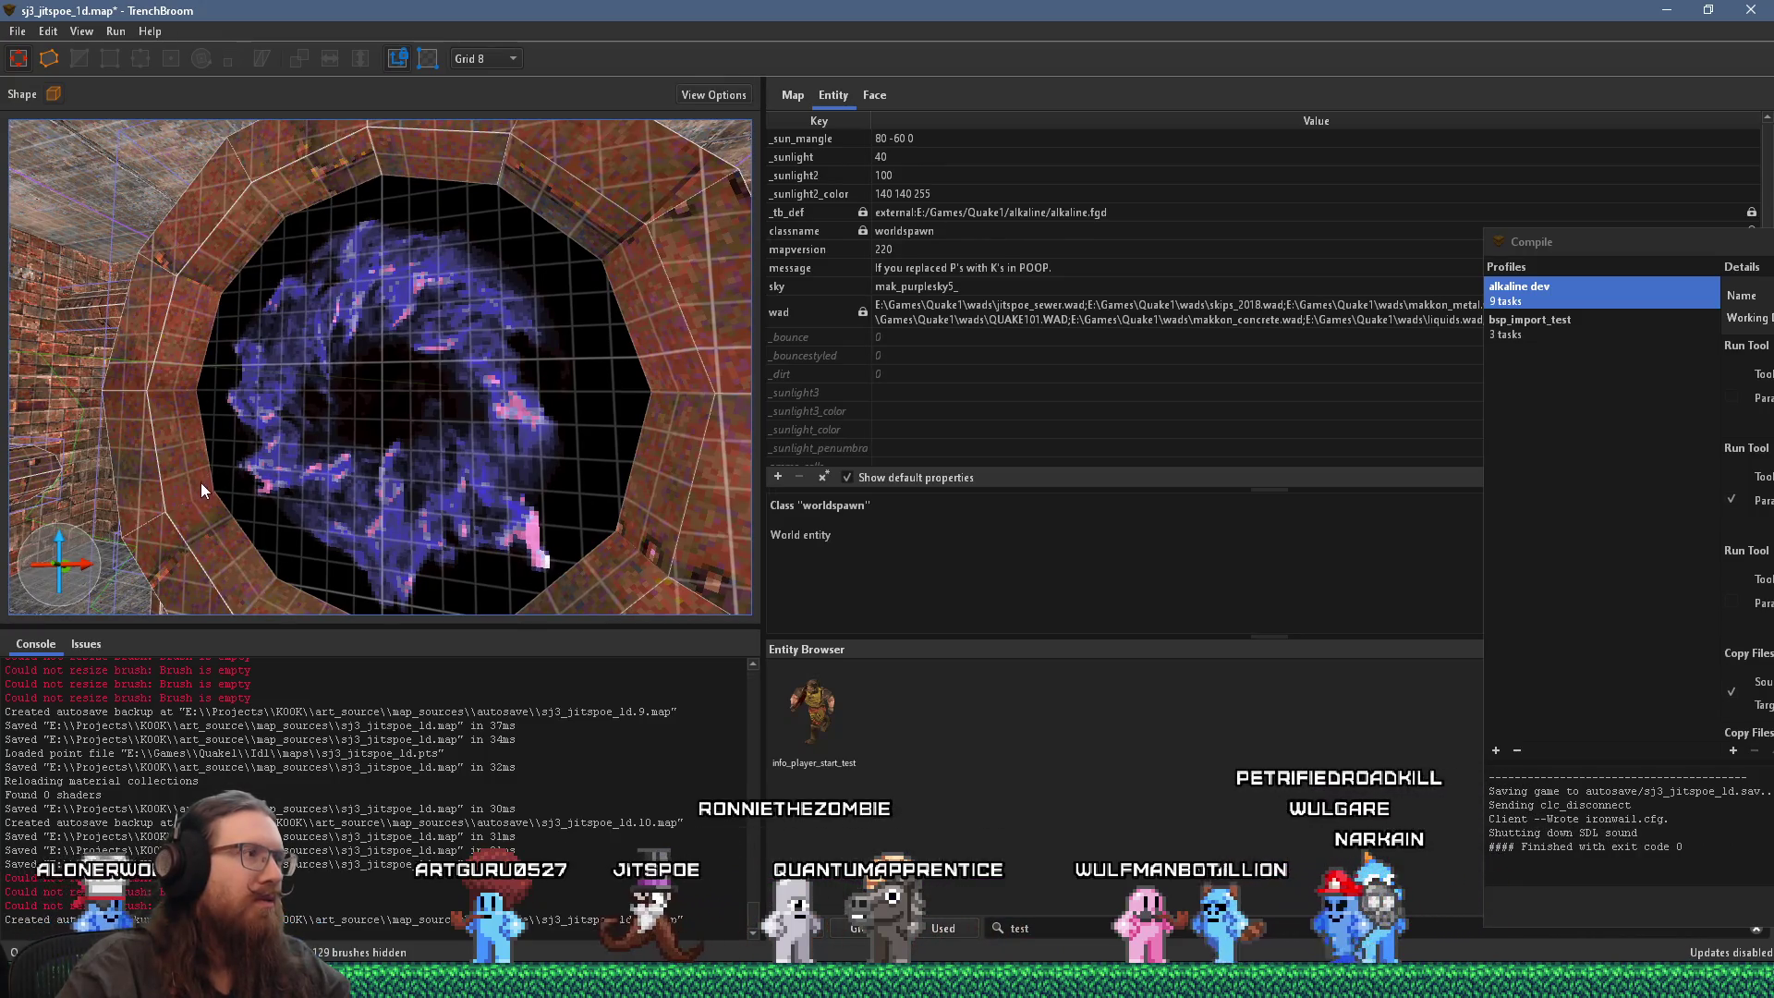
scroll(281, 535, down, 5)
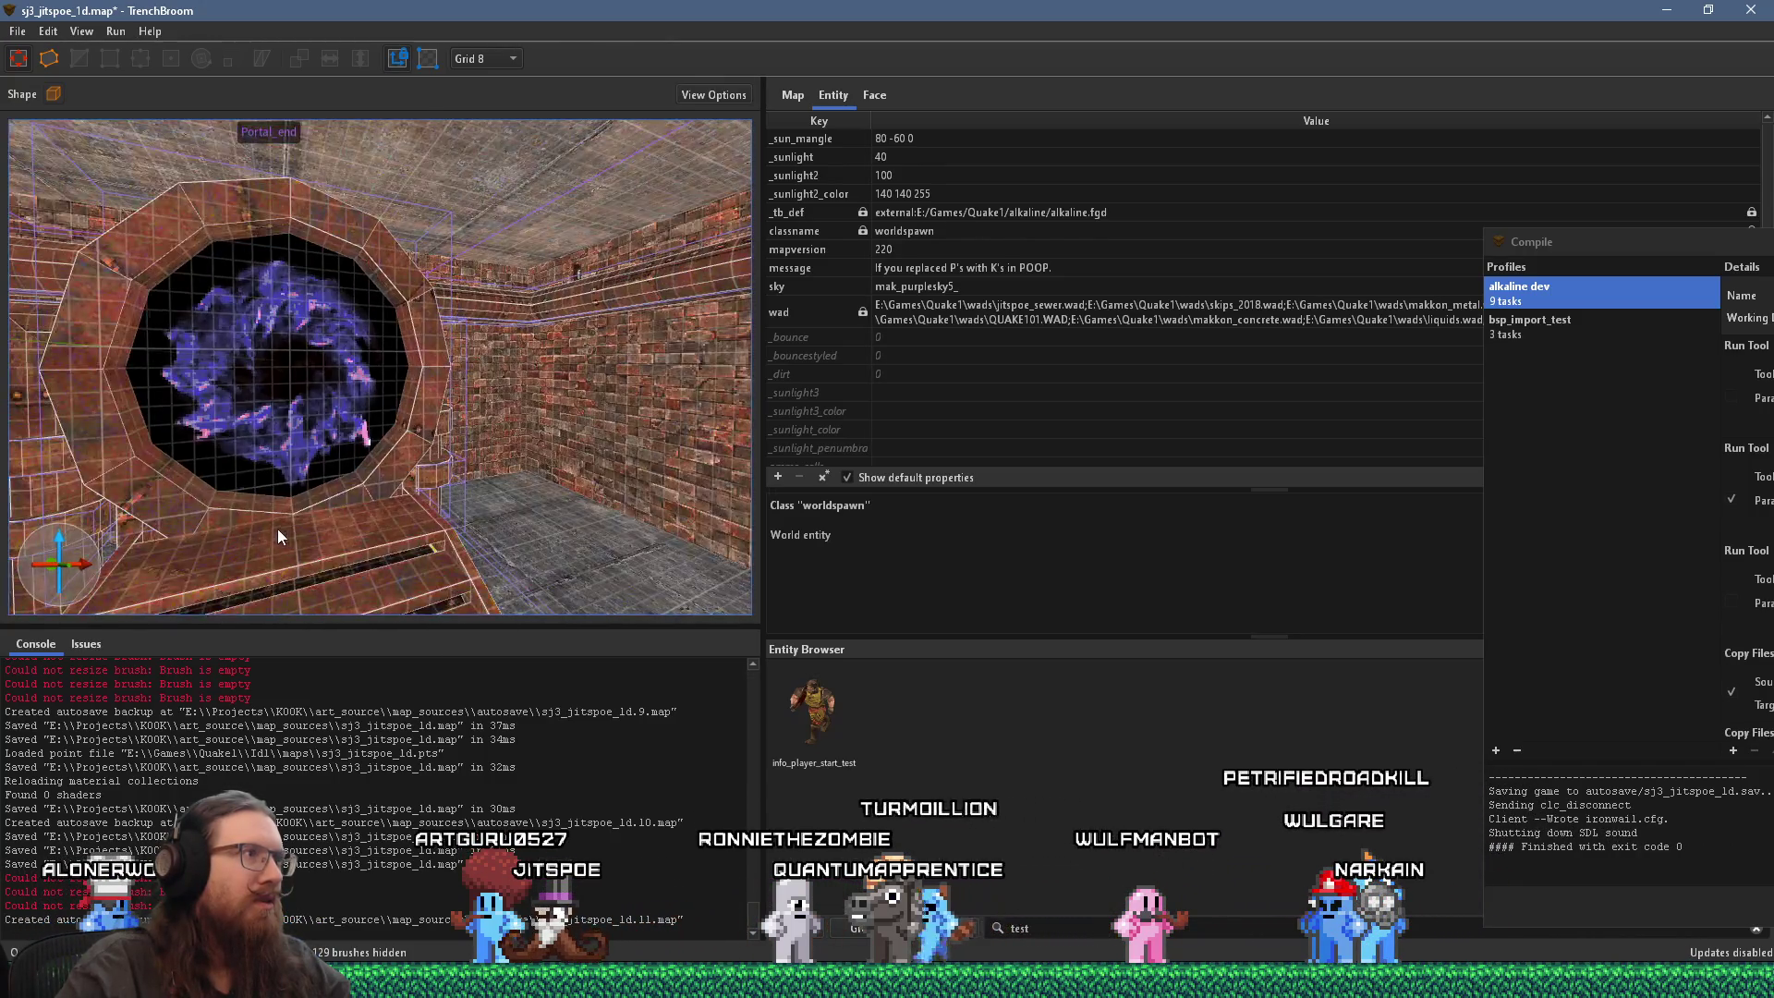
mouse_move(359, 347)
mouse_down()
mouse_move(269, 457)
mouse_move(498, 464)
mouse_up()
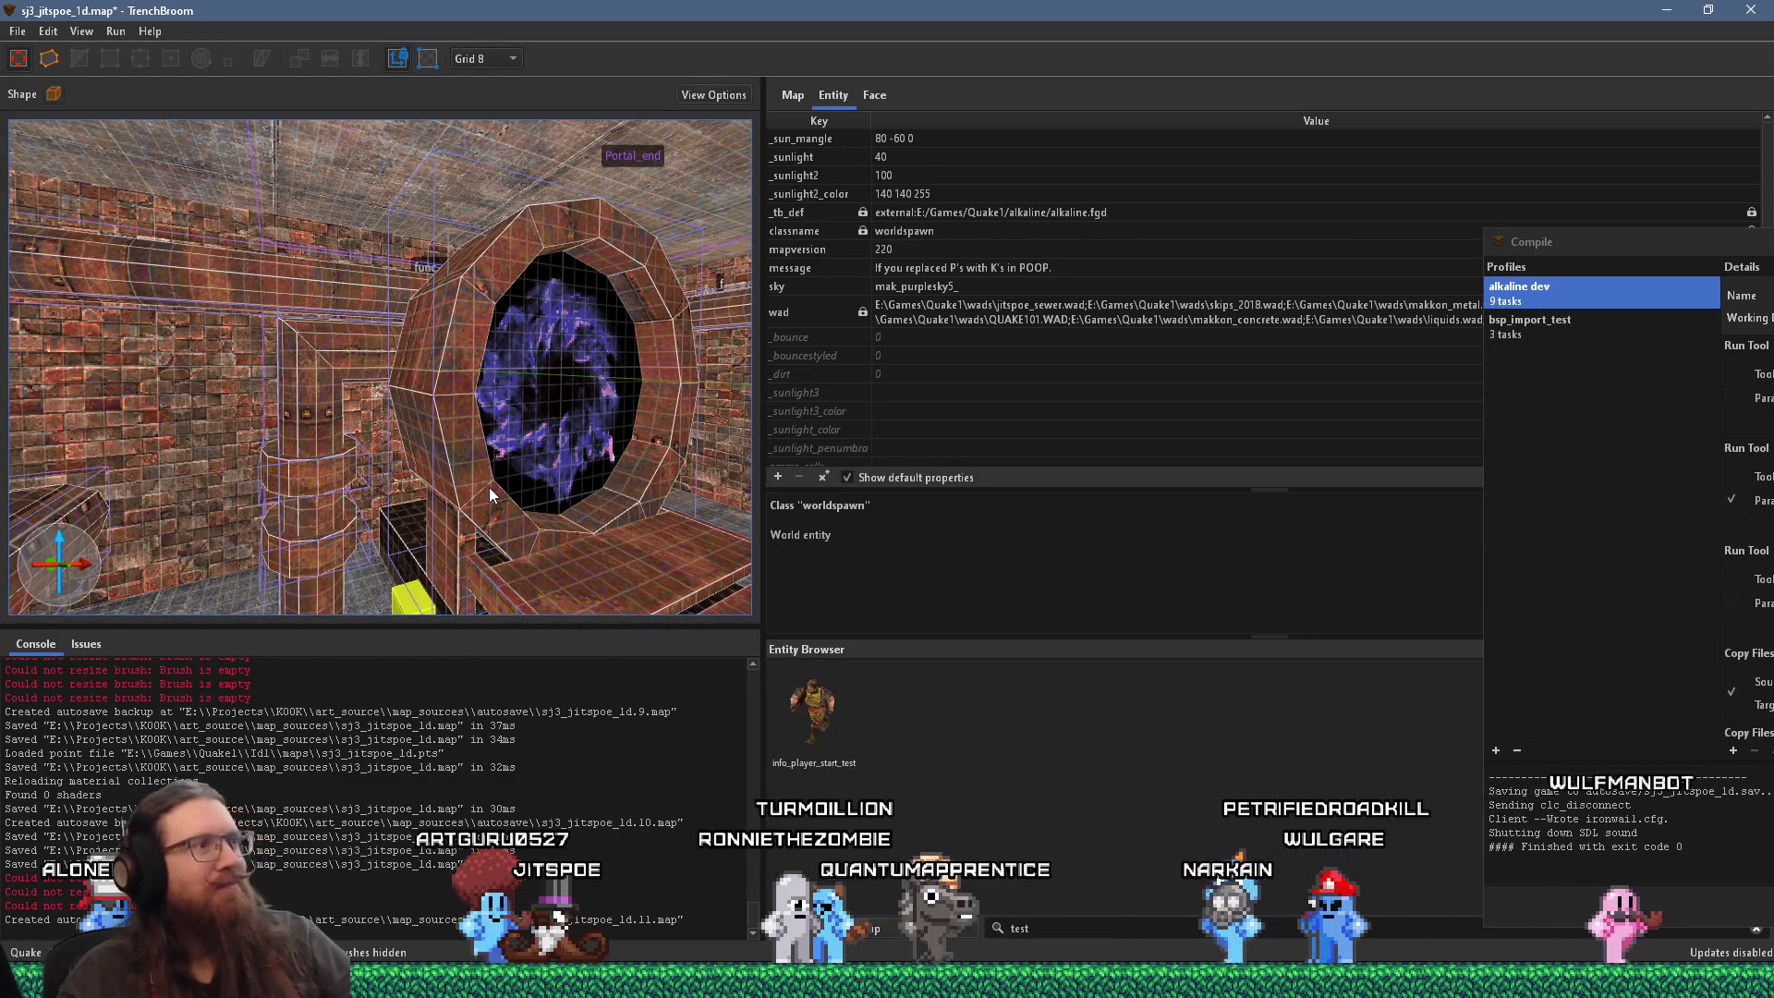
scroll(610, 403, up, 8)
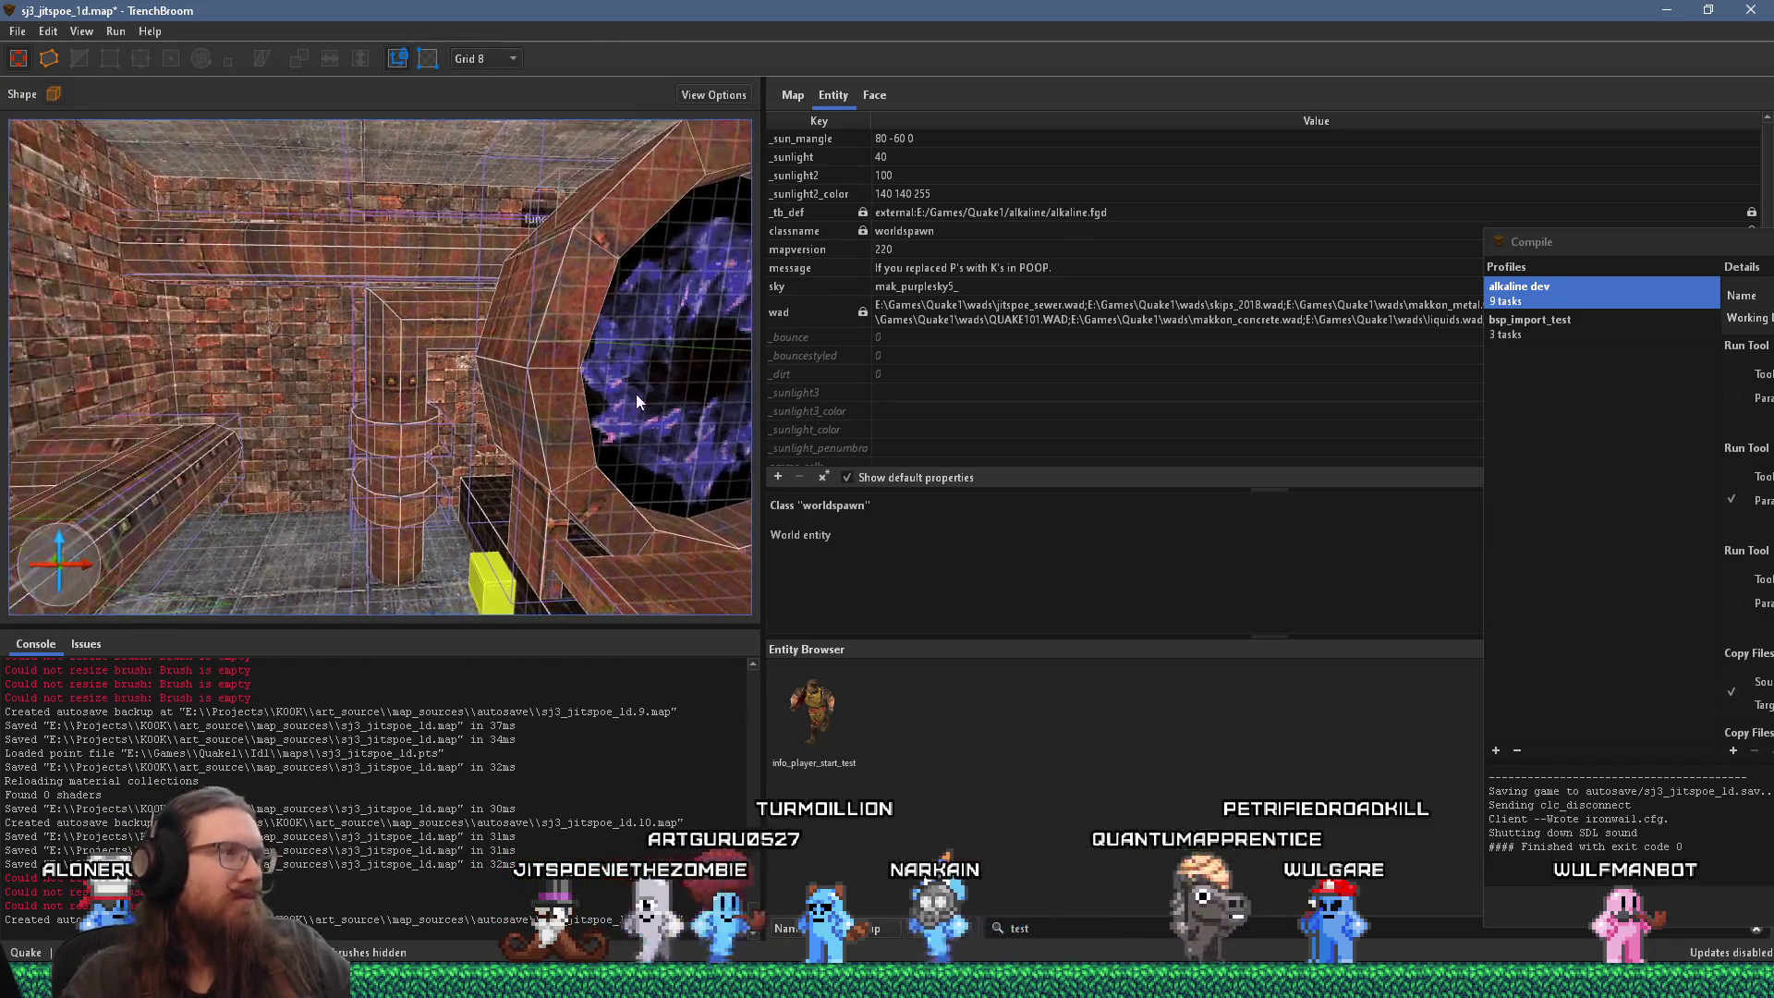
scroll(423, 361, up, 3)
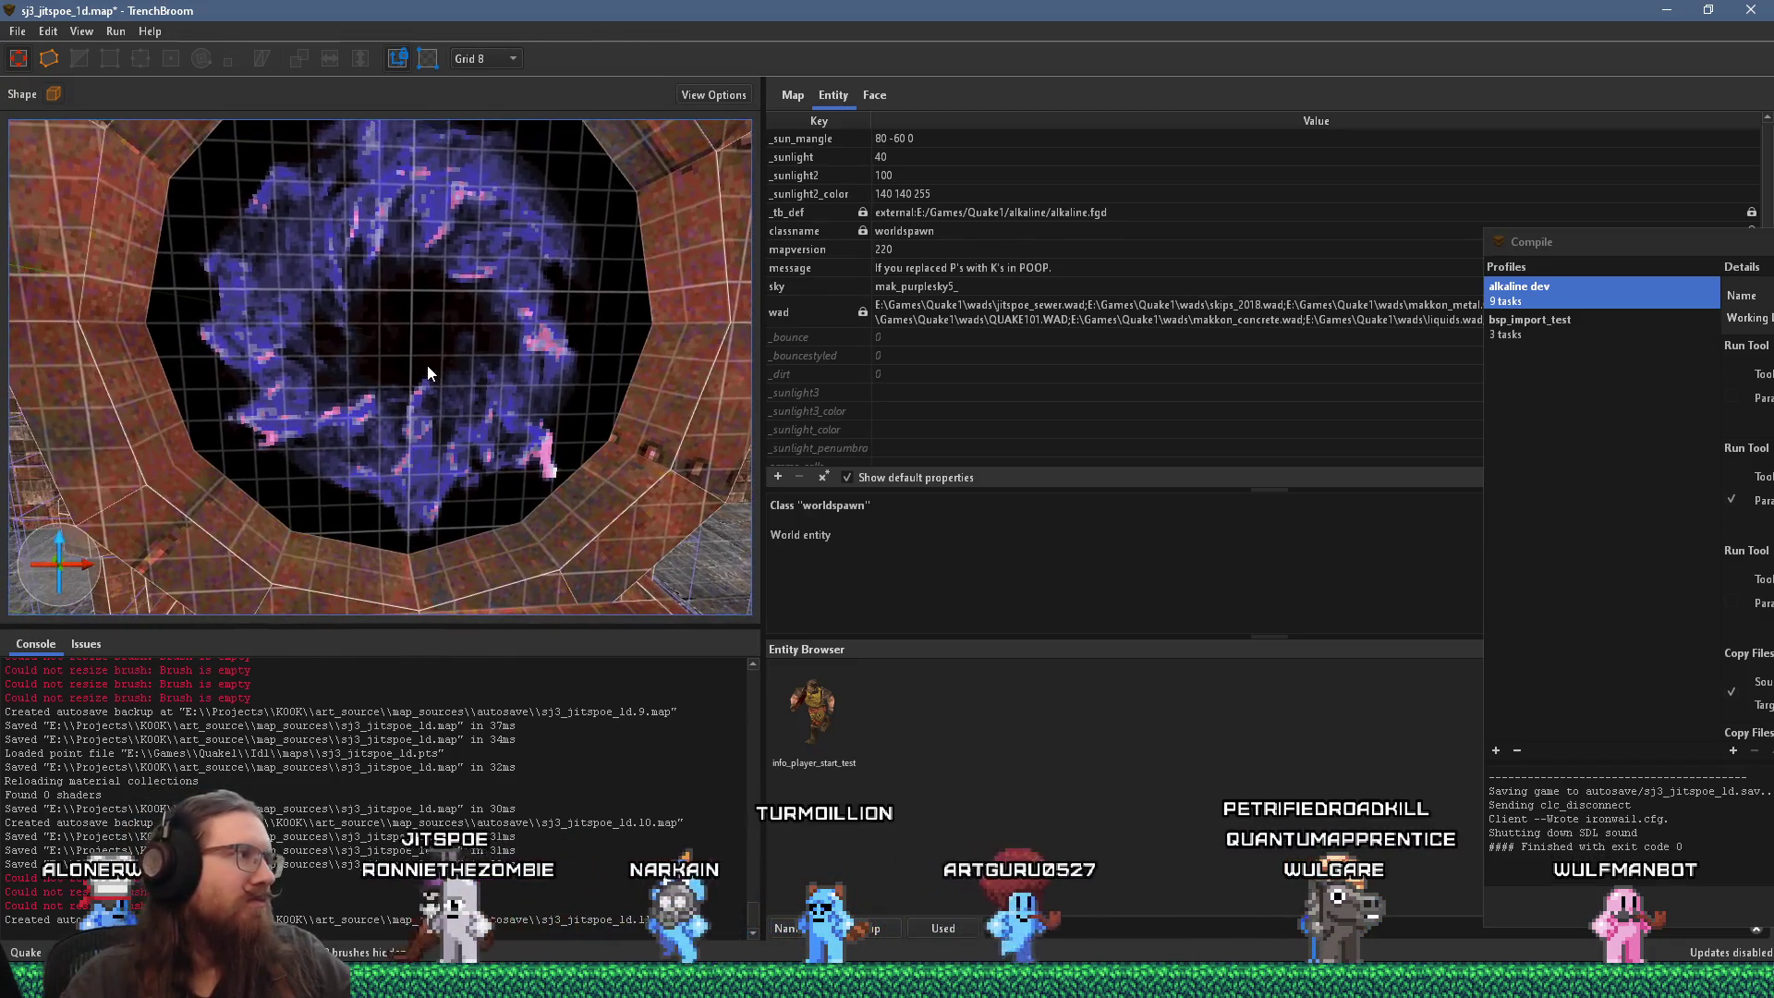
scroll(428, 372, up, 3)
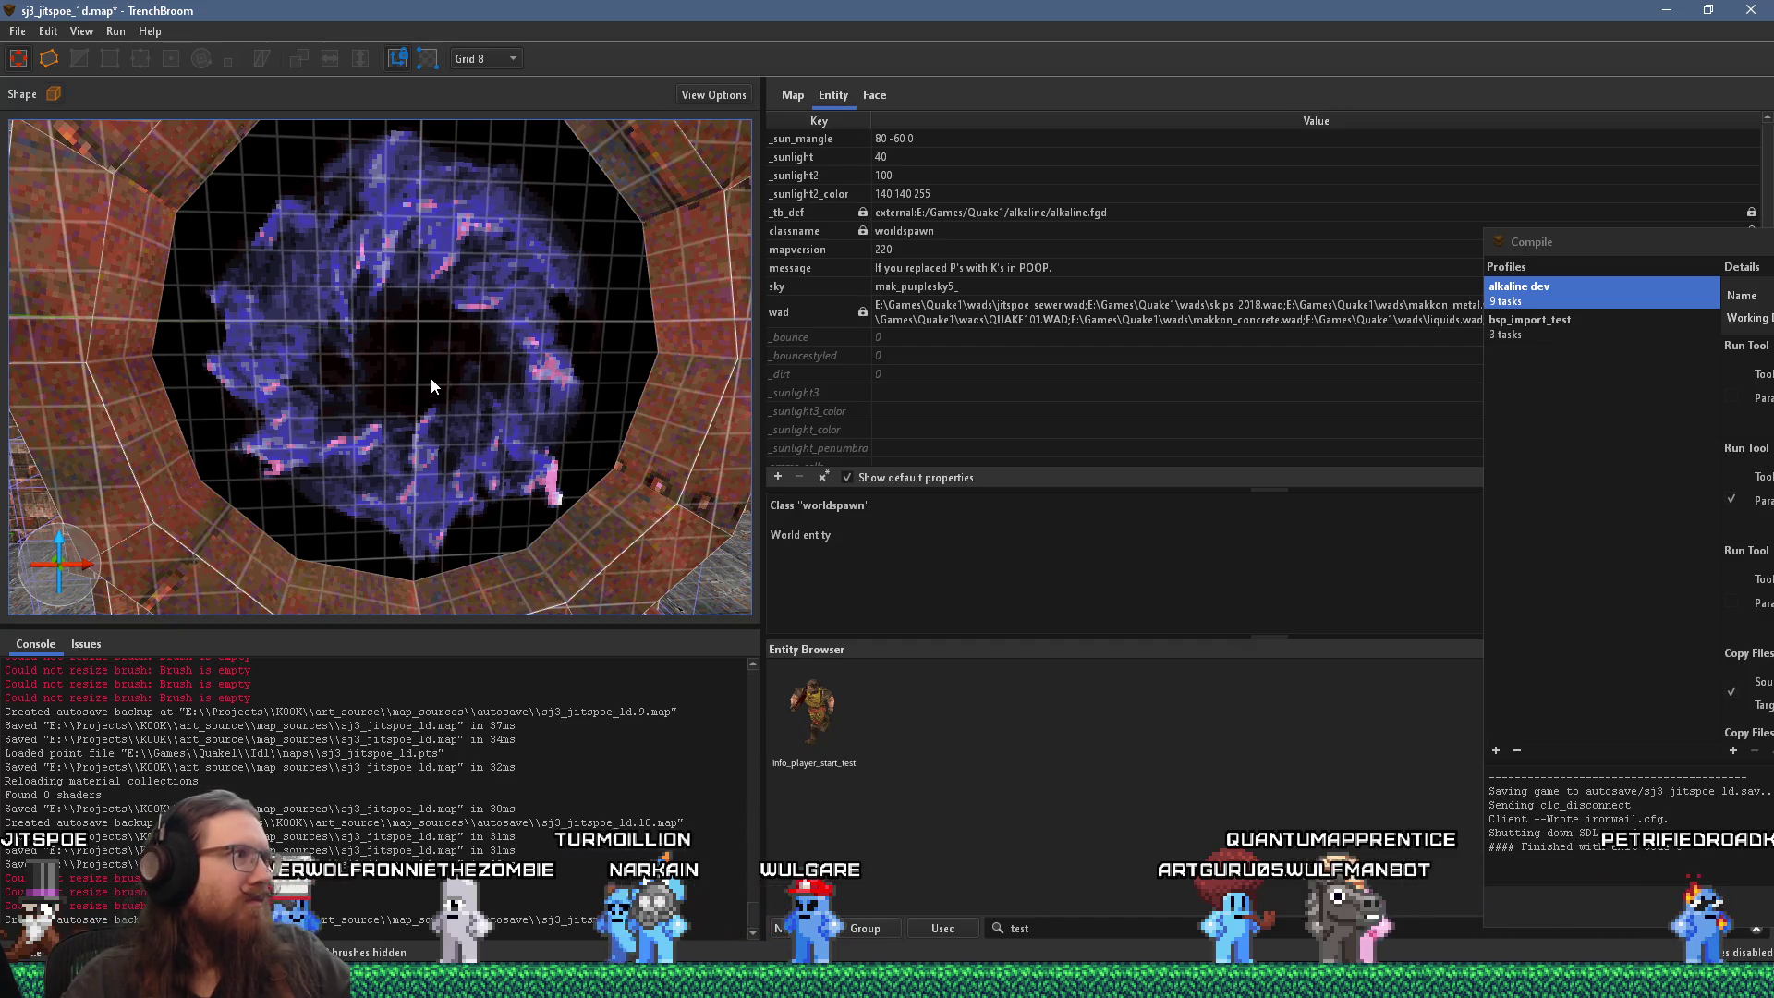
scroll(431, 379, down, 4)
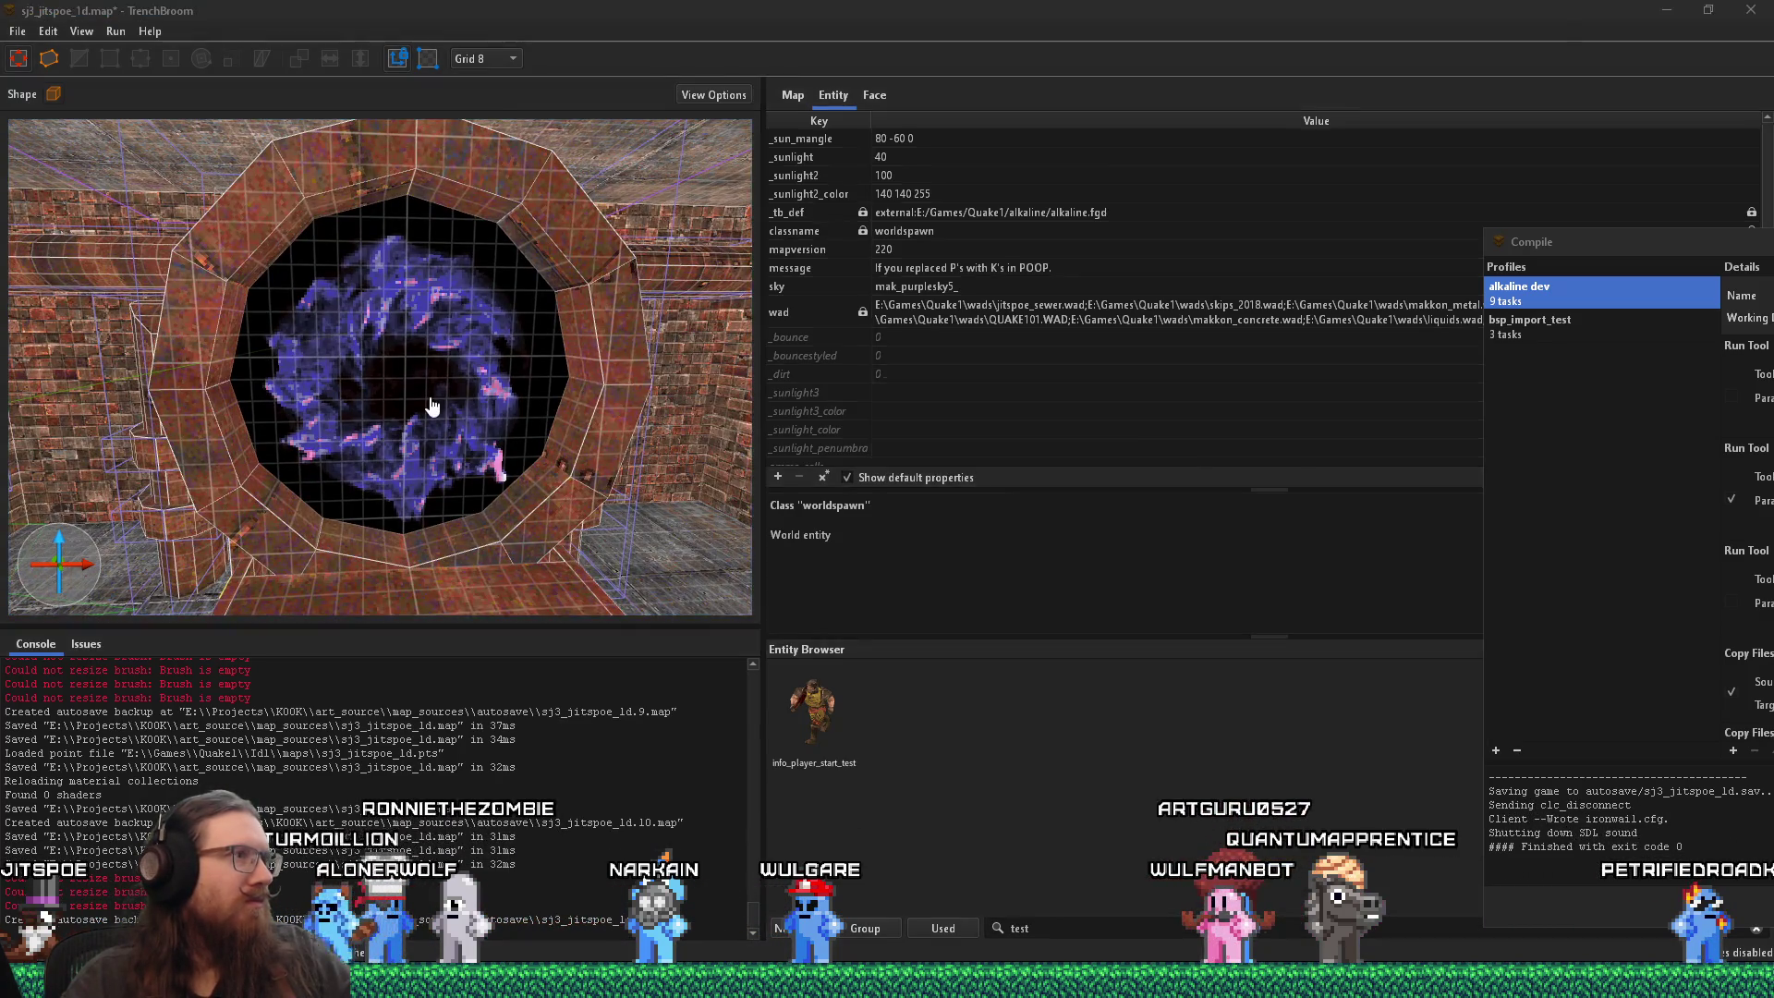
key(alt+Tab)
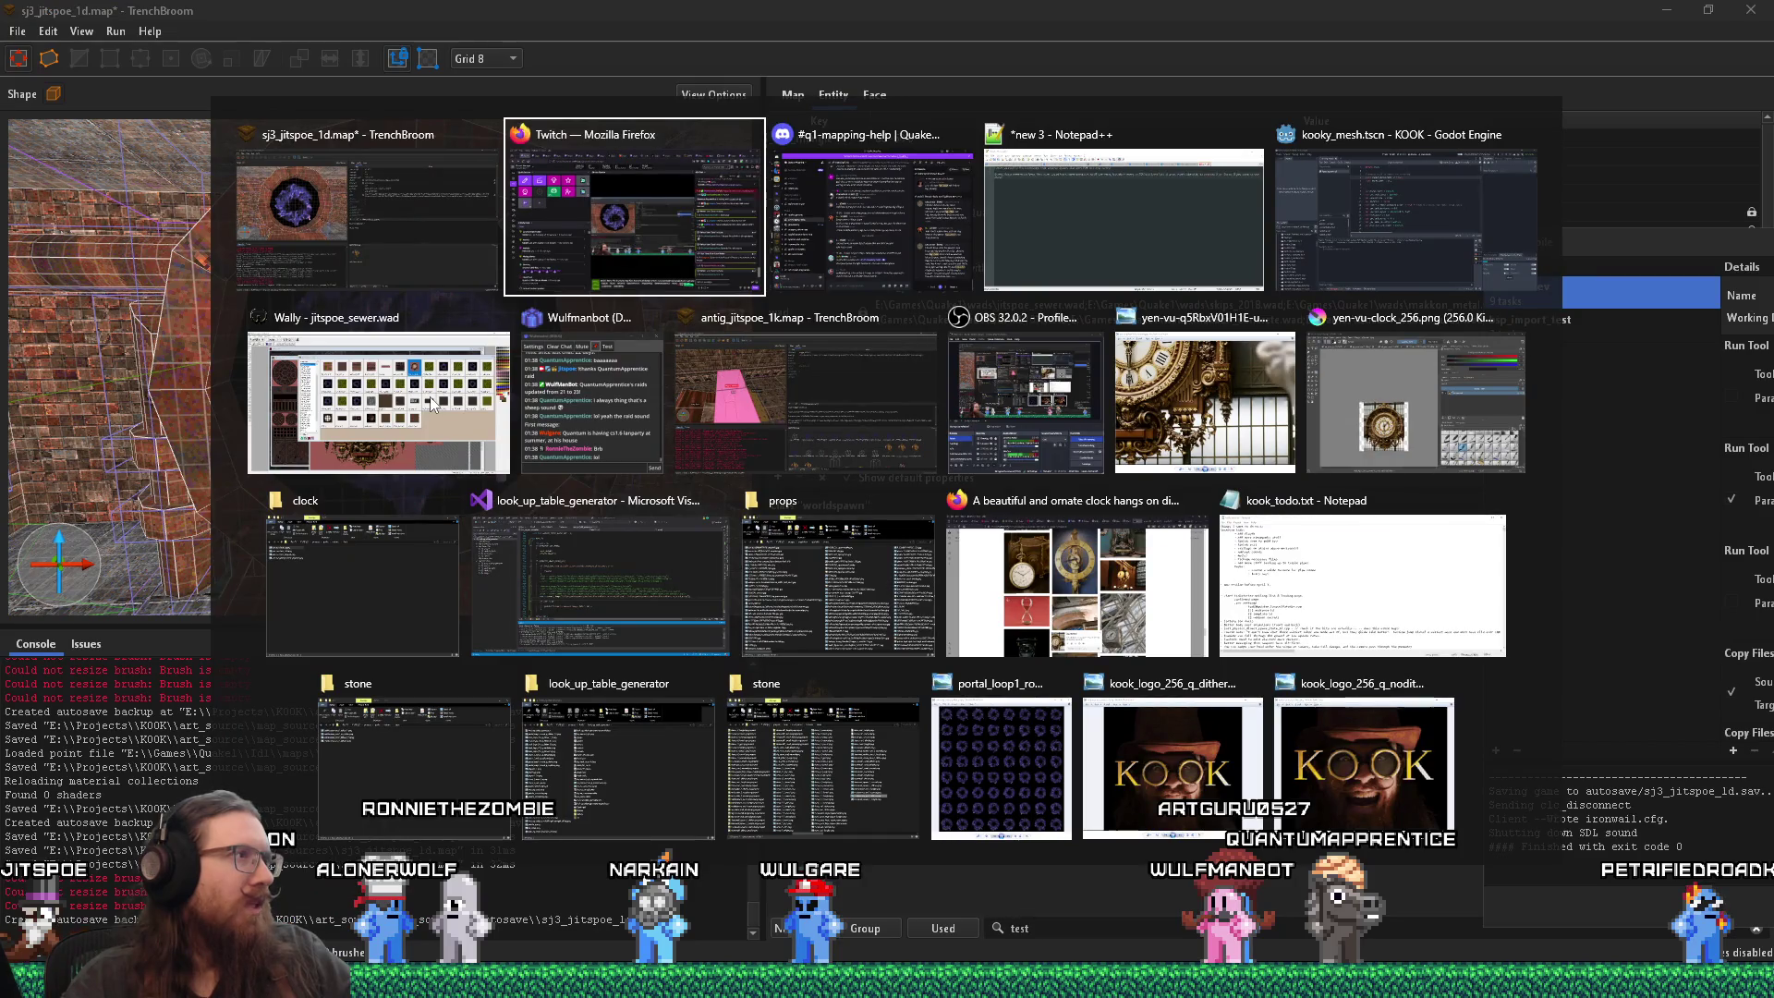
key(Escape)
scroll(390, 359, up, 5)
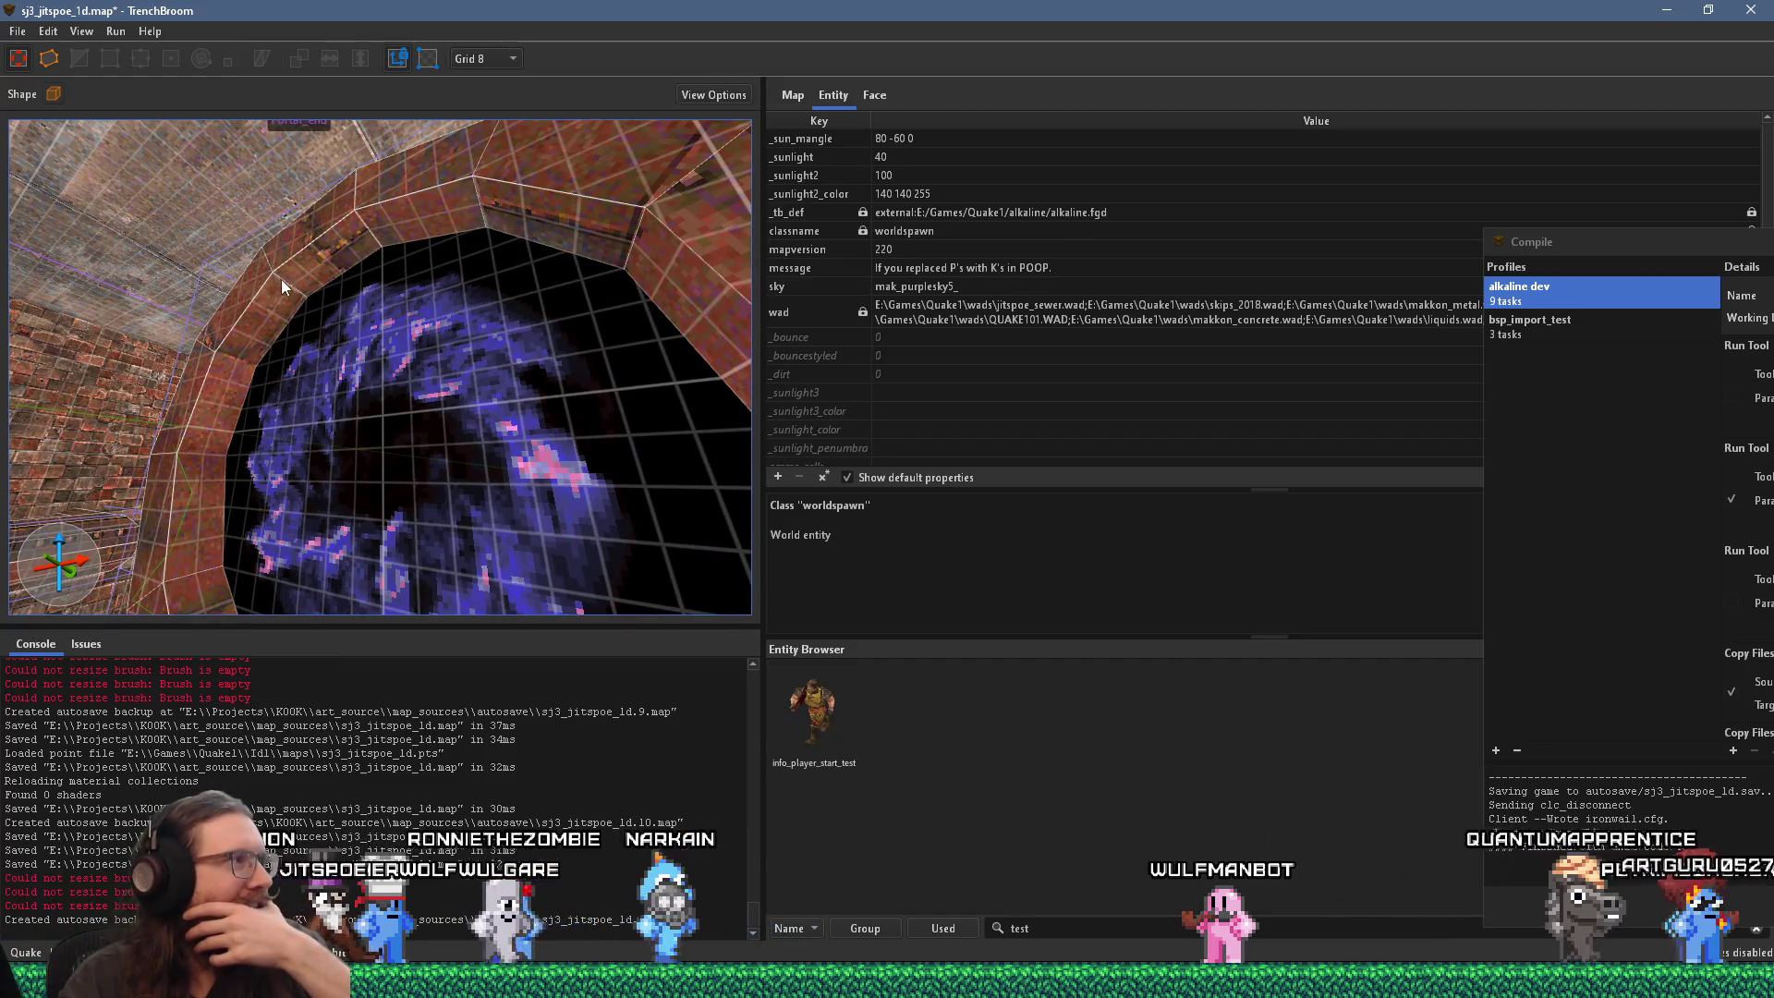
scroll(307, 303, up, 6)
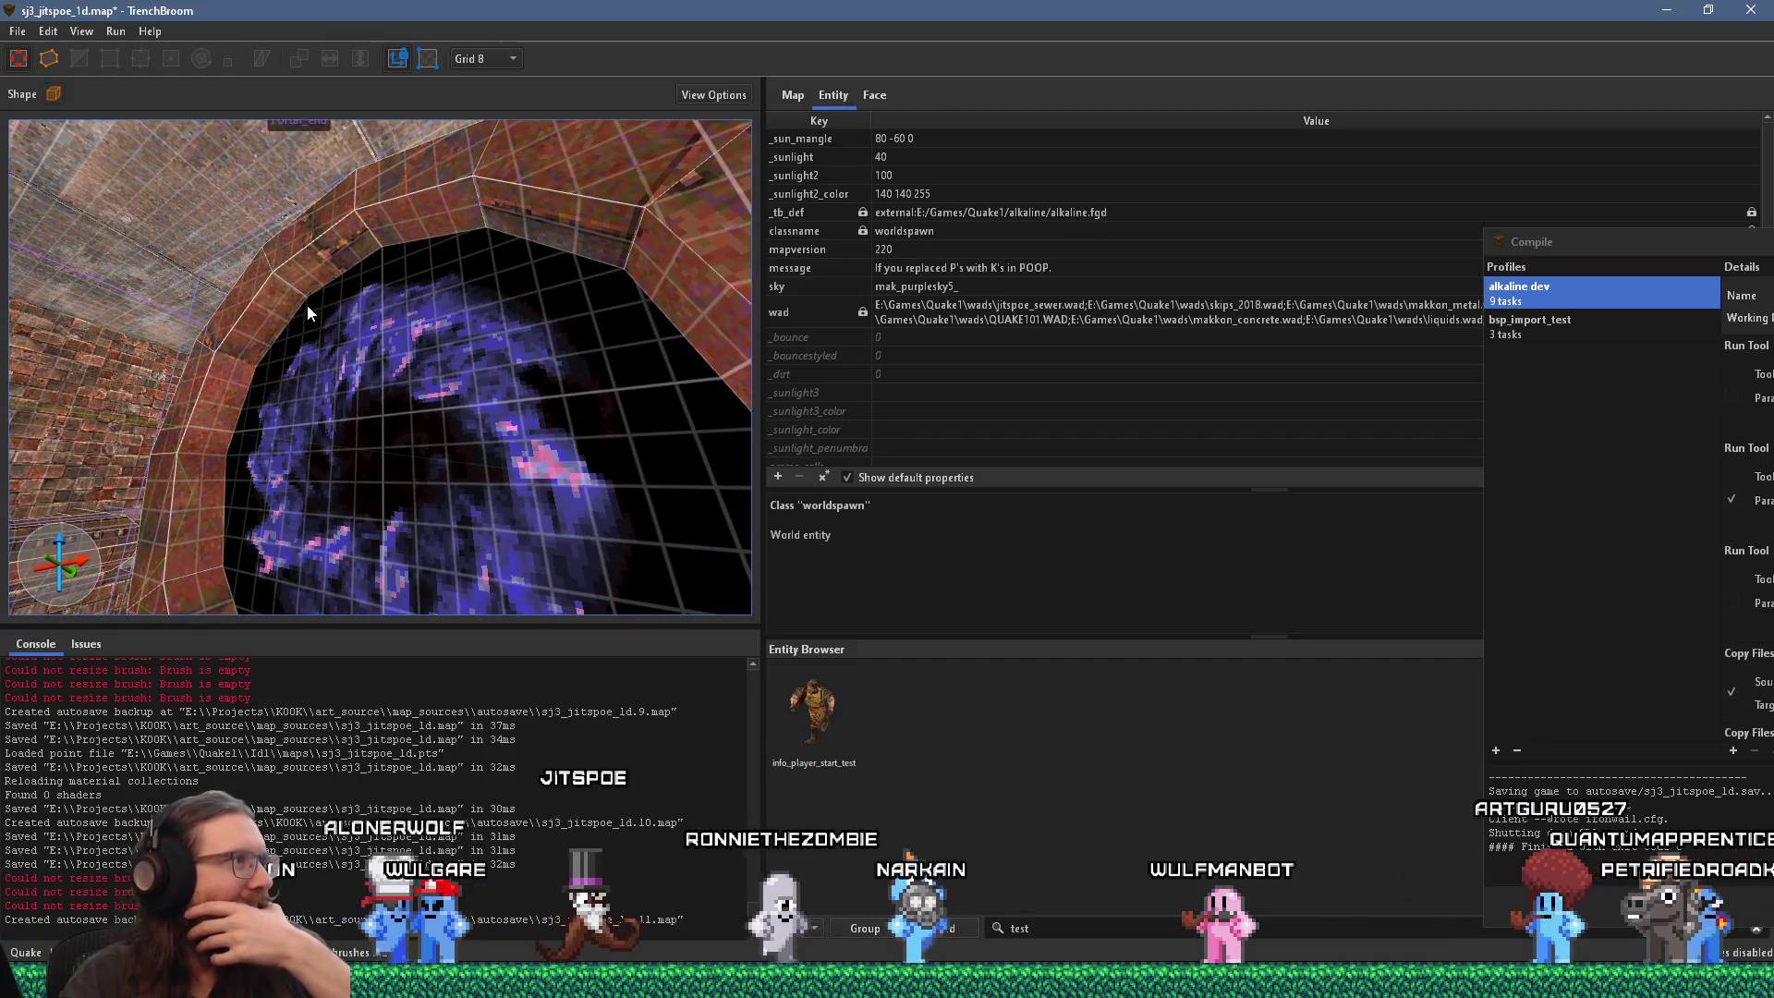
scroll(310, 374, down, 8)
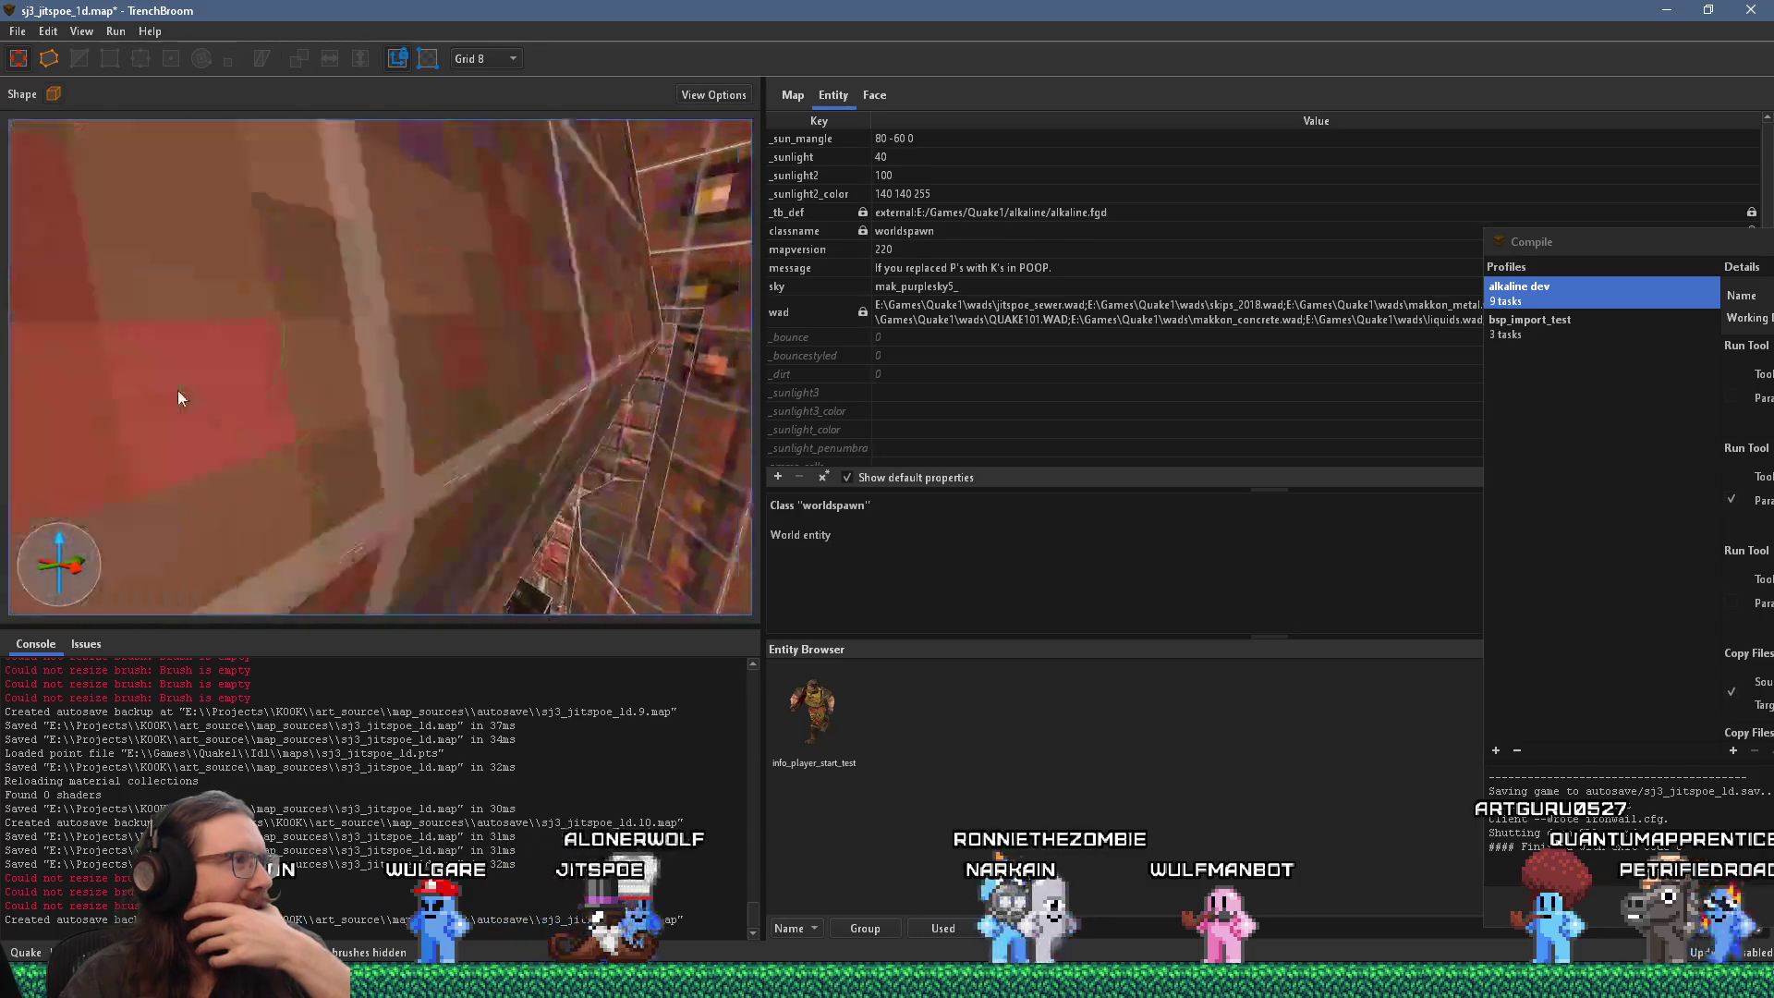
scroll(399, 422, up, 10)
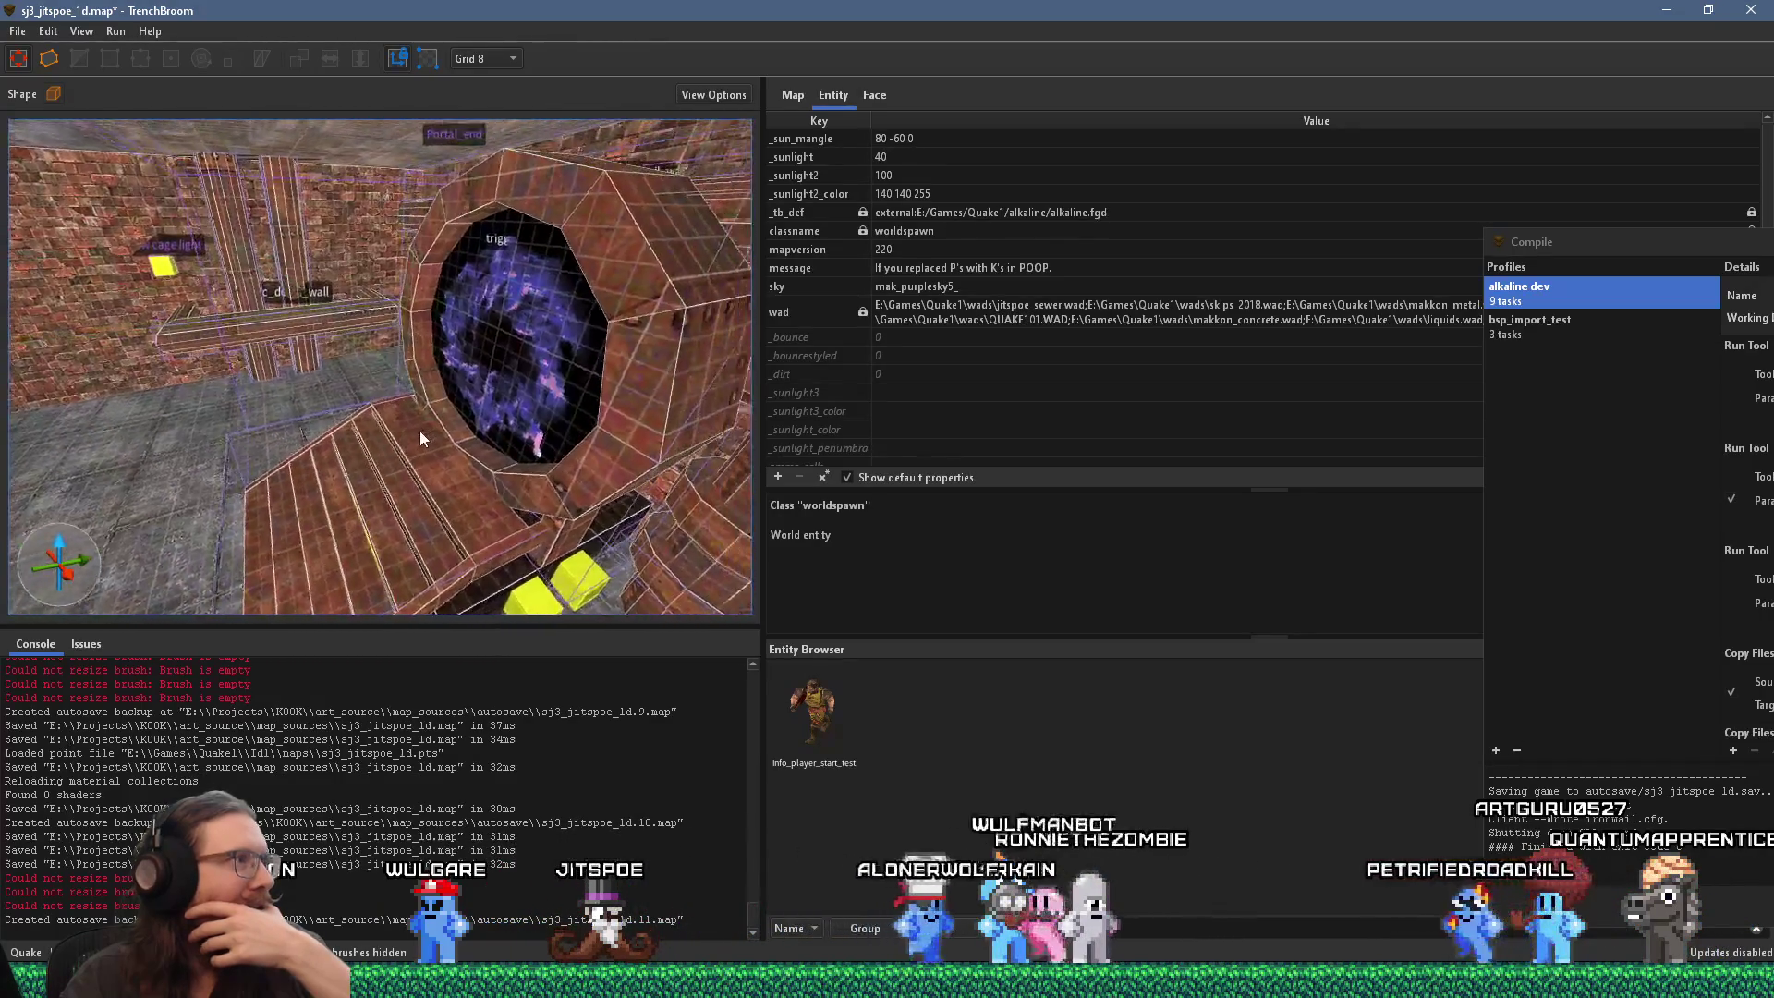
scroll(341, 447, down, 8)
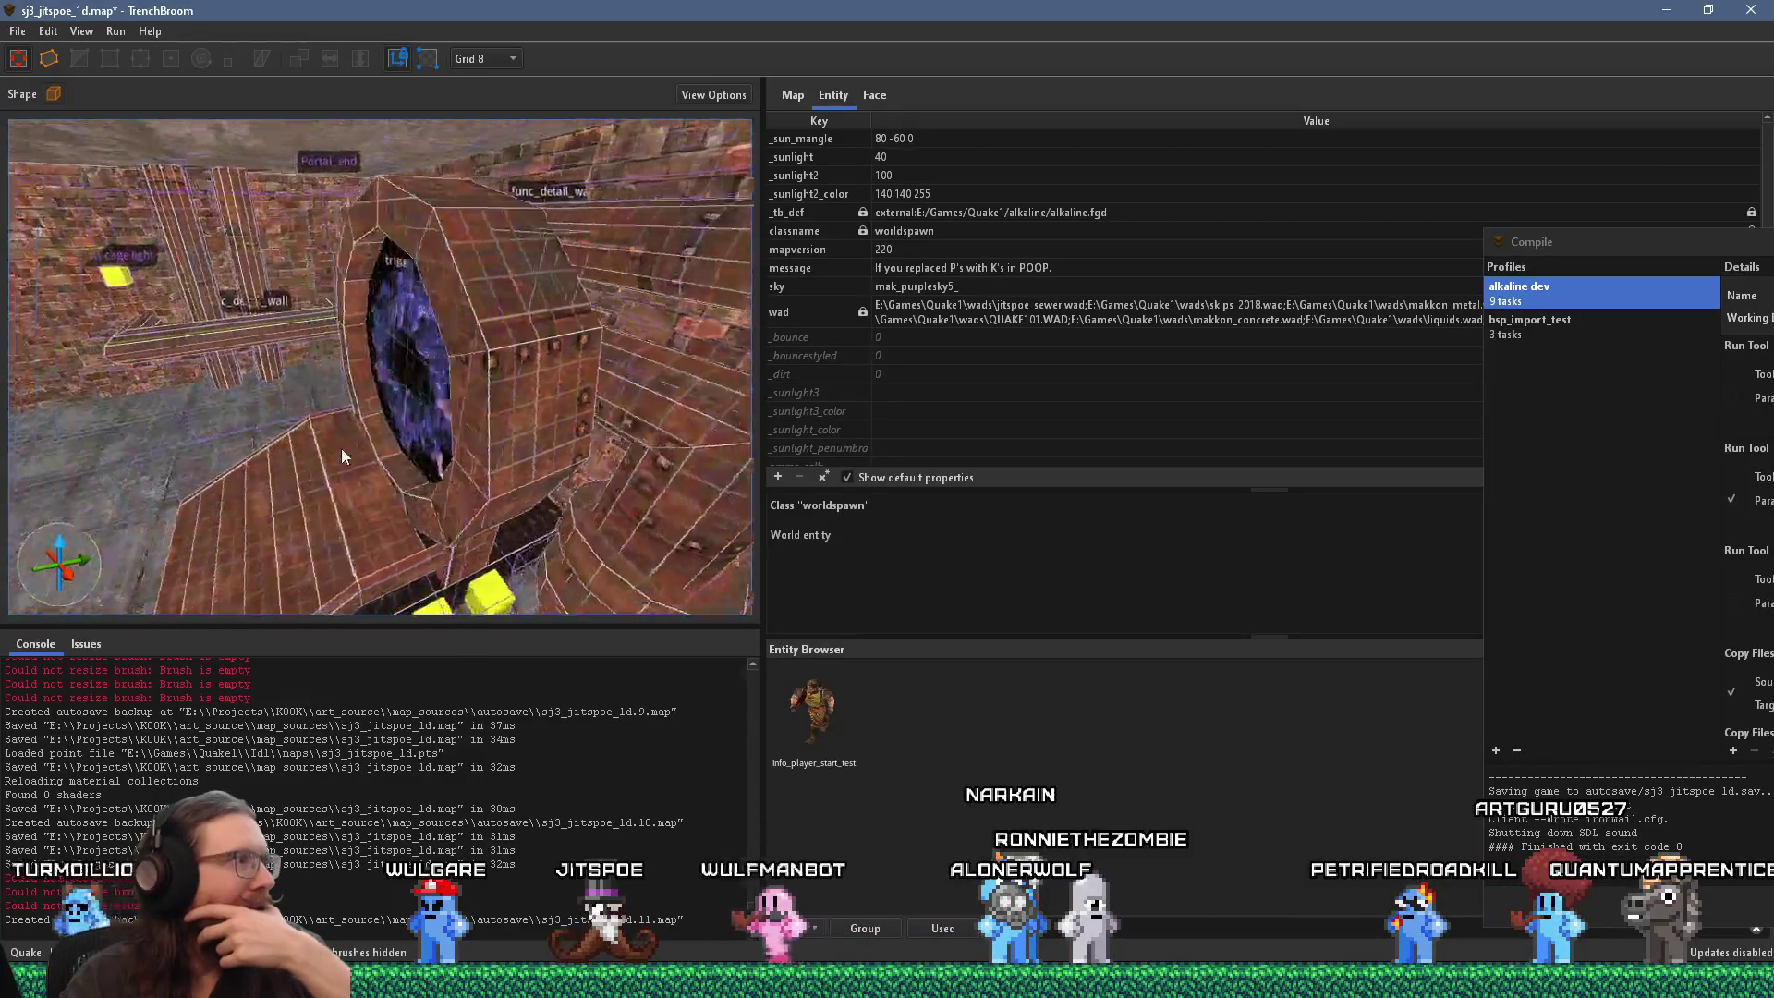
key(ctrl+a)
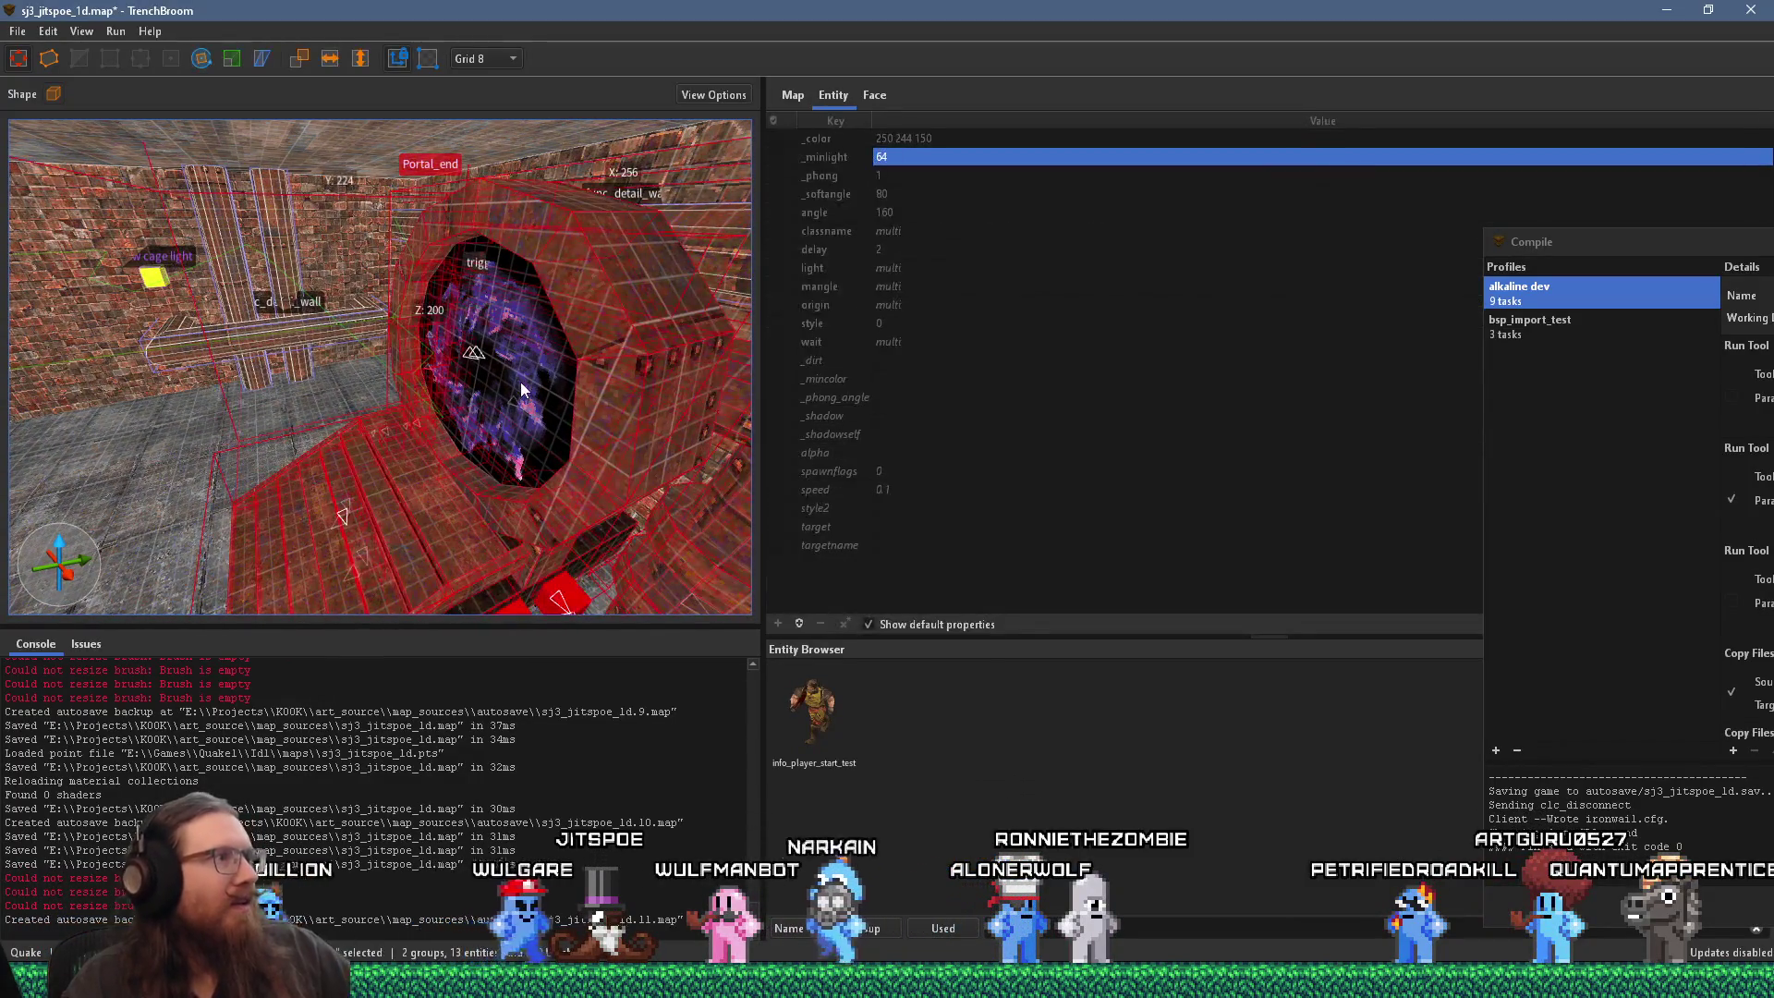
key(ctrl+shift+a)
key(ctrl+a)
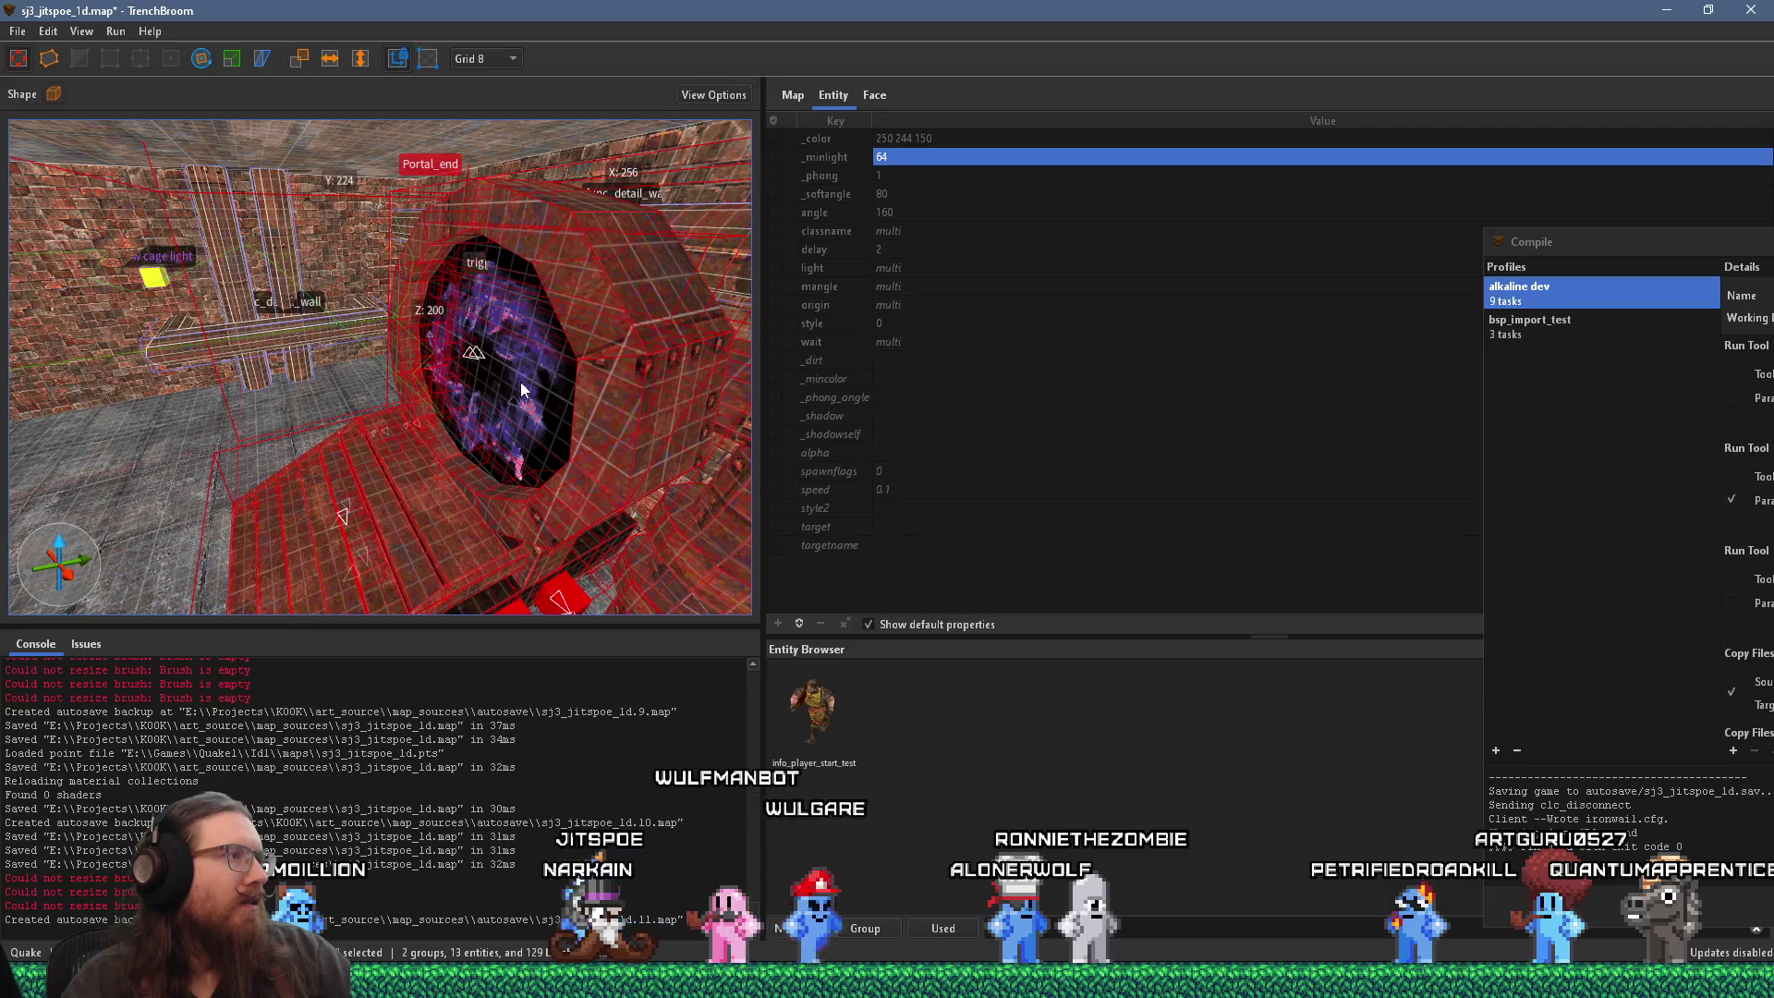
click(519, 381)
mouse_move(373, 409)
mouse_down()
mouse_move(315, 453)
mouse_move(223, 458)
mouse_move(298, 408)
mouse_up()
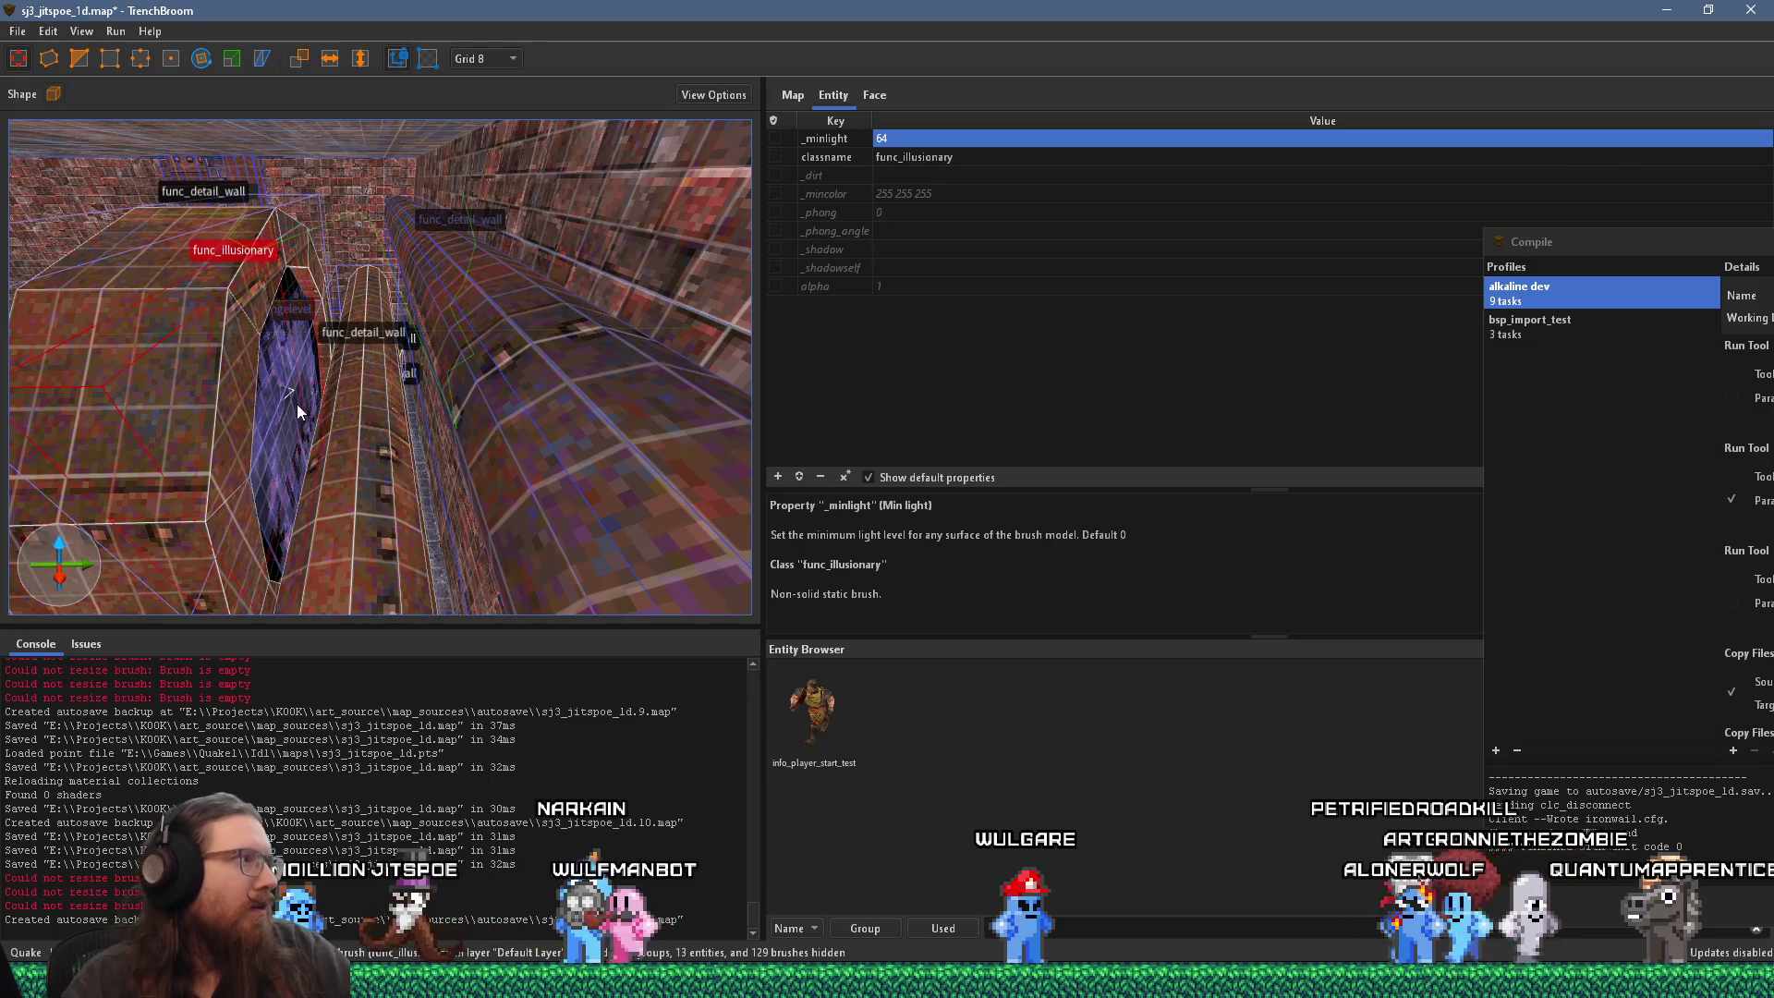
mouse_move(291, 406)
mouse_down()
mouse_move(497, 374)
mouse_move(424, 384)
mouse_move(442, 369)
mouse_up()
scroll(477, 374, up, 10)
key(Escape)
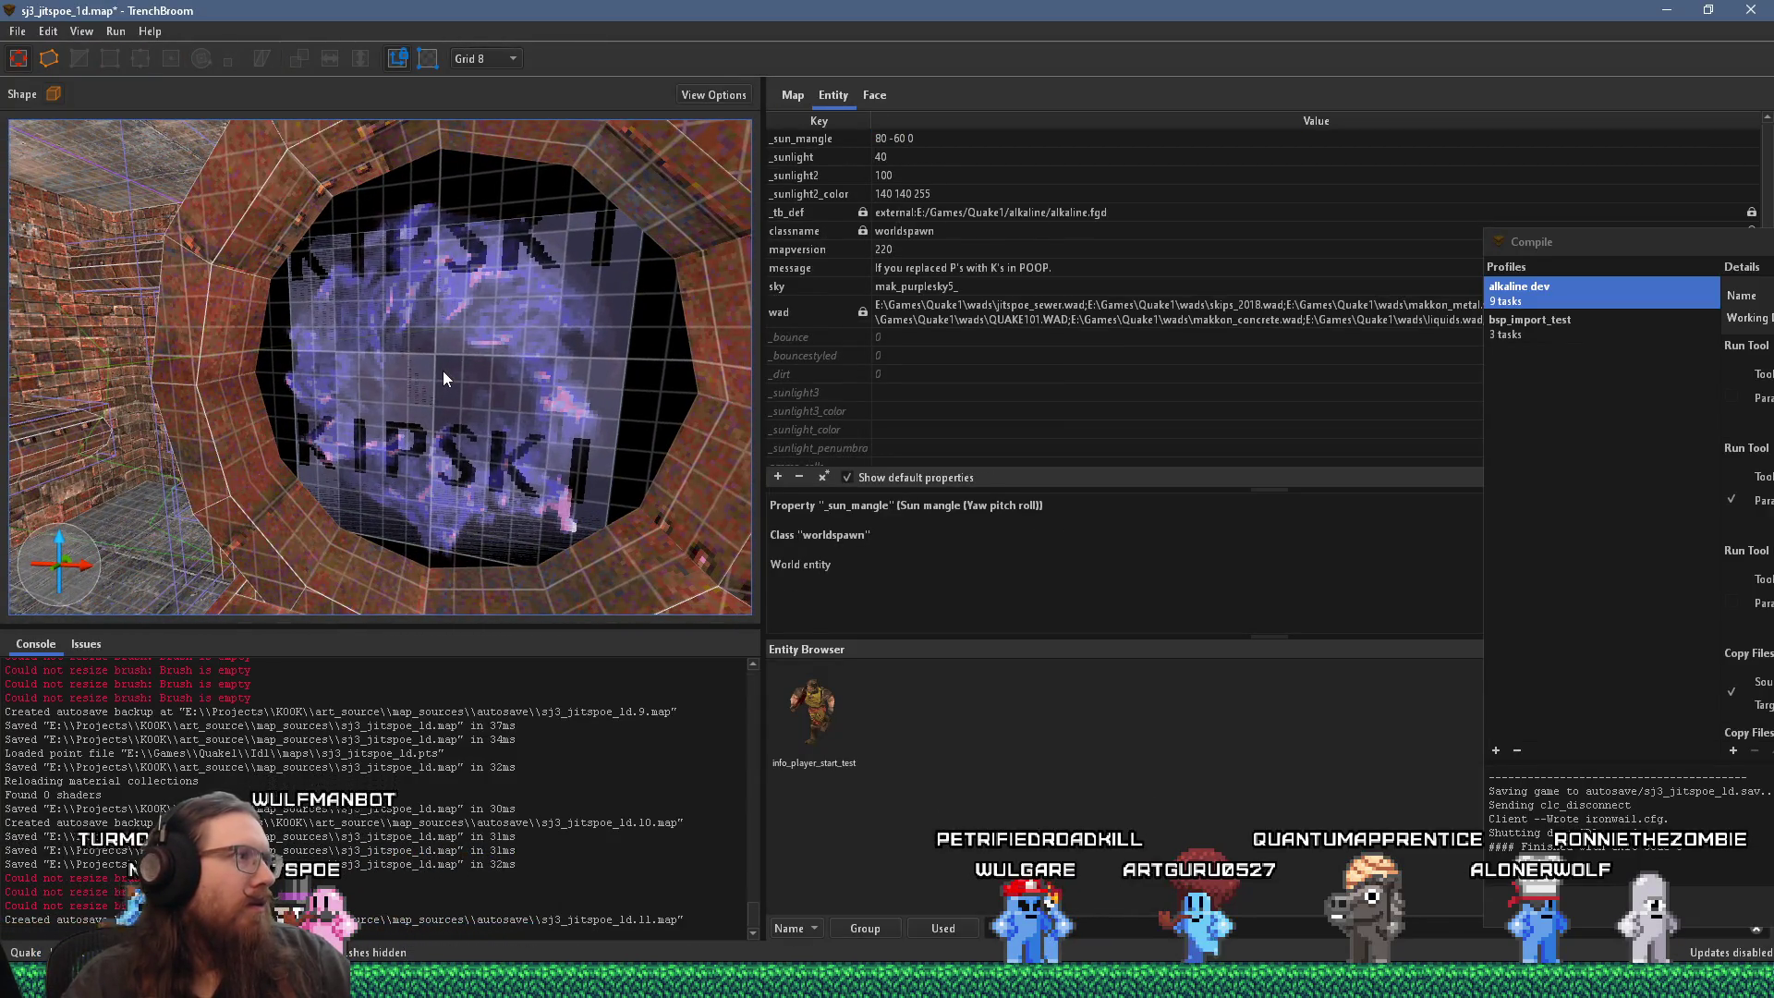
mouse_move(442, 370)
mouse_down()
mouse_move(502, 295)
mouse_move(495, 274)
mouse_move(395, 457)
mouse_up()
scroll(496, 273, down, 1)
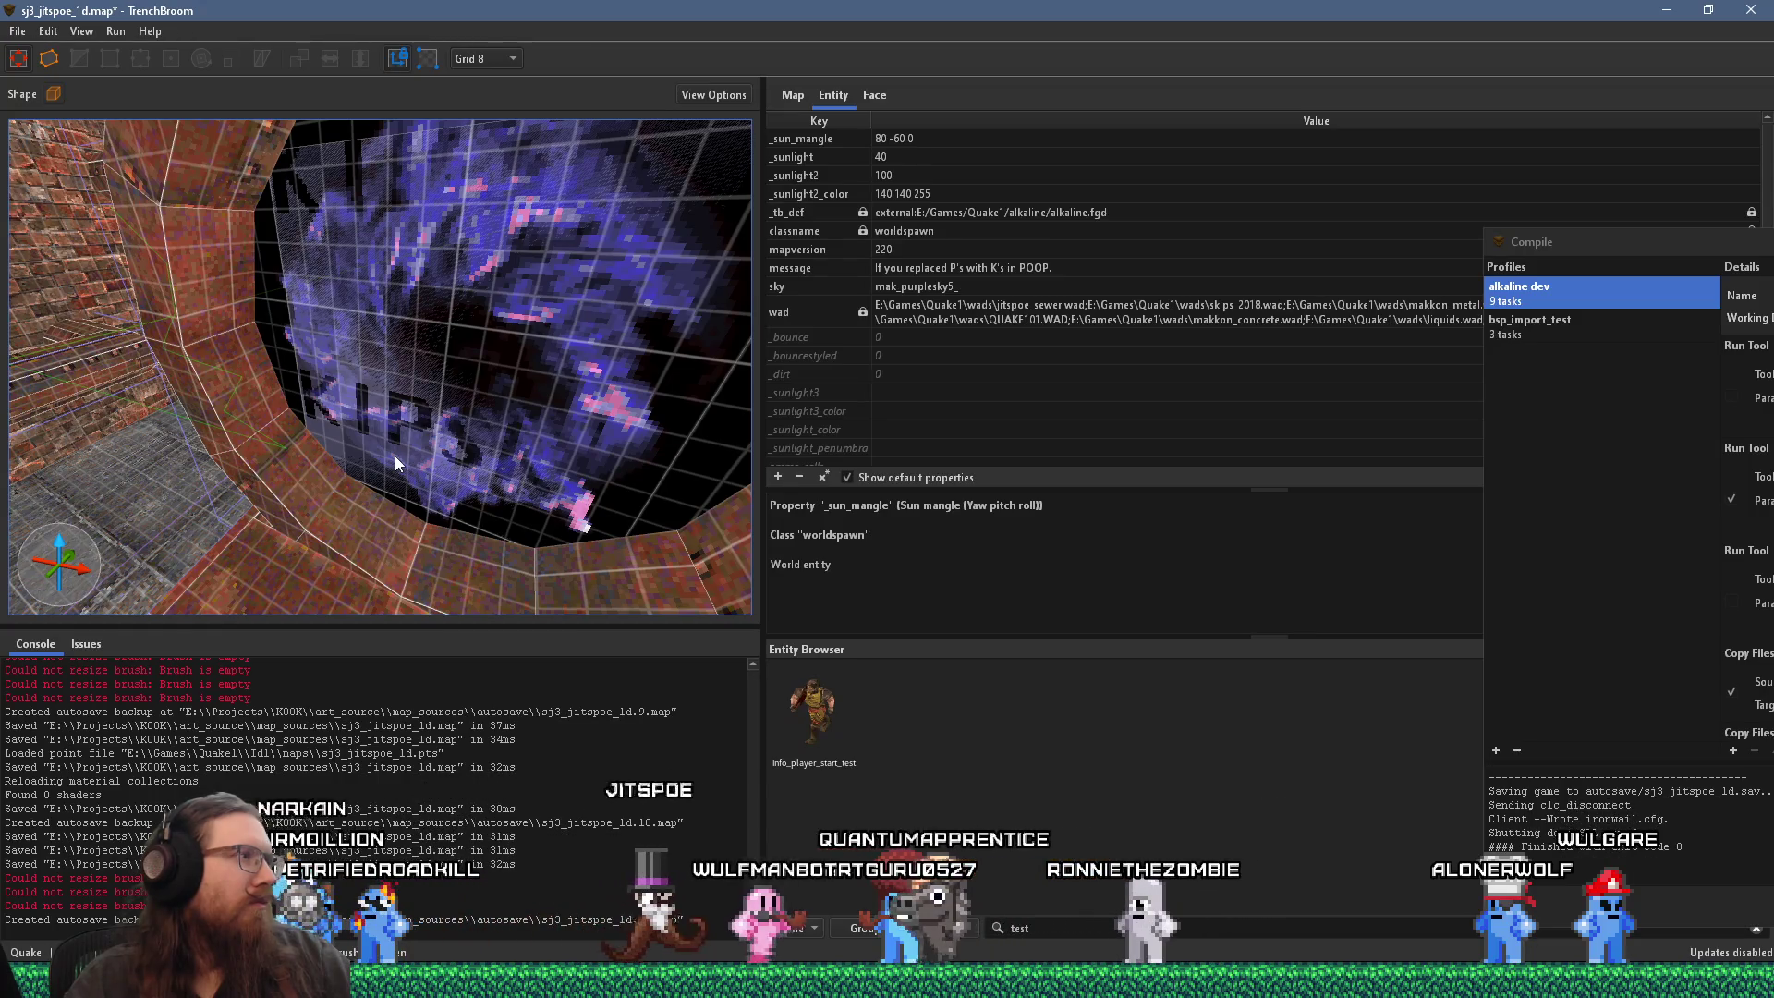
scroll(396, 457, up, 2)
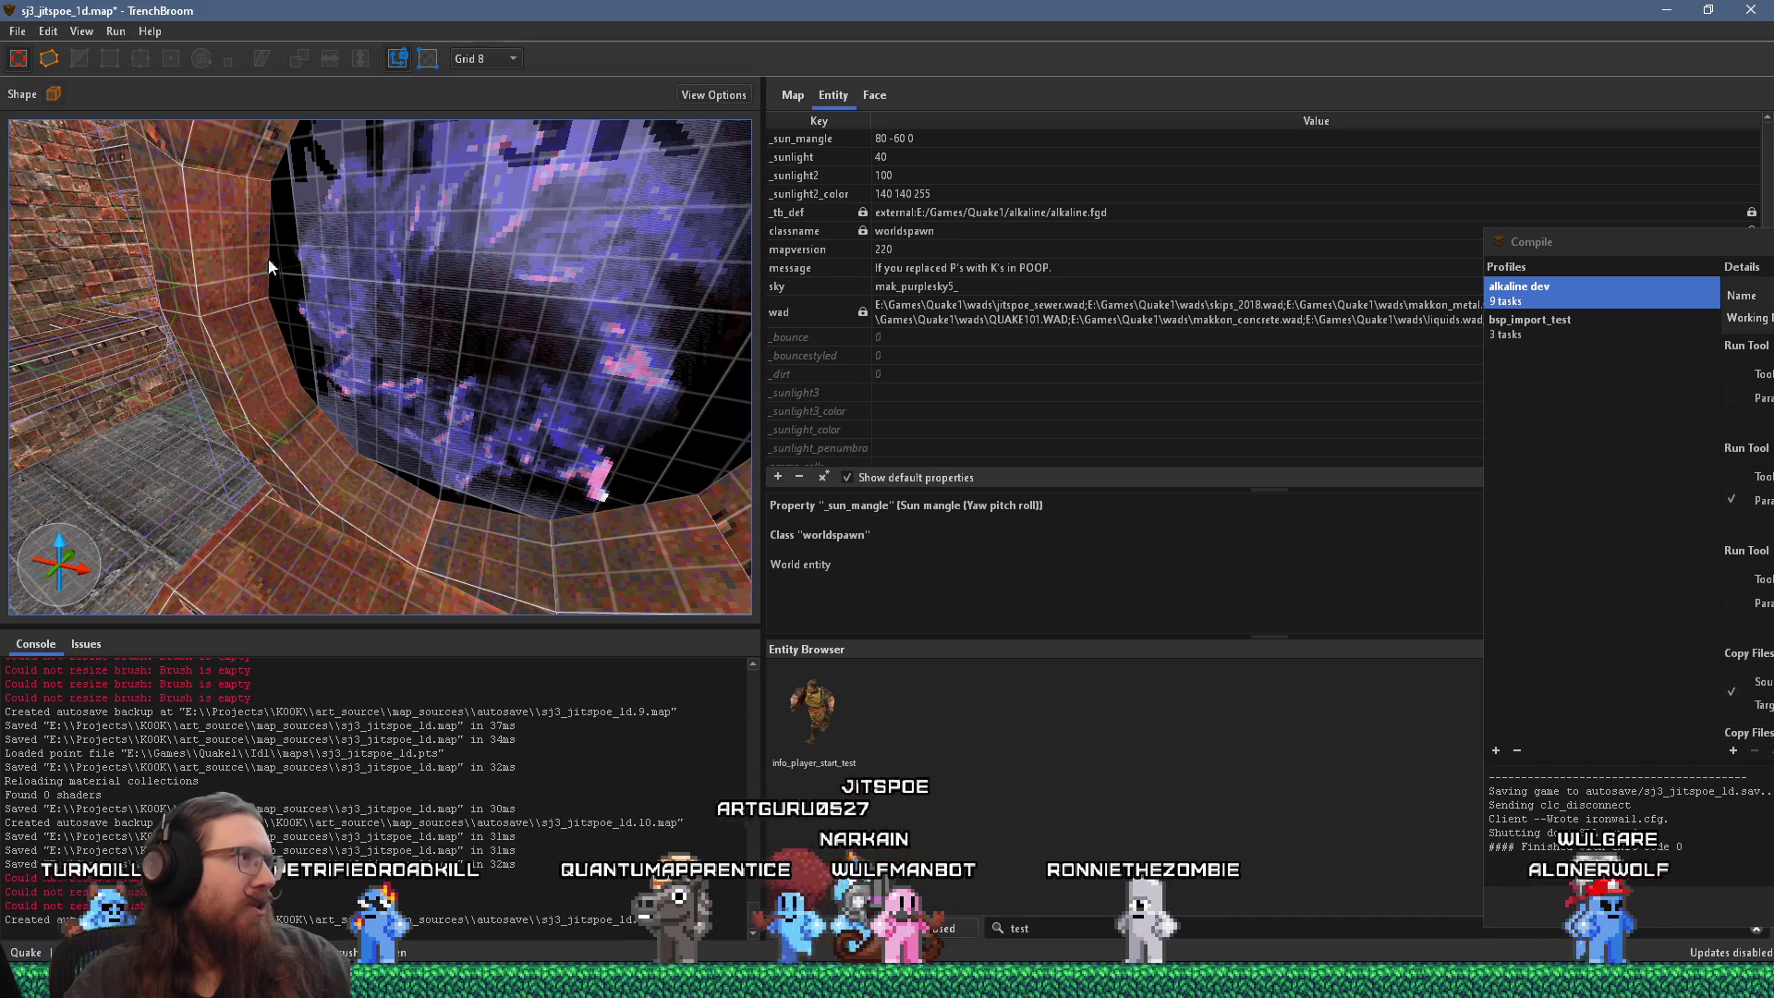
mouse_move(344, 285)
mouse_down()
mouse_move(407, 240)
mouse_move(435, 262)
mouse_move(394, 301)
mouse_up()
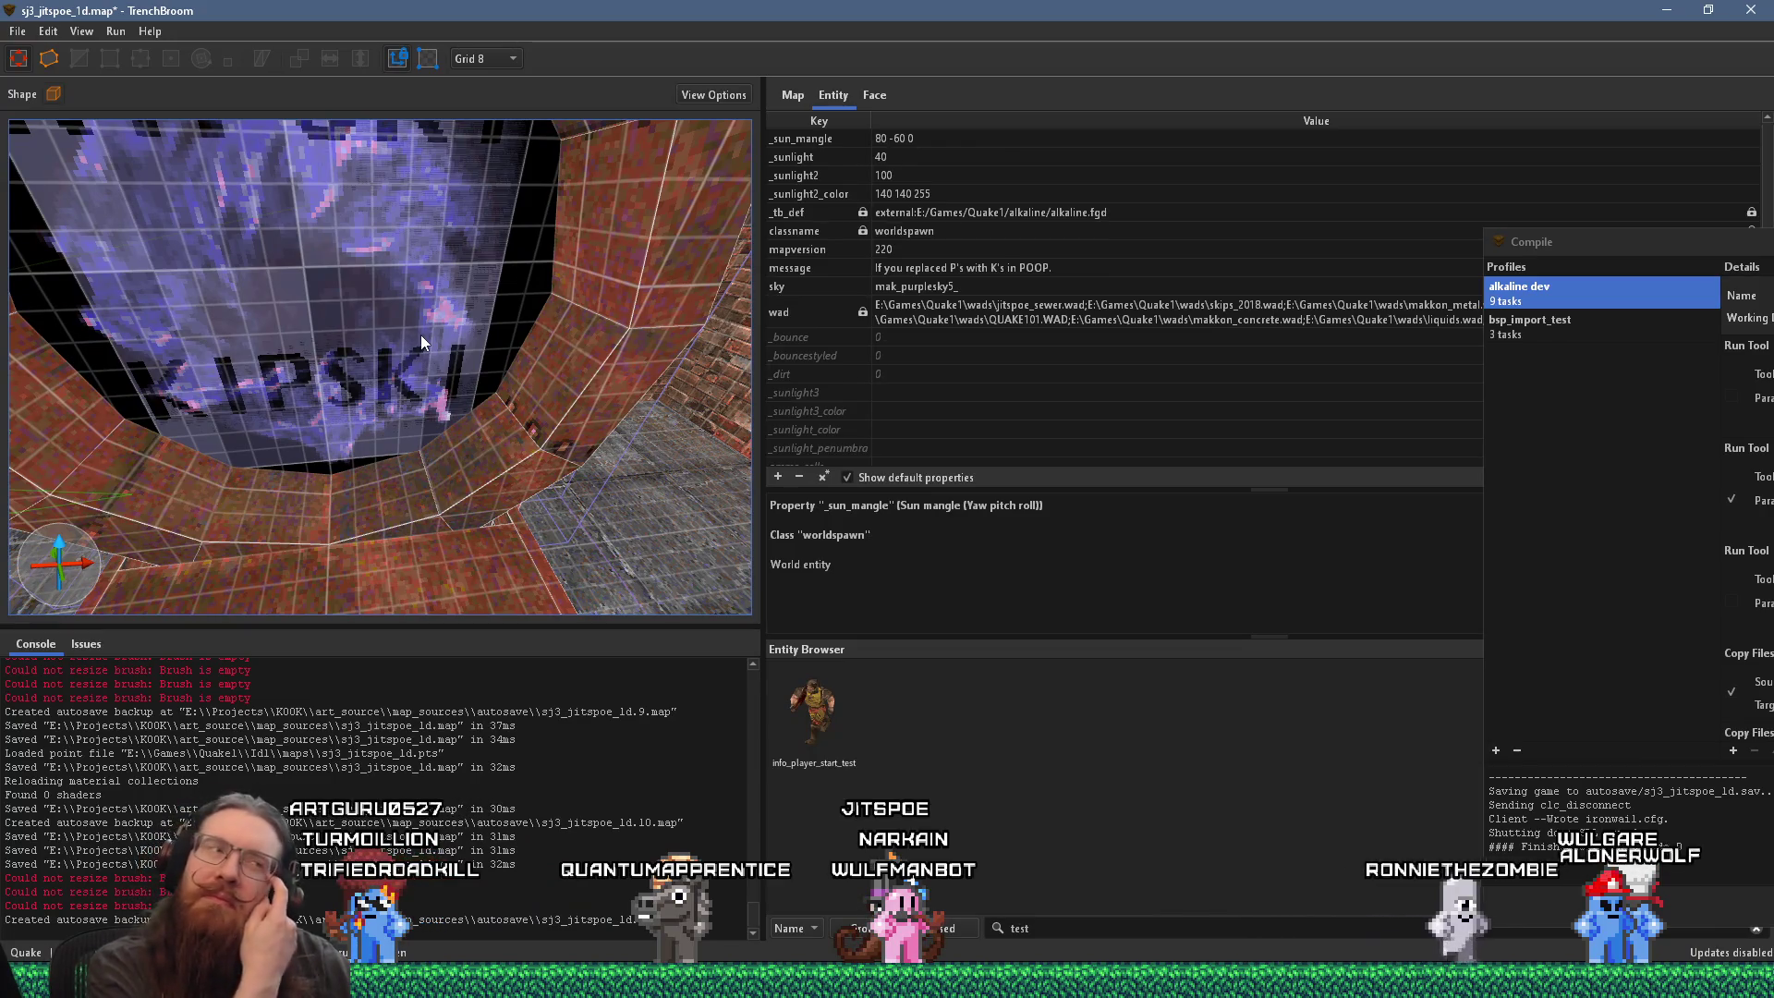
drag(412, 337, 401, 458)
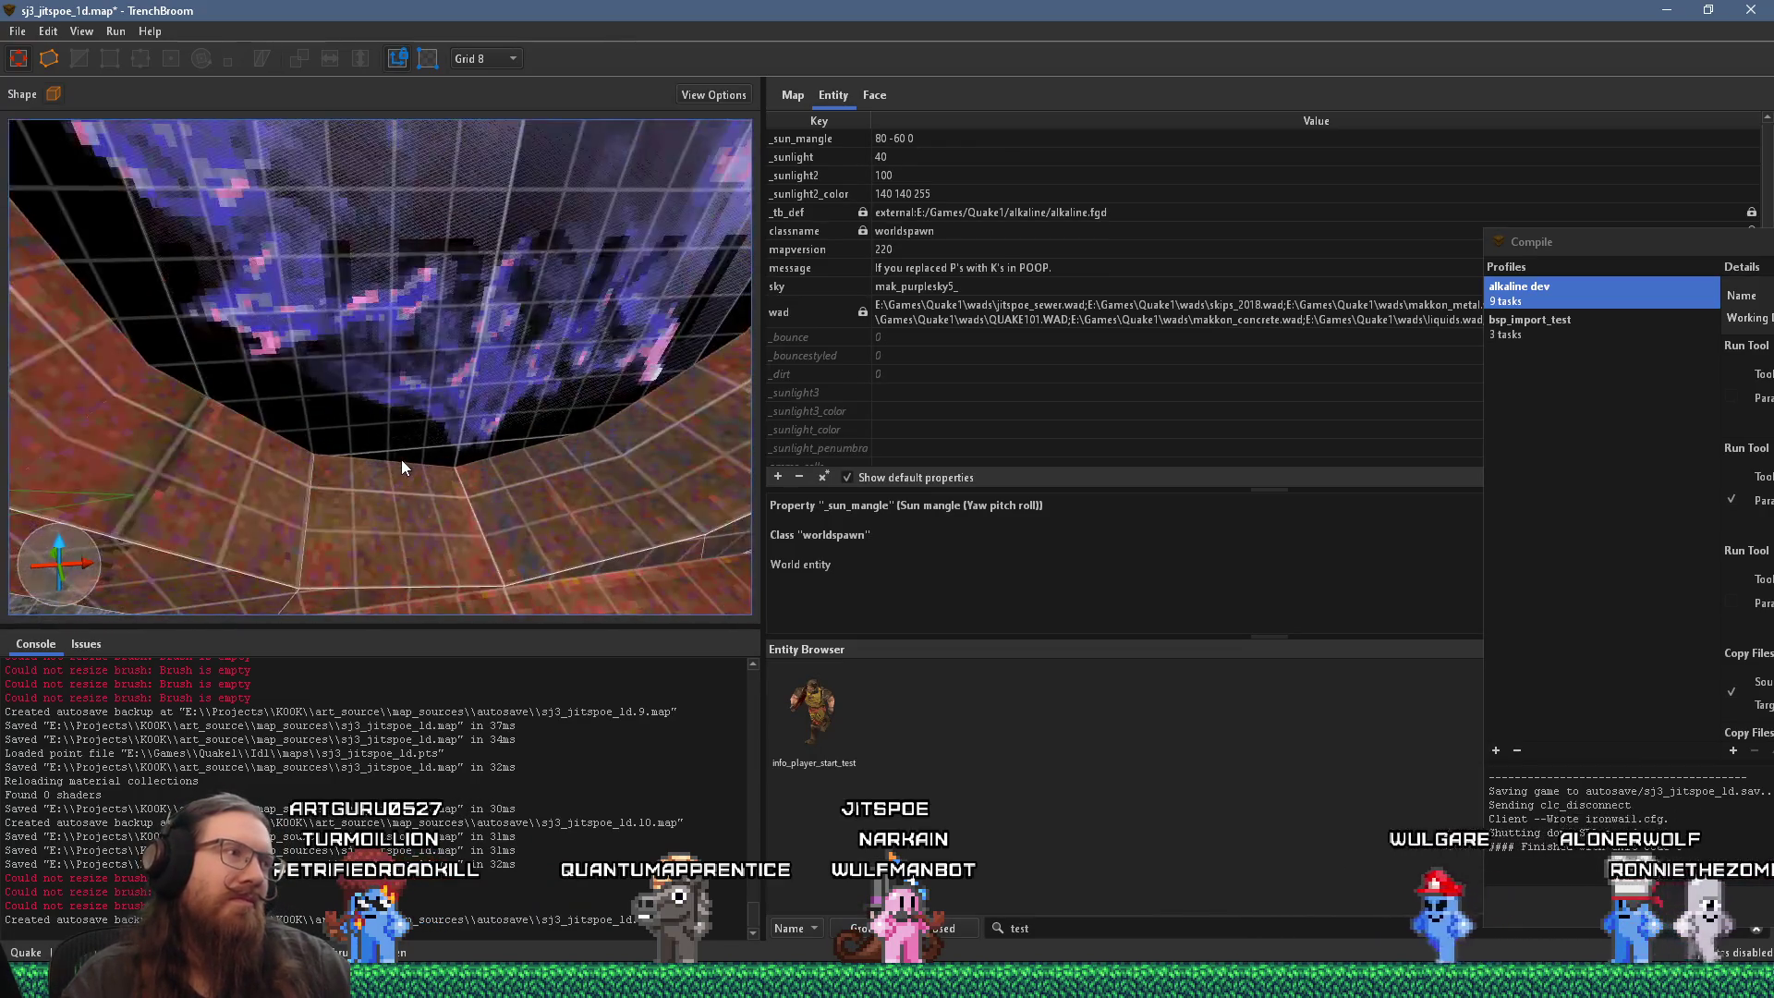
Step: Create a light point entity at the bottom edge of the portal ring
right_click(450, 475)
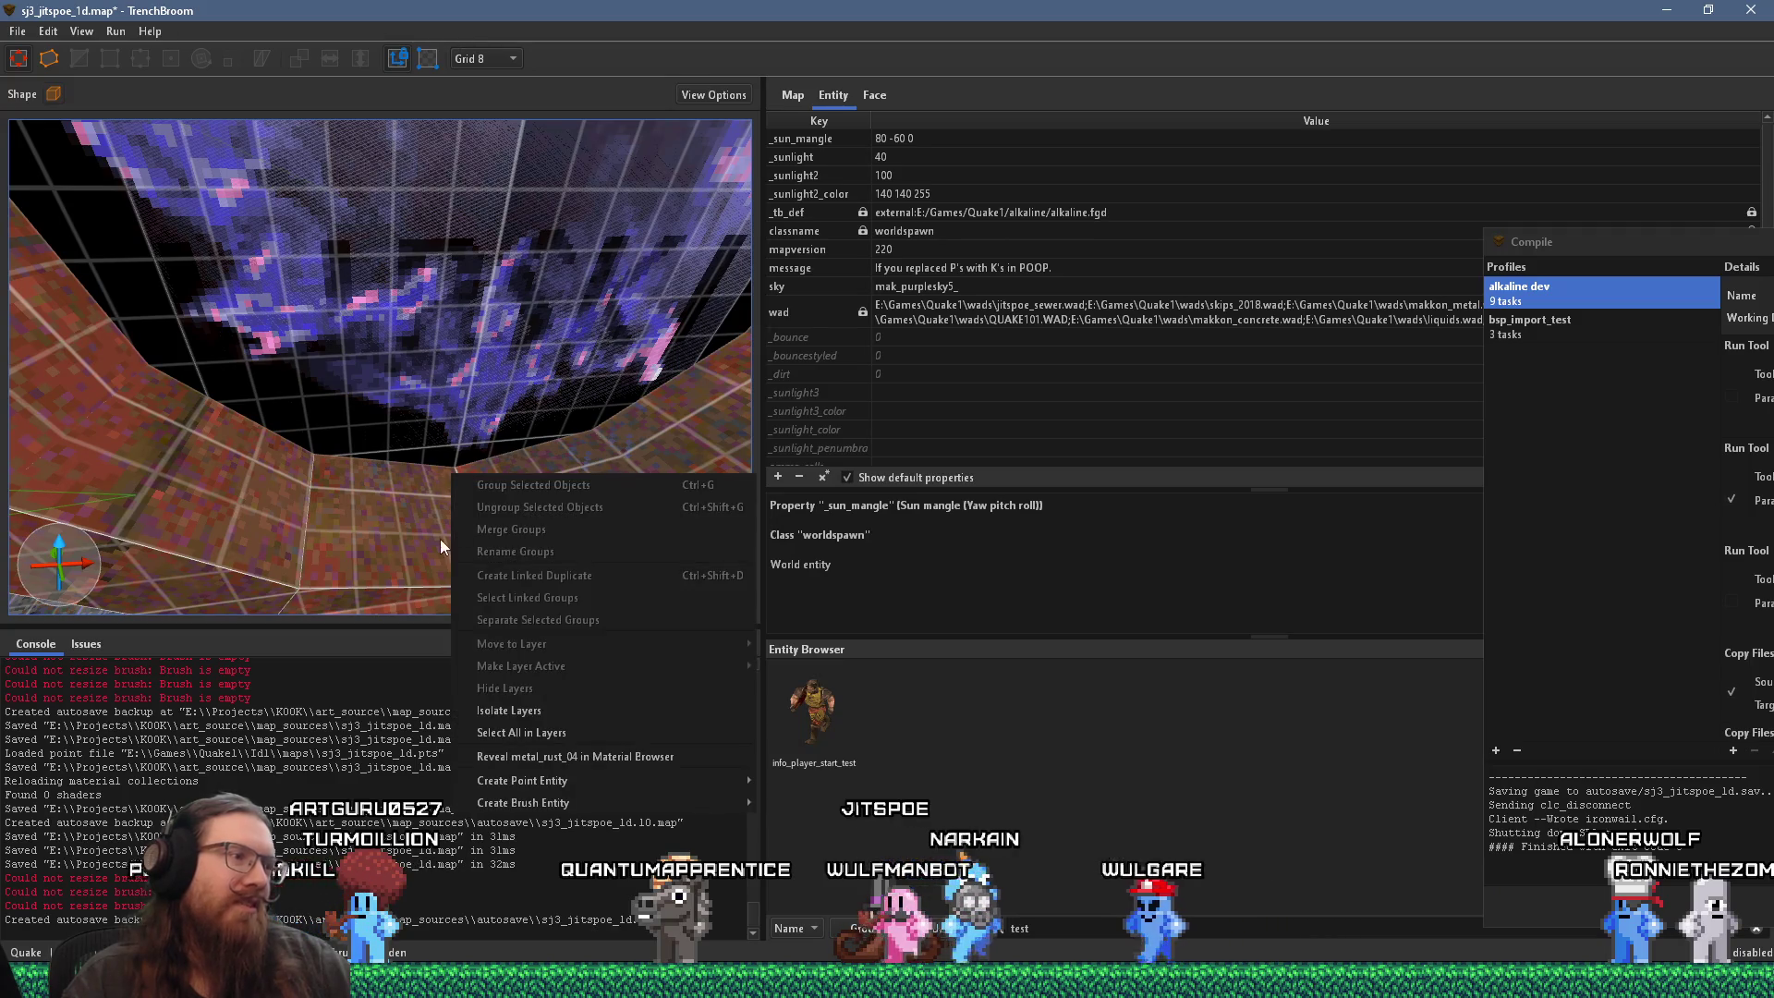
mouse_move(588, 785)
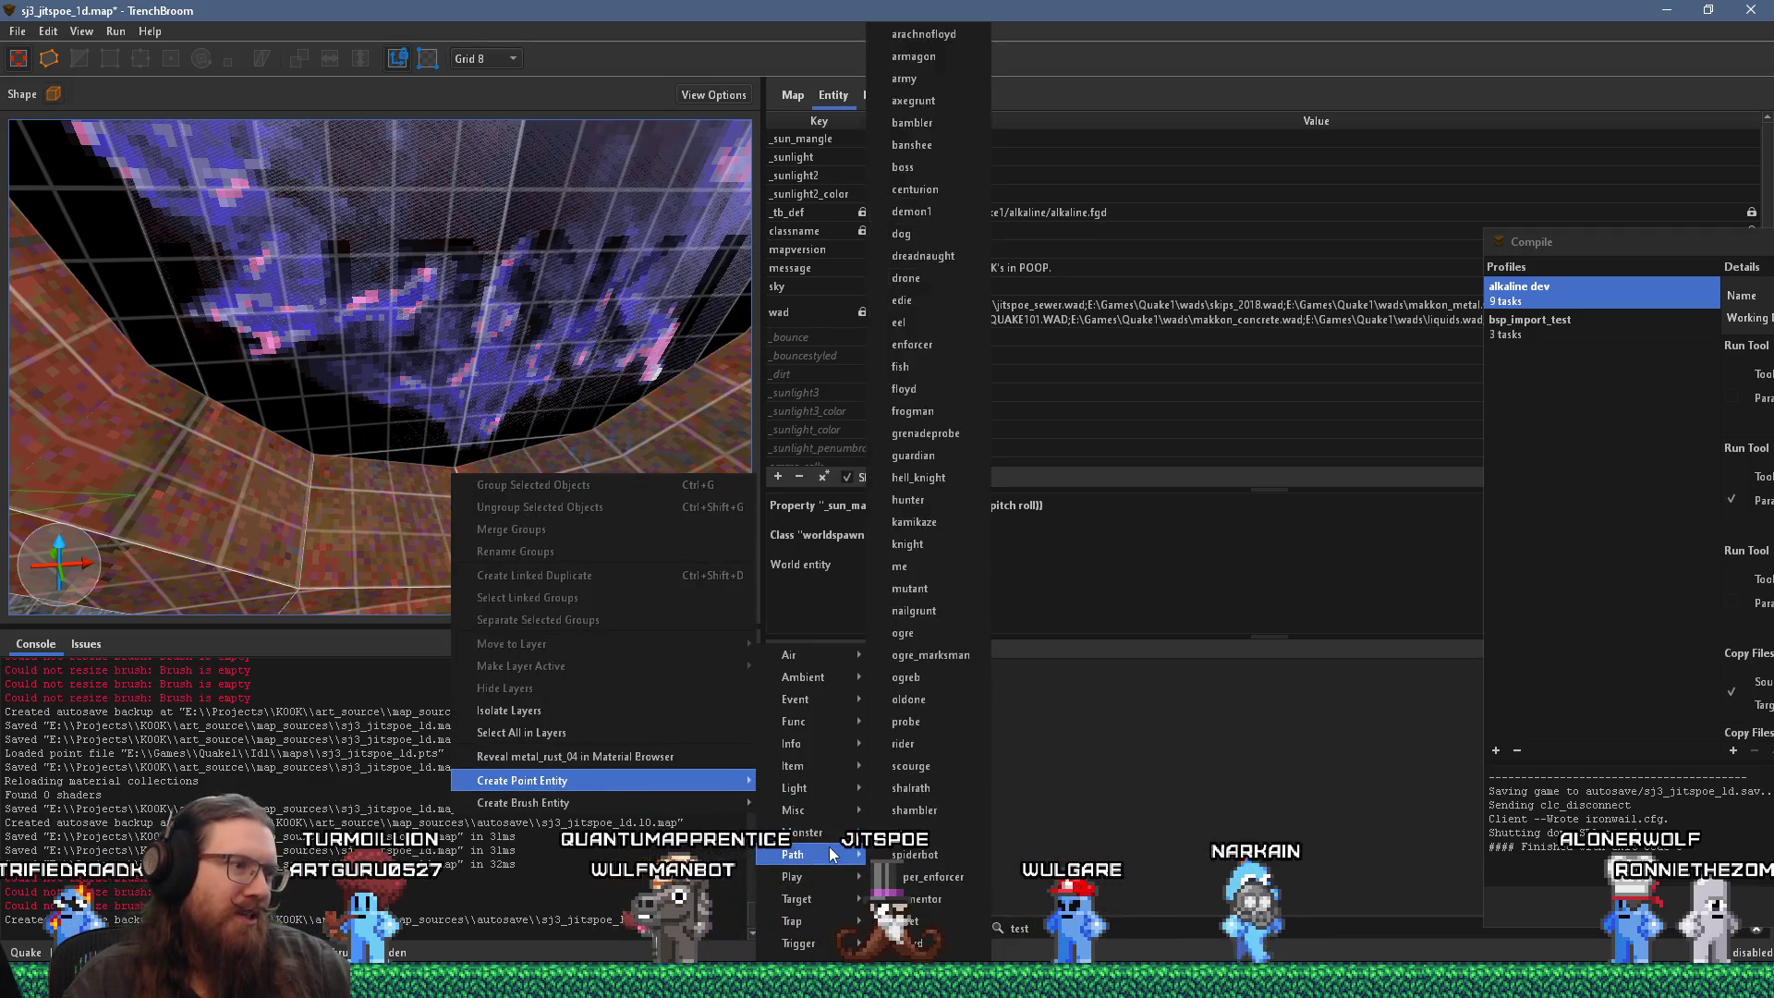
mouse_move(839, 790)
click(895, 787)
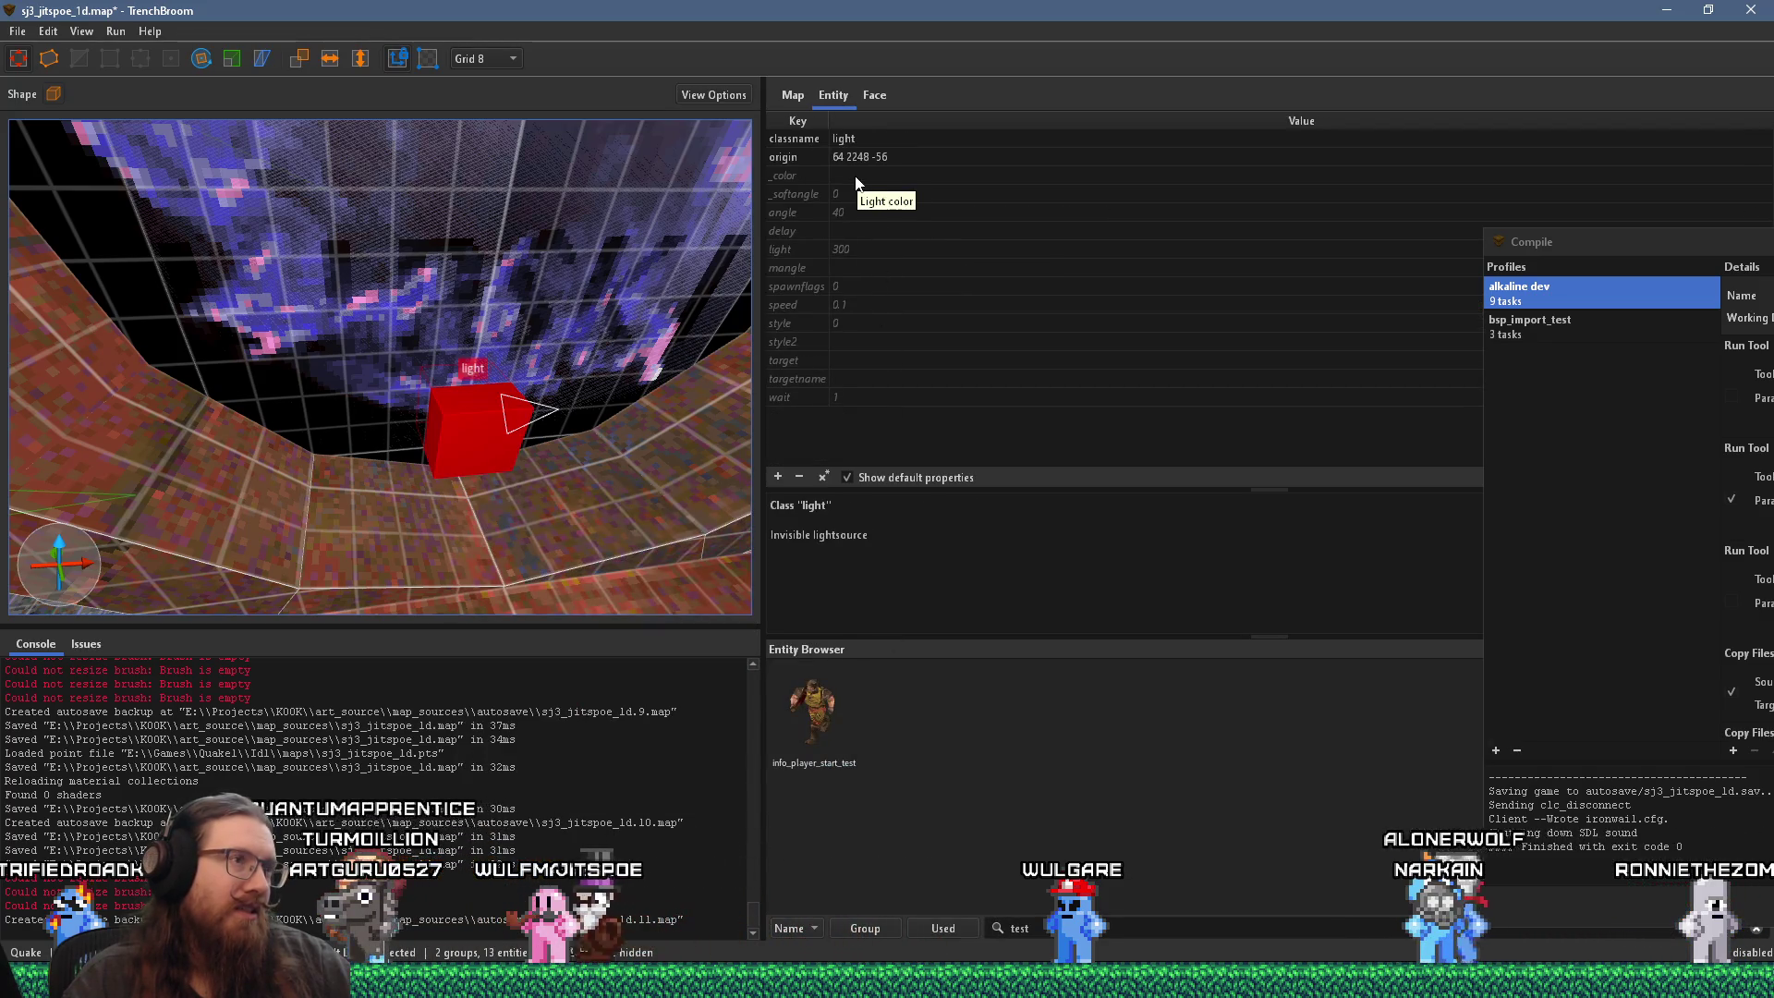
double_click(861, 251)
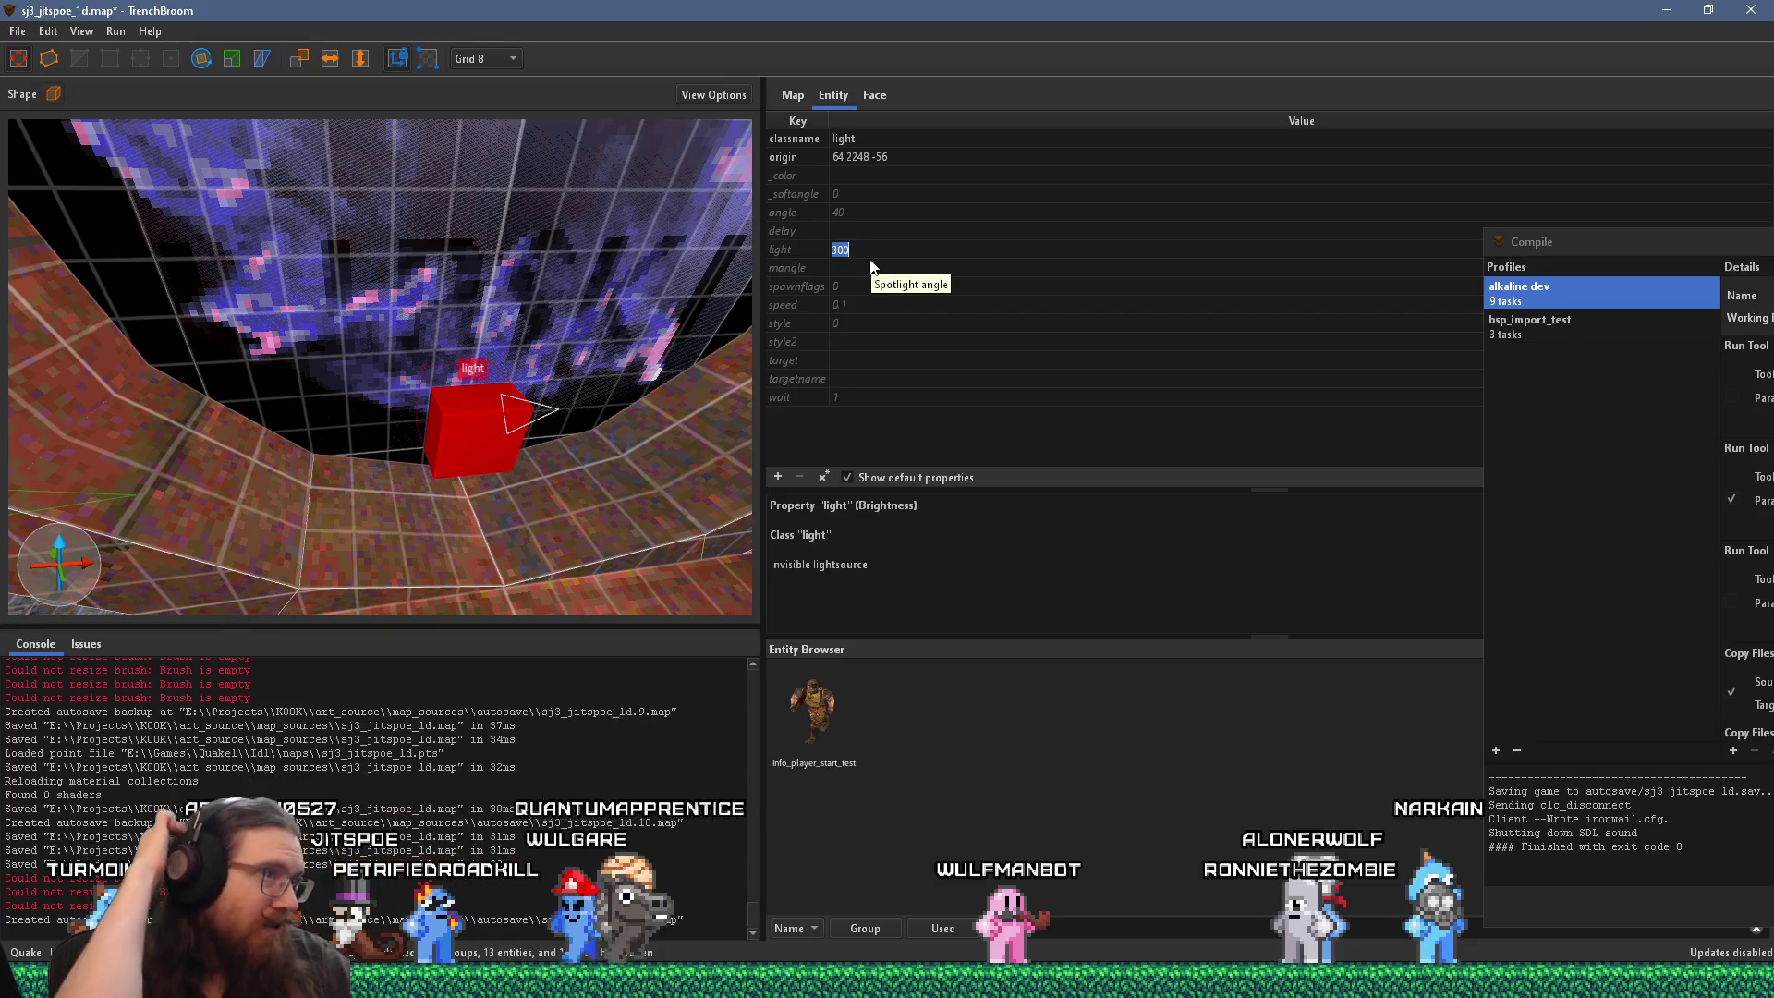
Step: Set the light's brightness to -100 and add a _falloff property of 16
text(-)
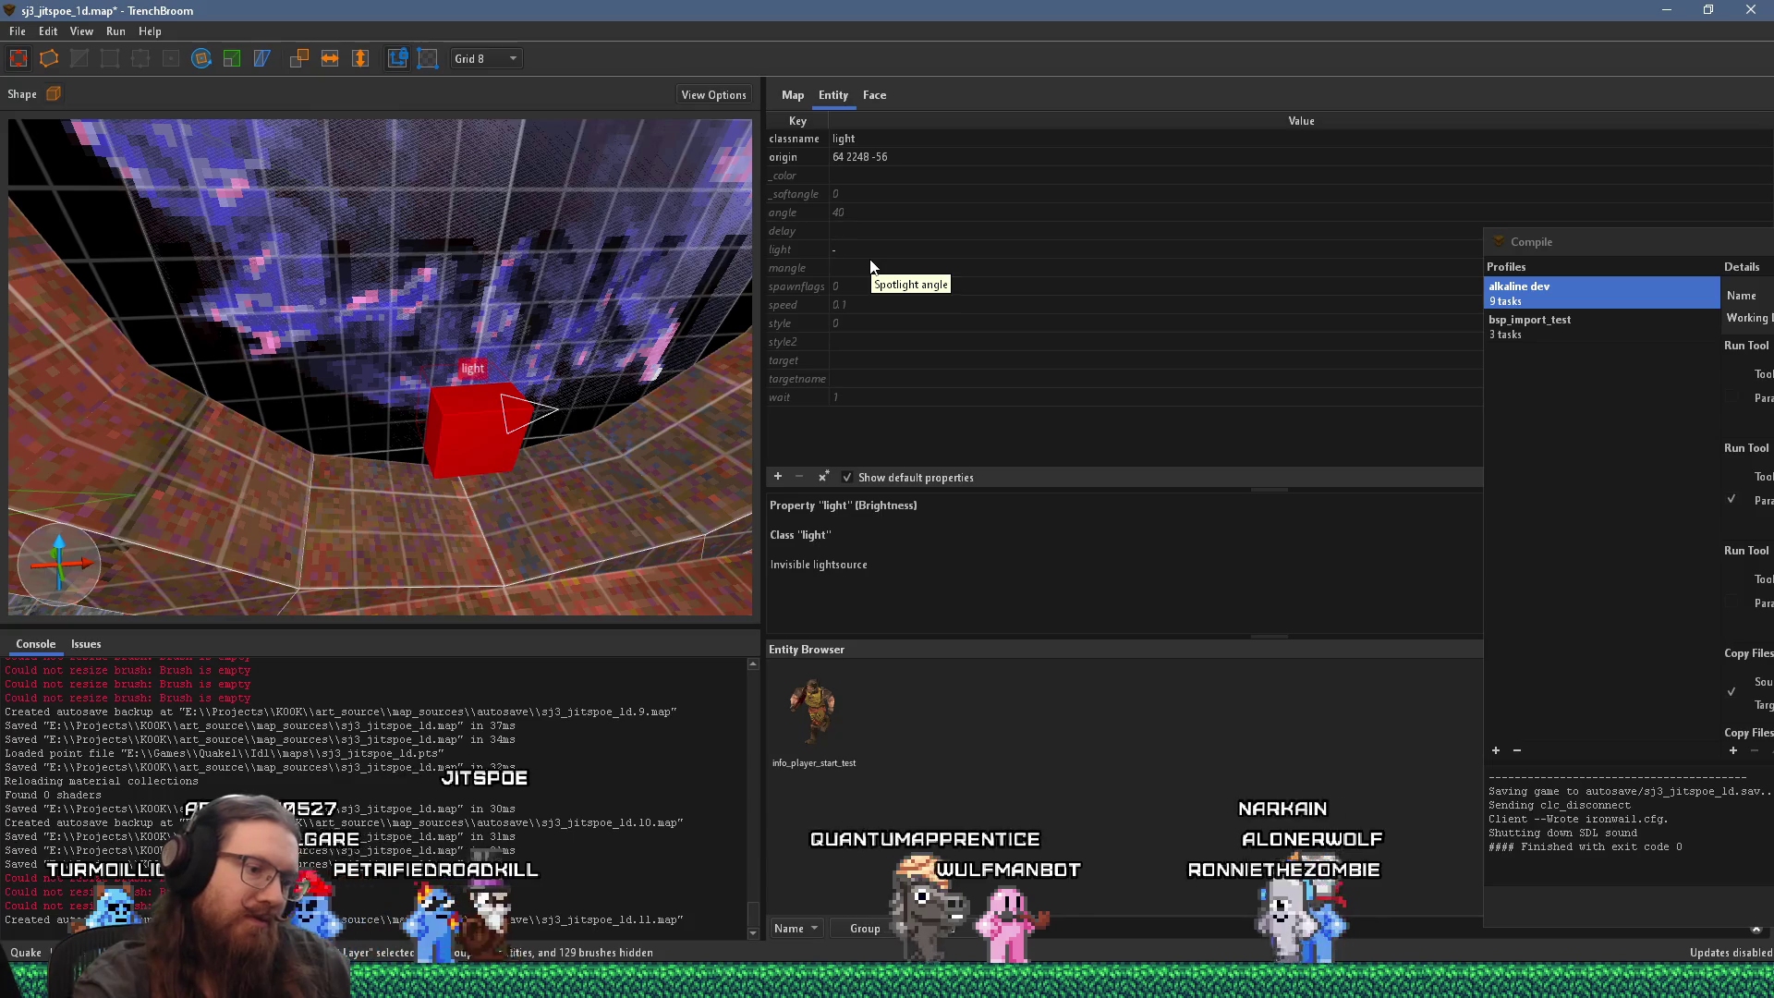
text(100)
key(Return)
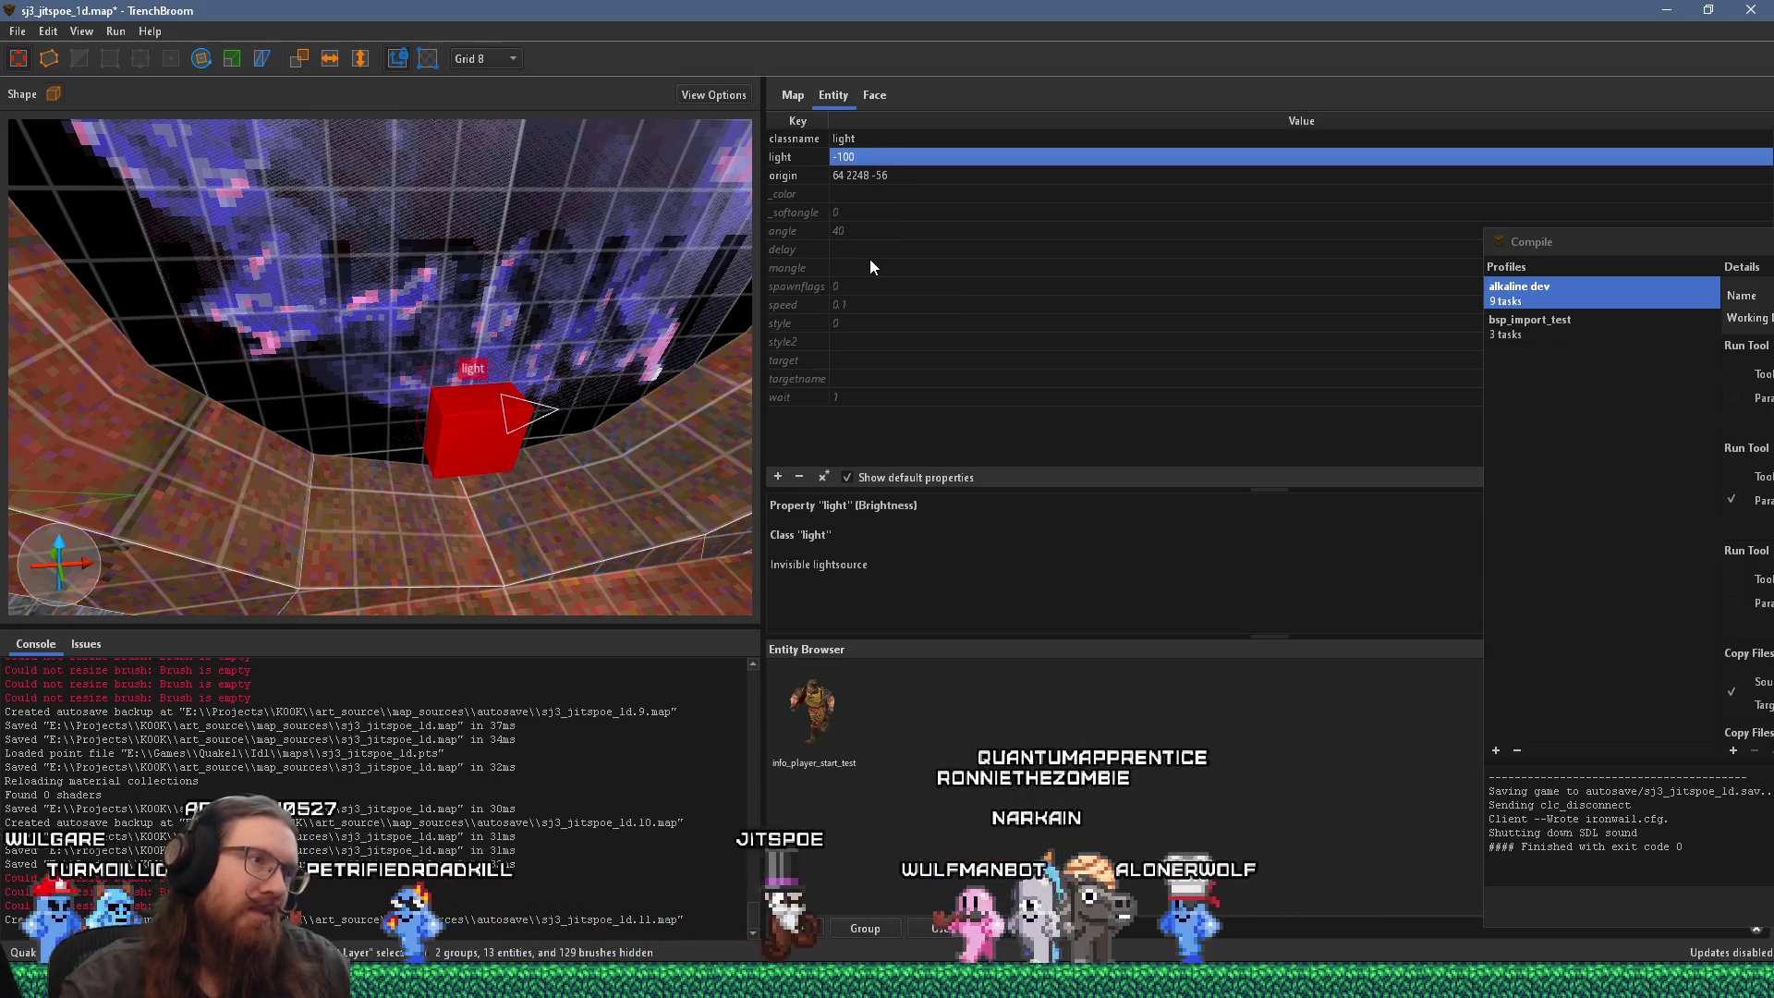
click(817, 196)
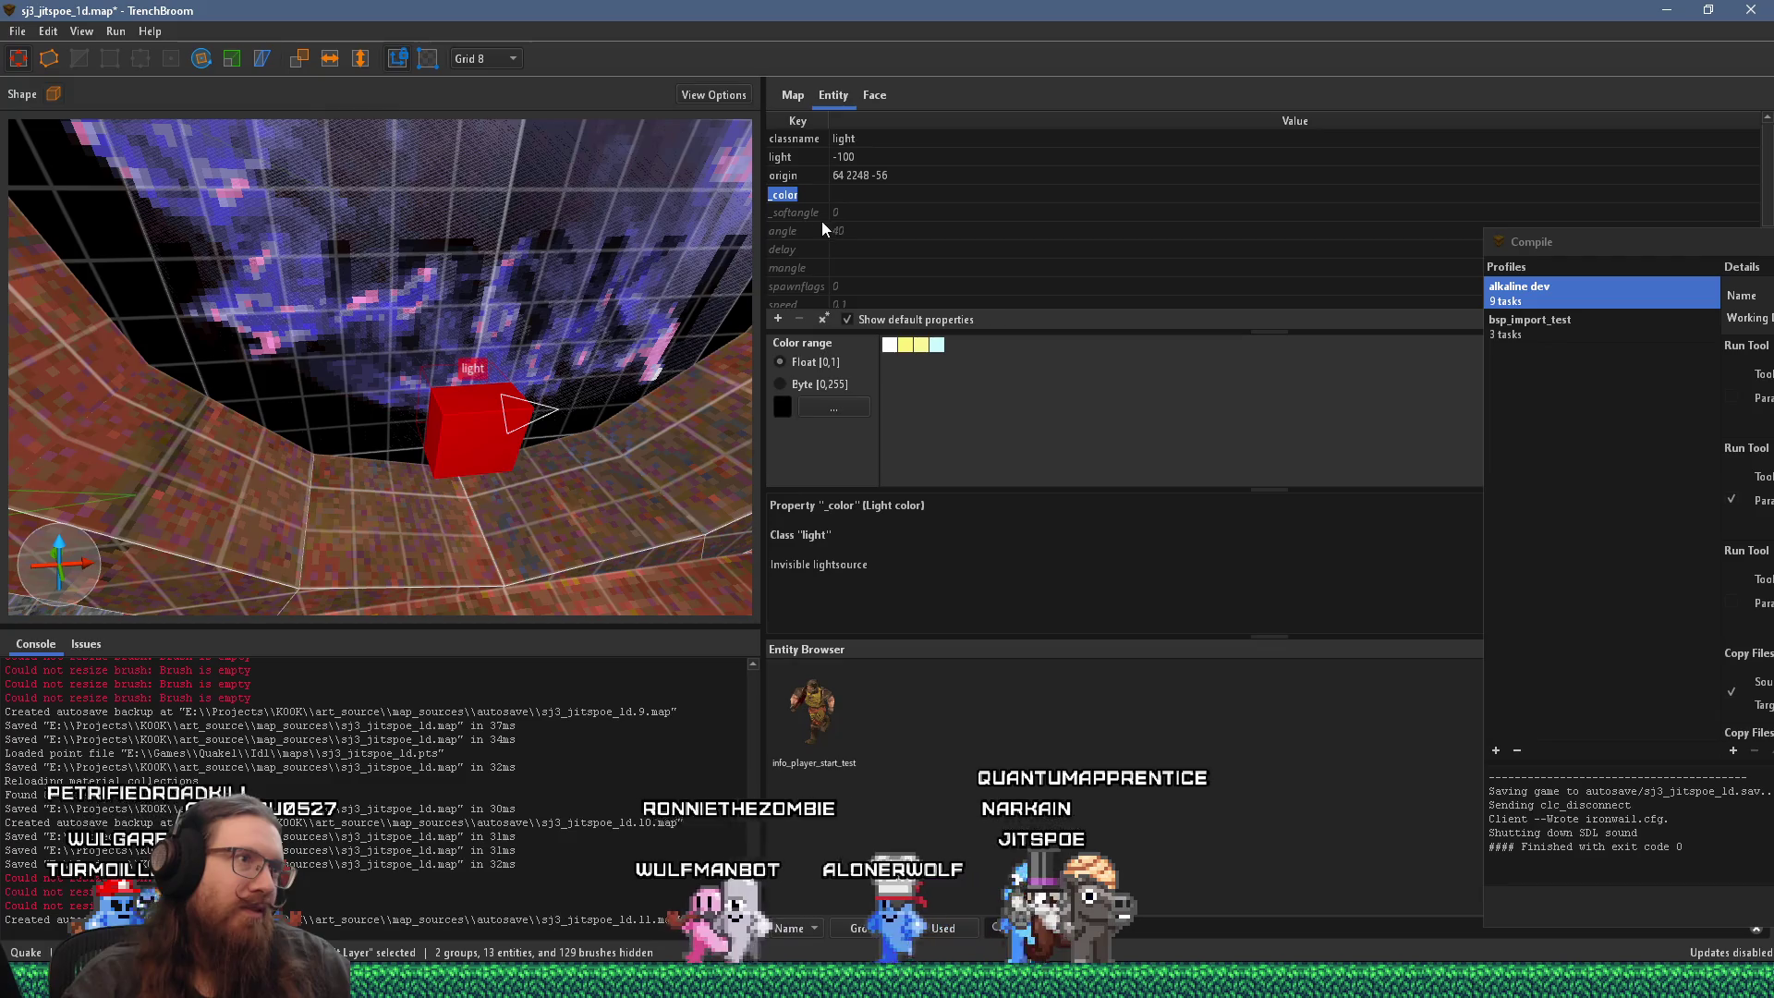
text(_fa)
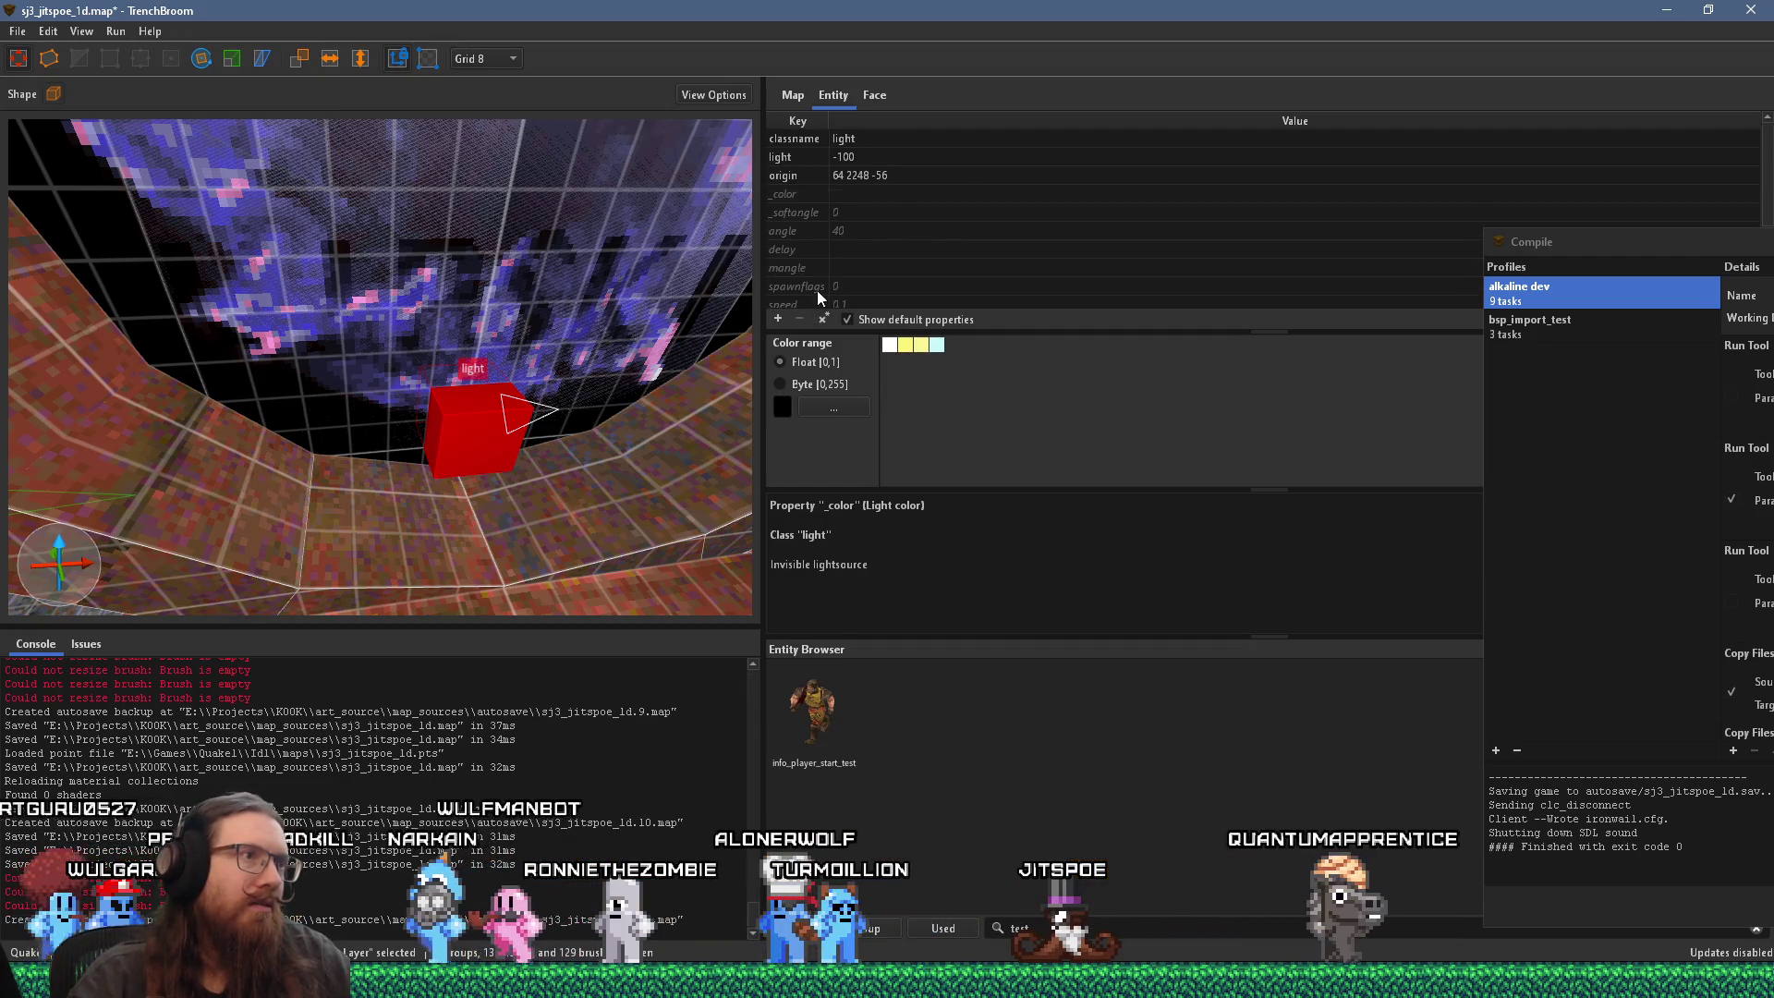
click(778, 319)
text(_falloff)
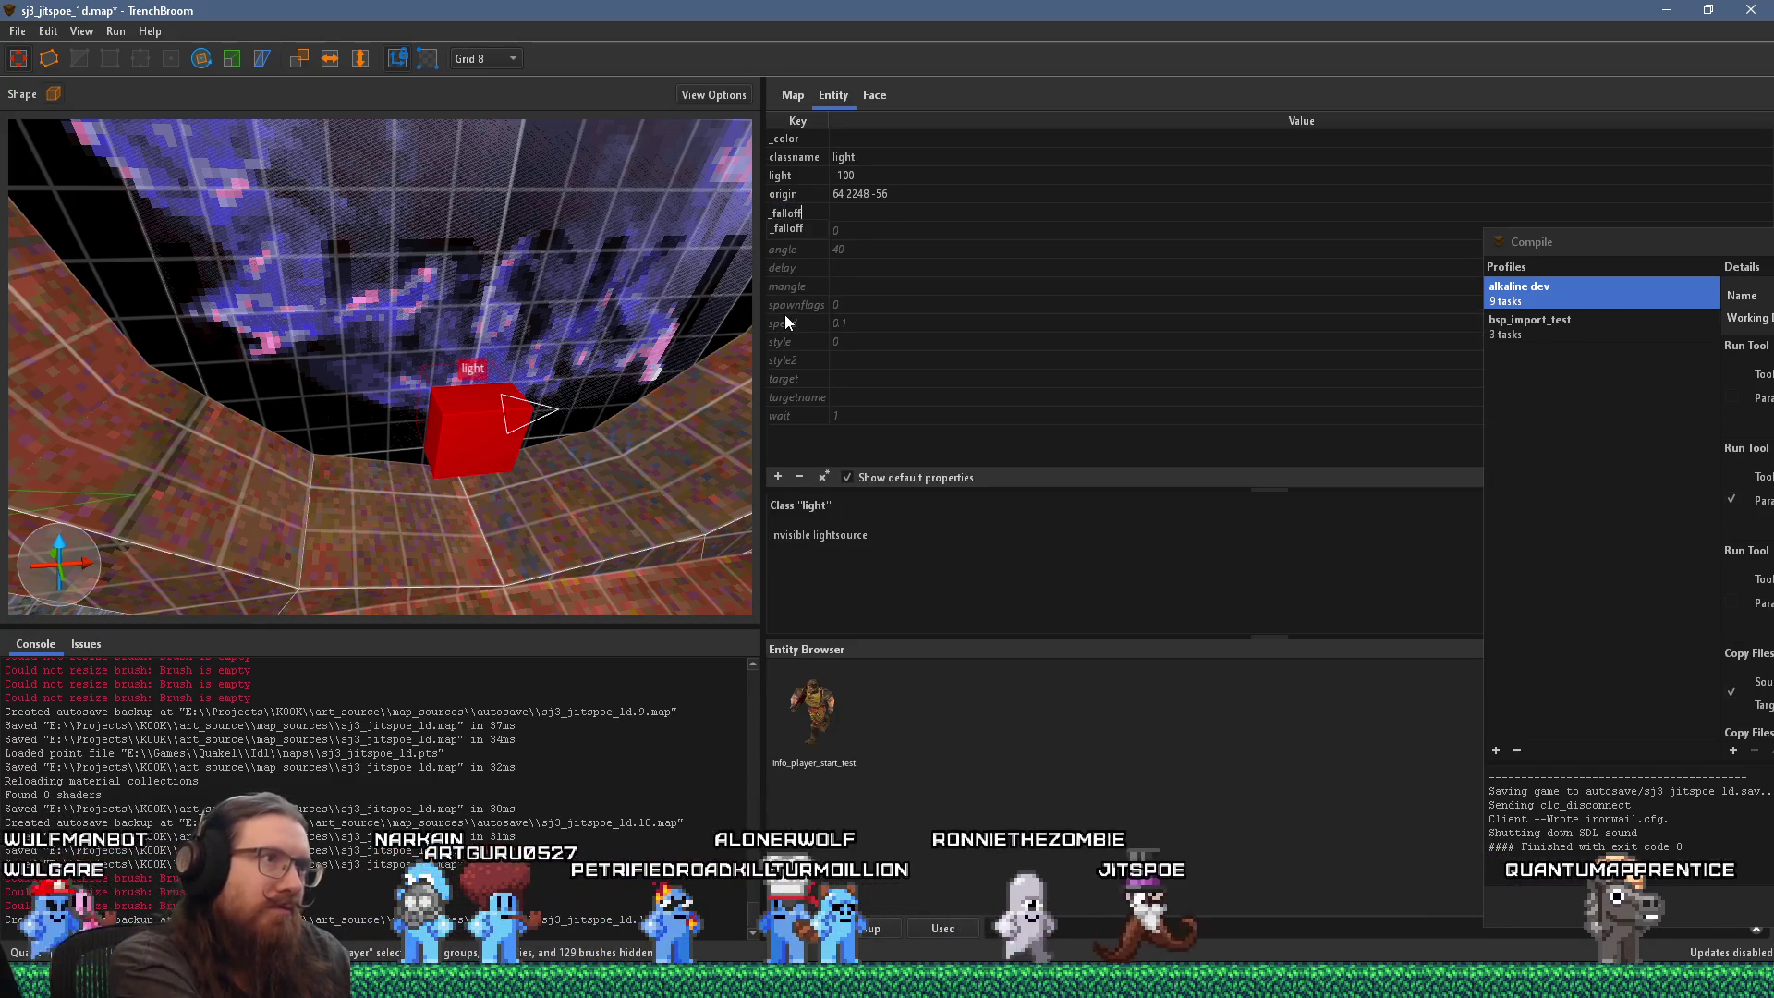
key(Return)
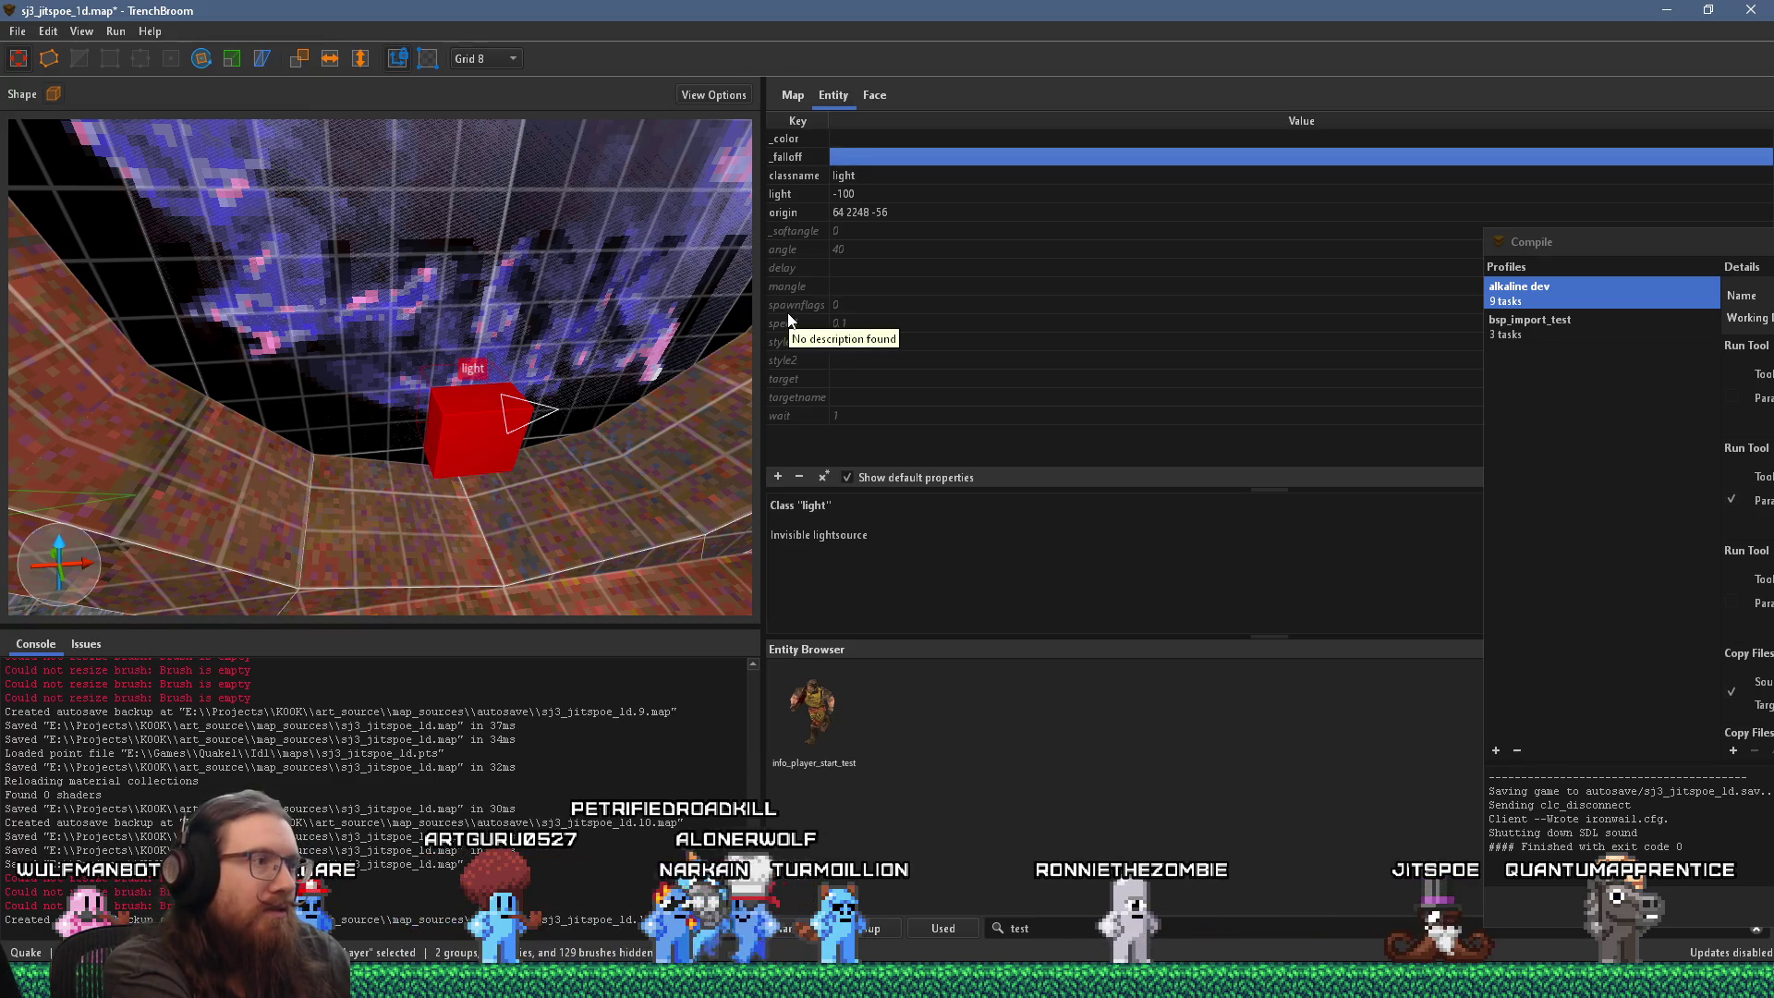
text(16)
key(Return)
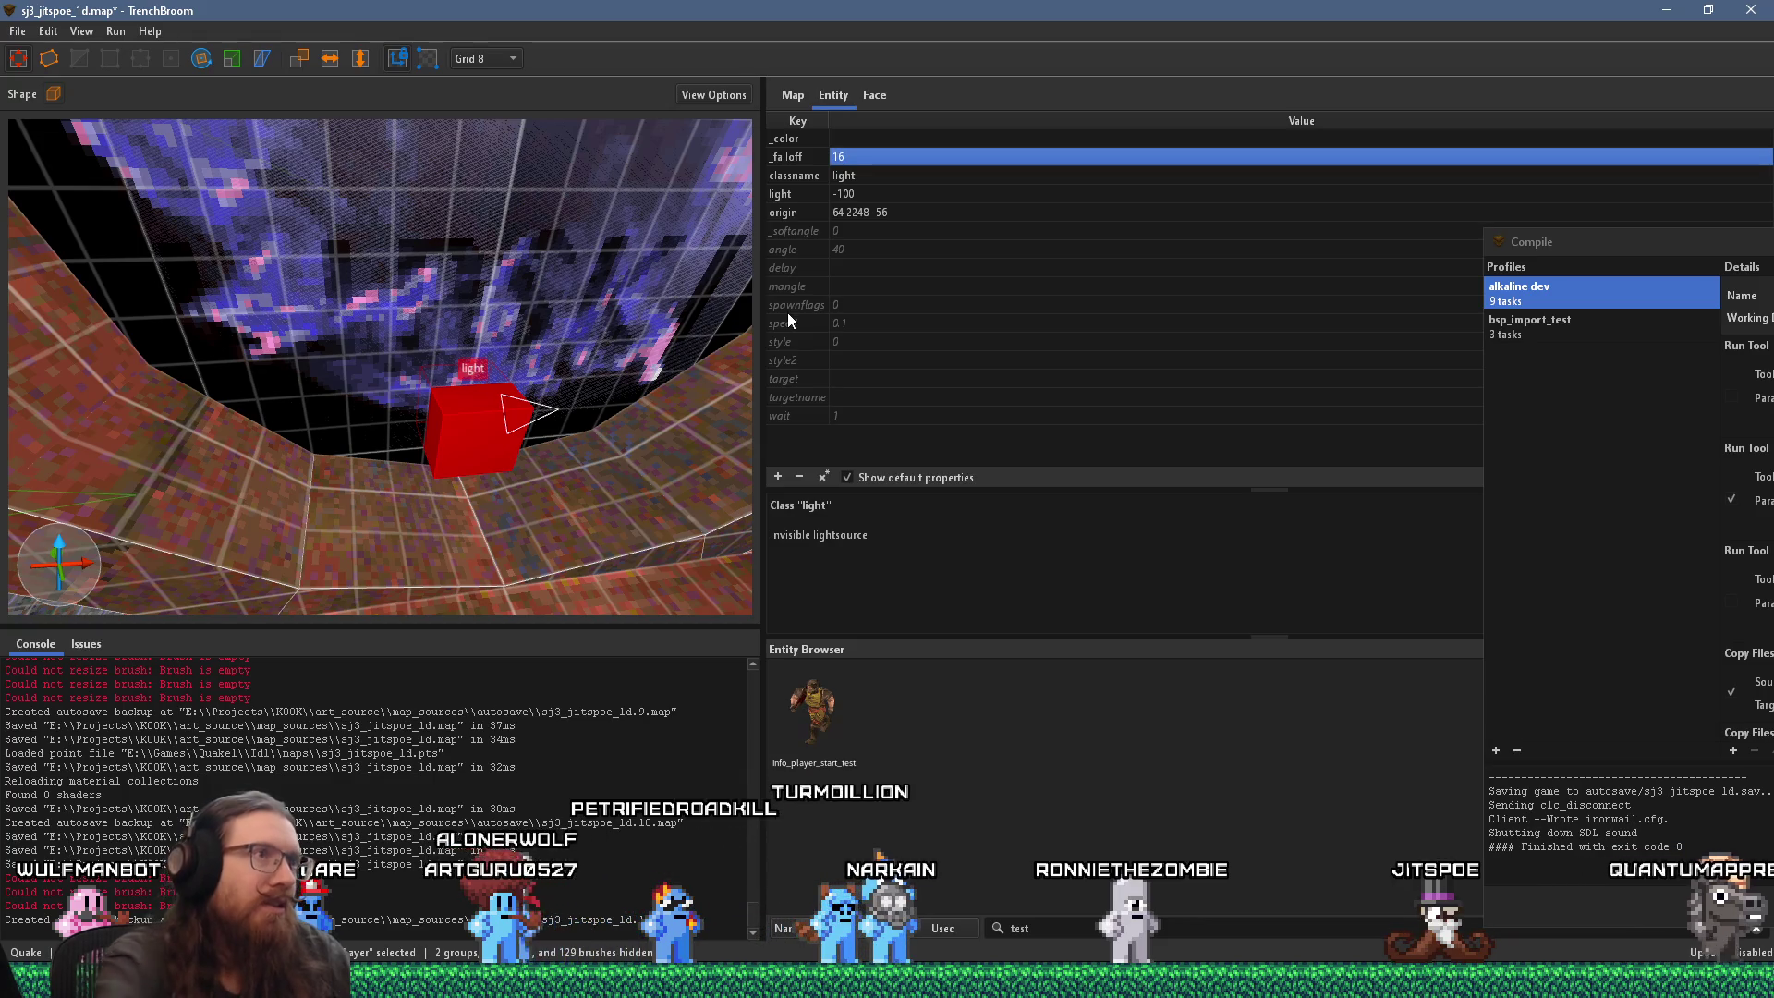
scroll(516, 405, up, 5)
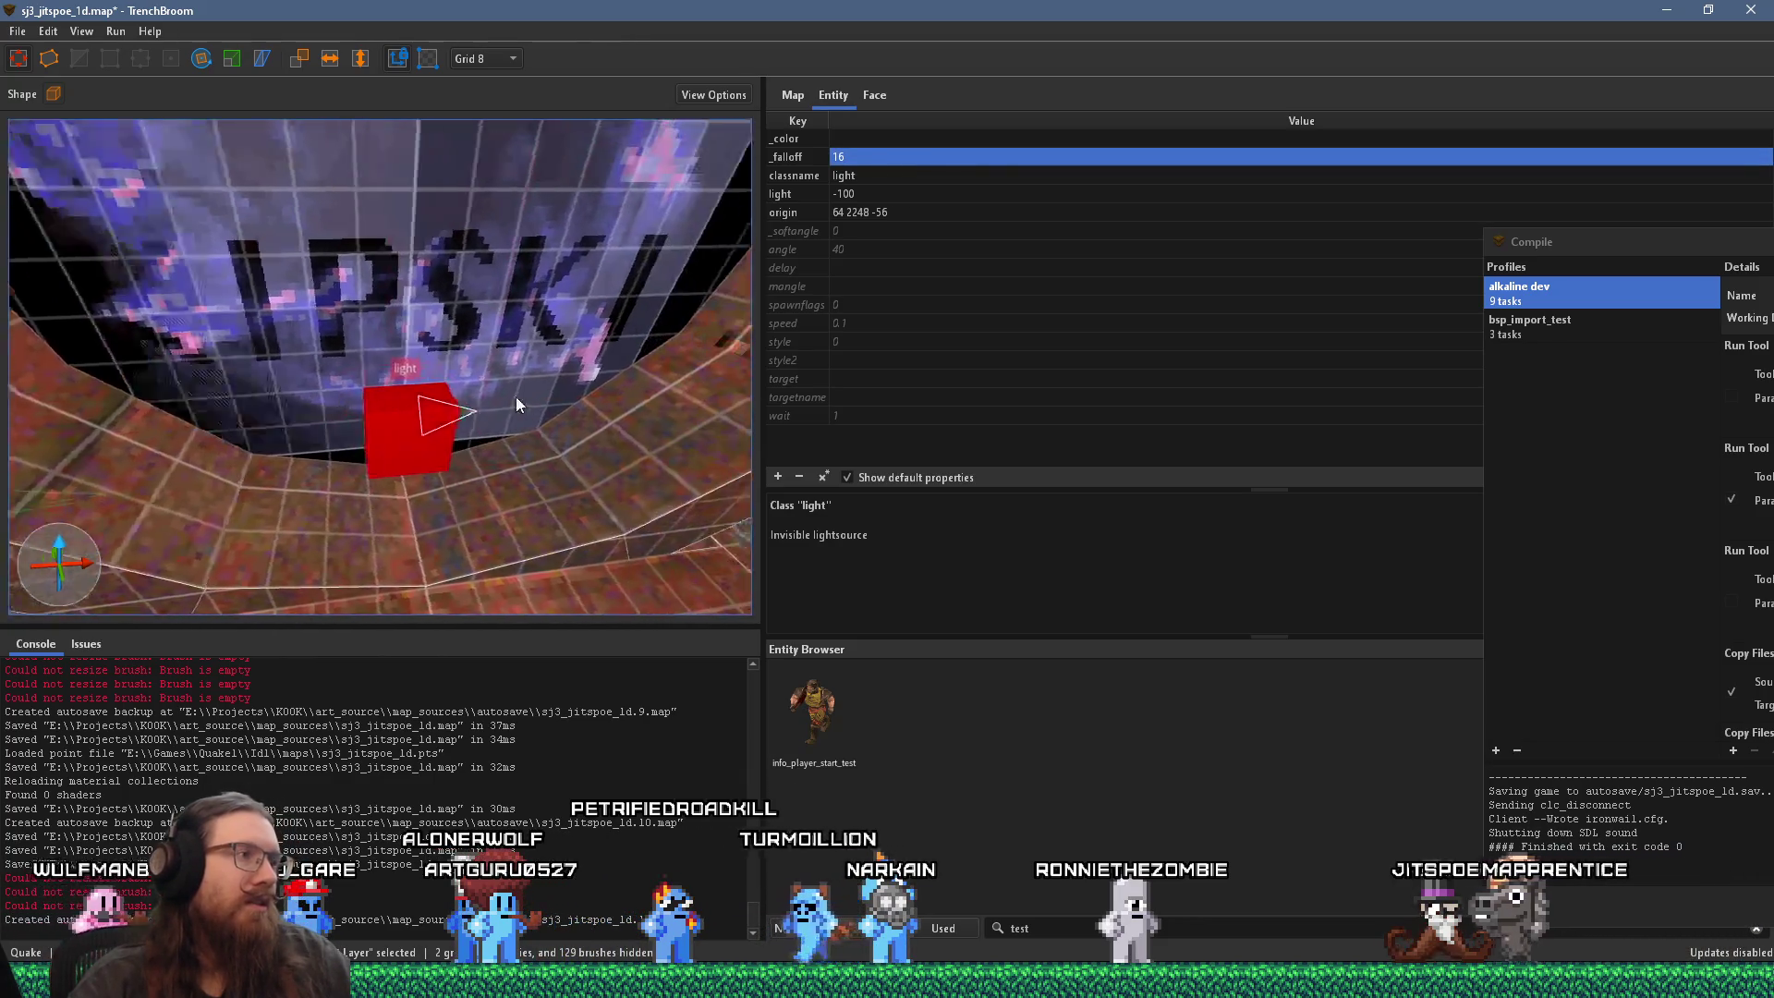
Step: Zoom in on the light beneath the portal, leaving grid and entity menus unchanged
scroll(499, 399, up, 3)
scroll(449, 408, up, 3)
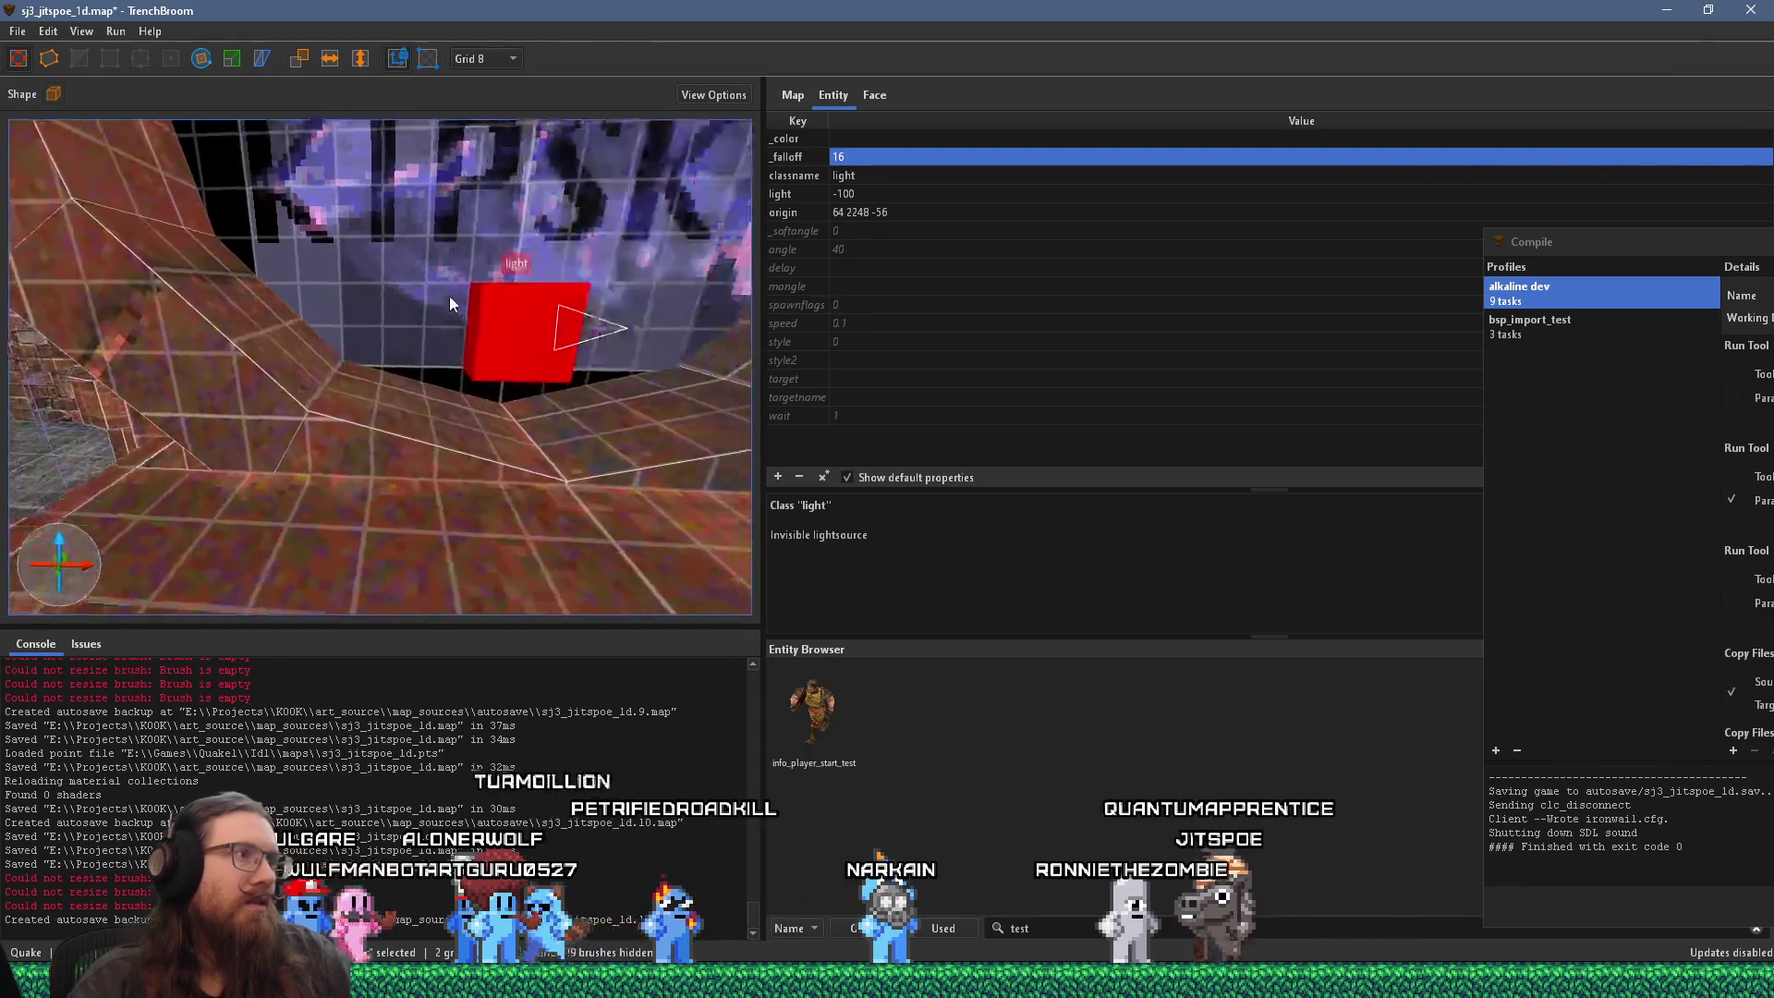
scroll(514, 335, up, 2)
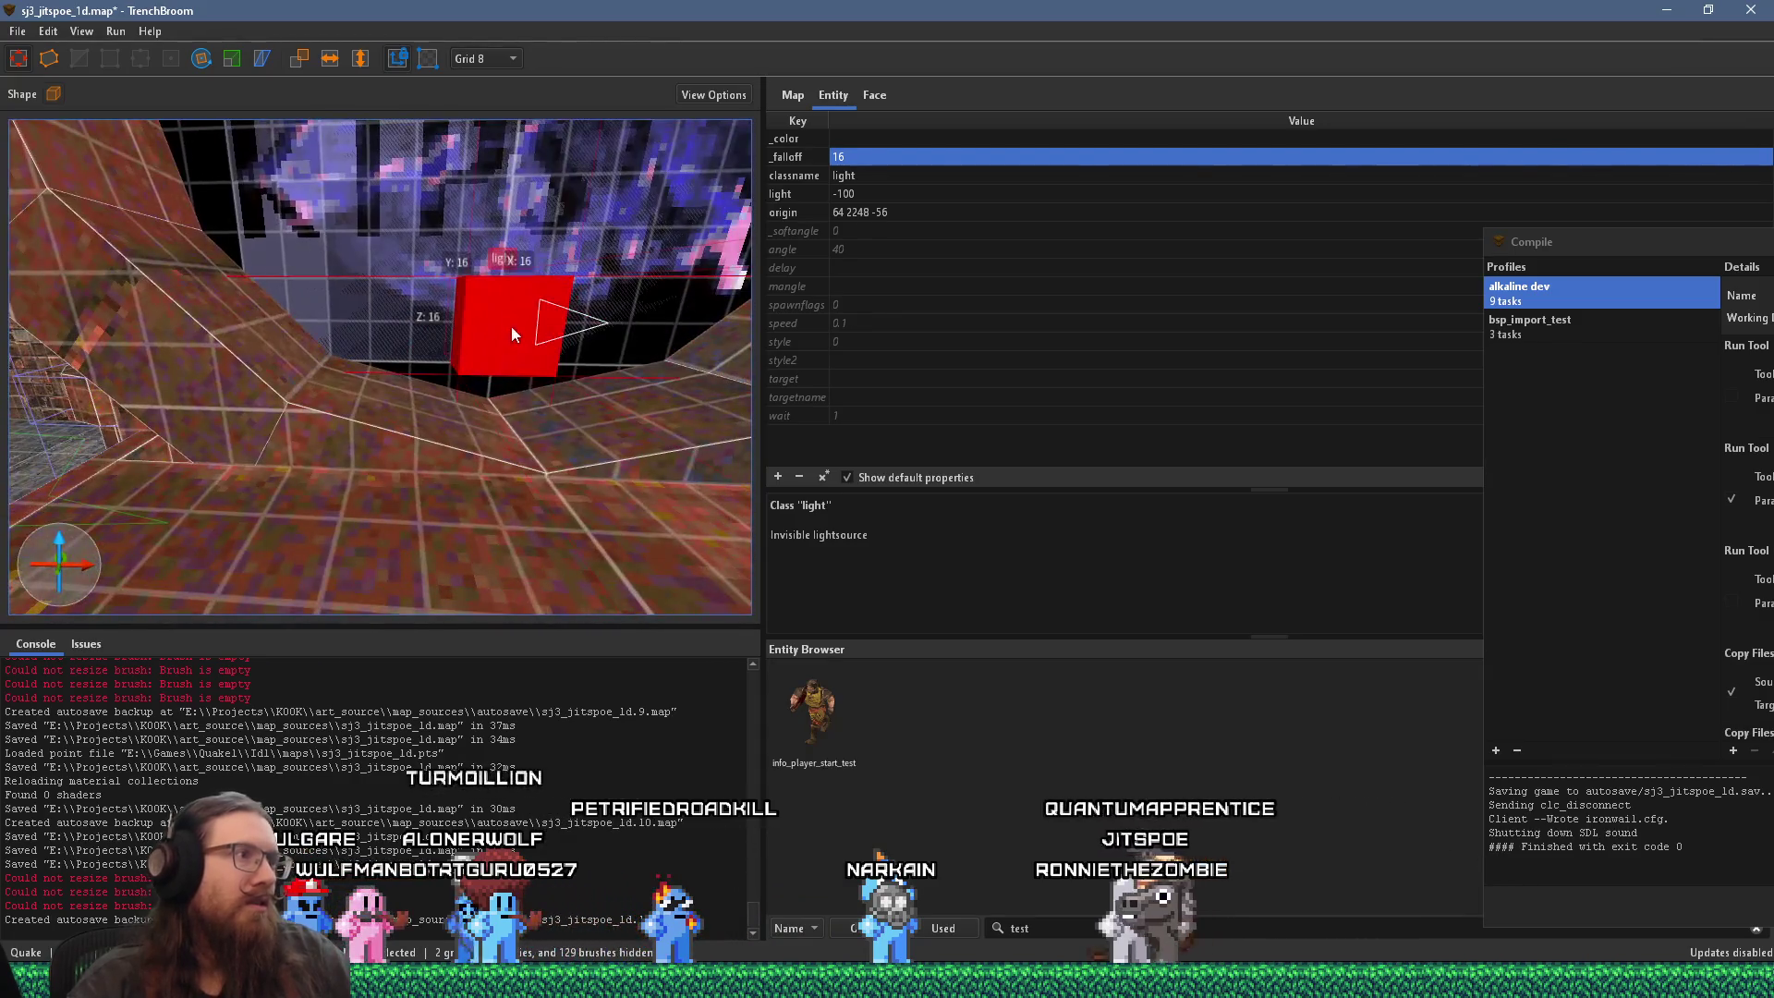
click(497, 61)
click(505, 115)
scroll(508, 385, up, 3)
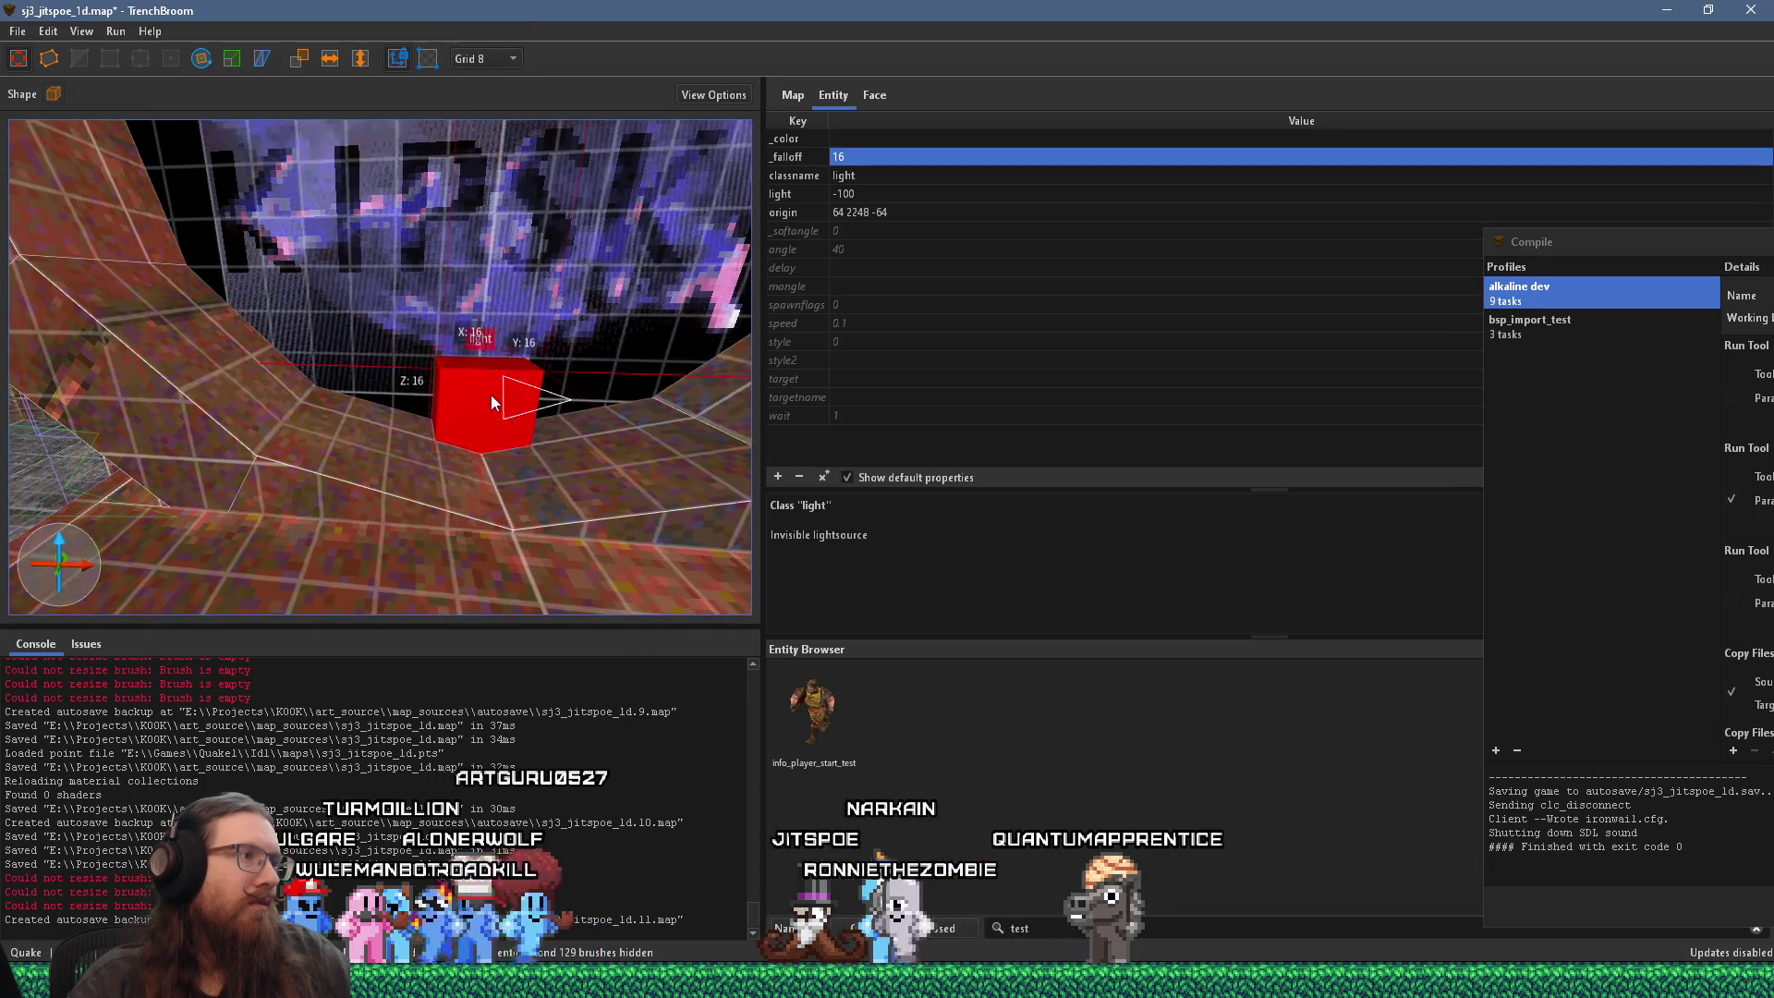
right_click(481, 408)
mouse_move(632, 715)
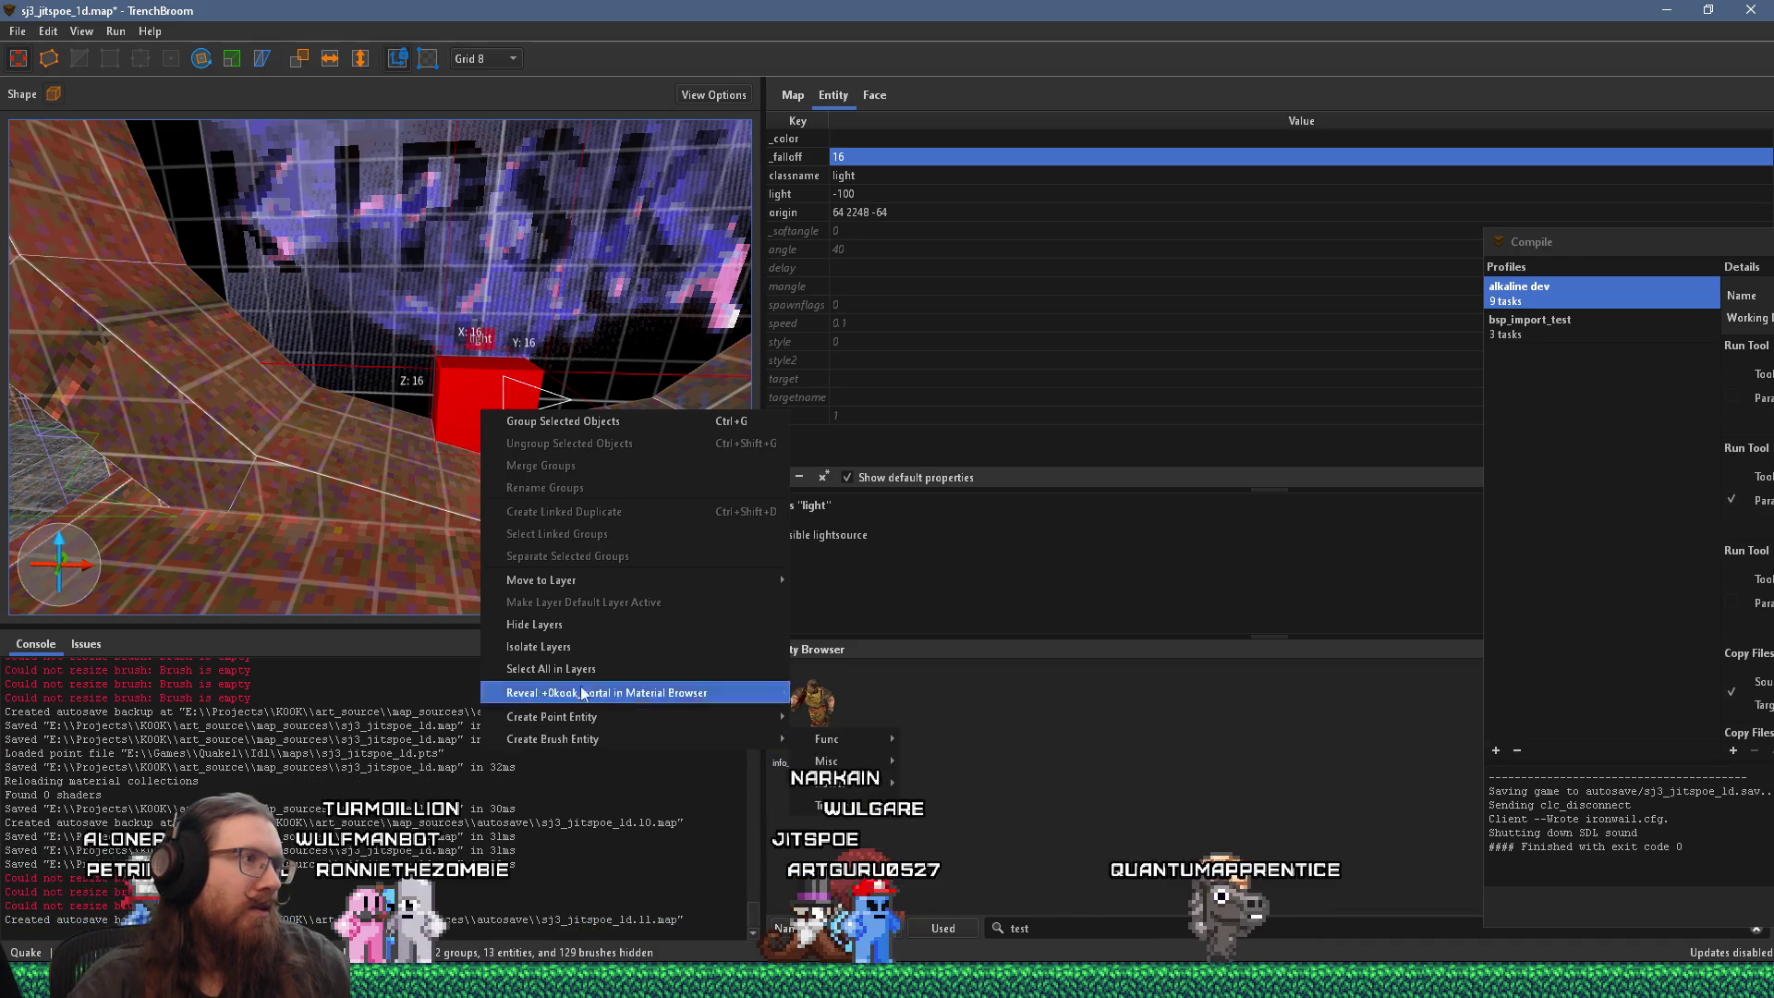
click(341, 381)
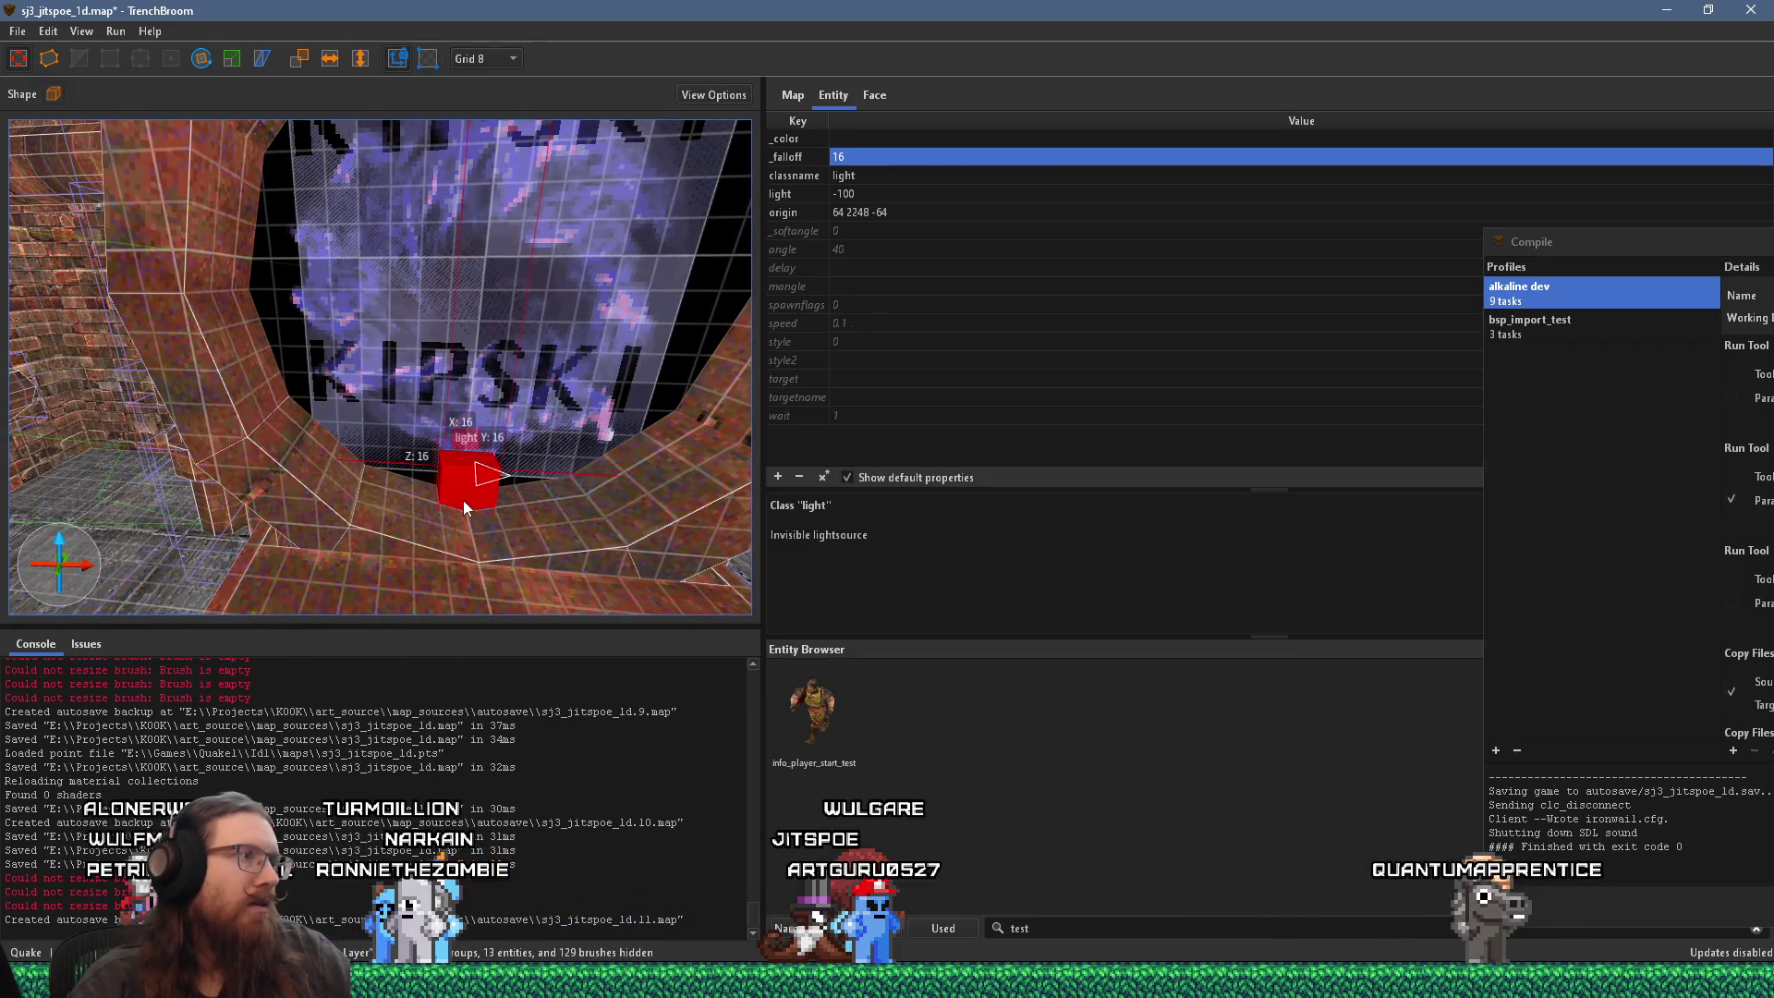
Step: Drag the light higher and sideways inside the ring, then deselect both lights
drag(463, 501, 479, 292)
mouse_move(534, 399)
mouse_down()
mouse_move(445, 432)
mouse_move(229, 414)
mouse_move(750, 446)
mouse_up()
drag(361, 455, 440, 425)
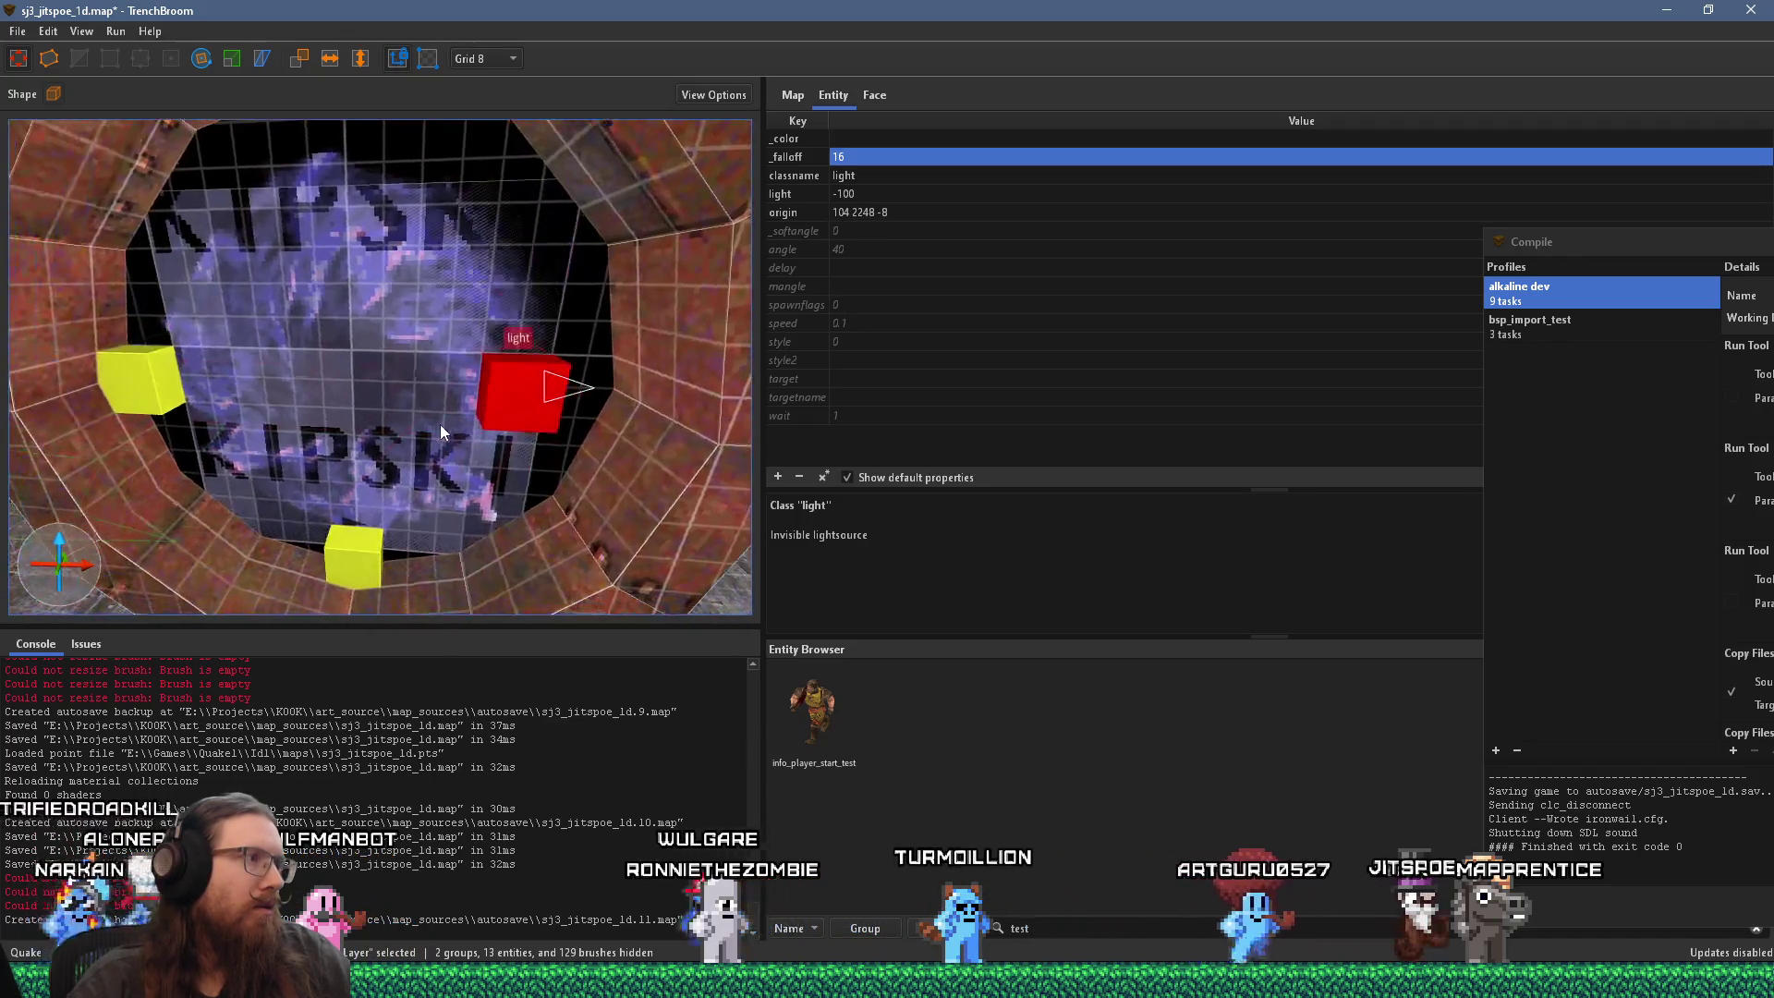
ctrl+click(148, 386)
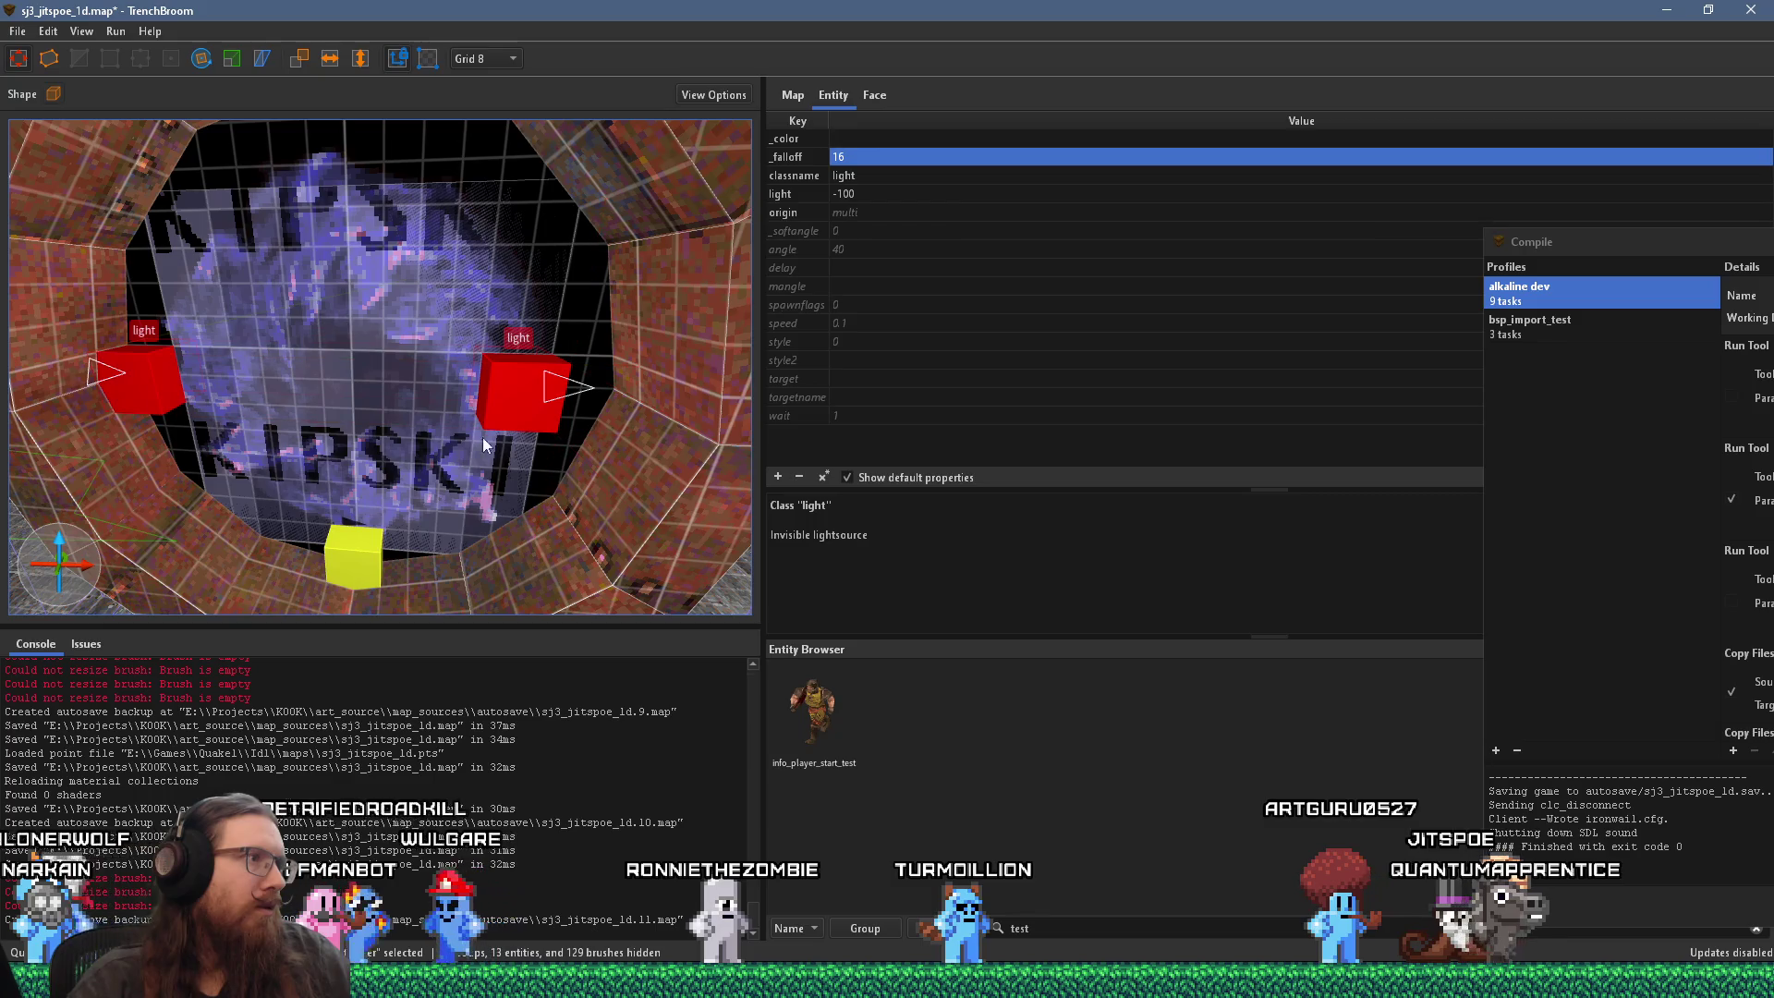
key(Escape)
Step: Select the light, set the grid to 2, and focus the view on it
mouse_move(508, 383)
mouse_down()
mouse_move(481, 408)
mouse_move(491, 352)
mouse_move(420, 446)
mouse_move(531, 457)
mouse_move(508, 413)
mouse_up()
click(419, 445)
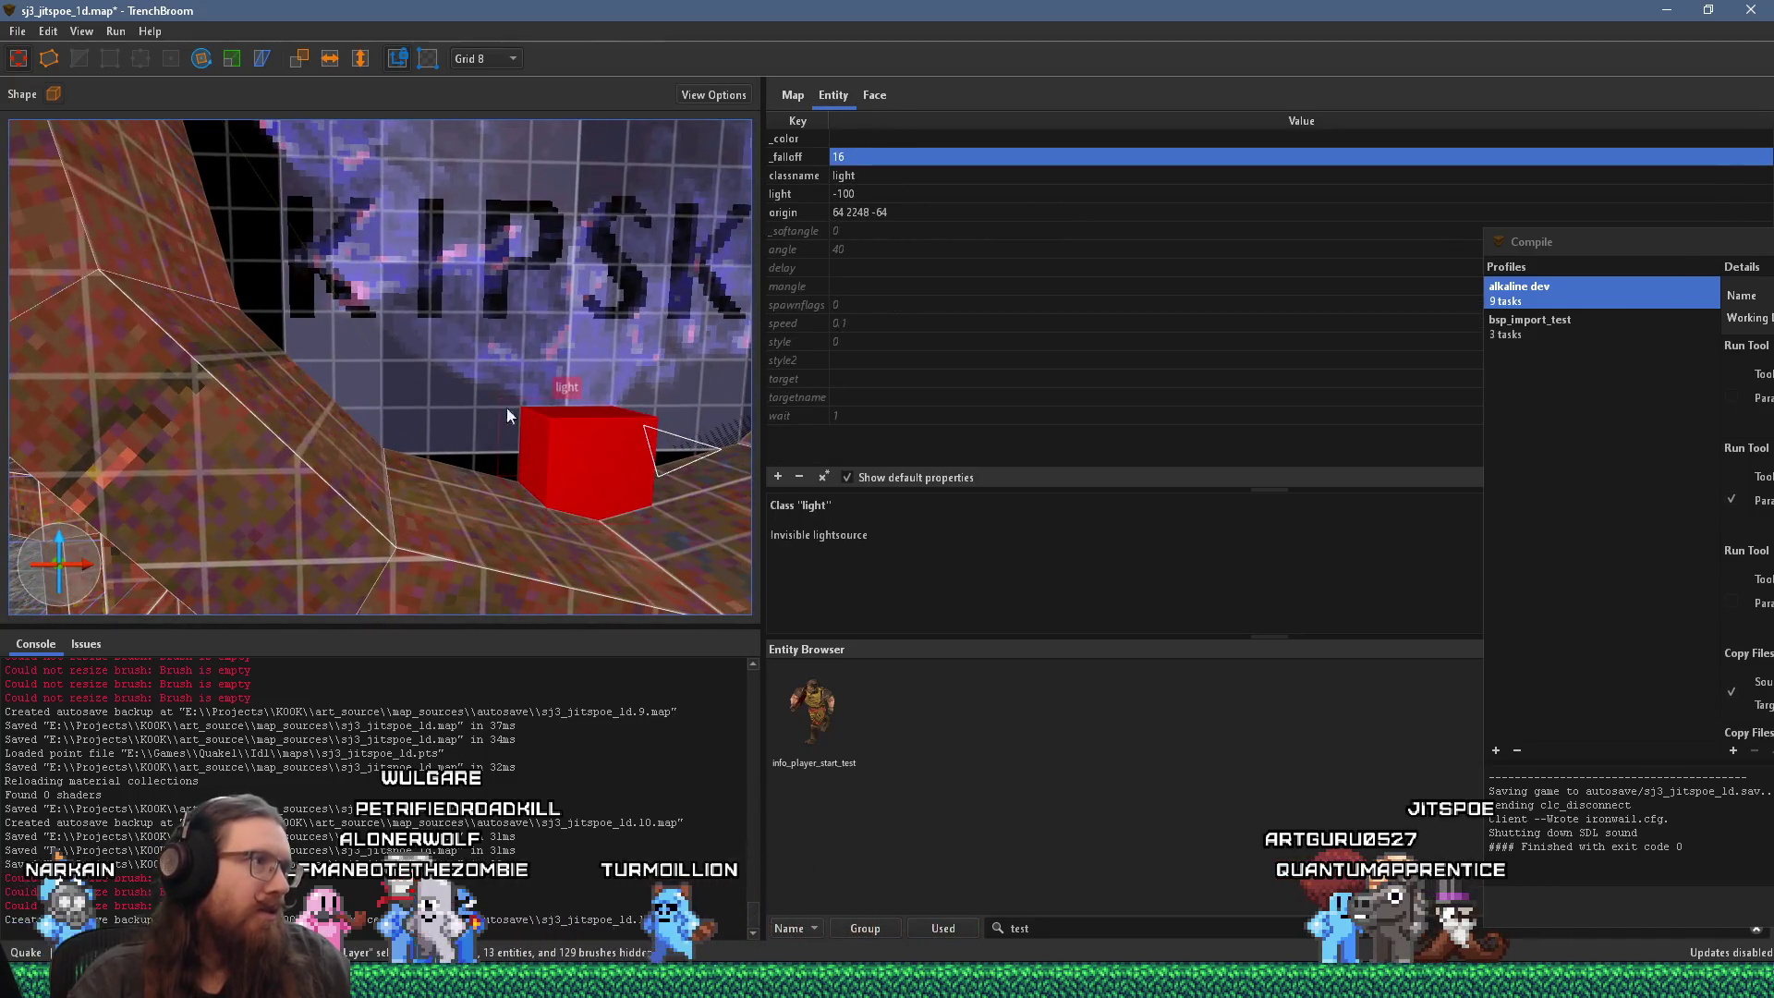
click(481, 58)
click(490, 102)
drag(509, 213, 534, 265)
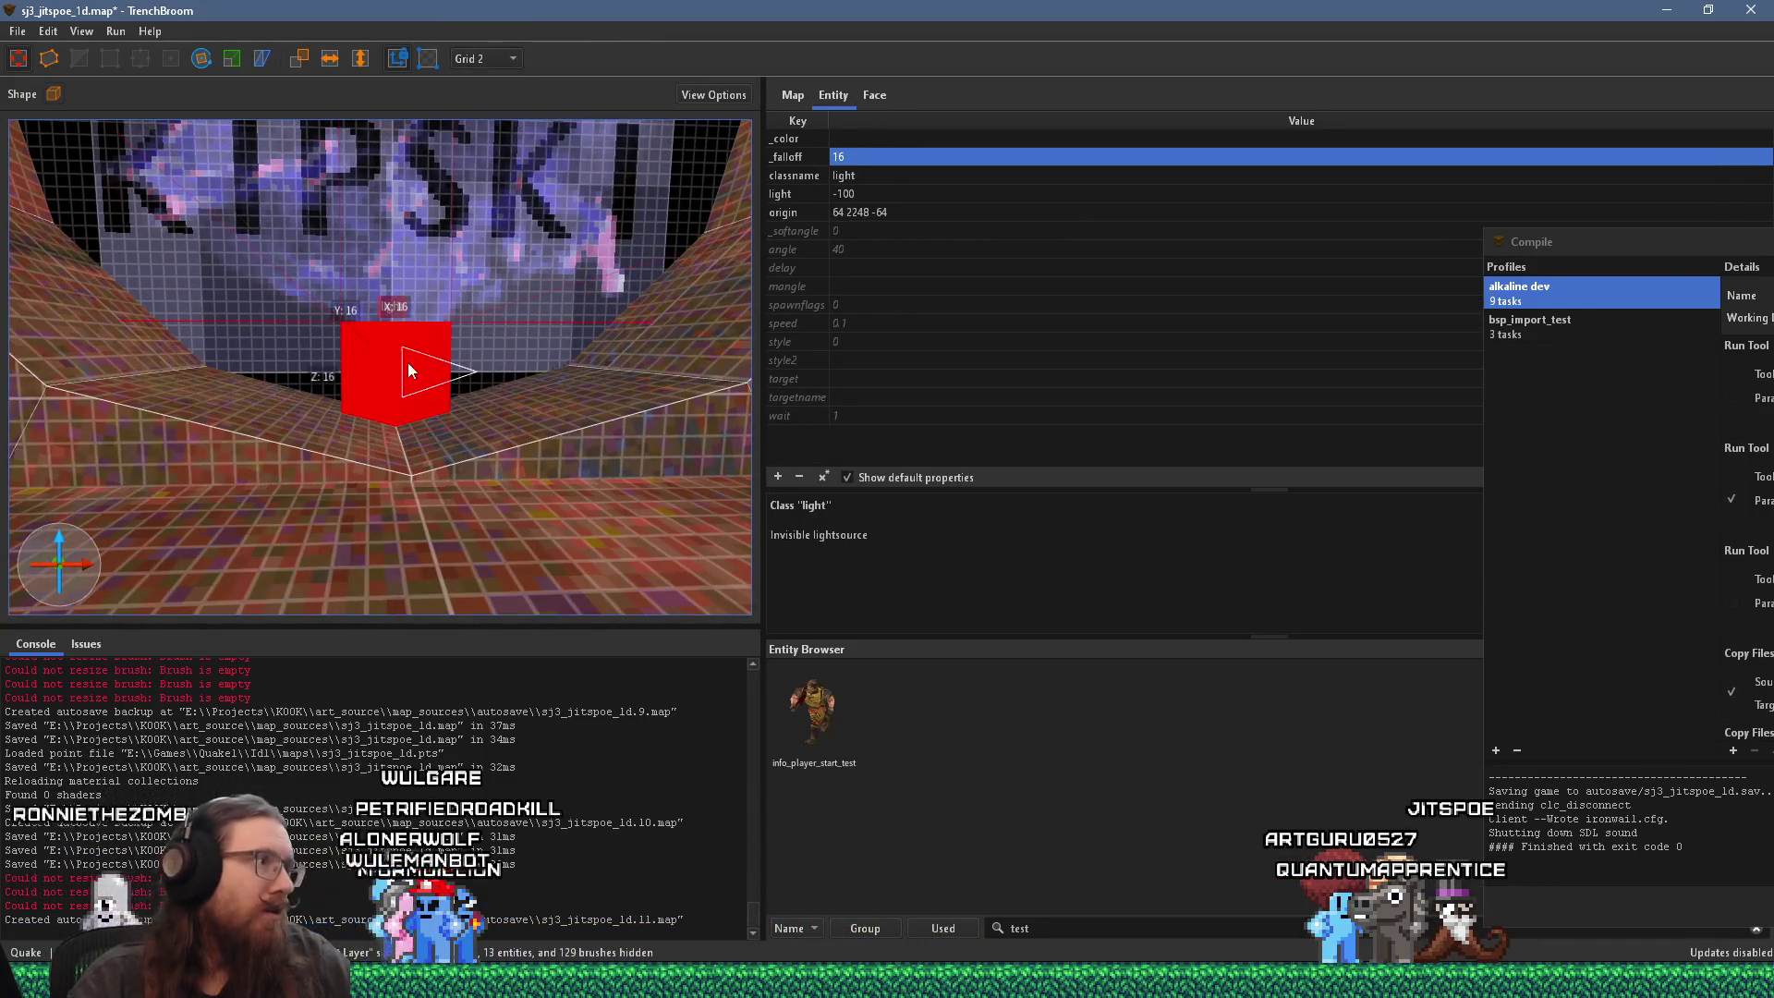
mouse_move(407, 394)
mouse_down()
mouse_move(446, 385)
mouse_move(398, 390)
mouse_move(363, 429)
mouse_move(274, 458)
mouse_up()
key(ctrl+u)
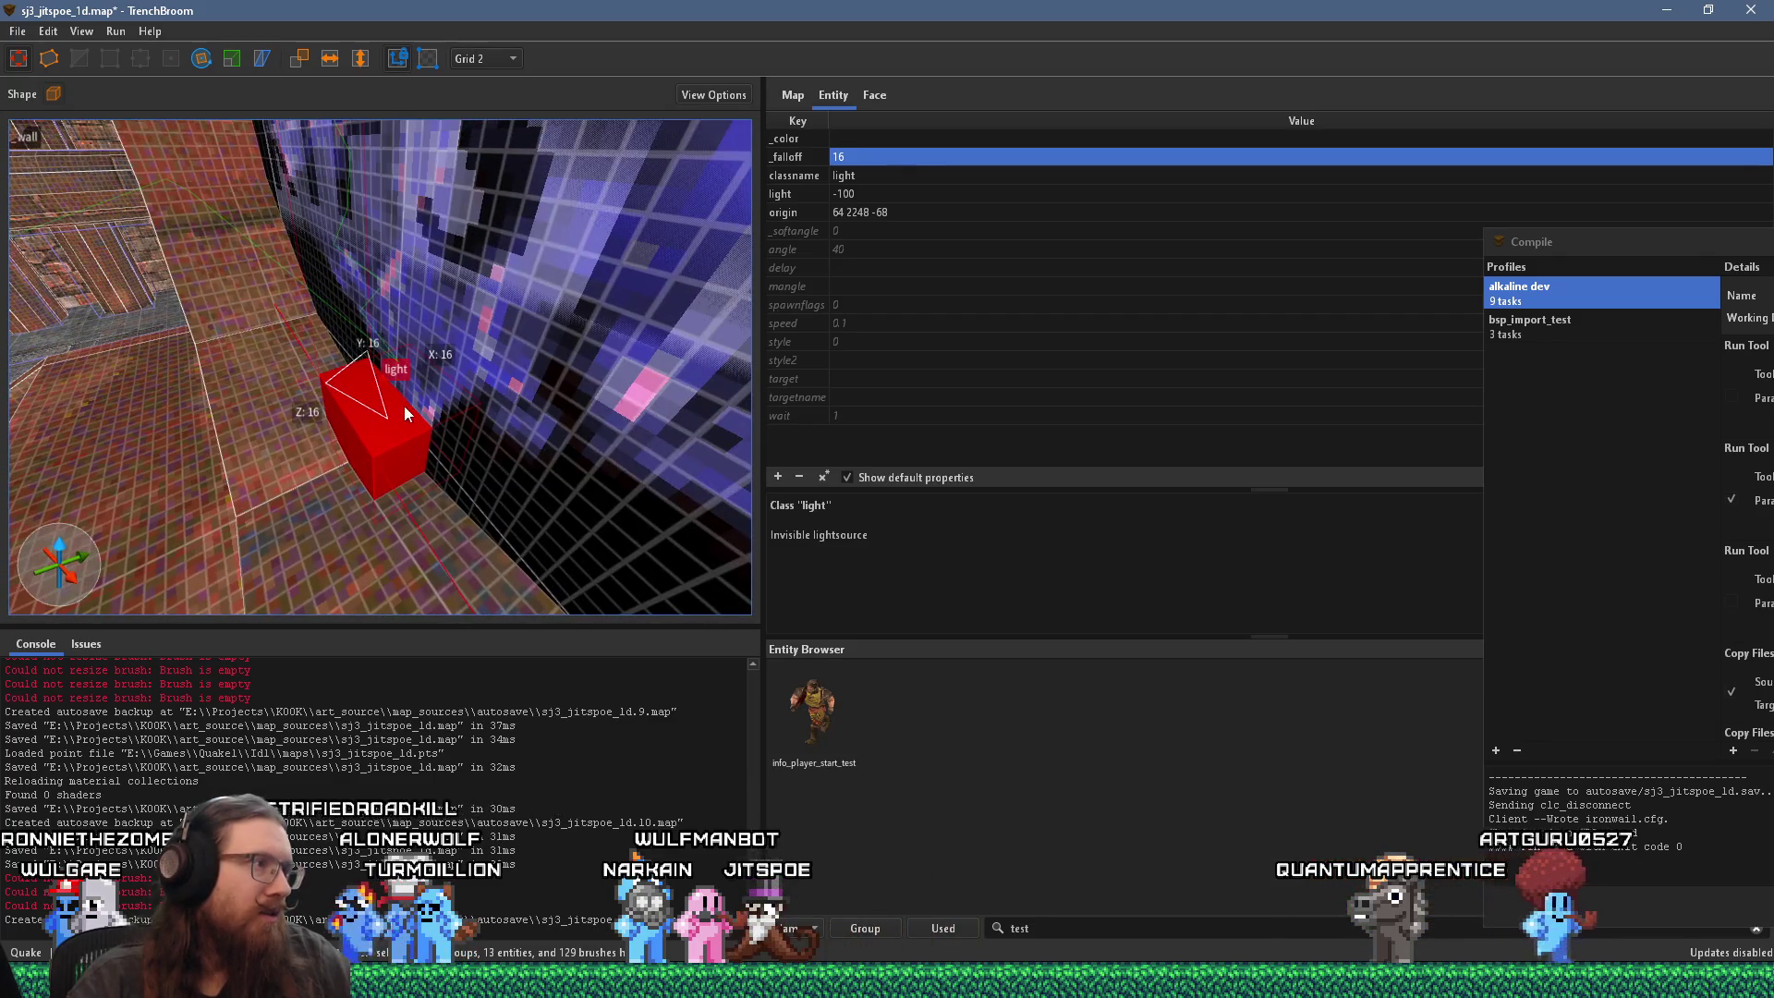
Step: On a 1-unit grid, nudge the light one unit along Y and deselect it
click(502, 61)
click(487, 155)
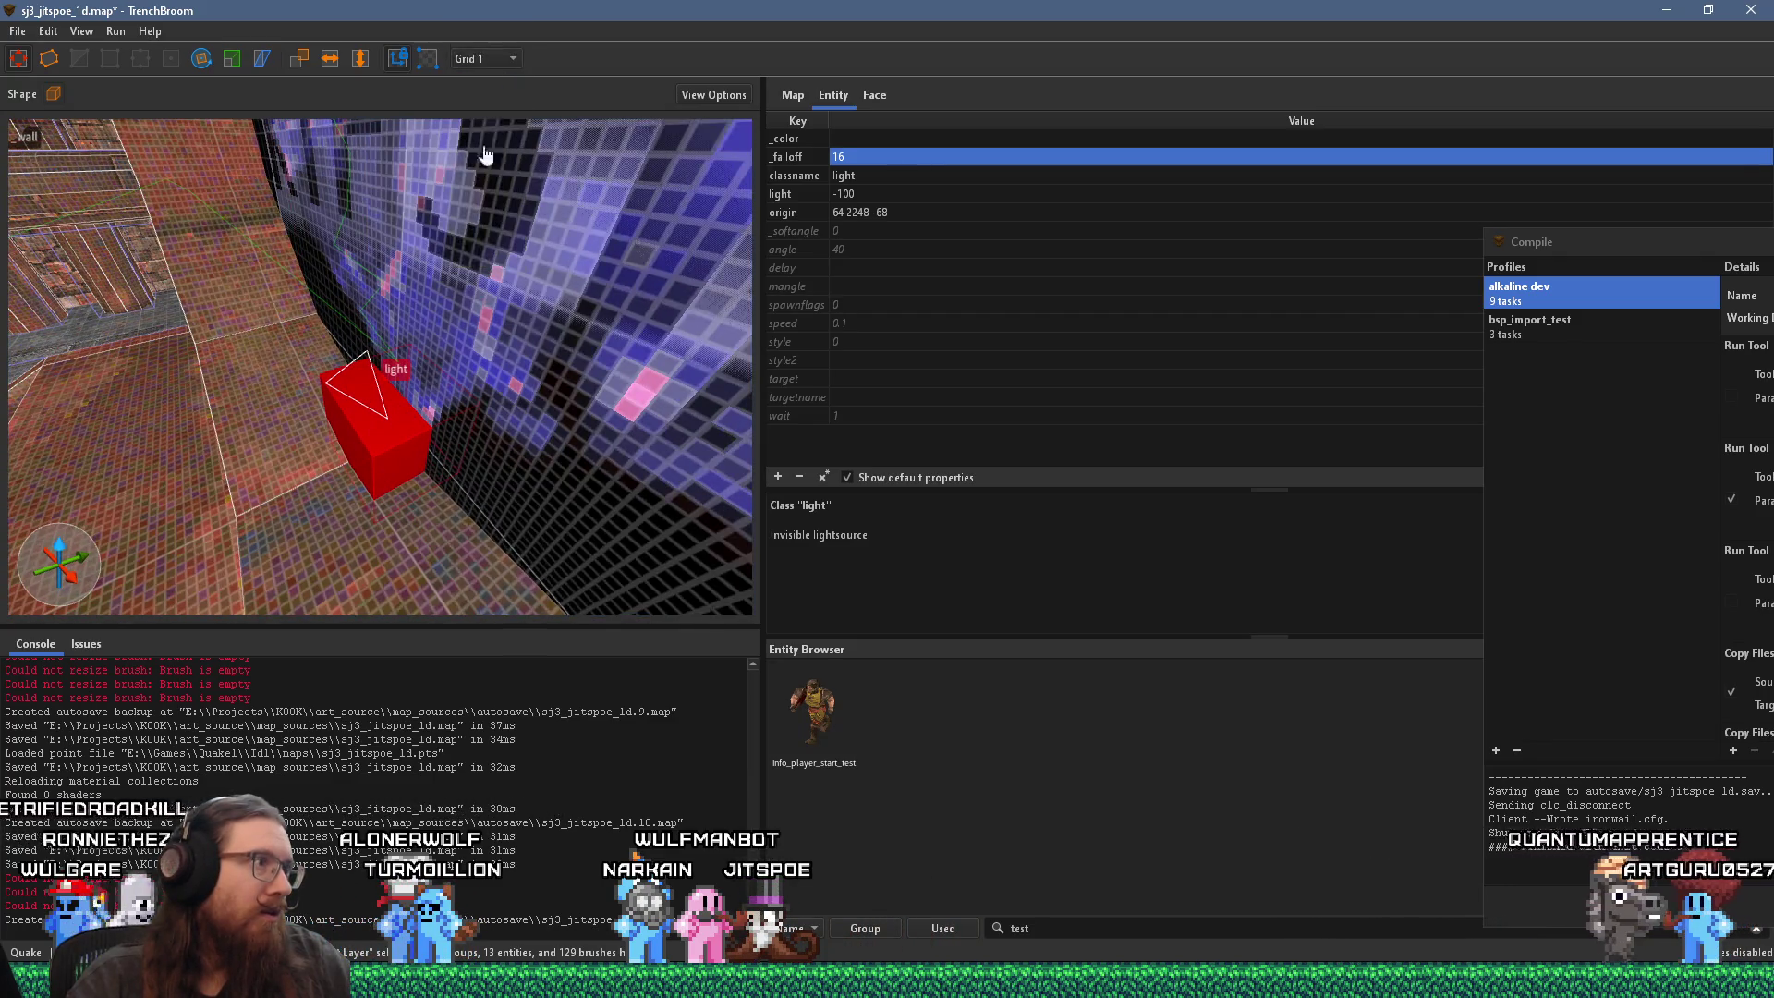
mouse_move(412, 396)
mouse_down()
mouse_move(414, 410)
mouse_move(481, 327)
mouse_move(573, 308)
mouse_move(354, 371)
mouse_move(358, 353)
mouse_move(419, 375)
mouse_move(358, 428)
mouse_move(433, 414)
mouse_move(444, 463)
mouse_up()
key(Escape)
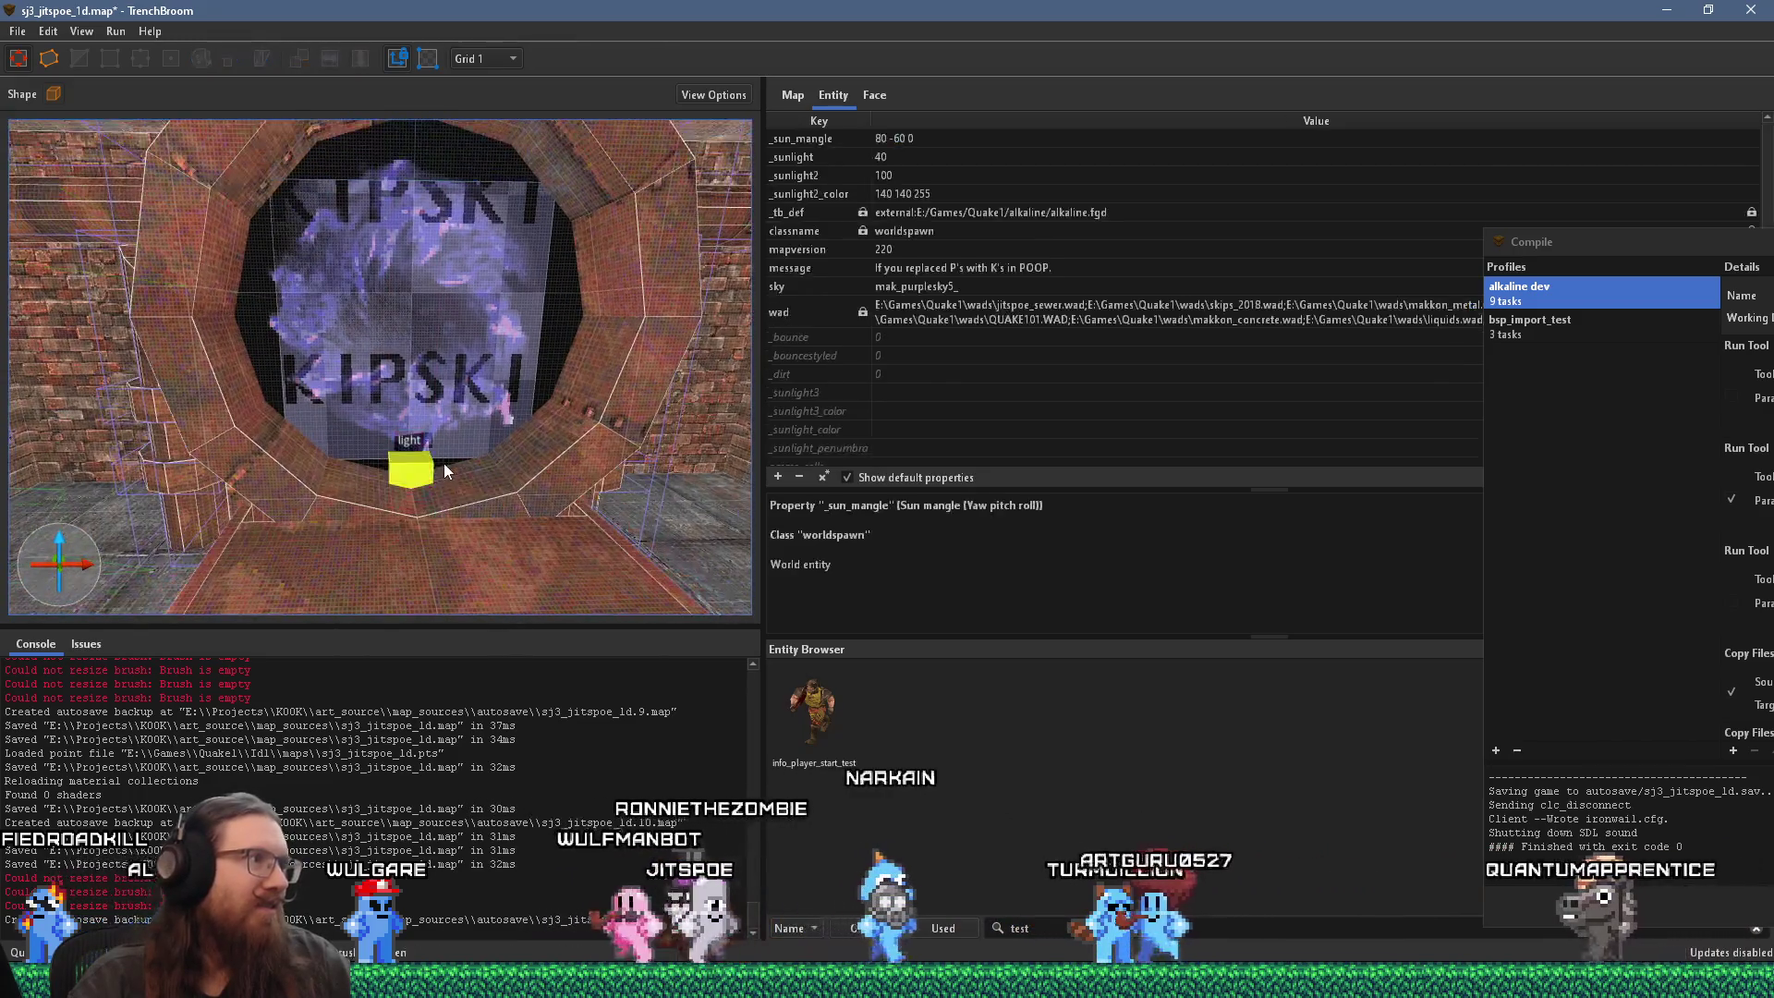
Step: Switch the grid size to 16 units
click(421, 460)
scroll(441, 434, up, 2)
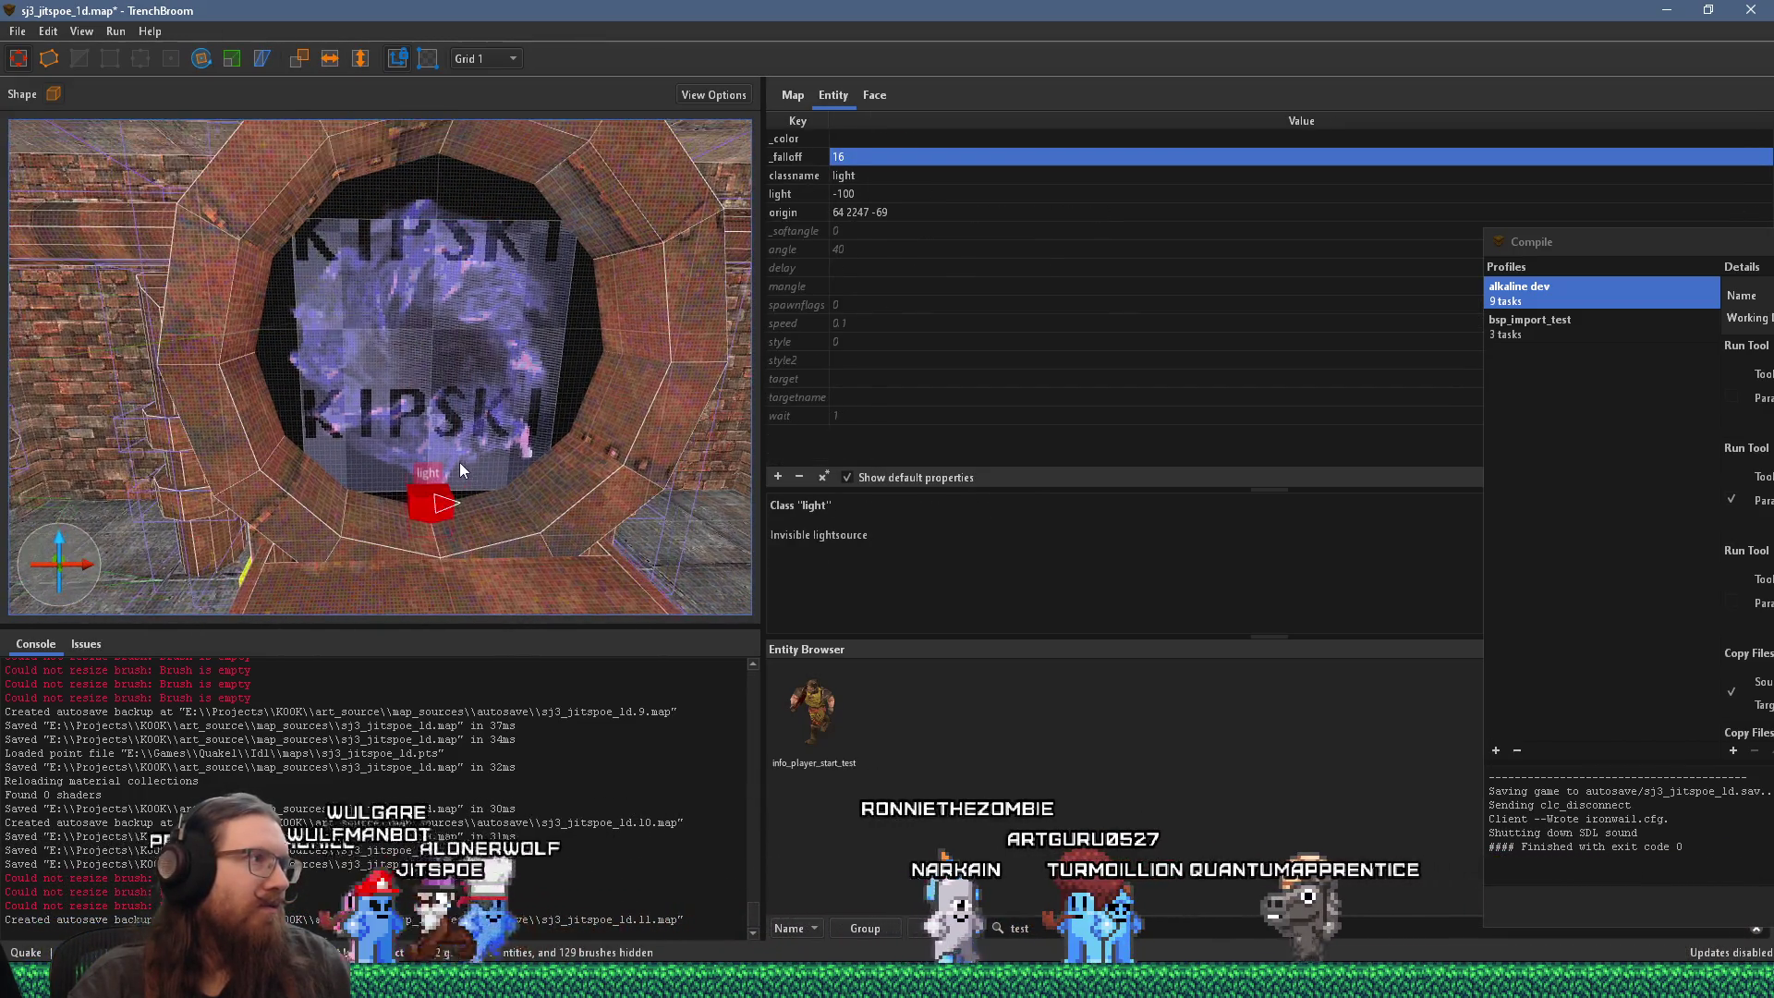
key(Escape)
click(512, 58)
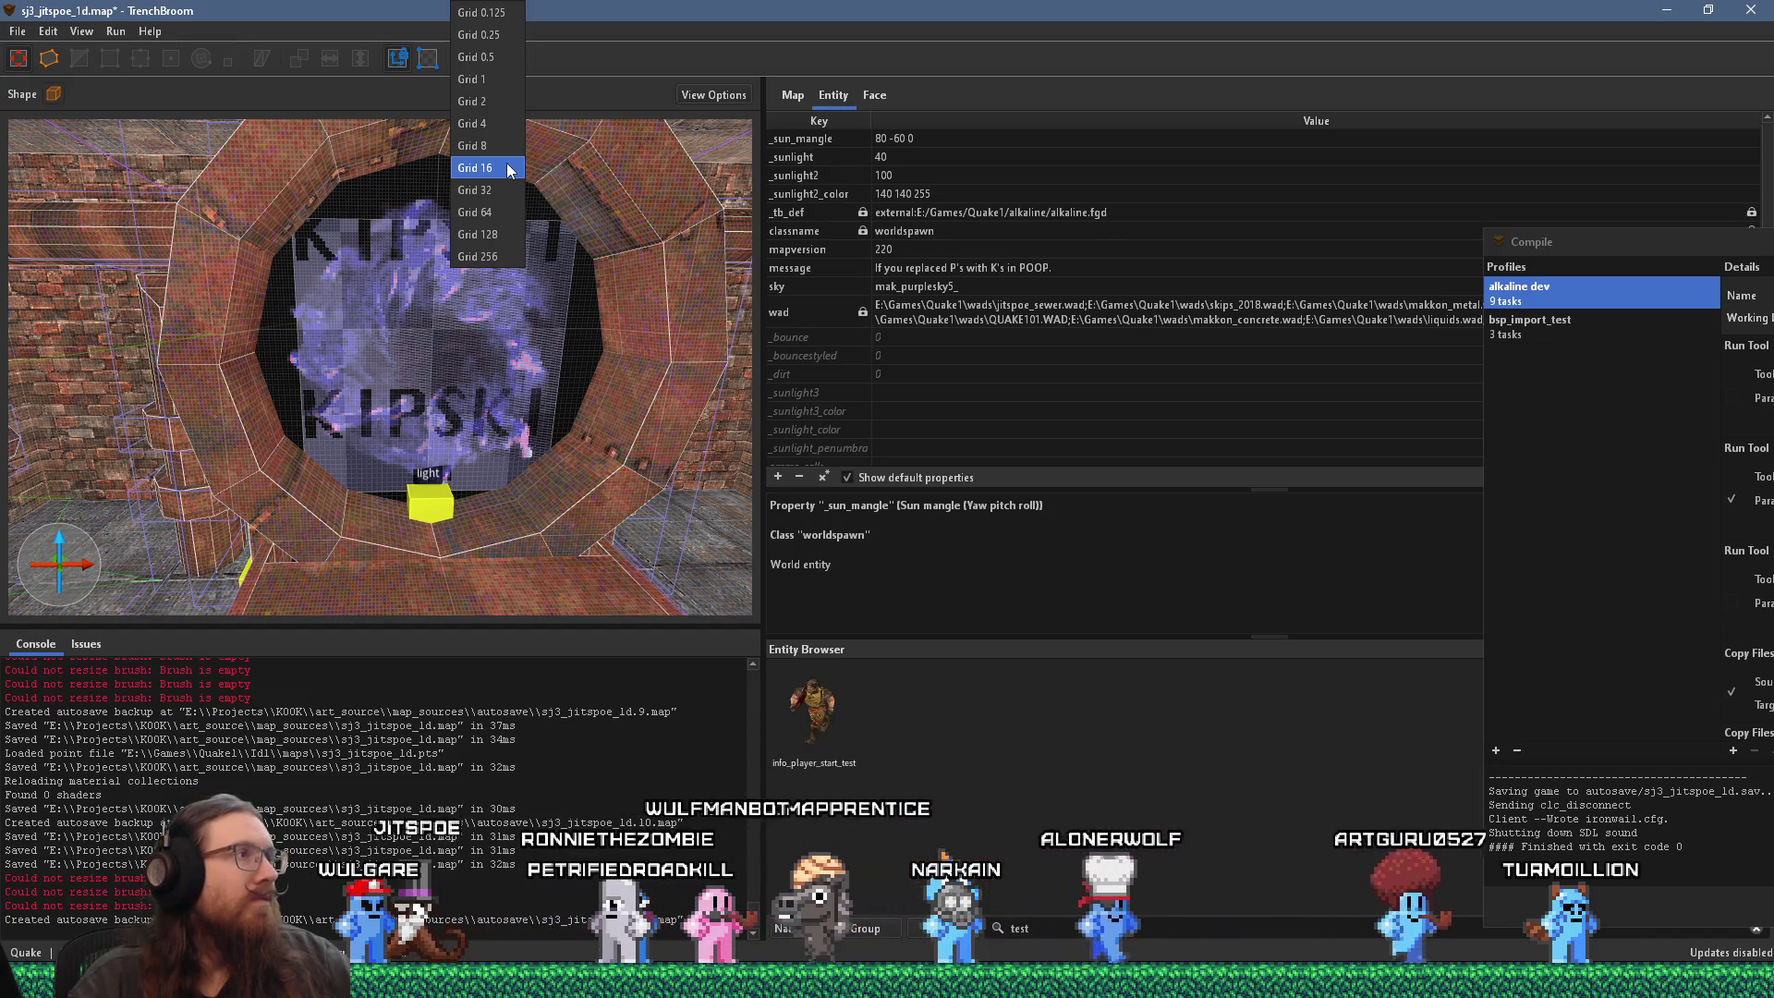
click(511, 171)
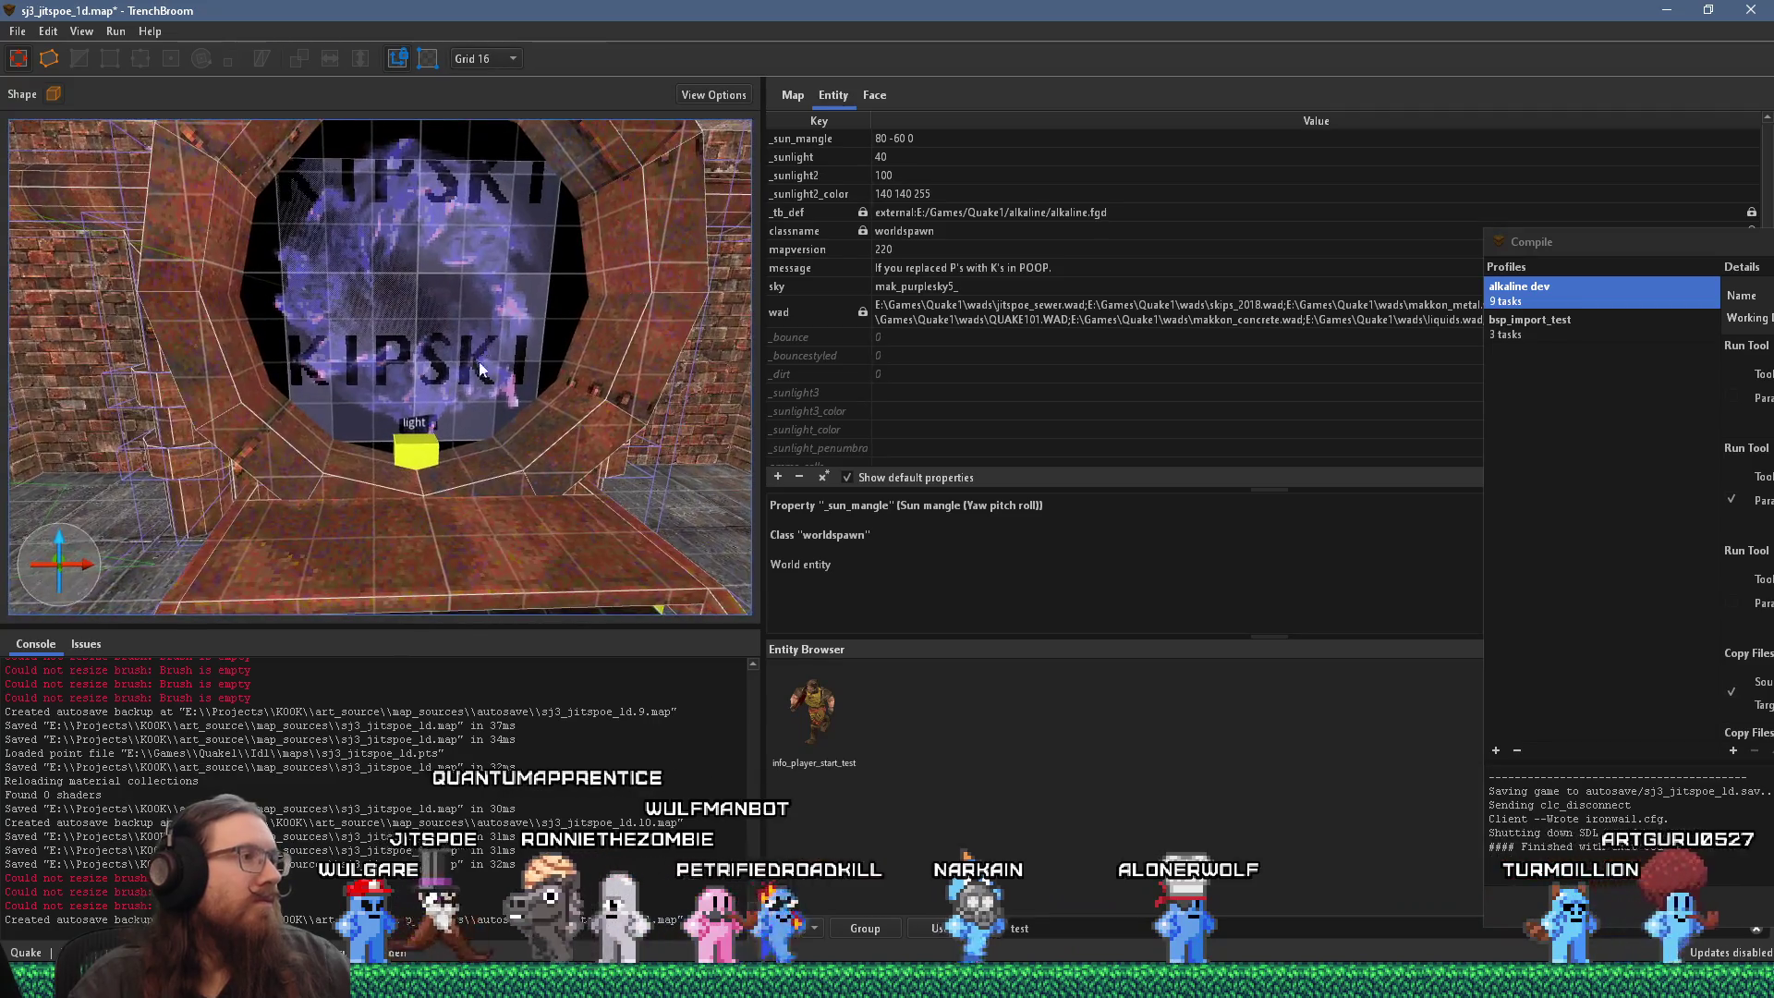
Step: Group the light below the portal into a new group named blacklight
click(418, 462)
right_click(417, 462)
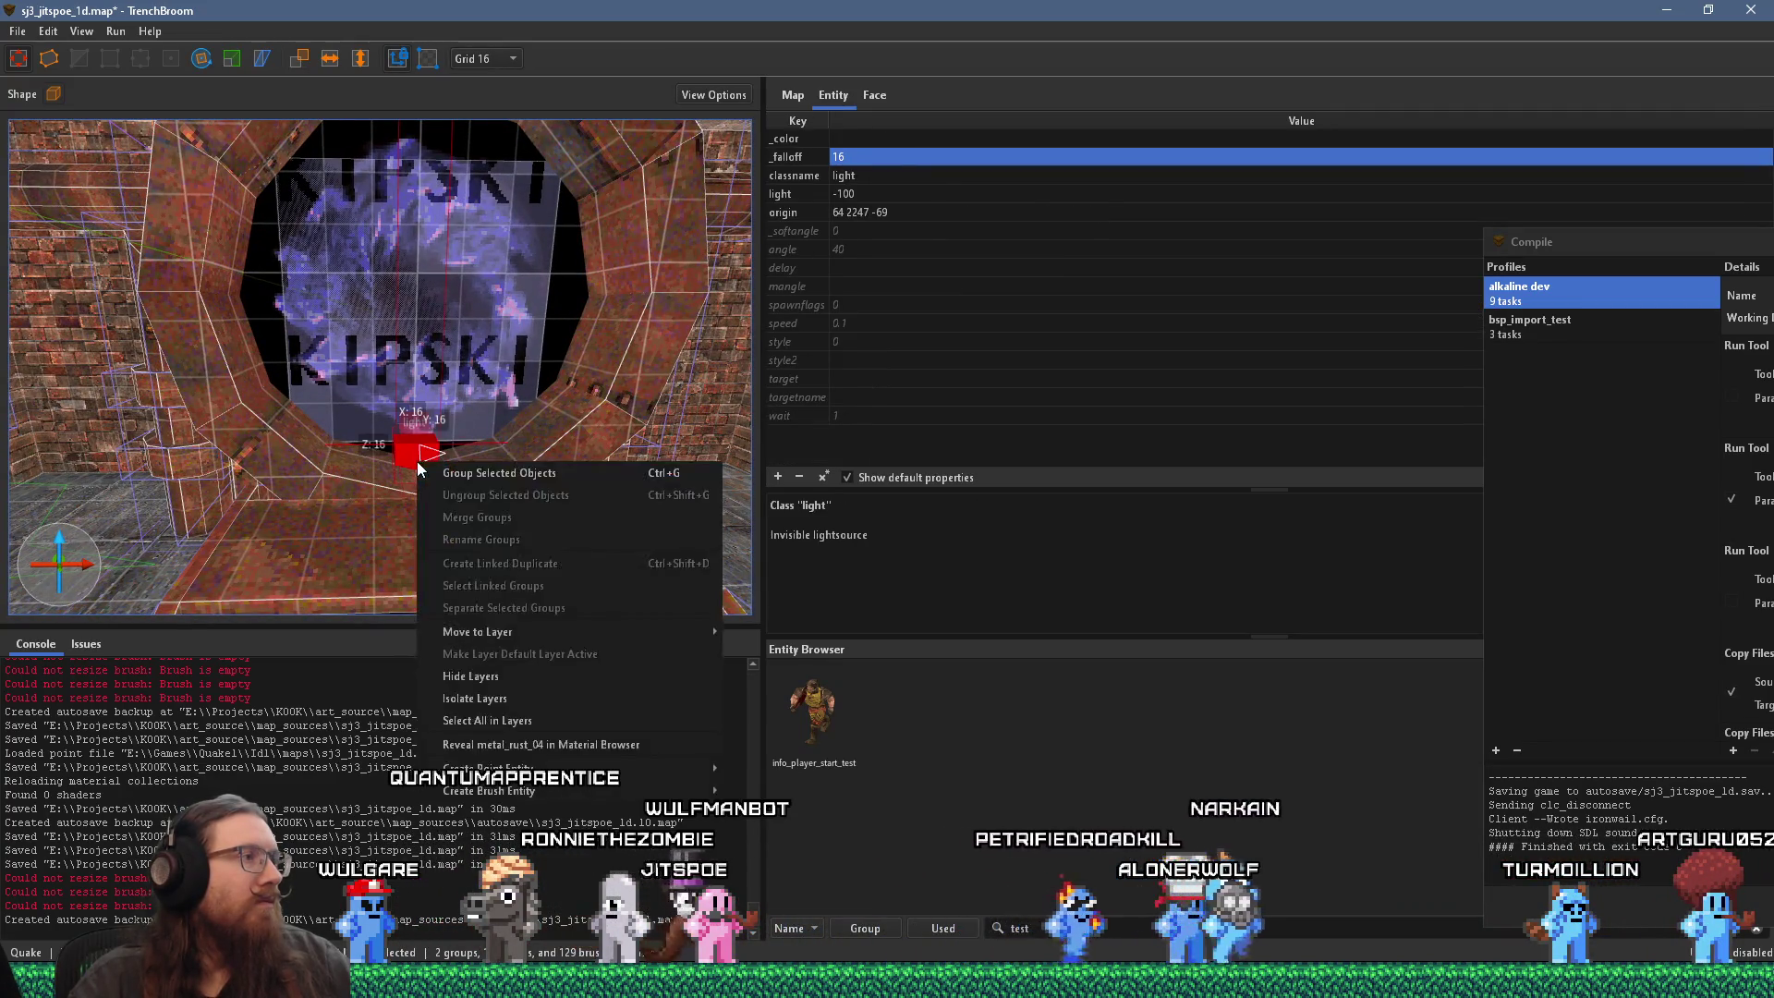
click(463, 475)
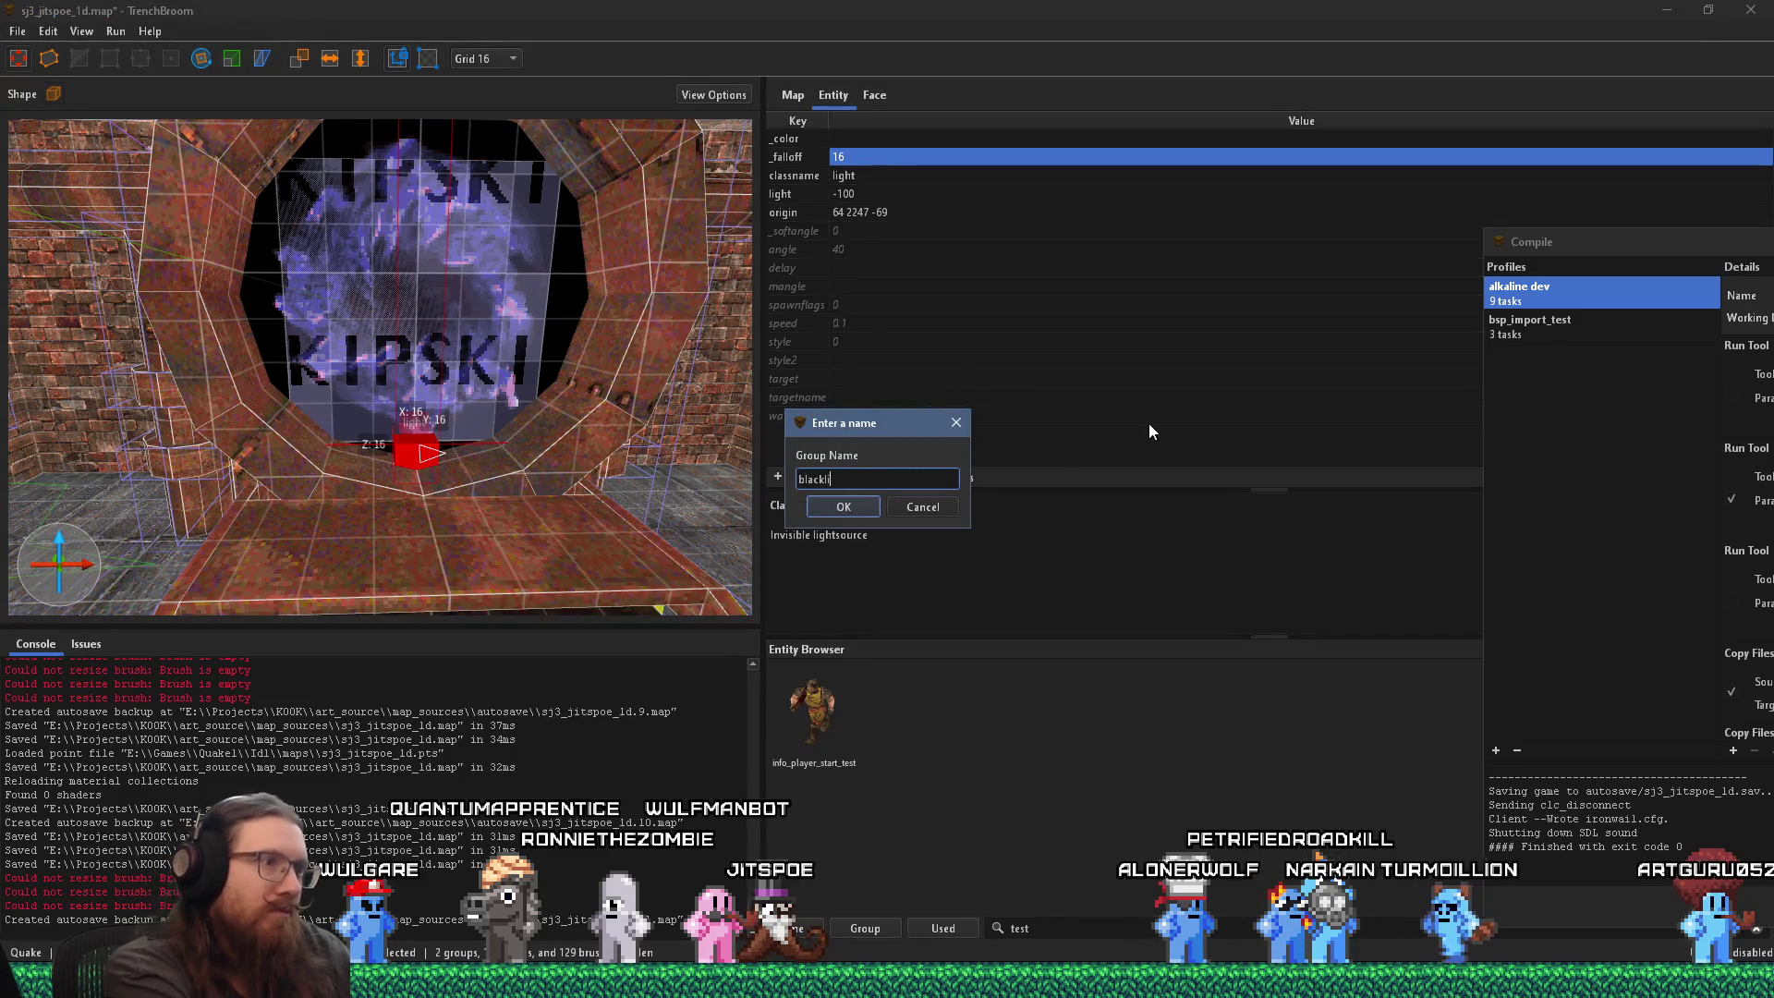
text(ight)
key(Return)
scroll(617, 428, up, 4)
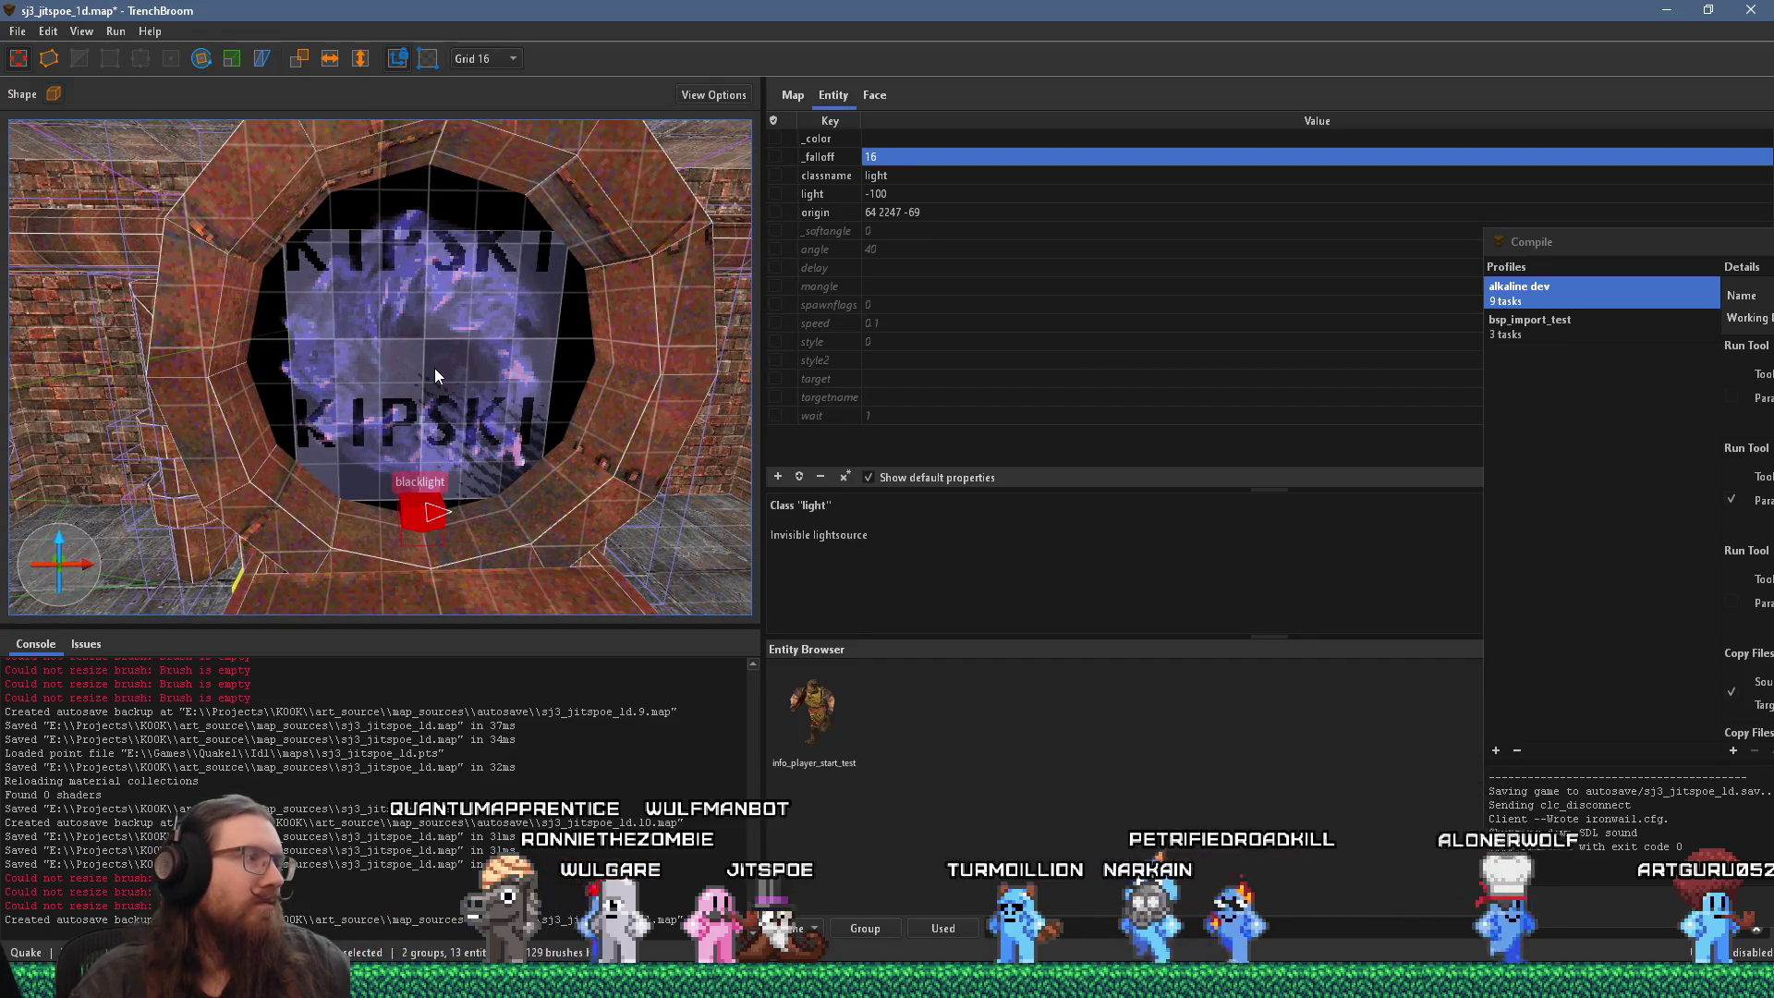
drag(435, 368, 435, 337)
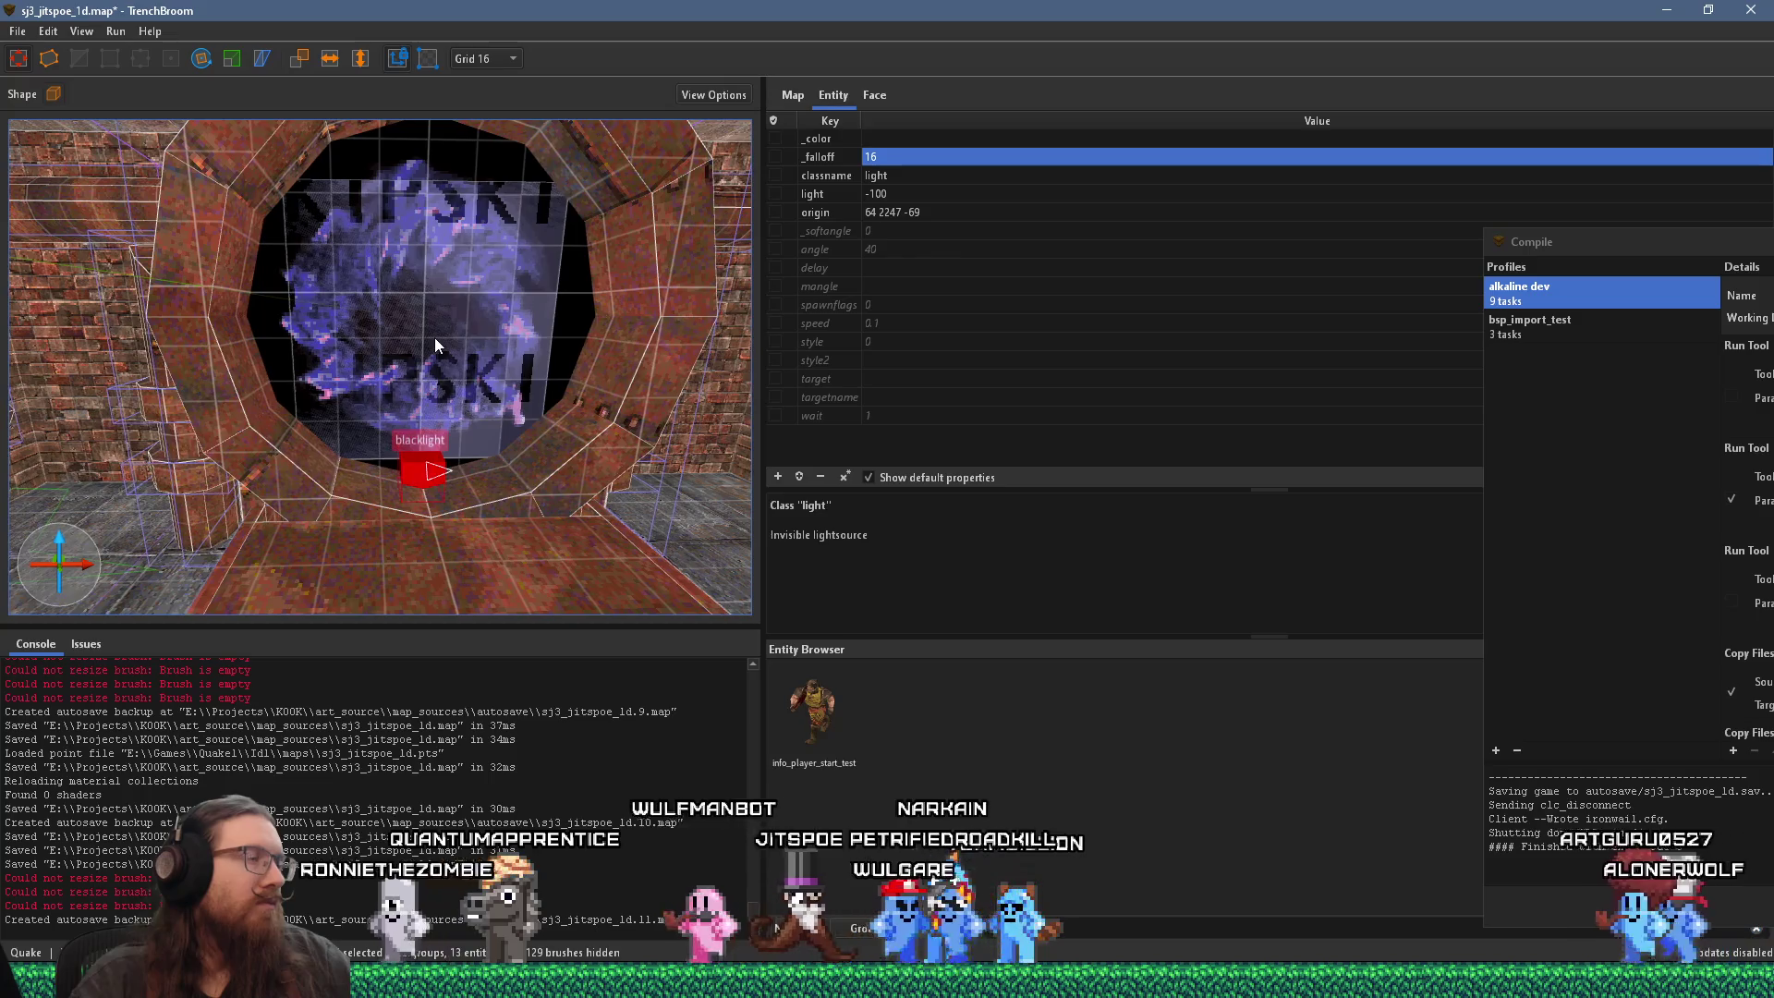
right_click(424, 469)
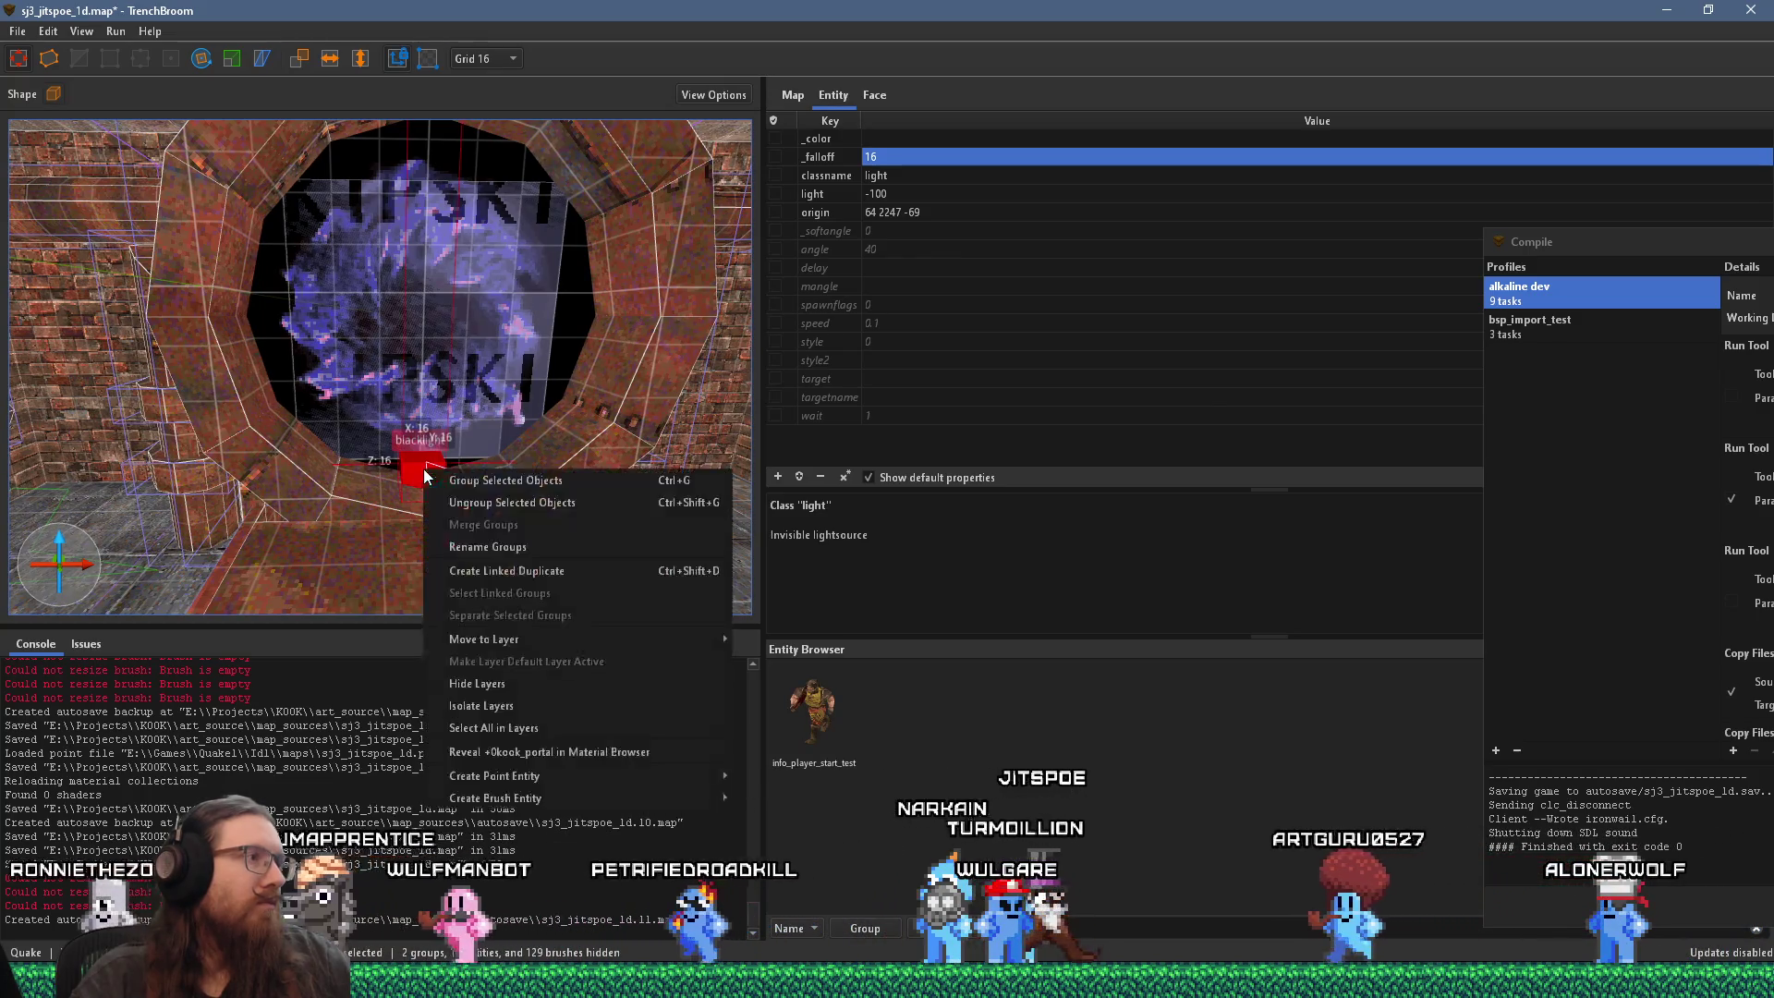
Step: Activate the Rotate tool on an 8-unit grid and rotate a blacklight copy around the portal
click(541, 573)
scroll(497, 478, up, 2)
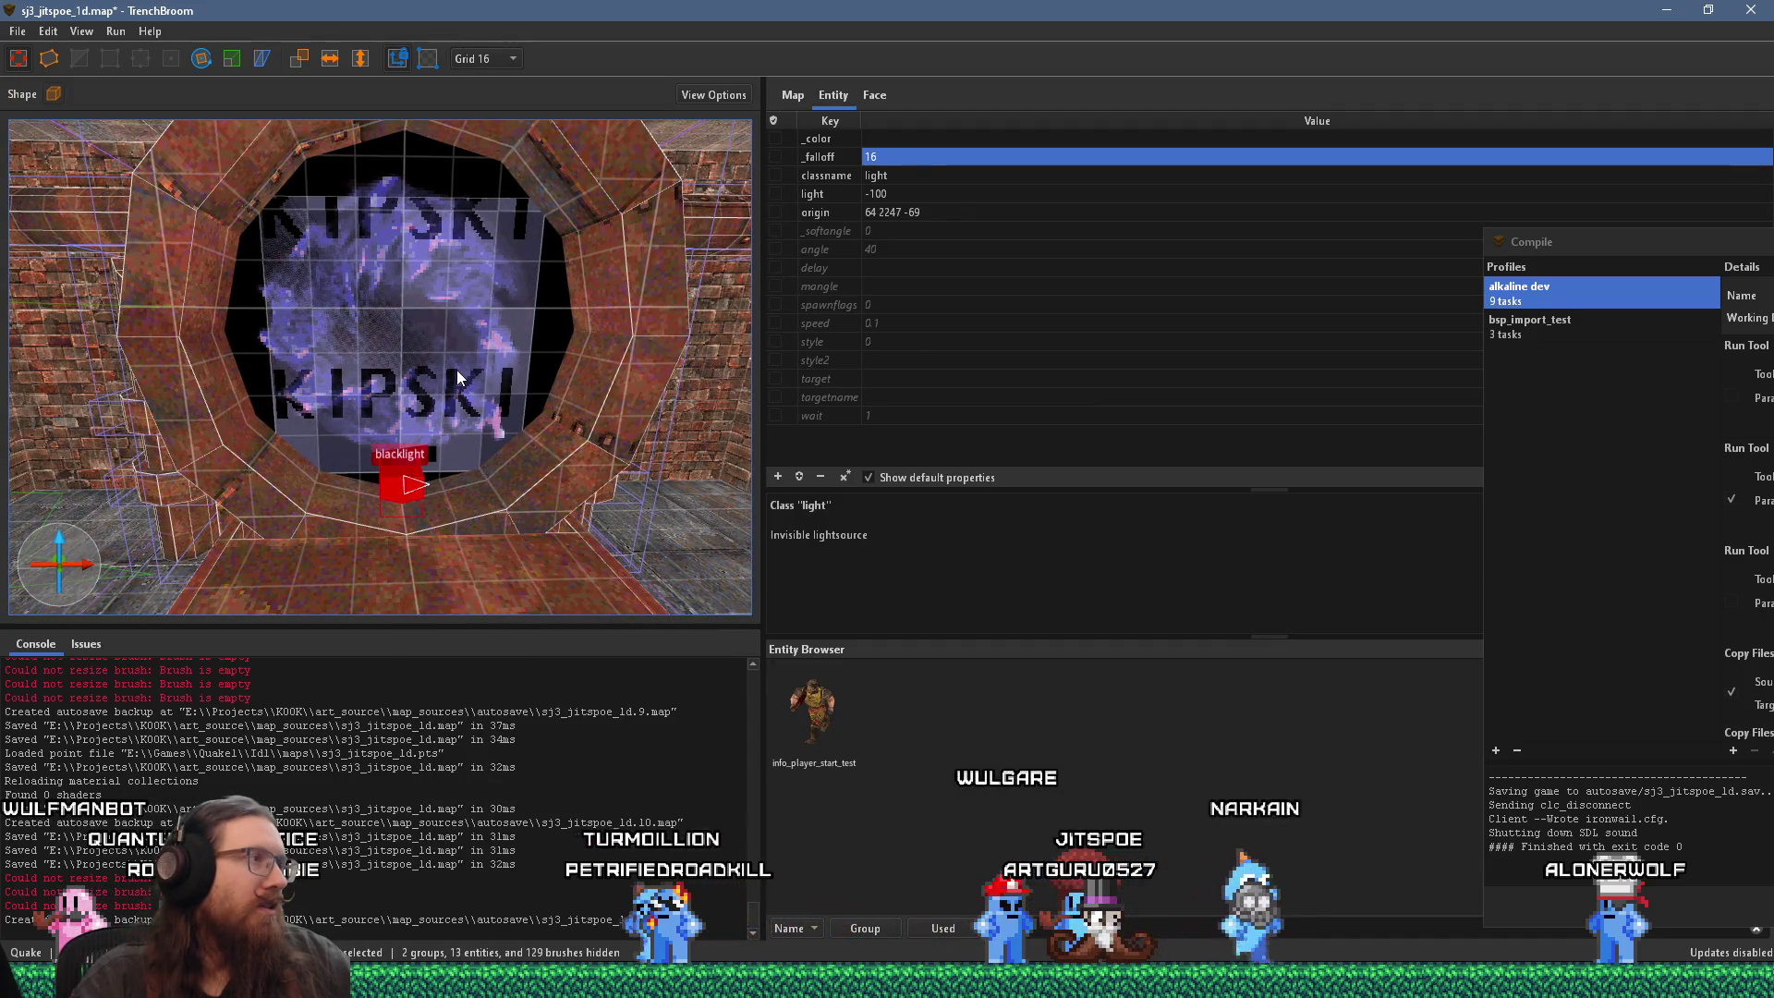
click(201, 58)
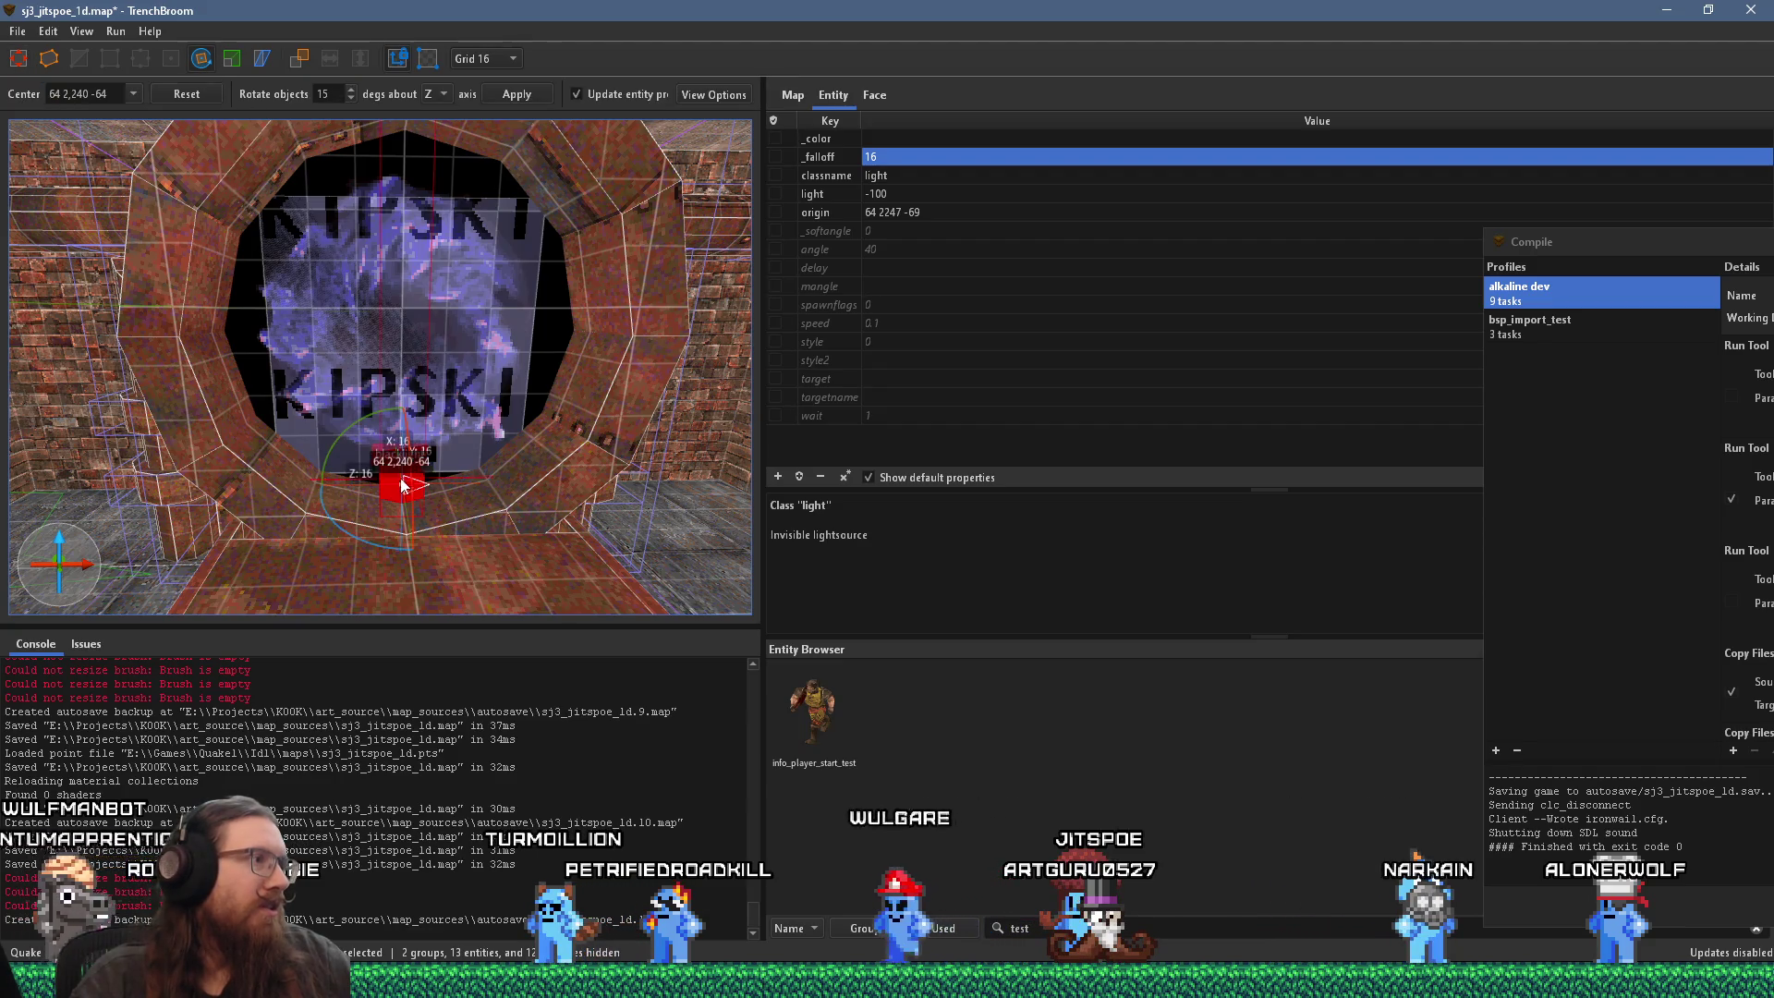
click(477, 145)
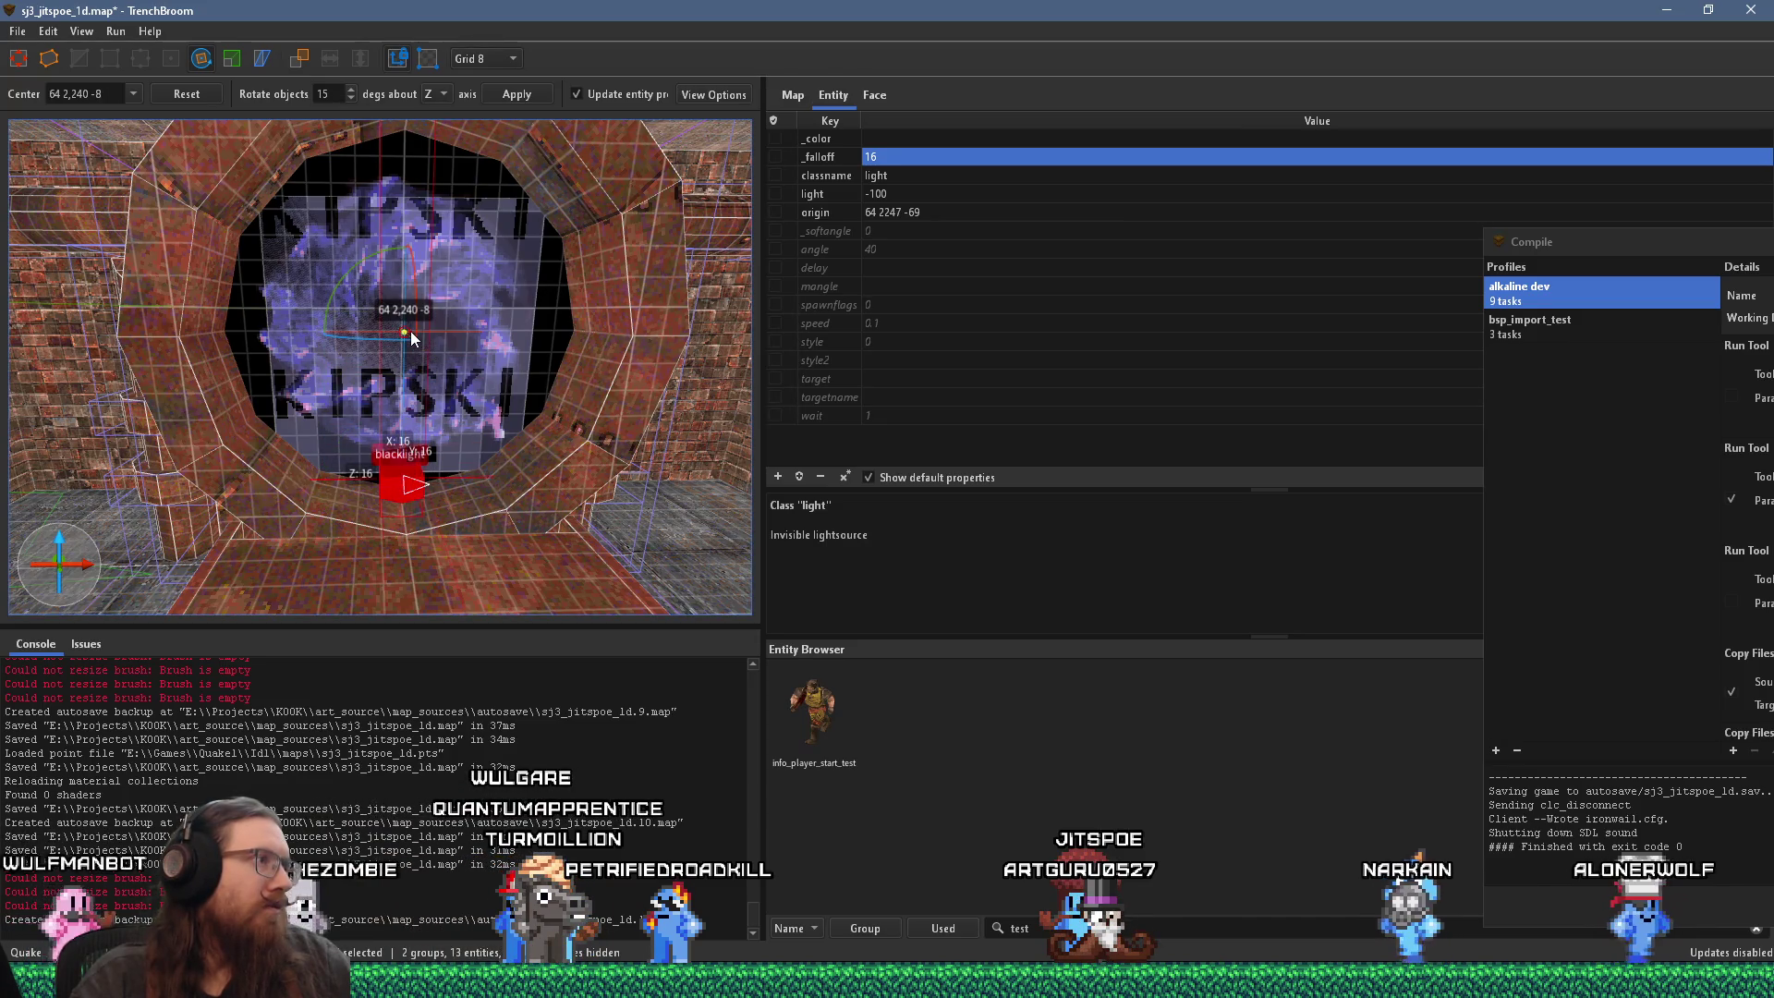
drag(347, 269, 311, 290)
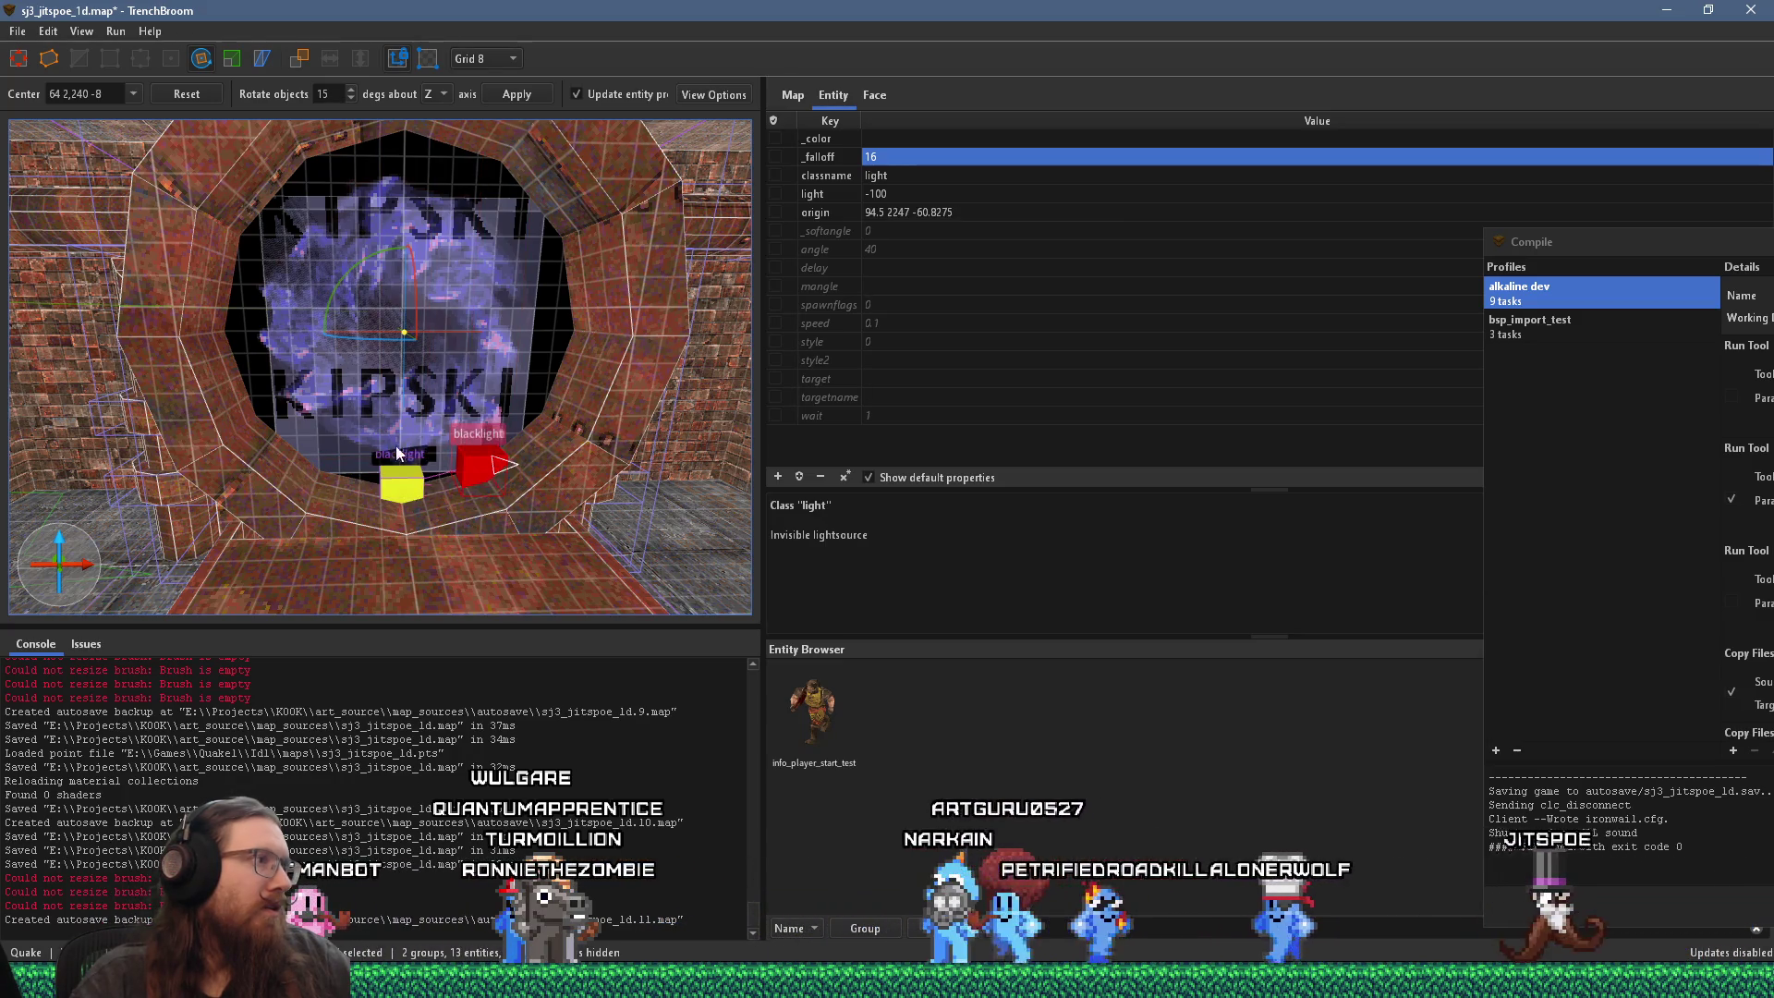
Step: Duplicate the blacklights twice, rotating the copies across the ring's top and left side
ctrl+click(402, 480)
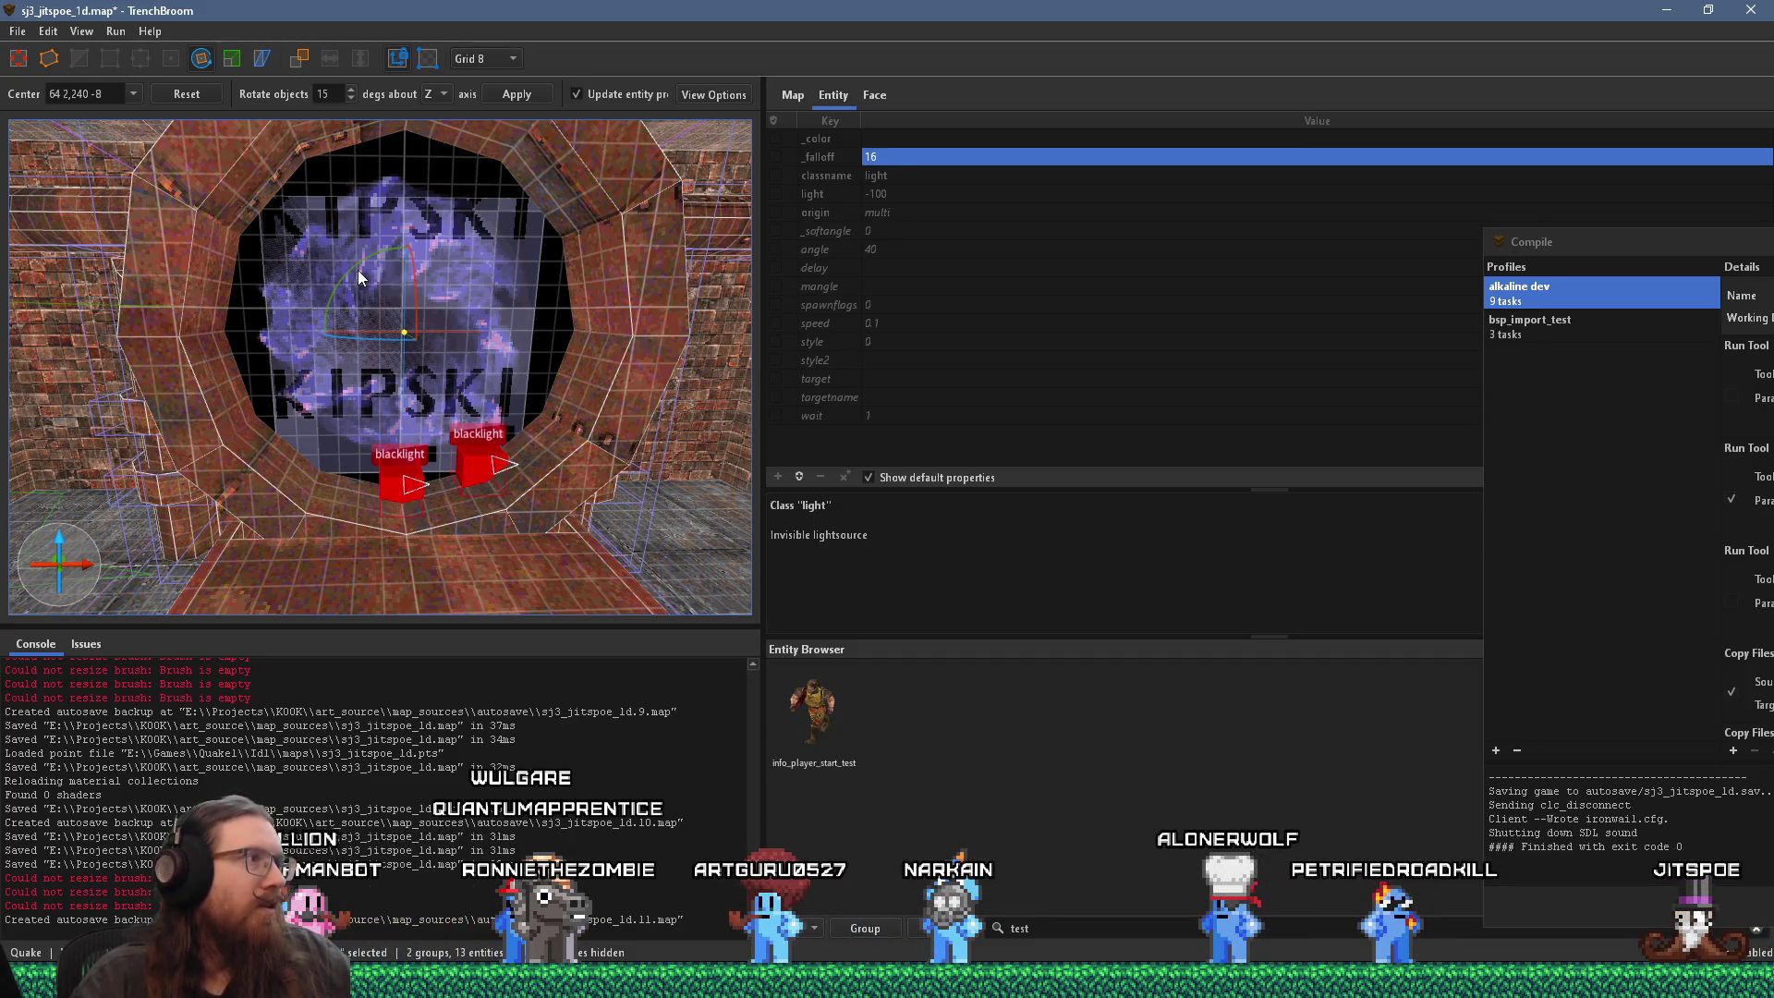
key(ctrl+d)
drag(353, 268, 324, 340)
ctrl+click(476, 467)
ctrl+click(414, 482)
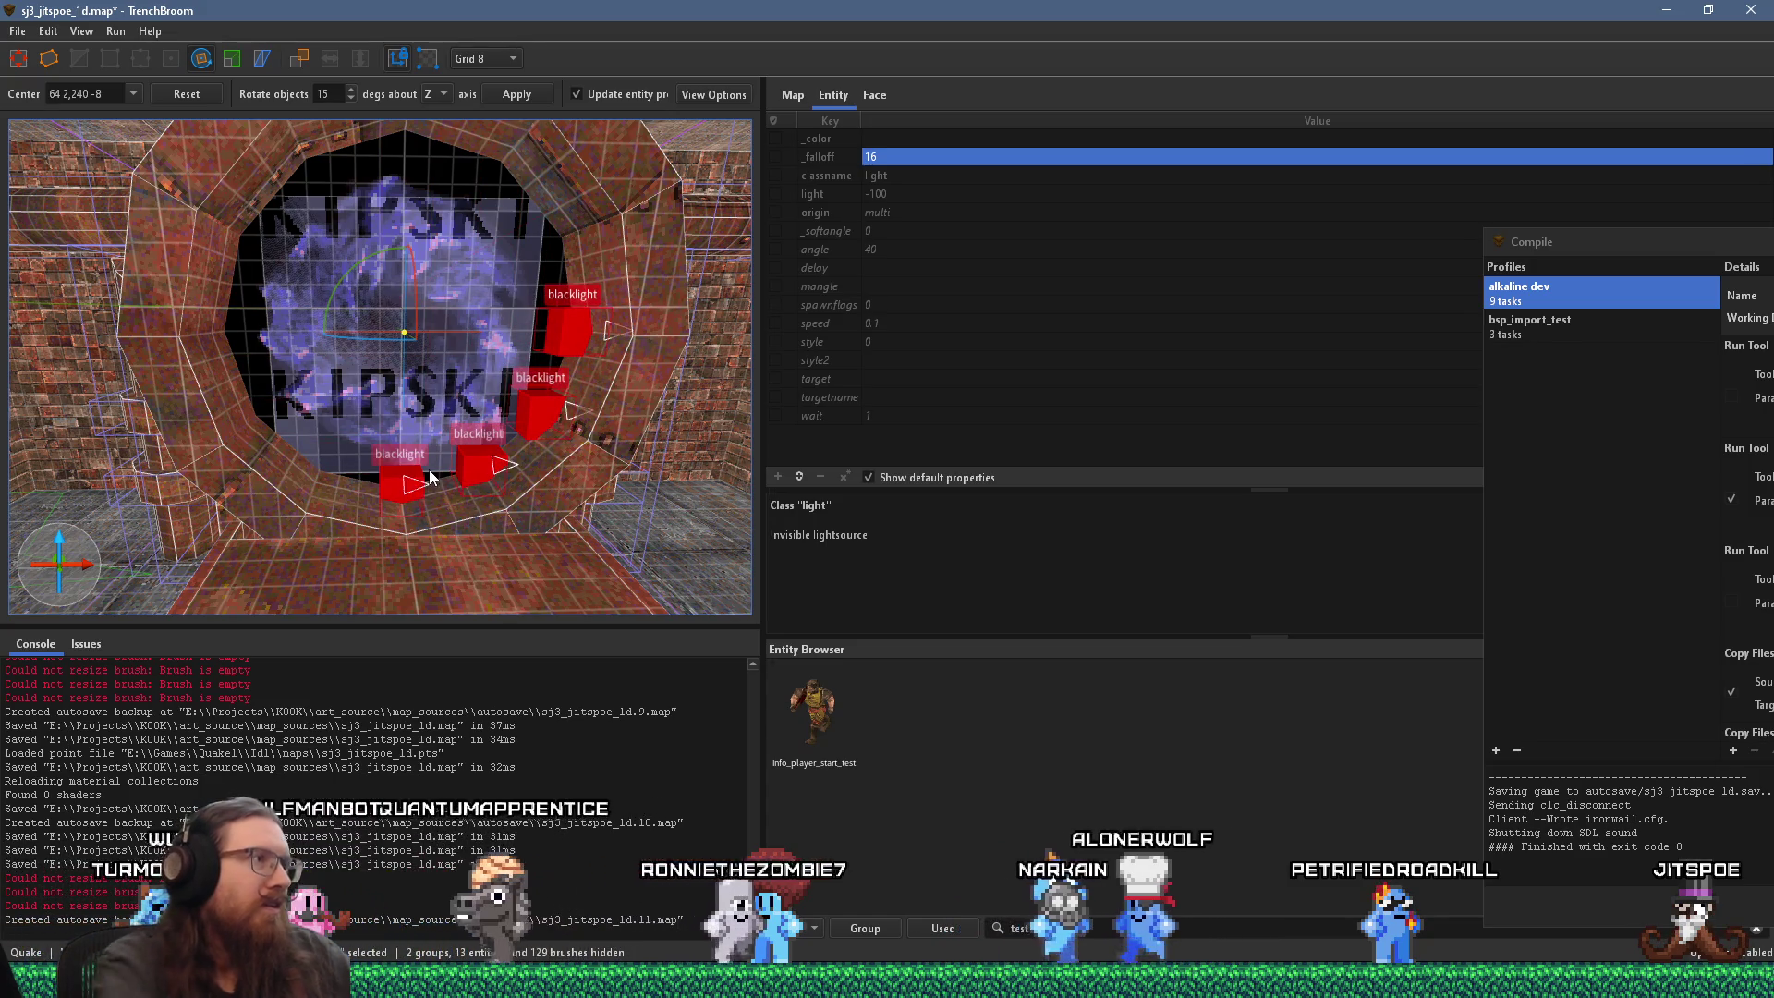
key(ctrl+d)
mouse_move(353, 267)
mouse_down()
mouse_move(329, 320)
mouse_move(366, 424)
mouse_up()
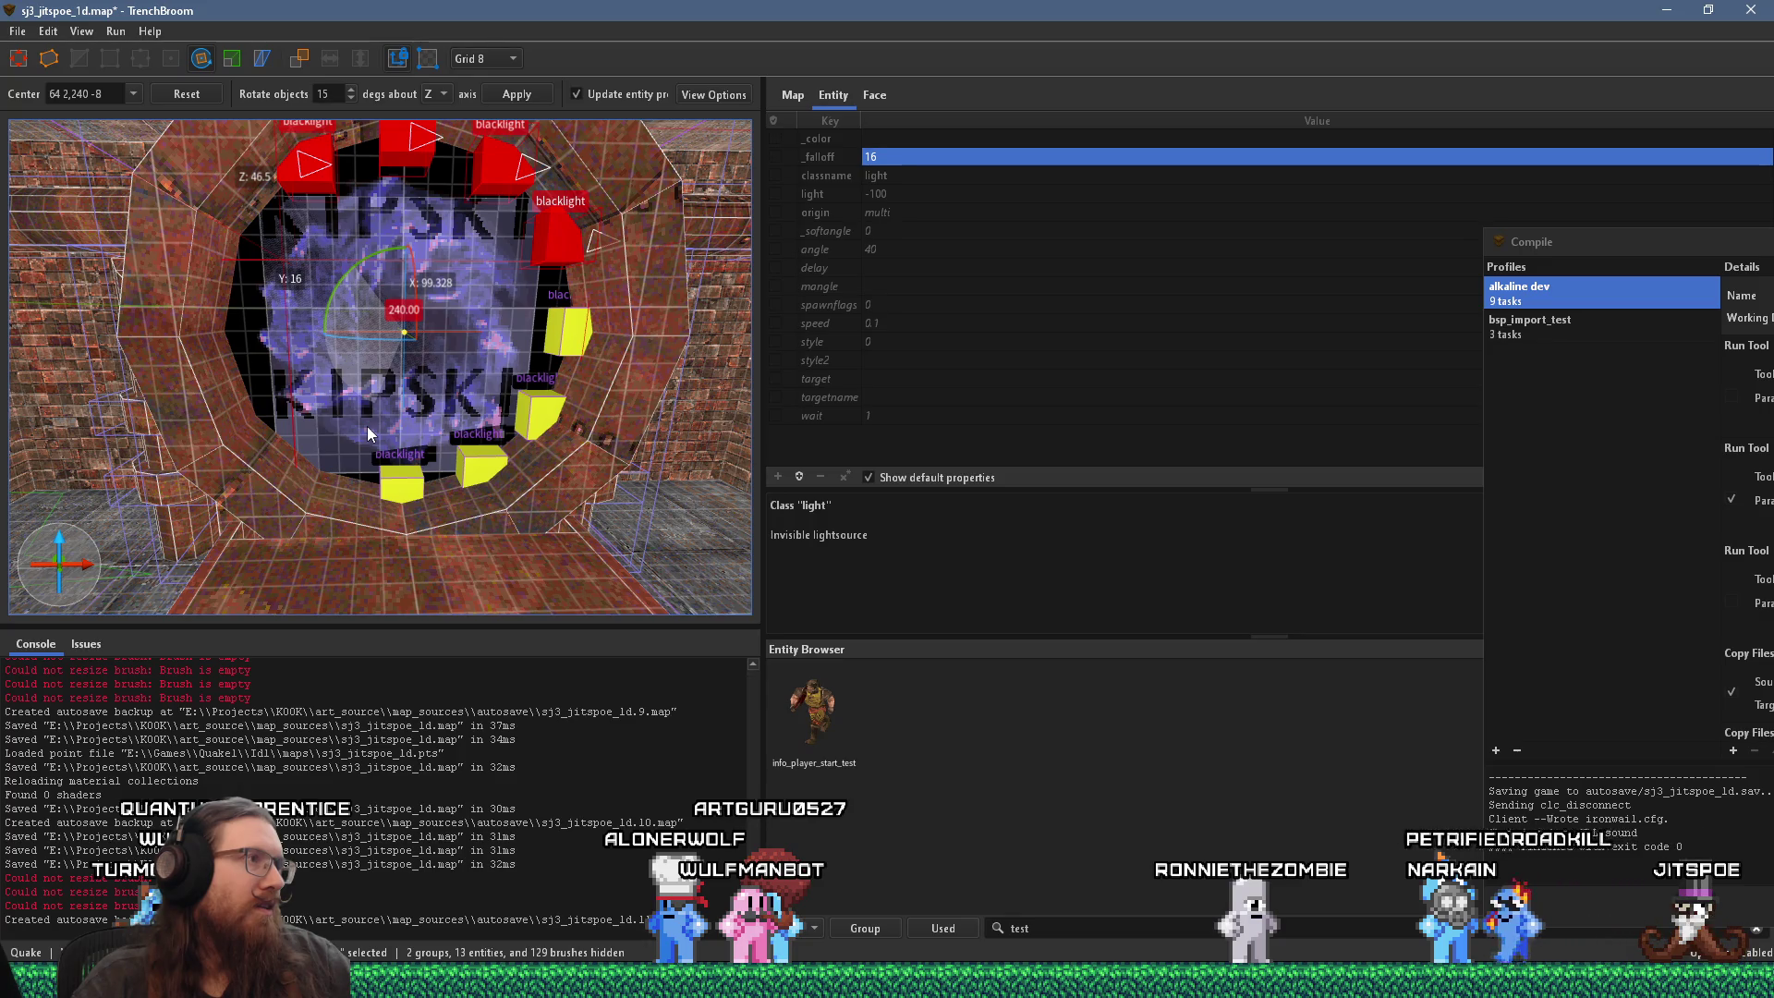
drag(368, 425, 367, 426)
scroll(416, 368, up, 3)
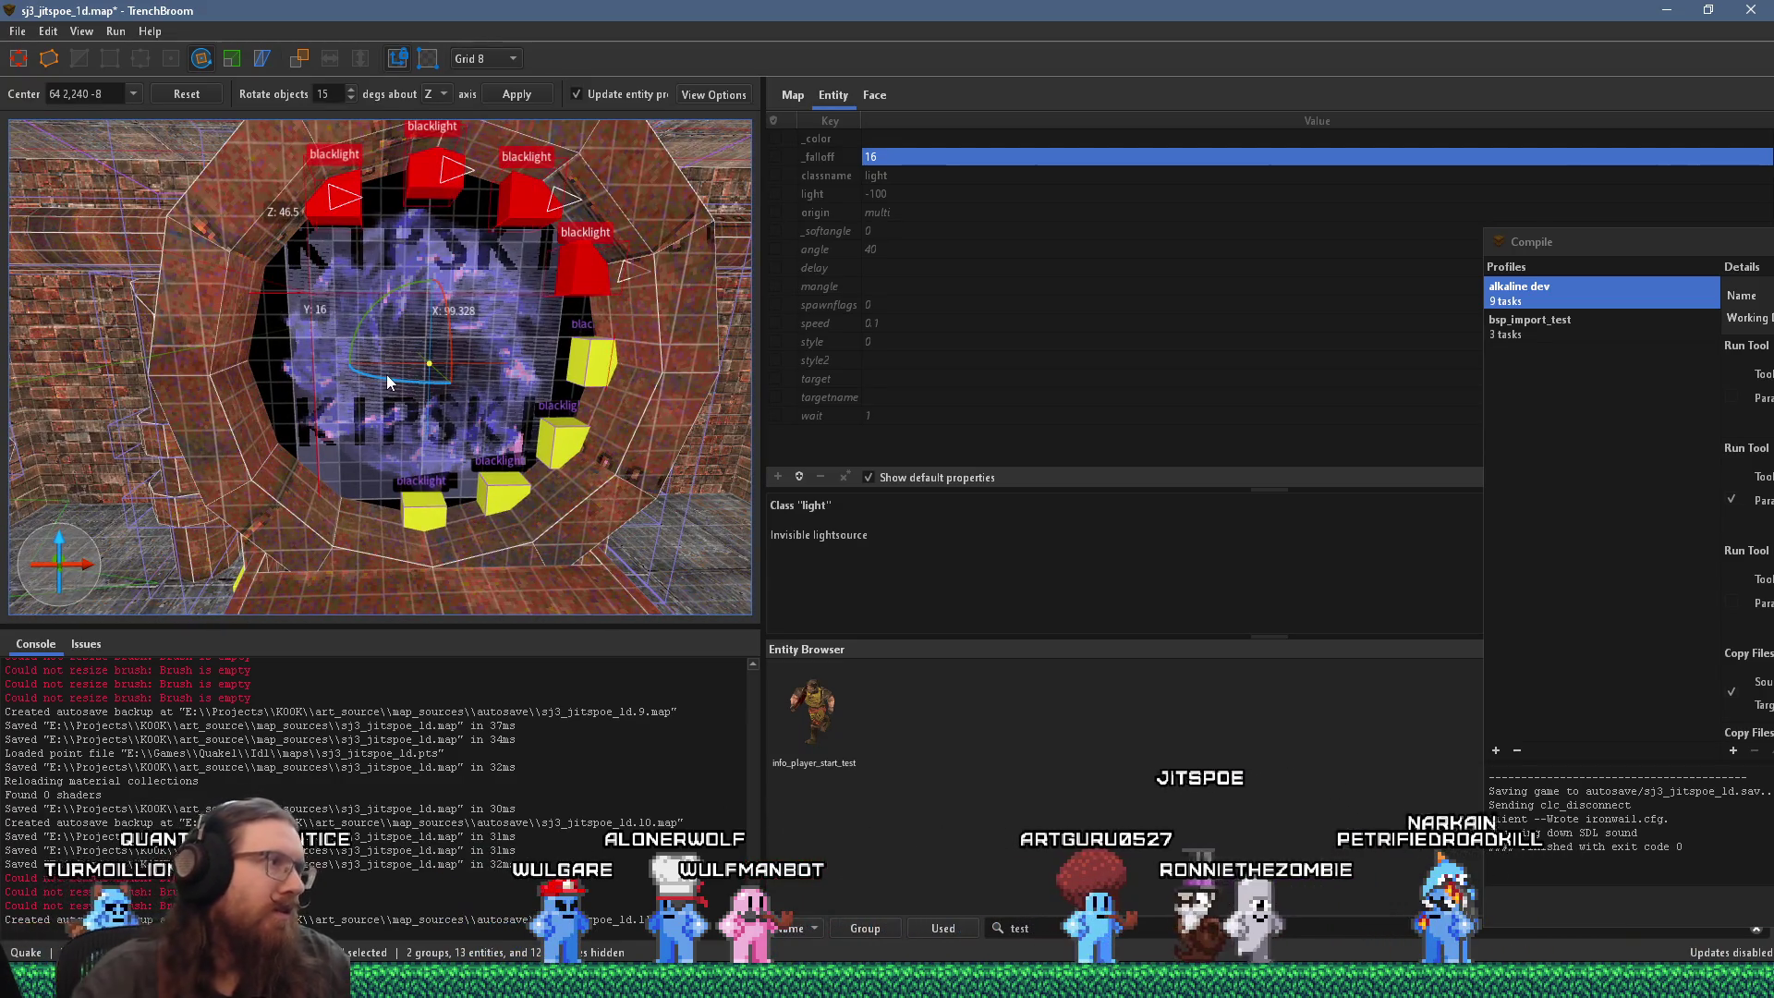
mouse_move(351, 334)
mouse_down()
mouse_move(368, 496)
mouse_move(391, 503)
mouse_up()
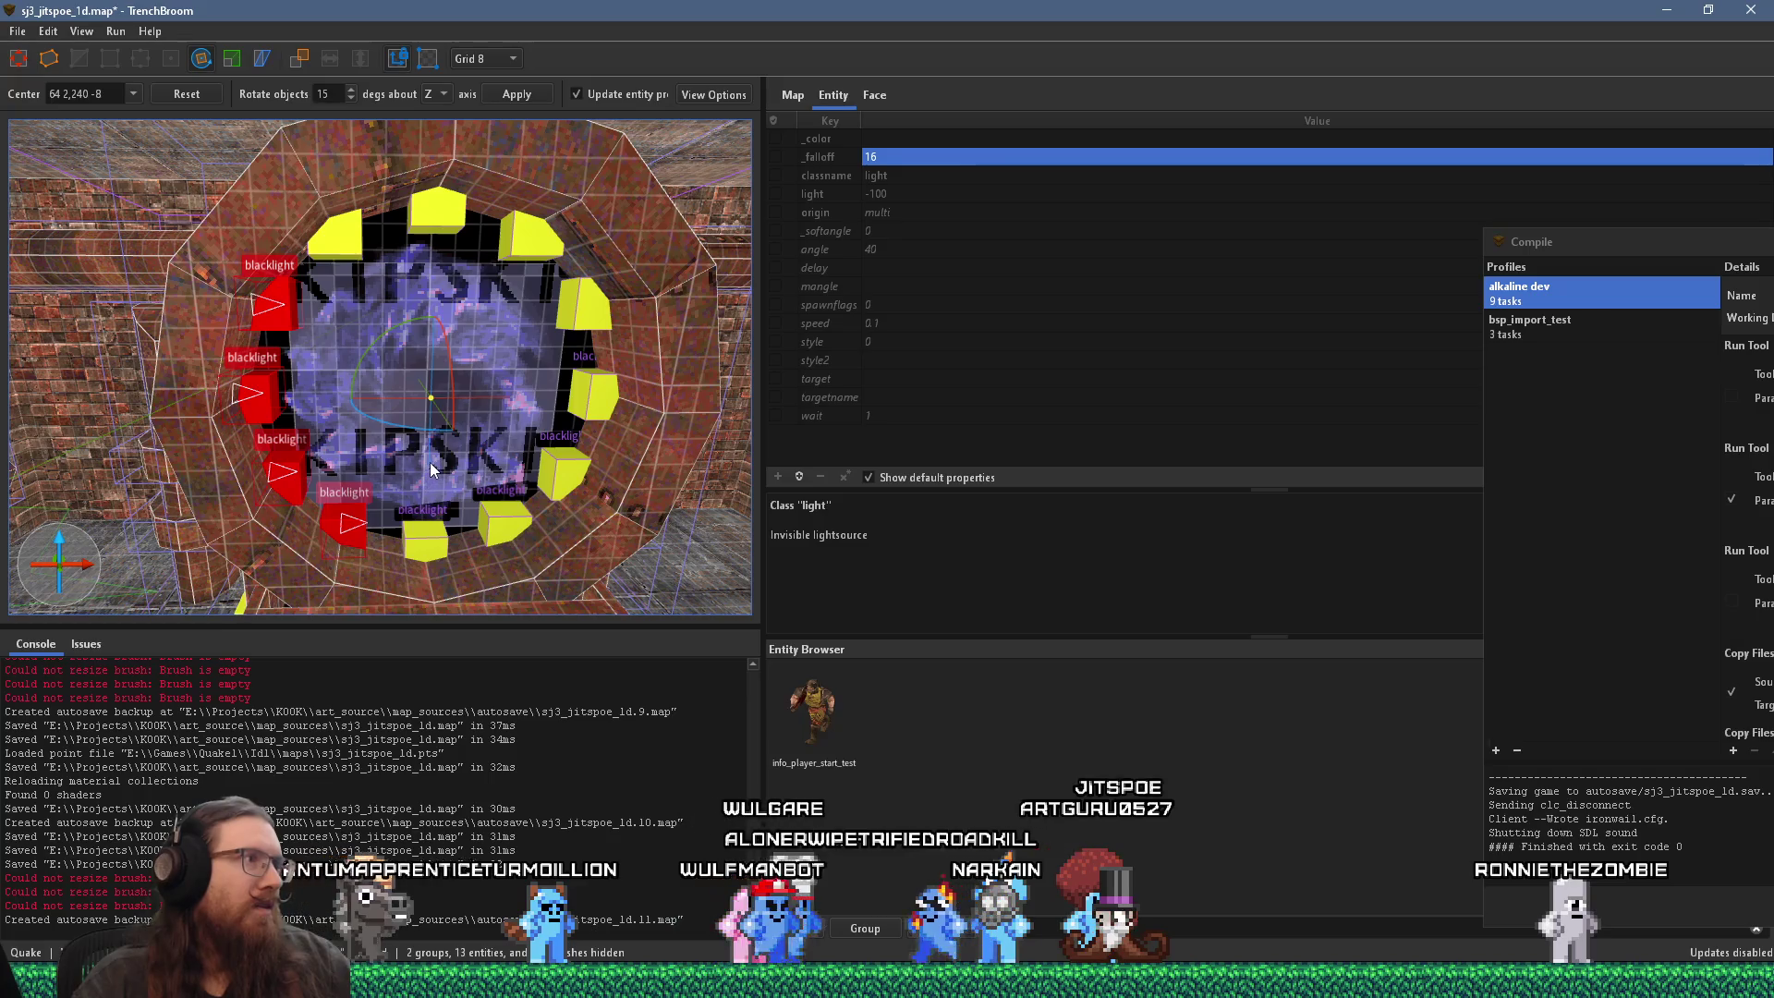
Step: Deselect the lights and save the map
key(Escape)
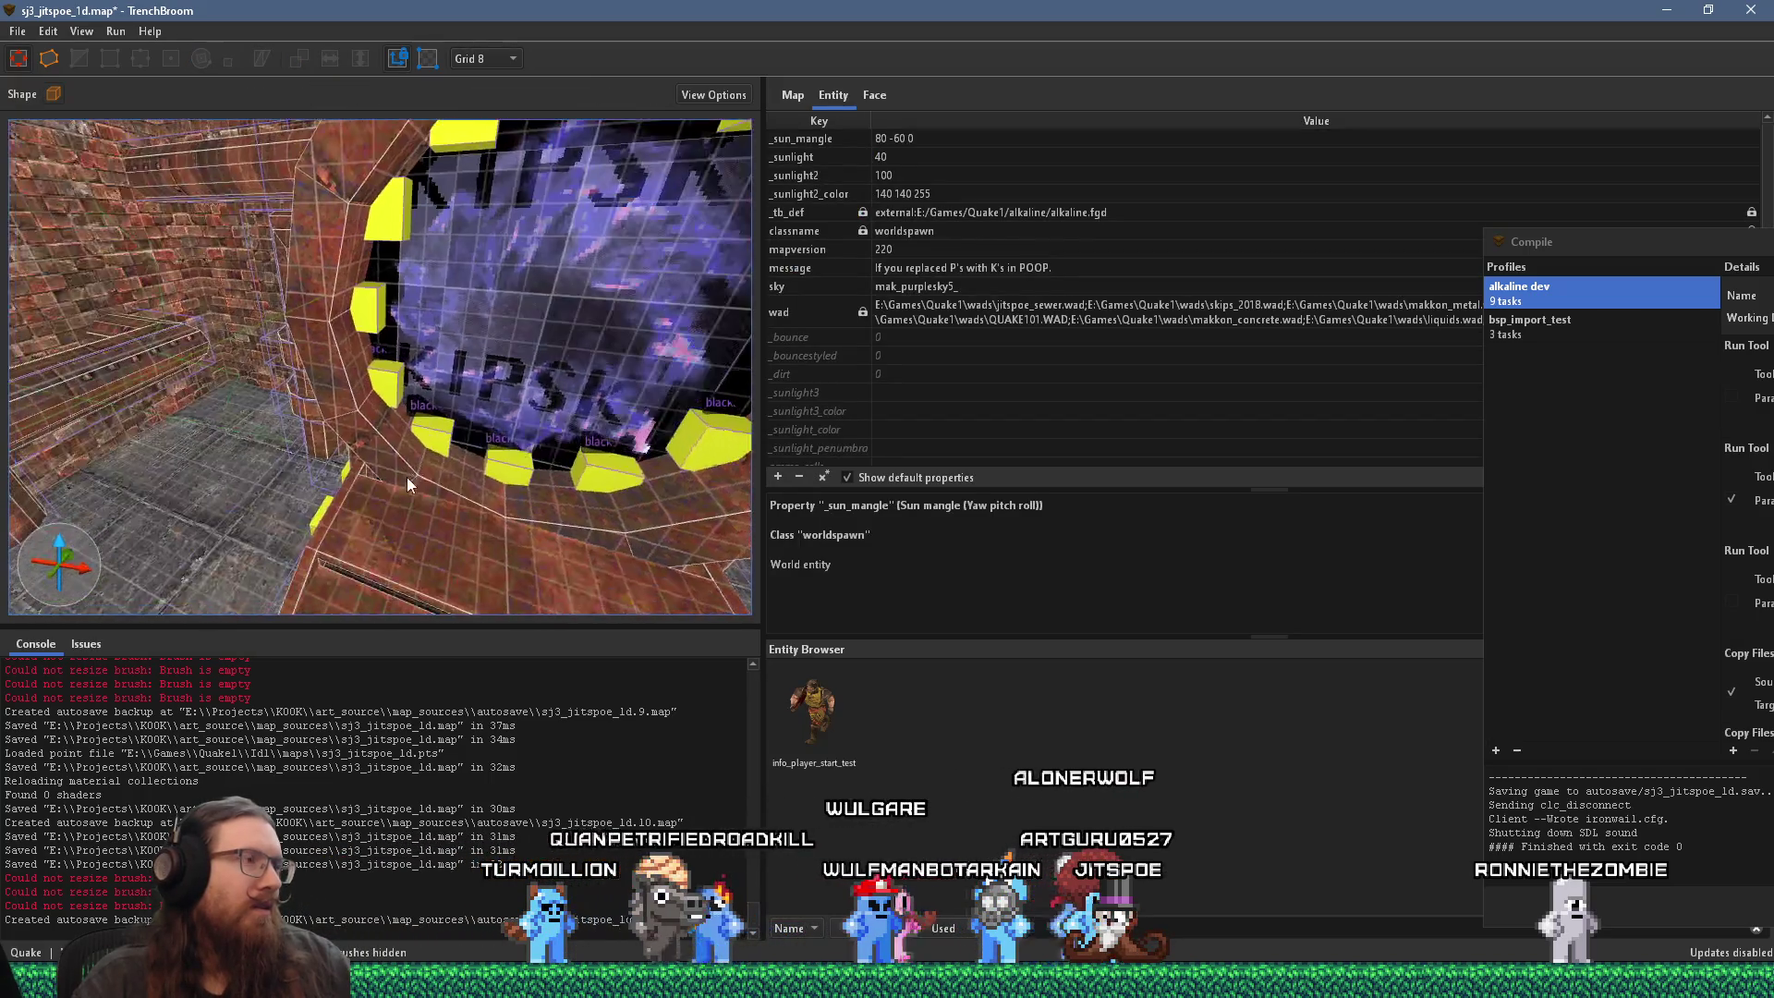
click(18, 30)
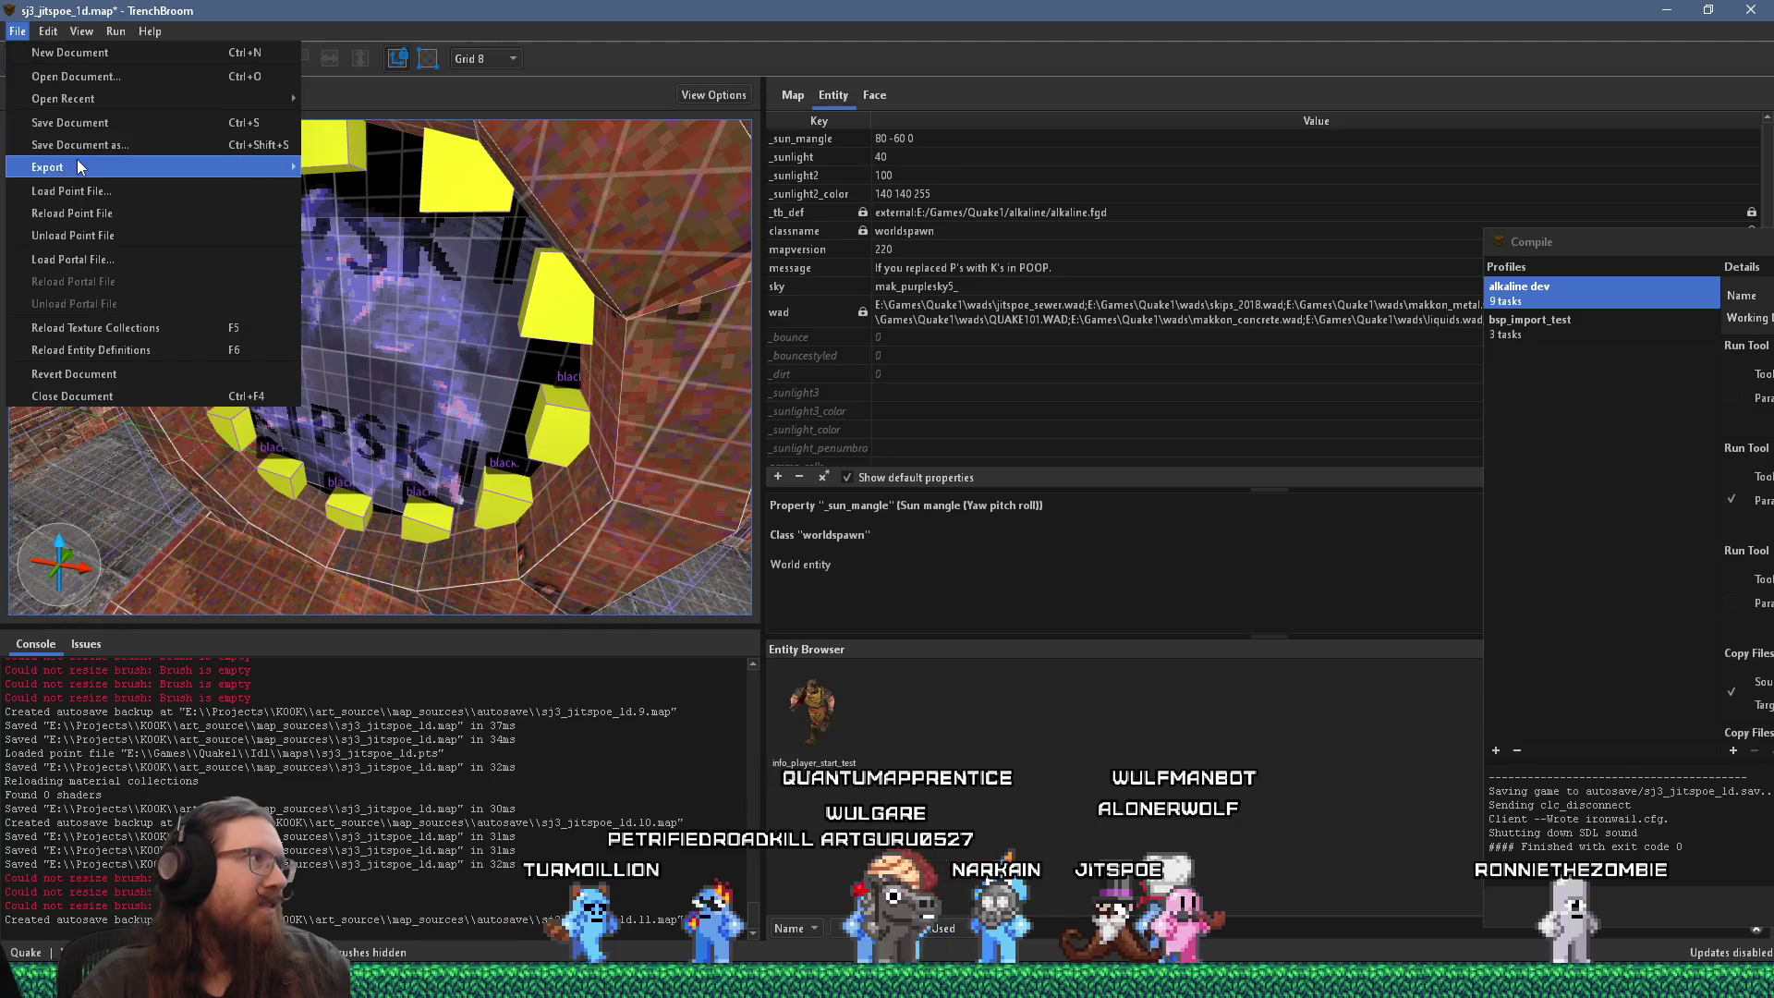
click(94, 94)
Step: Compile the map with the alkaline dev profile, then switch to Discord
click(133, 53)
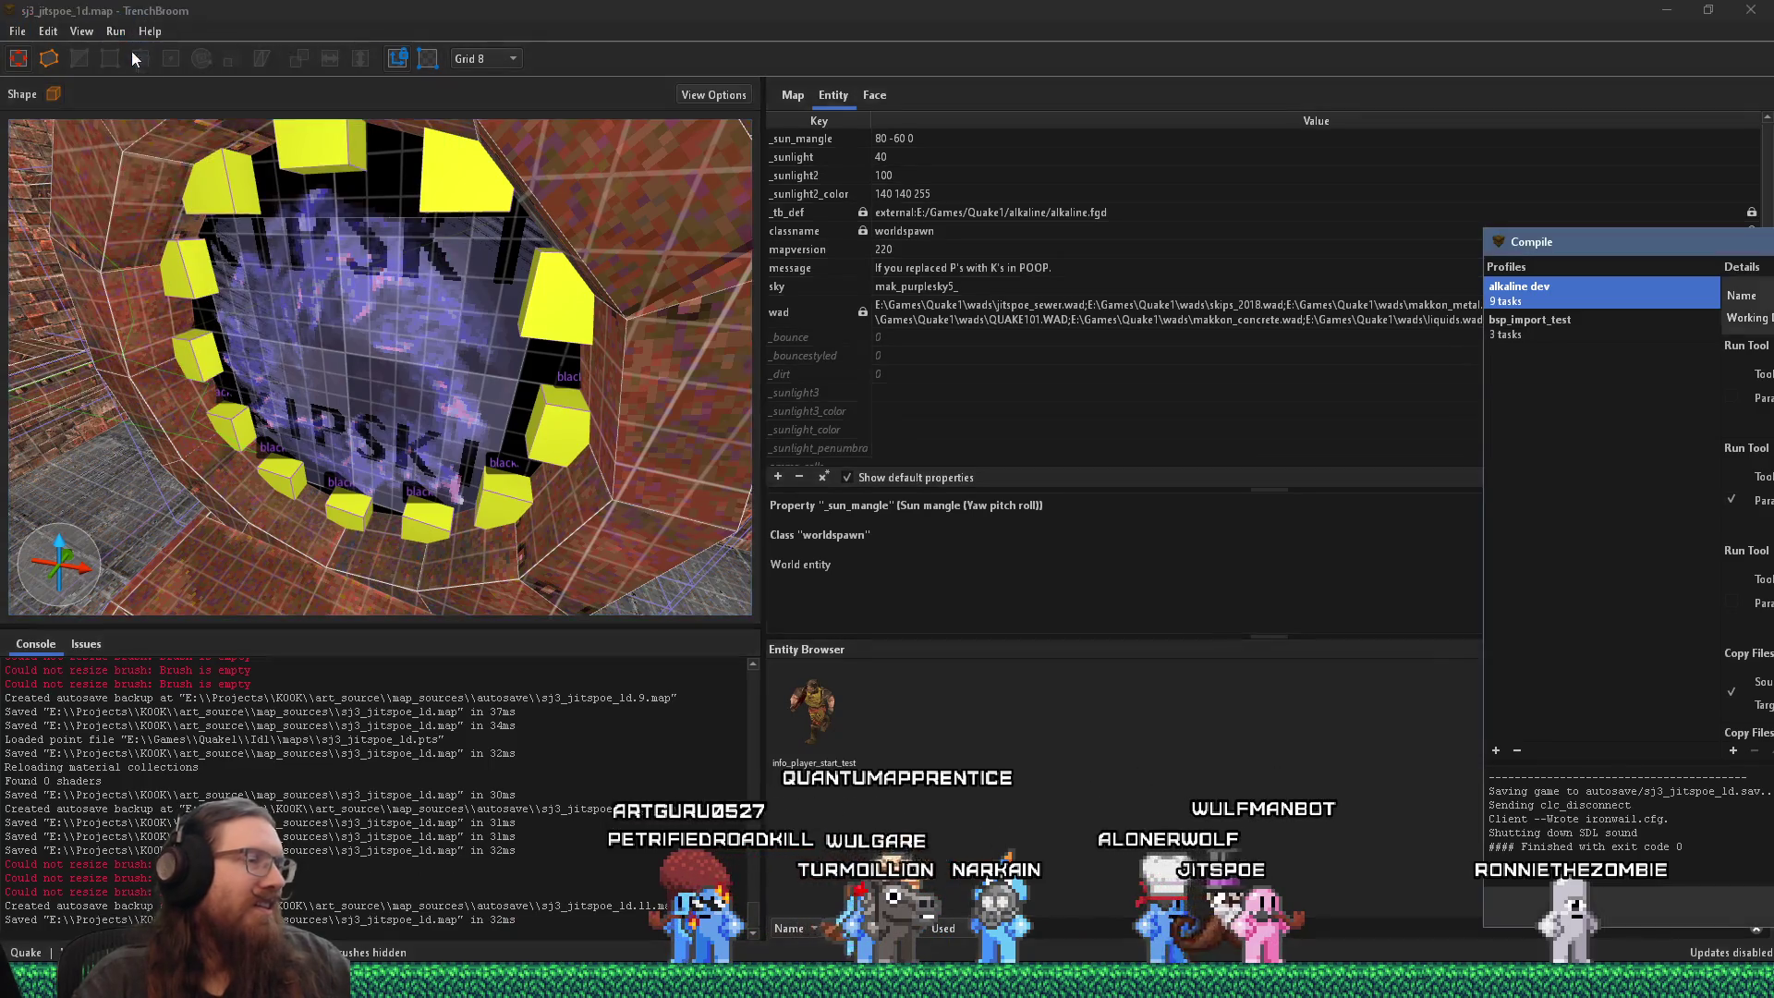
double_click(1590, 243)
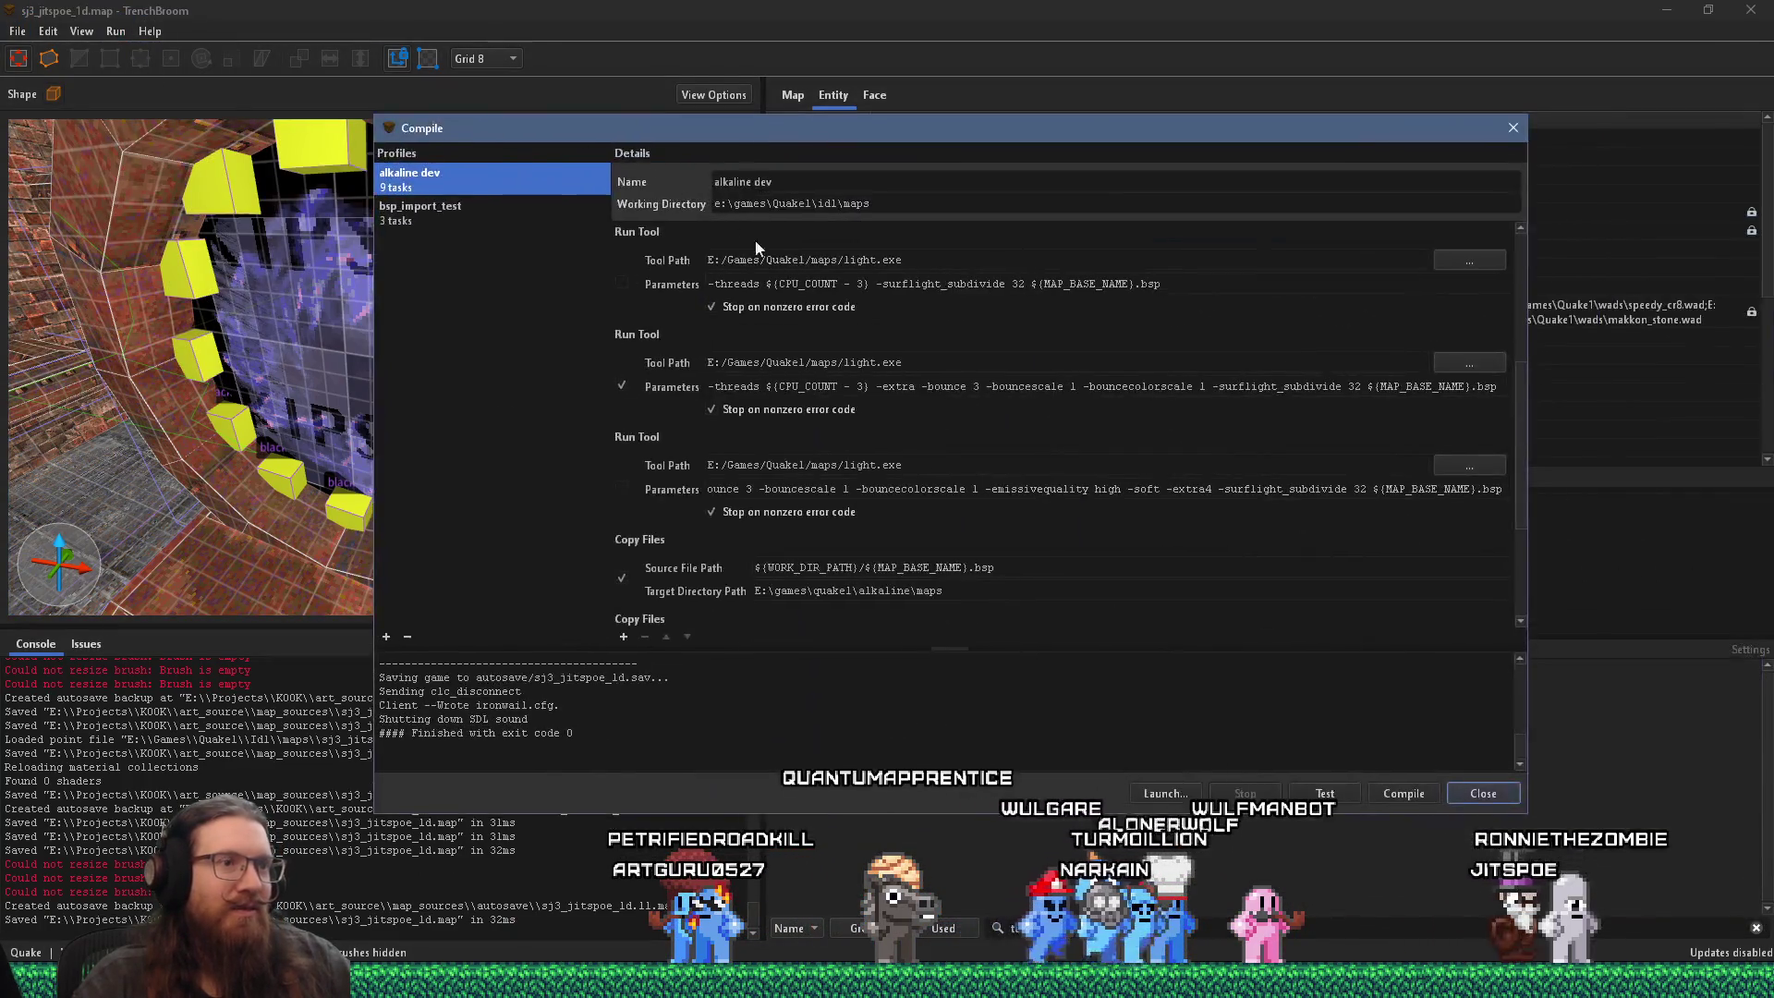
click(1404, 793)
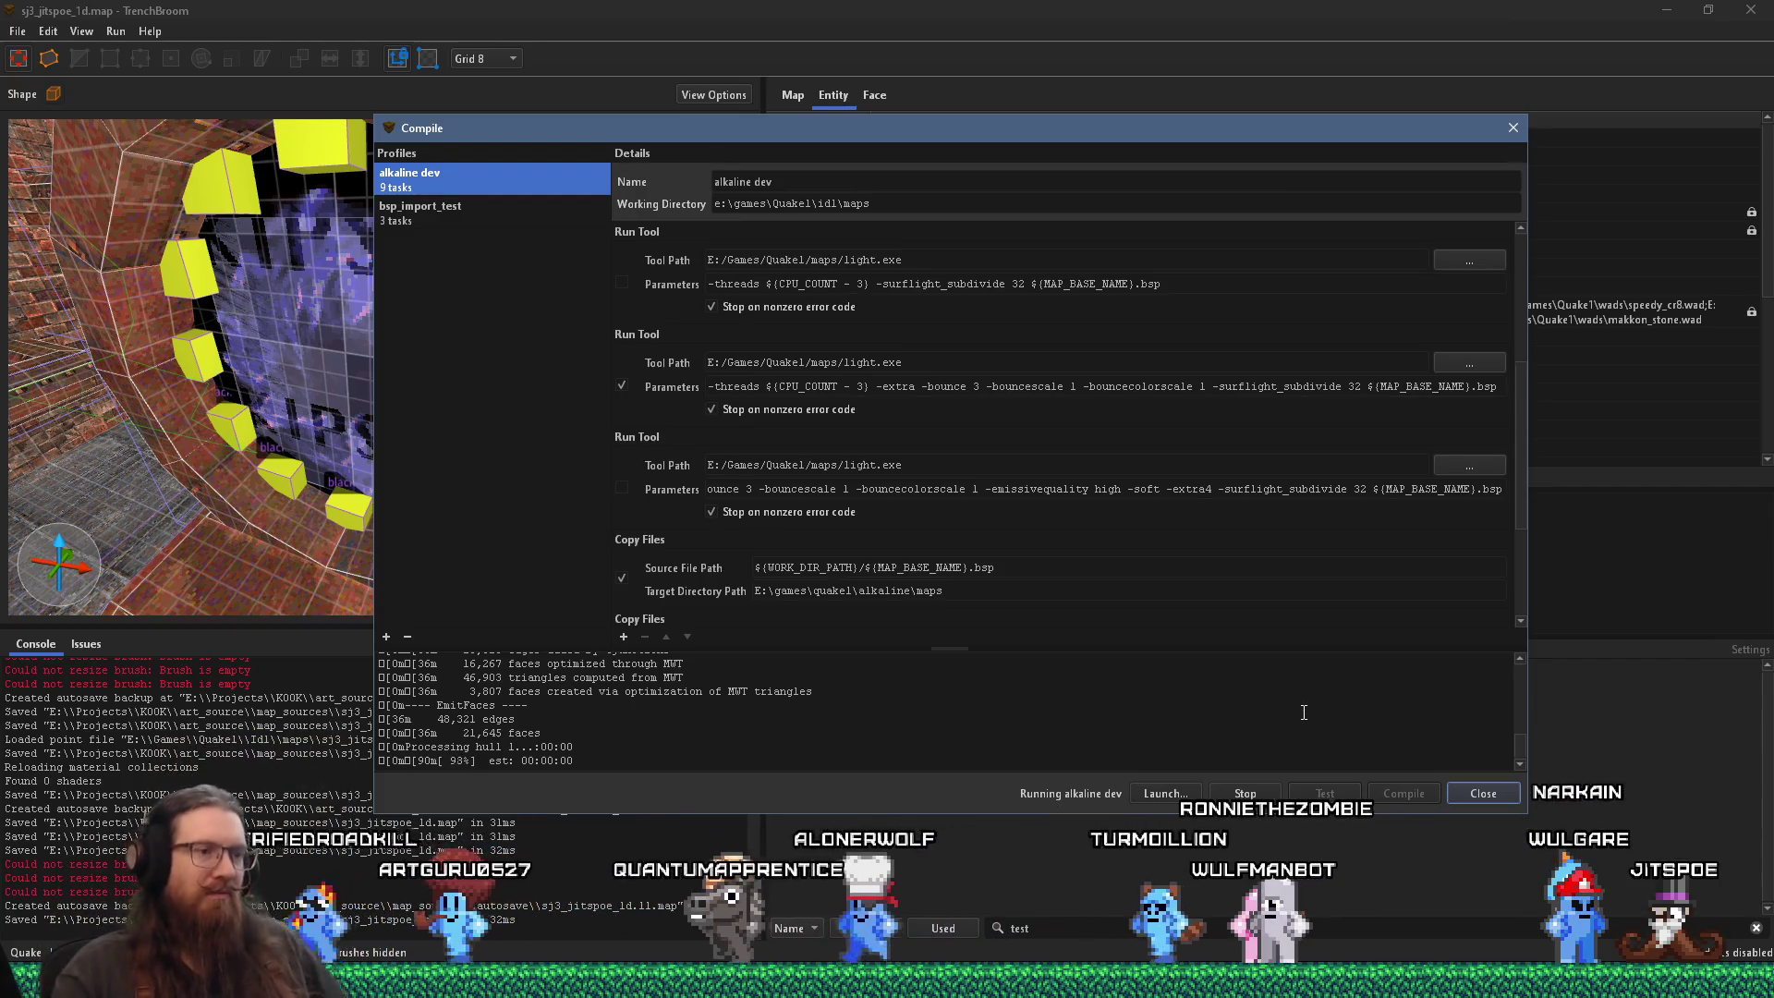
key(alt+Tab)
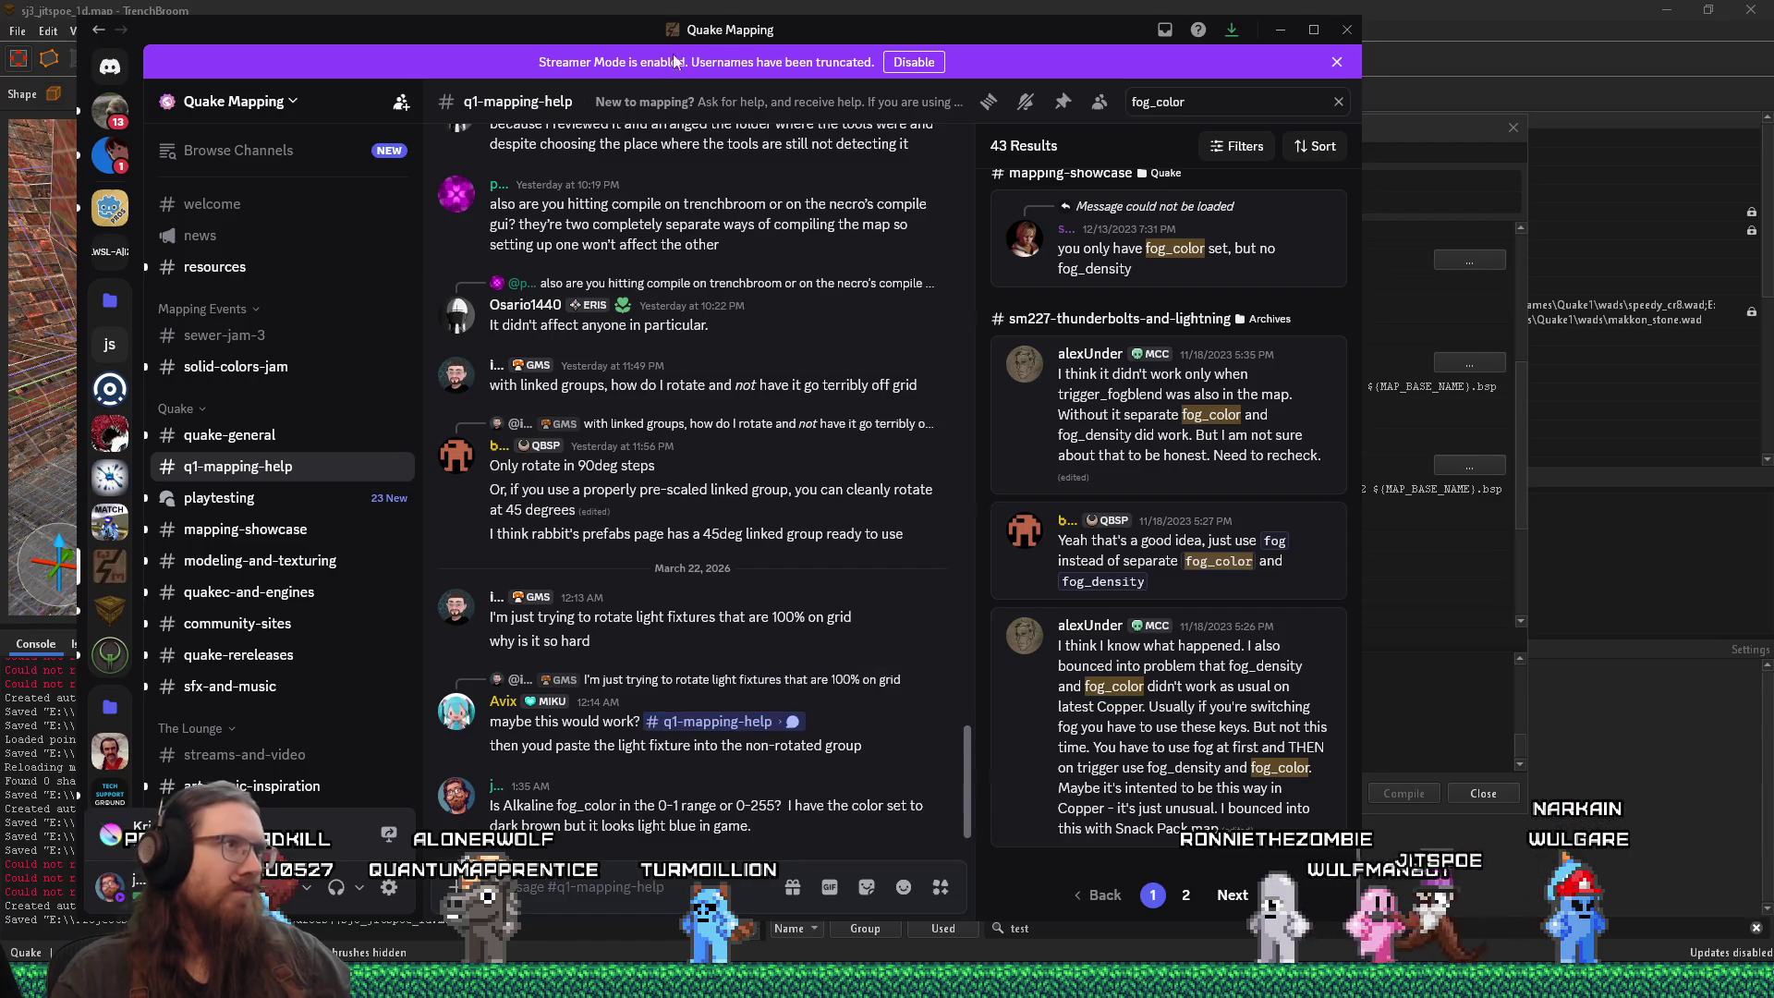
Step: Move the Discord window aside and switch over to REAPER
mouse_move(753, 35)
mouse_down()
mouse_move(1172, 27)
mouse_move(855, 11)
mouse_up()
mouse_move(669, 981)
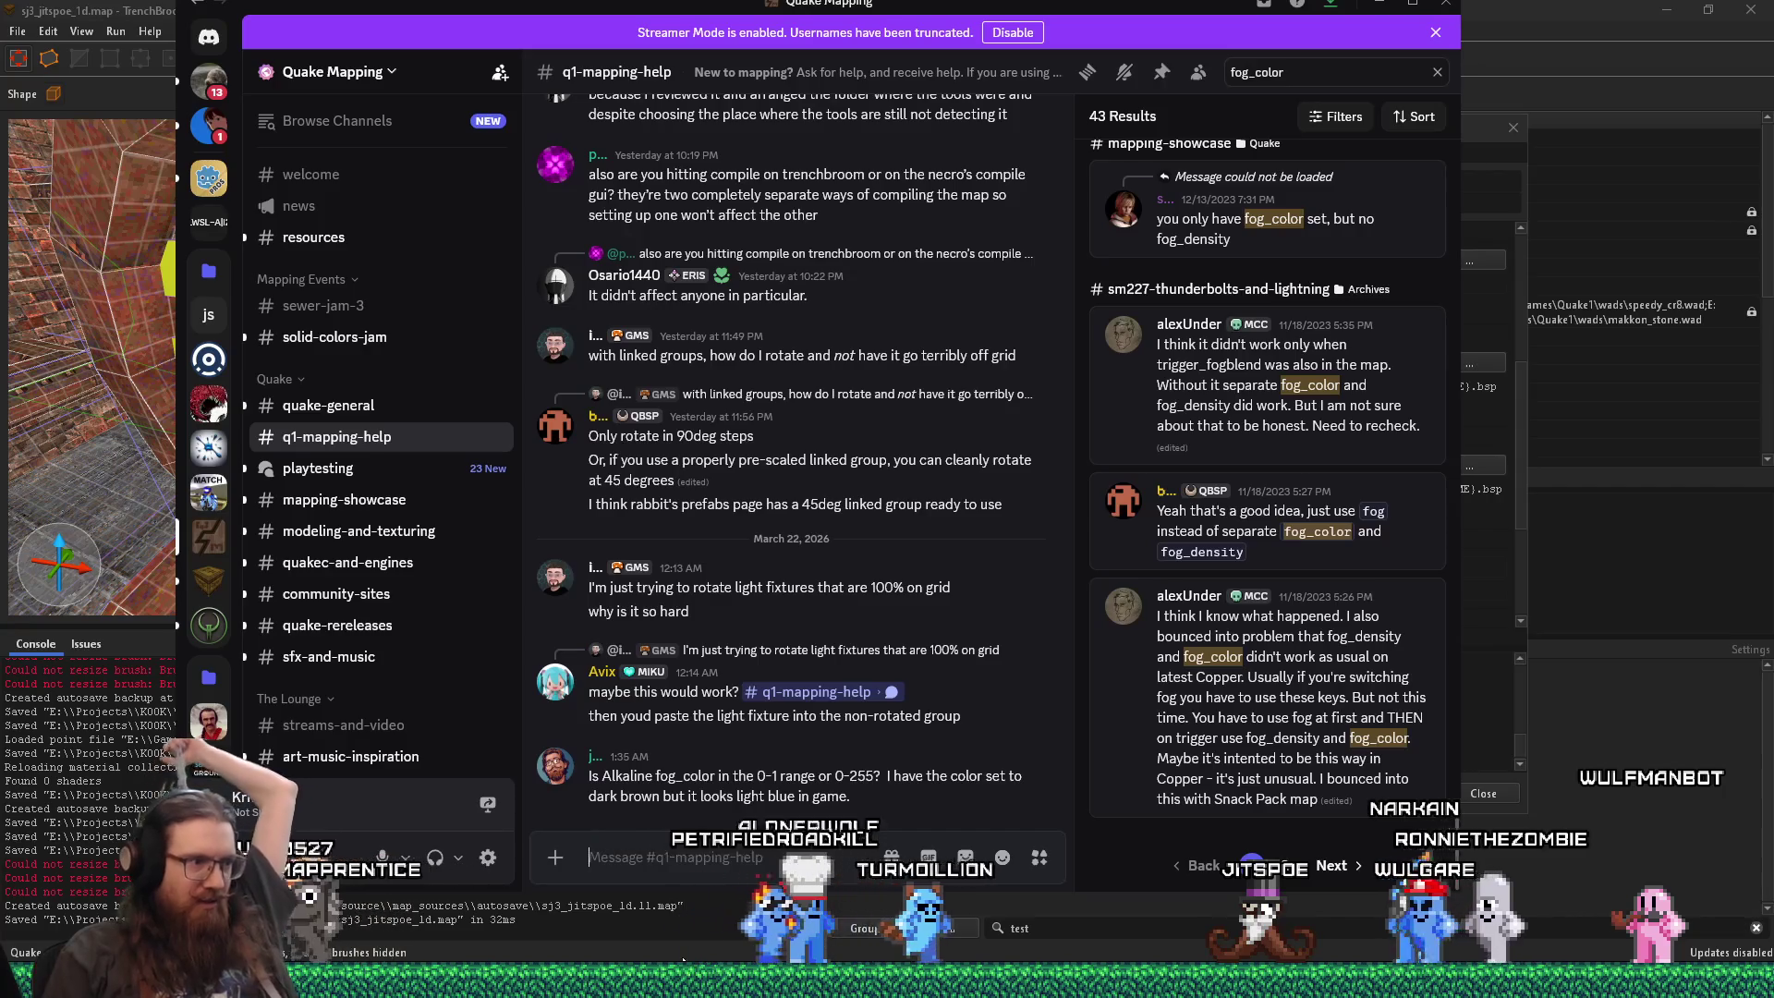
key(alt+Tab)
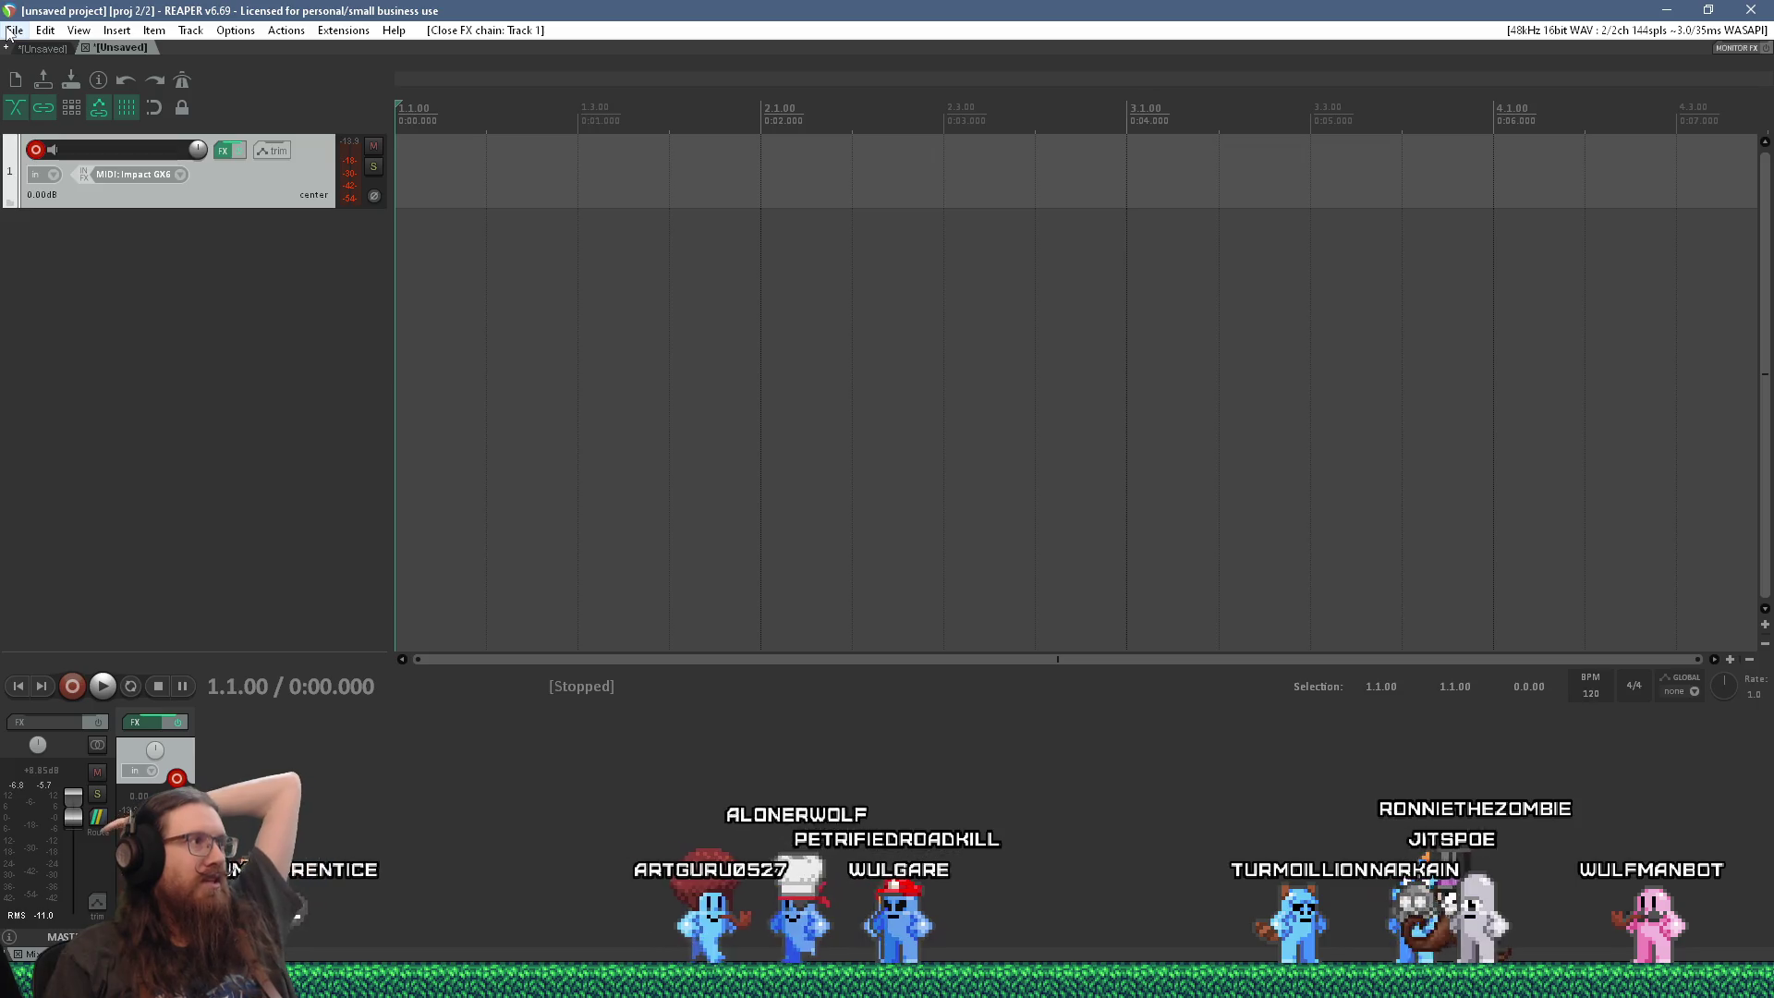
Step: Open a new project tab, then load sewer_map1c.rpp from \projects\kook\art_source\music
click(14, 30)
click(64, 71)
click(19, 31)
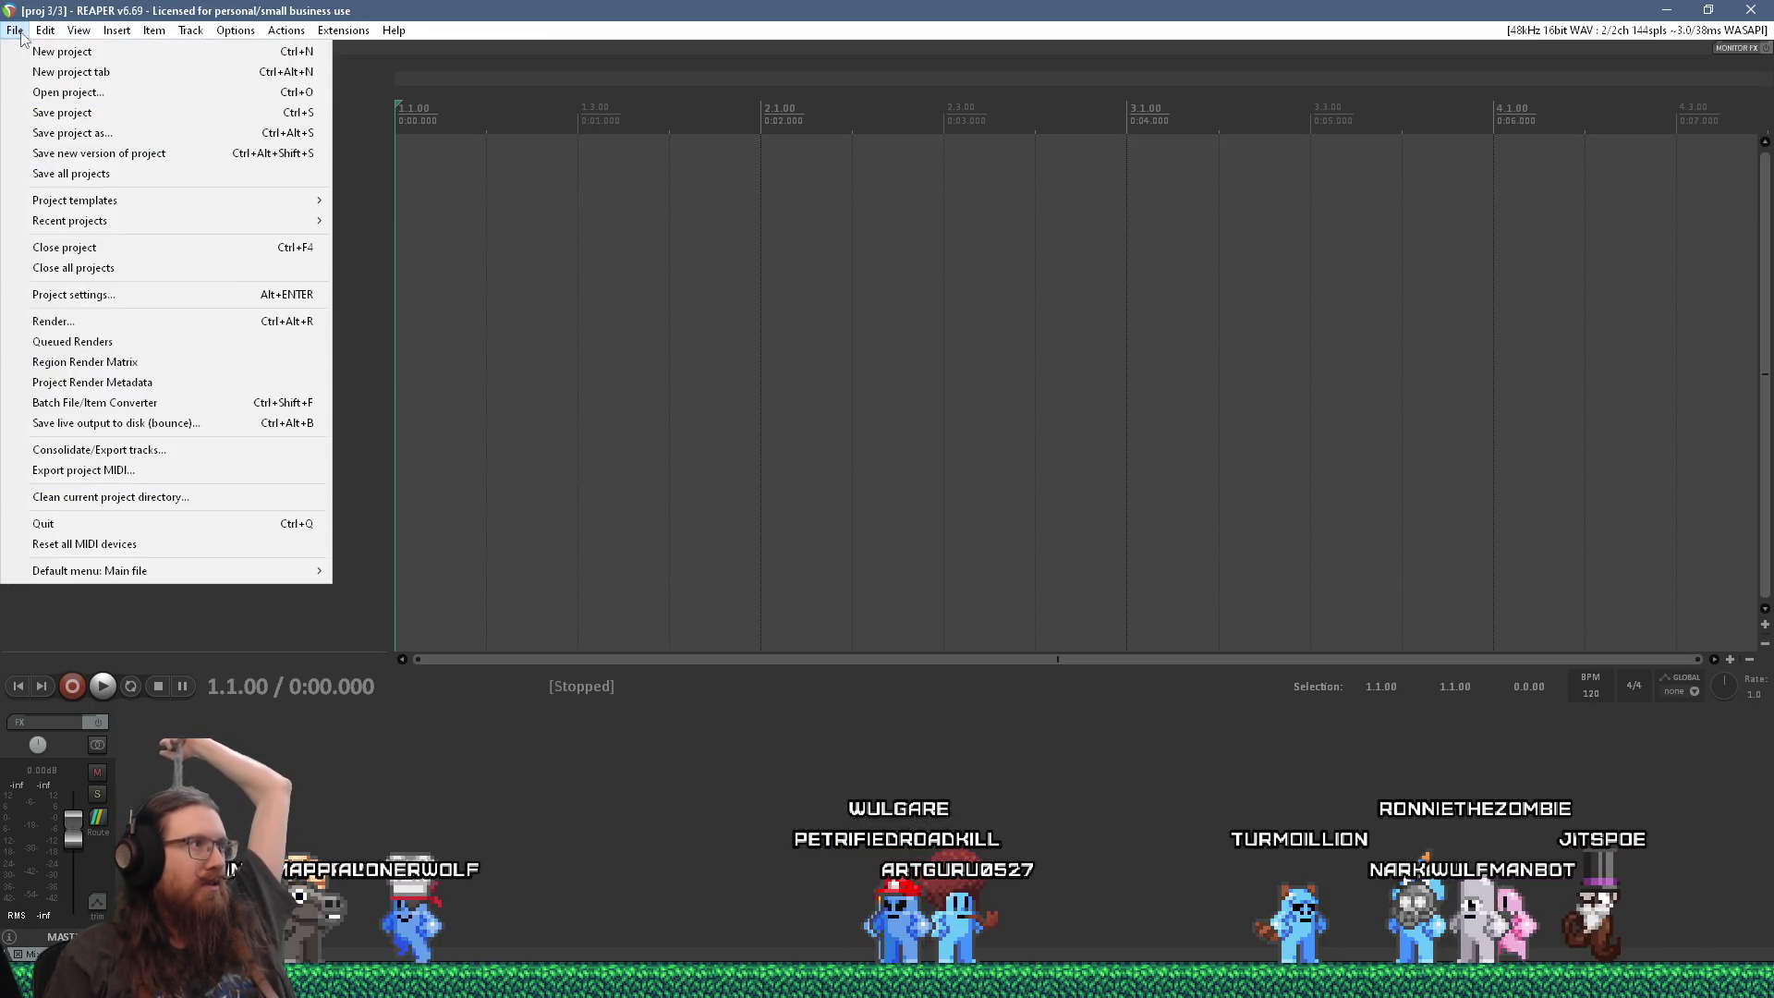
click(46, 92)
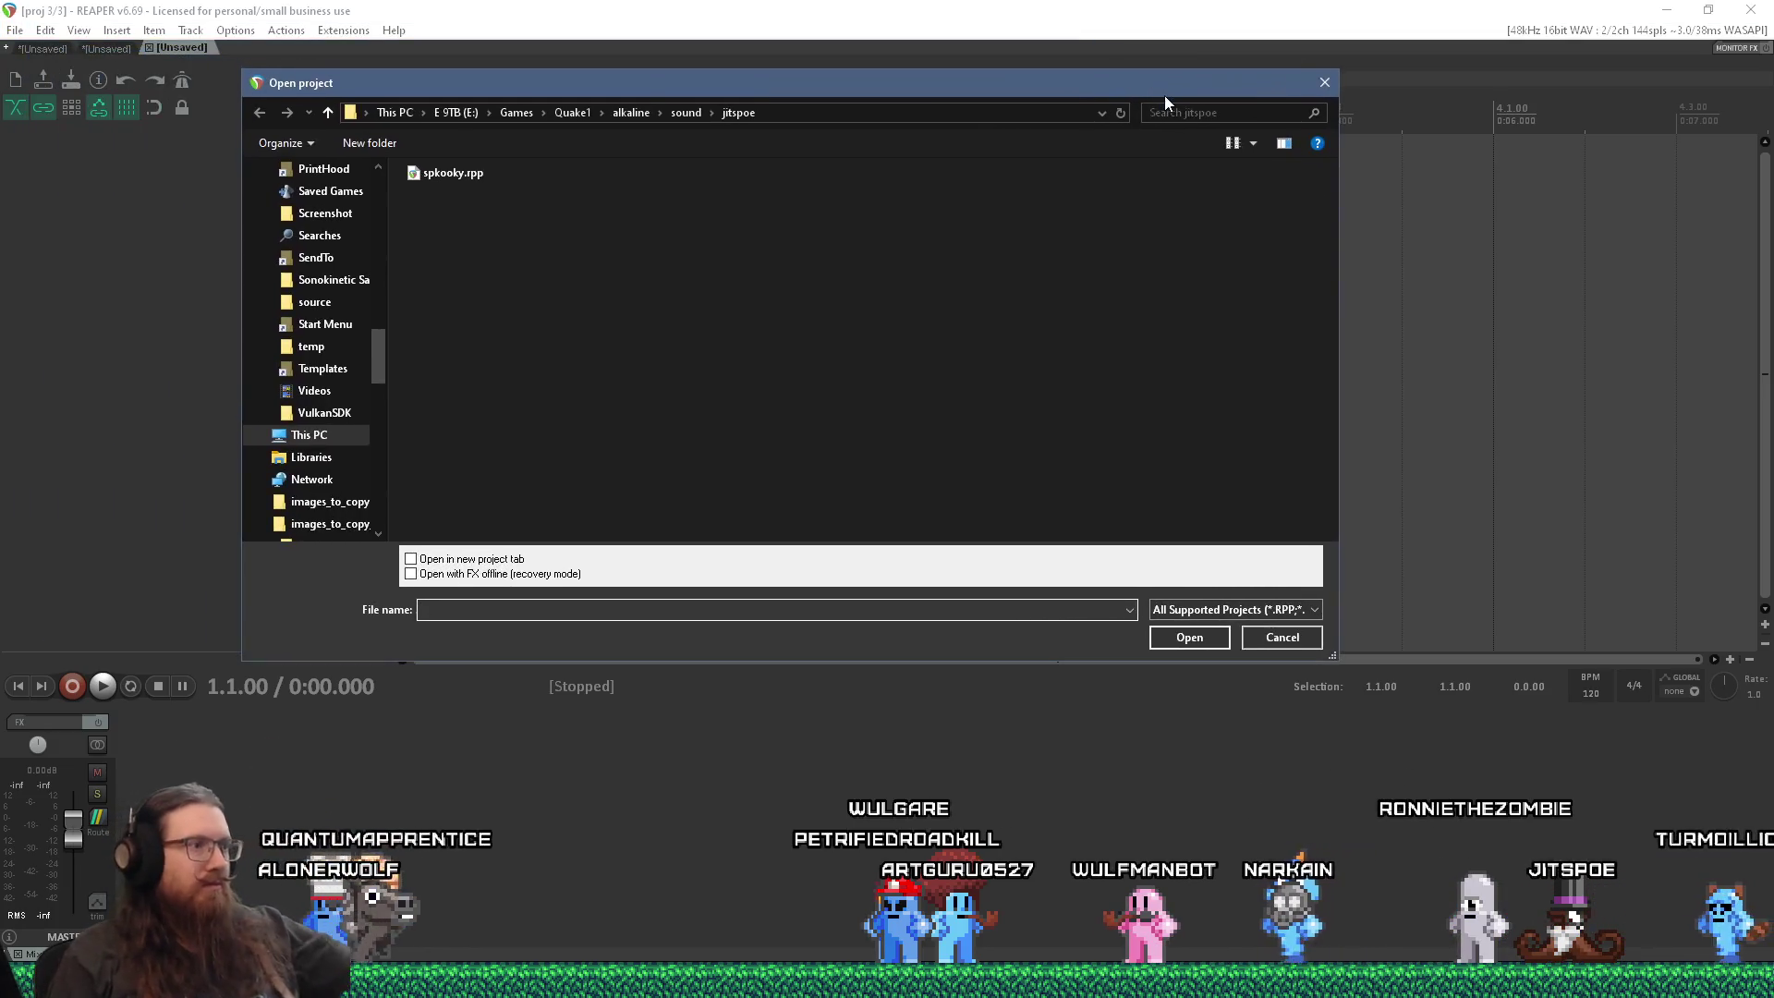
text(e\projects\kook\)
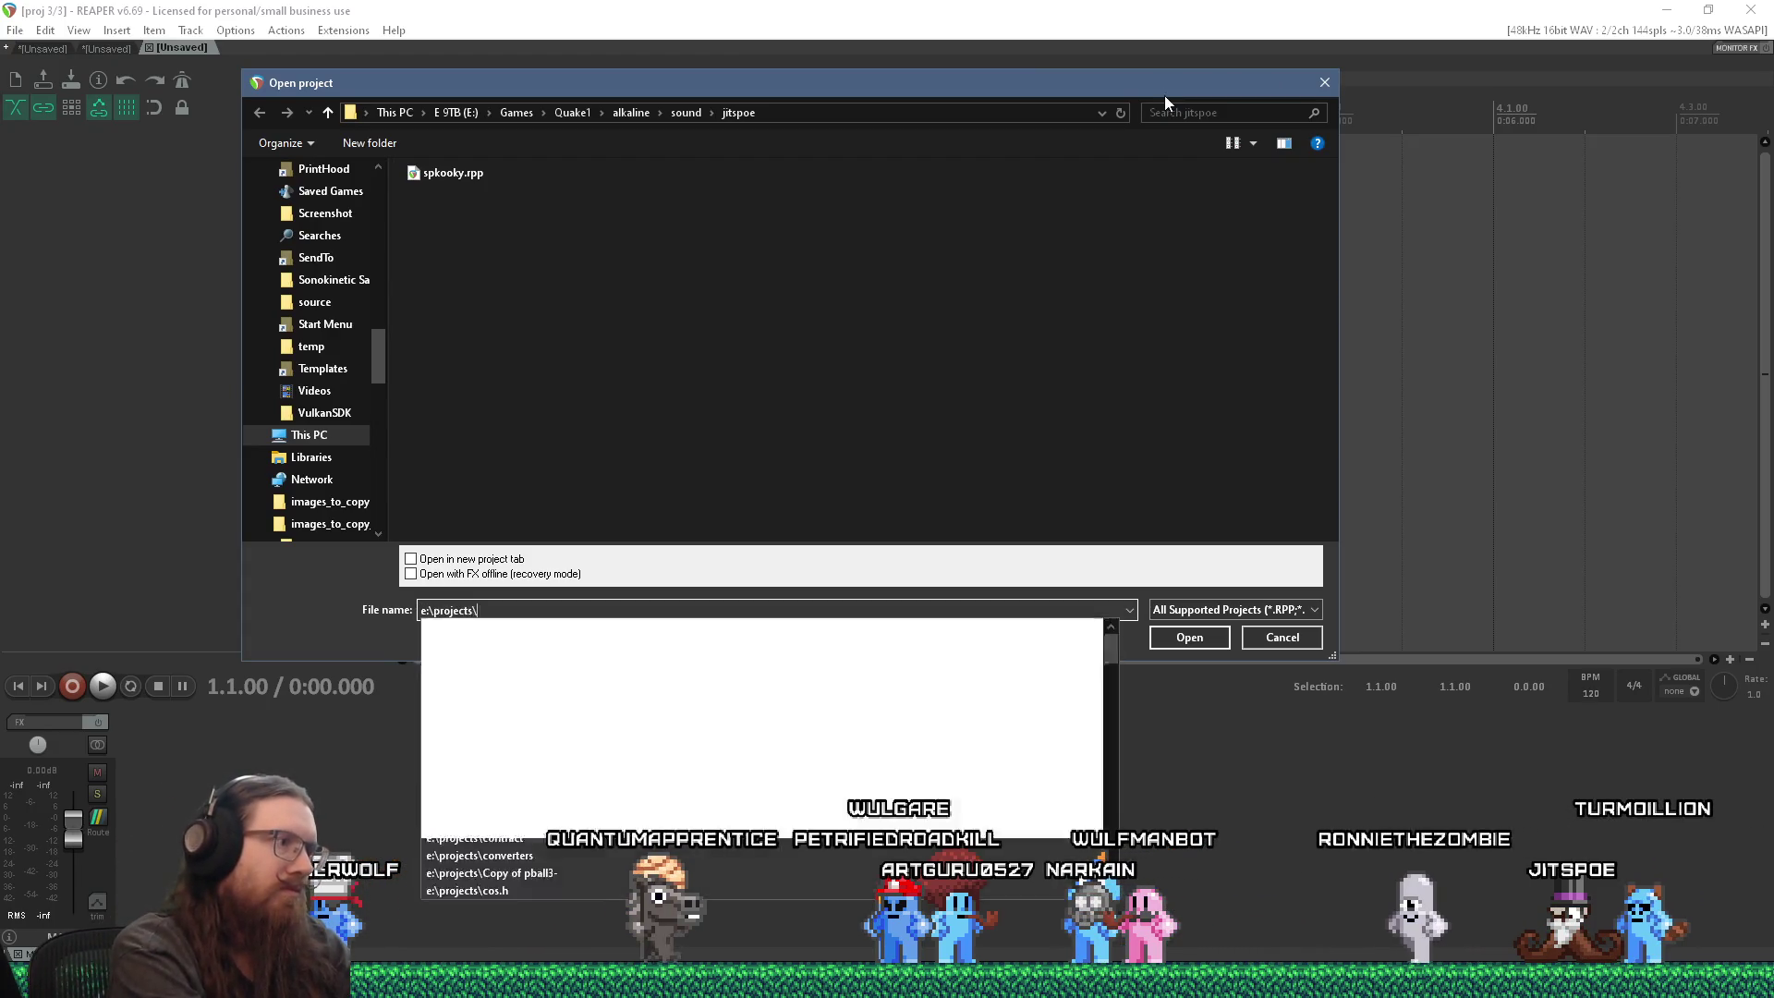
text(art)
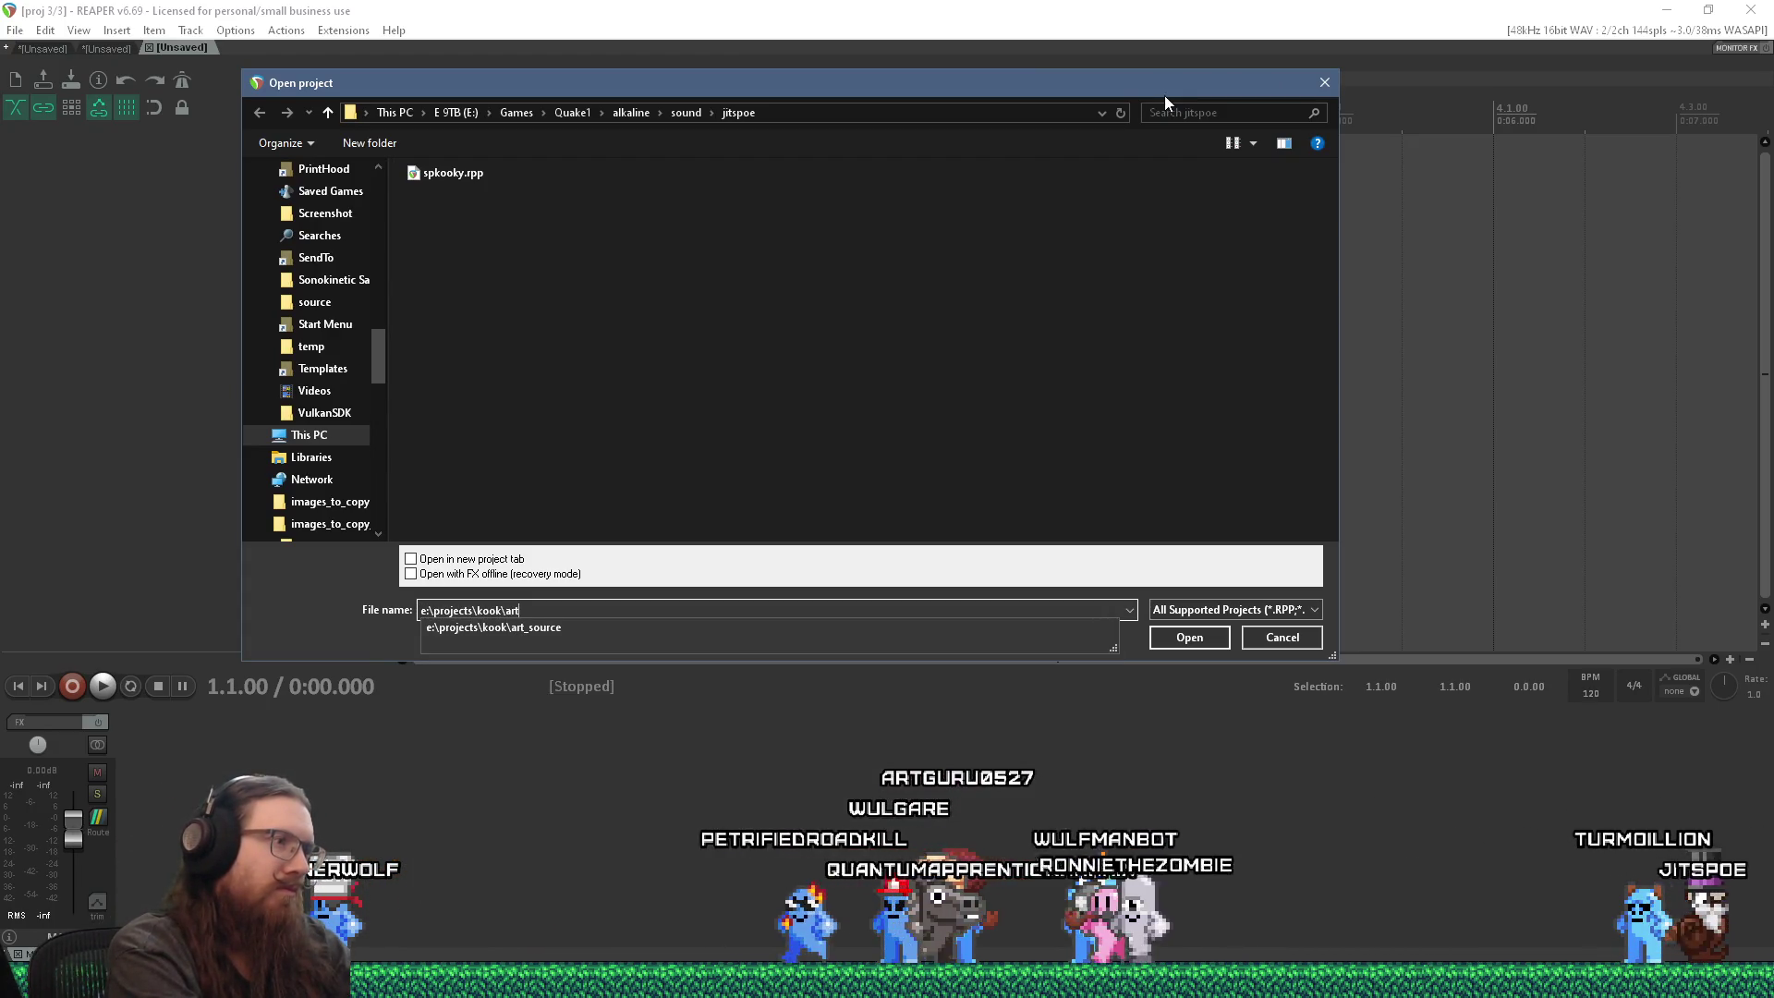
text(_source\music\sew)
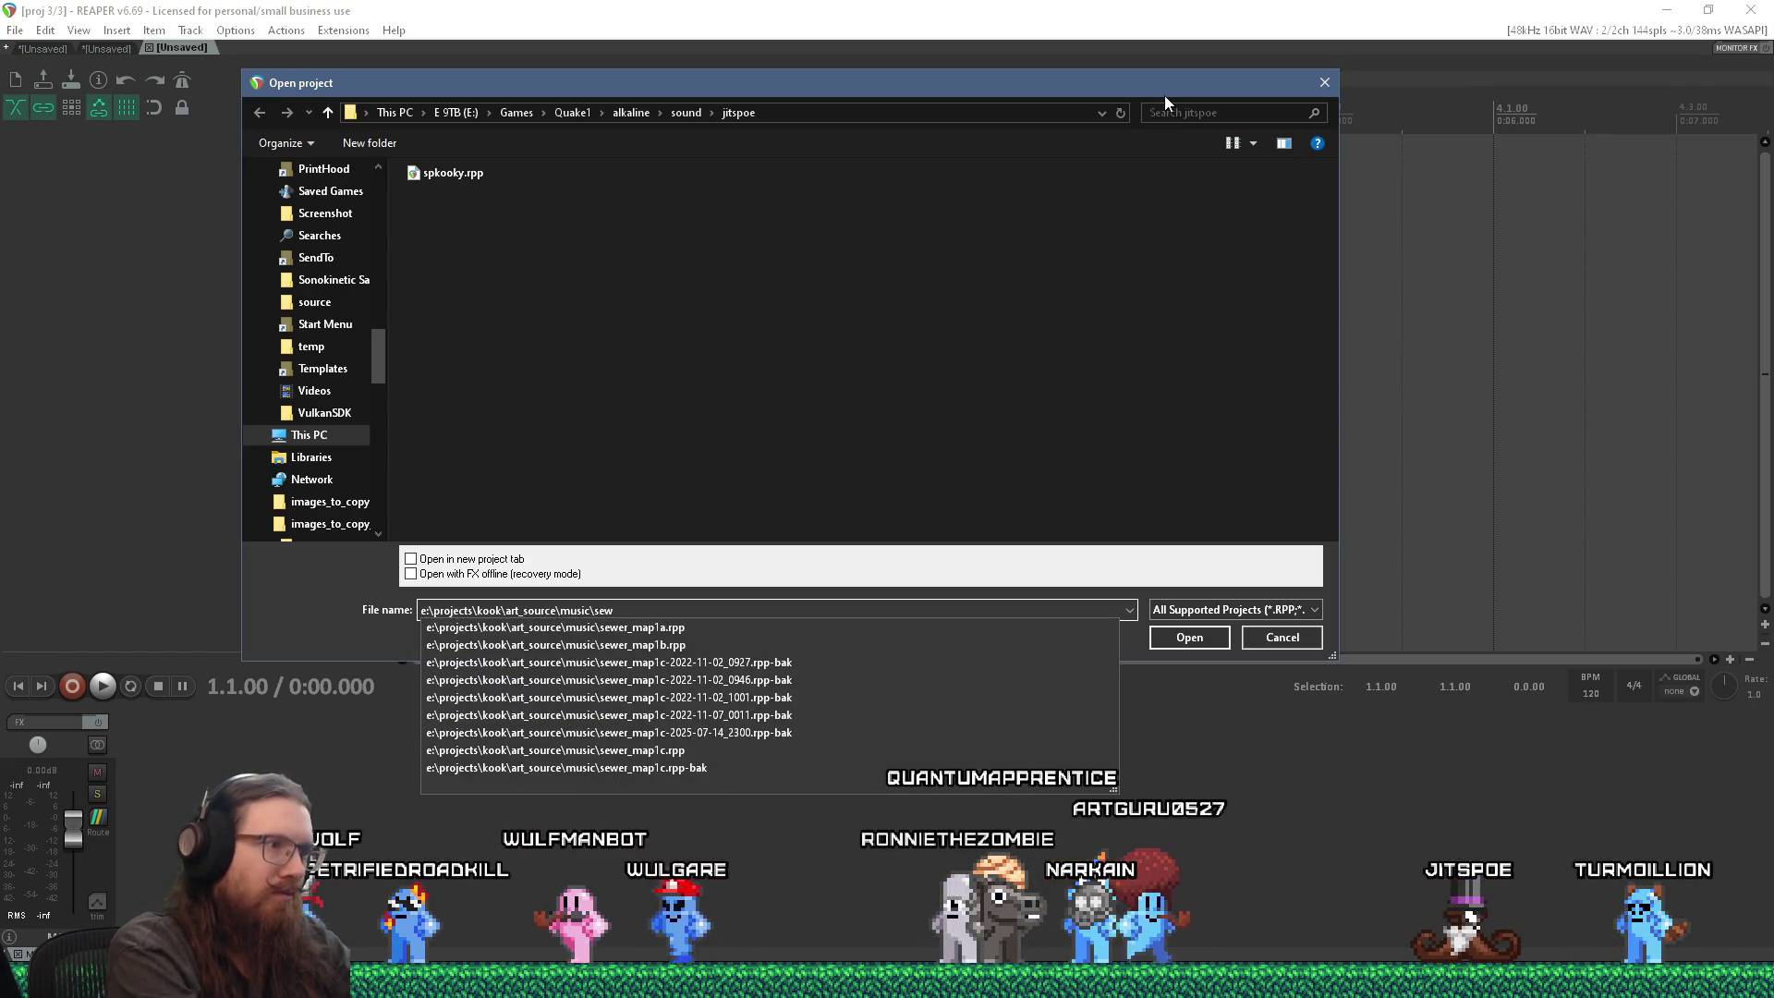
key(Down)
key(Down)
key(Down)
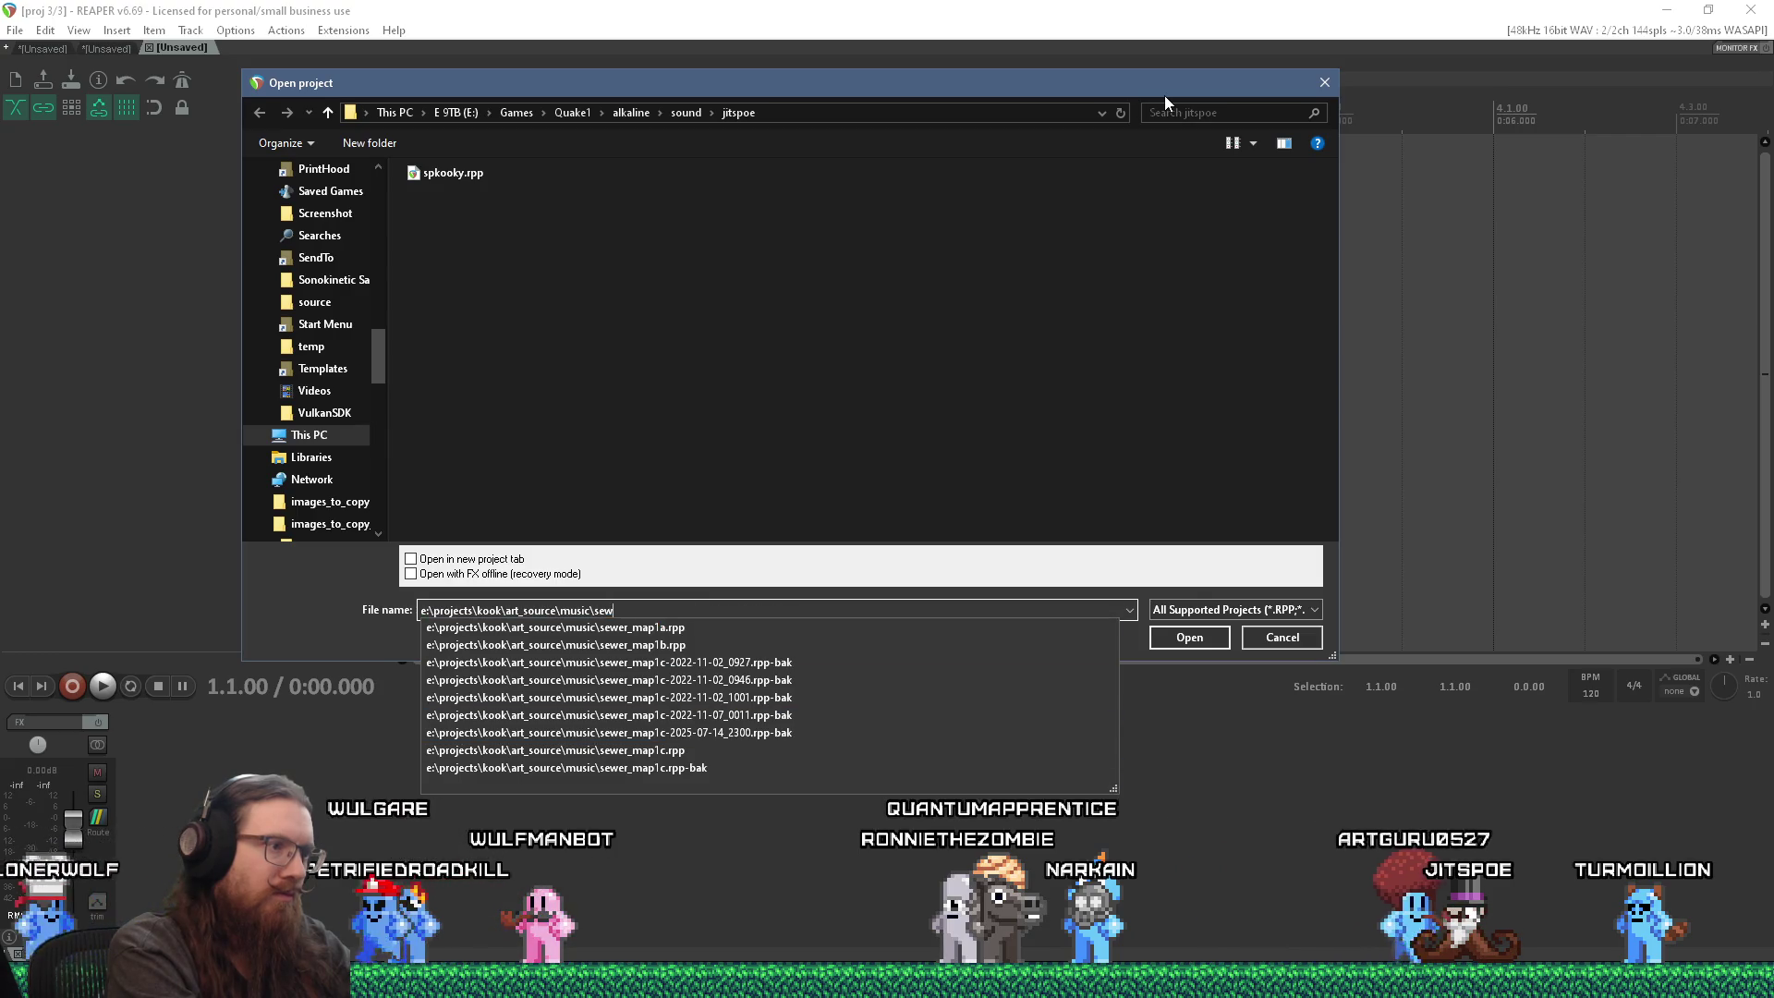
key(Up)
key(Return)
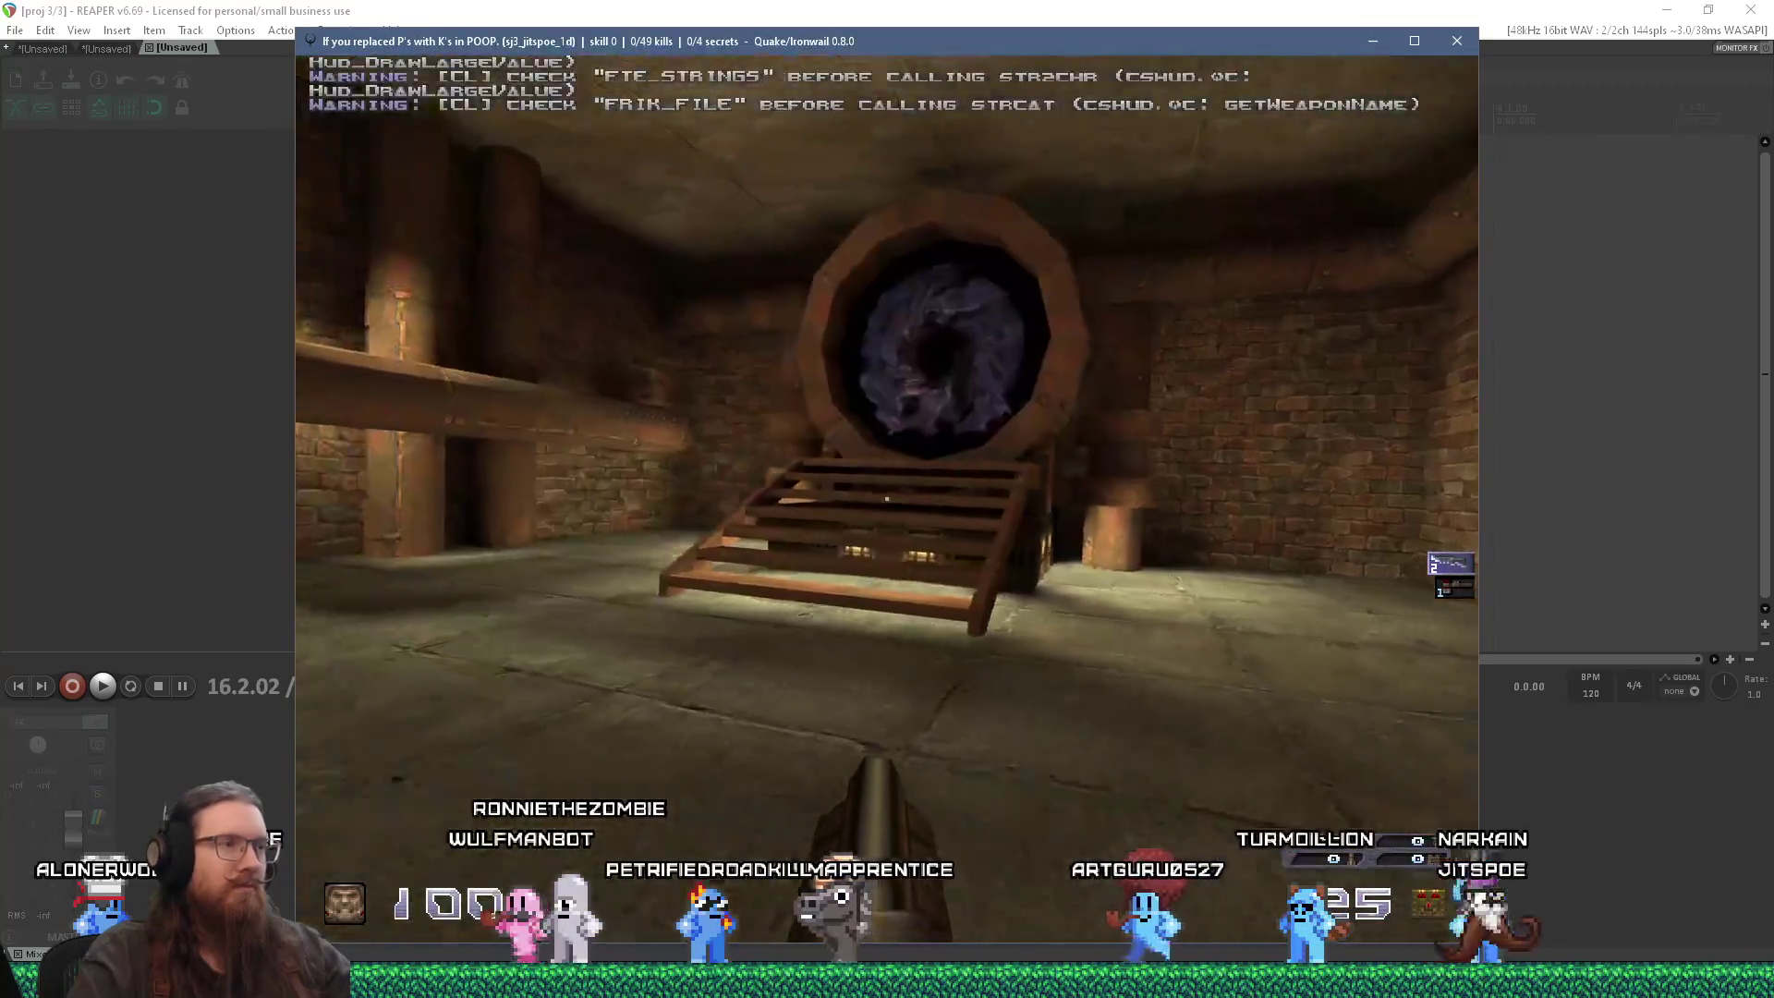
Step: Walk up the stairs into the swirling portal and continue past the level completion screen
key(w)
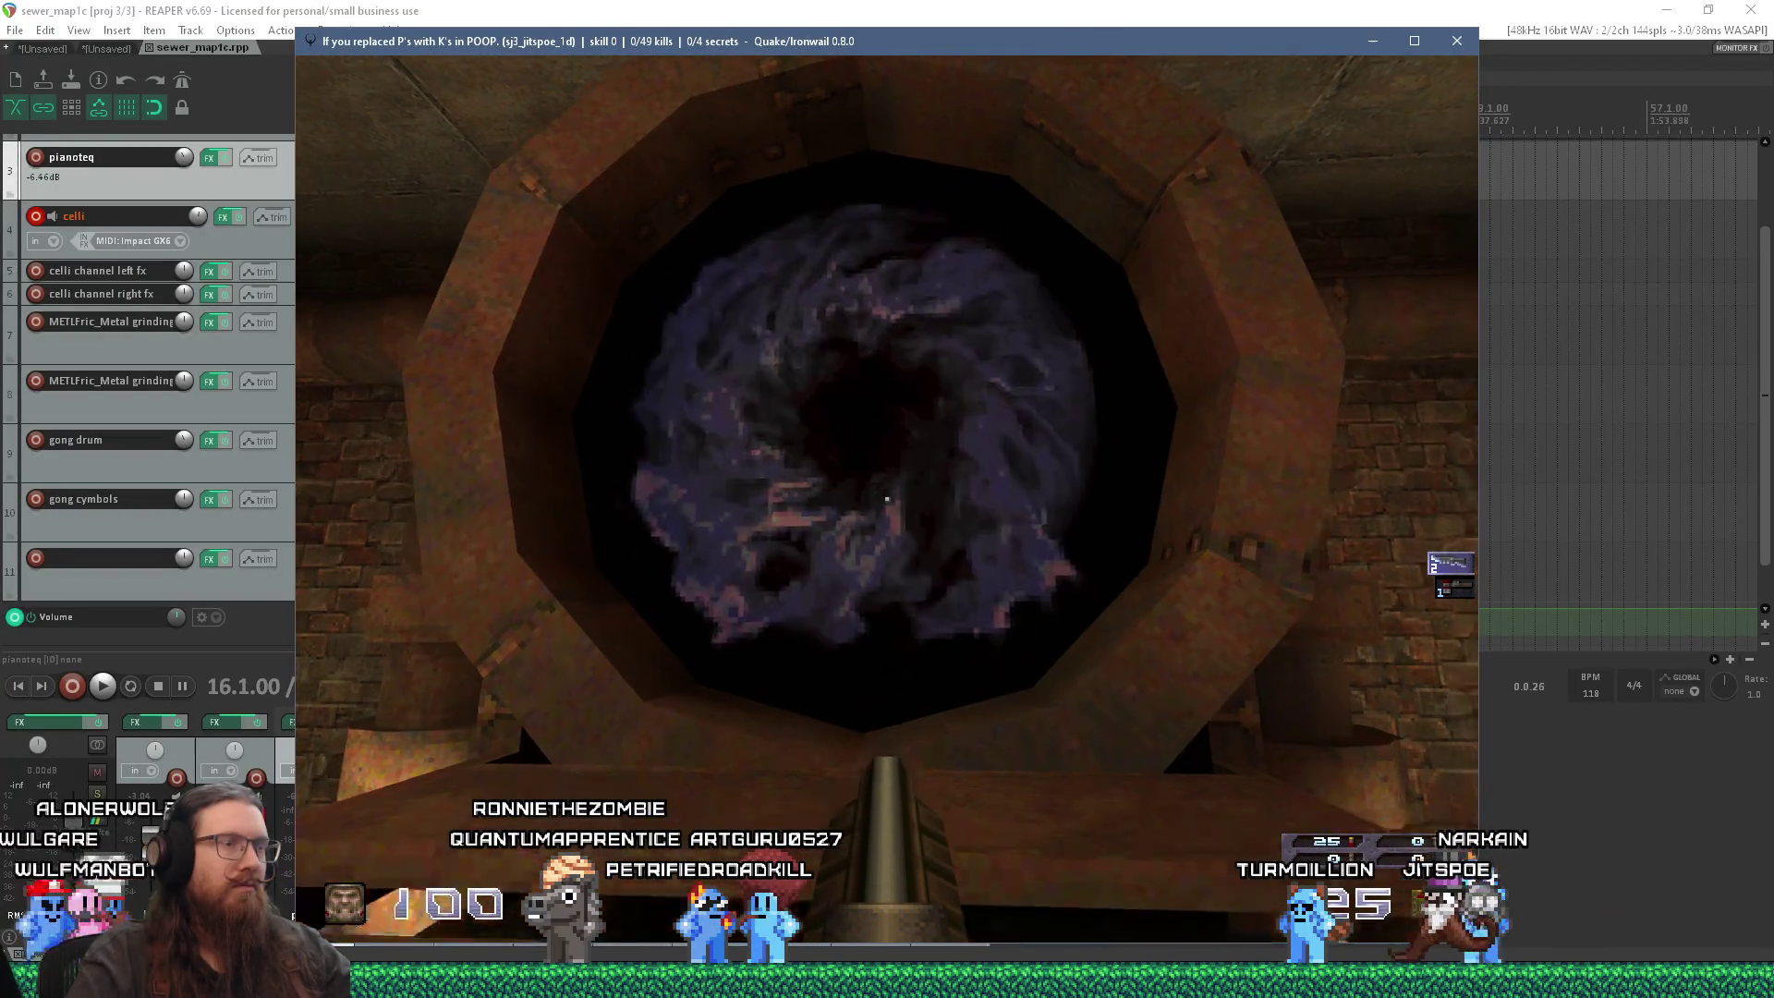
key(s)
key(w)
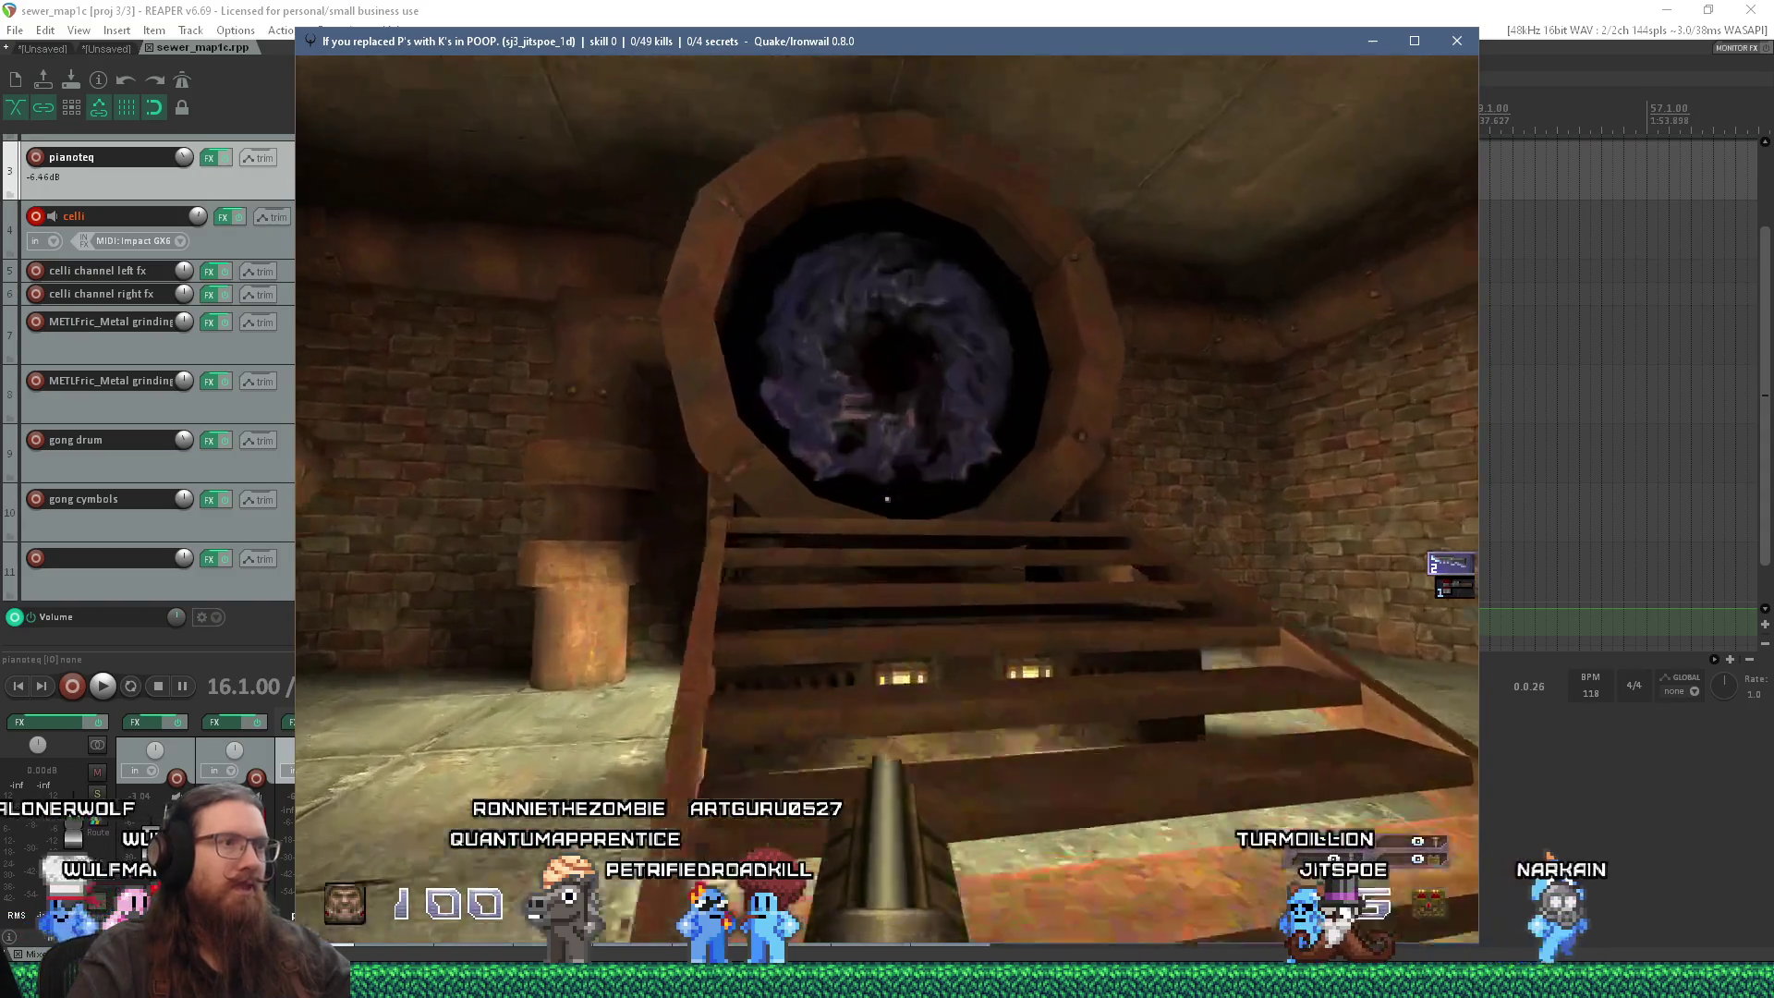
key(w)
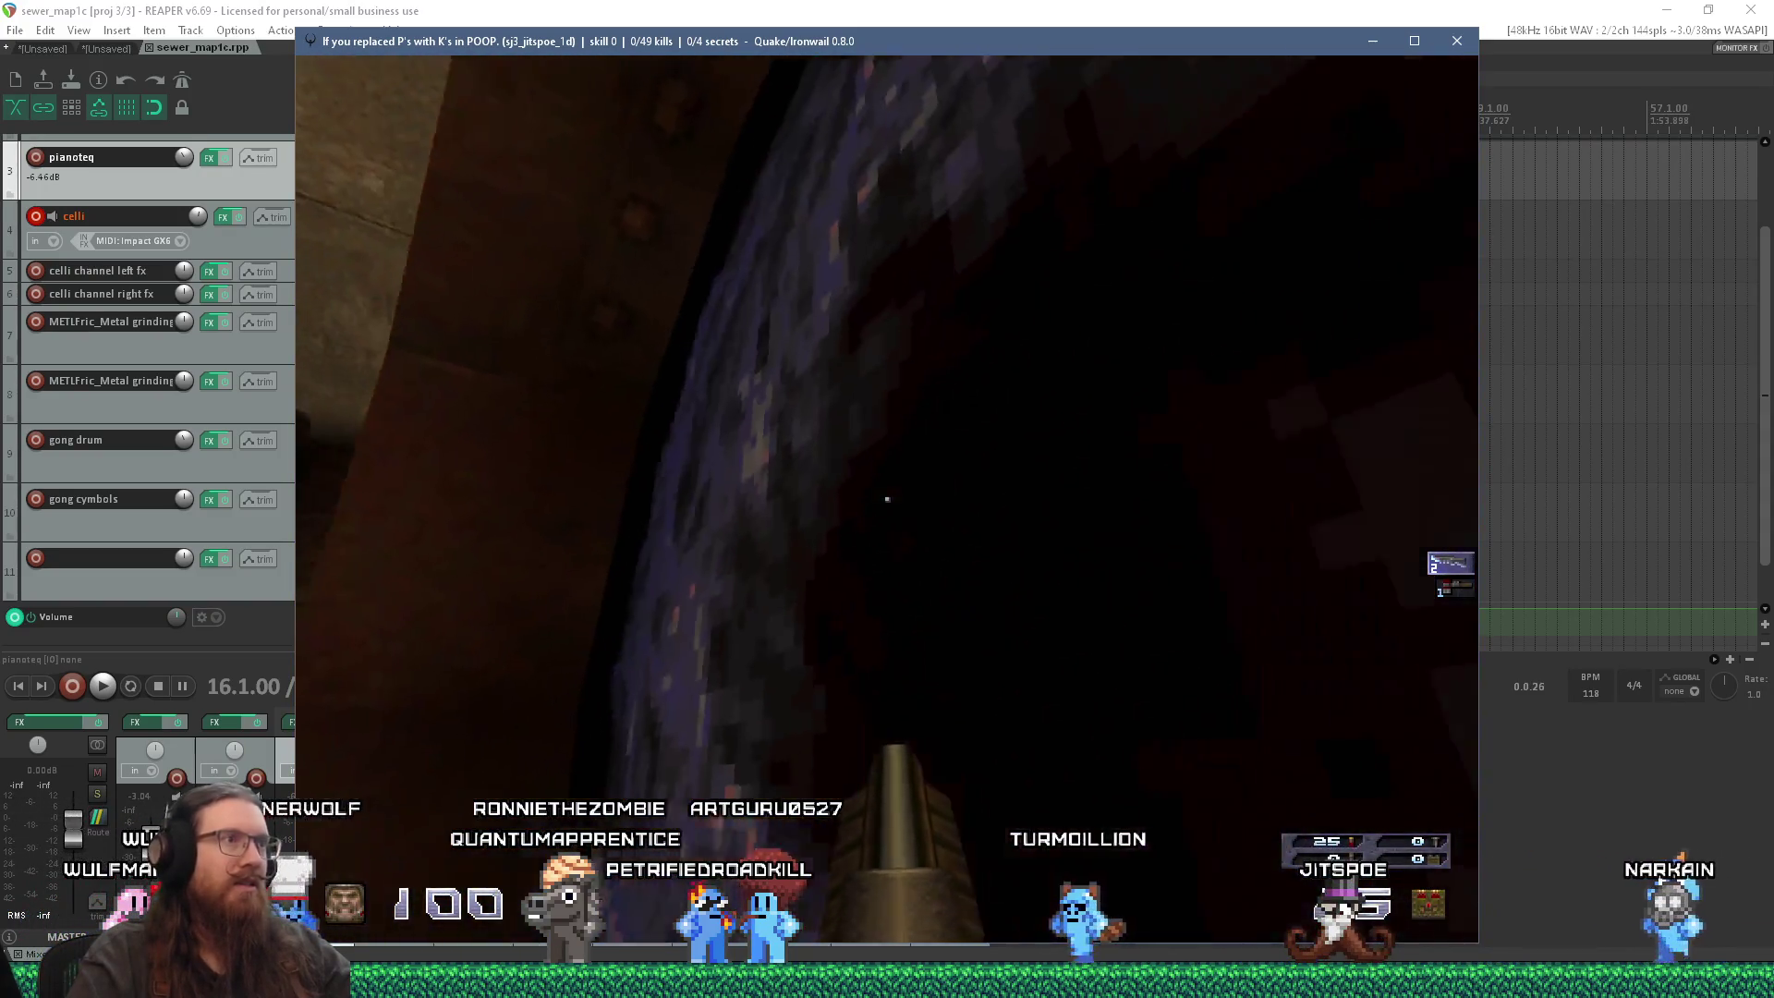
key(space)
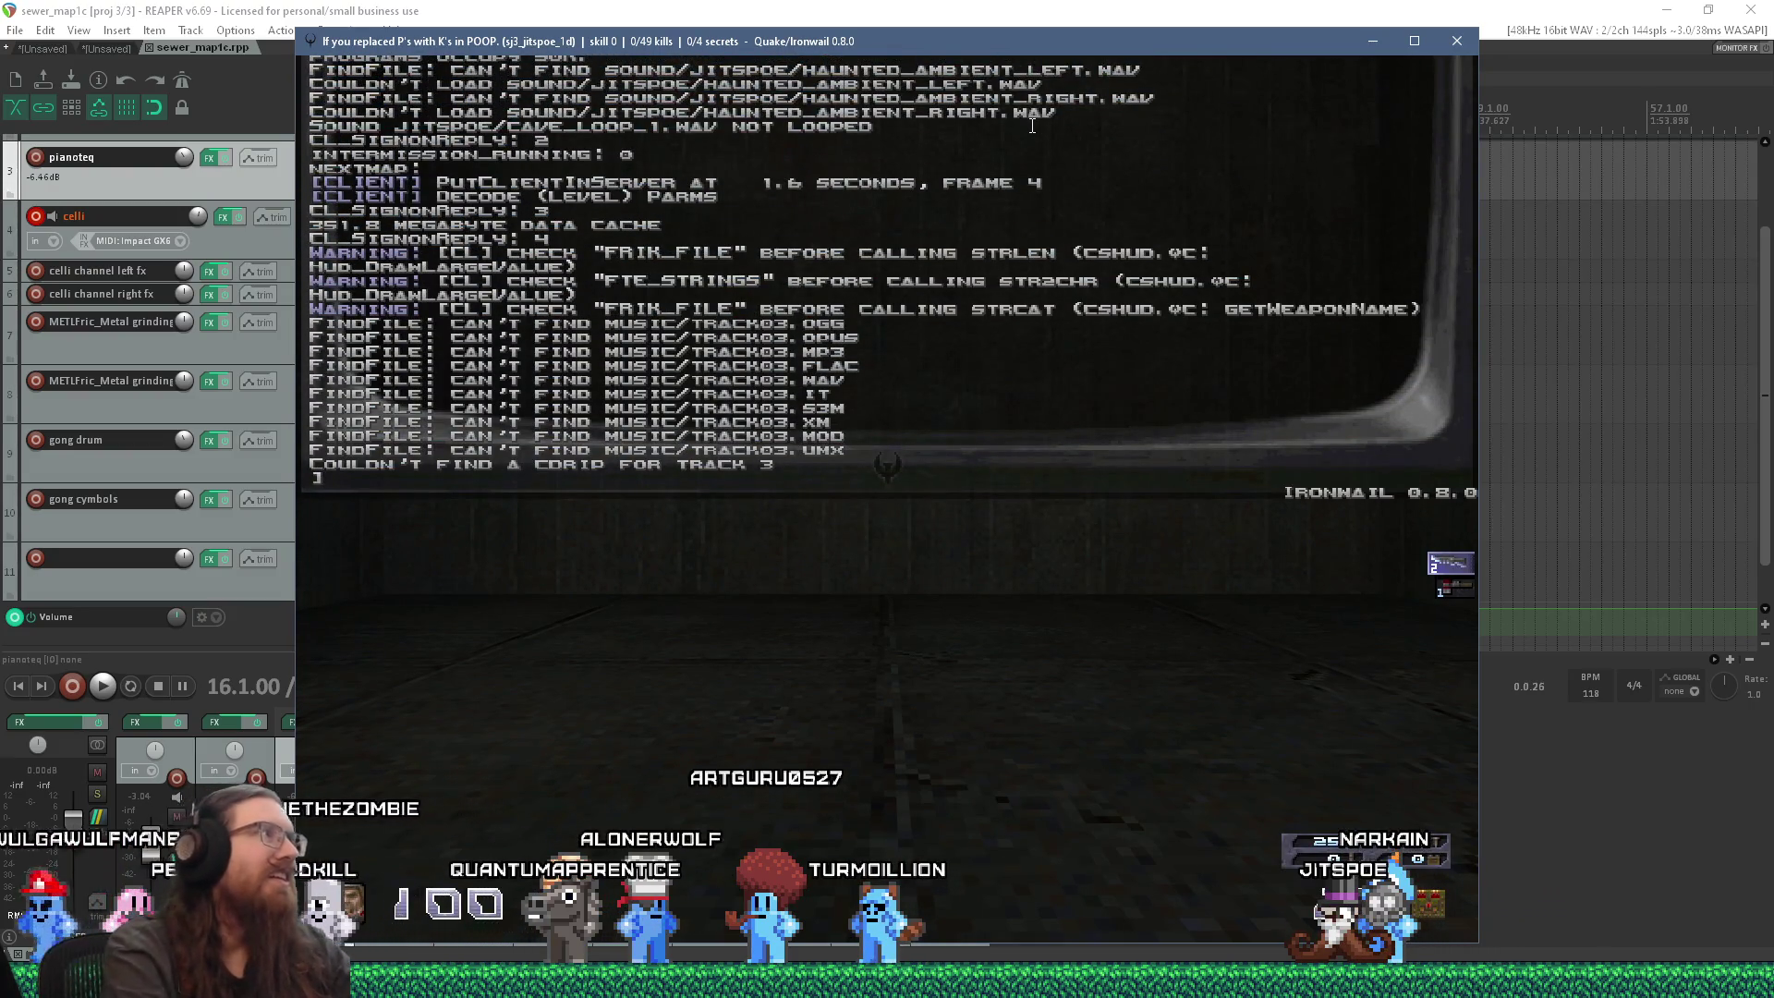
key(alt+Tab)
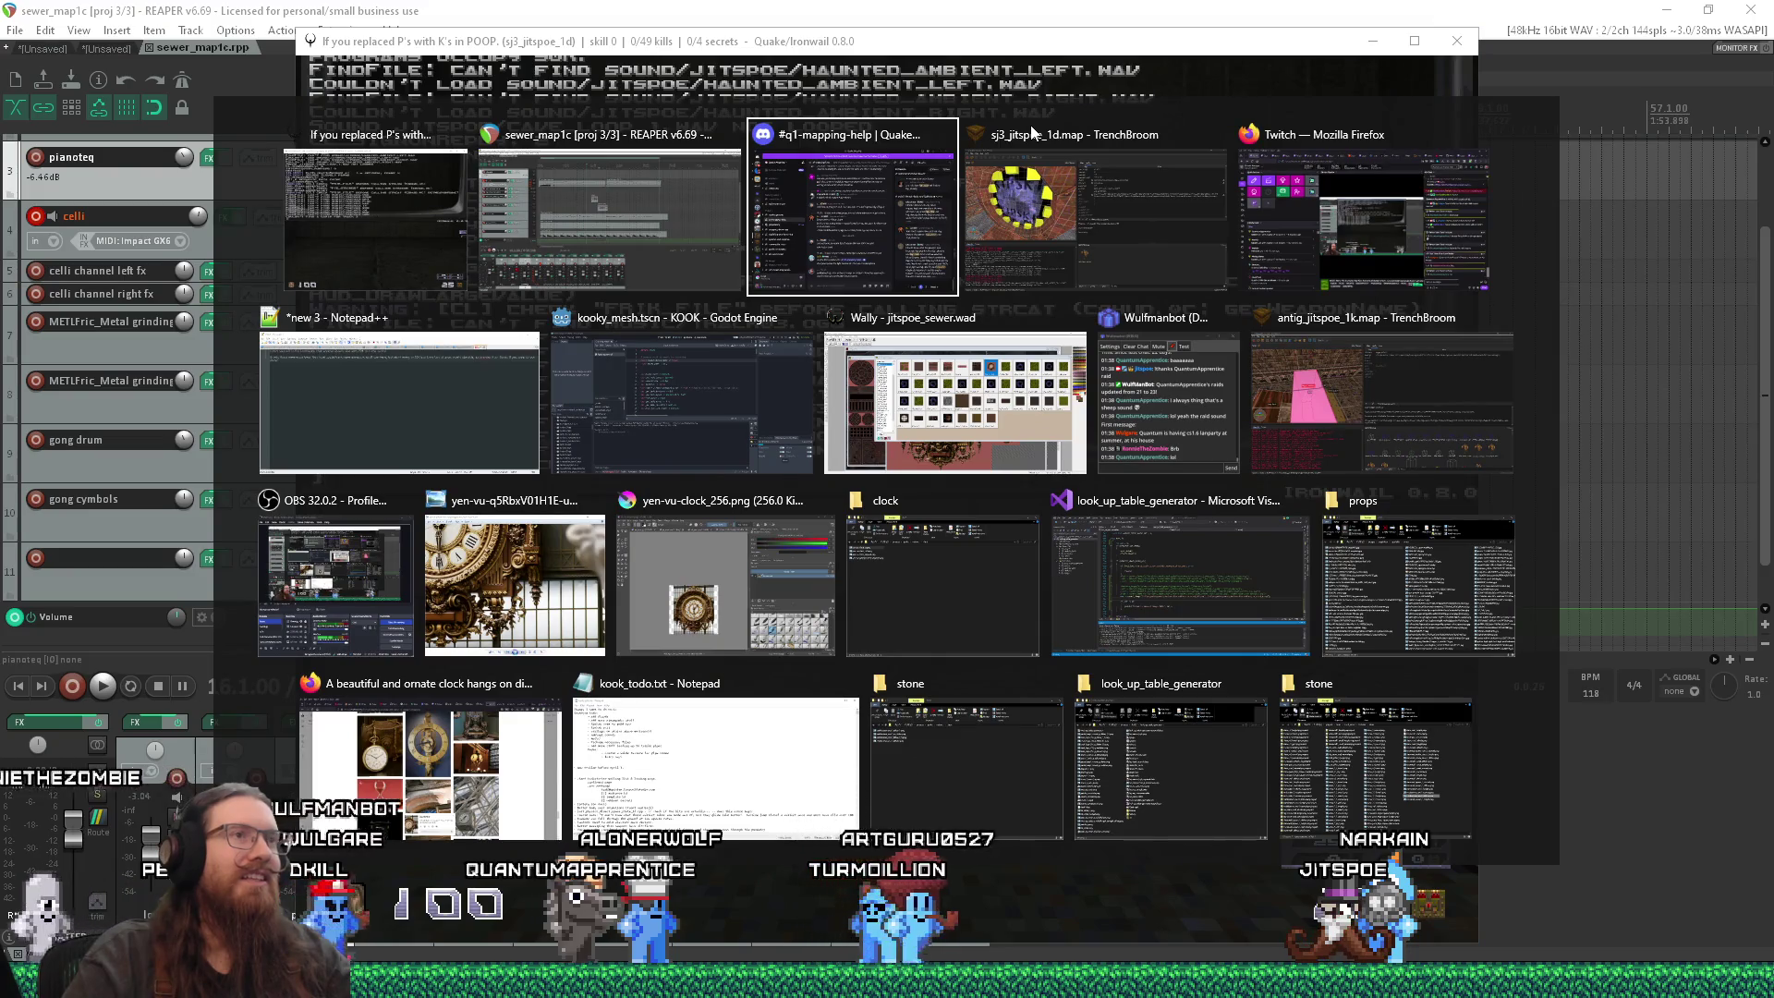
key(Escape)
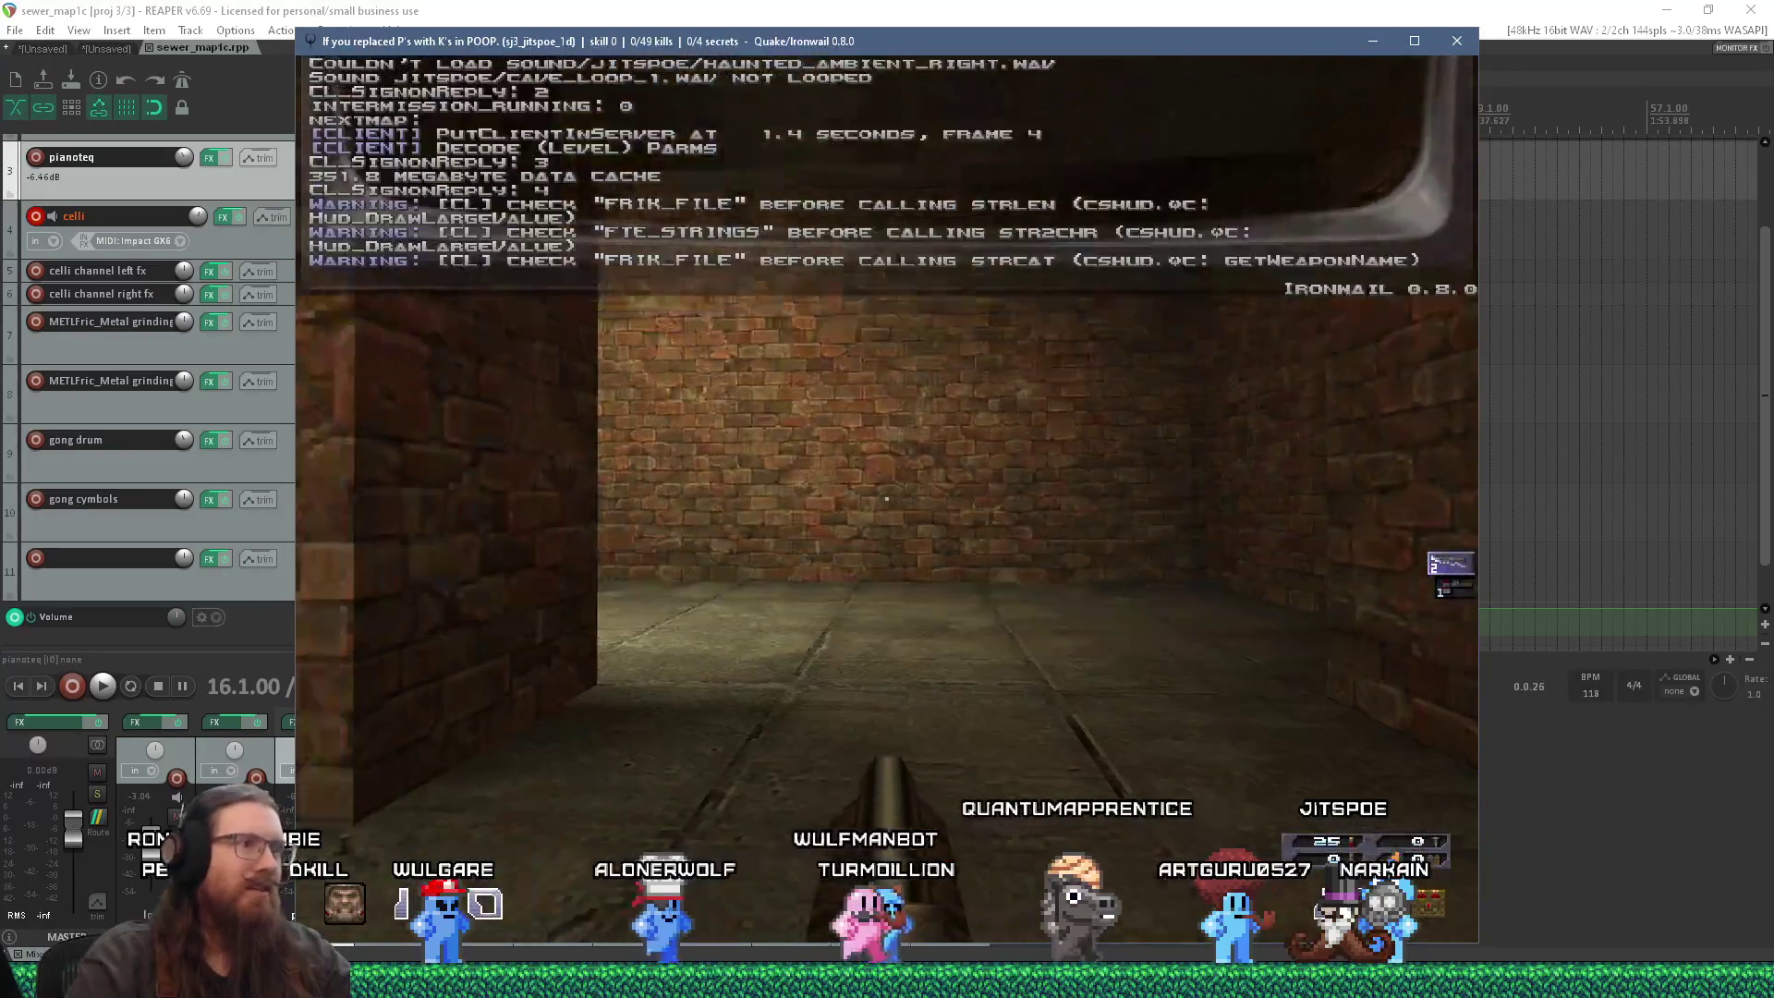
Step: Re-inspect the portal and stairs from several angles, then return to REAPER
key(w)
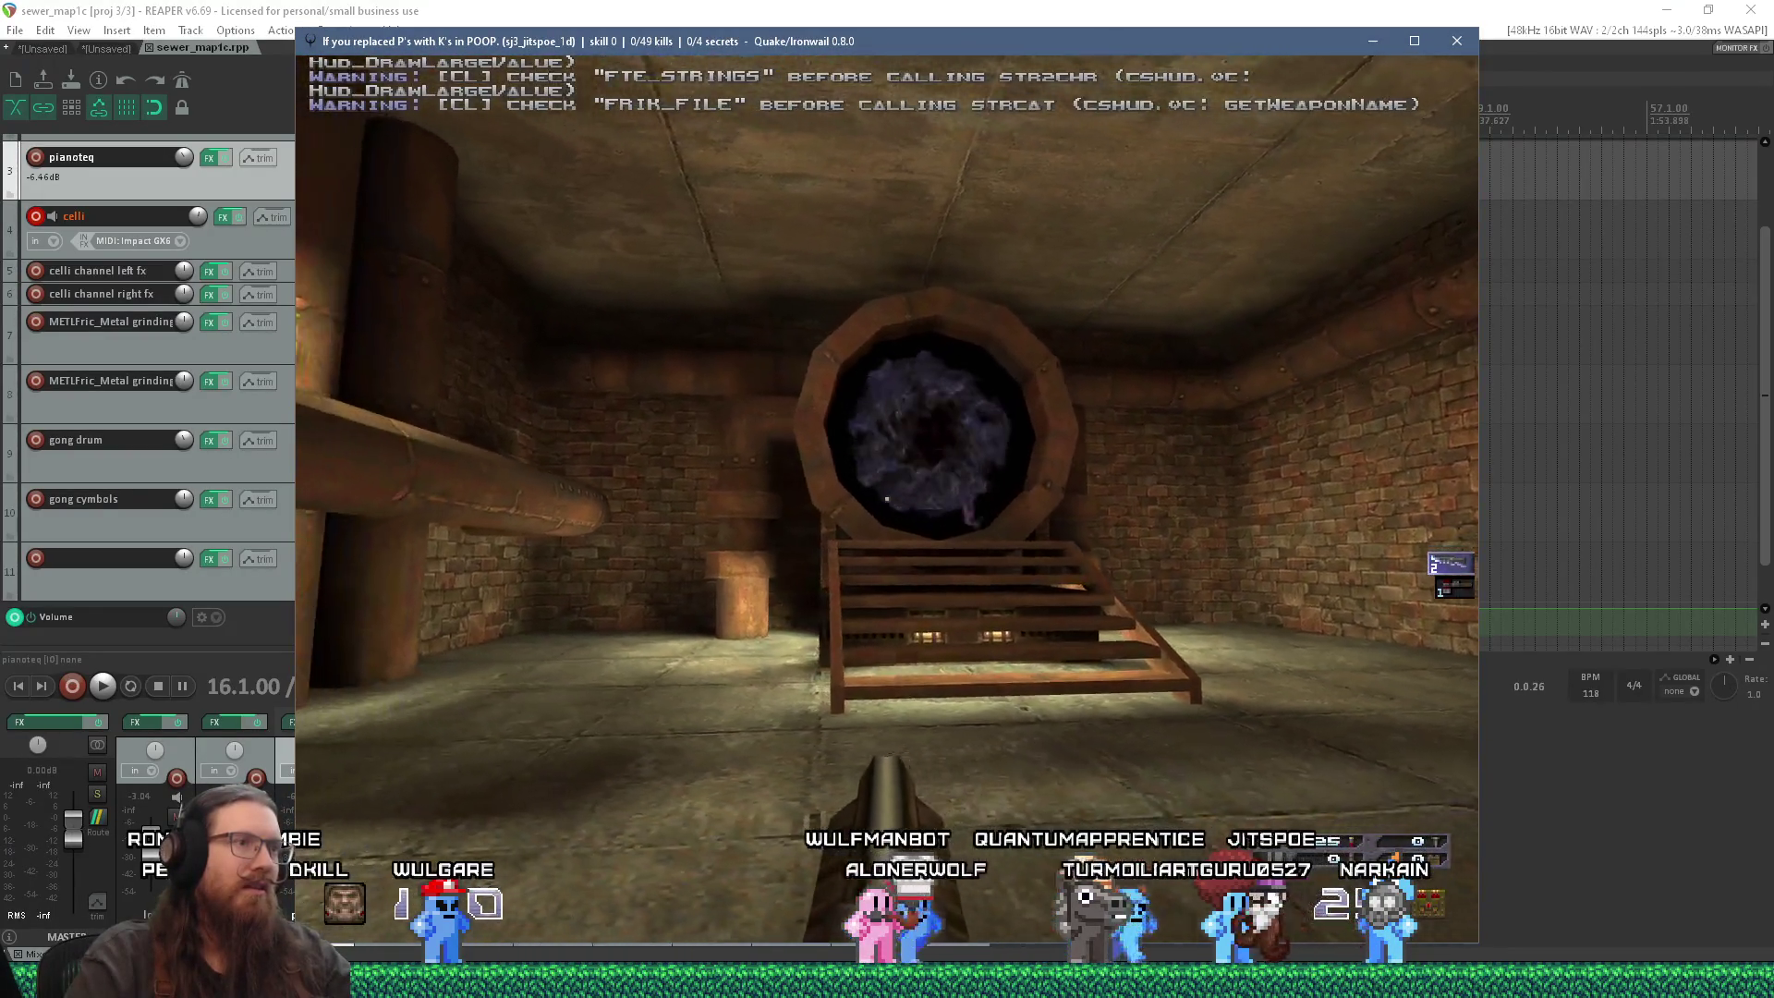
key(w)
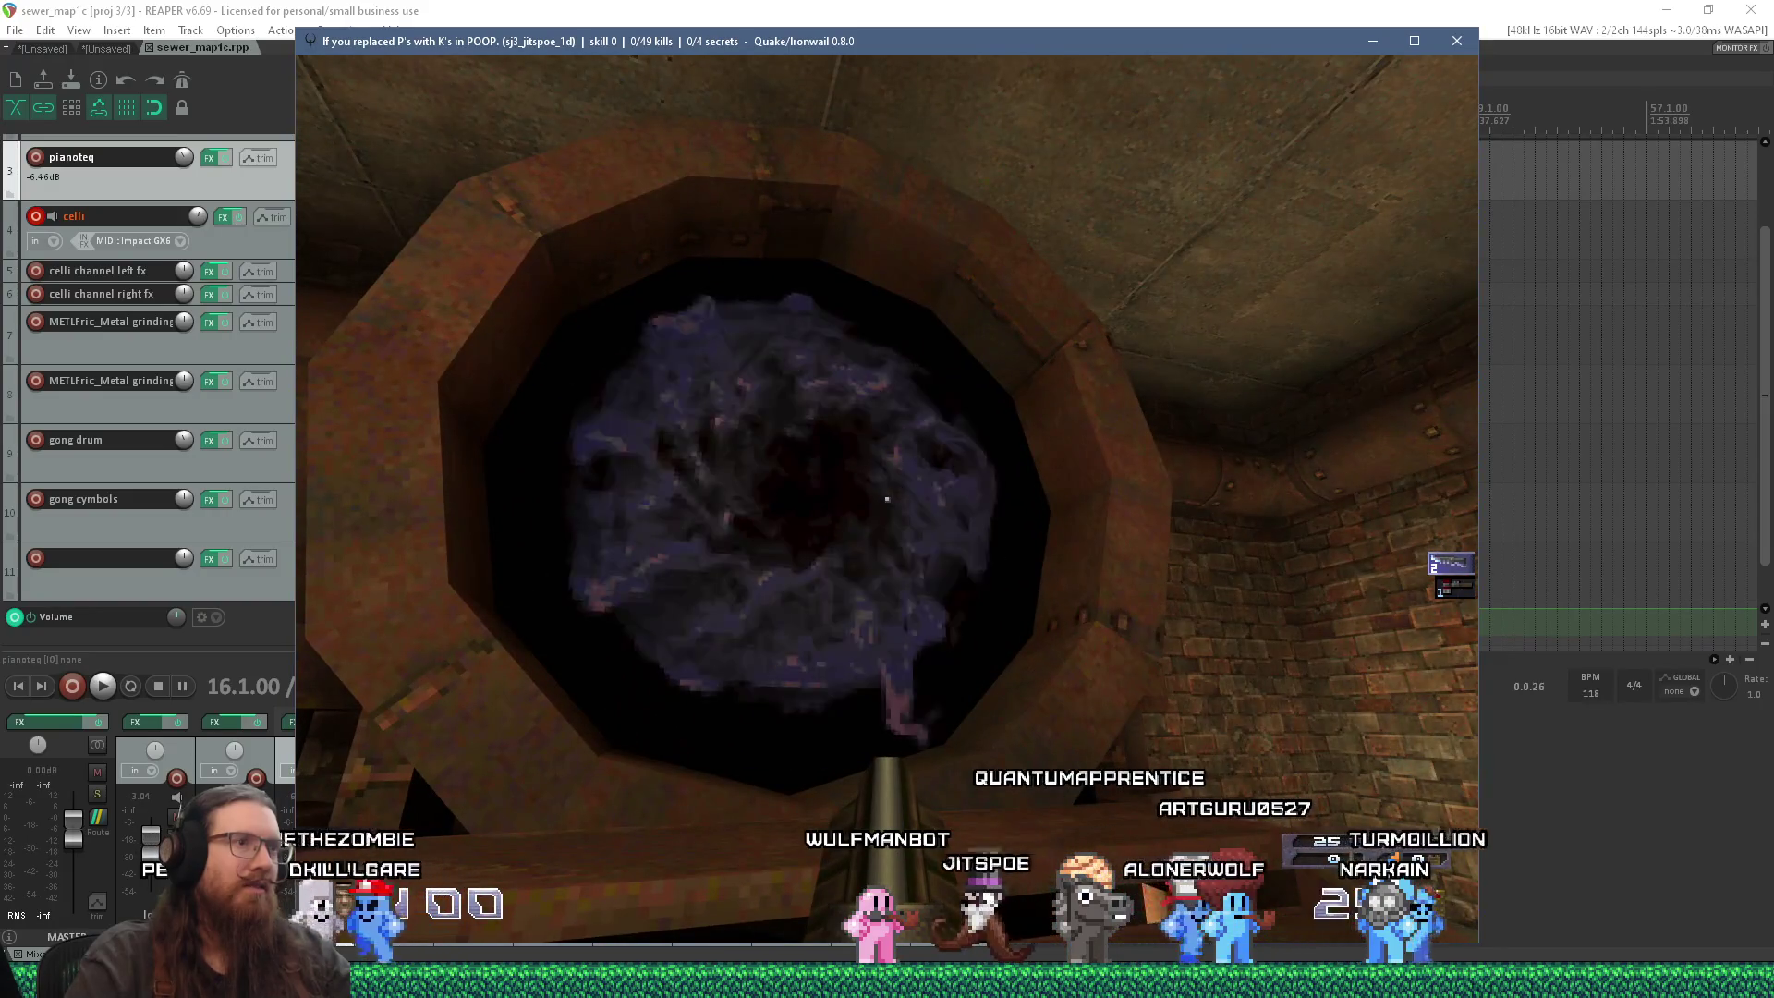
key(w)
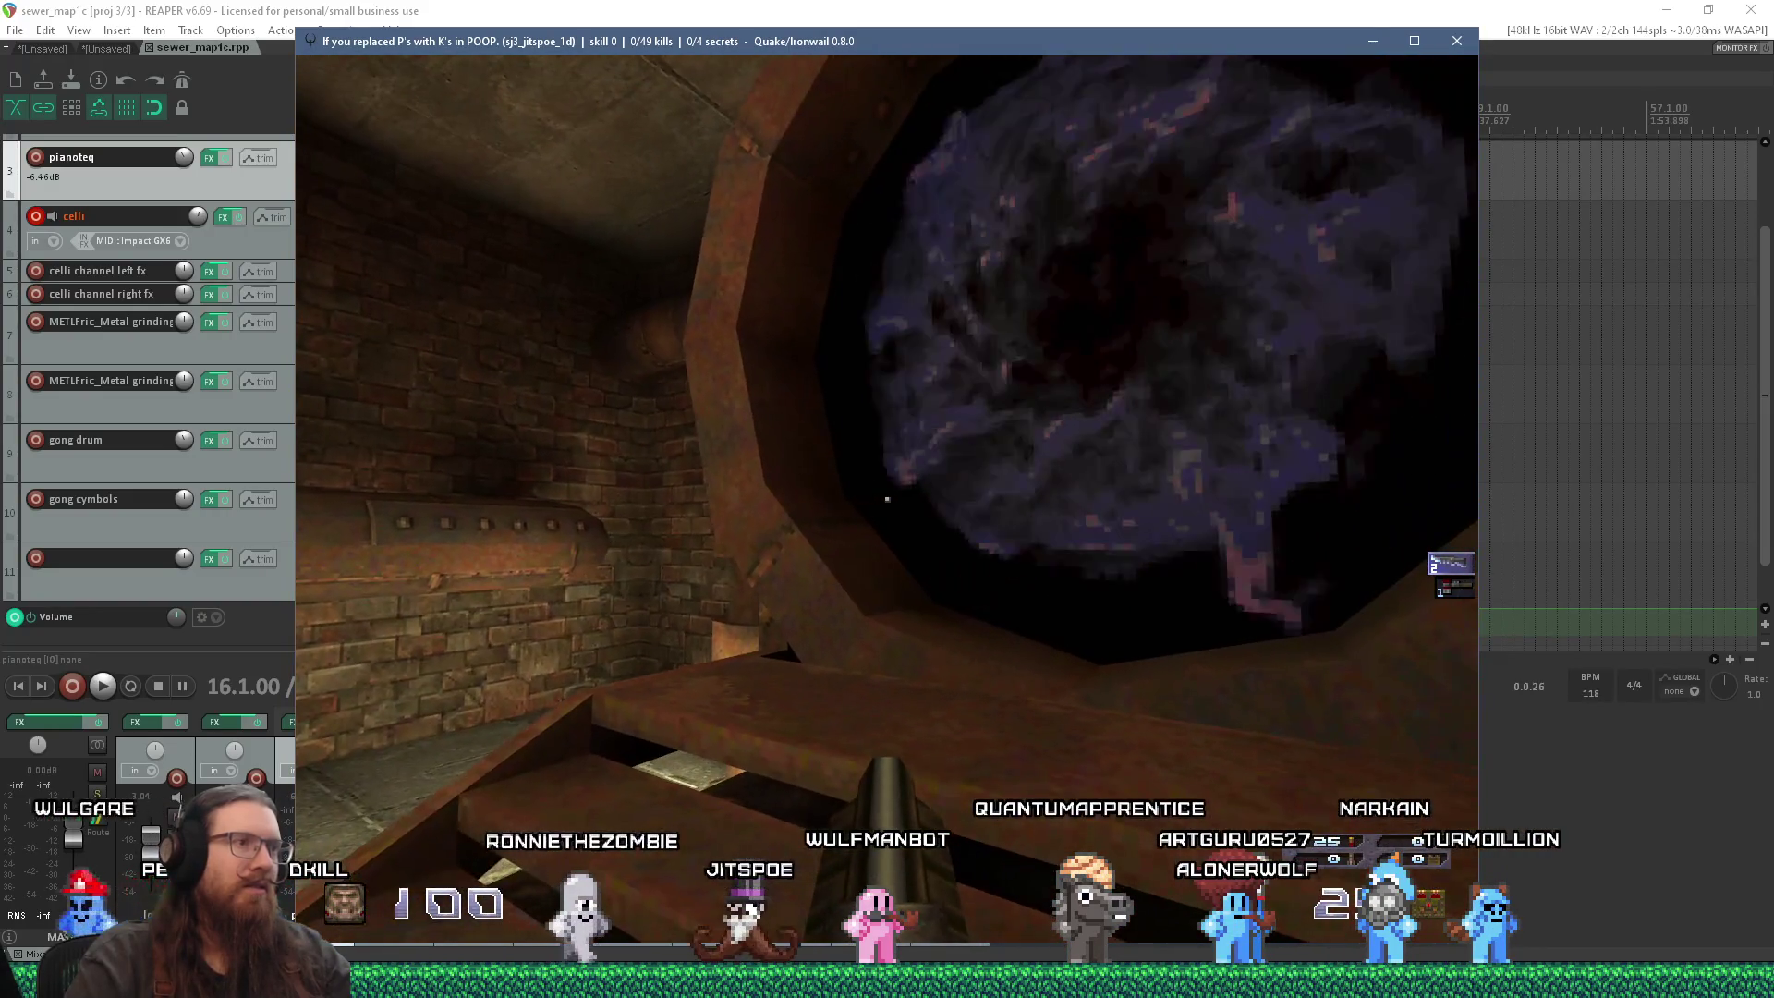
key(s)
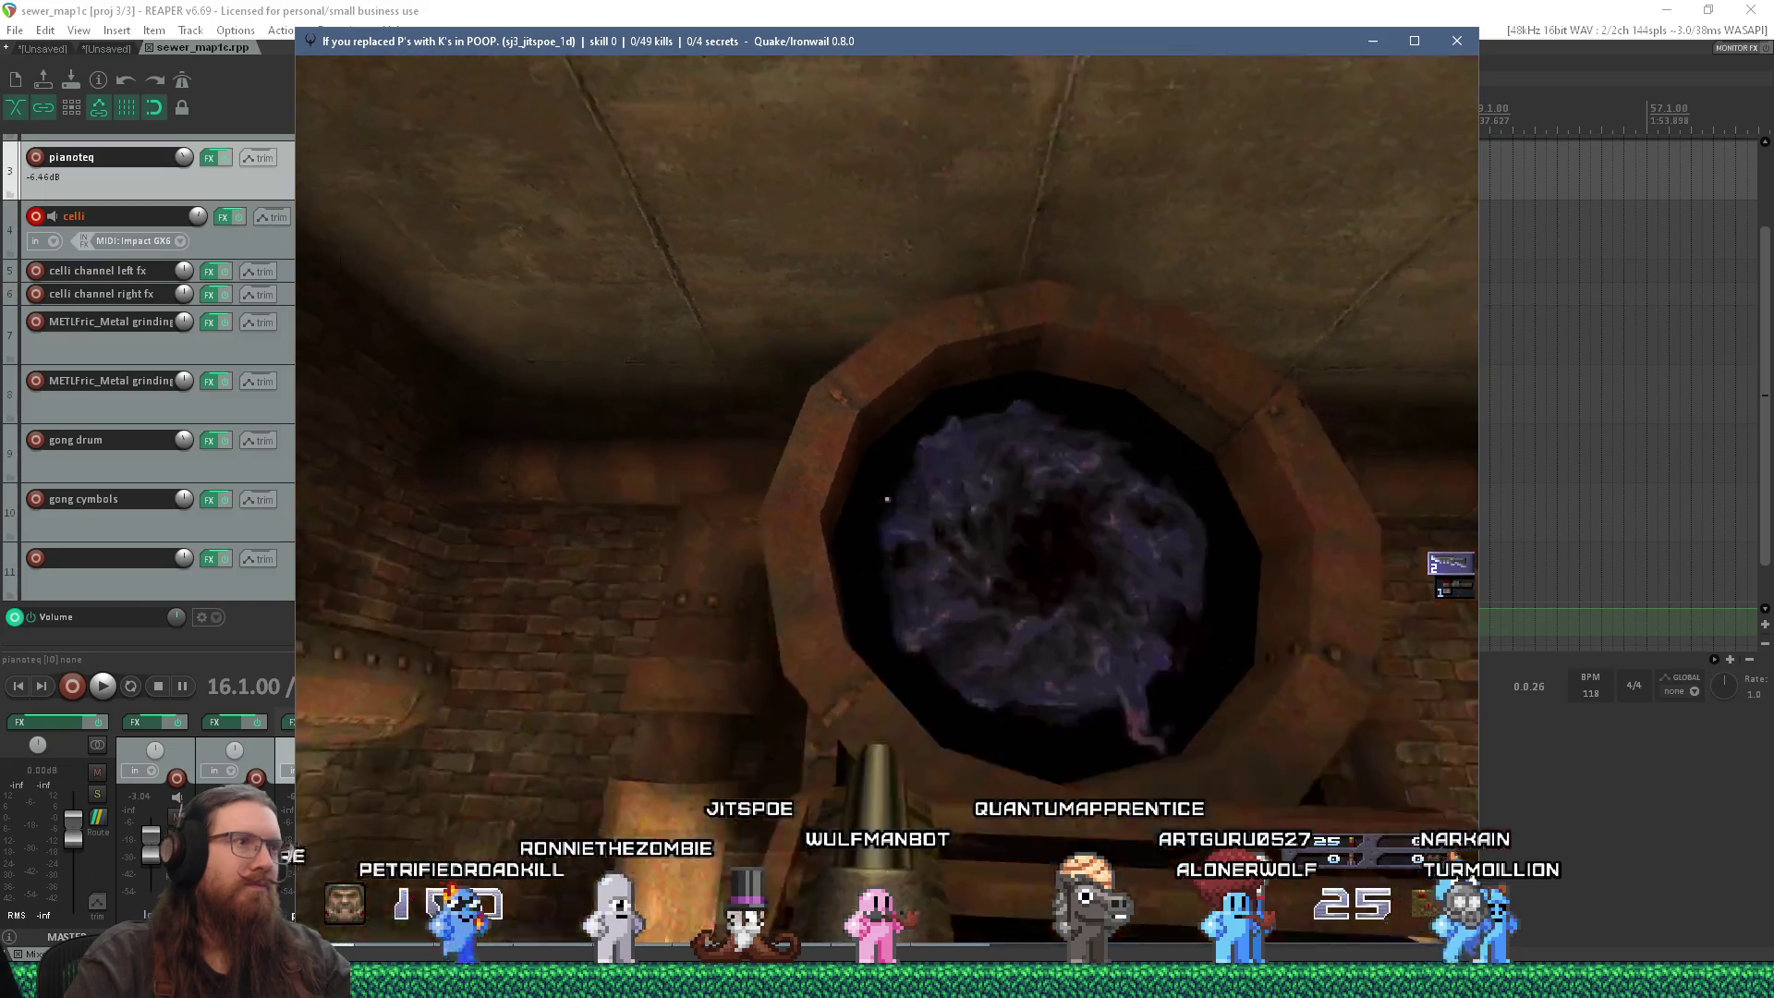
key(w)
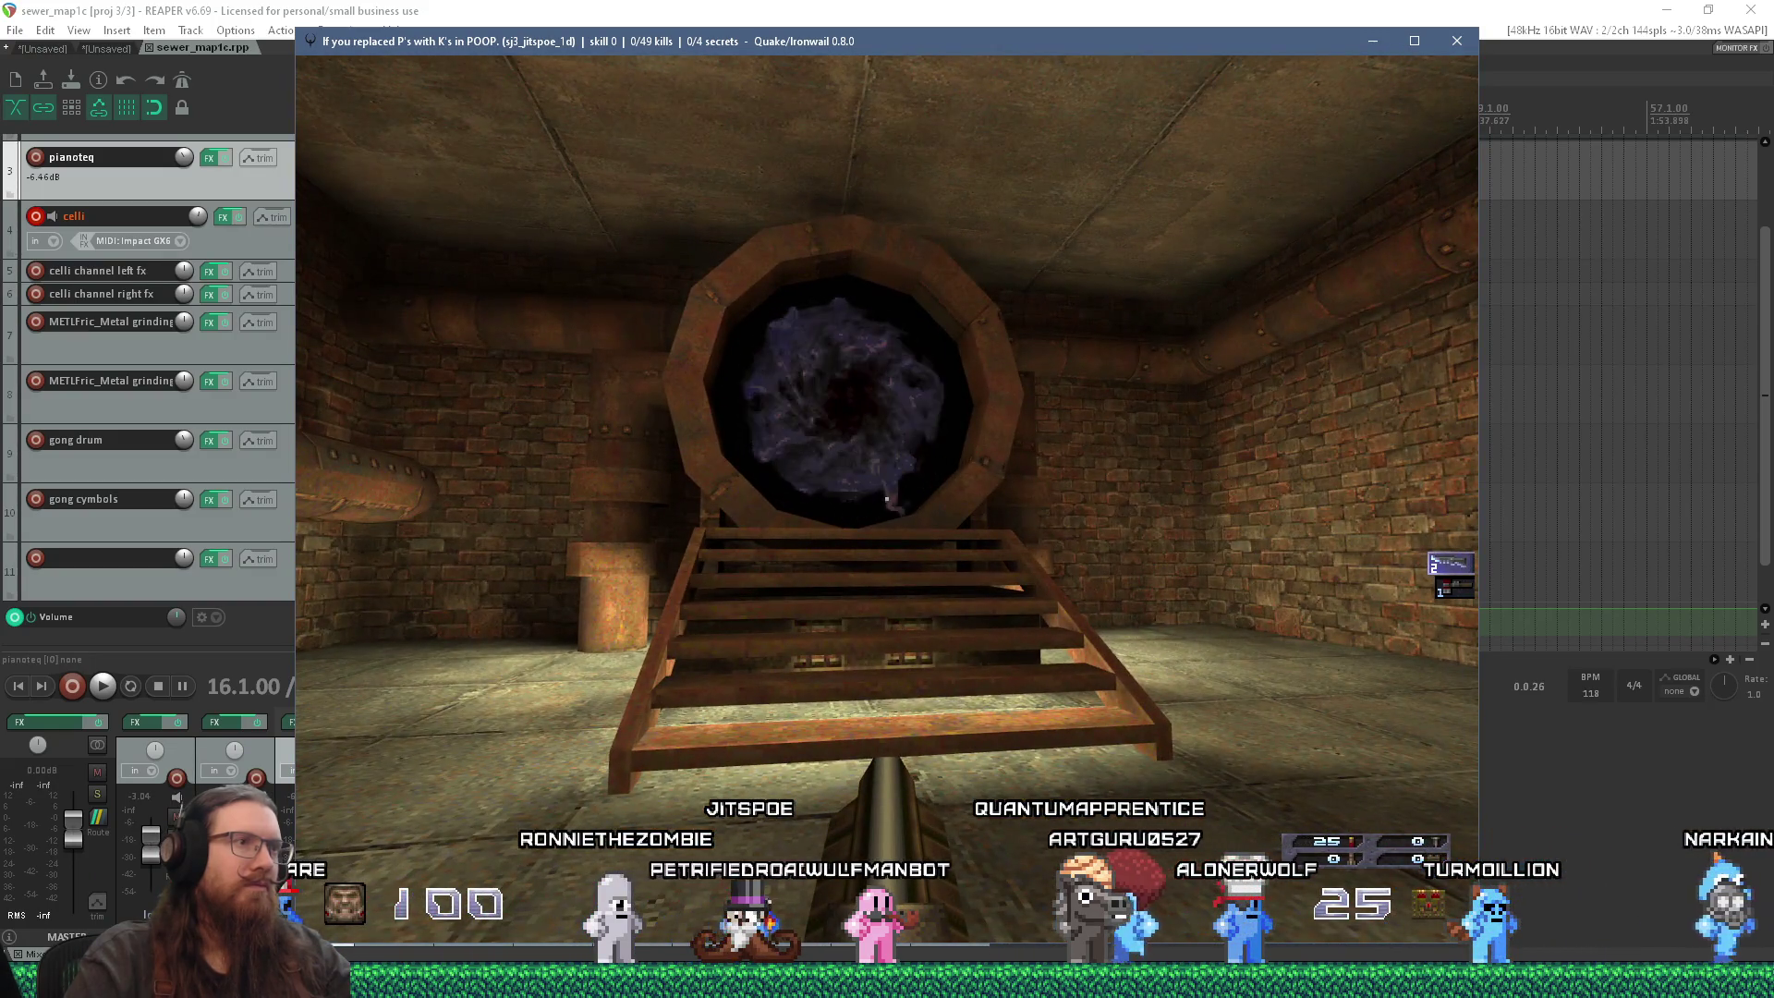
key(grave)
key(alt+Tab)
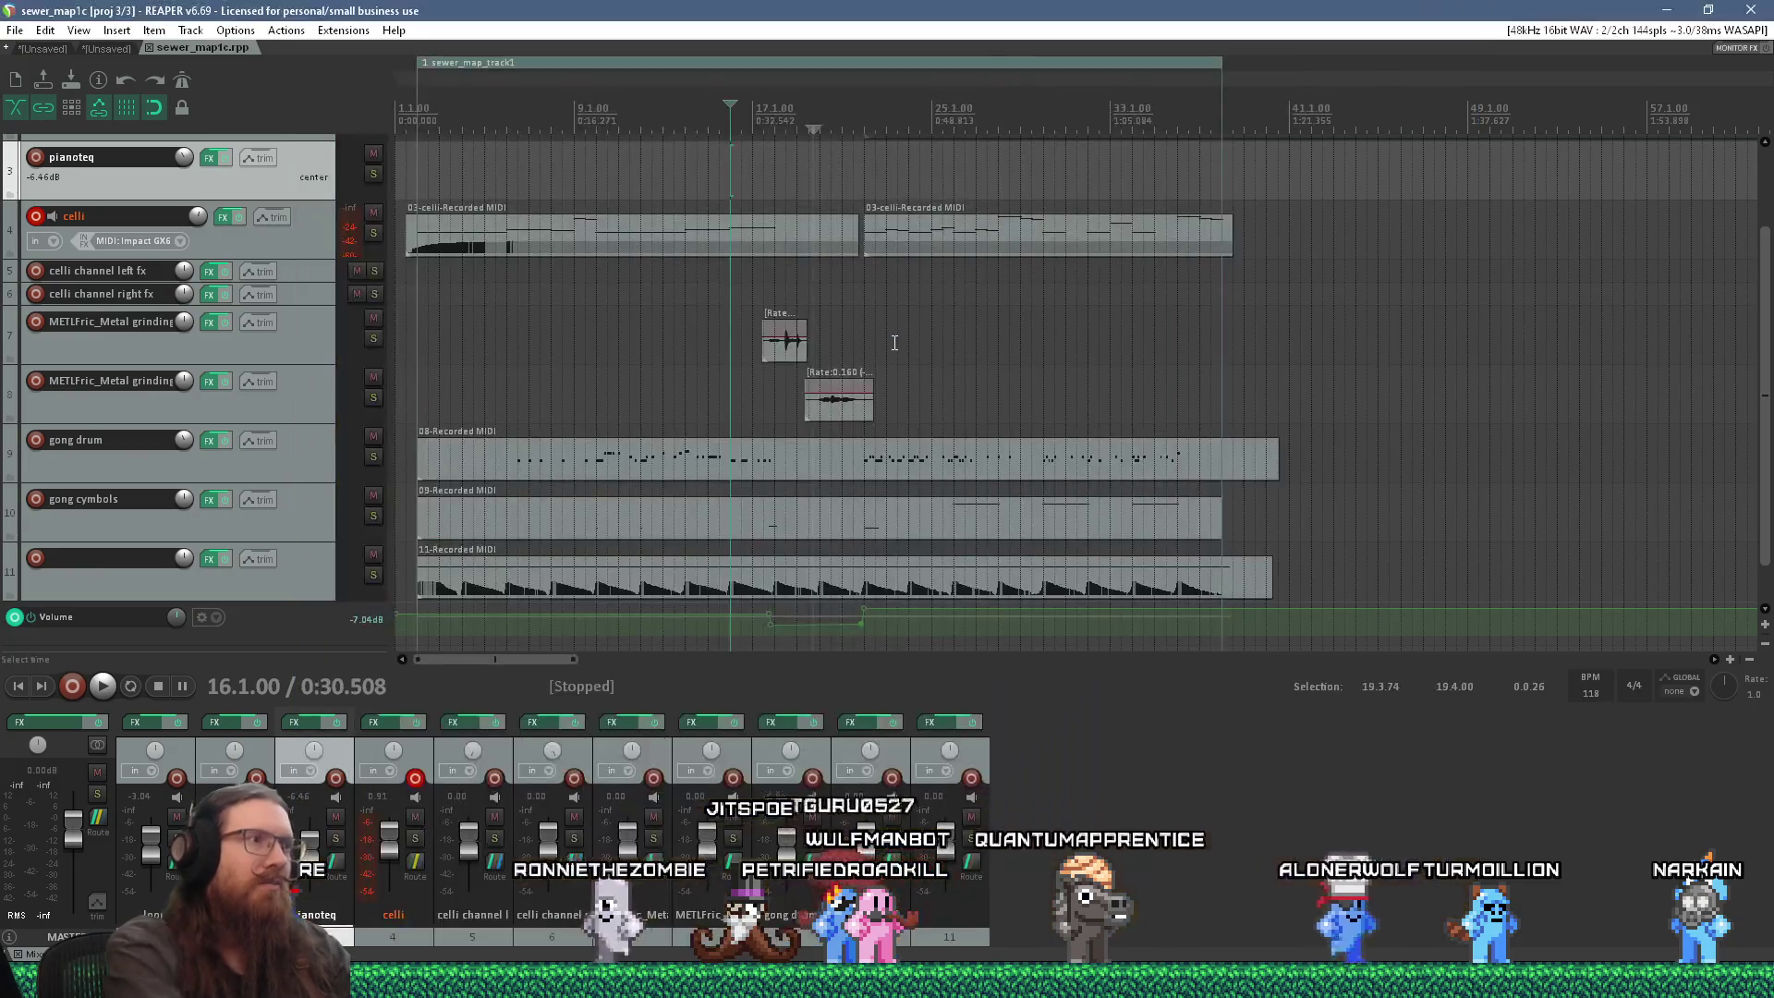
Step: In TrenchBroom, select a blacklight beside the portal and set its brightness to -400
key(alt+Tab)
click(802, 336)
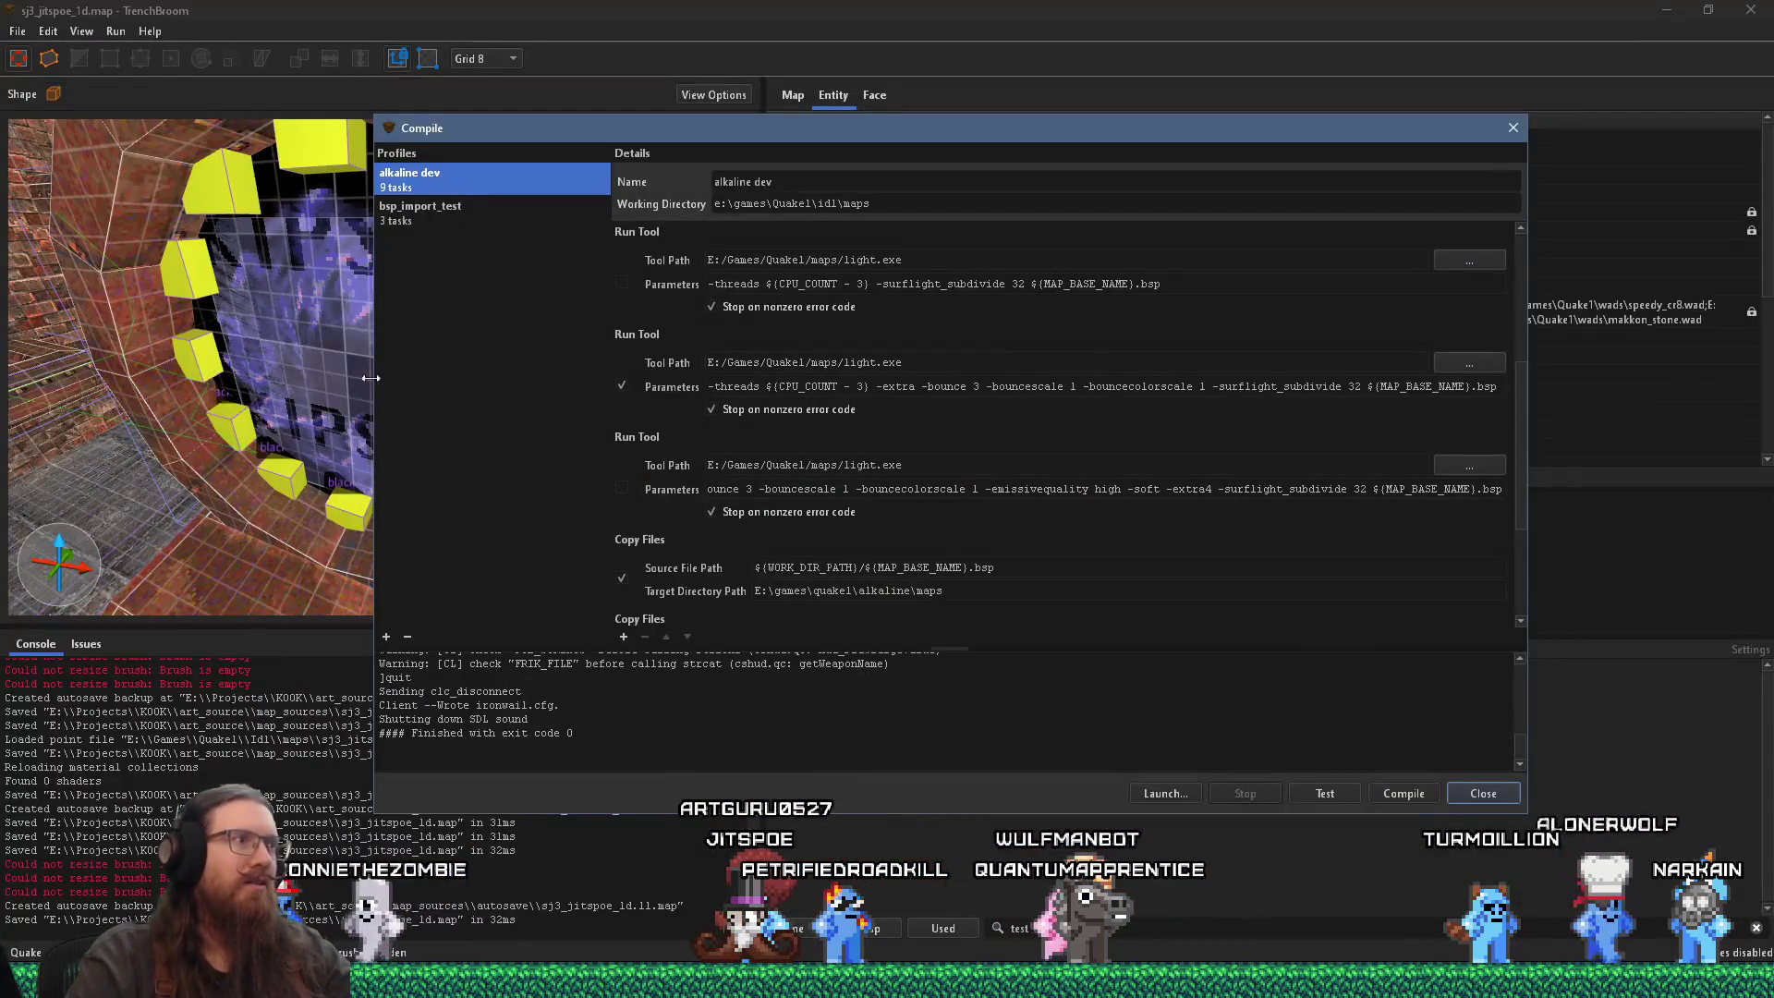
click(232, 333)
click(199, 289)
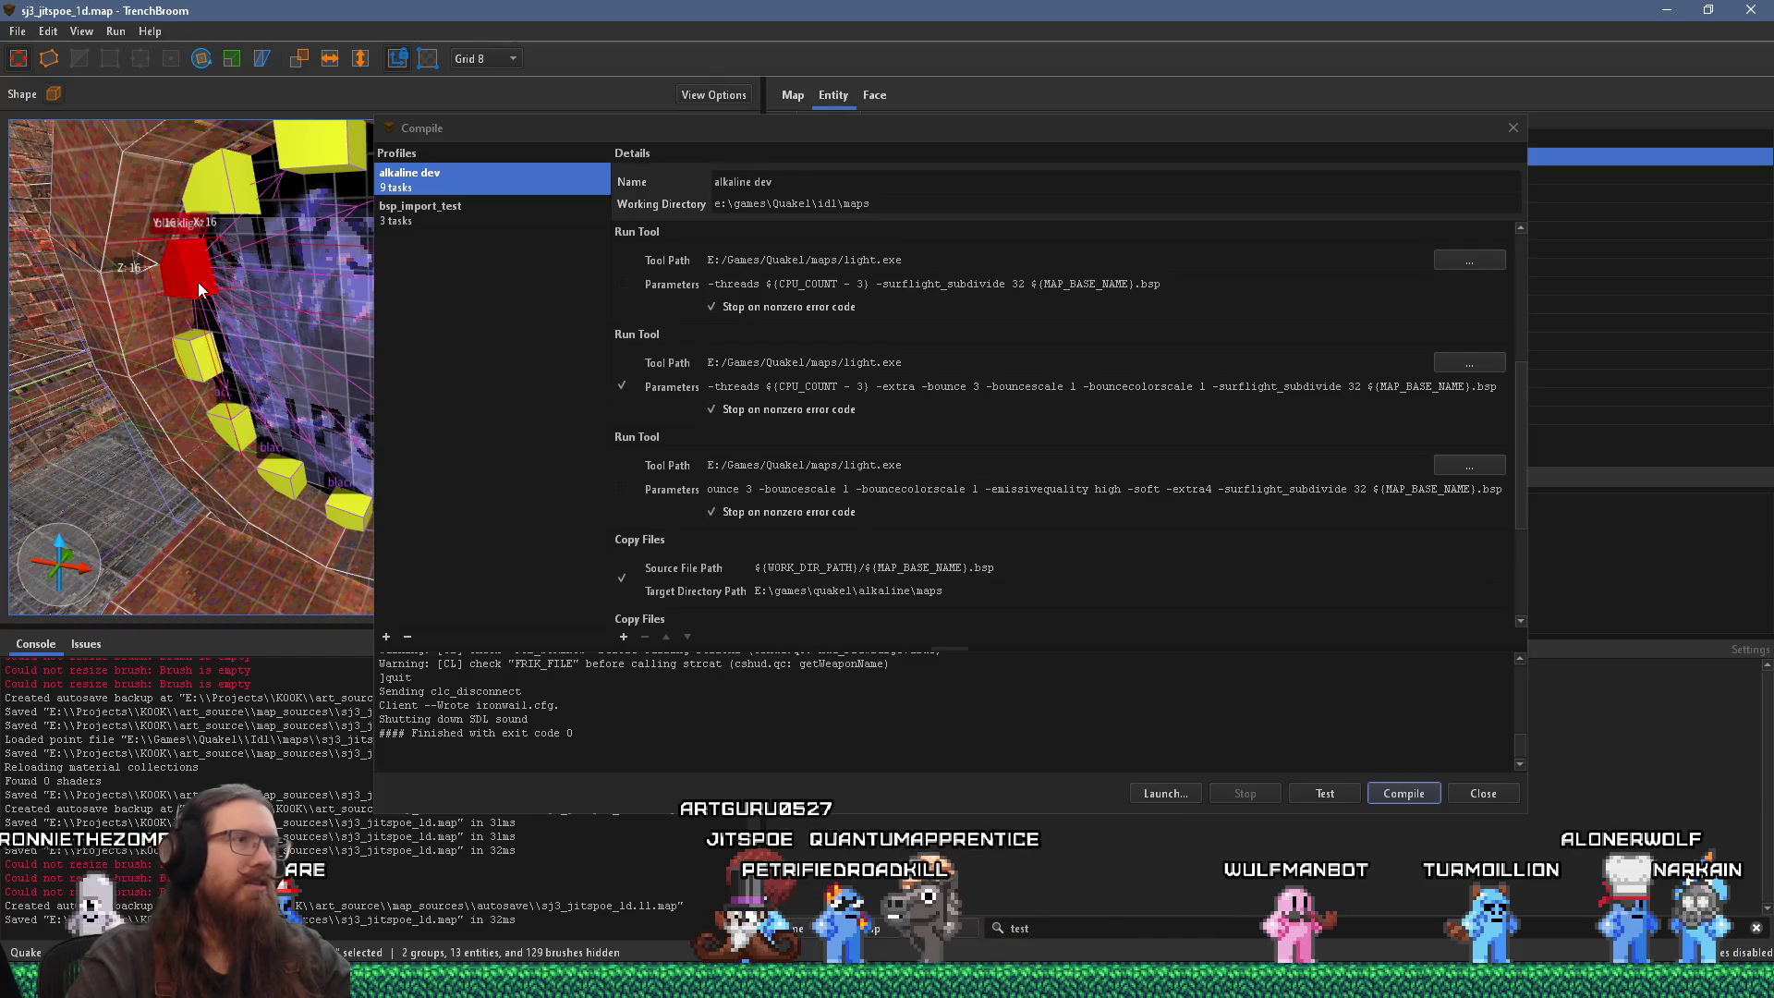
click(1512, 127)
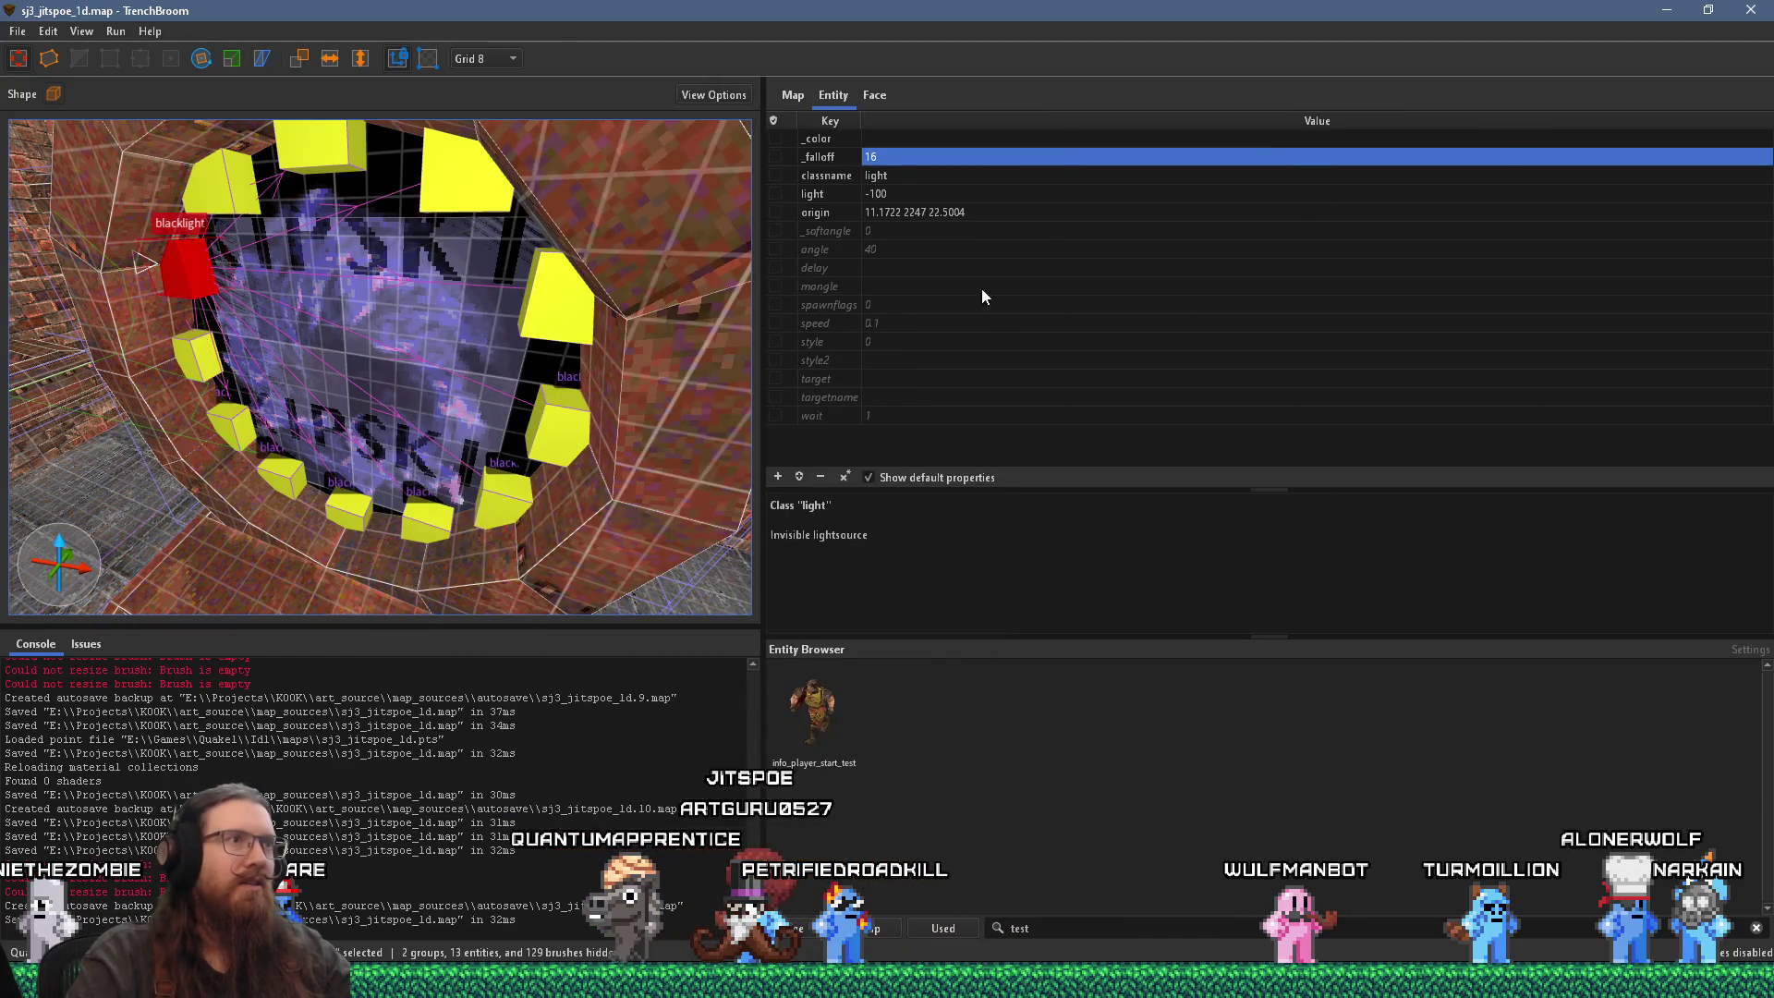
double_click(910, 193)
text(-400)
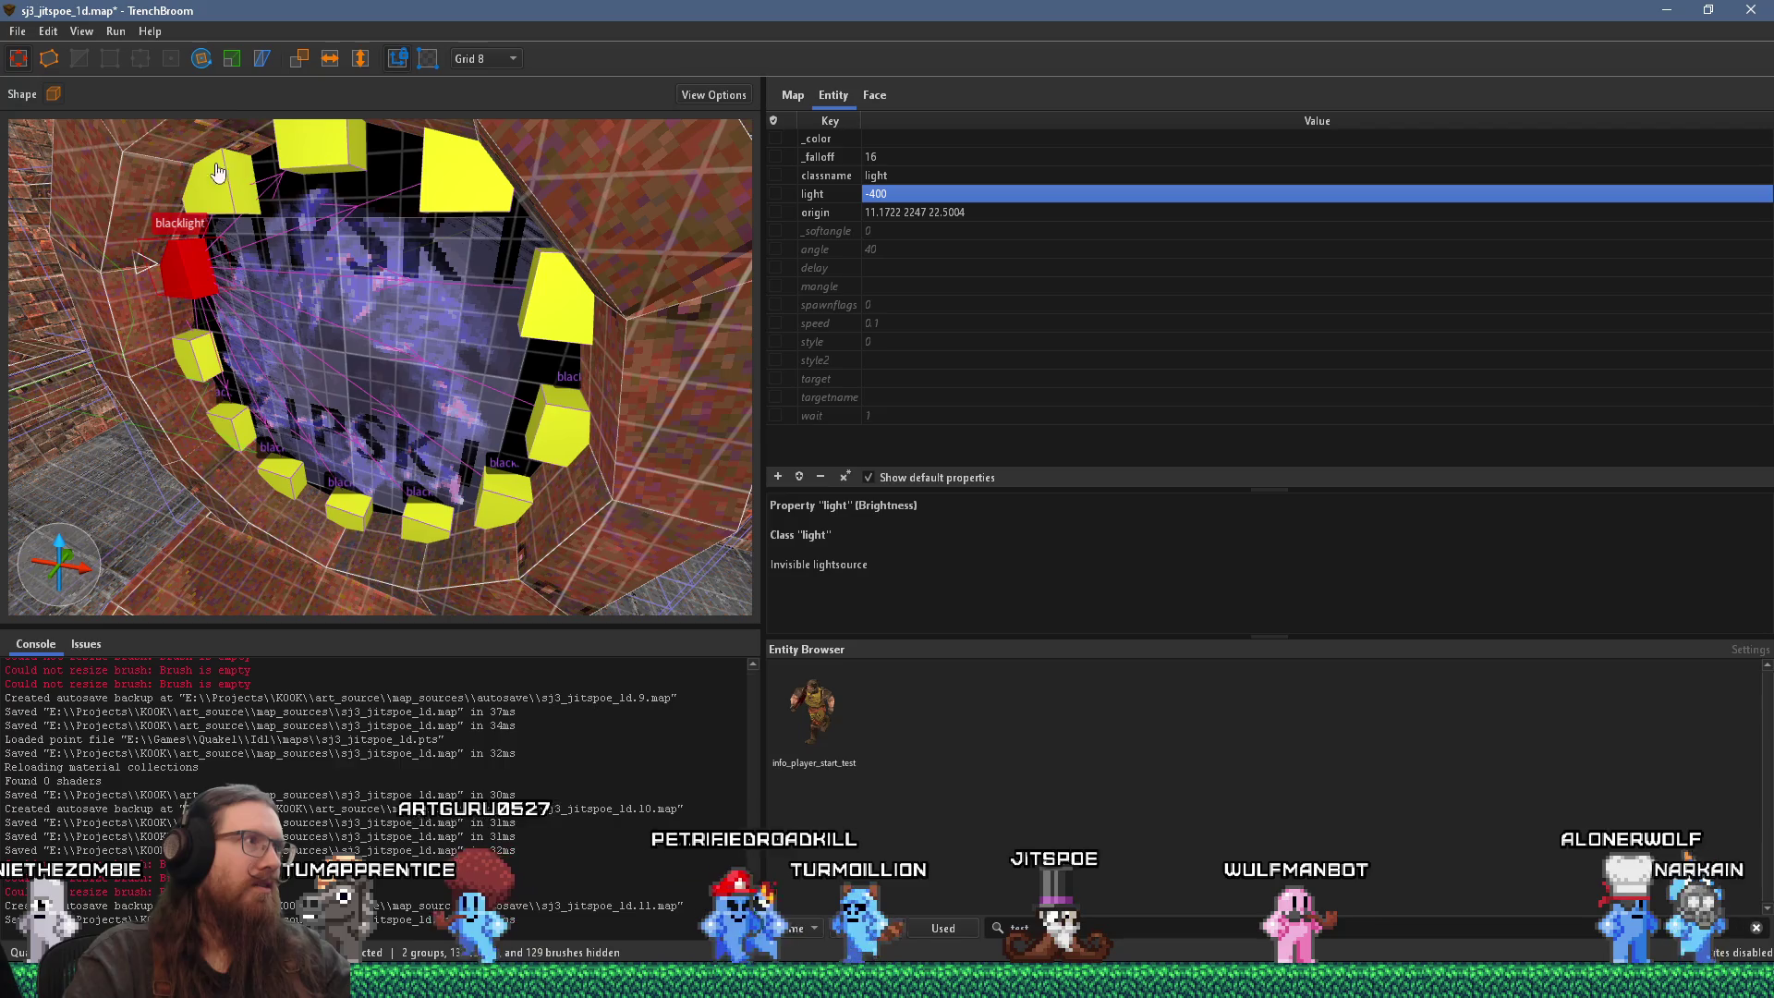
Step: Save the map and start an alkaline dev compile
click(13, 37)
click(69, 126)
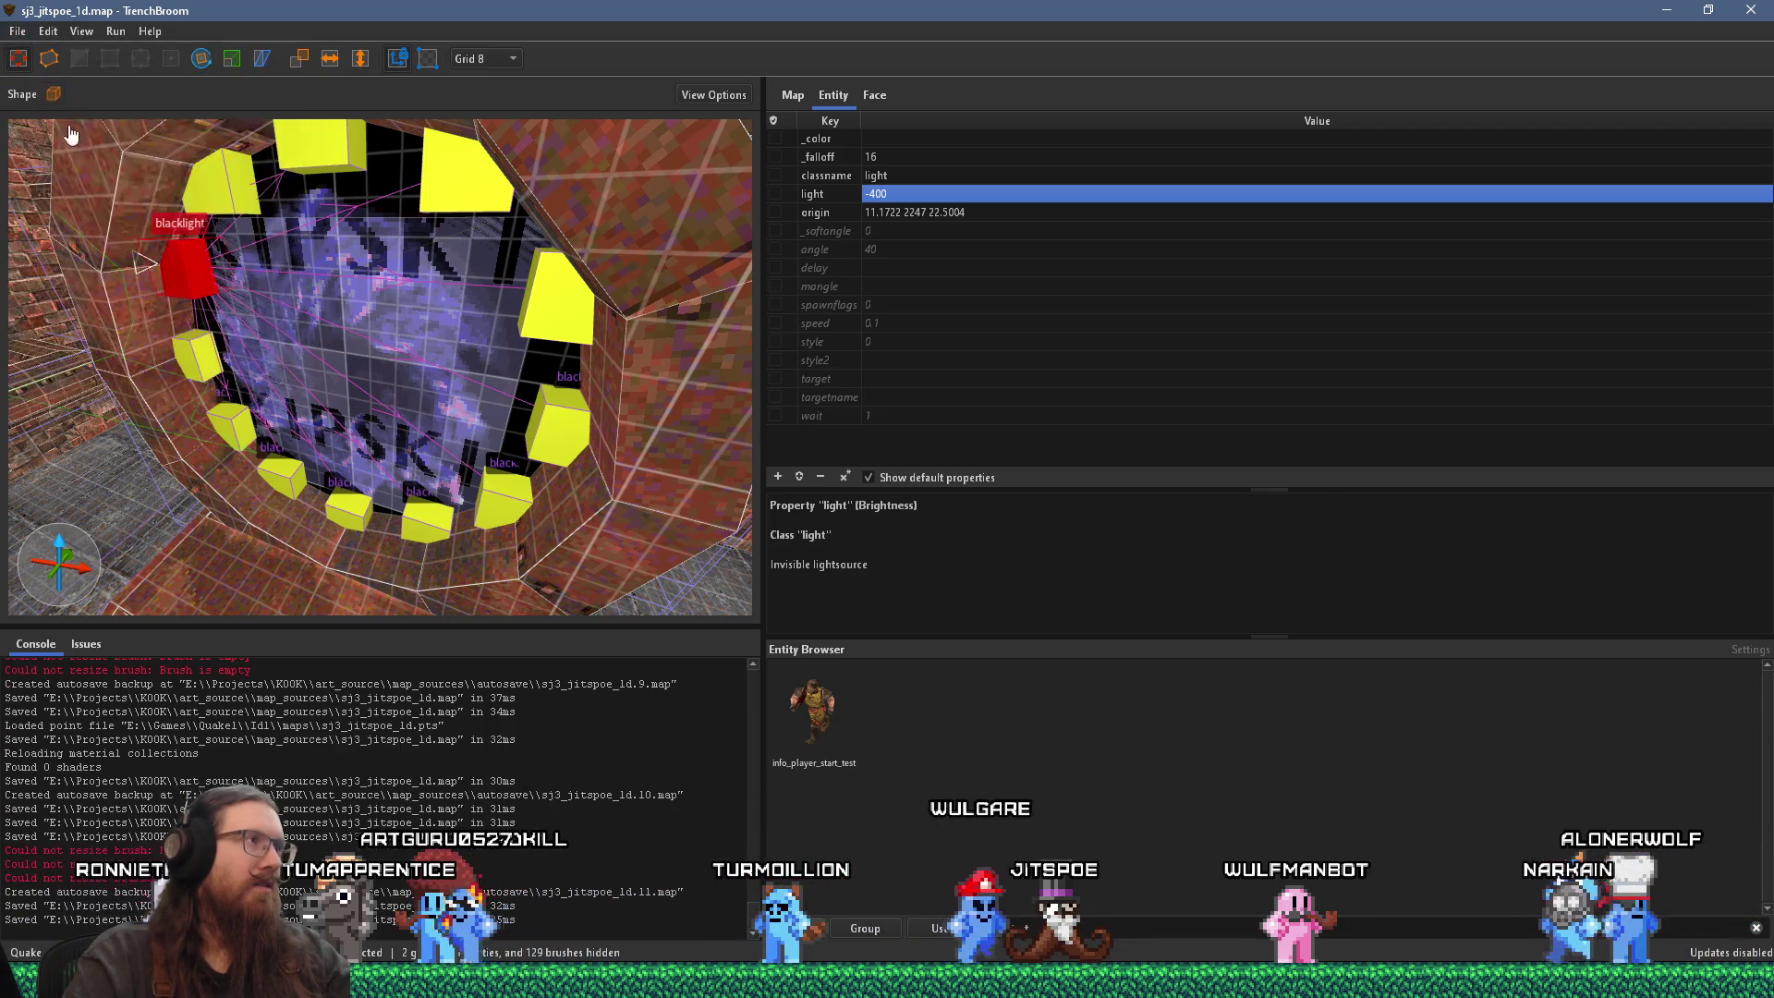
click(115, 33)
click(121, 54)
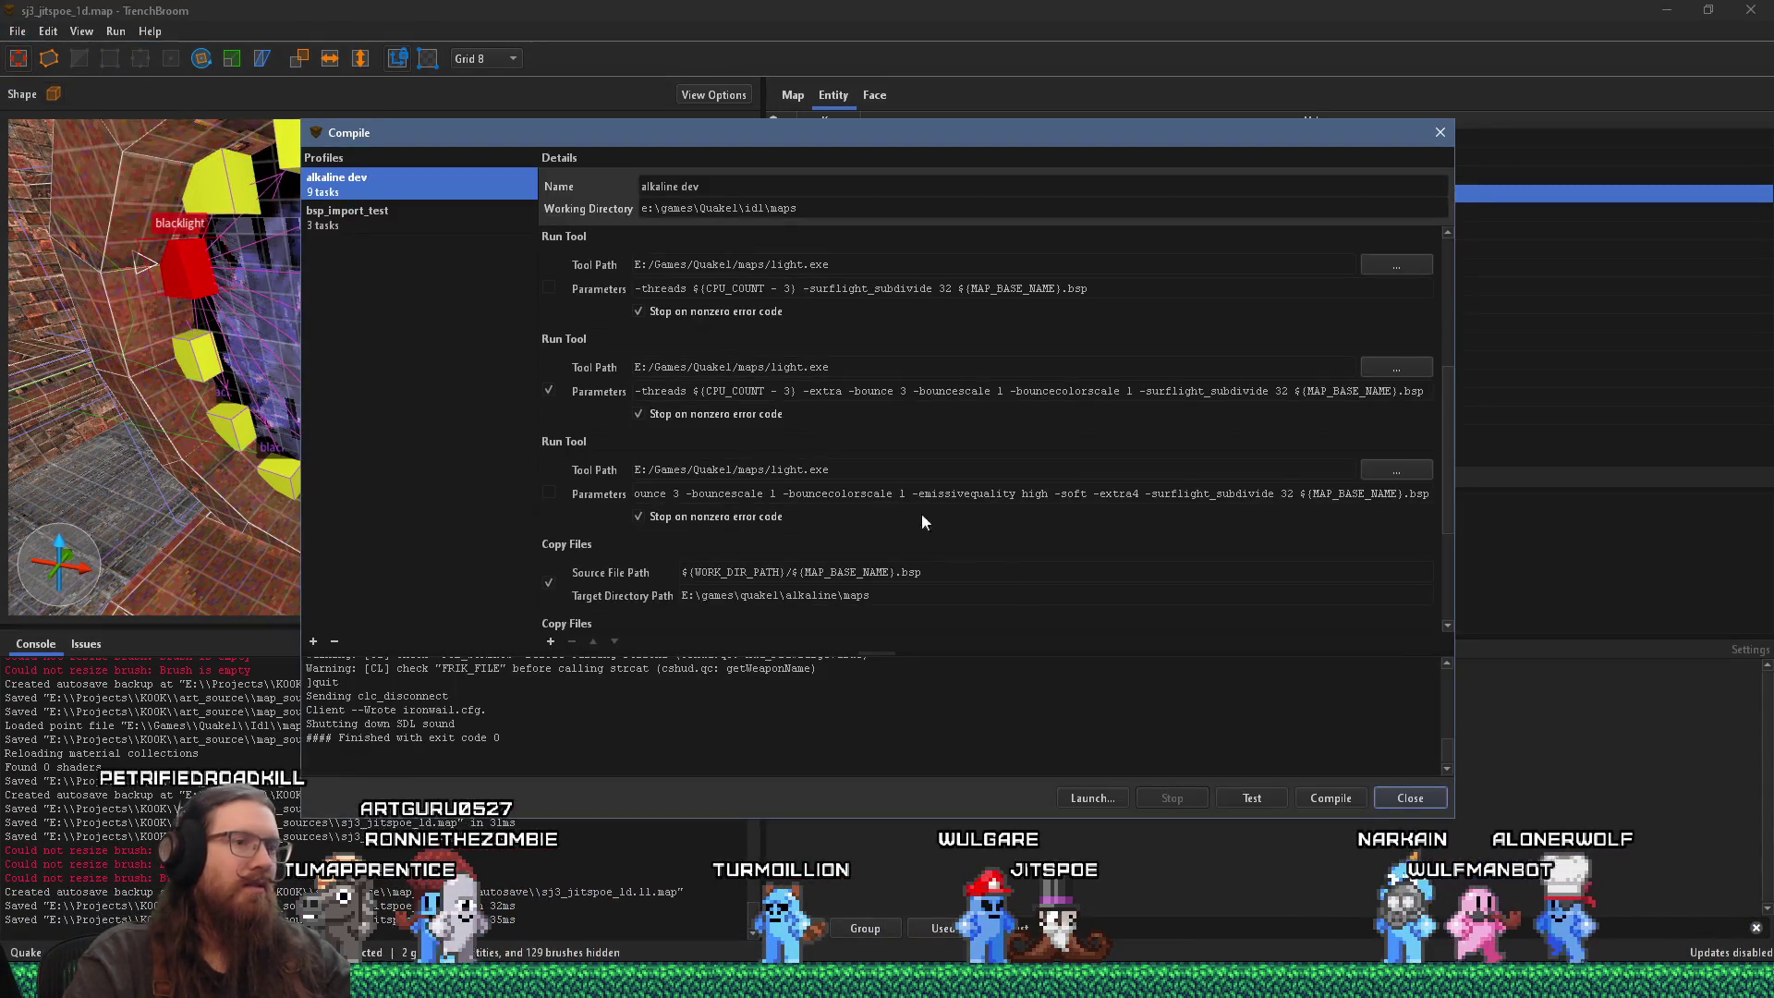
click(1327, 796)
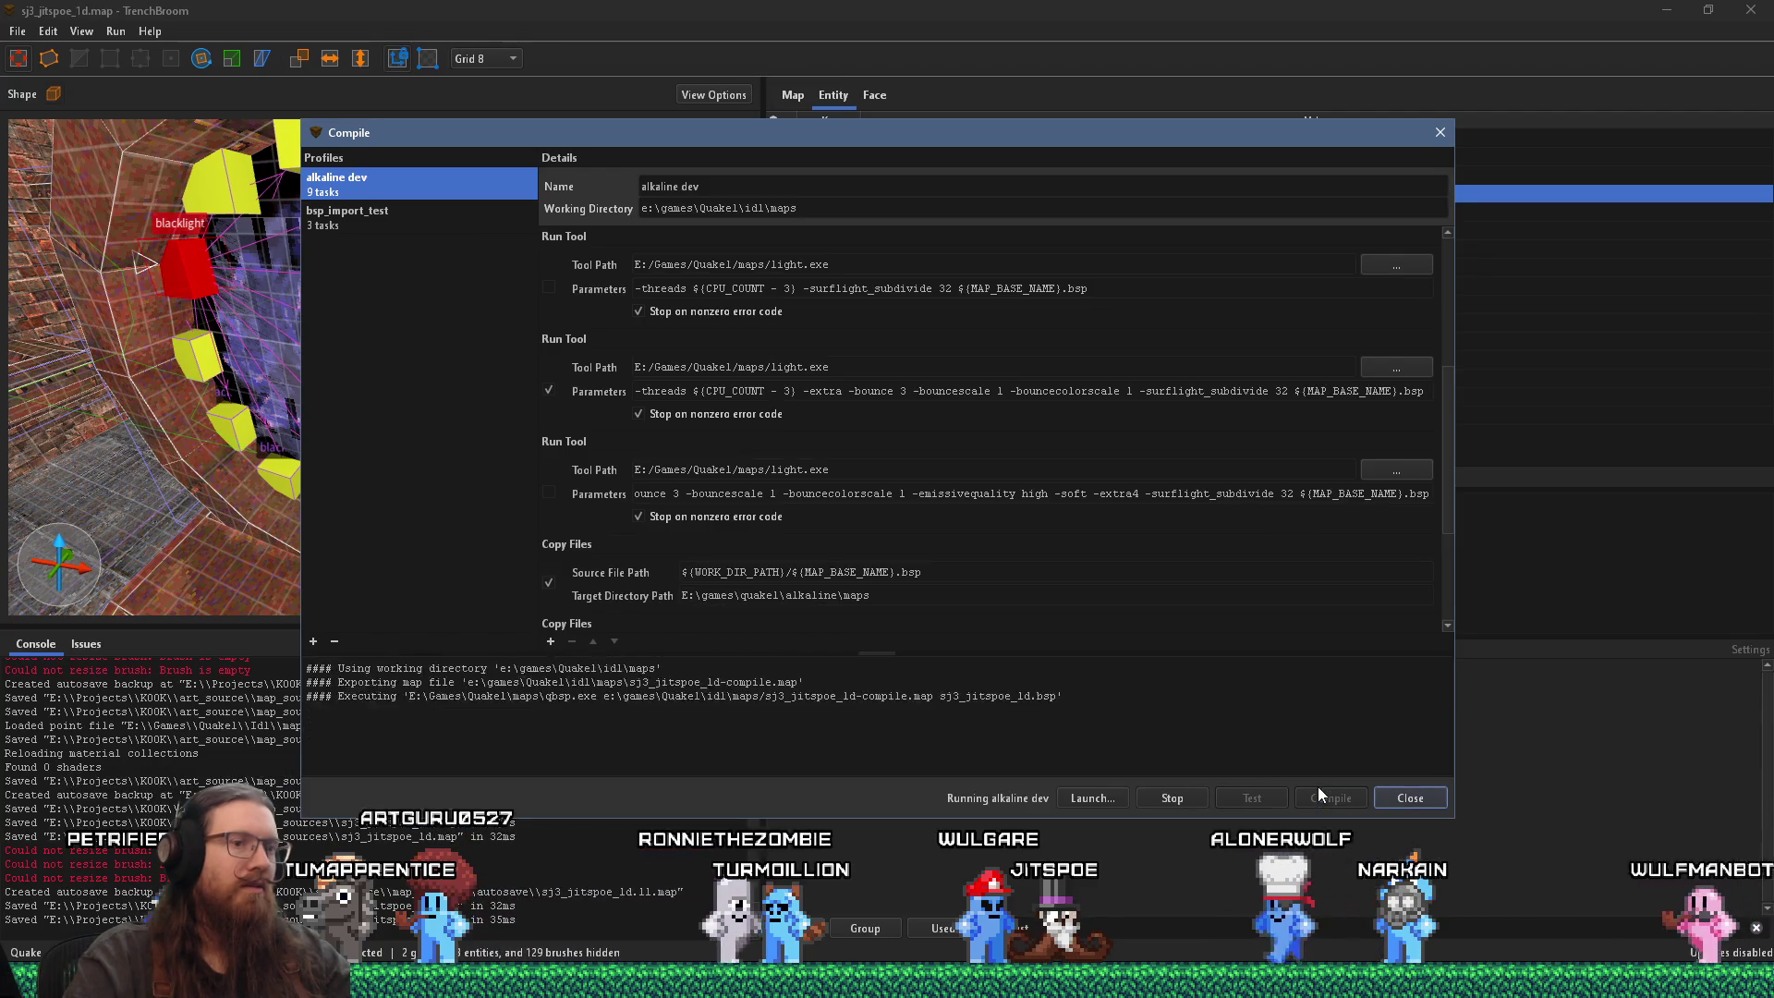
key(alt+Tab)
key(Tab)
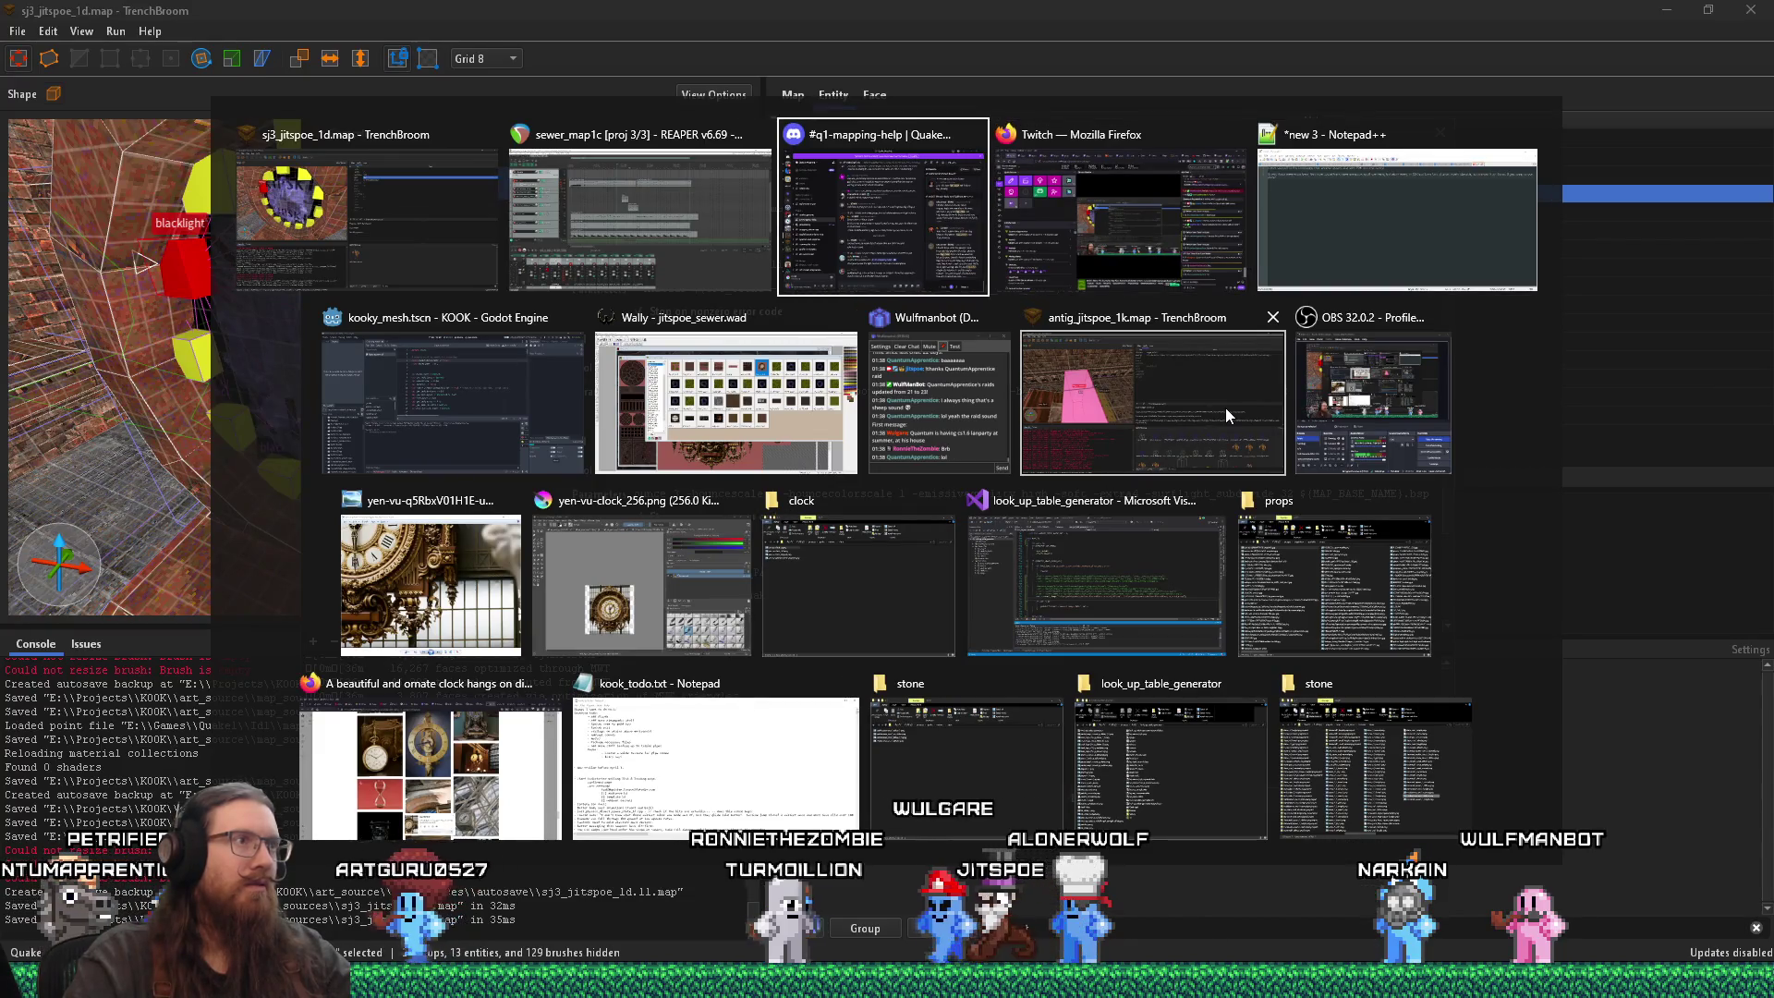
Step: Play sewer_map1c from the second metal grinding track, then close the projects without saving
key(shift+Tab)
key(shift+Tab)
key(shift+Tab)
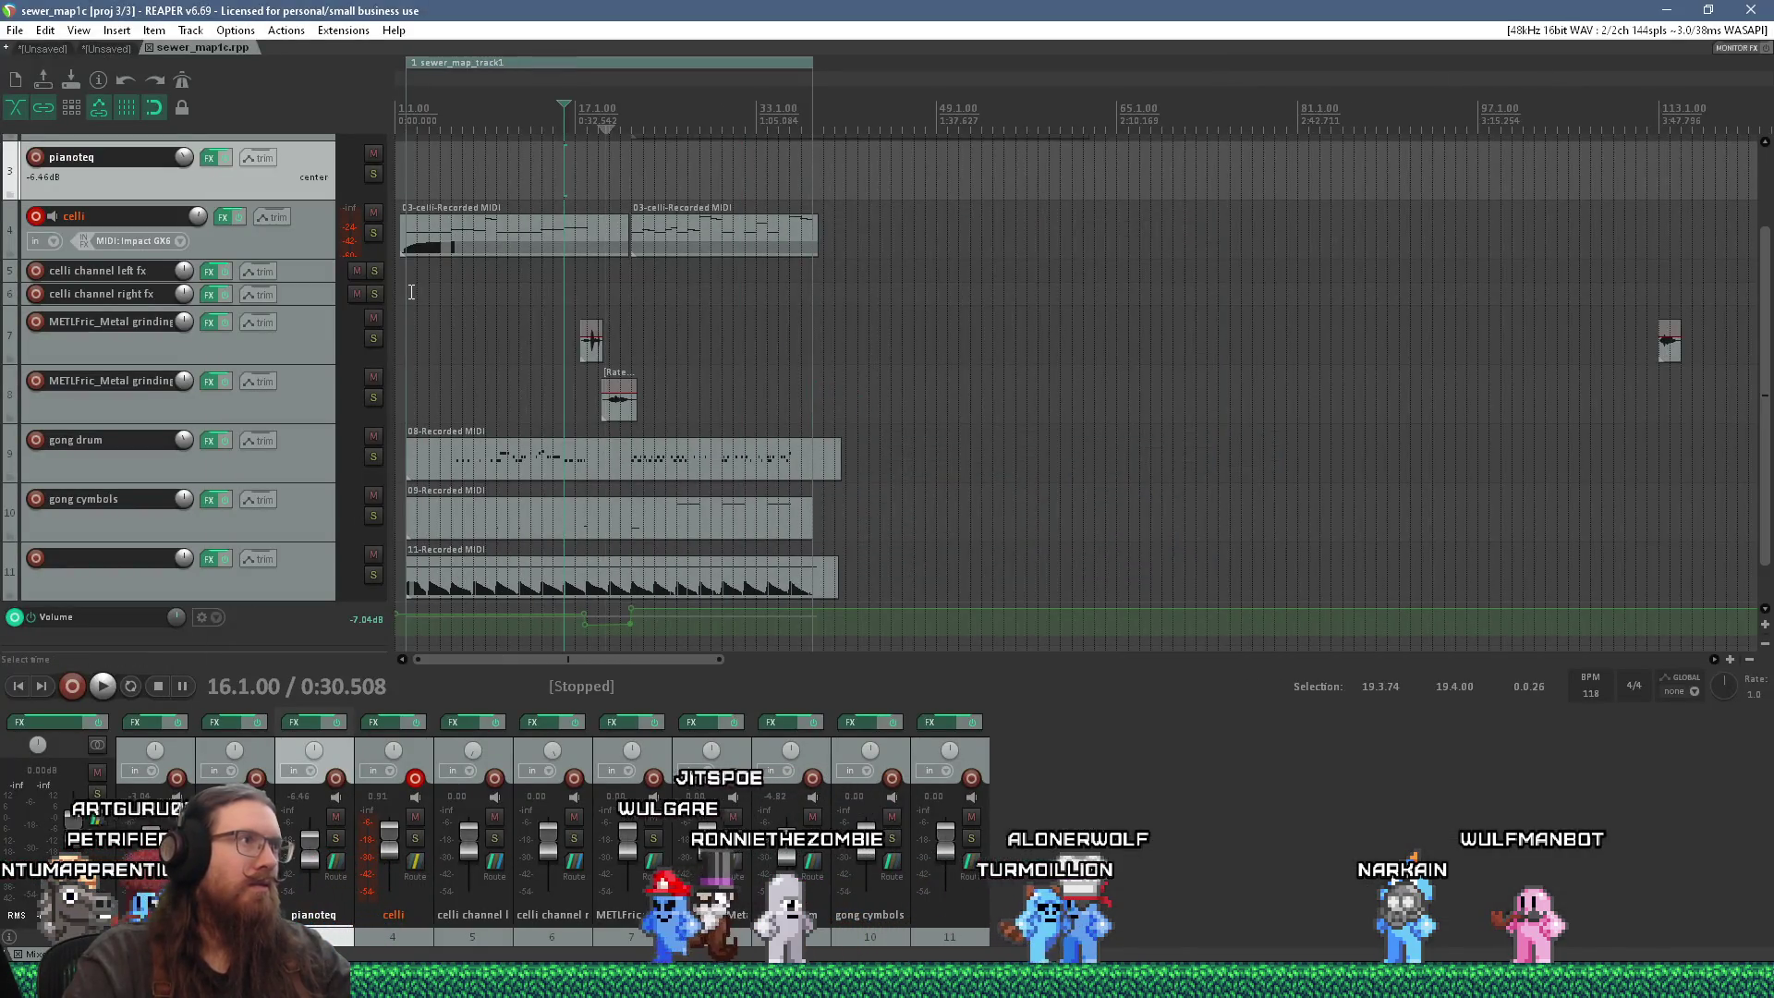
scroll(411, 292, up, 3)
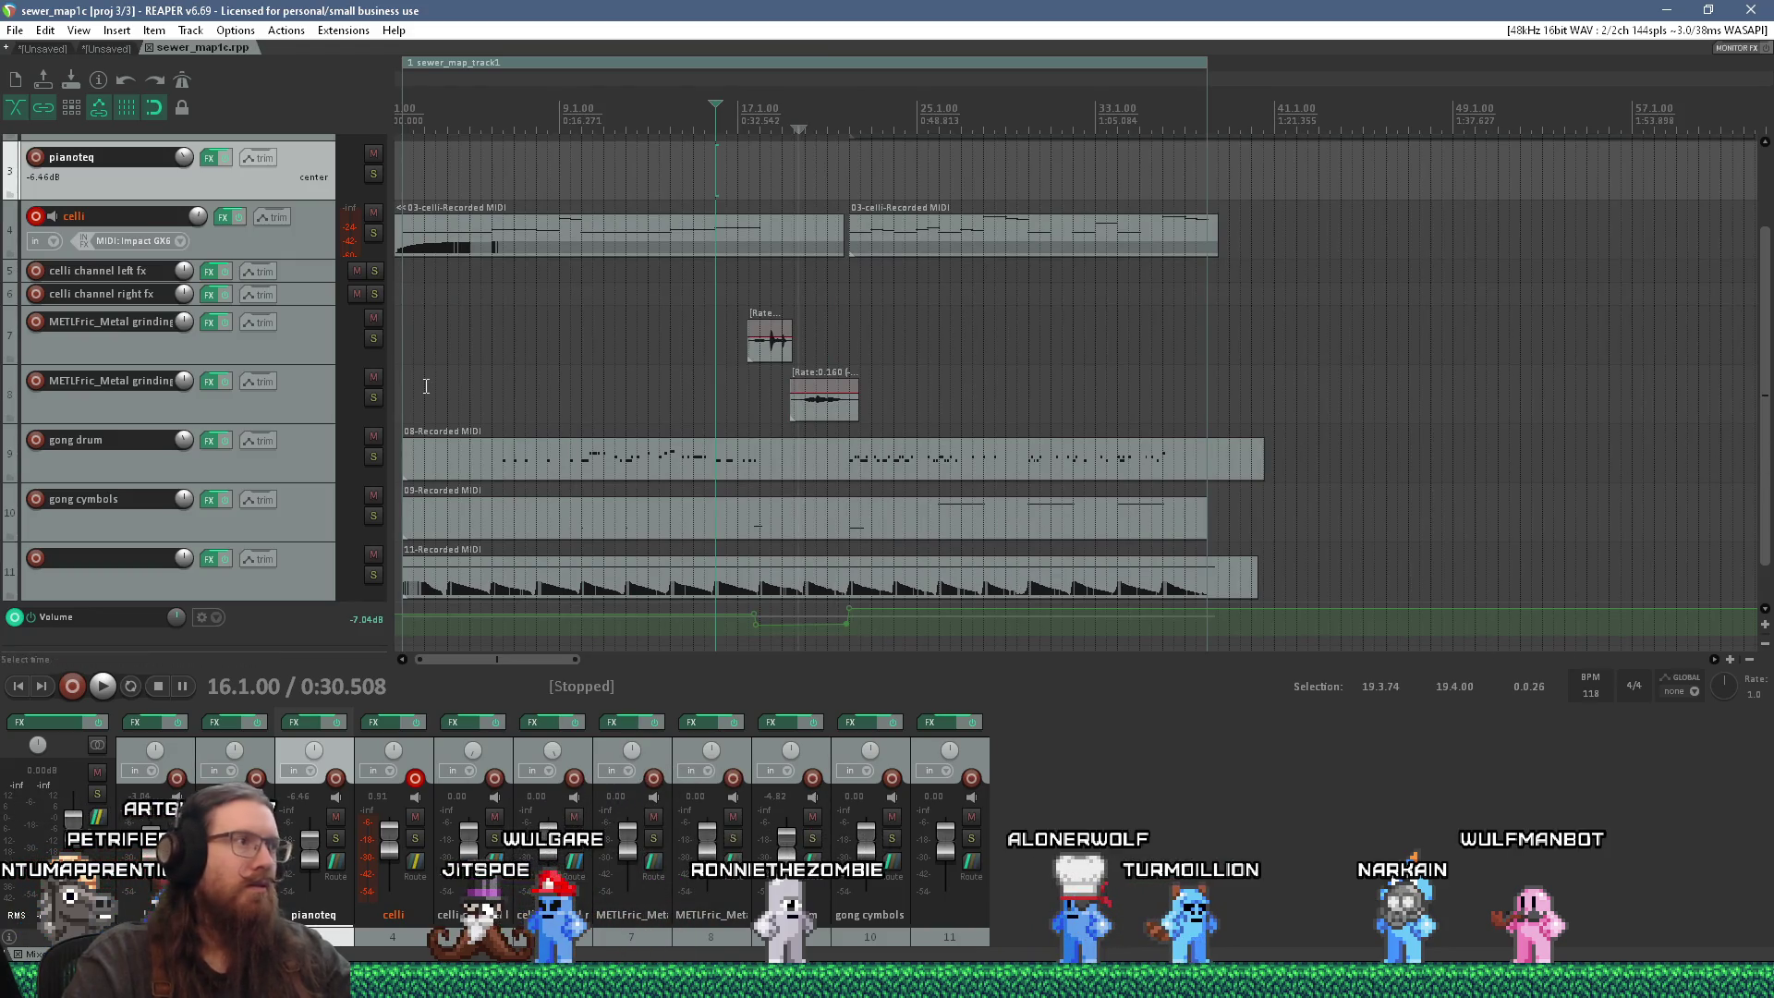
click(402, 369)
key(space)
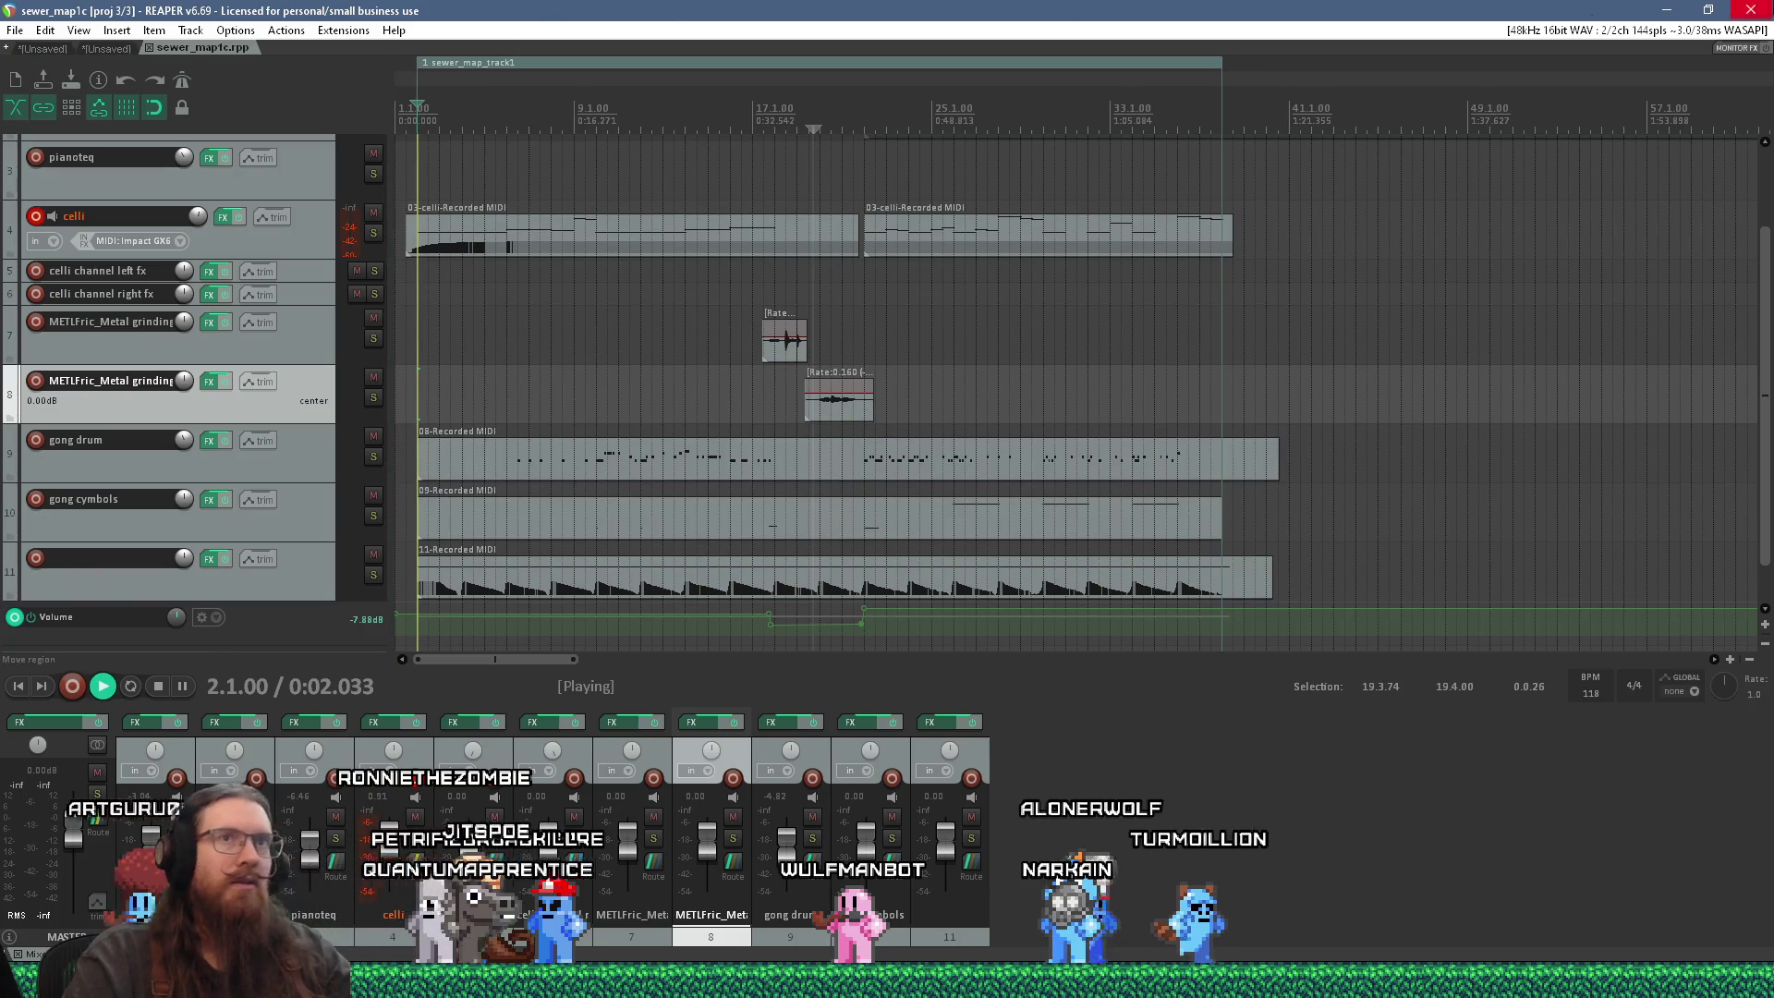
click(1751, 10)
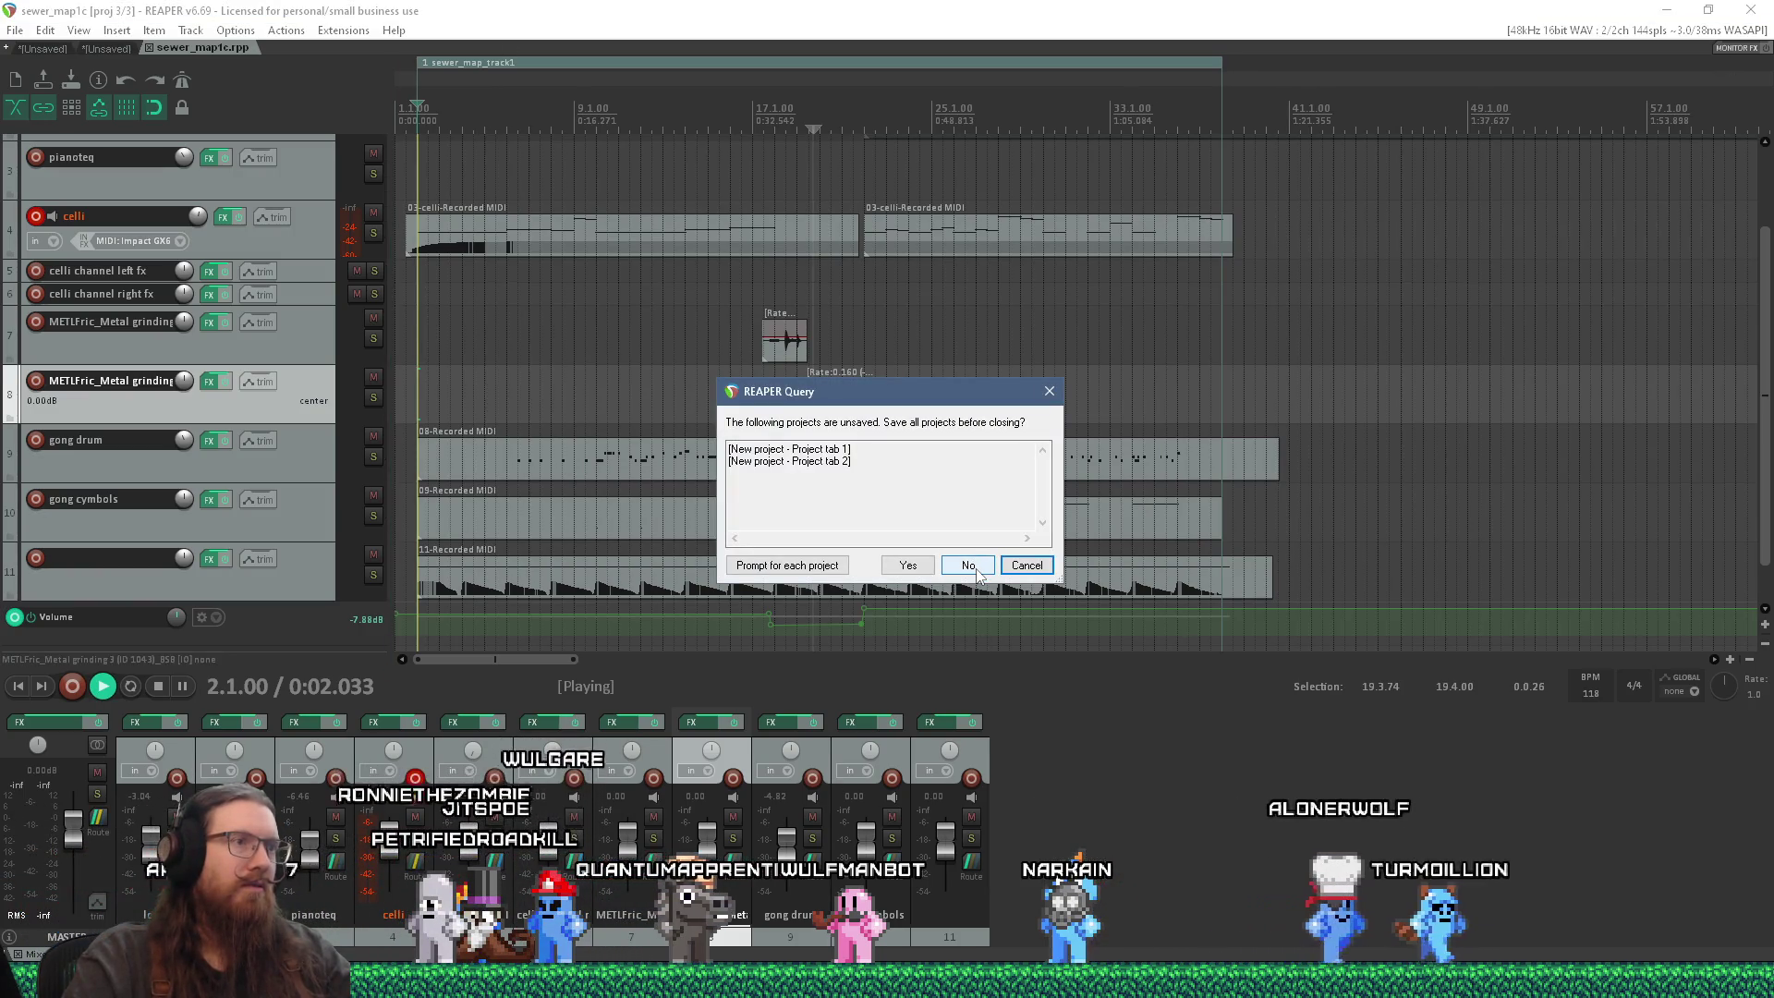
click(976, 567)
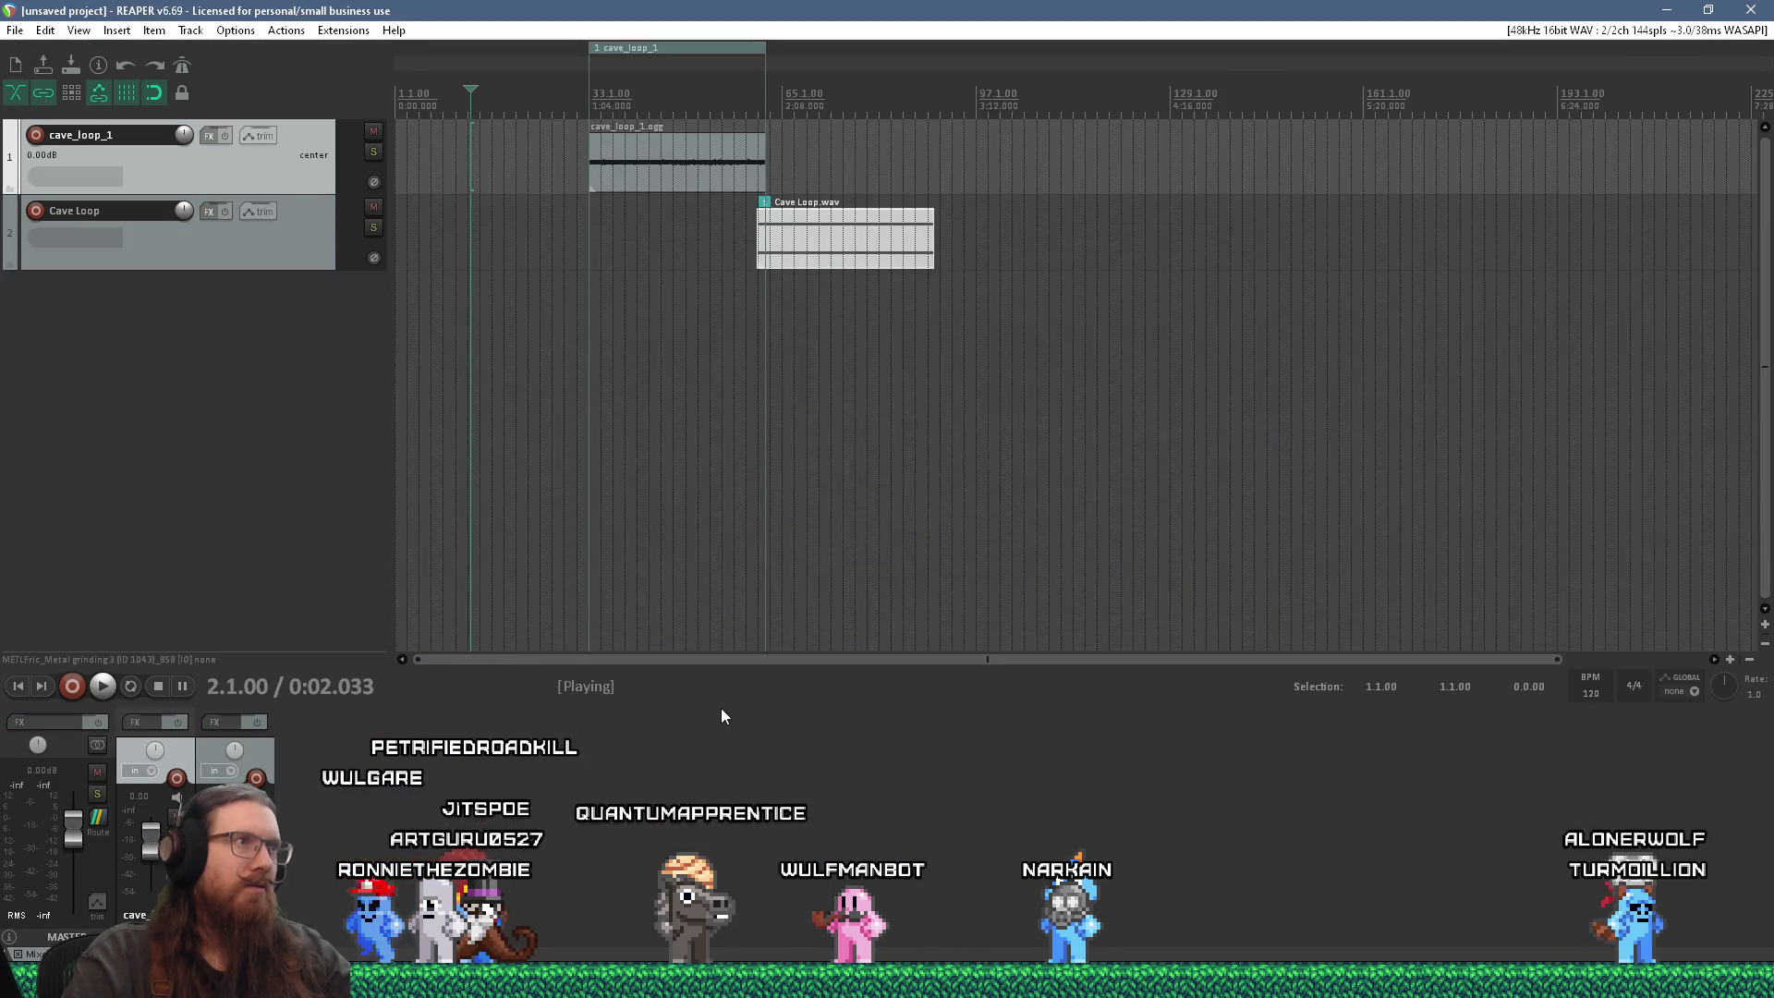
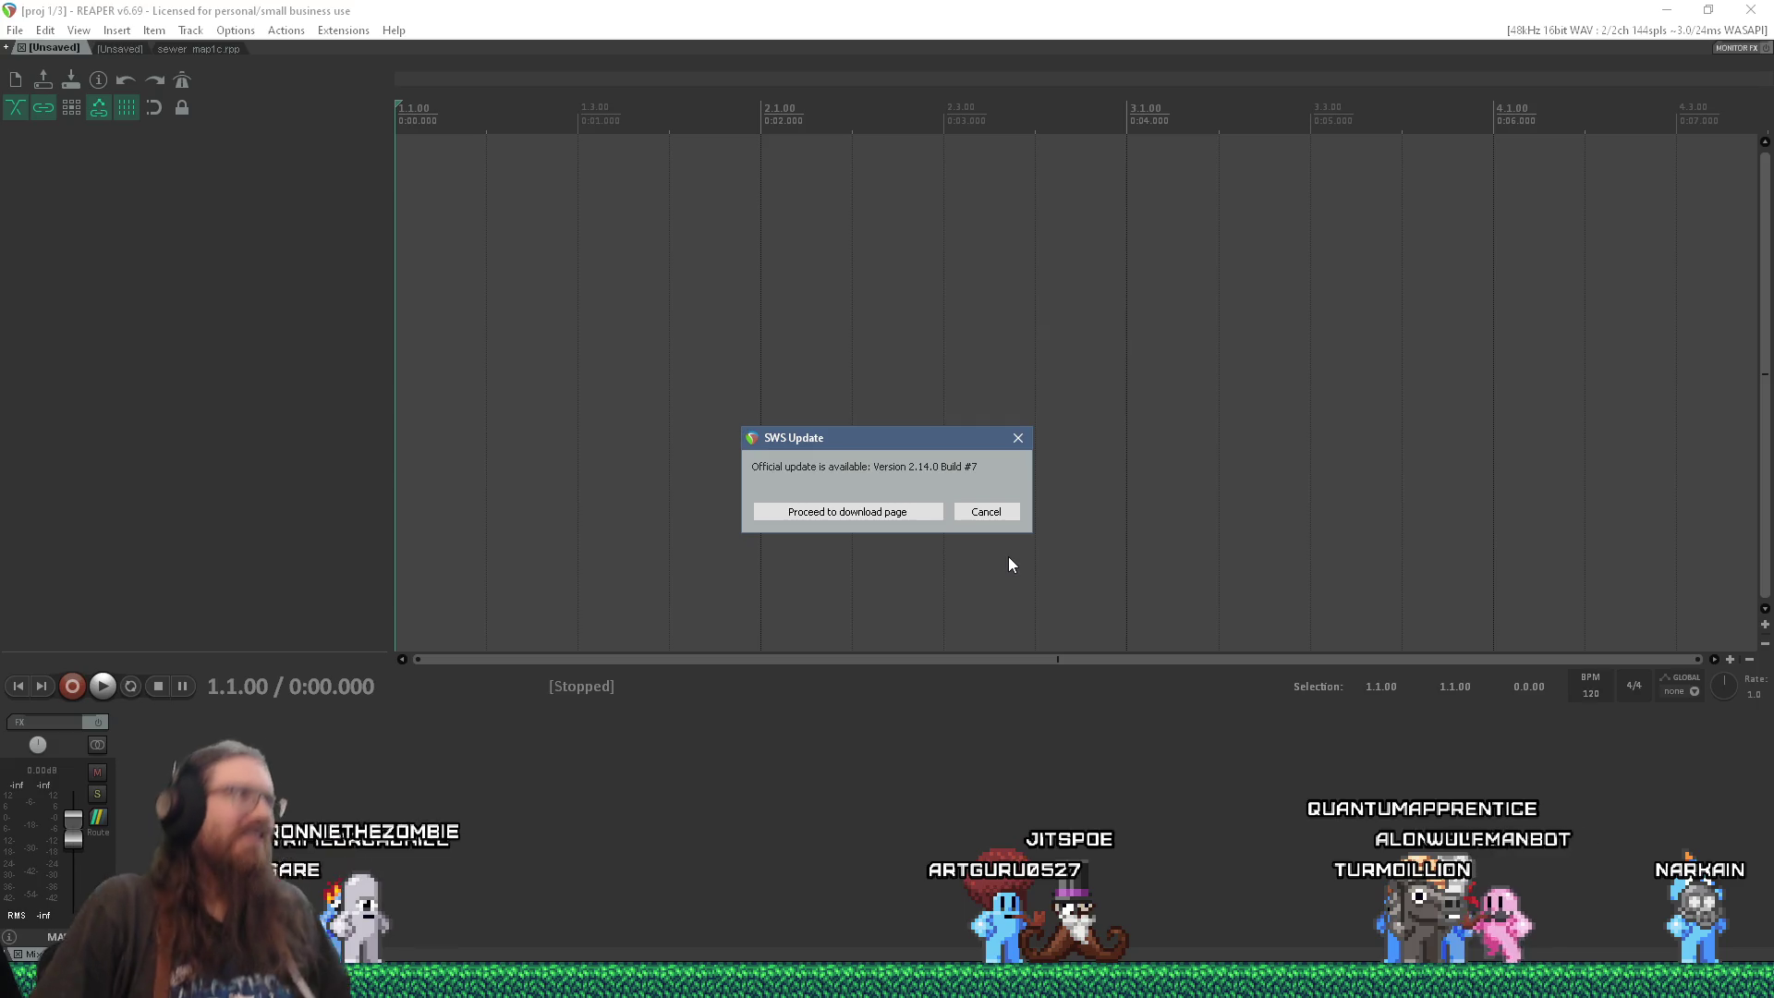
Step: Dismiss the SWS update notice and select the celli track in the sewer_map1c project
click(1011, 437)
click(204, 48)
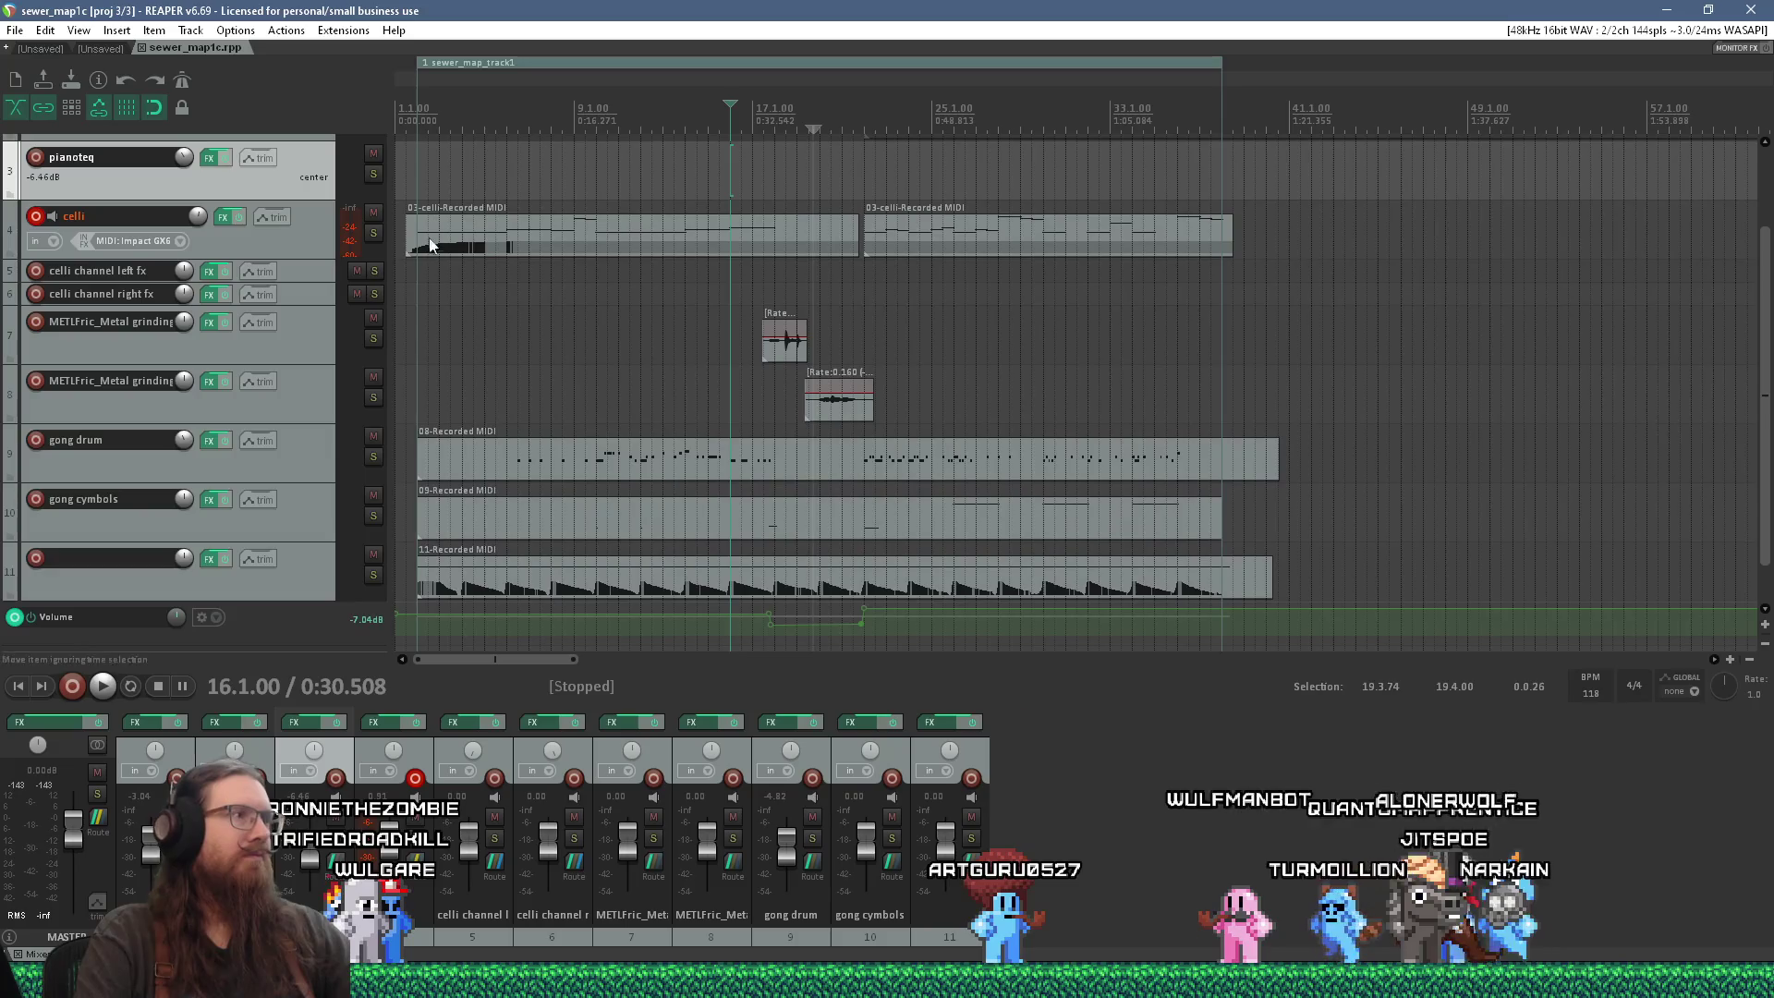
click(418, 268)
Step: Play the sewer_map1c arrangement during the Quake test, then close Quake and stop playback
key(space)
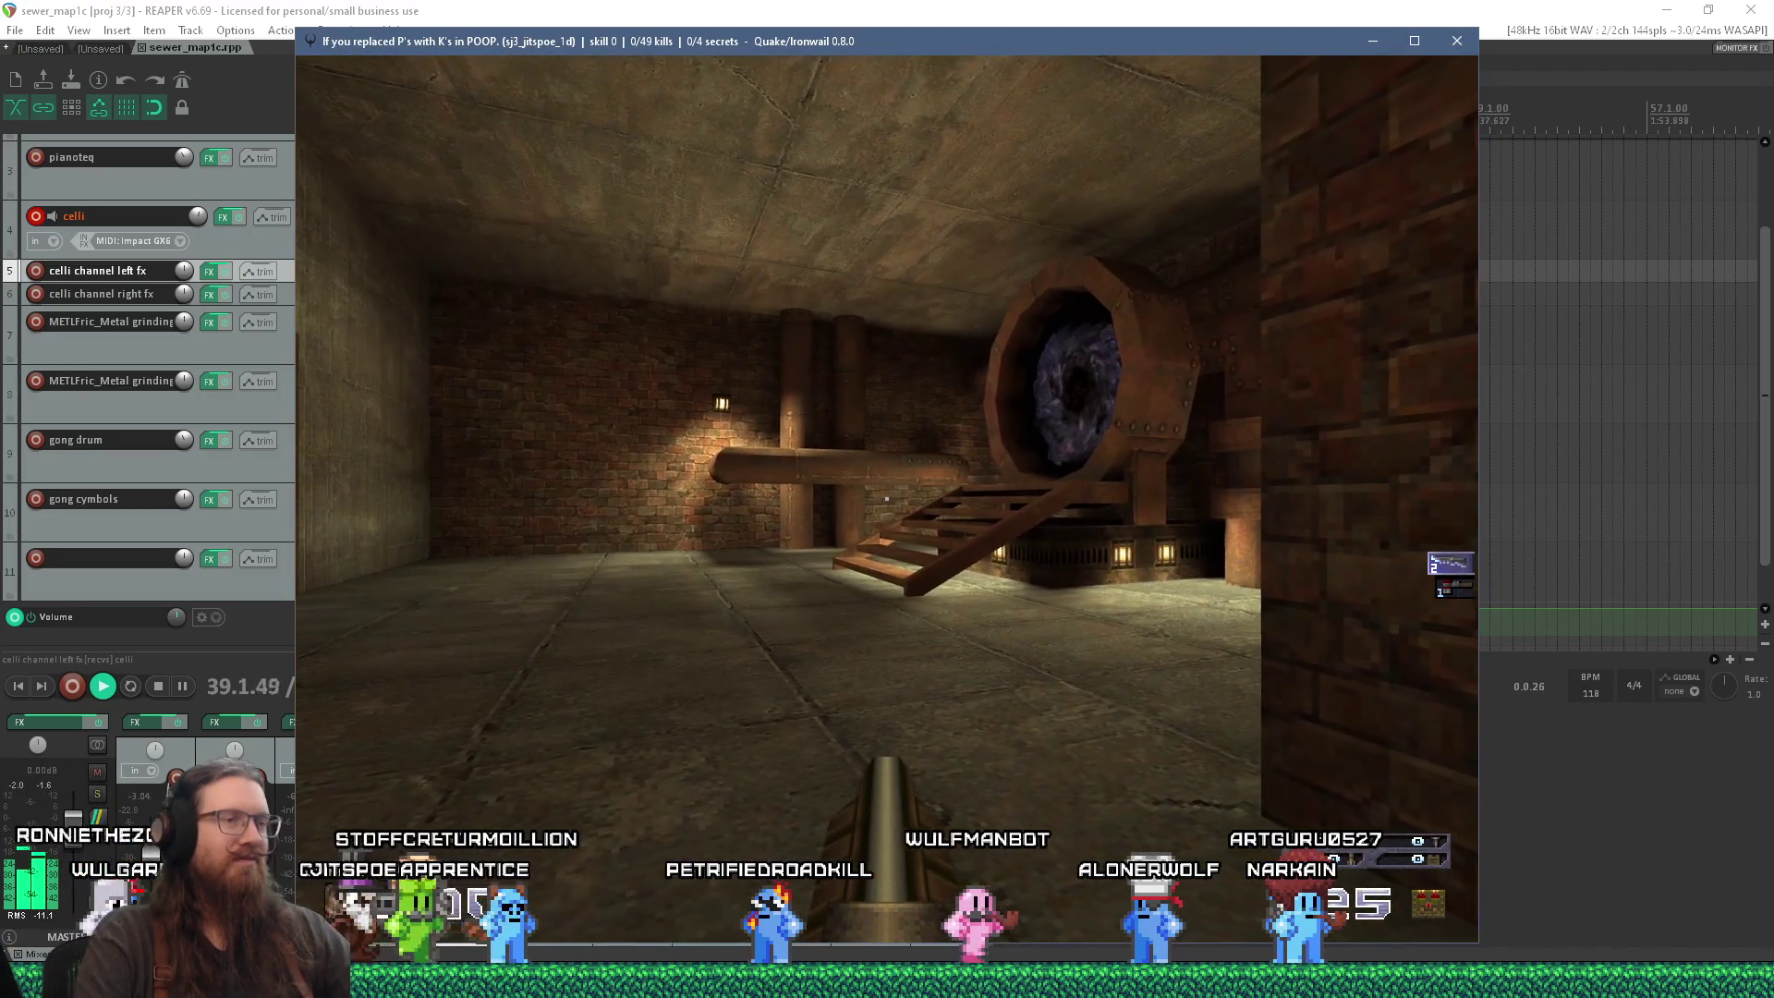
key(grave)
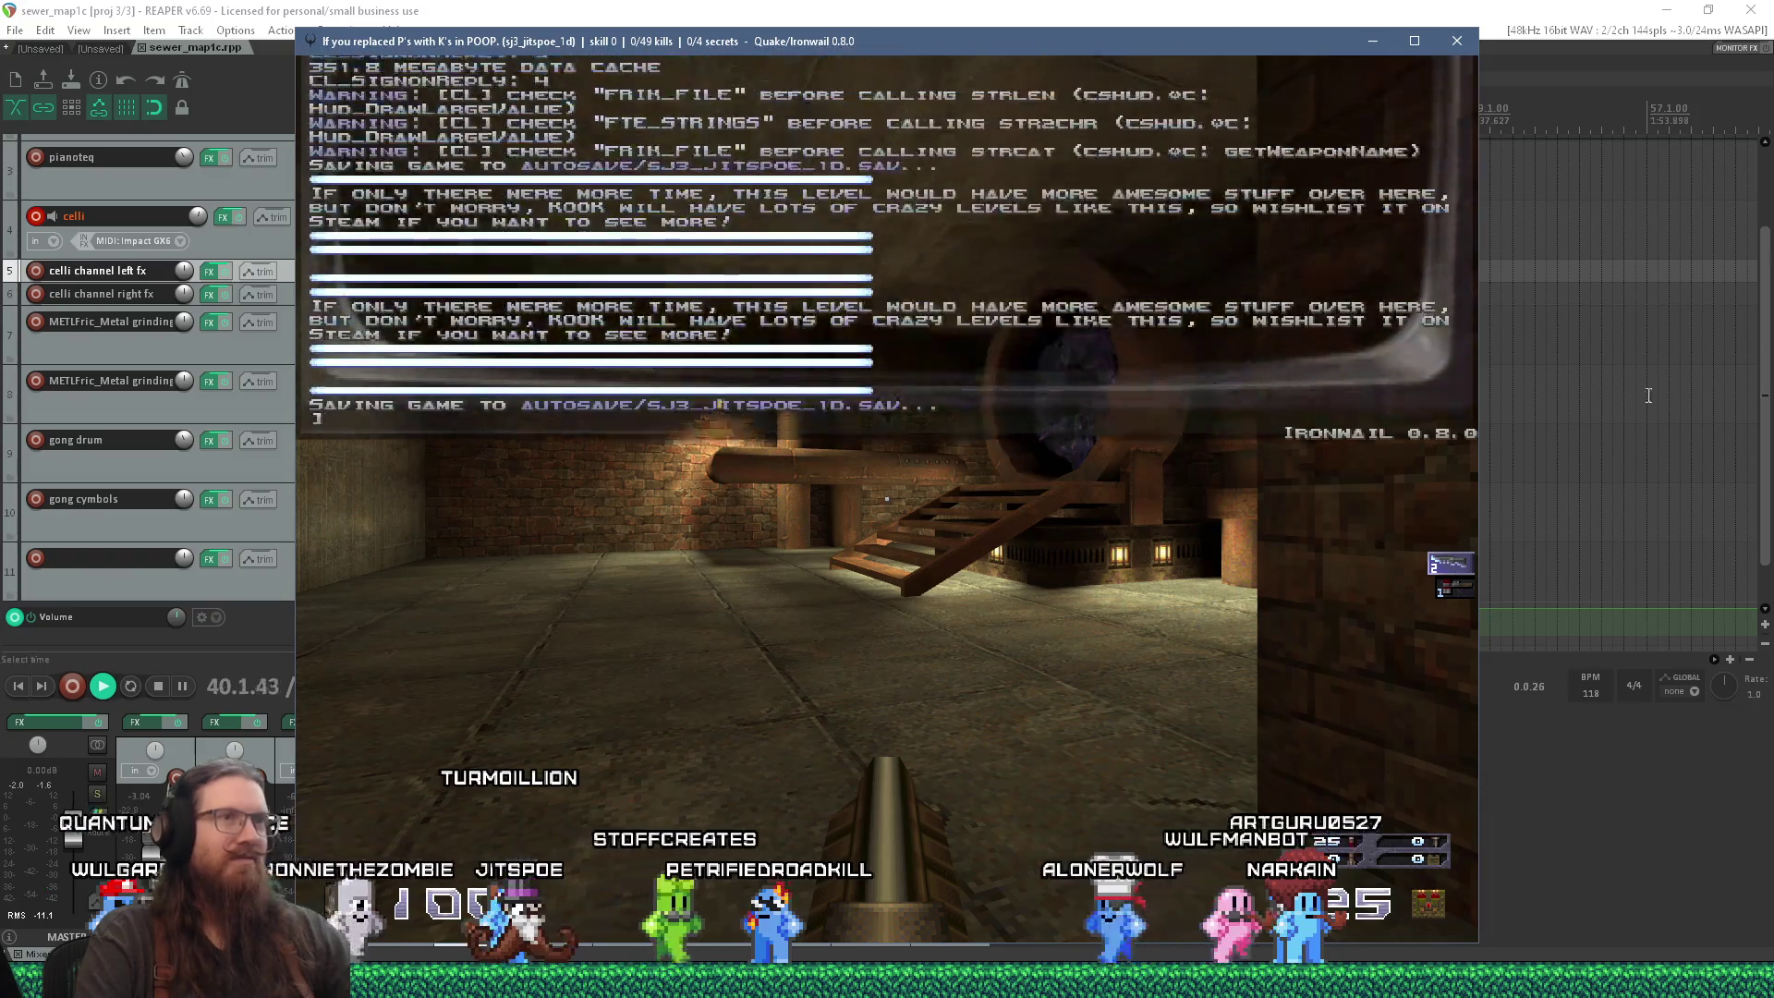
click(1459, 43)
key(space)
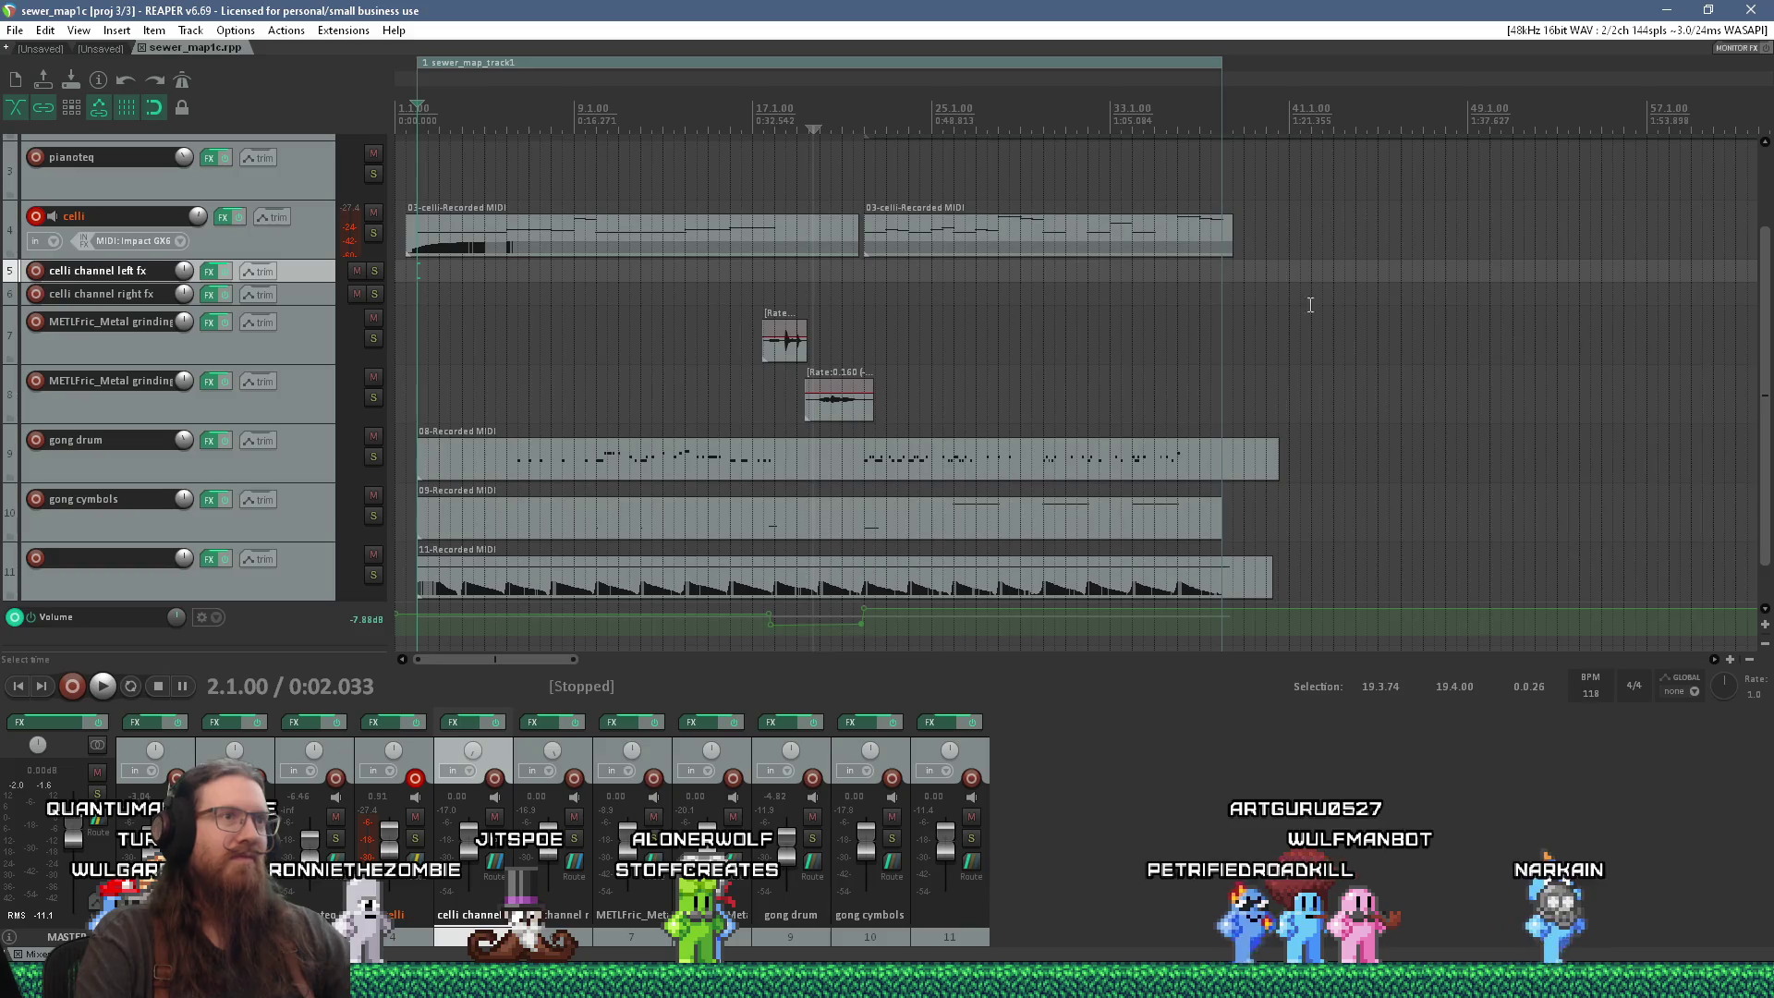
scroll(1152, 422, down, 1)
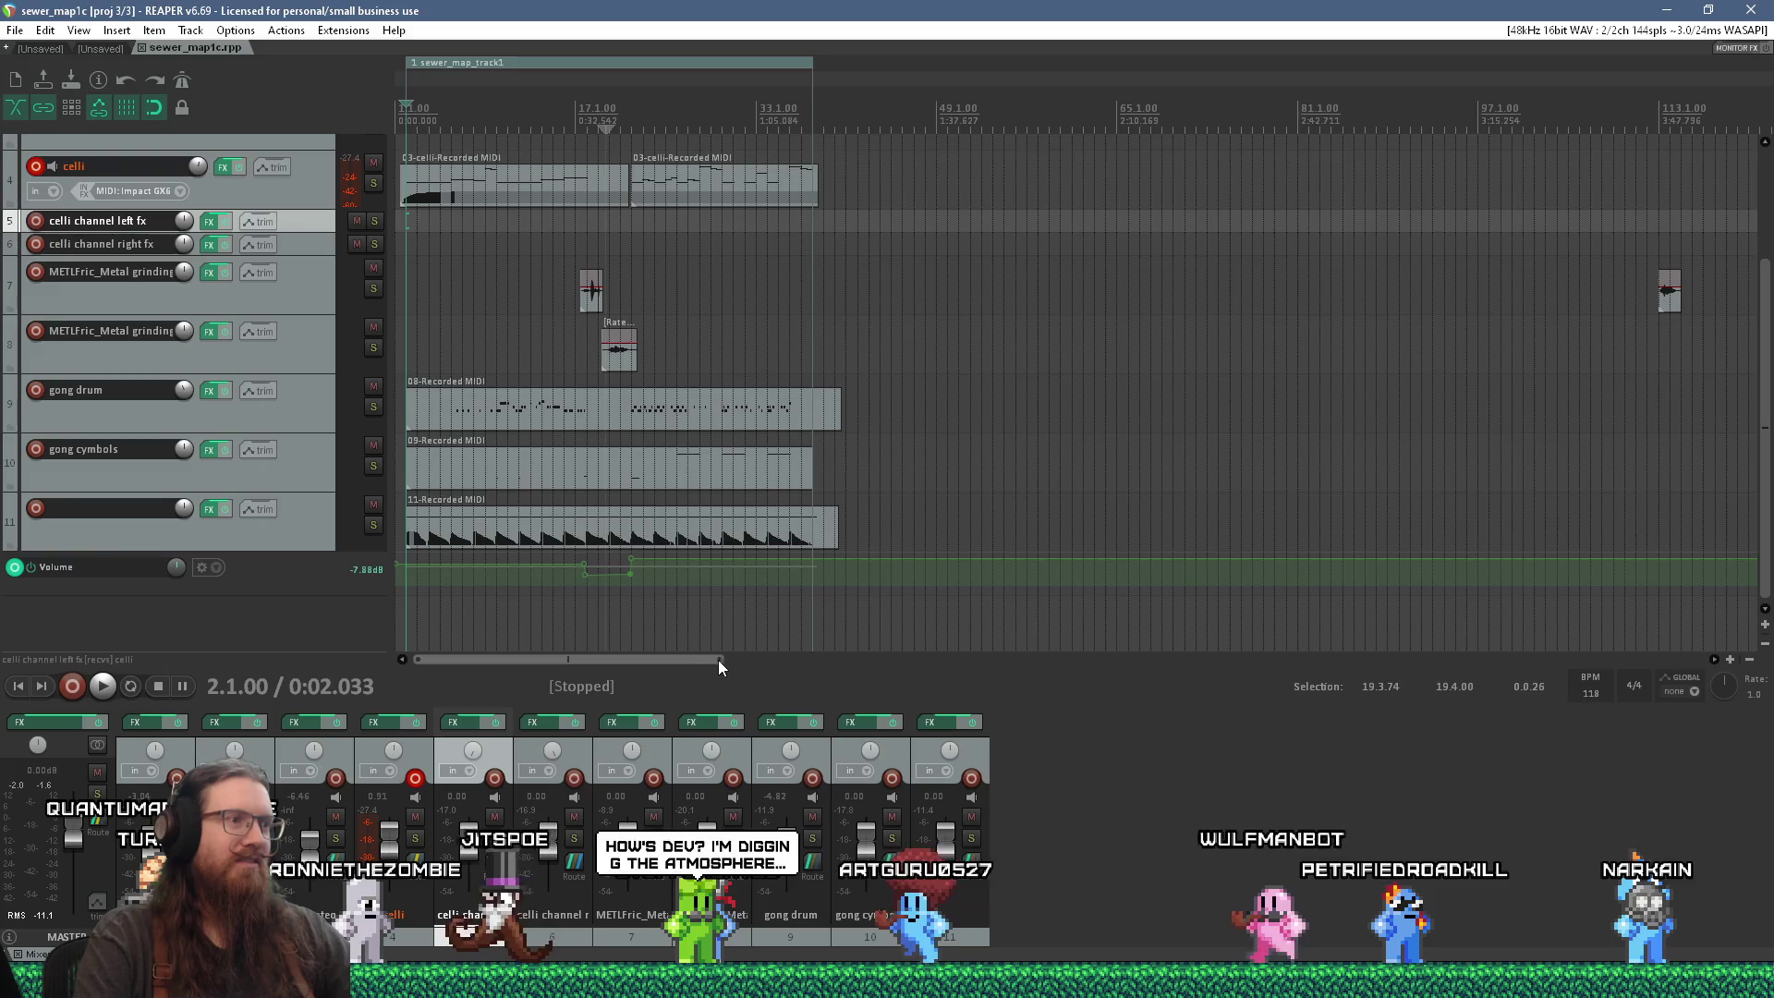
drag(720, 661, 540, 675)
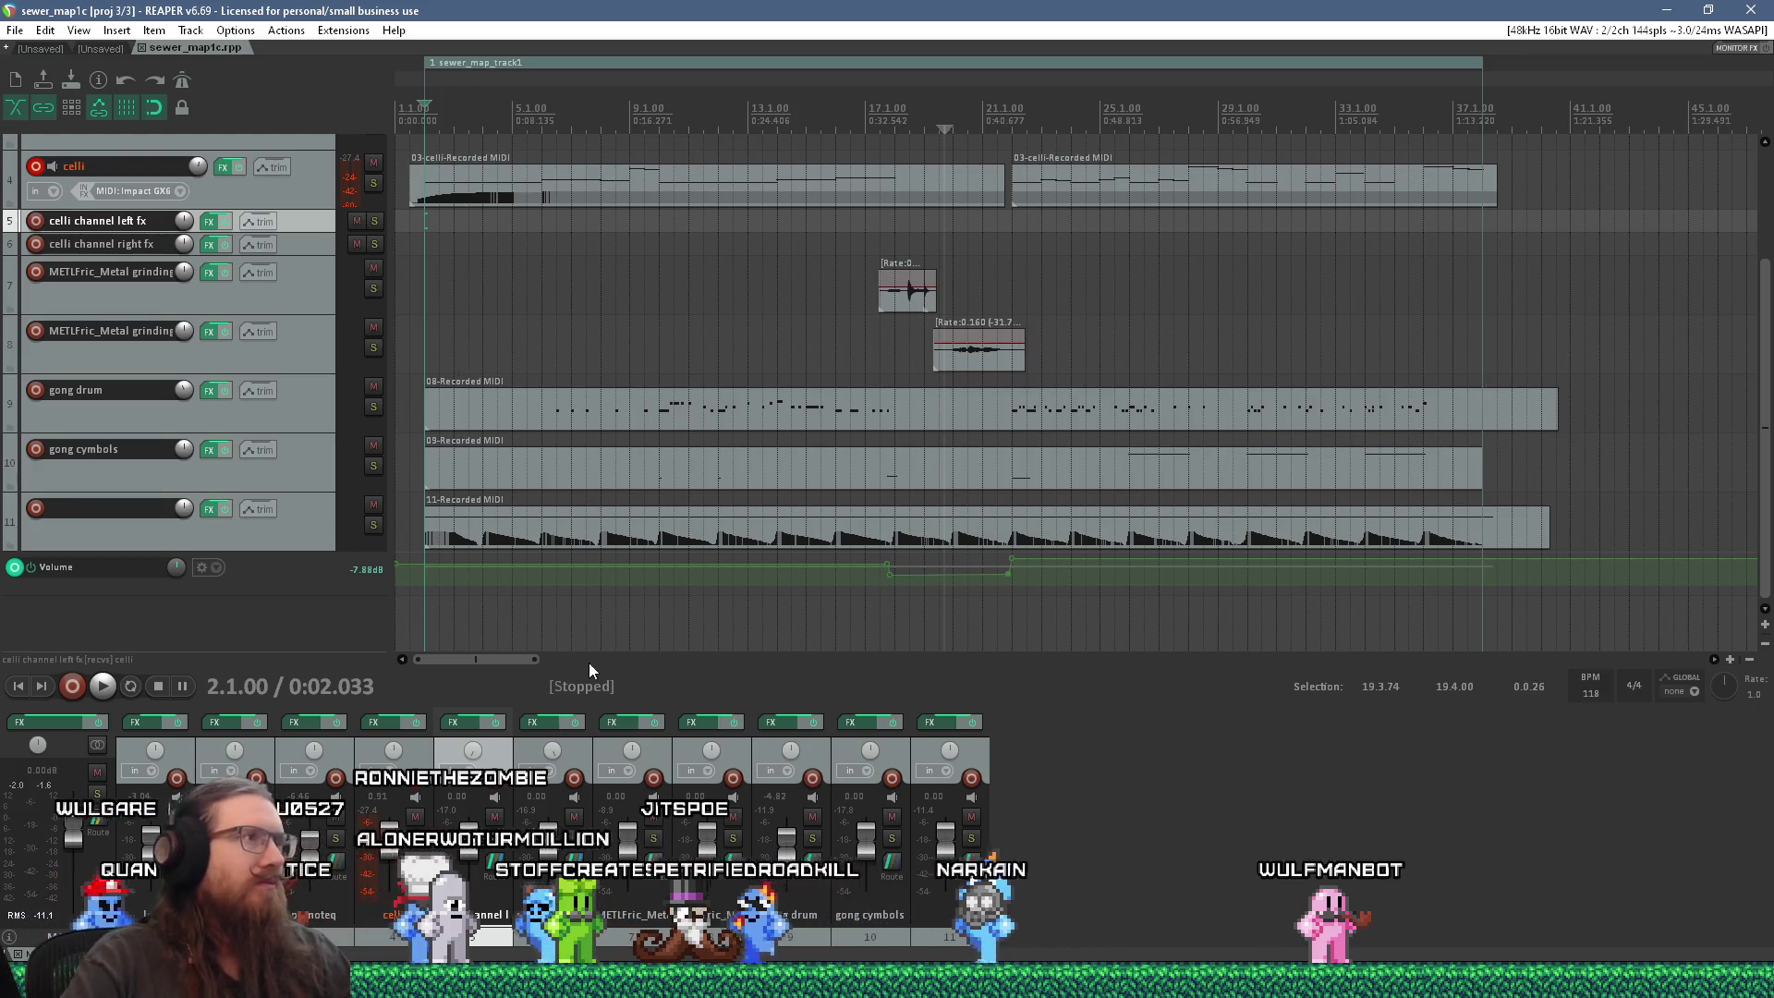
click(1017, 262)
key(space)
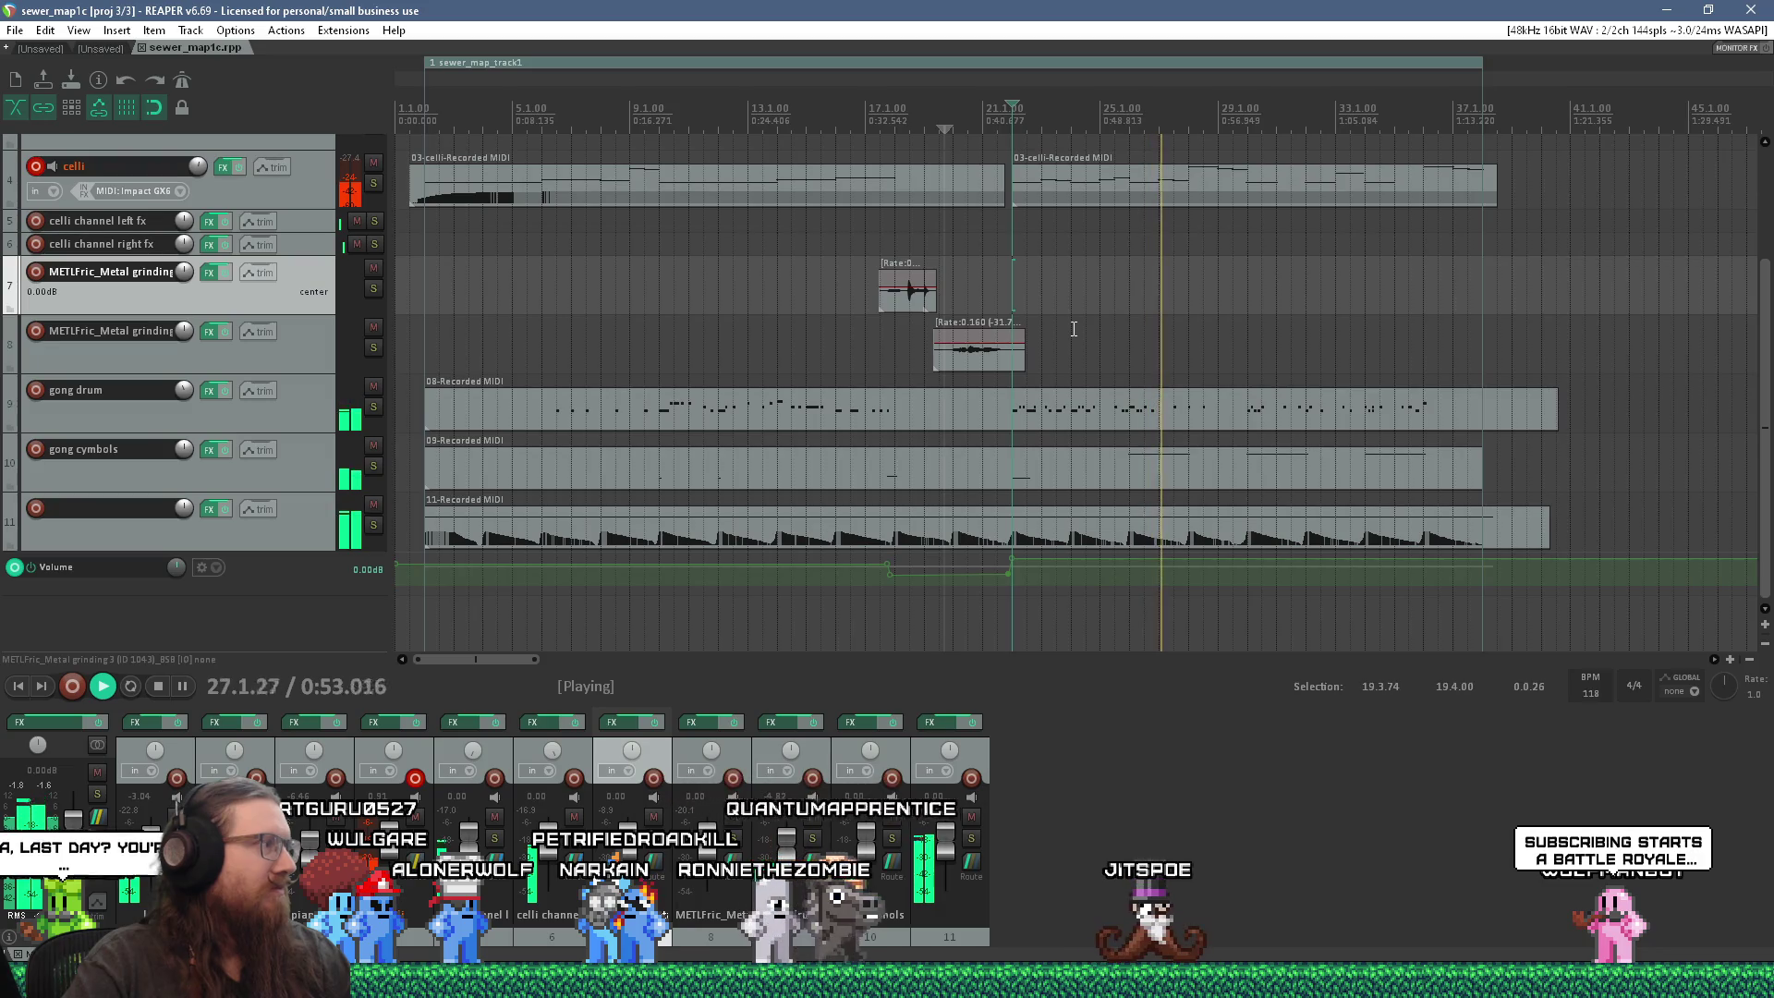
Step: Stop sewer_map1c playback, then replay it from the project start
key(space)
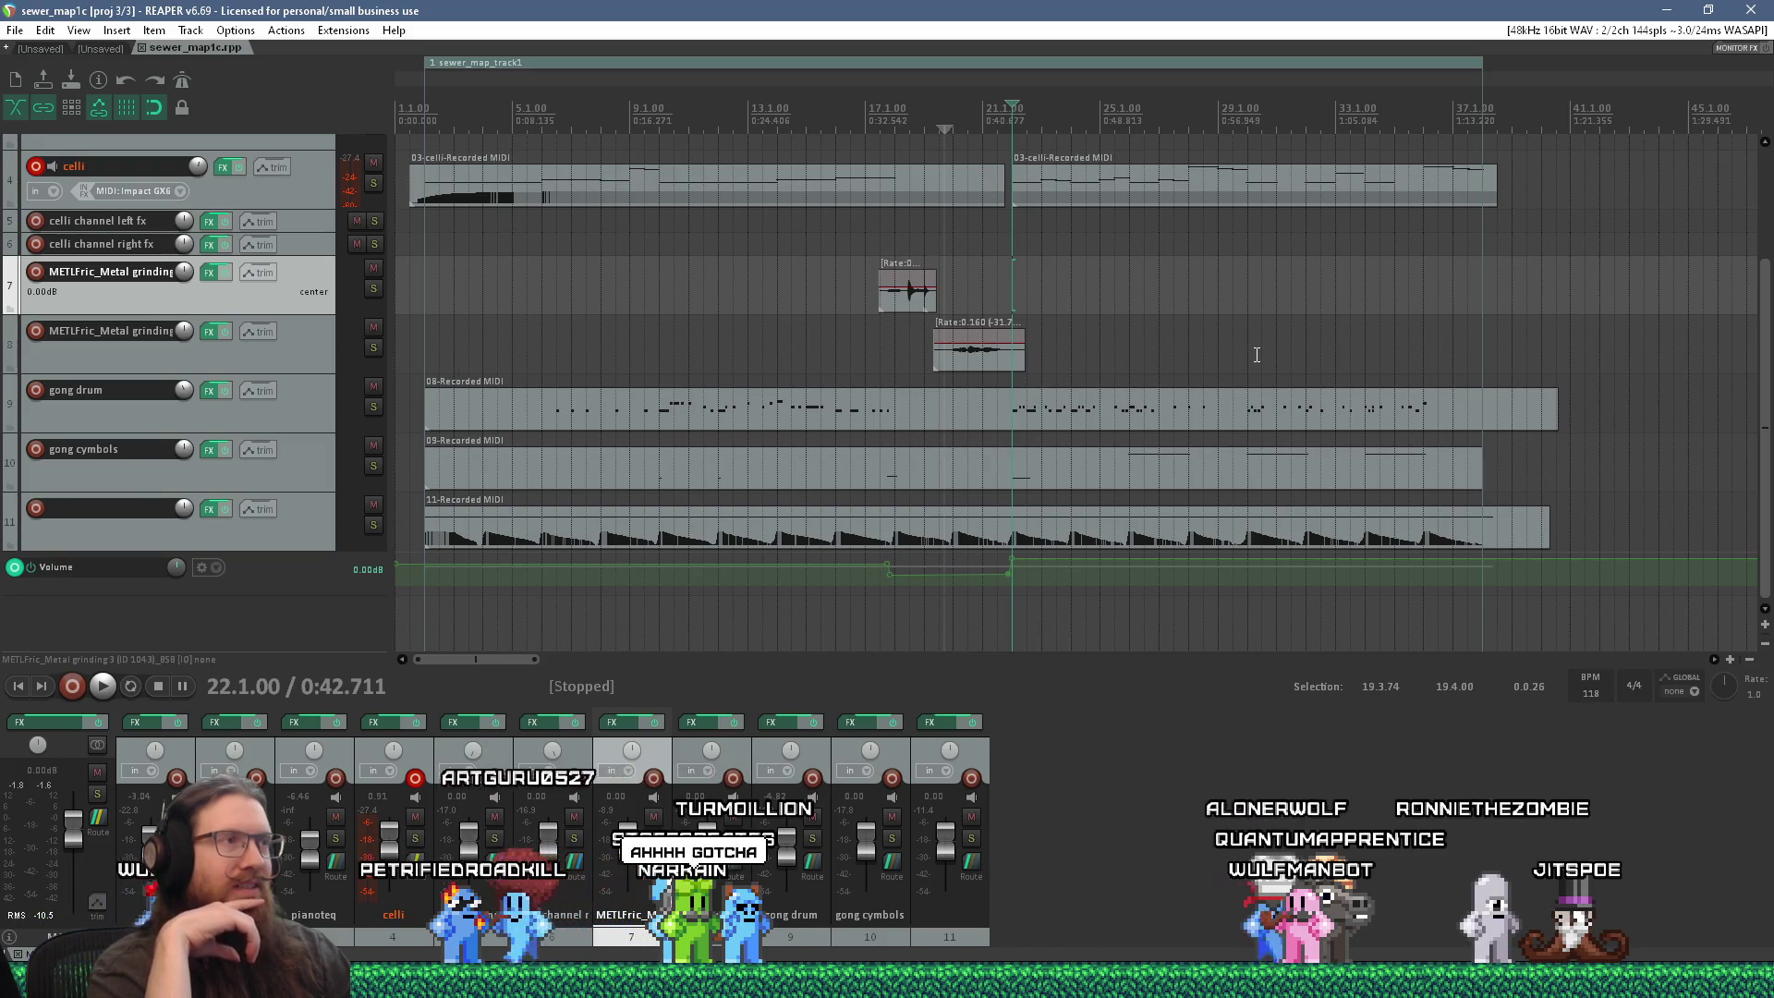
key(Home)
key(space)
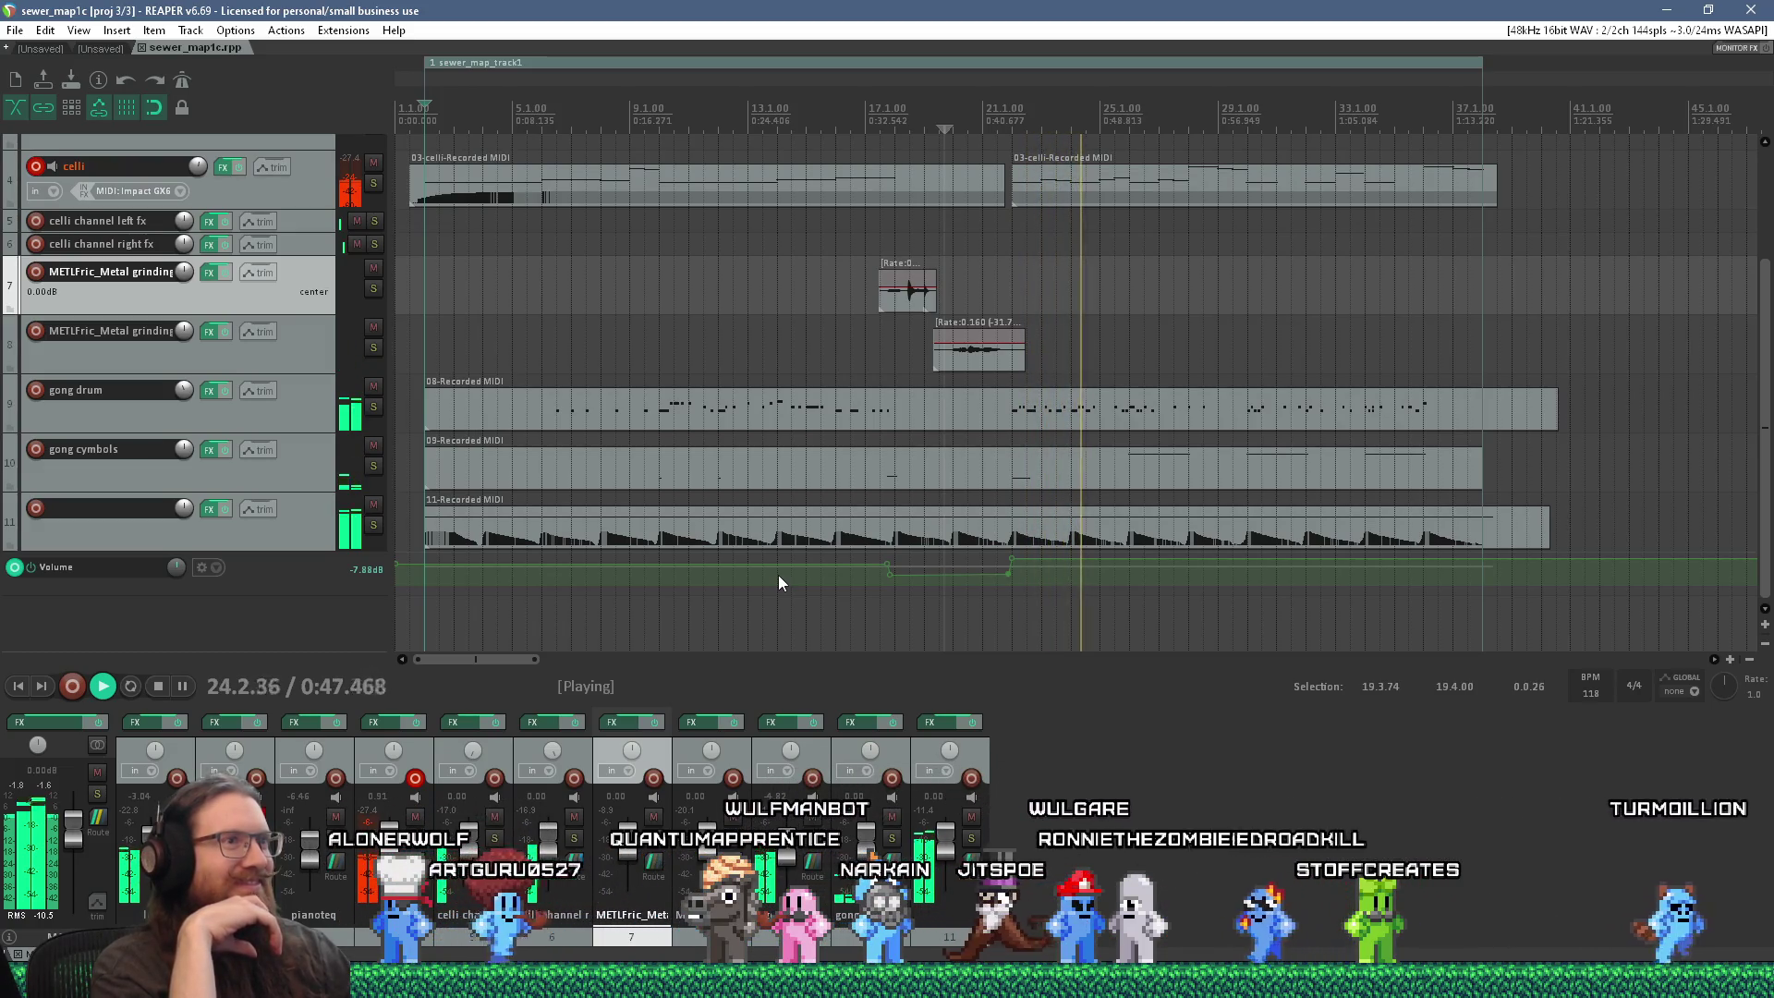
Step: Stop the sewer_map1c arrangement around bar 24
key(space)
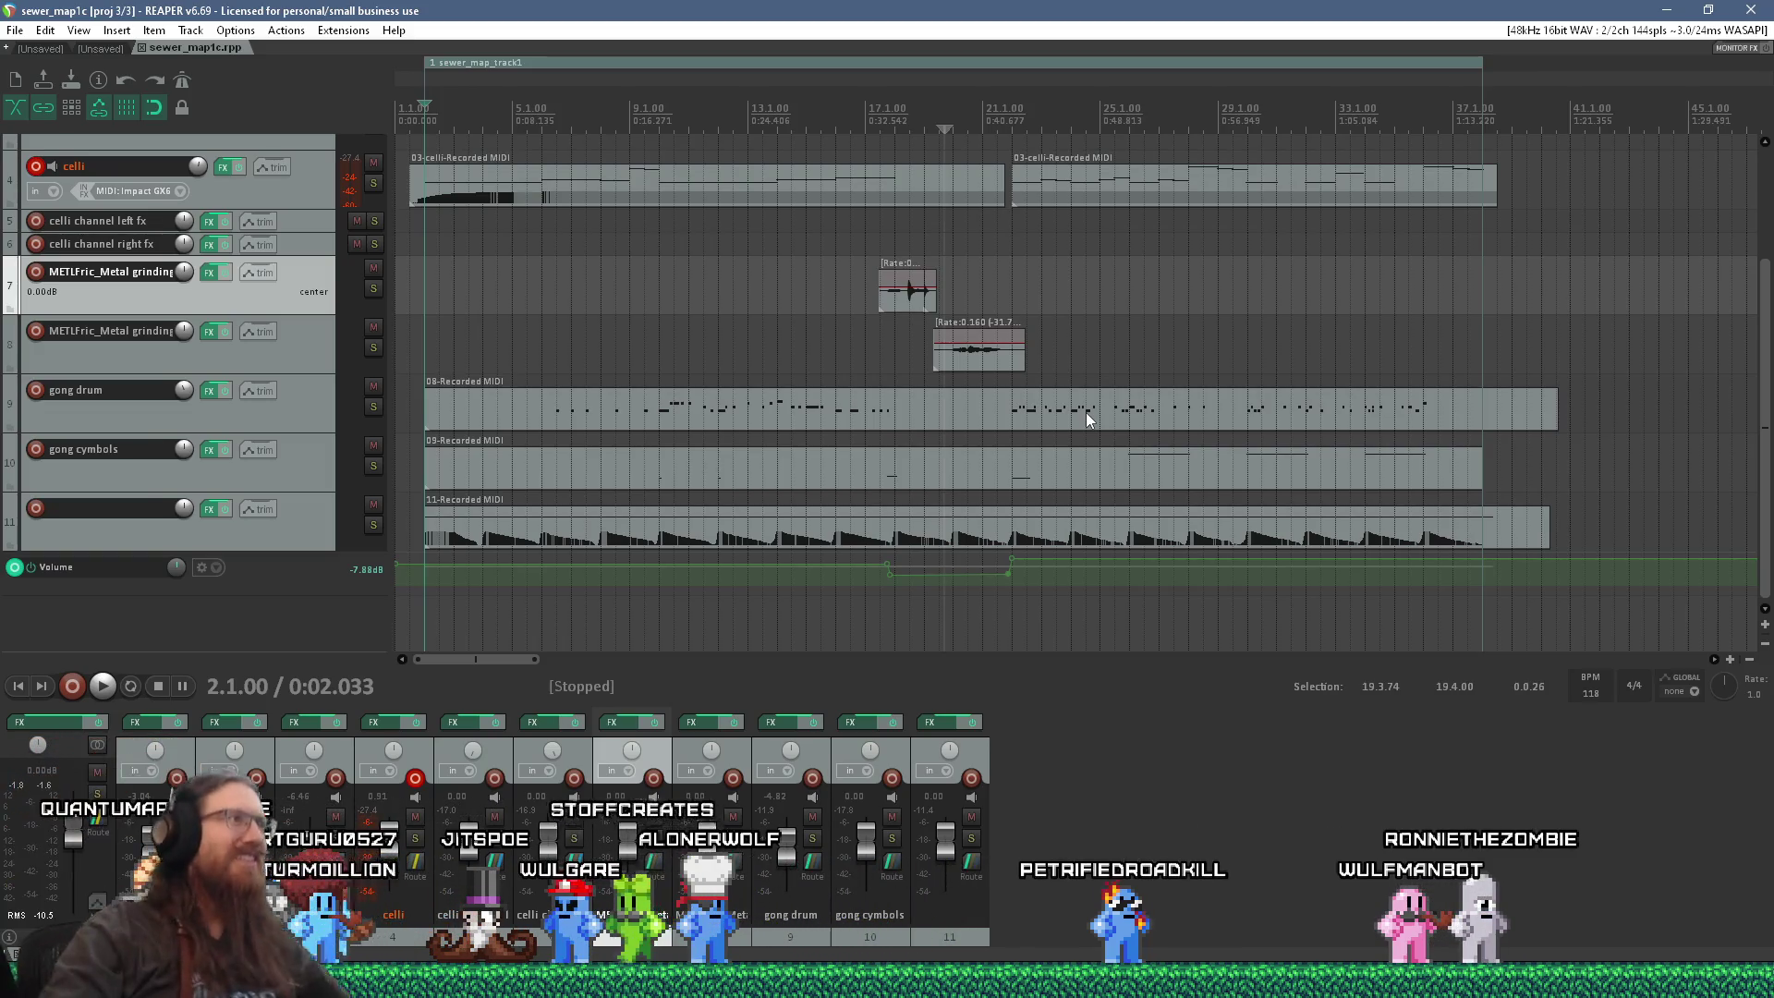
Step: Open the recent project spkooky.rpp in the empty second project tab
click(99, 51)
click(17, 33)
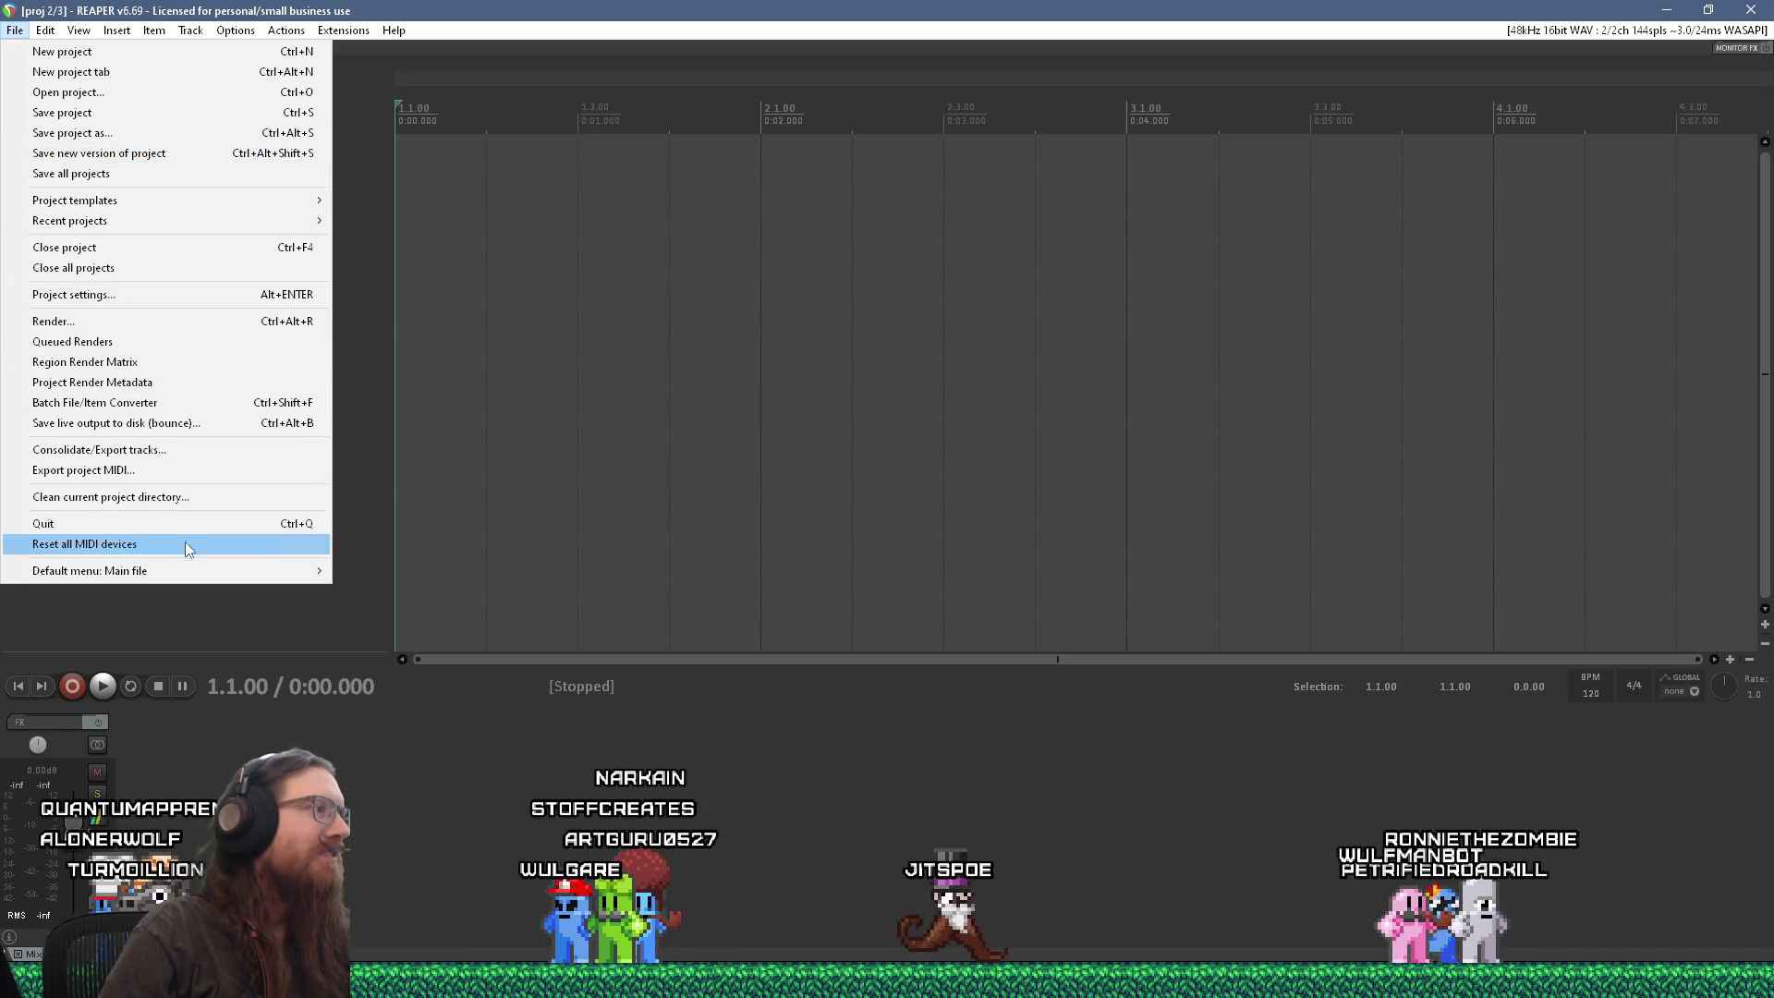
click(19, 30)
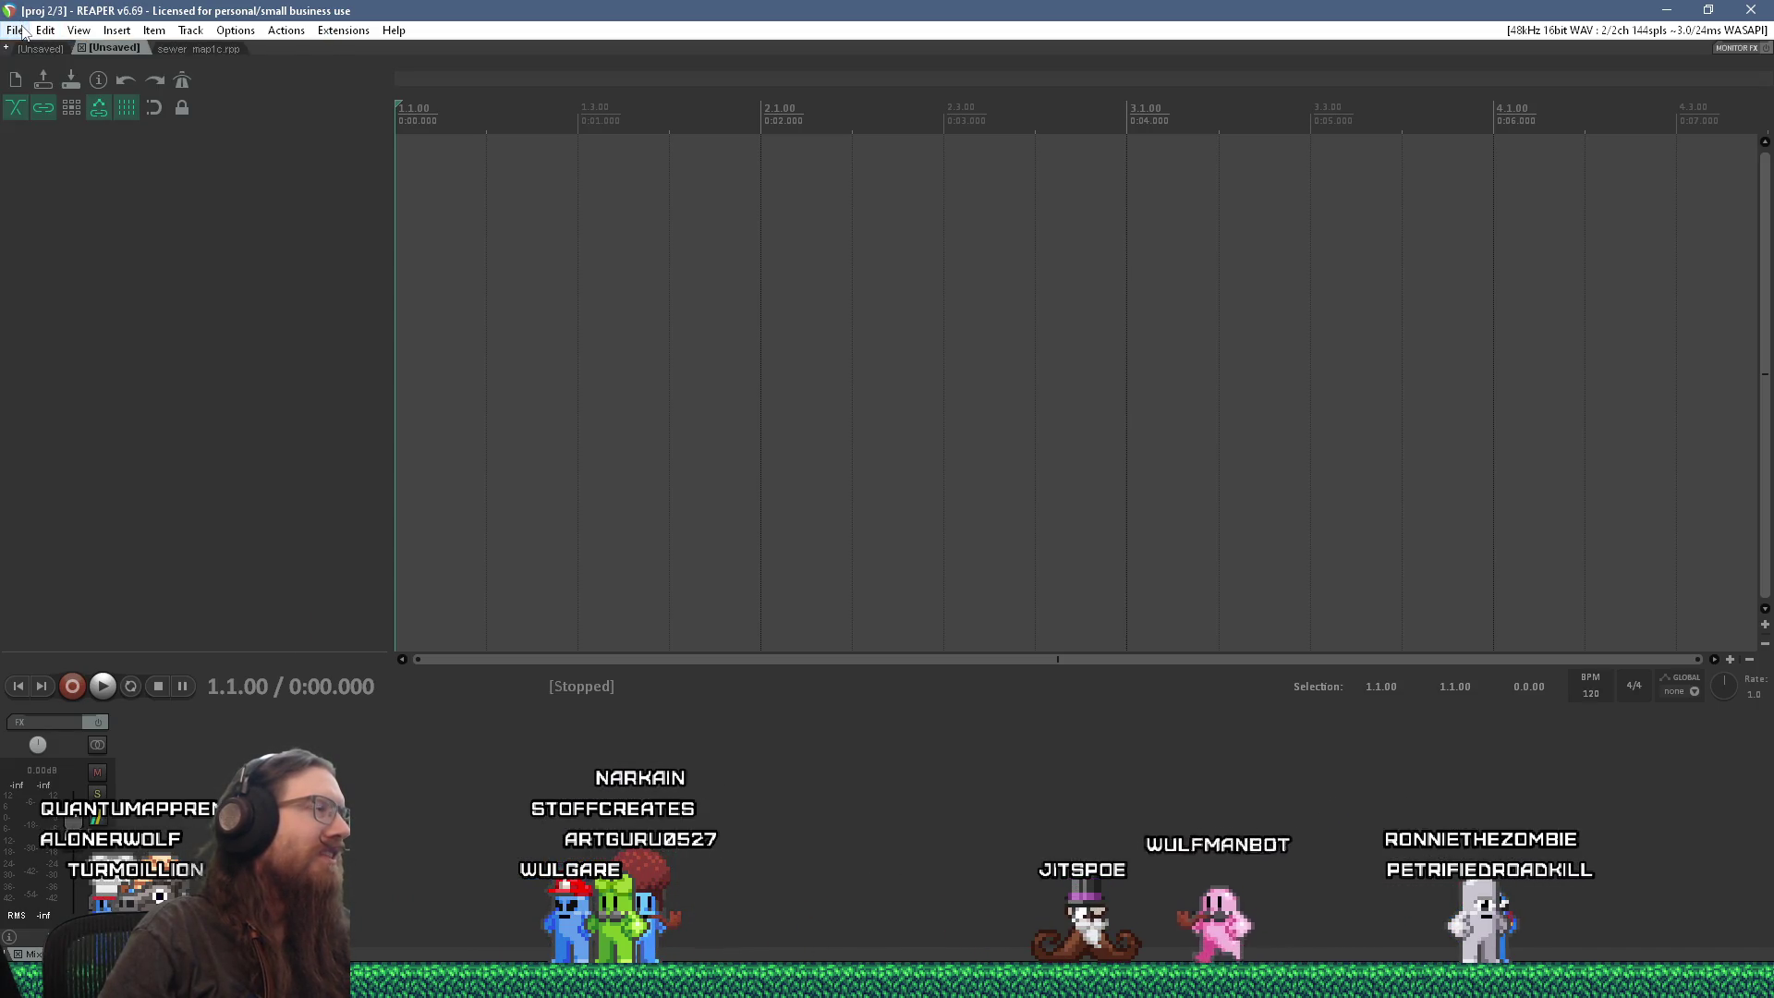
click(19, 31)
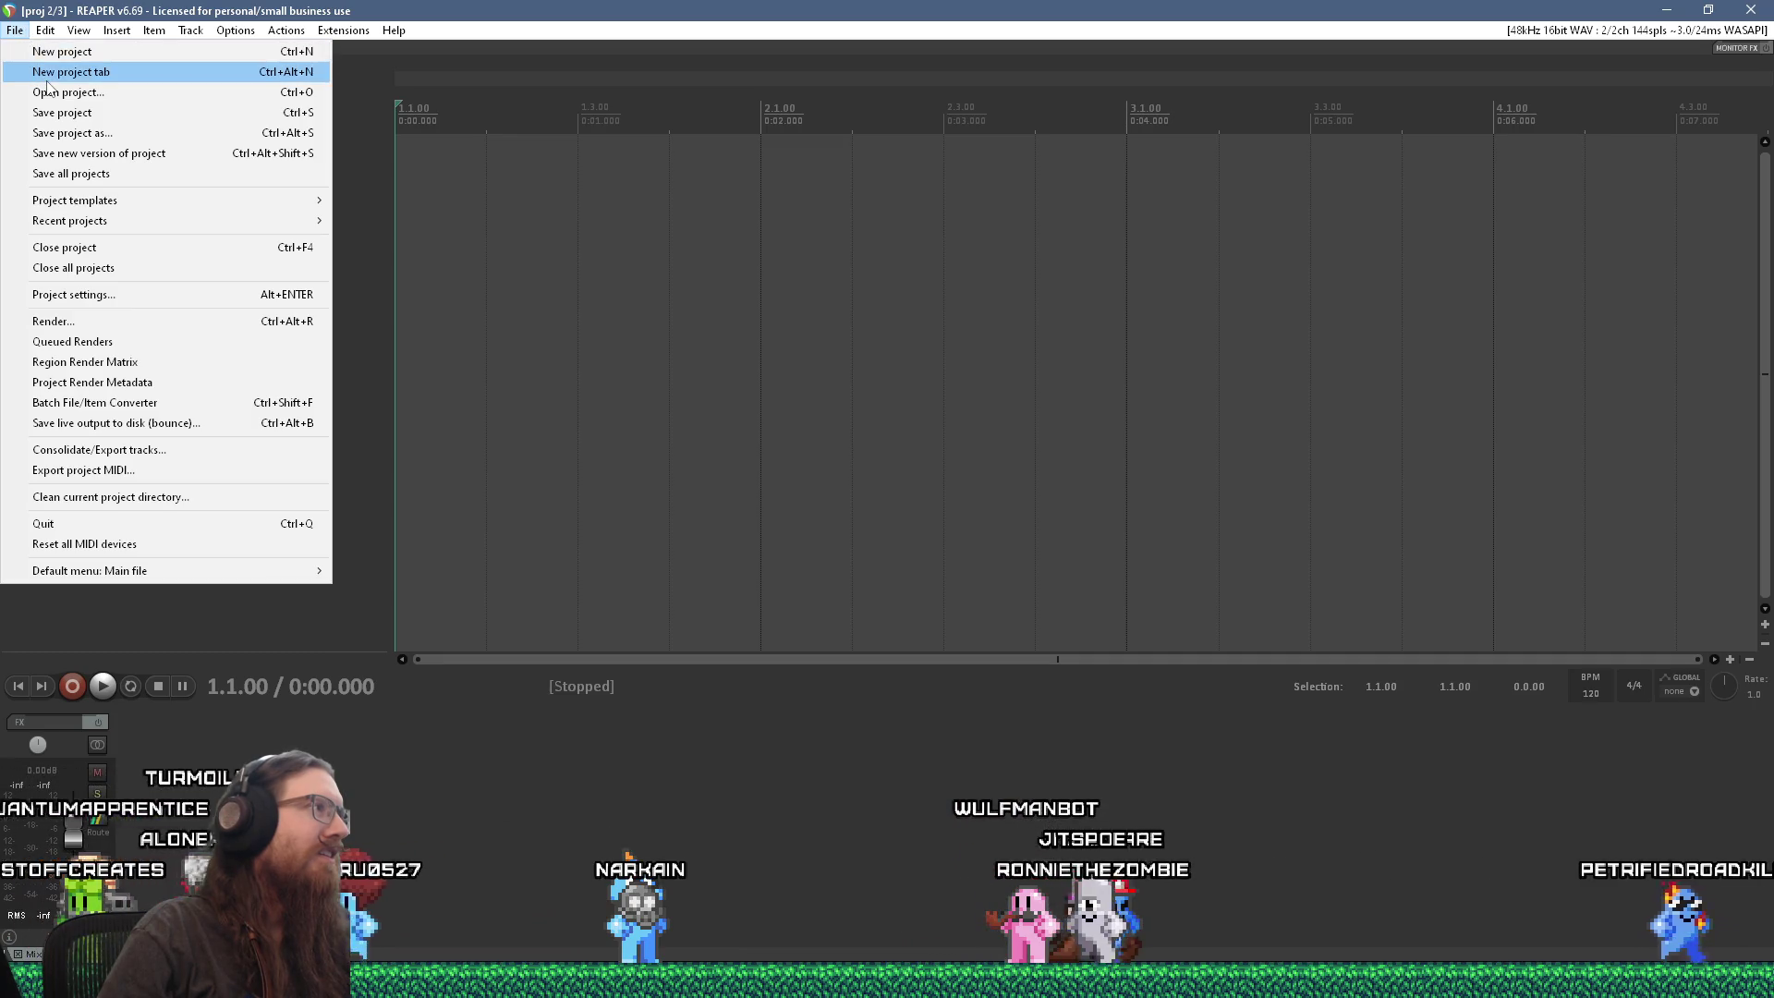
mouse_move(119, 229)
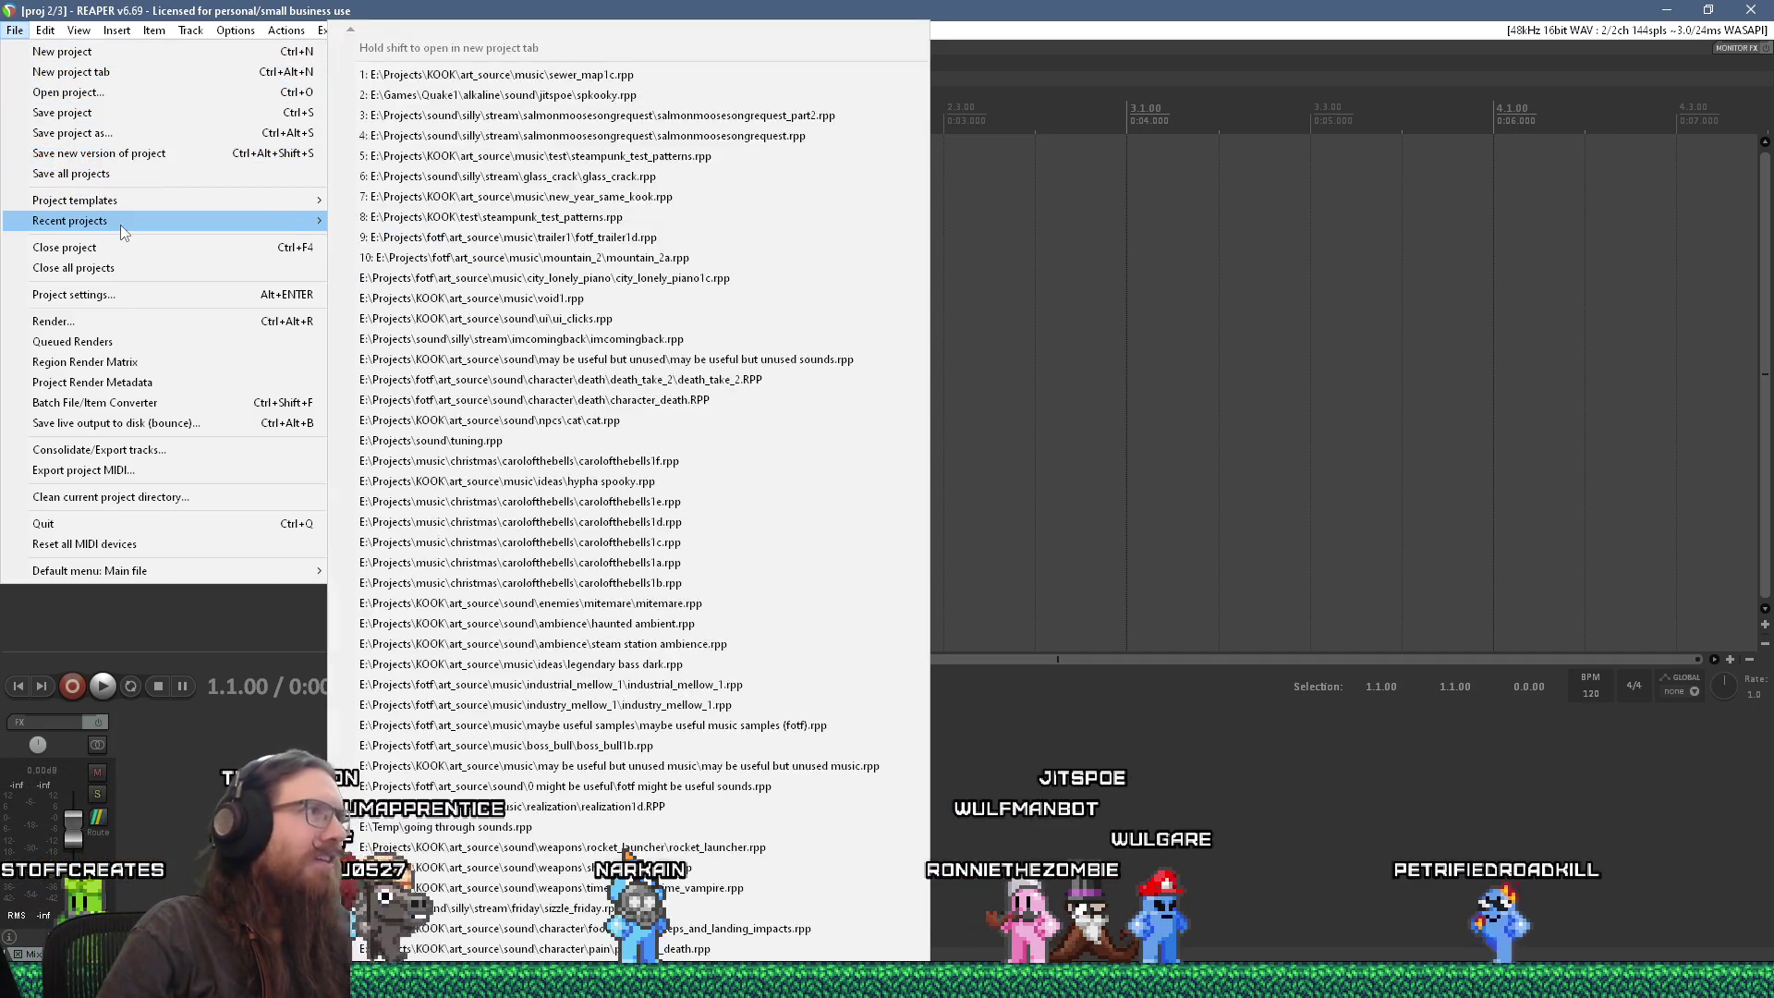
click(628, 80)
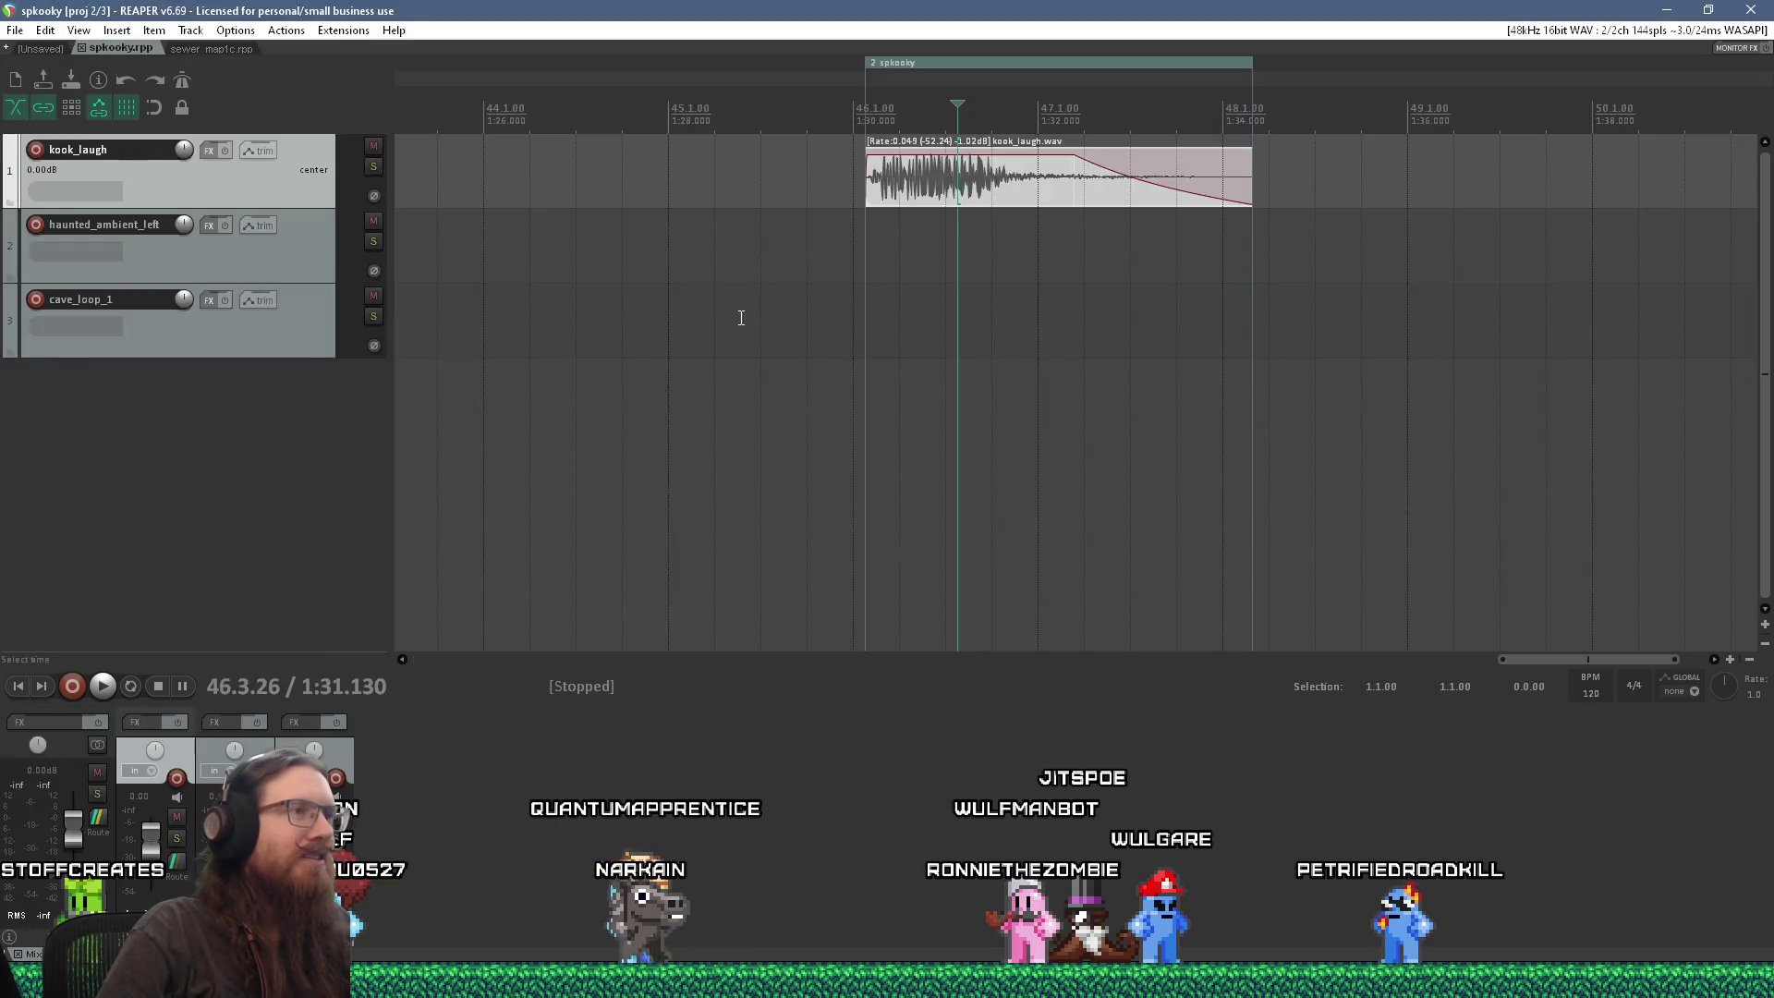
Step: Play the kook_laugh clip from just before it, zooming around it, then replay and stop
click(847, 294)
key(space)
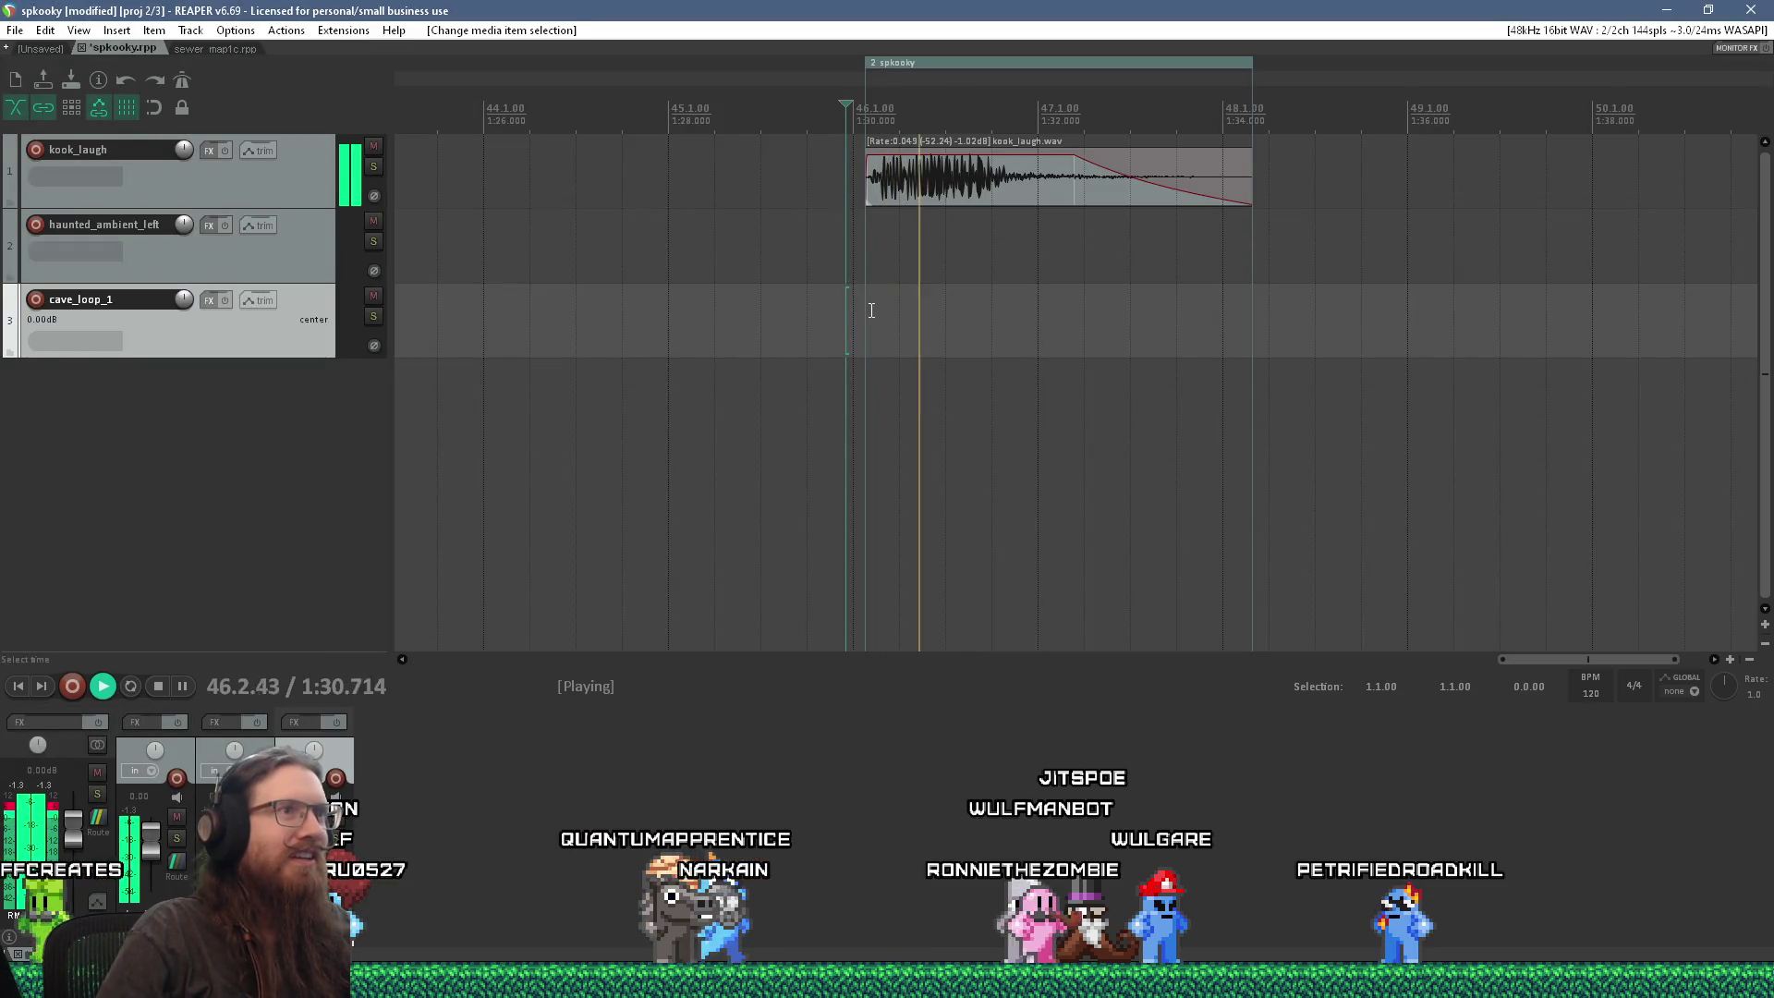
scroll(926, 294, up, 4)
scroll(926, 295, down, 3)
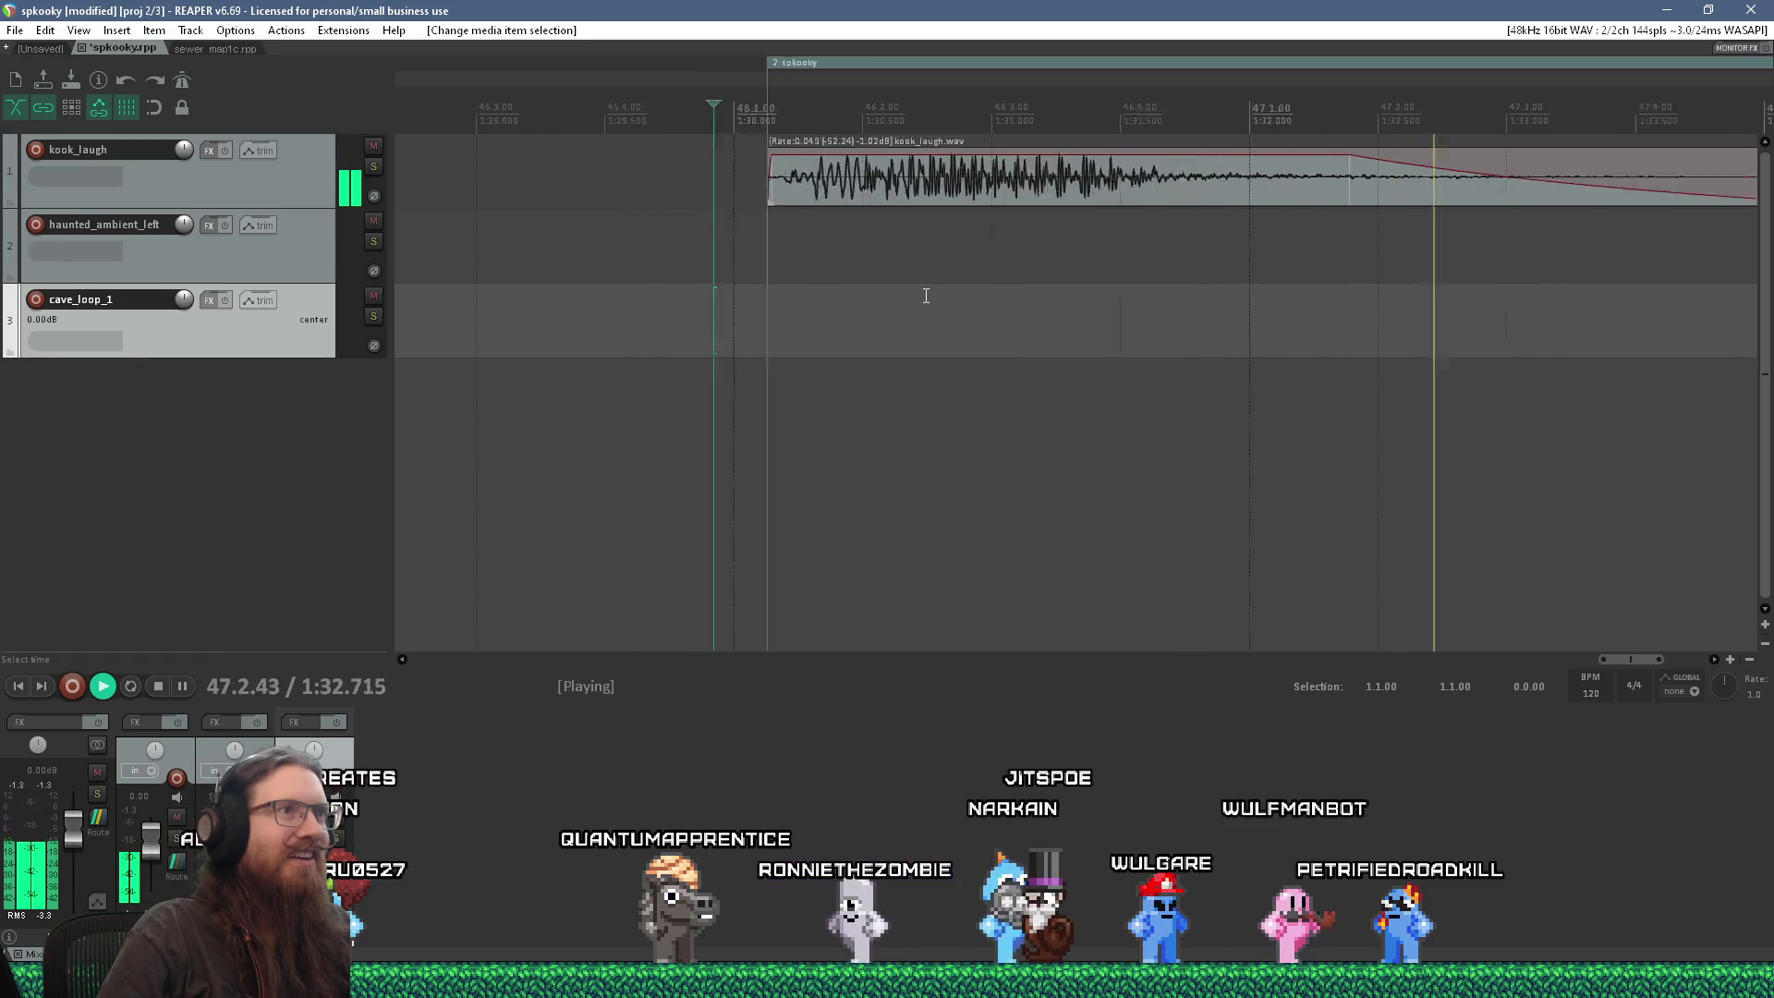
key(space)
scroll(922, 297, up, 8)
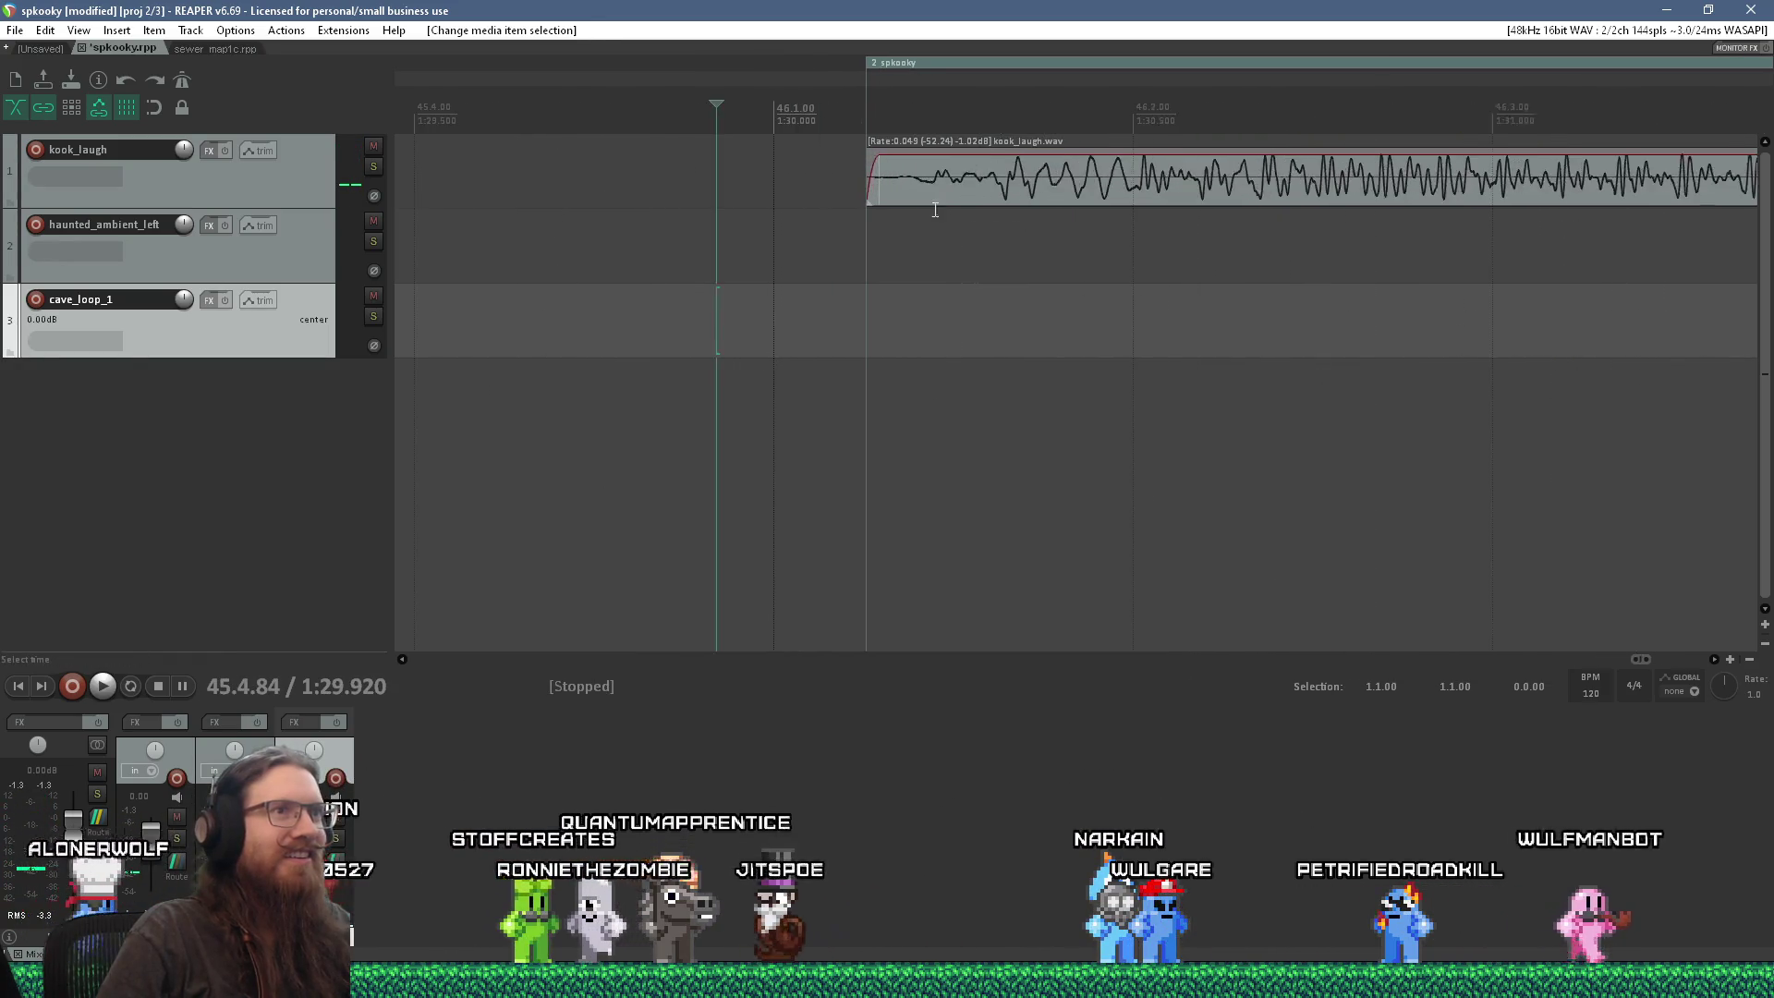
scroll(597, 191, down, 5)
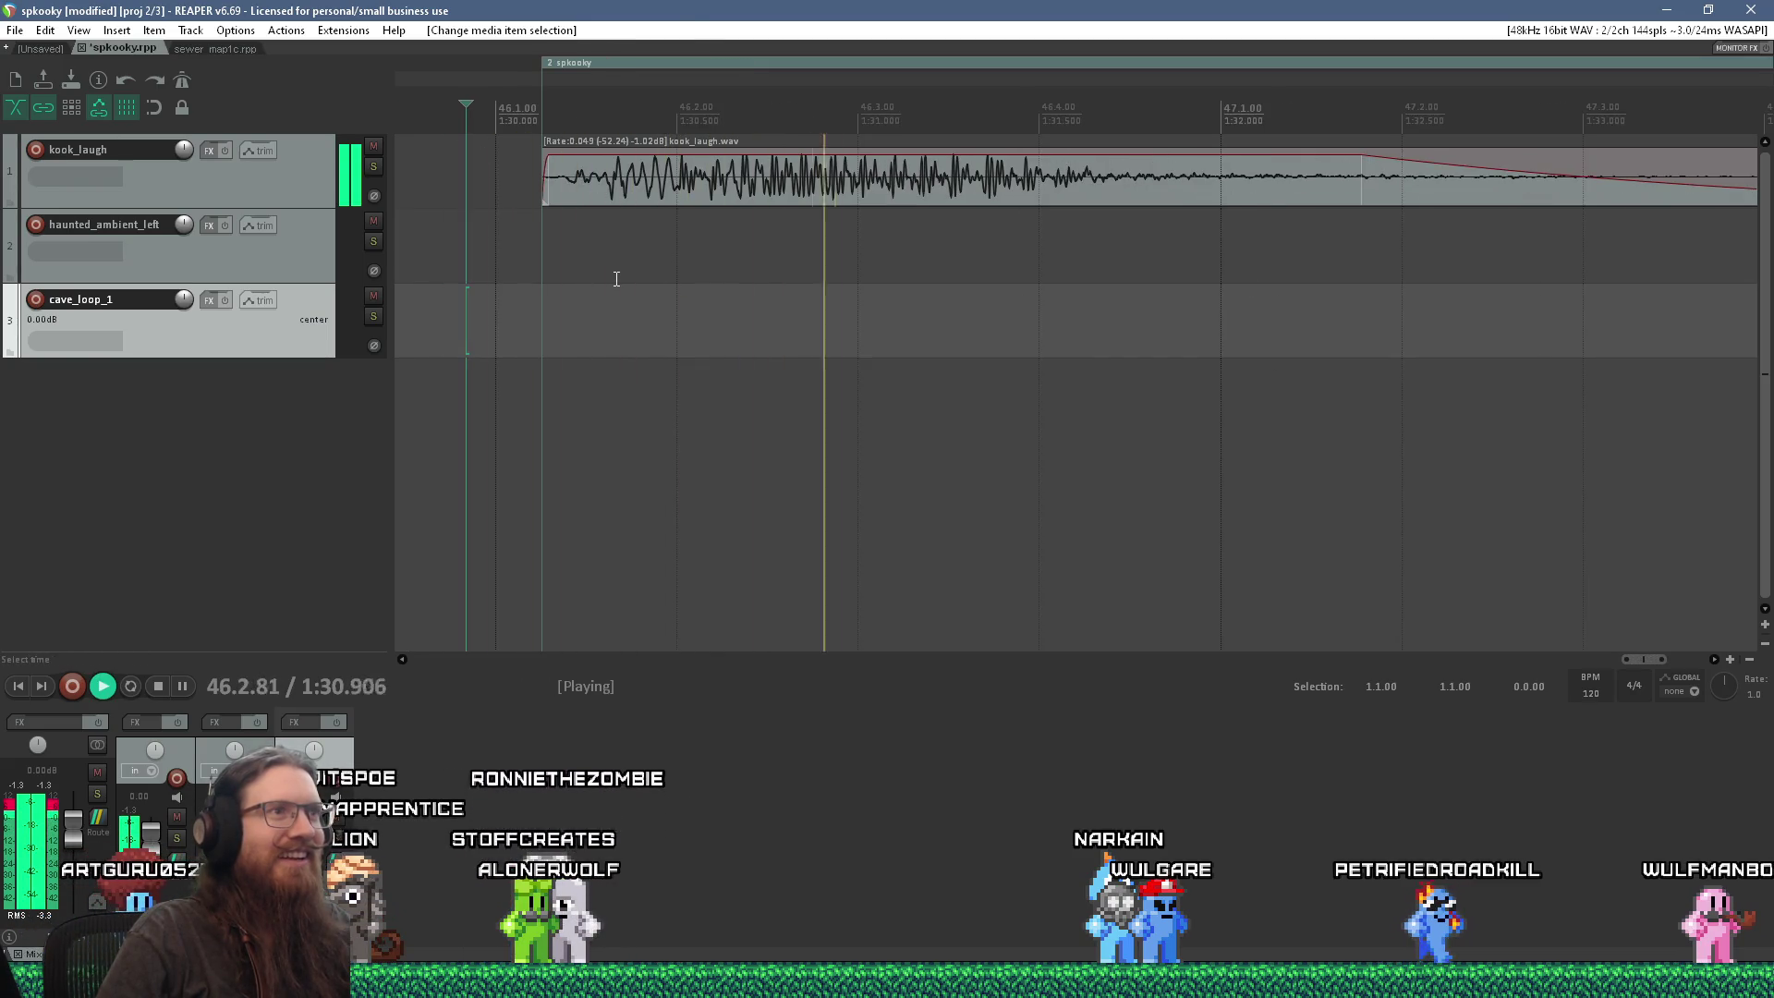
scroll(616, 279, down, 3)
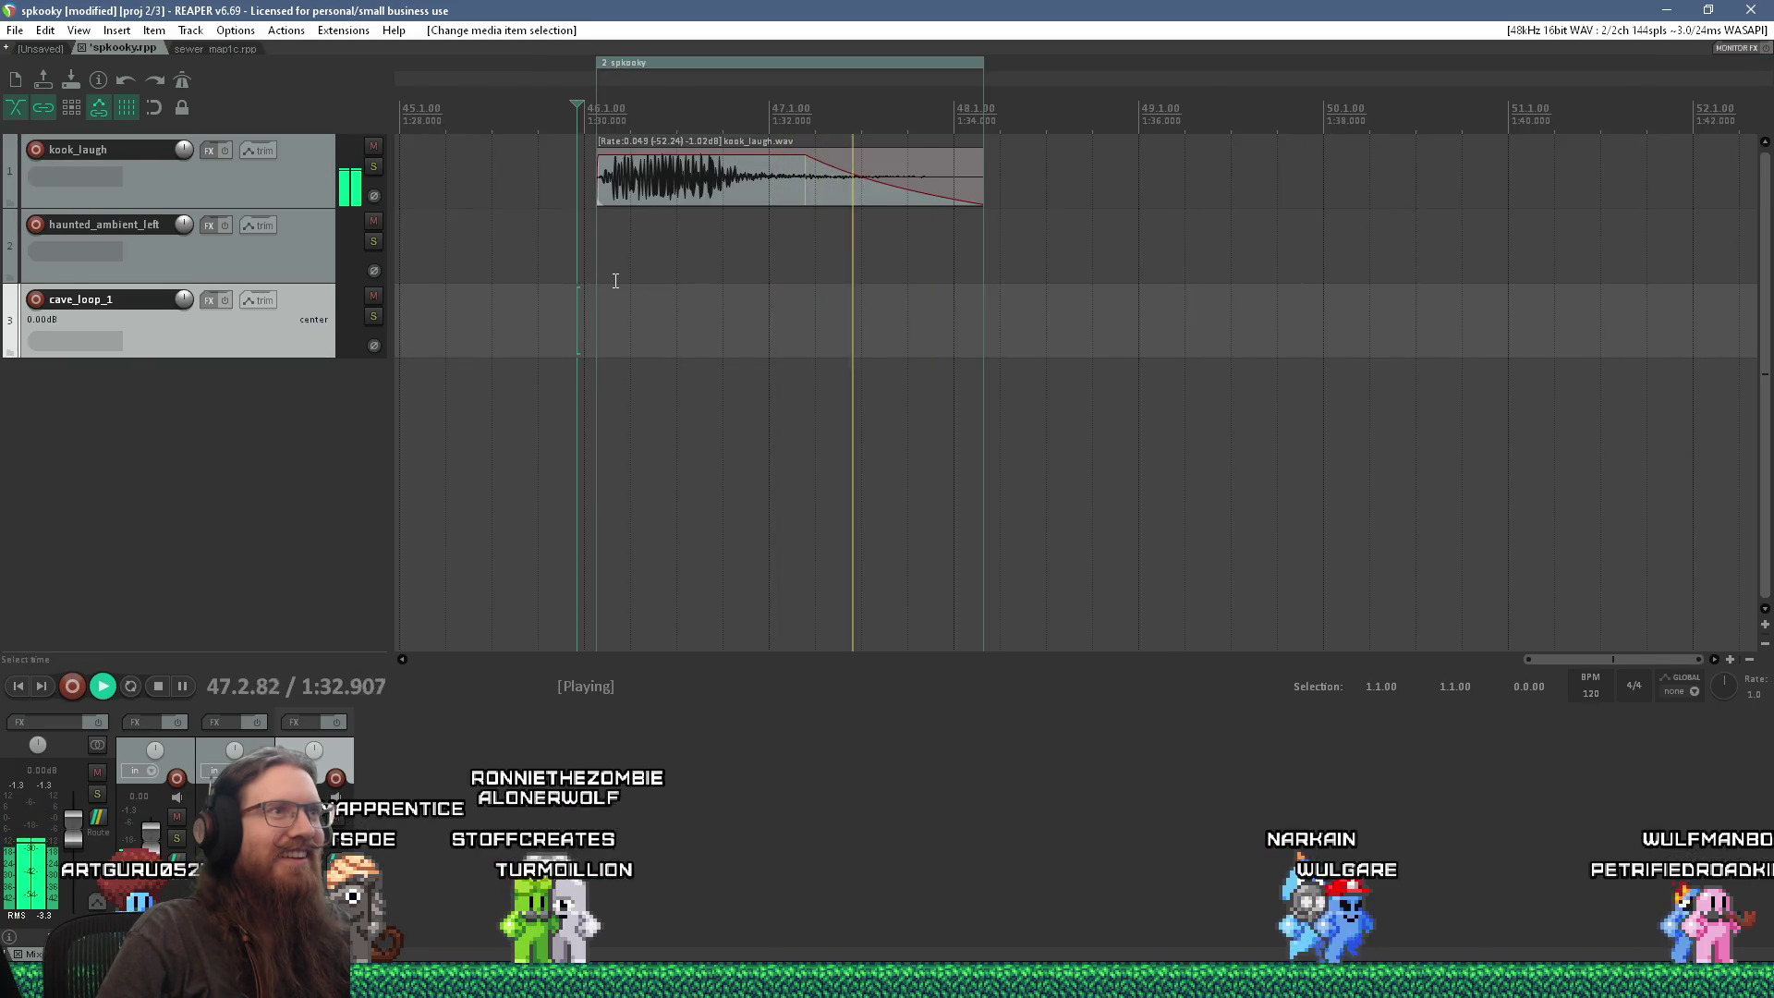
key(space)
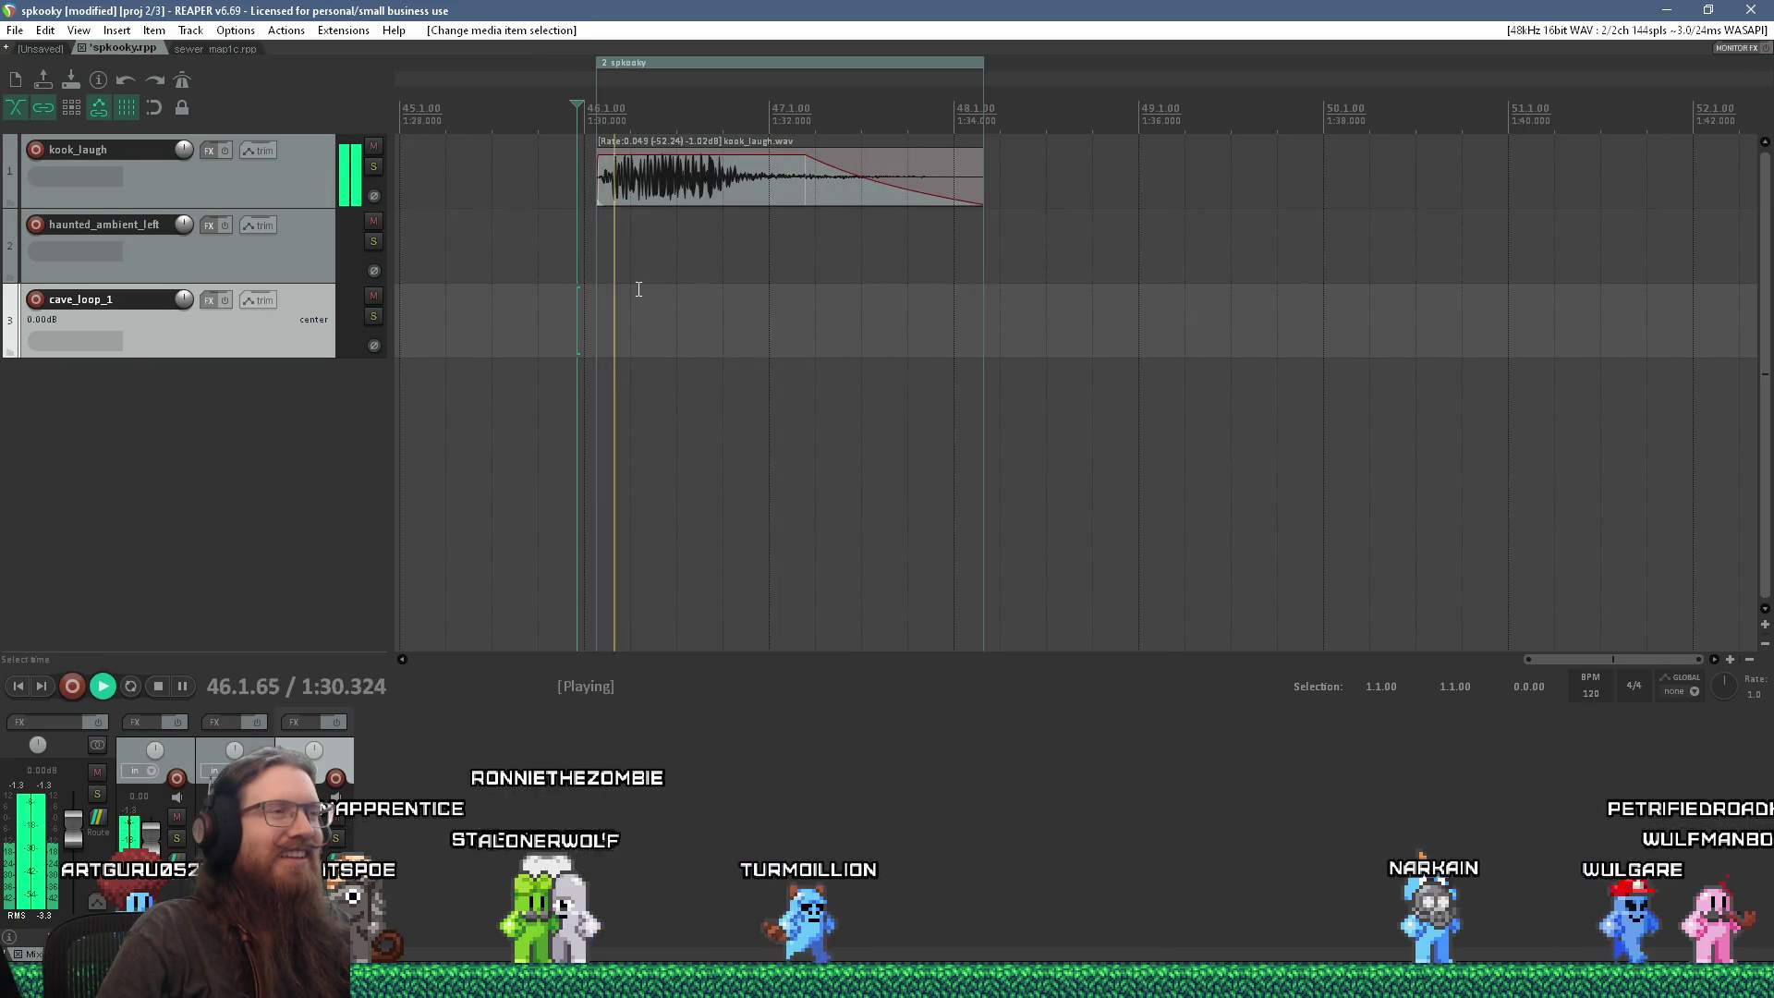
key(space)
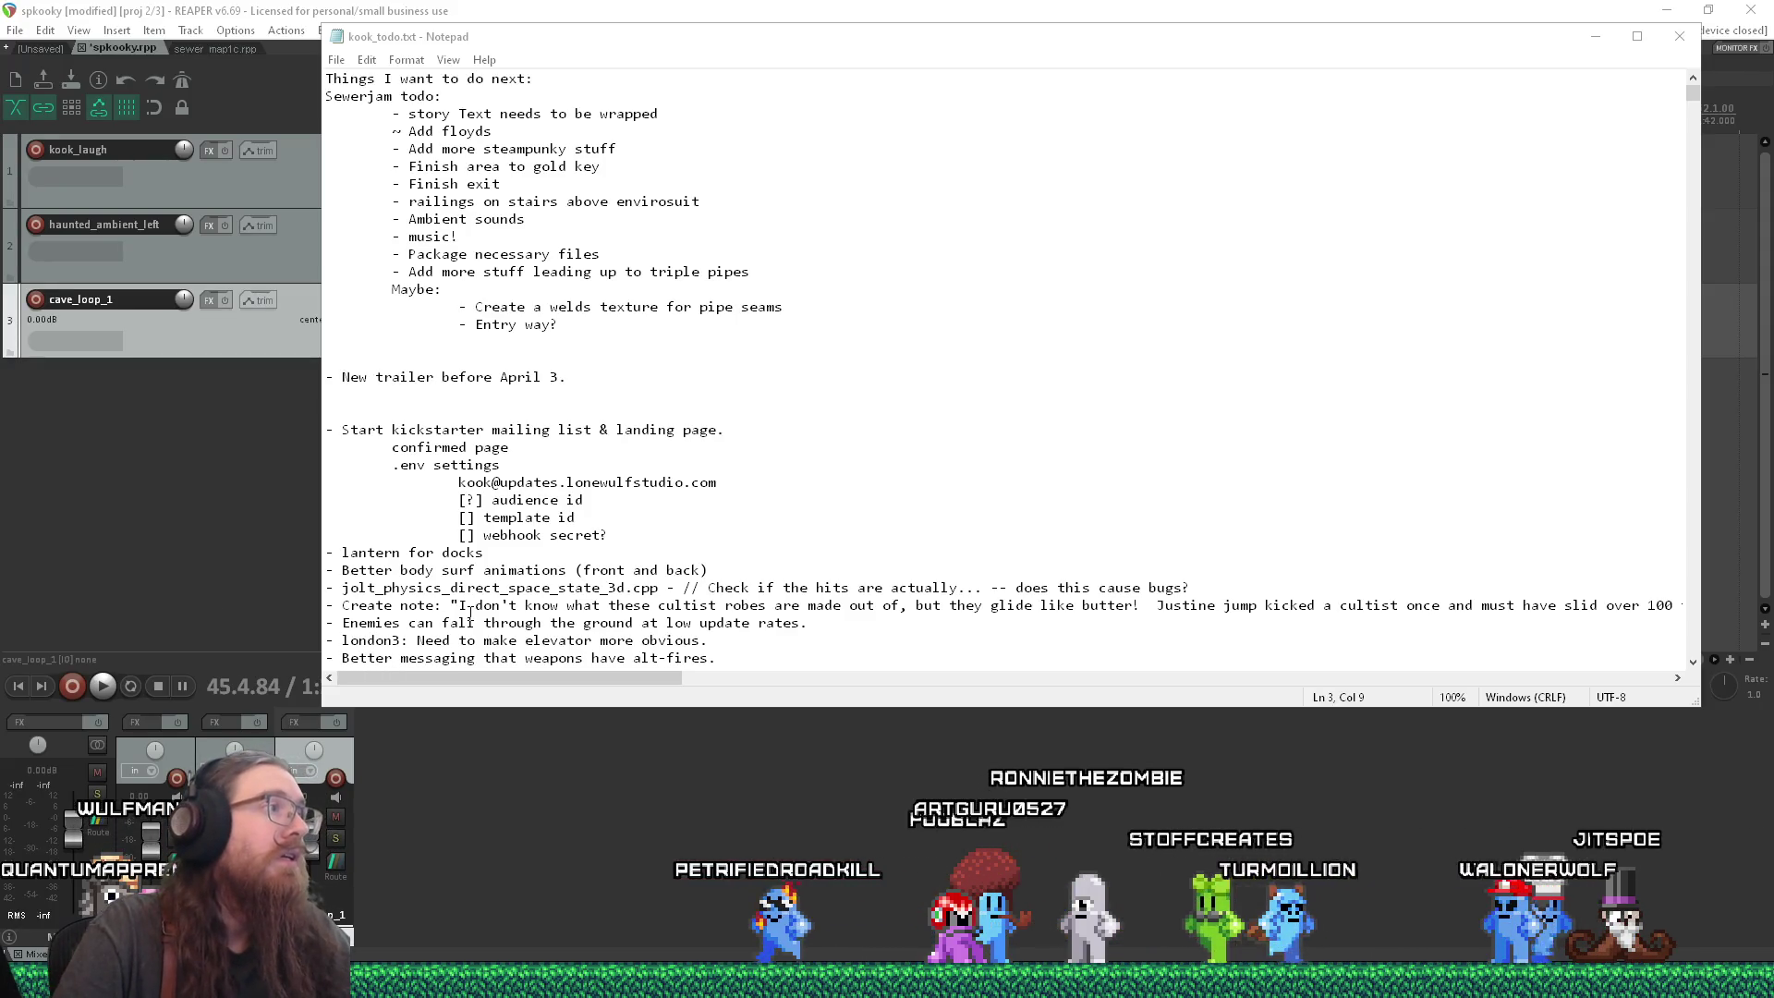
Step: Click into kook_todo.txt in Notepad, then return to the REAPER spkooky project
click(706, 381)
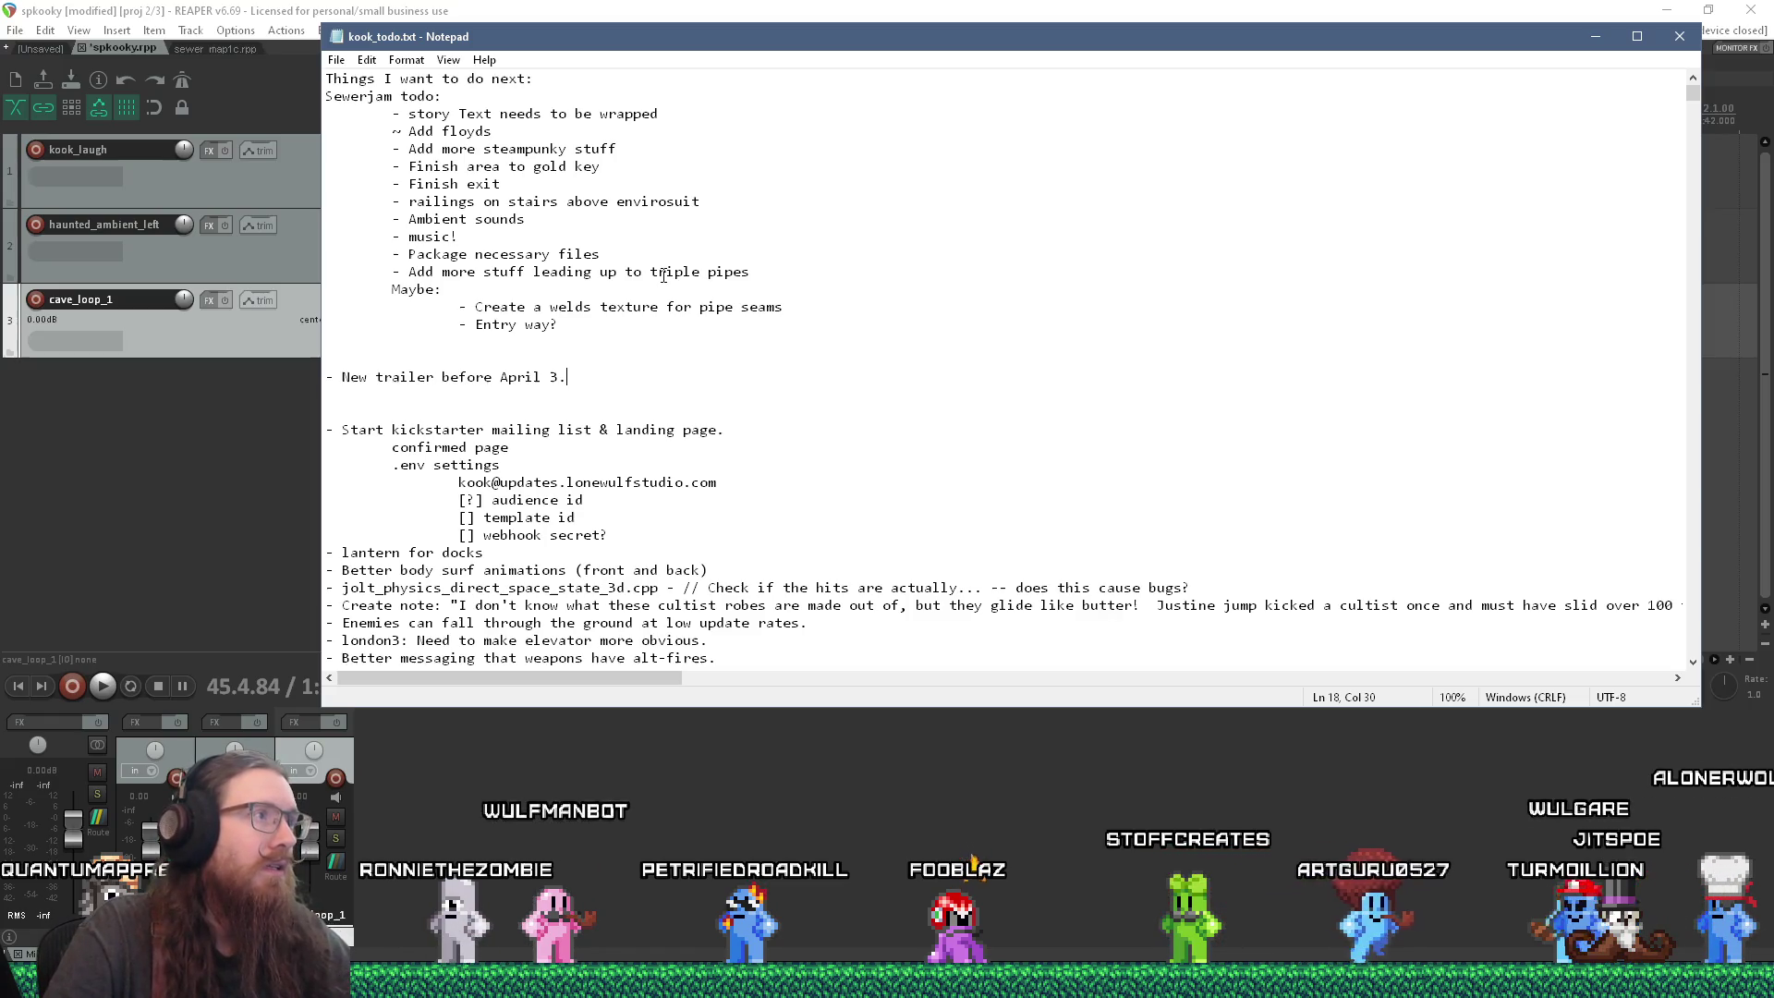
click(225, 15)
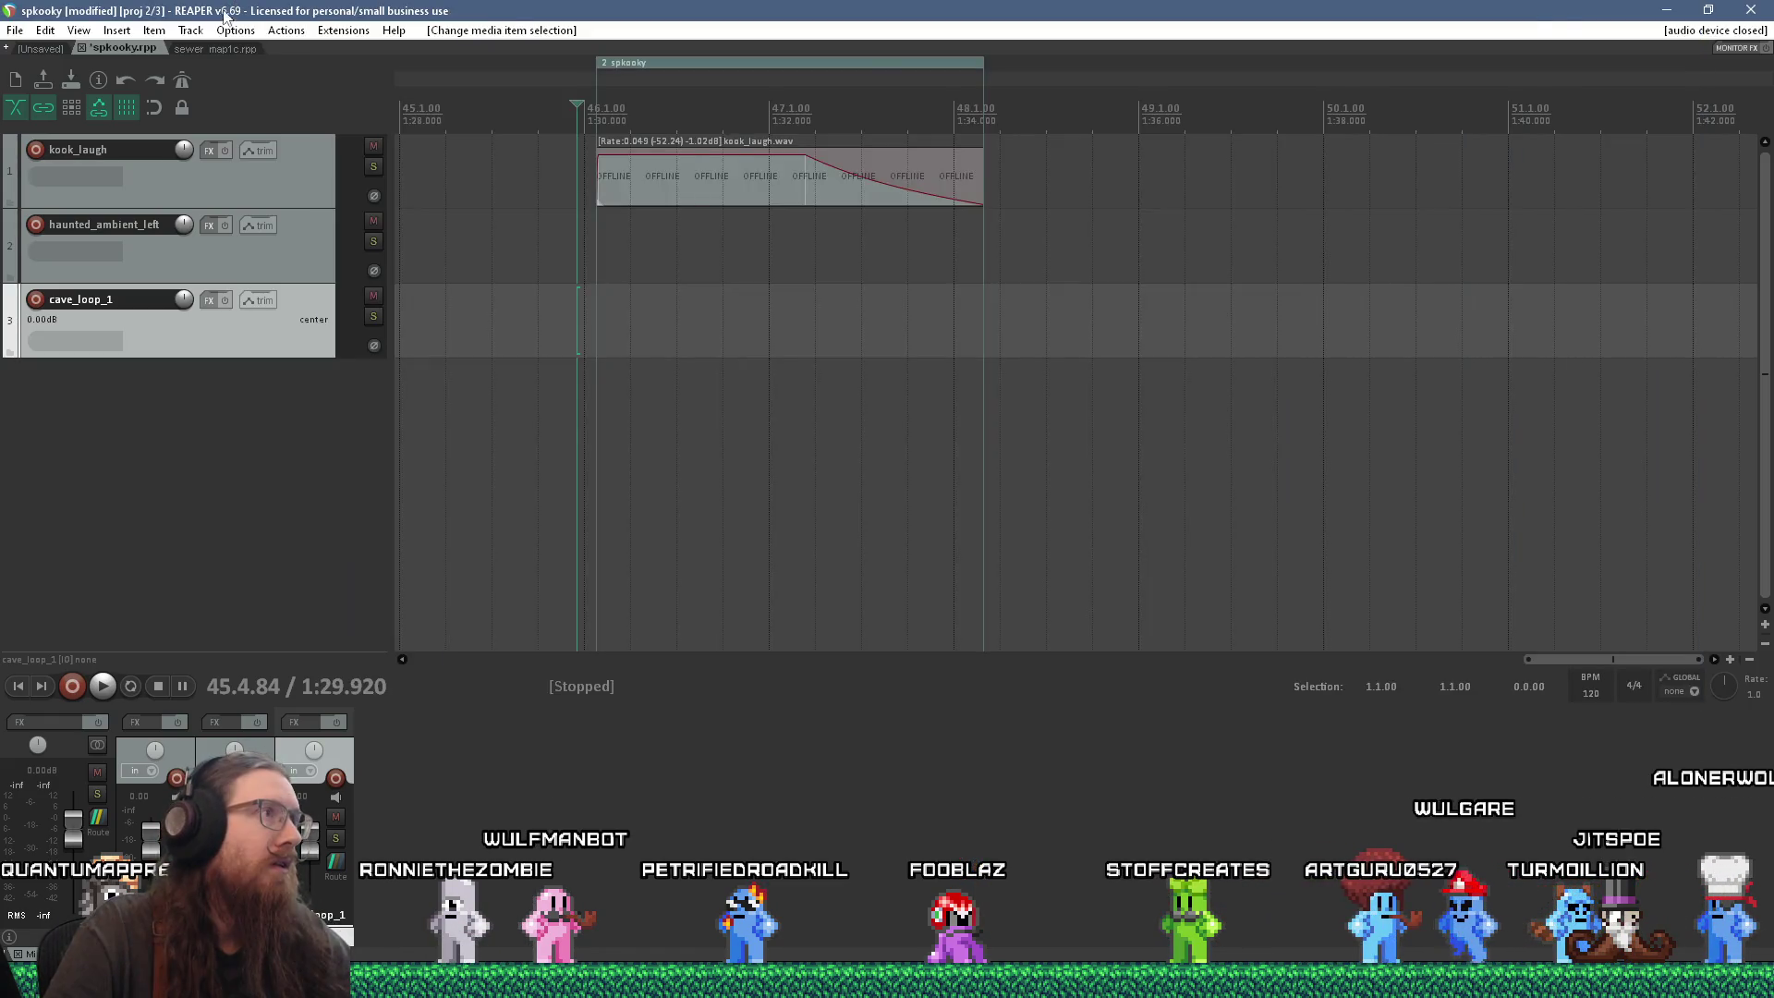
Step: Render the spkooky region to a 16-bit PCM WAV file
right_click(651, 66)
click(713, 169)
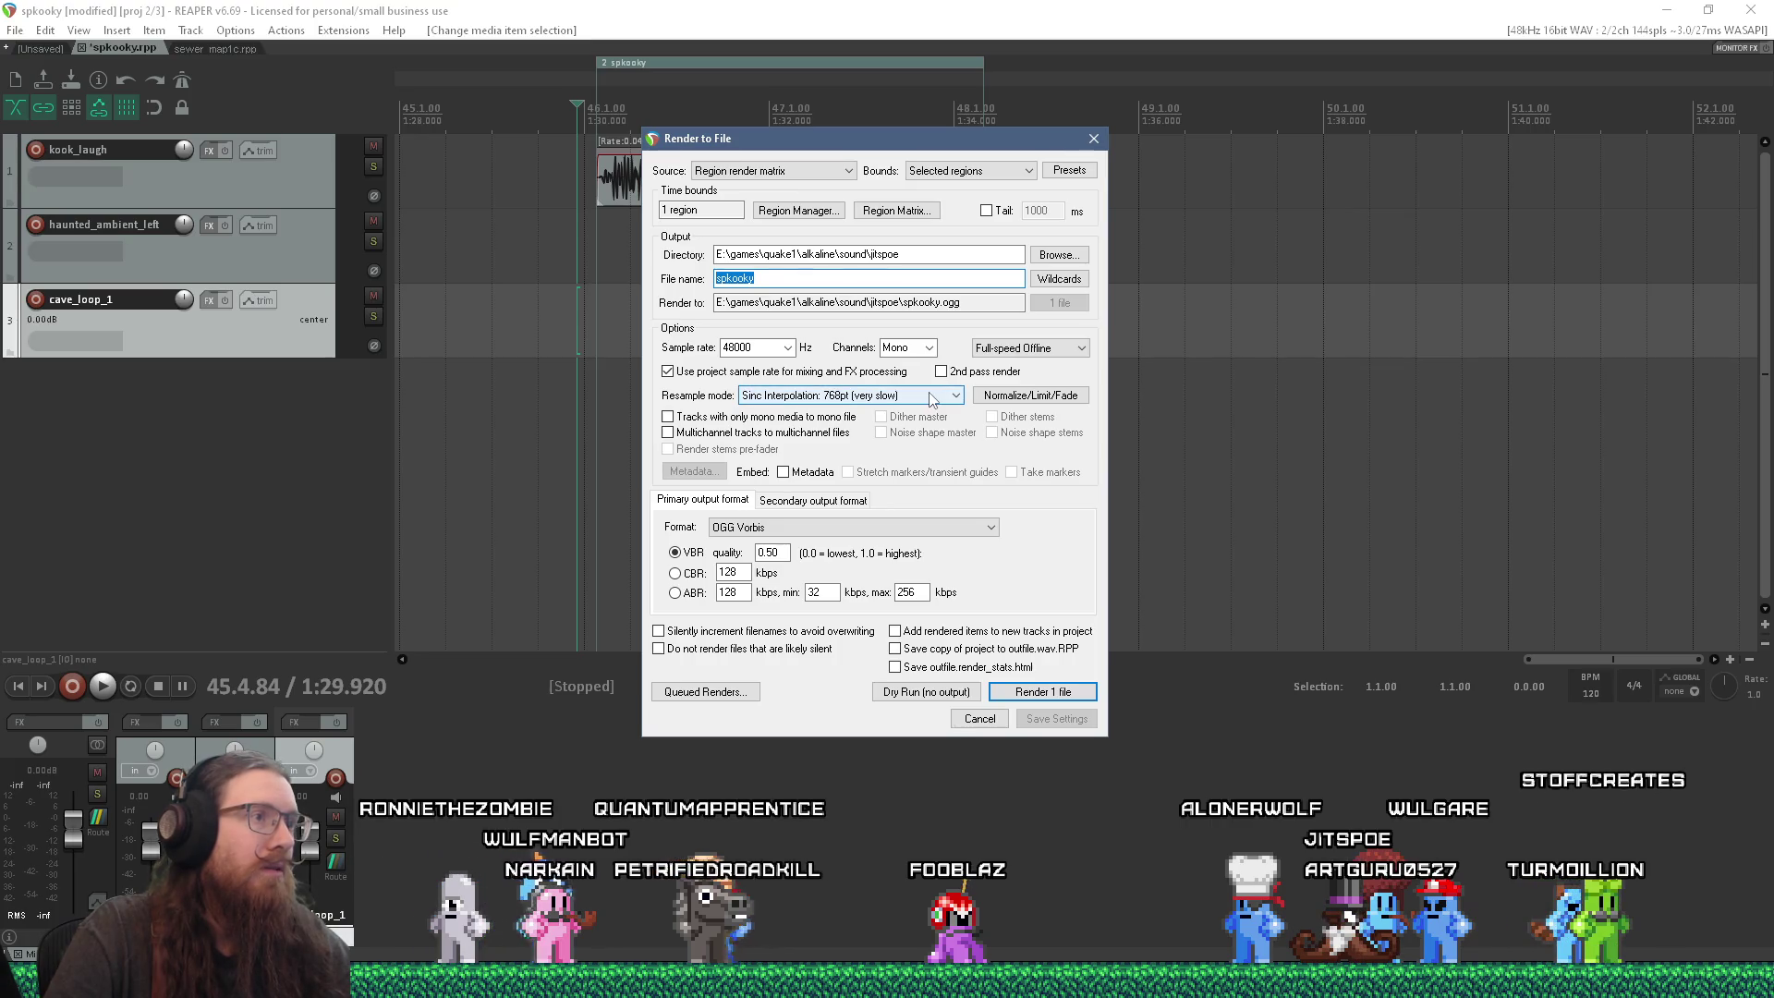
click(887, 528)
click(885, 544)
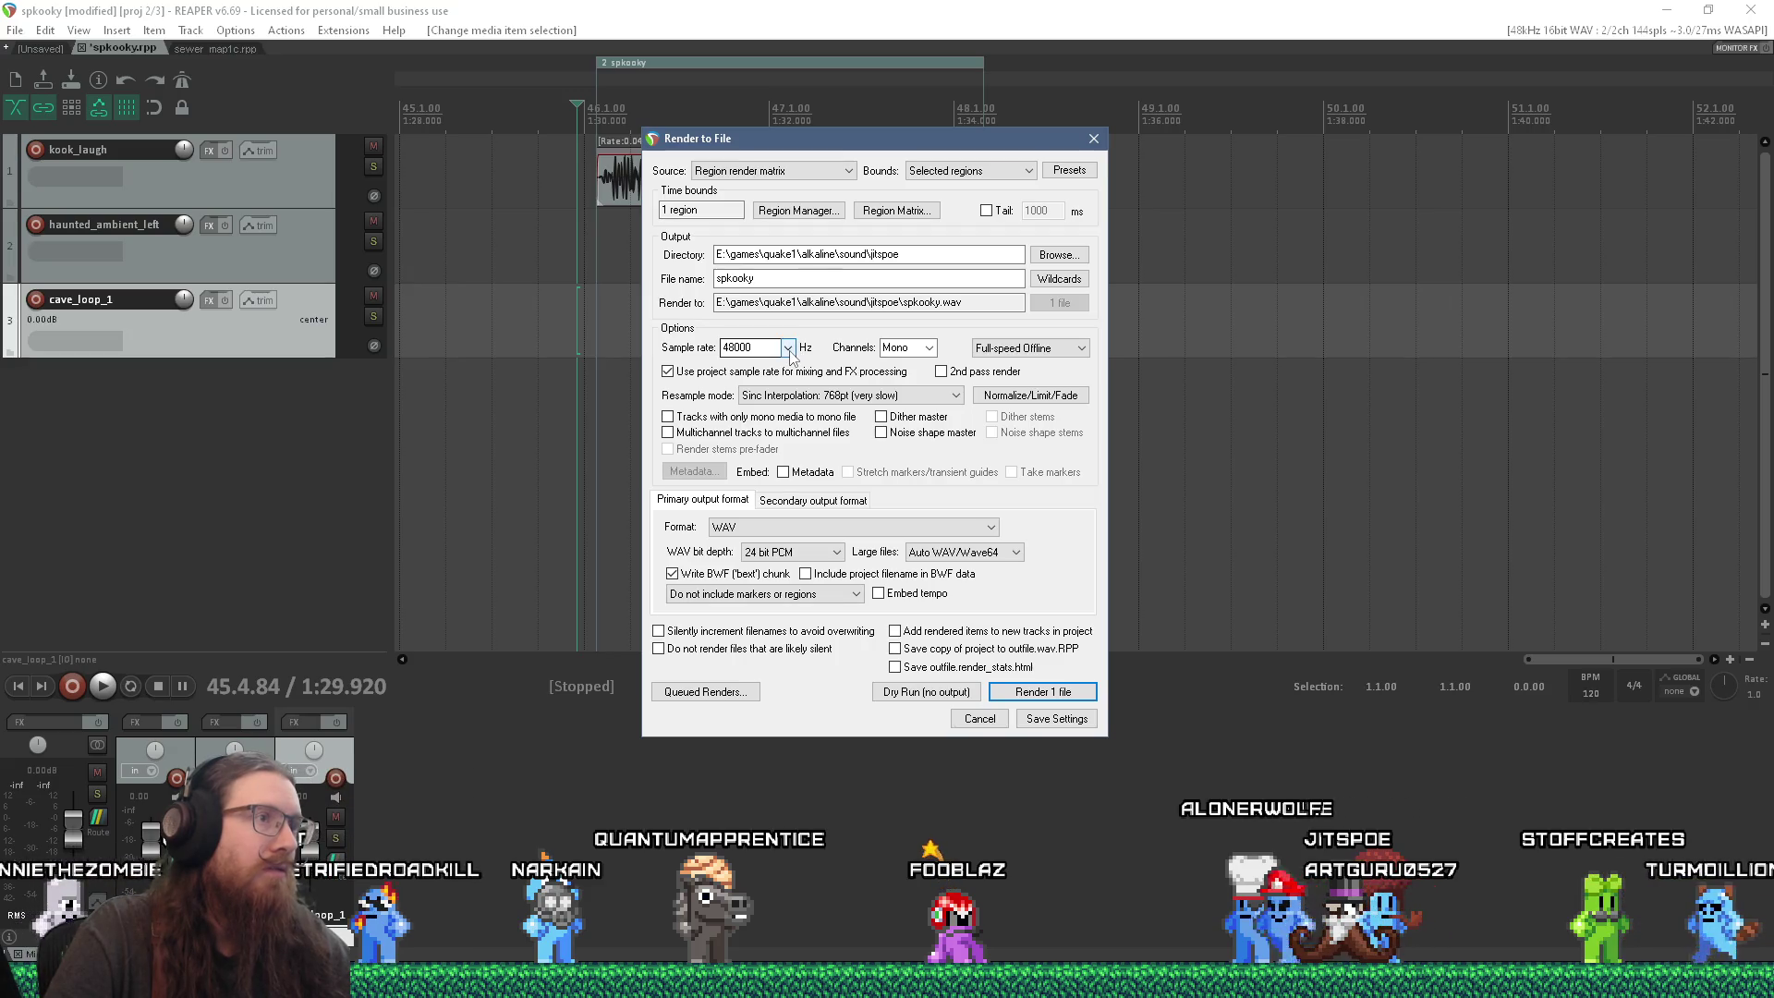
click(804, 551)
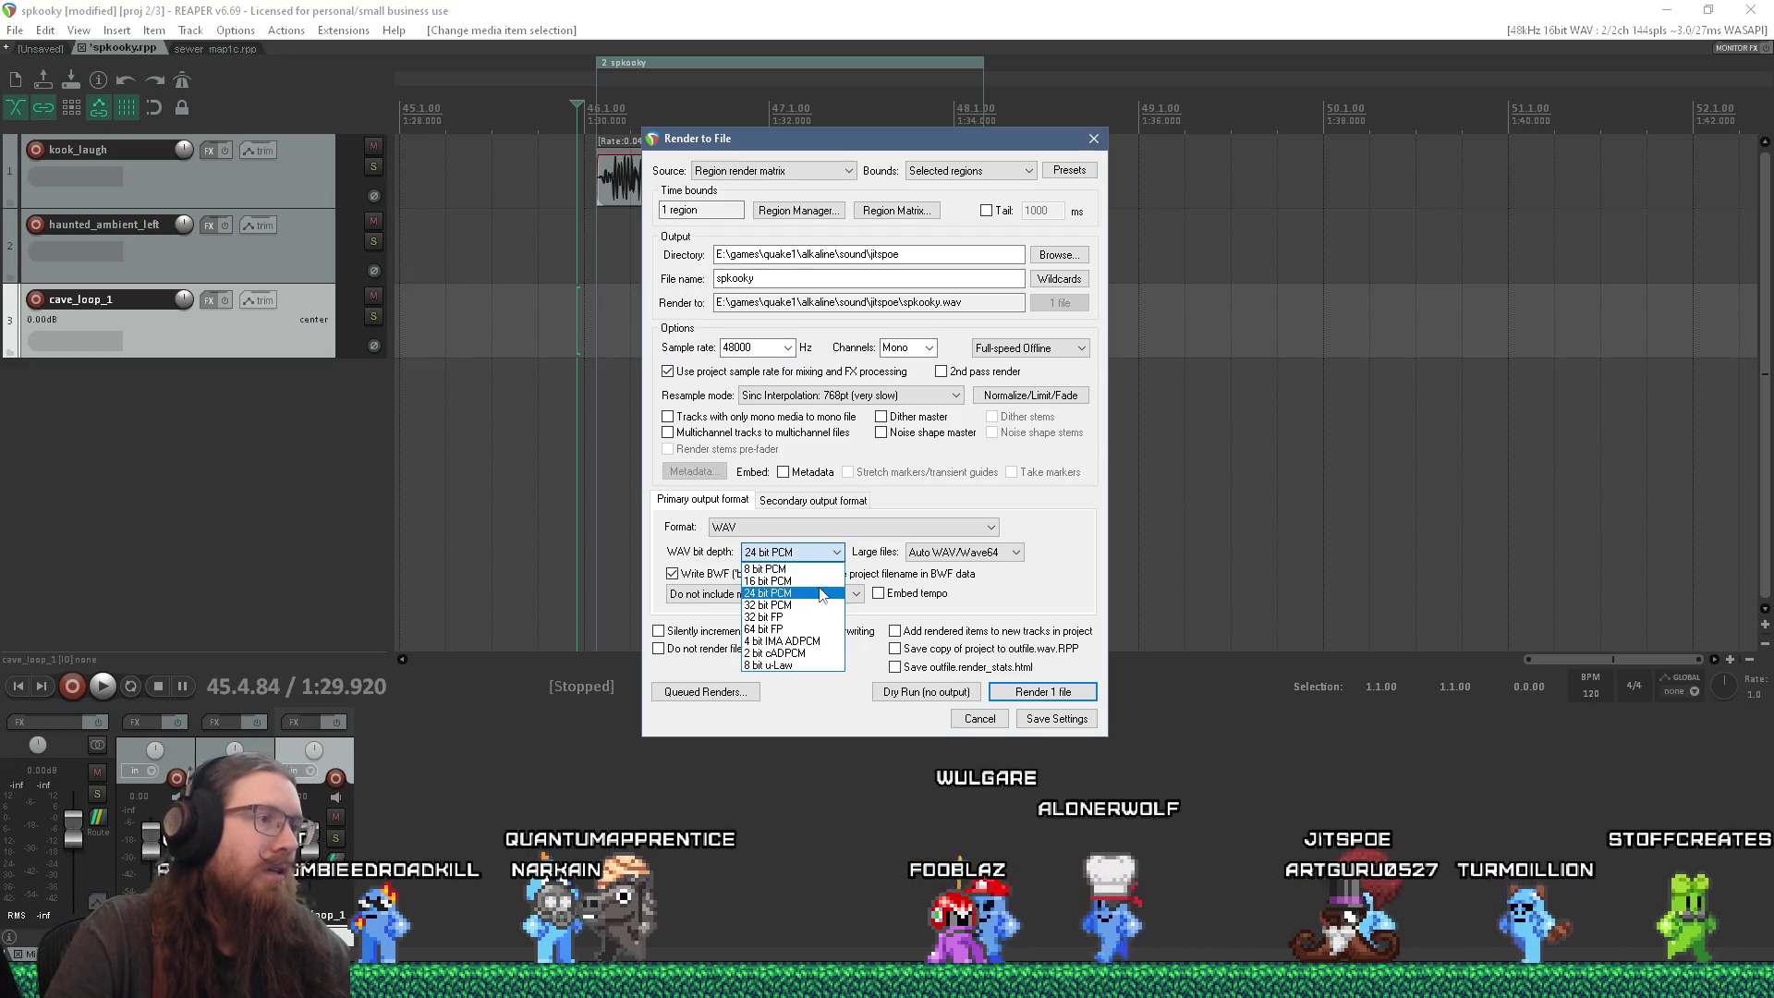
click(819, 582)
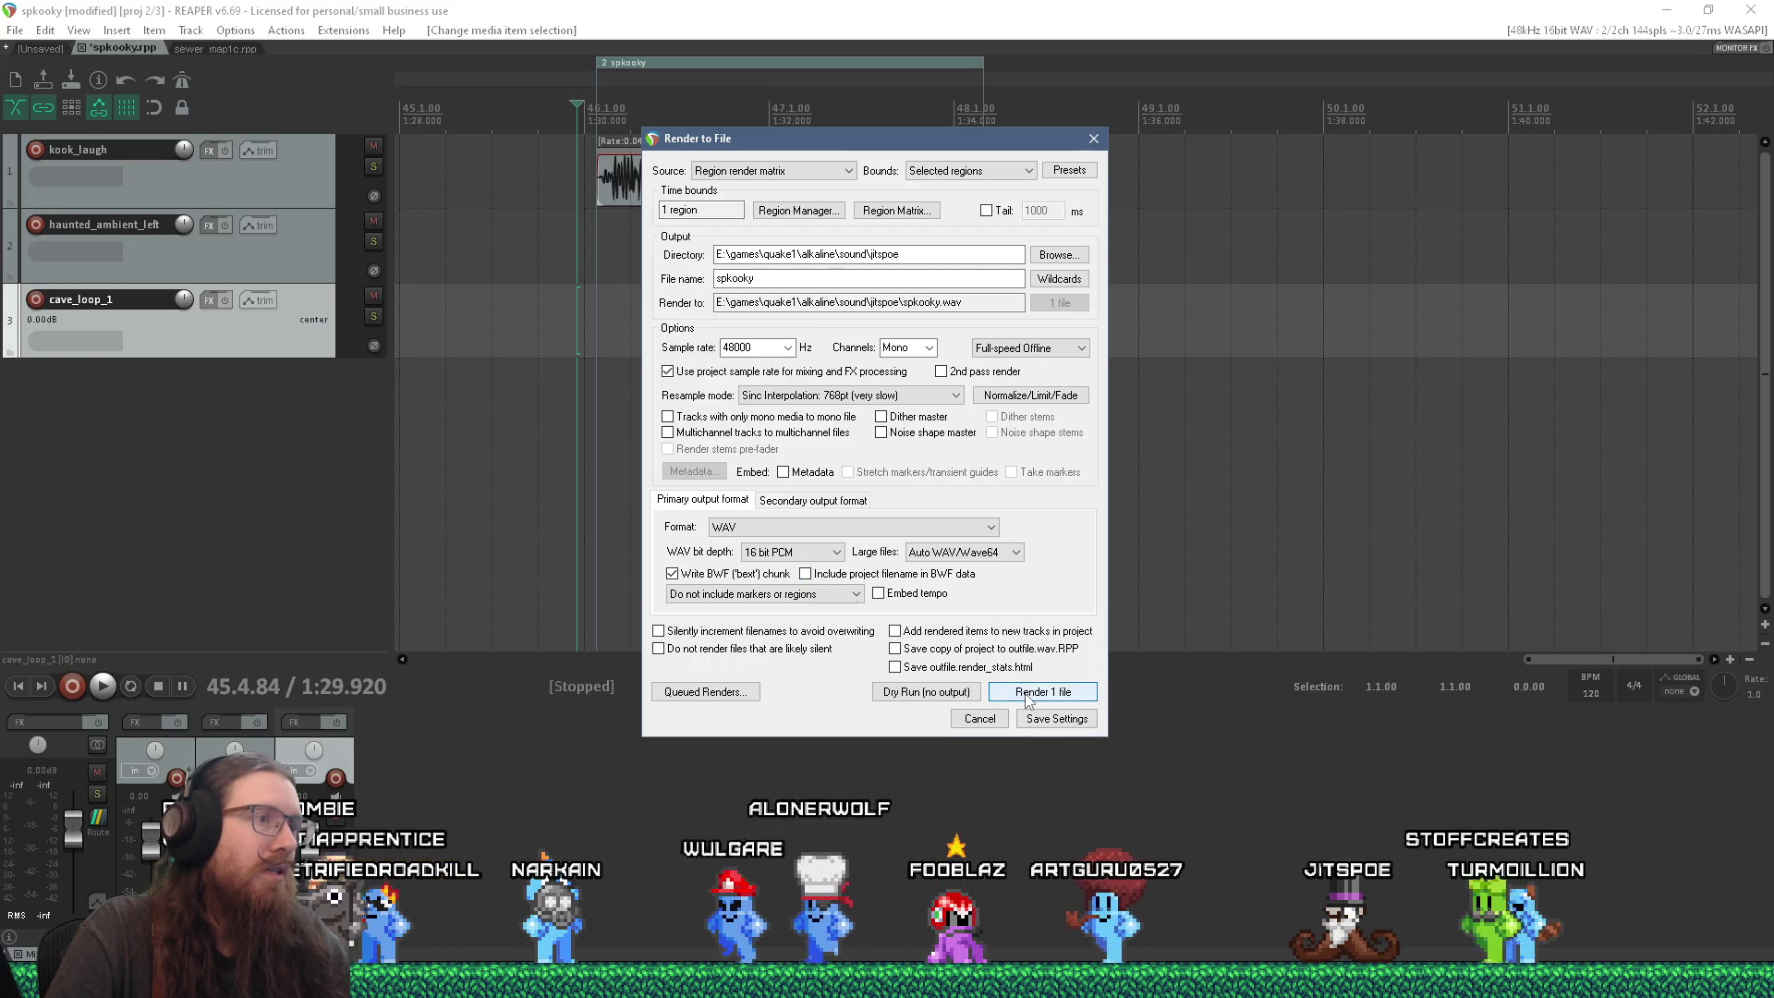
click(1041, 691)
click(1349, 657)
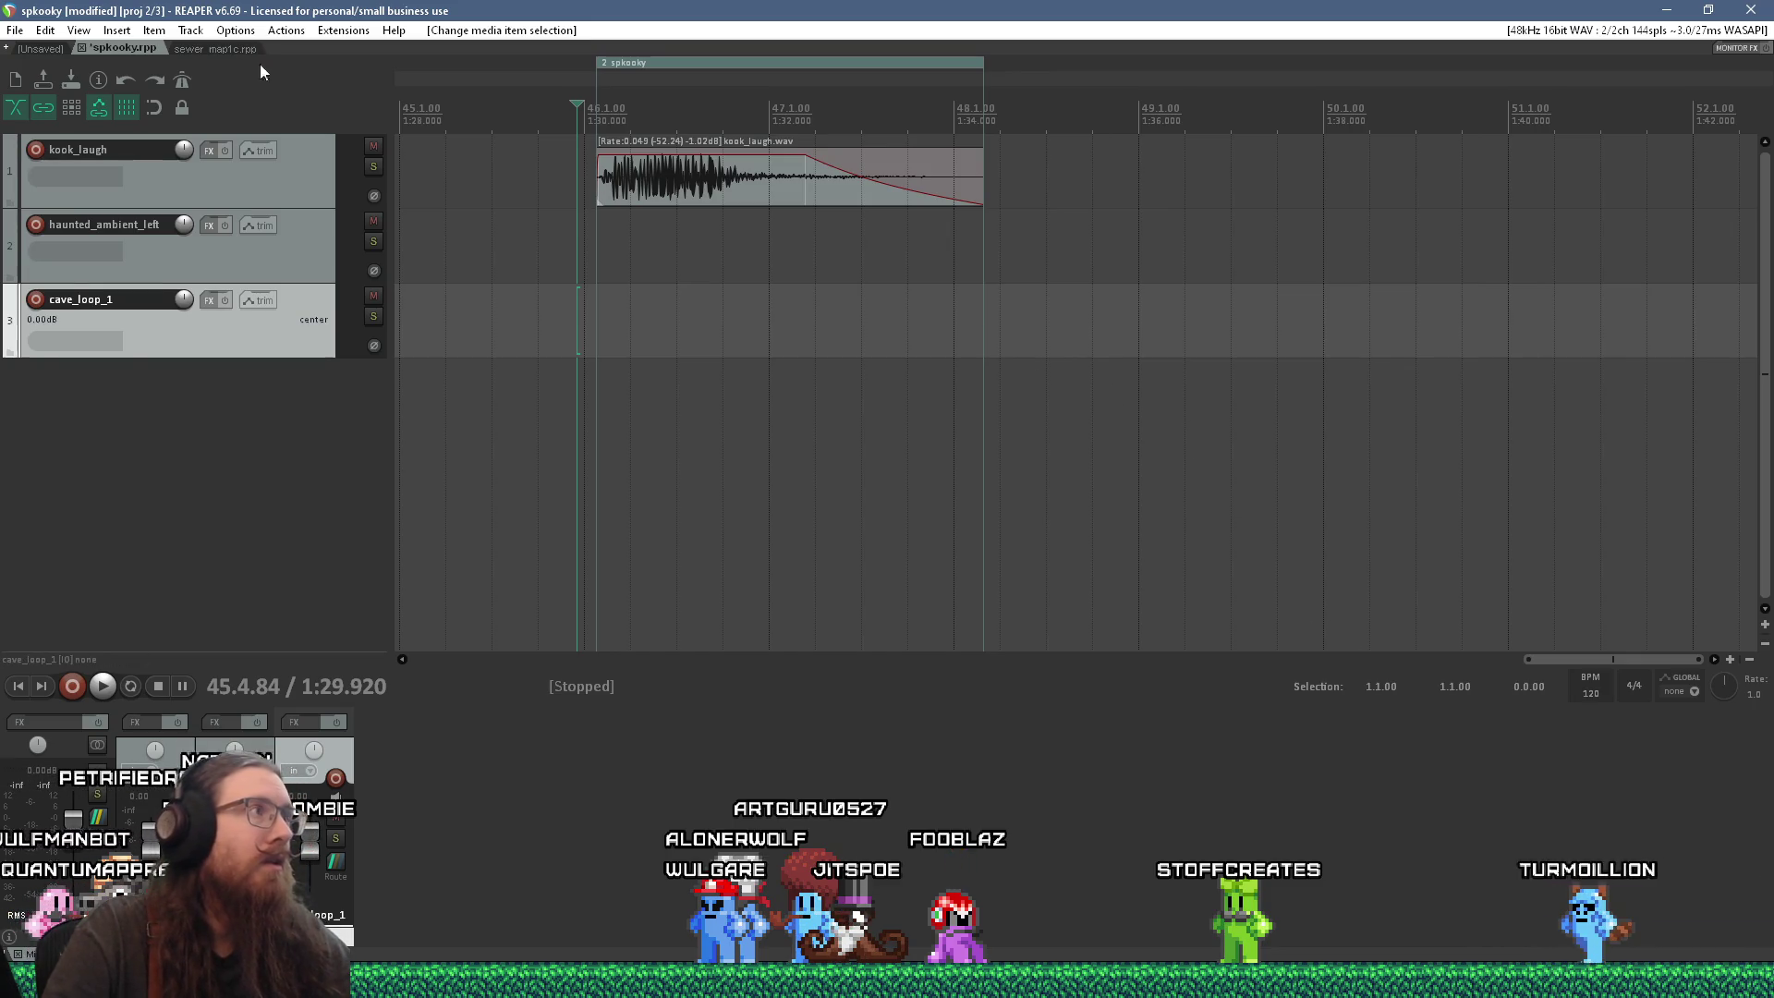
Step: Save the spkooky project
click(14, 31)
click(56, 117)
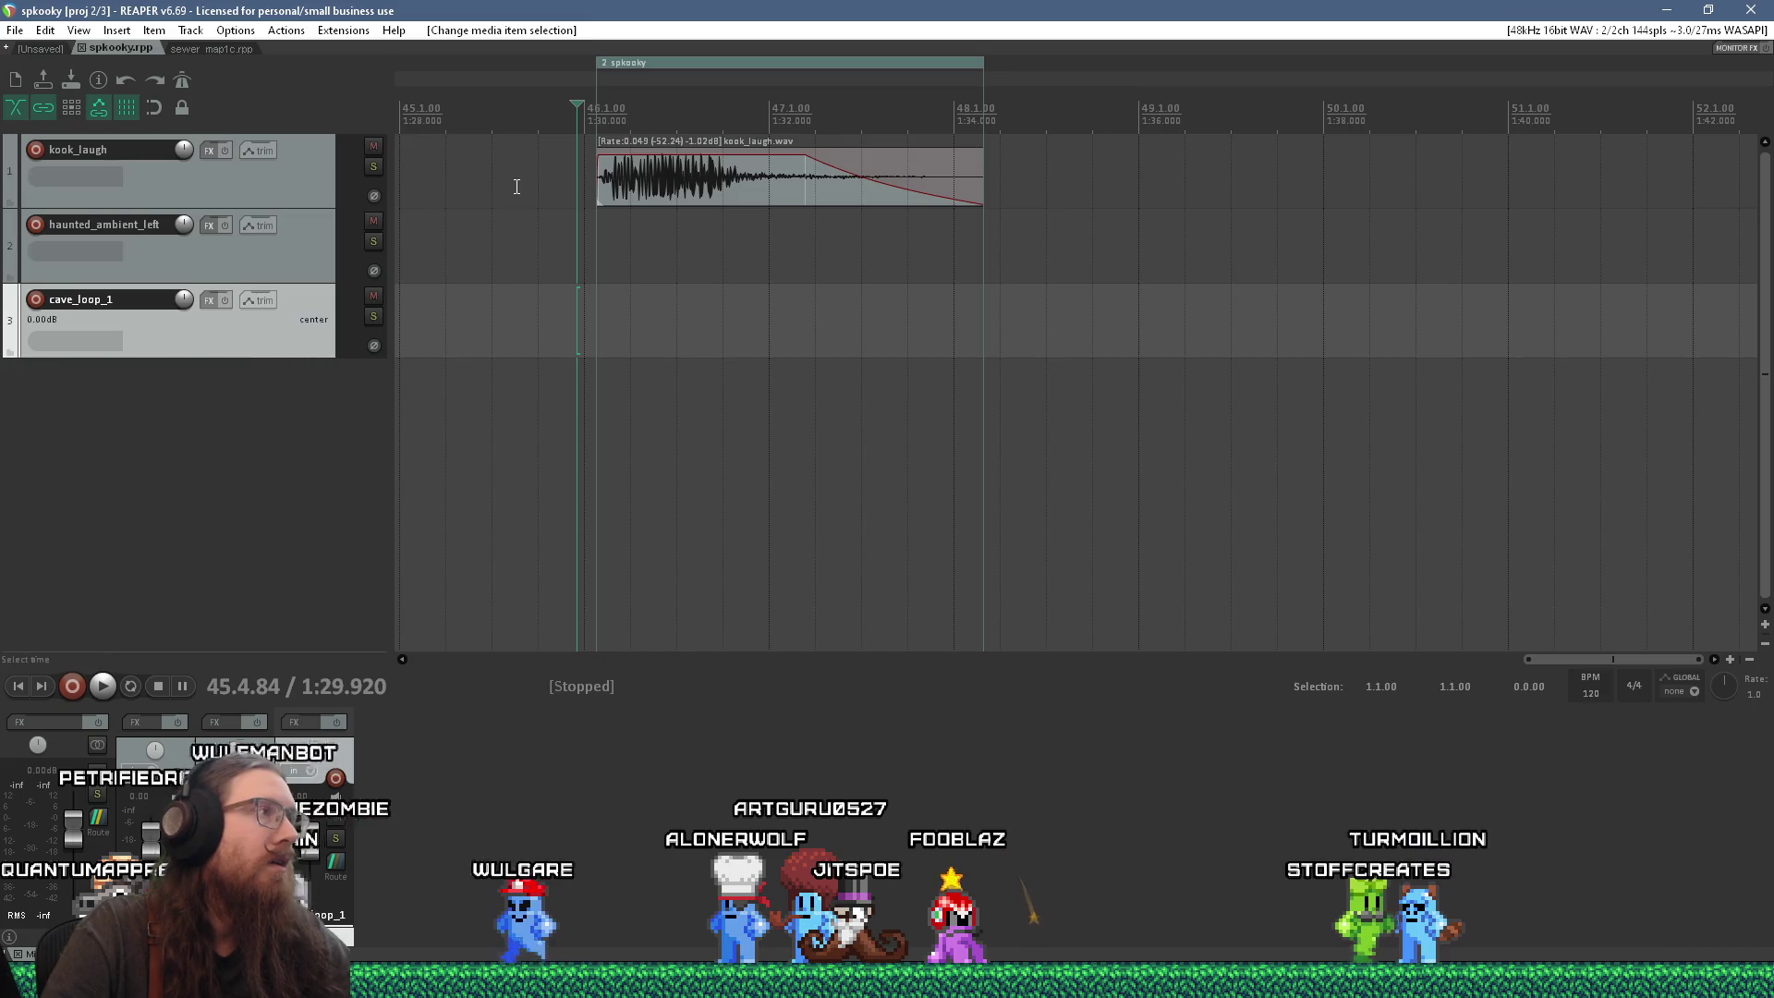
key(alt+Tab)
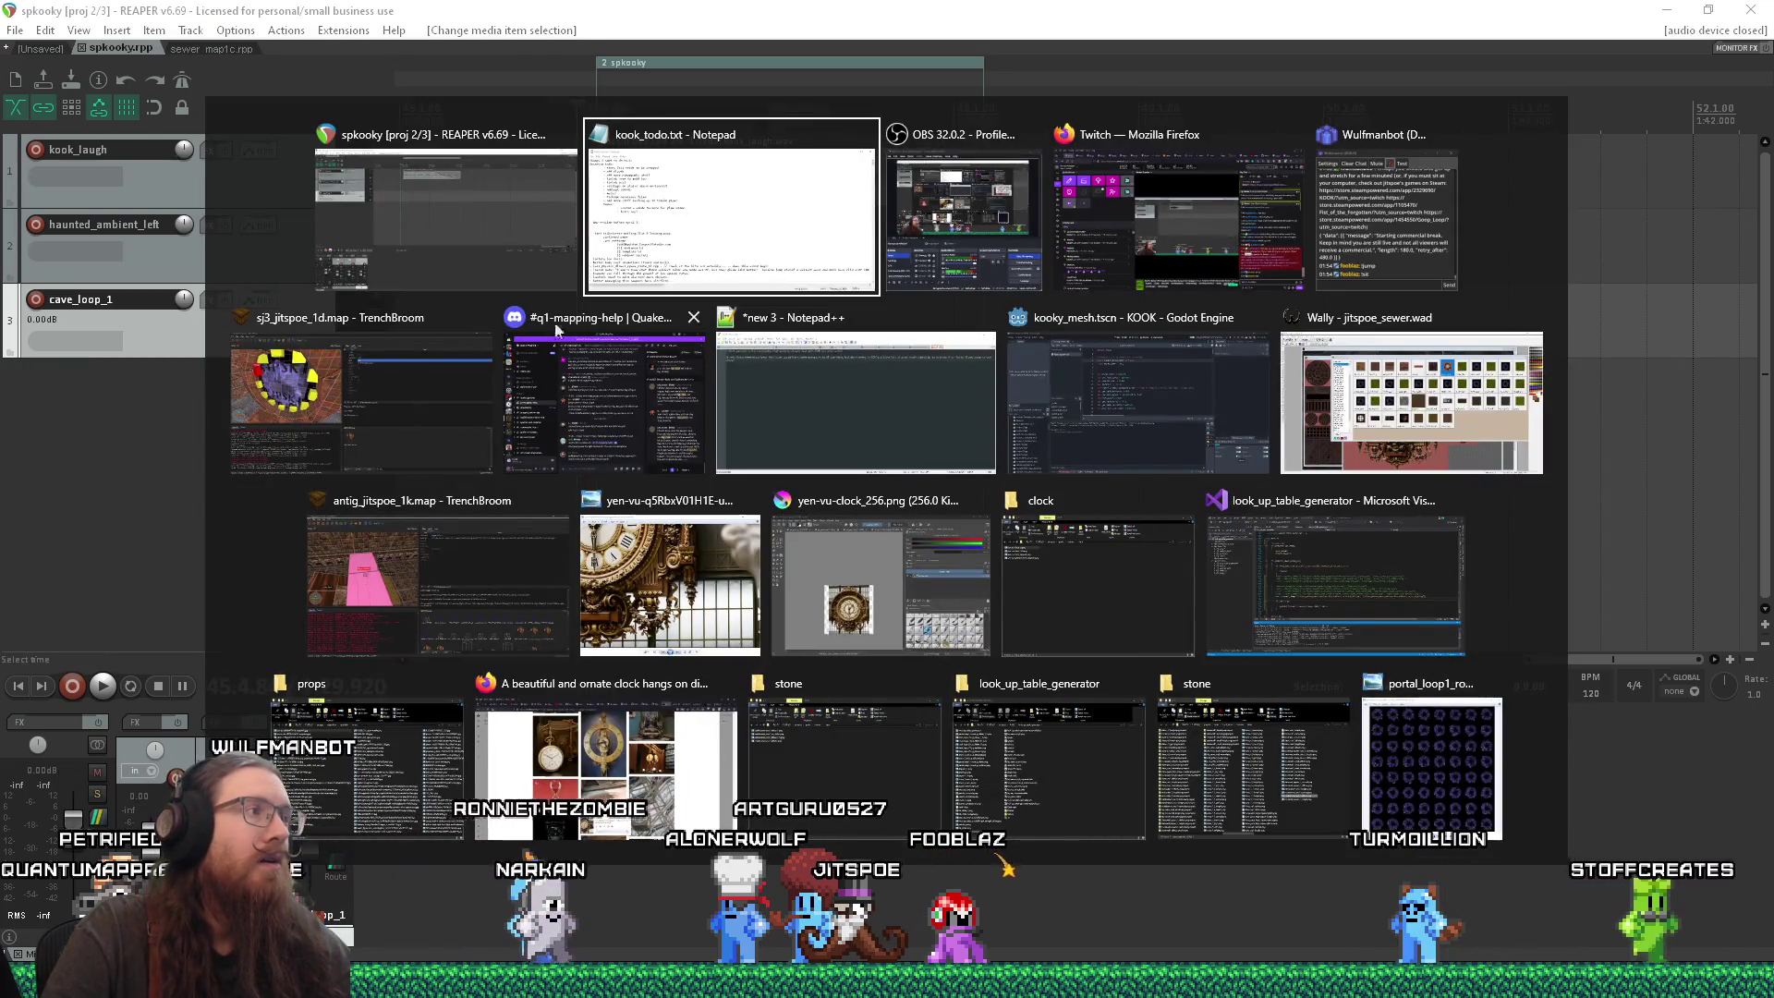
Step: Close TrenchBroom's Compile dialog and fly the camera to face the blacklight ring around the portal
click(315, 381)
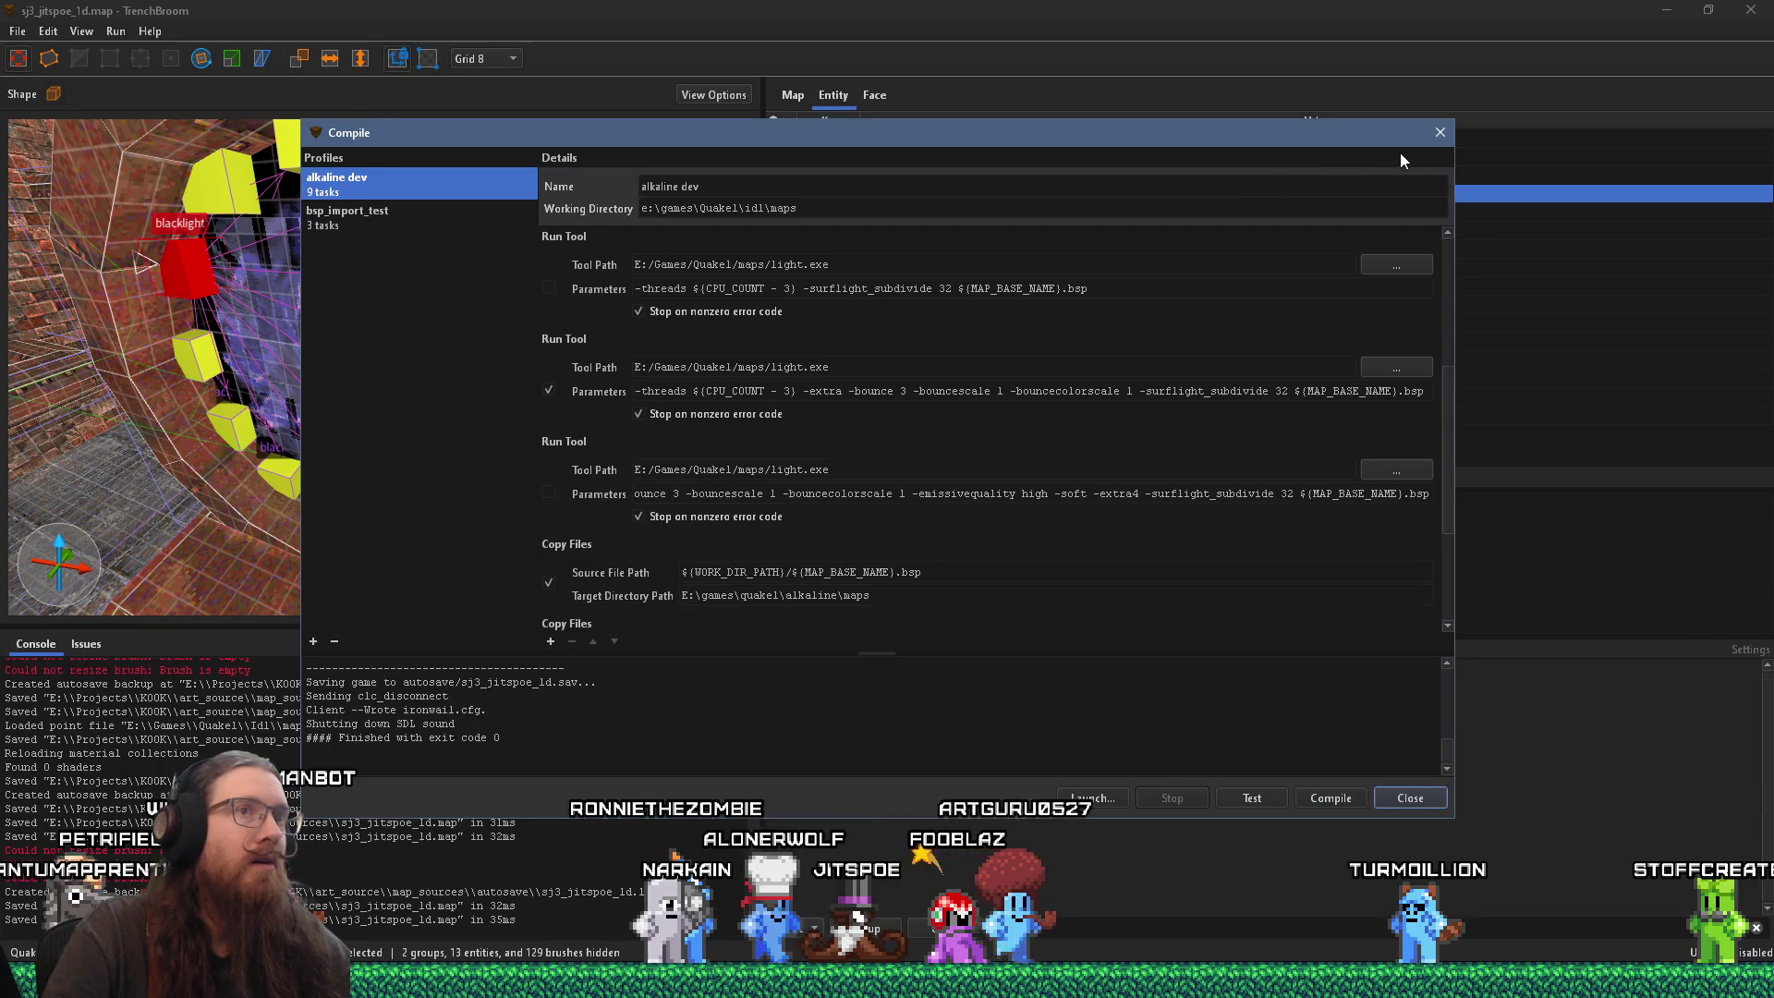
click(1441, 132)
scroll(525, 368, up, 3)
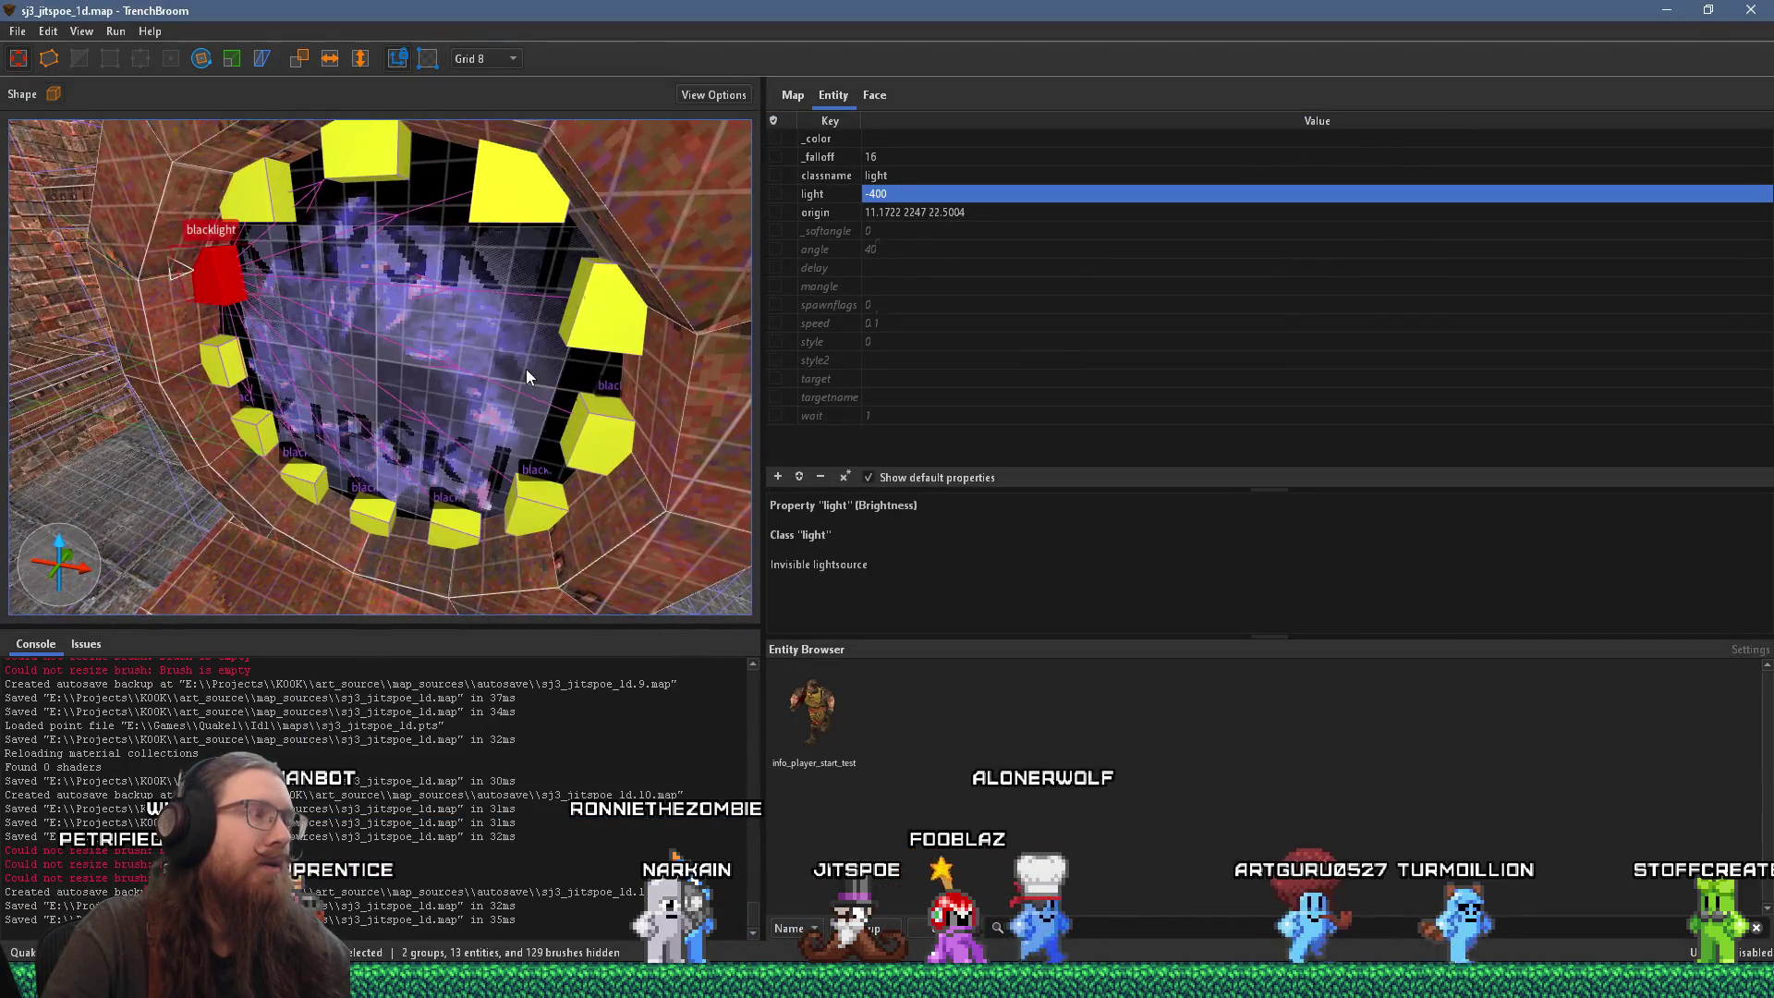
scroll(526, 369, up, 2)
scroll(514, 326, up, 3)
drag(514, 326, 538, 295)
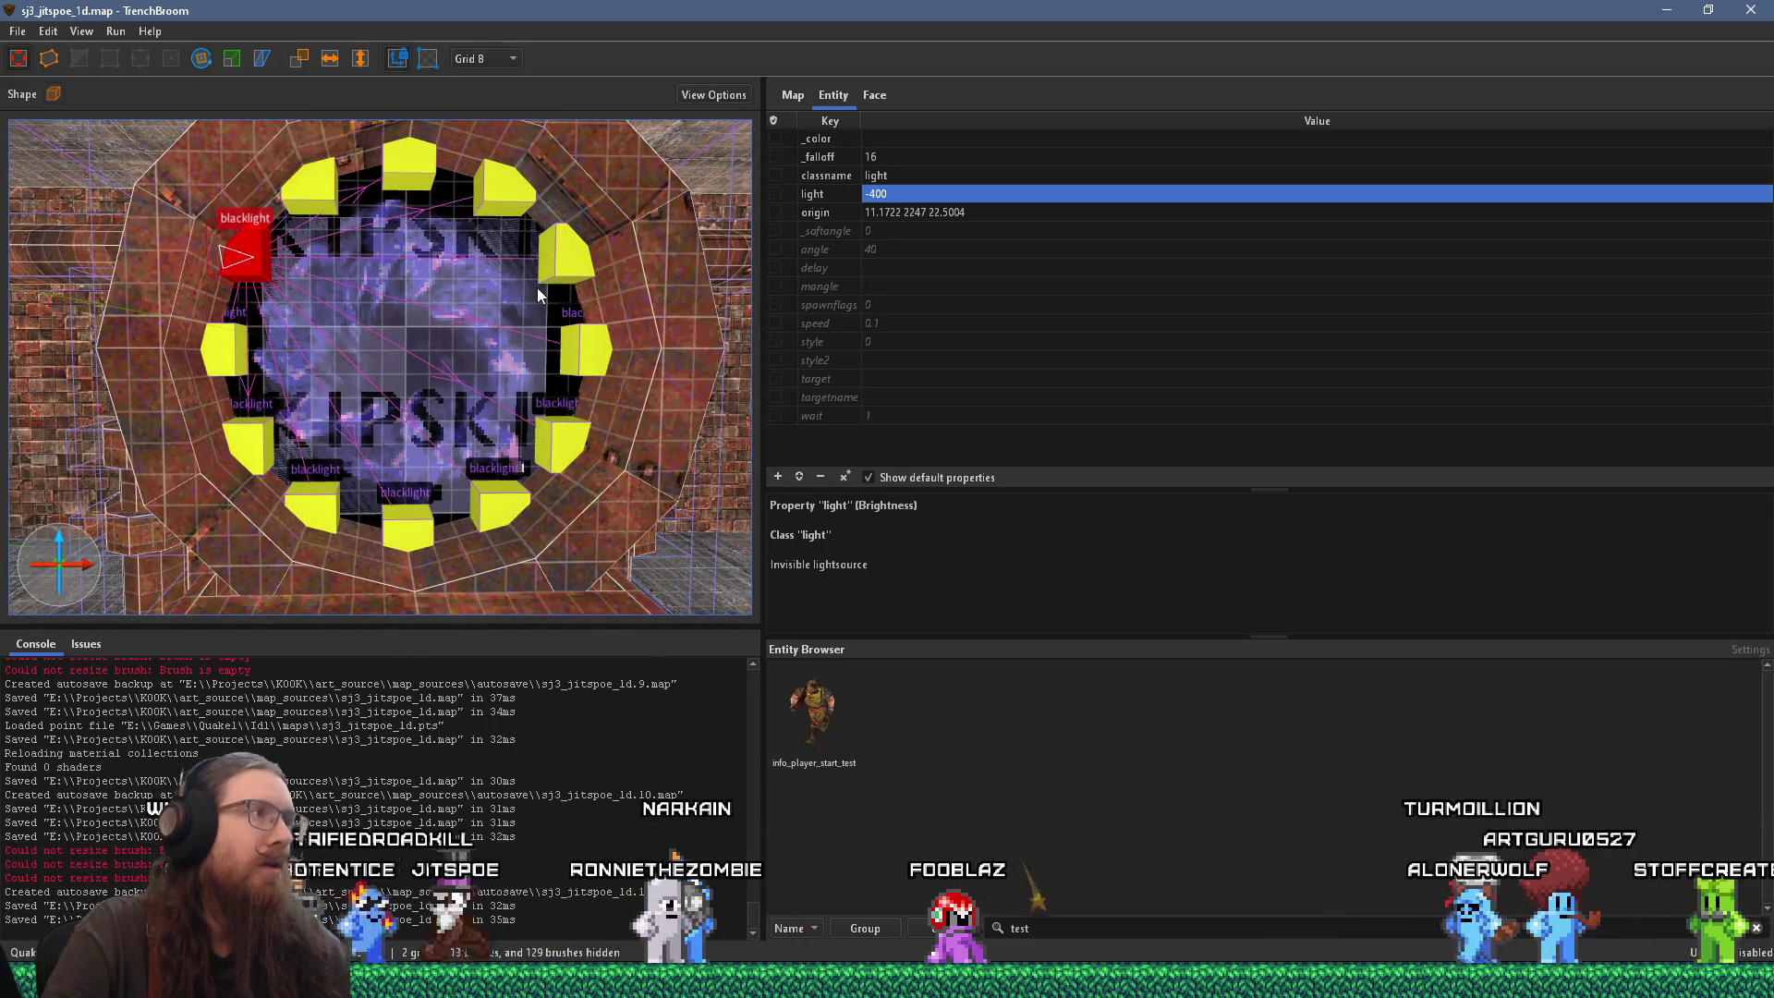
scroll(536, 287, up, 6)
mouse_move(431, 349)
mouse_down()
mouse_move(325, 412)
mouse_move(233, 404)
mouse_move(297, 401)
mouse_move(436, 334)
mouse_move(443, 278)
mouse_move(361, 261)
mouse_up()
scroll(482, 286, down, 5)
Step: Shift-select all eleven blacklight entities ringing the portal
ctrl+click(336, 242)
ctrl+click(417, 218)
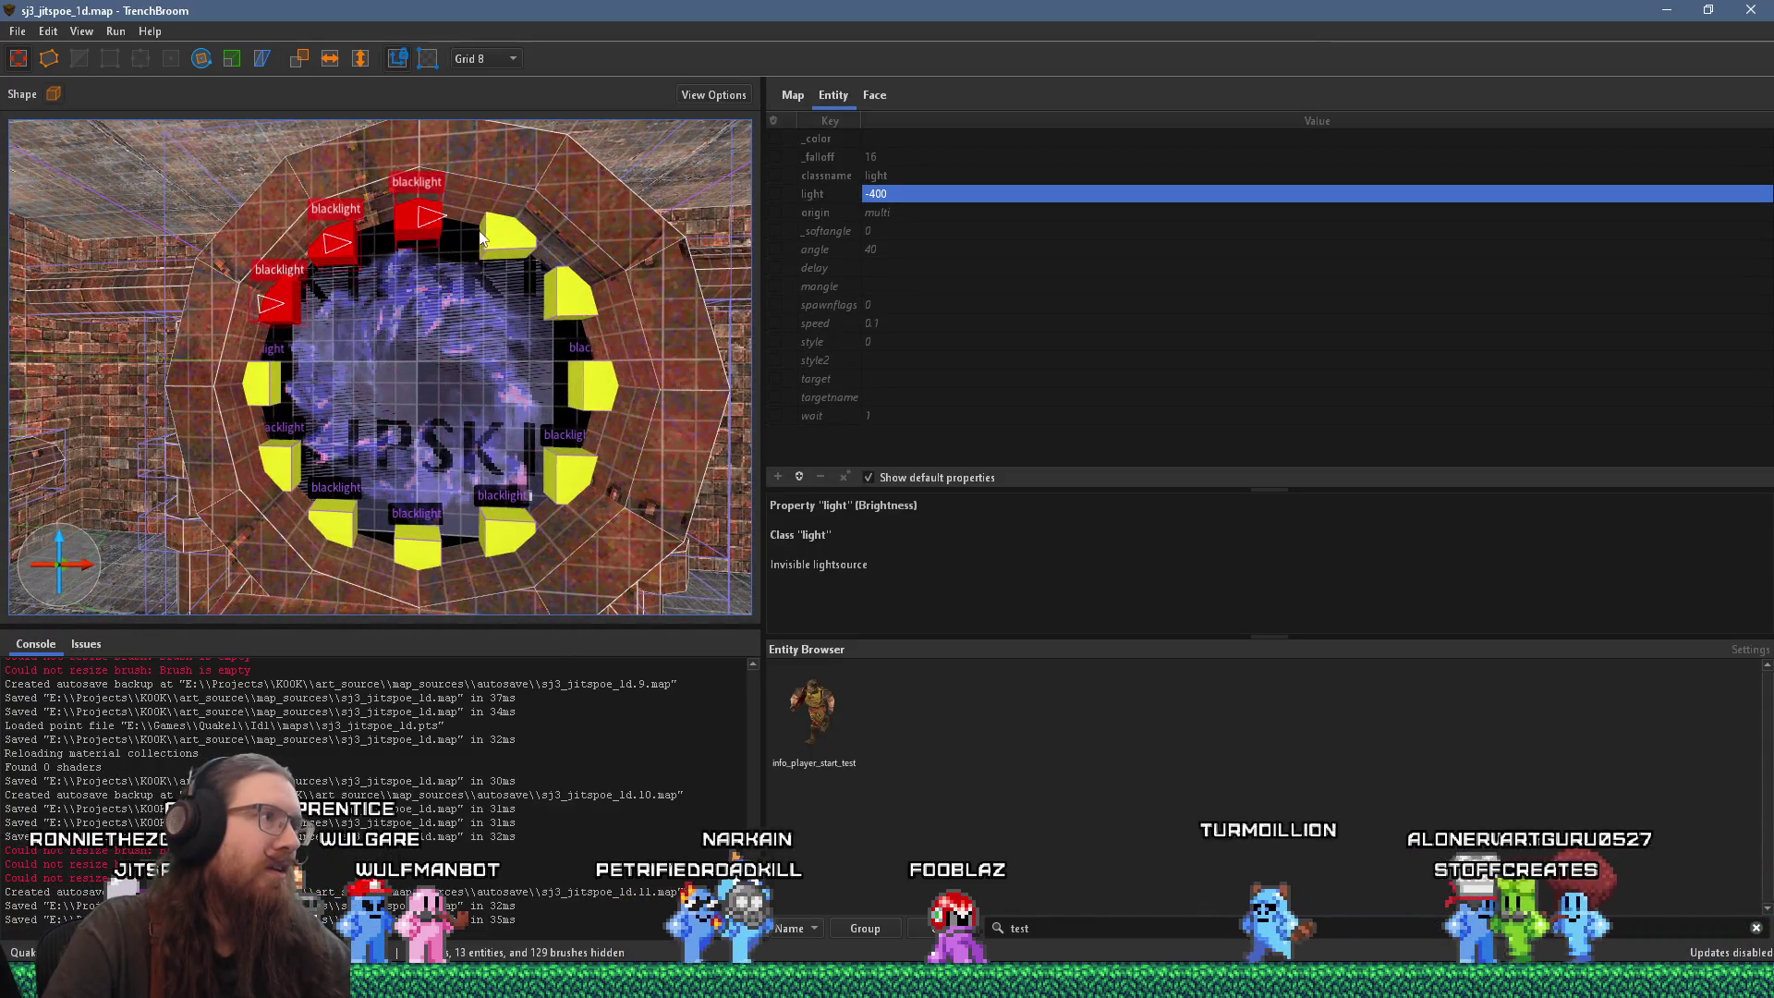
ctrl+click(504, 233)
ctrl+click(553, 287)
ctrl+click(588, 385)
ctrl+click(571, 472)
ctrl+click(506, 531)
ctrl+click(418, 545)
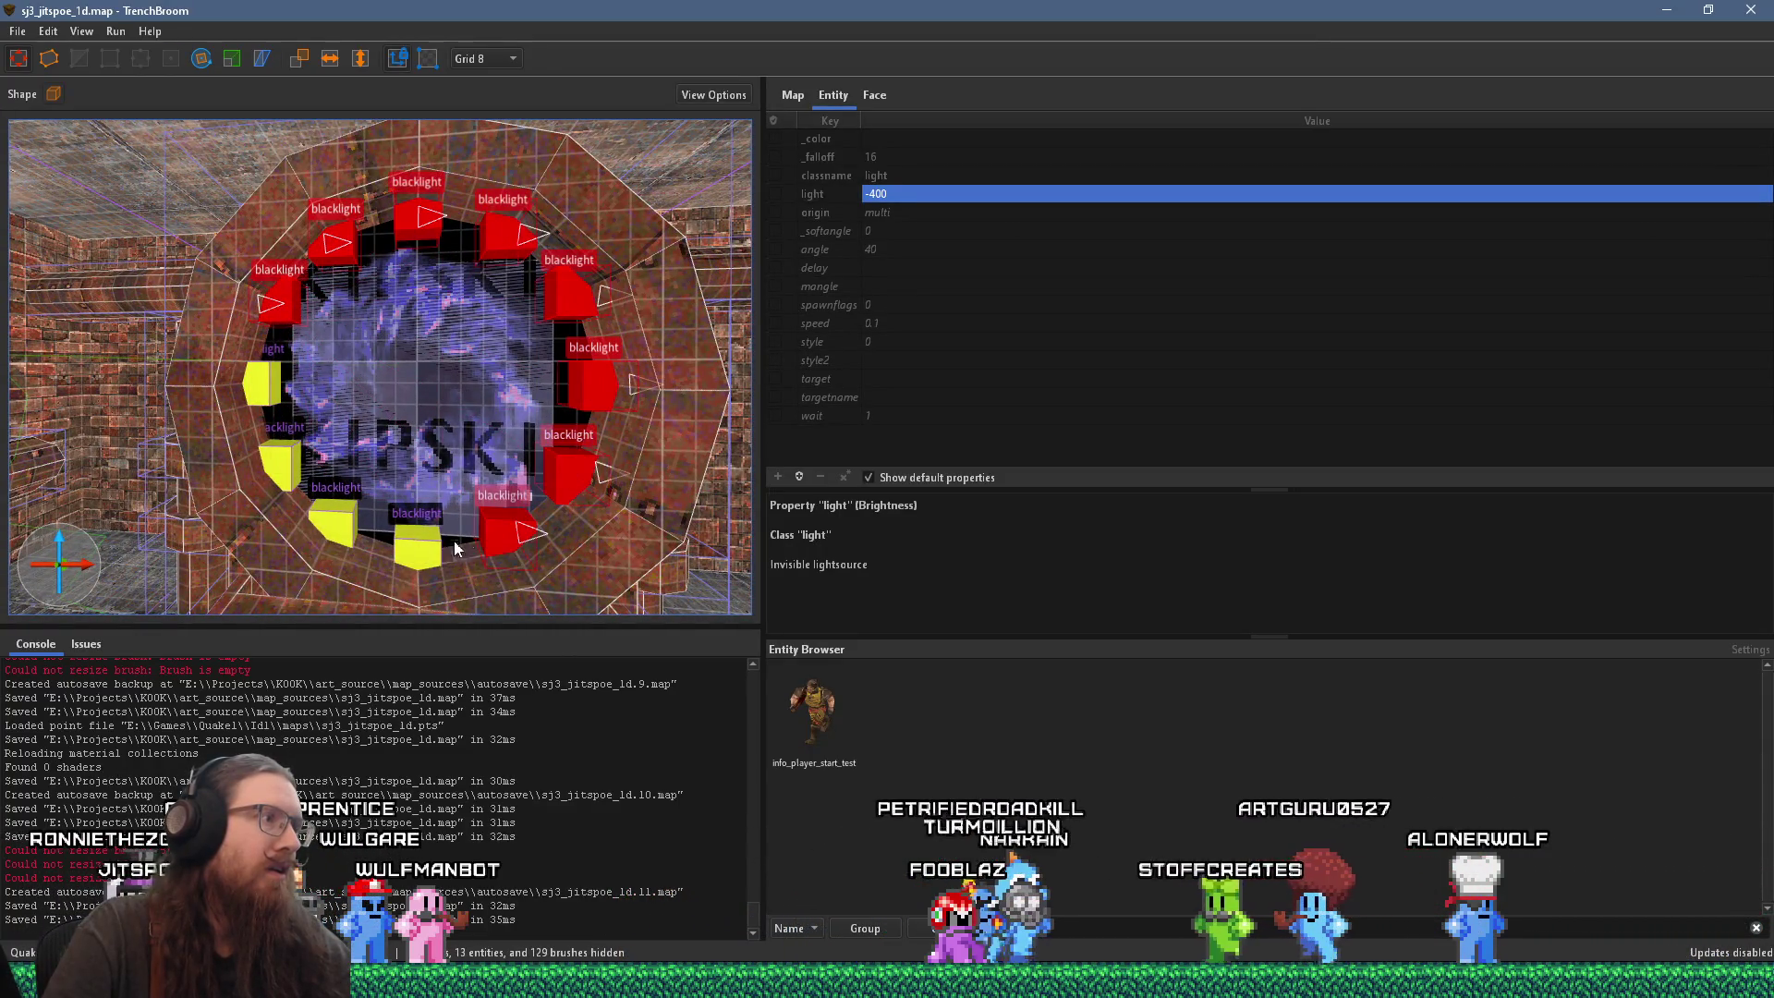
ctrl+click(334, 523)
ctrl+click(291, 479)
ctrl+click(263, 382)
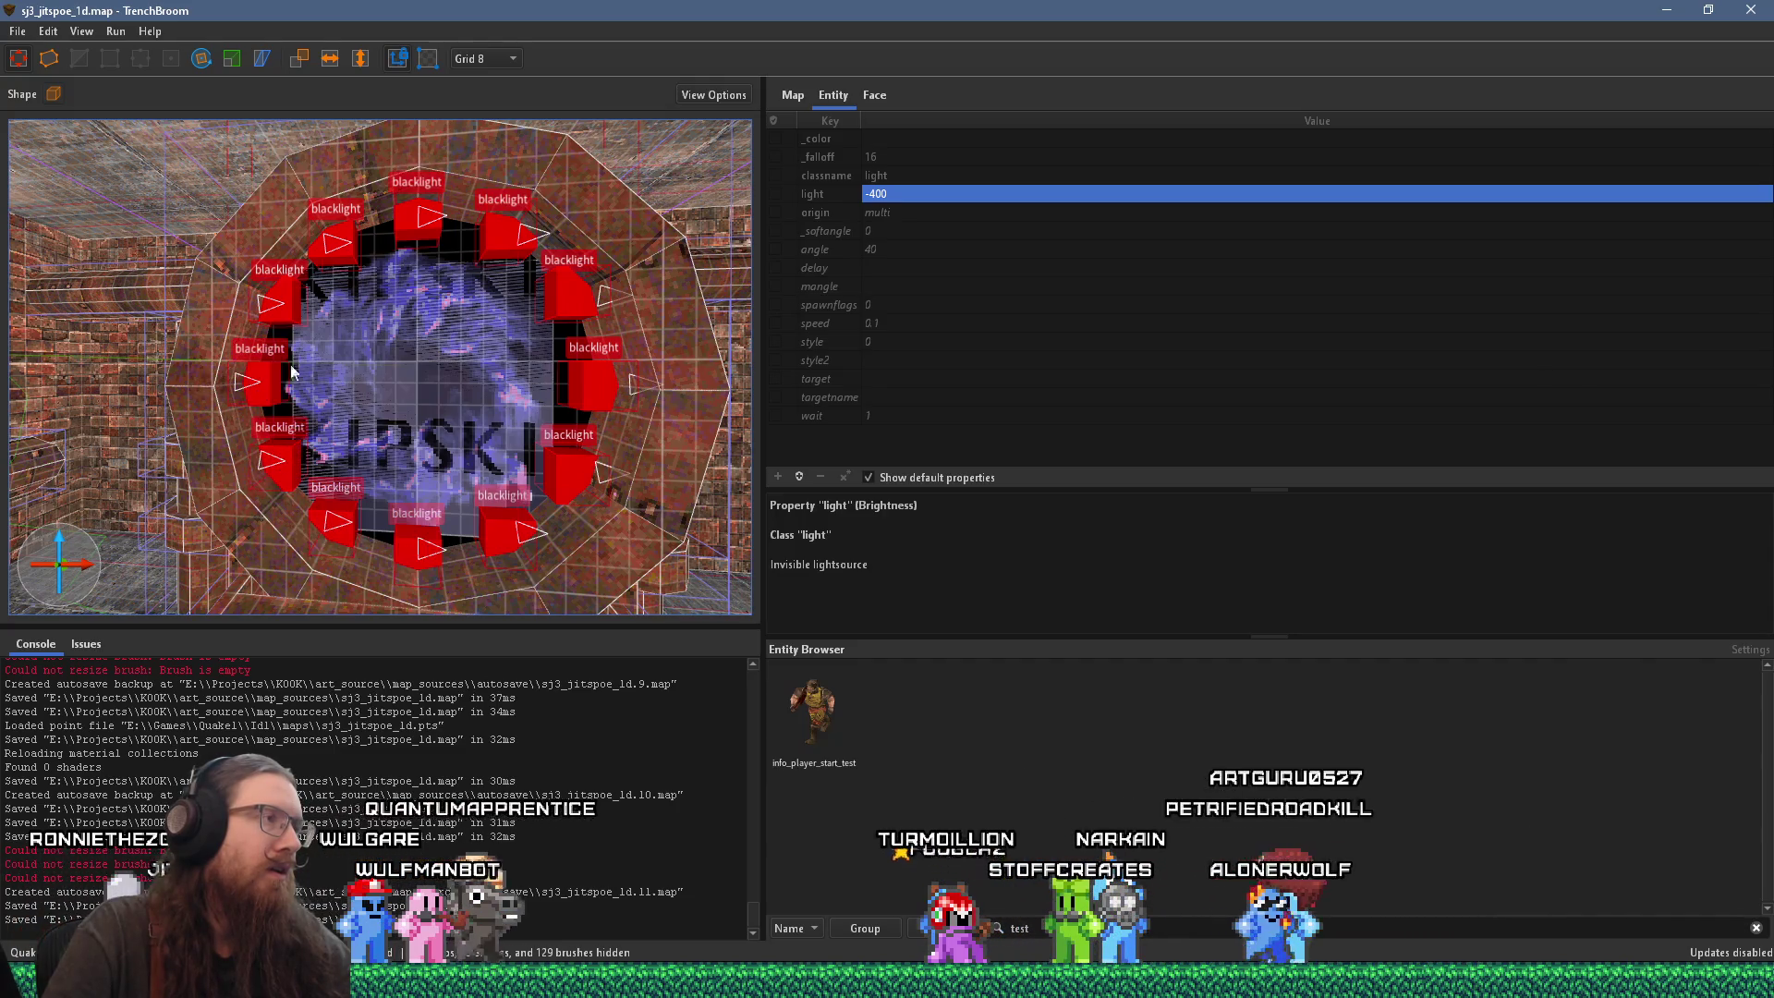
scroll(353, 364, up, 2)
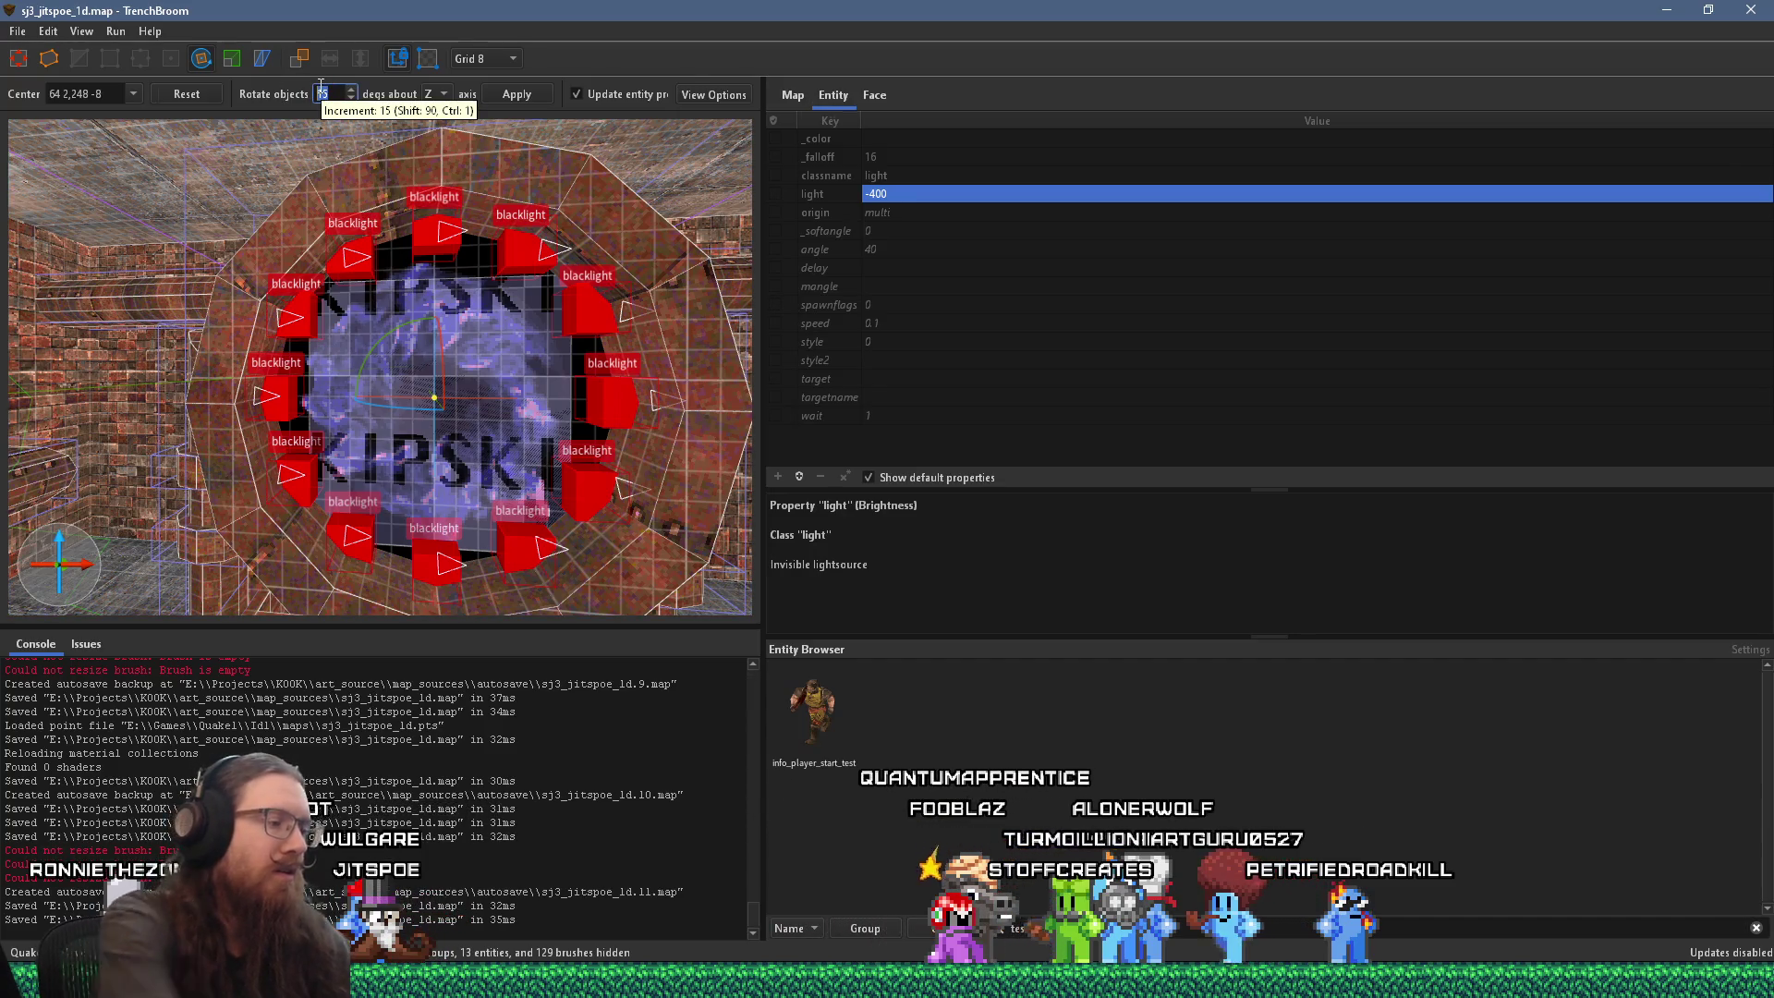
Step: Work out 15/2 in Calculator
key(XF86Calculator)
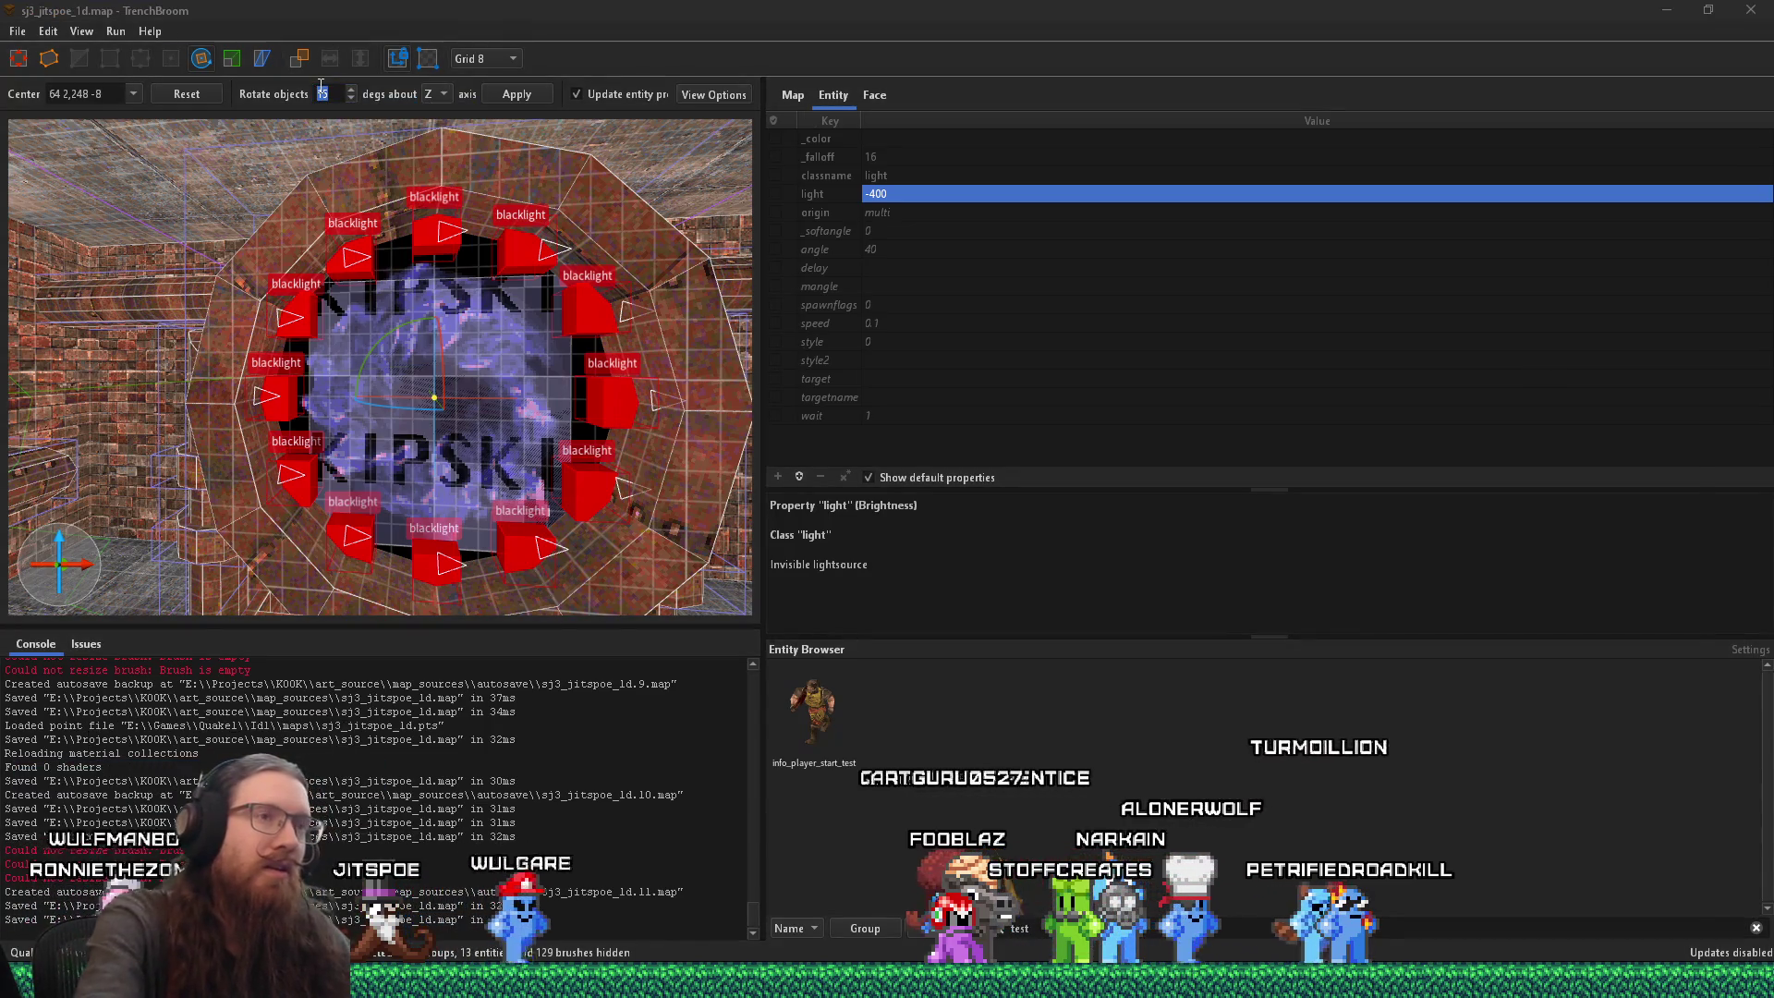
text(1)
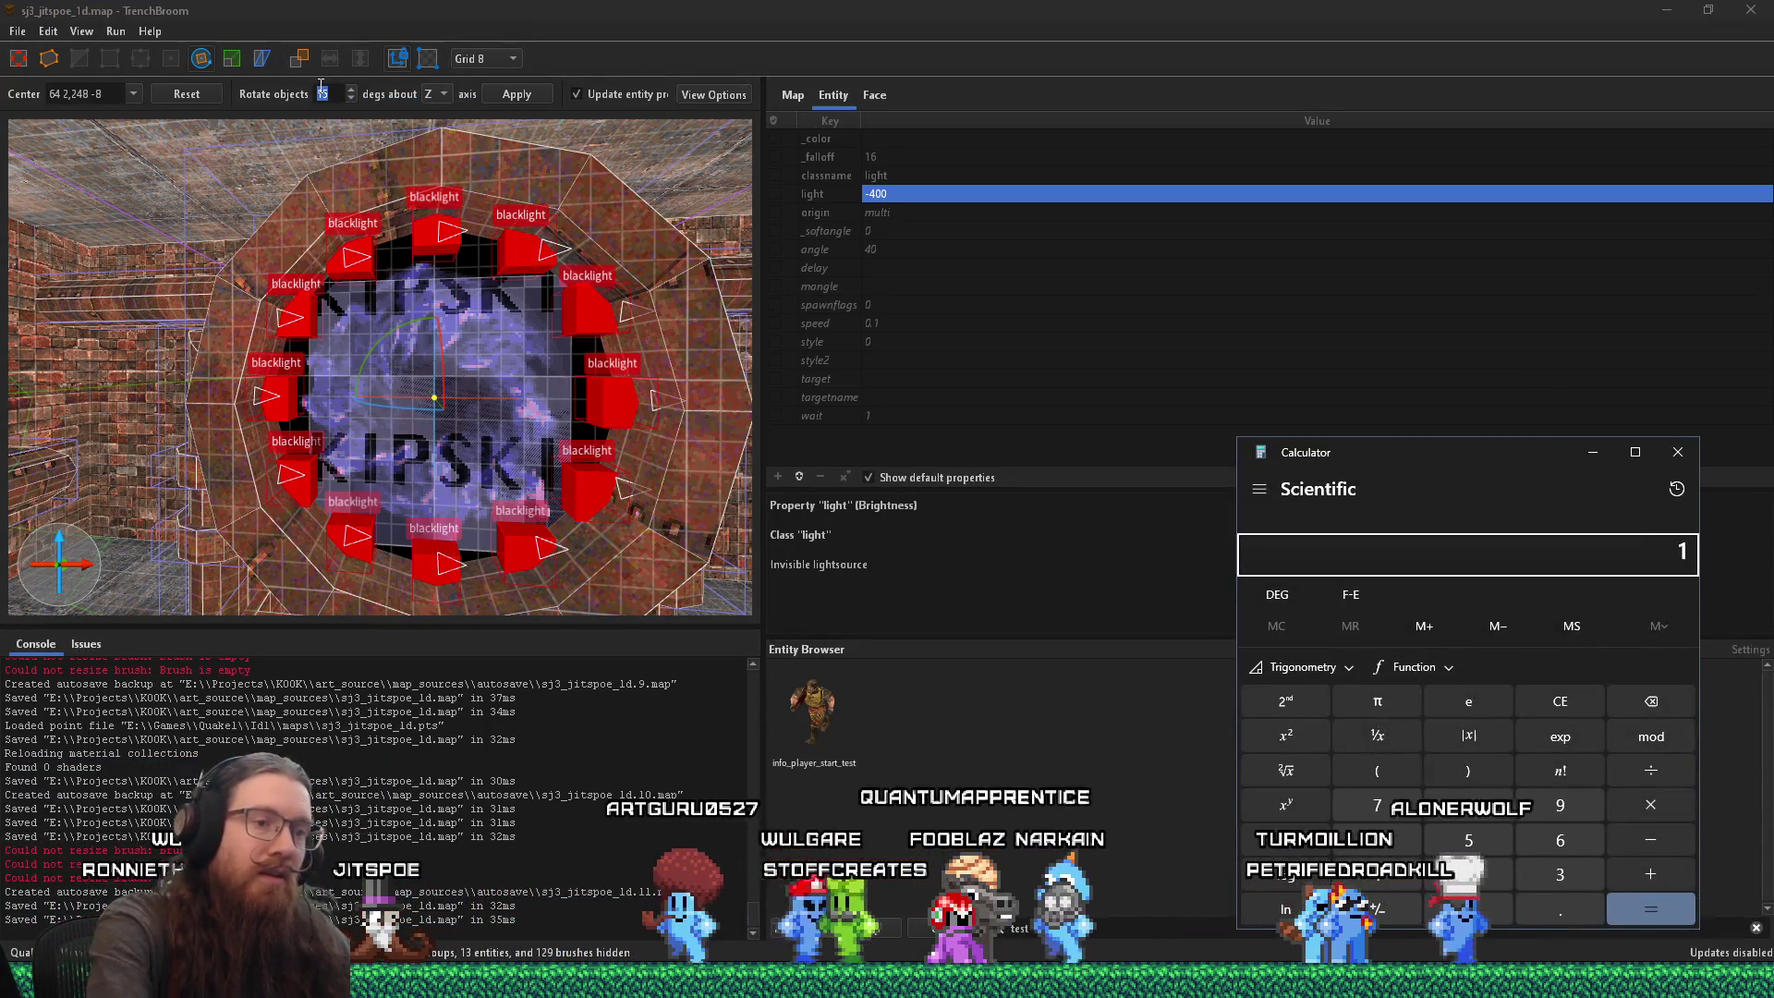
text(5/2)
key(Return)
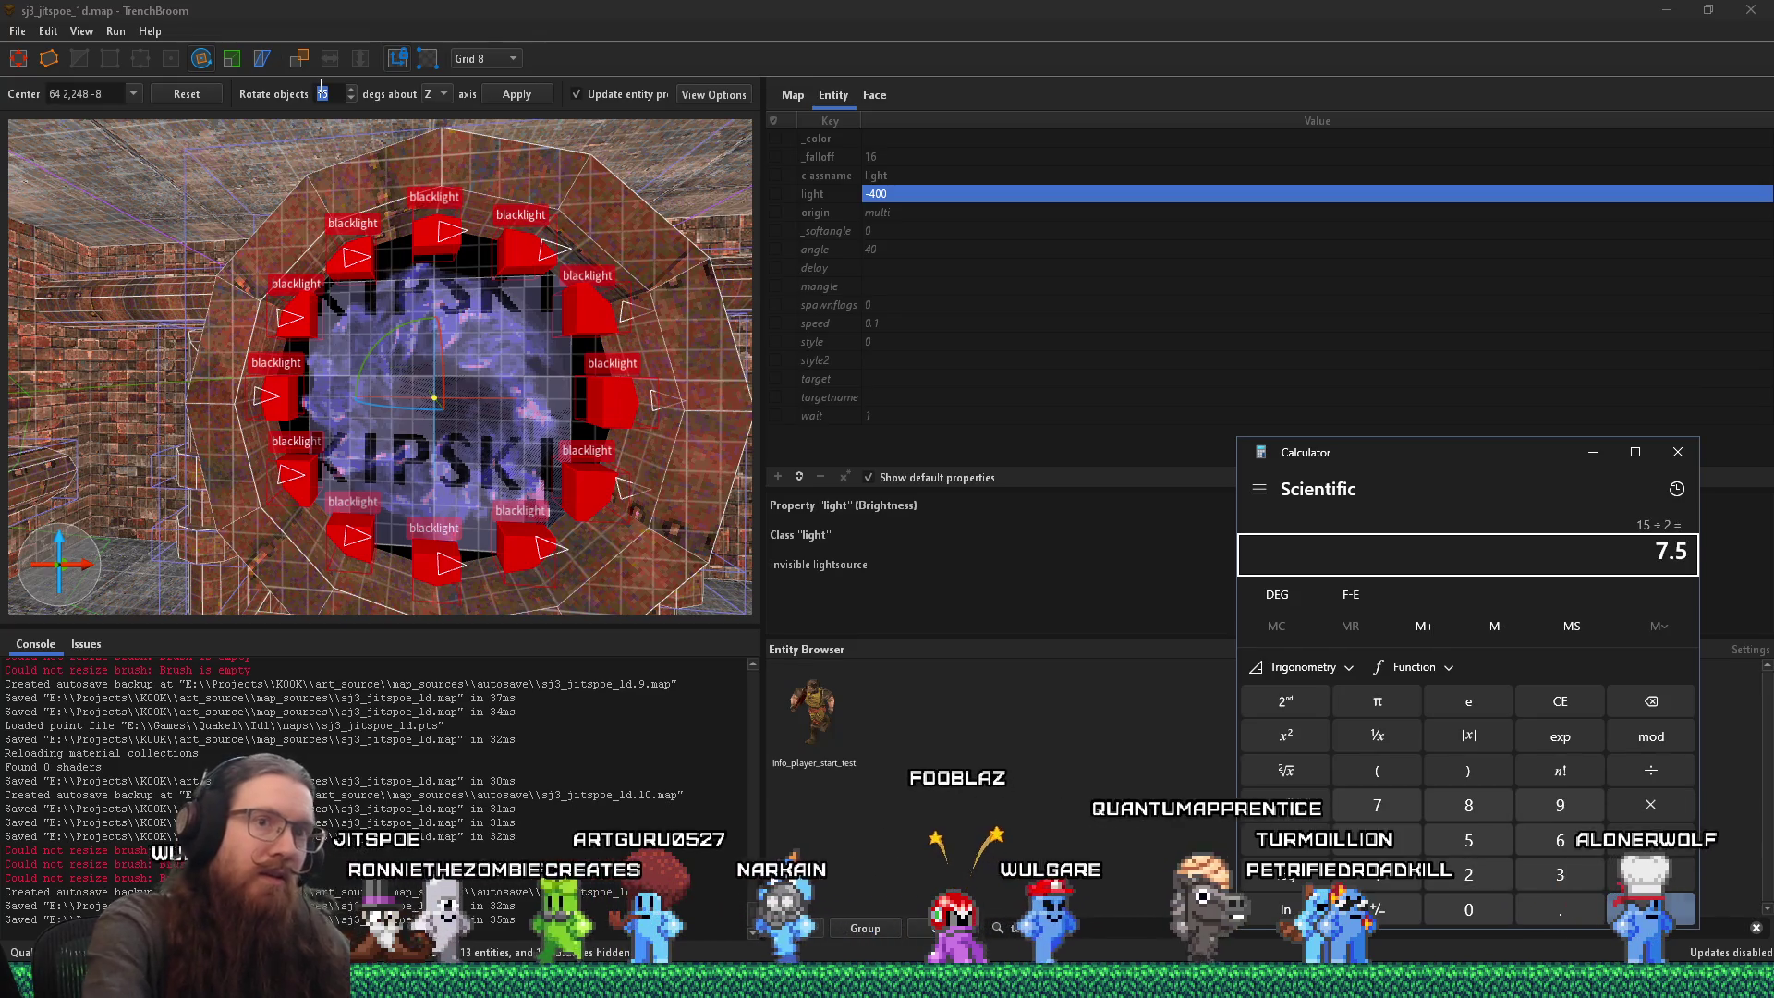
Step: Enter 7.5 as the rotation angle, then undo a trial rotation of the ring
click(267, 93)
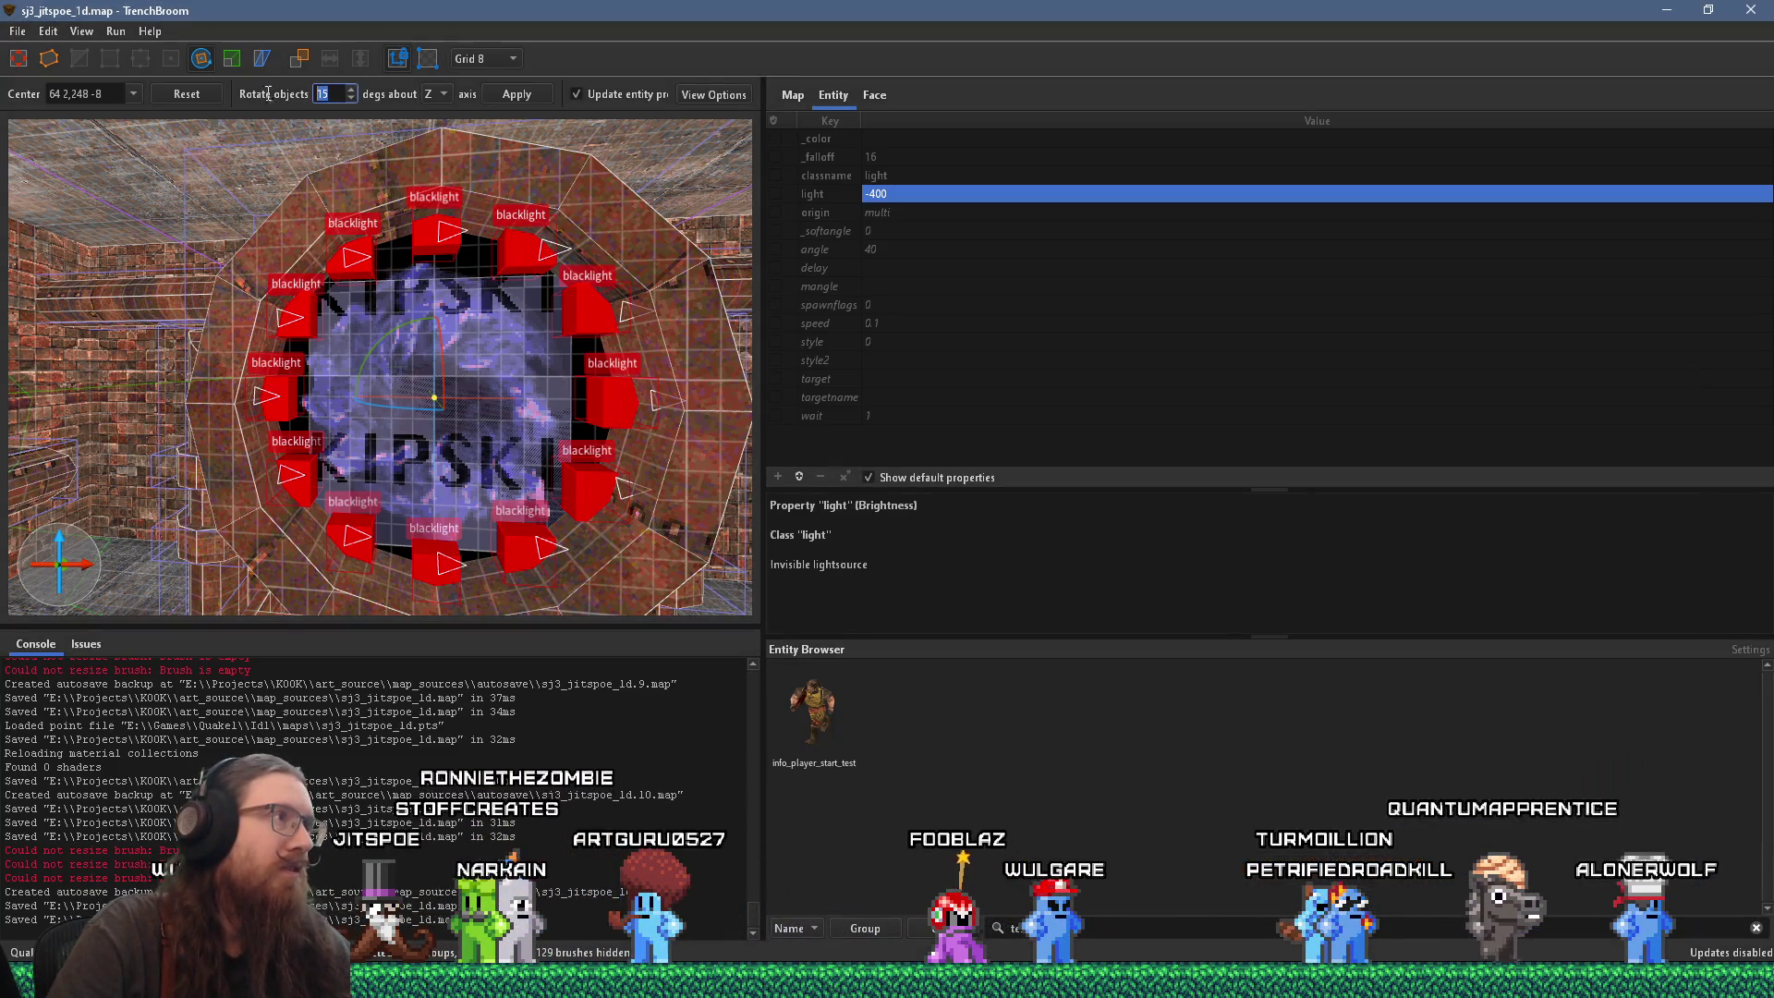
text(75)
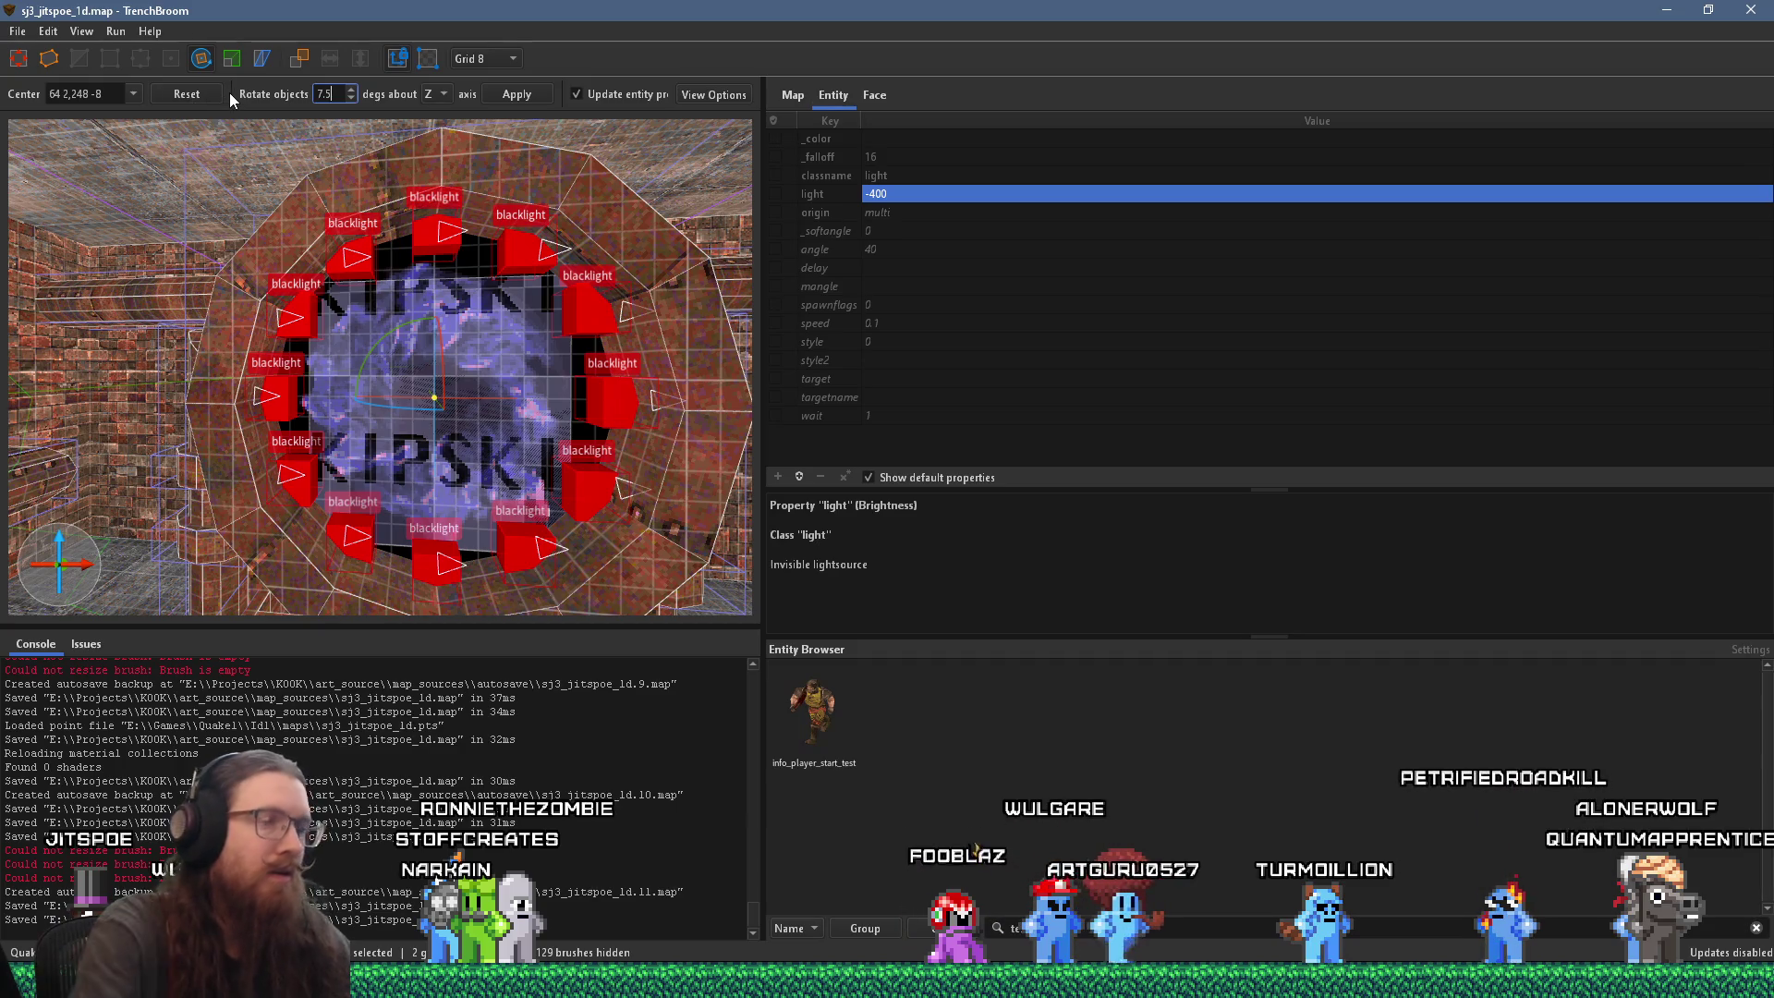
drag(393, 328, 396, 325)
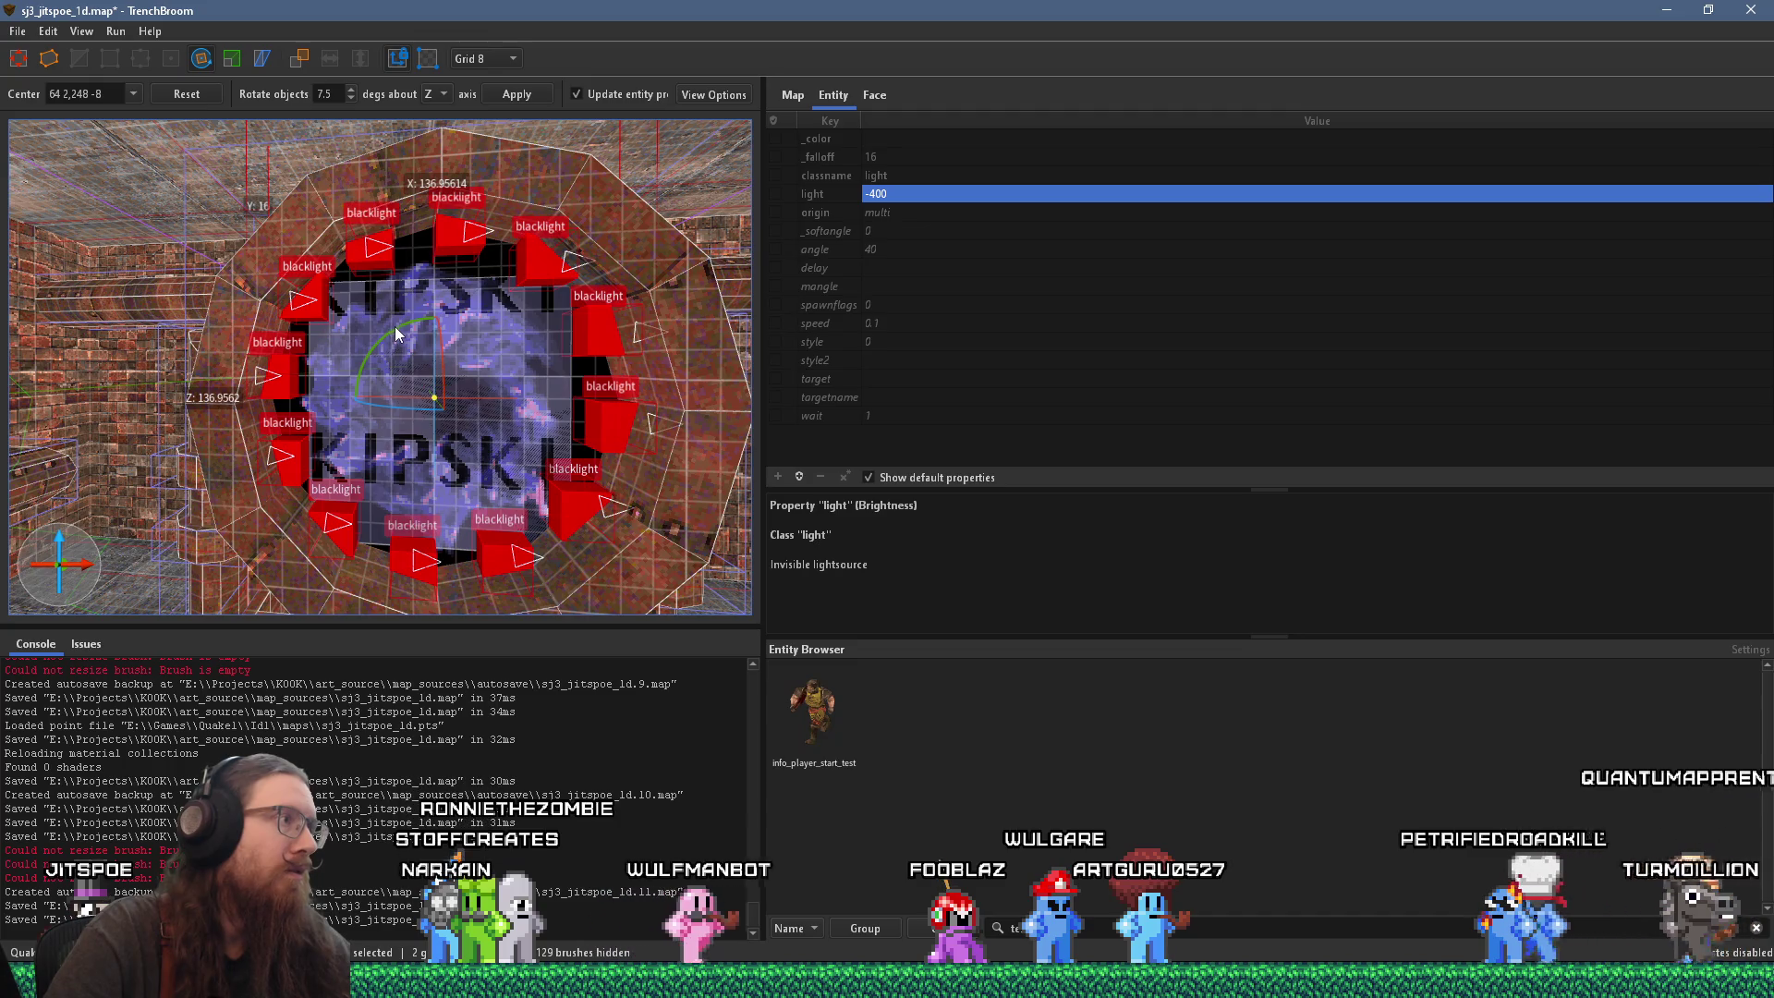
key(ctrl+z)
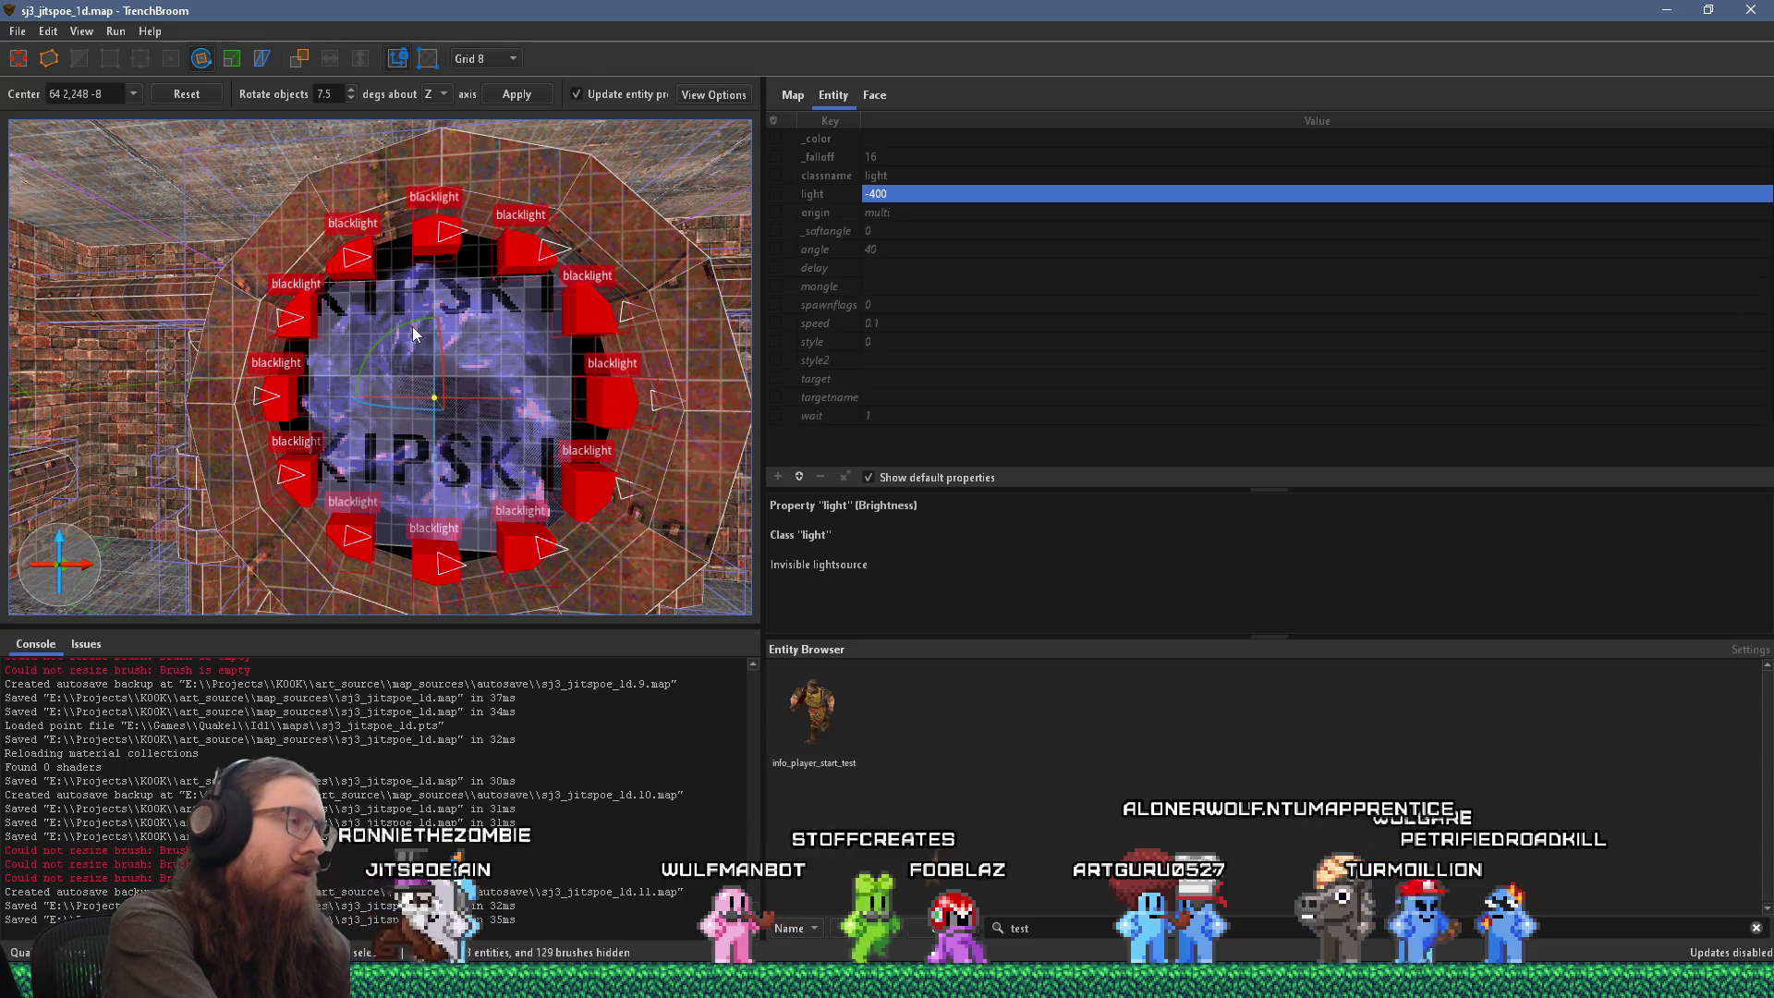
Step: Rotate the blacklight ring about Z around the portal, then leave the Rotate tool and deselect it
right_click(440, 243)
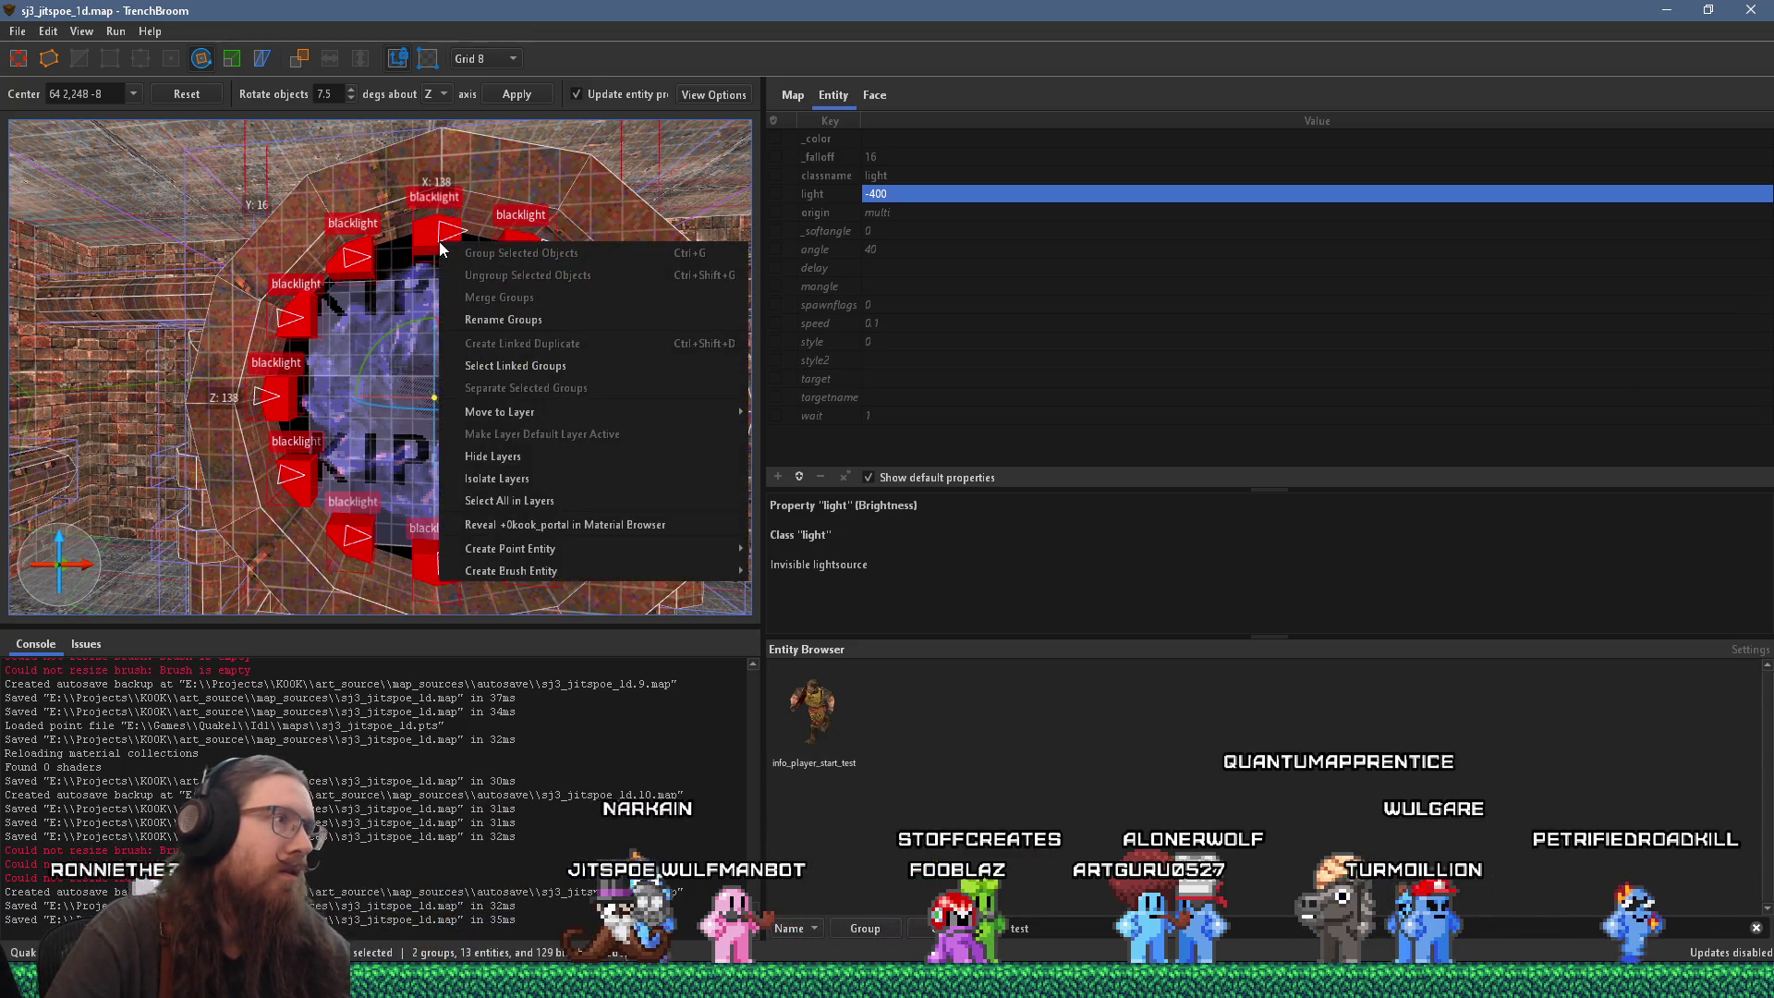
key(Escape)
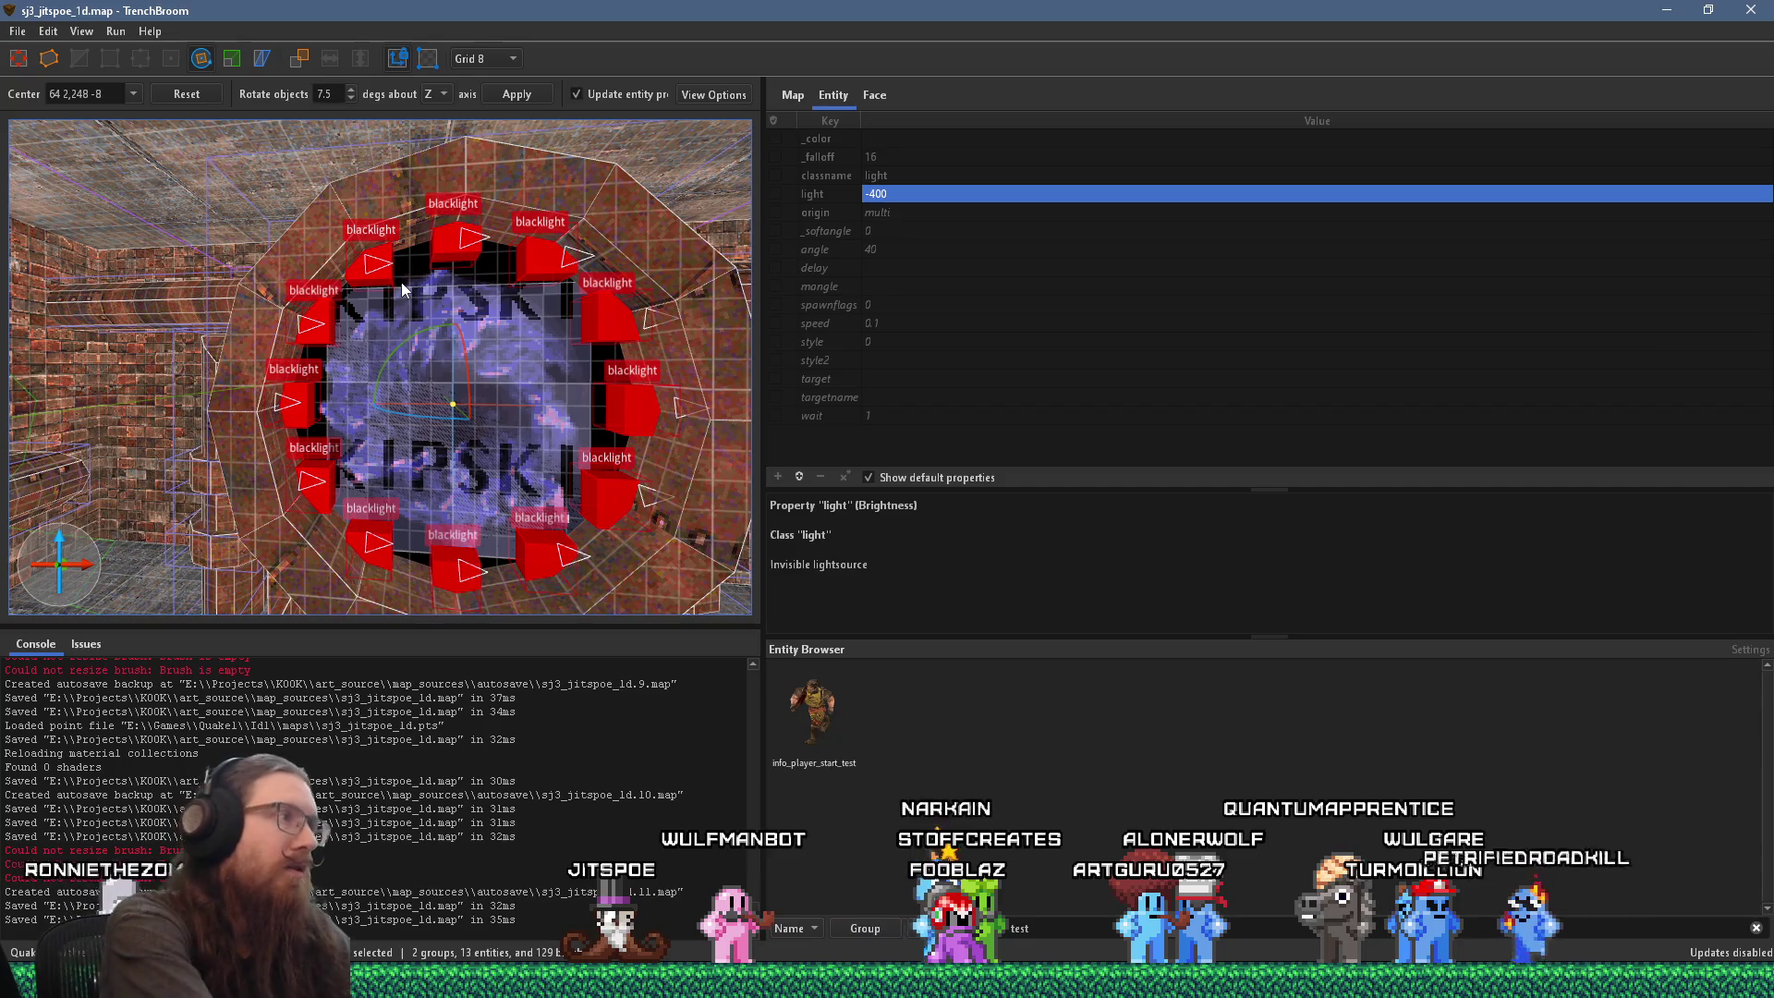
drag(423, 346, 435, 330)
scroll(434, 331, up, 5)
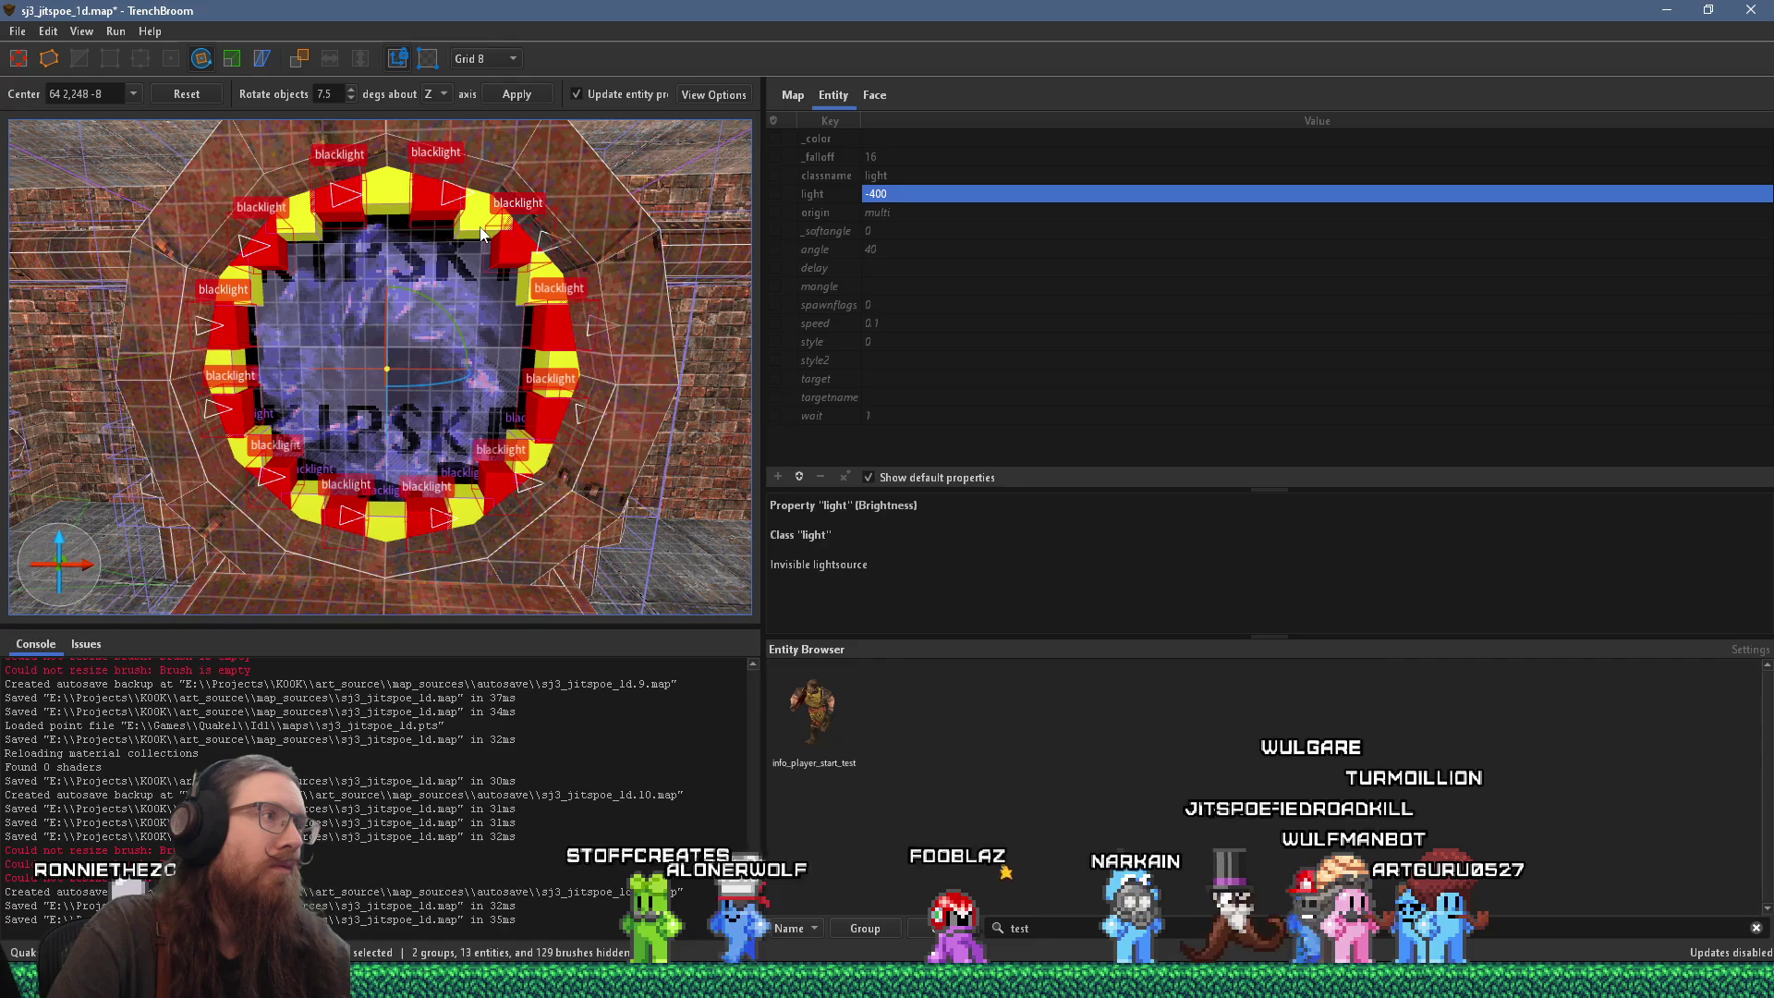
key(Escape)
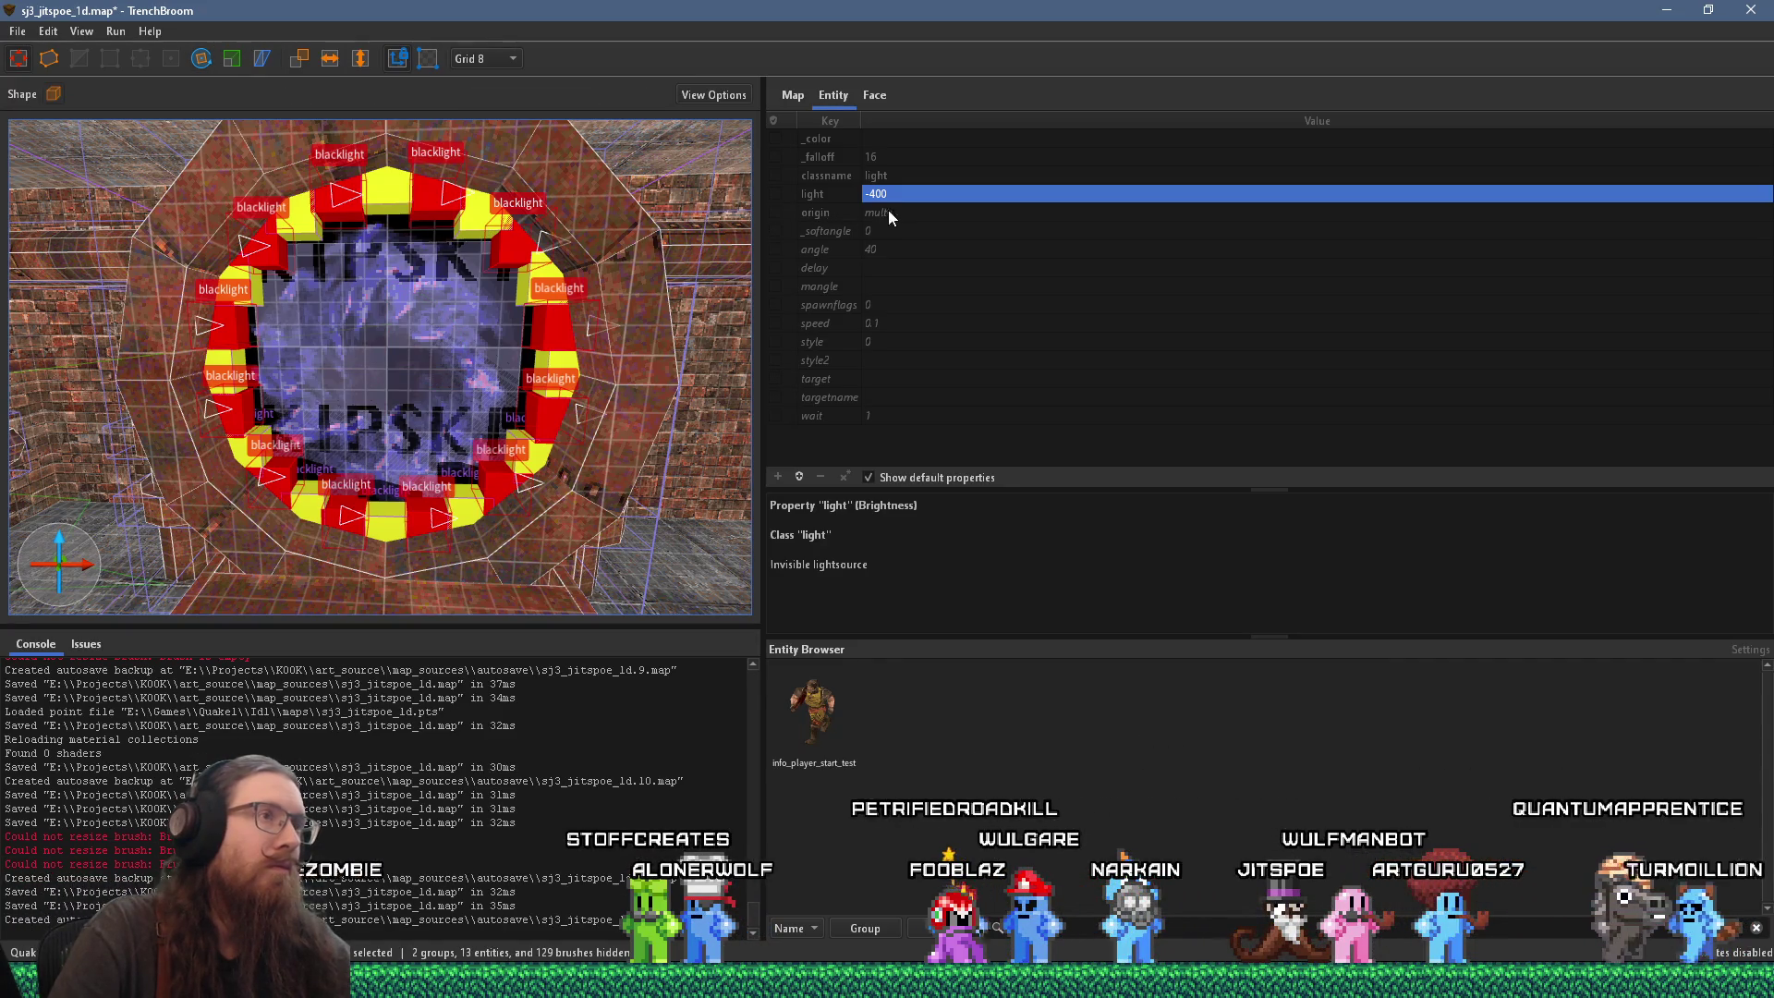
key(Escape)
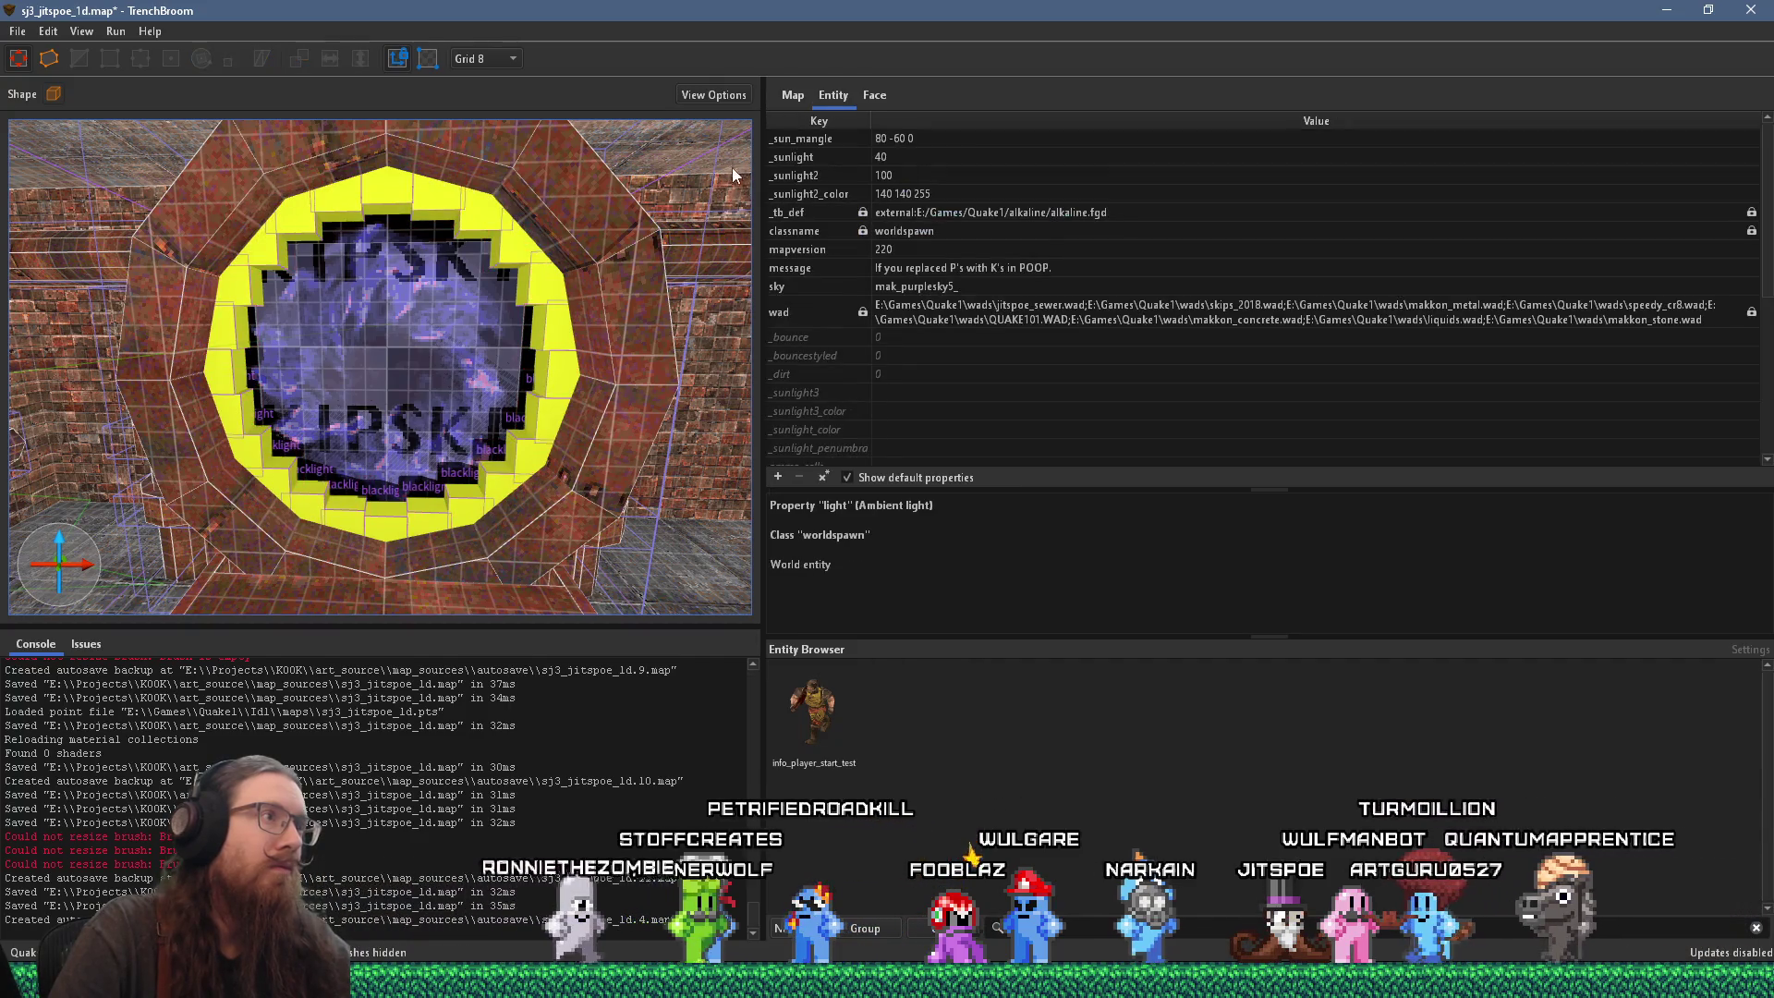
Step: Change the top blacklight's _falloff from 16 to 24, then deselect it
click(486, 222)
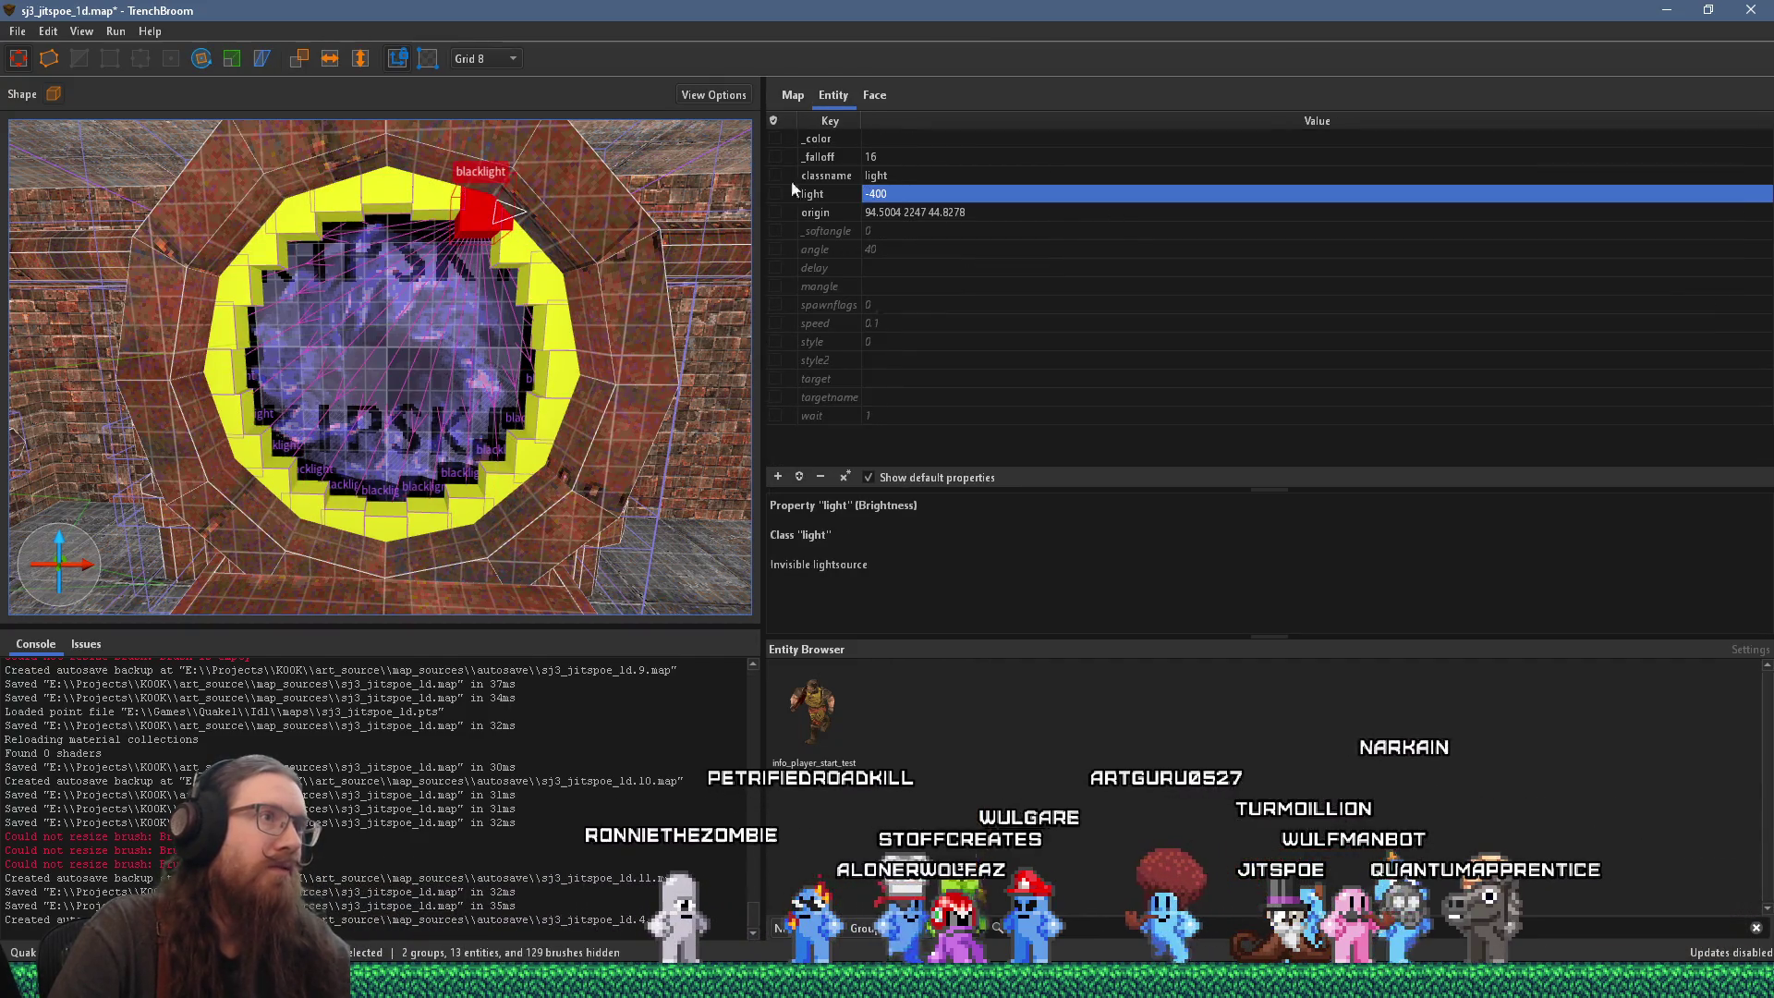
double_click(903, 156)
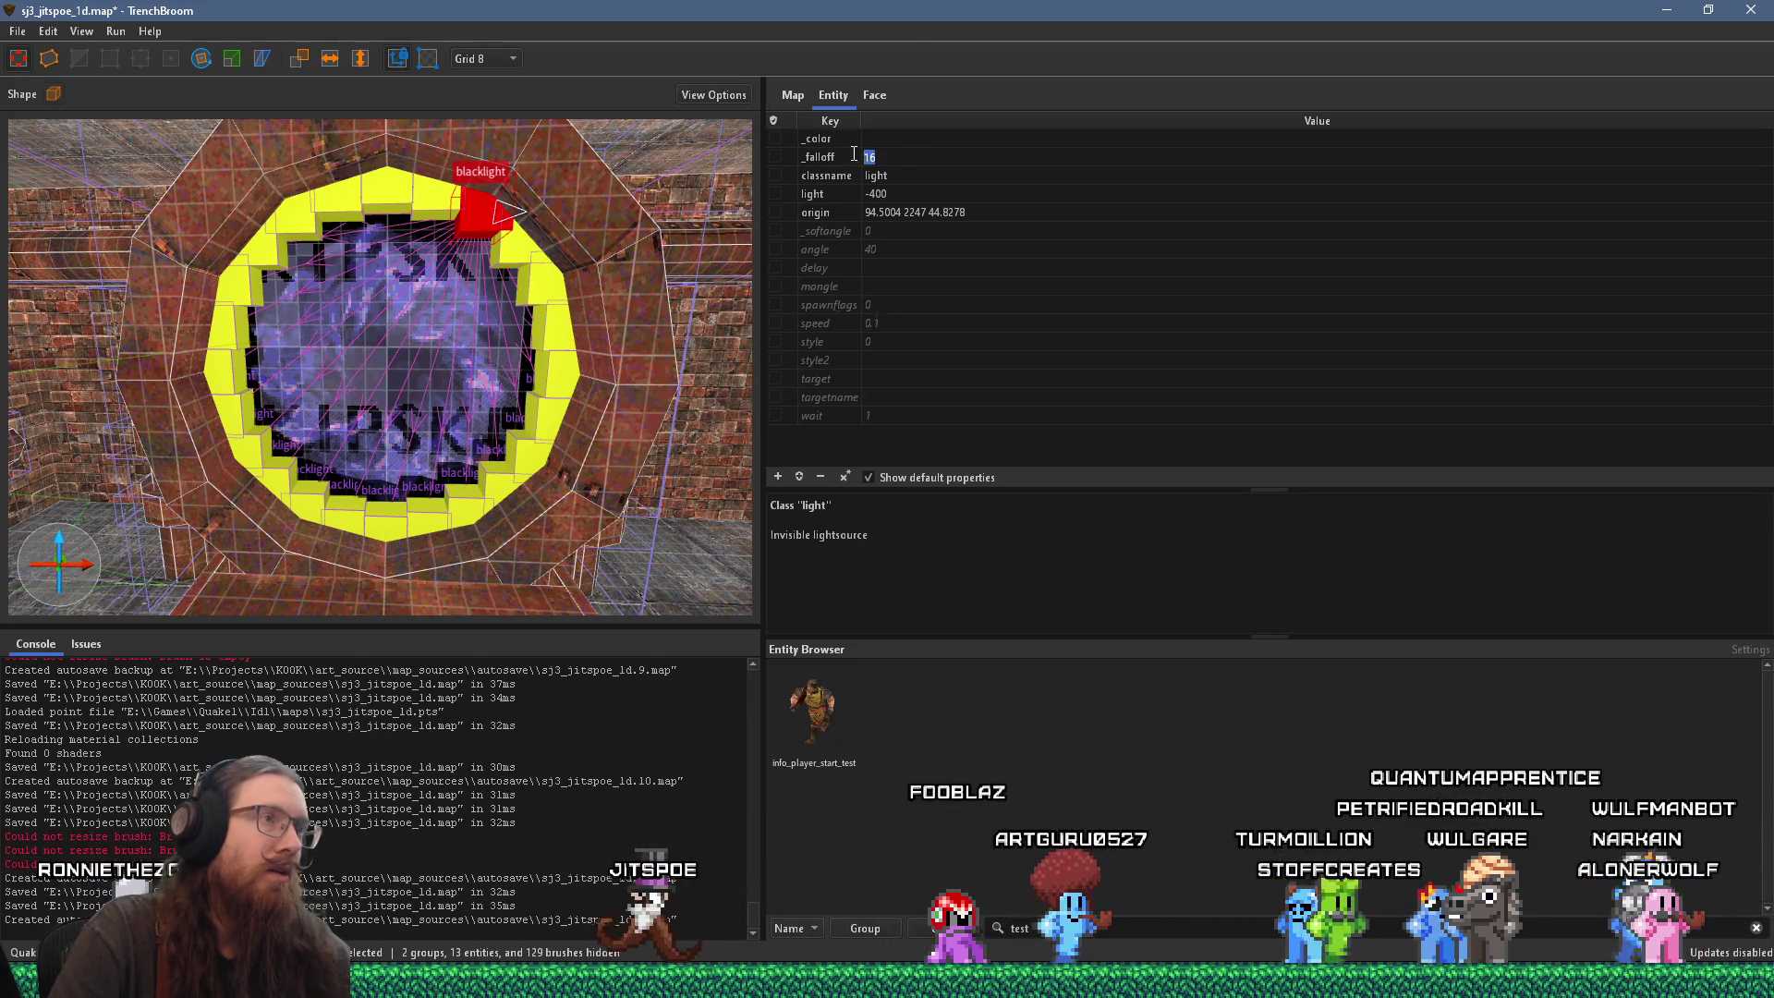
text(24)
key(Return)
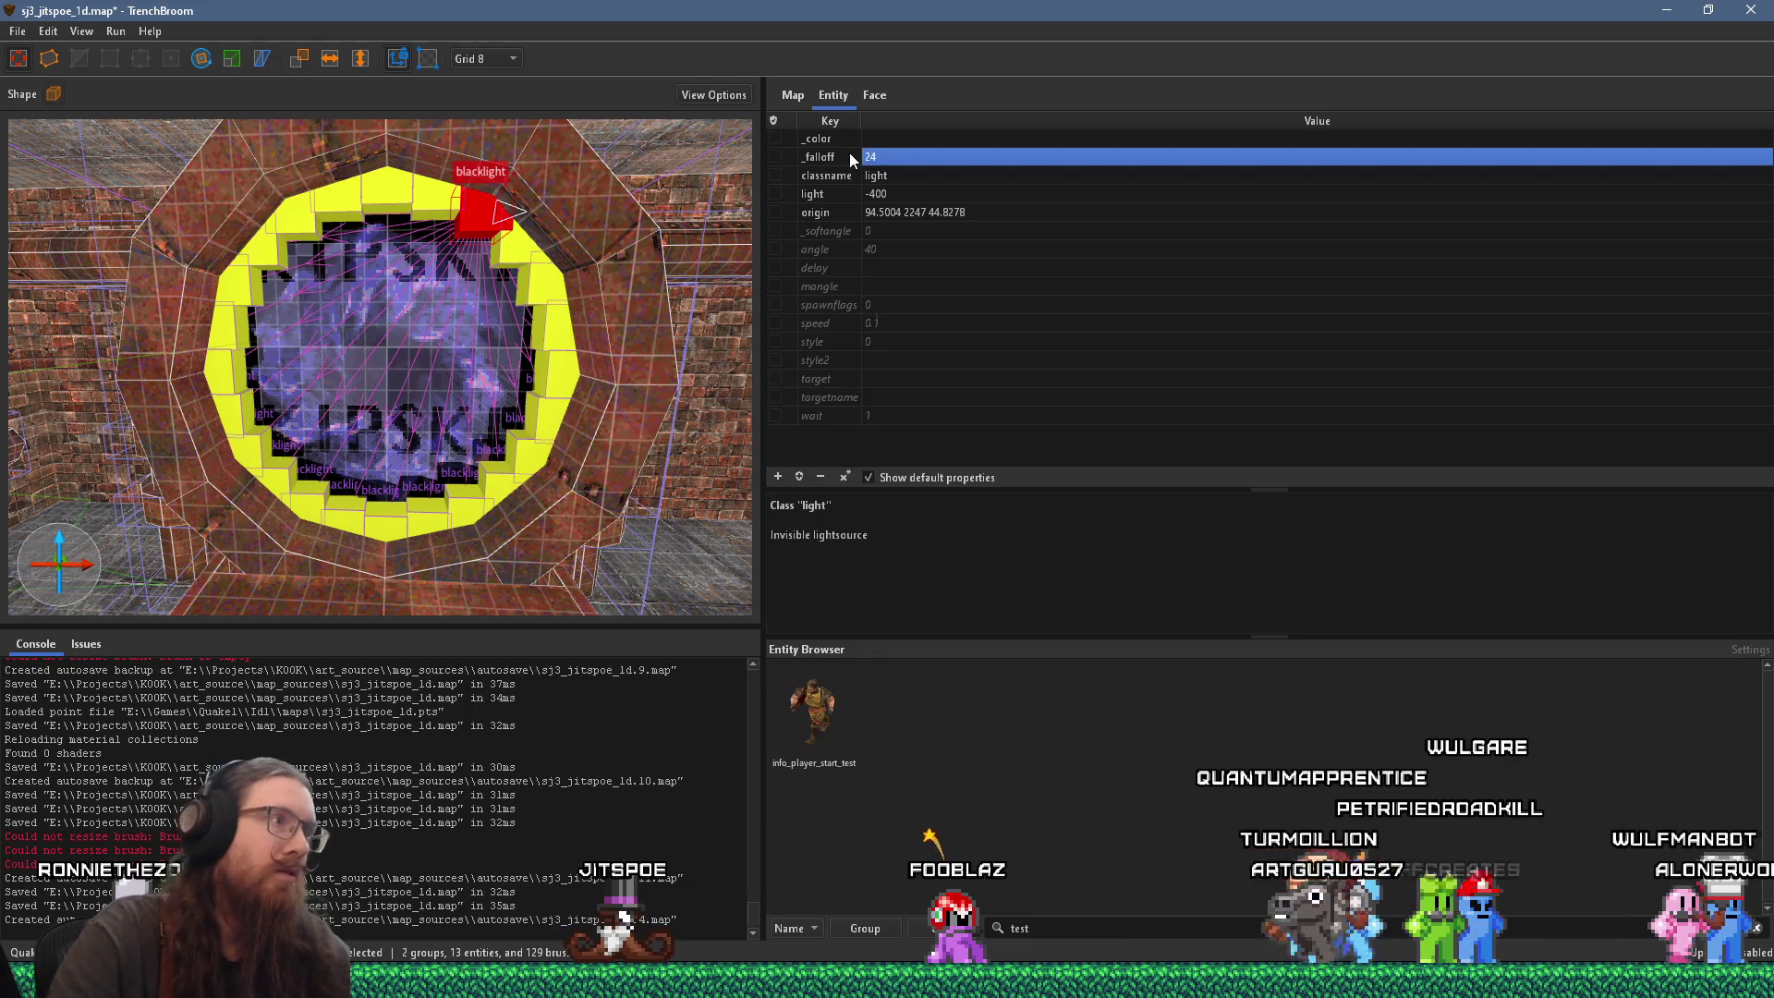
scroll(480, 383, up, 3)
scroll(487, 376, down, 3)
key(Escape)
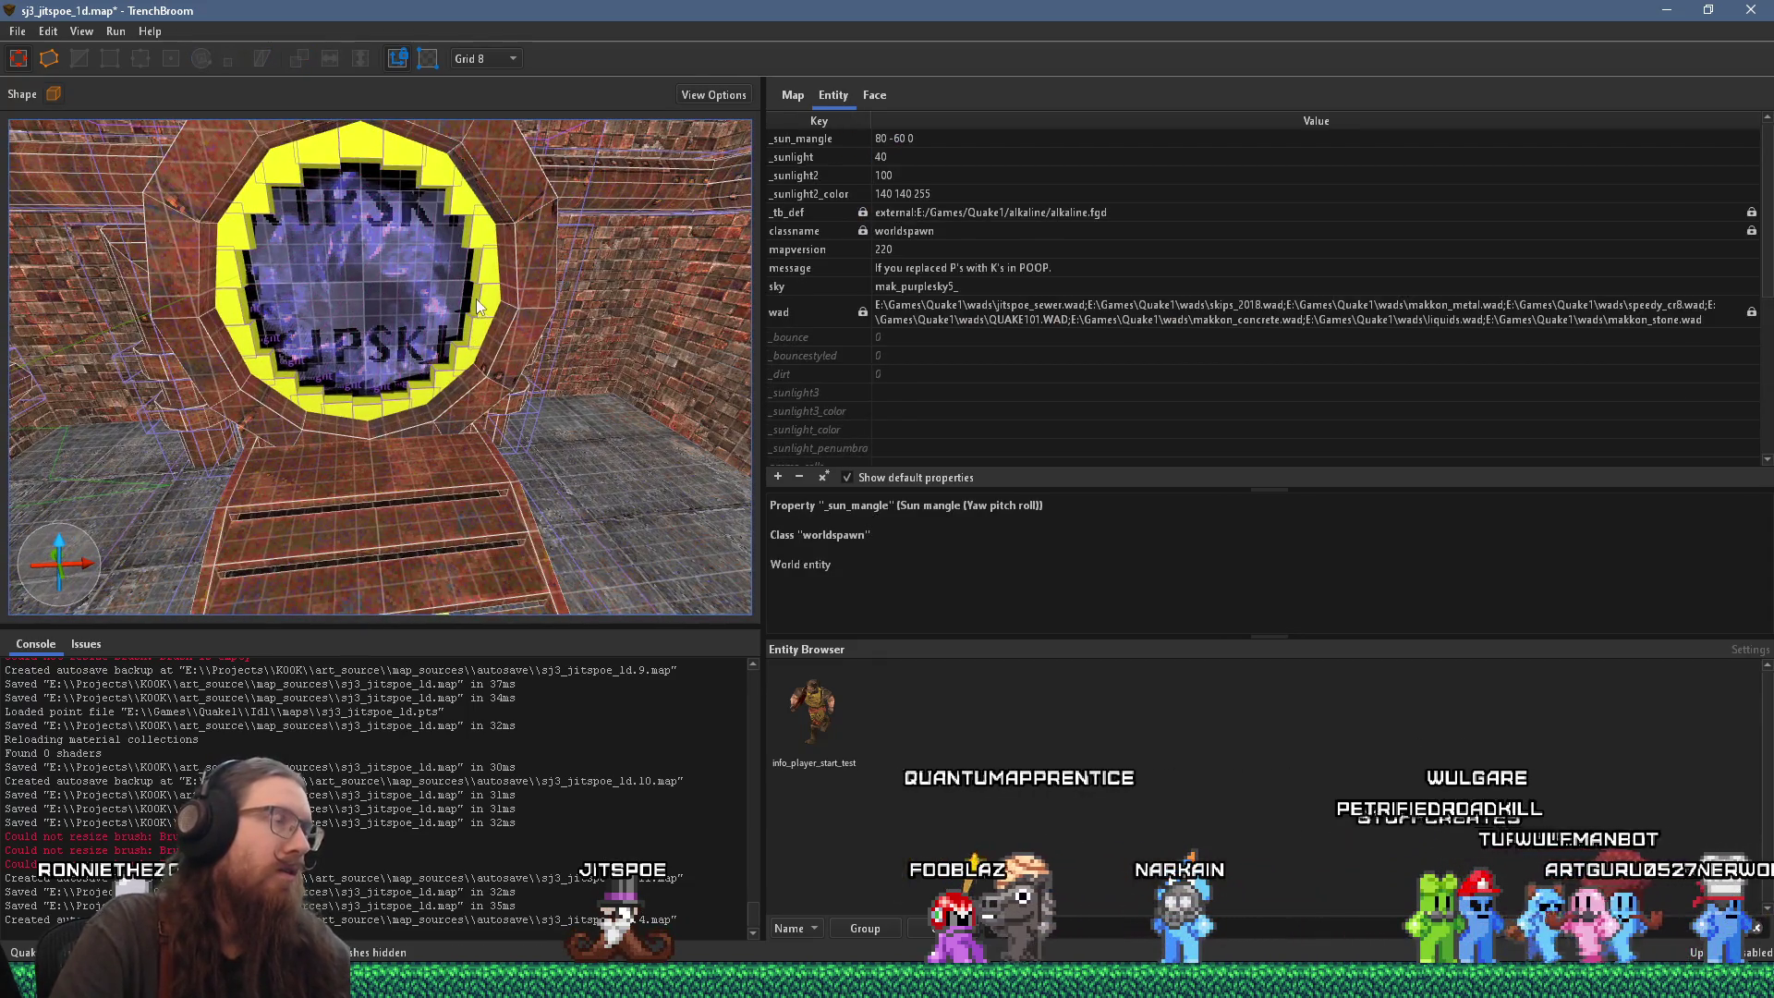
Step: Save the map
click(19, 32)
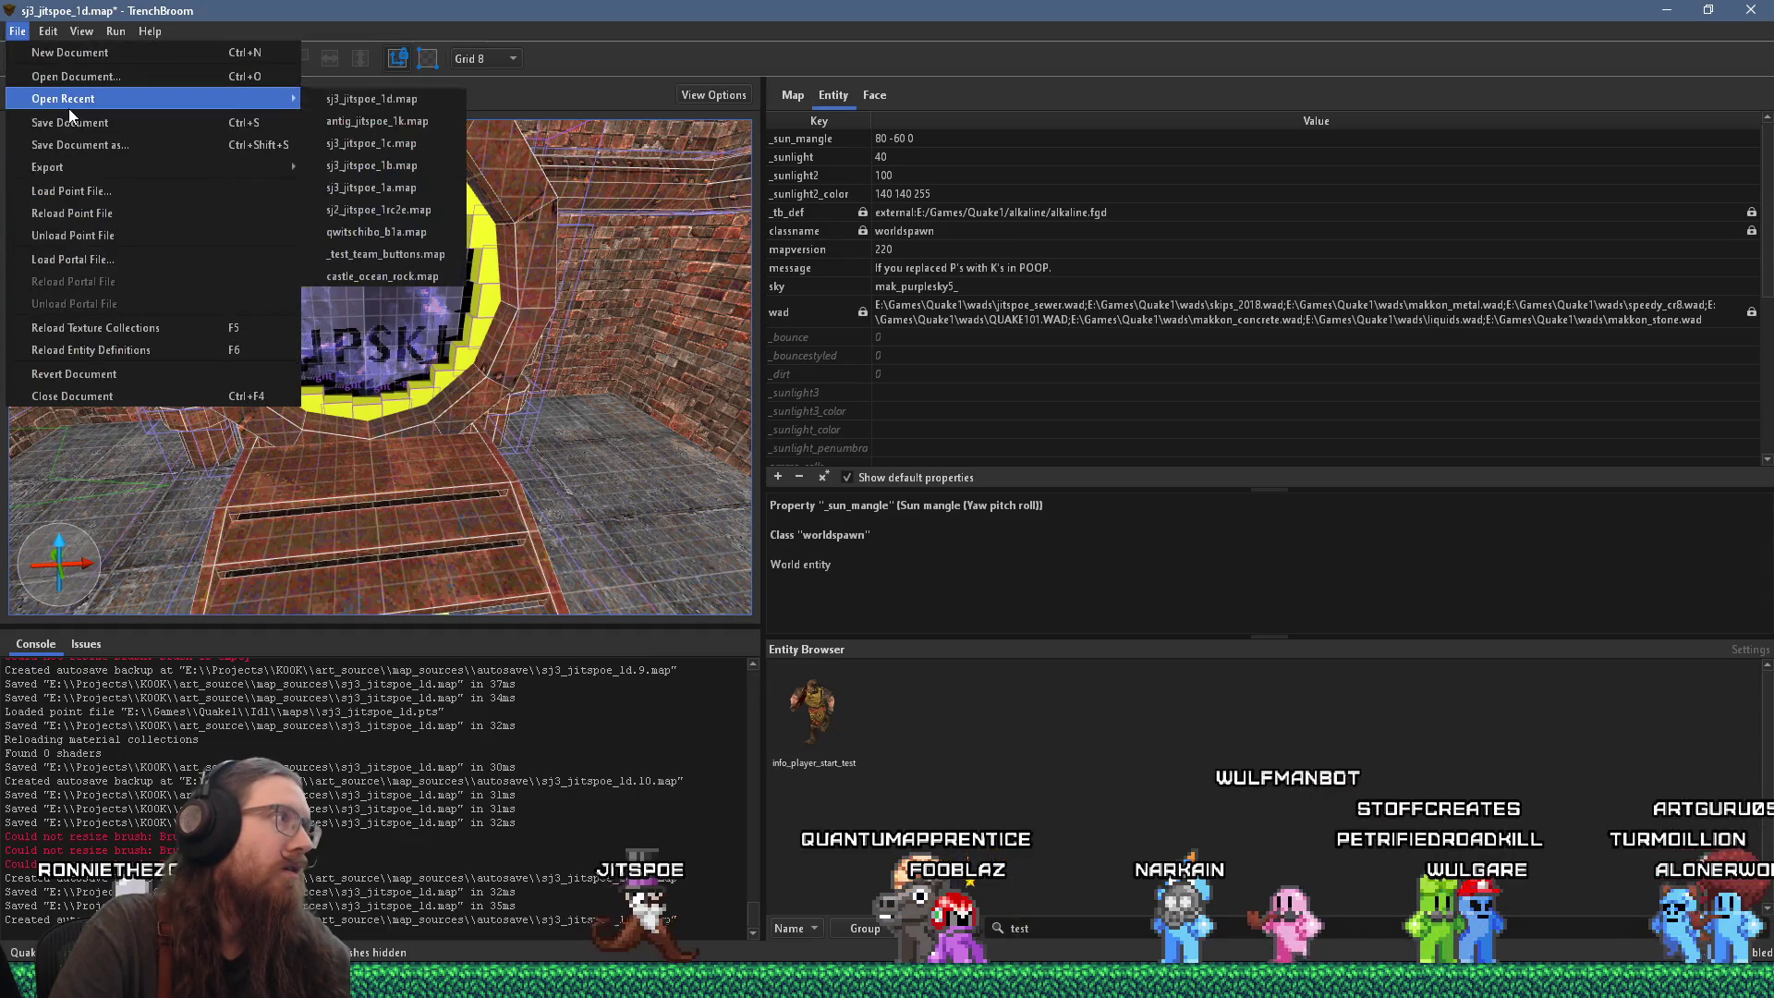
click(74, 120)
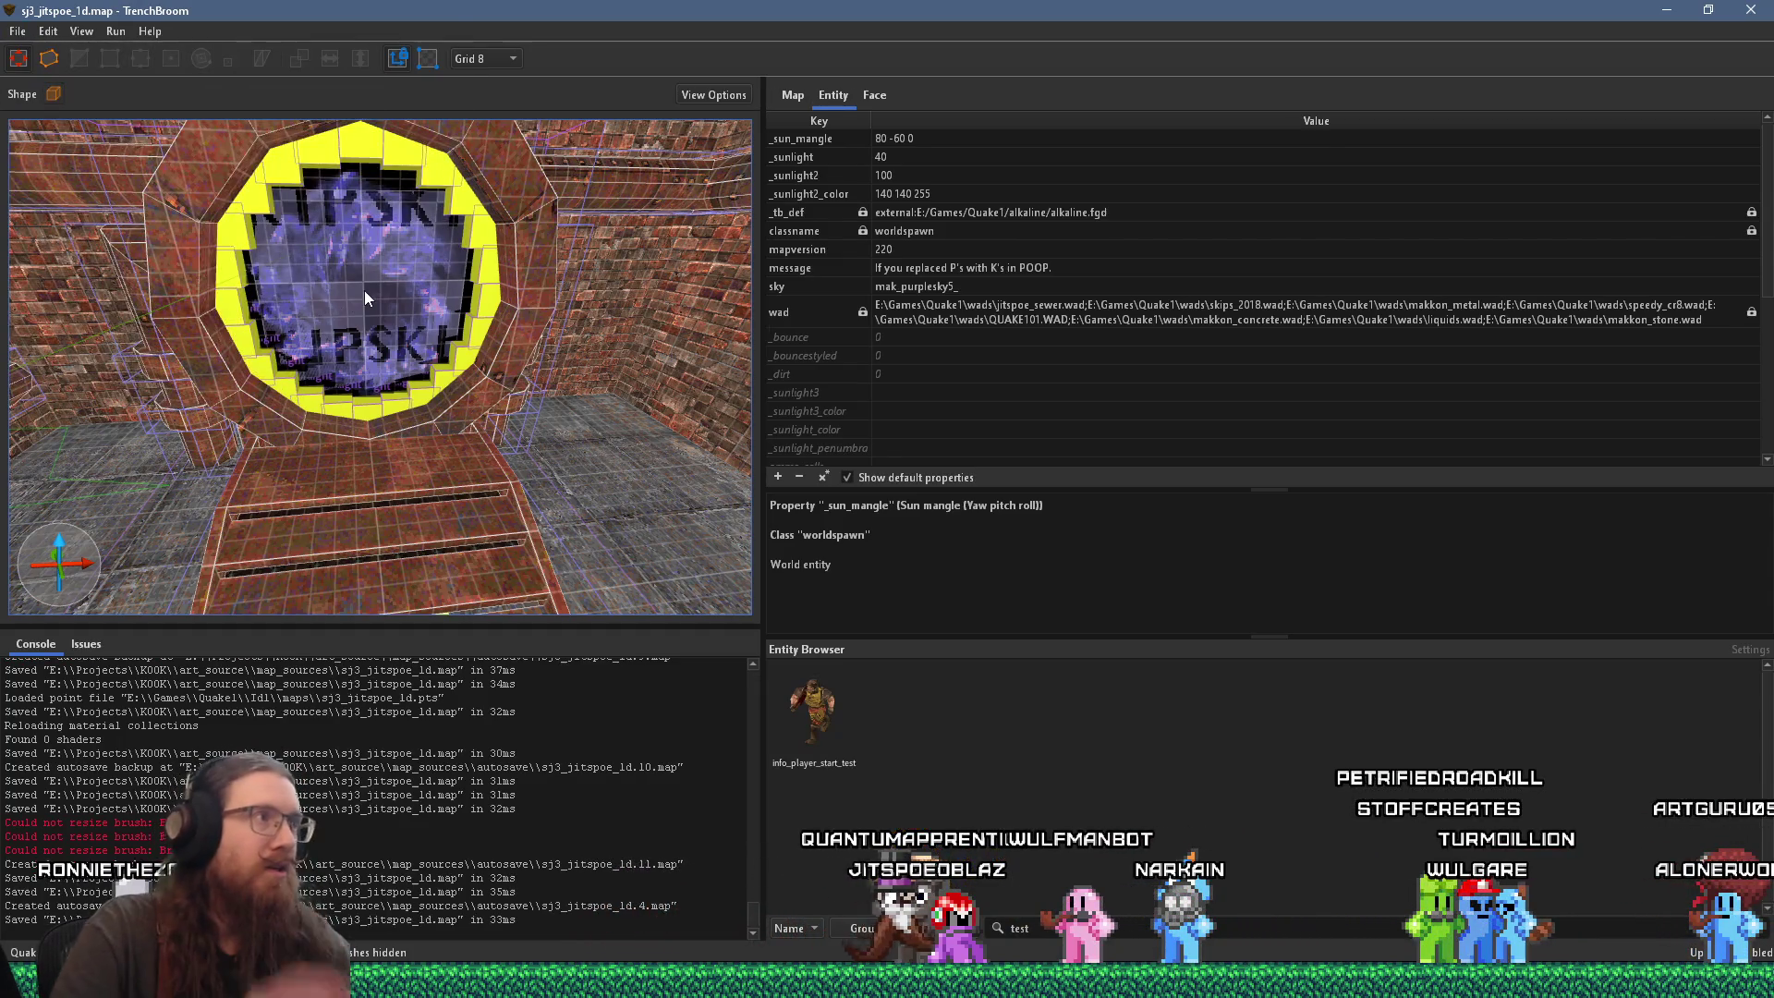
scroll(359, 256, up, 2)
Step: Select the portal ring brush, its ring of blacklights and nearby tunnel brushes, and bring up the grouping menu
click(392, 182)
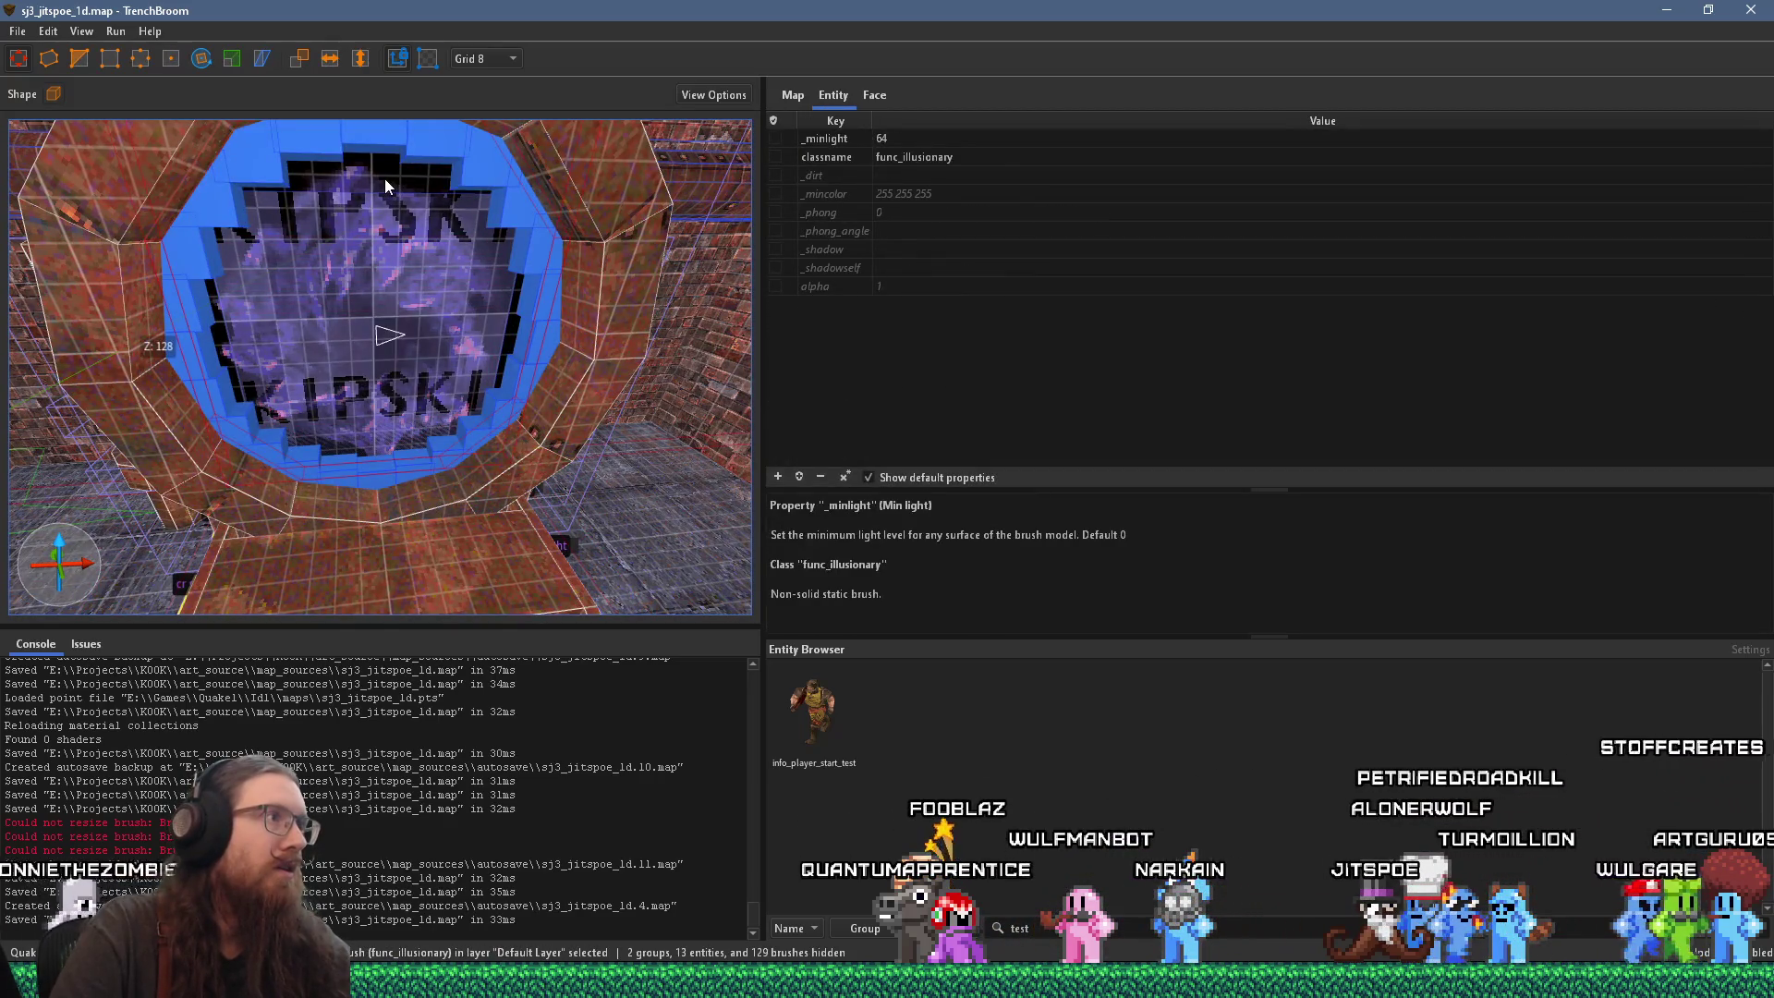
click(480, 174)
click(499, 168)
click(485, 174)
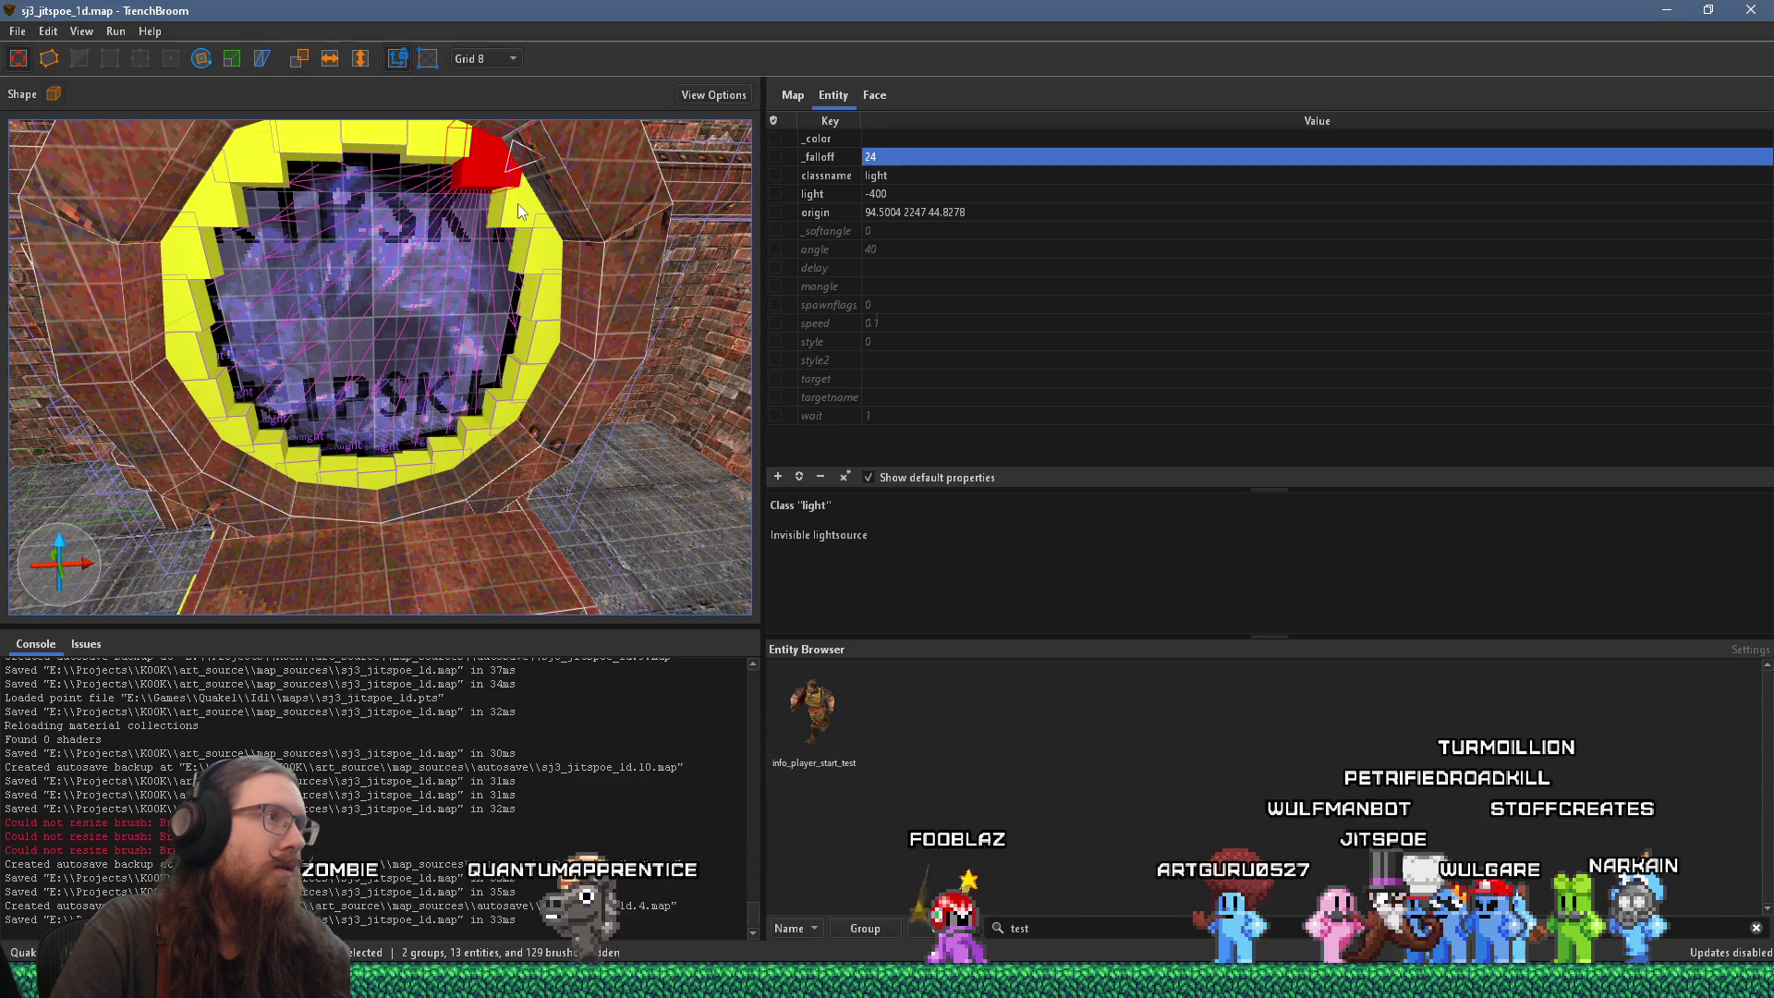
click(499, 173)
ctrl+click(518, 196)
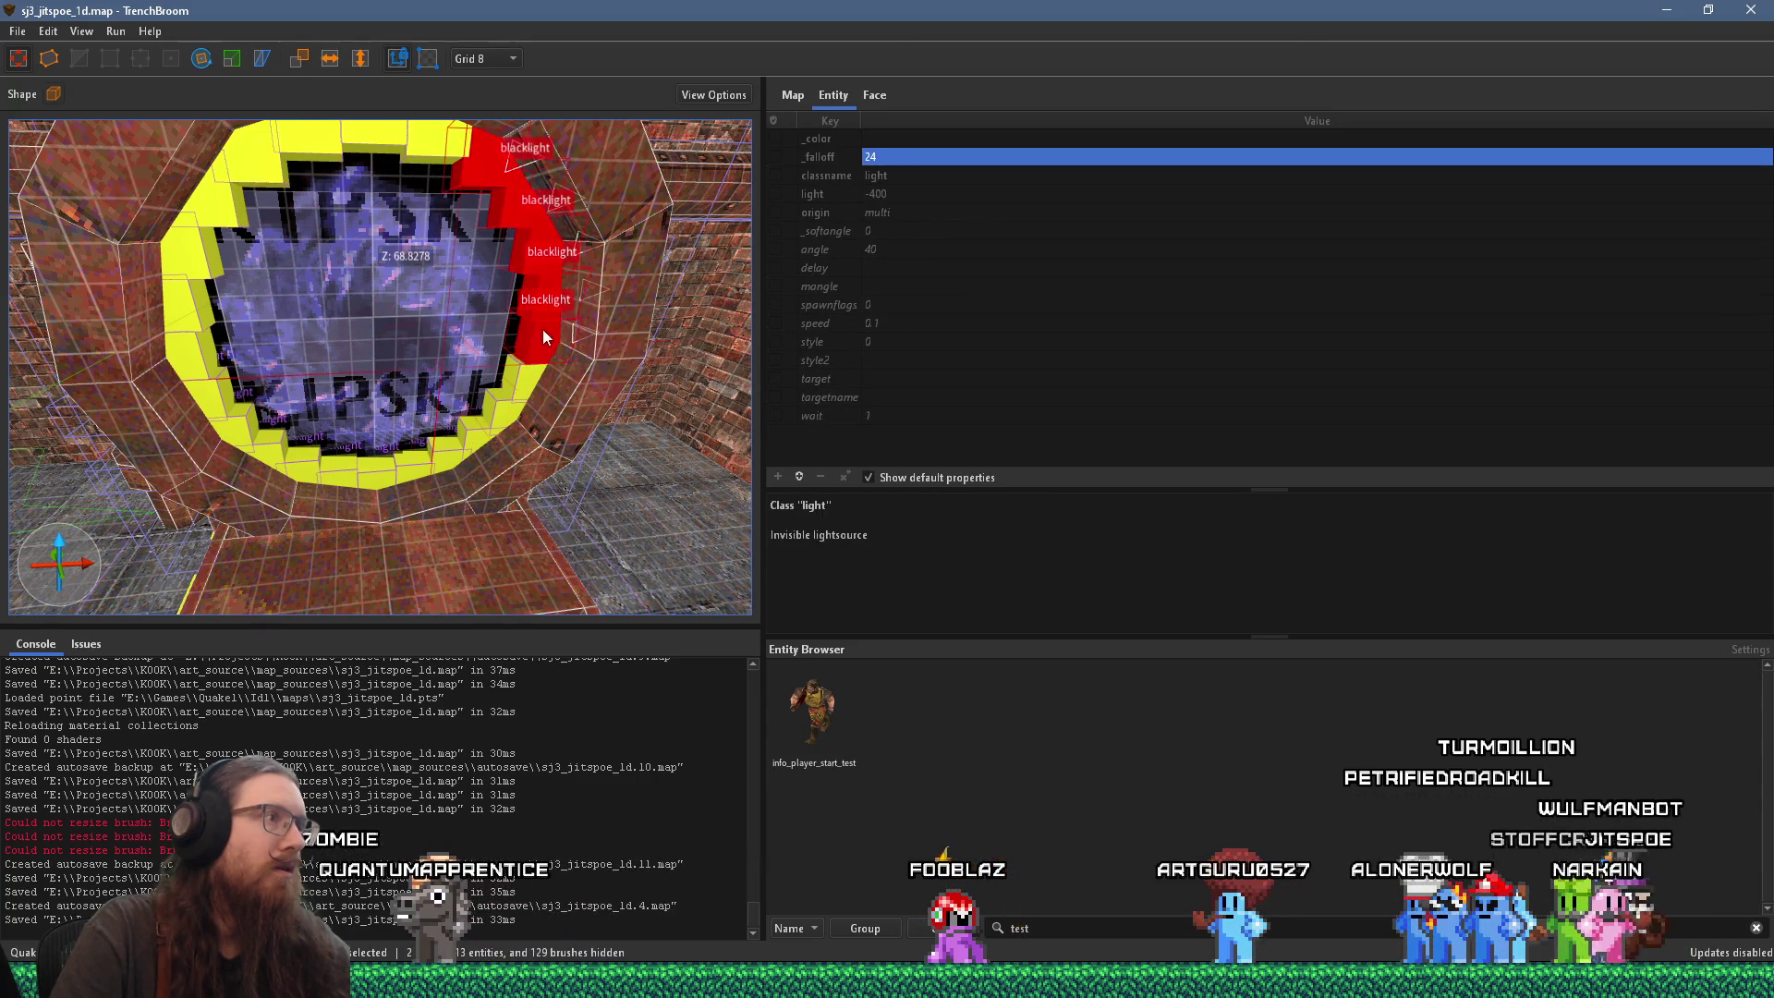
ctrl+click(311, 453)
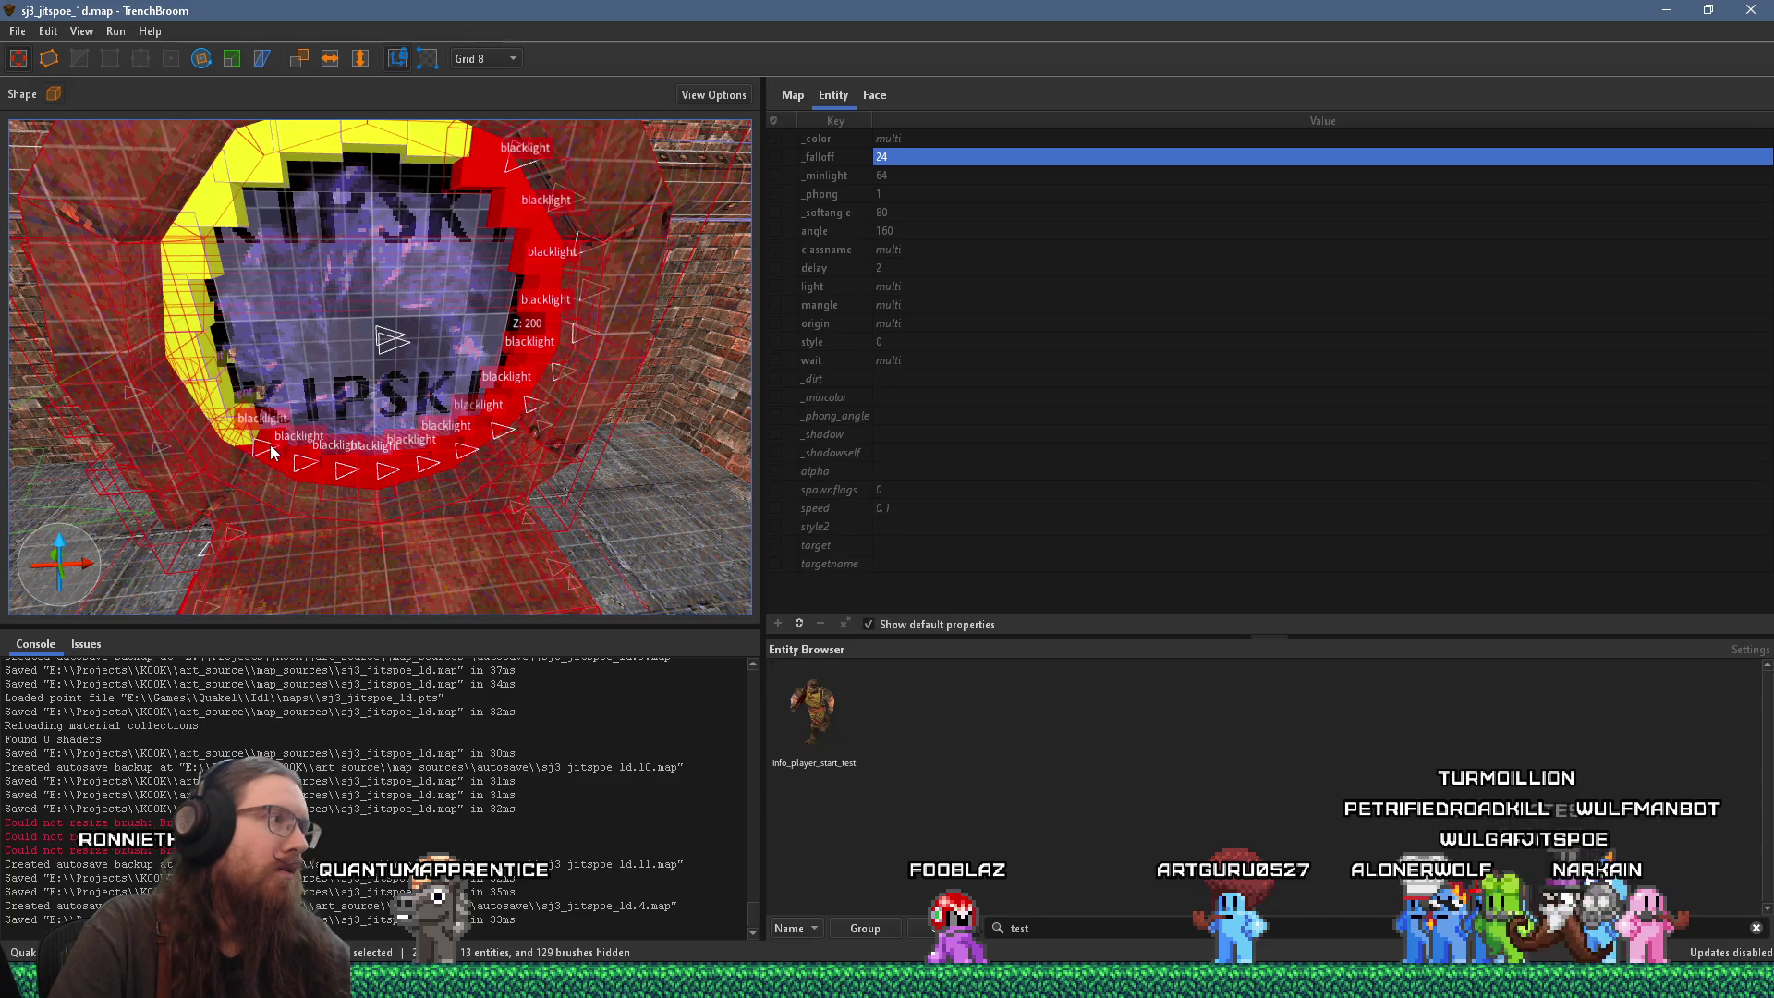
mouse_move(246, 437)
mouse_down()
mouse_move(182, 316)
mouse_move(222, 195)
mouse_move(352, 125)
mouse_move(435, 139)
mouse_move(503, 287)
mouse_up()
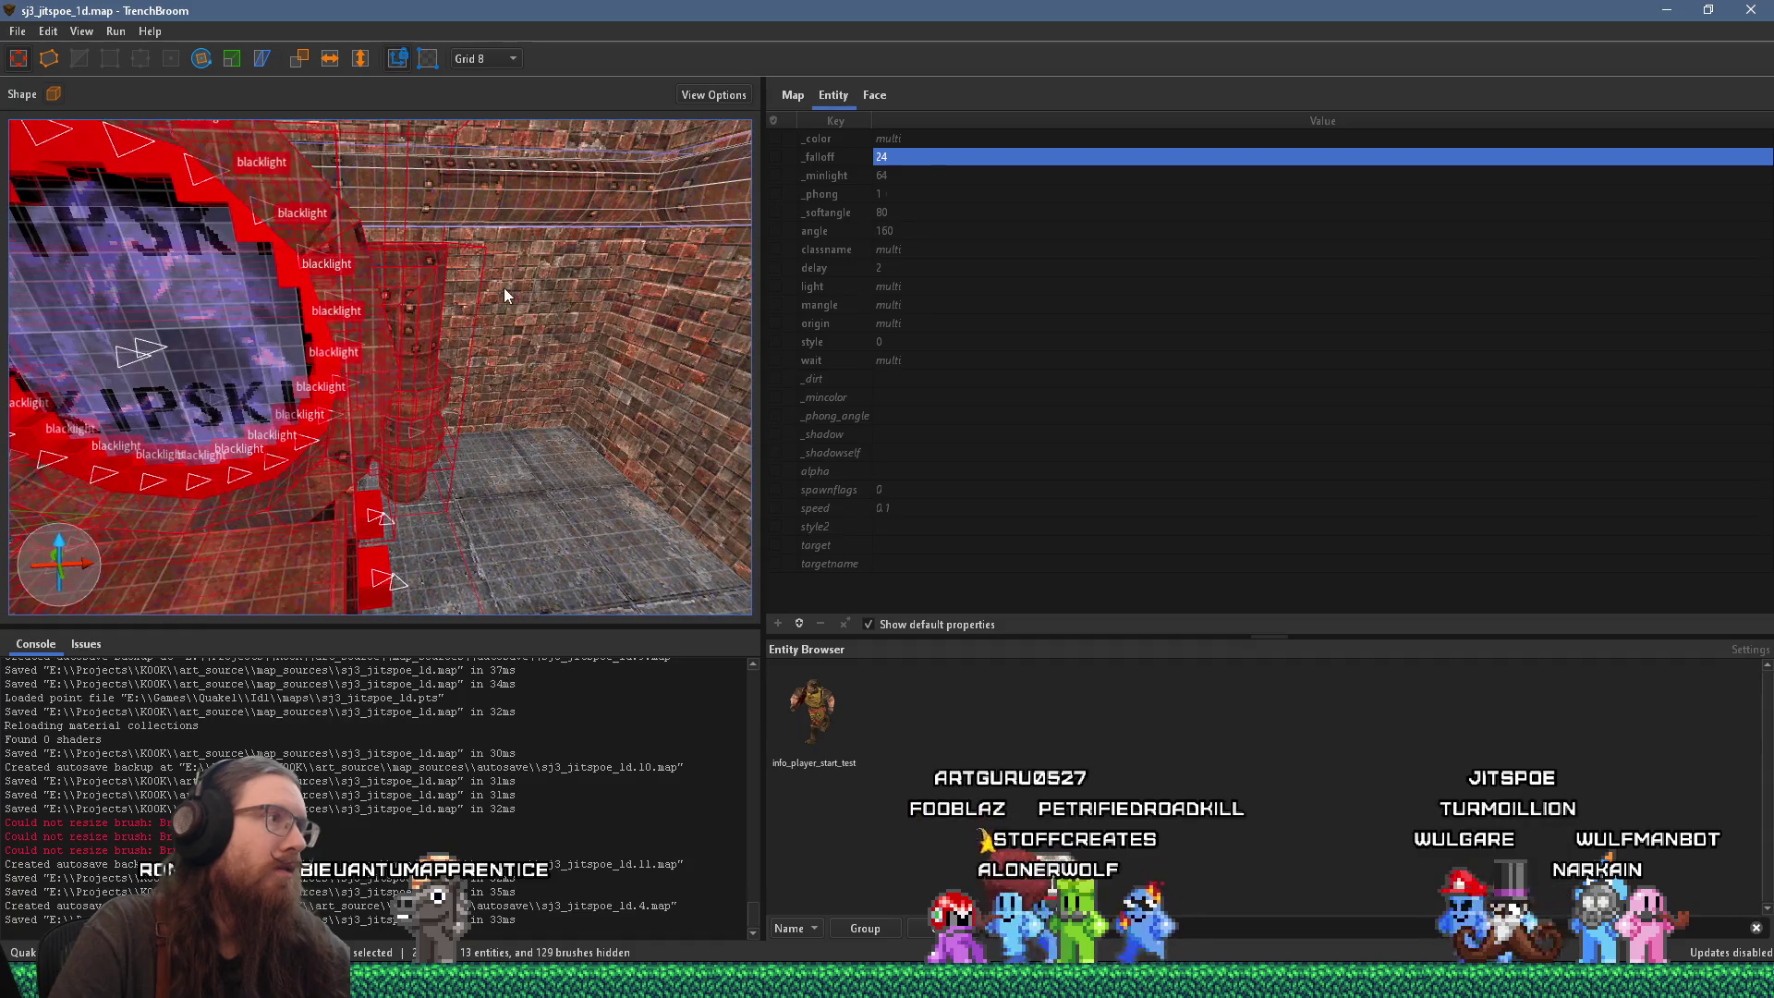
drag(388, 301, 501, 370)
right_click(500, 371)
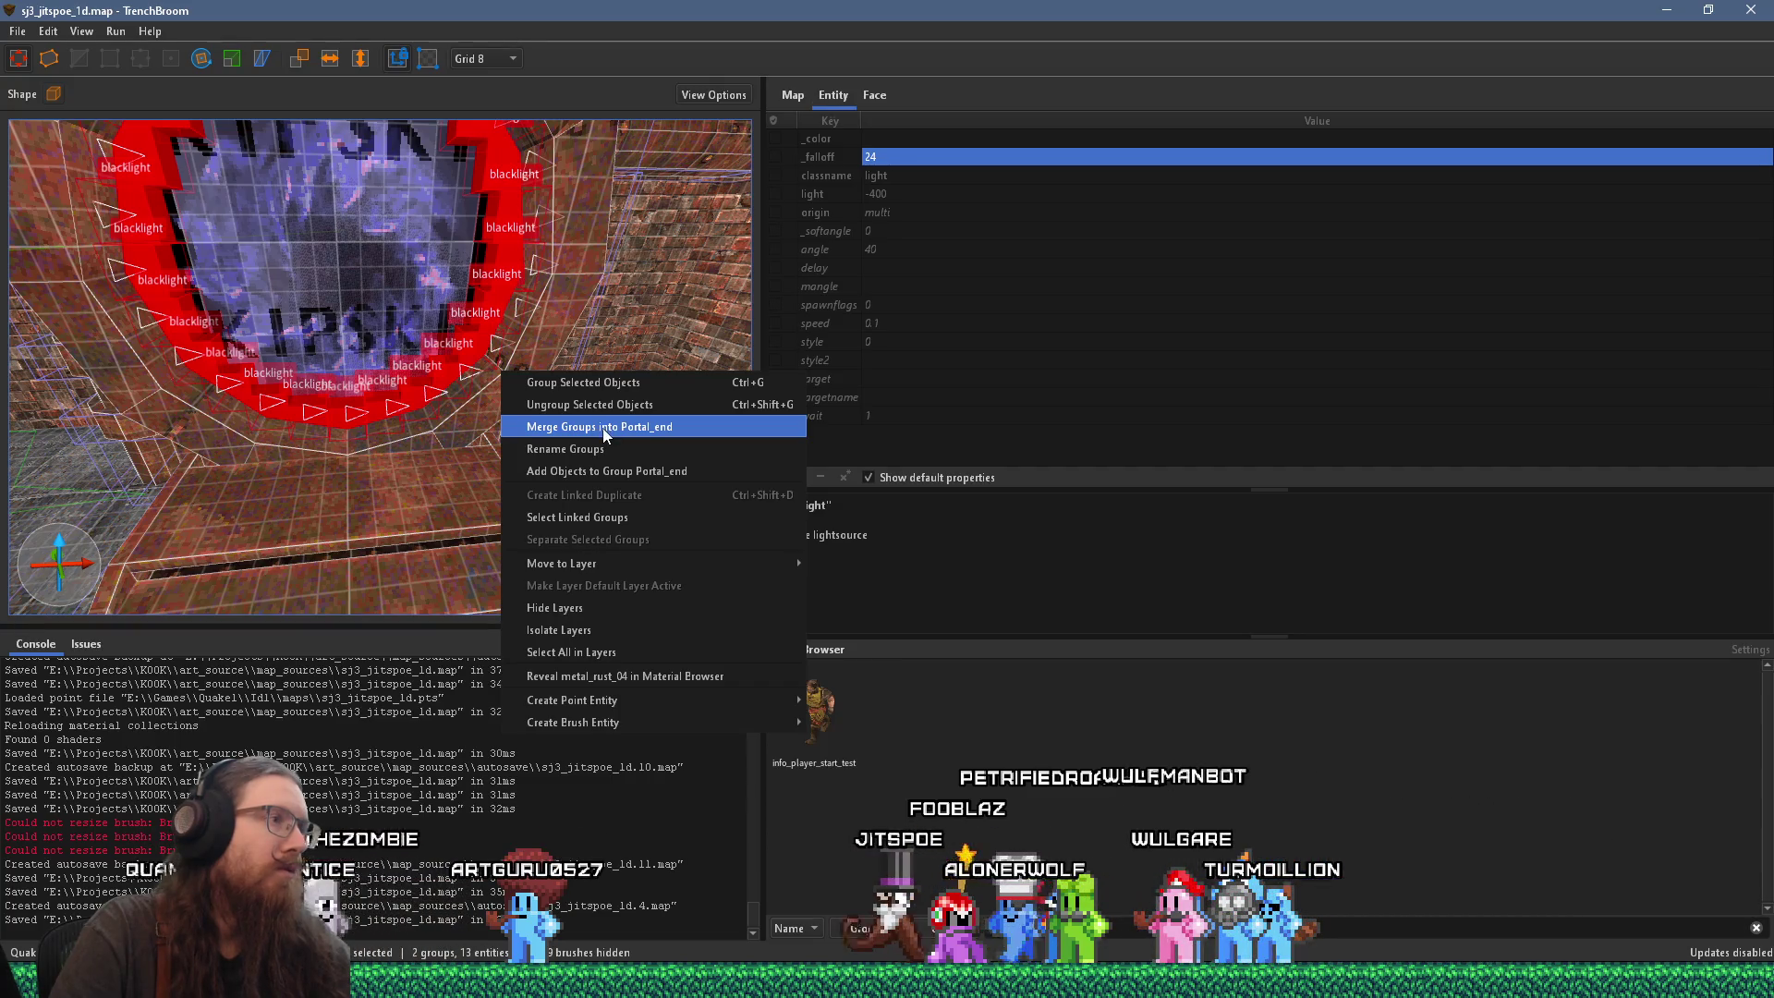
Step: Add the blacklights to the Portal_end group and enter that group for editing
click(600, 470)
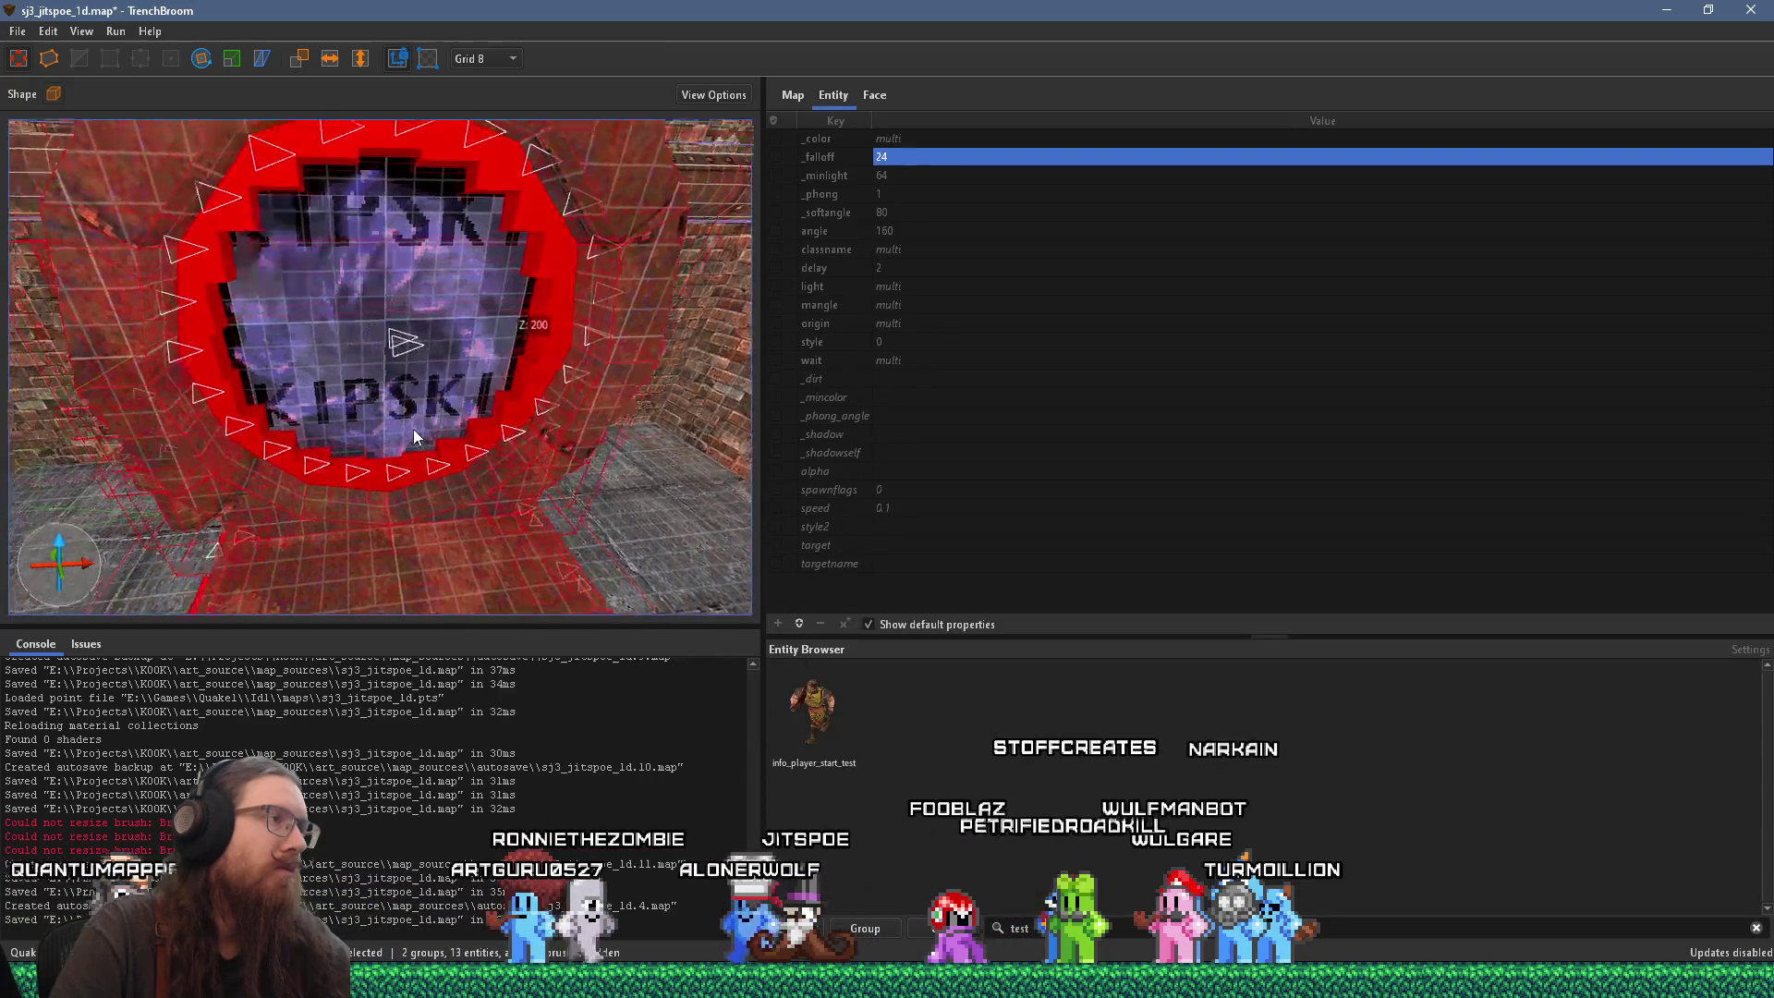
key(Escape)
click(390, 204)
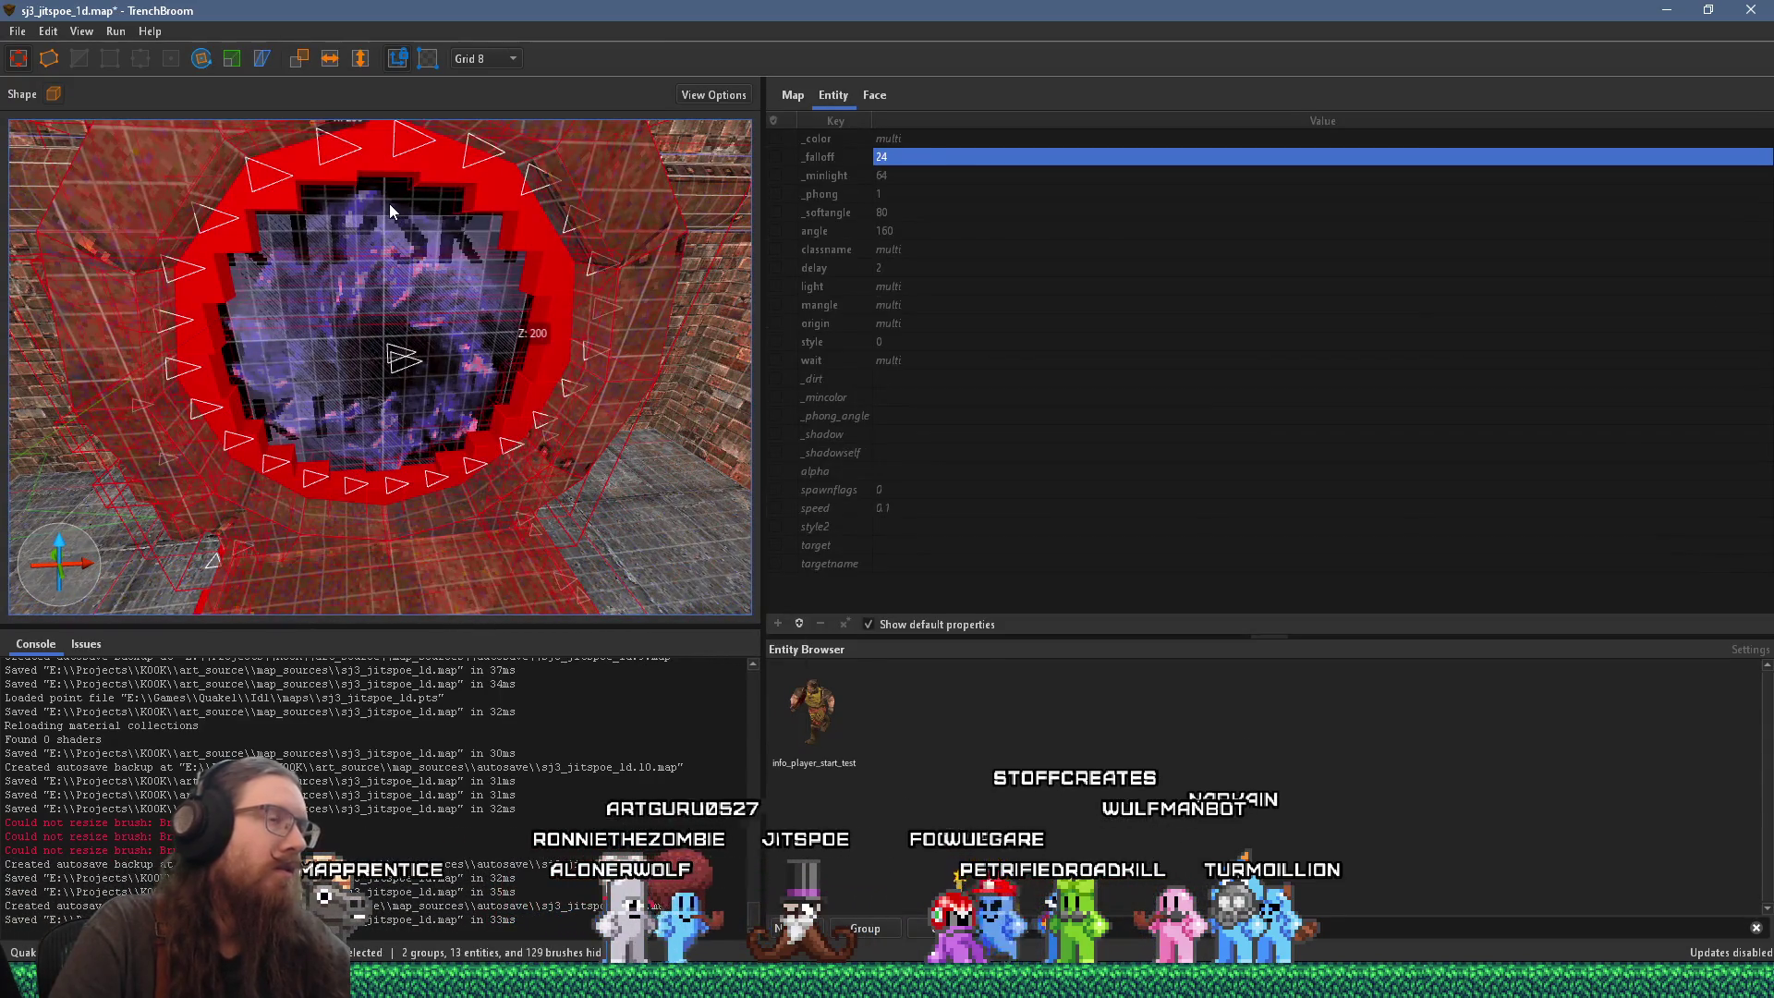
double_click(389, 203)
Step: Raise the func_illusionary portal brush's _minlight from 64 to 200
click(389, 195)
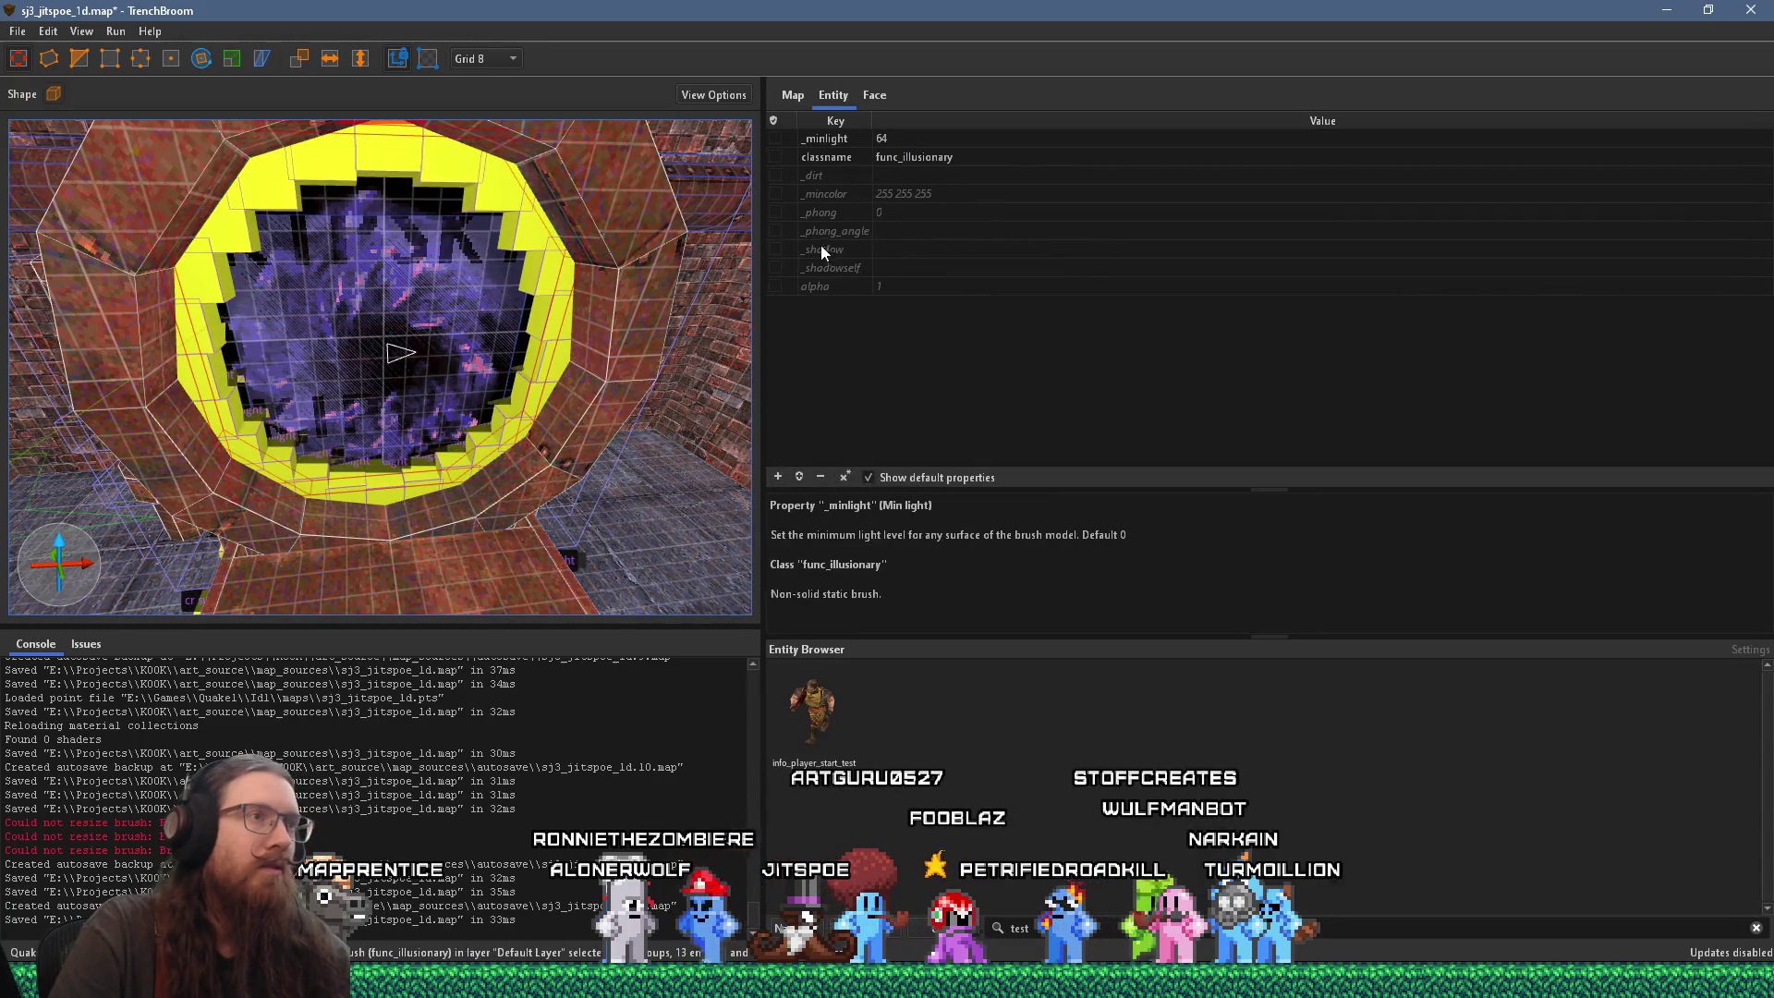
click(911, 139)
click(912, 137)
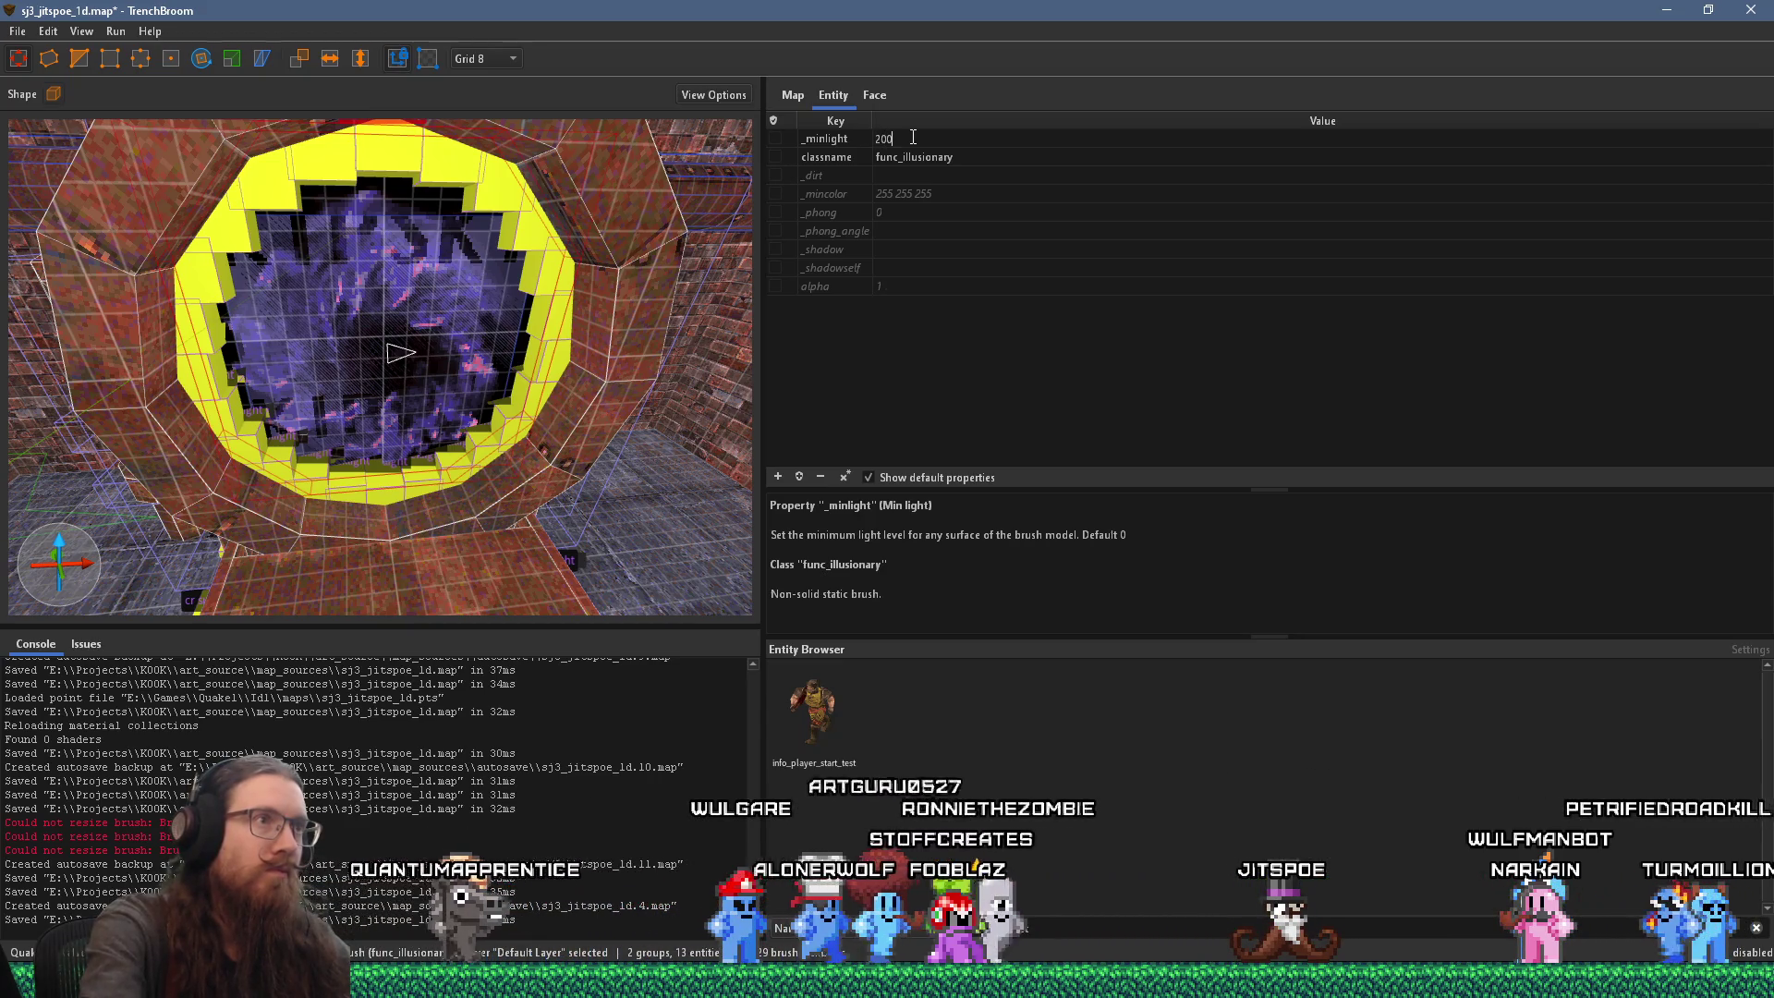
text(200)
key(Return)
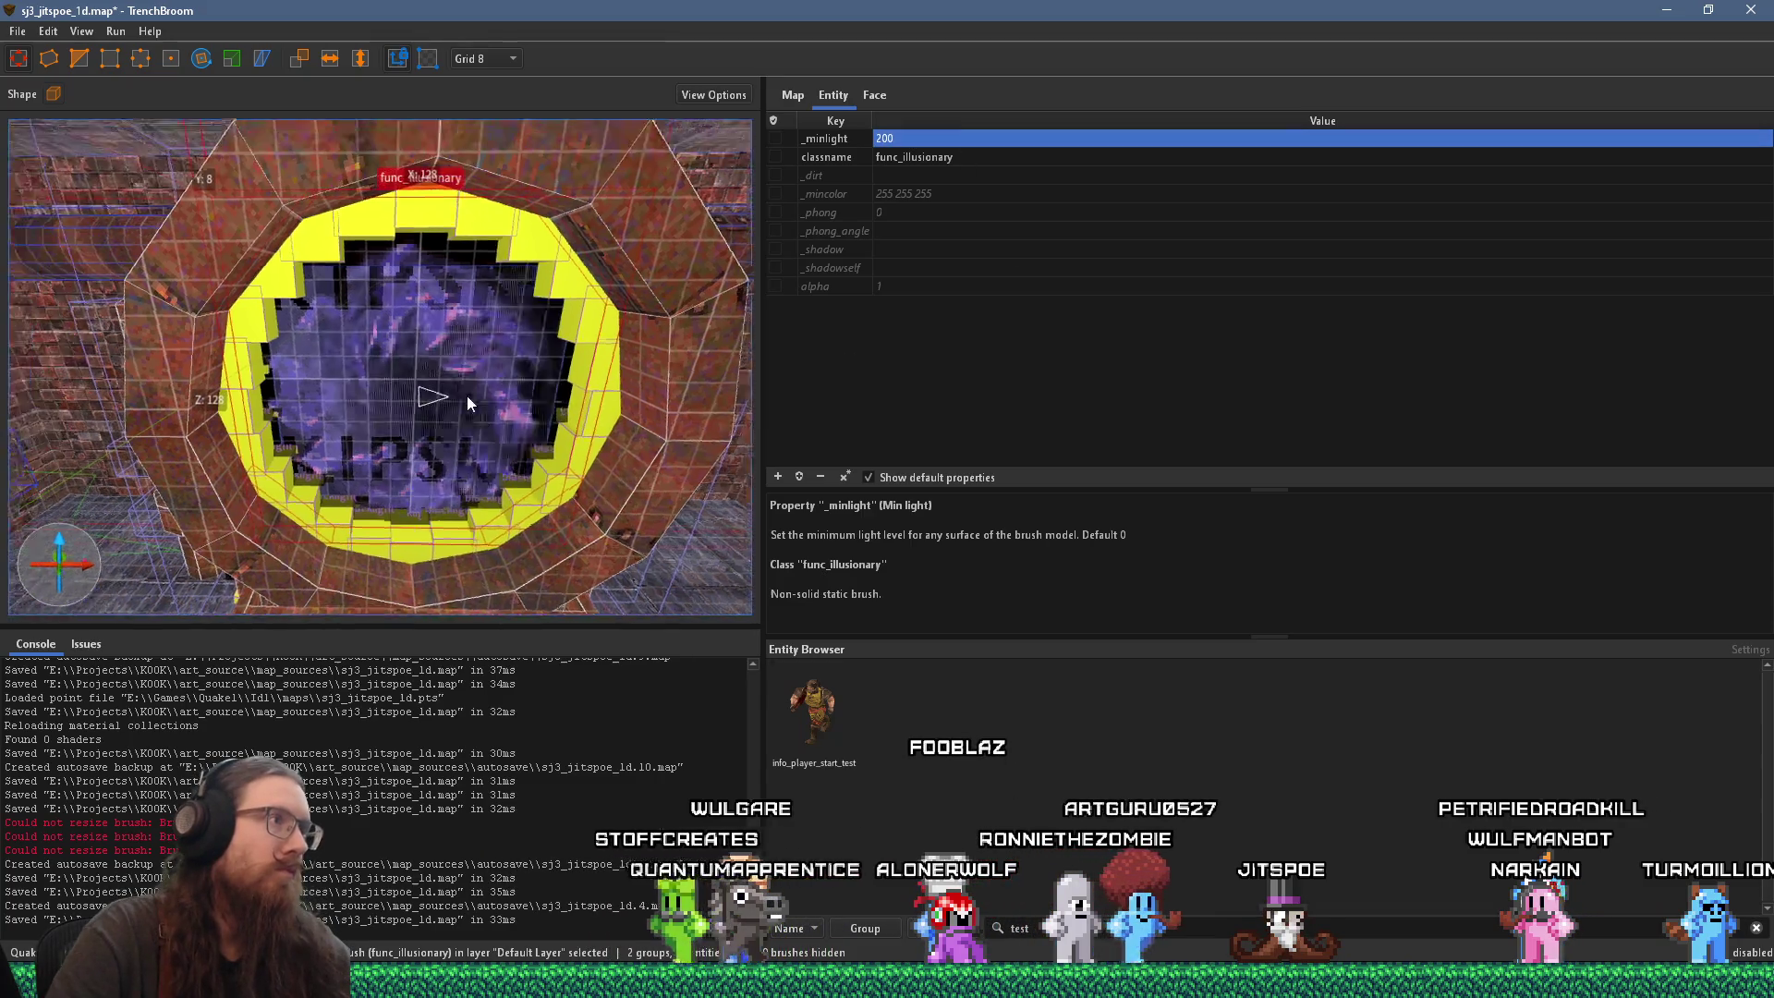
key(Escape)
click(18, 30)
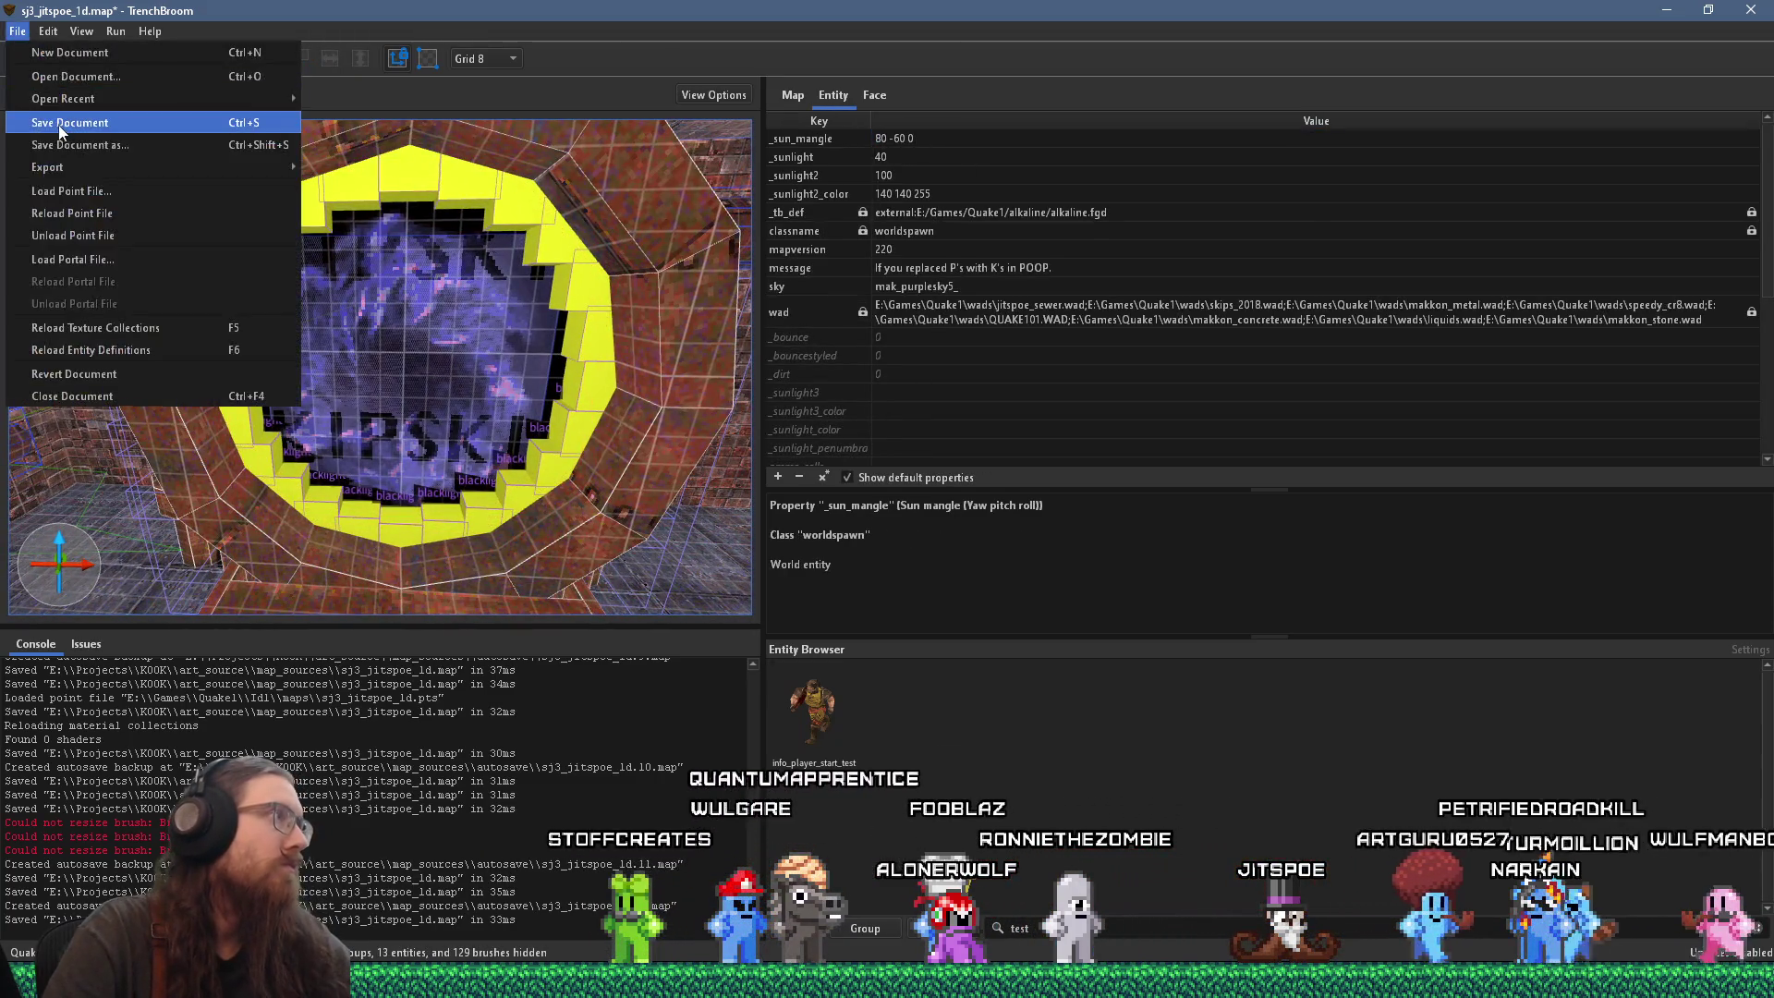
Step: Save the map and bring up the Compile dialog on the alkaline dev profile
click(112, 124)
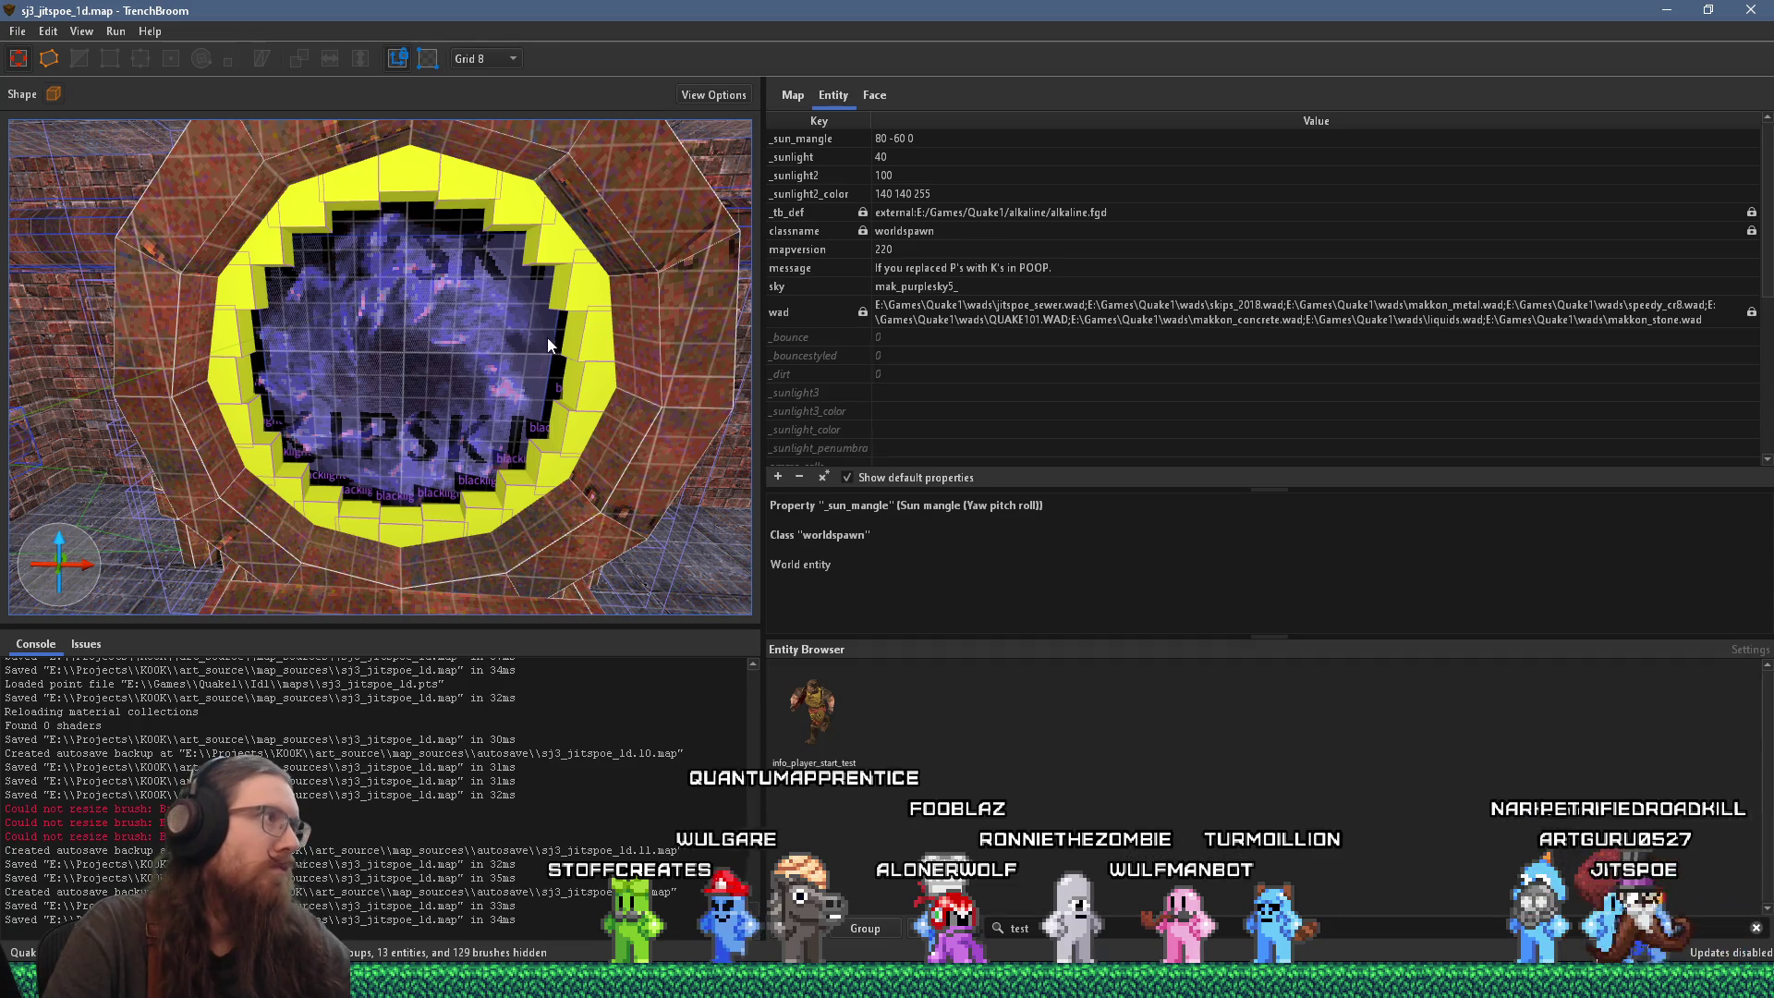
click(18, 31)
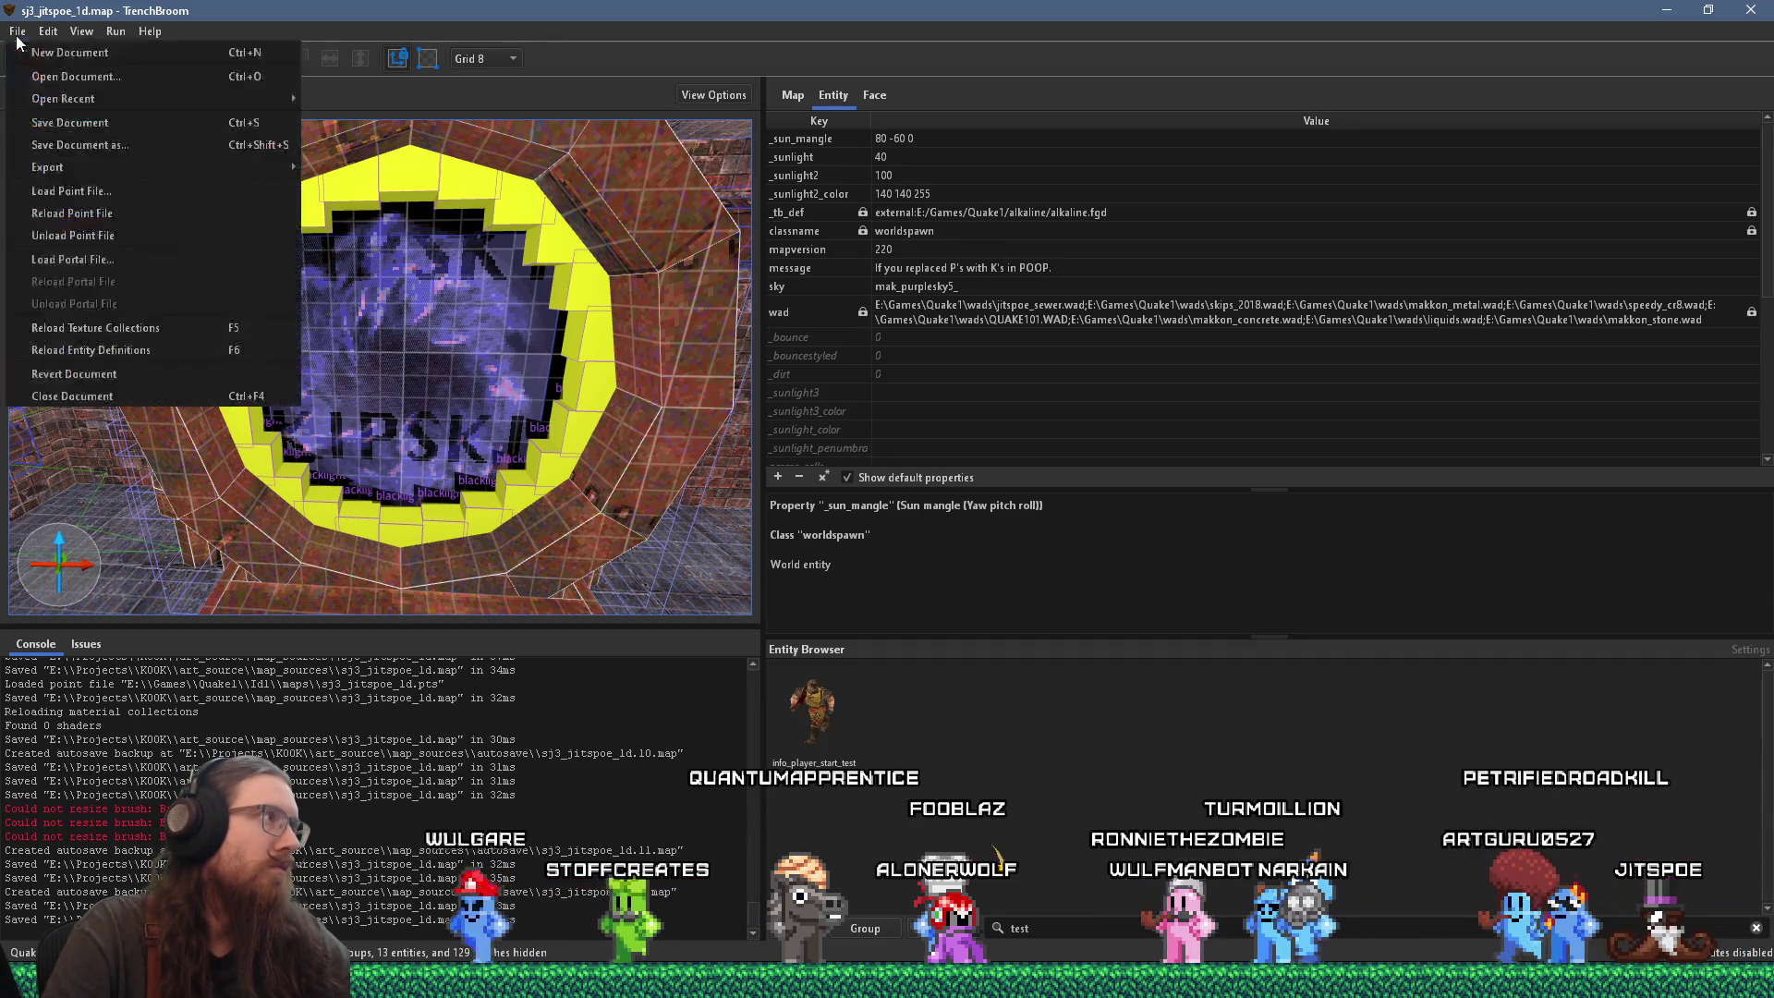
click(56, 124)
click(115, 31)
click(152, 51)
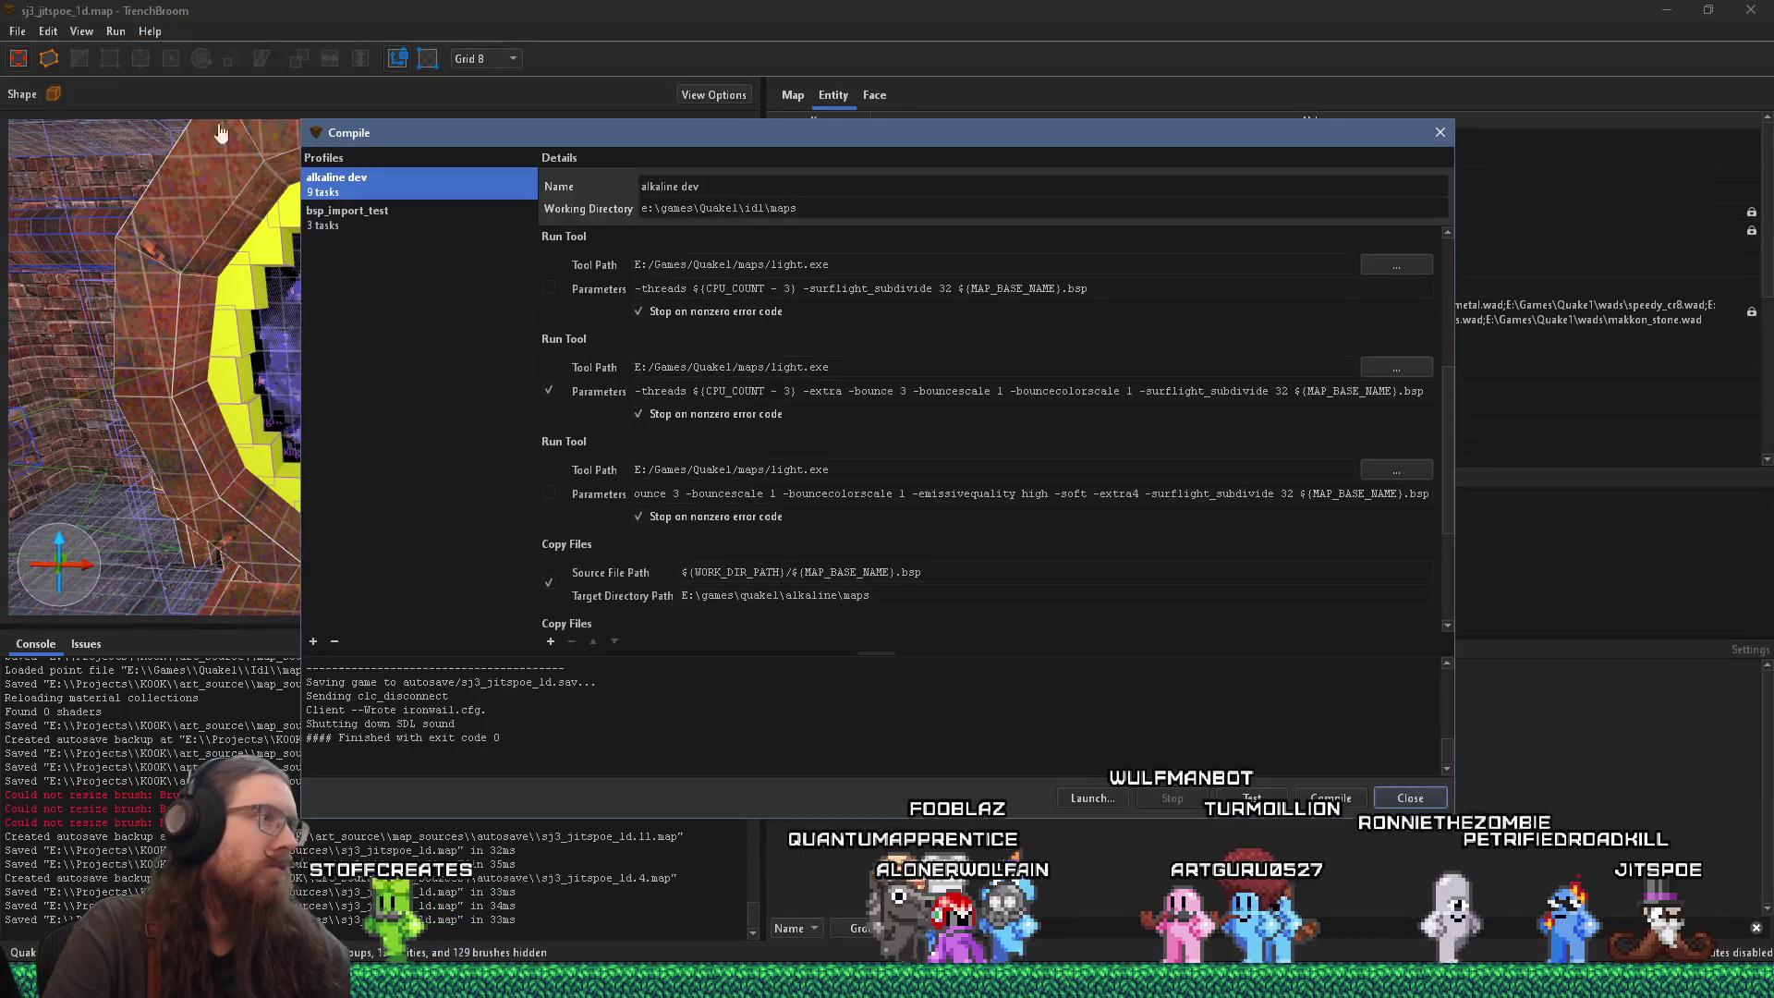
Step: Start the alkaline dev compile, then switch to REAPER
click(1321, 798)
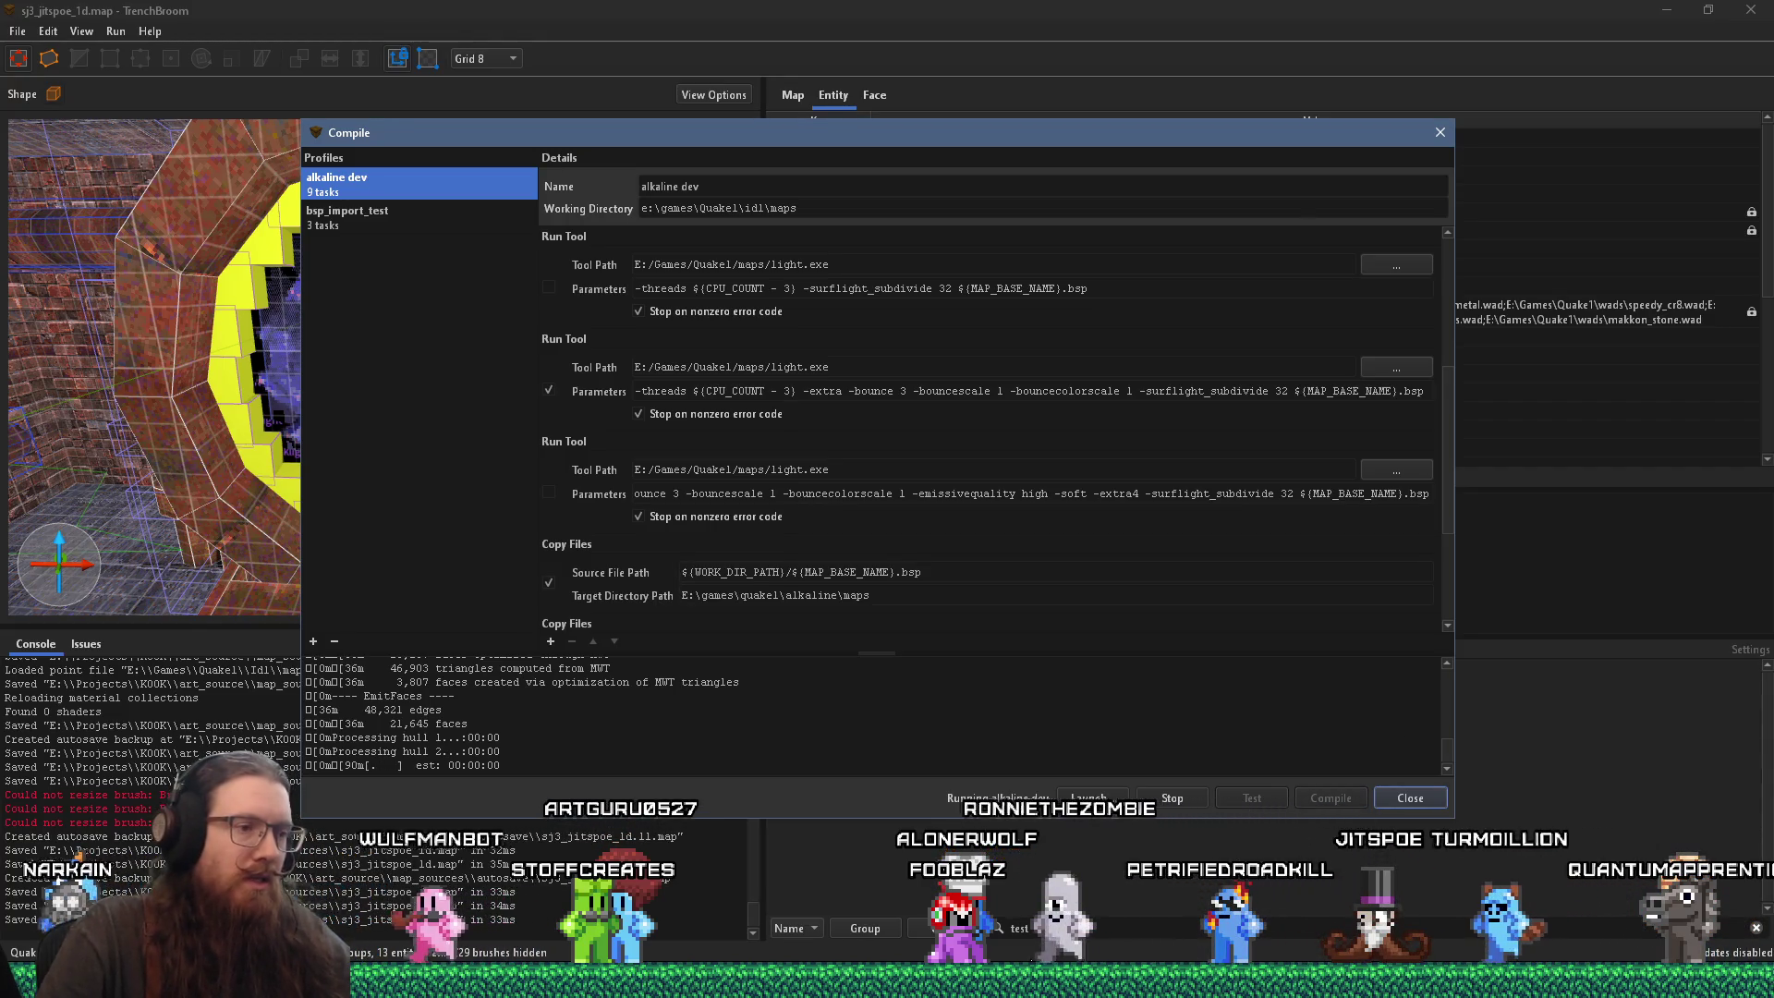
key(alt+Tab)
key(alt+Tab)
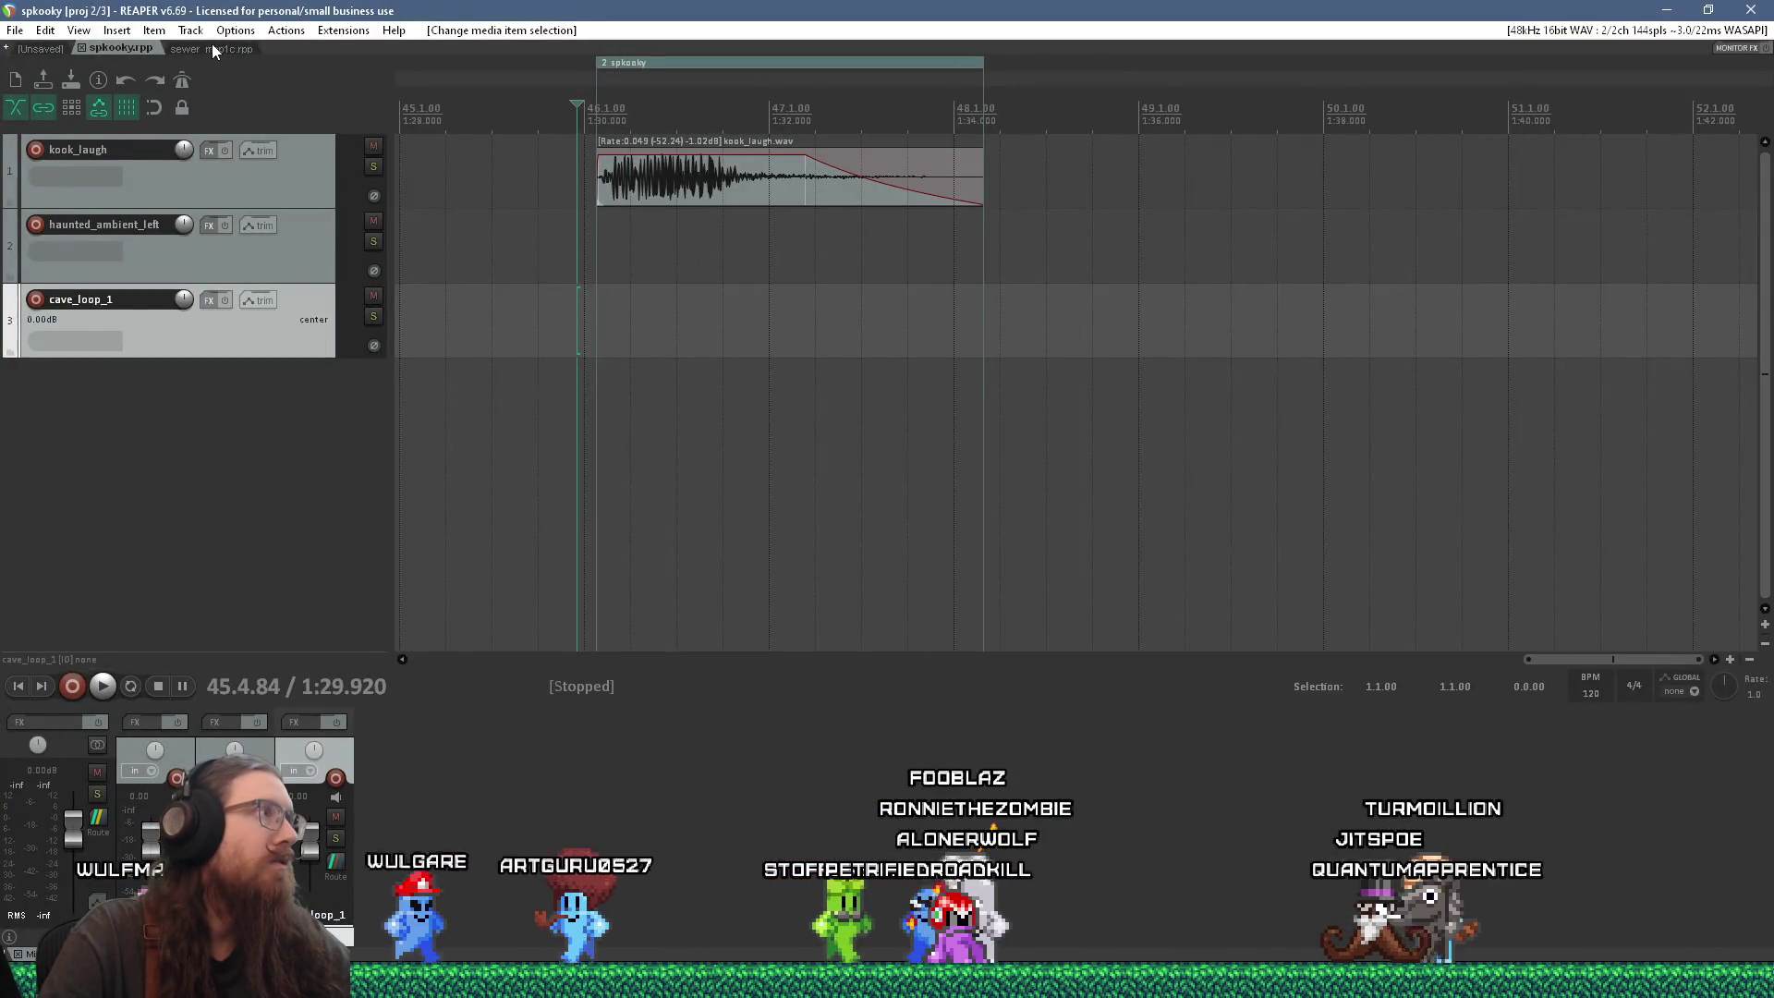
Step: Switch to the sewer_map1c project and play it from bar 33
click(212, 46)
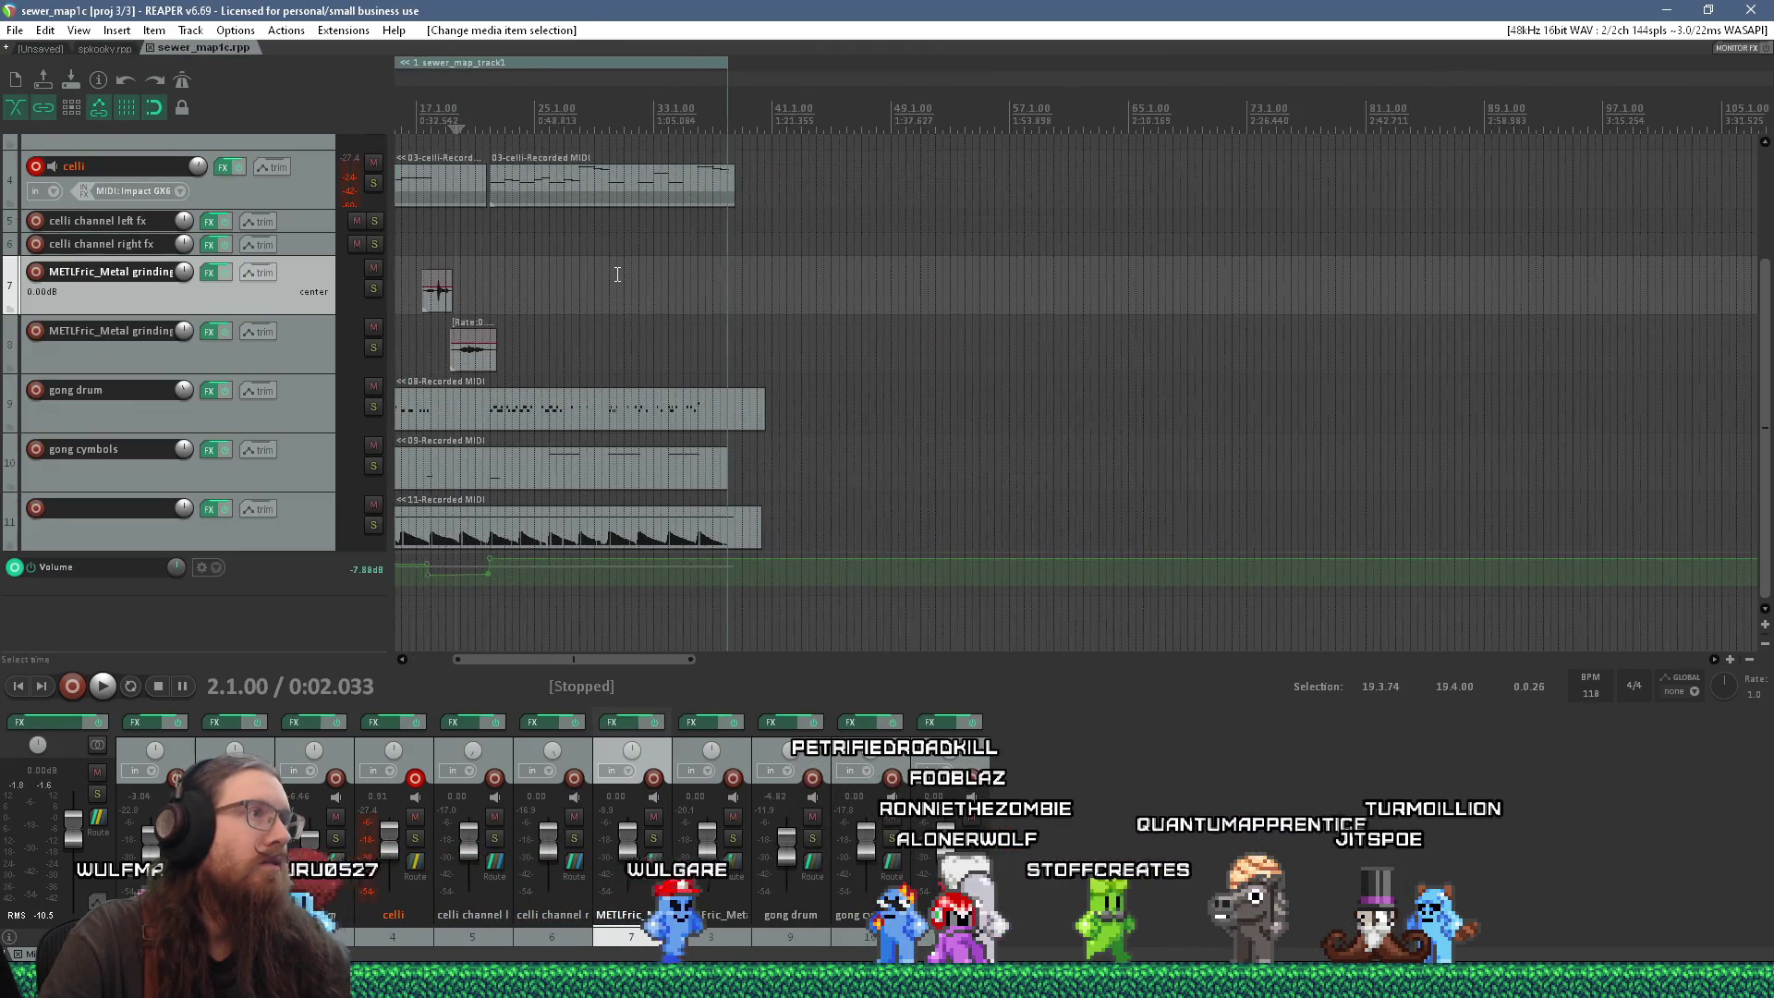
scroll(616, 273, up, 2)
click(698, 596)
key(space)
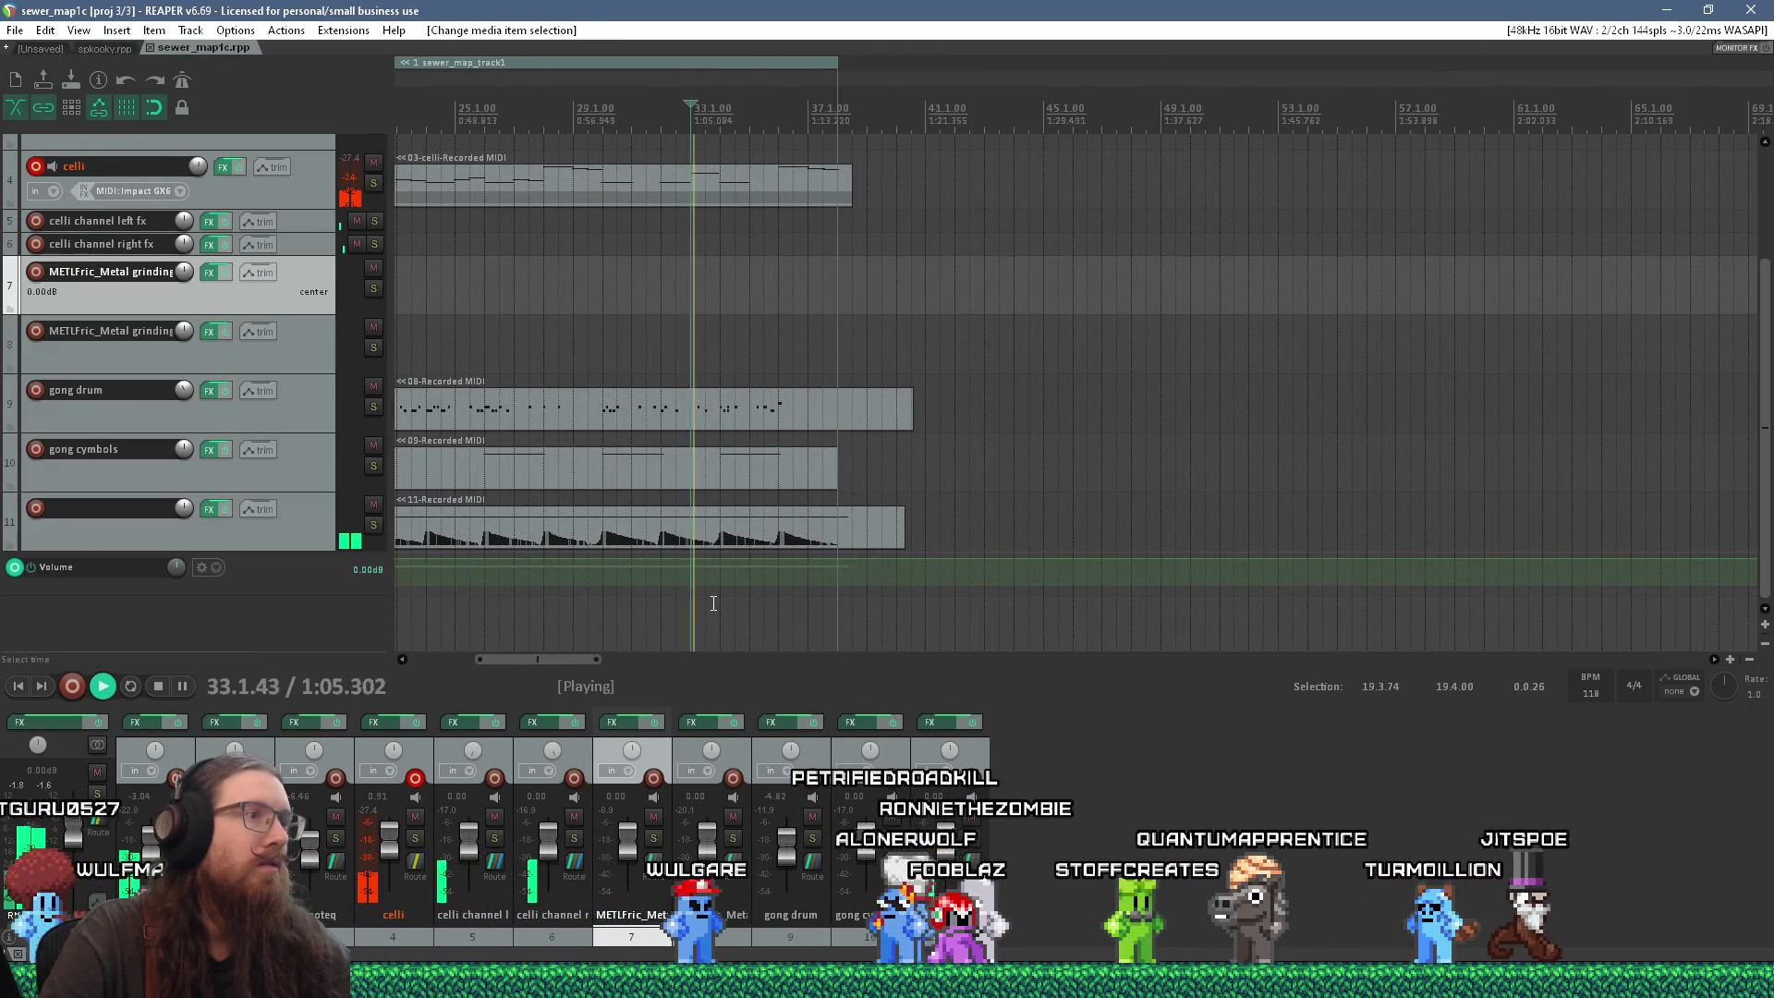
scroll(718, 604, up, 1)
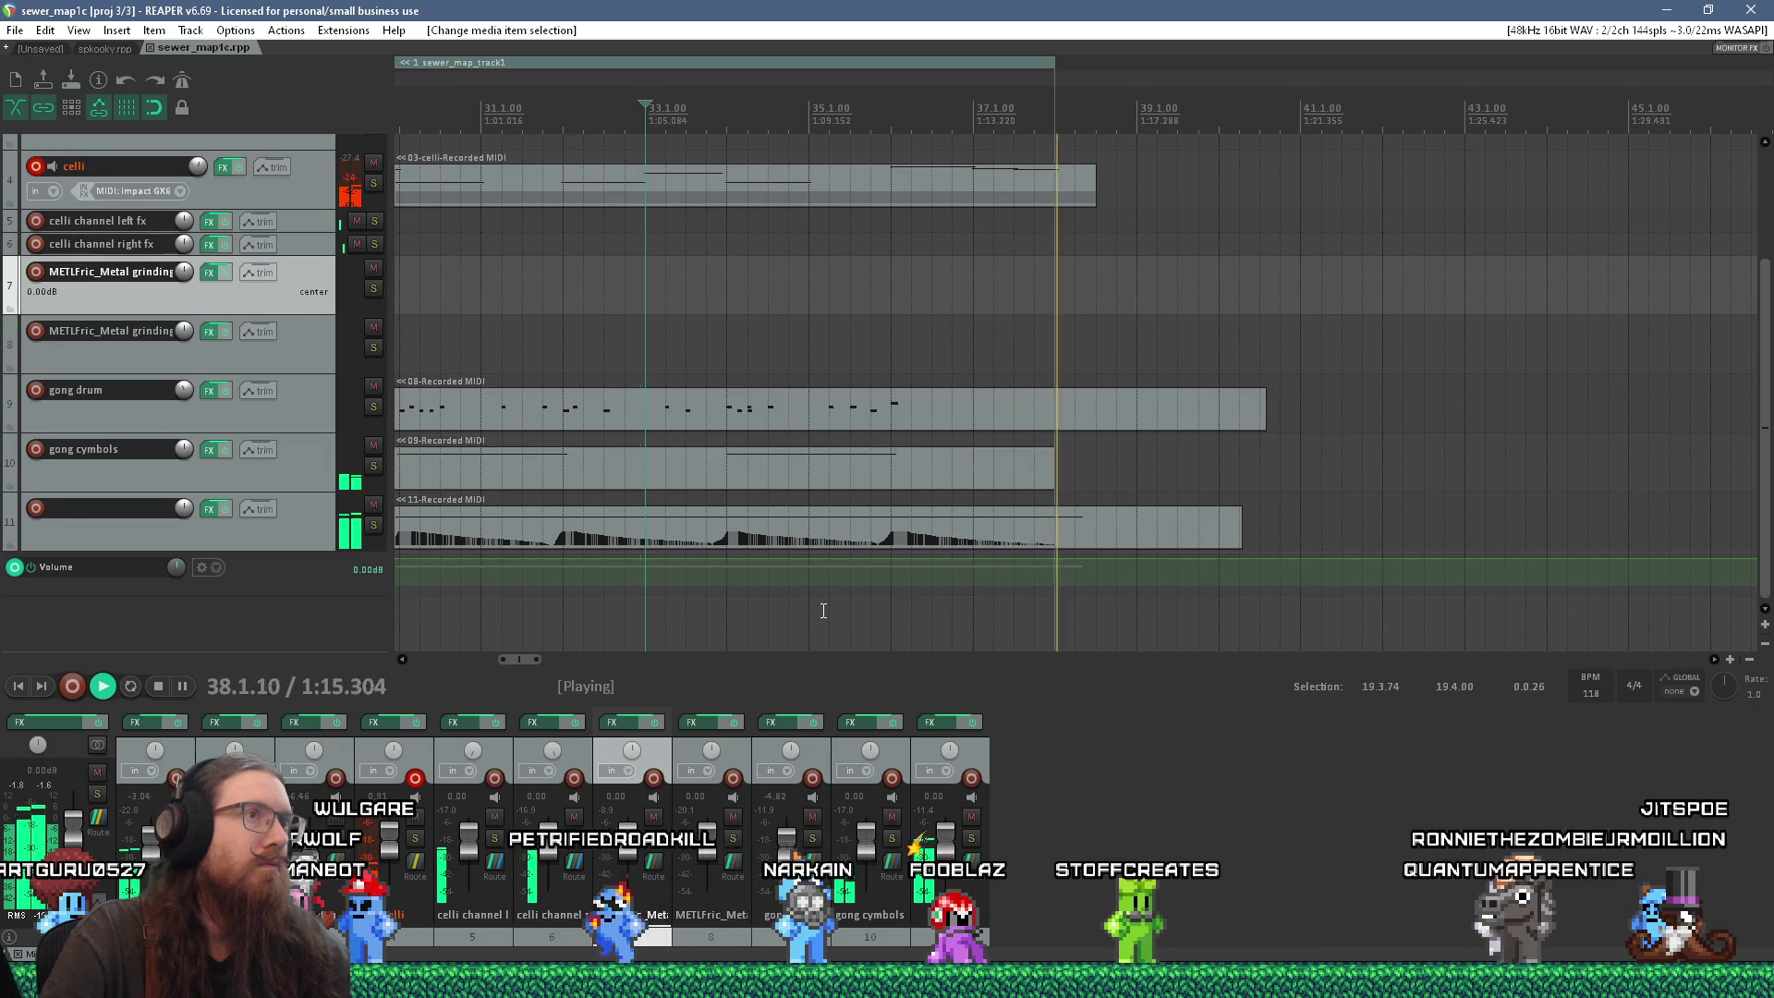
scroll(823, 612, down, 2)
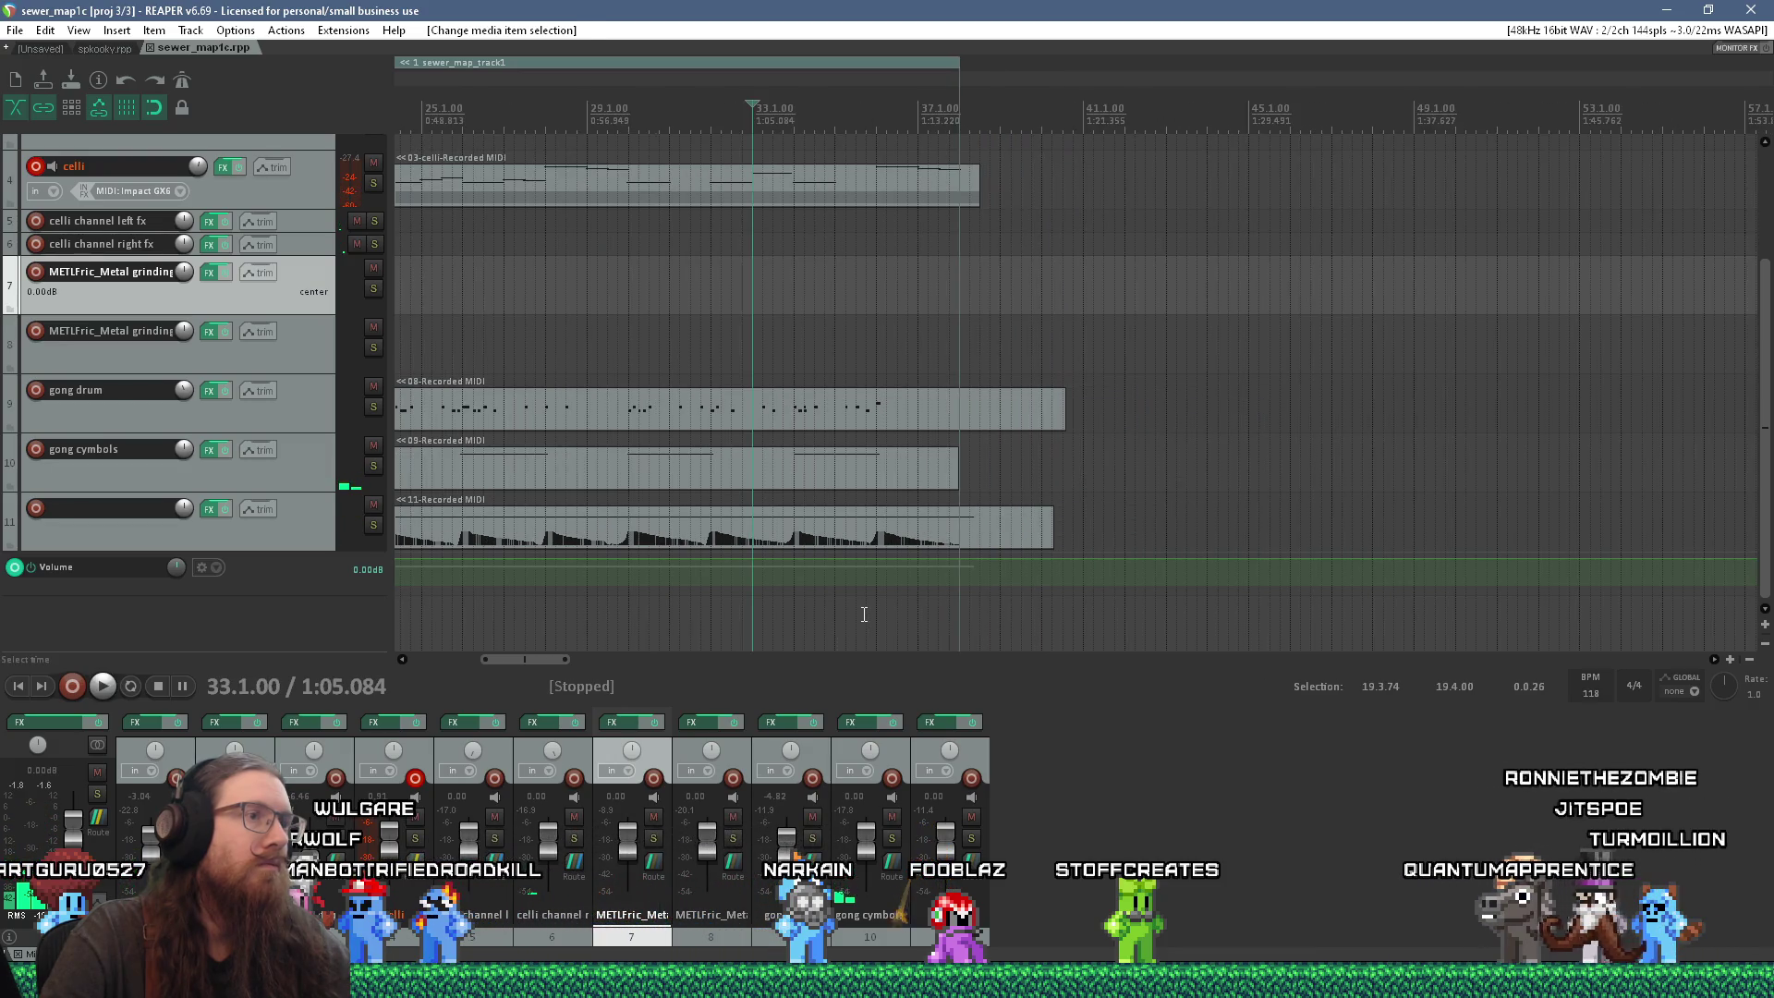
Step: Bring up track 11's recorded MIDI item in the MIDI editor
click(938, 532)
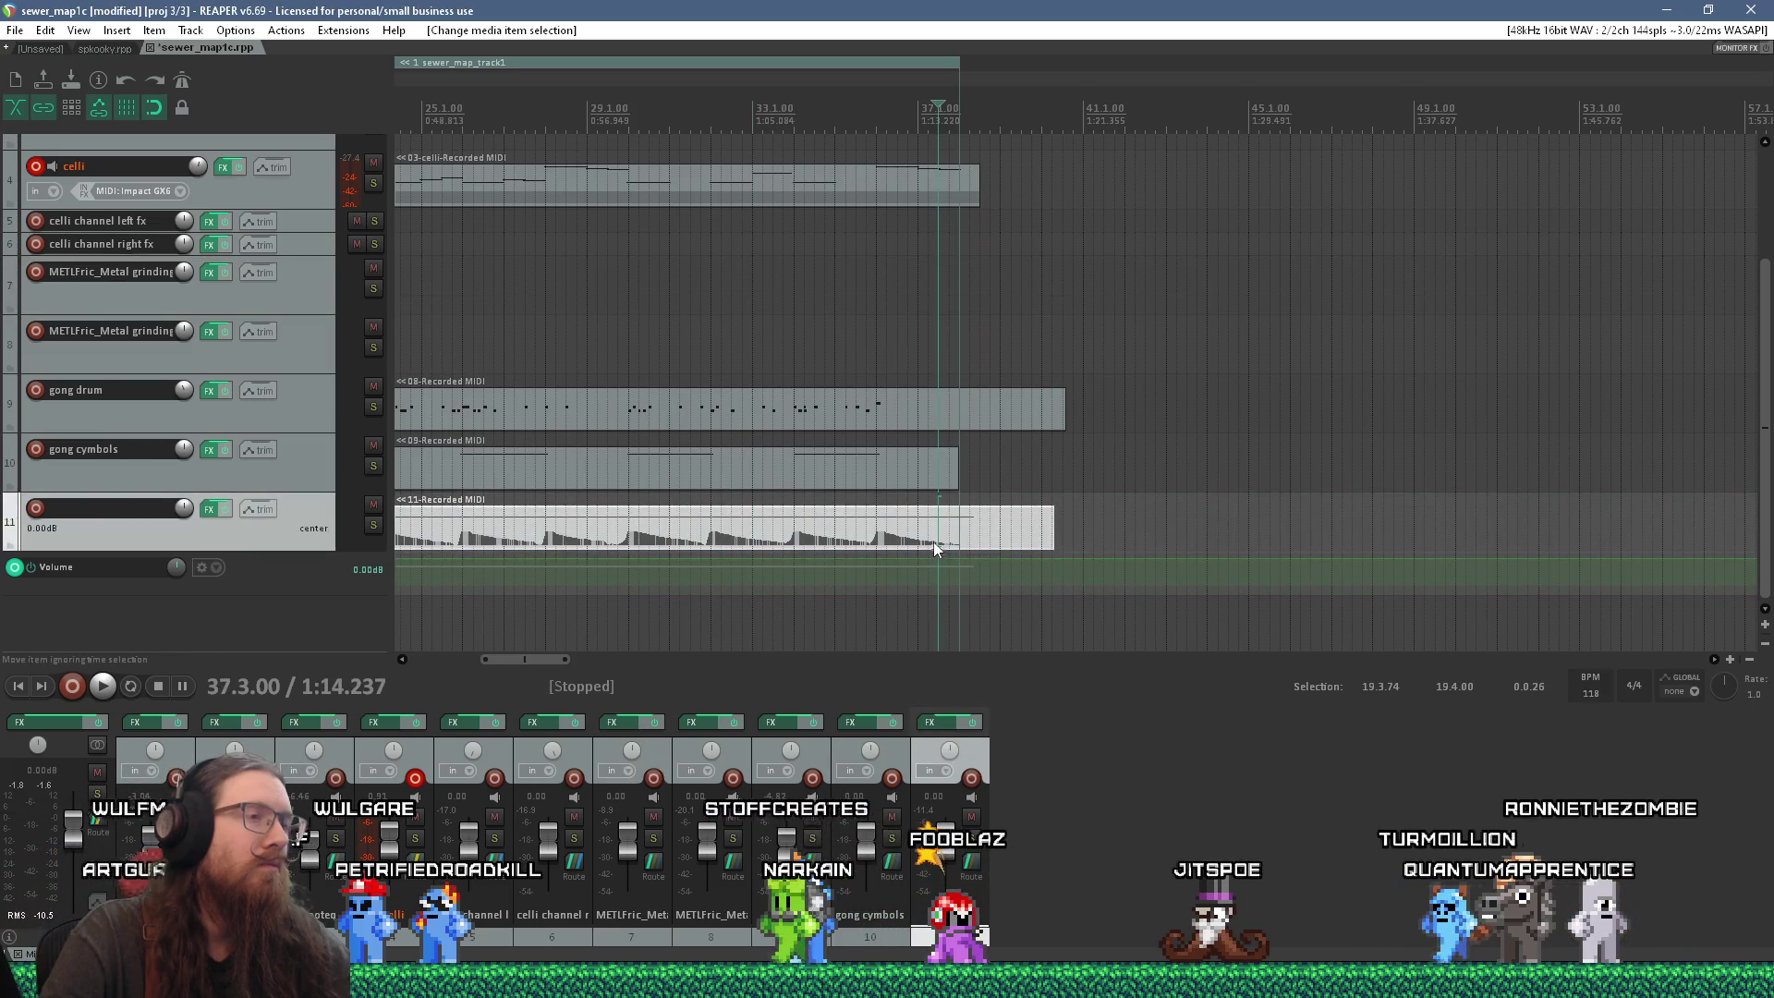
double_click(918, 545)
scroll(896, 563, down, 3)
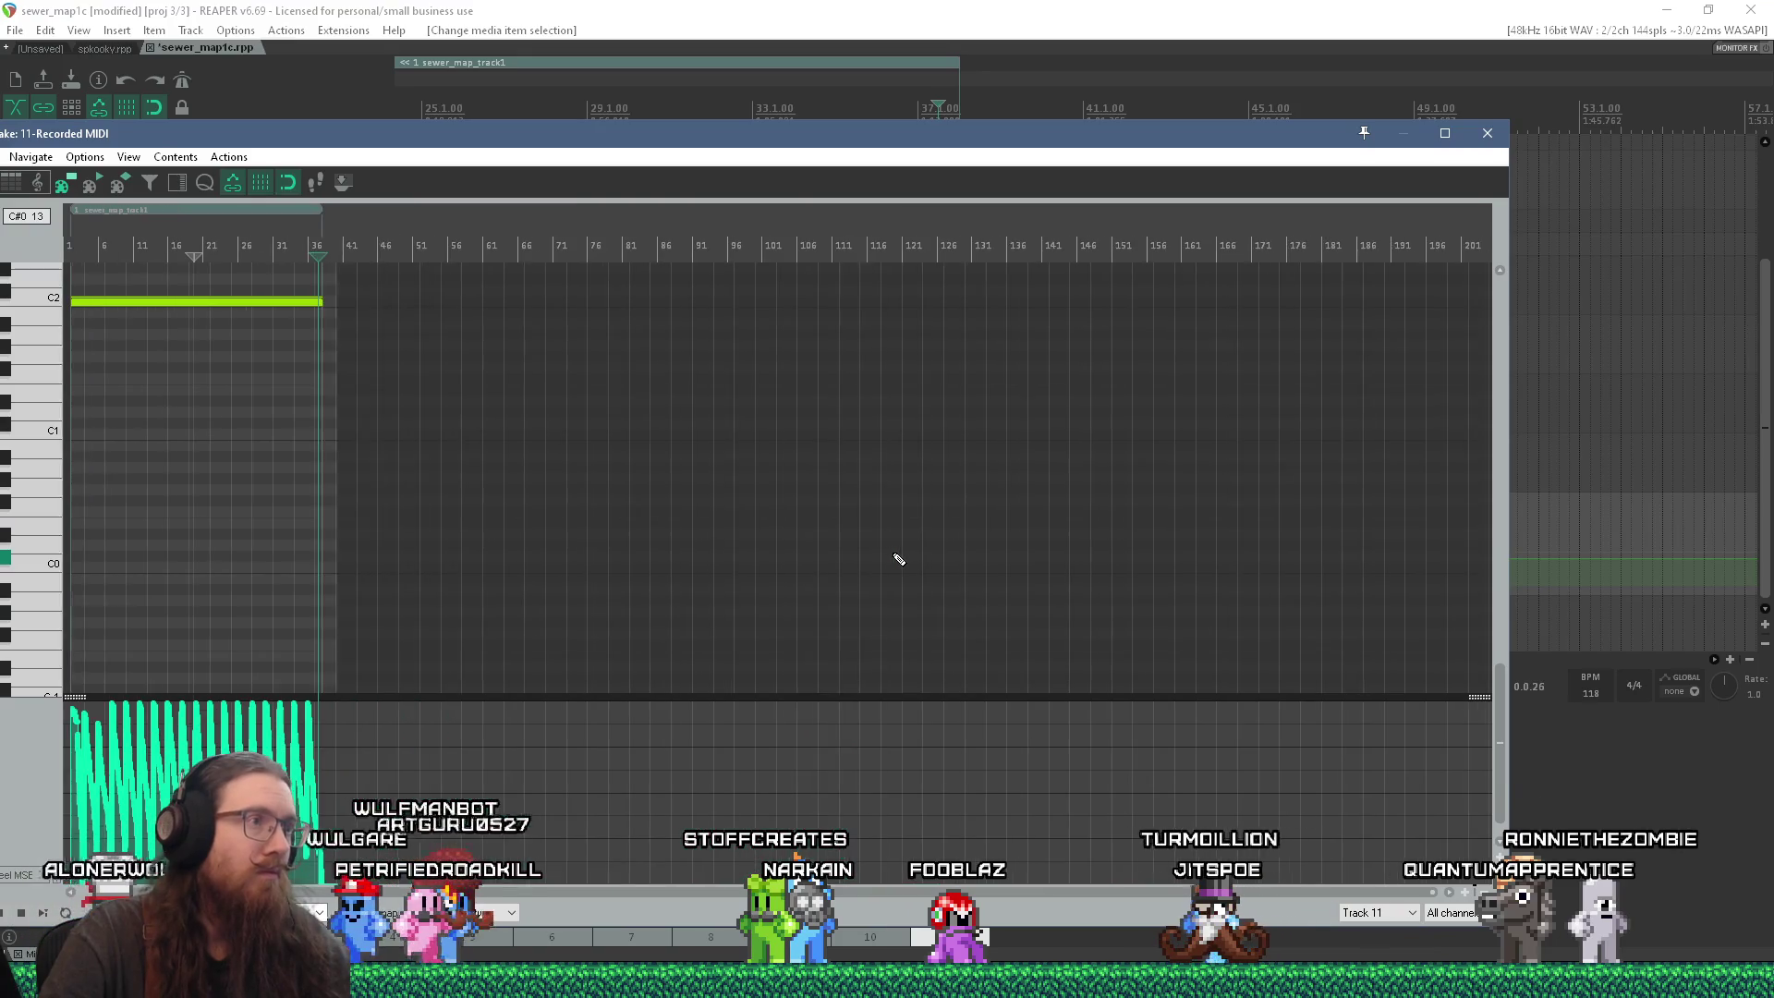
scroll(85, 435, up, 5)
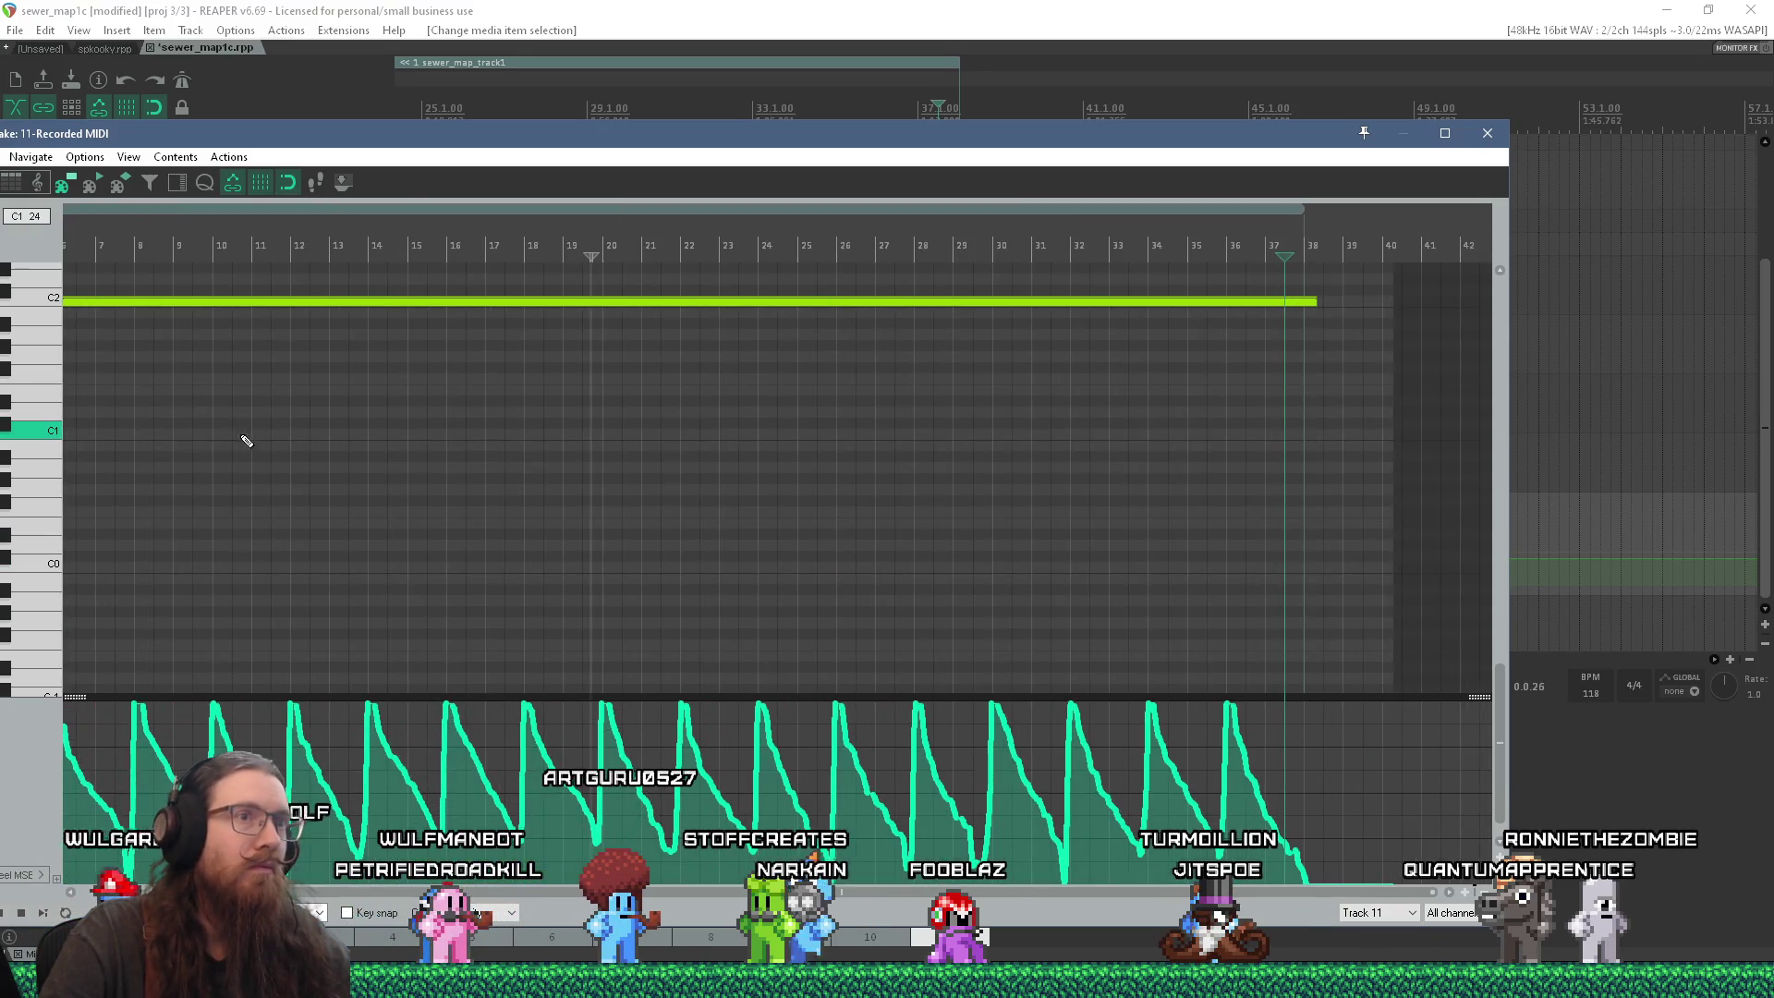
scroll(471, 439, down, 2)
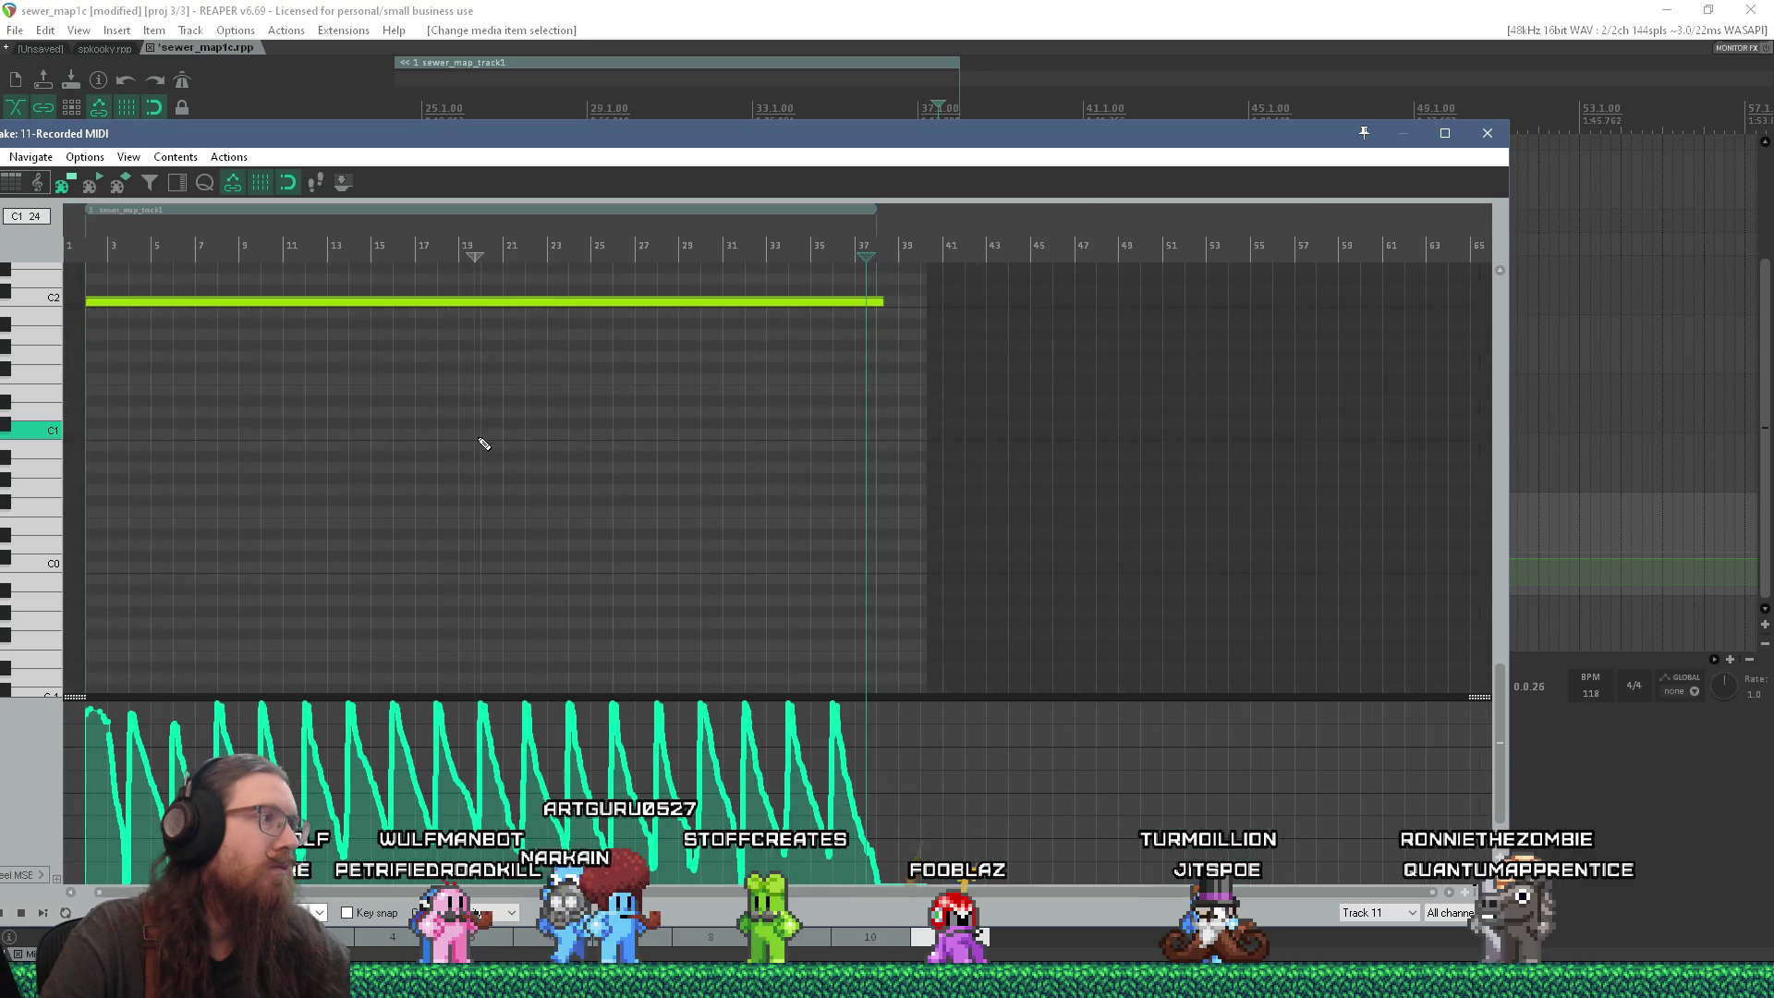
scroll(160, 398, up, 3)
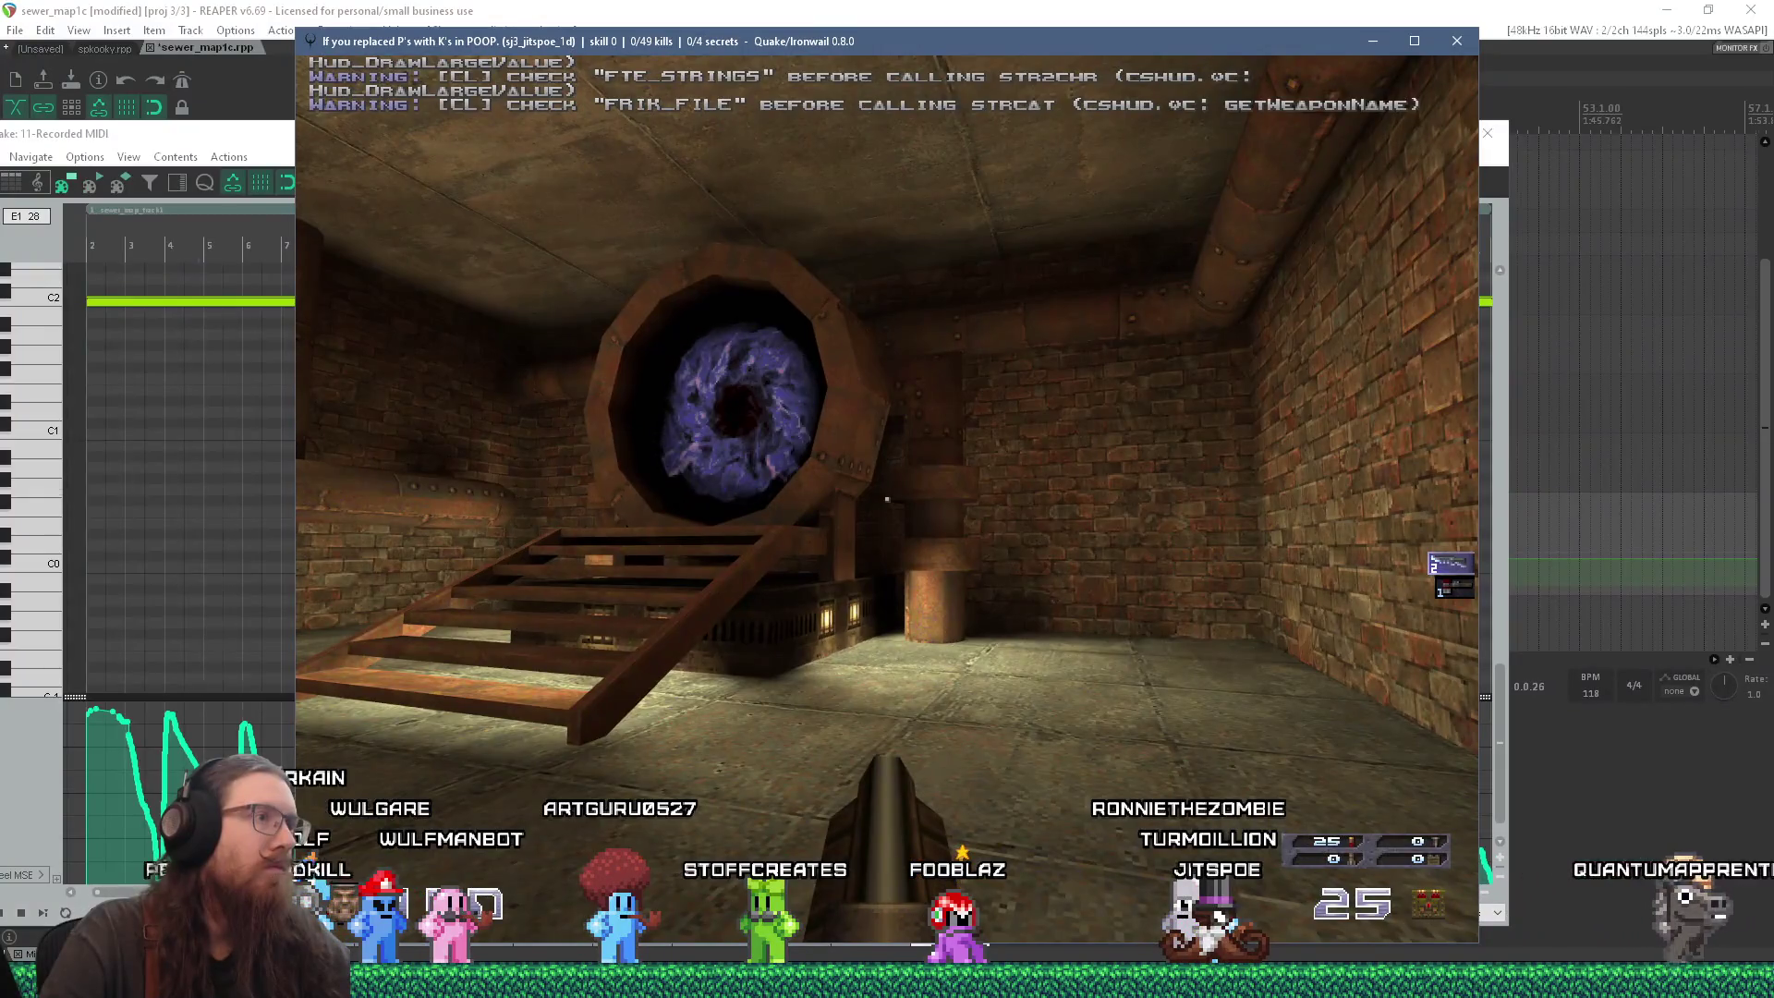
Step: Walk forward in Ironwail up to the purple portal, then return to TrenchBroom
key(w)
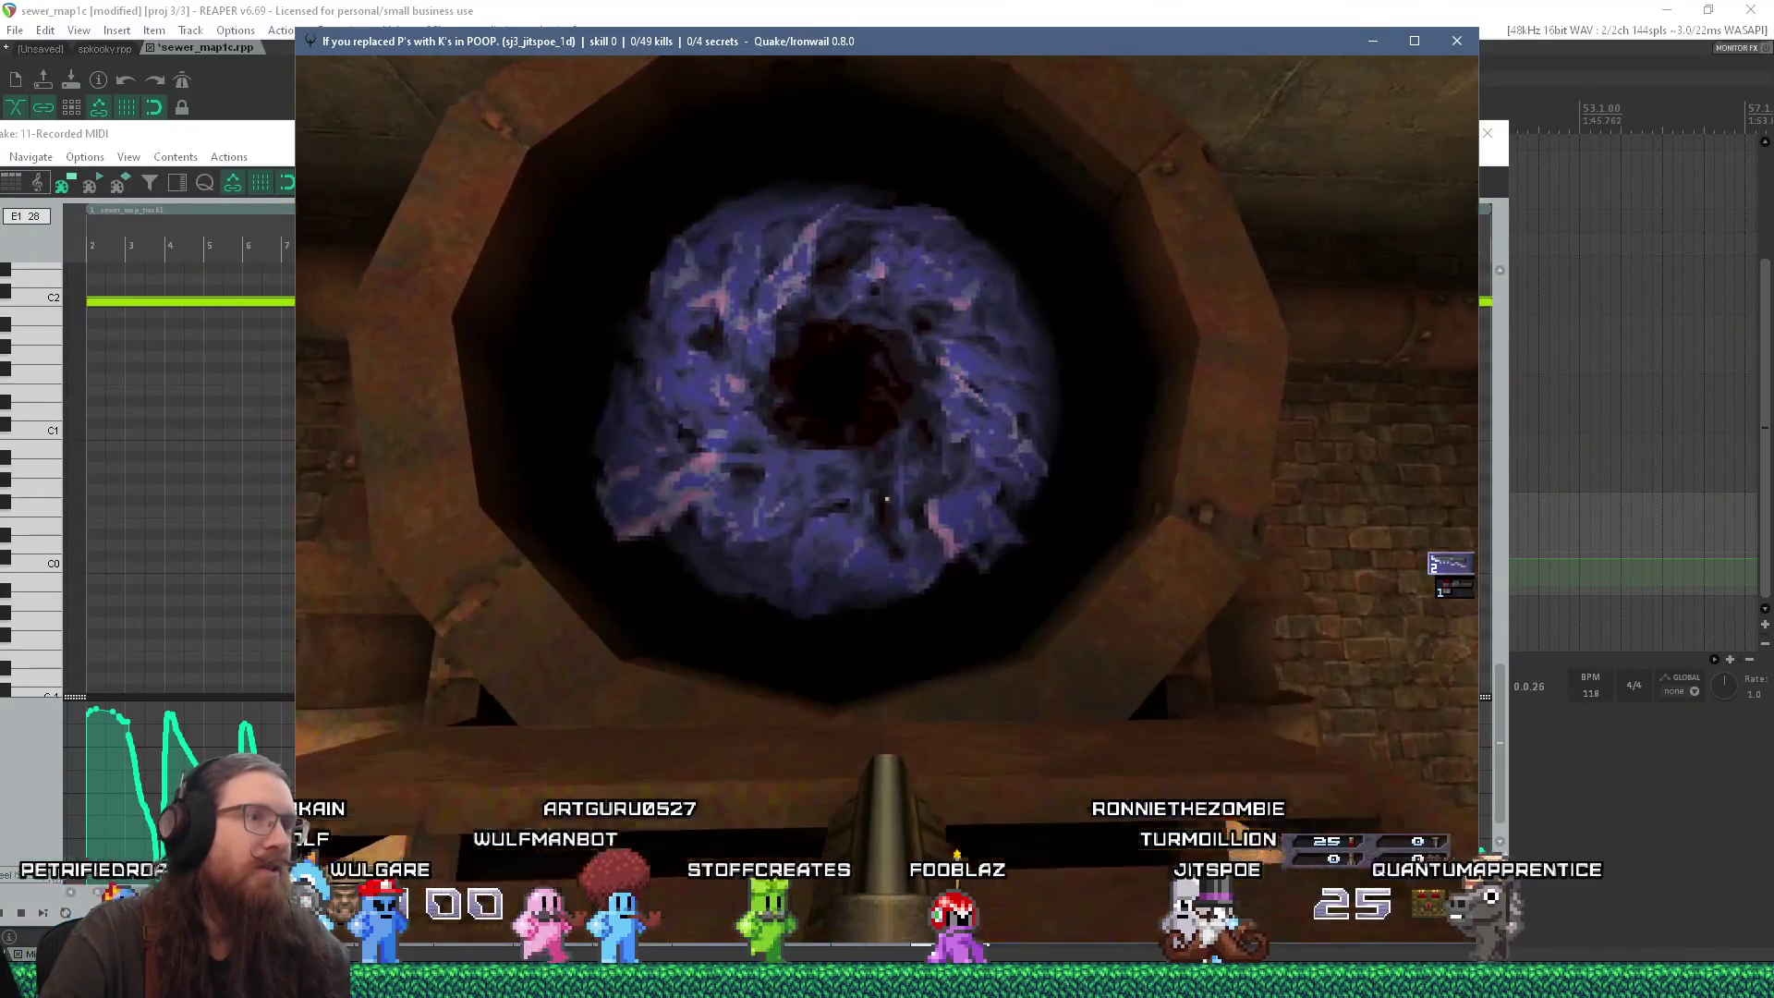
key(w)
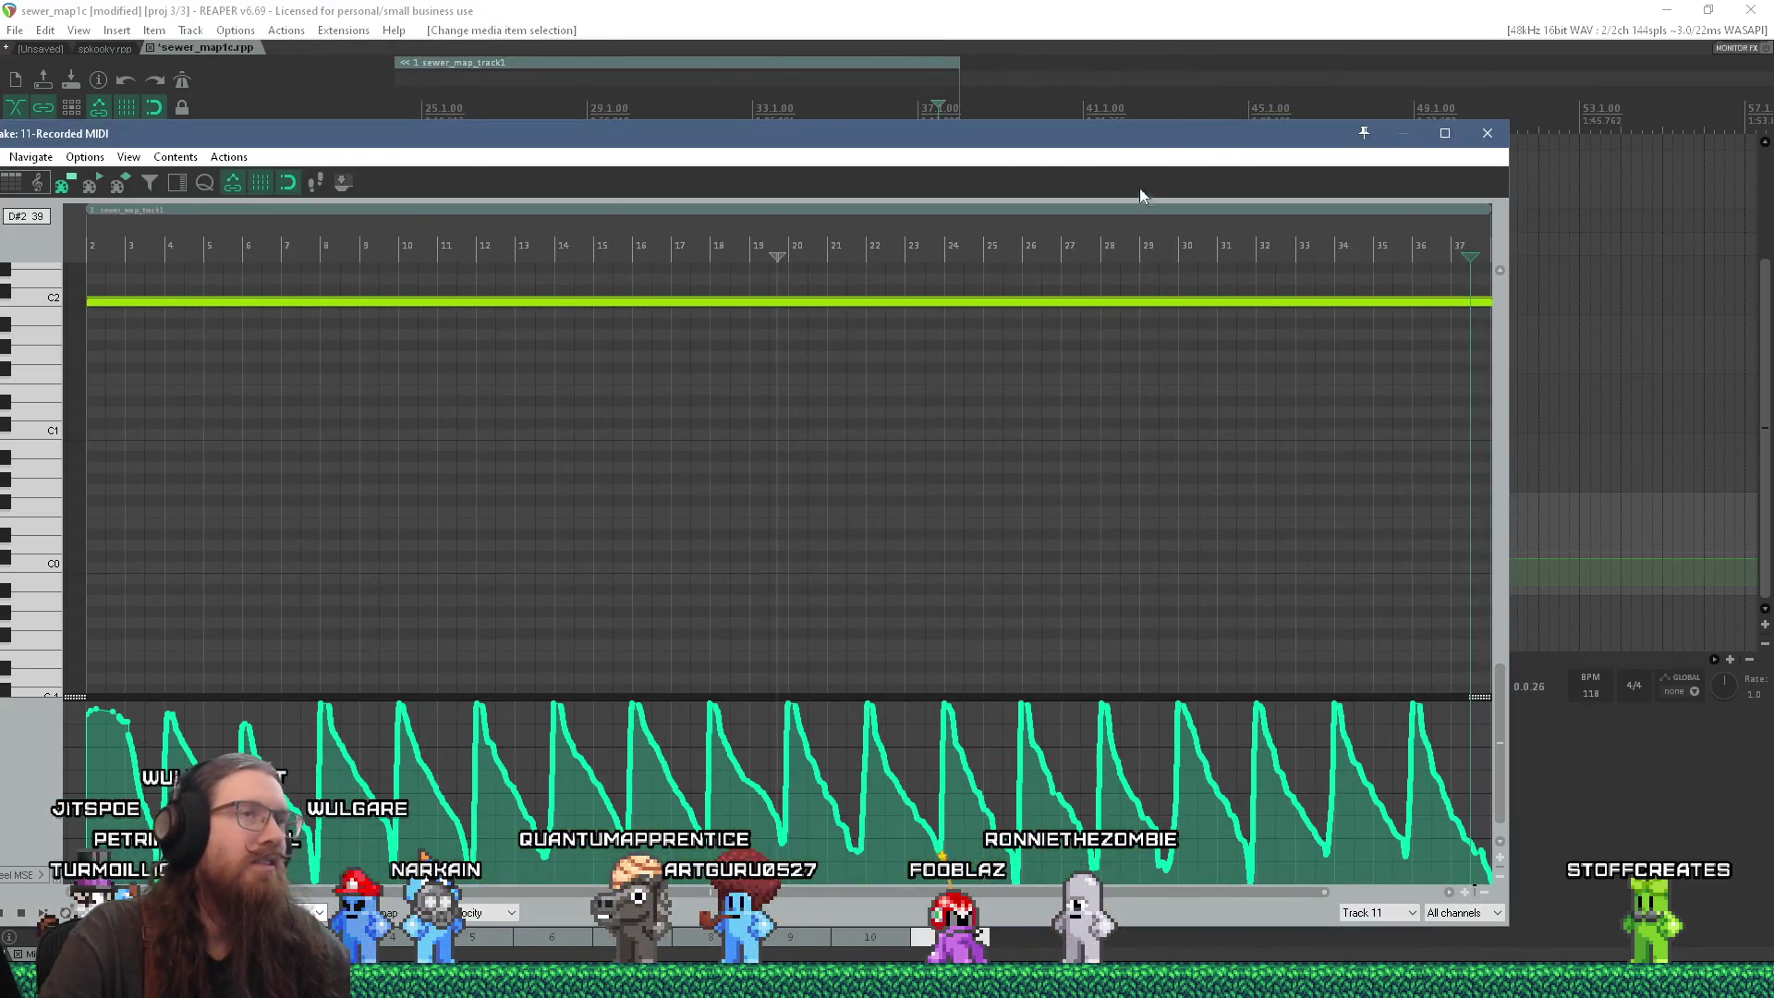
key(alt+Tab)
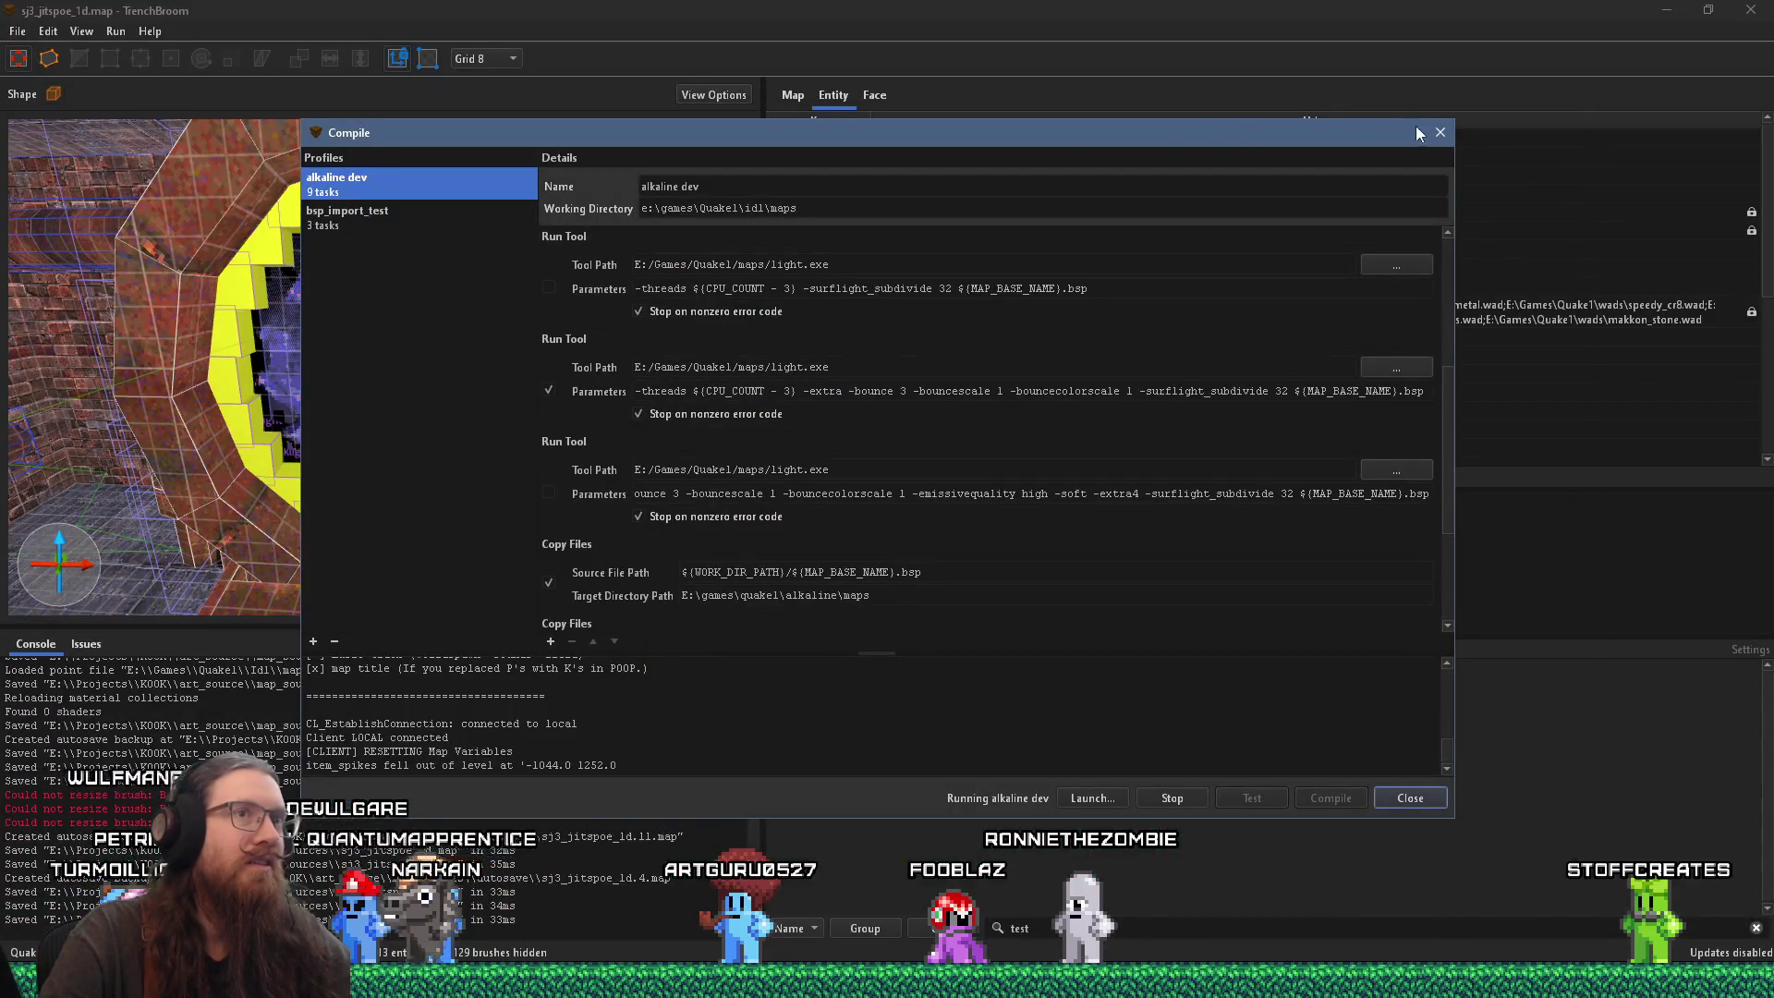
Step: Set _phong to 1 on the portal's func_detail_wall ring brushes and save the map
click(668, 351)
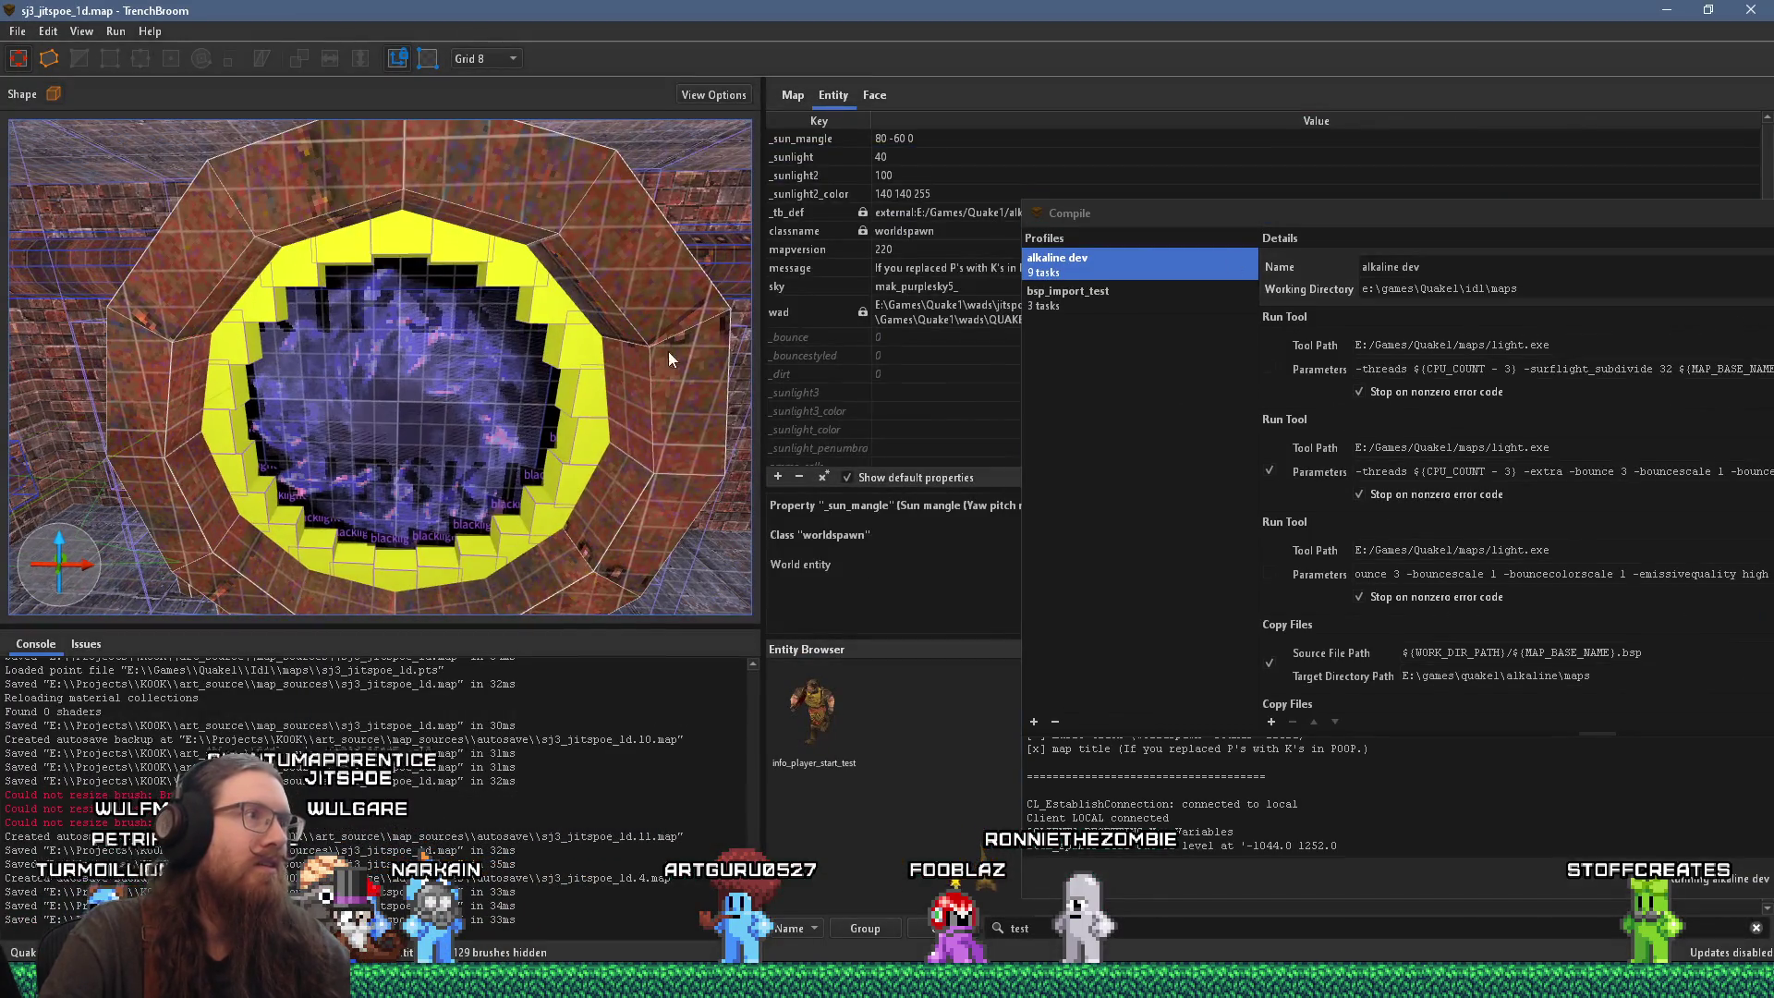
scroll(651, 359, down, 3)
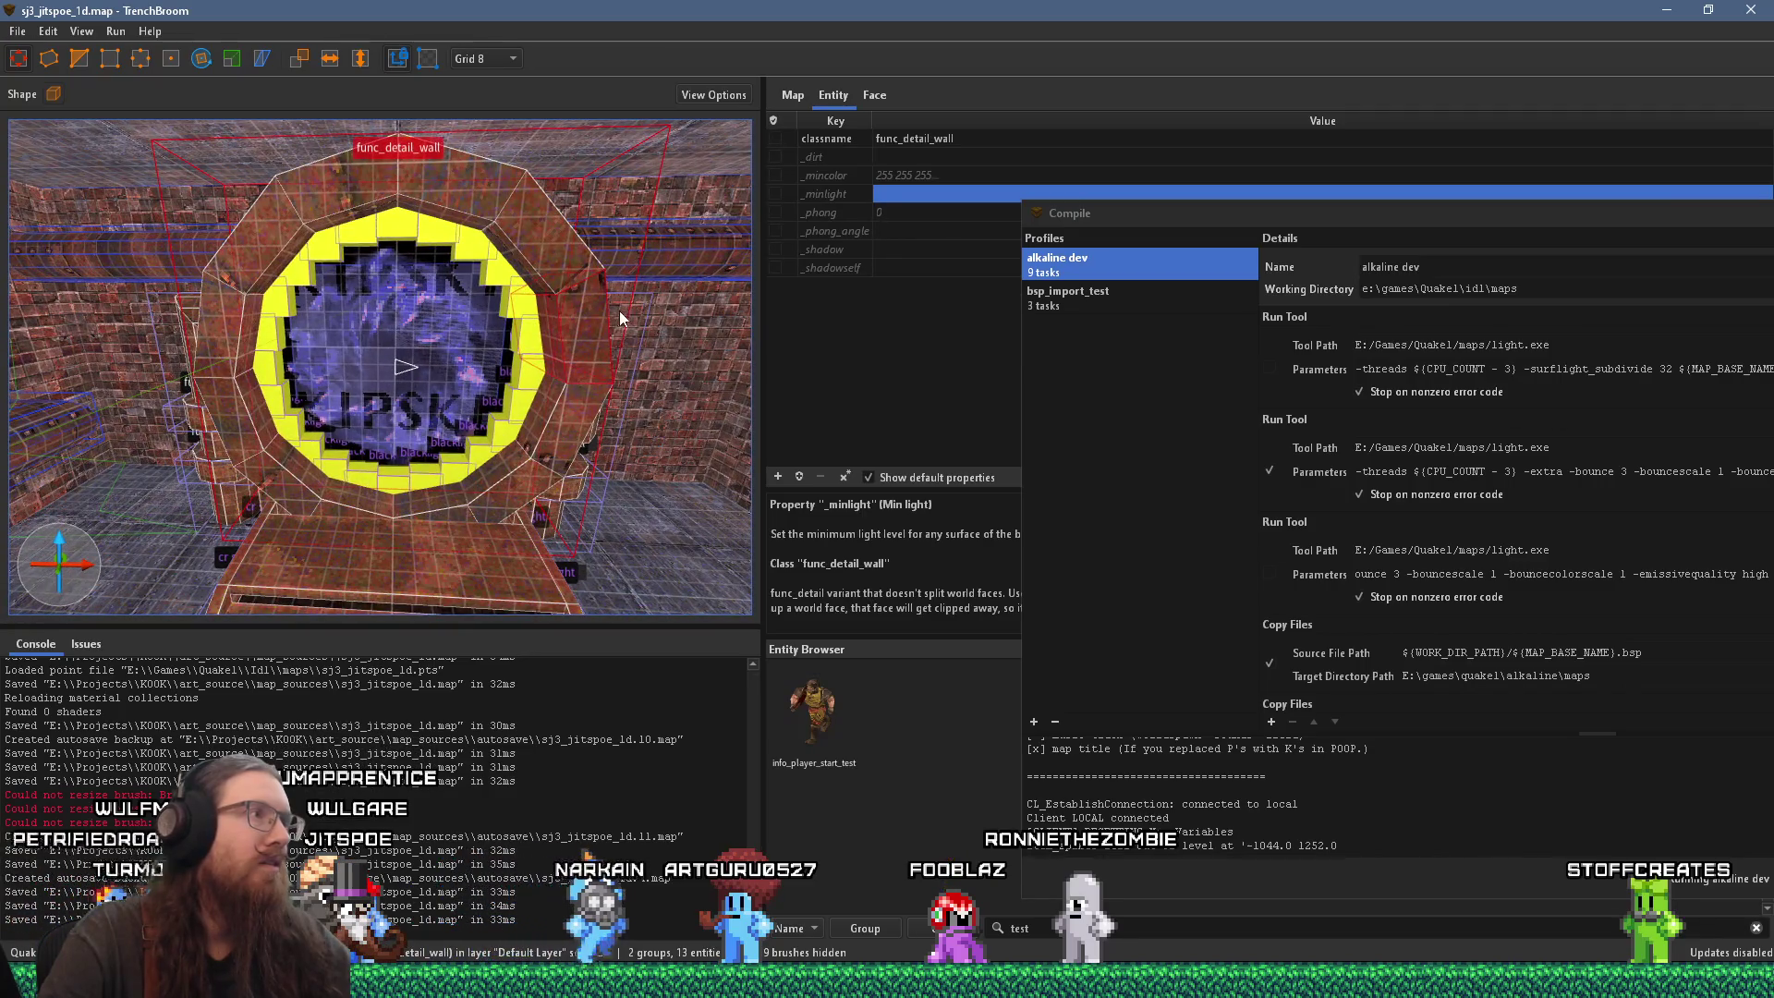
click(597, 332)
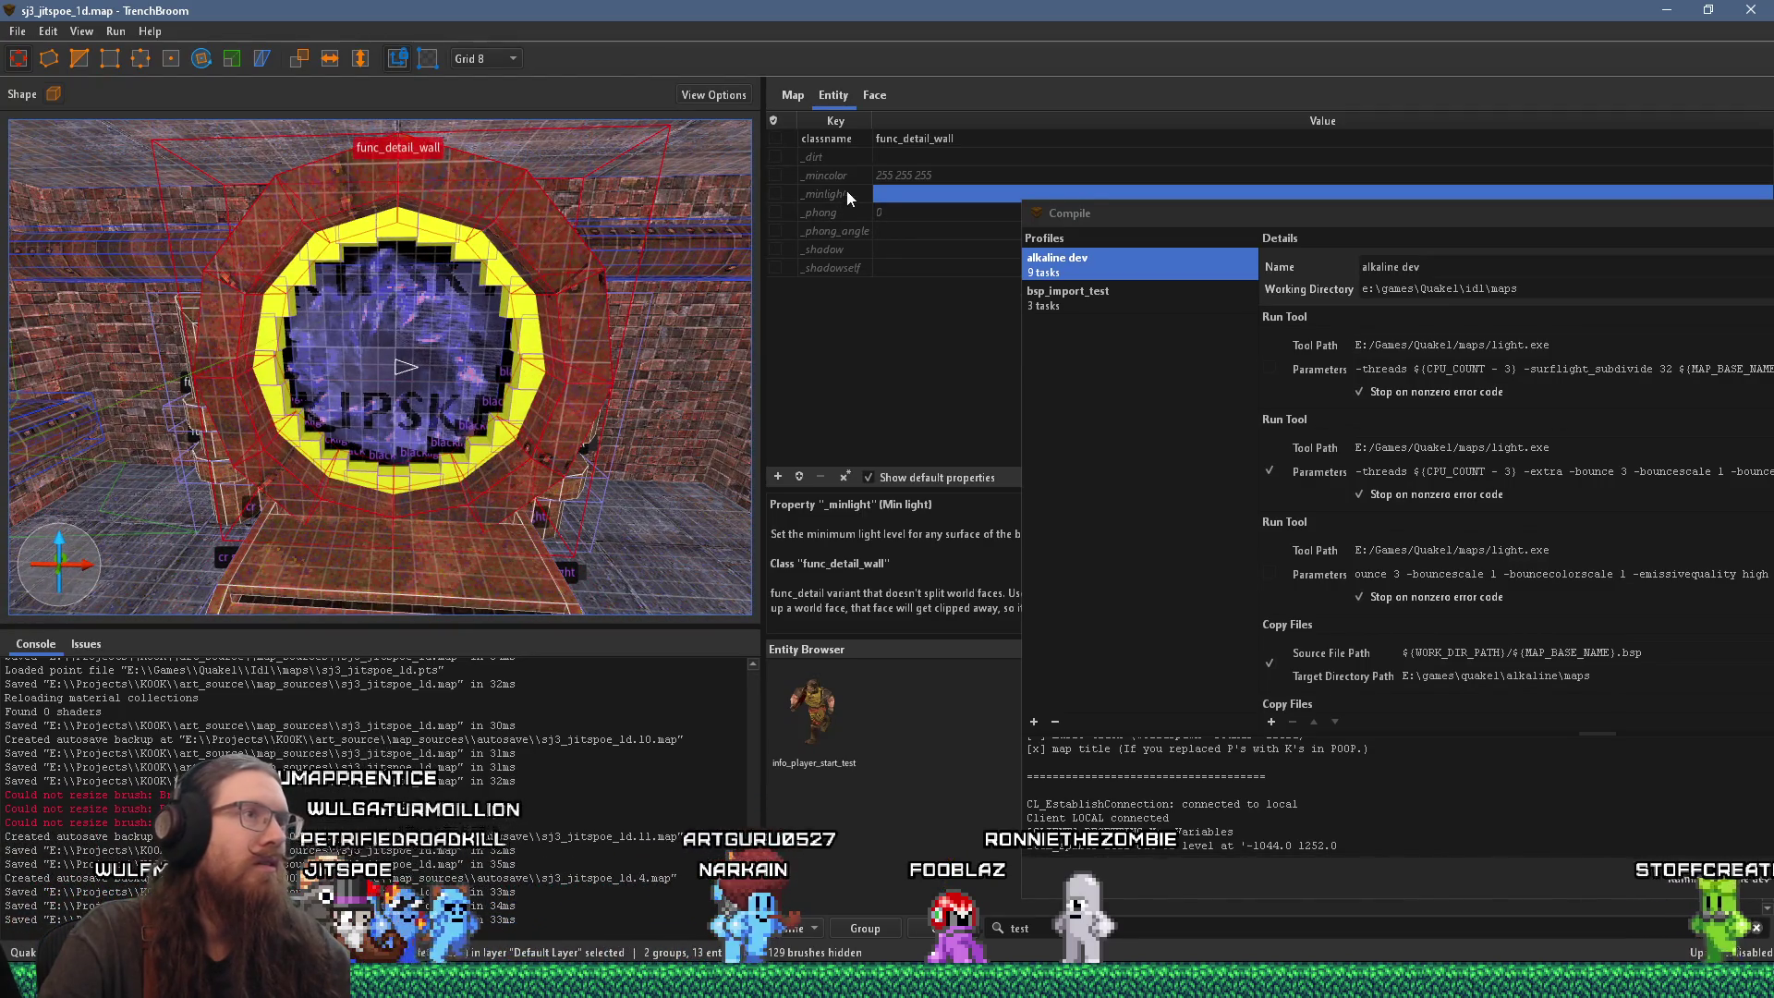
click(894, 215)
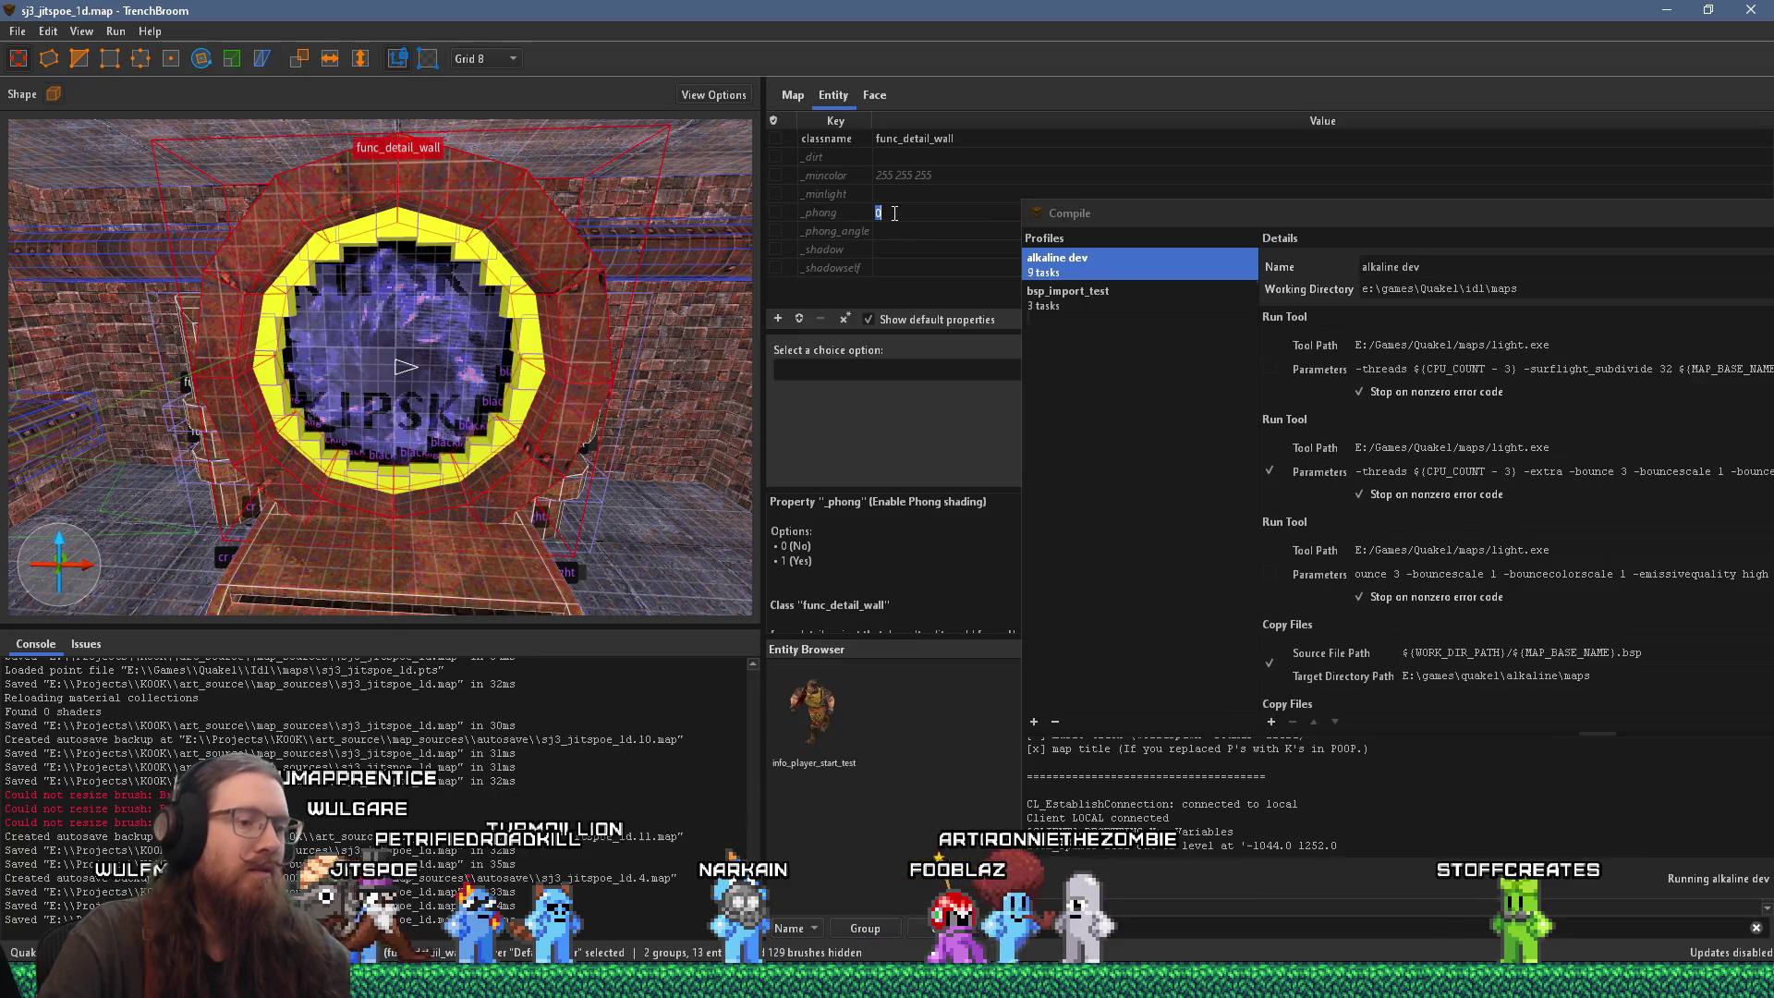
text(1)
key(Return)
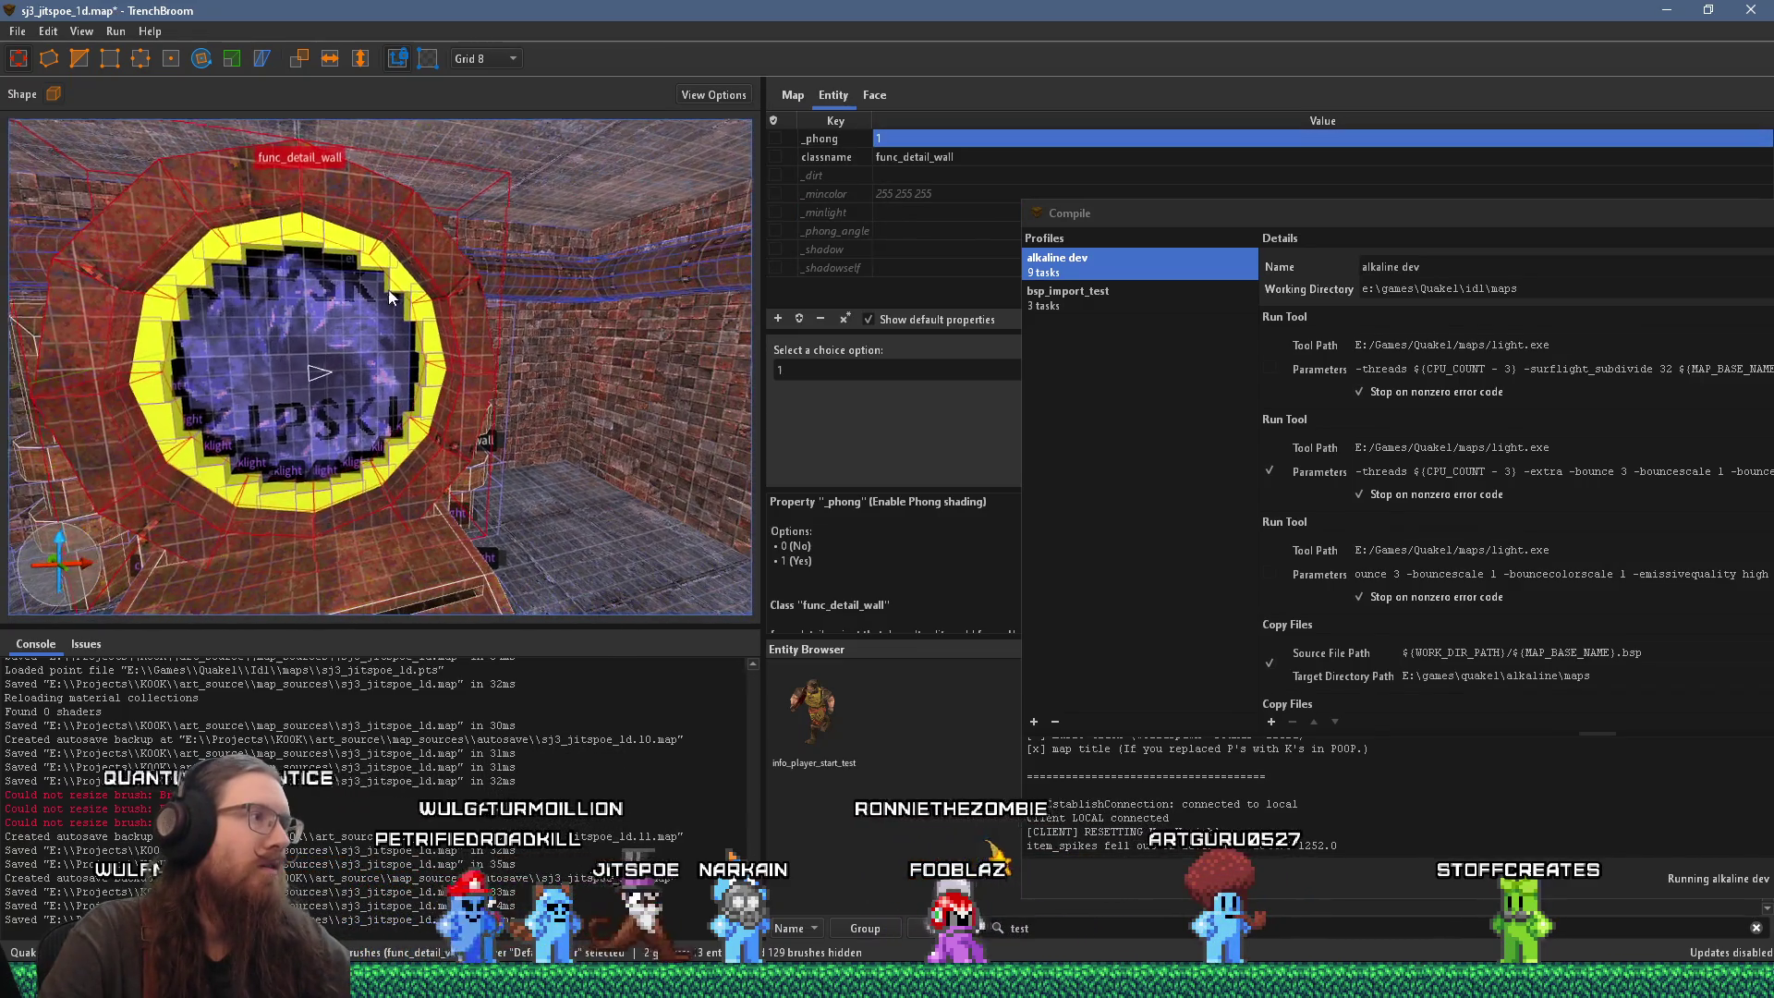
key(Escape)
click(27, 31)
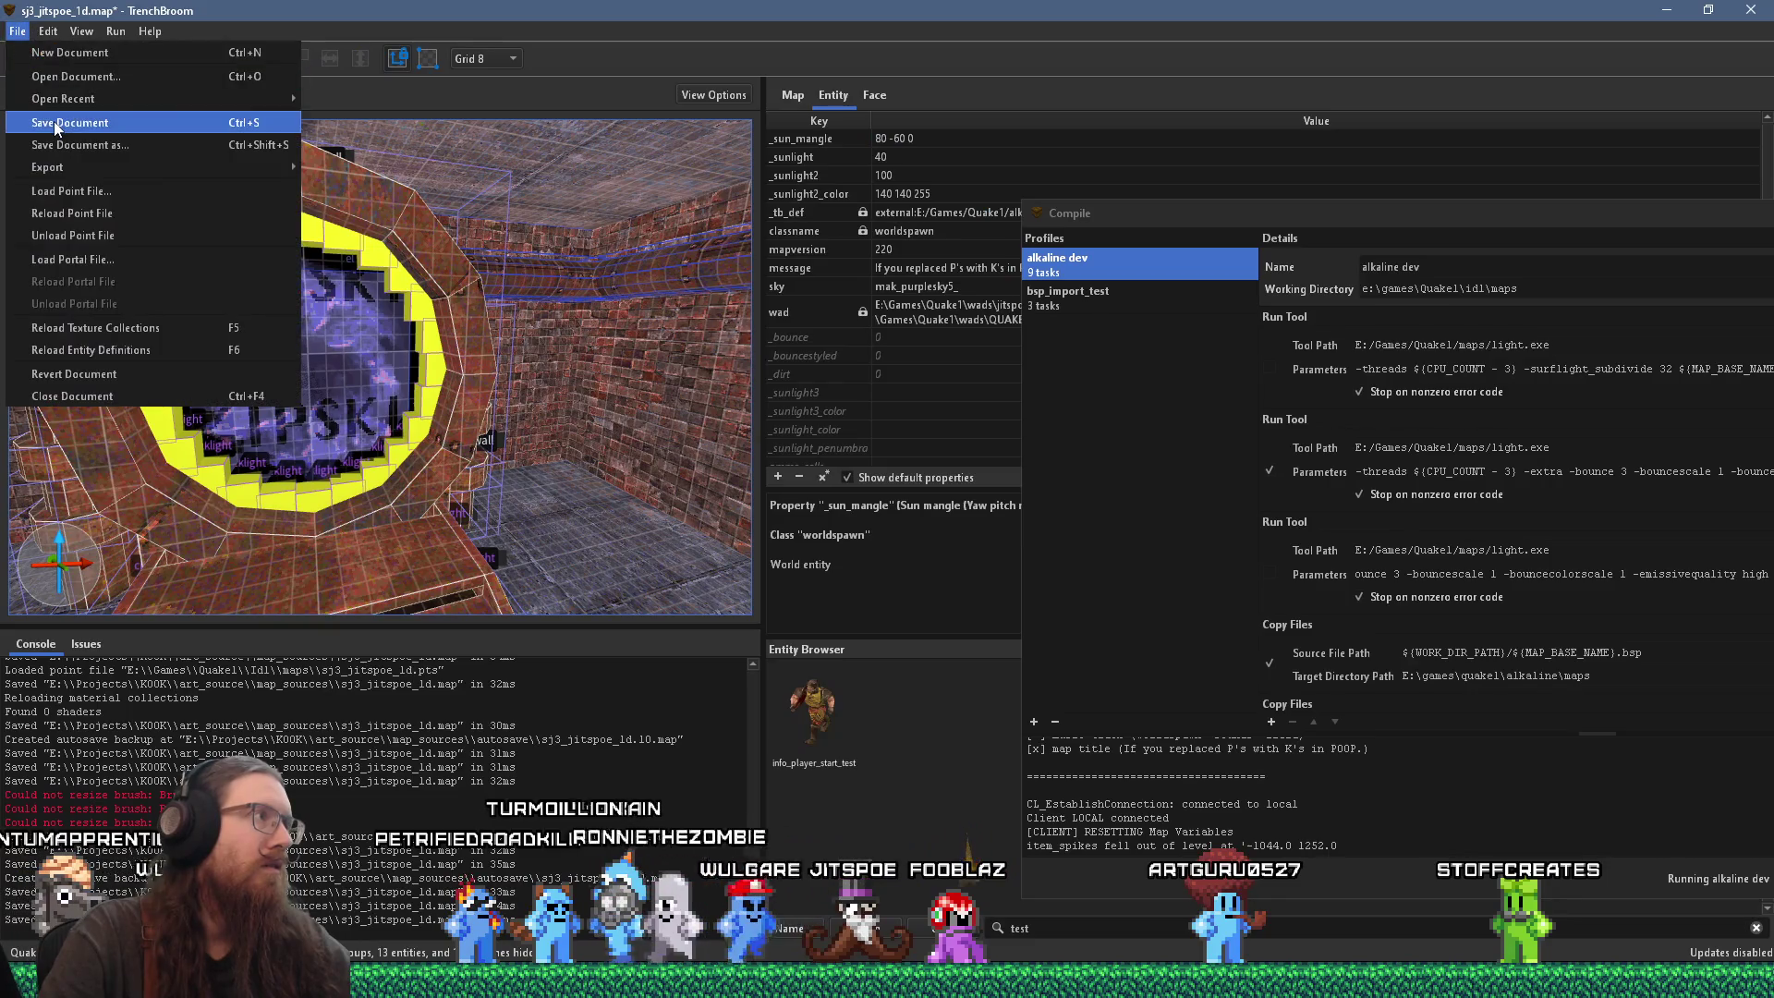
click(74, 118)
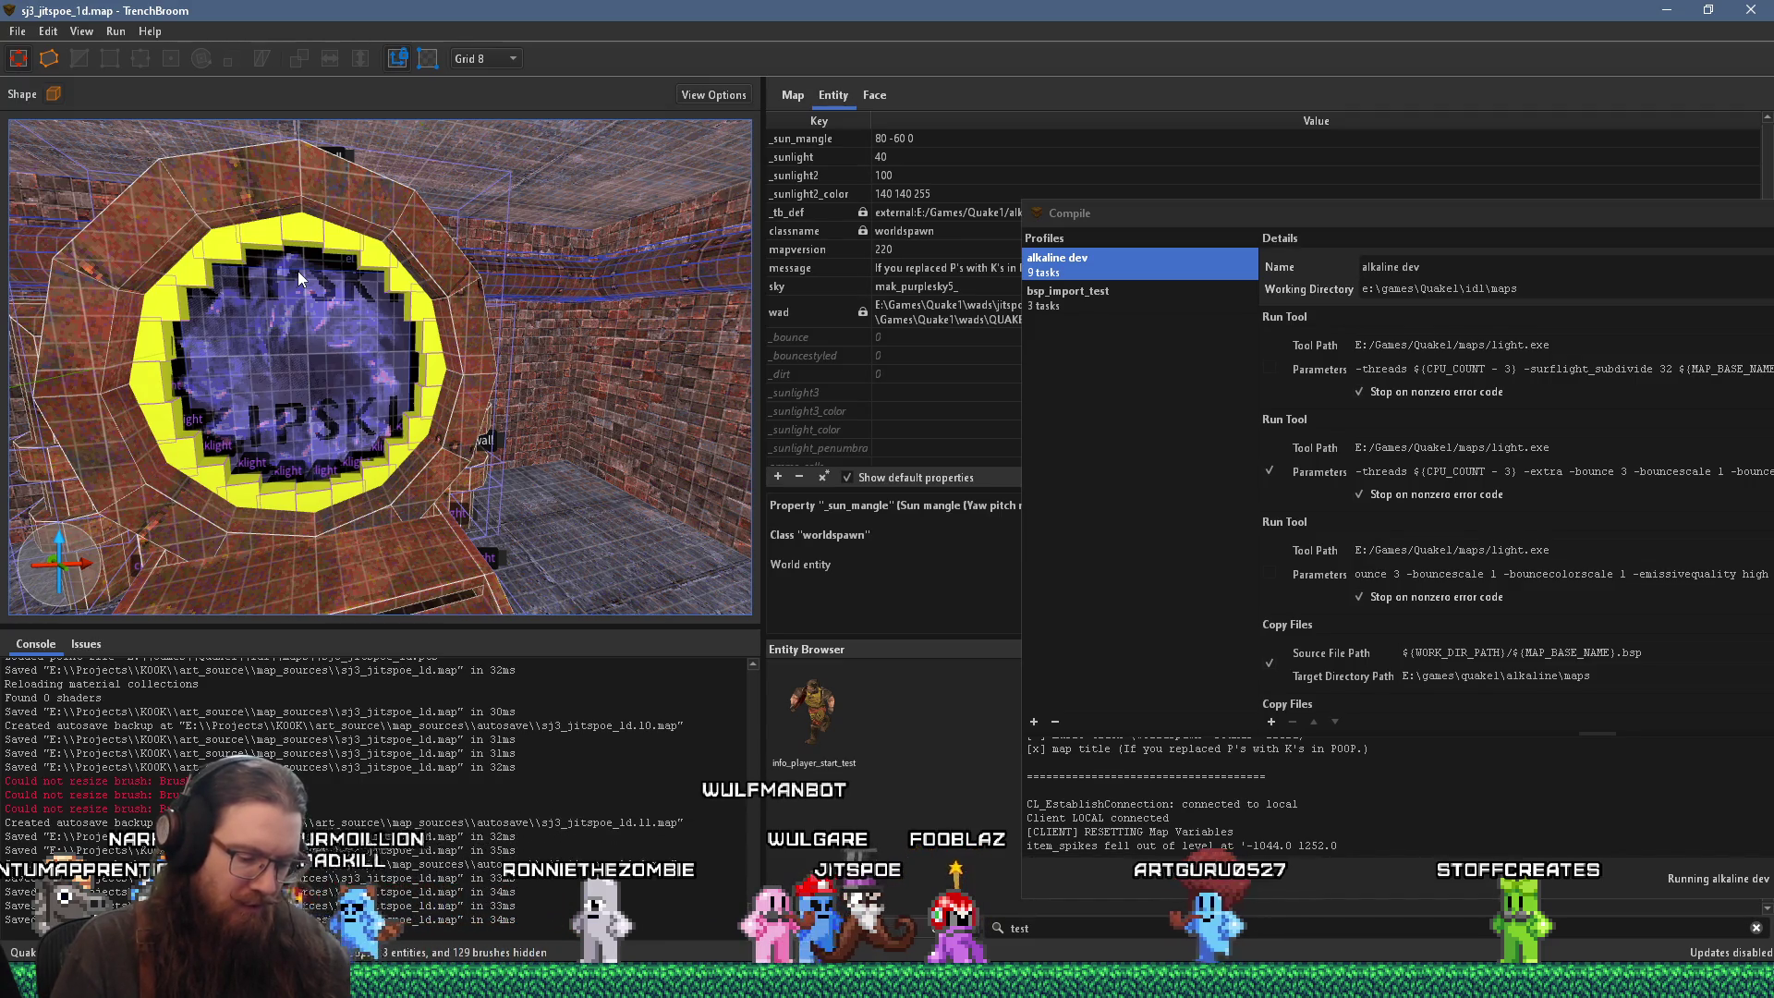
mouse_move(110, 274)
mouse_down()
mouse_move(302, 315)
mouse_move(179, 208)
mouse_move(107, 212)
mouse_up()
key(w)
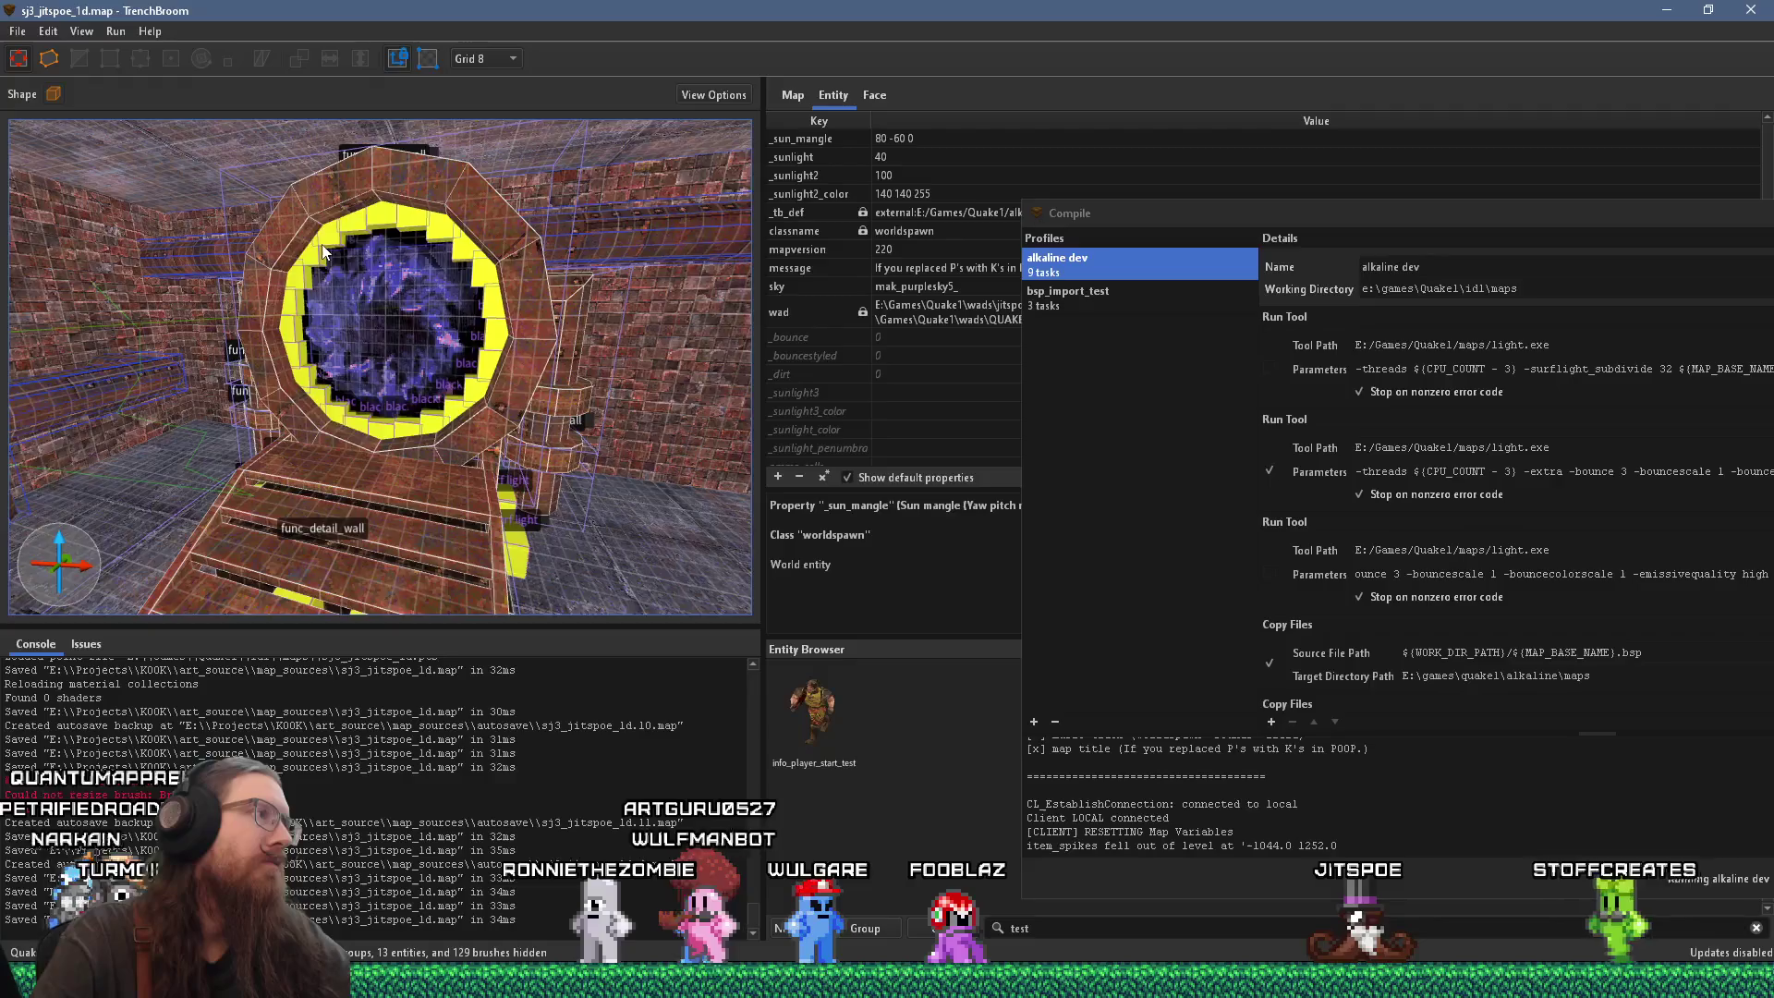
mouse_move(333, 246)
mouse_down()
mouse_move(64, 257)
mouse_move(373, 272)
mouse_move(400, 320)
mouse_up()
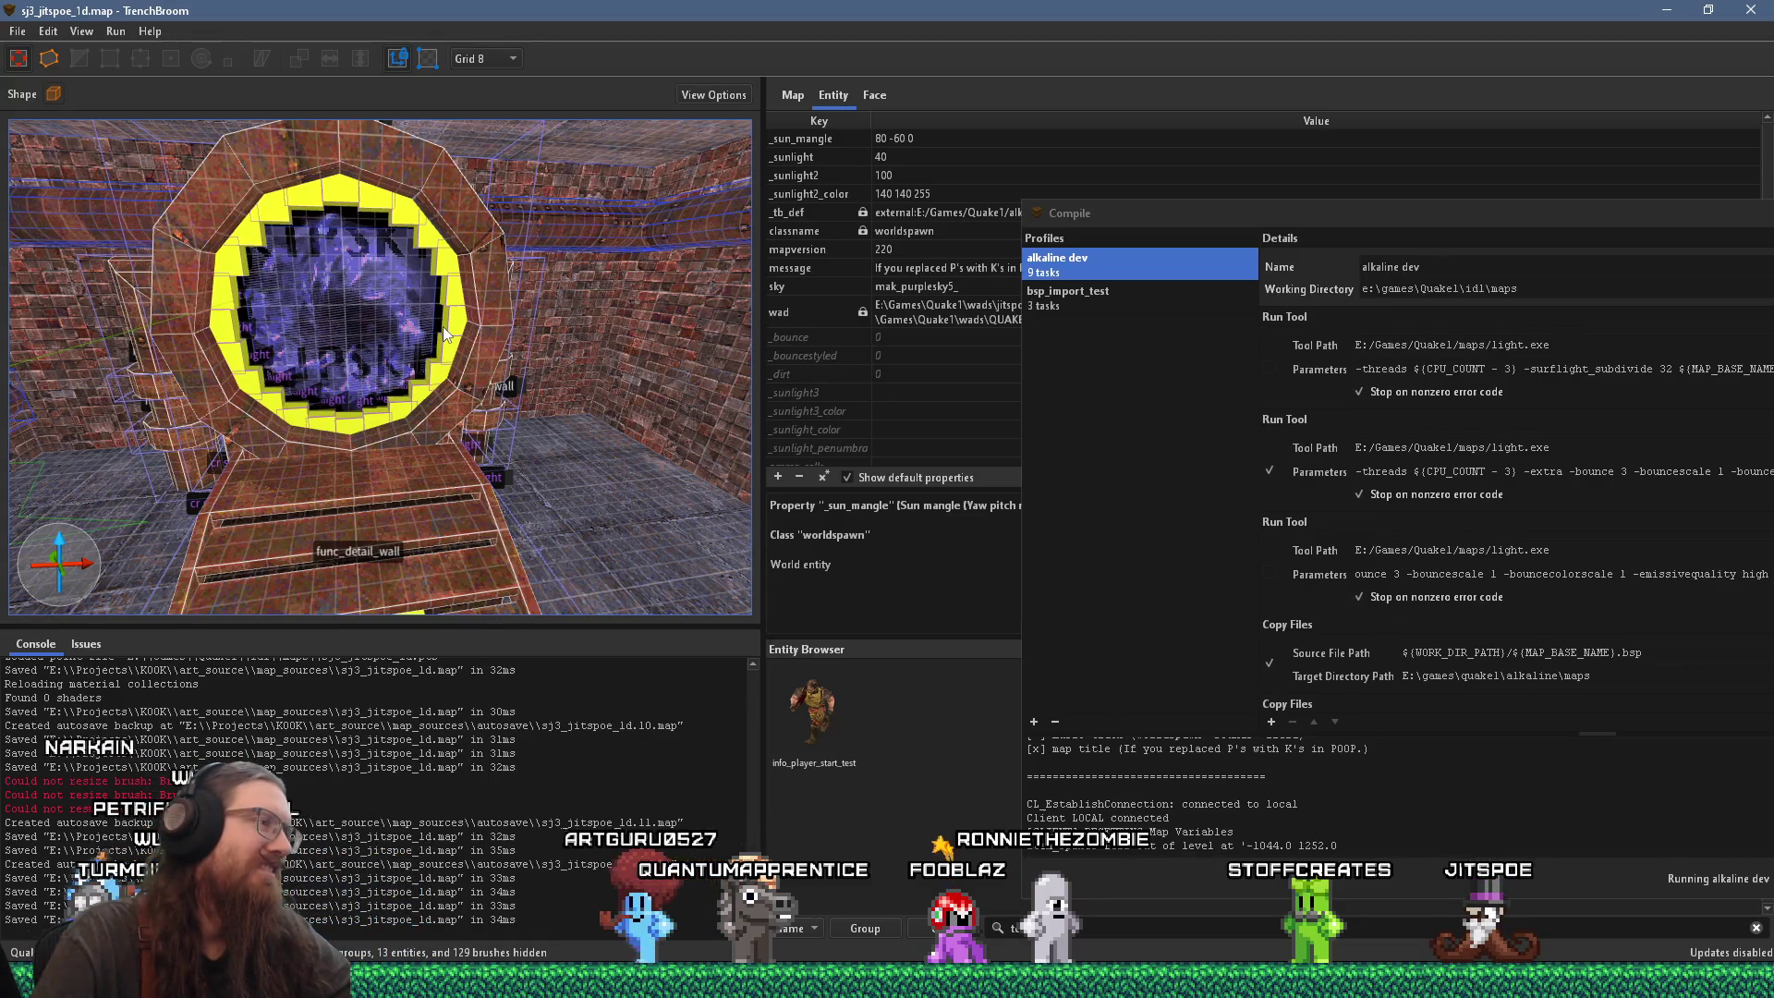
mouse_move(380, 332)
mouse_down()
mouse_move(549, 348)
mouse_move(474, 356)
mouse_move(375, 315)
mouse_up()
key(w)
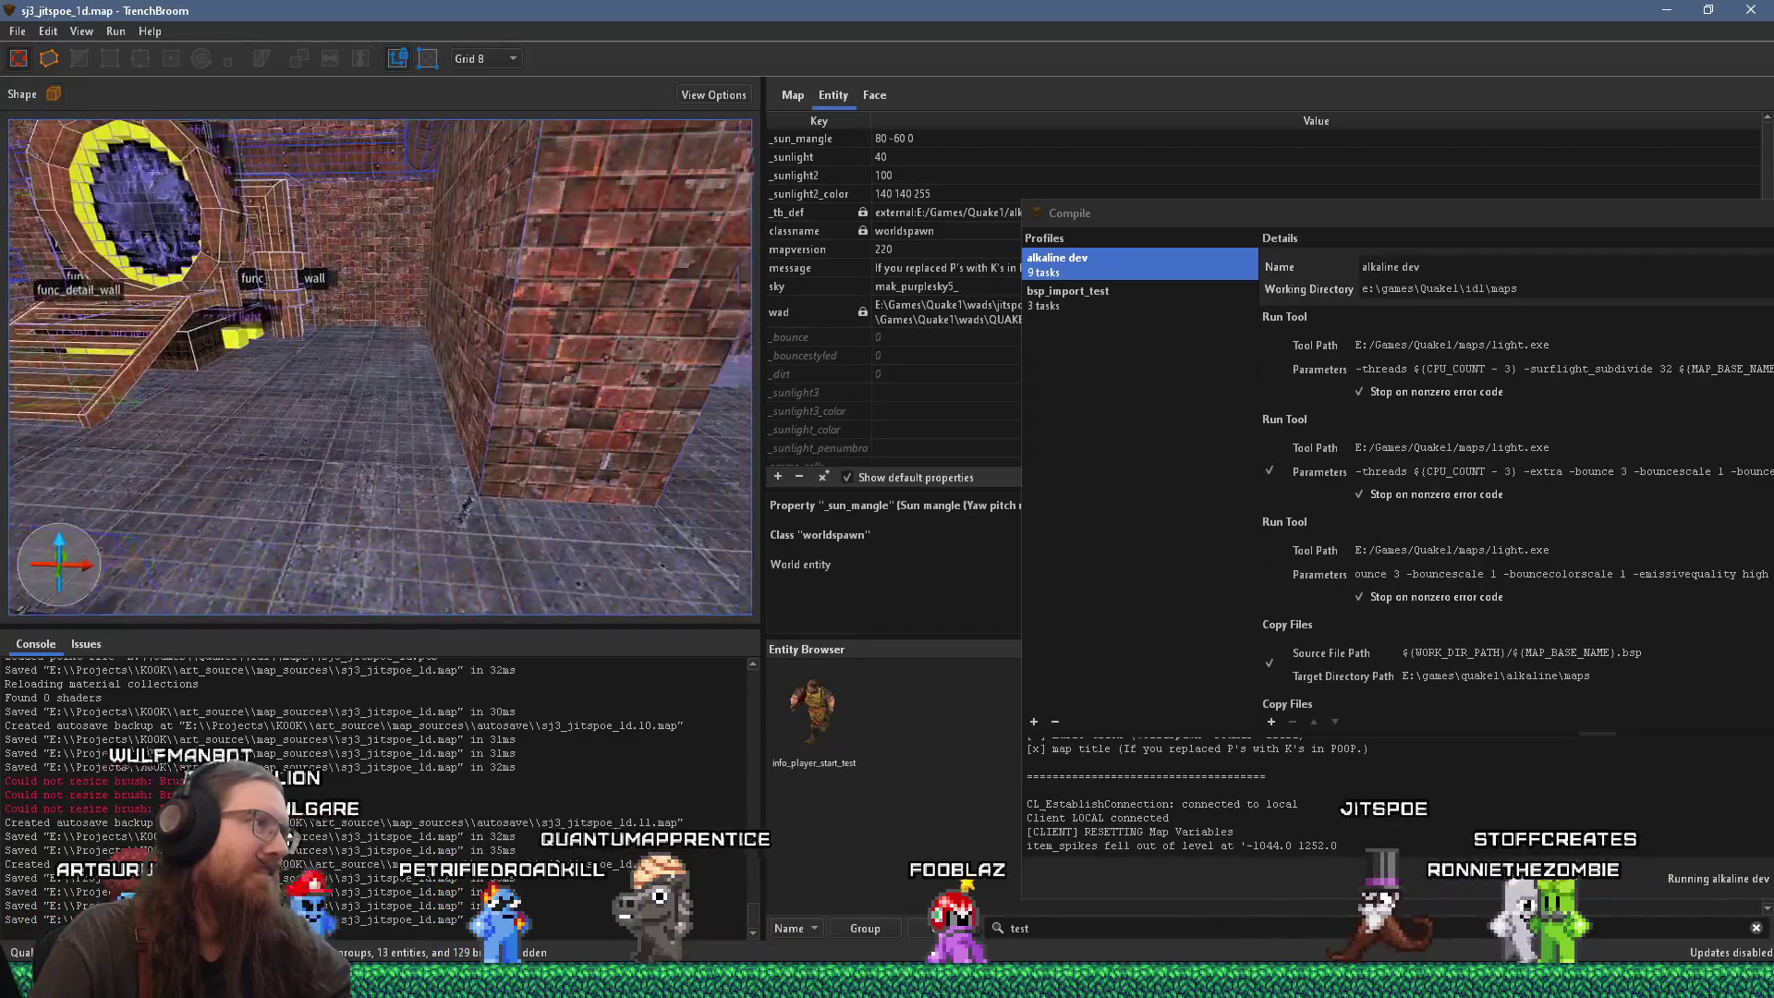
key(s)
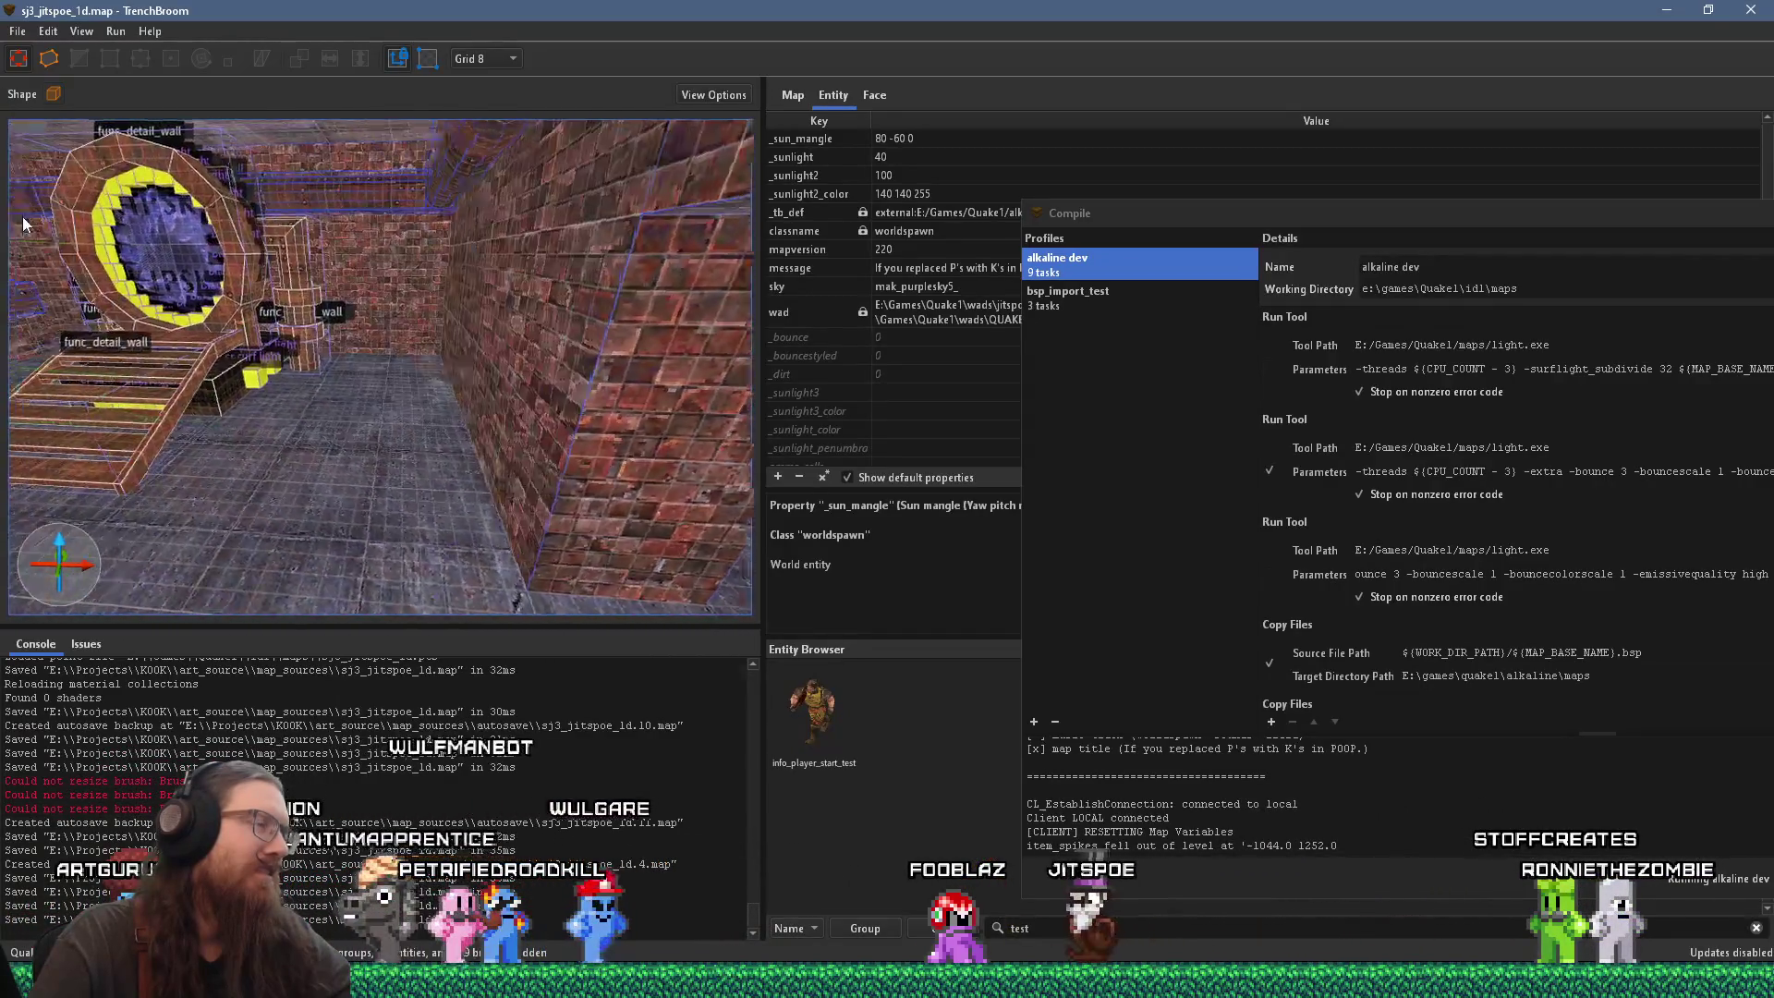
mouse_move(195, 221)
mouse_down()
mouse_move(161, 241)
mouse_move(85, 226)
mouse_move(227, 221)
mouse_up()
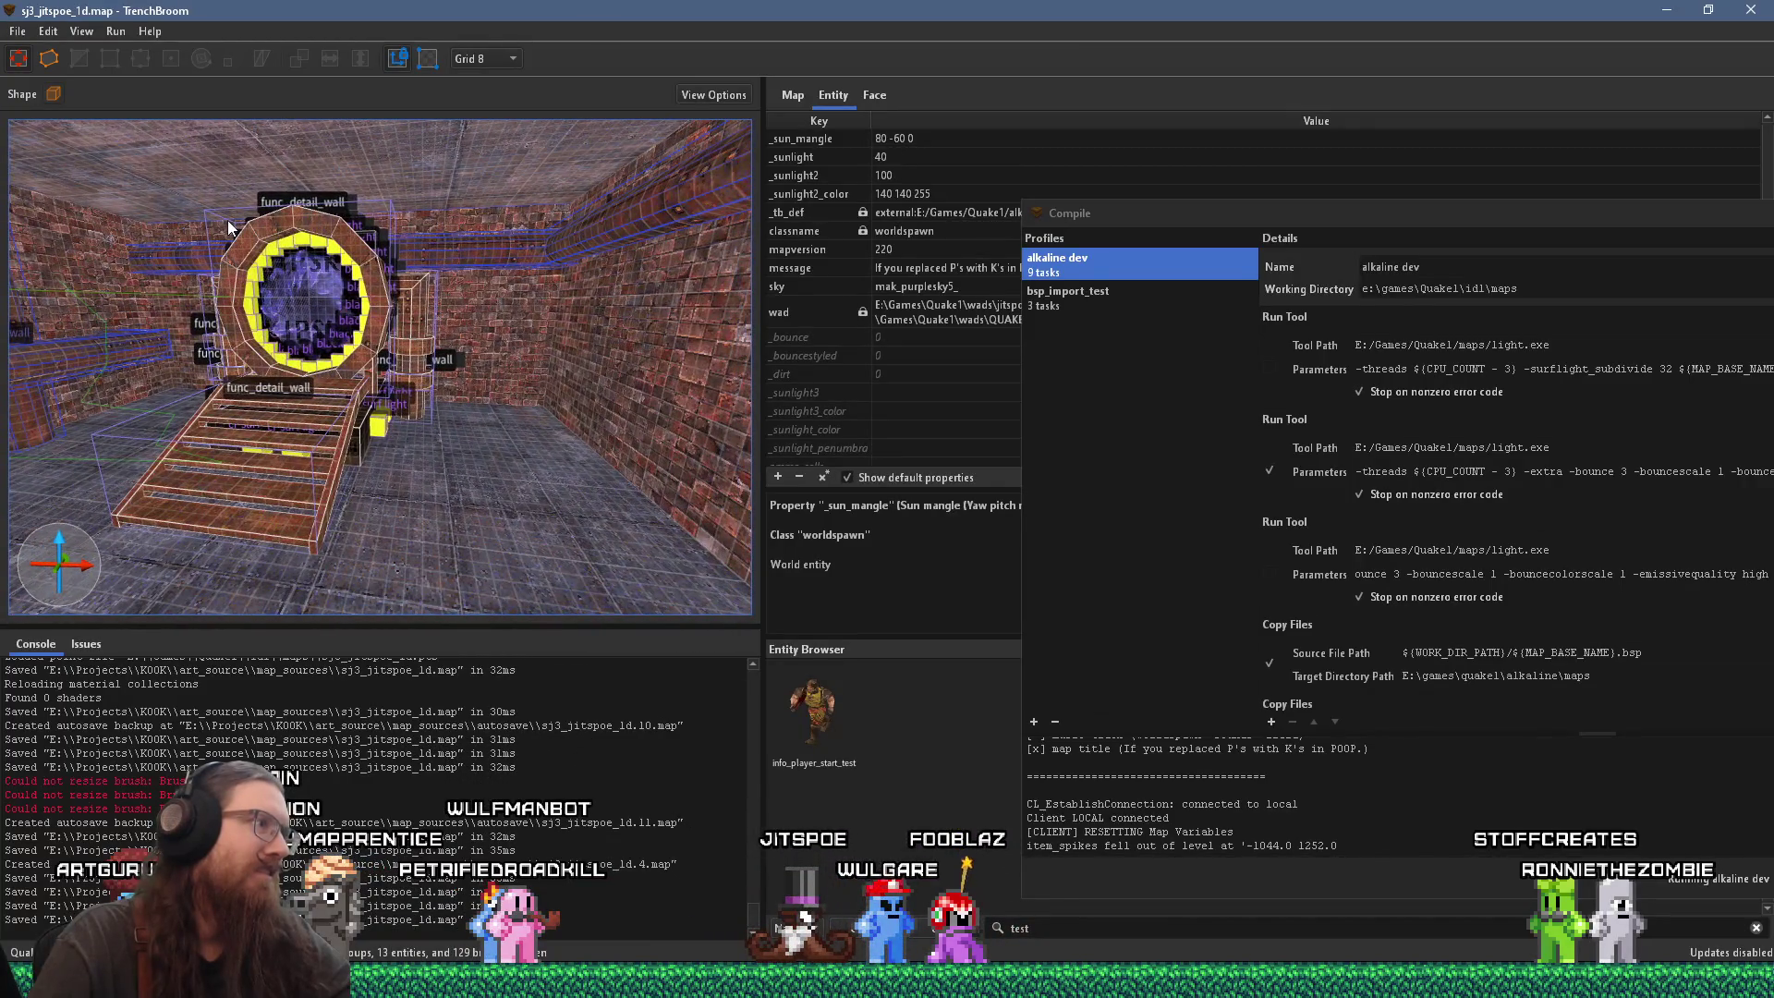
mouse_move(251, 249)
mouse_down()
mouse_move(328, 282)
mouse_move(582, 251)
mouse_move(439, 274)
mouse_move(392, 253)
mouse_move(559, 336)
mouse_move(398, 303)
mouse_up()
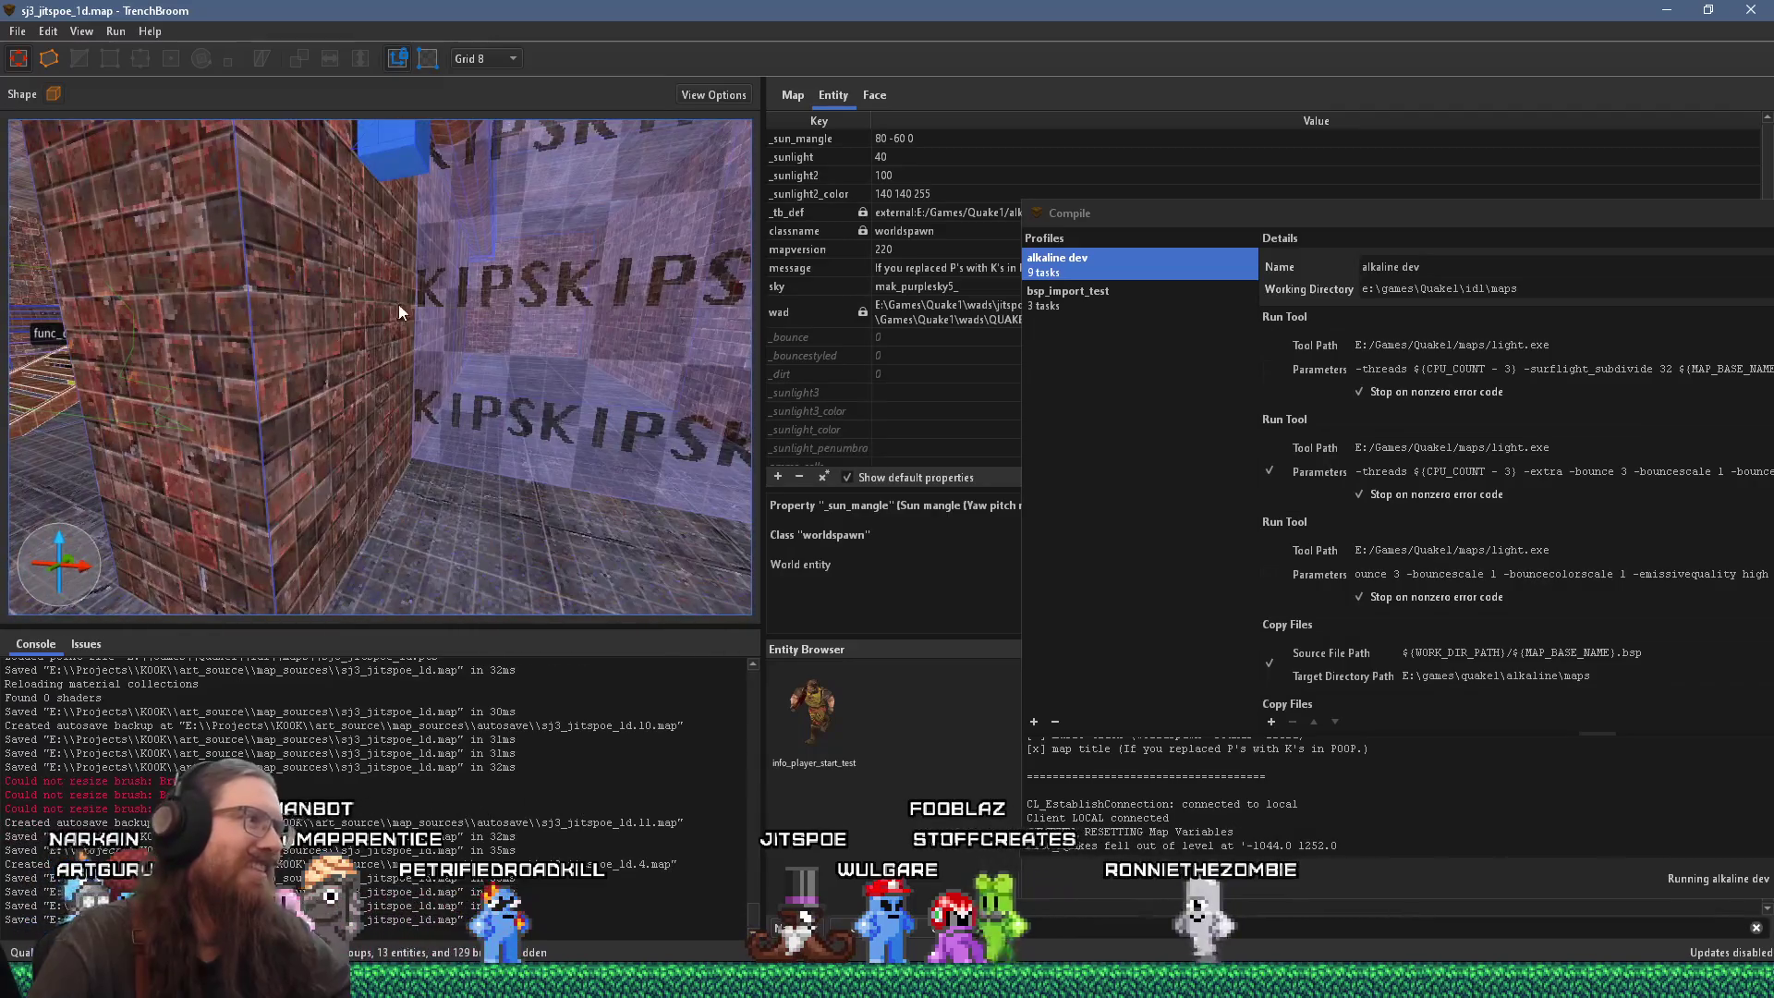
mouse_move(323, 352)
mouse_down()
mouse_move(221, 341)
mouse_move(375, 326)
mouse_move(179, 331)
mouse_move(332, 277)
mouse_move(307, 251)
mouse_move(406, 207)
mouse_move(441, 131)
mouse_move(436, 206)
mouse_up()
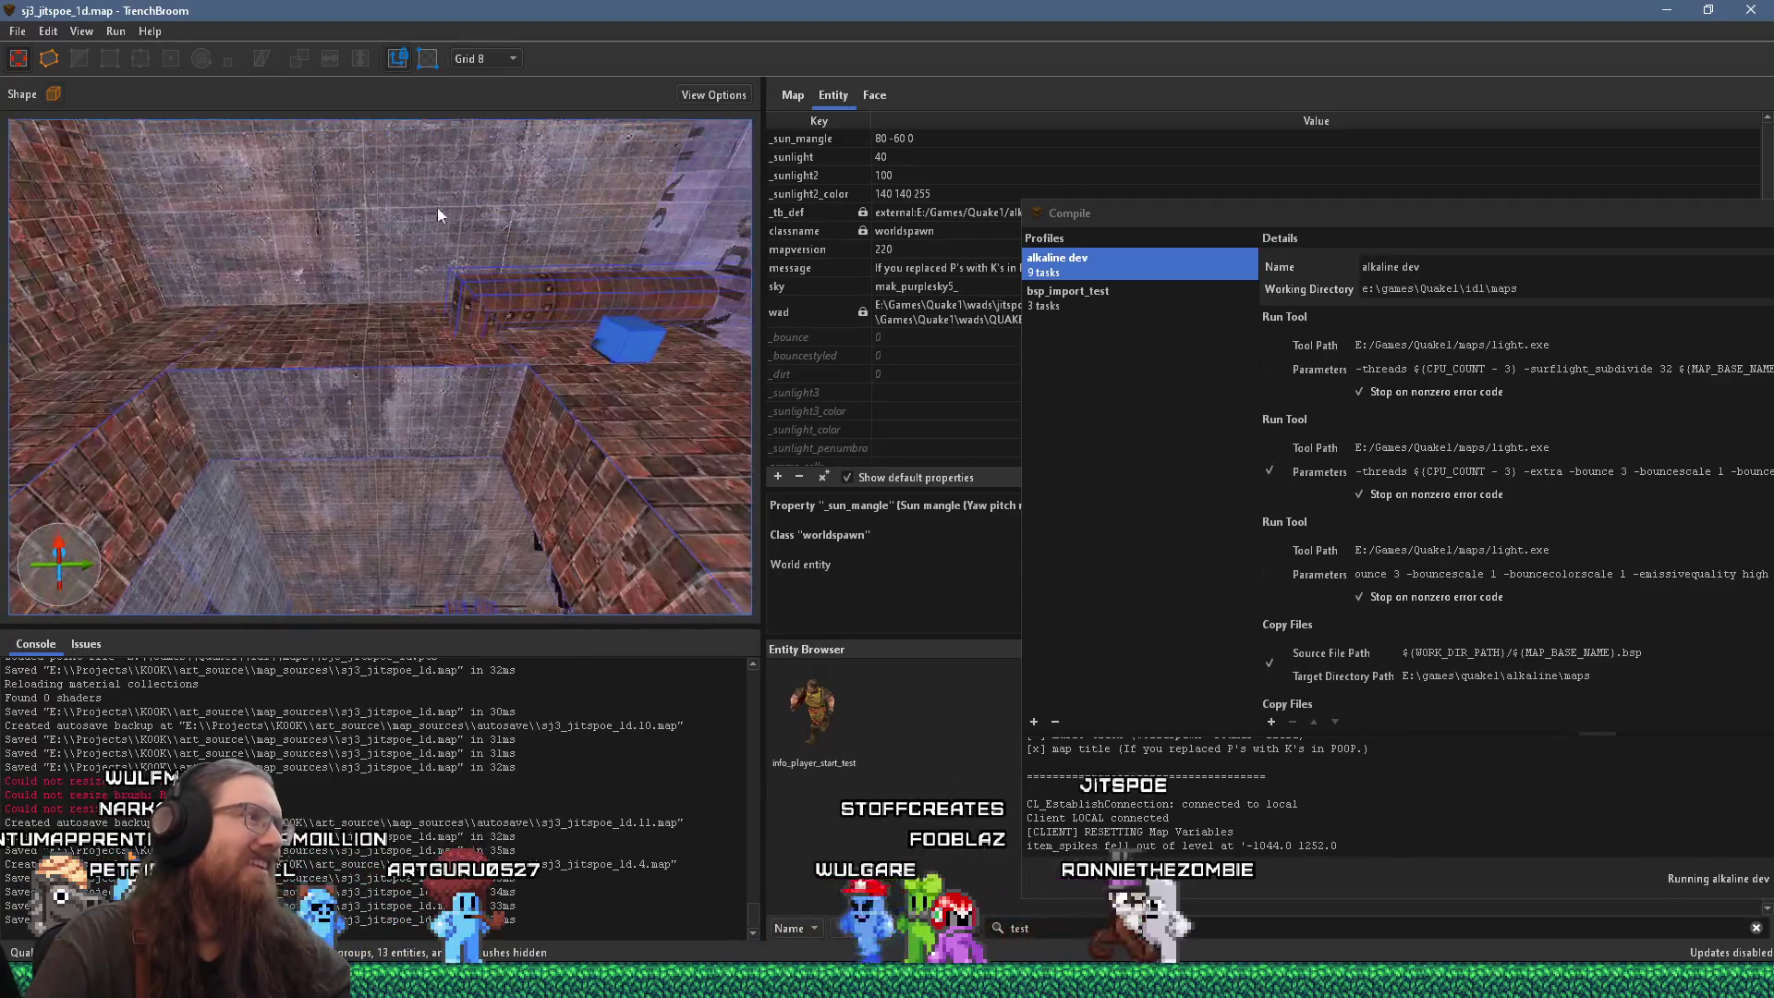
click(451, 407)
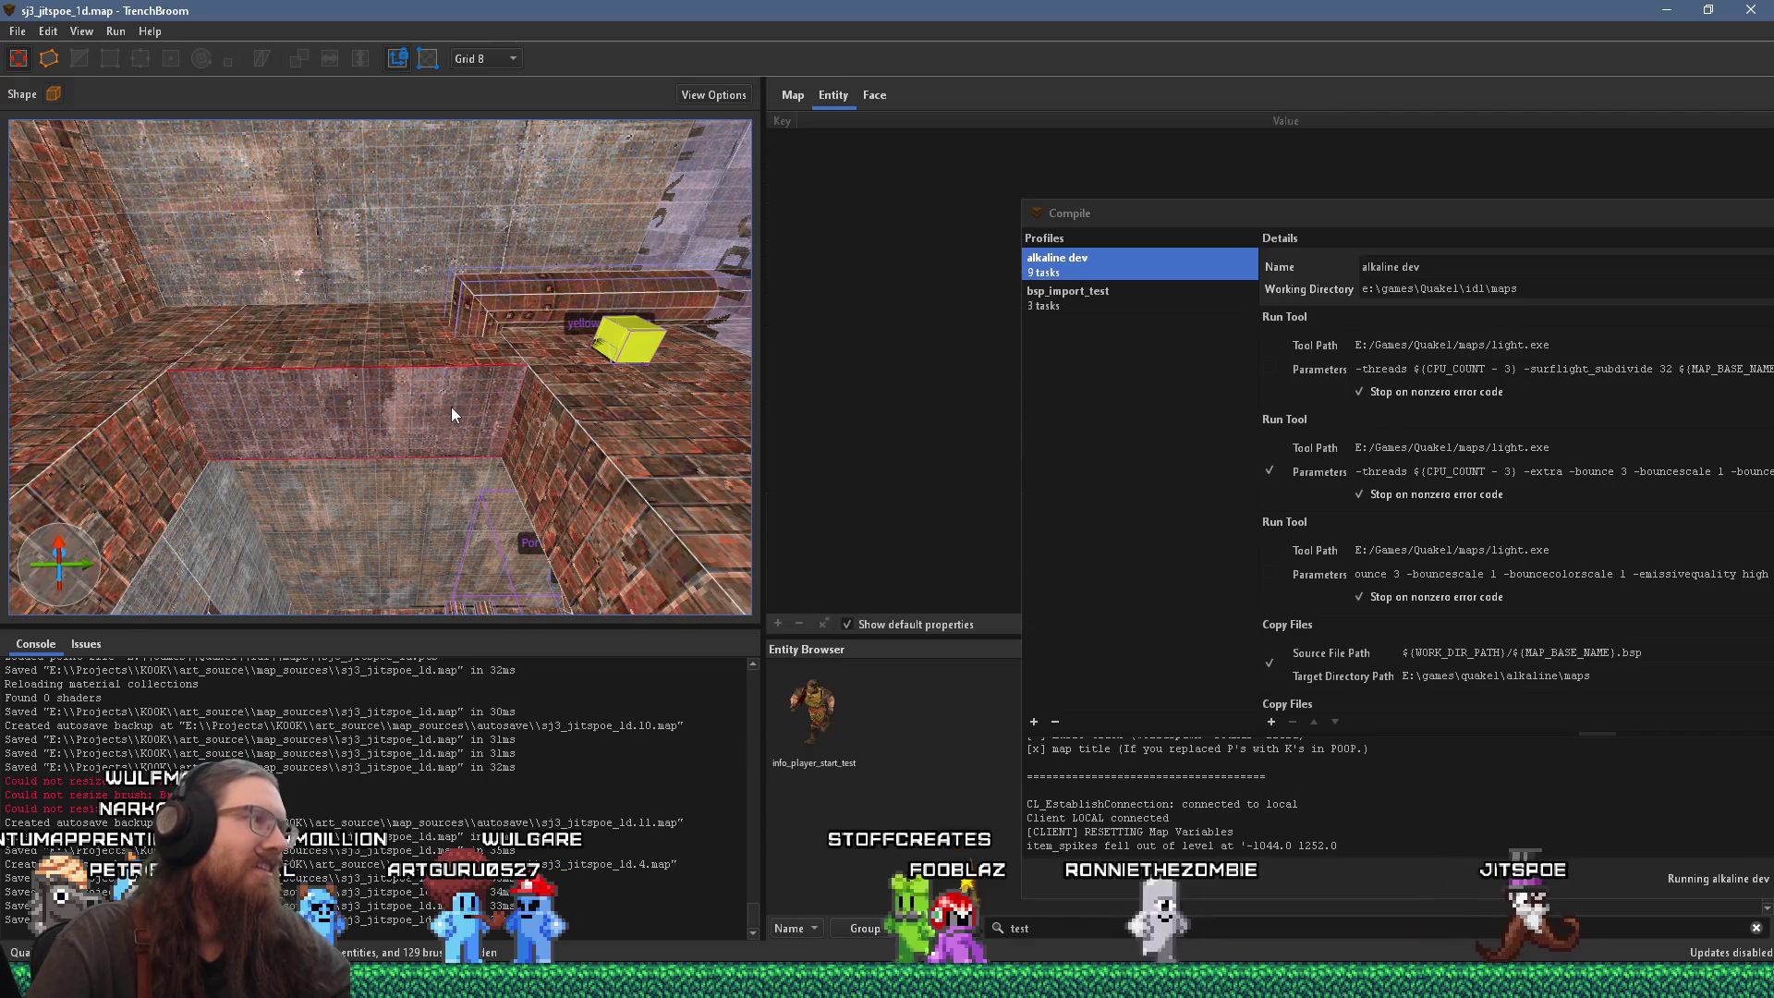
Step: Give the corridor wall's conc_w04_brwn texture an X offset of -16, then deselect the face
click(876, 95)
drag(1157, 222, 971, 499)
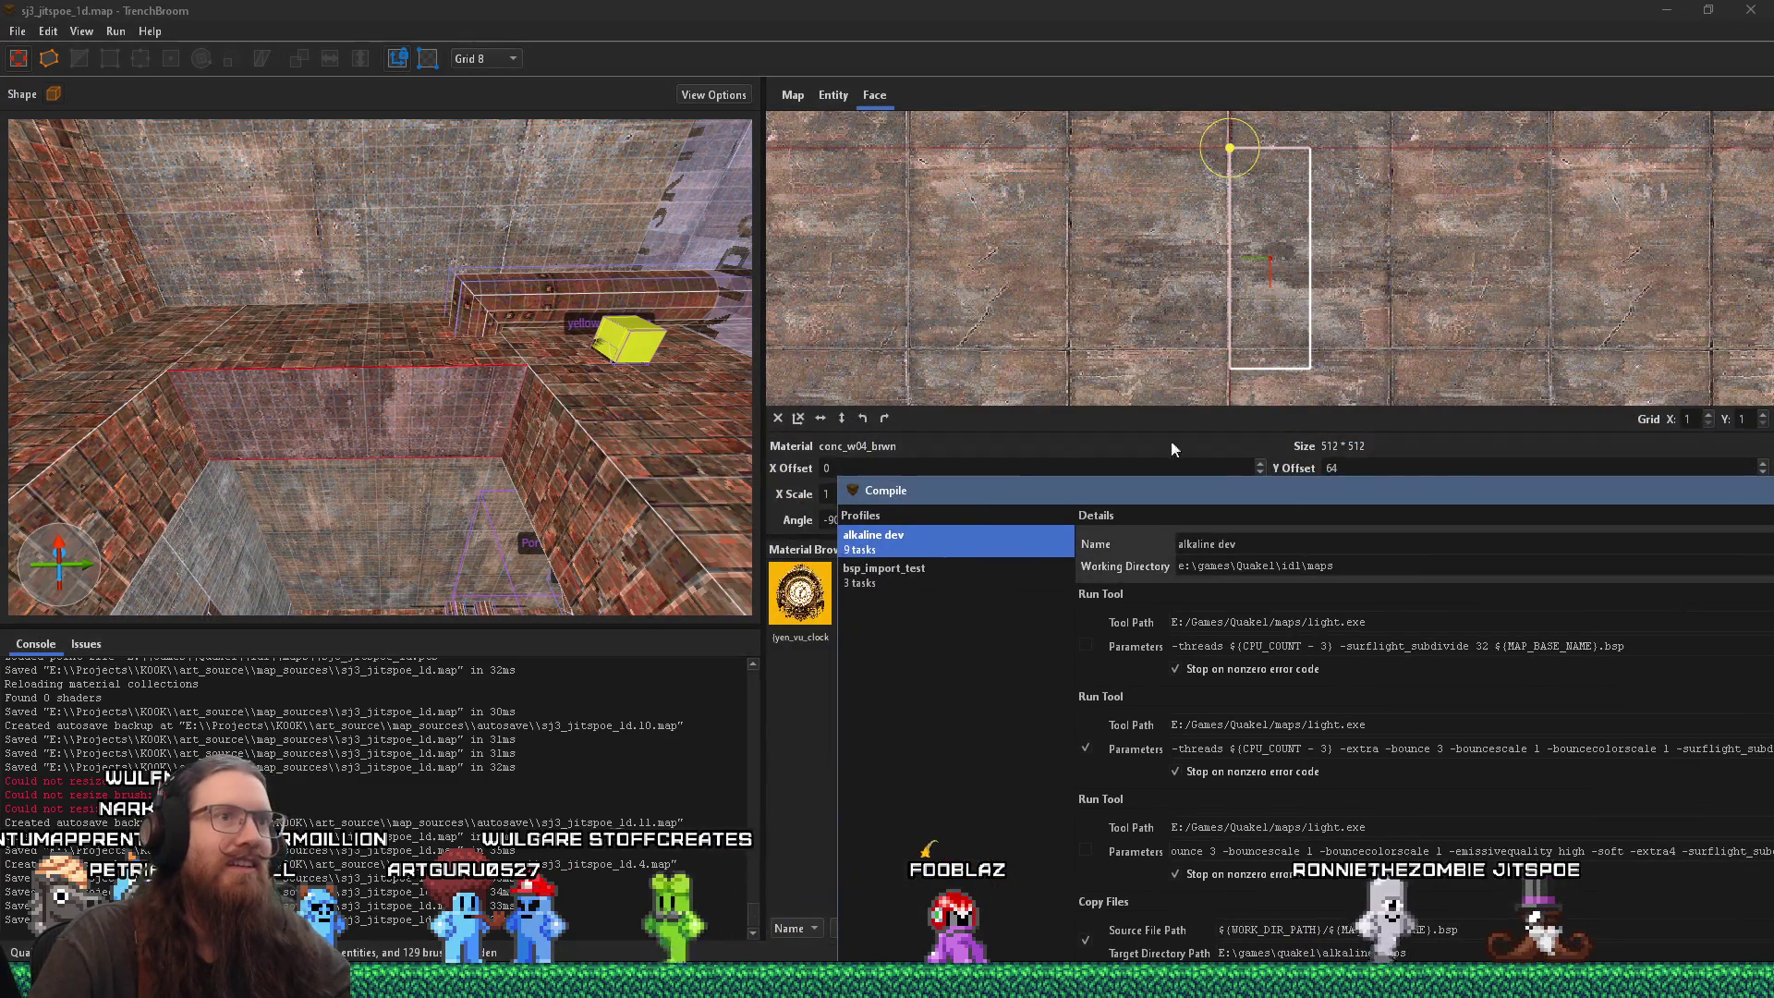
scroll(1363, 344, down, 1)
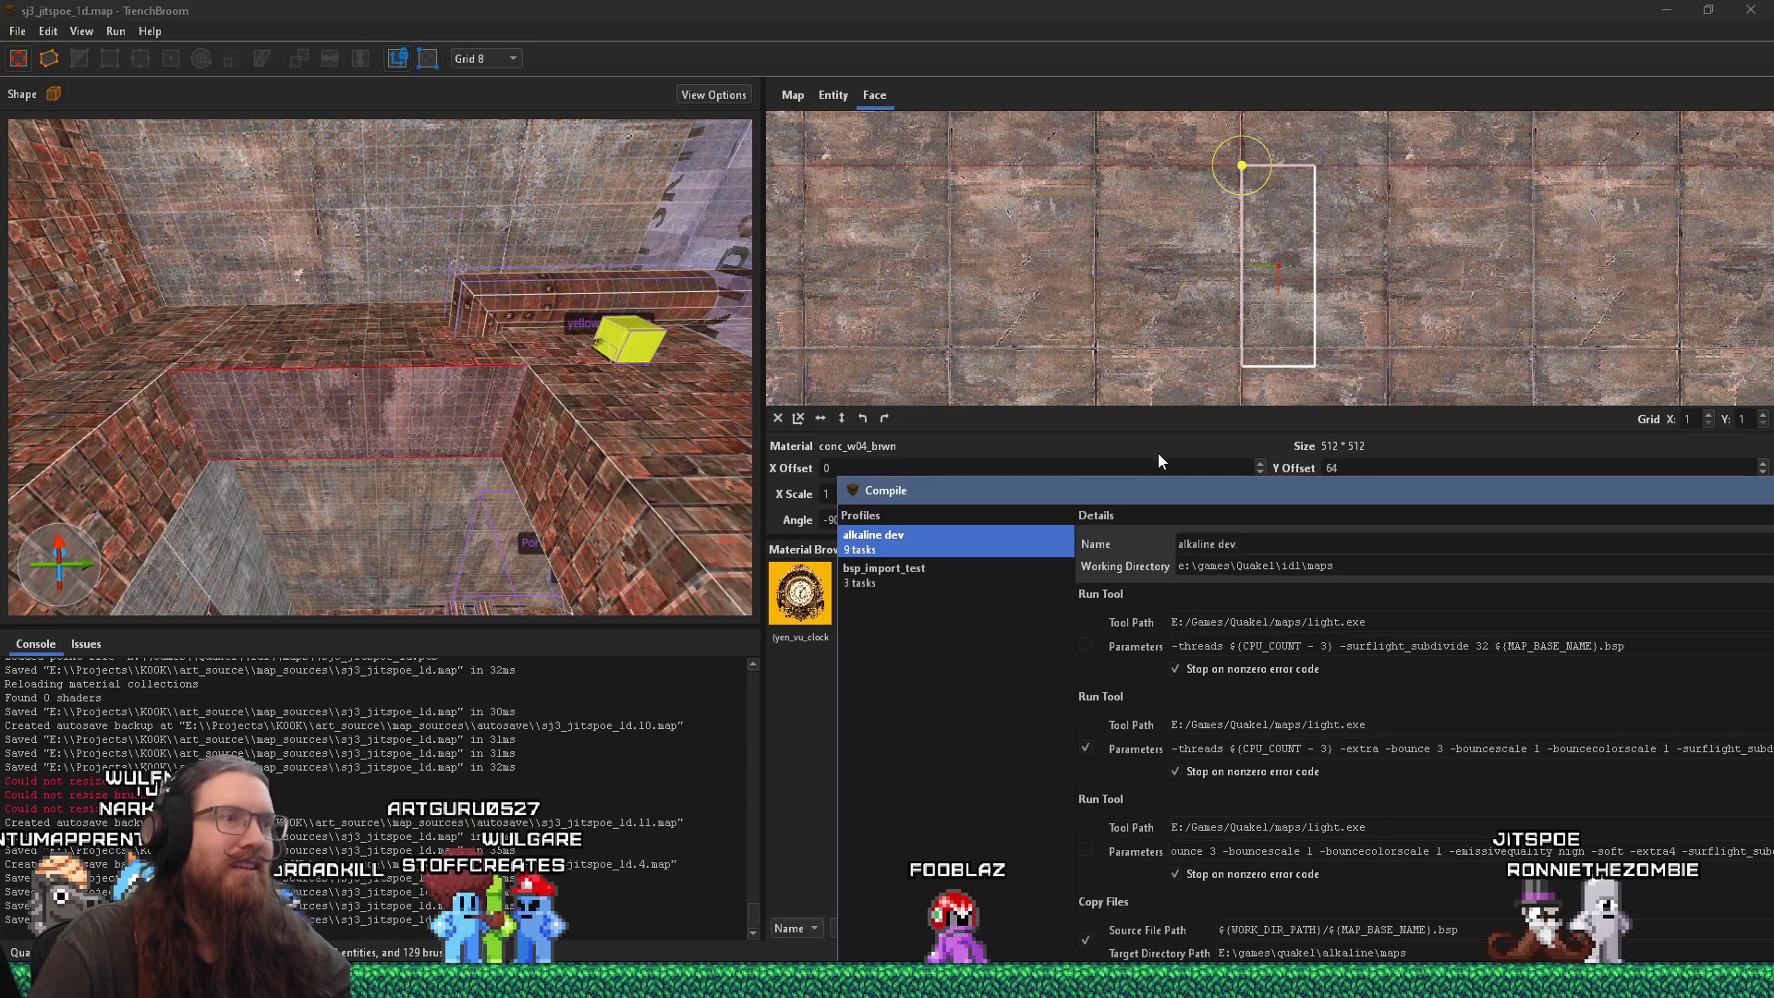
drag(1174, 490, 1773, 504)
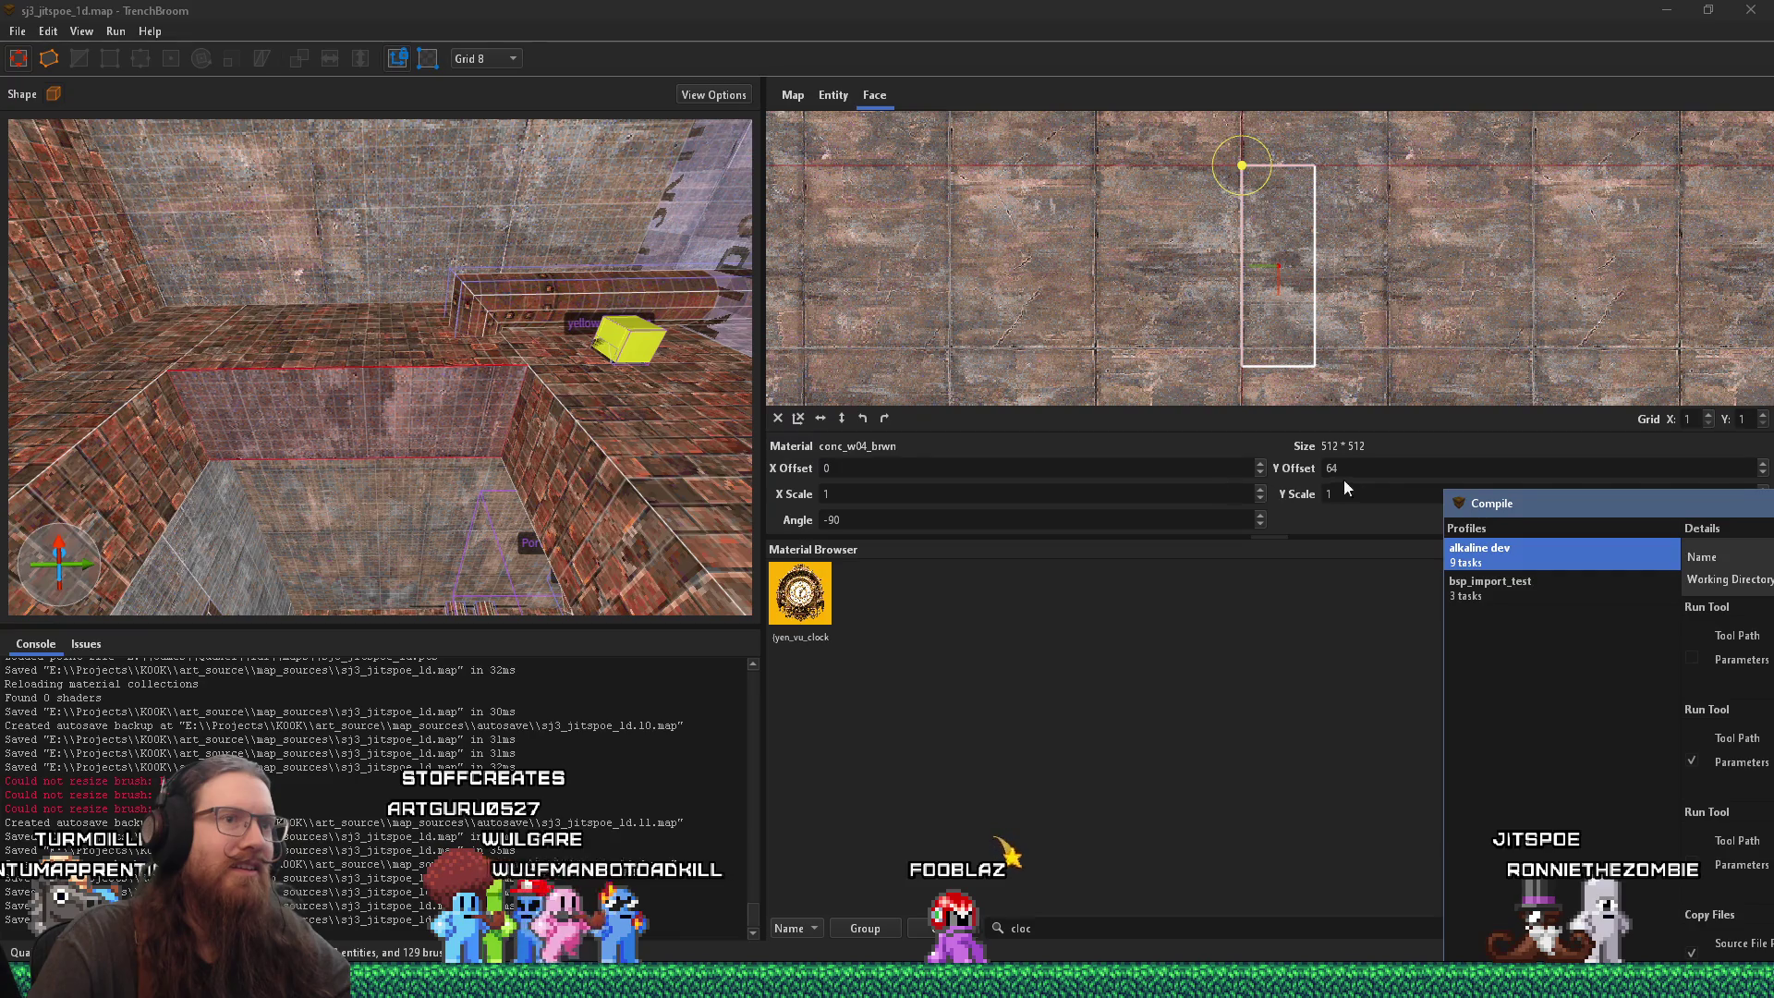
scroll(1378, 472, up, 8)
scroll(1356, 474, down, 8)
scroll(1102, 466, down, 8)
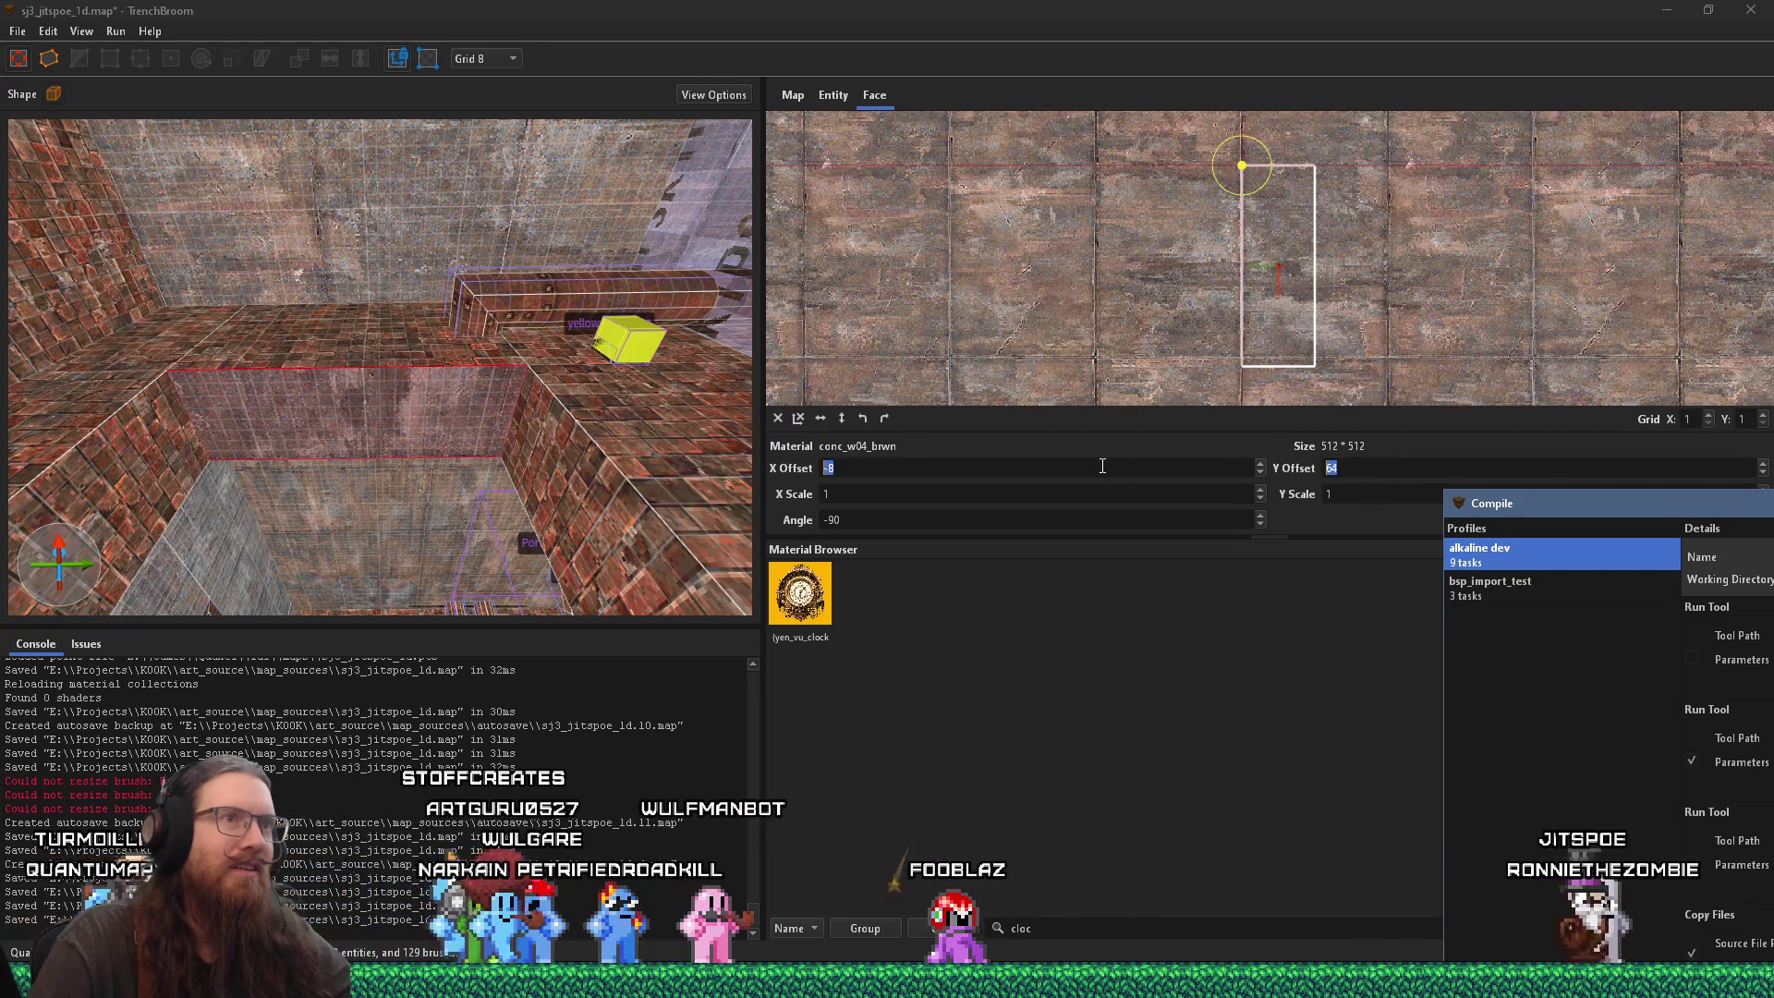
scroll(1105, 465, down, 8)
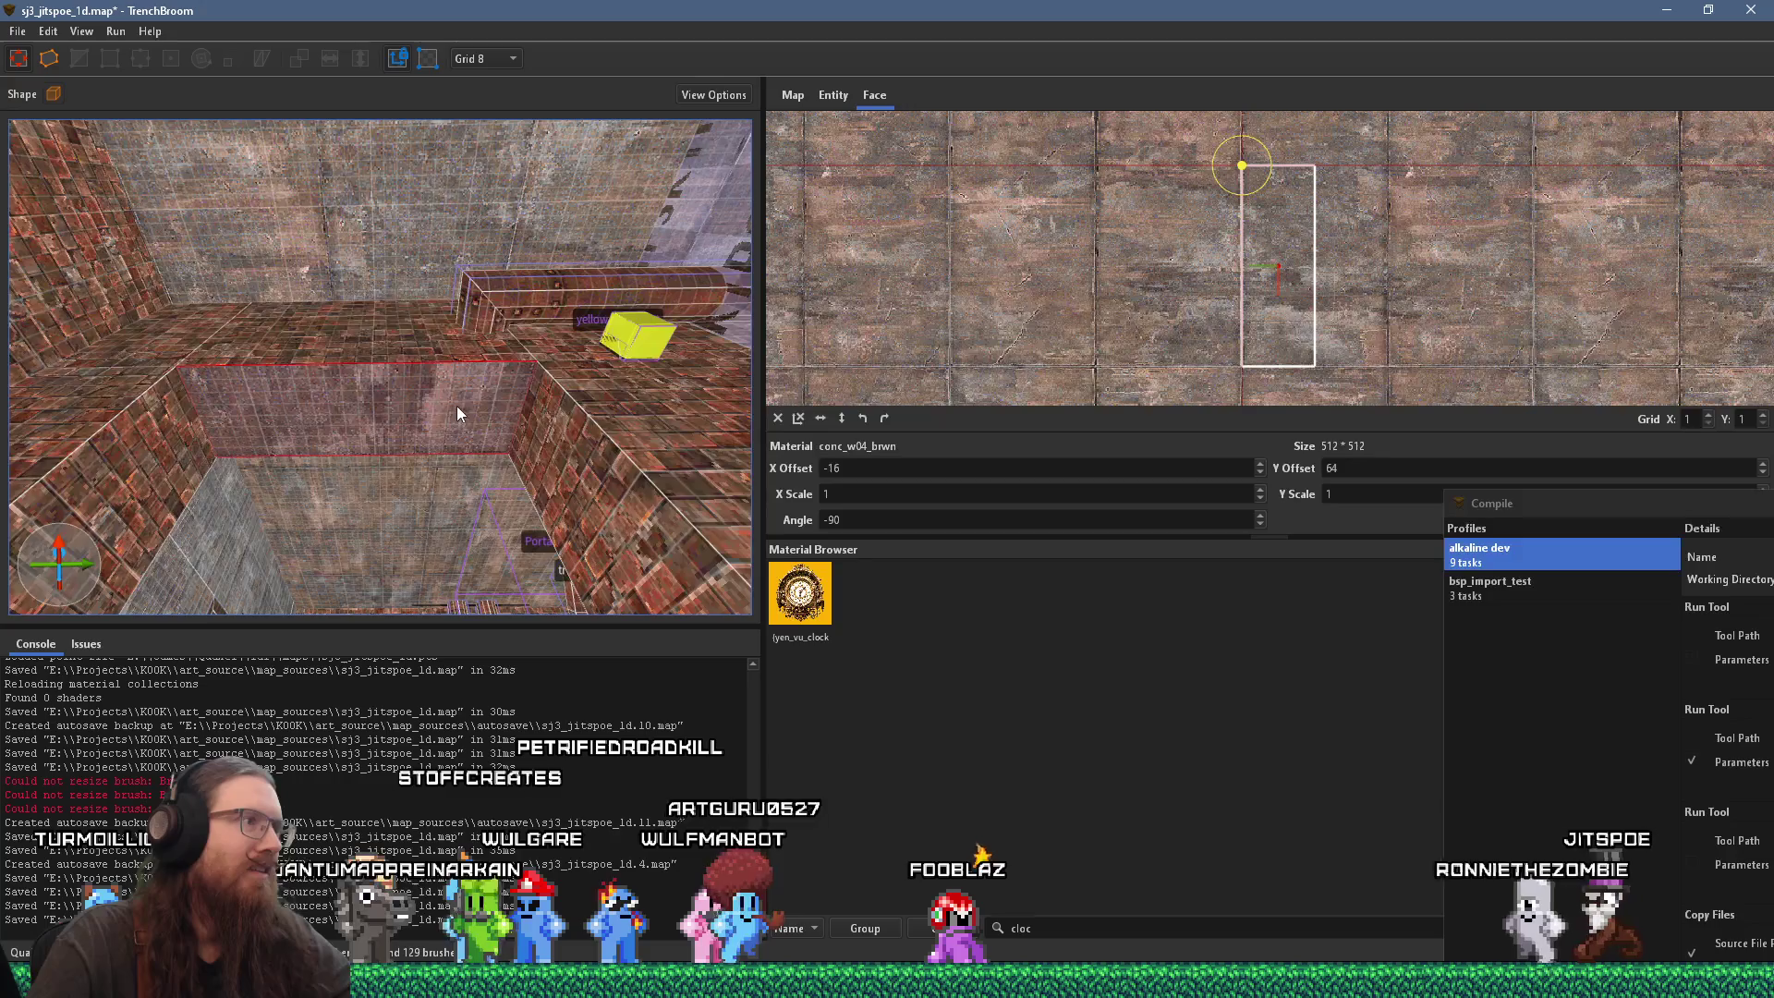
click(457, 405)
click(454, 403)
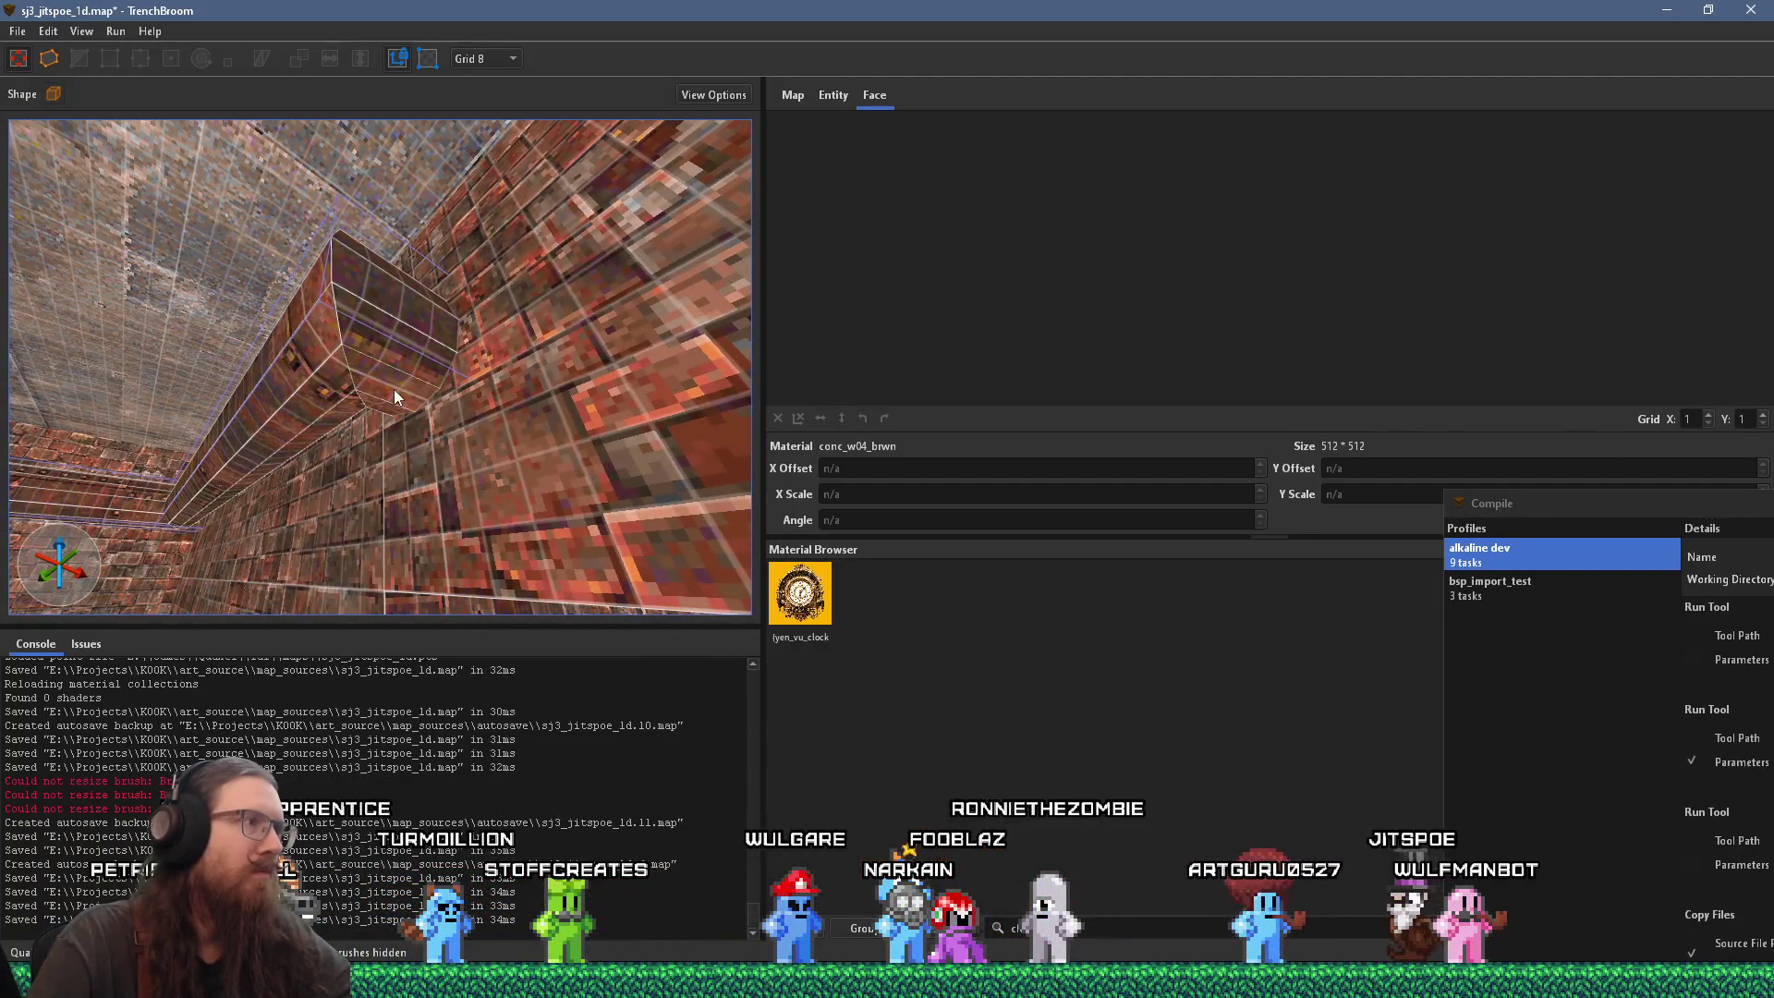
Step: Check the metal_rust_04 face's material, then select the wooden railing along the walkway
click(403, 333)
key(Escape)
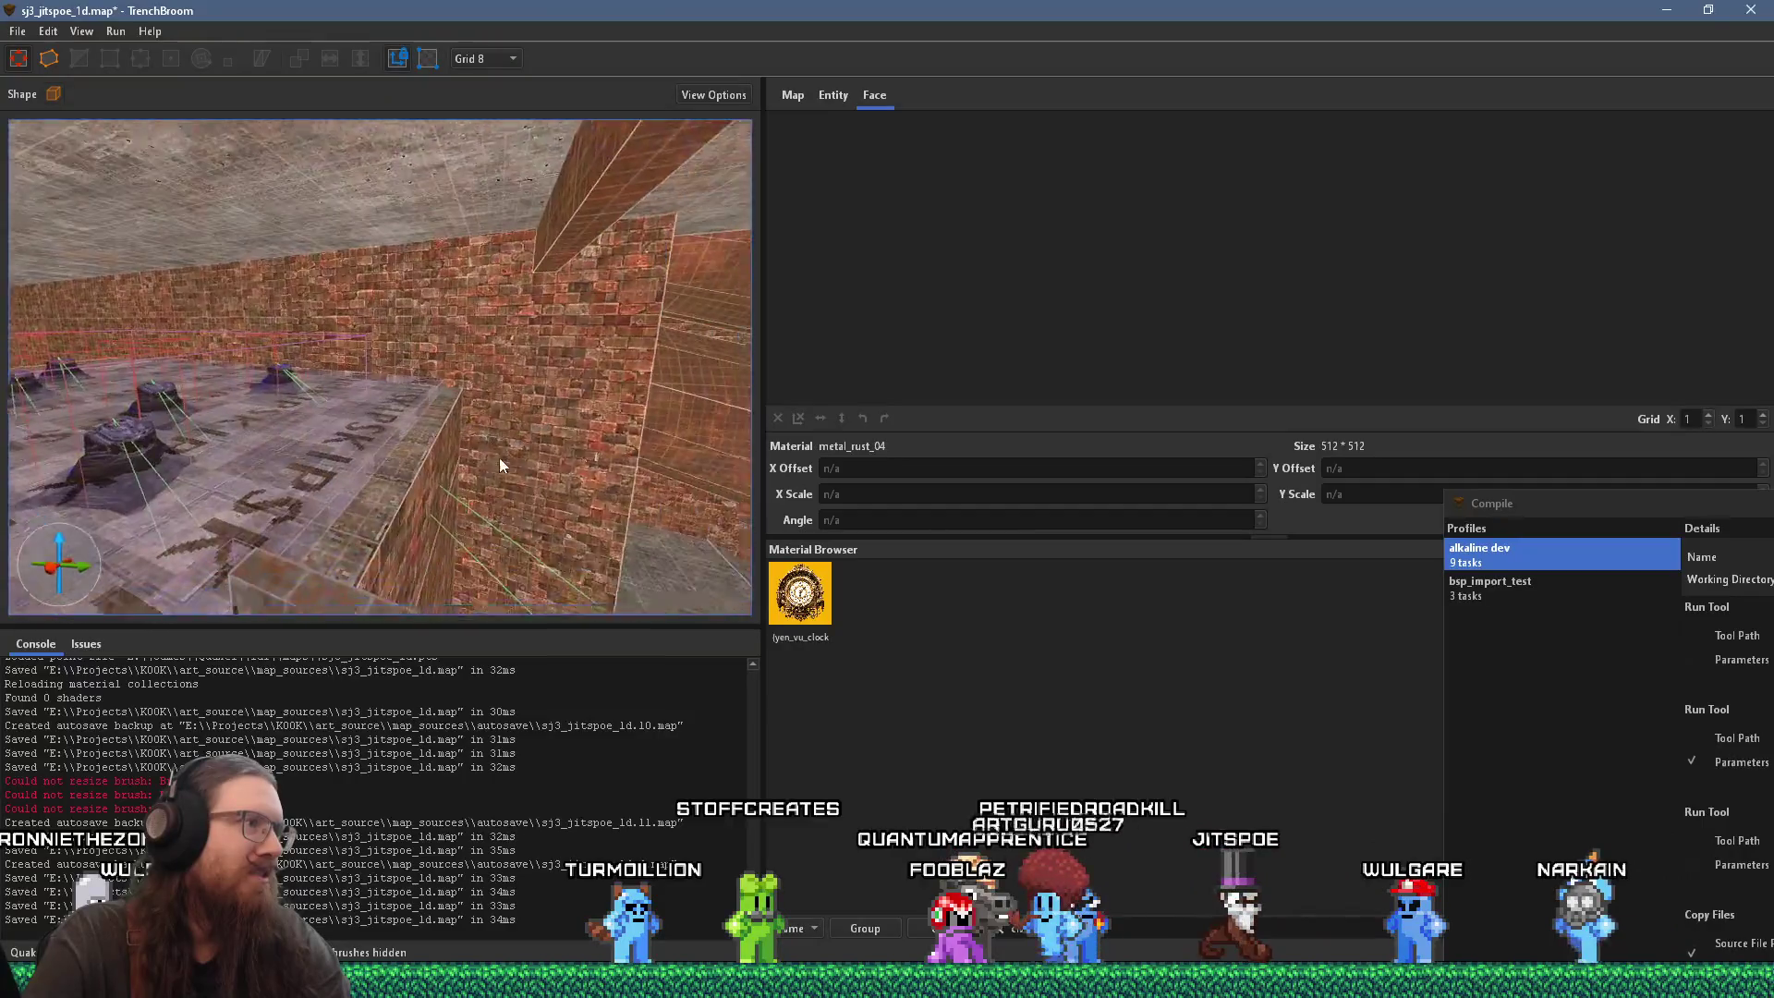
click(516, 459)
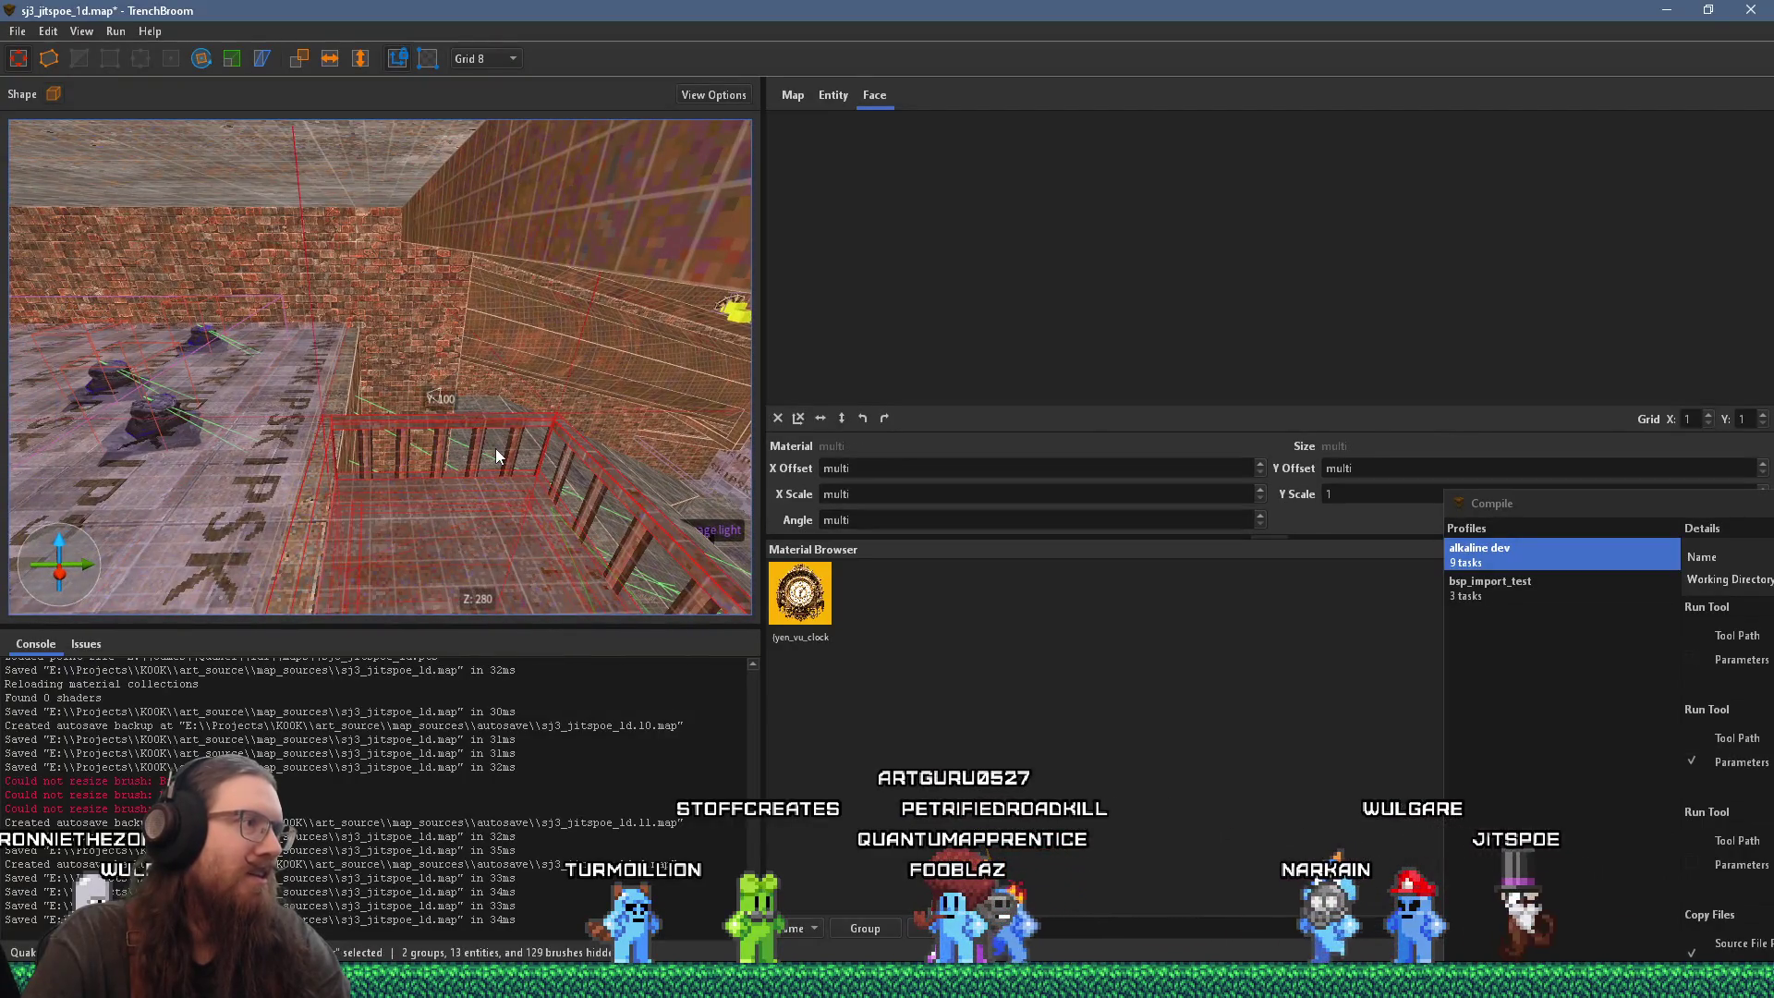
Step: Delete the _mirrorinside property from the railing's func_detail_fence entity
key(Escape)
click(834, 99)
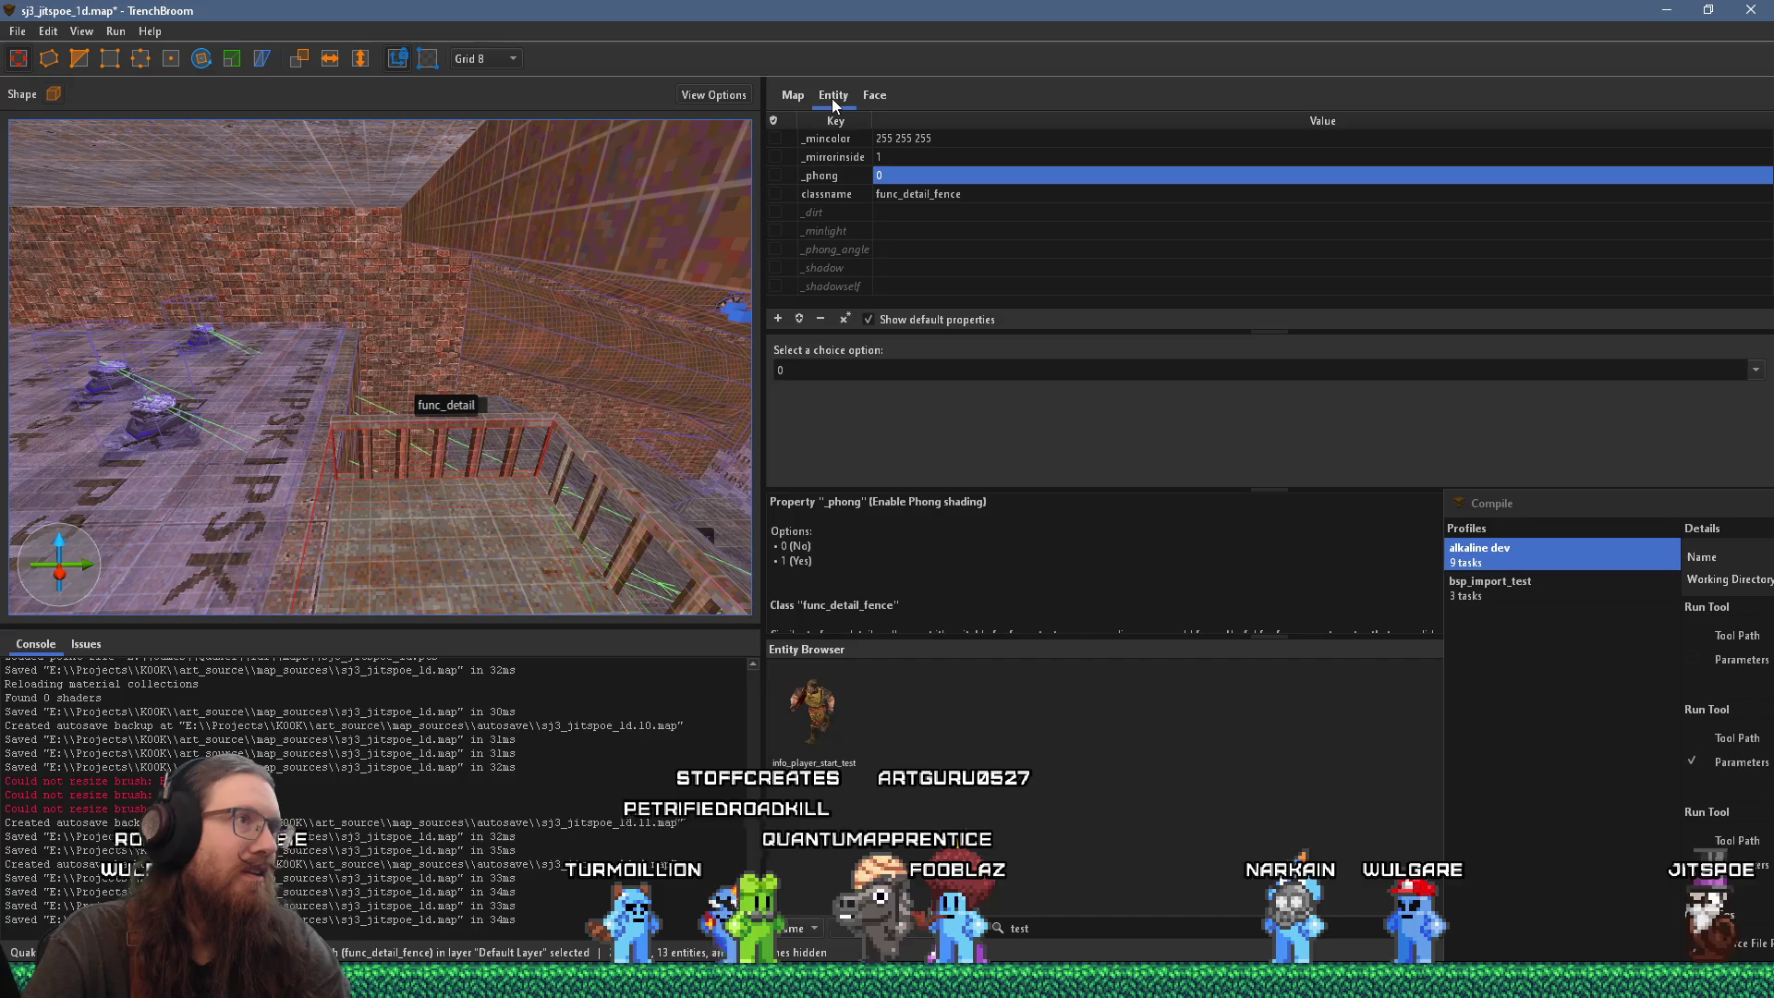
click(860, 157)
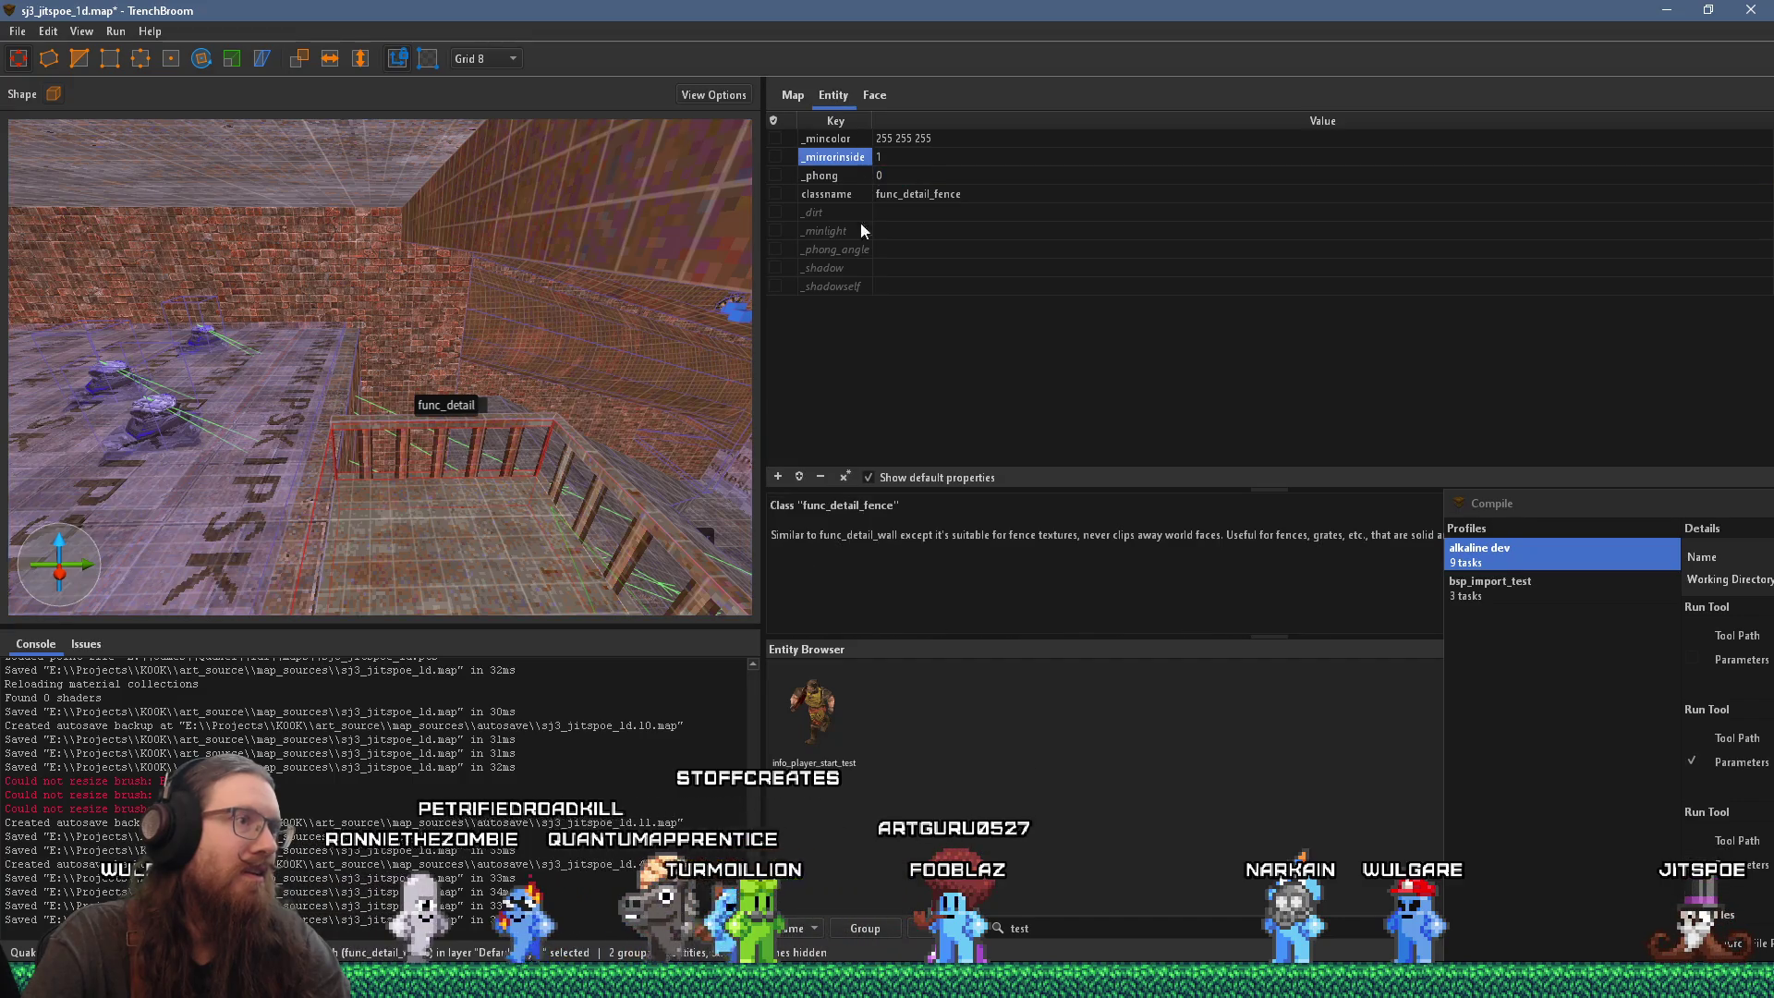
click(821, 476)
scroll(447, 472, up, 5)
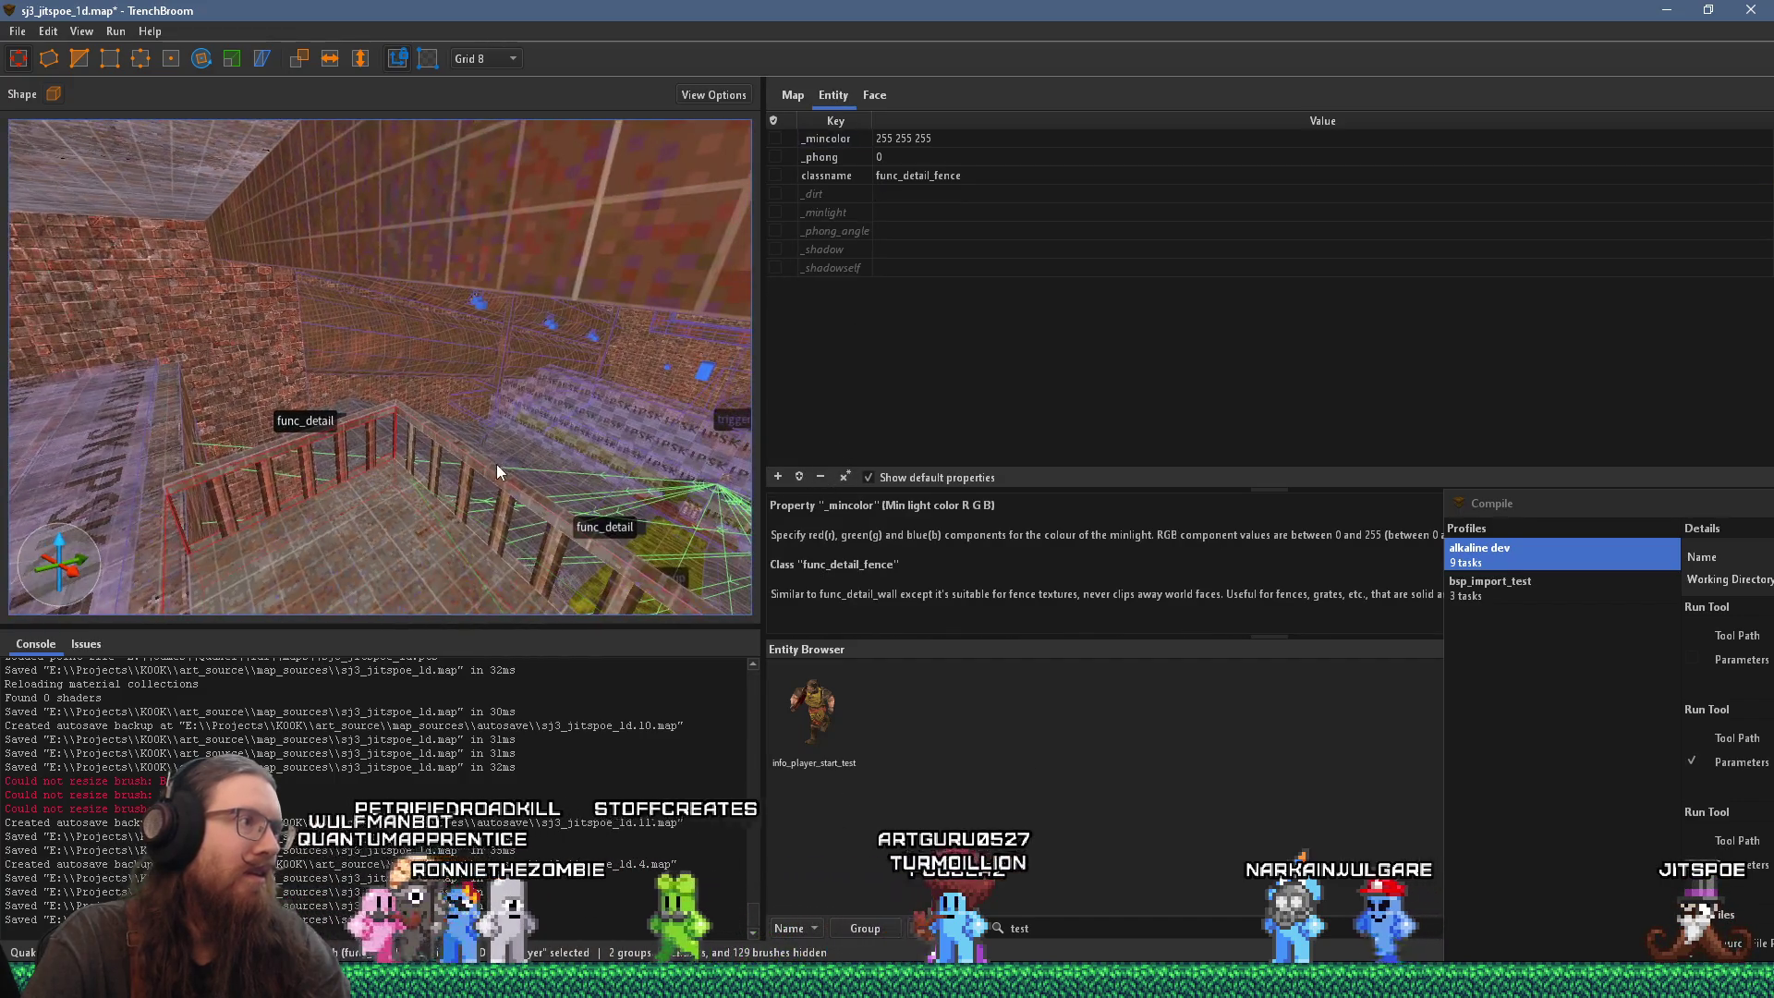
Step: Reselect the railing brushes and look level along the railing before deselecting
click(445, 481)
mouse_move(387, 449)
mouse_down()
mouse_move(531, 448)
mouse_move(419, 371)
mouse_move(507, 363)
mouse_move(418, 353)
mouse_move(401, 302)
mouse_move(429, 346)
mouse_move(338, 361)
mouse_move(342, 252)
mouse_move(448, 190)
mouse_move(417, 277)
mouse_move(395, 289)
mouse_move(356, 268)
mouse_move(398, 295)
mouse_move(351, 370)
mouse_move(530, 359)
mouse_up()
key(Escape)
Step: Apply the ind_grt4_rst2 grate material, found by filtering for 'indu', to a railing fence face
scroll(523, 363, down, 3)
scroll(499, 398, down, 3)
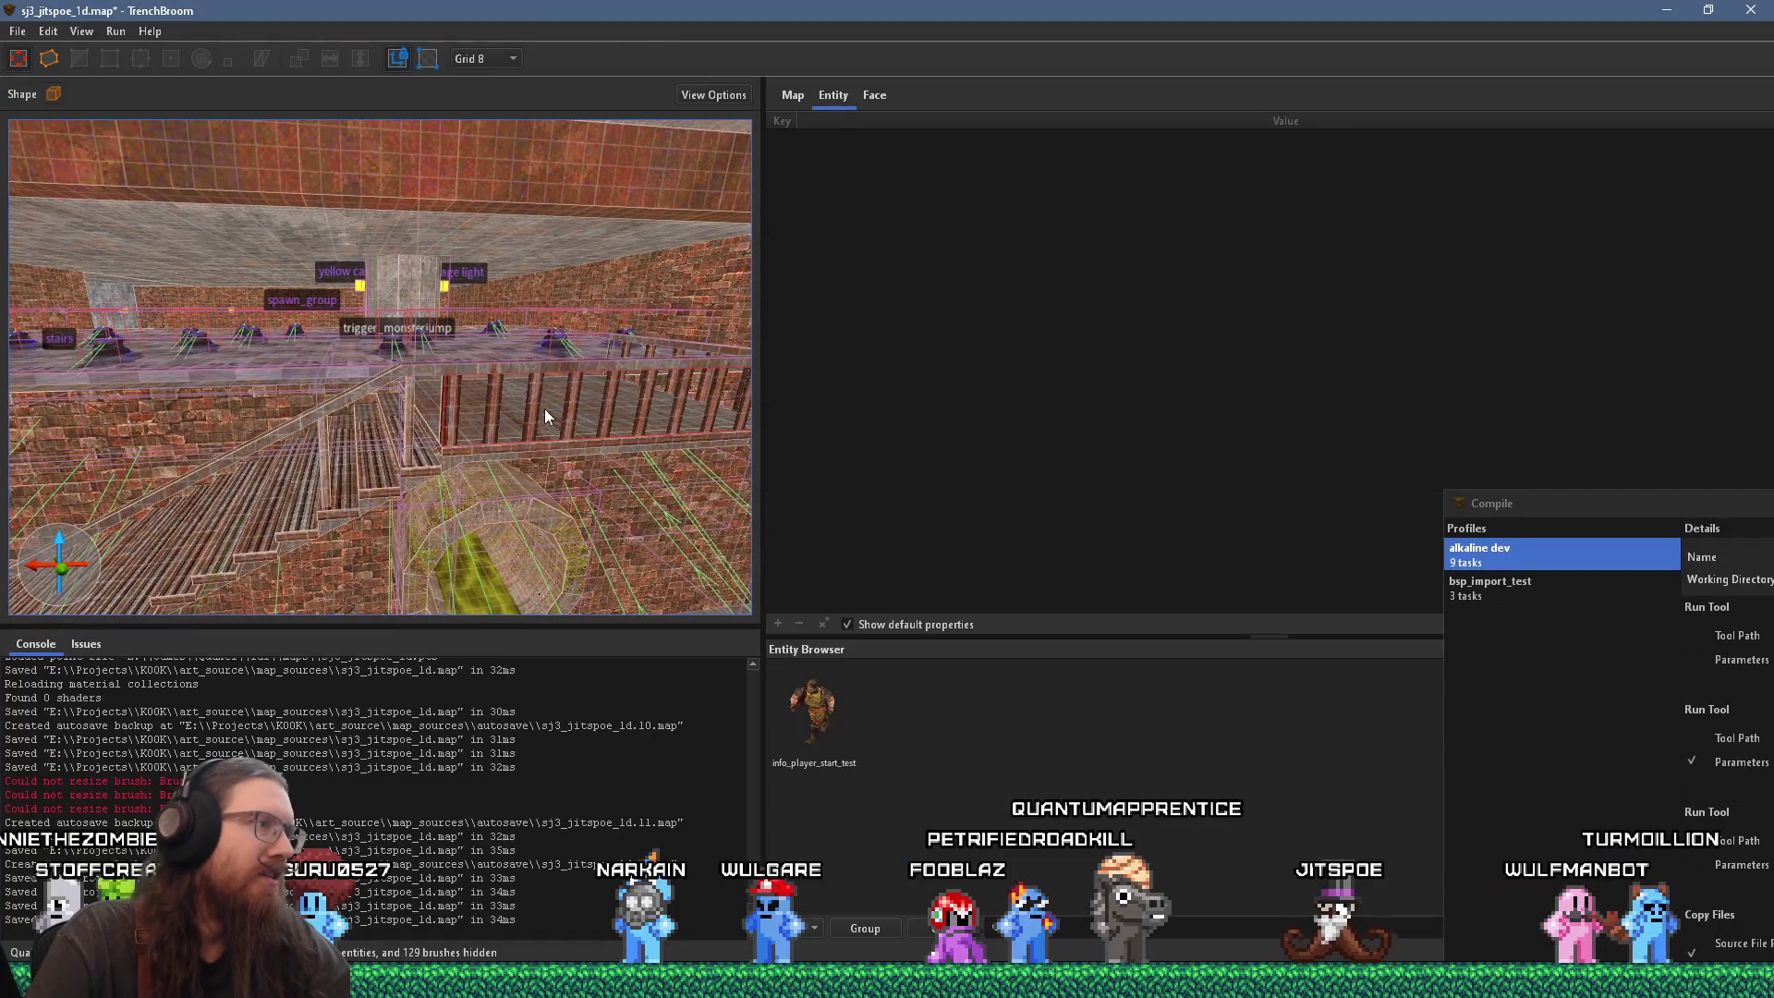
click(544, 401)
click(553, 401)
click(496, 450)
shift+click(515, 464)
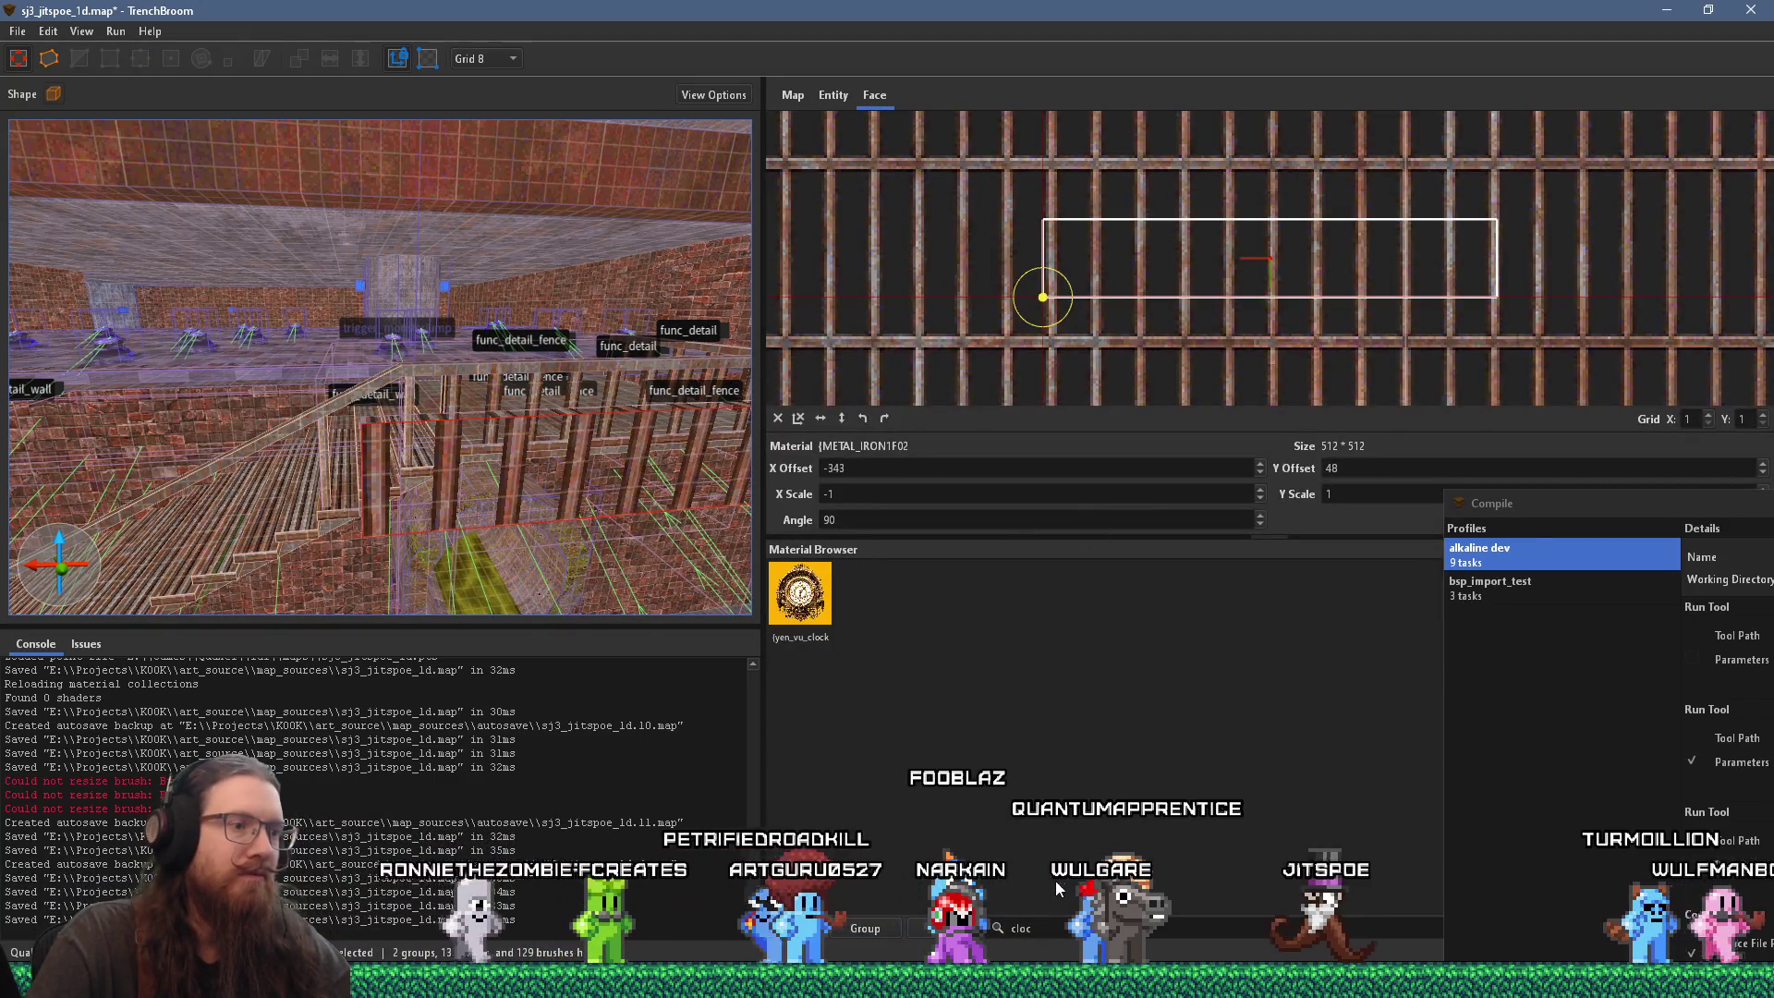
key(BackSpace)
key(BackSpace)
key(BackSpace)
text(ind)
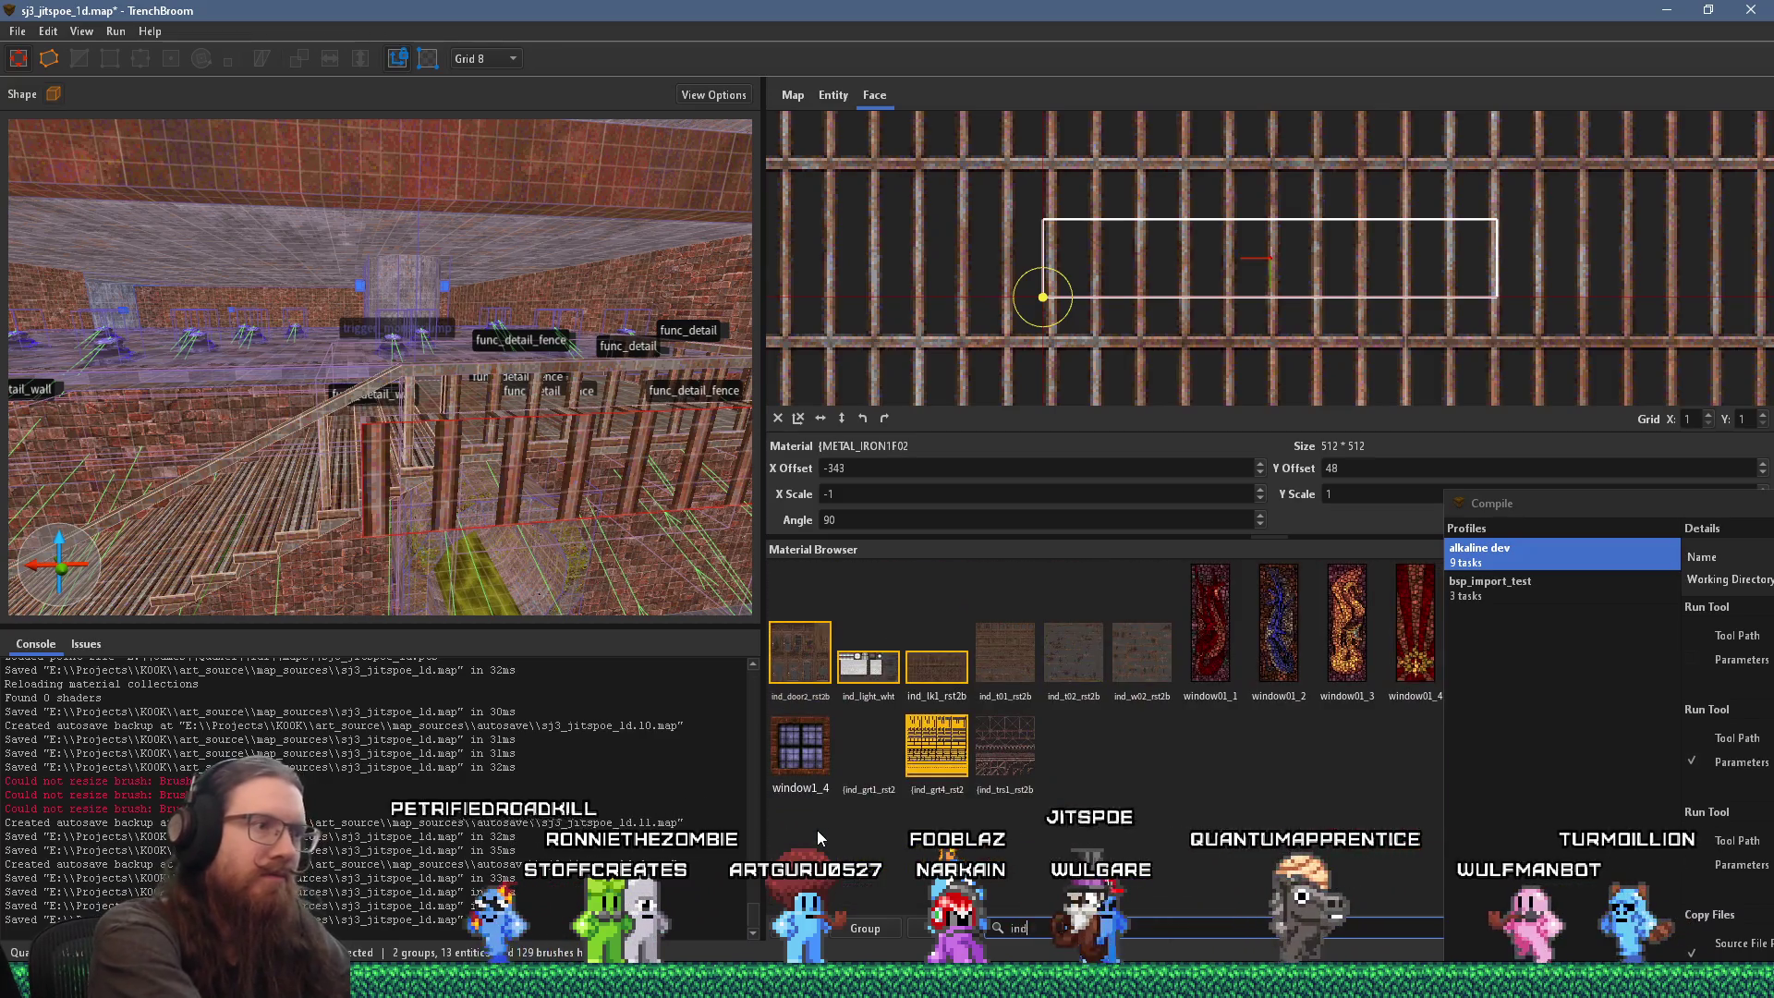
text(u)
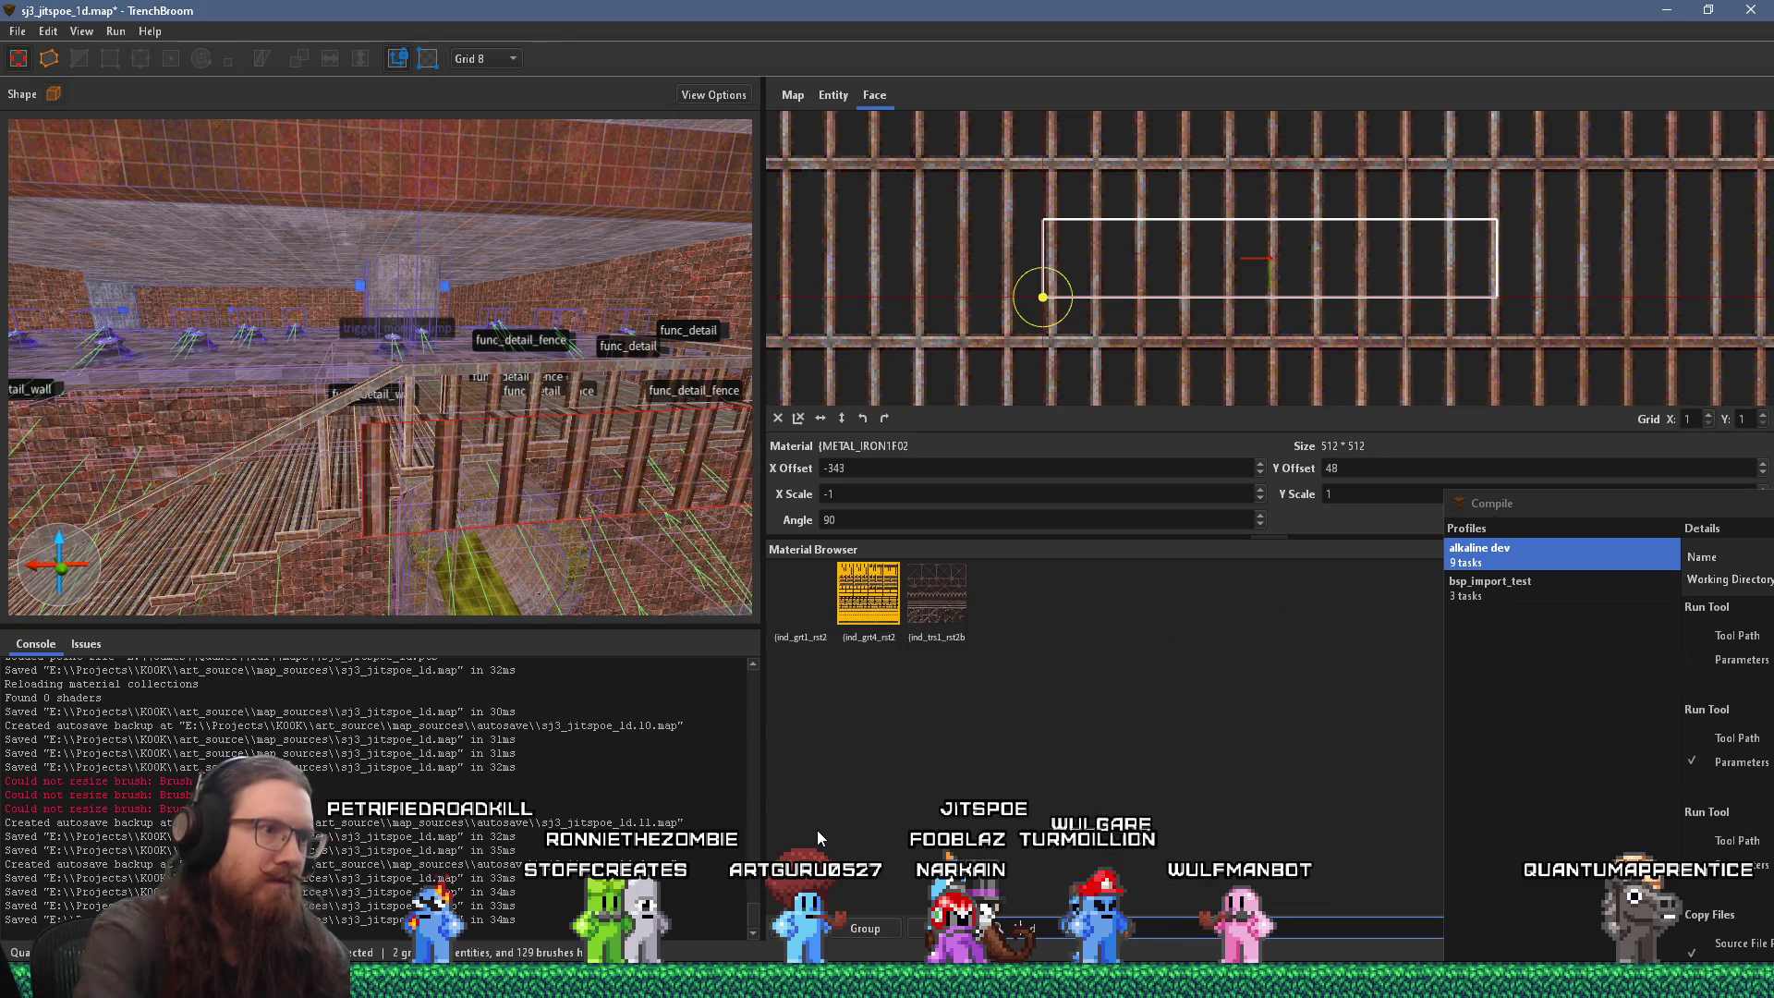
click(876, 596)
Step: Slide and nudge the grate texture in the UV editor so its bars line up on the fence
scroll(1183, 306, down, 2)
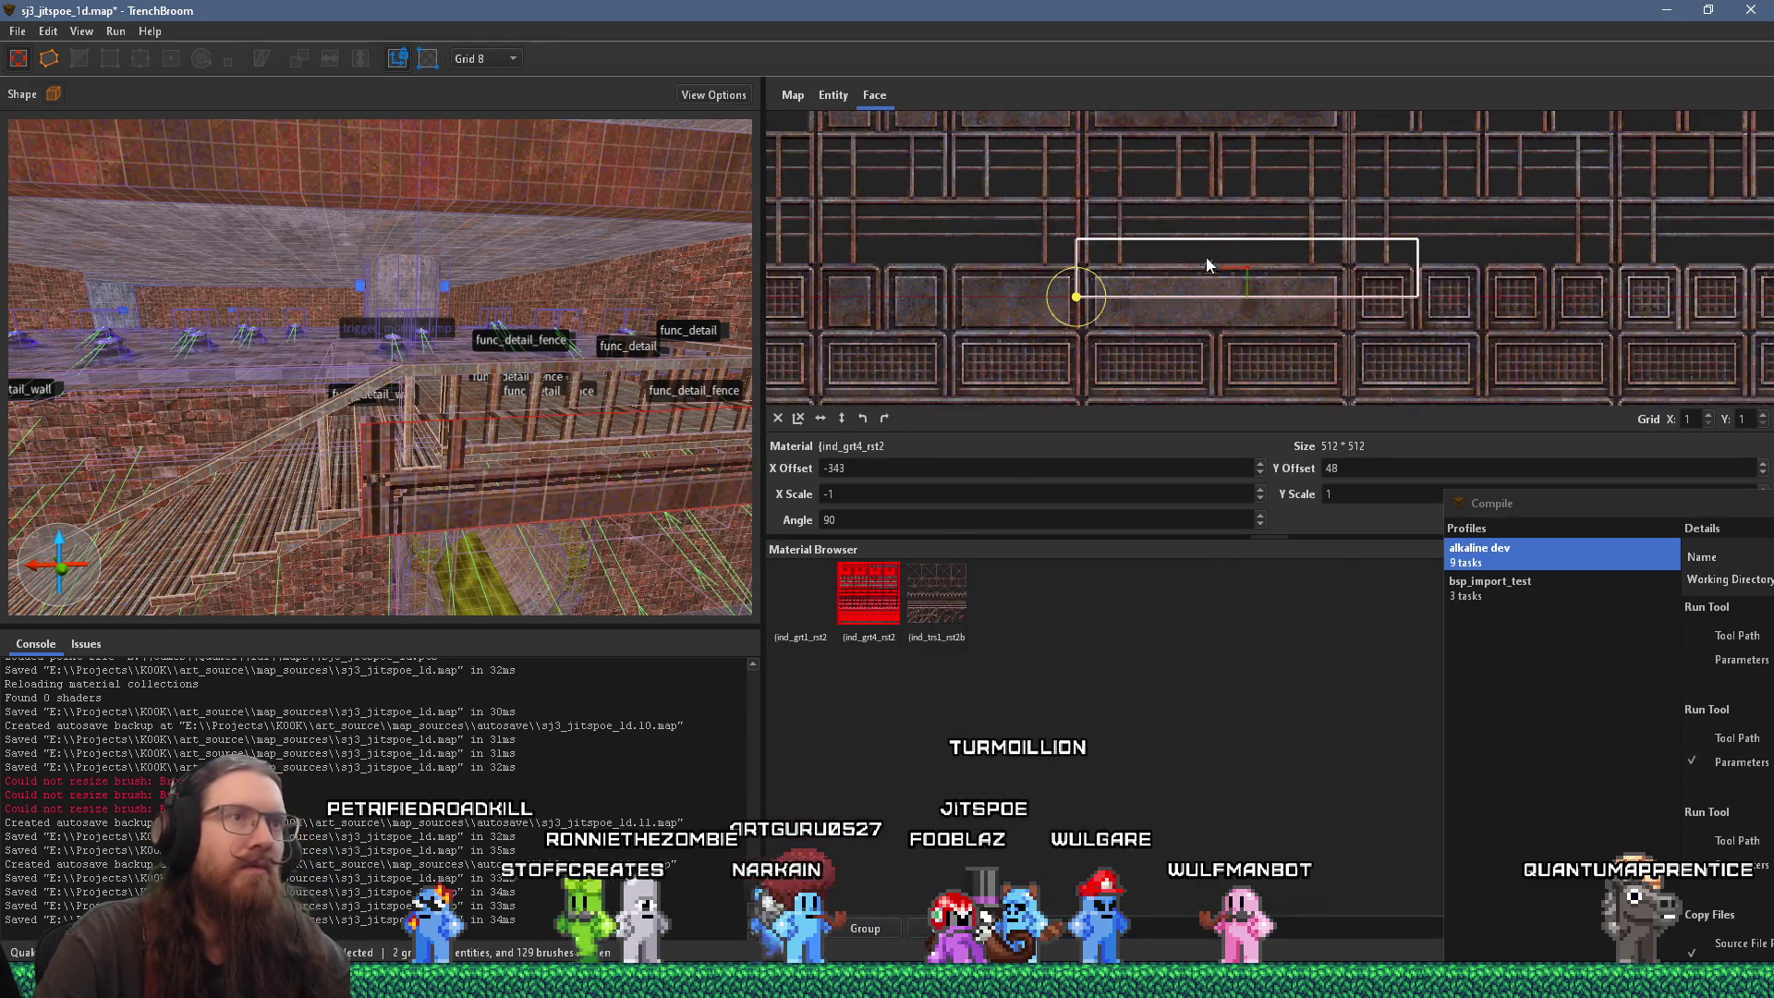
mouse_move(1488, 177)
mouse_down()
mouse_move(1469, 198)
mouse_move(1441, 179)
mouse_move(1385, 219)
mouse_move(1279, 205)
mouse_move(1274, 222)
mouse_up()
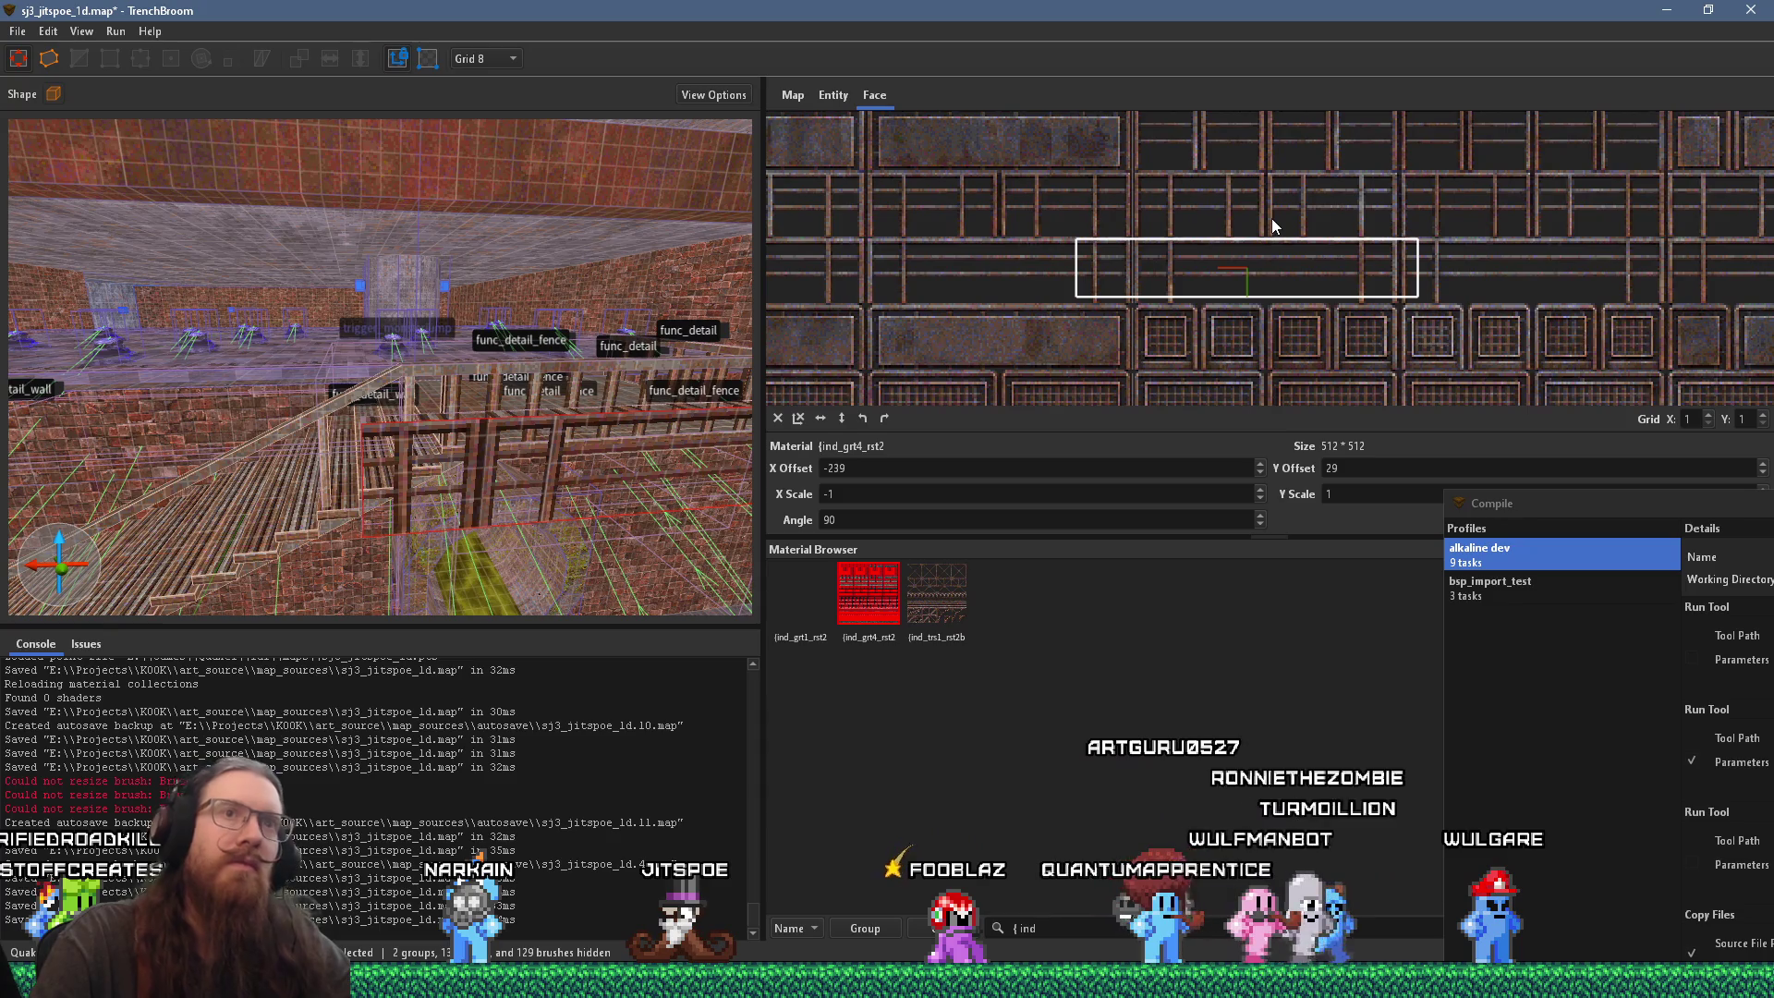
scroll(337, 320, up, 5)
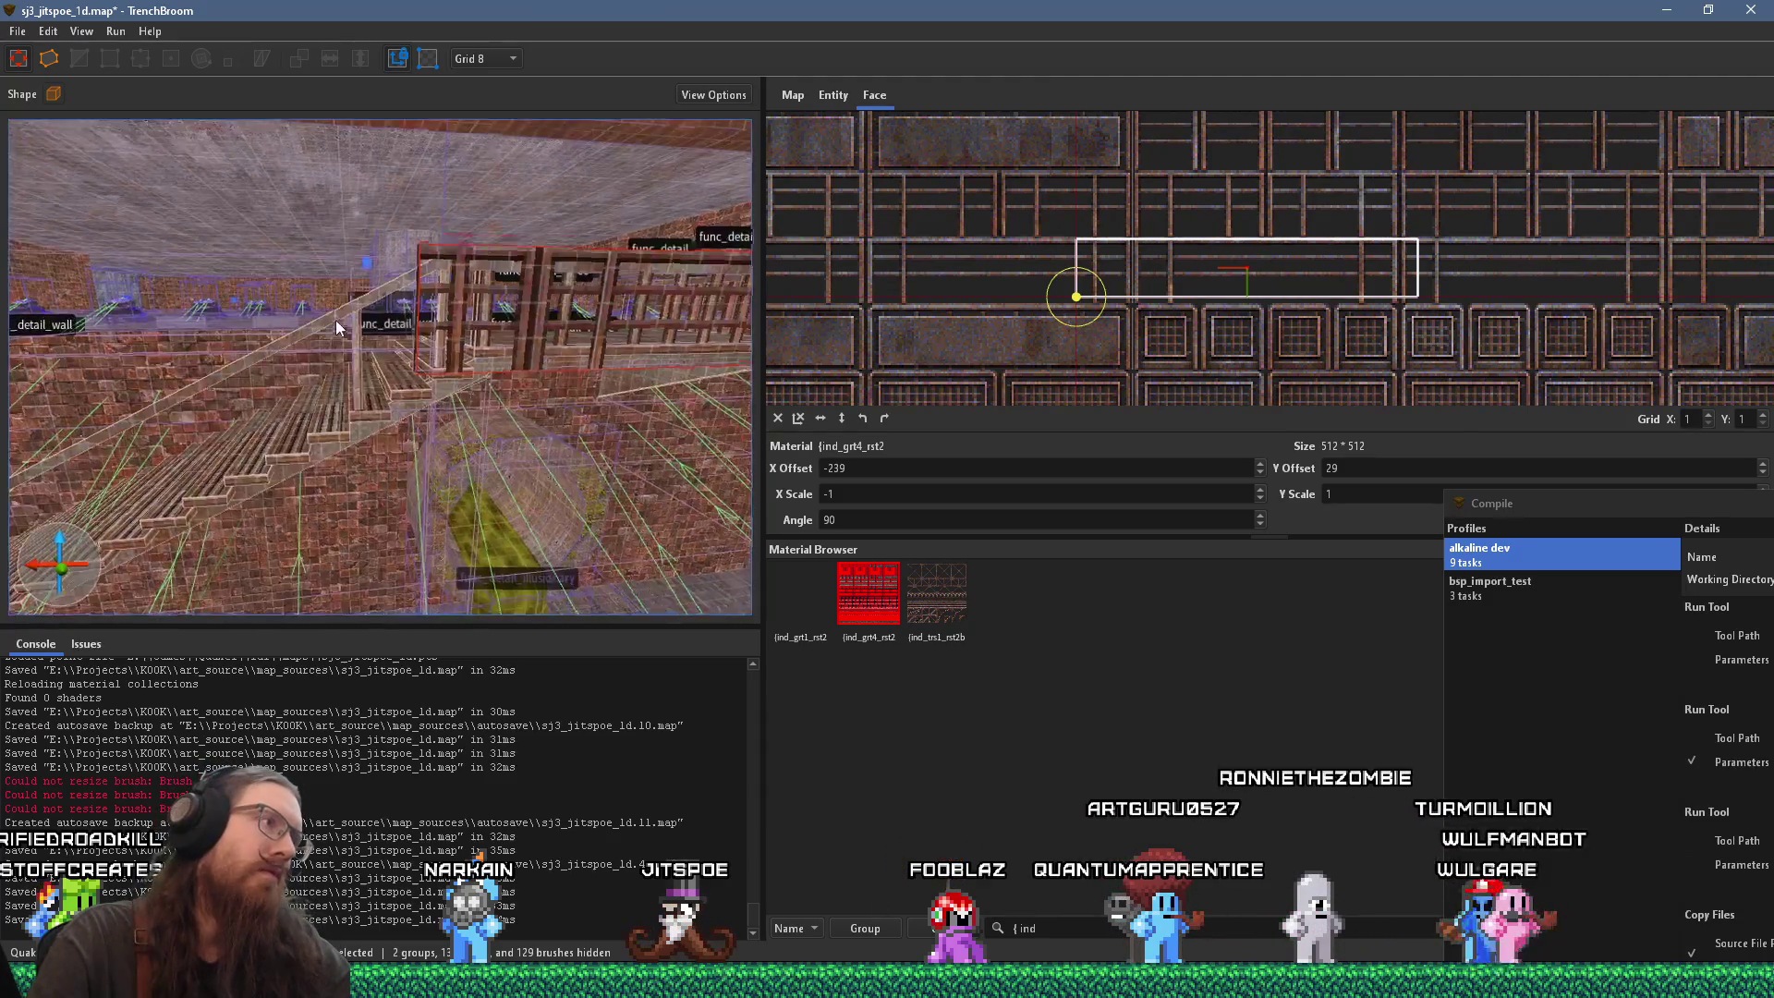
scroll(342, 309, up, 5)
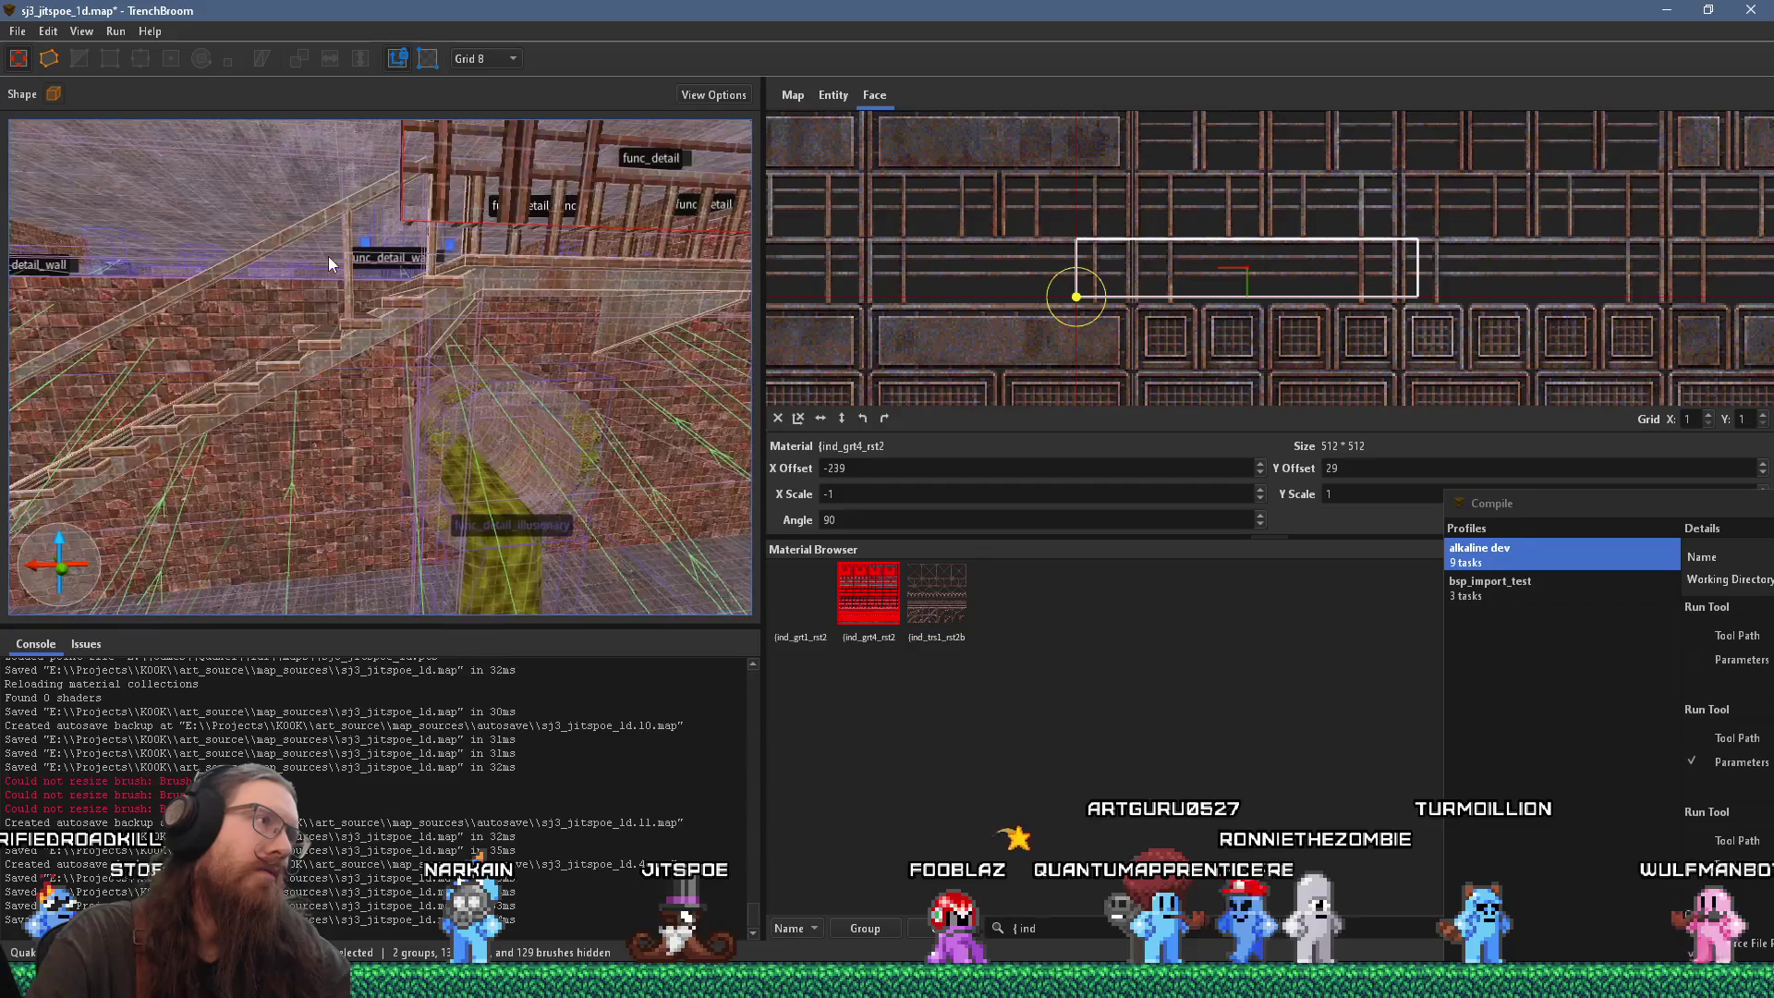
scroll(285, 289, down, 3)
scroll(285, 290, down, 3)
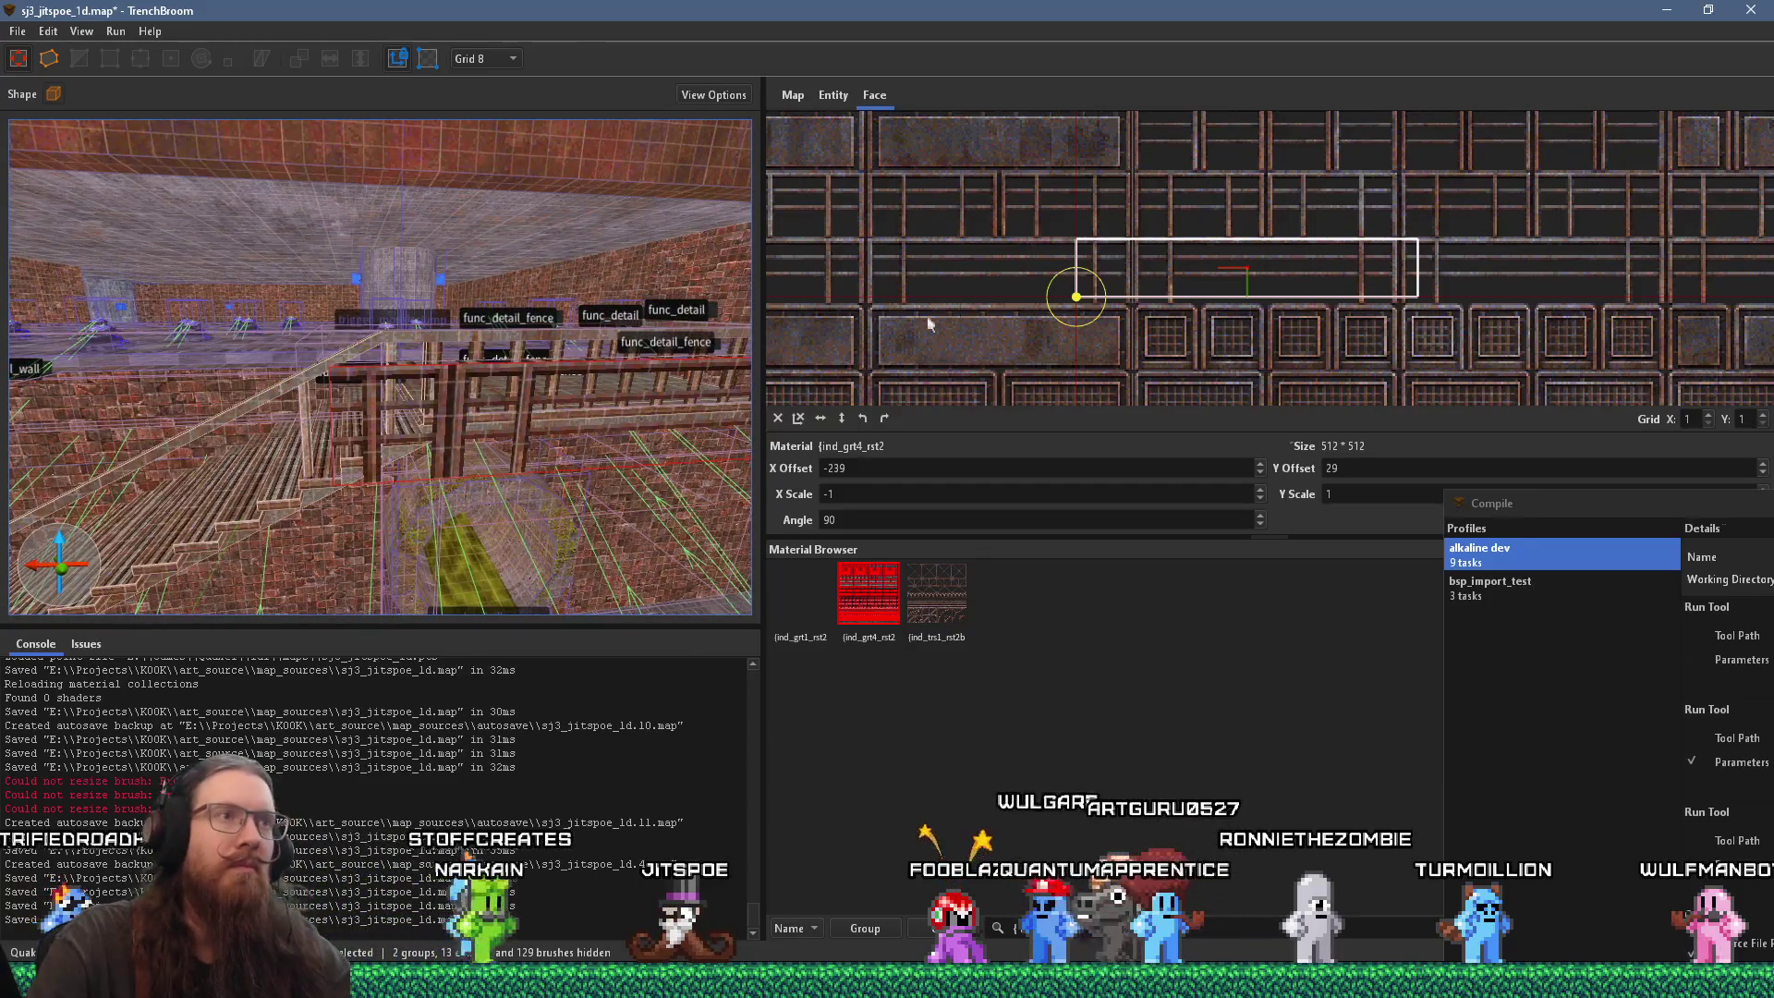
scroll(1029, 291, down, 2)
mouse_move(1210, 369)
mouse_down()
mouse_move(1241, 225)
mouse_move(1276, 162)
mouse_up()
scroll(1229, 273, up, 4)
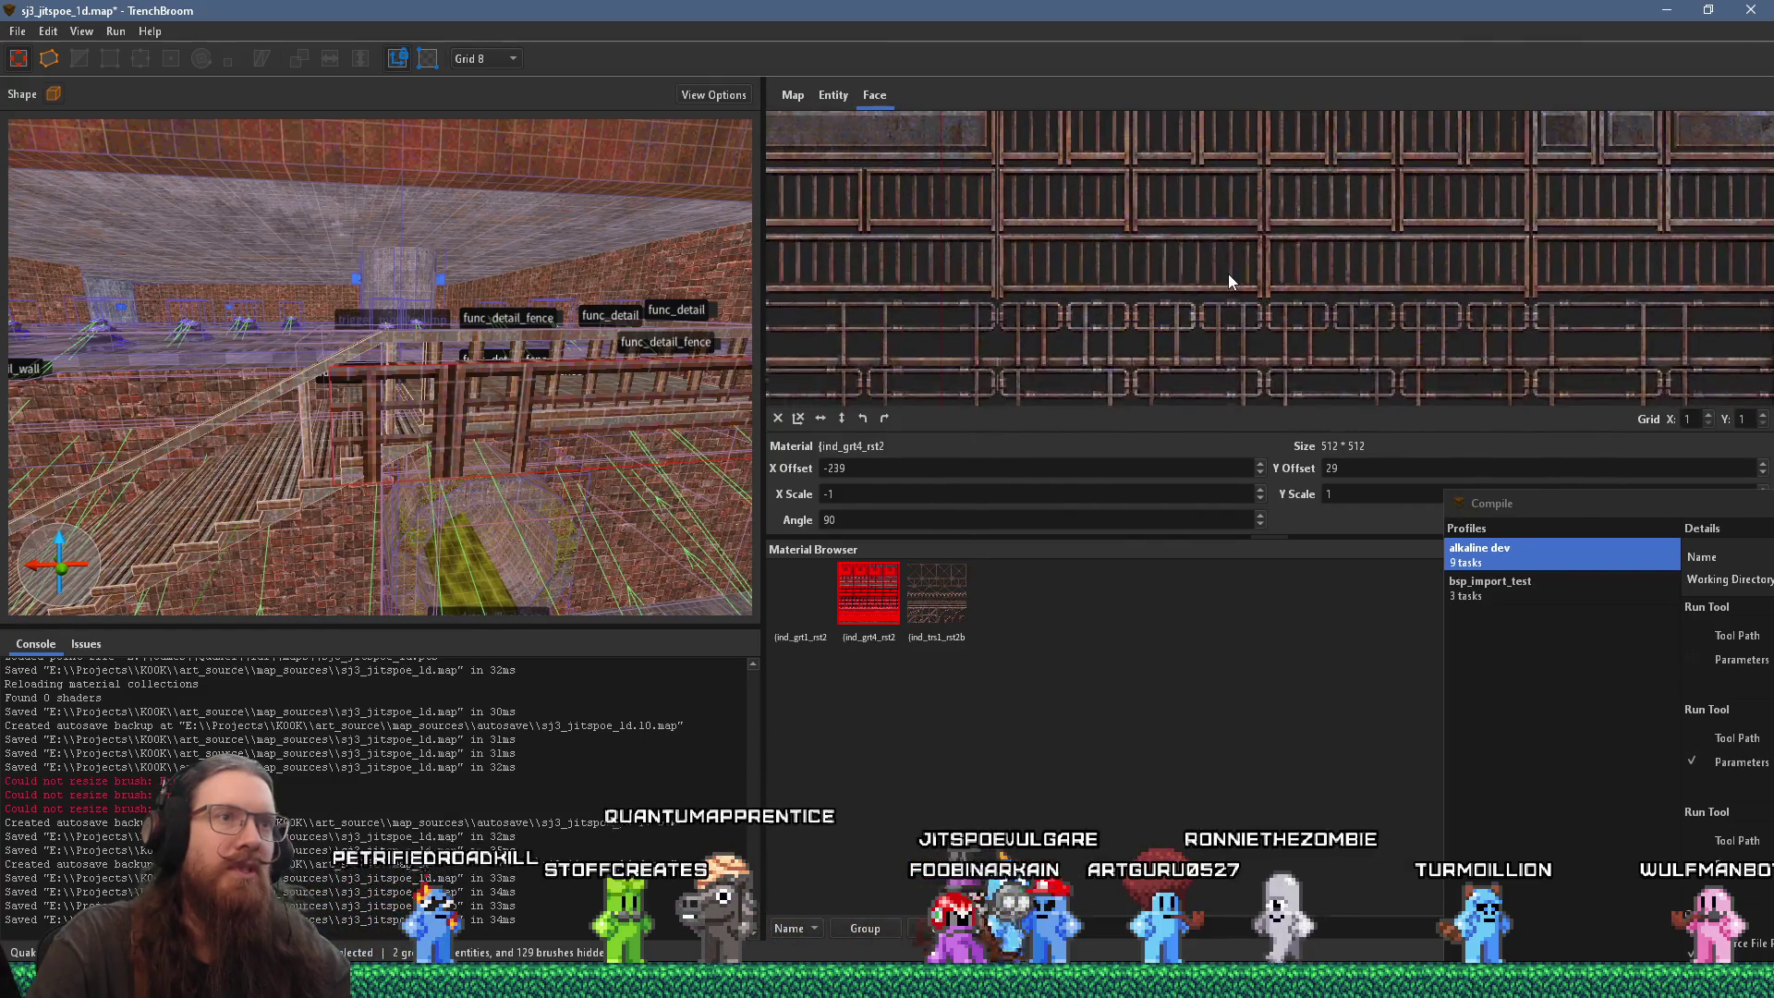
mouse_move(1195, 313)
mouse_down()
mouse_move(1152, 268)
mouse_move(1161, 209)
mouse_move(1106, 399)
mouse_move(1085, 226)
mouse_move(1108, 357)
mouse_move(1140, 126)
mouse_up()
mouse_move(1187, 310)
mouse_down()
mouse_move(944, 199)
mouse_move(924, 349)
mouse_move(958, 409)
mouse_up()
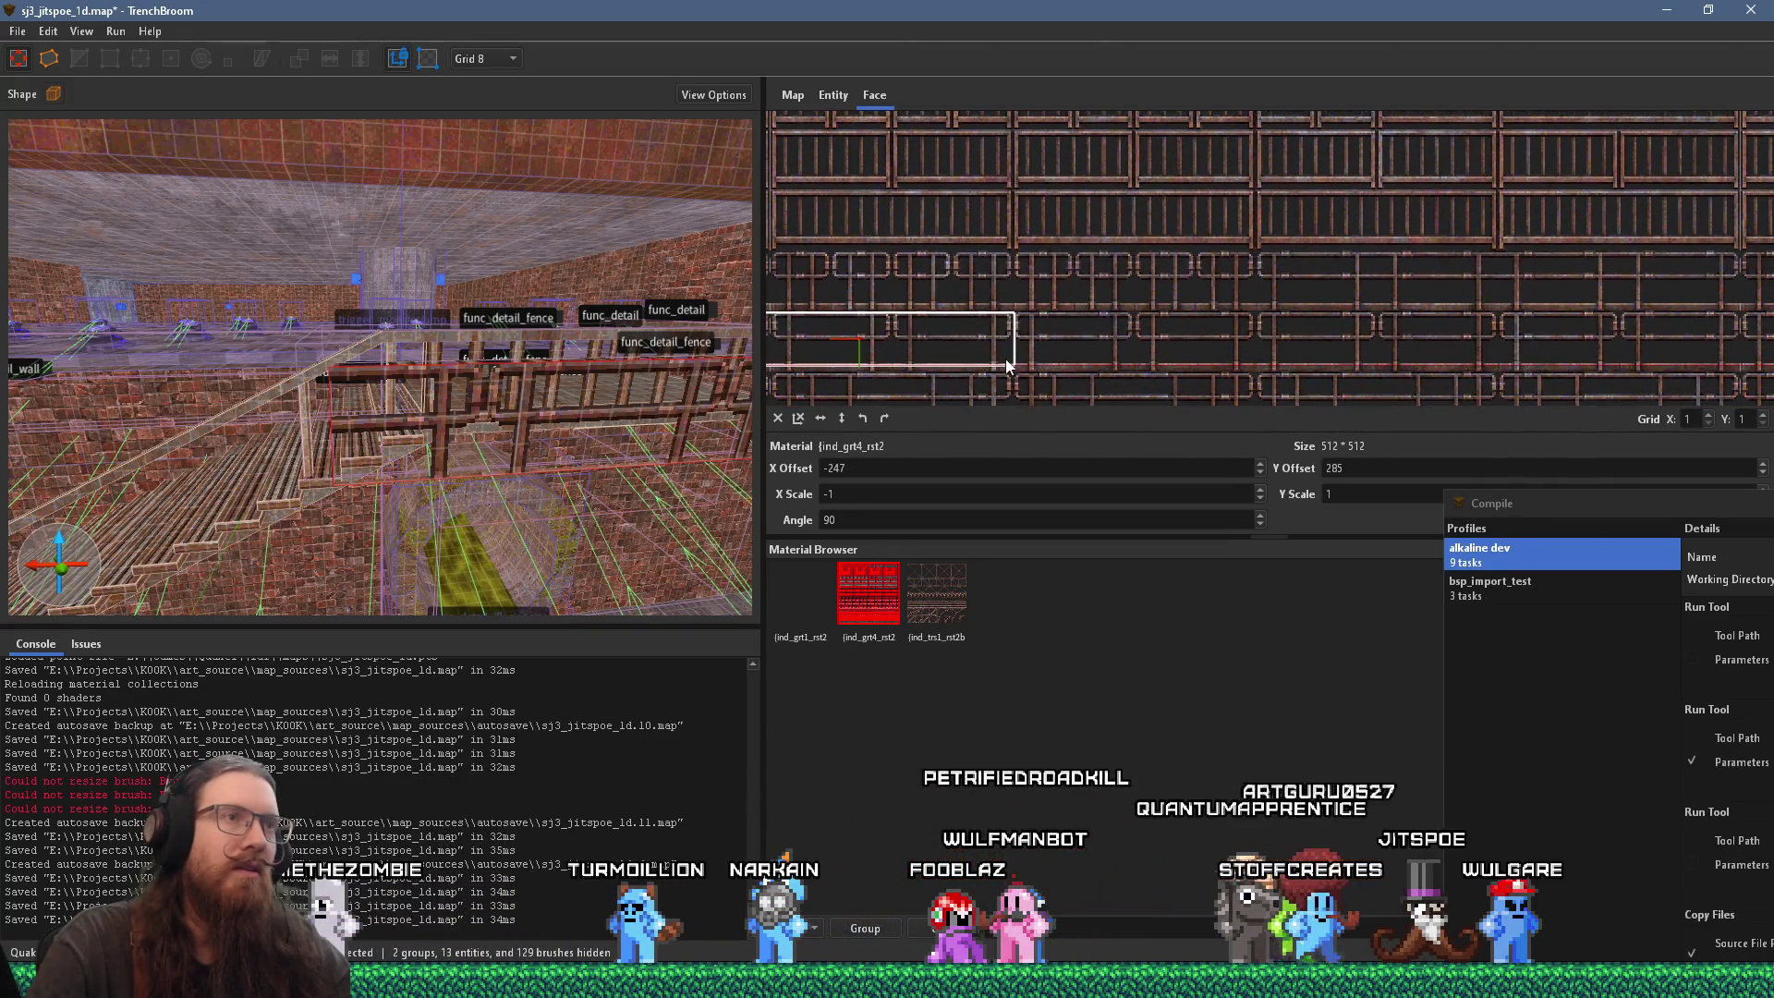
mouse_move(1141, 307)
mouse_down()
mouse_move(1159, 344)
mouse_move(1052, 399)
mouse_move(941, 419)
mouse_up()
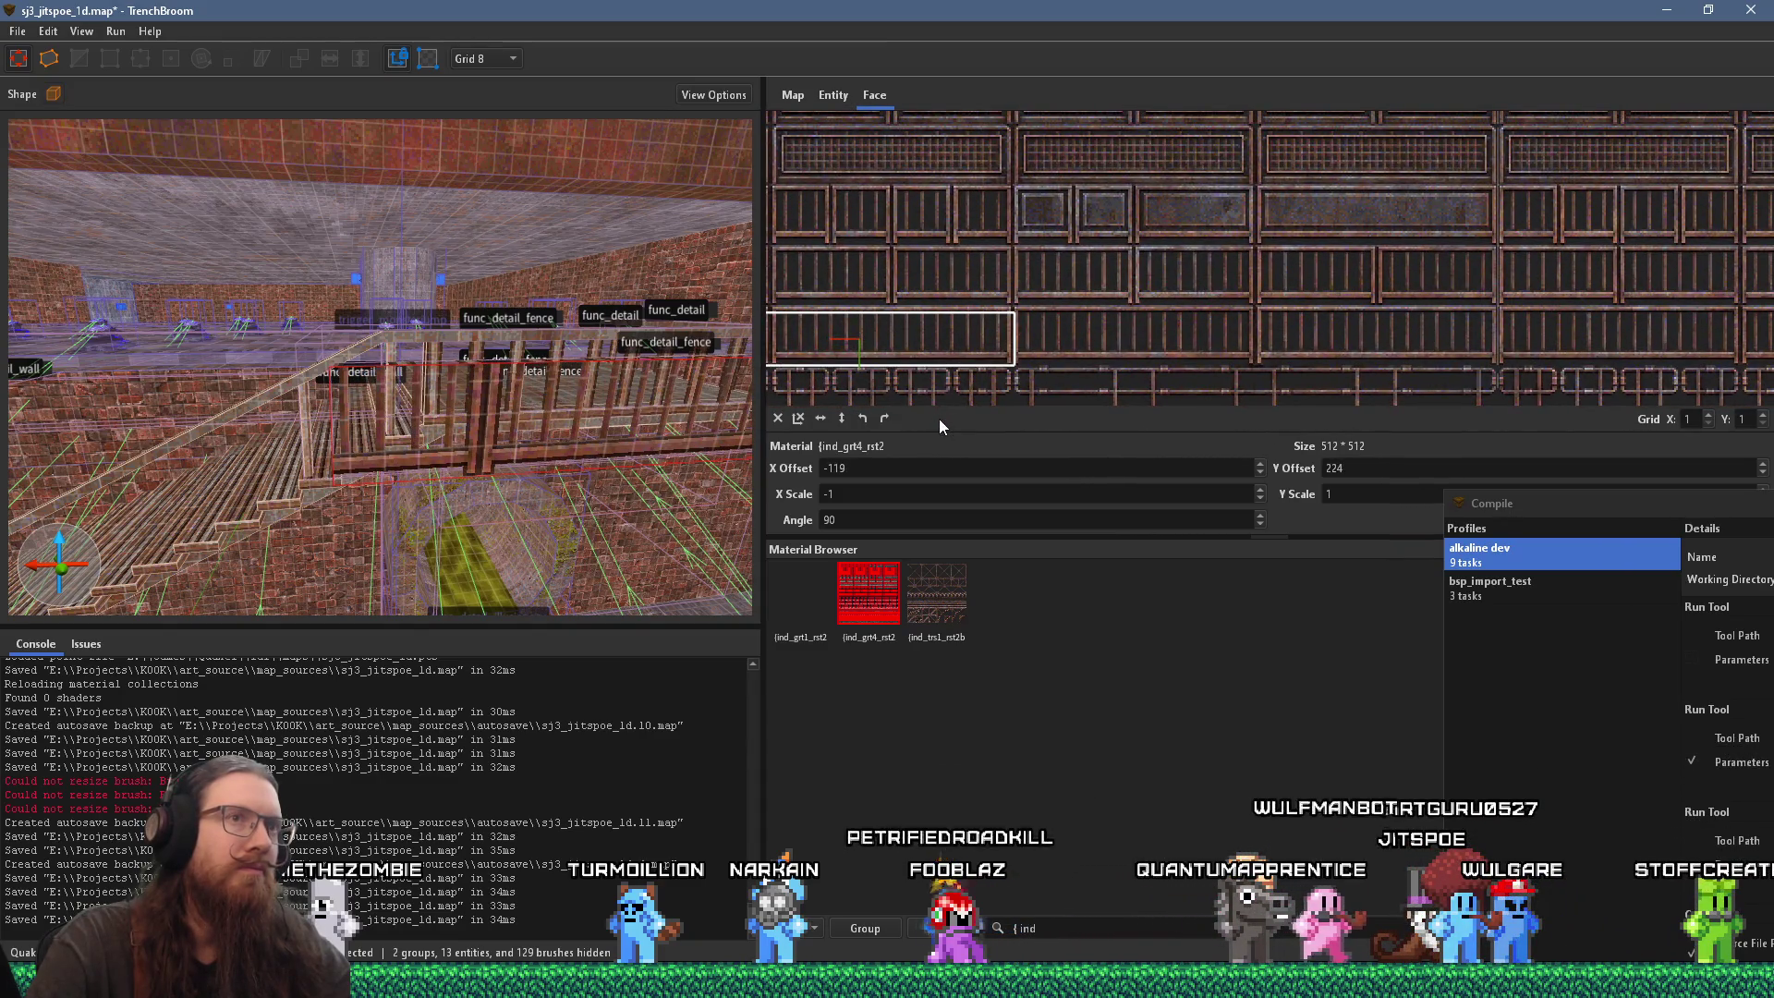
key(alt+Left)
key(alt+Left)
key(alt+Left)
key(alt+Up)
key(alt+Up)
key(alt+Up)
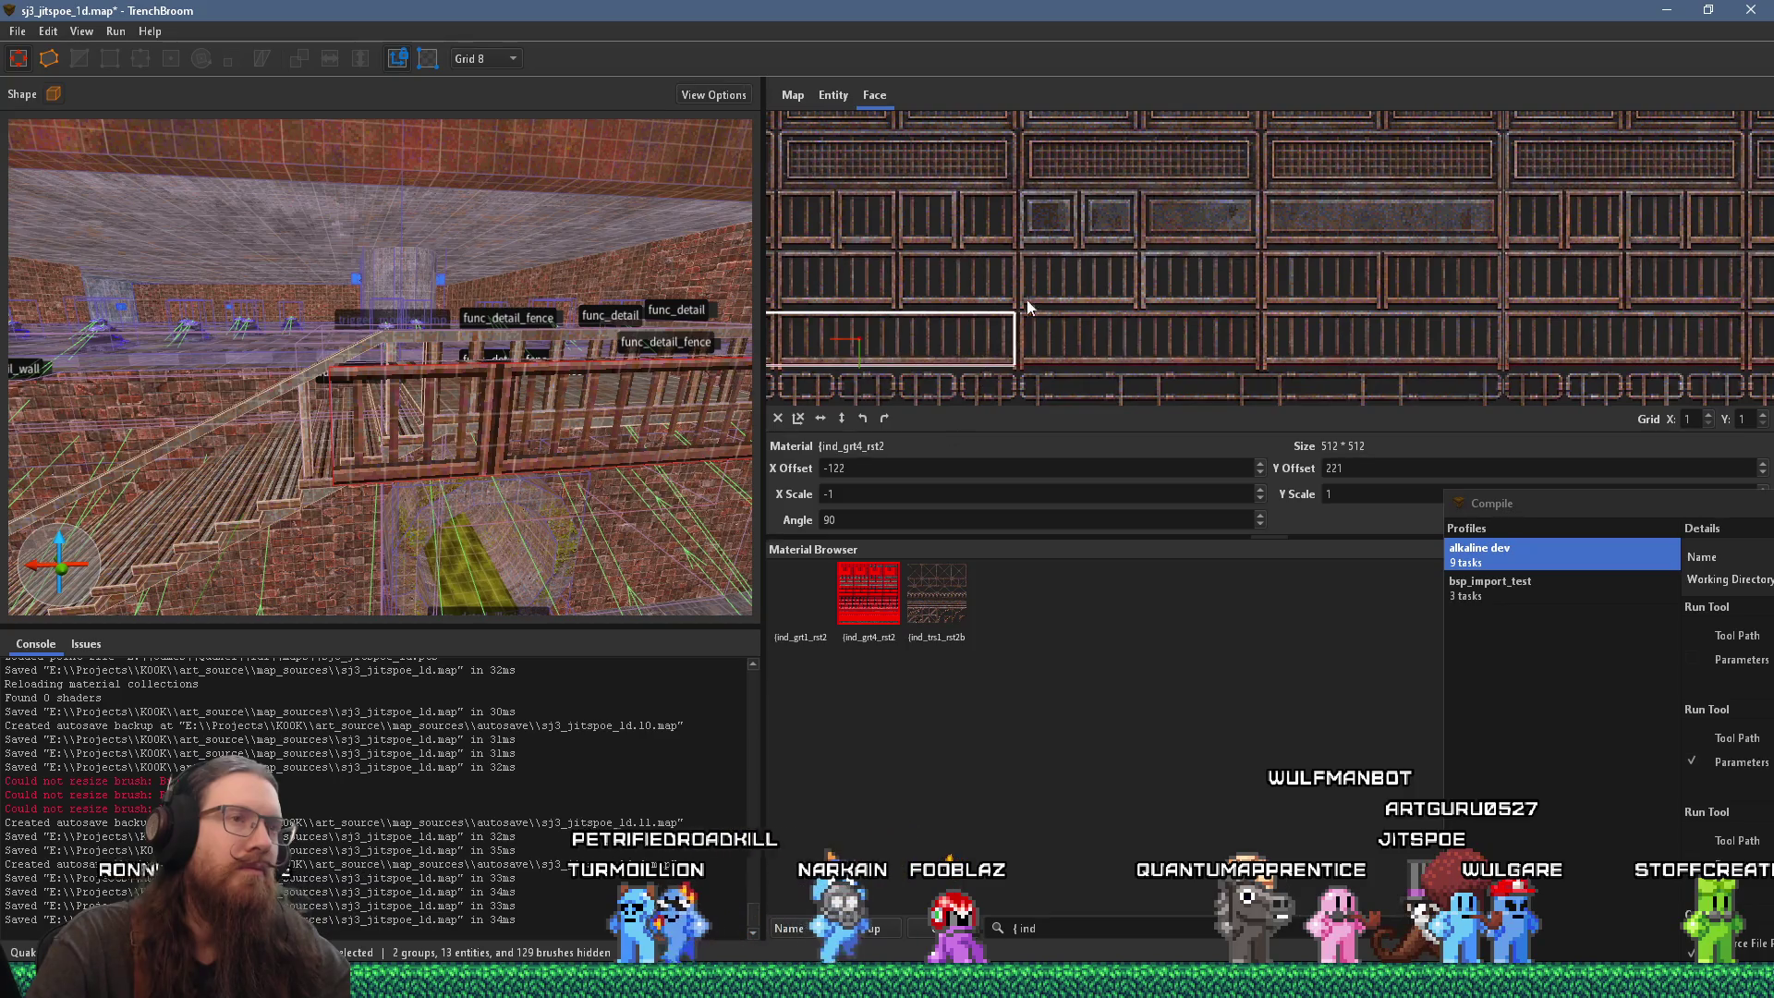
Step: Fine-tune another railing face's grate, ending at X offset -120 and Y offset 224
scroll(1170, 321, up, 3)
scroll(1160, 318, down, 5)
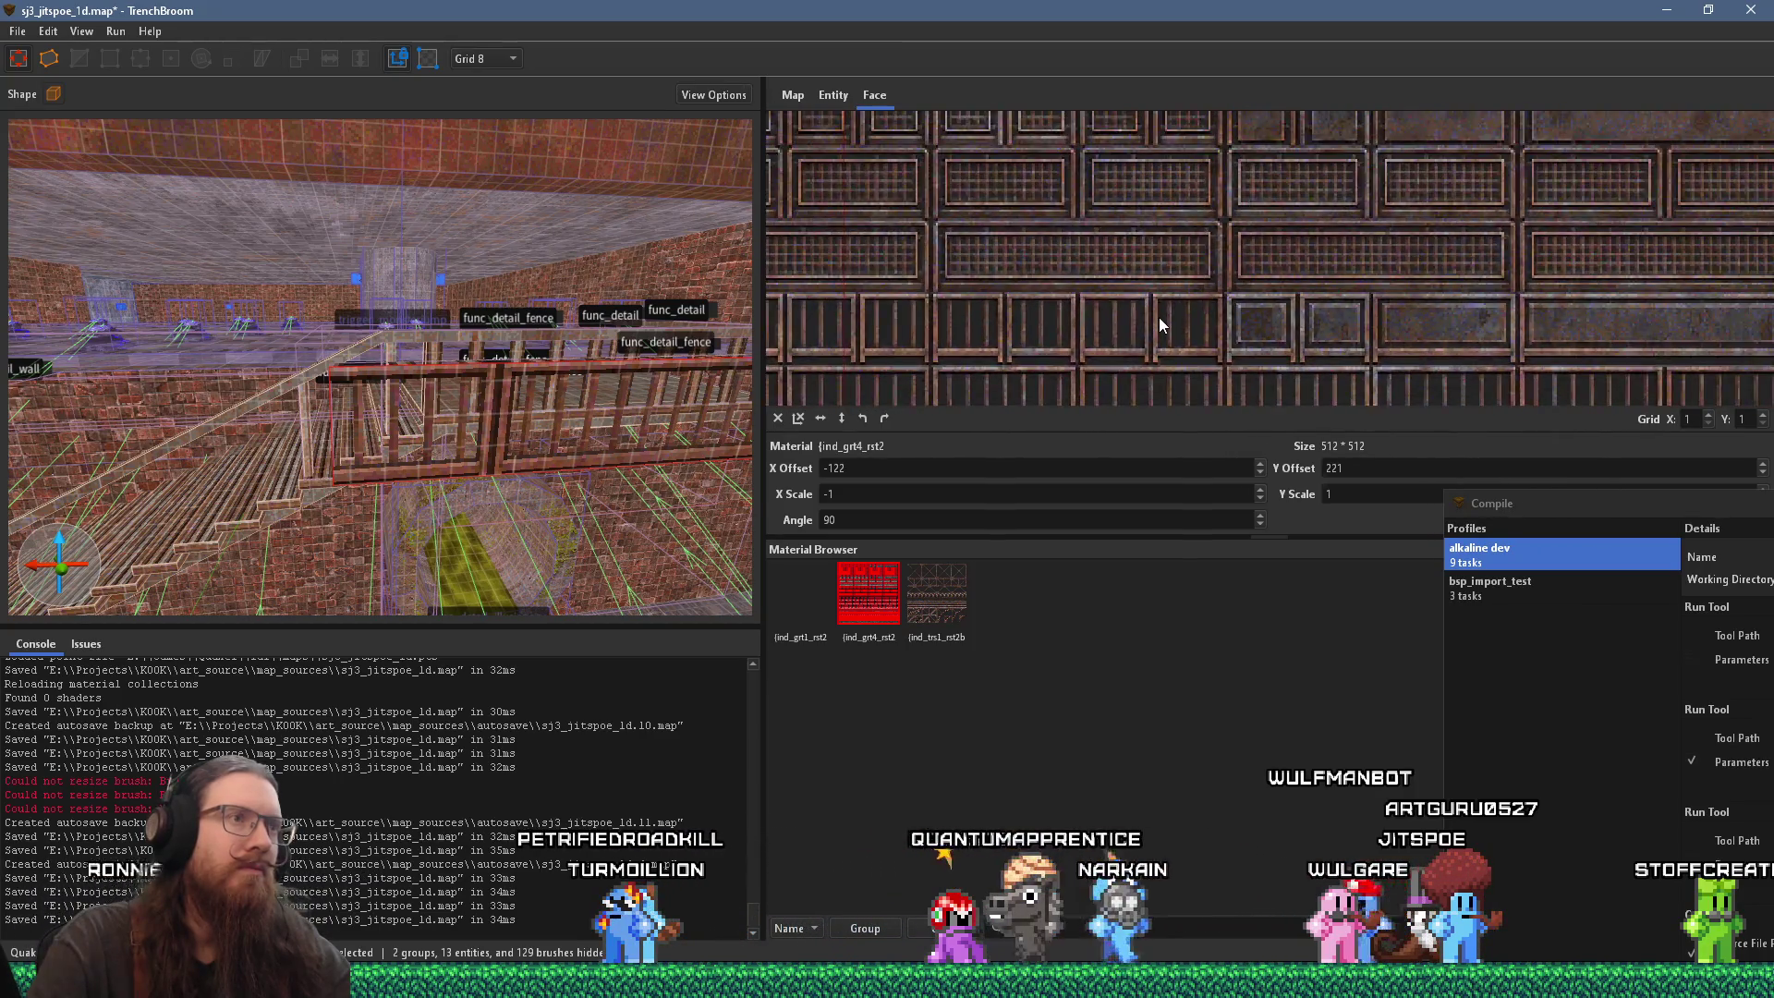
drag(1217, 189, 1085, 186)
scroll(571, 330, up, 5)
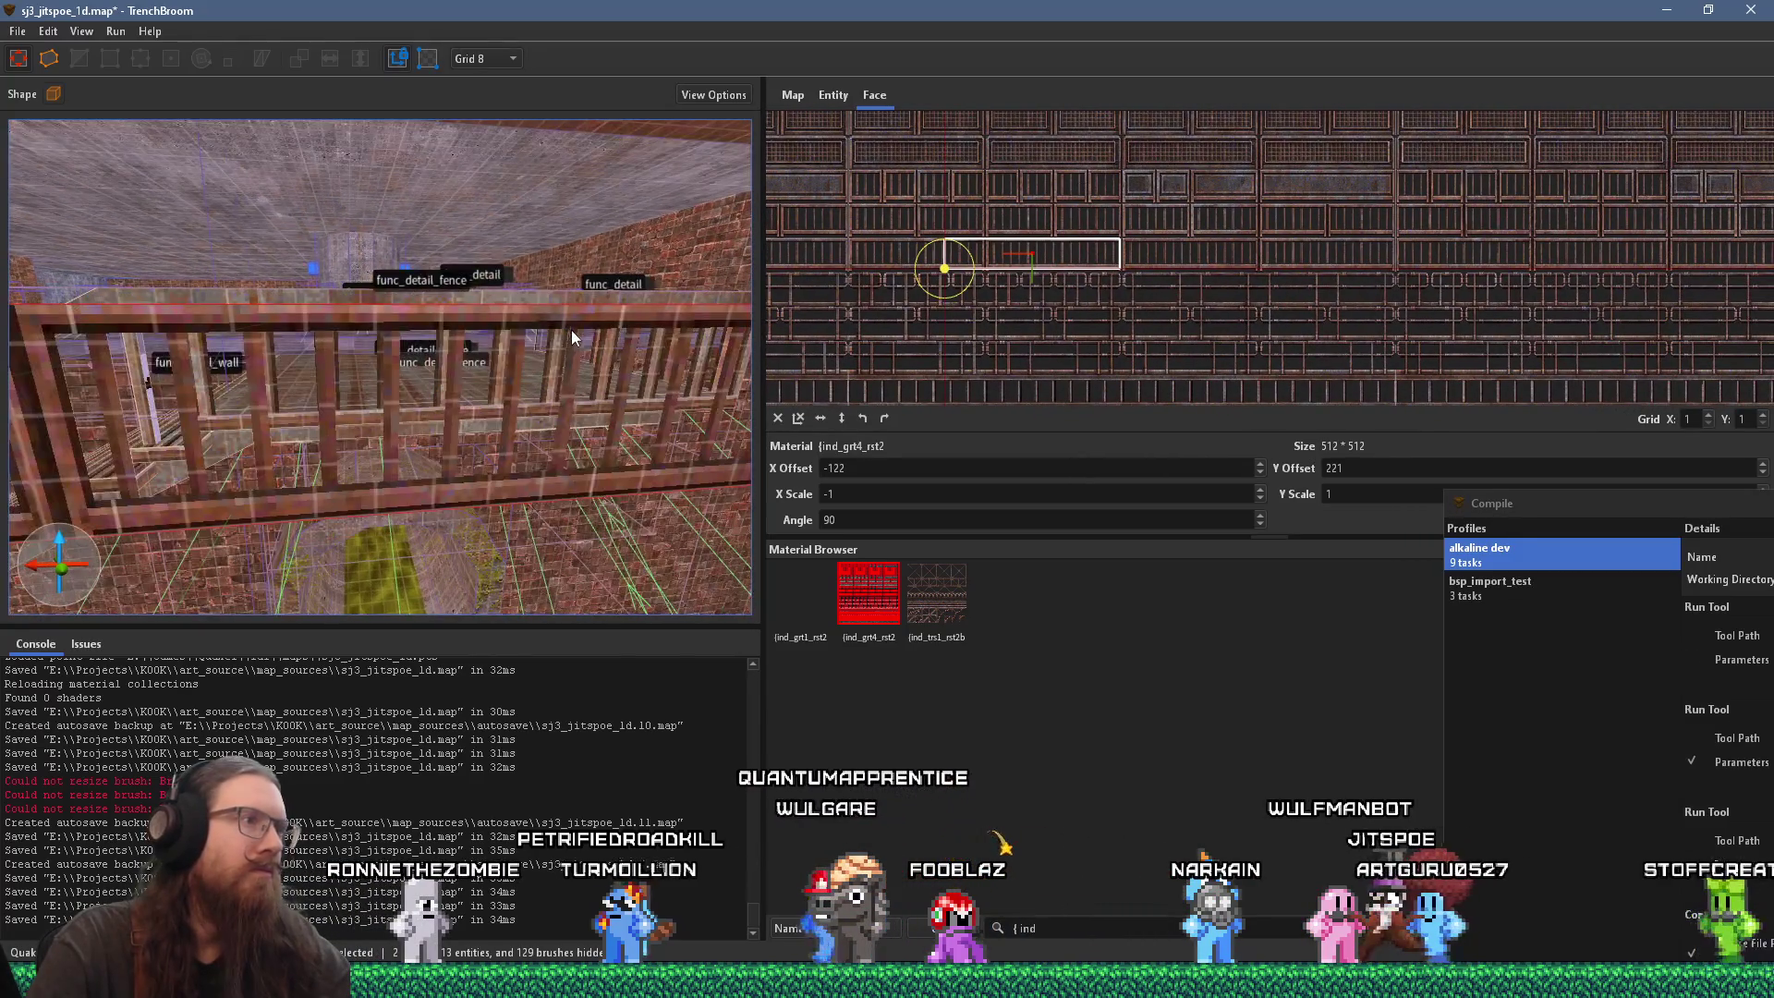
click(537, 232)
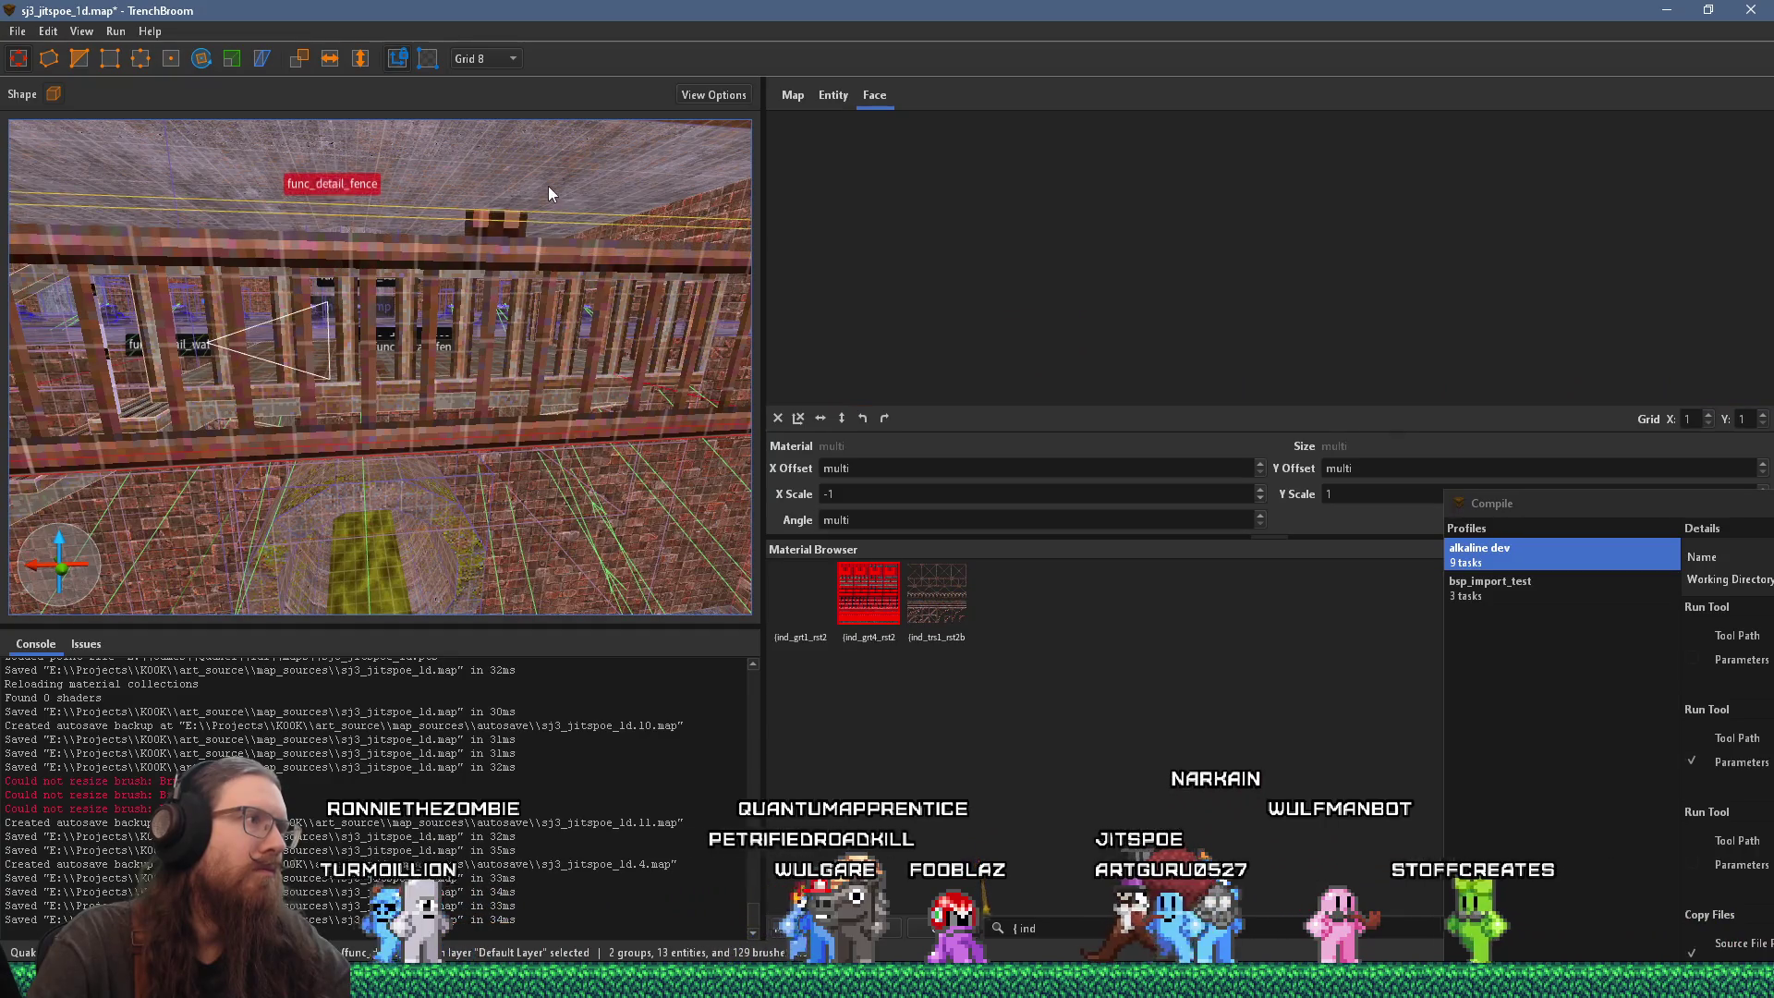
shift+click(548, 186)
drag(1243, 344, 1256, 348)
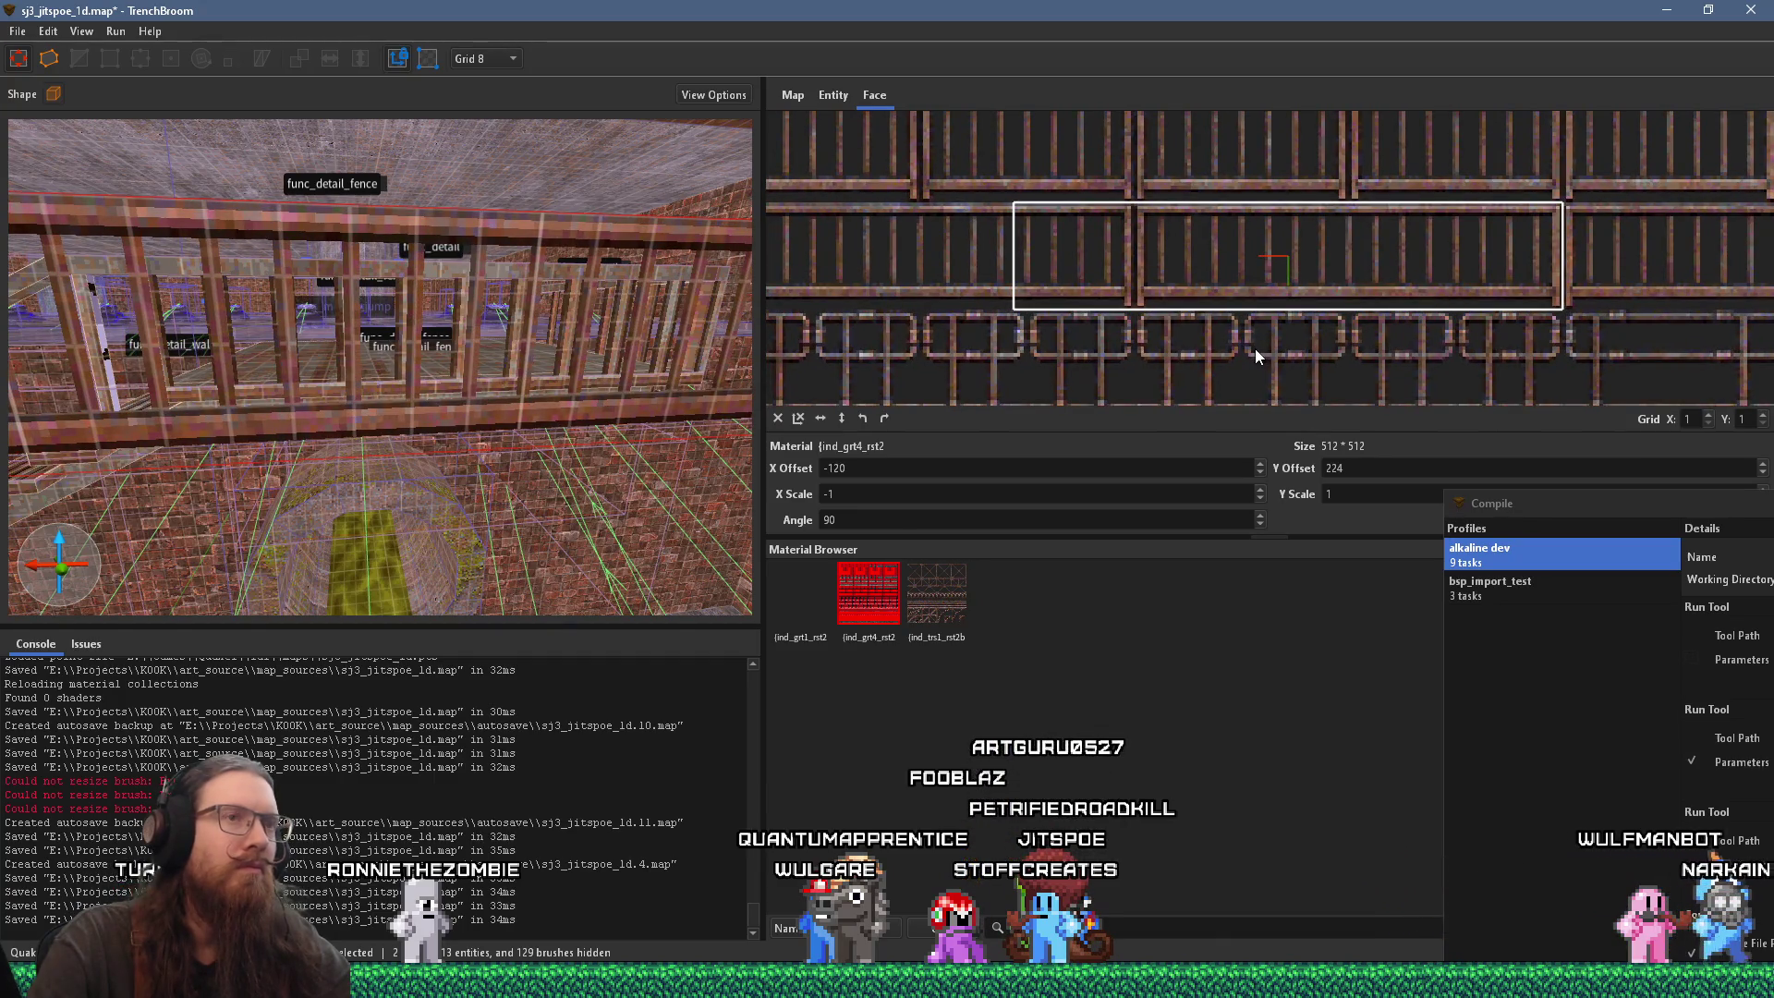
Step: Reselect the fence brush and pick a single fence face near the stairs
scroll(489, 420, down, 5)
scroll(513, 404, up, 5)
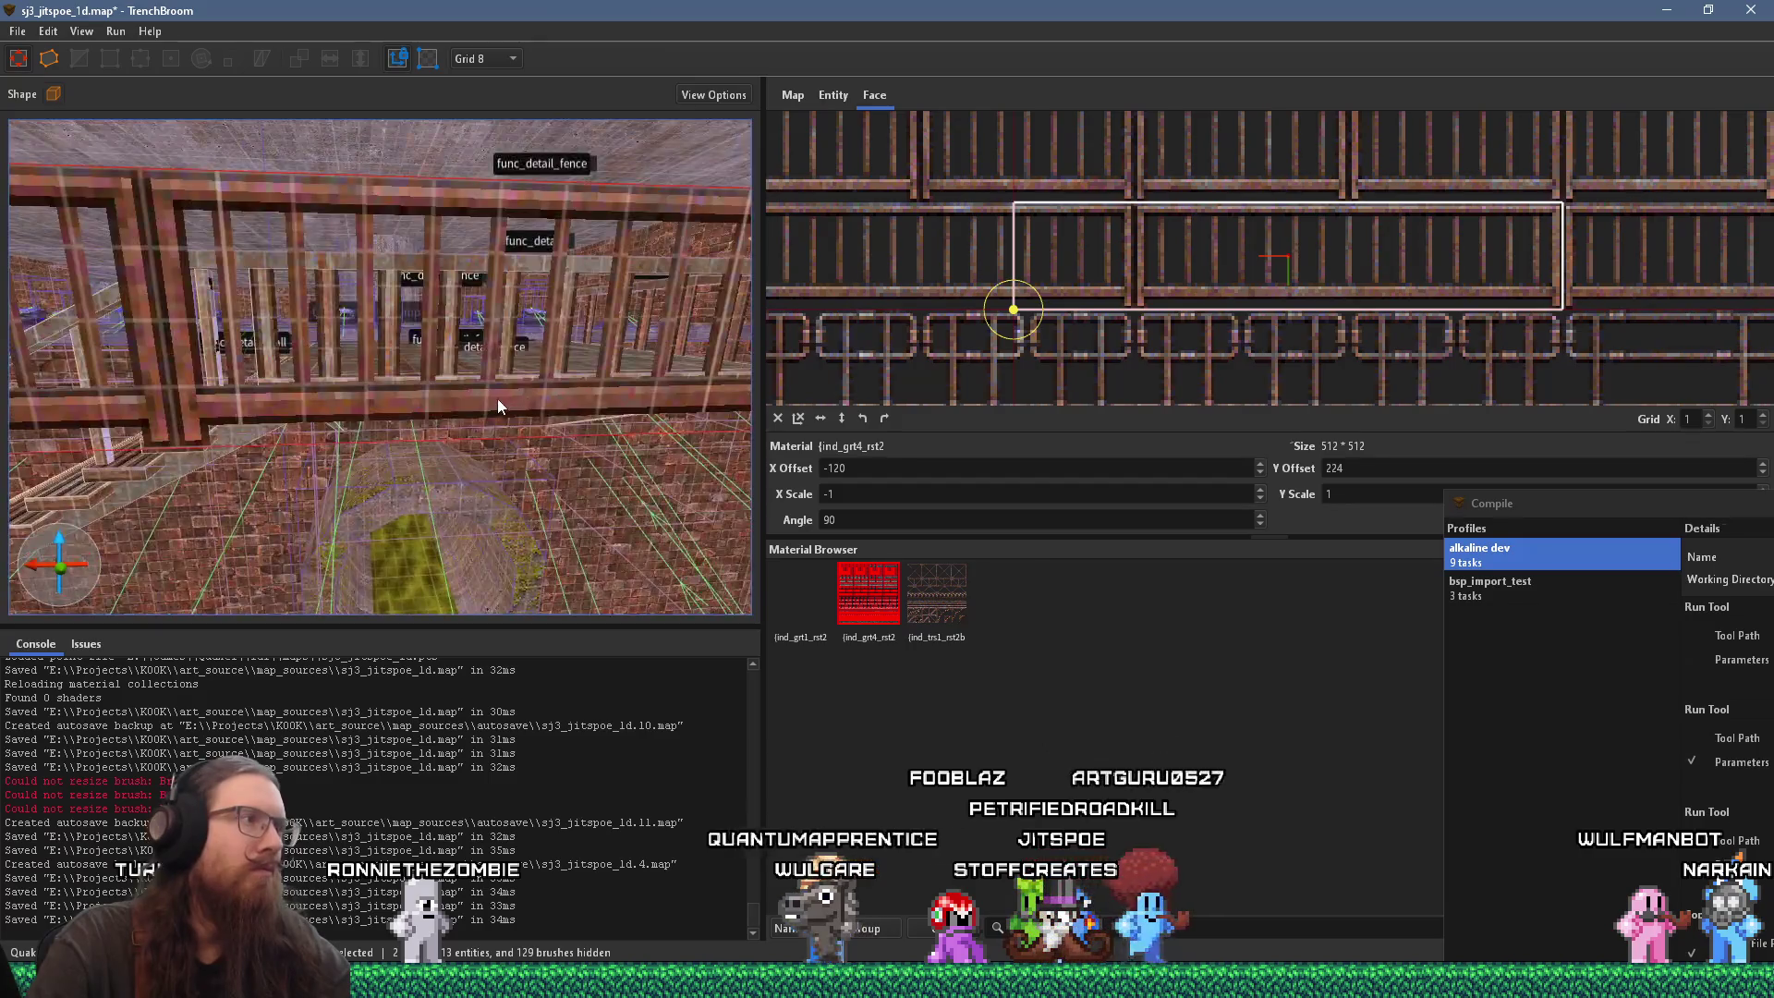
click(188, 370)
mouse_move(447, 381)
mouse_down()
mouse_move(574, 381)
mouse_move(533, 435)
mouse_move(675, 434)
mouse_move(281, 386)
mouse_move(634, 404)
mouse_move(570, 400)
mouse_move(564, 380)
mouse_move(549, 424)
mouse_up()
shift+click(282, 386)
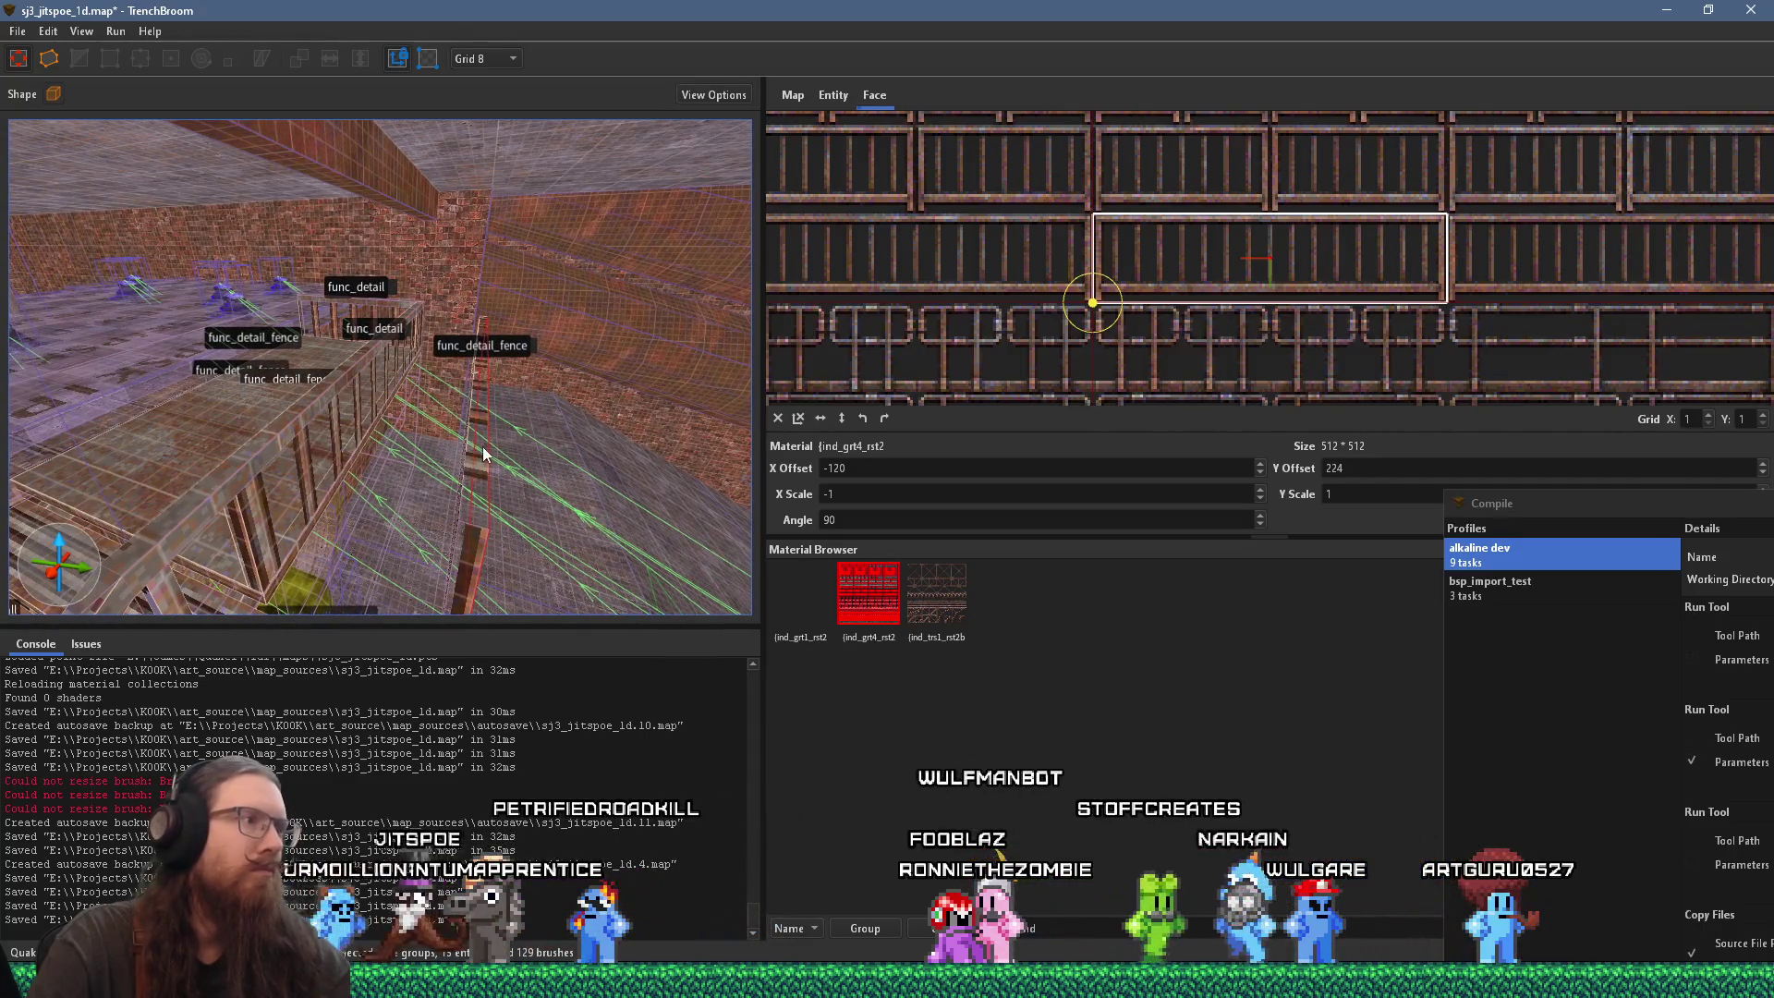
Step: Select the stair railing's top strip face and raise its grate Y offset to 393
shift+click(483, 446)
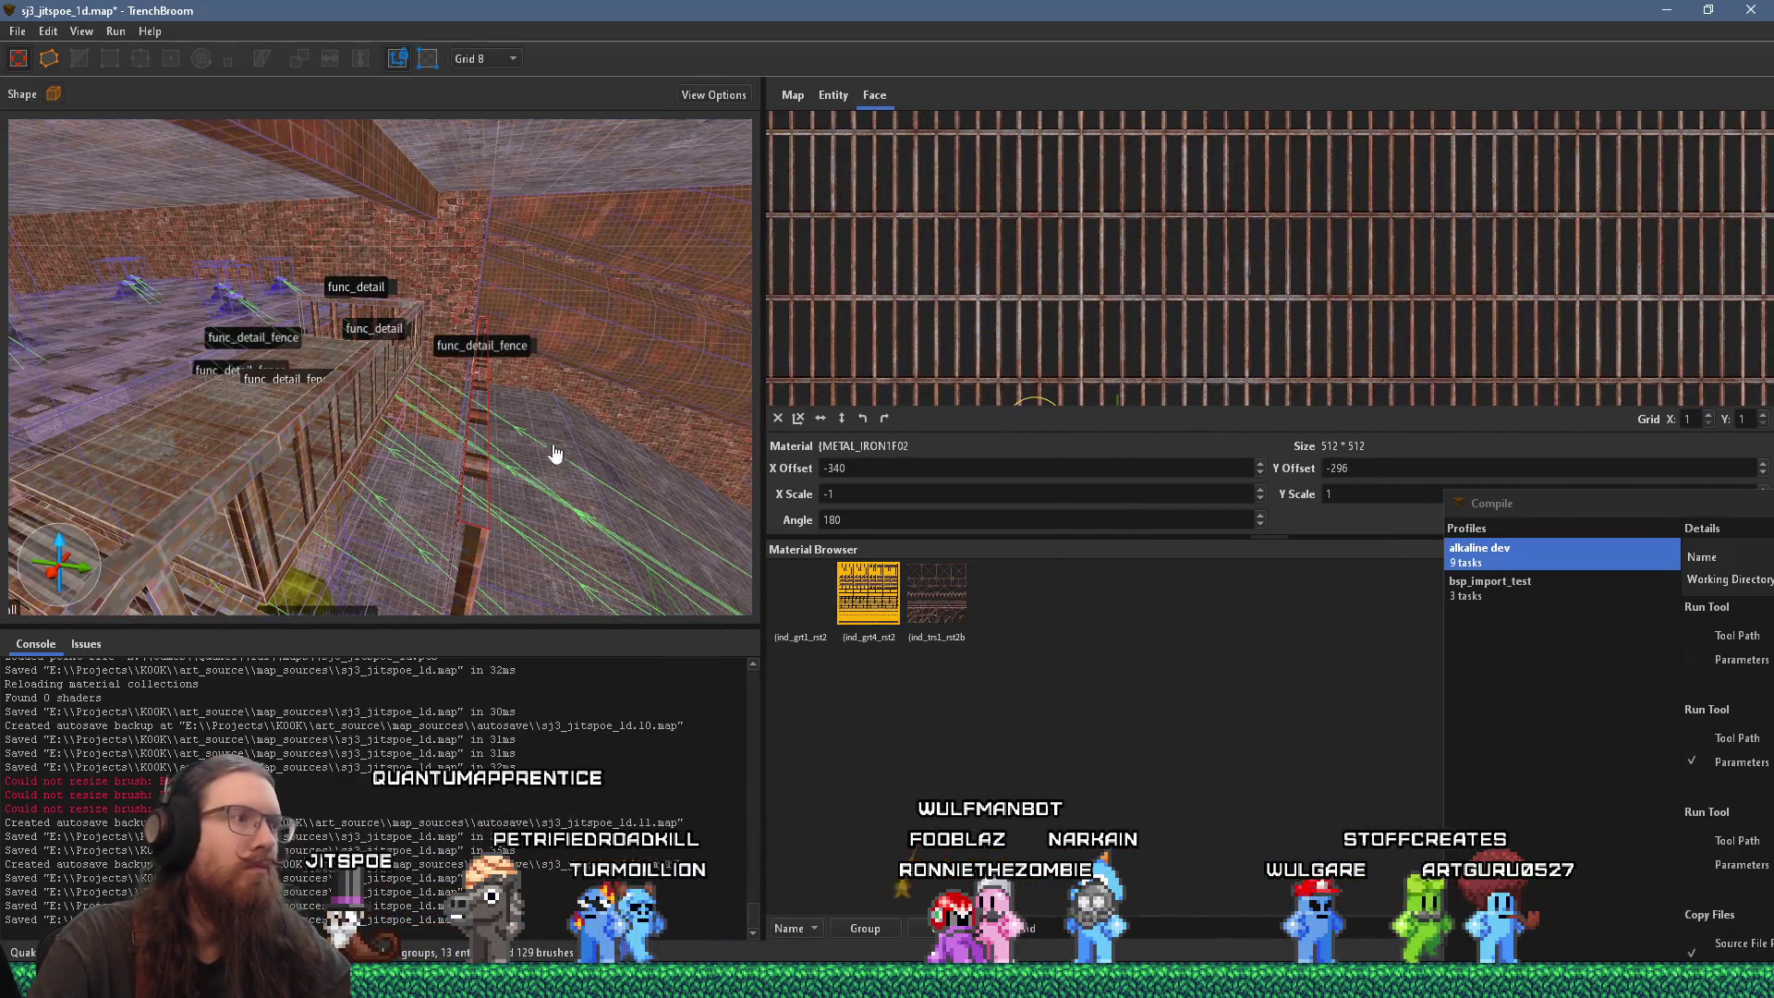
drag(555, 457, 611, 382)
shift+click(656, 328)
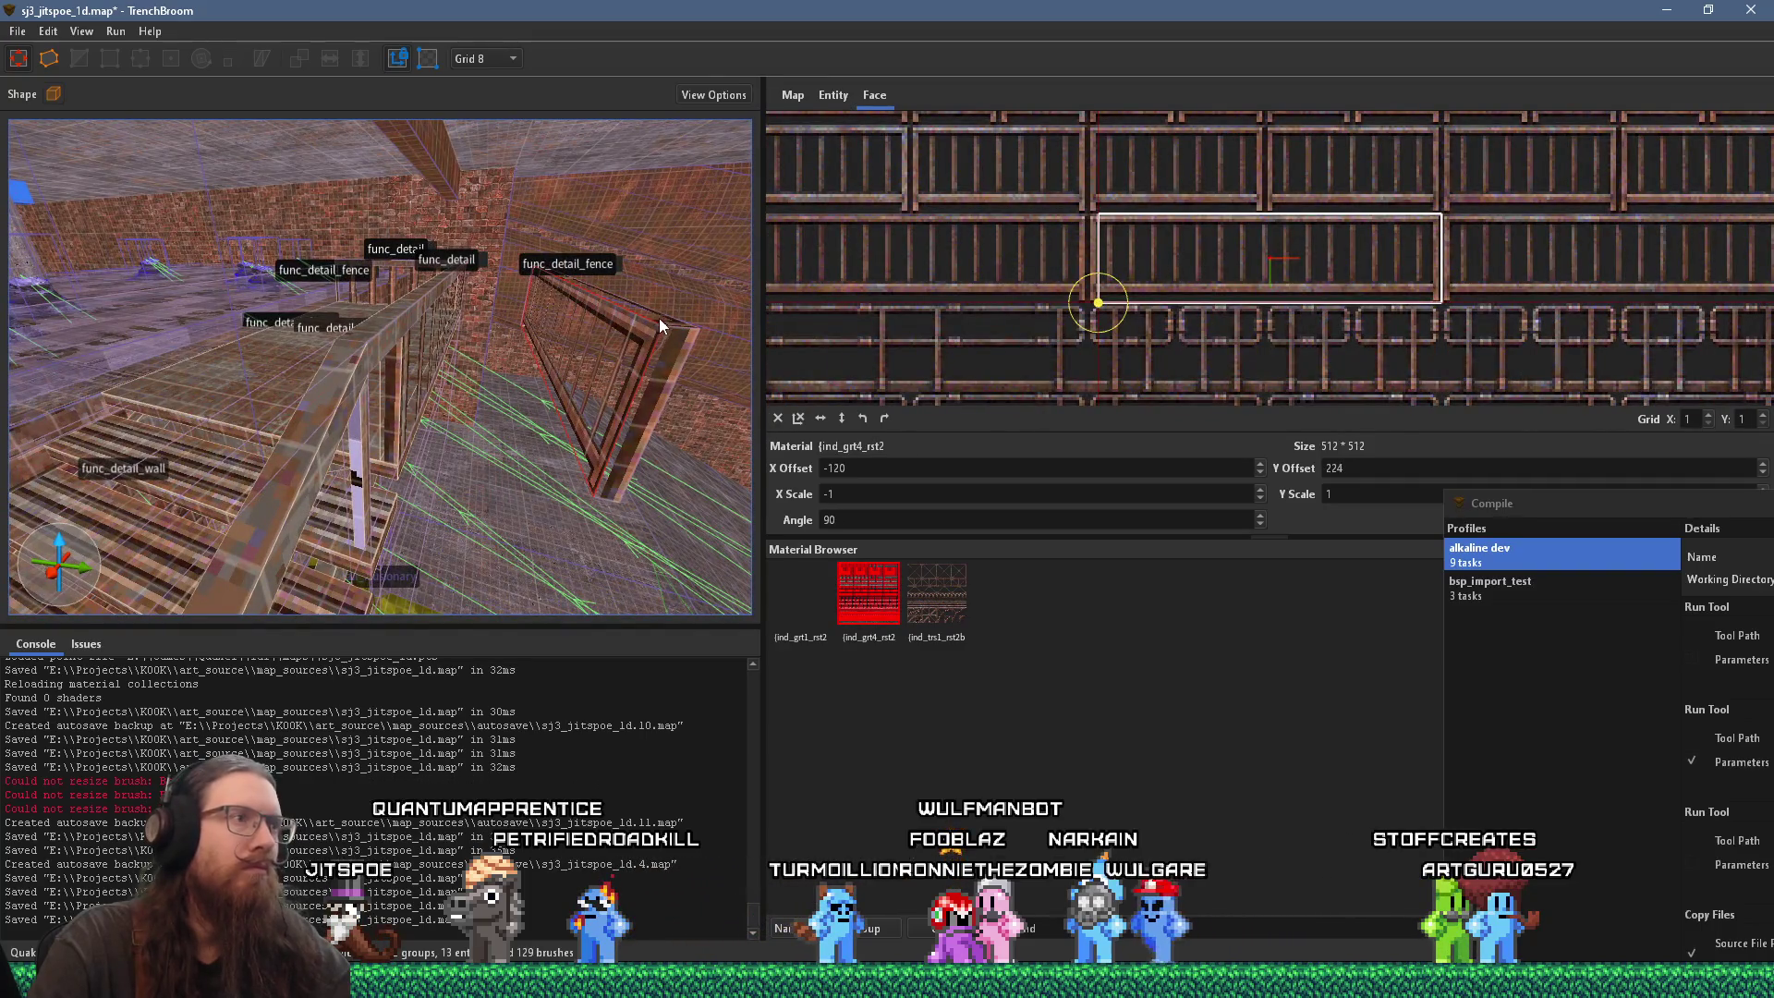
shift+click(701, 331)
triple_click(1083, 471)
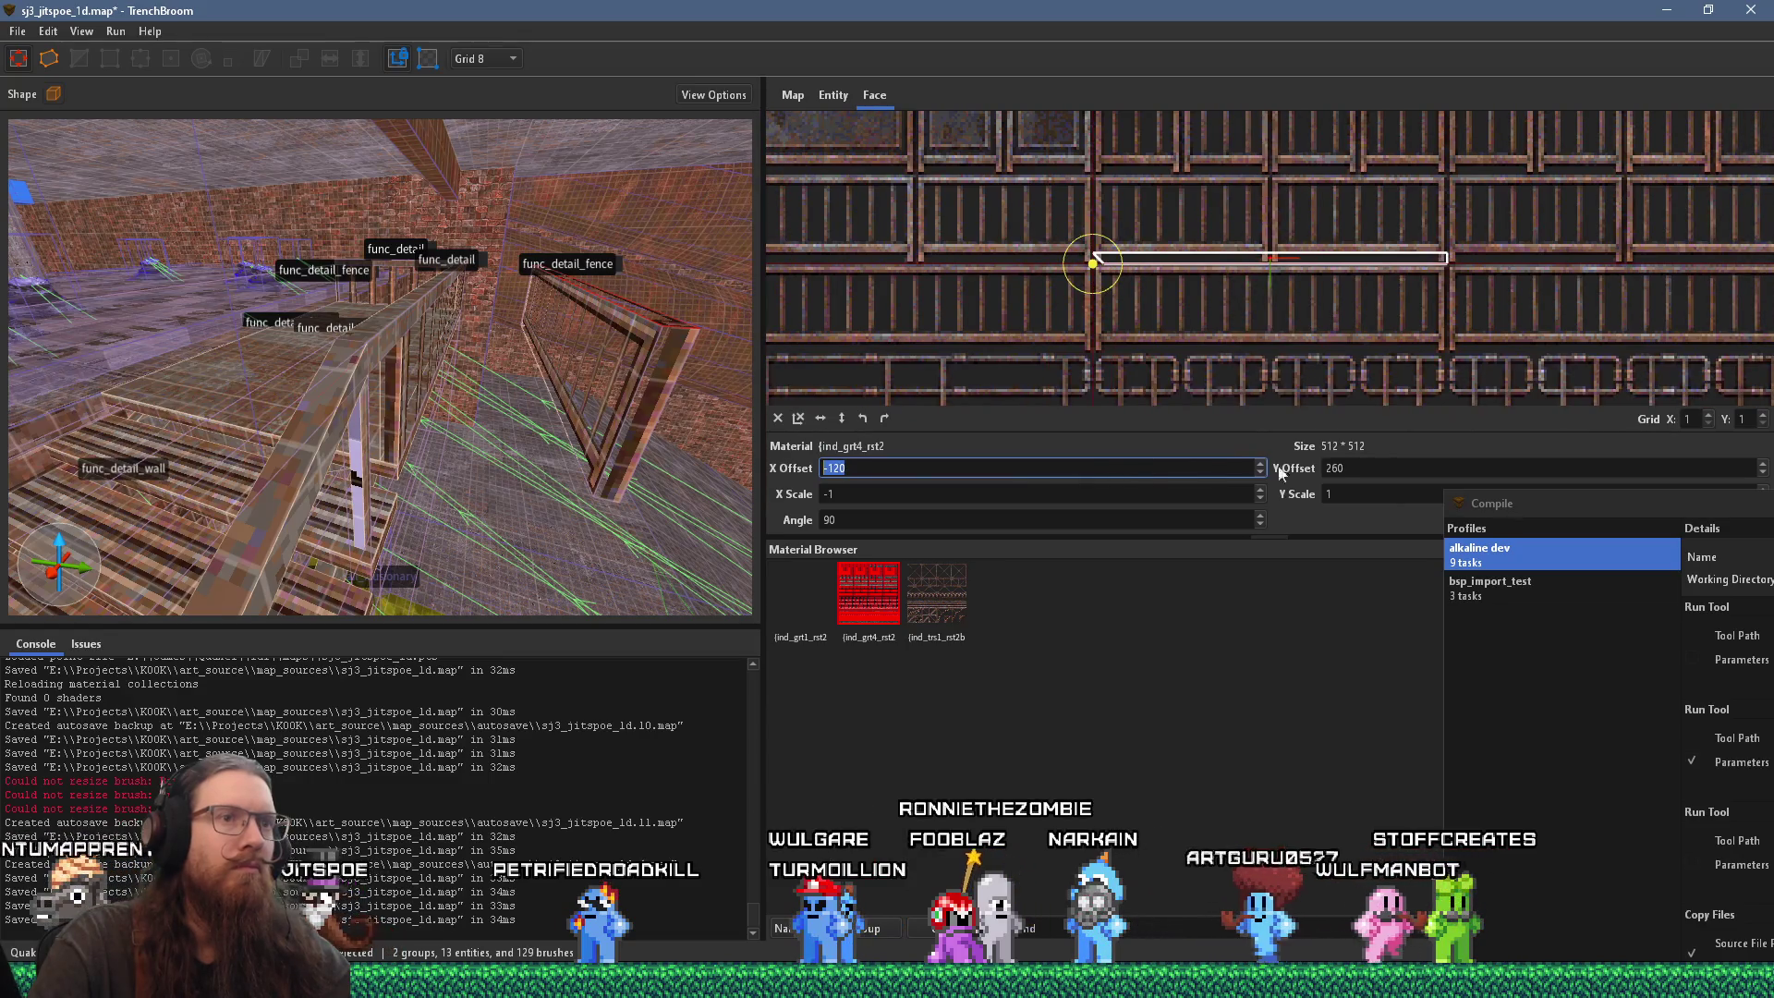
scroll(1367, 468, up, 13)
scroll(1368, 469, up, 3)
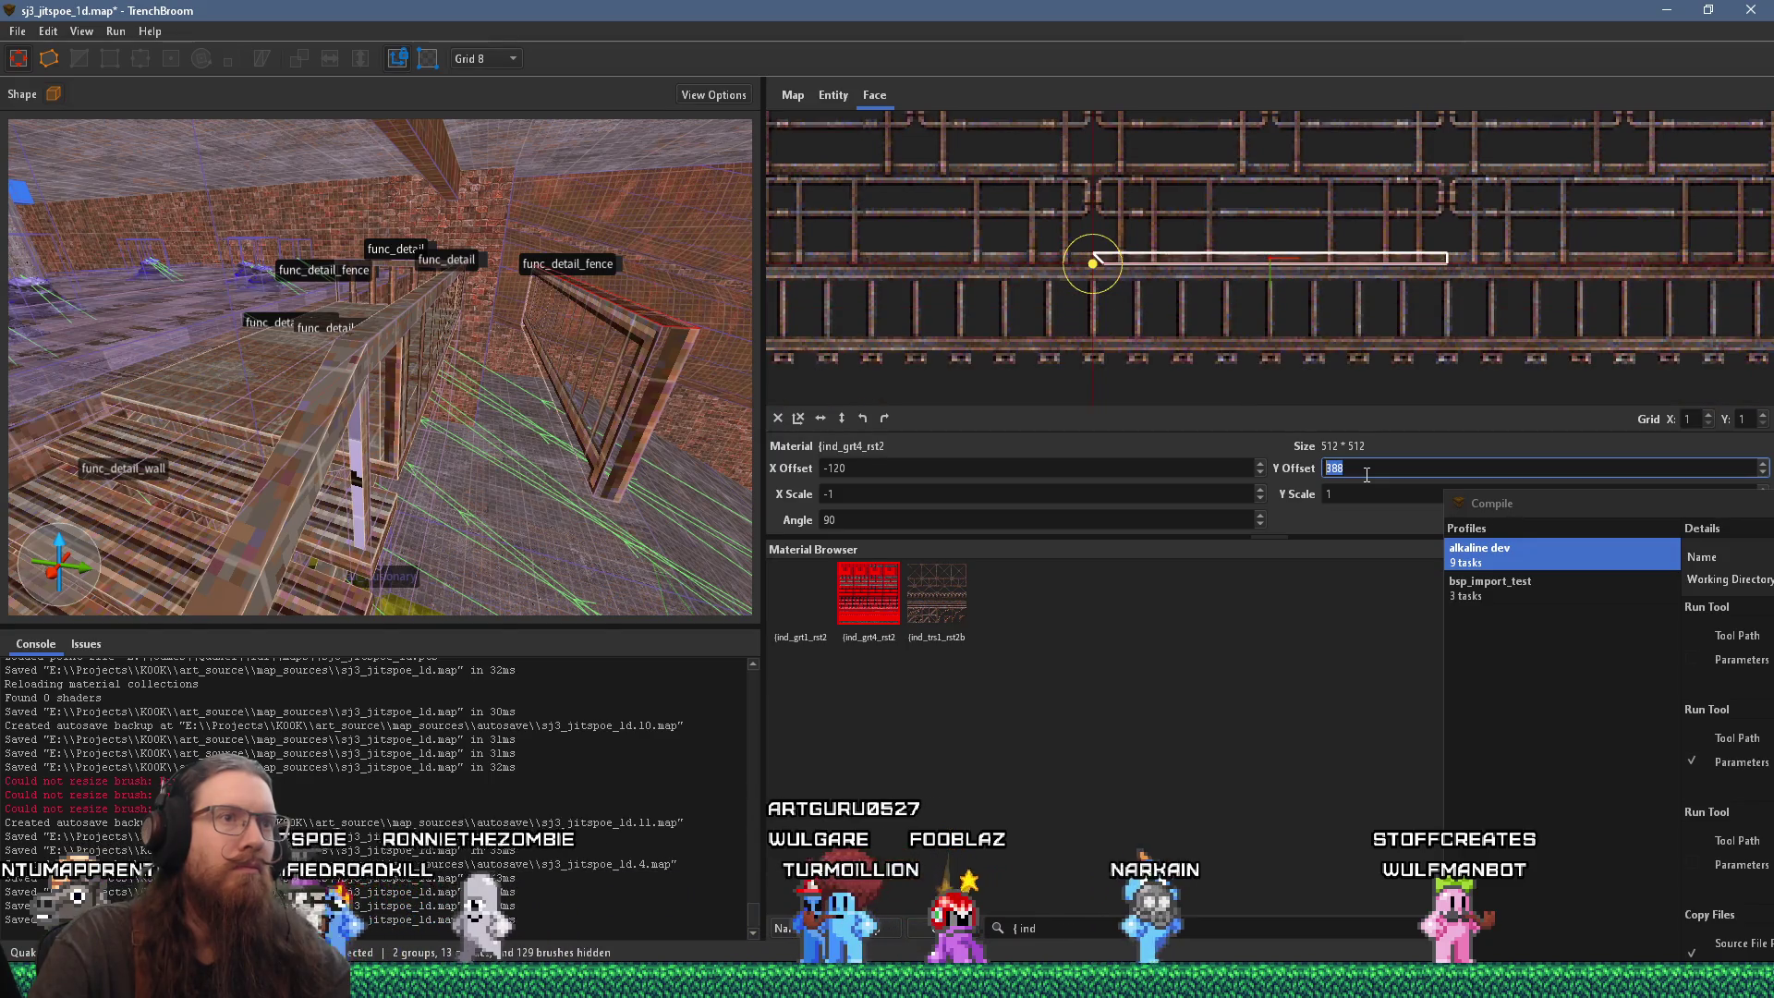
scroll(1366, 469, up, 1)
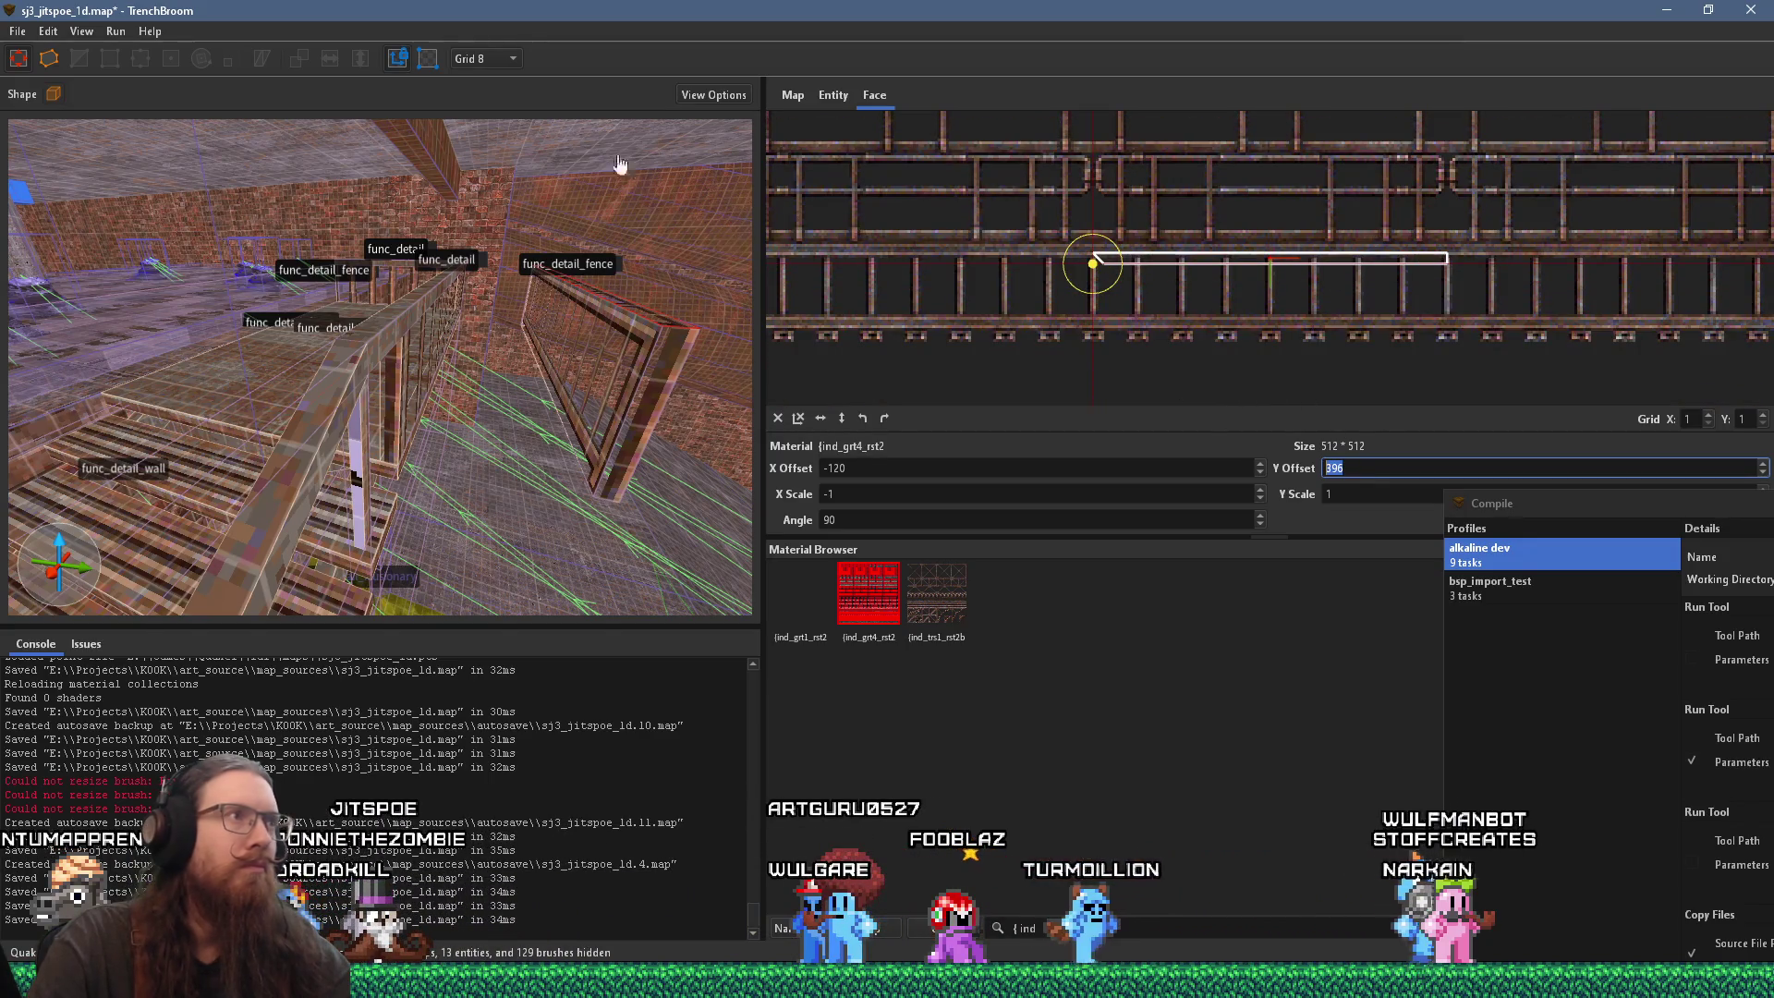
Step: Switch to a 1-unit grid and inspect the railing
click(501, 62)
click(504, 87)
scroll(1354, 468, up, 1)
scroll(1353, 465, down, 4)
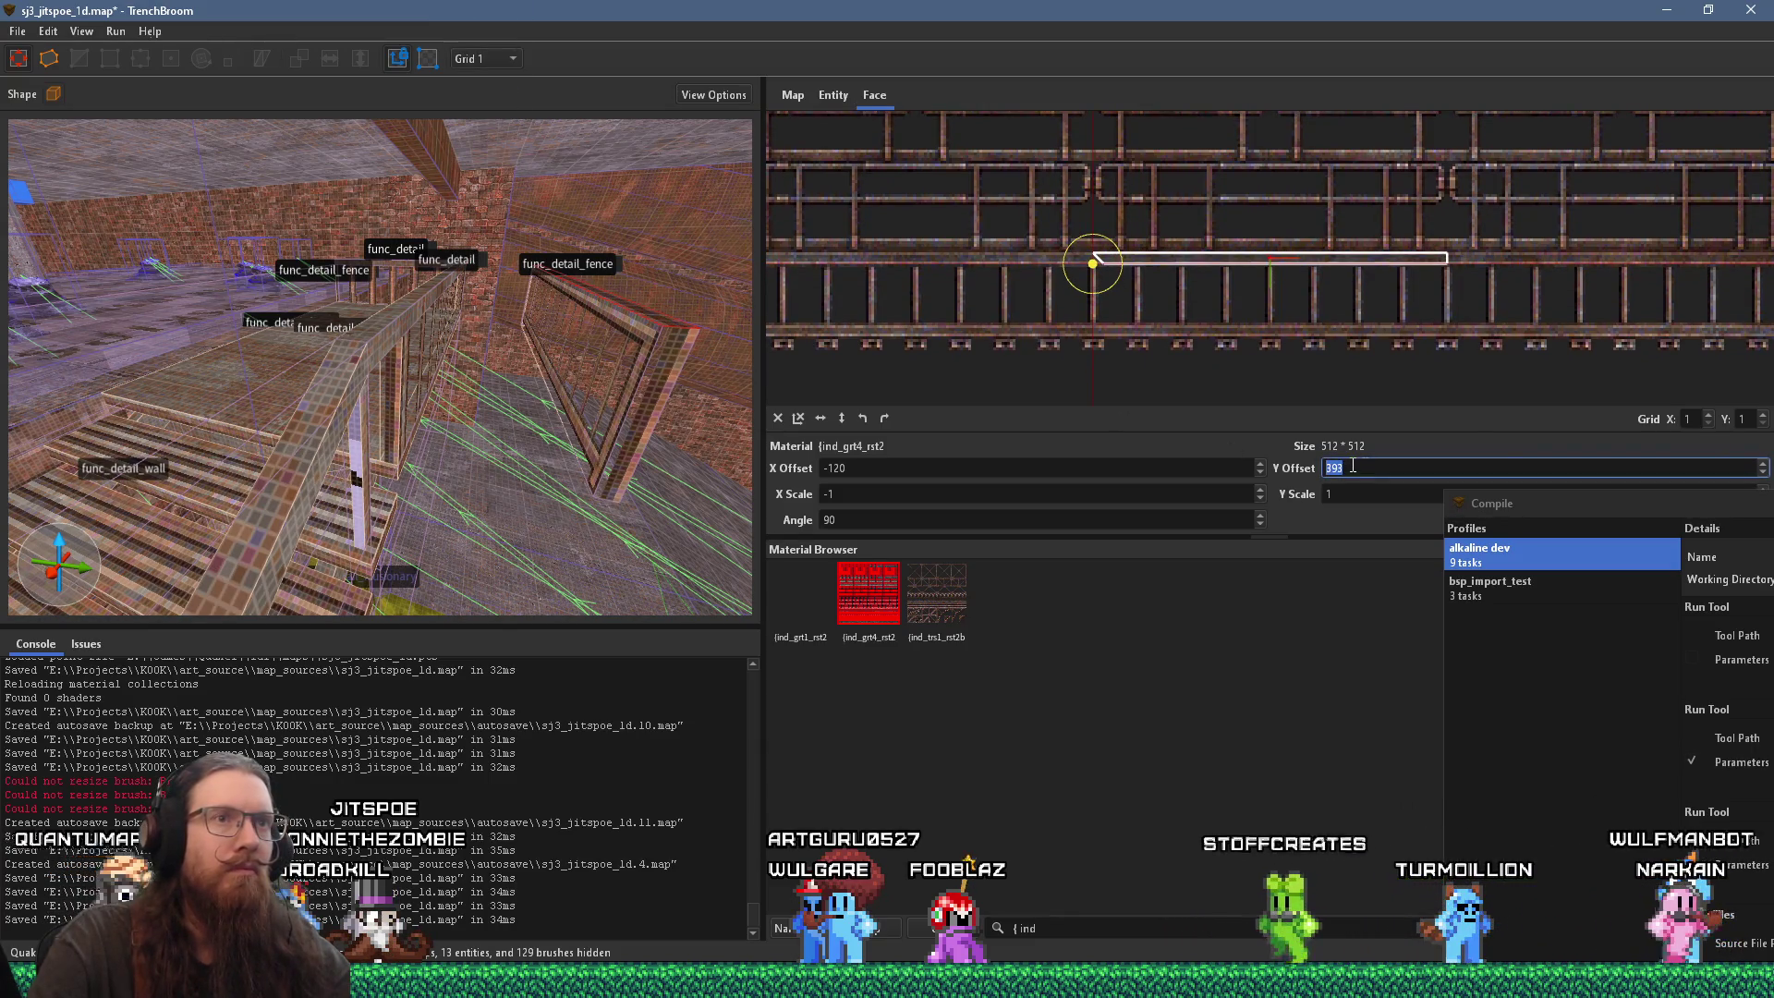
mouse_move(647, 388)
mouse_down()
mouse_move(551, 388)
mouse_move(521, 422)
mouse_move(538, 432)
mouse_move(368, 475)
mouse_move(301, 464)
mouse_move(337, 431)
mouse_move(418, 485)
mouse_move(438, 447)
mouse_move(484, 431)
mouse_move(493, 481)
mouse_move(430, 437)
mouse_move(454, 443)
mouse_move(422, 356)
mouse_move(367, 404)
mouse_move(335, 402)
mouse_move(356, 271)
mouse_move(330, 211)
mouse_move(300, 389)
mouse_move(155, 363)
mouse_move(326, 474)
mouse_move(438, 484)
mouse_up()
Step: Set the grid to 4 units and select the whole func_detail fence brush
click(484, 60)
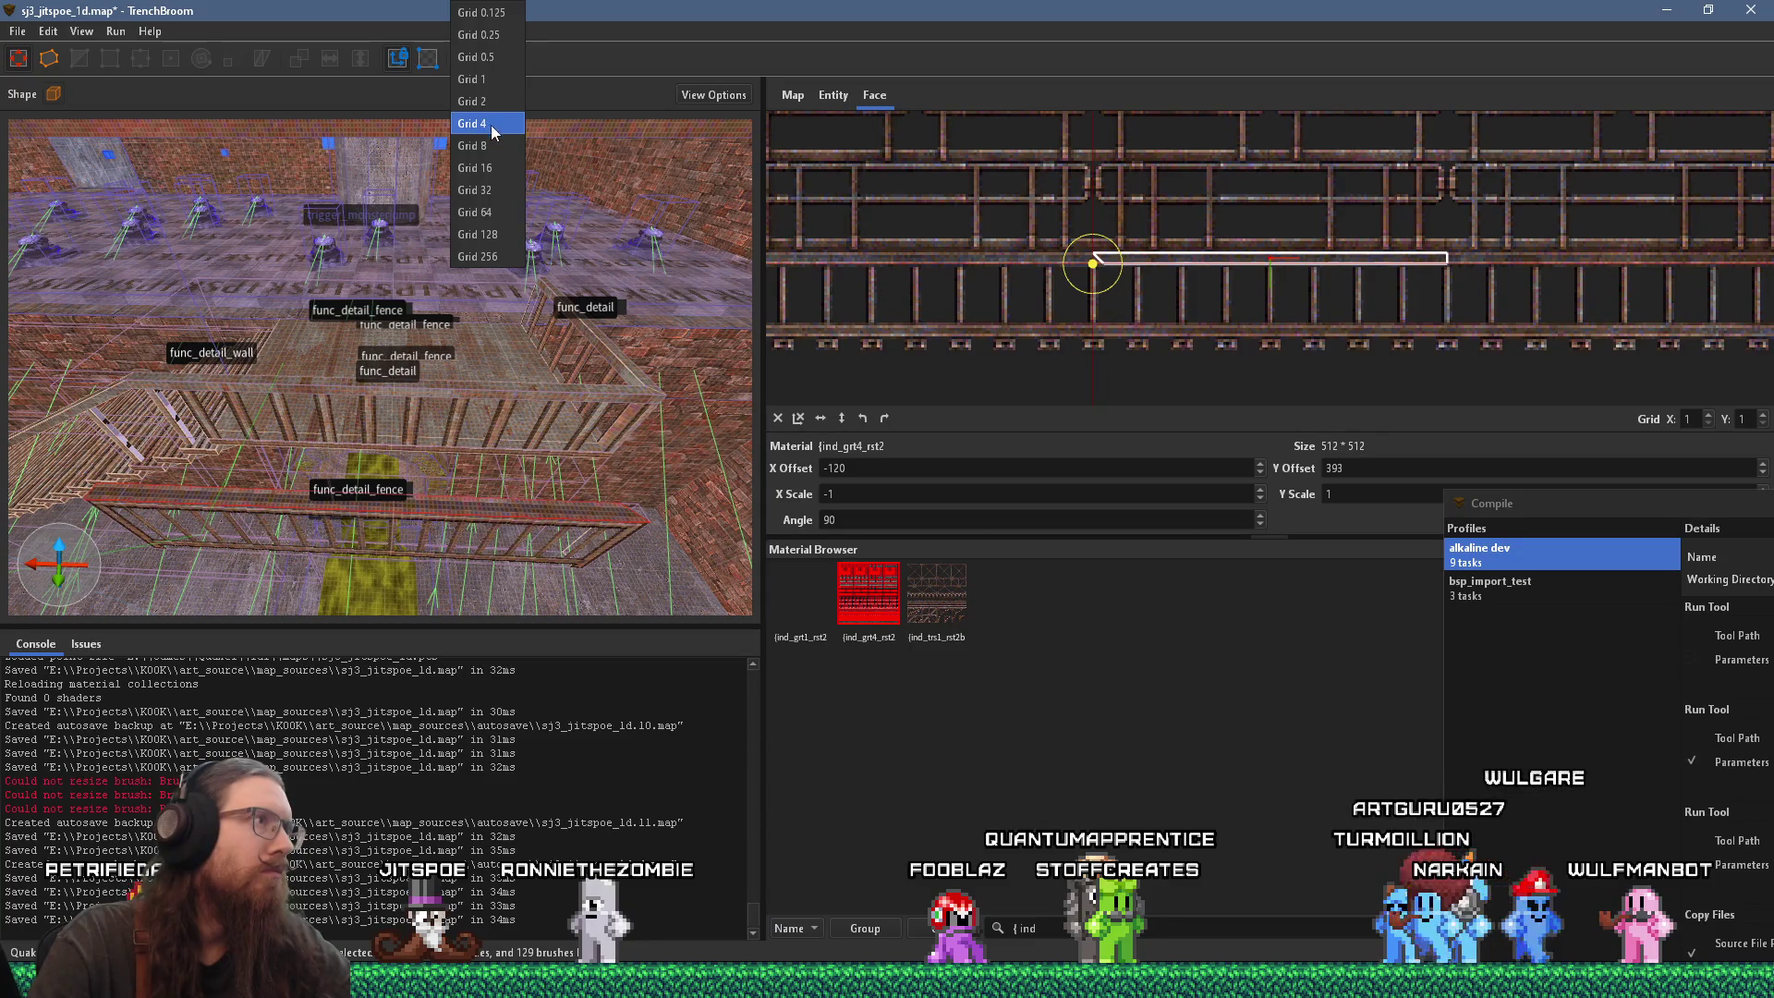
click(492, 126)
scroll(442, 358, up, 1)
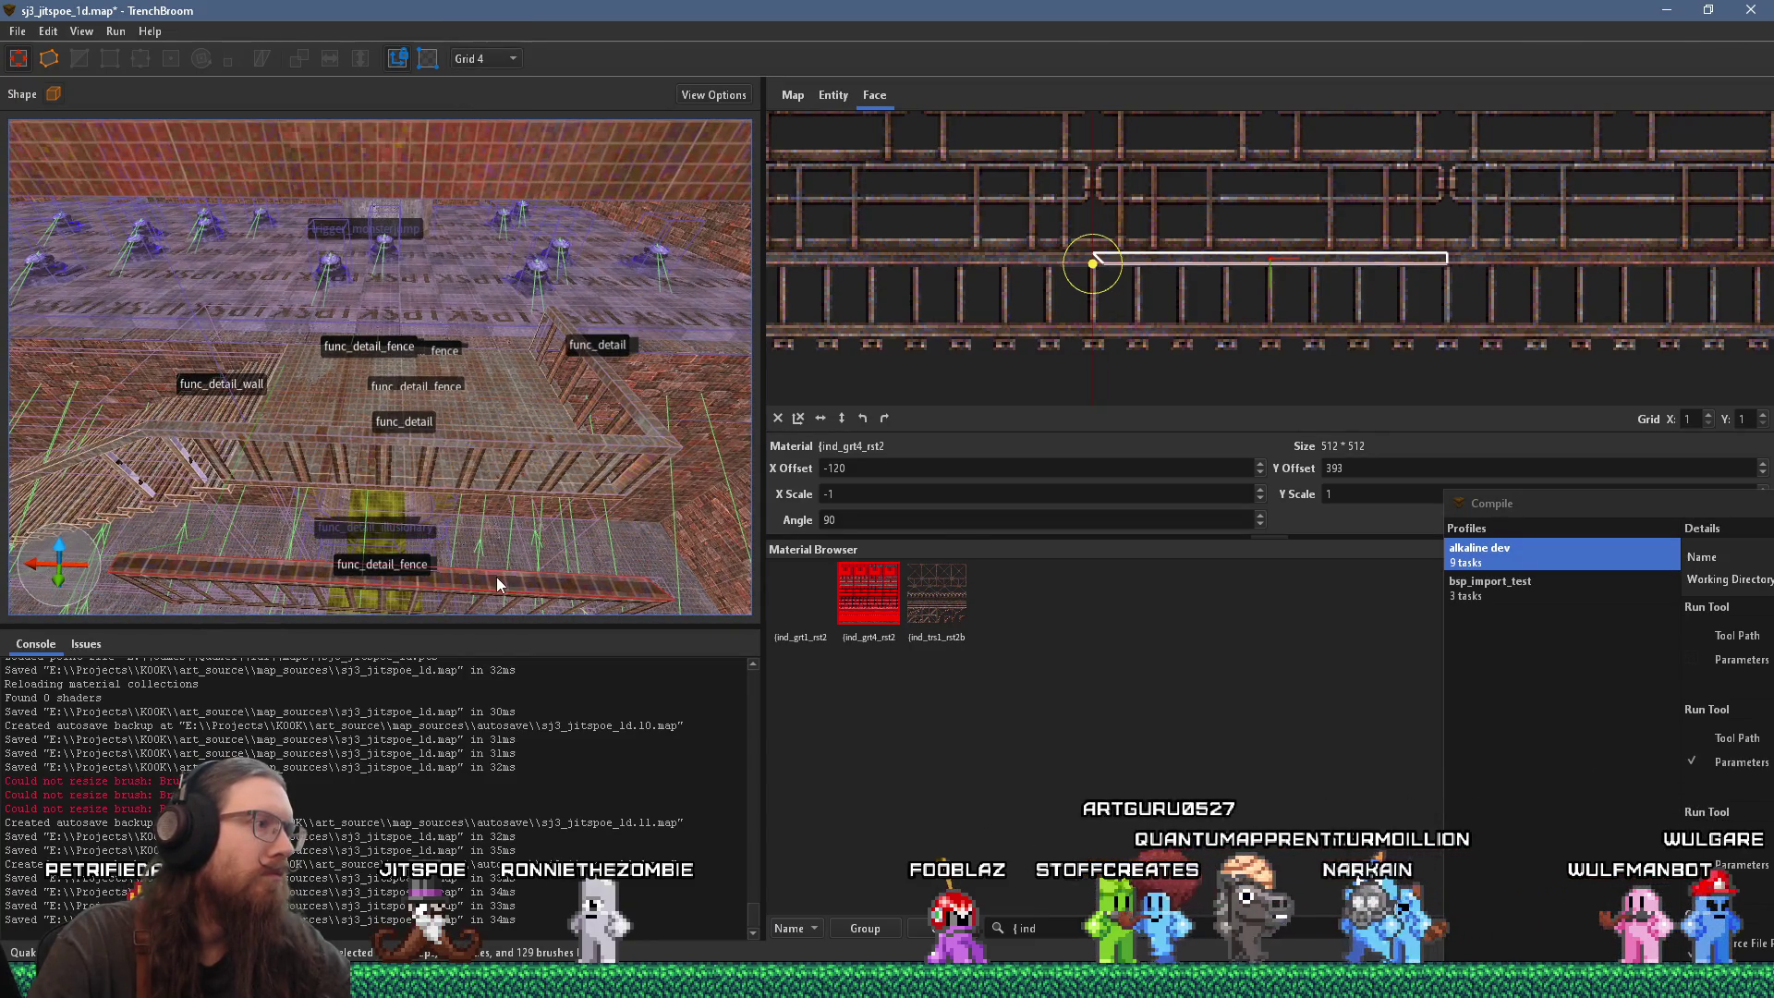
click(496, 577)
drag(522, 463, 502, 386)
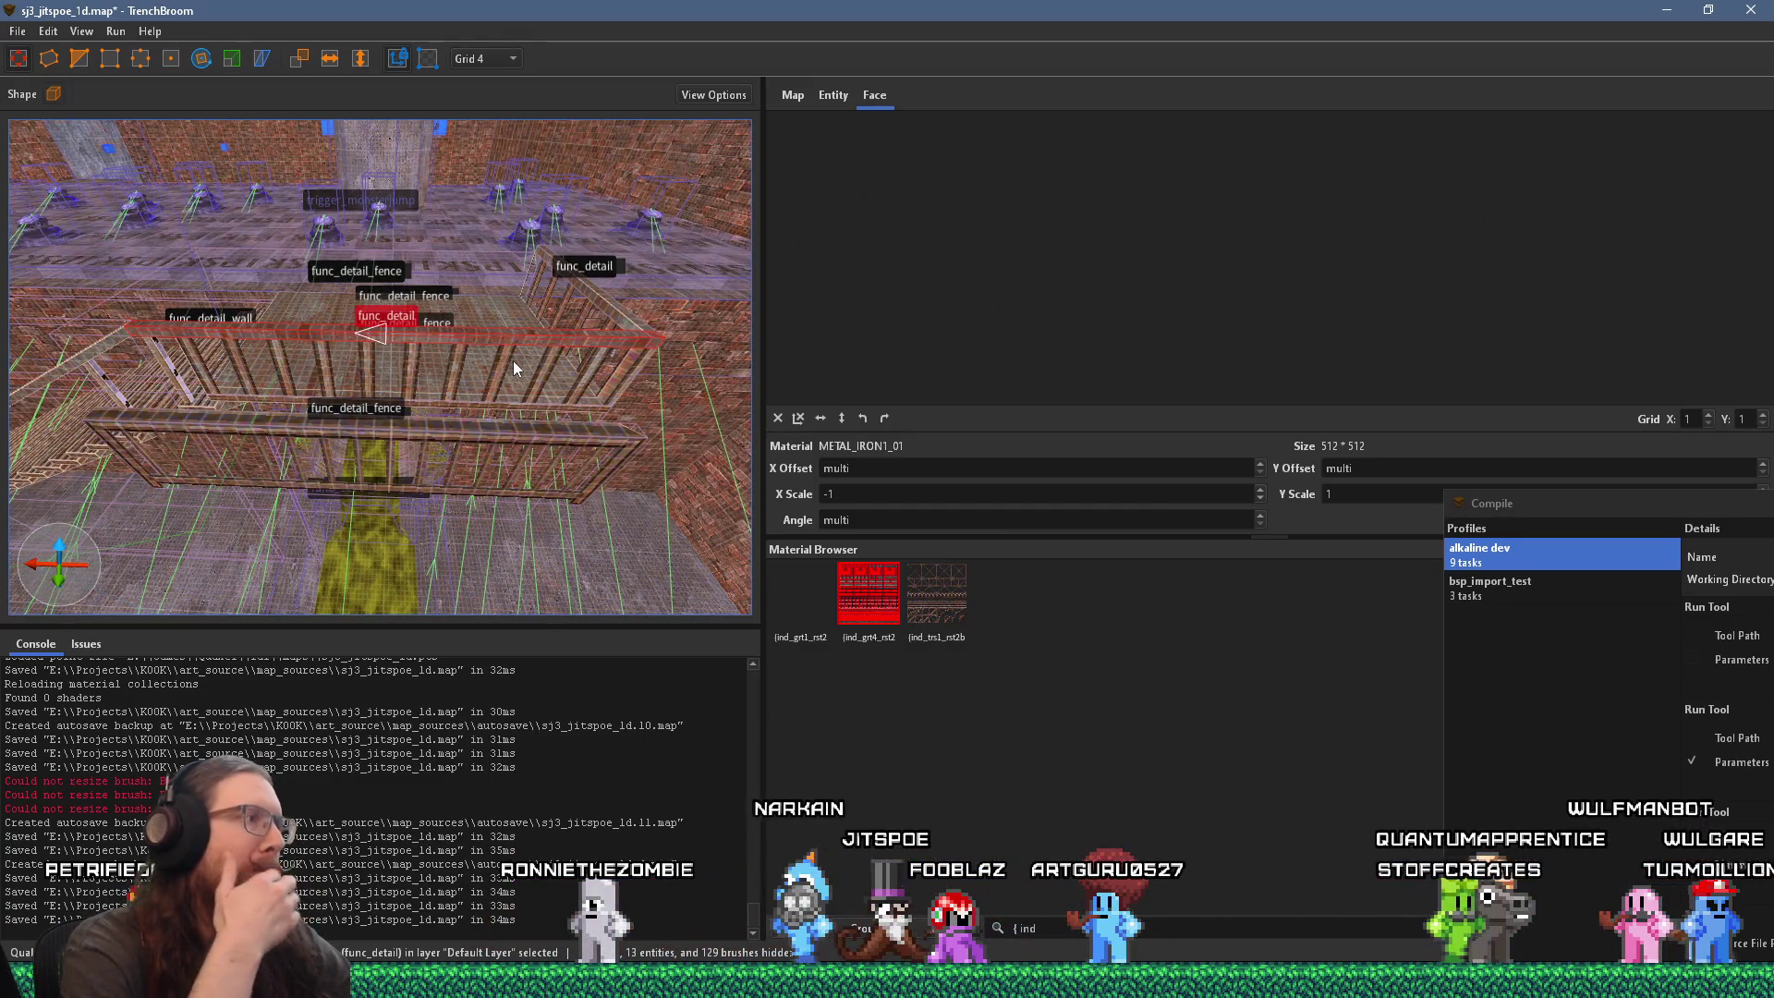
scroll(416, 350, up, 3)
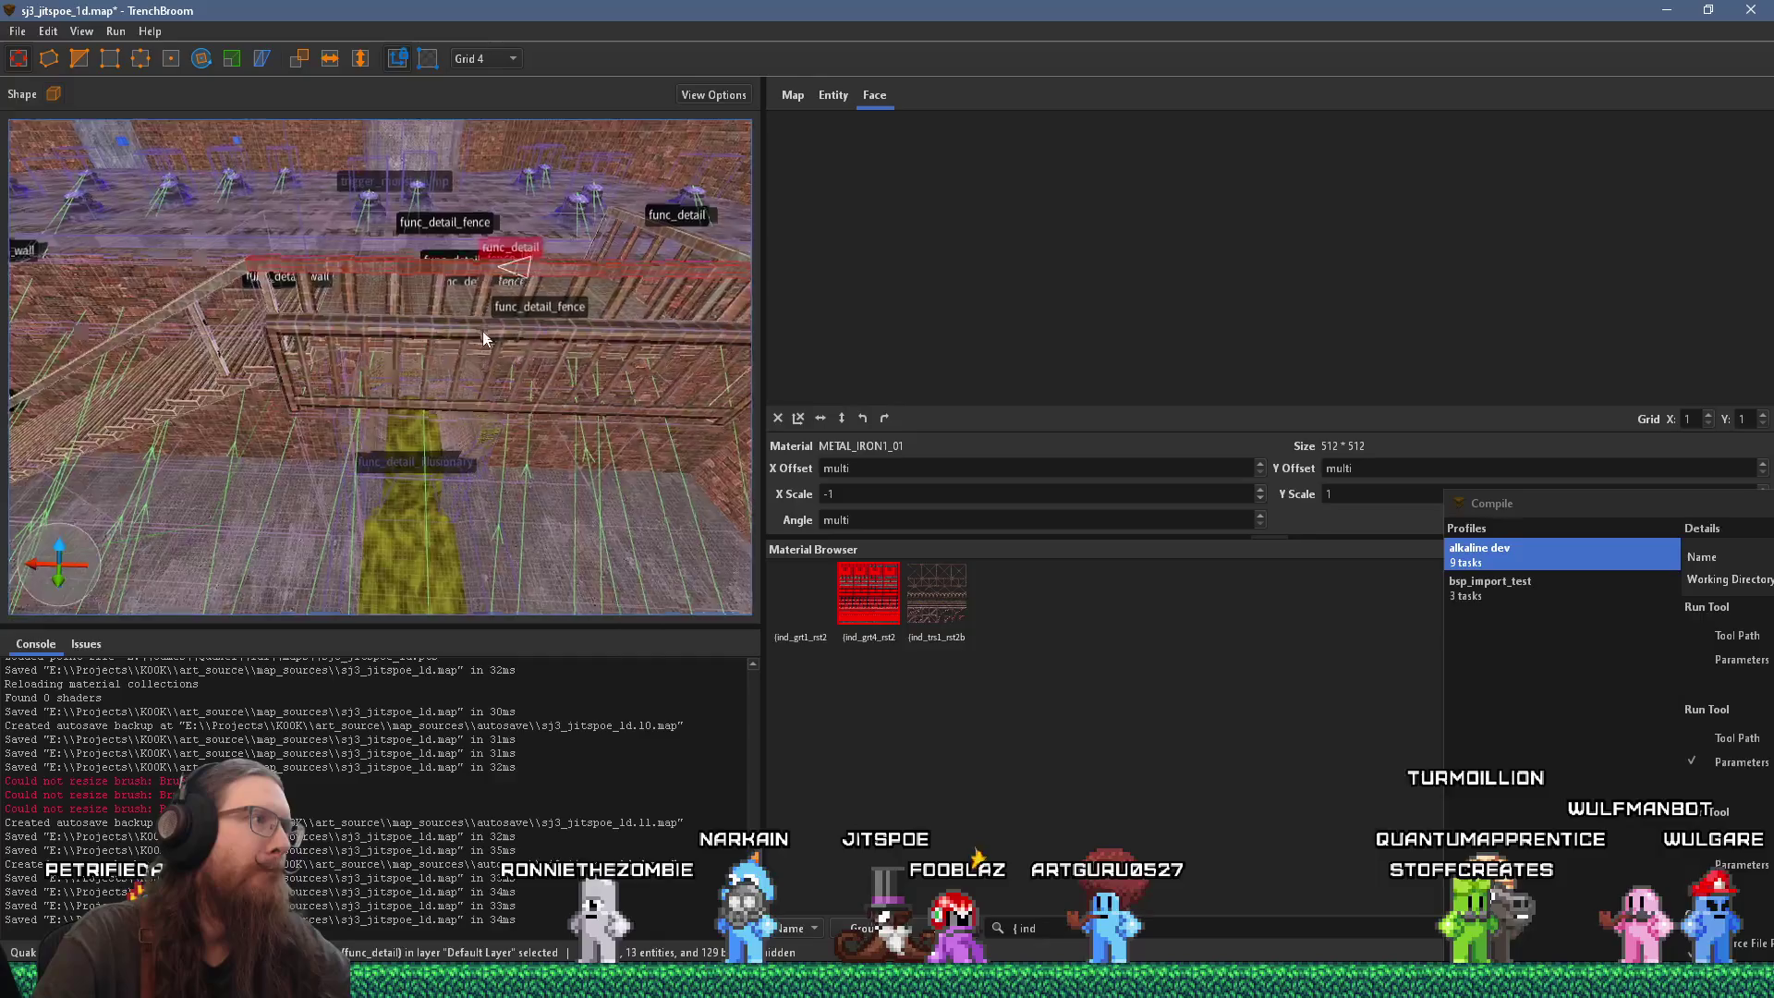
scroll(460, 285, up, 5)
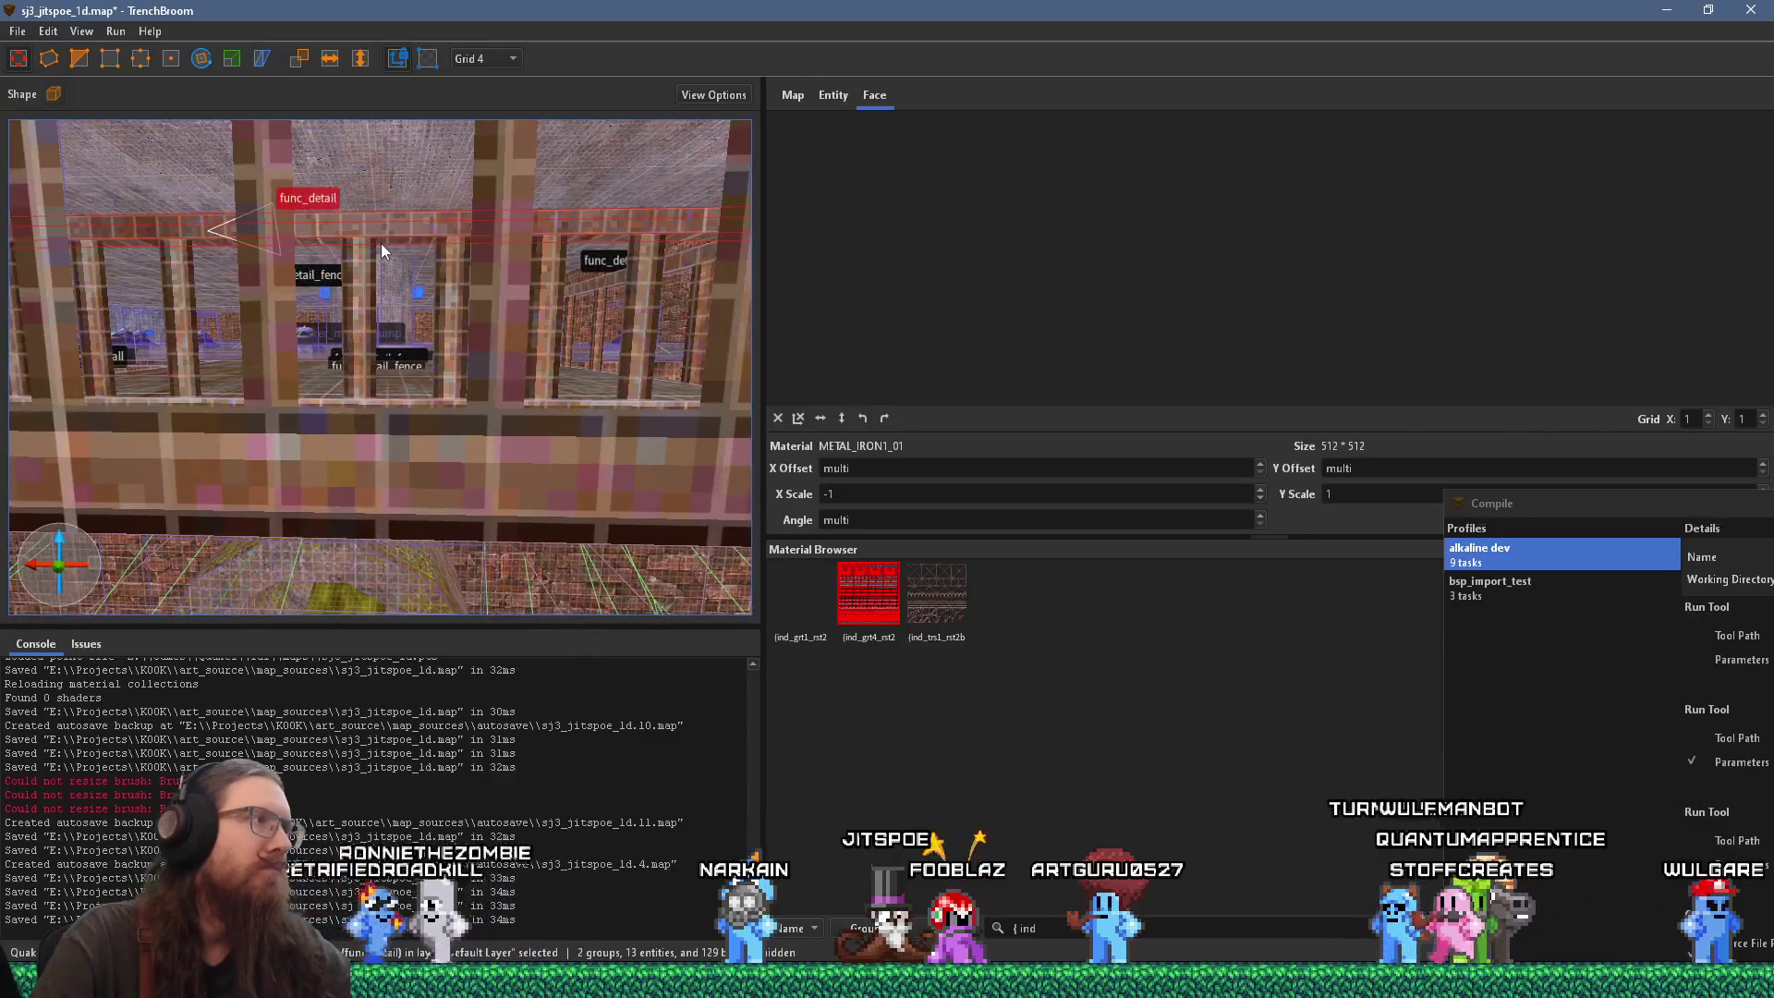
scroll(390, 255, down, 6)
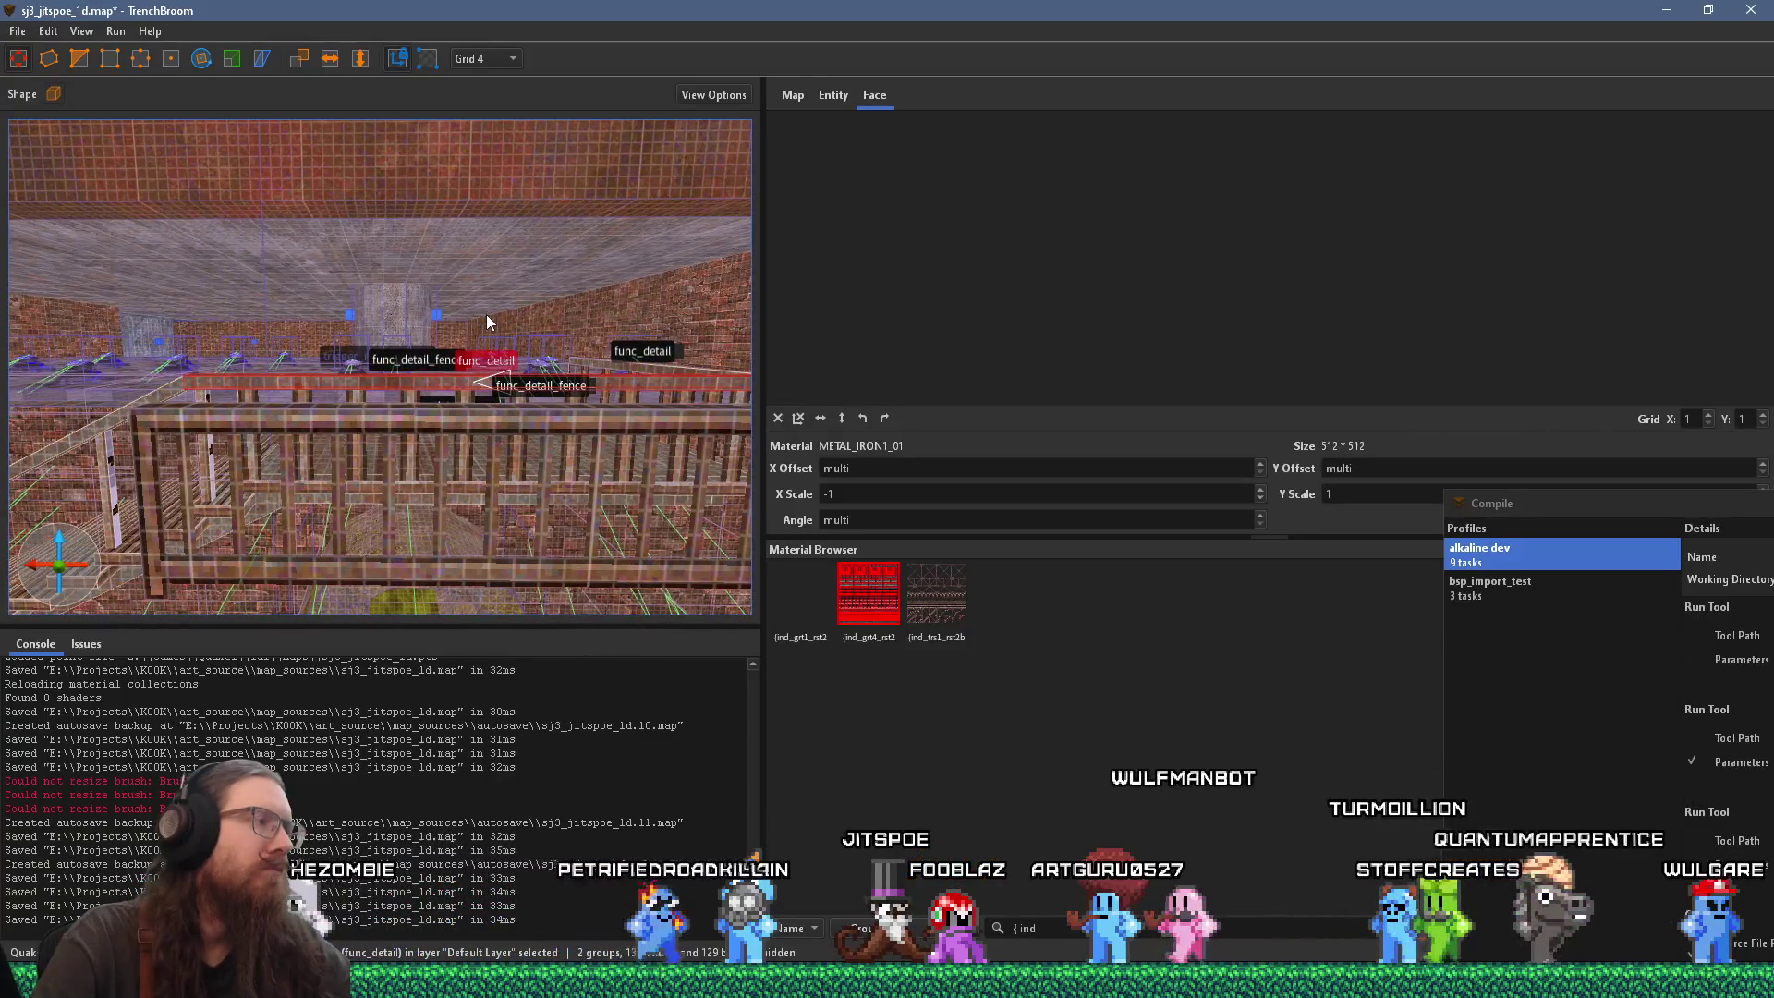
scroll(488, 323, down, 2)
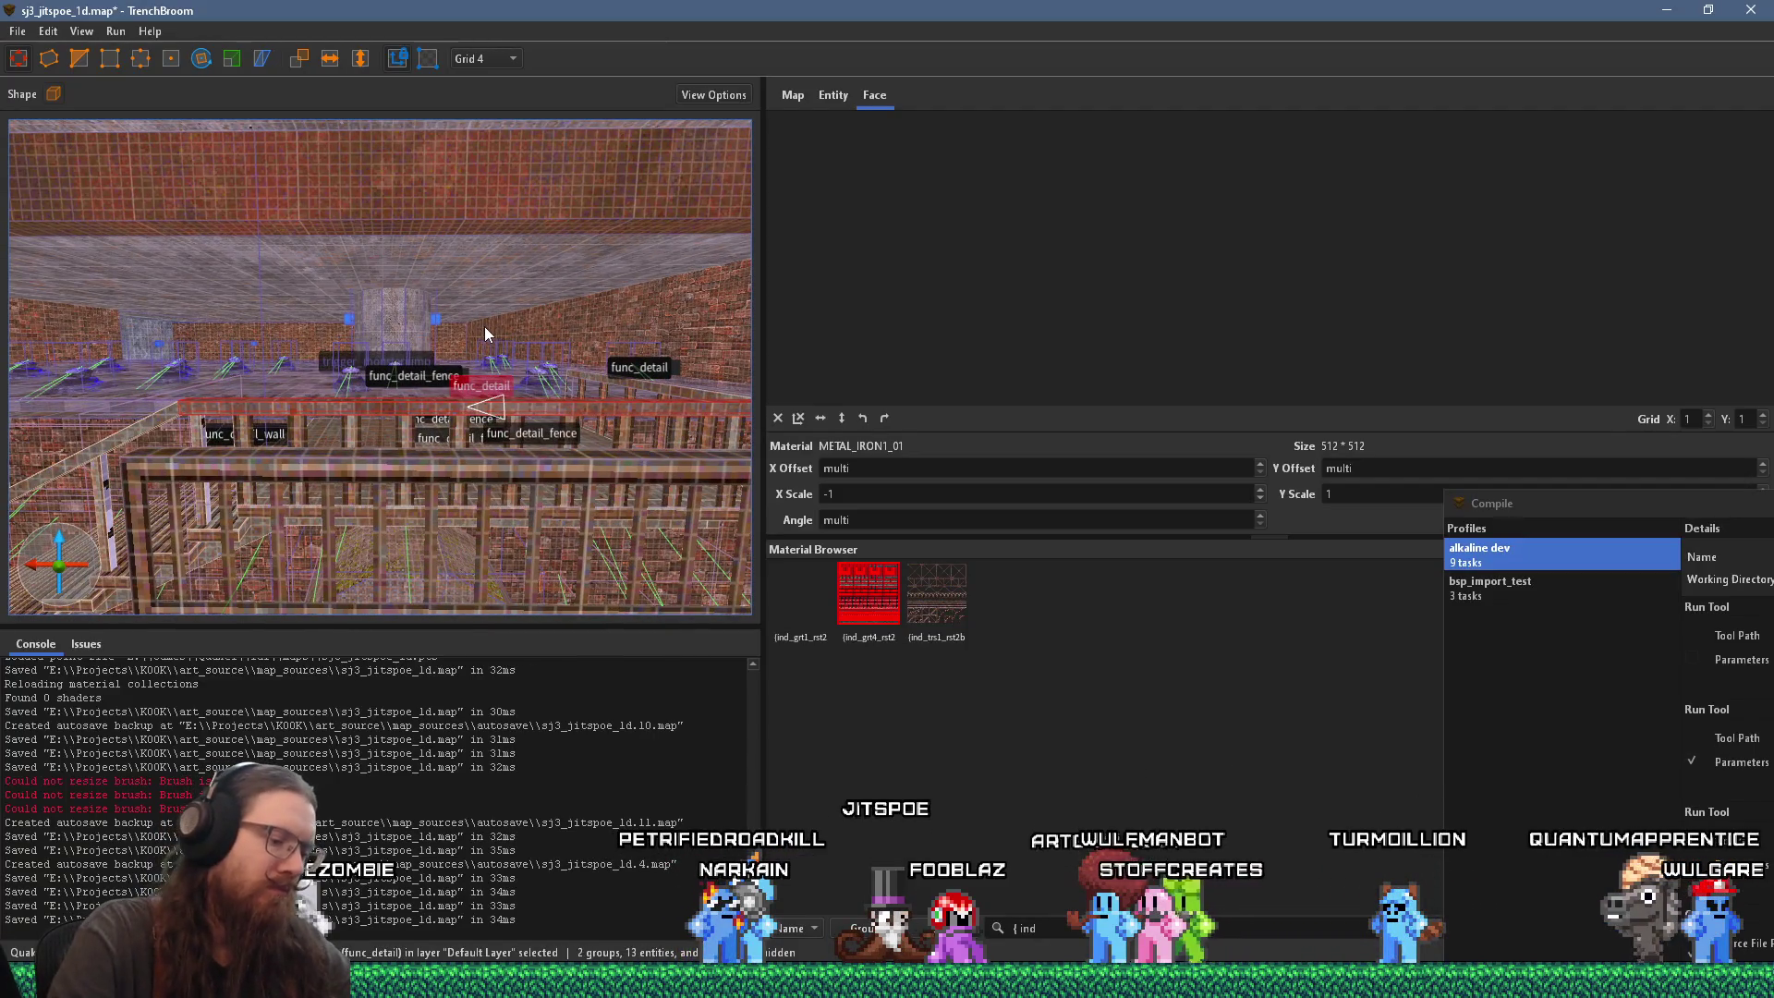
mouse_move(485, 326)
mouse_down()
mouse_move(280, 396)
mouse_move(307, 454)
mouse_move(345, 379)
mouse_move(273, 332)
mouse_move(185, 342)
mouse_move(422, 241)
mouse_move(531, 261)
mouse_move(465, 515)
mouse_up()
Step: Delete one fence brush and move the other fence up against the far brick wall
key(Escape)
click(563, 259)
key(Delete)
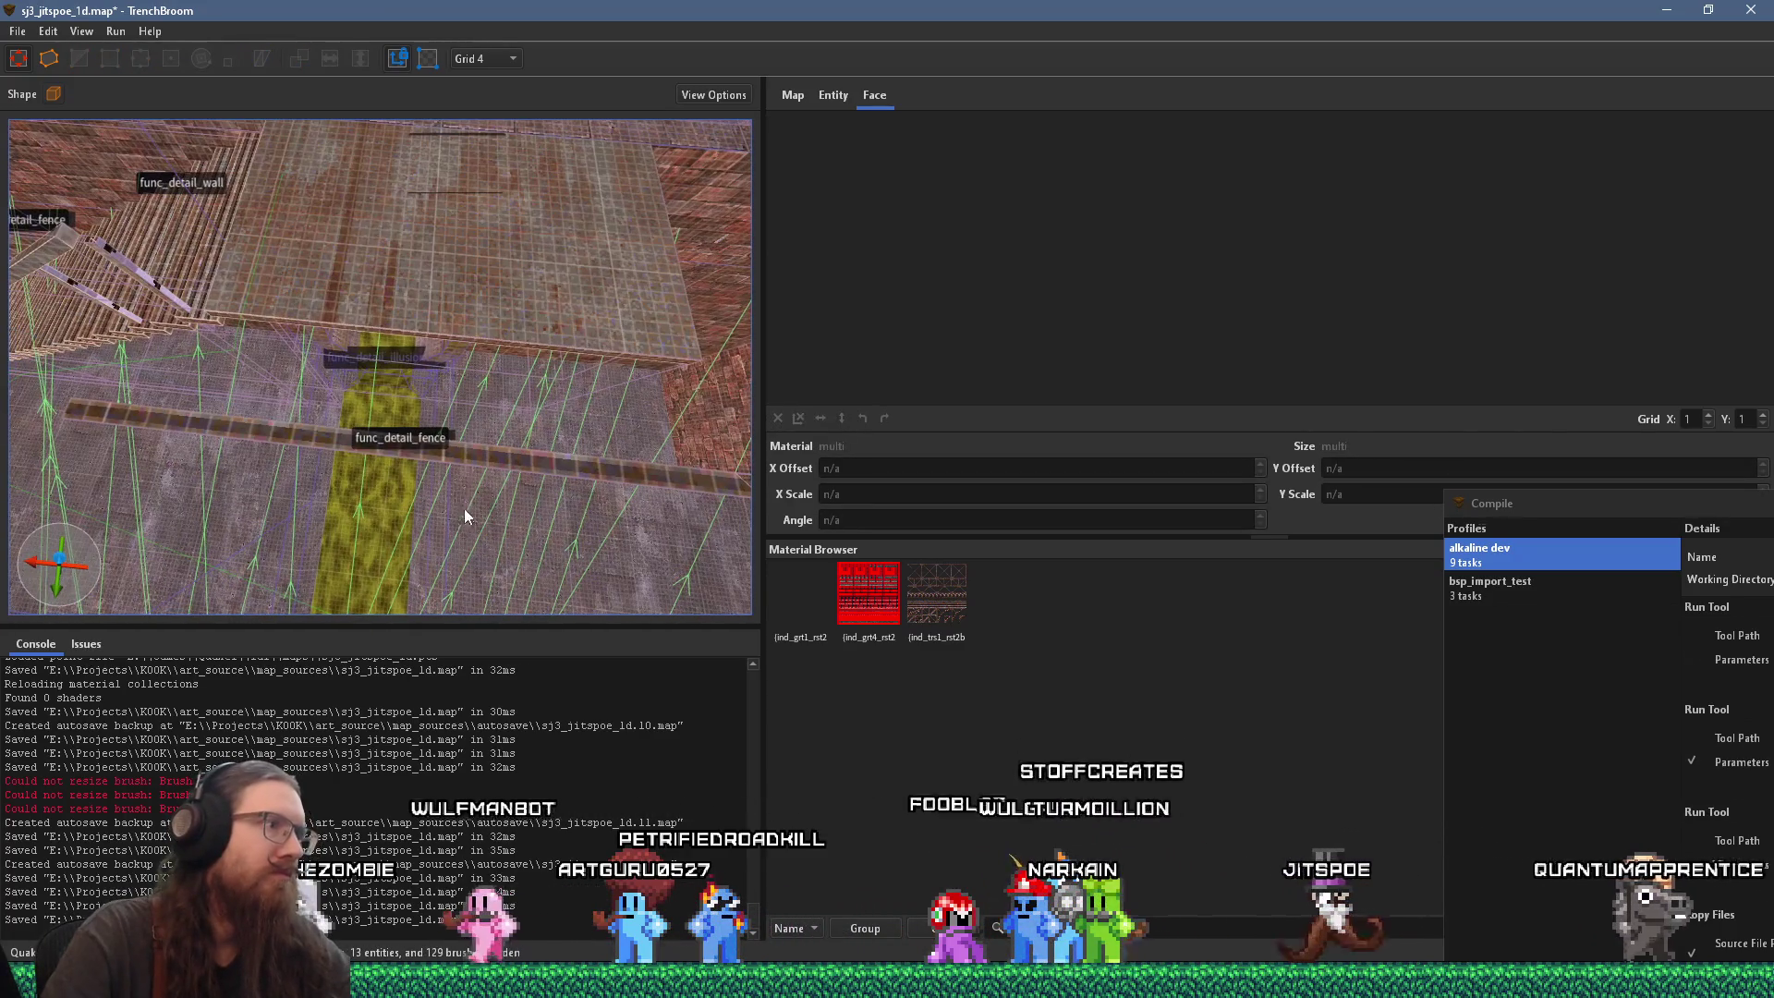
click(314, 437)
mouse_move(314, 436)
mouse_down()
mouse_move(331, 255)
mouse_move(323, 285)
mouse_up()
scroll(324, 286, up, 5)
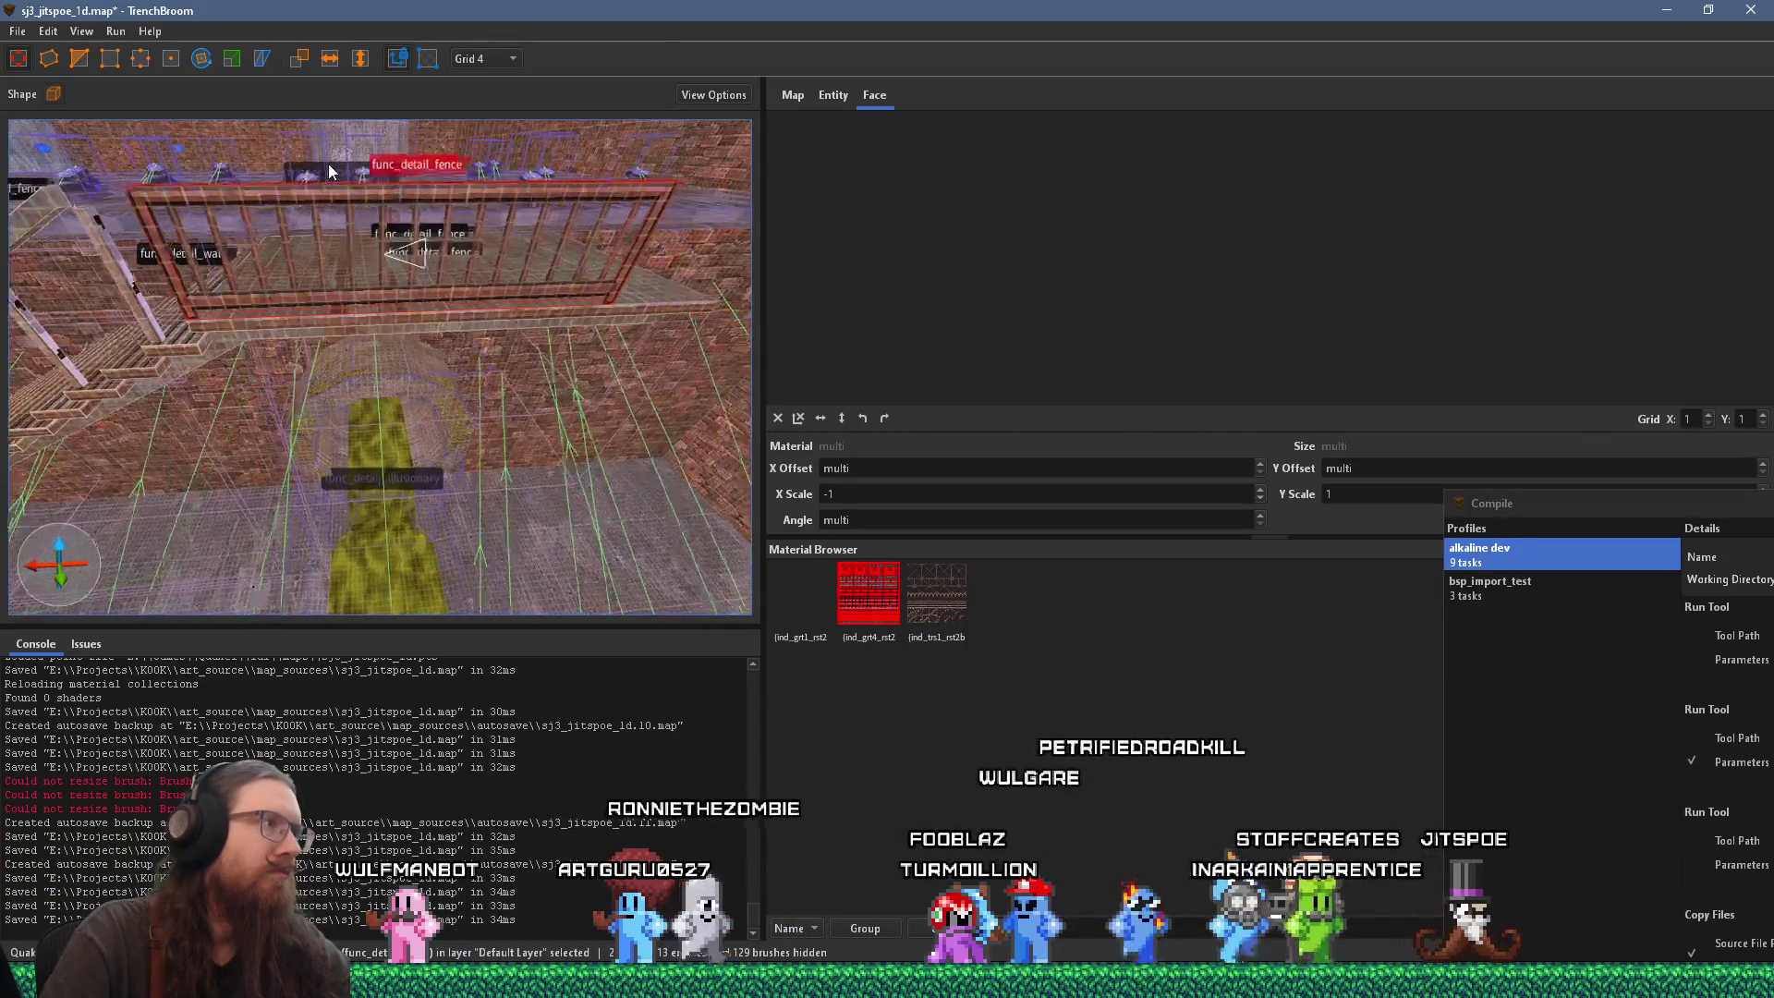
mouse_move(365, 197)
mouse_down()
mouse_move(384, 188)
mouse_move(296, 216)
mouse_move(270, 193)
mouse_move(232, 213)
mouse_move(294, 203)
mouse_move(277, 242)
mouse_move(332, 235)
mouse_move(321, 251)
mouse_move(415, 243)
mouse_move(386, 243)
mouse_move(413, 261)
mouse_move(403, 304)
mouse_up()
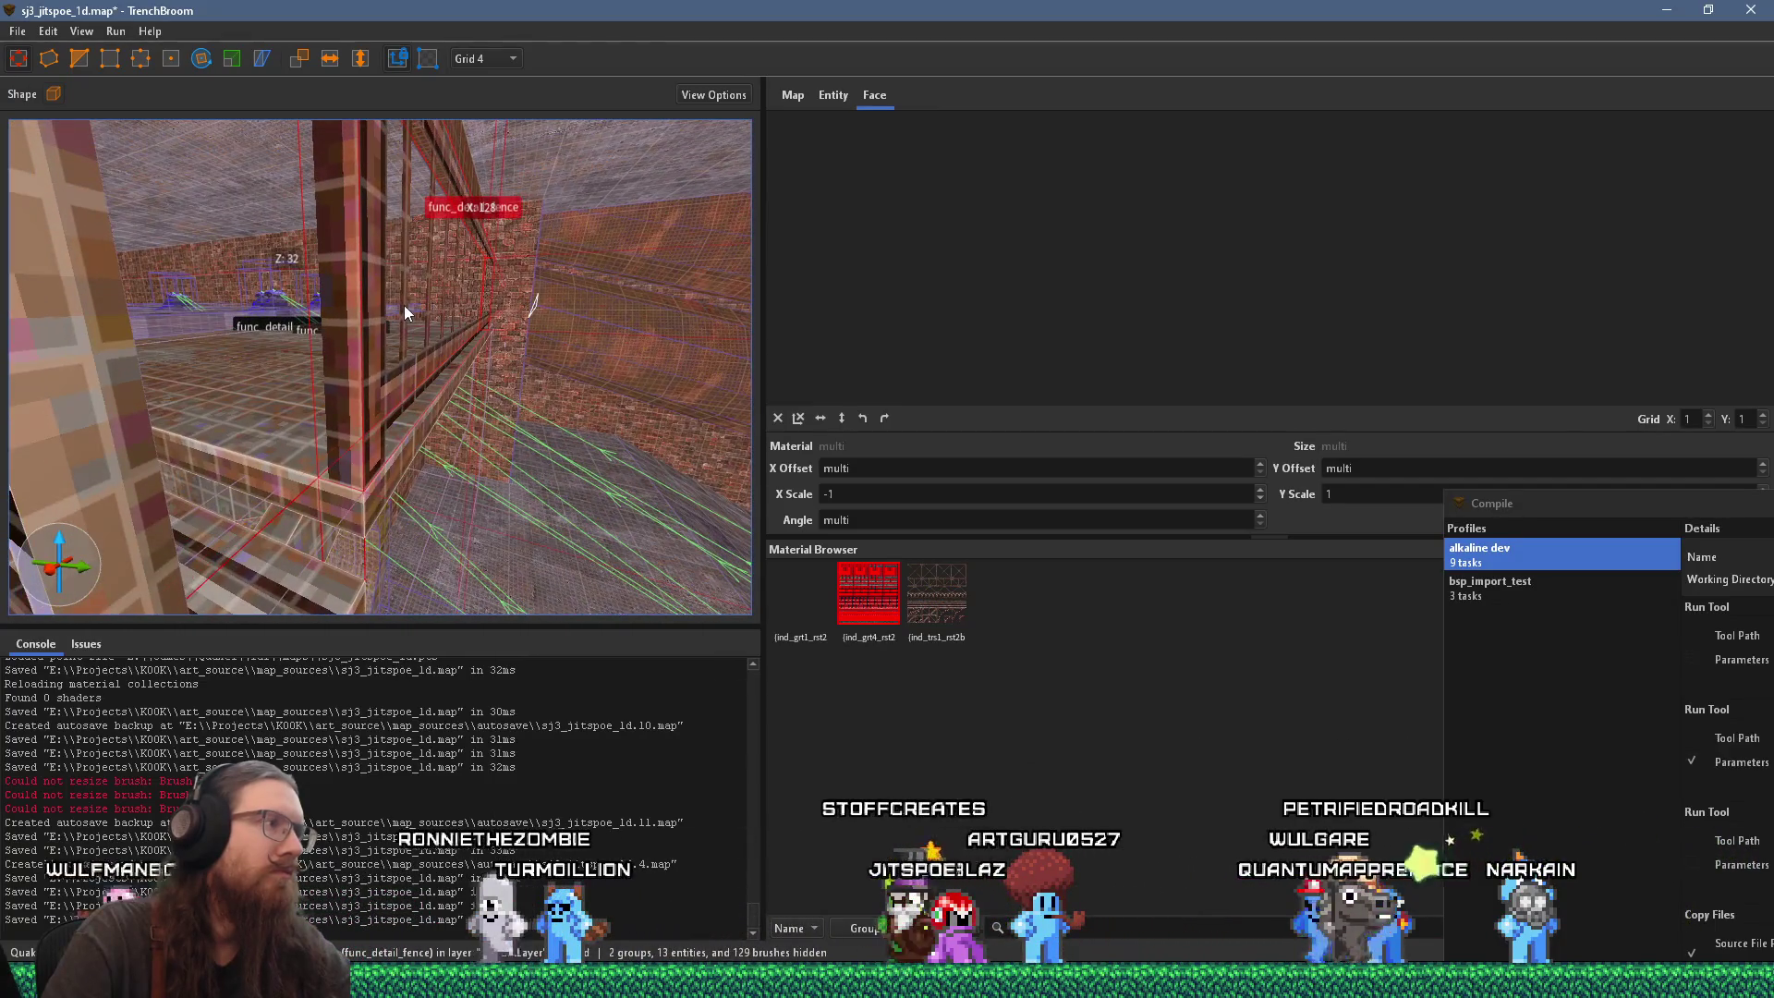
Step: On a 1-unit grid, lower the 128 × 4 × 32 fence railing by 2 units
click(486, 60)
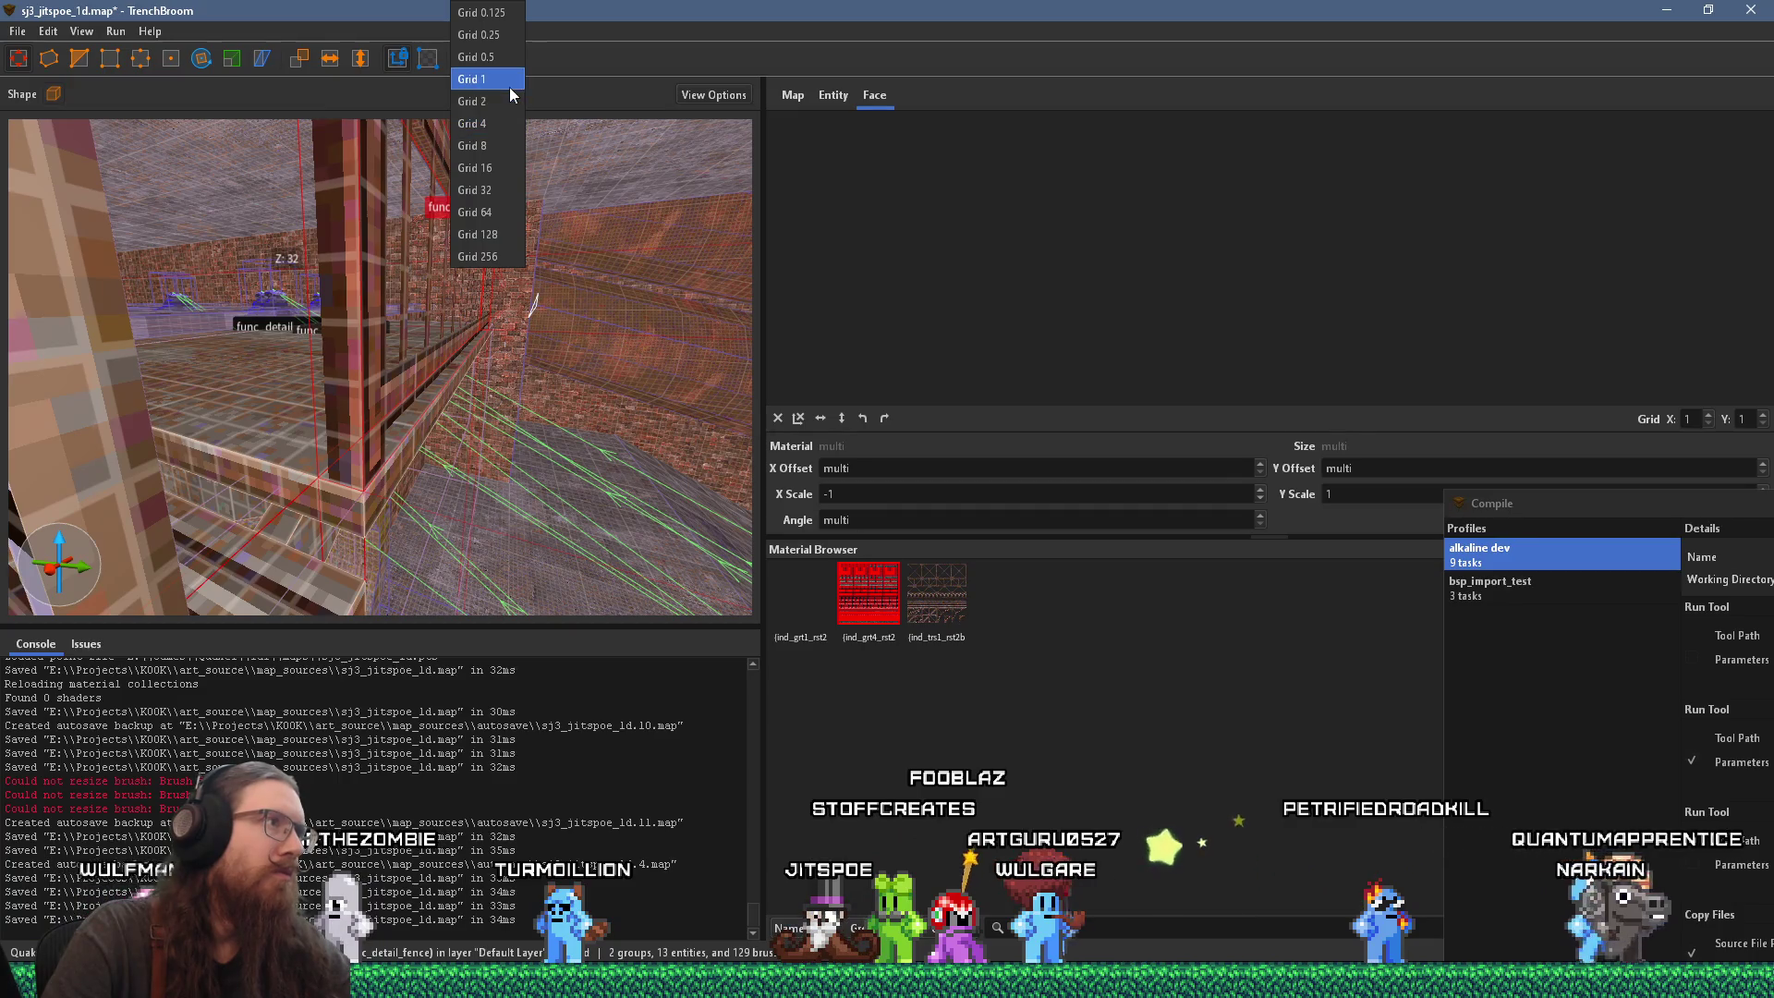
click(508, 86)
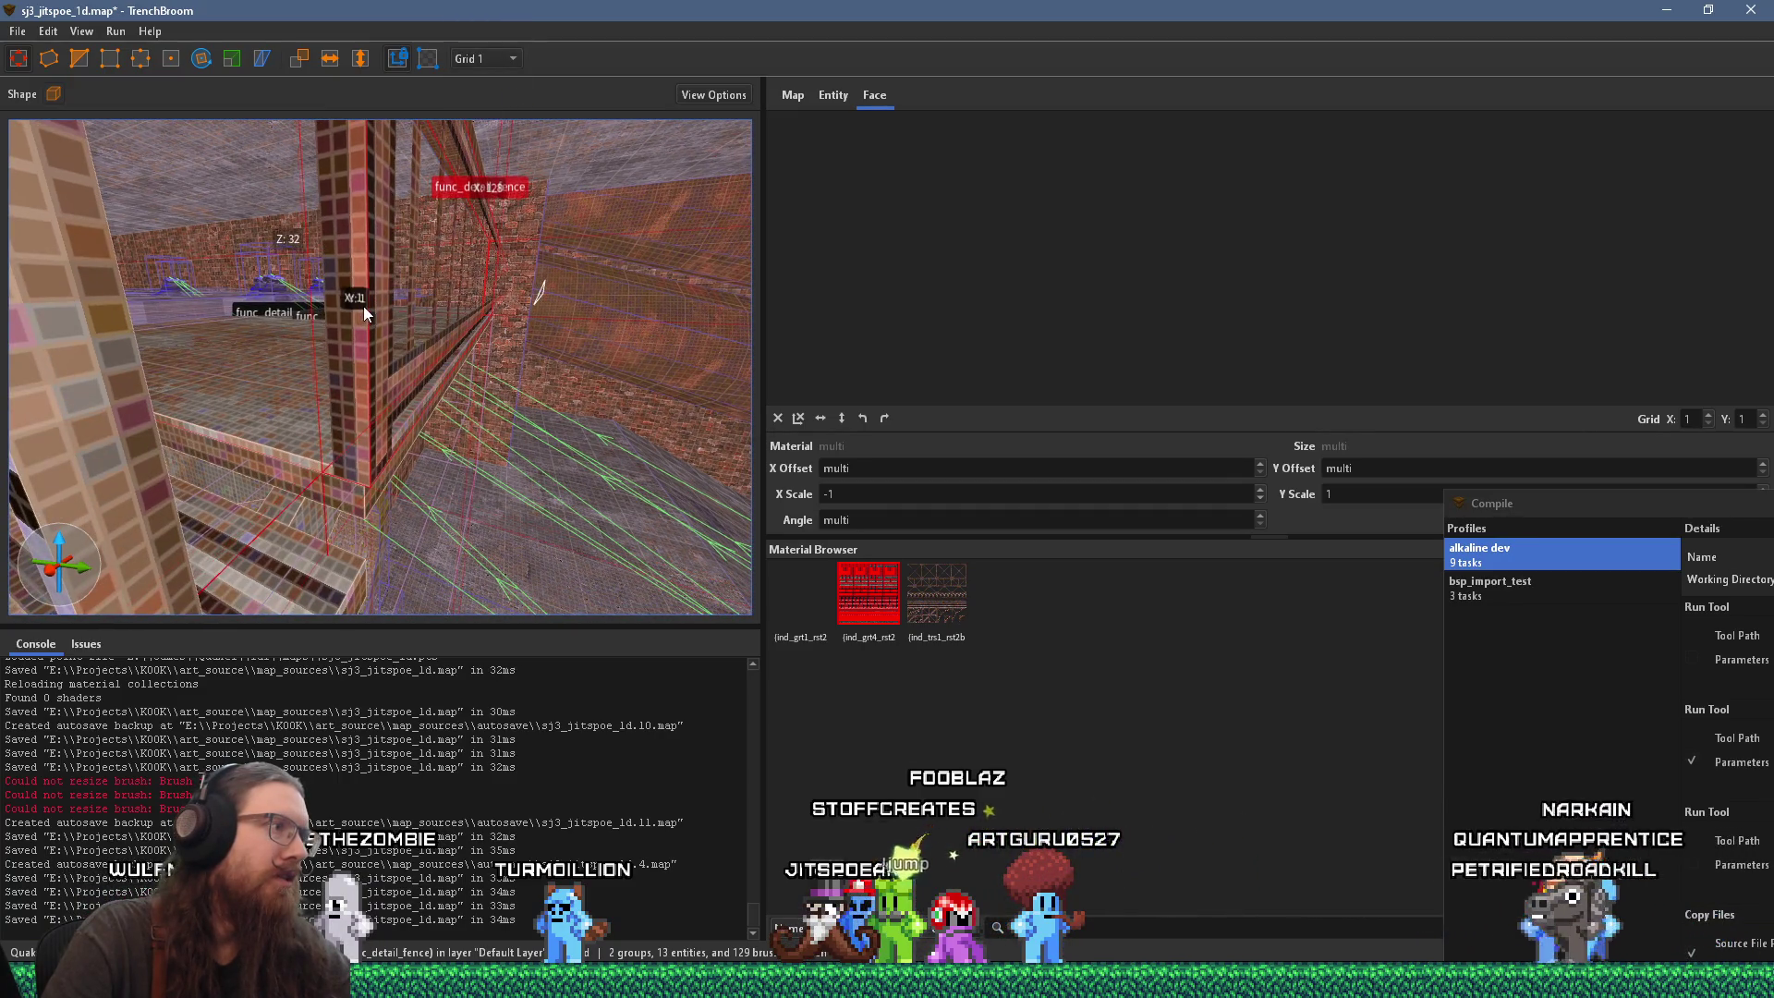
key(a)
drag(376, 292, 381, 318)
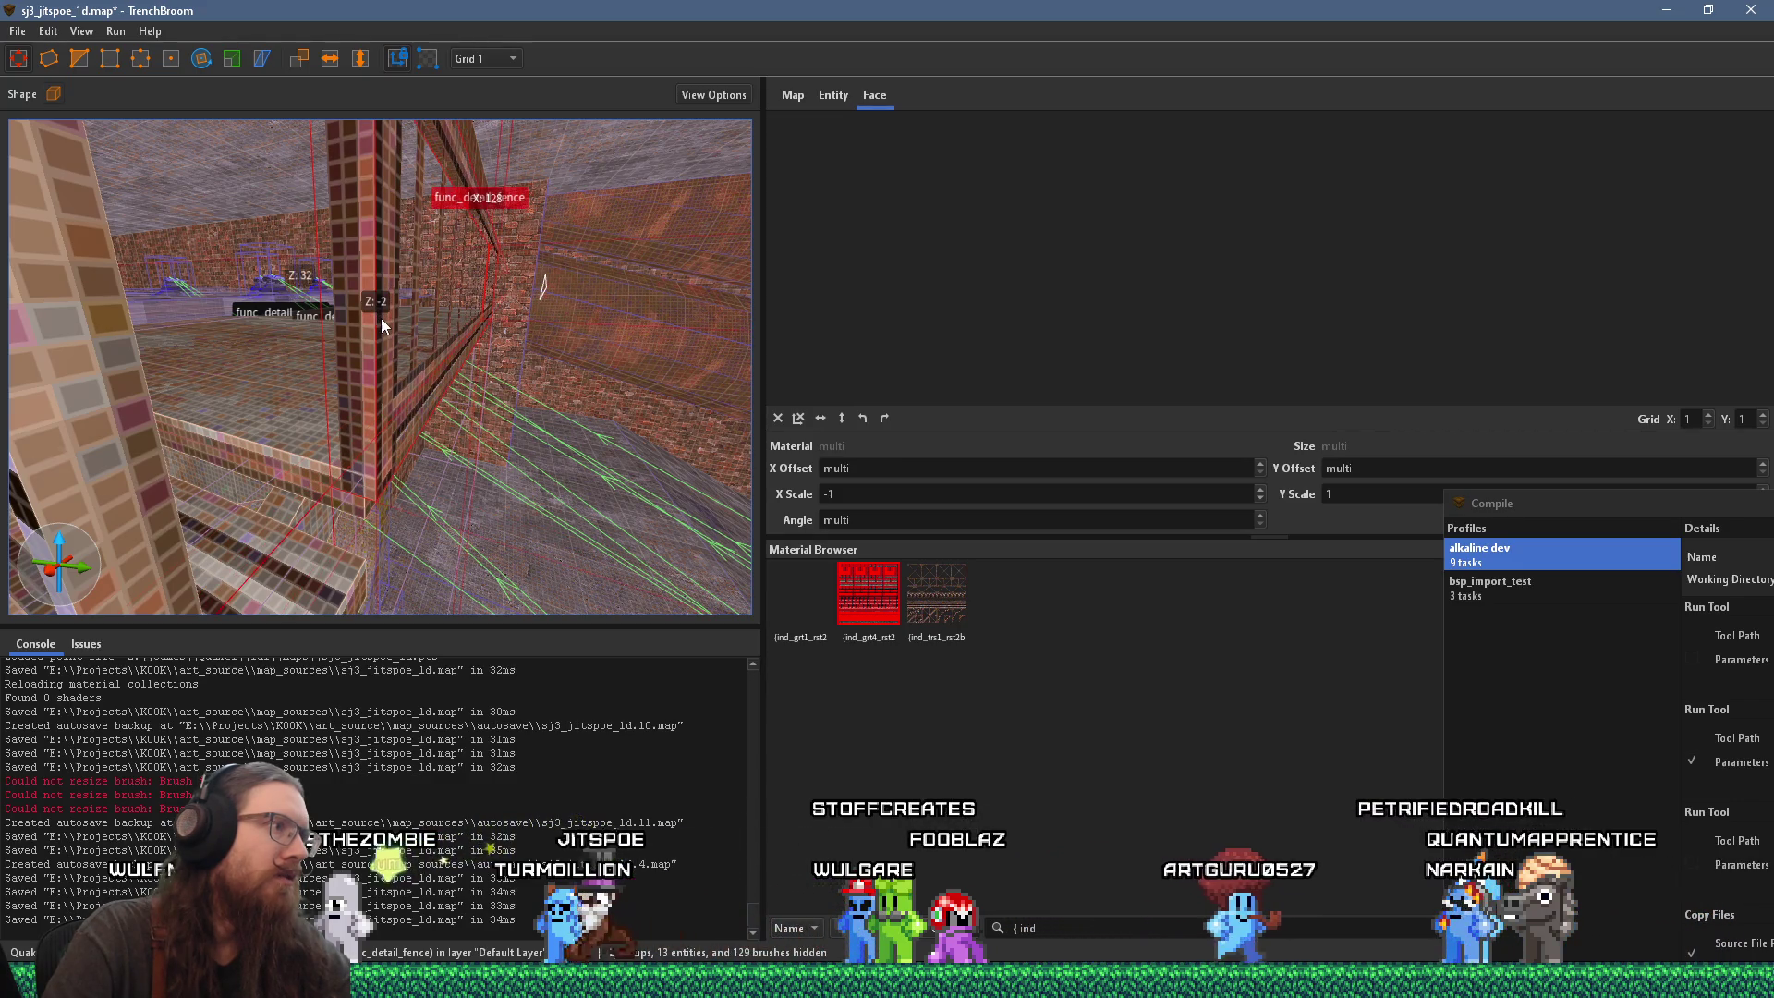
scroll(395, 321, down, 5)
scroll(212, 298, down, 1)
scroll(301, 289, up, 6)
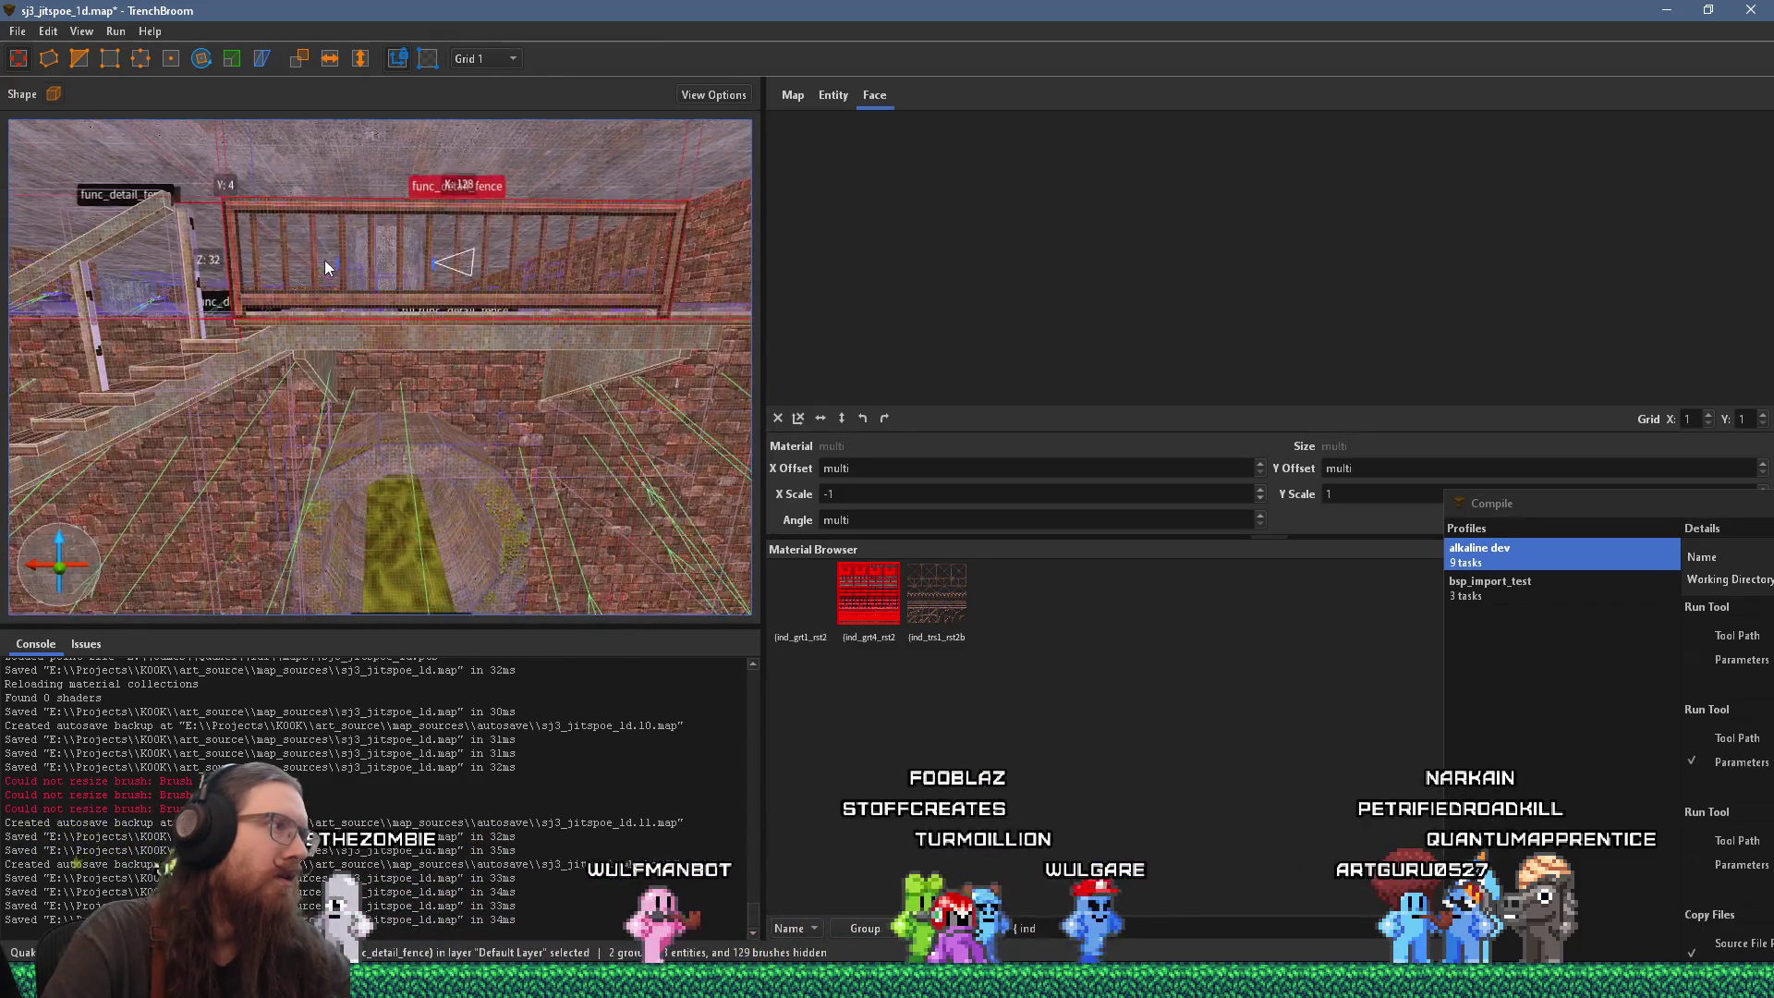
scroll(294, 323, down, 6)
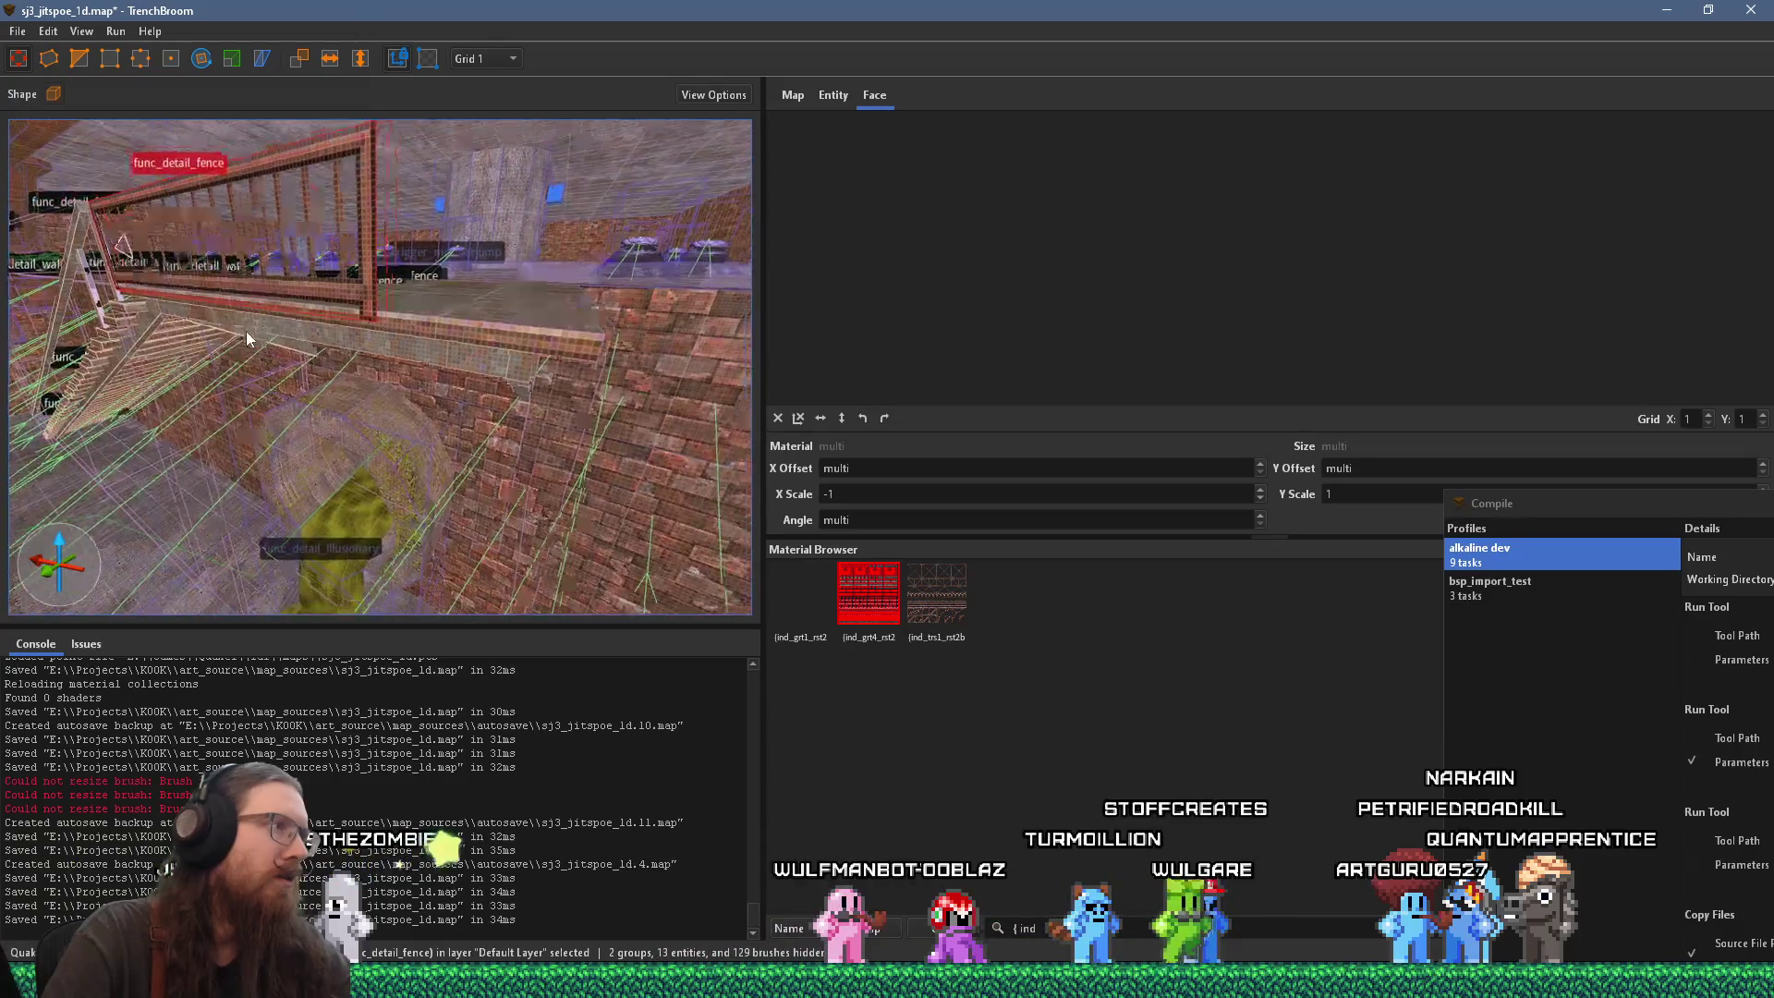
scroll(245, 237, up, 6)
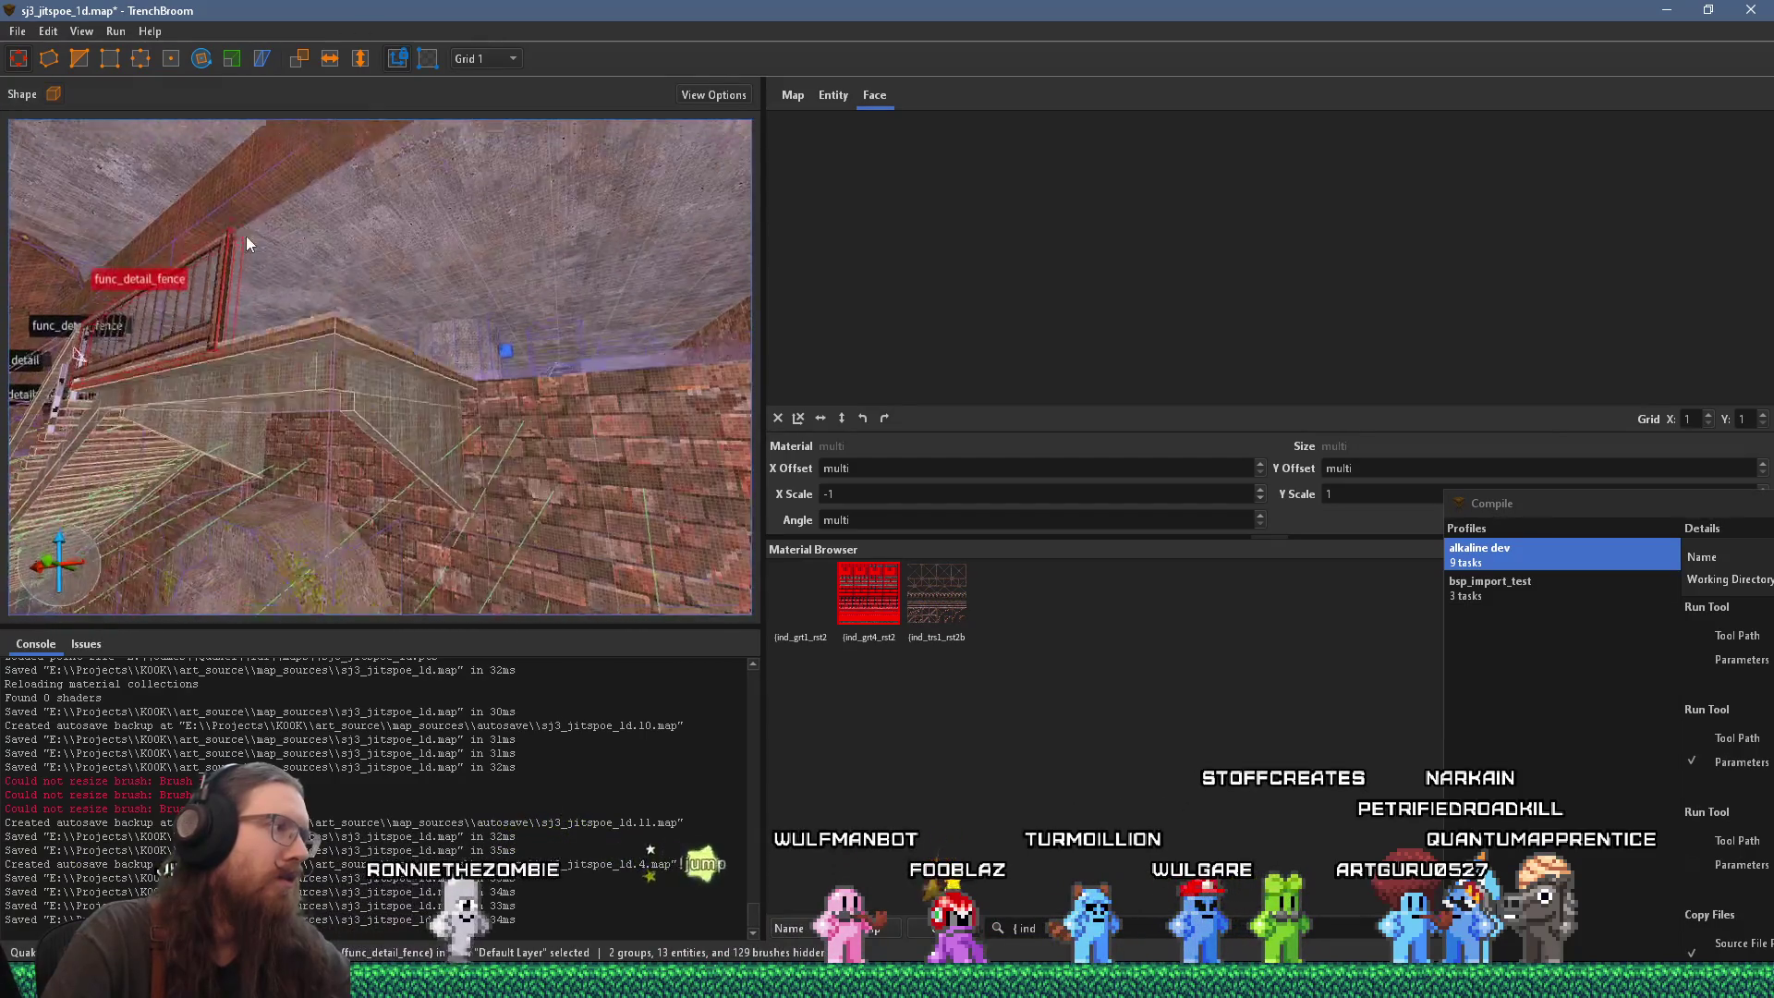
Step: Deselect the fence and select a fence face to inspect its texture
key(Escape)
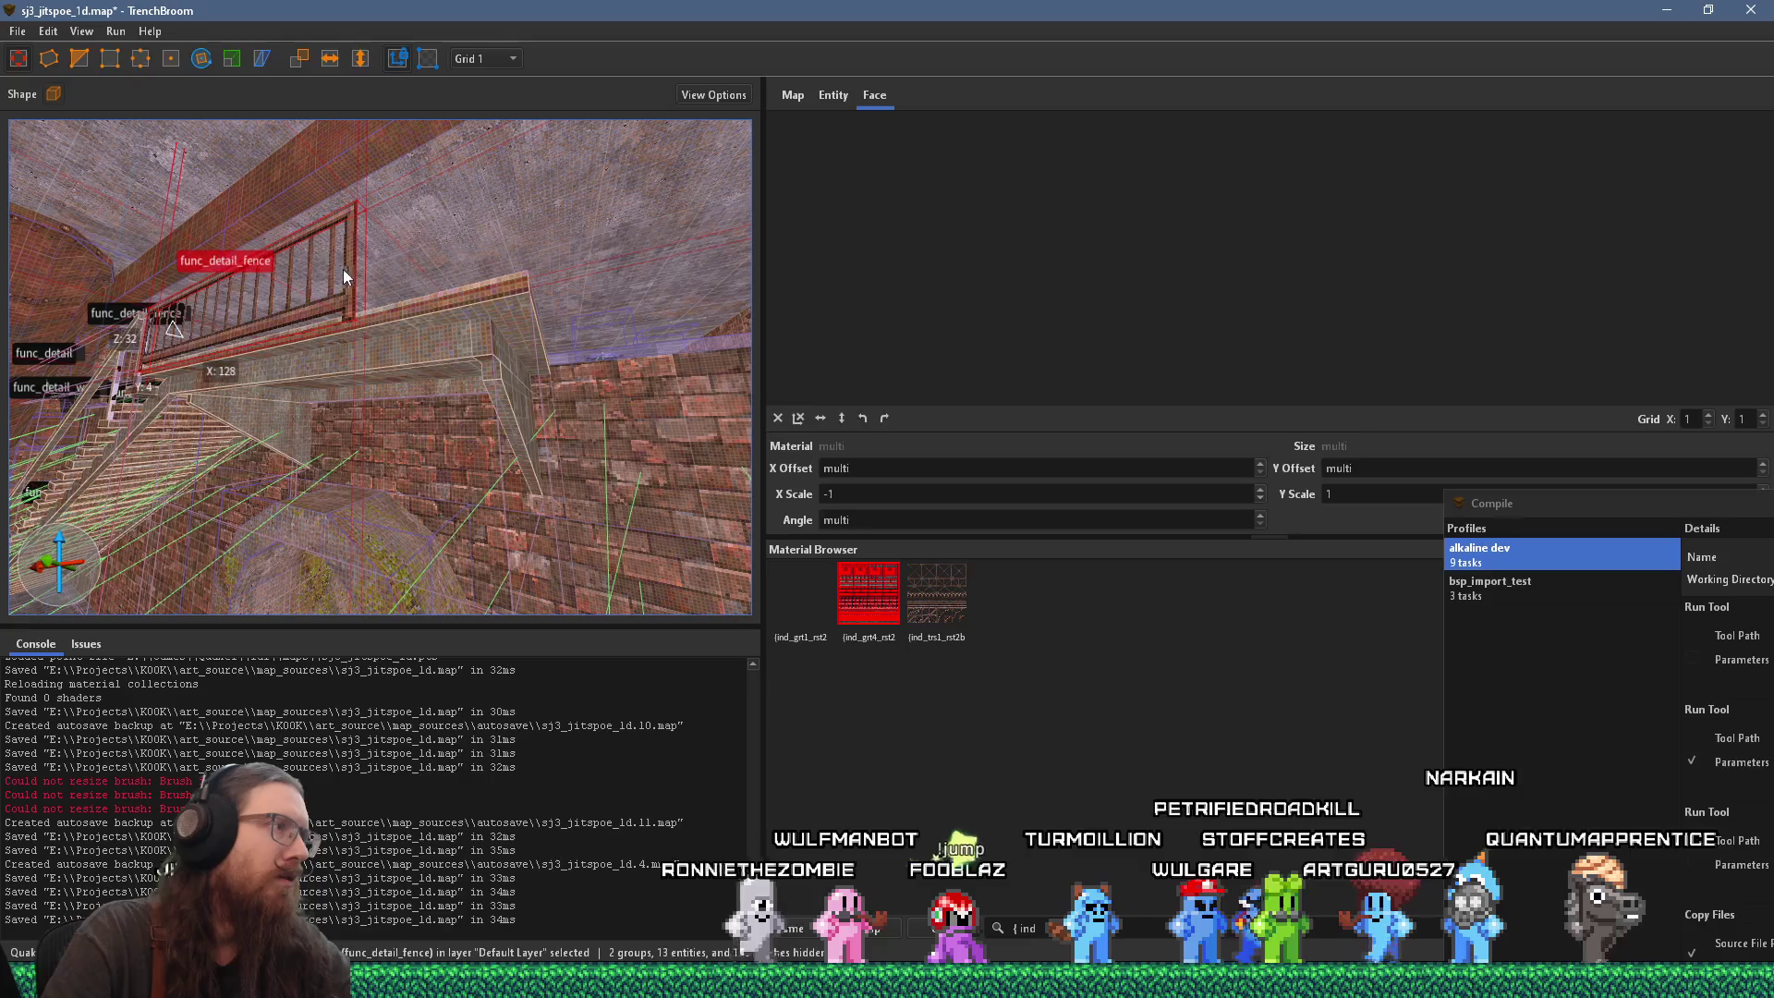
mouse_move(359, 444)
mouse_down()
mouse_move(313, 498)
mouse_move(253, 489)
mouse_move(298, 494)
mouse_up()
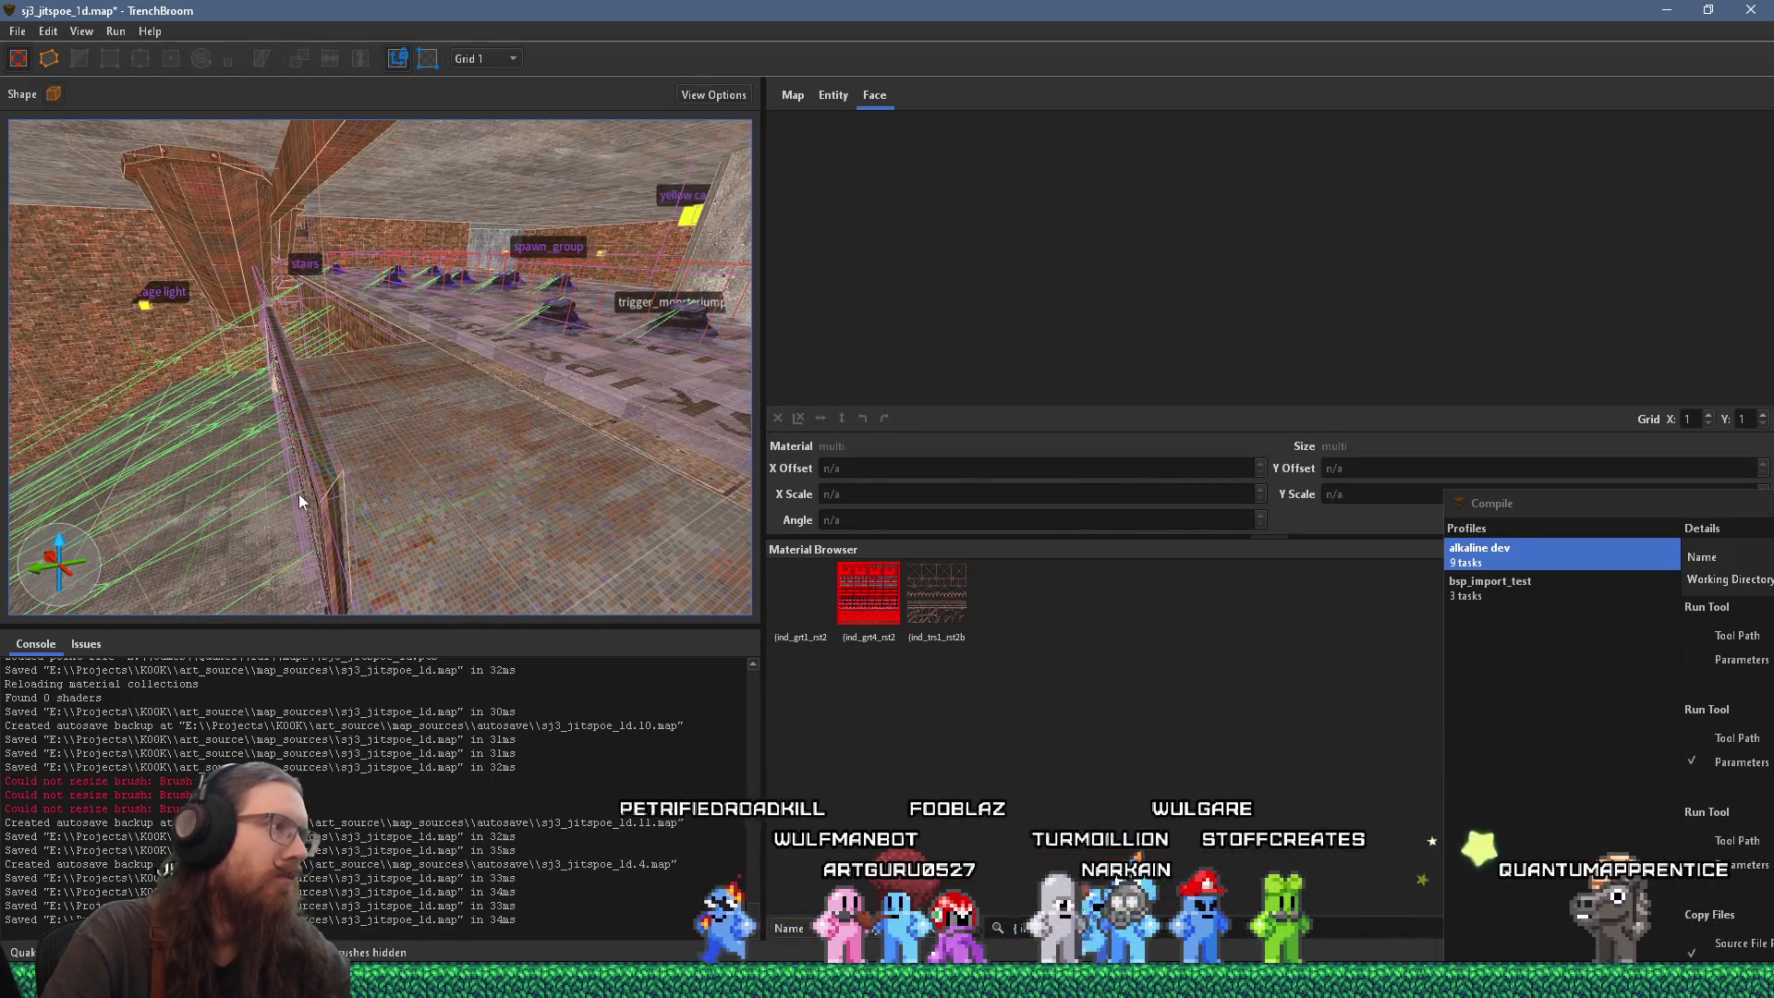
click(330, 512)
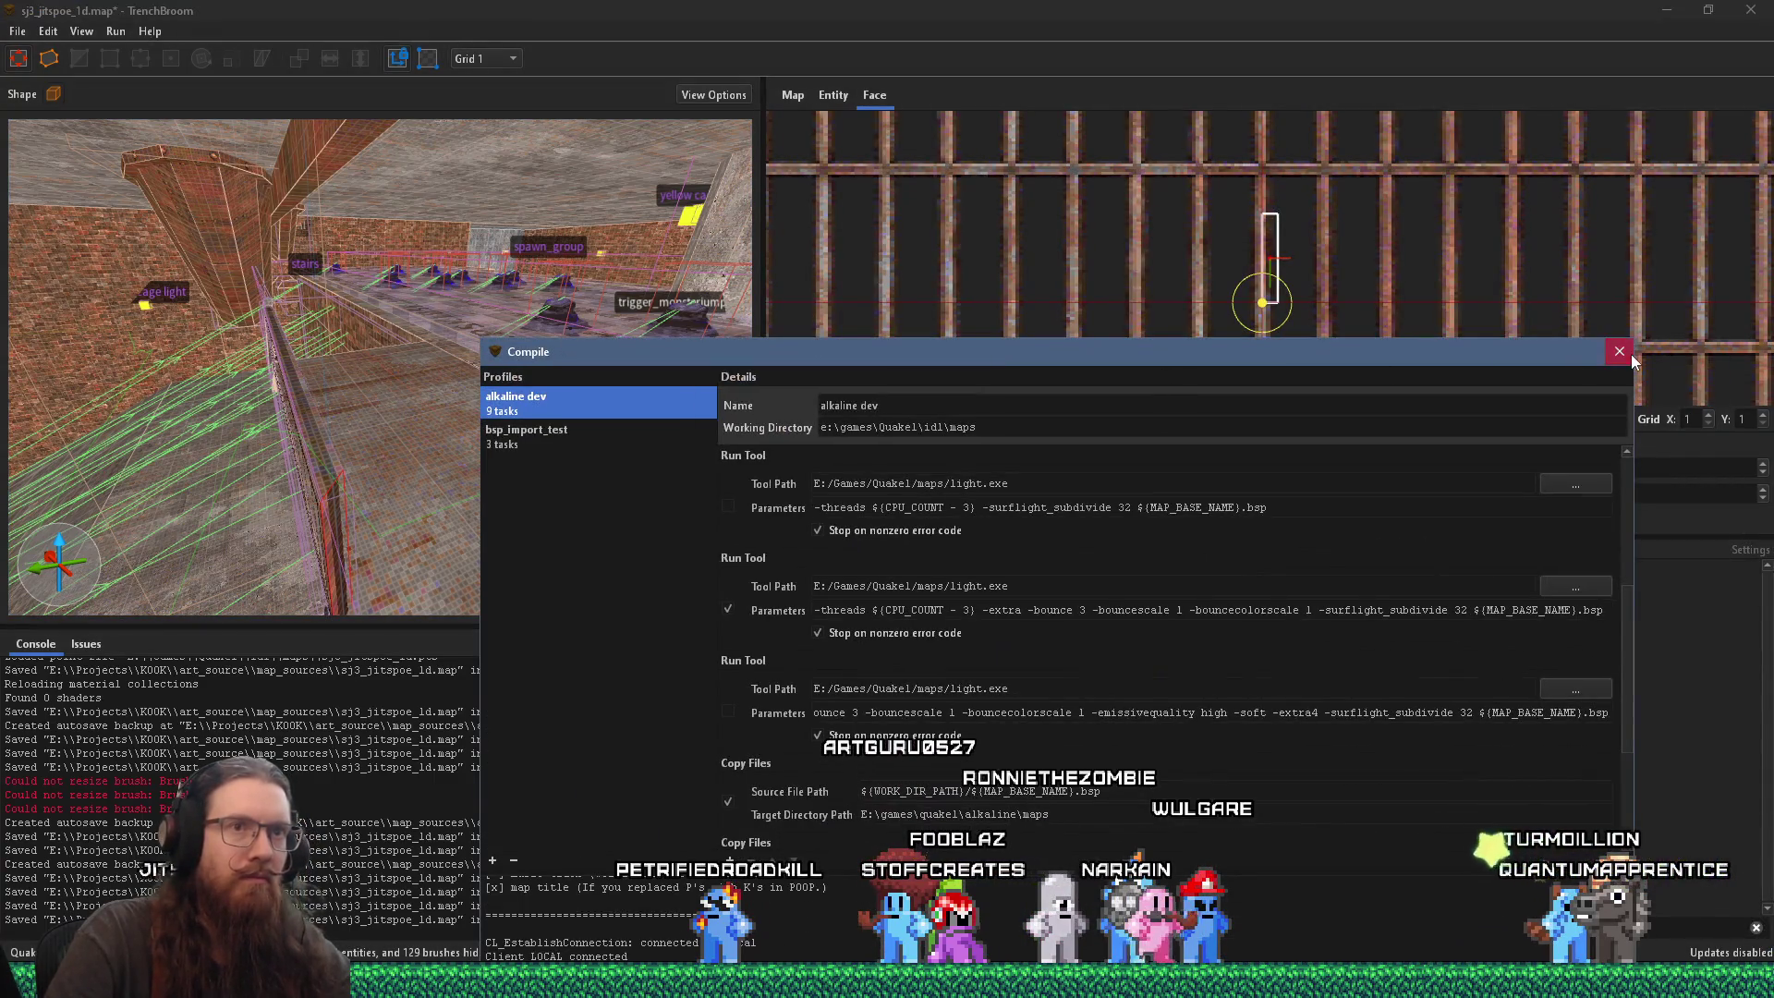
Step: Stop and close the running compile, then give the selected railing face the skip material
click(1621, 351)
click(1127, 720)
text(skip)
click(1067, 596)
Step: Apply skip to another railing face up toward the stairs
mouse_move(399, 518)
mouse_down()
mouse_move(376, 486)
mouse_move(365, 230)
mouse_move(372, 246)
mouse_move(400, 227)
mouse_move(521, 444)
mouse_move(500, 436)
mouse_move(382, 495)
mouse_move(127, 504)
mouse_move(241, 486)
mouse_move(148, 476)
mouse_up()
click(384, 182)
click(384, 182)
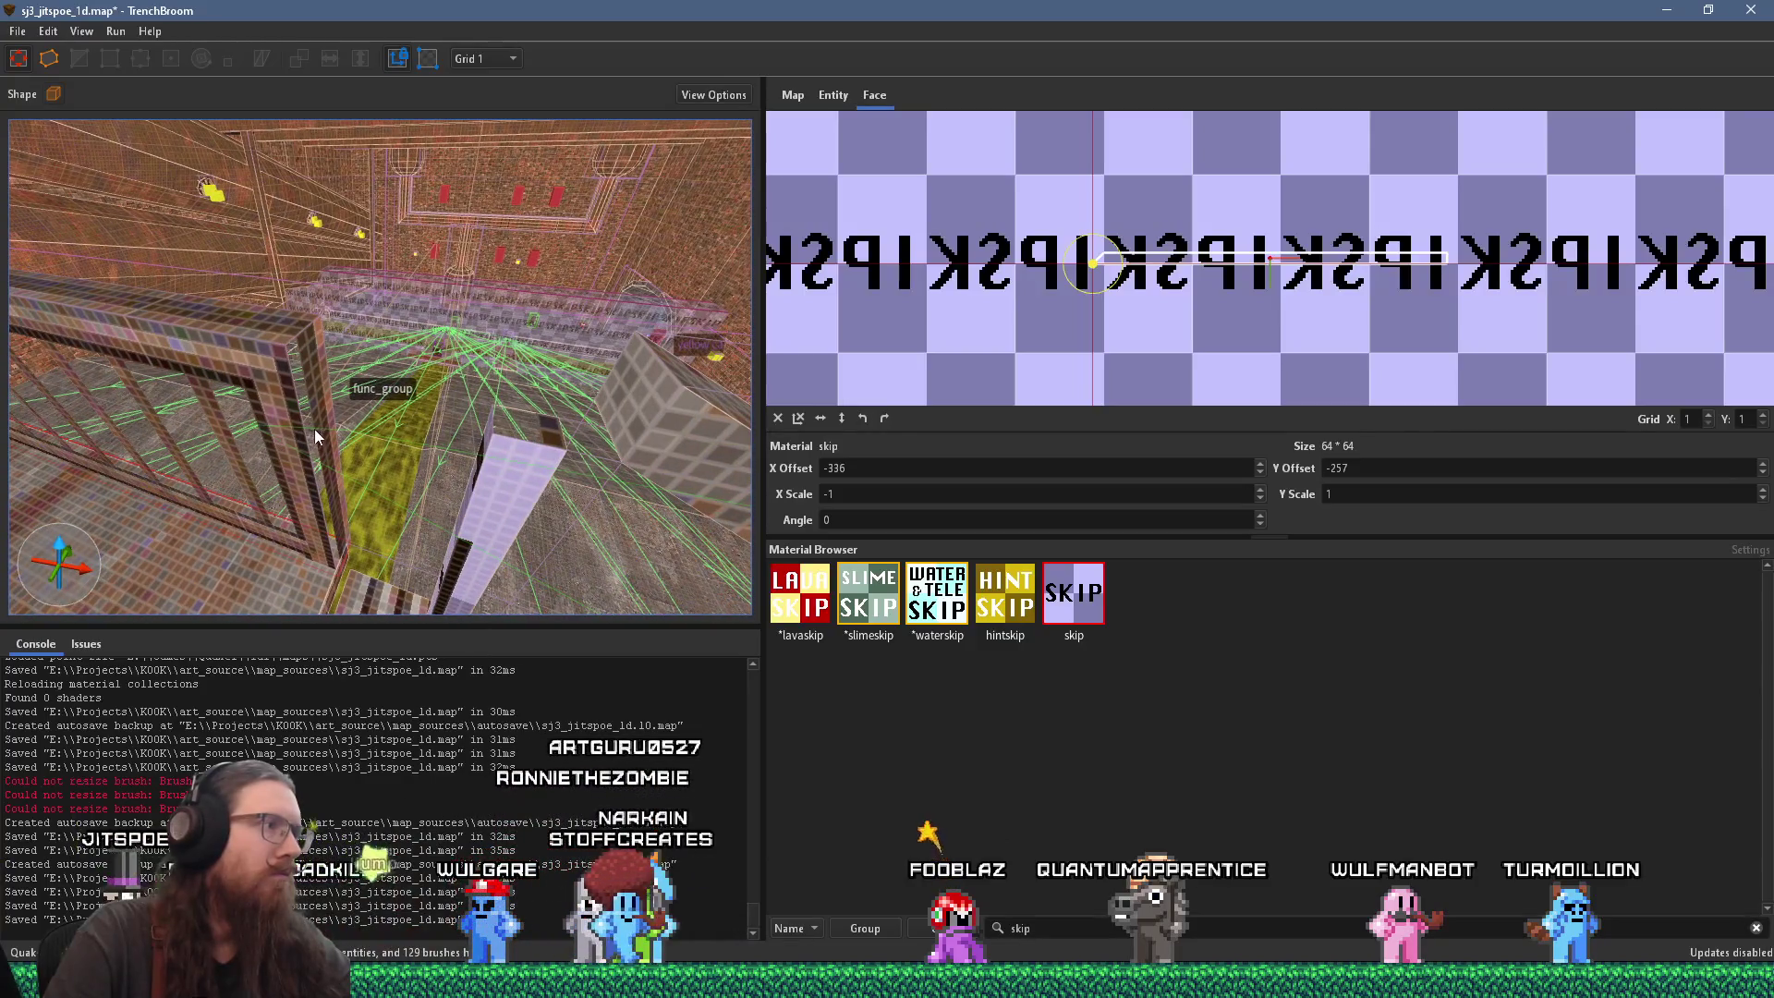
Step: Make a railing post face skip, then select a grate face on the railing
click(314, 429)
click(1074, 596)
mouse_move(710, 535)
mouse_down()
mouse_move(435, 451)
mouse_move(536, 359)
mouse_move(506, 393)
mouse_move(518, 439)
mouse_up()
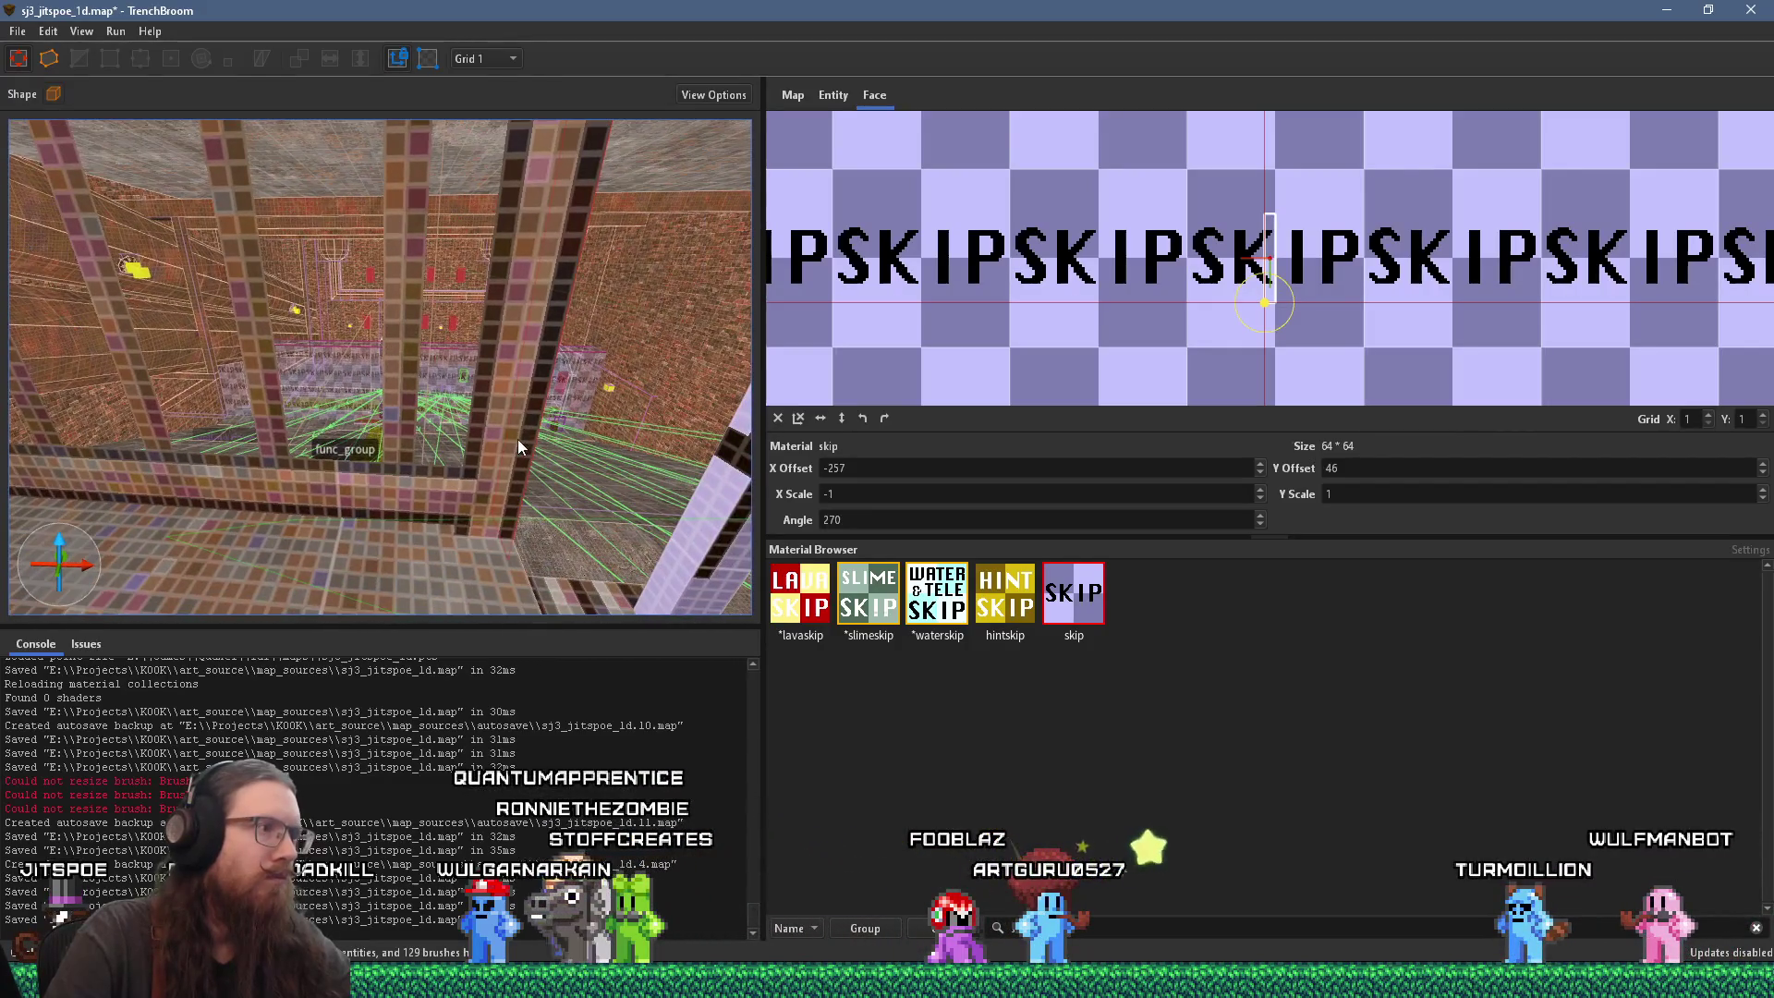
click(506, 446)
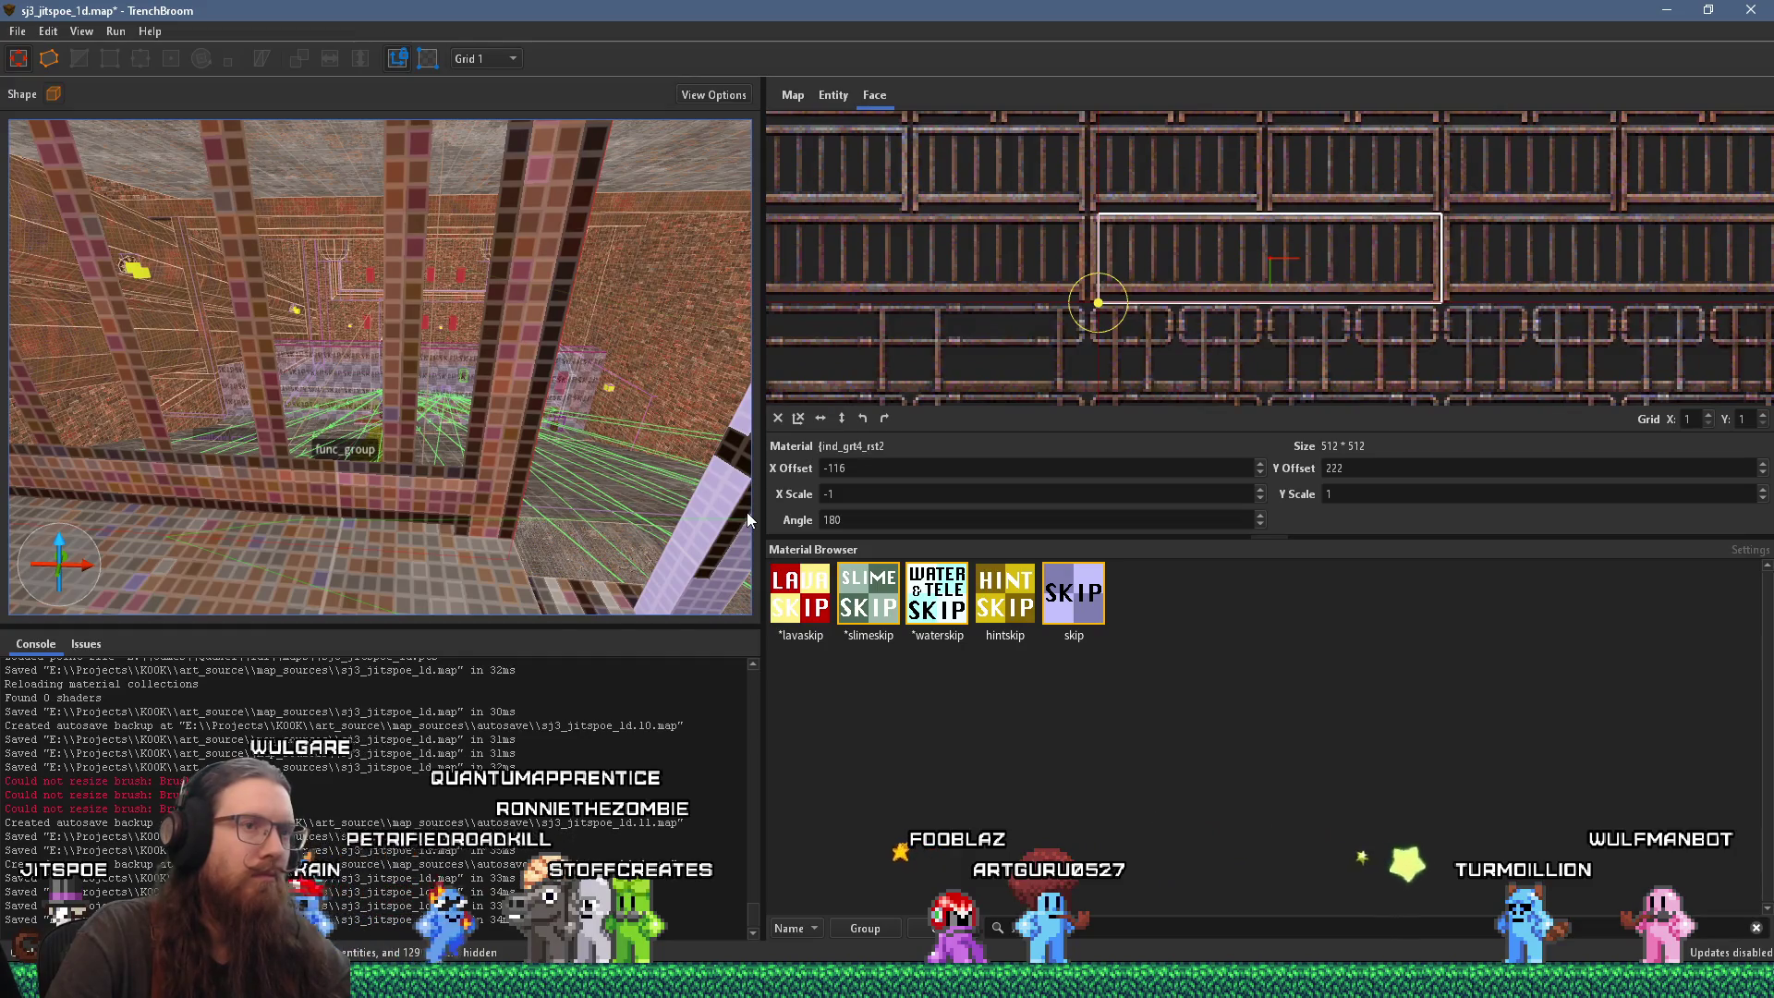
mouse_move(712, 513)
mouse_down()
mouse_move(483, 487)
mouse_move(473, 520)
mouse_move(354, 505)
mouse_move(423, 282)
mouse_up()
Step: Switch to an 8-unit grid and stretch a func_detail_fence brush wider to the right
click(493, 56)
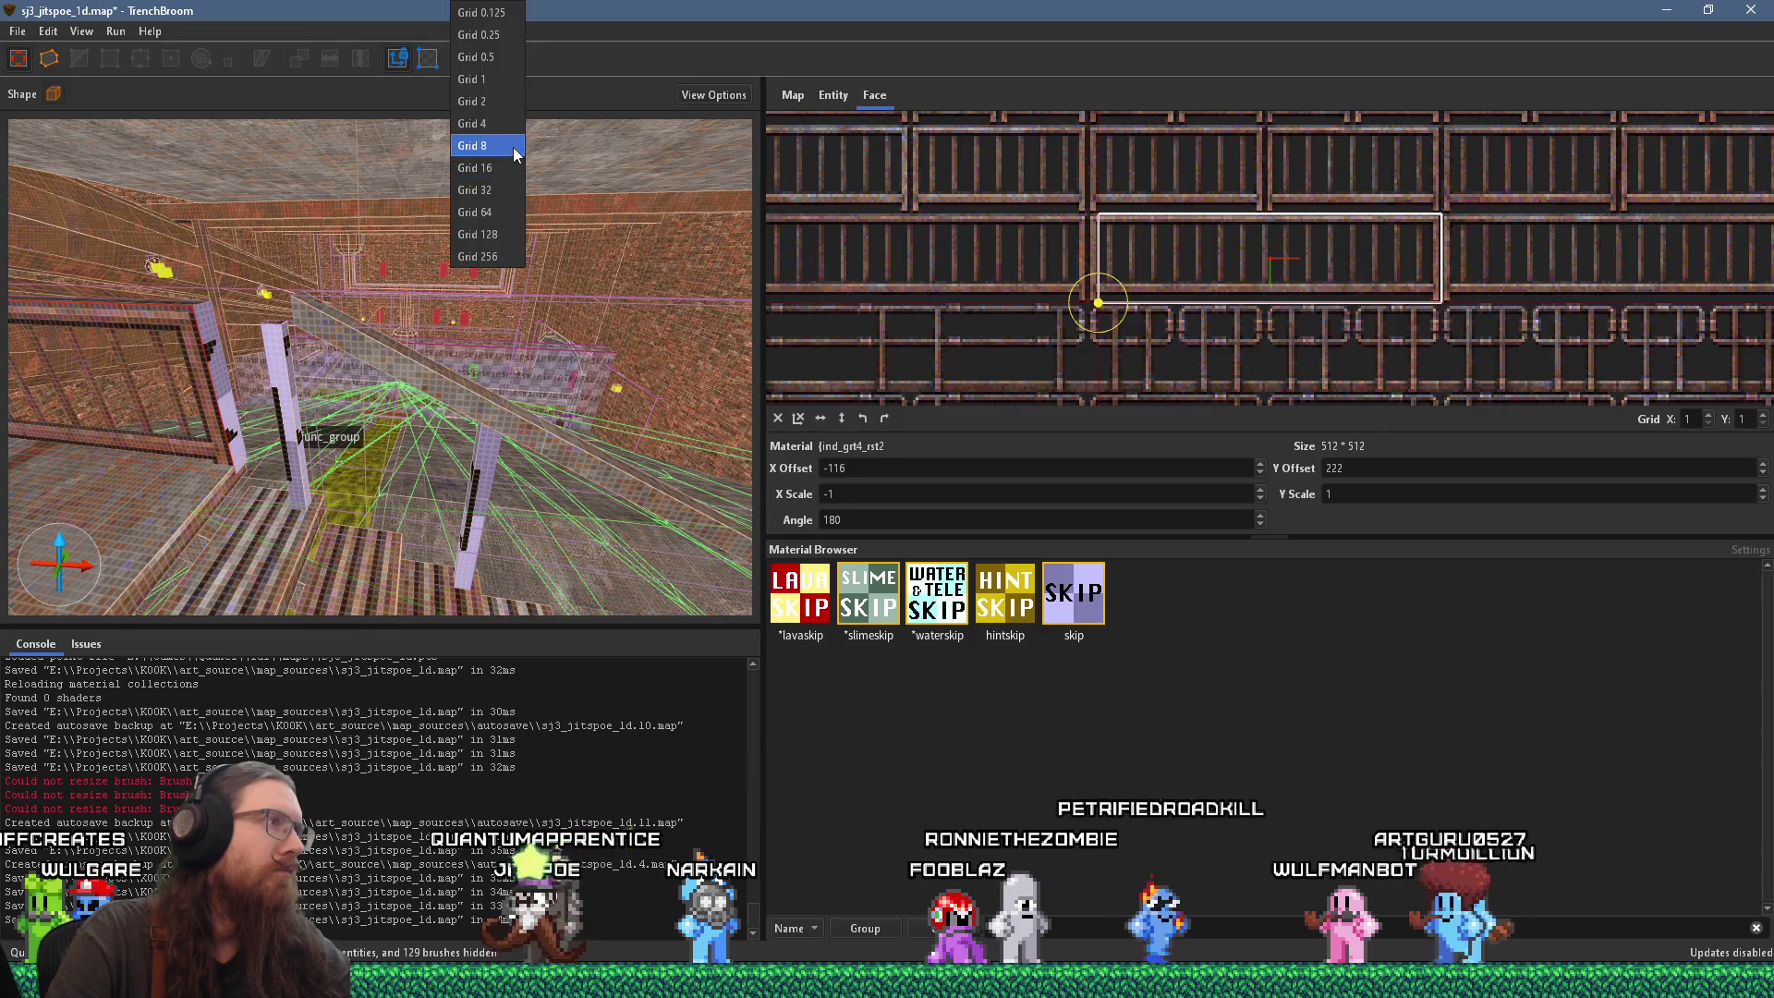
click(512, 147)
mouse_move(315, 332)
mouse_down()
mouse_move(305, 320)
mouse_move(326, 345)
mouse_up()
click(325, 345)
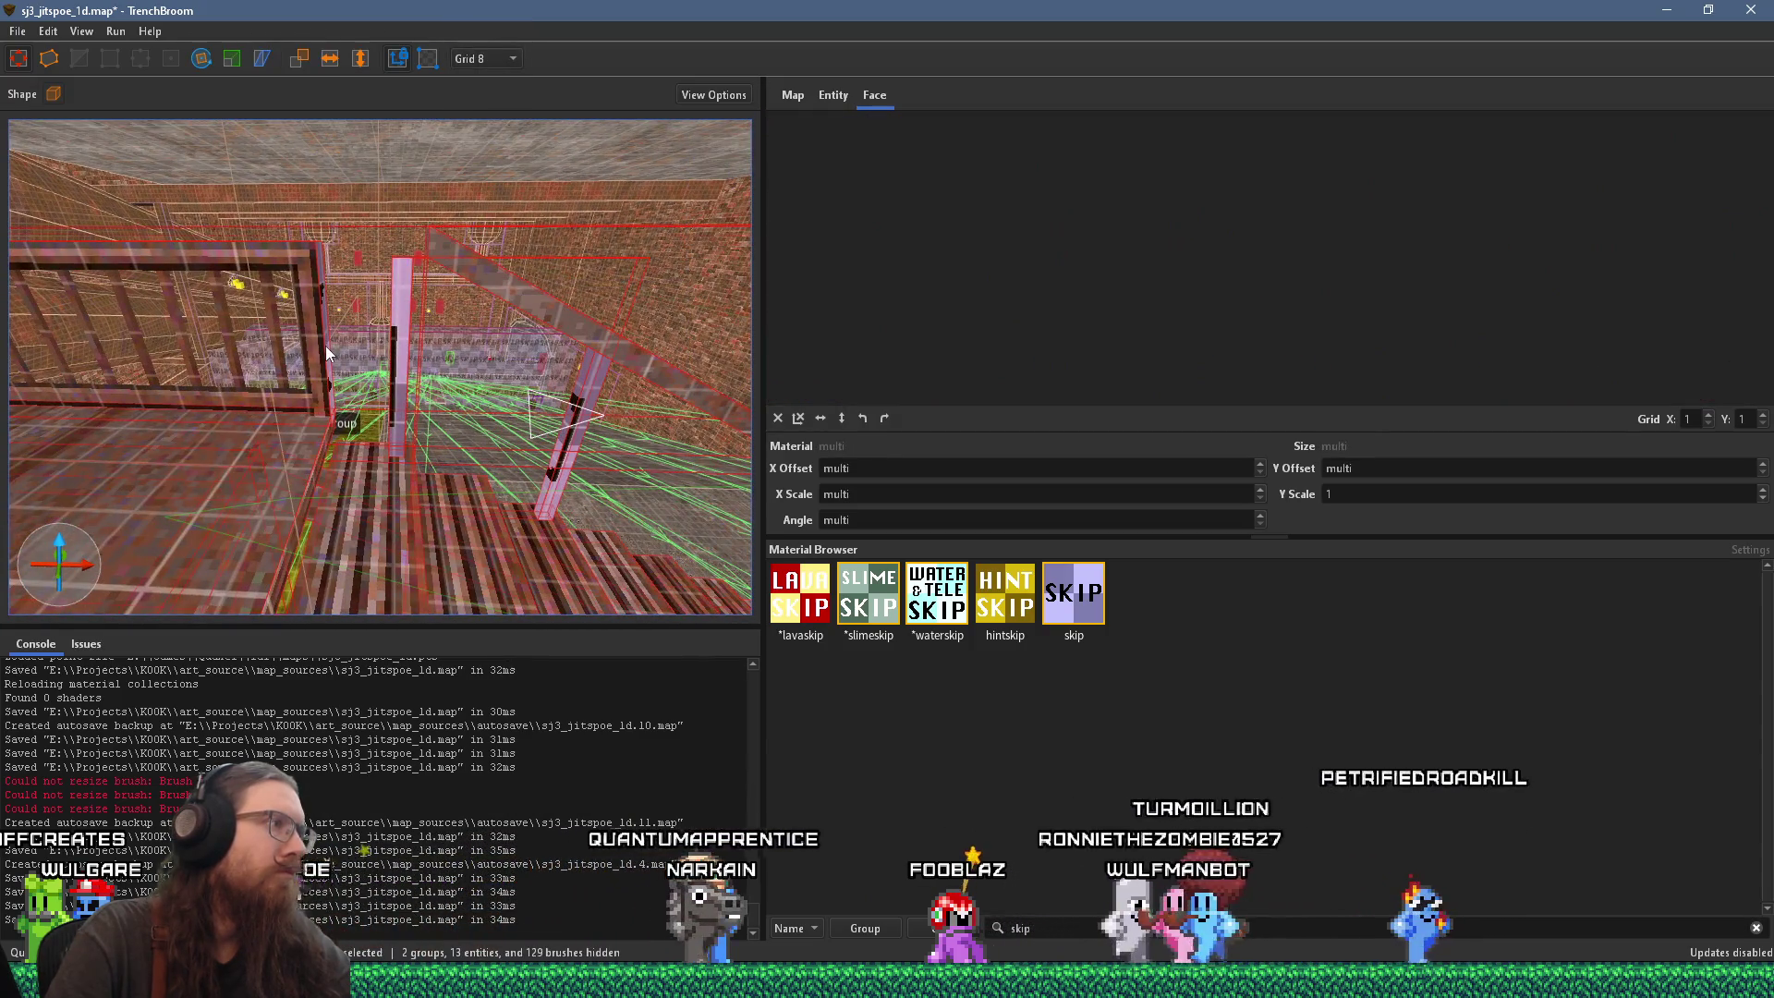
double_click(317, 354)
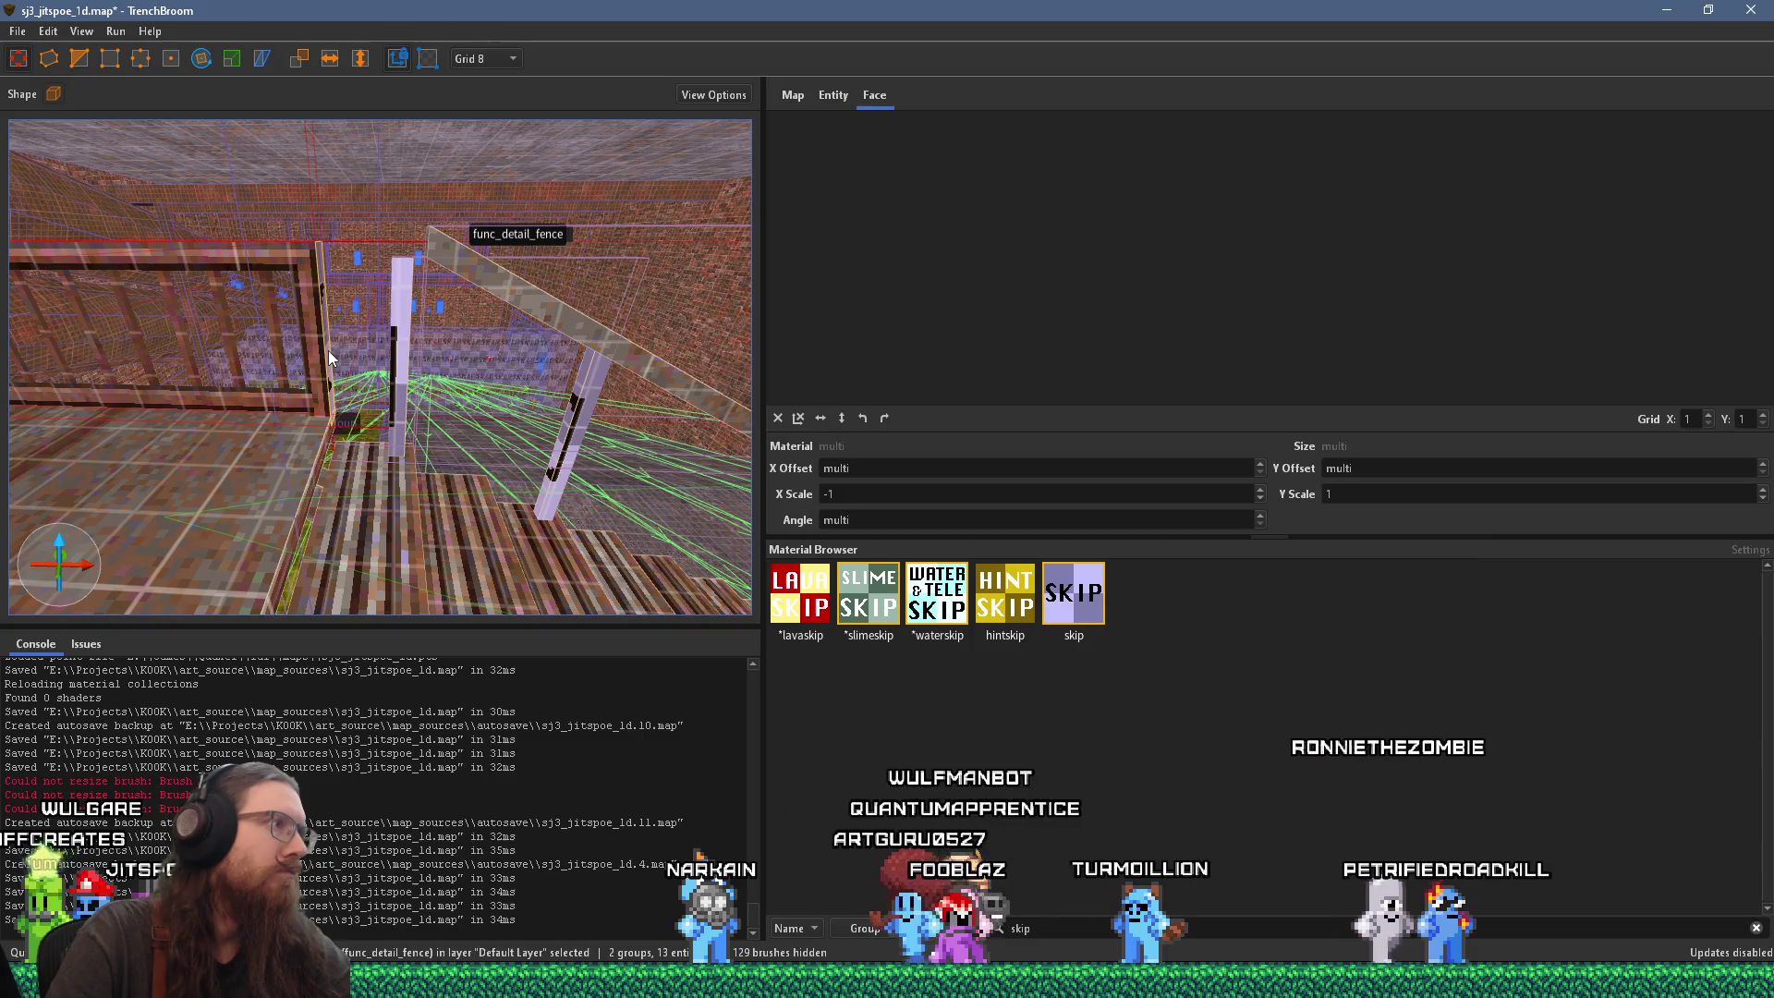
drag(329, 351, 745, 407)
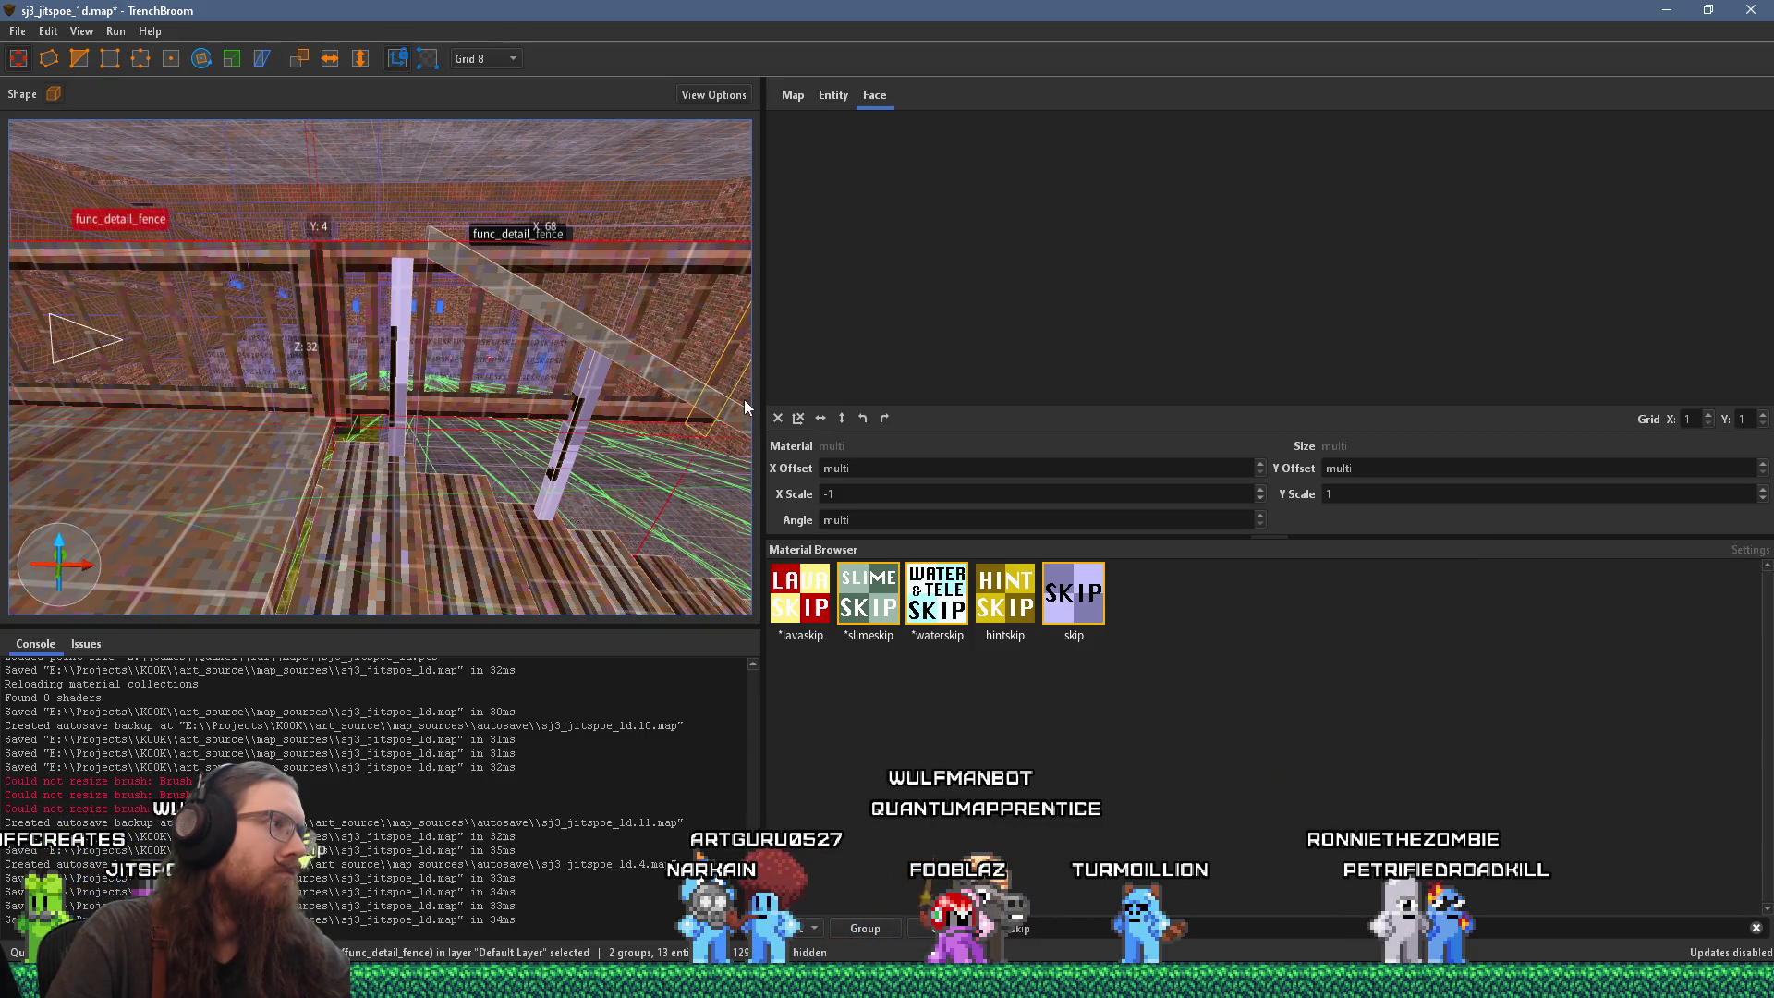
scroll(380, 393, up, 5)
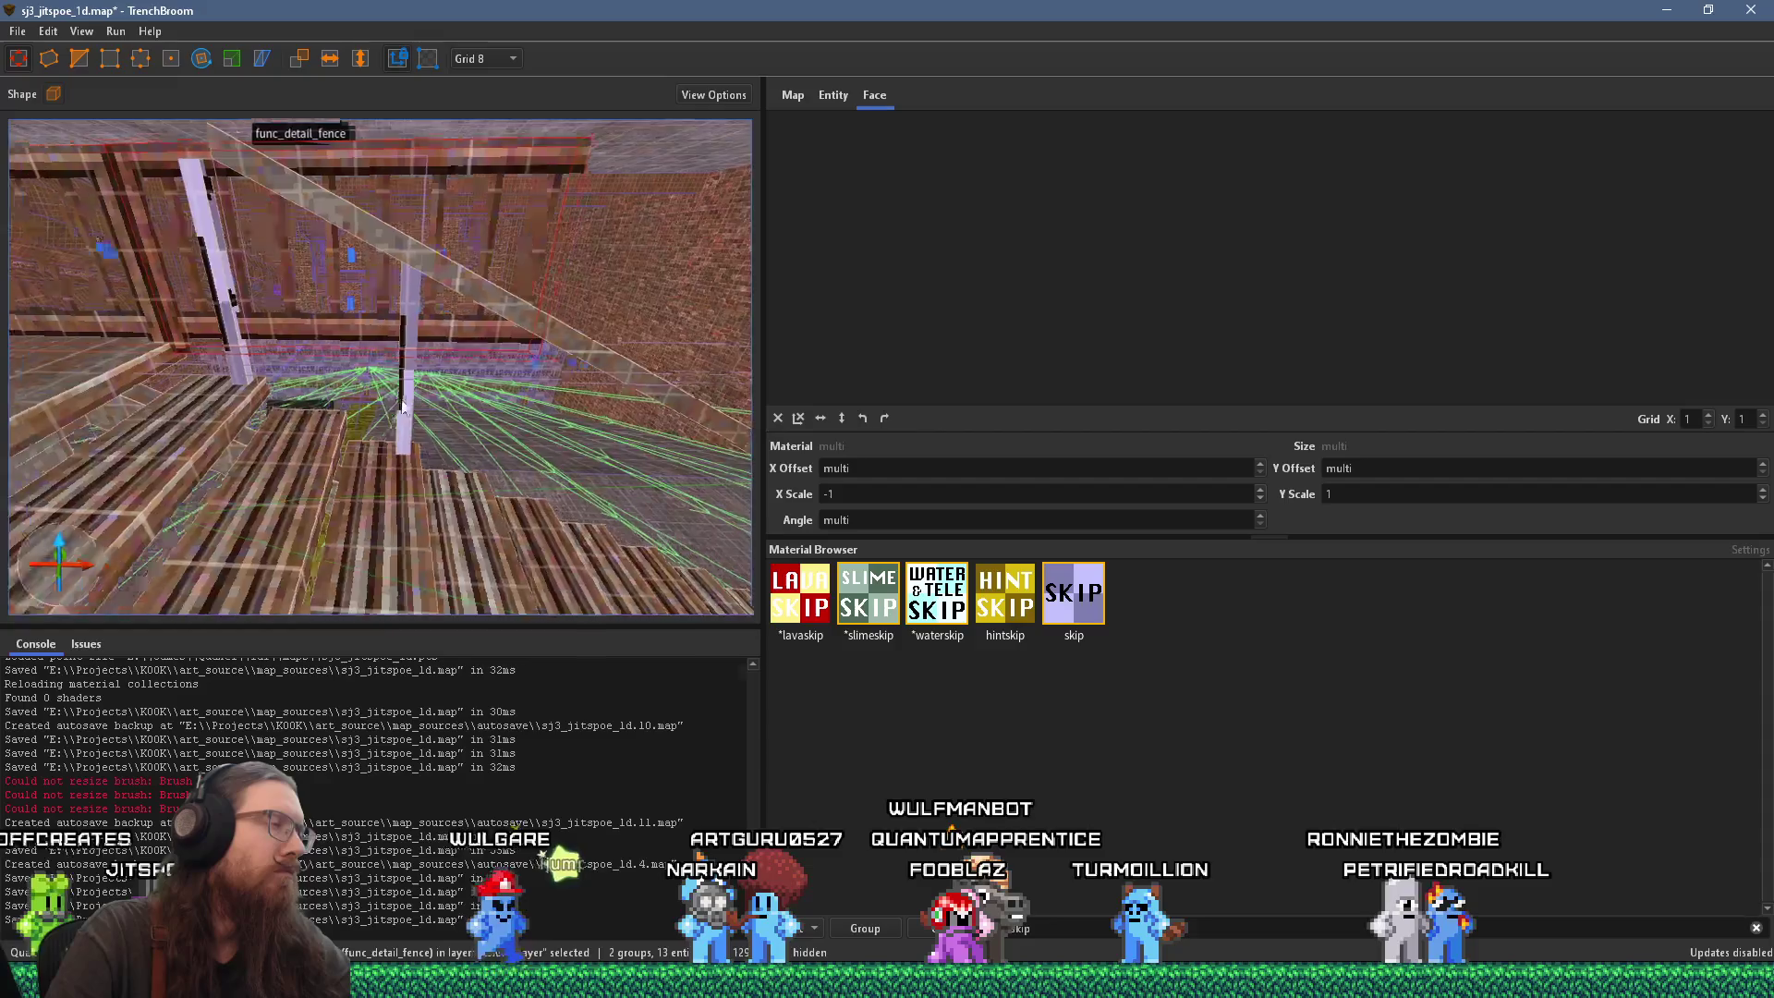
scroll(442, 409, up, 4)
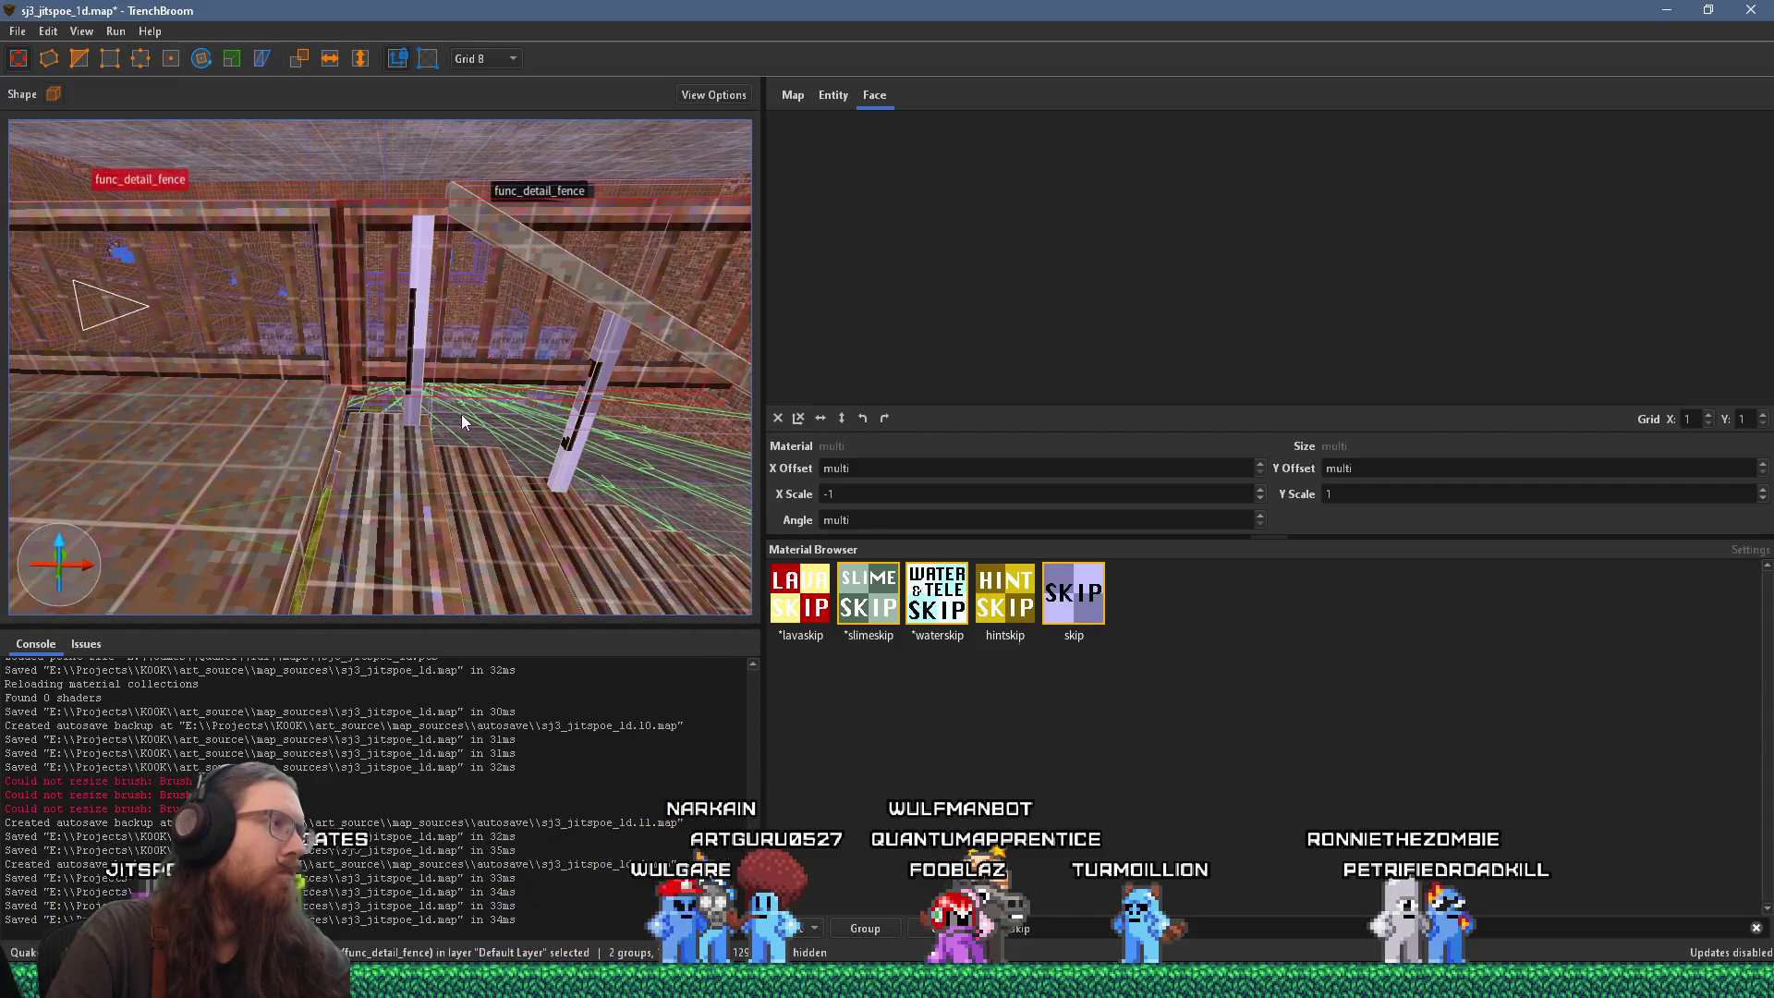
mouse_move(461, 415)
mouse_down()
mouse_move(662, 414)
mouse_move(428, 411)
mouse_up()
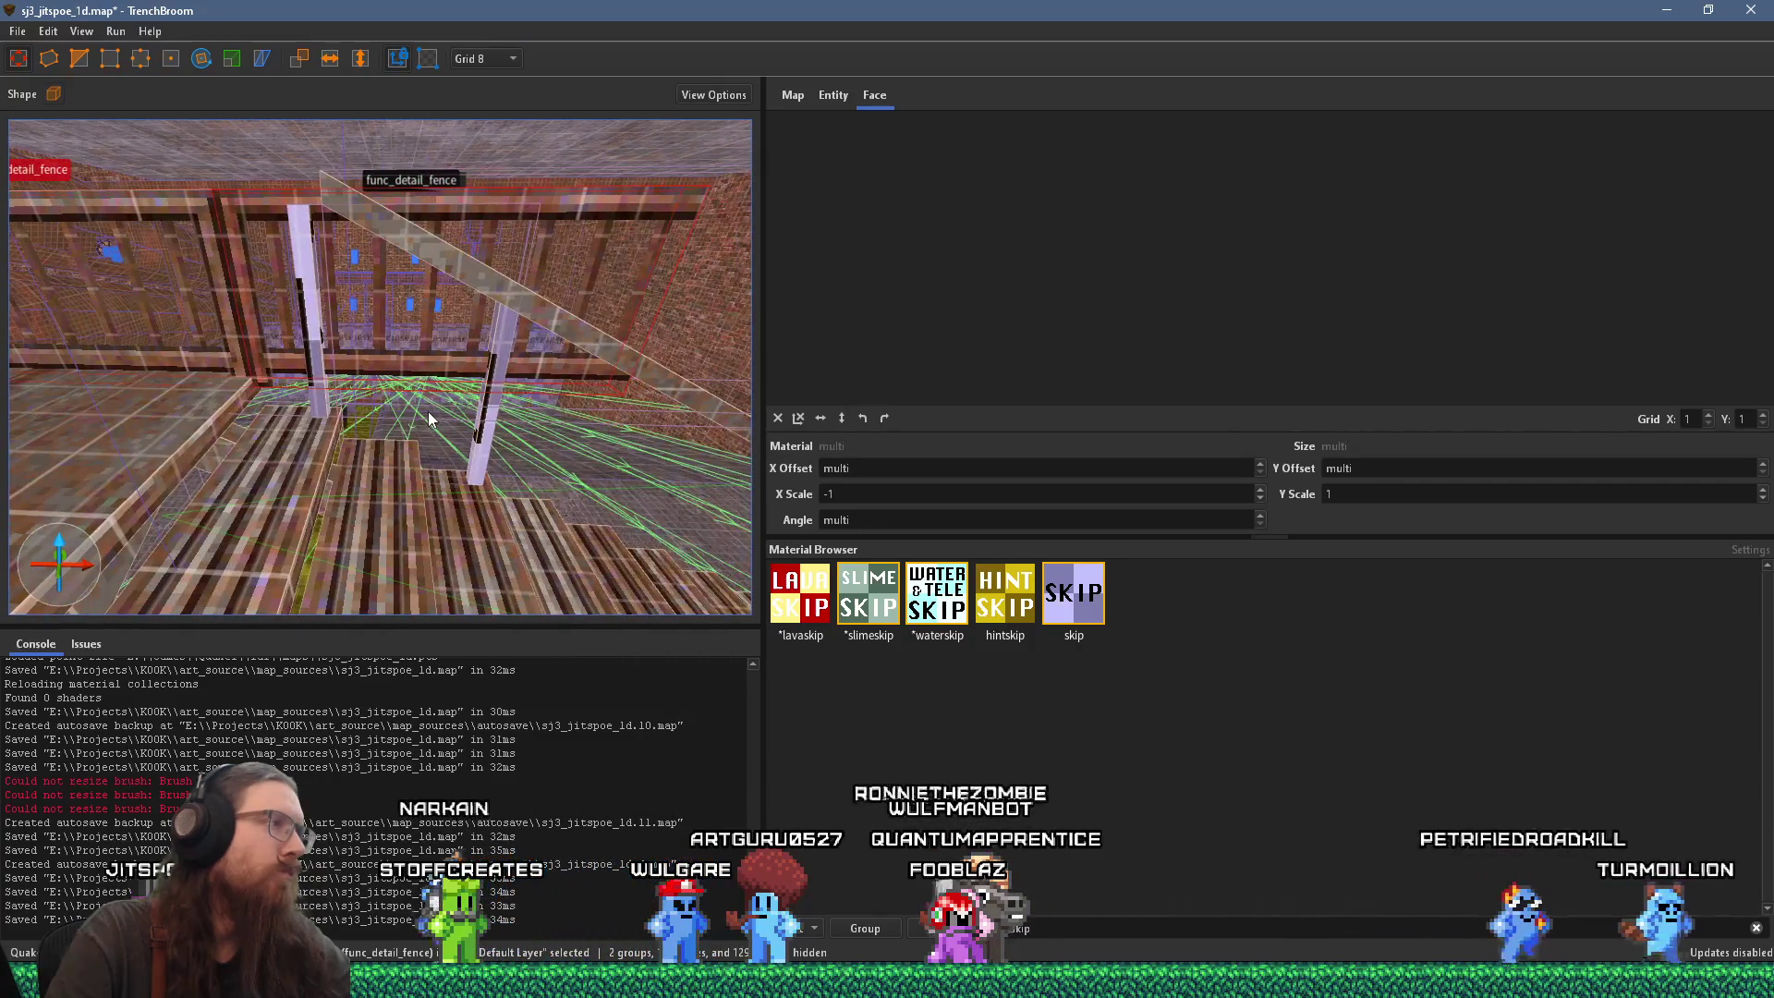
shift+click(265, 245)
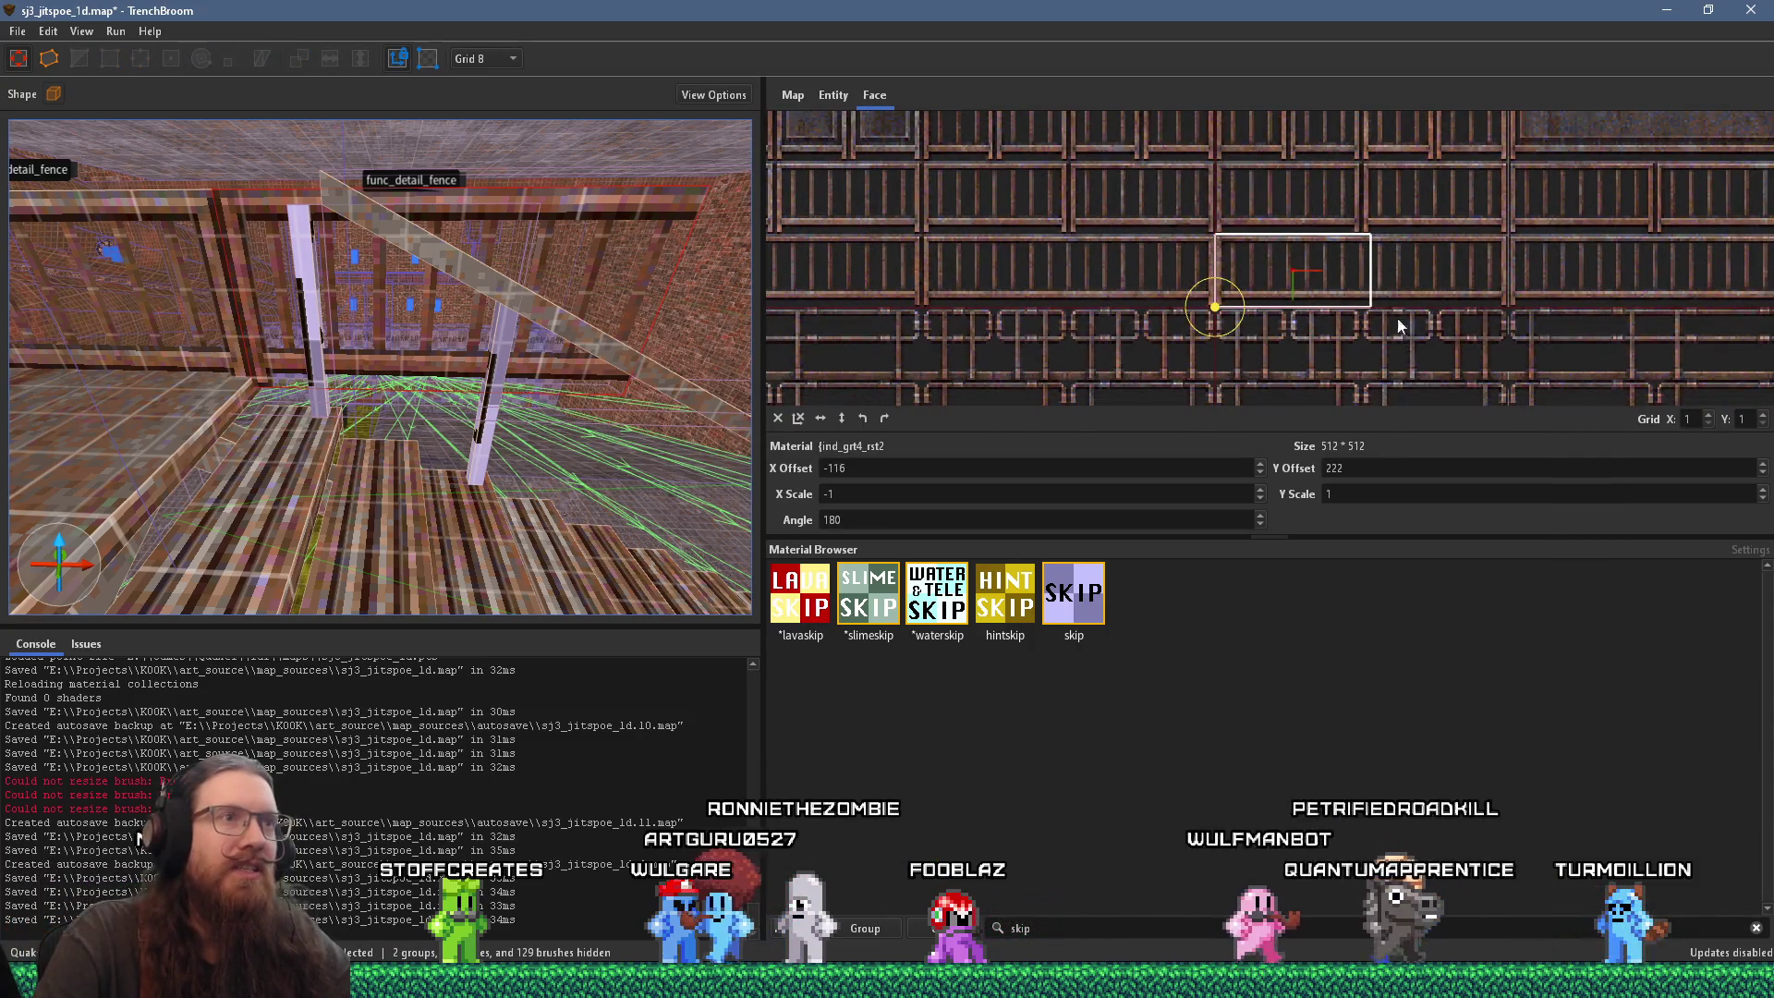
mouse_move(1340, 149)
mouse_down()
mouse_move(1344, 240)
mouse_move(1337, 215)
mouse_move(1408, 230)
mouse_up()
scroll(545, 257, up, 5)
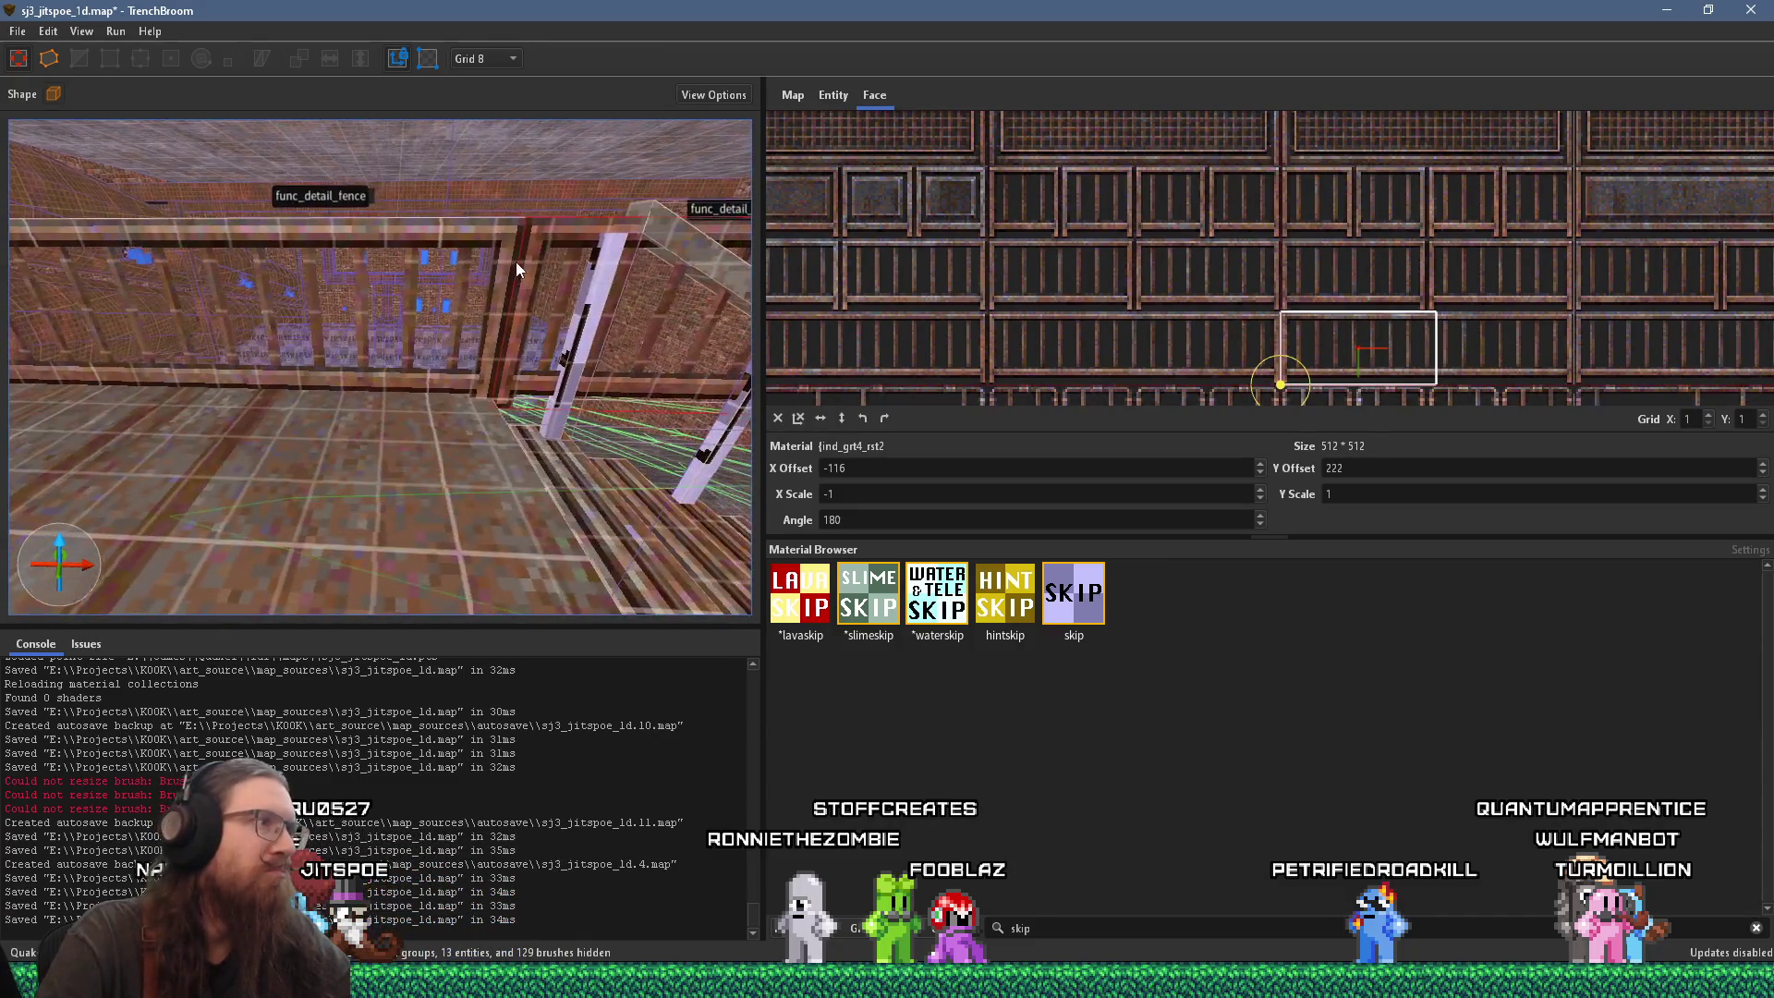
click(472, 293)
scroll(472, 294, down, 5)
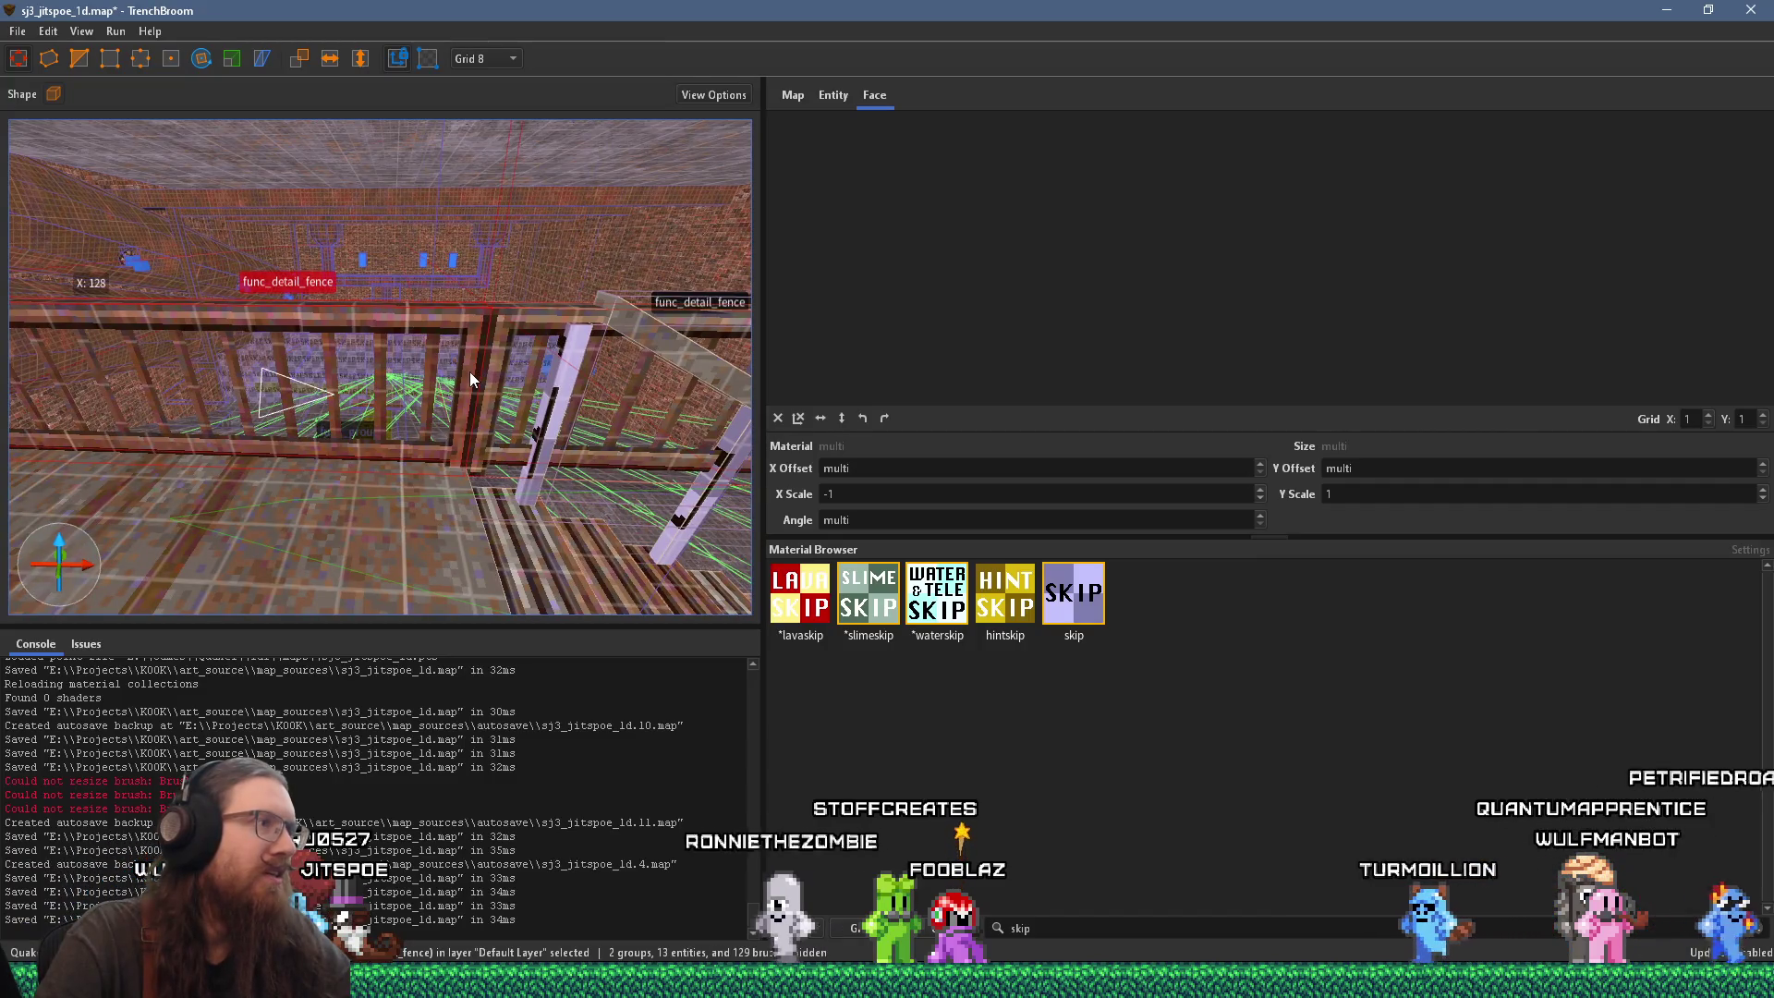
Step: Set a 2-unit grid and move the fence brushes into position on the left
click(485, 59)
click(502, 105)
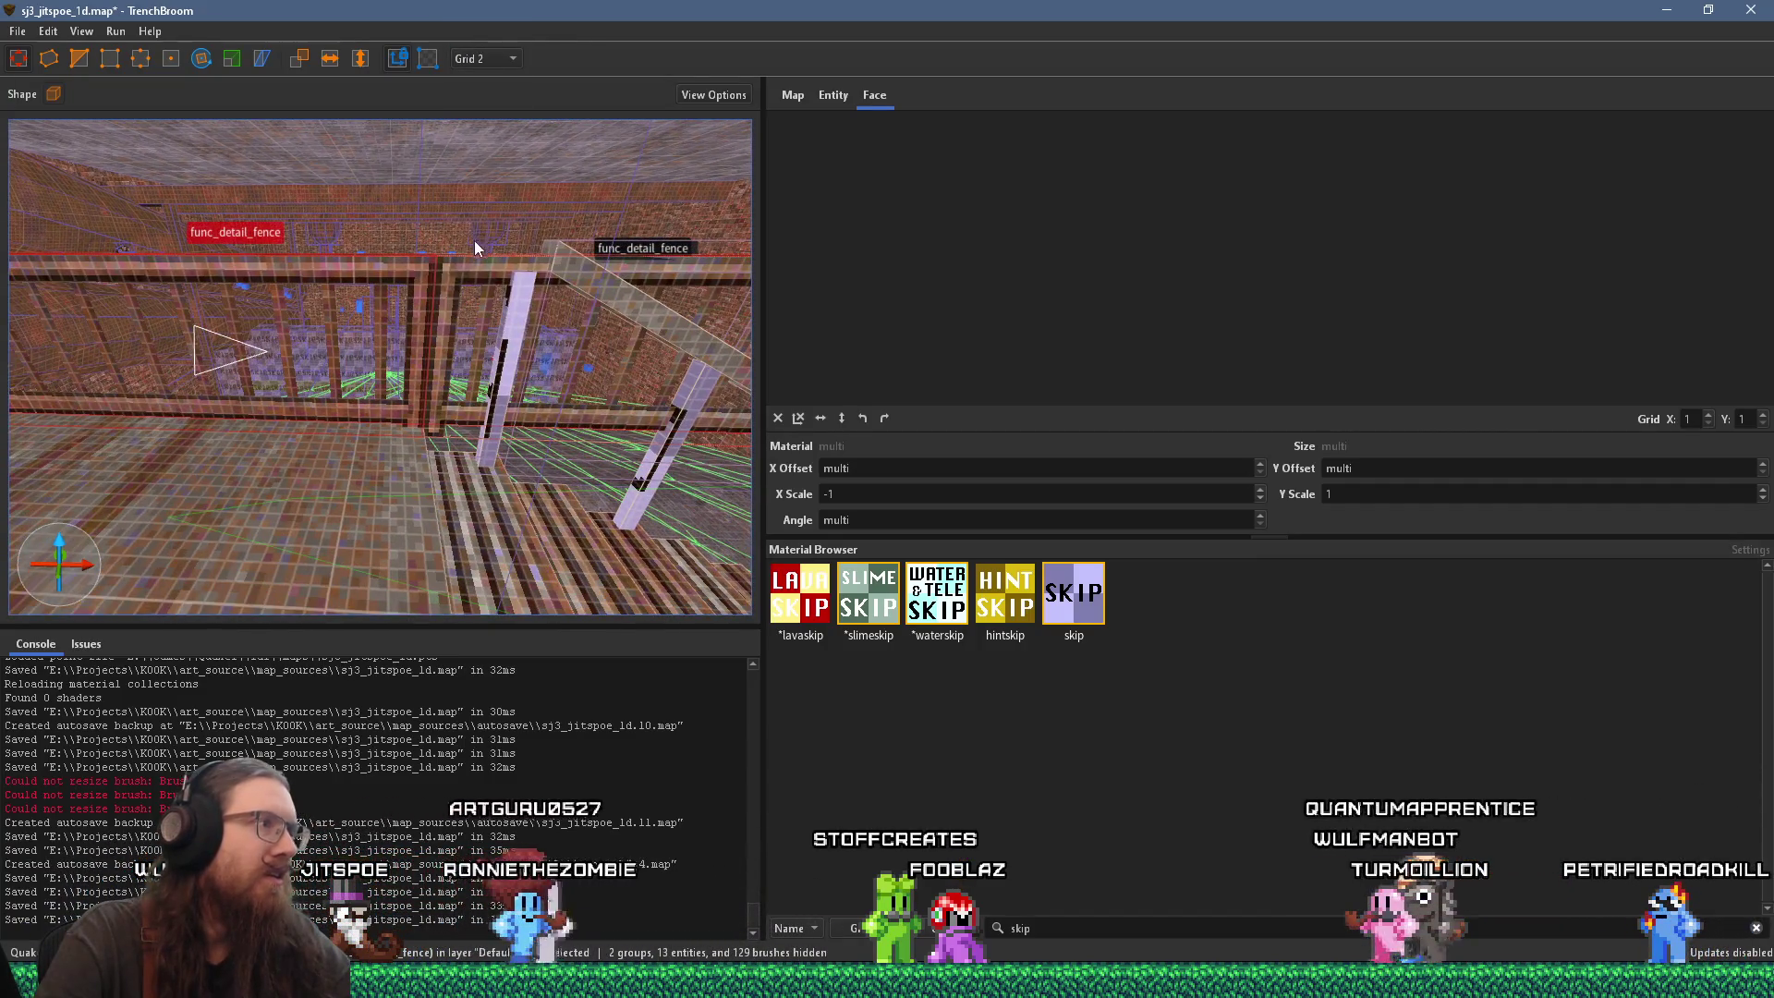
drag(451, 350, 440, 364)
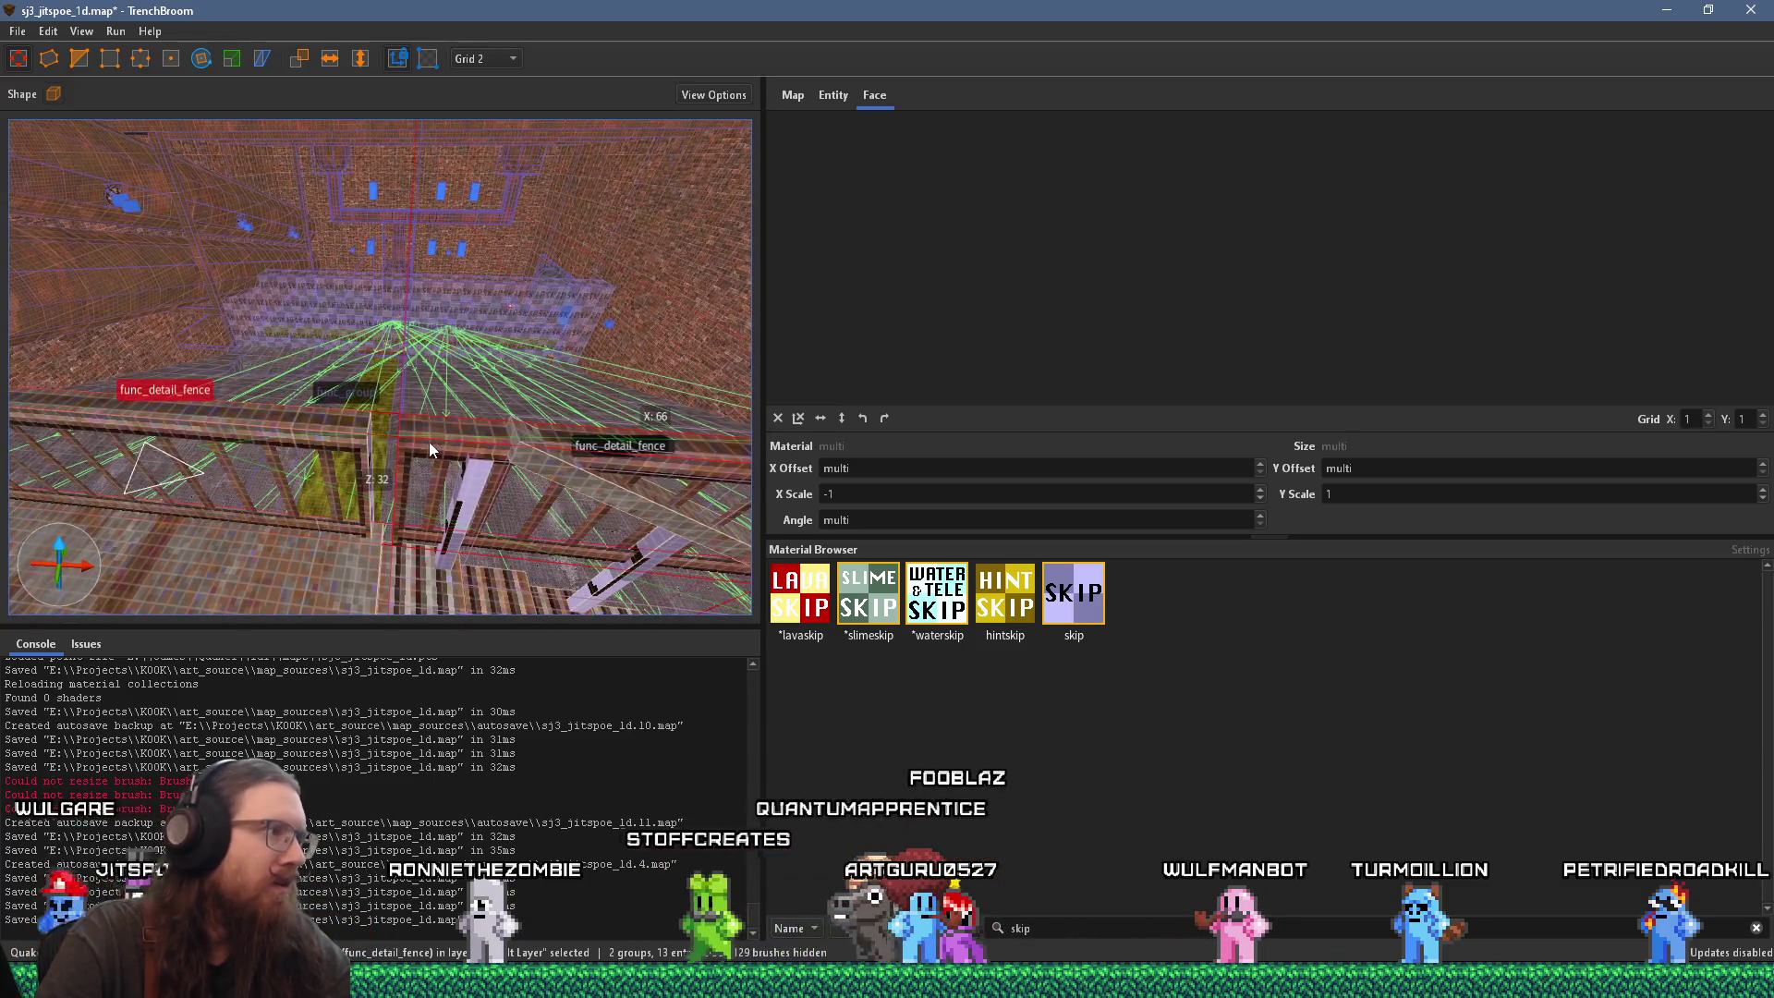
scroll(408, 439, up, 5)
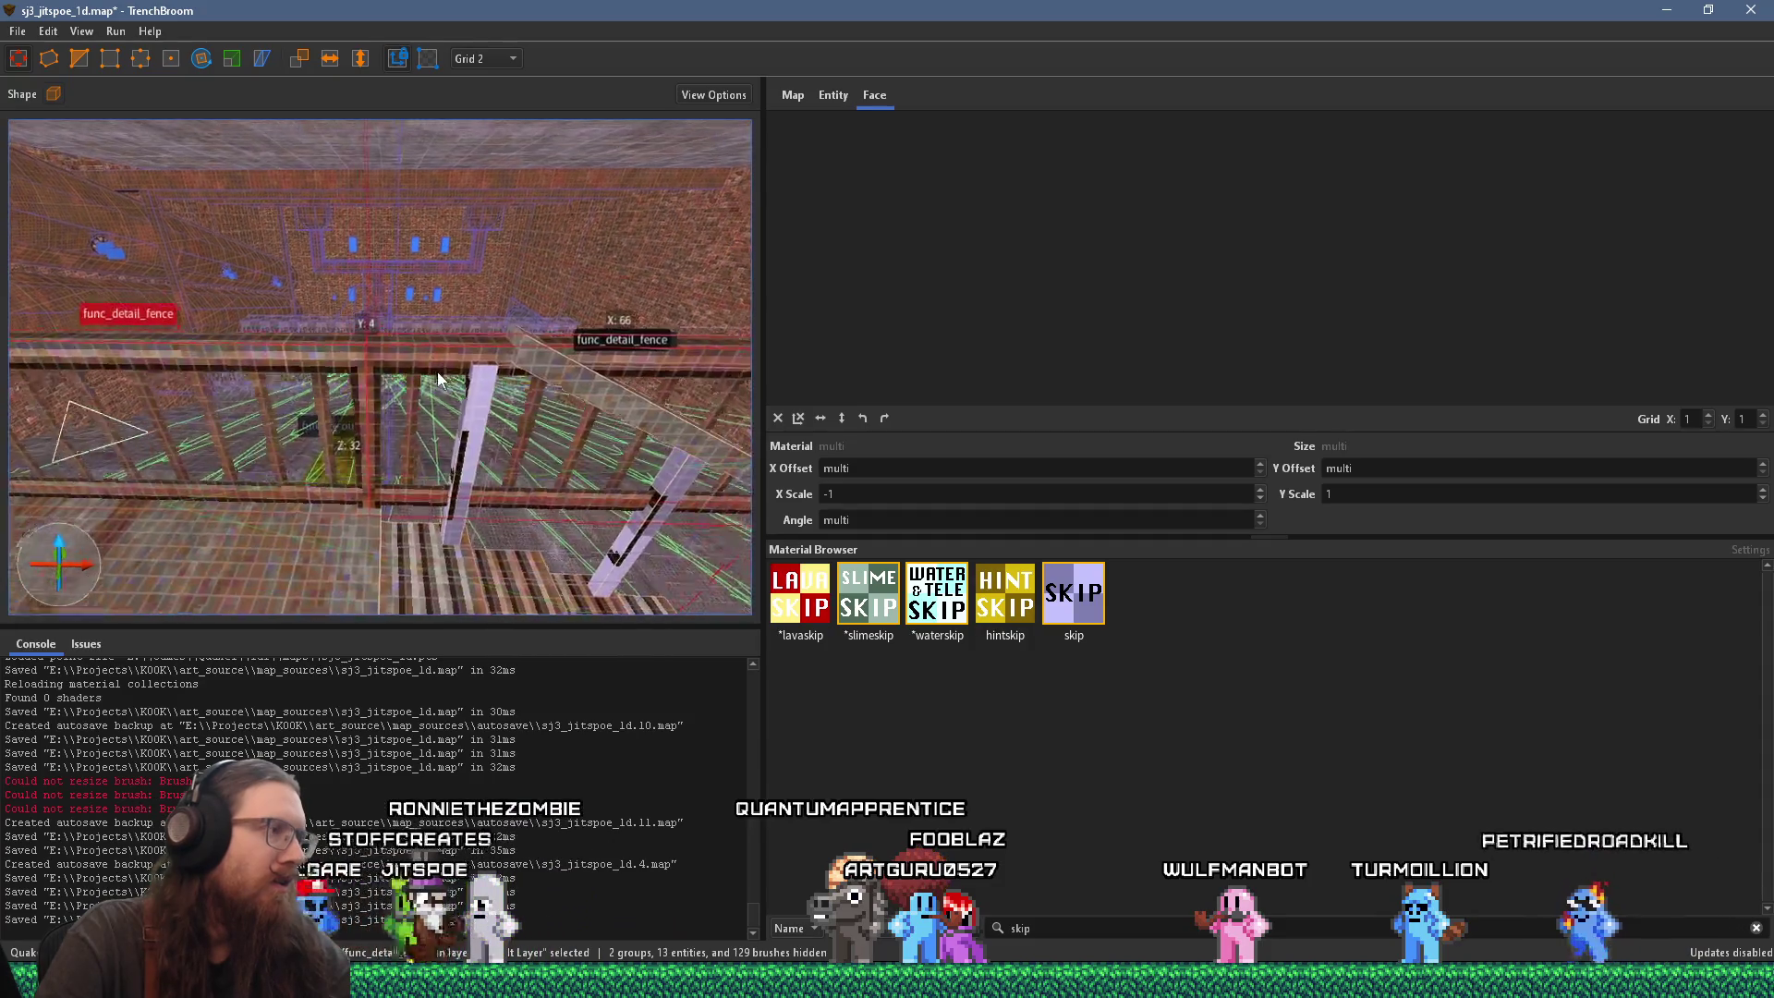
scroll(599, 389, down, 3)
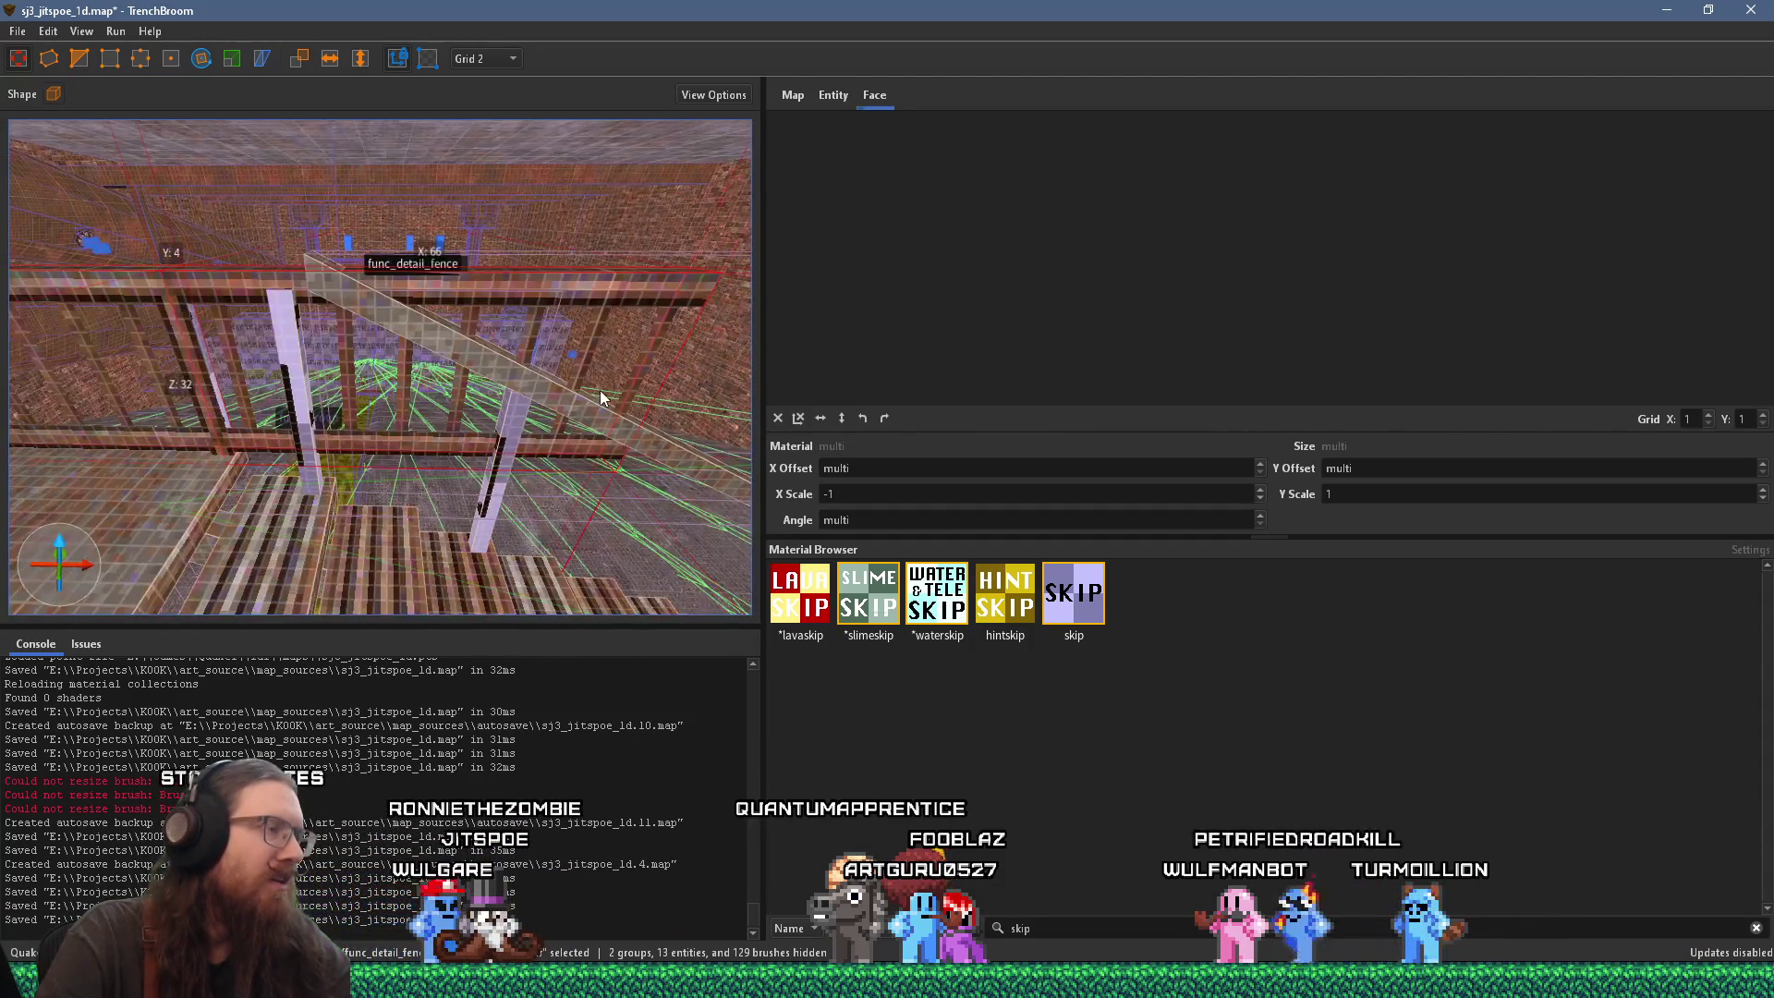
scroll(648, 377, down, 3)
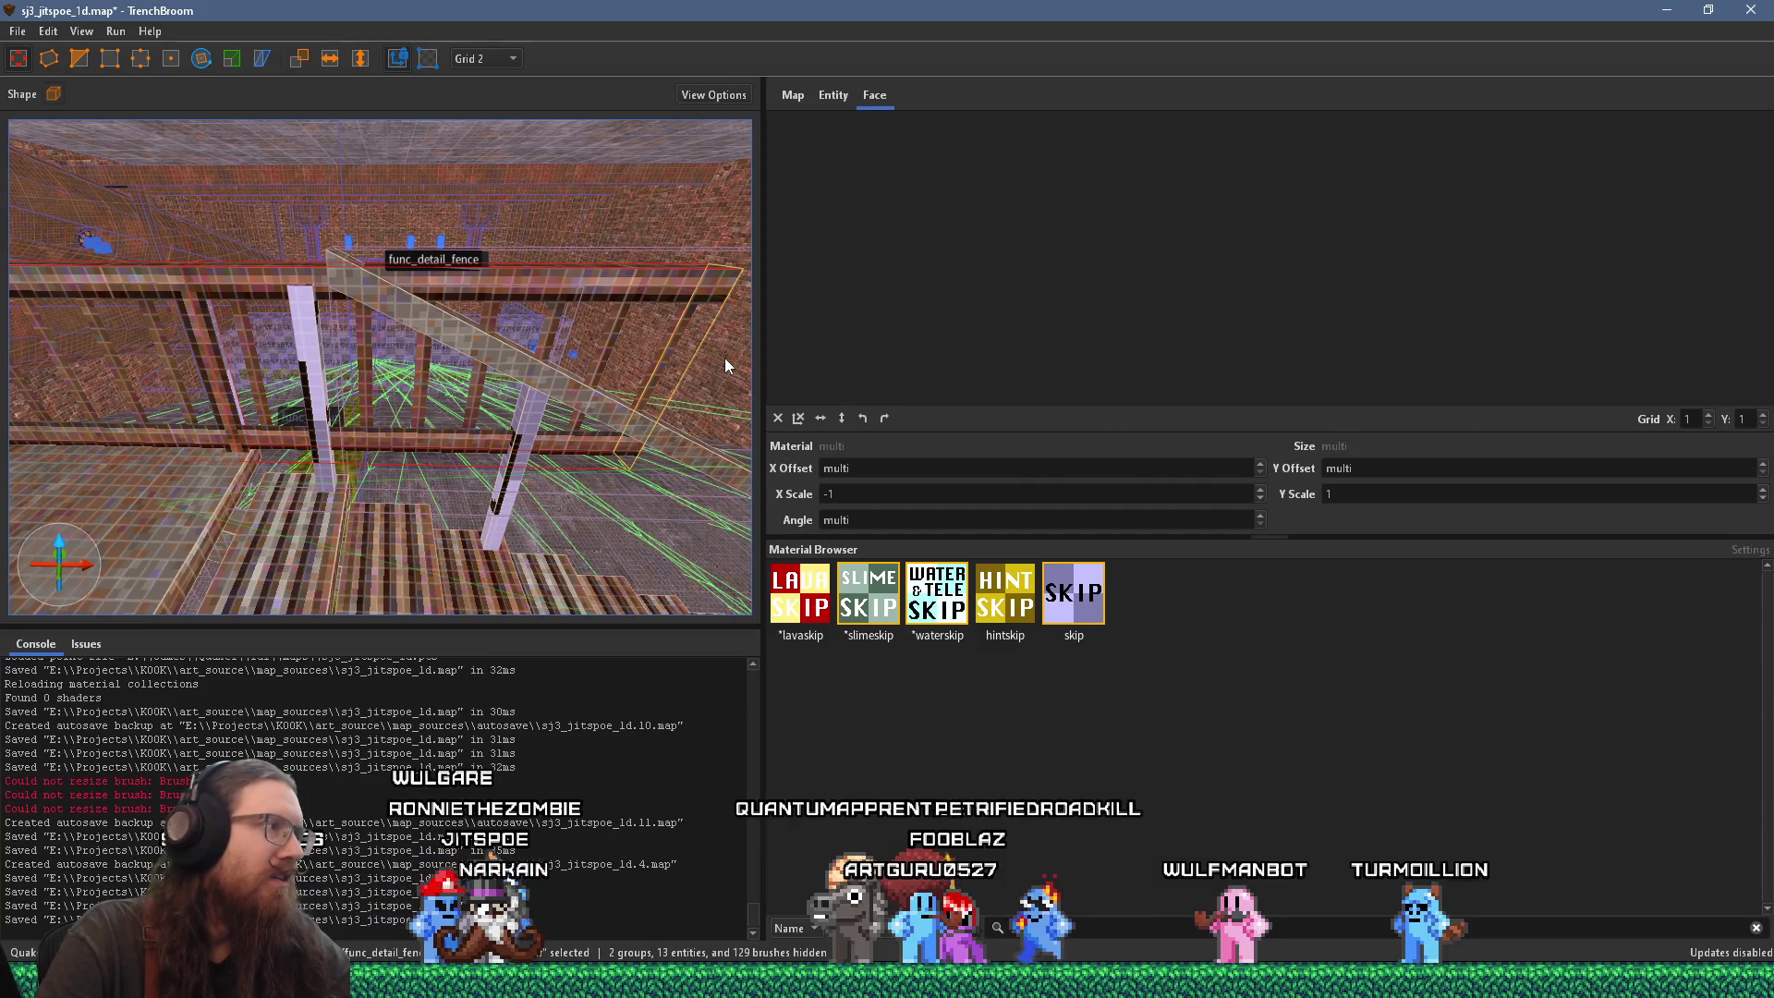
drag(725, 361, 262, 371)
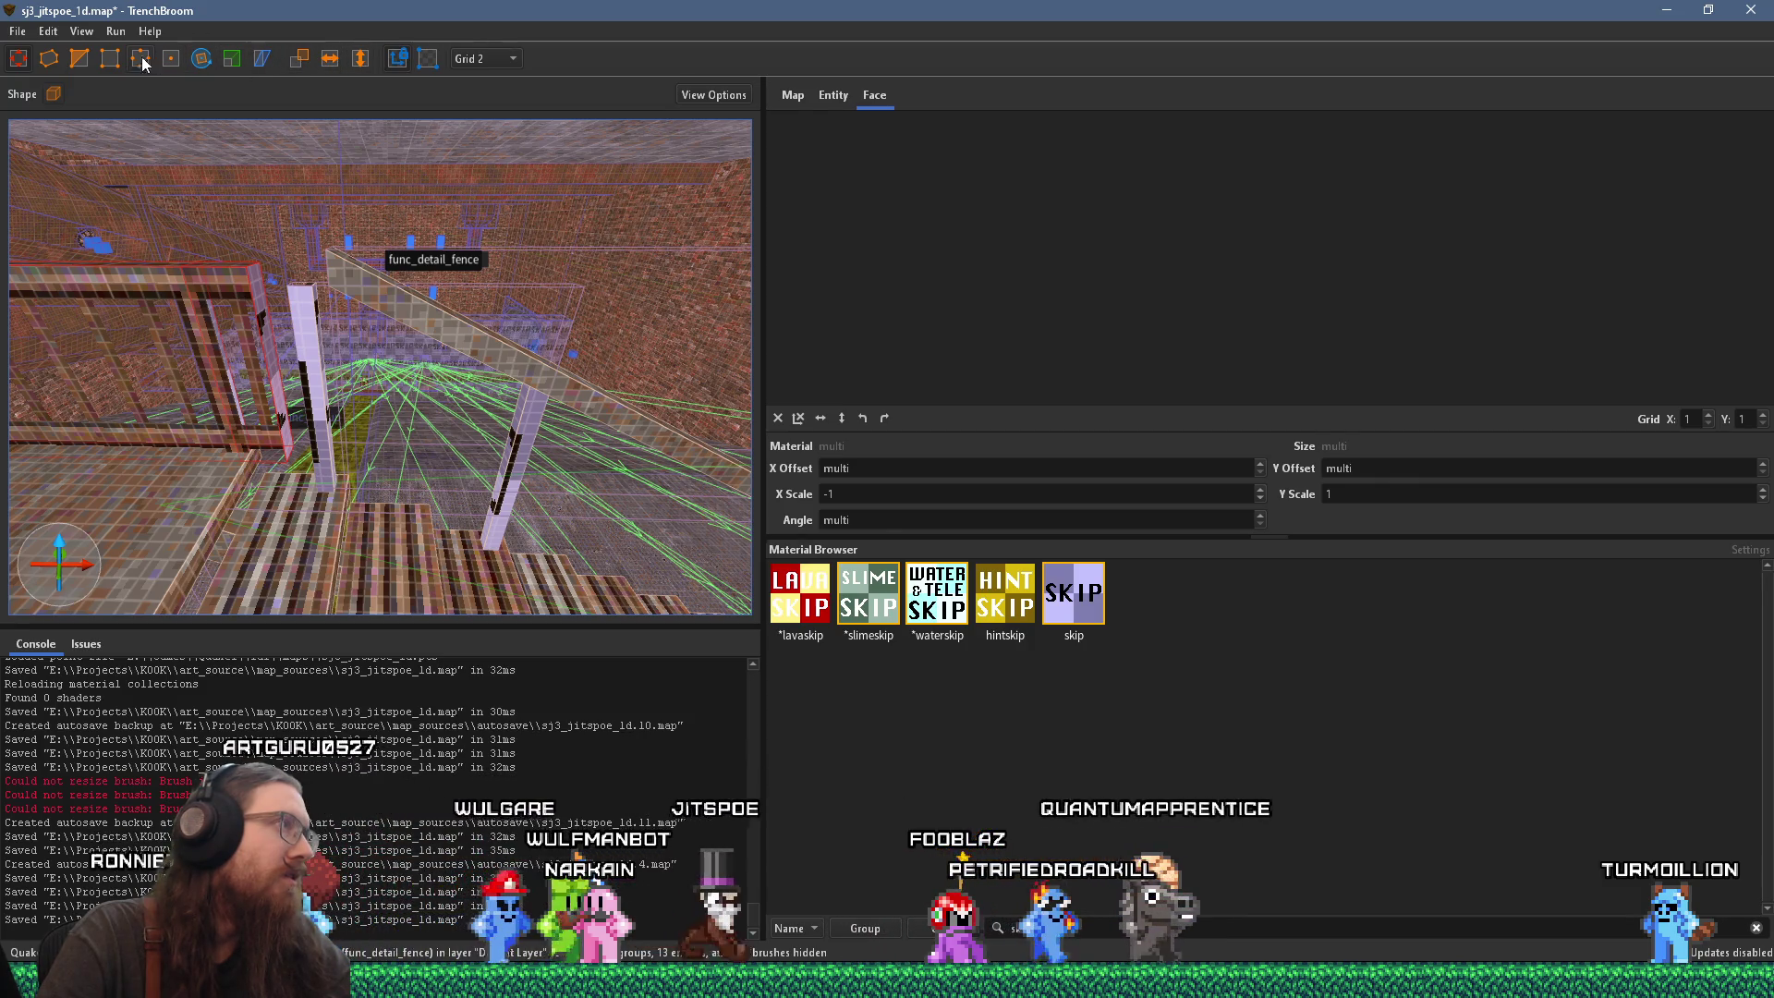
Step: Lower the fence brush's vertical edge by 2 units with the Vertex tool
mouse_move(162, 135)
mouse_down()
mouse_move(286, 262)
mouse_move(248, 257)
mouse_move(179, 77)
mouse_up()
click(176, 66)
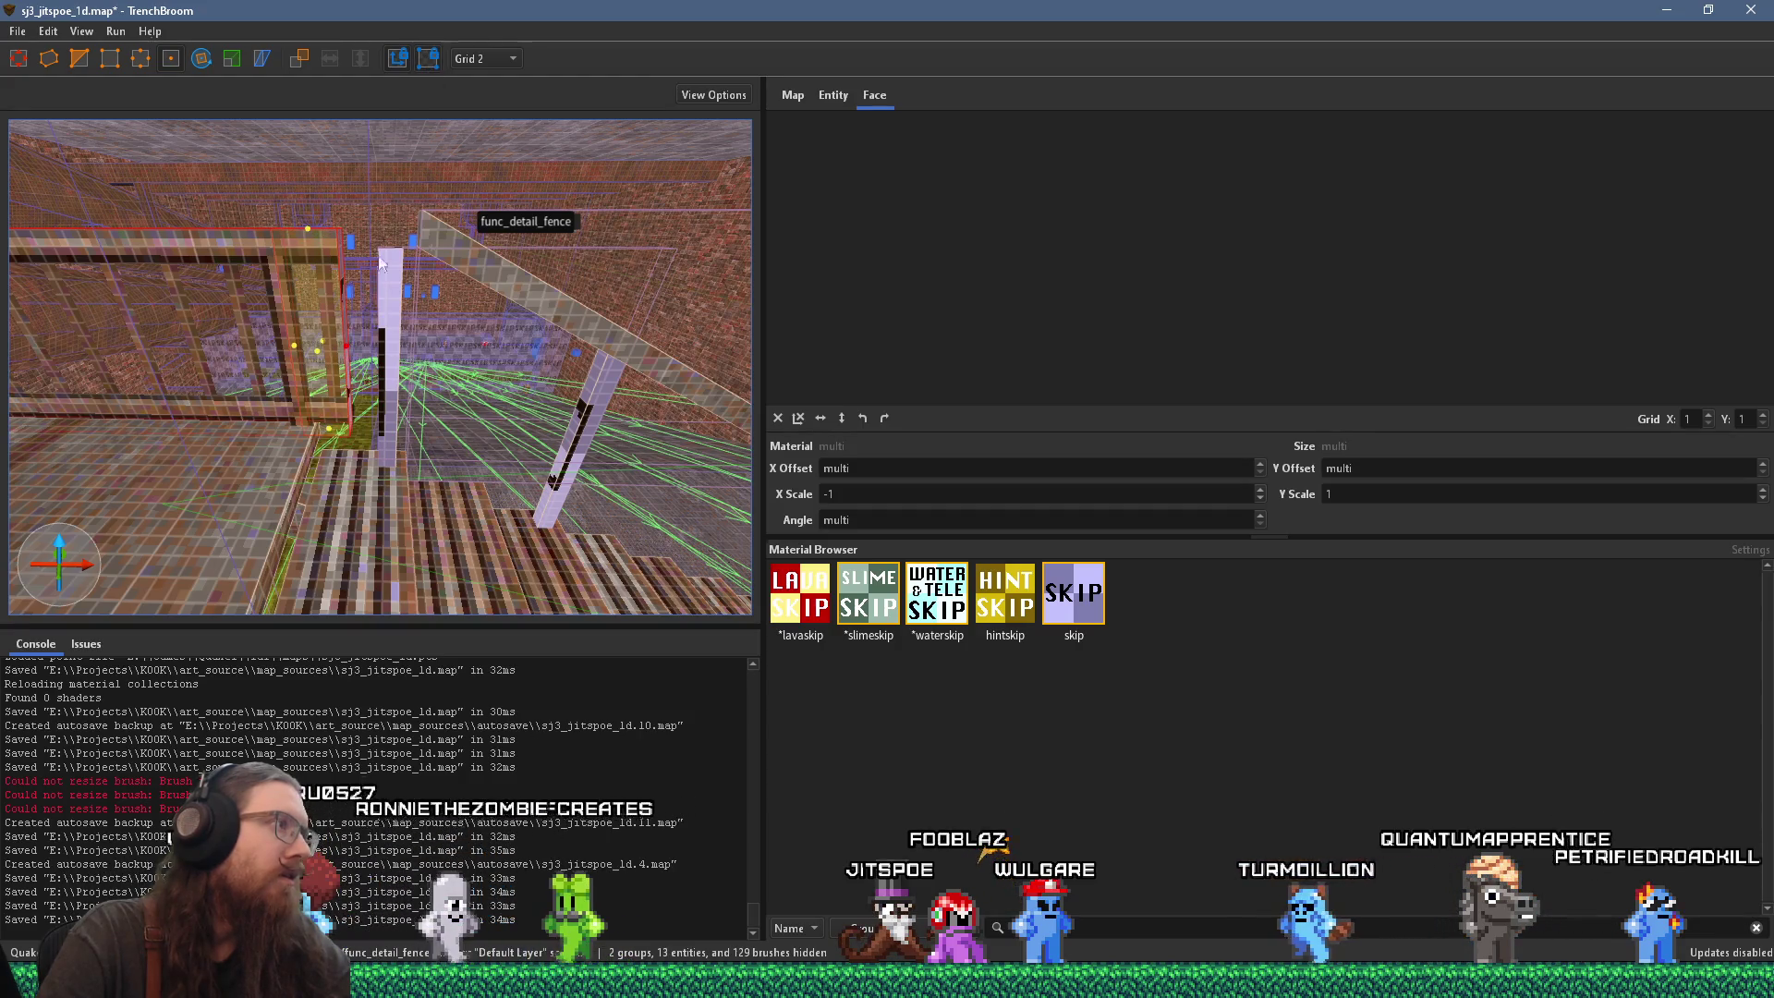
drag(349, 352, 350, 362)
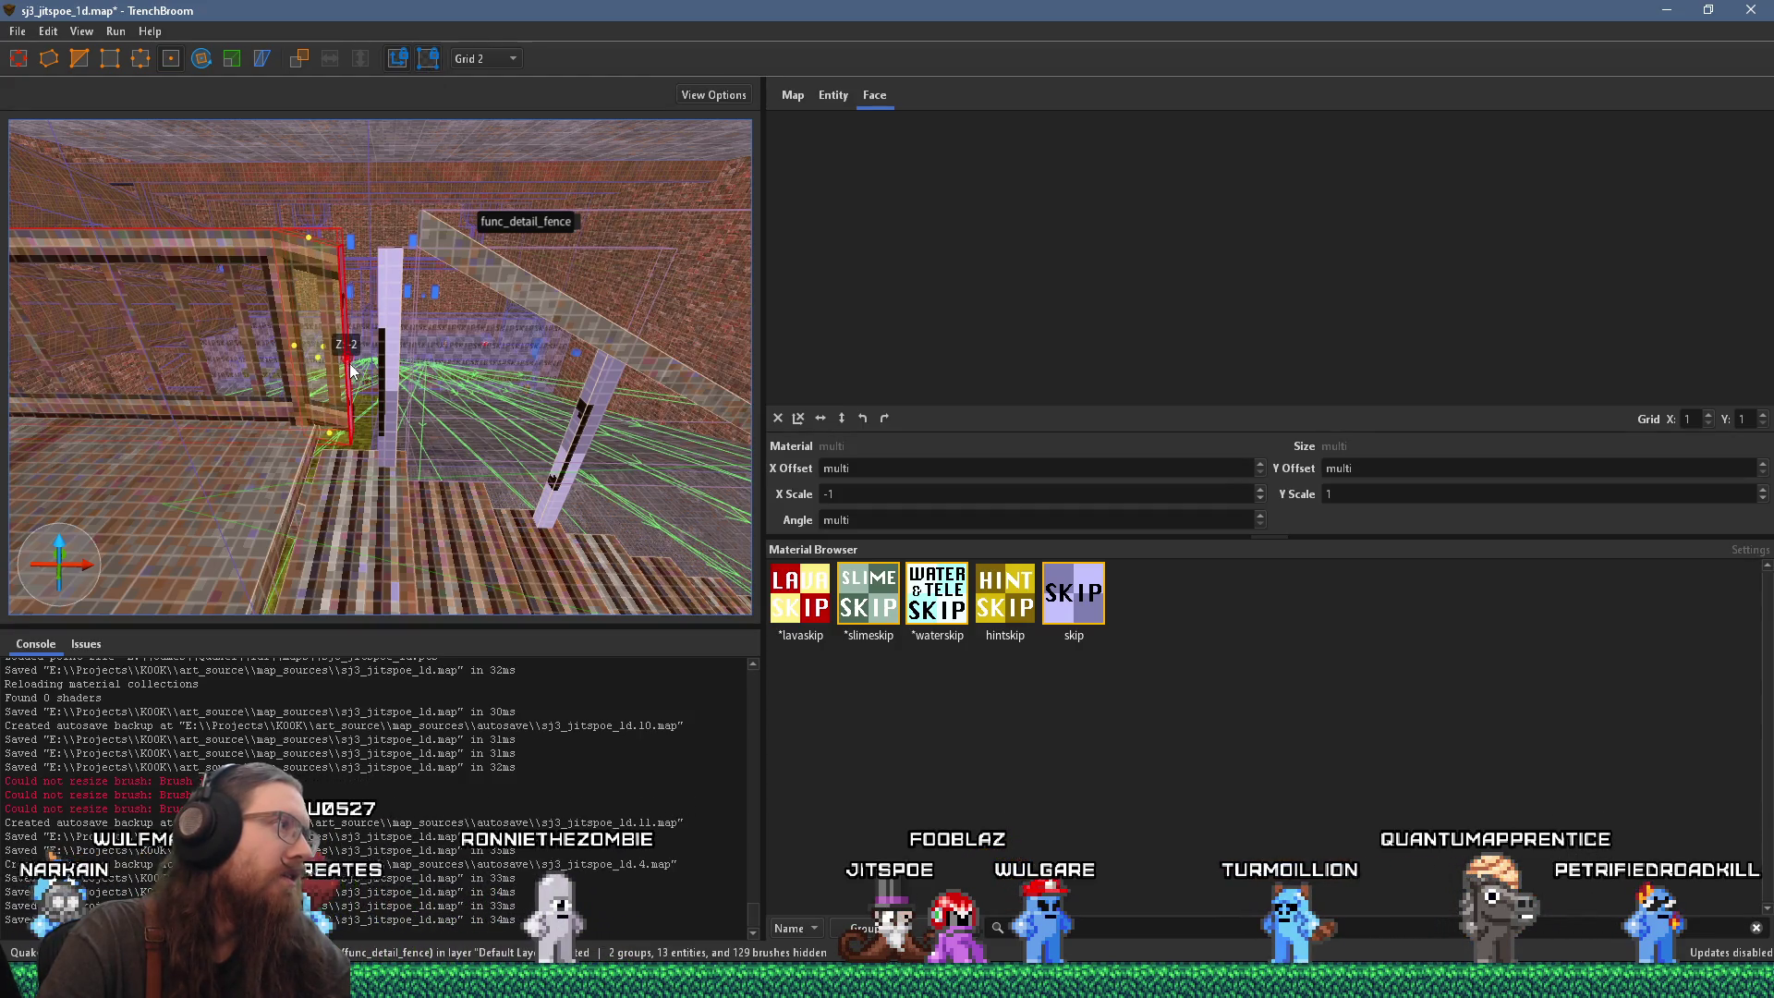
key(a)
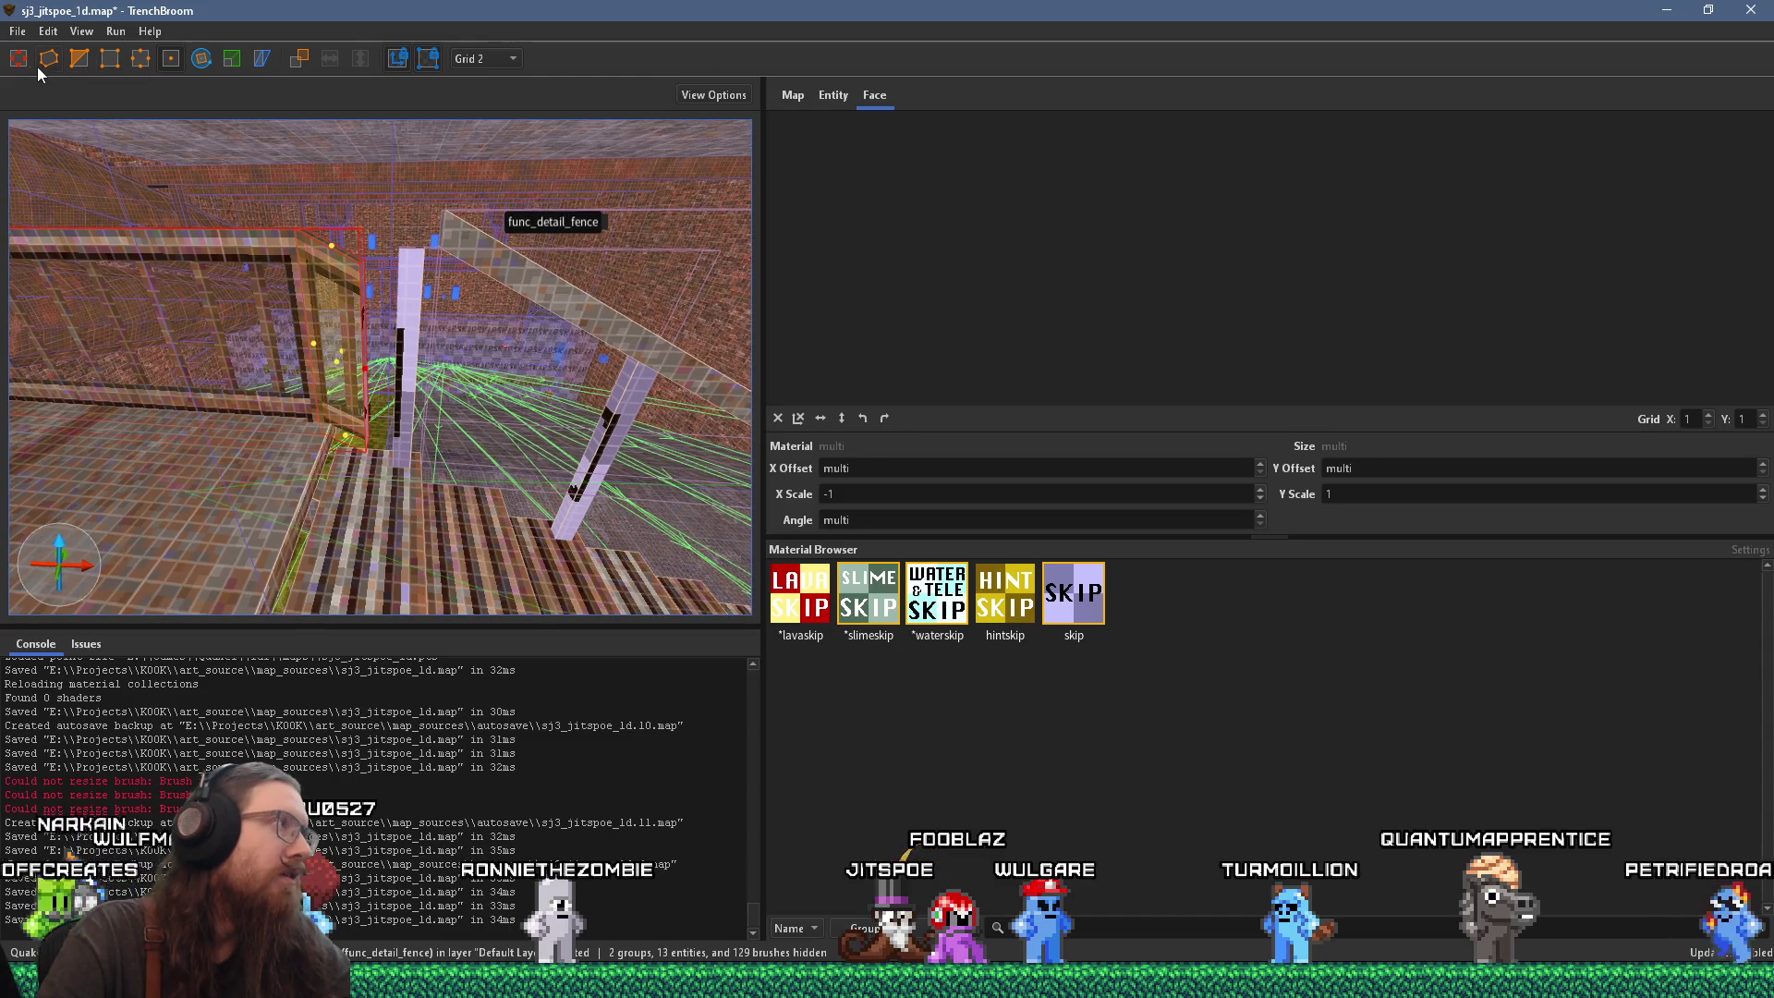
click(27, 62)
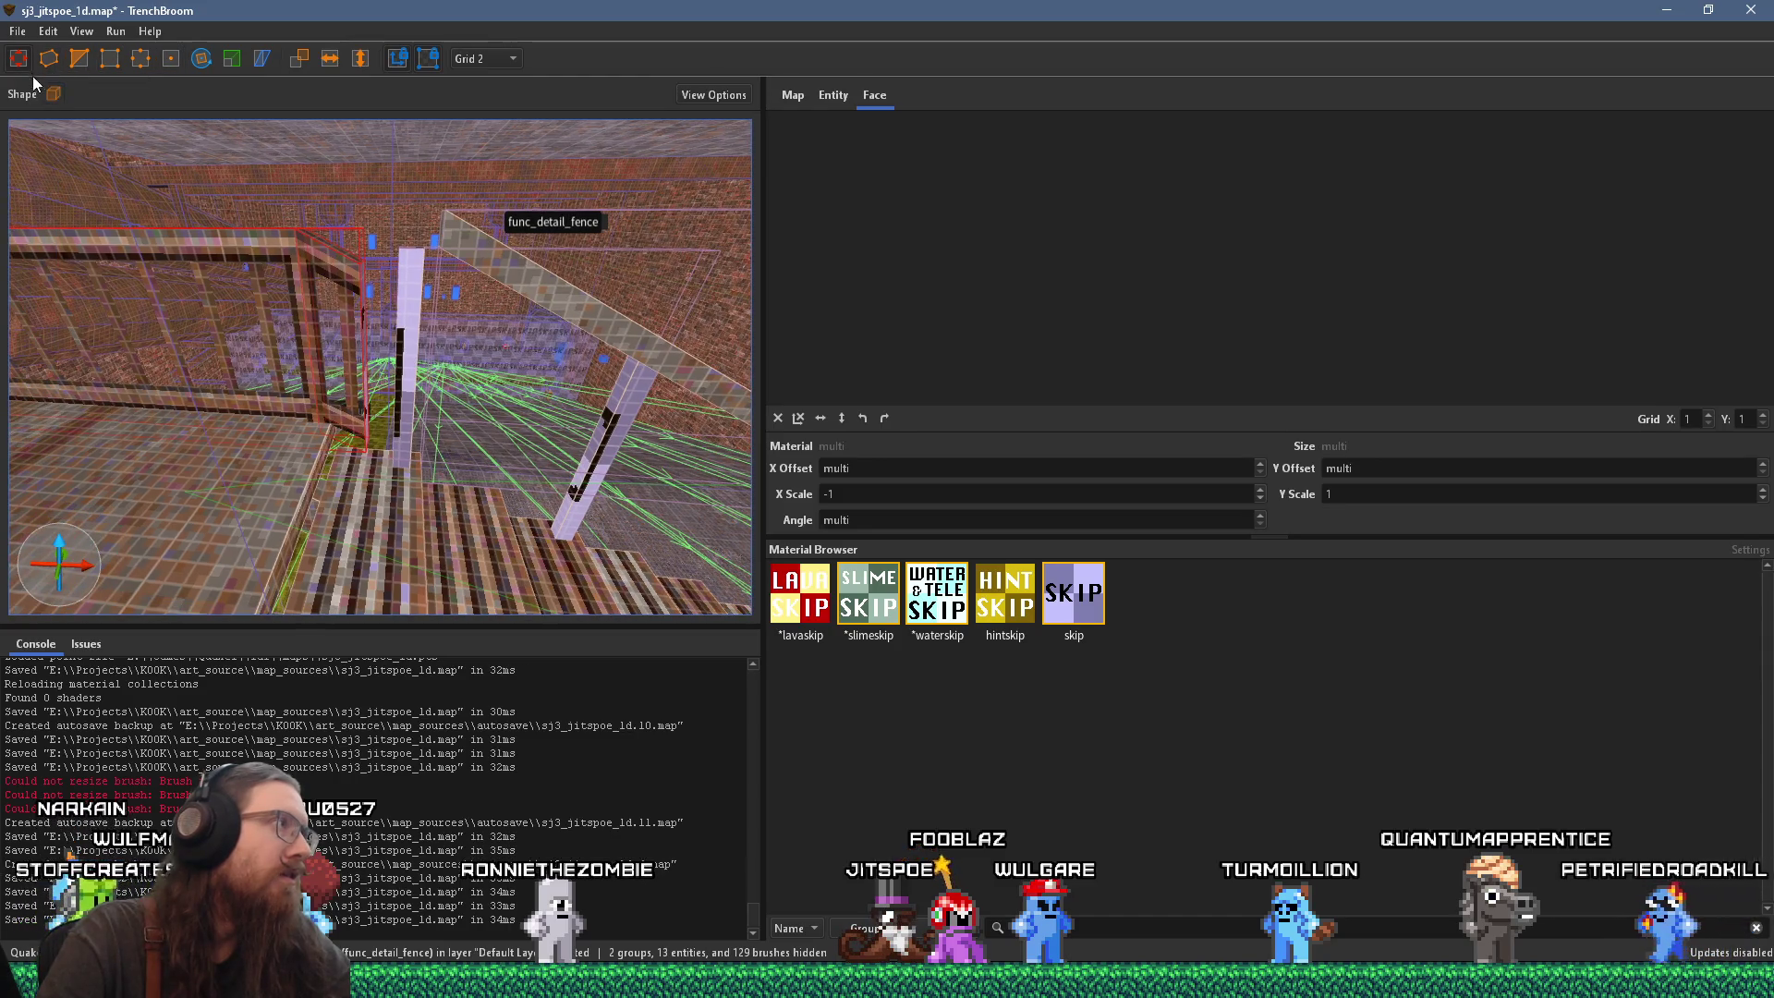
Step: Select the left fence brush, then the diagonal stair fence brush
click(367, 379)
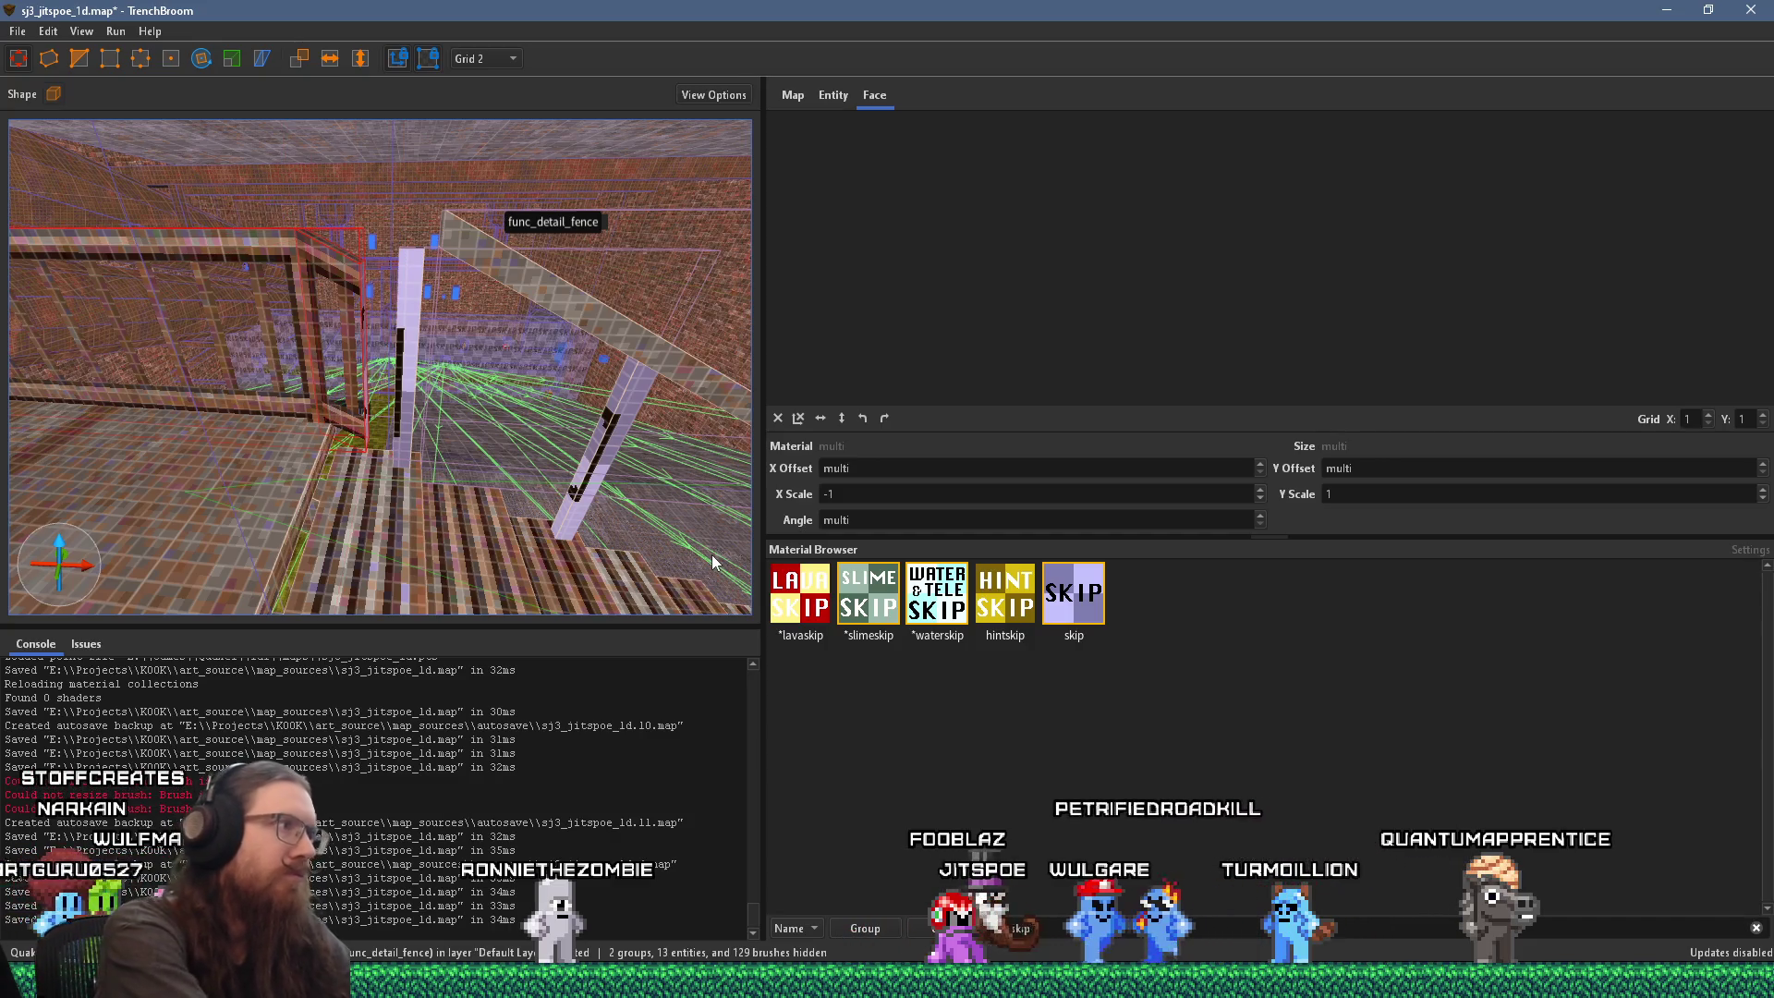
key(d)
click(512, 358)
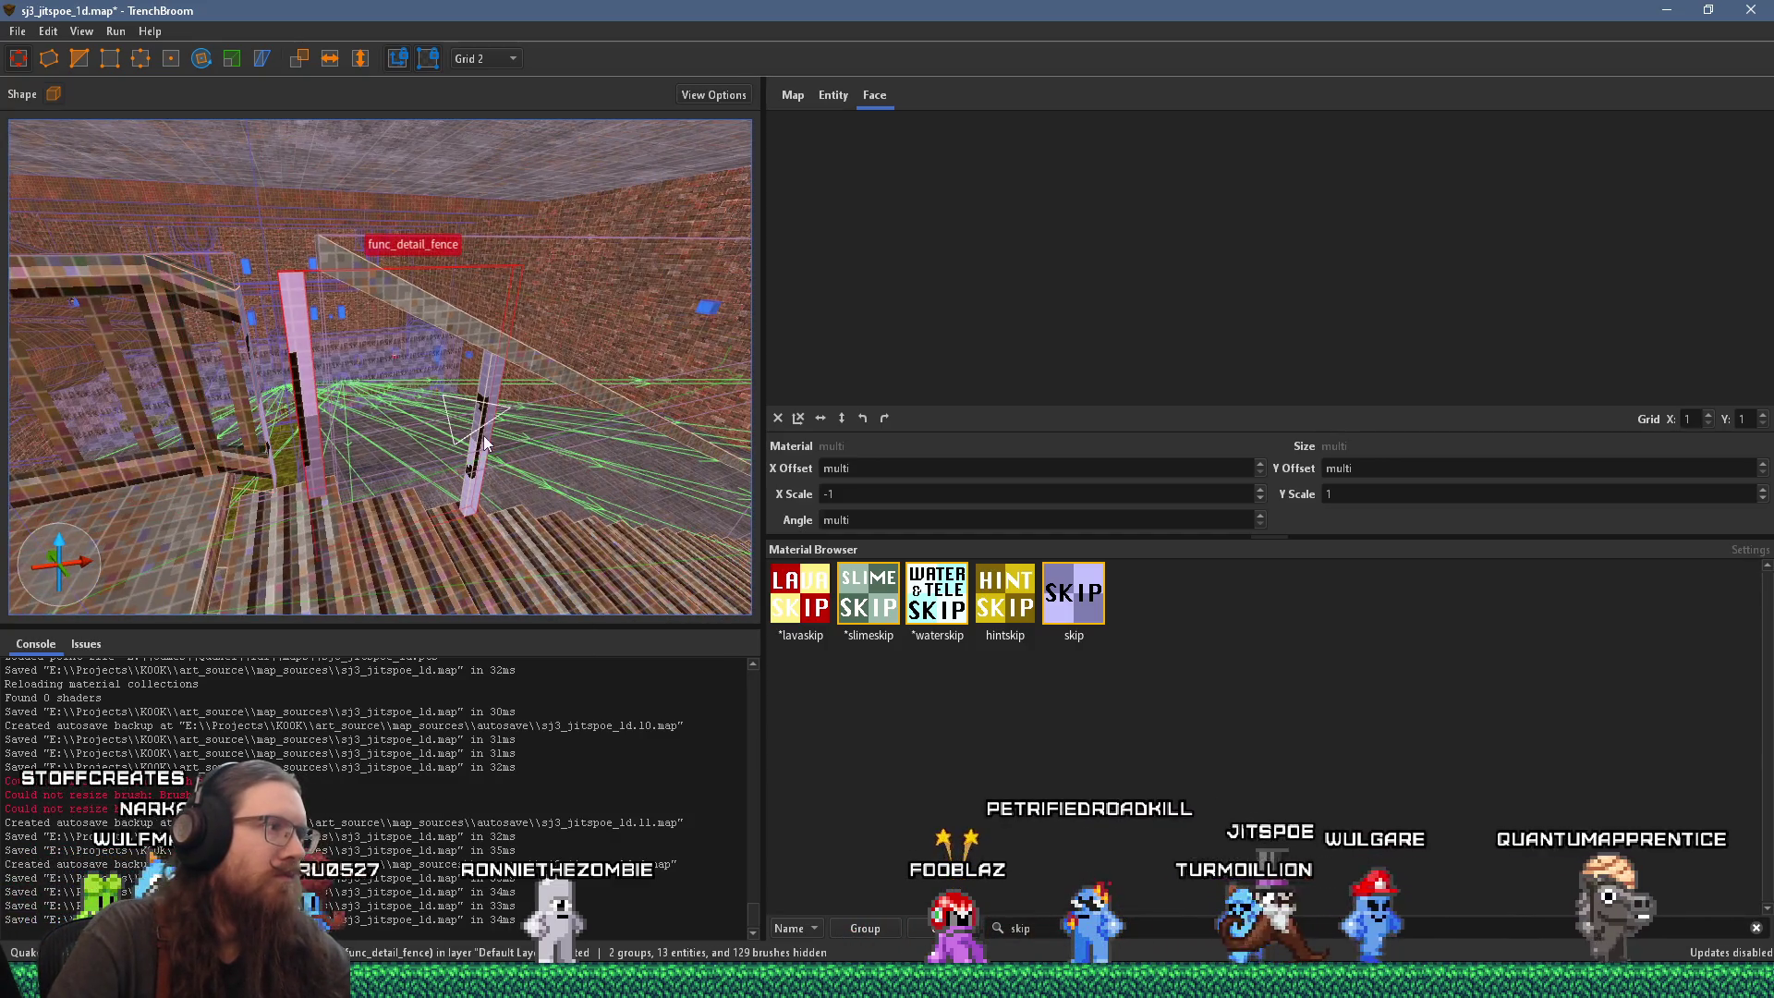
scroll(509, 351, down, 3)
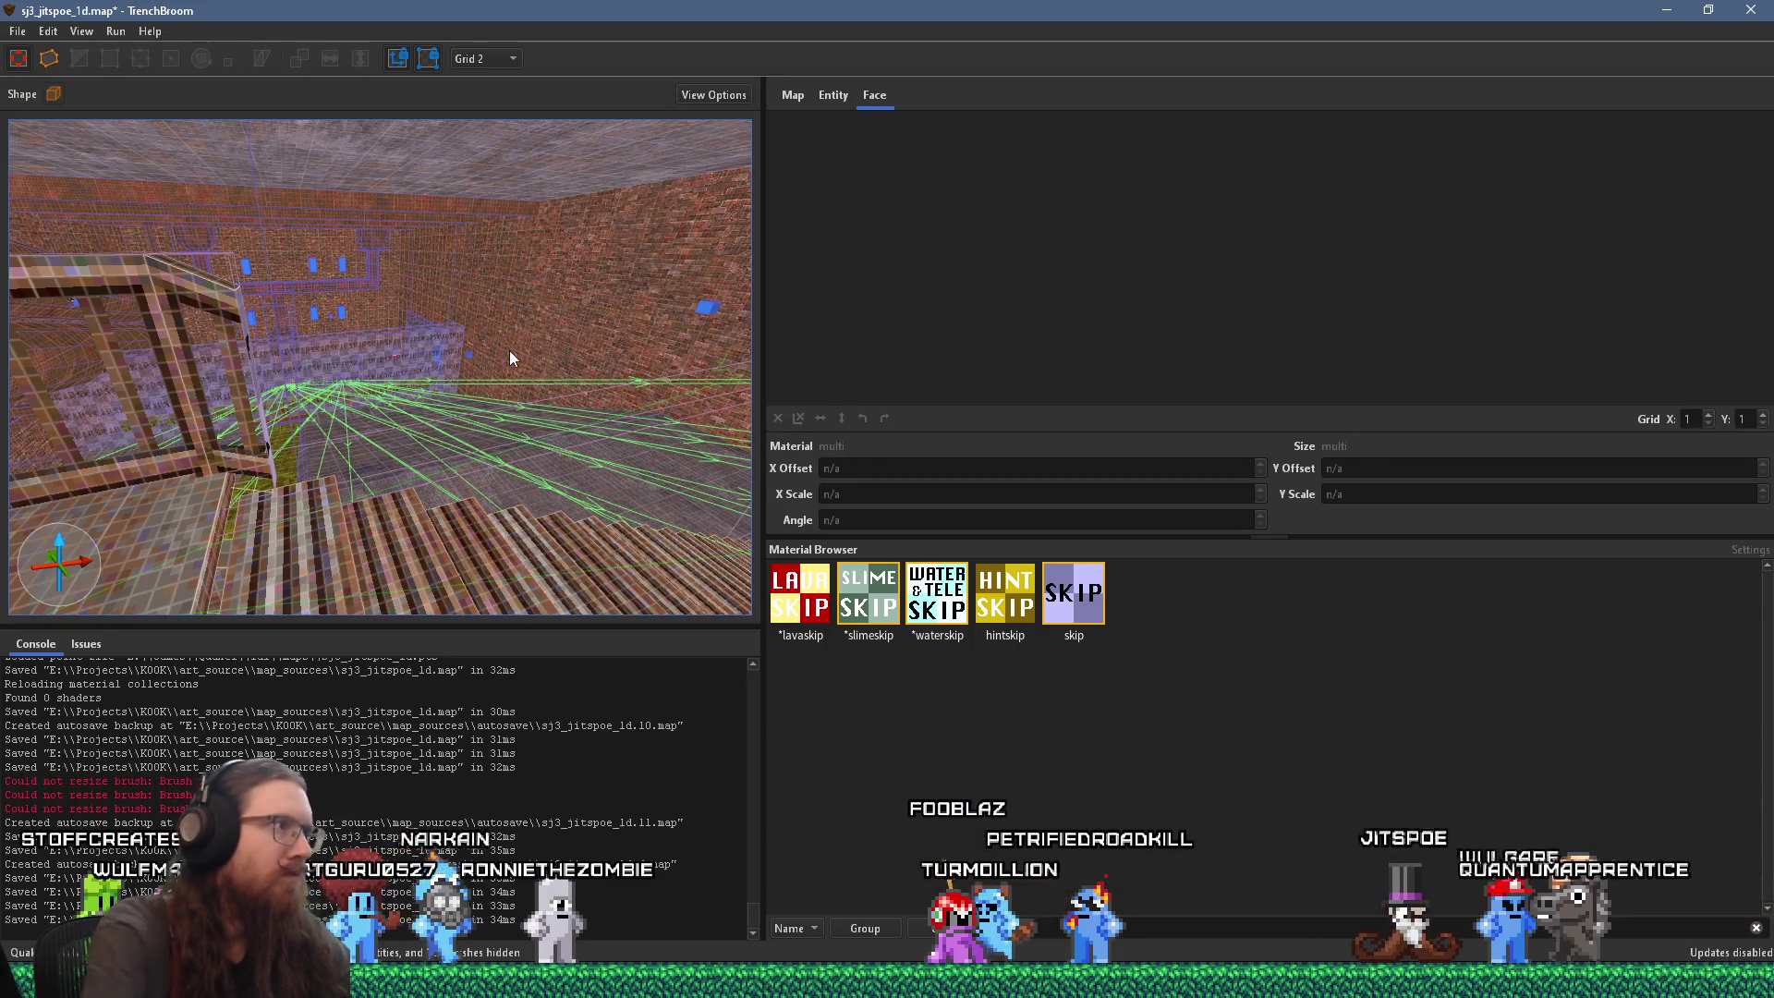
scroll(324, 398, down, 3)
scroll(407, 400, up, 3)
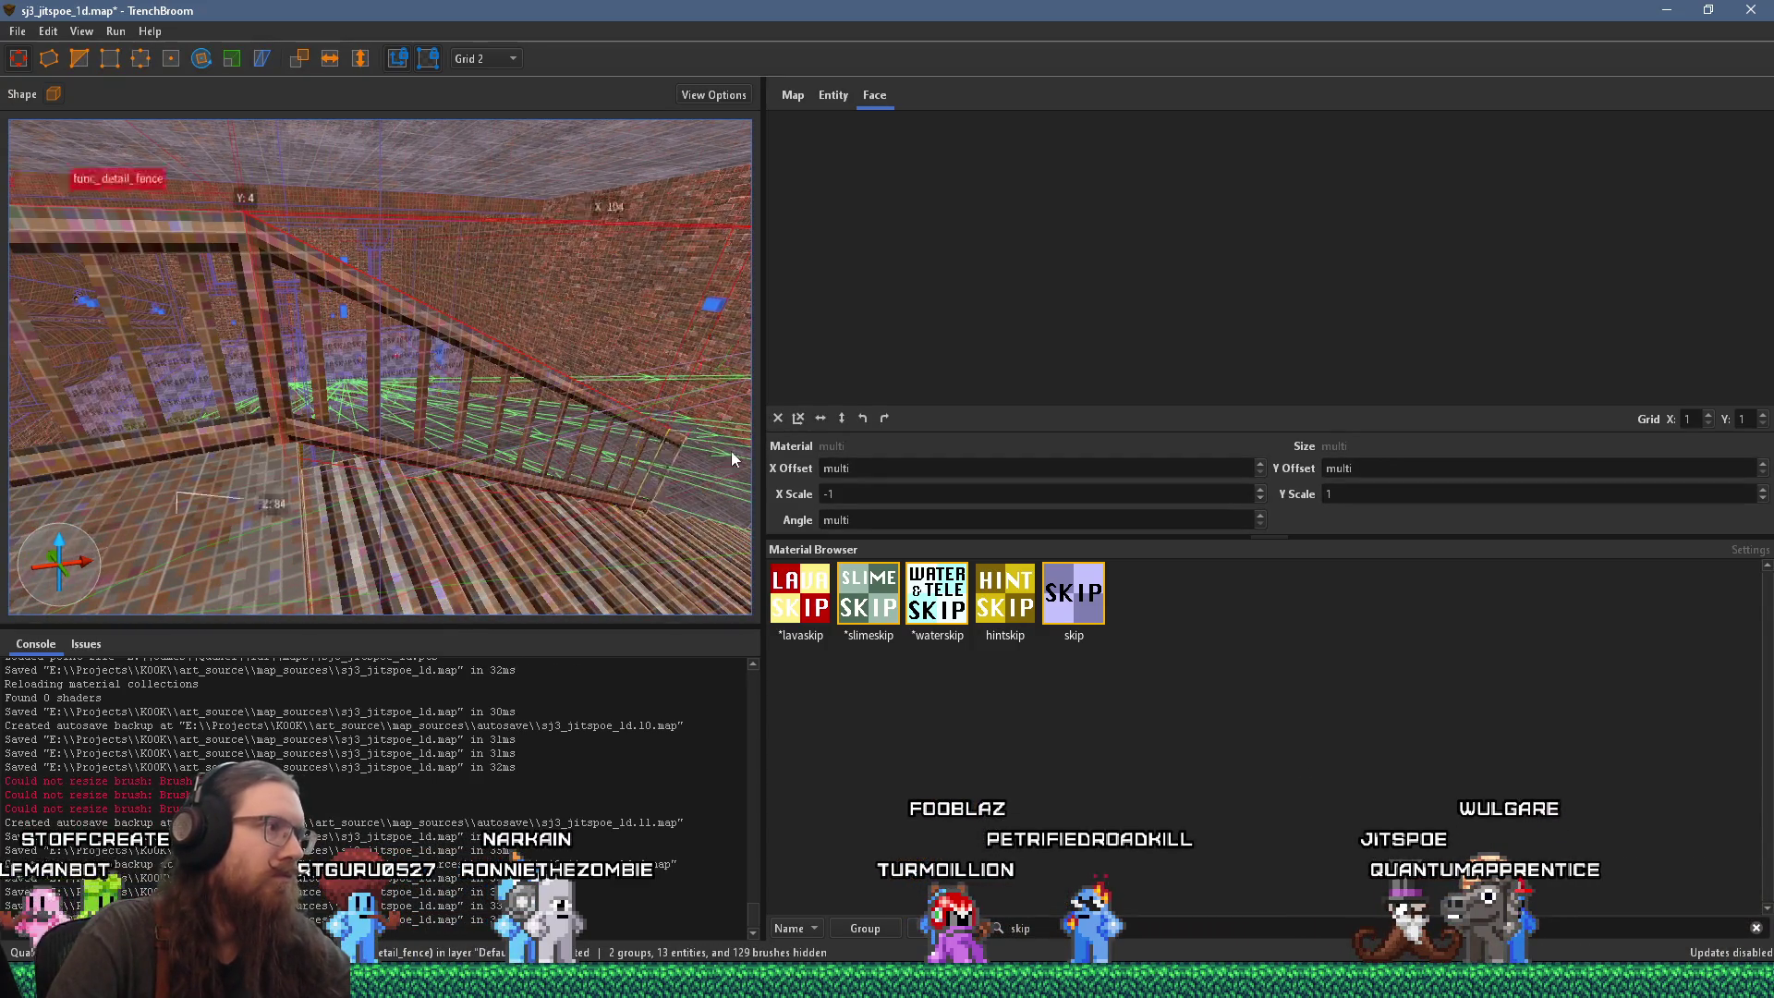
Step: Turn the view side-on to the stairs and select the stair railing fence brush
scroll(294, 494, up, 3)
mouse_move(296, 501)
mouse_down()
mouse_move(134, 487)
mouse_move(421, 387)
mouse_move(412, 415)
mouse_move(475, 401)
mouse_move(352, 458)
mouse_move(183, 456)
mouse_move(241, 436)
mouse_move(113, 469)
mouse_move(297, 466)
mouse_move(363, 400)
mouse_move(496, 394)
mouse_move(498, 379)
mouse_move(389, 357)
mouse_move(87, 426)
mouse_move(48, 404)
mouse_up()
scroll(453, 417, up, 3)
key(s)
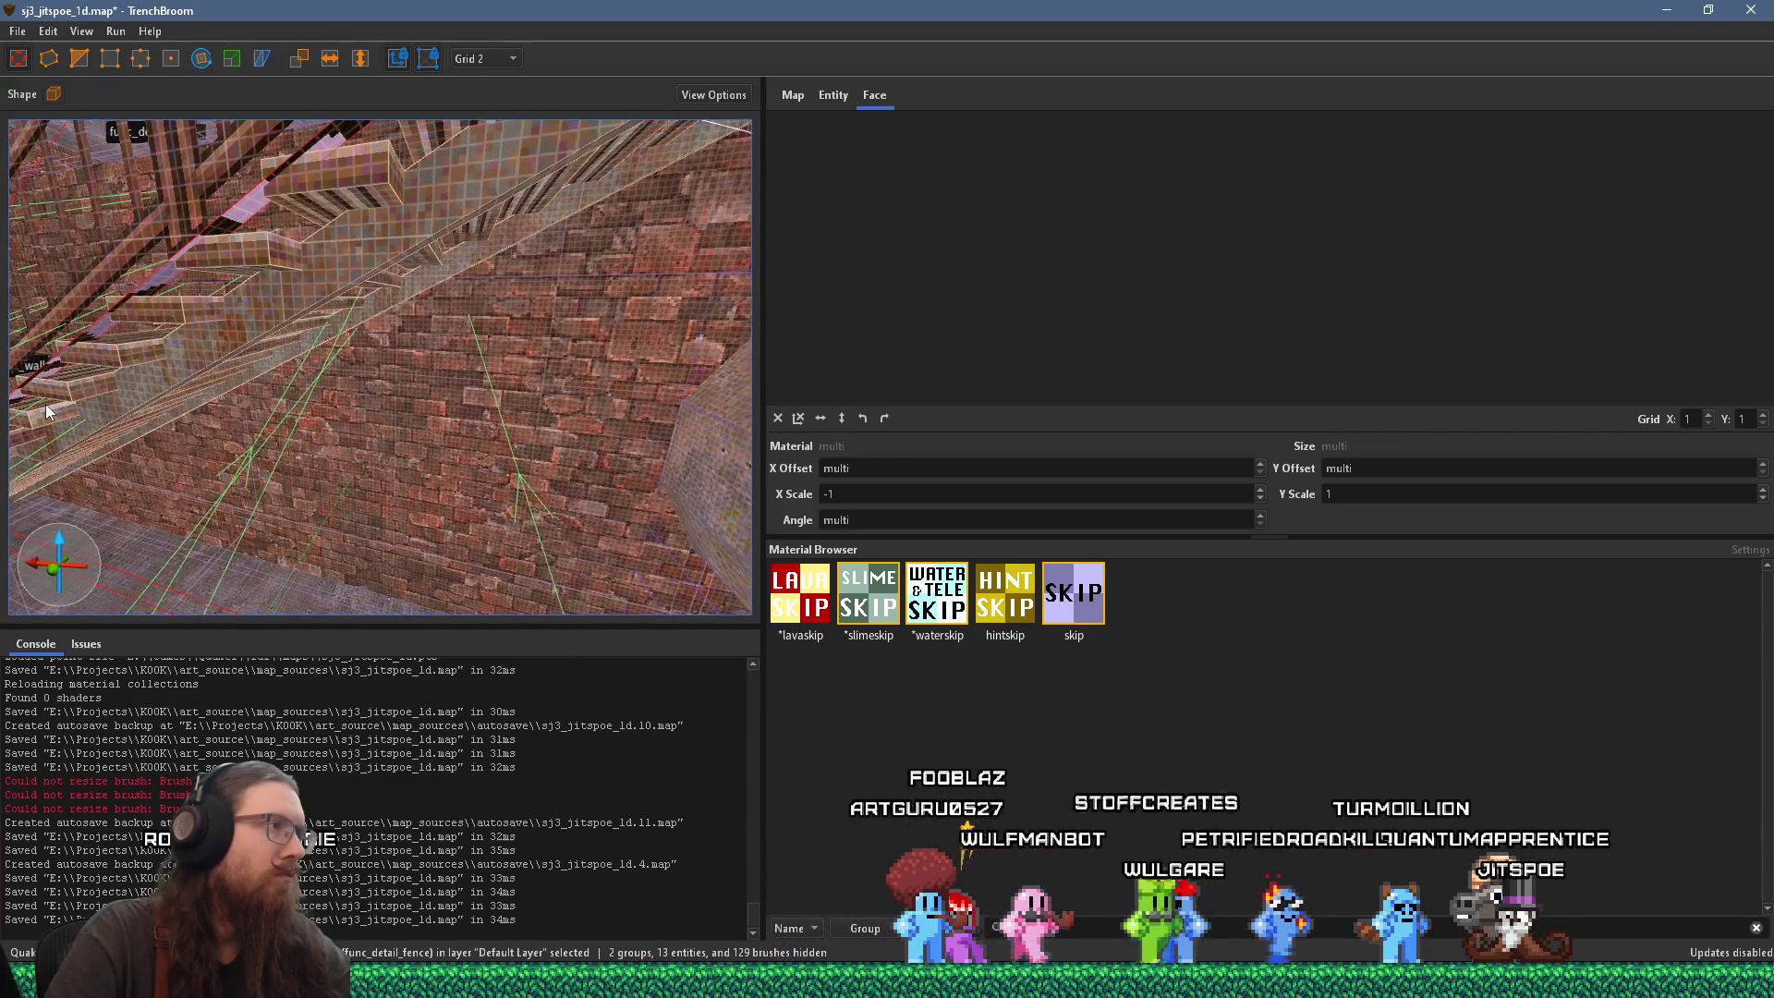
key(s)
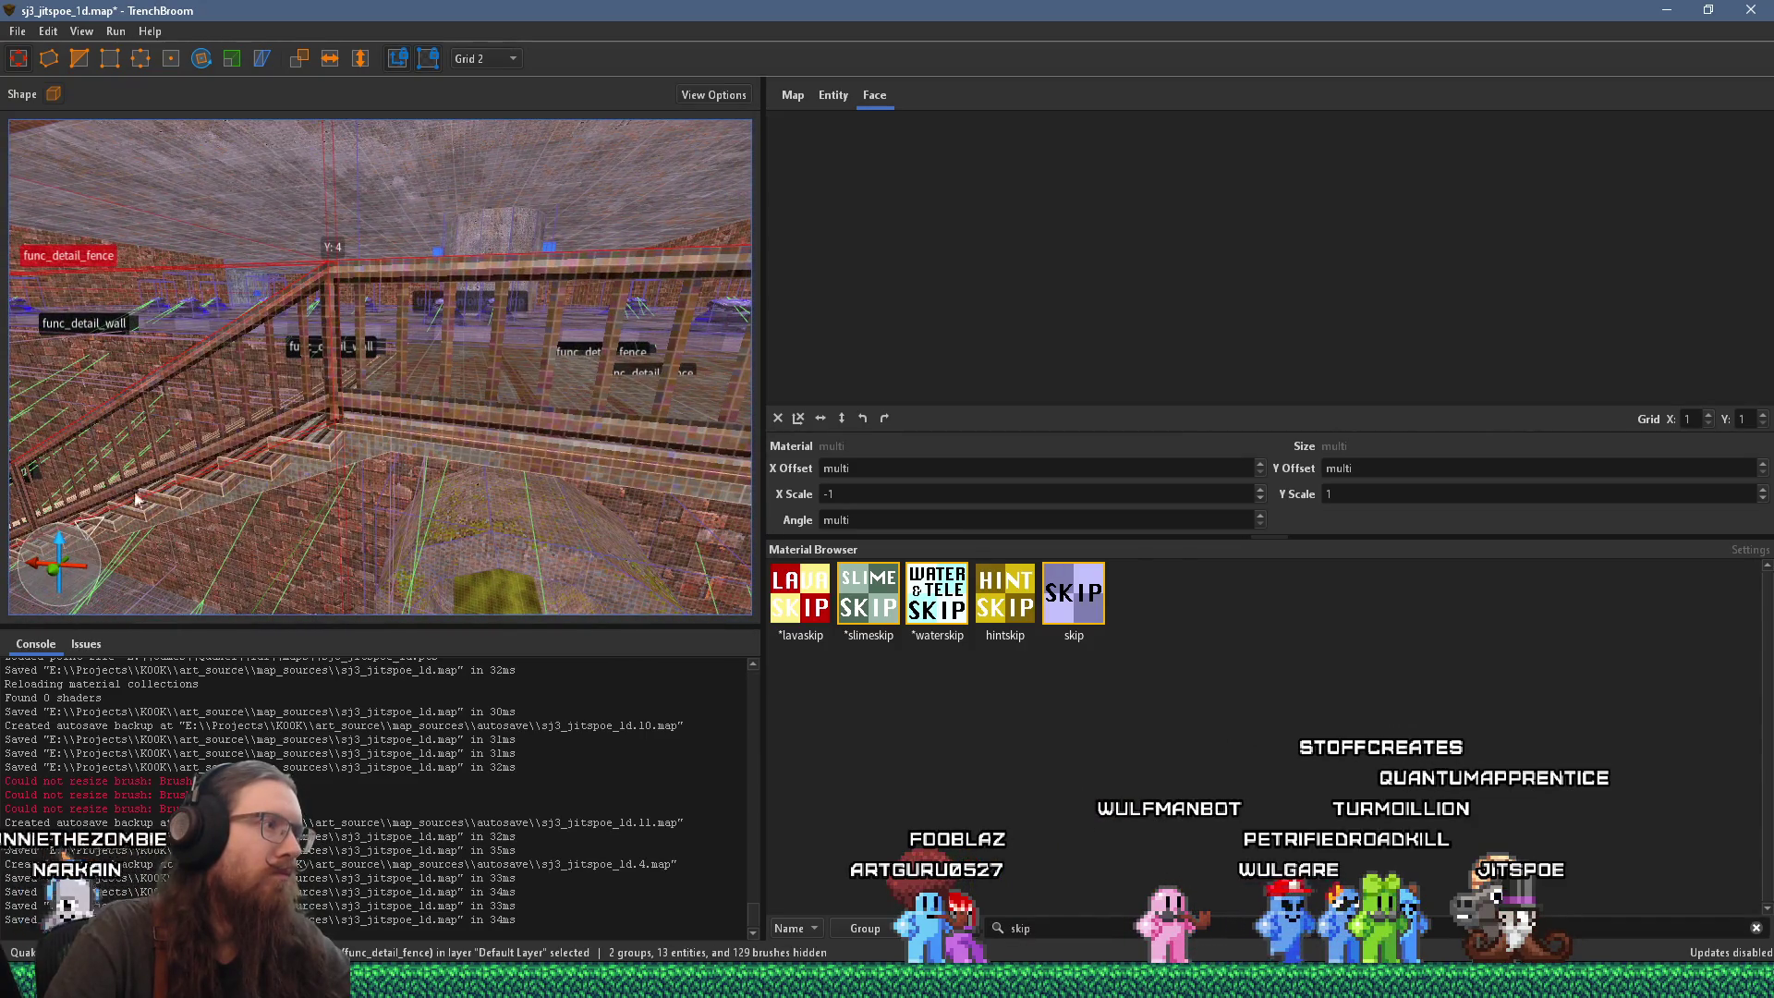
click(343, 371)
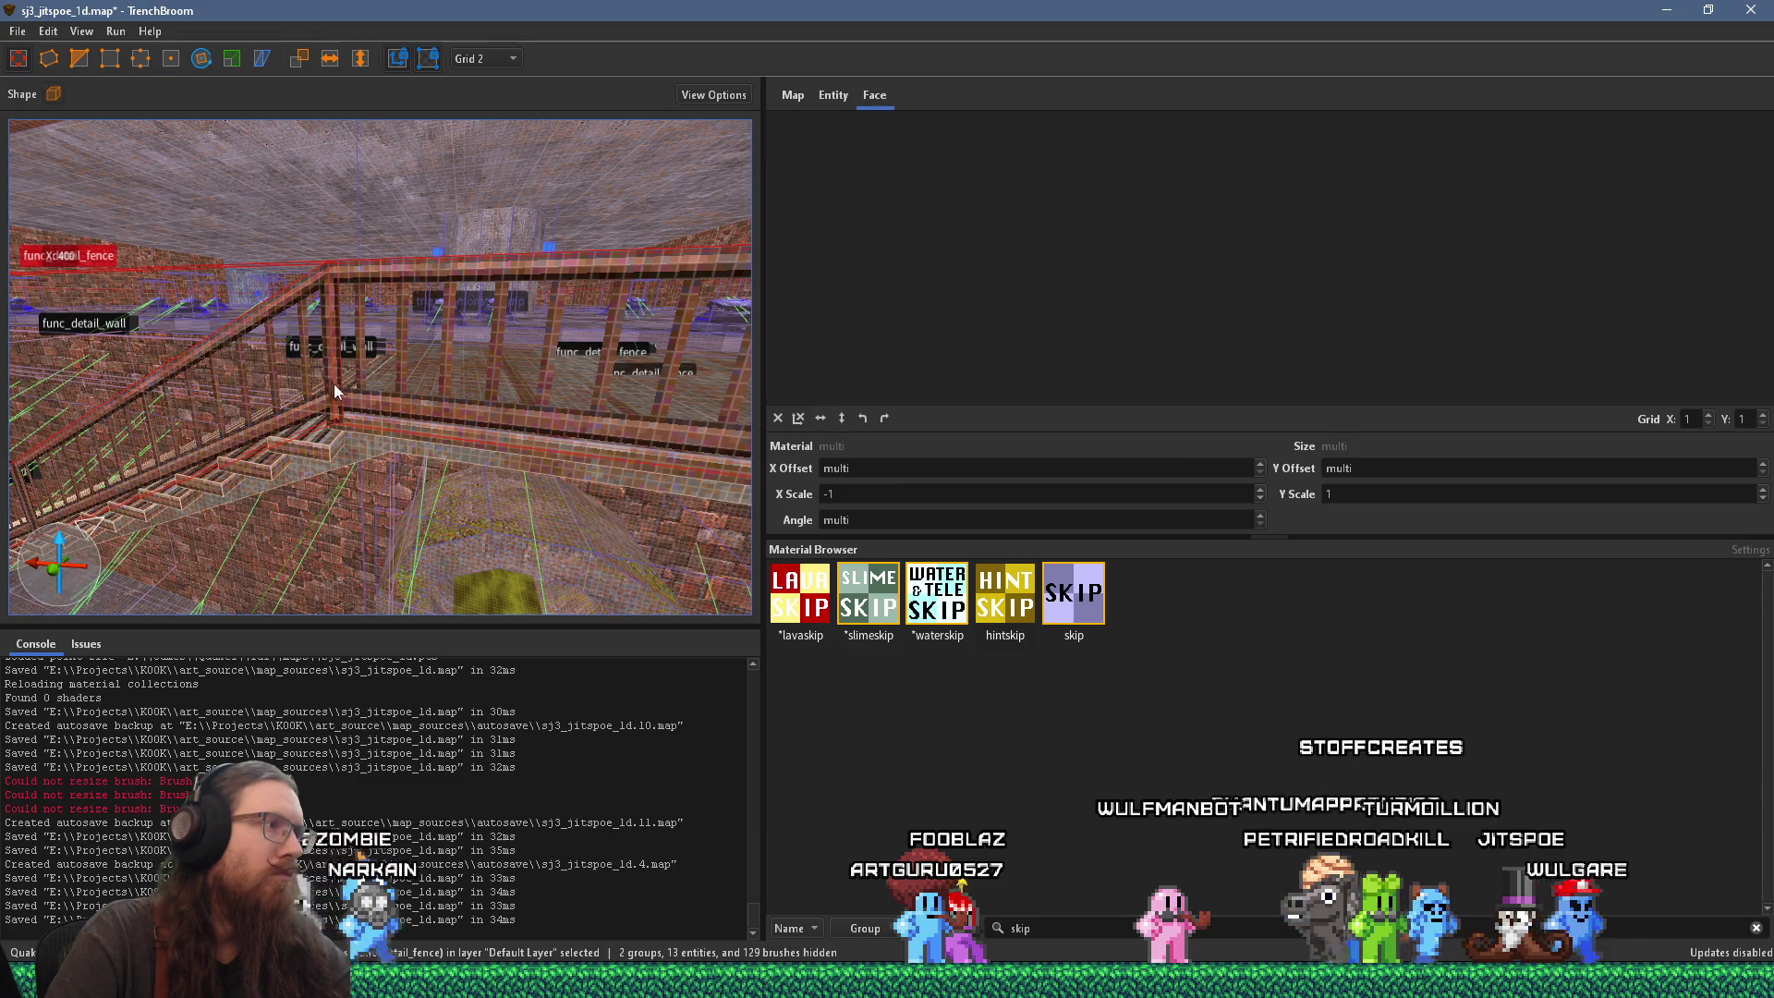
Step: Move the railing -2 on X and -2 on Z against the stairs
key(w)
key(s)
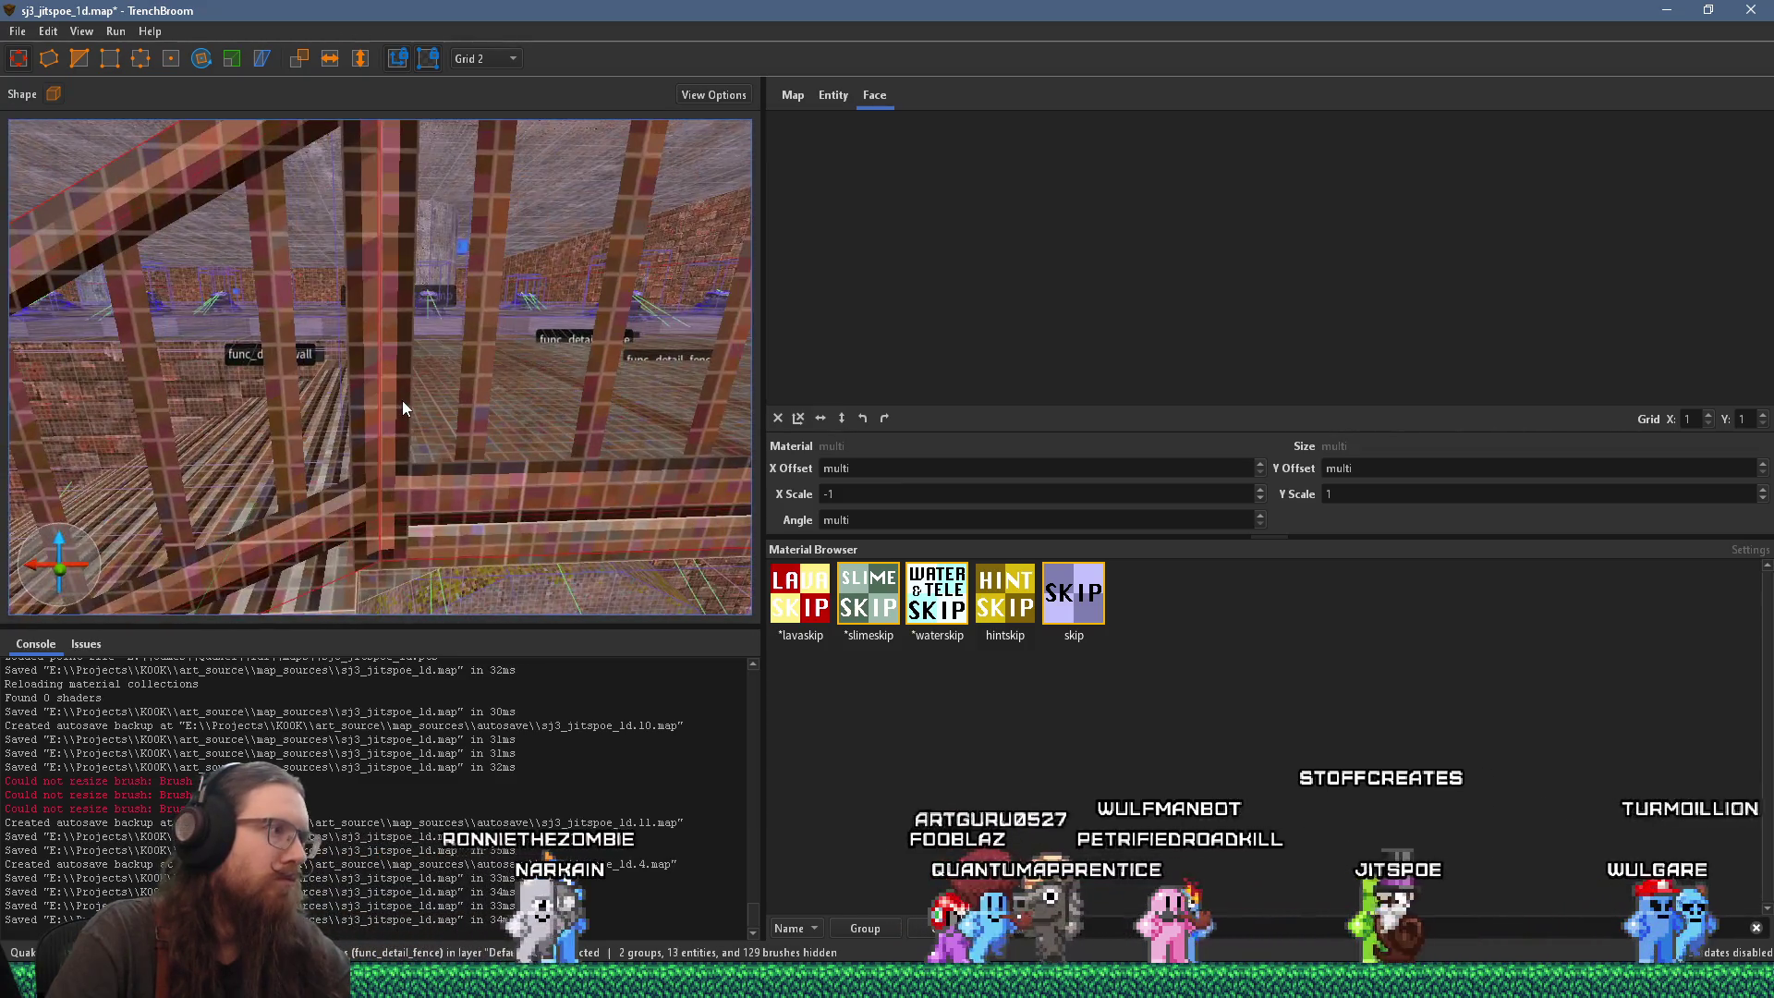
scroll(473, 399, up, 3)
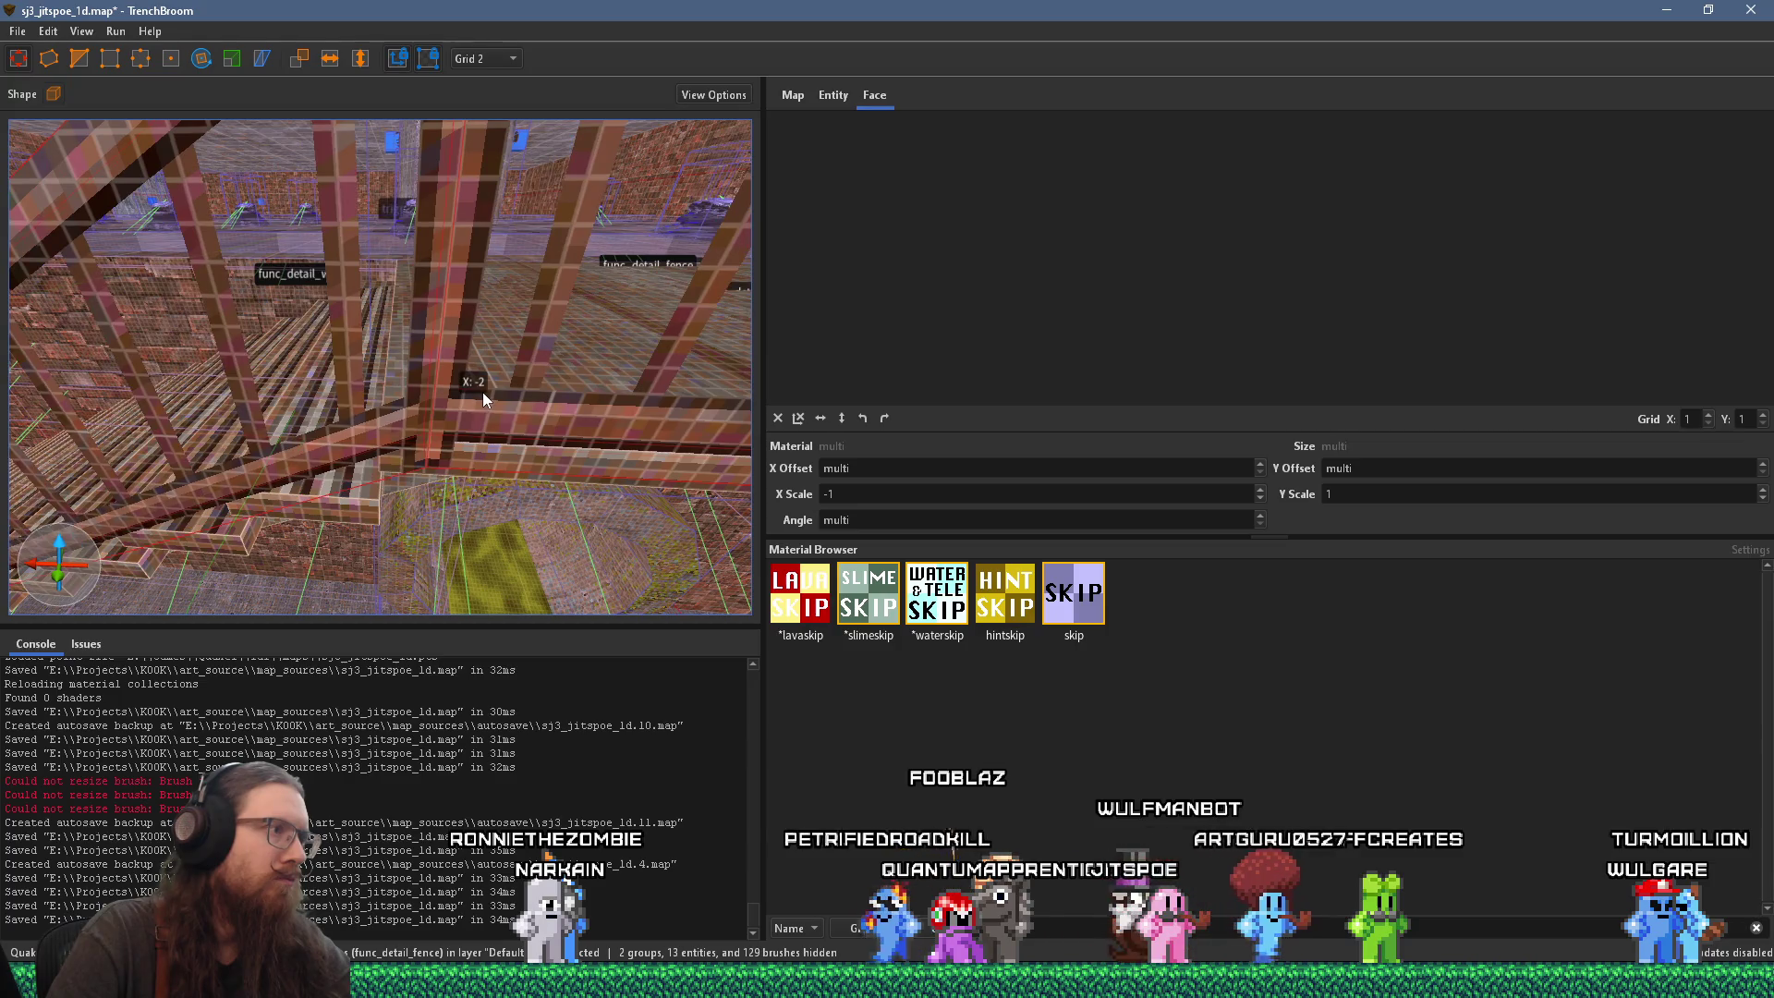
key(w)
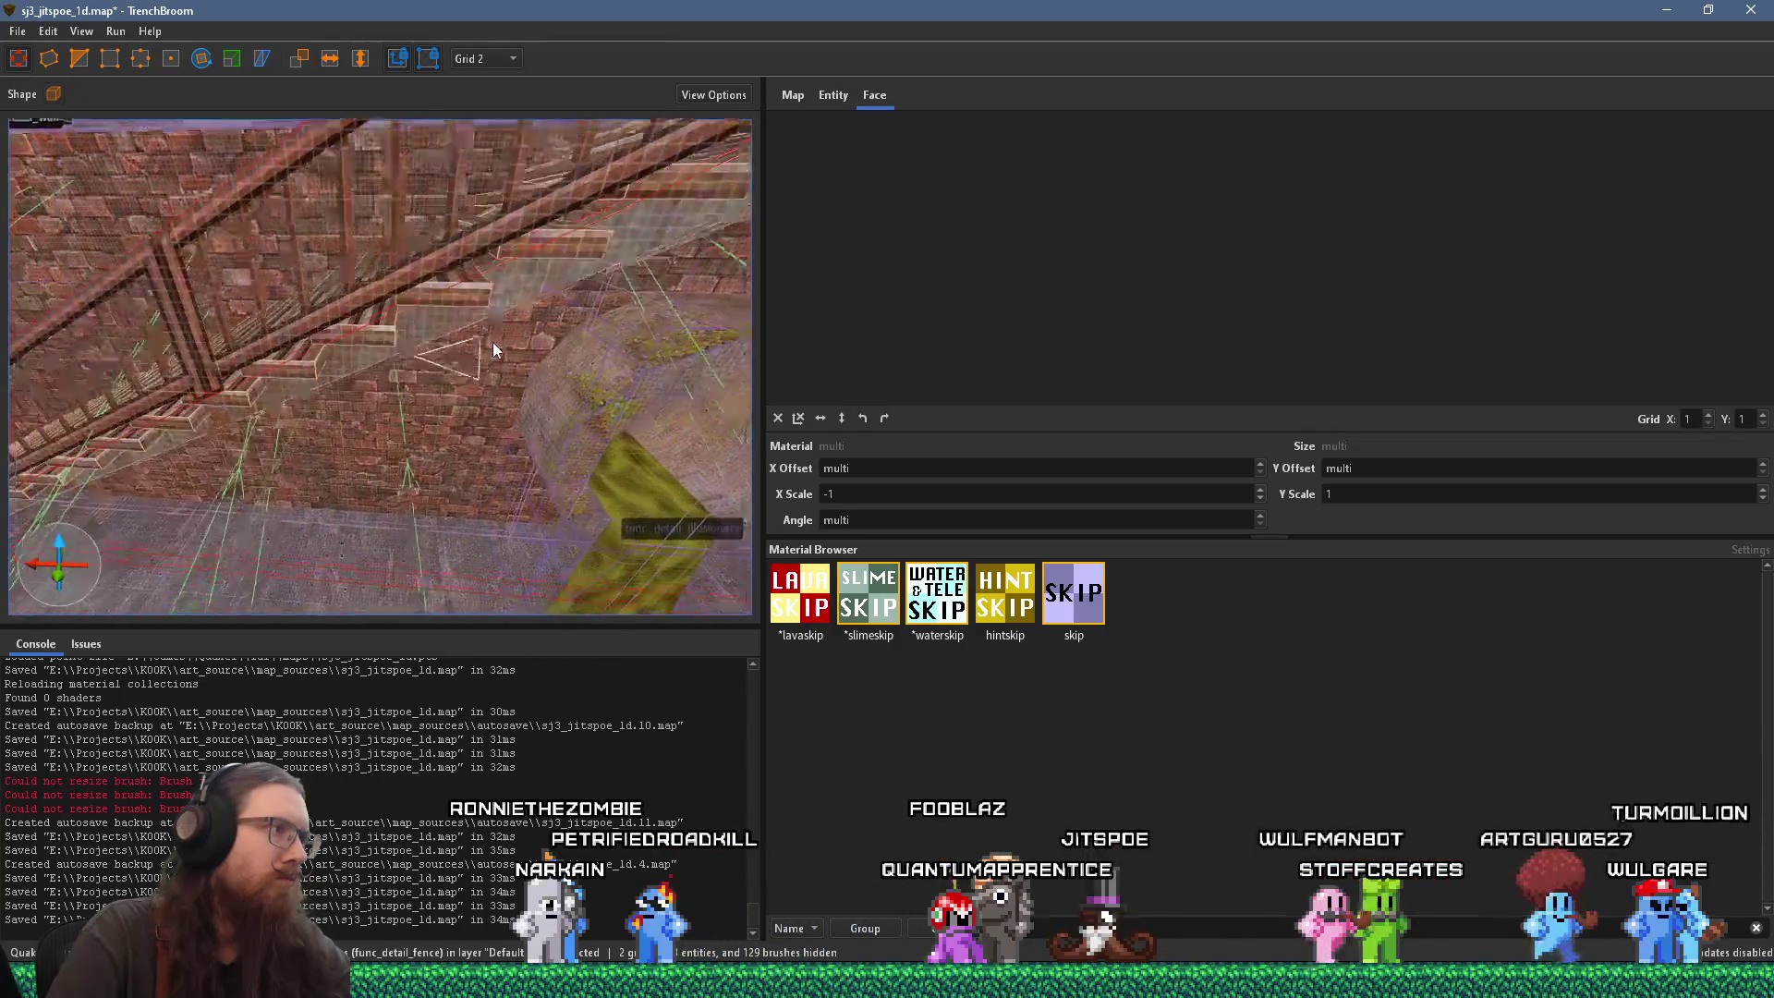
key(s)
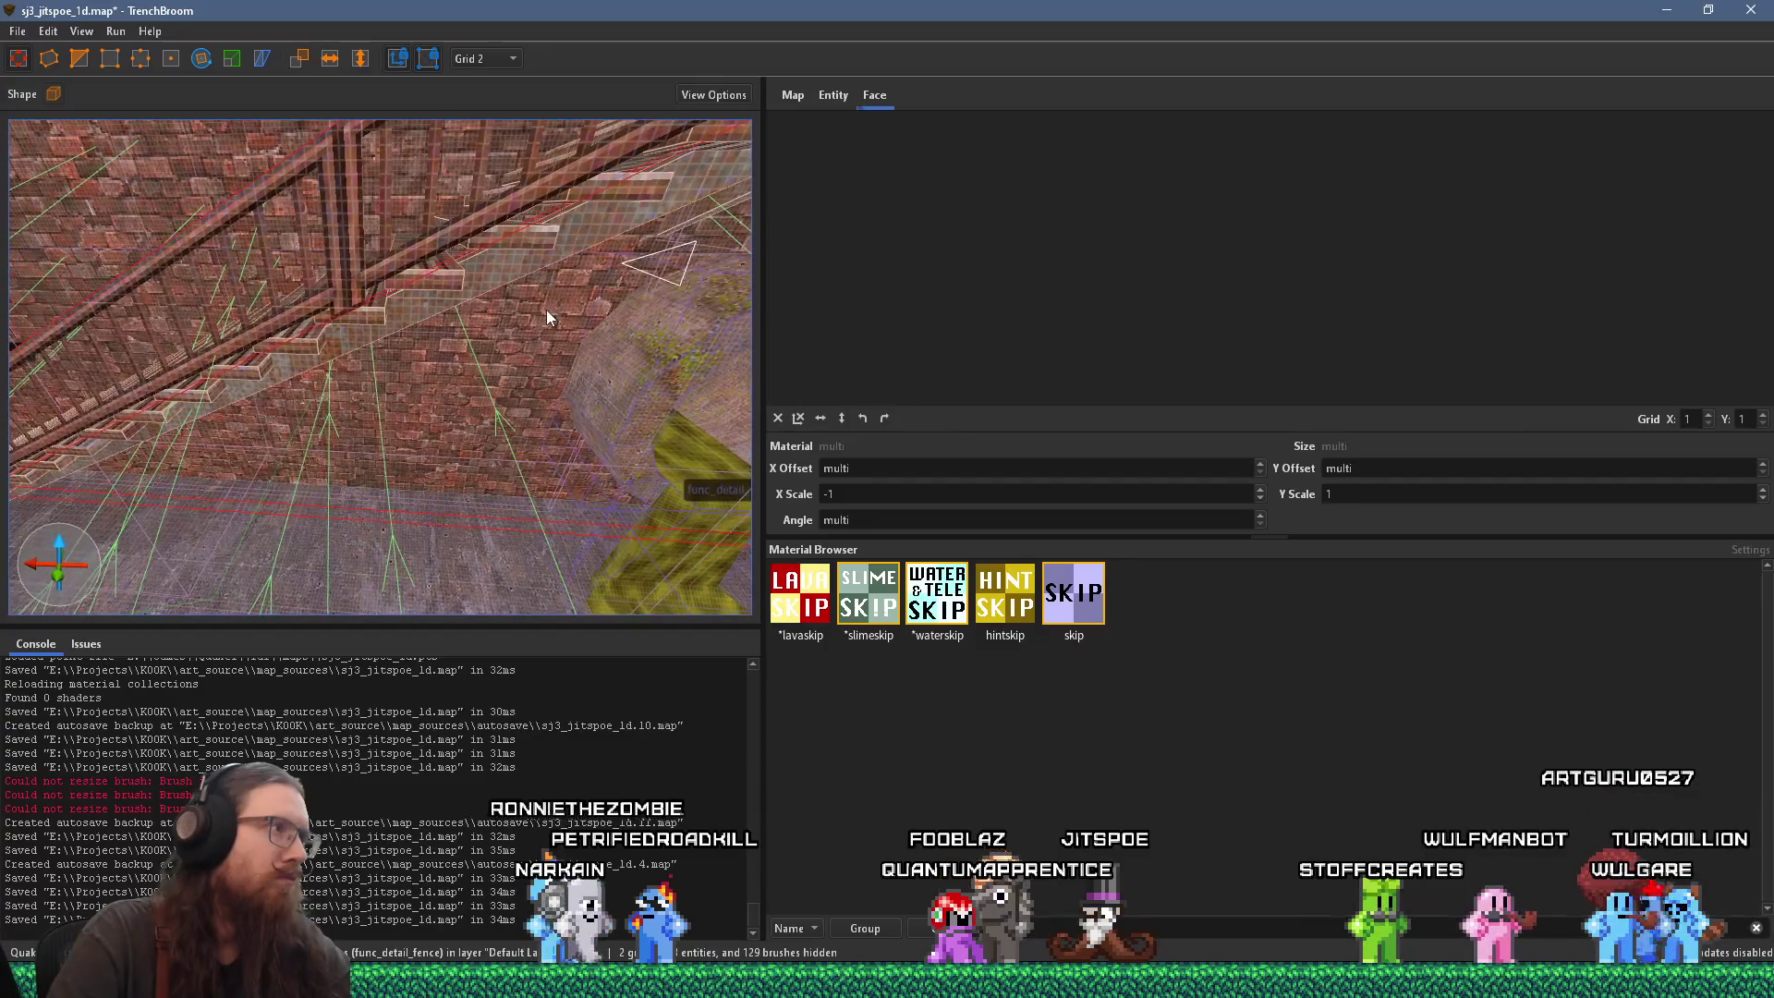
key(w)
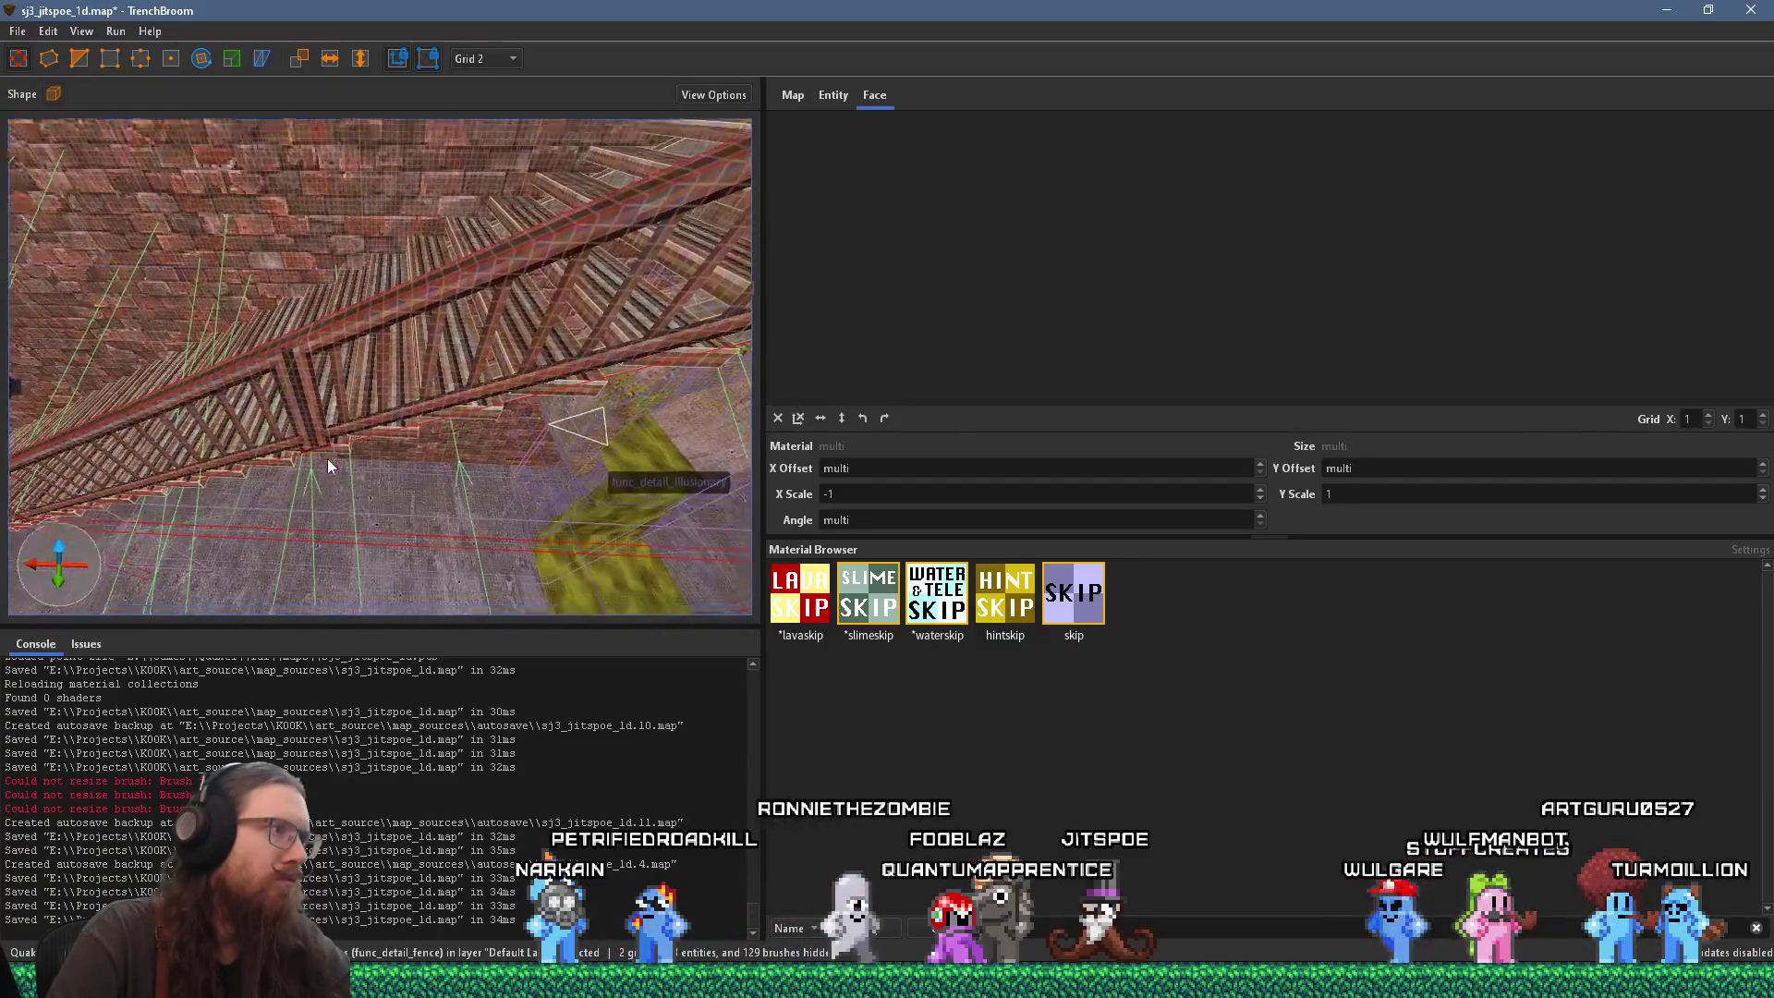
mouse_move(354, 392)
mouse_down()
mouse_move(244, 465)
mouse_move(280, 331)
mouse_move(92, 422)
mouse_move(188, 389)
mouse_move(65, 422)
mouse_move(251, 381)
mouse_up()
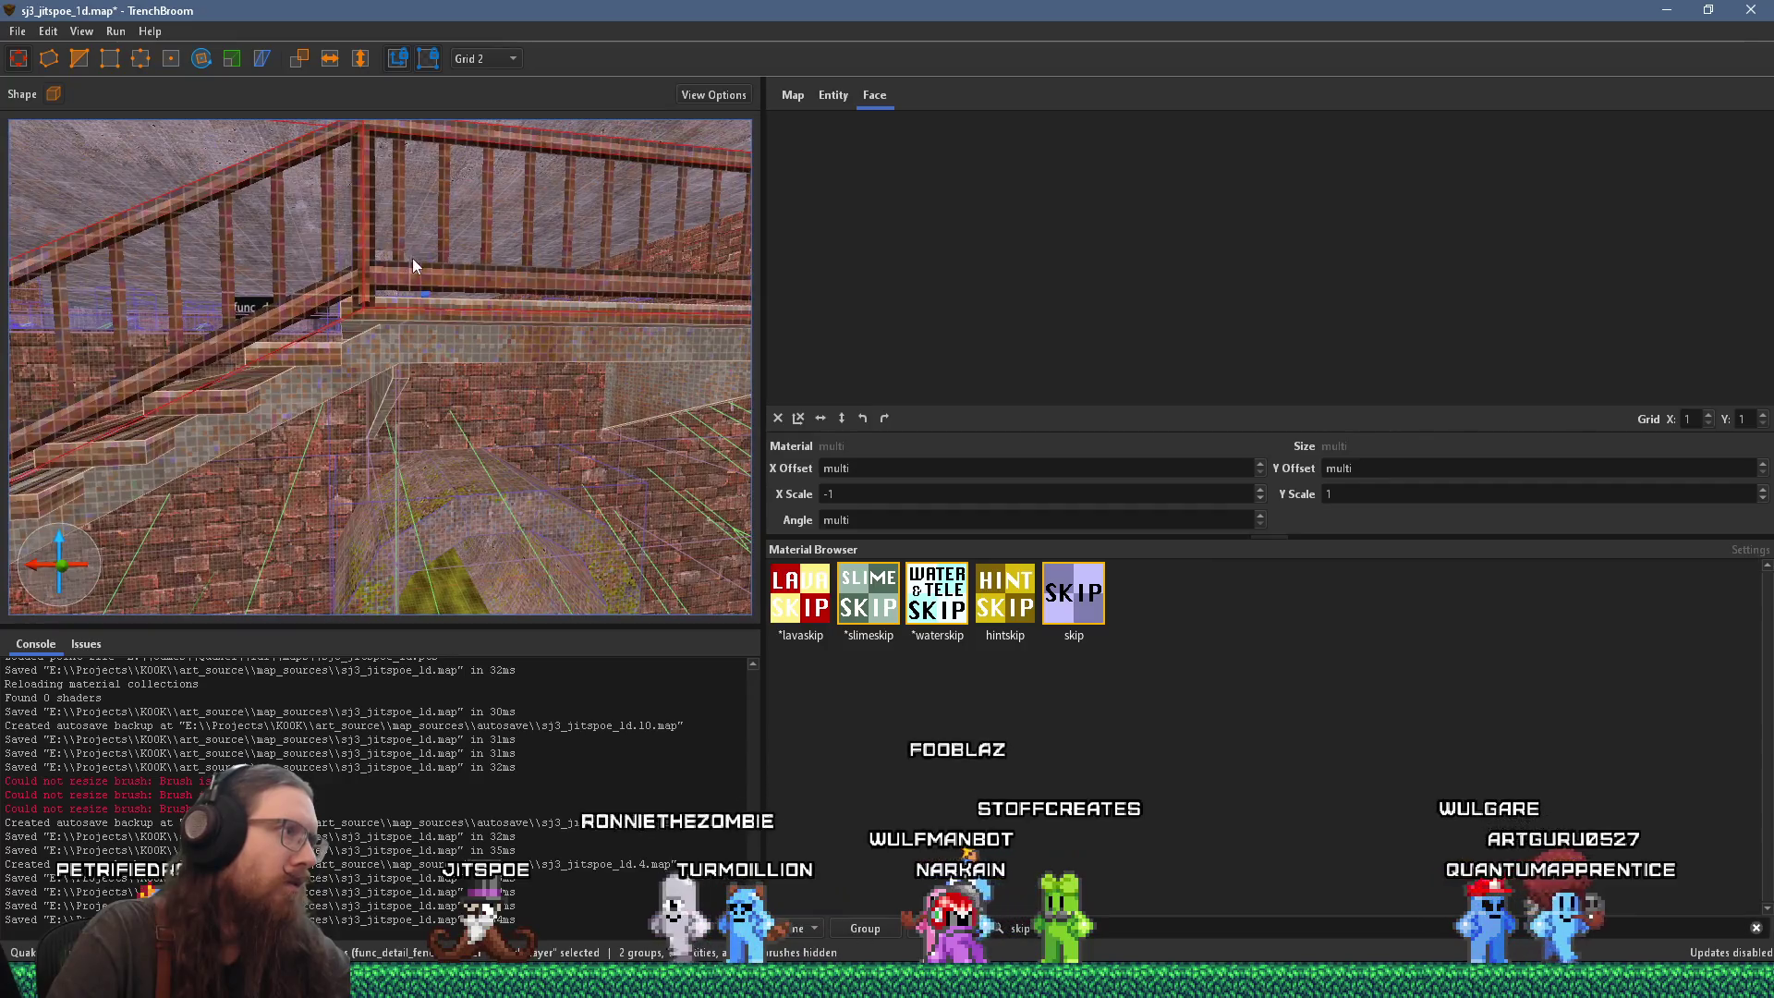
drag(412, 258, 408, 270)
mouse_move(290, 346)
mouse_down()
mouse_move(420, 299)
mouse_move(175, 440)
mouse_move(357, 462)
mouse_move(479, 325)
mouse_move(426, 318)
mouse_move(408, 444)
mouse_move(490, 468)
mouse_move(422, 512)
mouse_move(443, 512)
mouse_move(404, 509)
mouse_move(425, 512)
mouse_move(402, 199)
mouse_move(281, 280)
mouse_move(279, 262)
mouse_move(259, 349)
mouse_move(264, 299)
mouse_move(312, 263)
mouse_move(354, 282)
mouse_move(513, 196)
mouse_move(421, 328)
mouse_up()
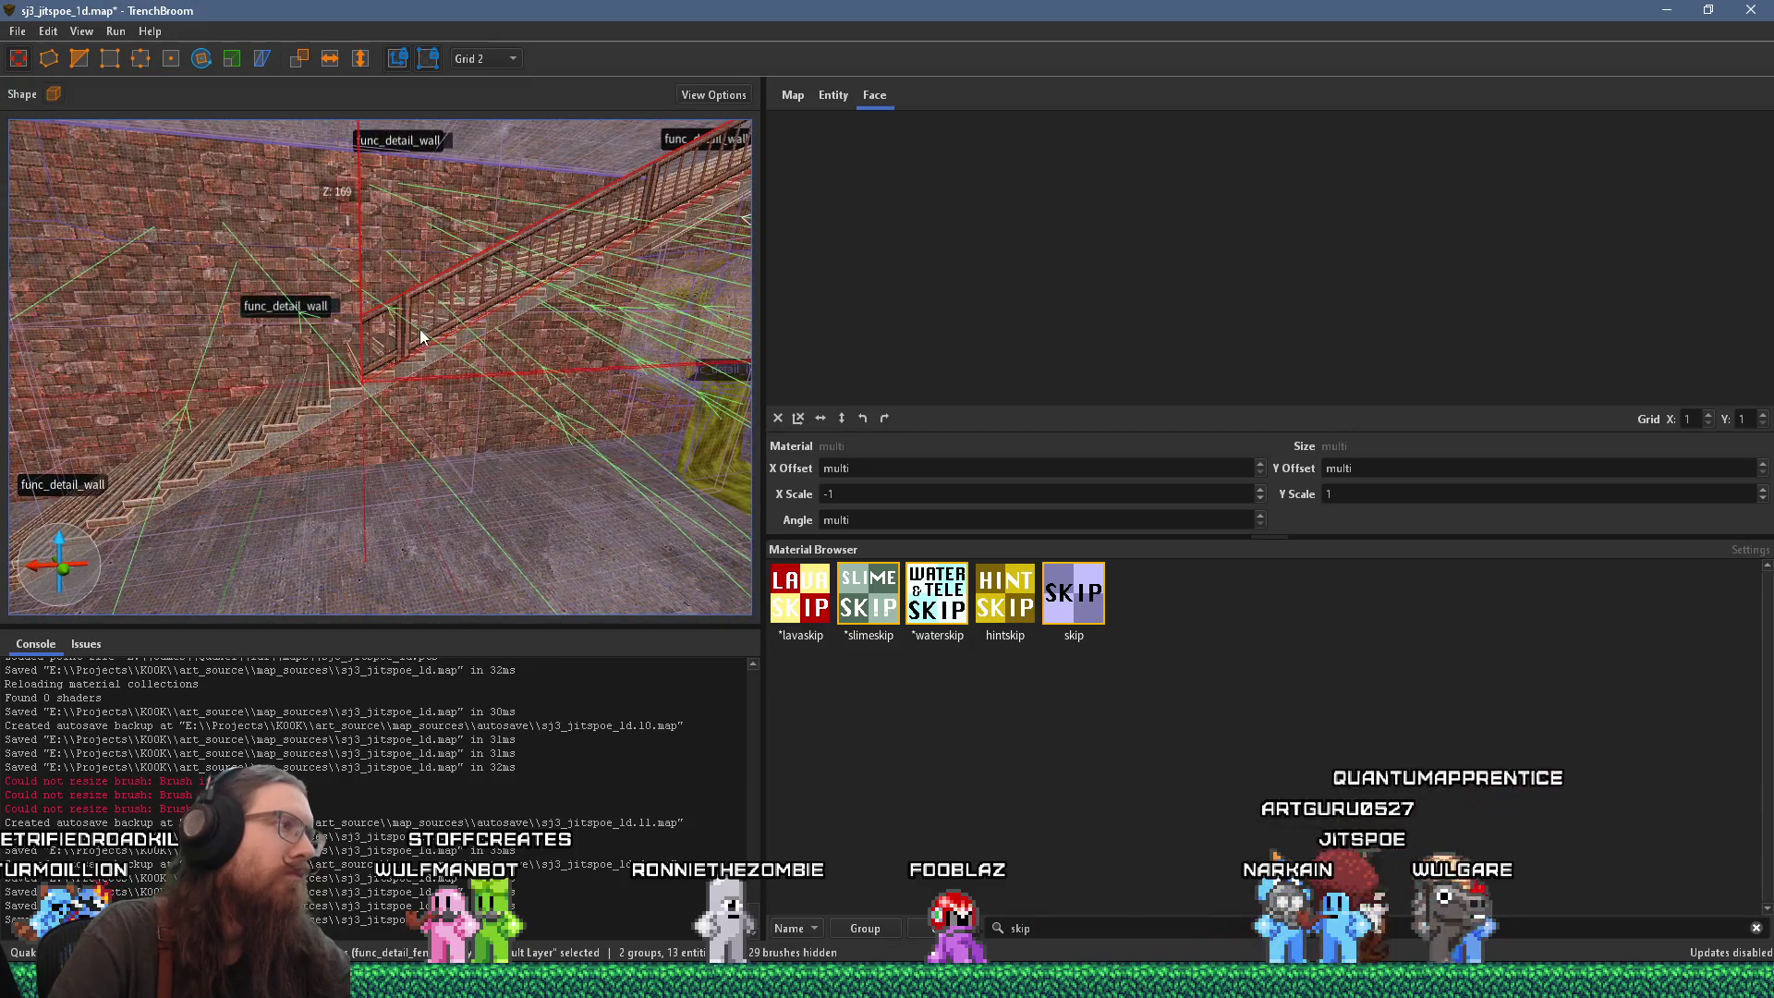
Step: Drag the end post from the stair railing's lower end up to its top end
mouse_move(57, 504)
mouse_down()
mouse_move(366, 345)
mouse_move(160, 405)
mouse_move(177, 419)
mouse_move(139, 435)
mouse_move(191, 449)
mouse_move(121, 465)
mouse_move(384, 361)
mouse_move(249, 451)
mouse_move(352, 390)
mouse_move(270, 404)
mouse_move(336, 390)
mouse_up()
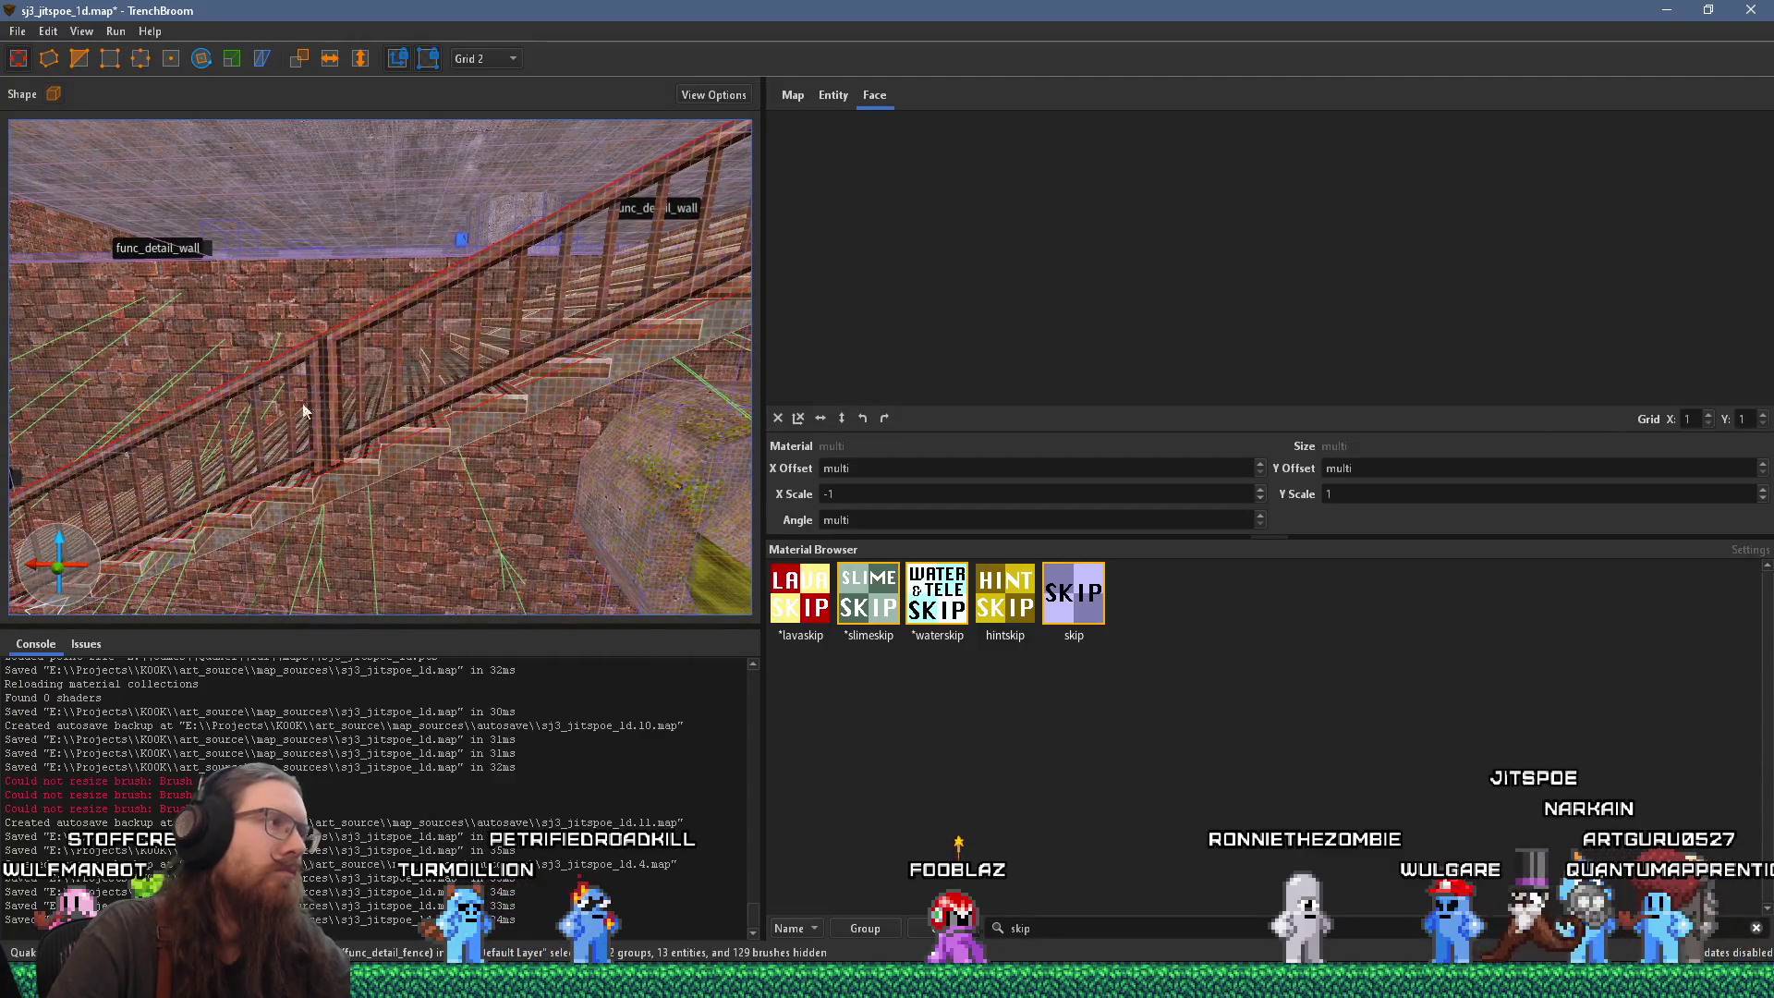
right_click(243, 416)
click(443, 313)
mouse_move(445, 314)
mouse_down()
mouse_move(467, 334)
mouse_move(528, 326)
mouse_move(330, 405)
mouse_move(406, 469)
mouse_up()
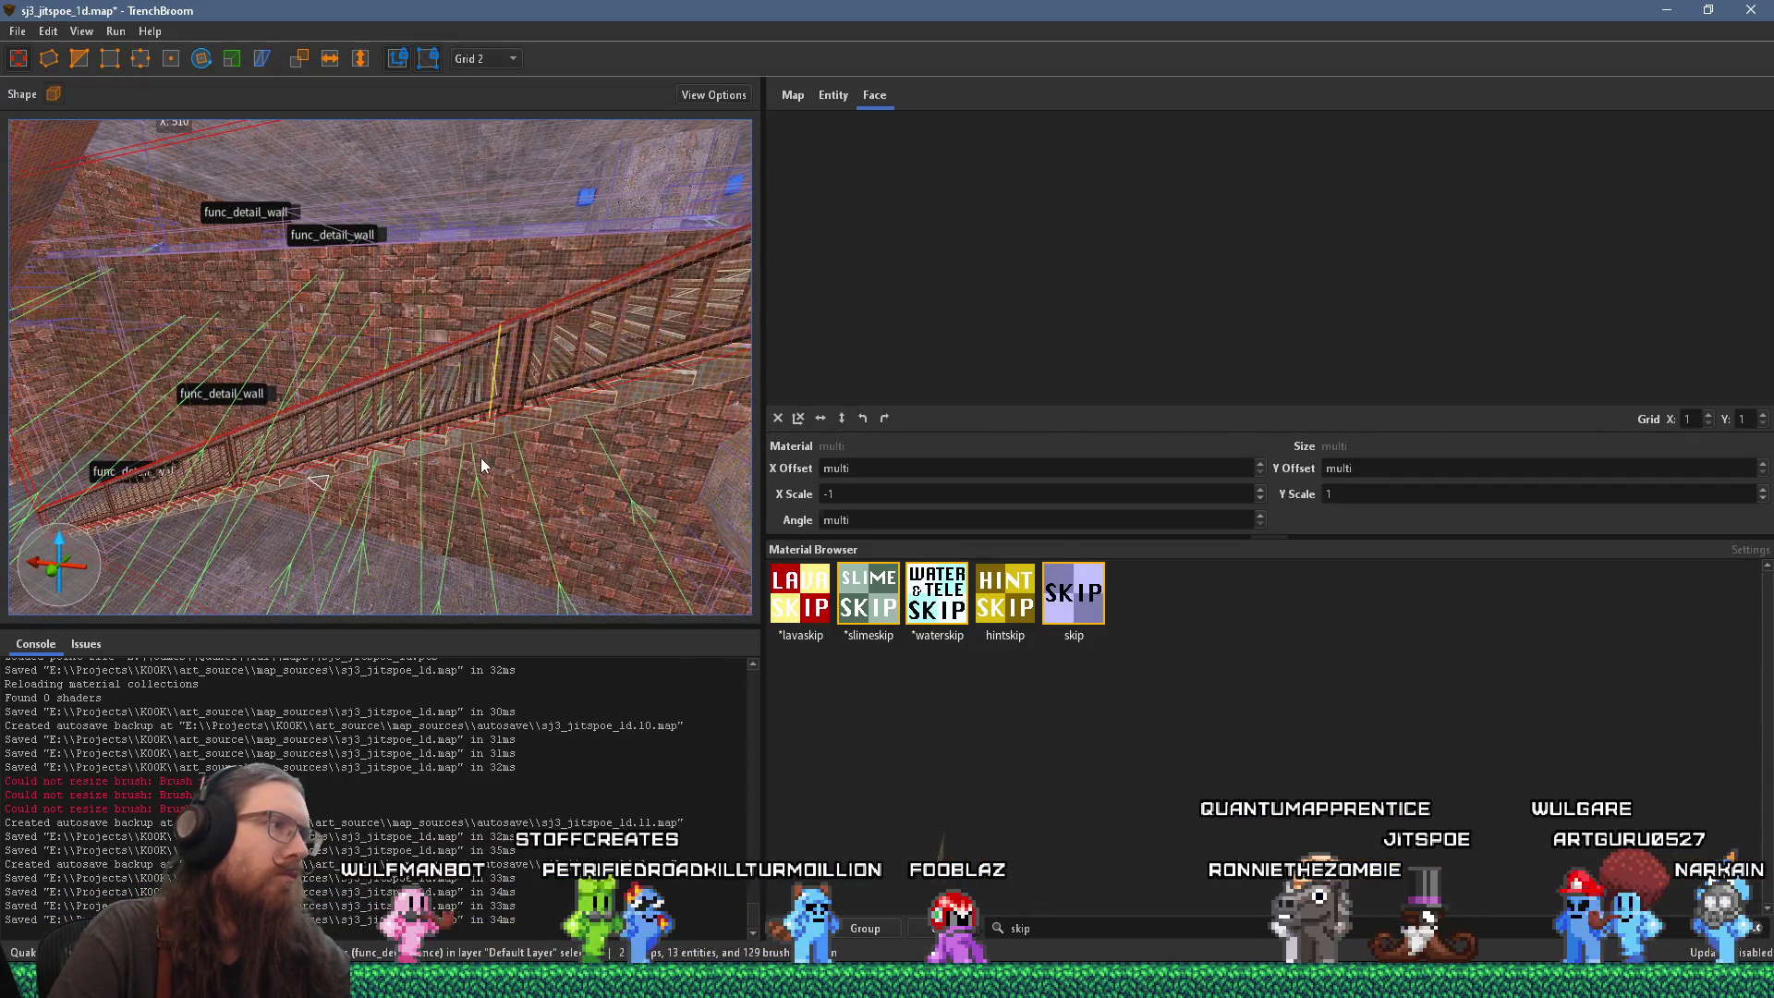
mouse_move(506, 454)
mouse_down()
mouse_move(446, 455)
mouse_move(469, 471)
mouse_move(426, 516)
mouse_move(468, 373)
mouse_up()
mouse_move(396, 434)
mouse_down()
mouse_move(404, 493)
mouse_move(457, 248)
mouse_move(414, 315)
mouse_move(419, 253)
mouse_up()
drag(290, 348, 418, 264)
mouse_move(63, 509)
mouse_down()
mouse_move(584, 407)
mouse_move(461, 498)
mouse_move(437, 469)
mouse_move(463, 407)
mouse_up()
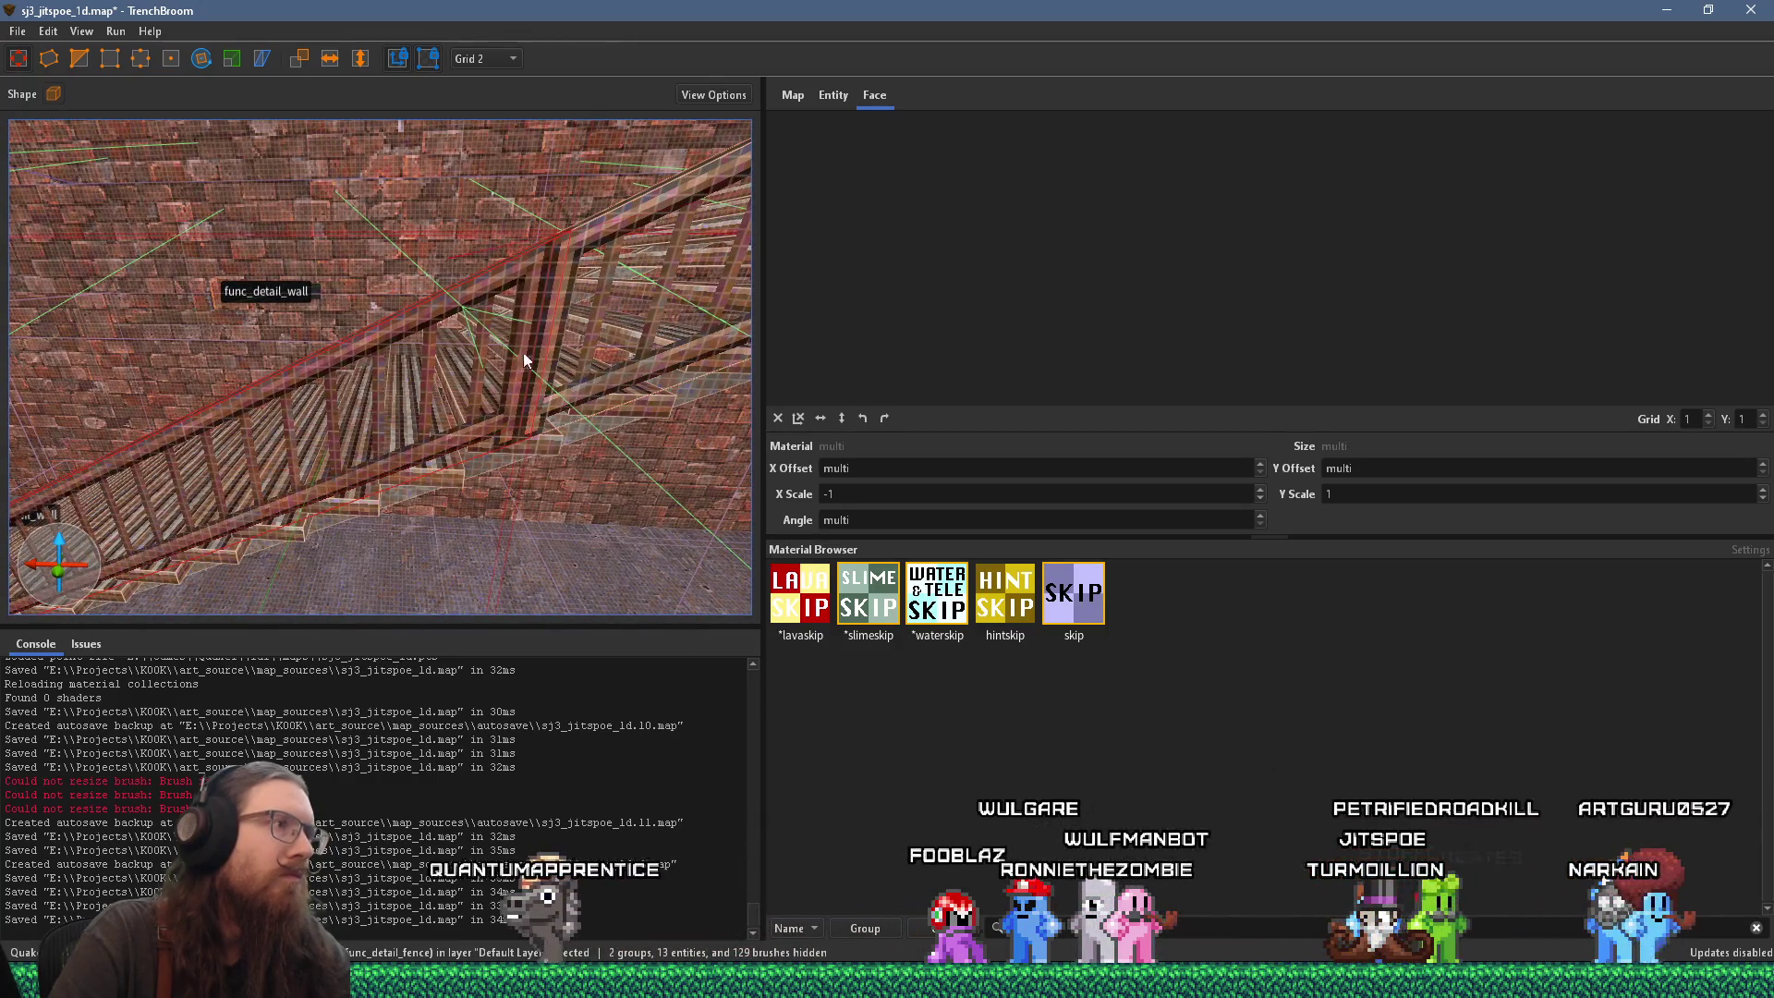
Step: Check the railing post's face texture, then select the whole func_detail_fence entity
mouse_move(554, 330)
mouse_down()
mouse_move(476, 451)
mouse_move(555, 385)
mouse_move(437, 383)
mouse_move(440, 354)
mouse_move(329, 378)
mouse_move(472, 326)
mouse_up()
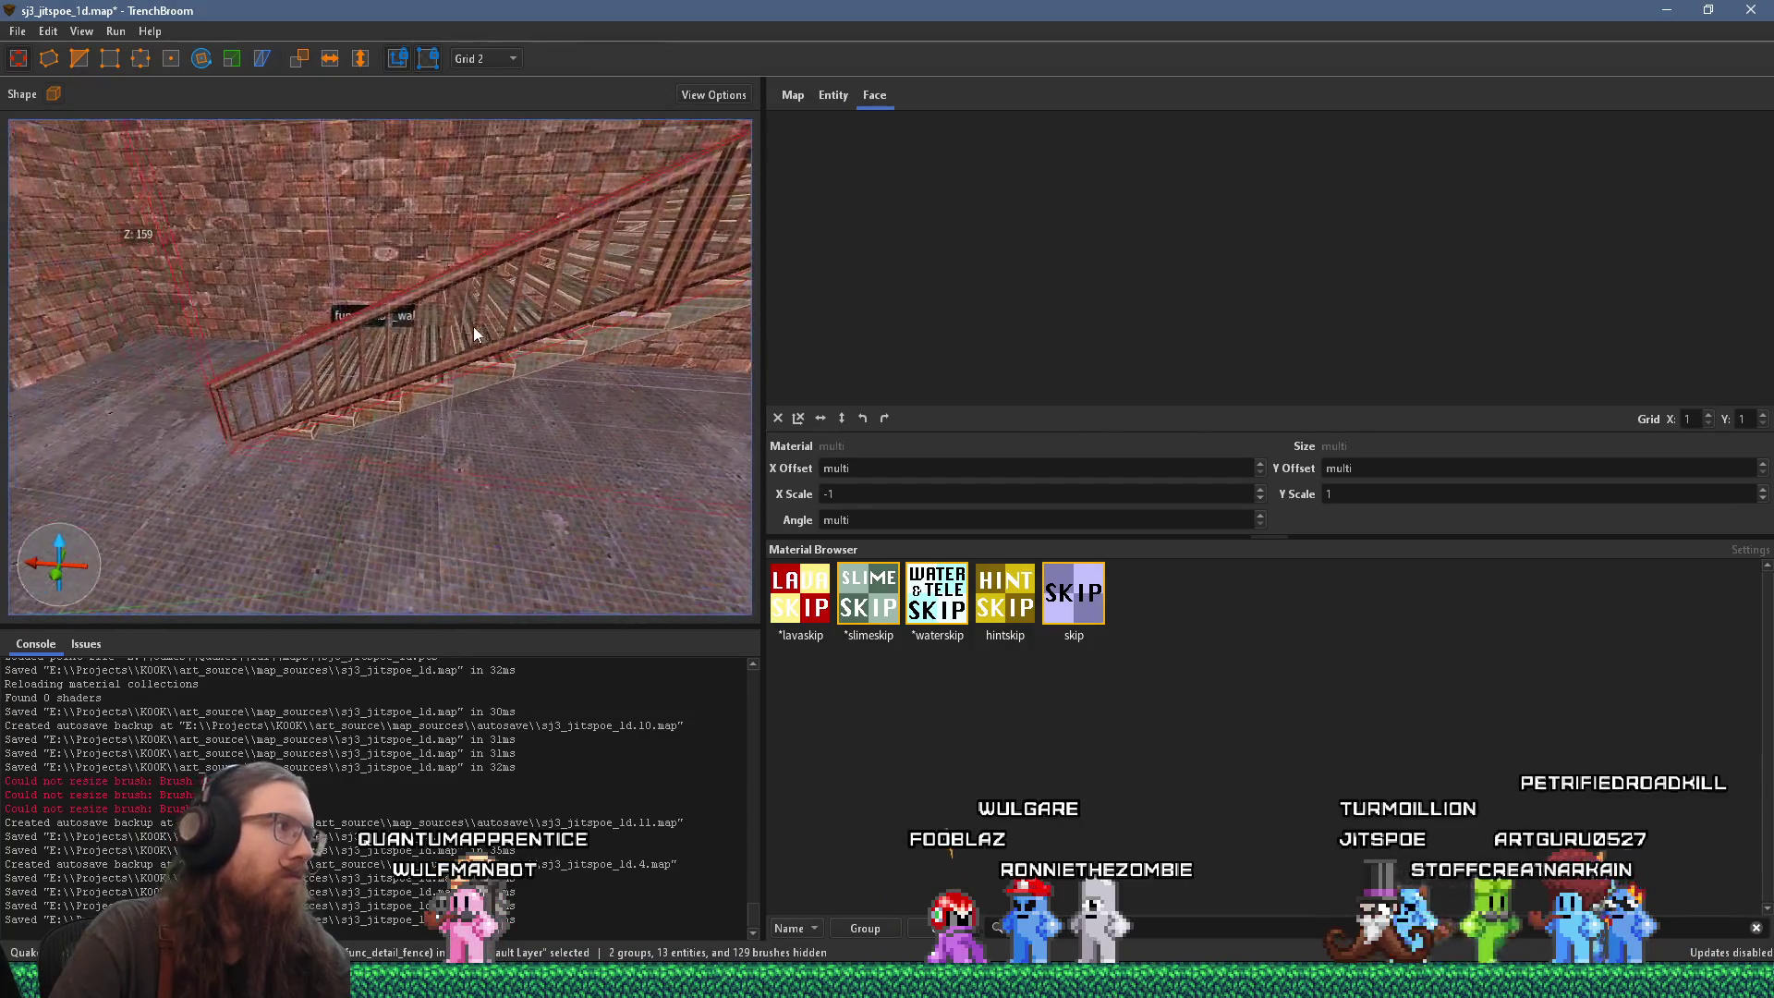
click(656, 323)
mouse_move(538, 301)
mouse_down()
mouse_move(720, 254)
mouse_move(547, 379)
mouse_move(592, 296)
mouse_move(433, 242)
mouse_move(387, 306)
mouse_move(370, 463)
mouse_move(432, 403)
mouse_move(493, 386)
mouse_move(454, 405)
mouse_move(372, 397)
mouse_move(135, 558)
mouse_move(461, 485)
mouse_move(118, 545)
mouse_move(293, 464)
mouse_move(299, 486)
mouse_move(268, 370)
mouse_move(328, 393)
mouse_move(377, 464)
mouse_move(508, 445)
mouse_up()
shift+click(409, 419)
click(374, 399)
click(370, 449)
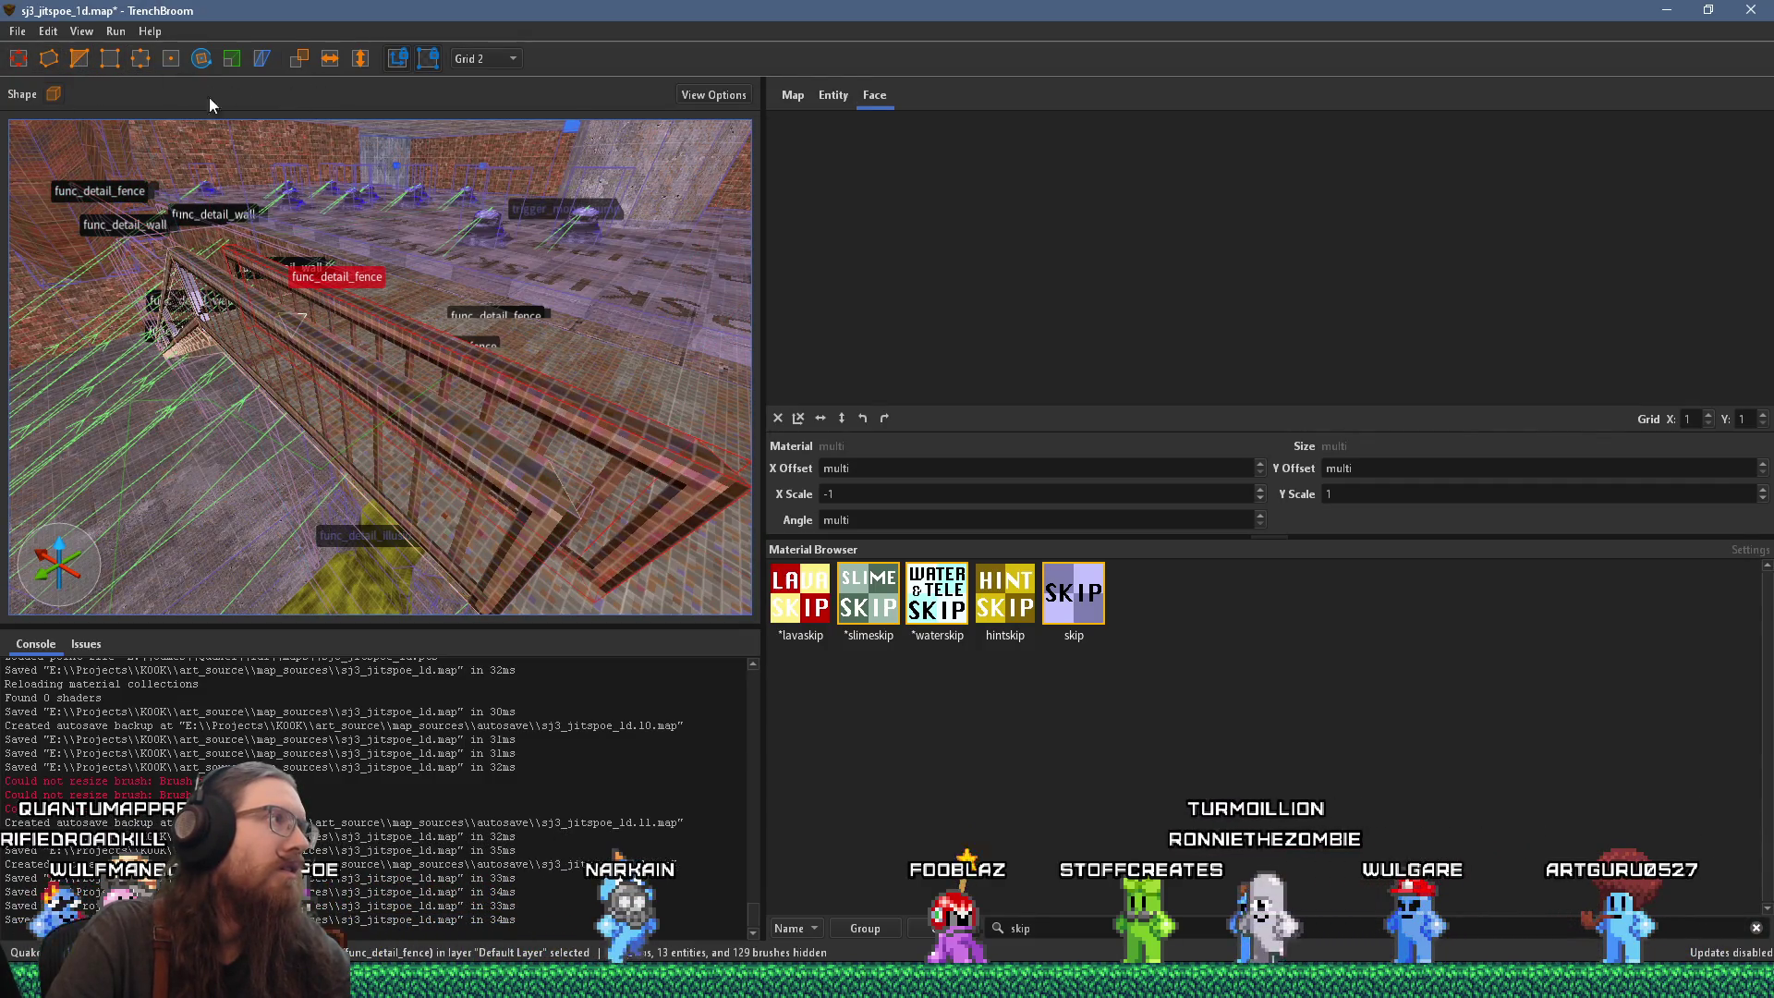
Step: Turn the fence section with the Rotate tool and drag it down into the walkway corner
click(202, 58)
scroll(305, 250, up, 5)
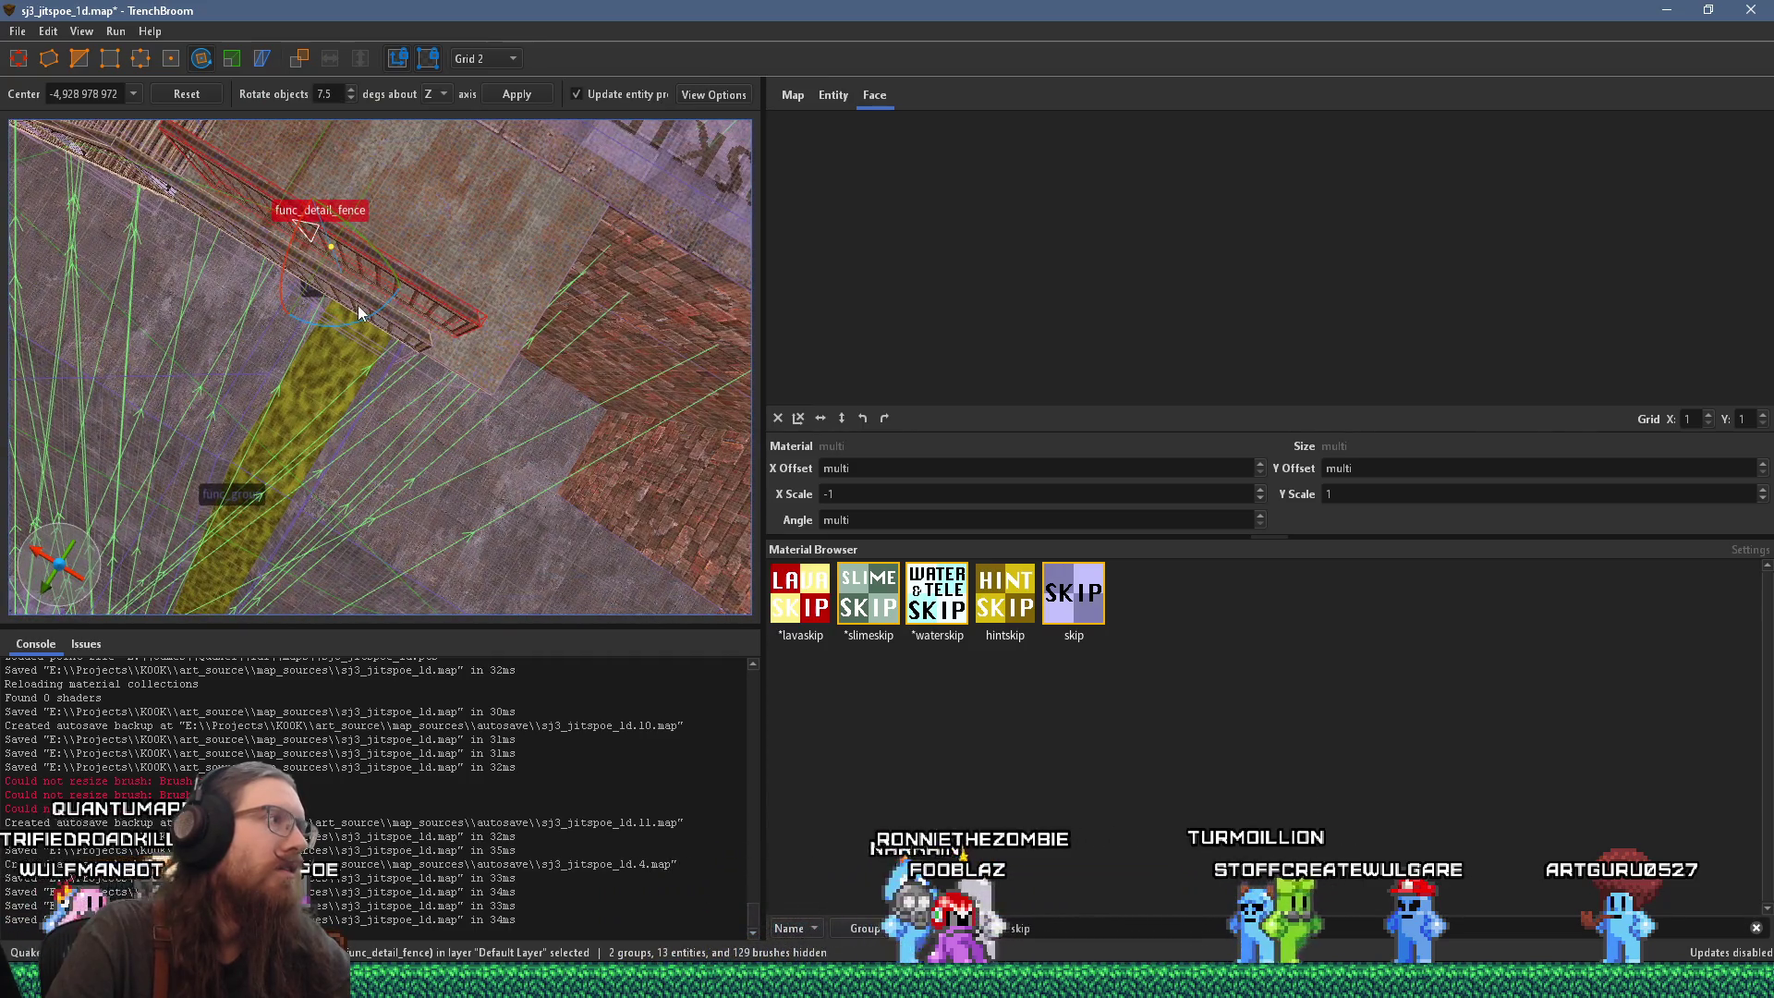
mouse_move(370, 311)
mouse_down()
mouse_move(426, 219)
mouse_move(370, 237)
mouse_move(325, 281)
mouse_move(257, 198)
mouse_move(282, 154)
mouse_up()
click(200, 60)
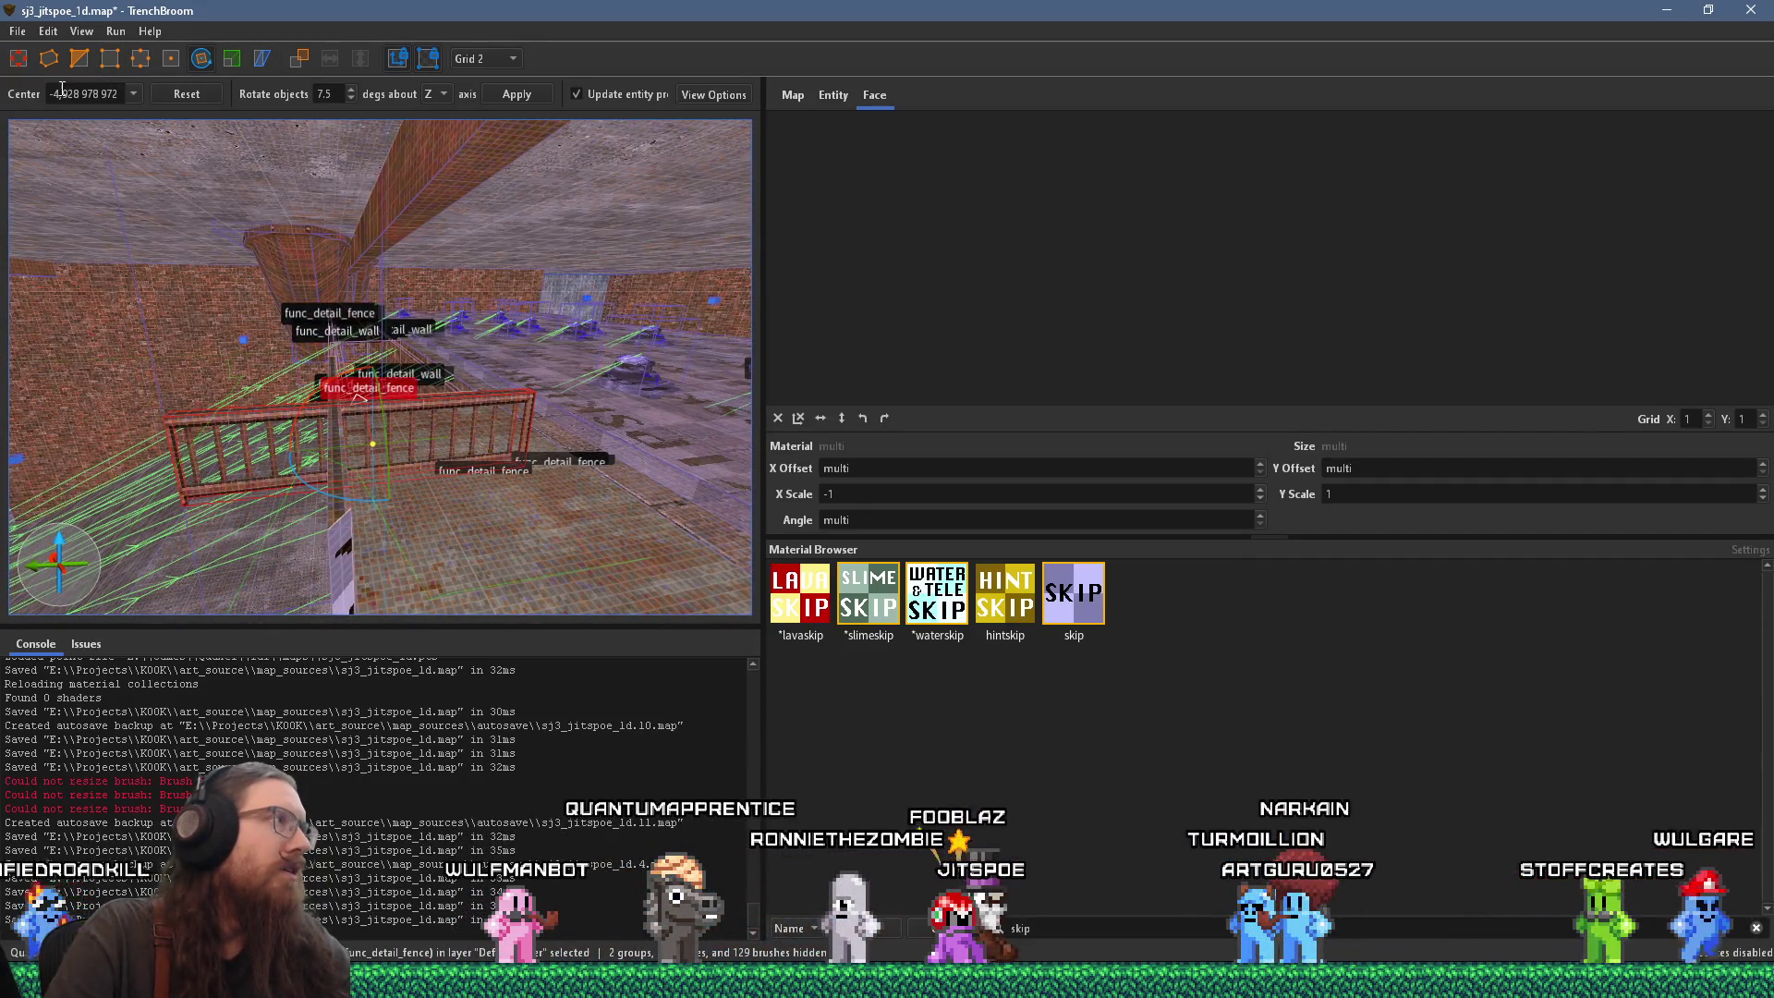
mouse_move(329, 343)
mouse_down()
mouse_move(473, 520)
mouse_move(437, 497)
mouse_move(382, 518)
mouse_move(398, 513)
mouse_up()
scroll(399, 494, up, 10)
click(485, 59)
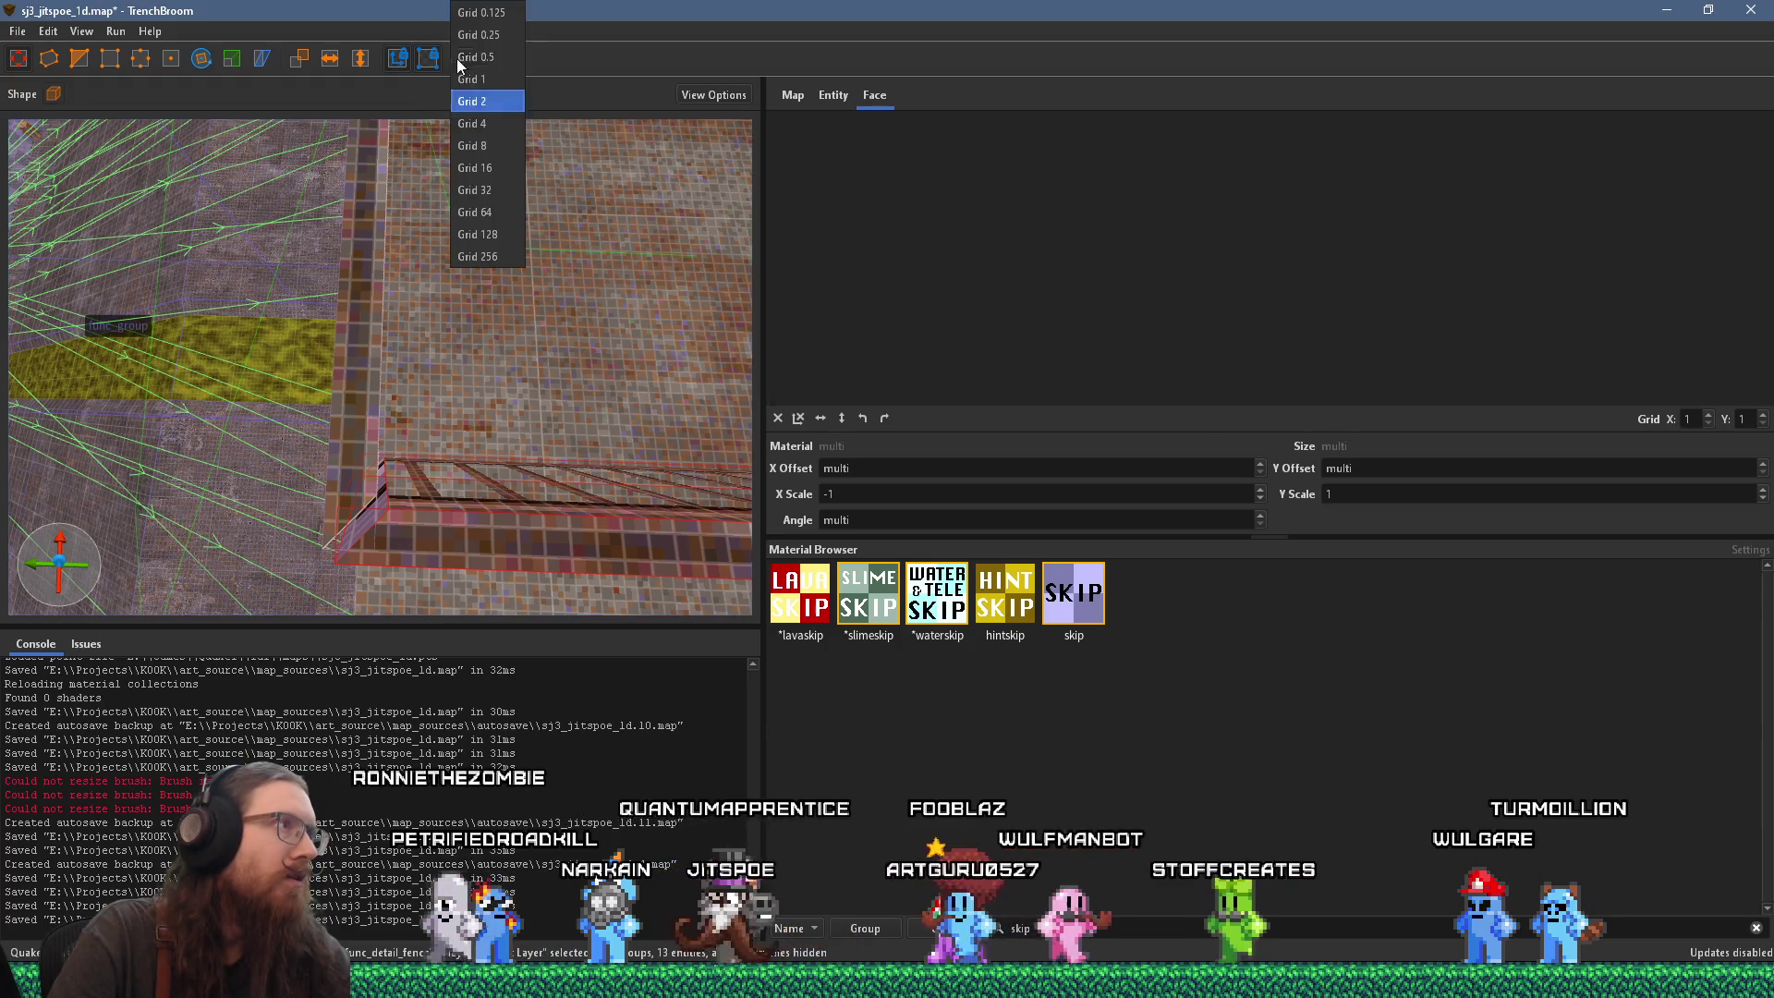
Step: Set the grid size to 1 unit and view the fence head-on
click(468, 89)
scroll(465, 373, up, 2)
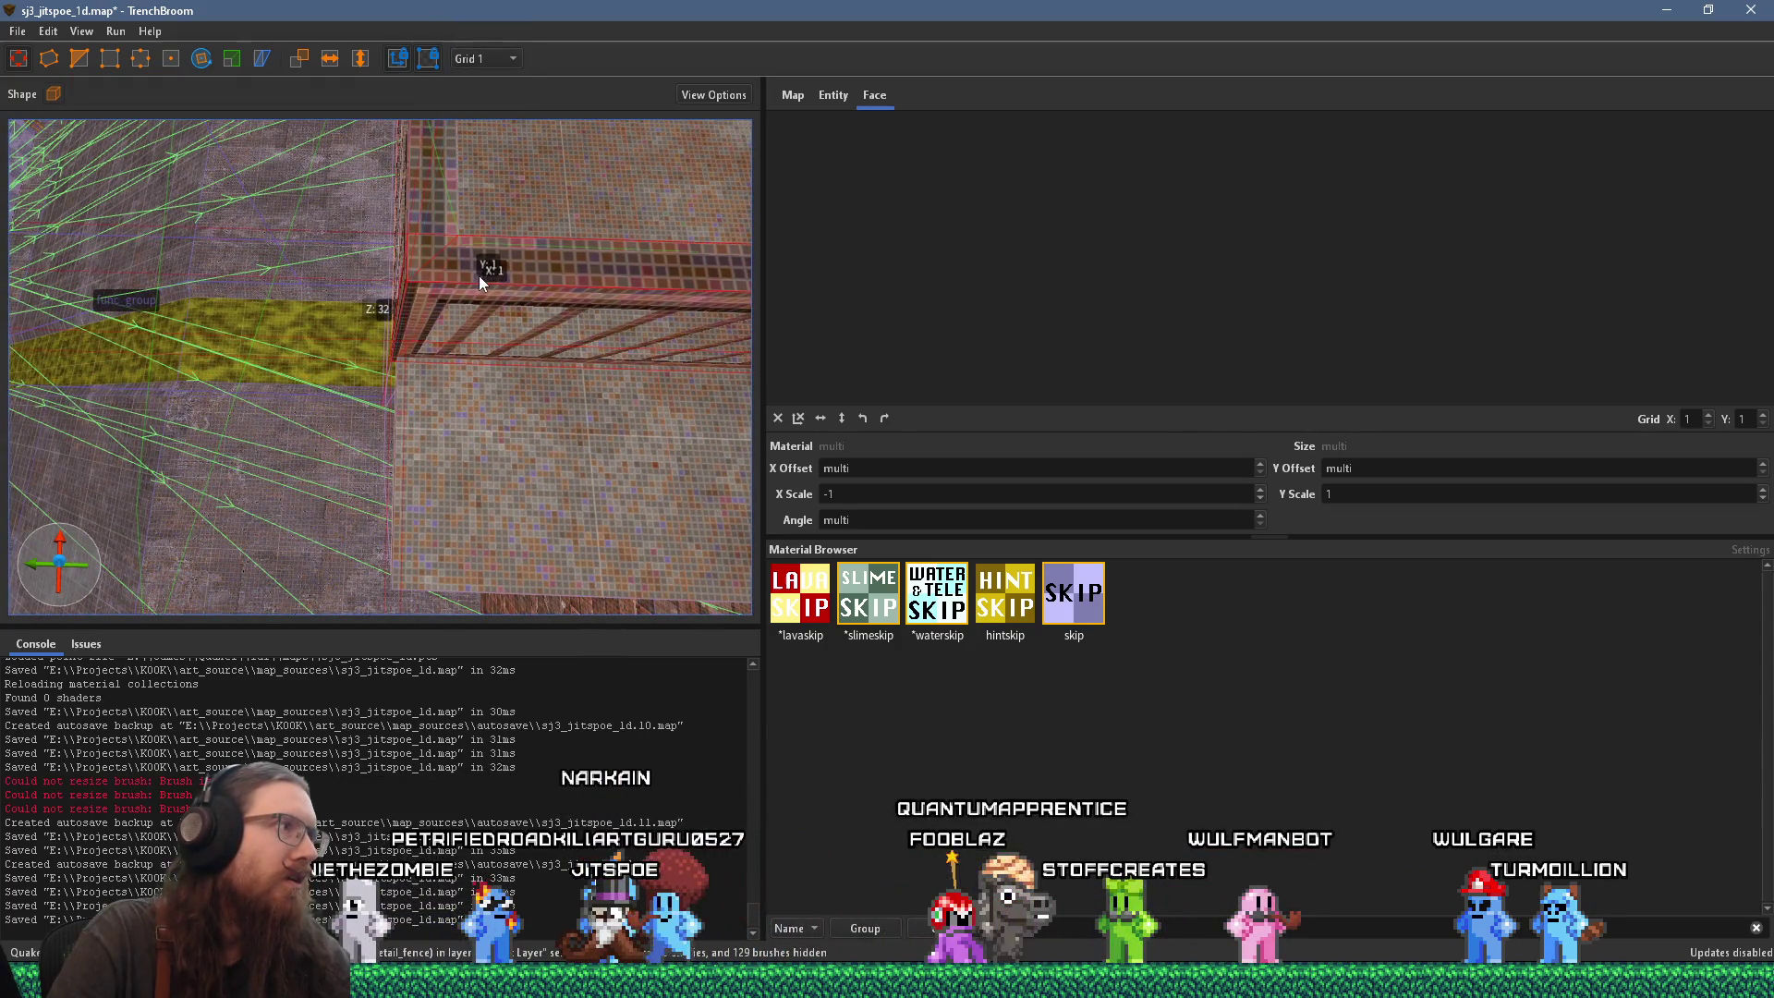
scroll(488, 293, up, 4)
scroll(511, 223, down, 6)
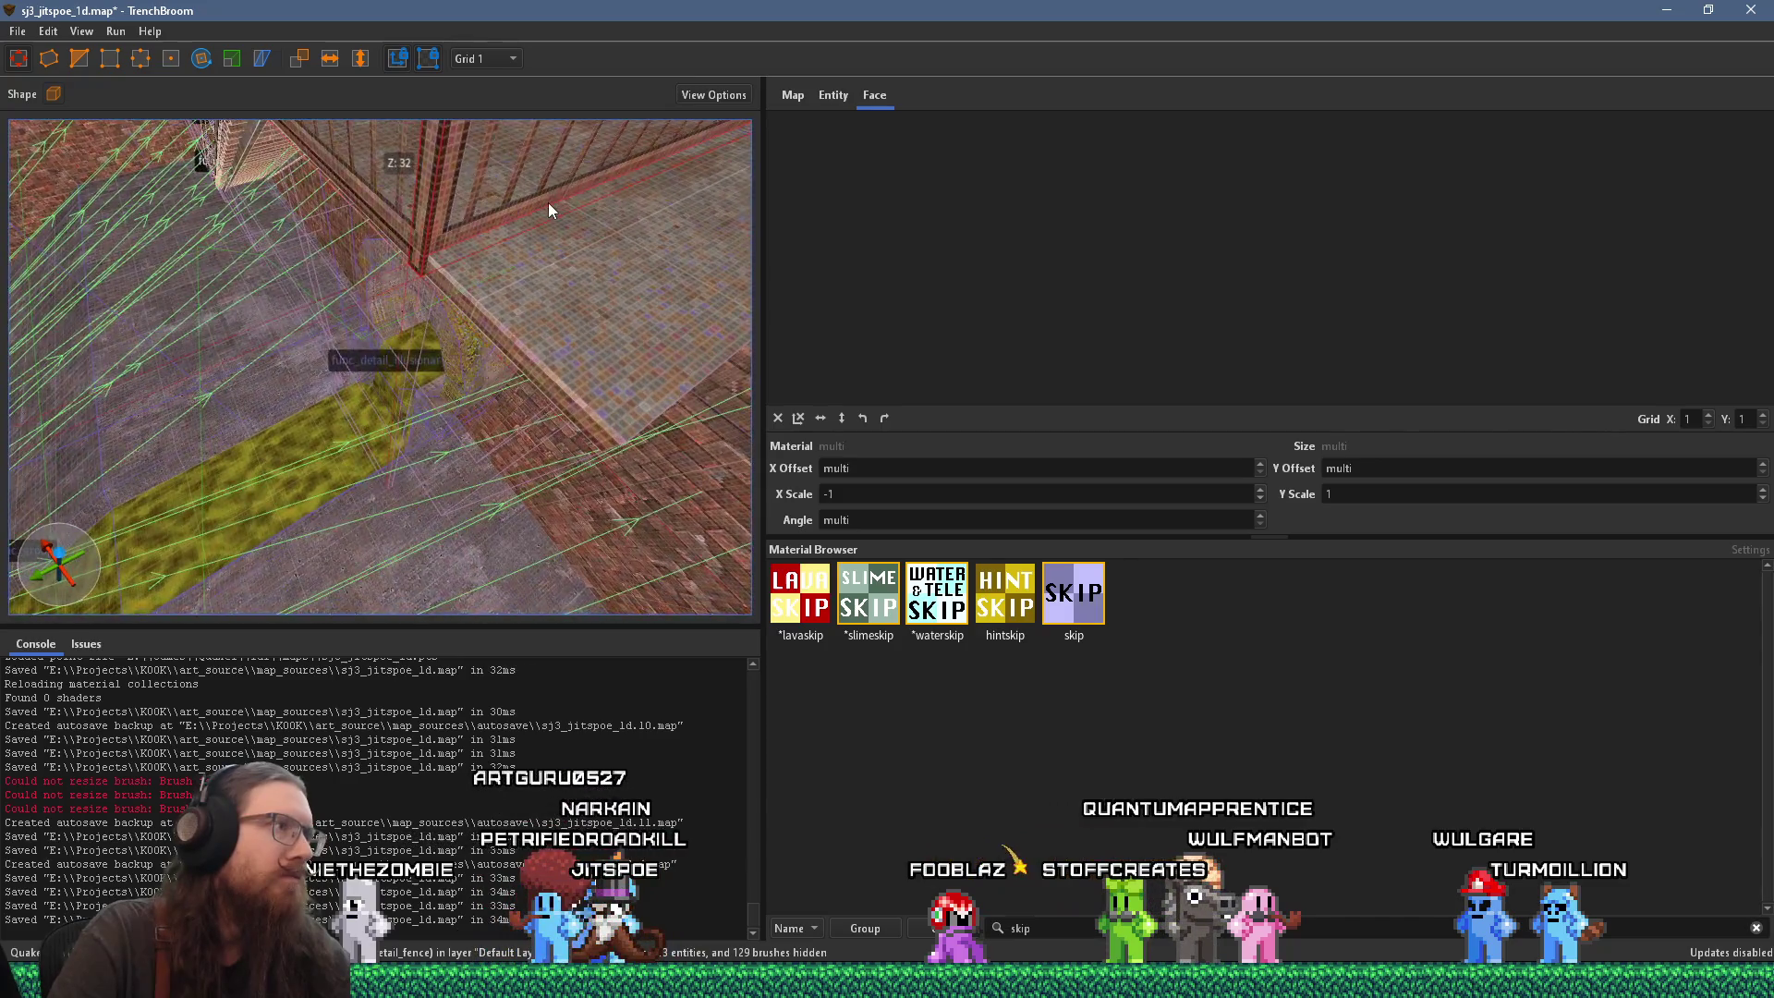
scroll(475, 215, up, 3)
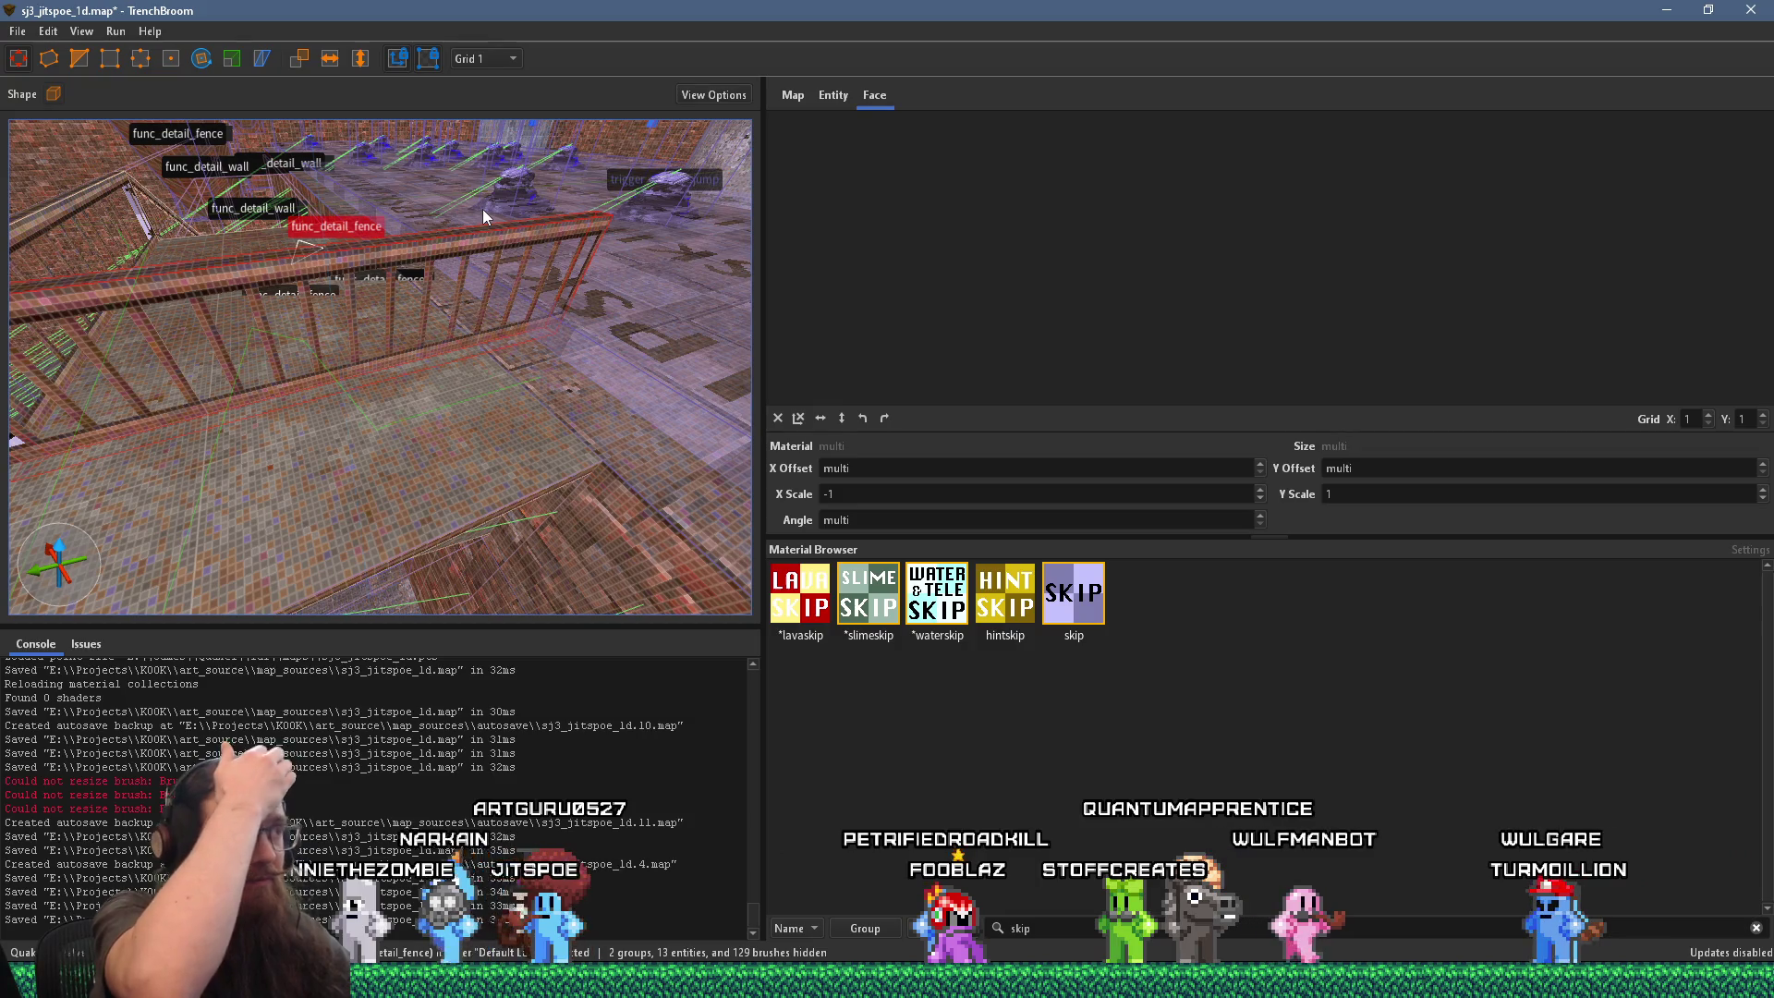
scroll(404, 231, up, 1)
scroll(404, 237, up, 1)
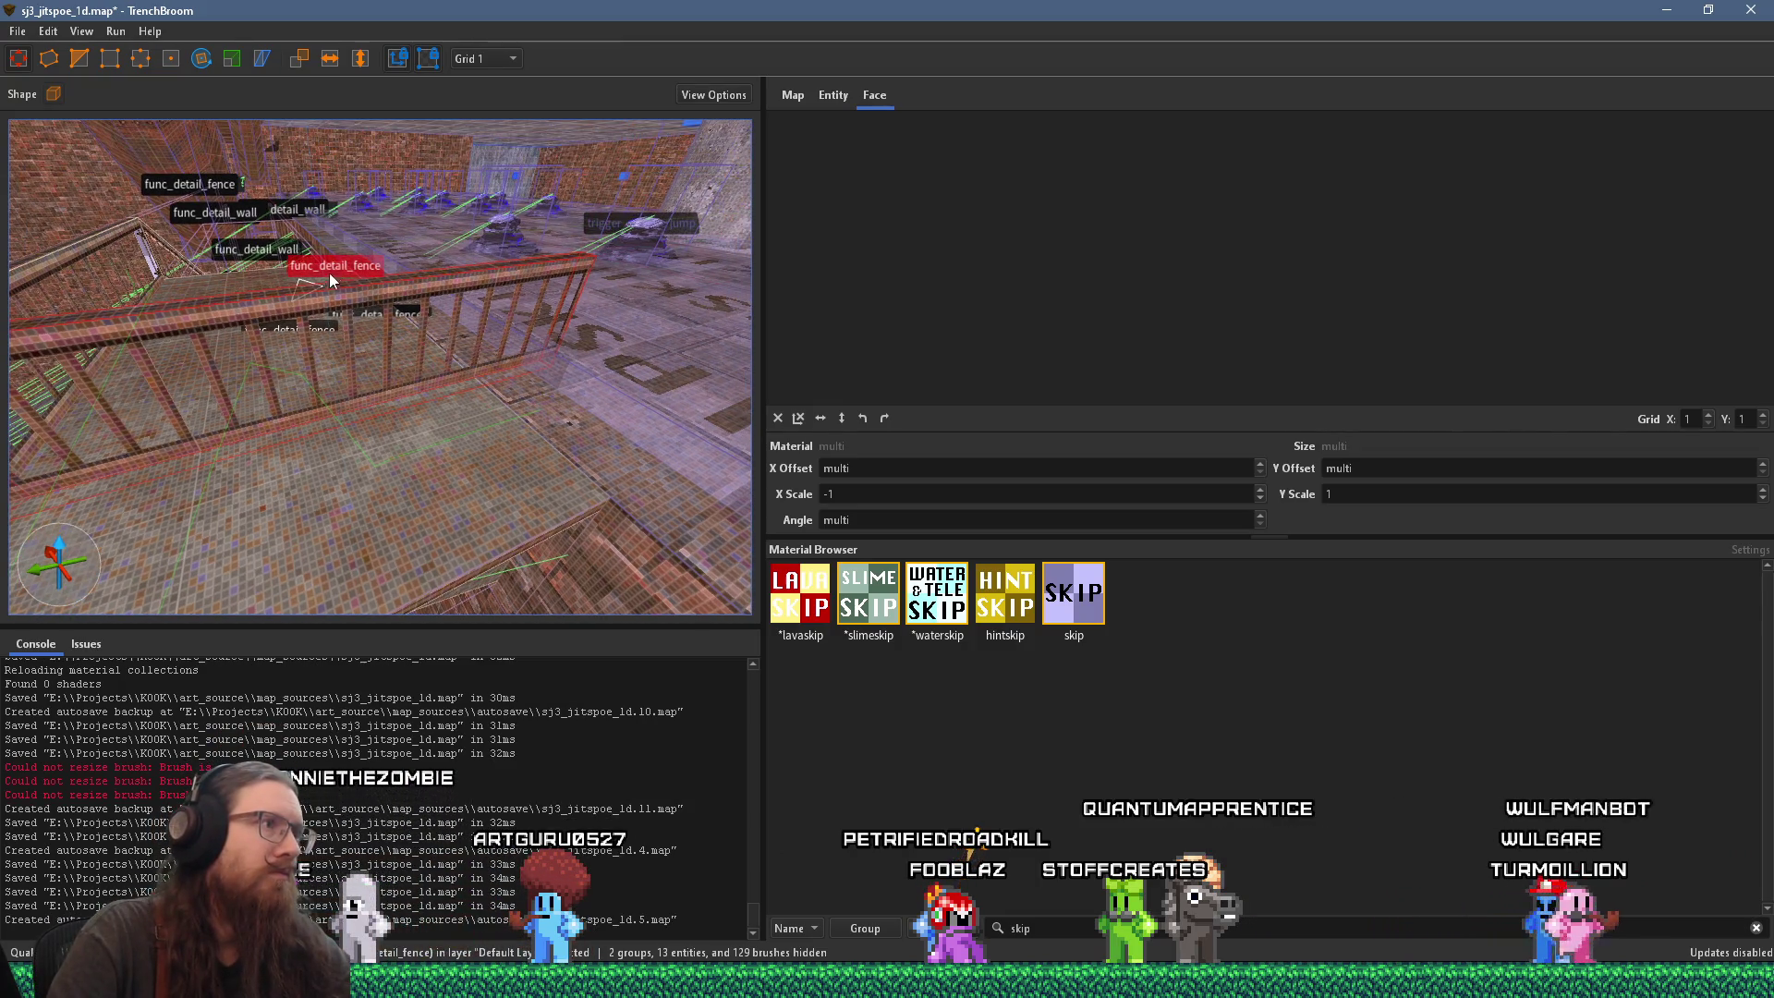
scroll(445, 287, up, 3)
scroll(511, 278, down, 1)
mouse_move(508, 274)
mouse_down()
mouse_move(420, 262)
mouse_move(490, 264)
mouse_up()
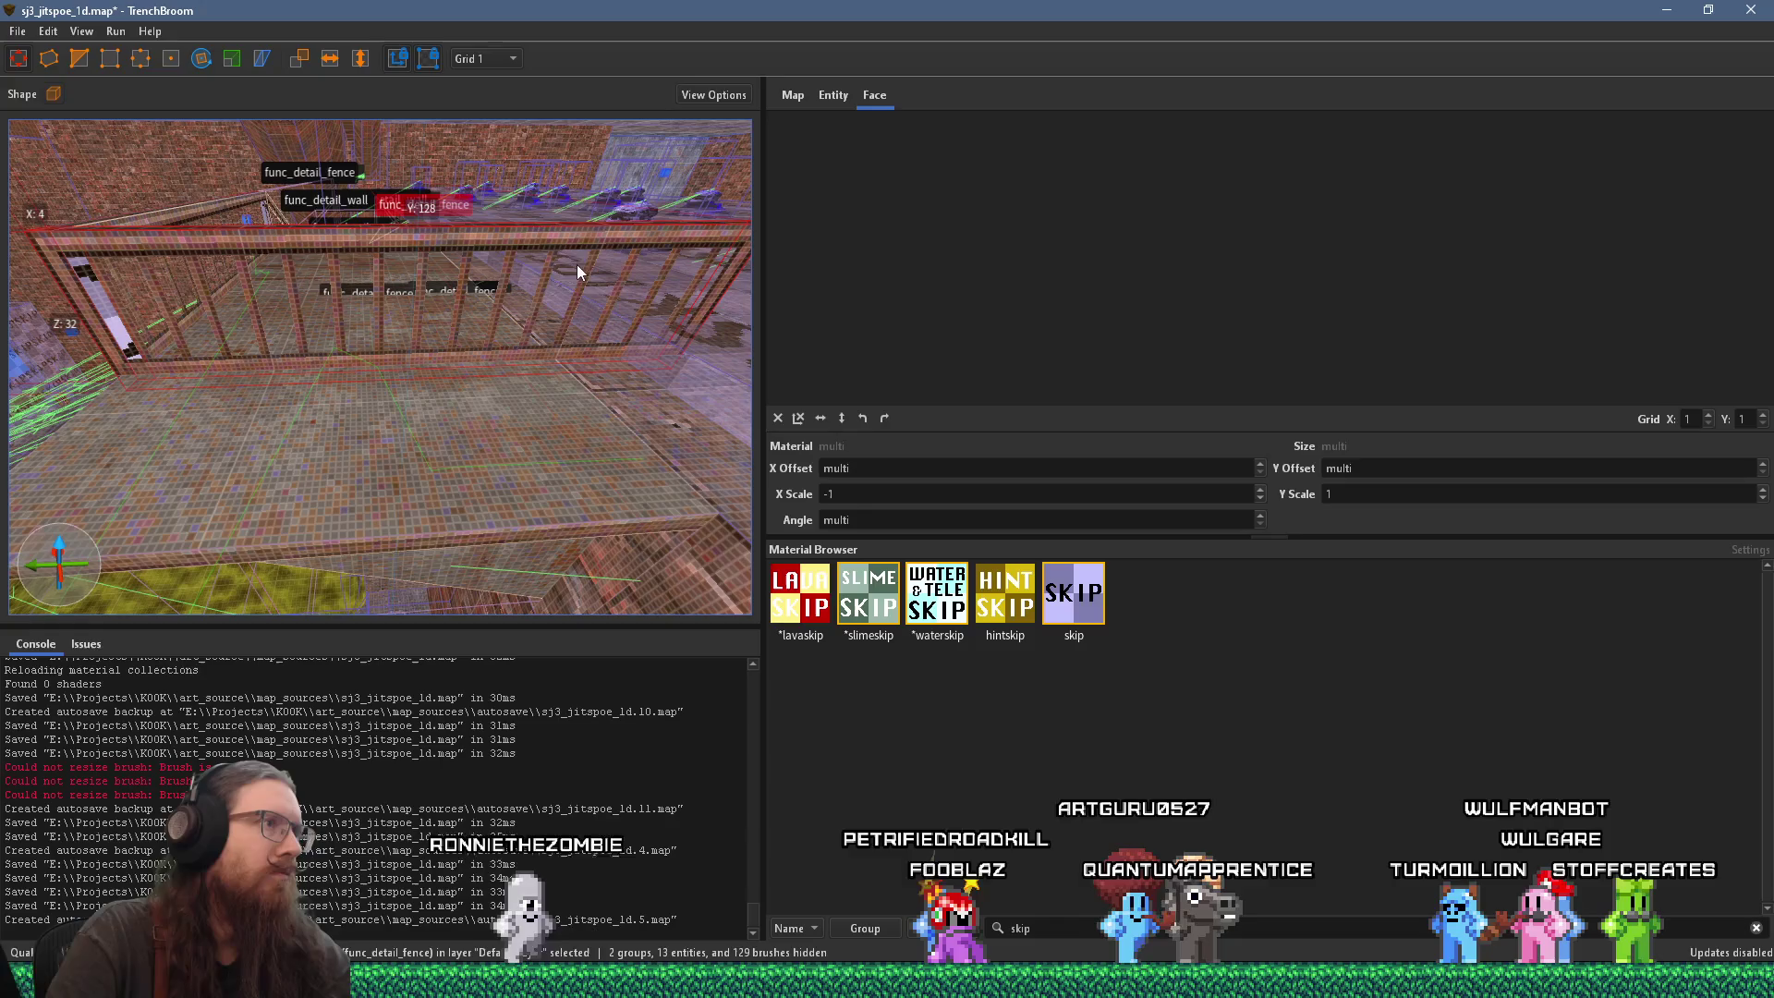
scroll(546, 253, down, 4)
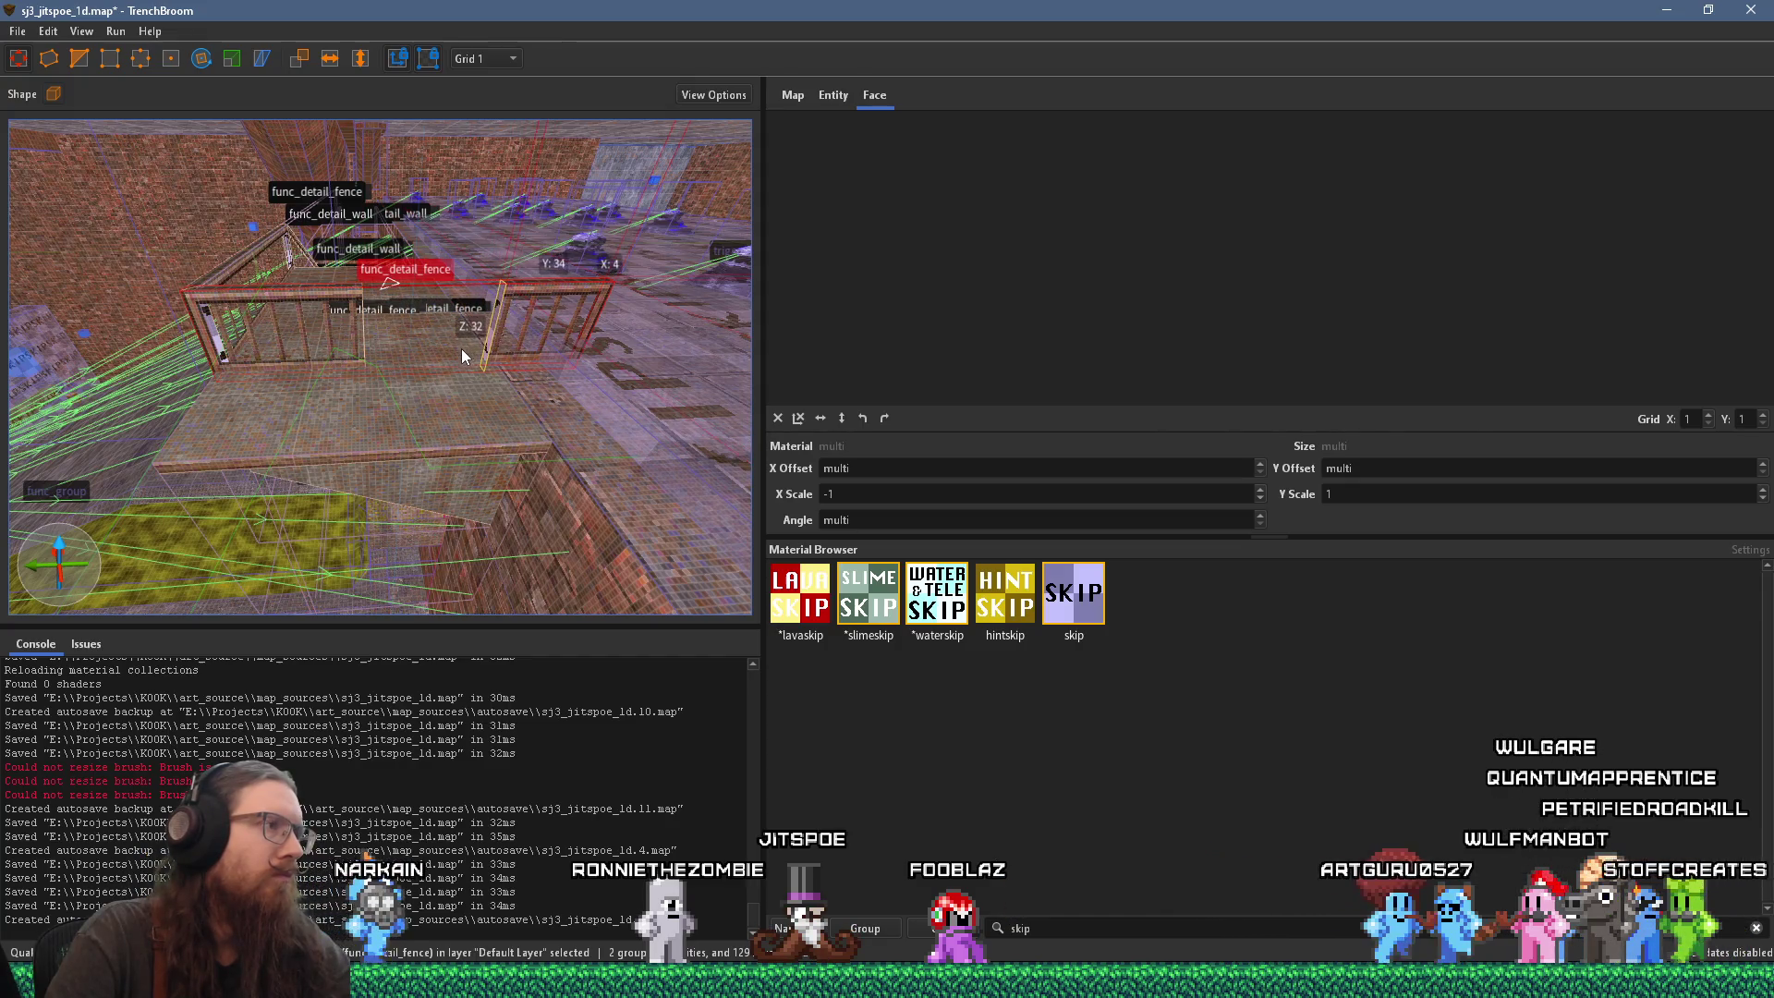
scroll(451, 363, up, 5)
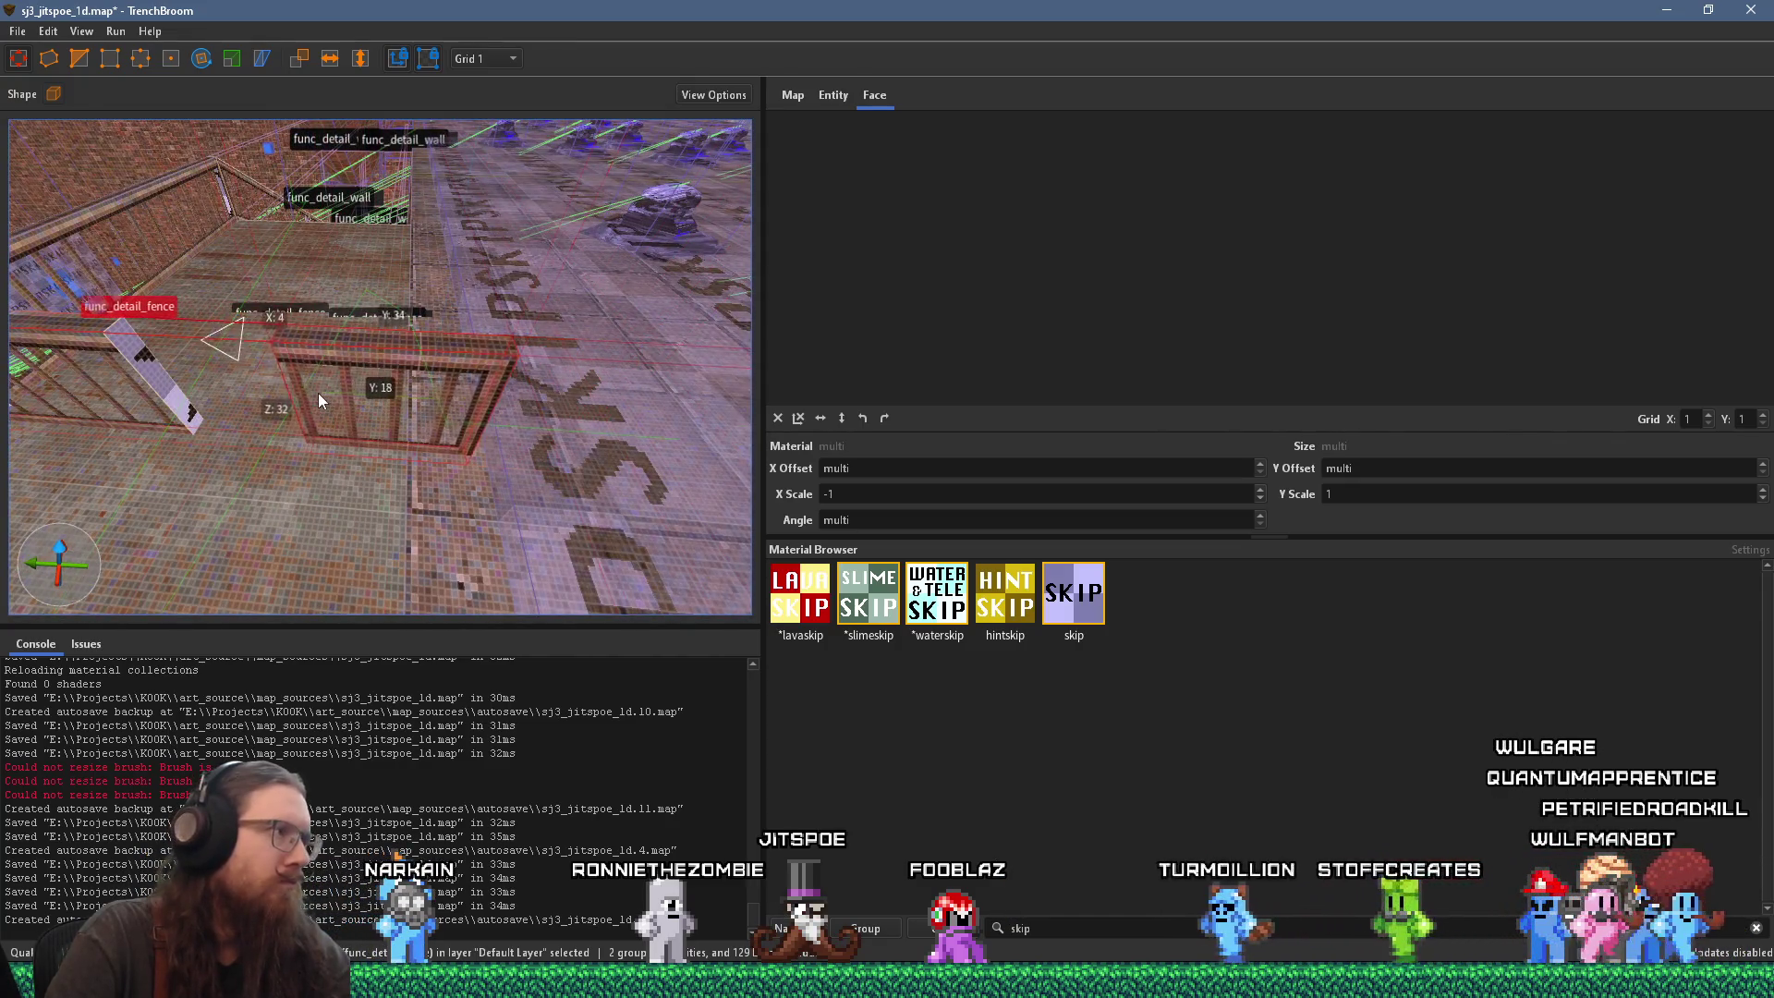
Step: Slide the fence post brush left so the 4 × 48 × 32 railing fits the corner
drag(185, 379, 378, 343)
scroll(380, 336, up, 2)
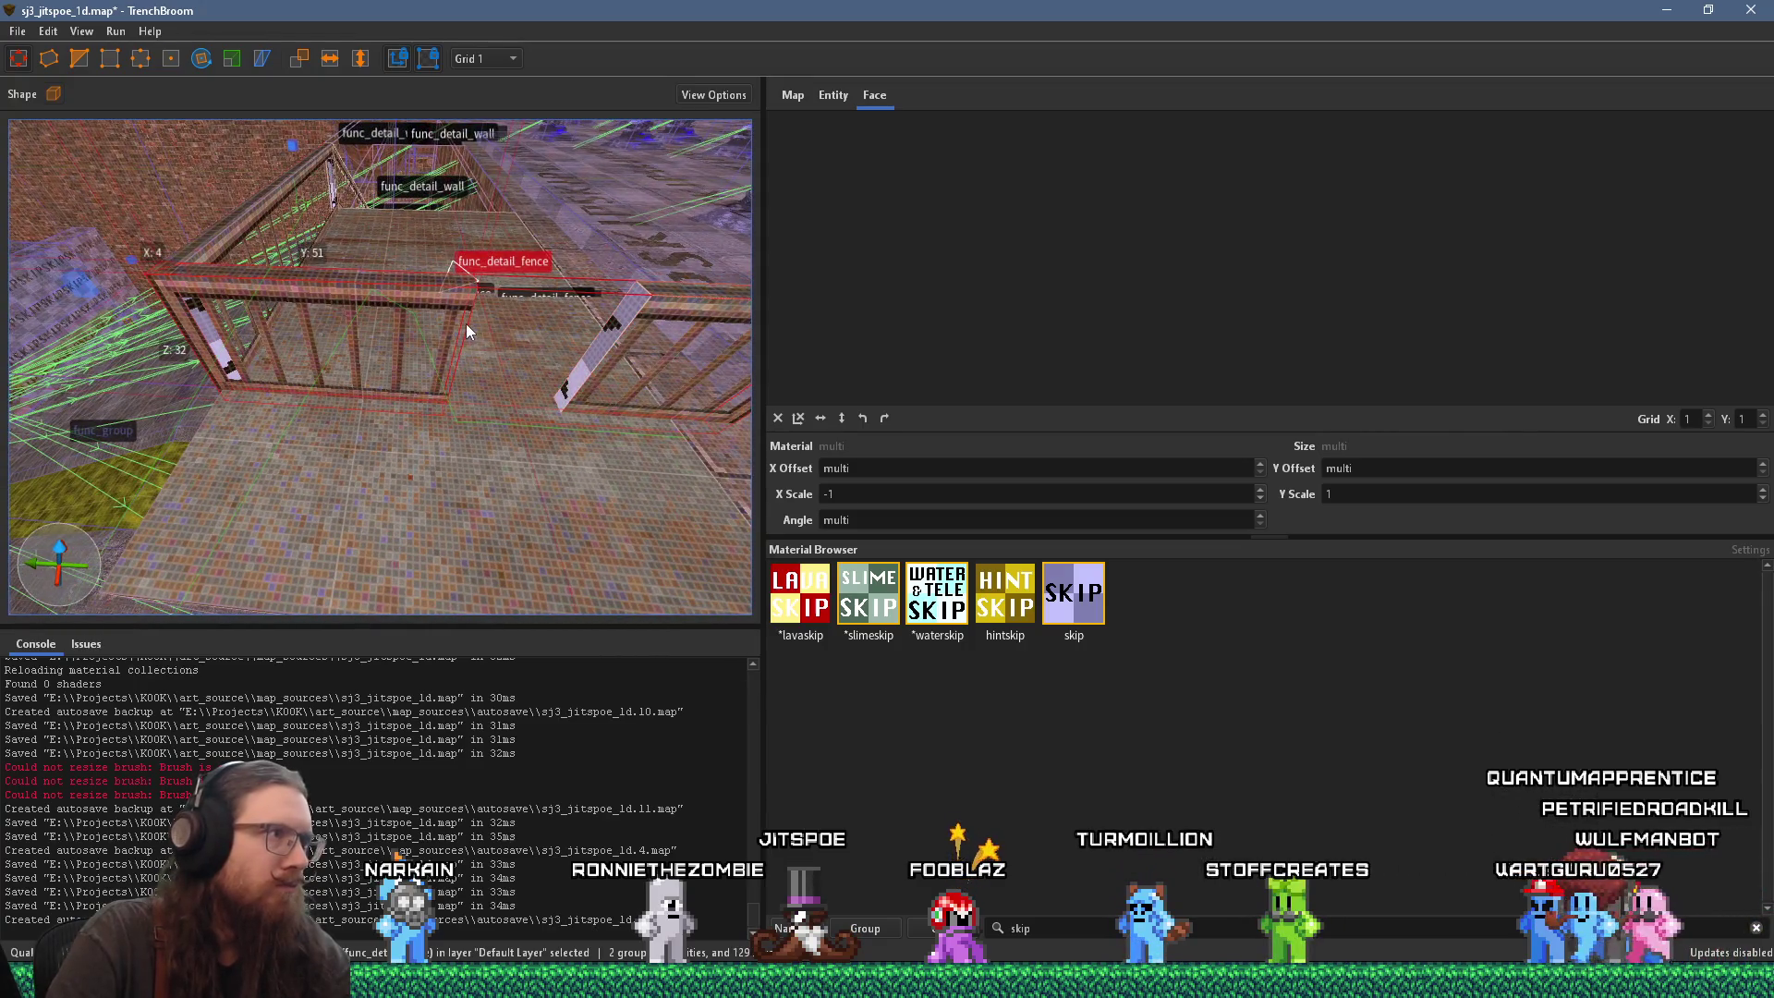
scroll(484, 274, up, 5)
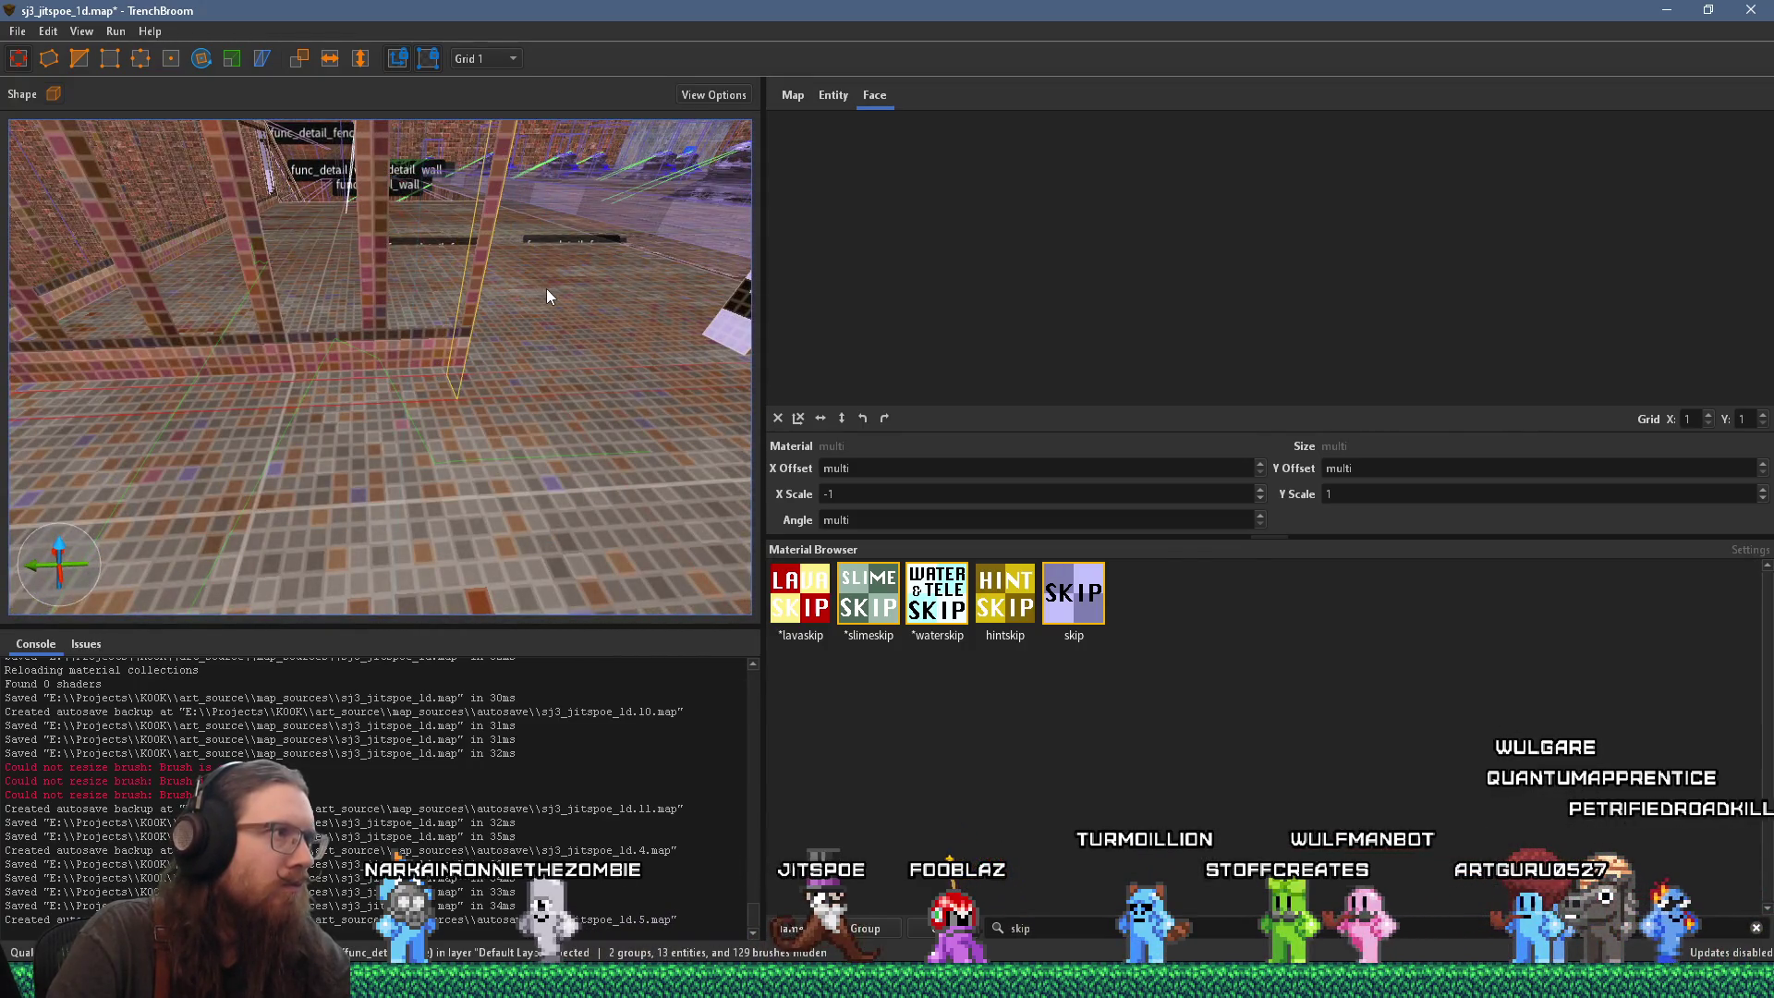
scroll(546, 296, down, 5)
mouse_move(473, 343)
mouse_down()
mouse_move(432, 355)
mouse_move(467, 381)
mouse_move(517, 366)
mouse_move(378, 342)
mouse_up()
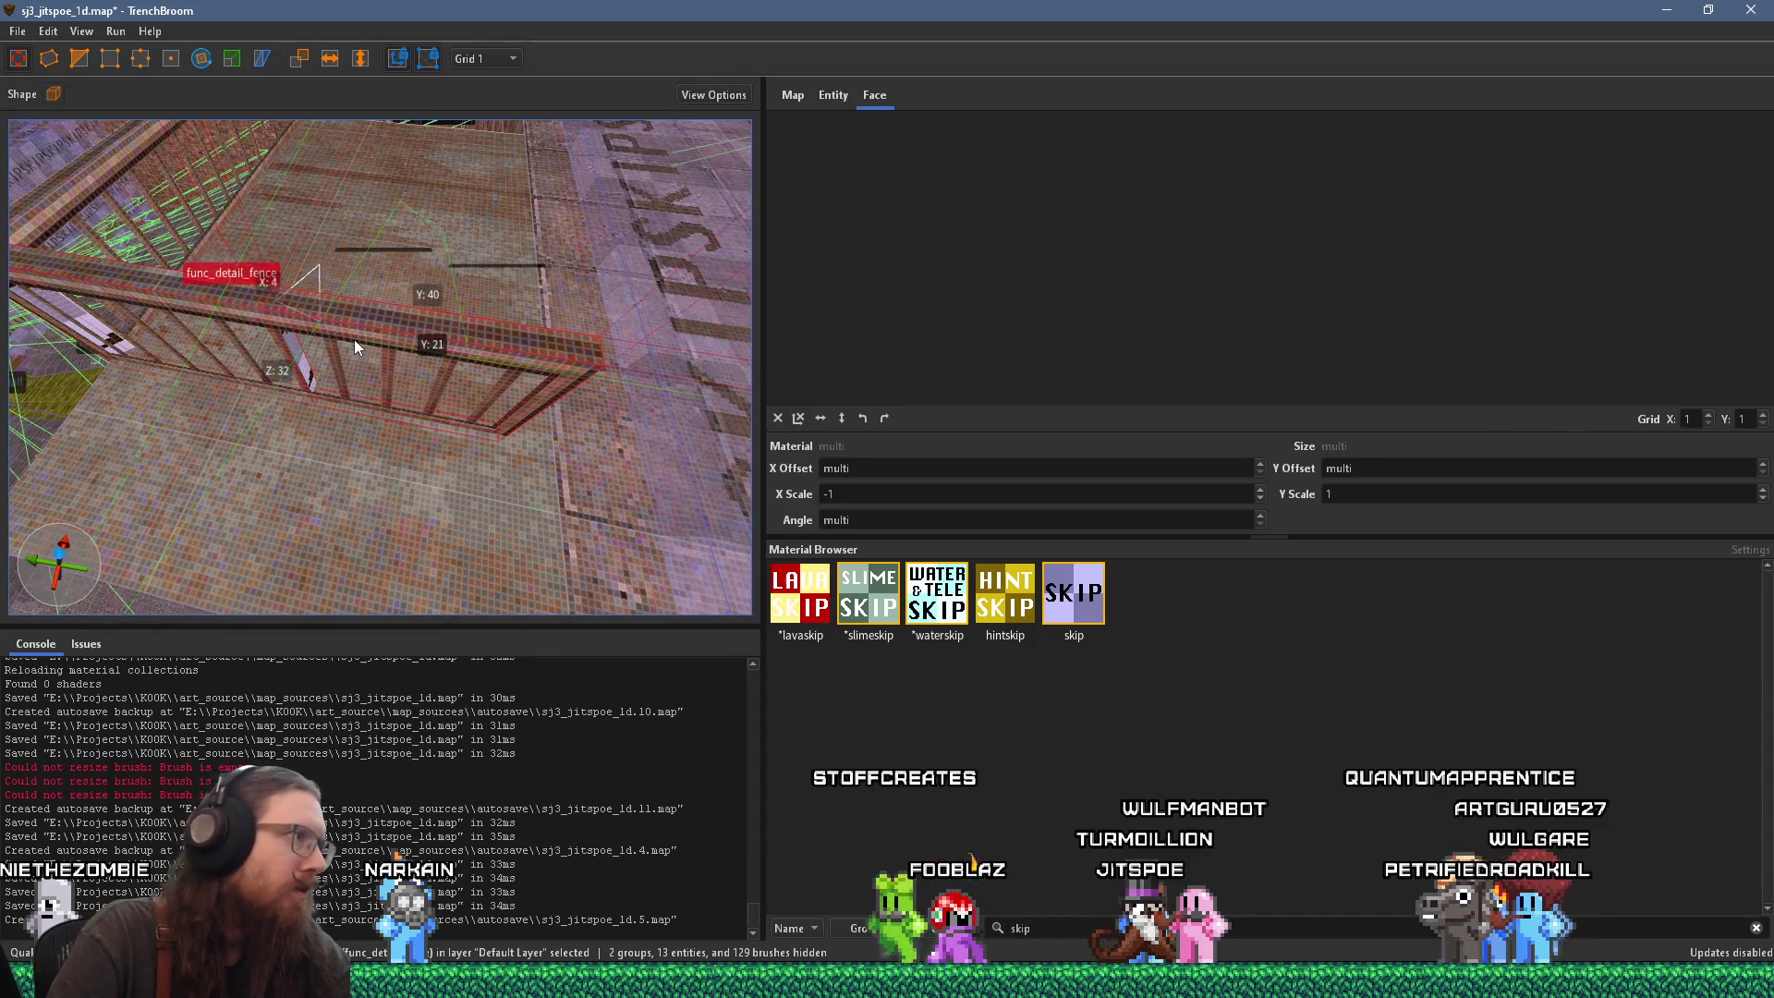
mouse_move(420, 349)
mouse_down()
mouse_move(578, 343)
mouse_move(290, 305)
mouse_move(323, 266)
mouse_move(411, 326)
mouse_move(375, 302)
mouse_move(417, 263)
mouse_move(379, 268)
mouse_move(428, 366)
mouse_up()
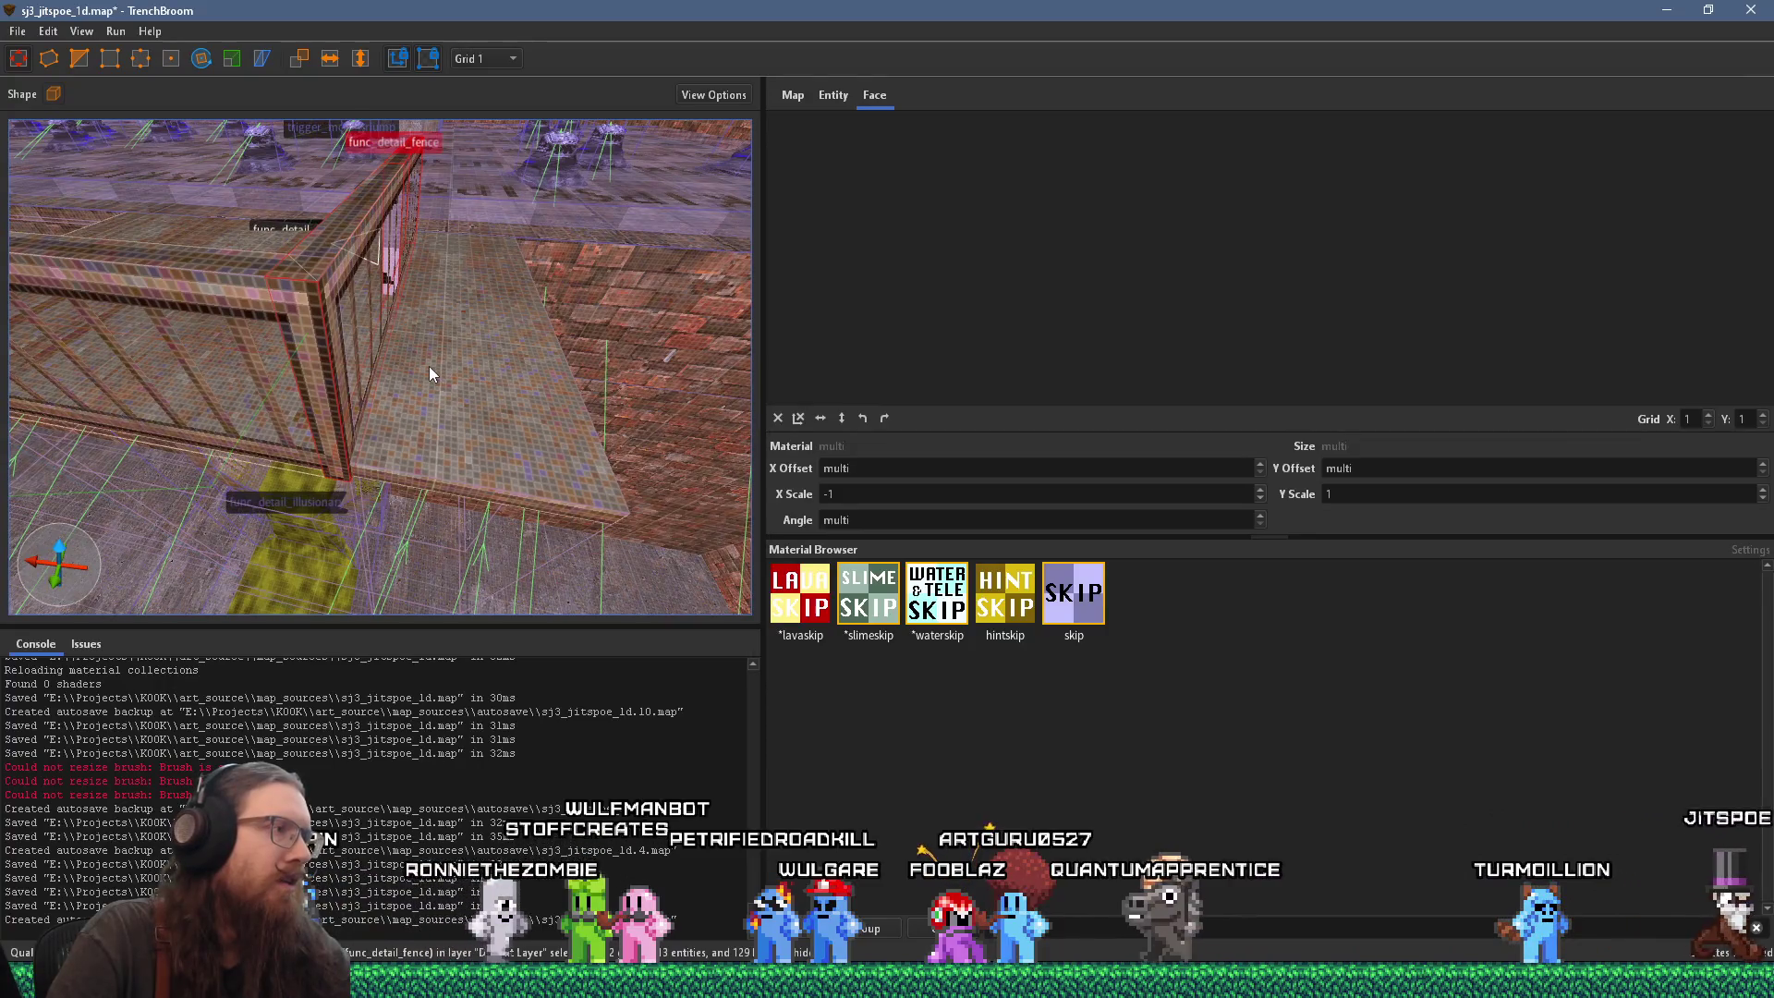
Step: Select the pit-edge fence brushes and shorten one to X 114
click(429, 366)
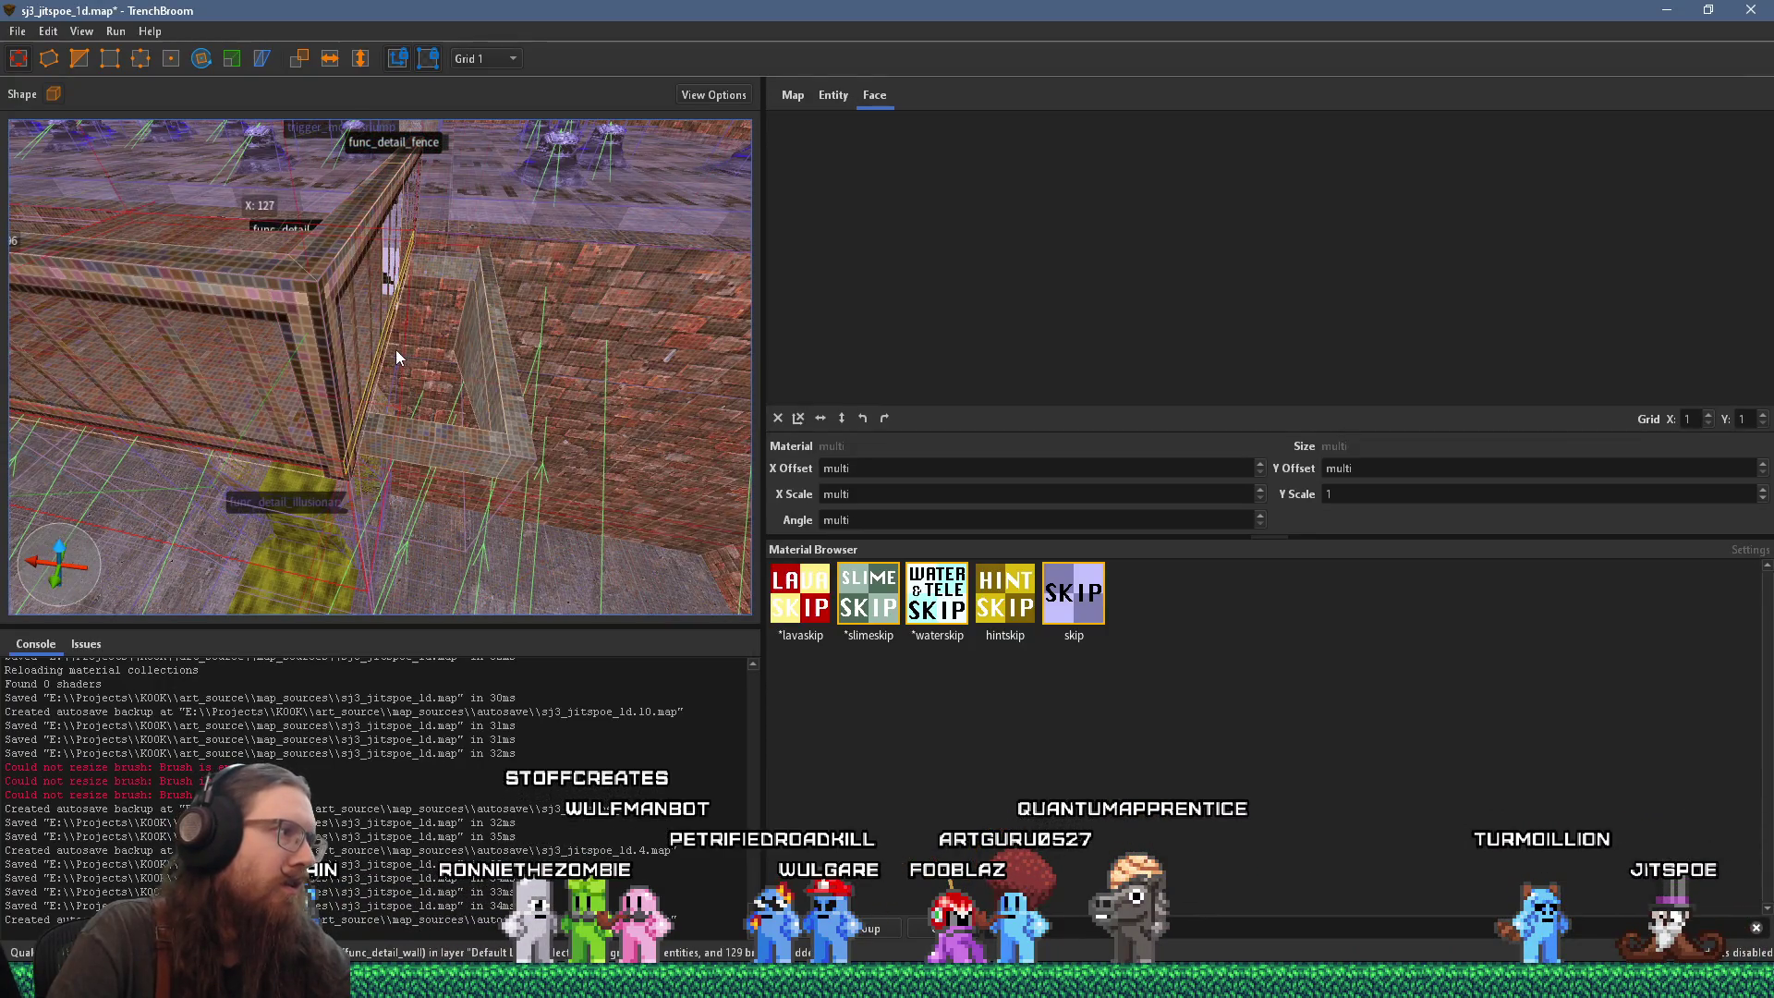
mouse_move(404, 348)
mouse_down()
mouse_move(355, 277)
mouse_move(506, 115)
mouse_move(446, 196)
mouse_move(392, 200)
mouse_move(423, 230)
mouse_move(193, 228)
mouse_move(354, 254)
mouse_move(404, 191)
mouse_move(374, 215)
mouse_move(362, 280)
mouse_move(390, 267)
mouse_move(451, 340)
mouse_up()
click(451, 342)
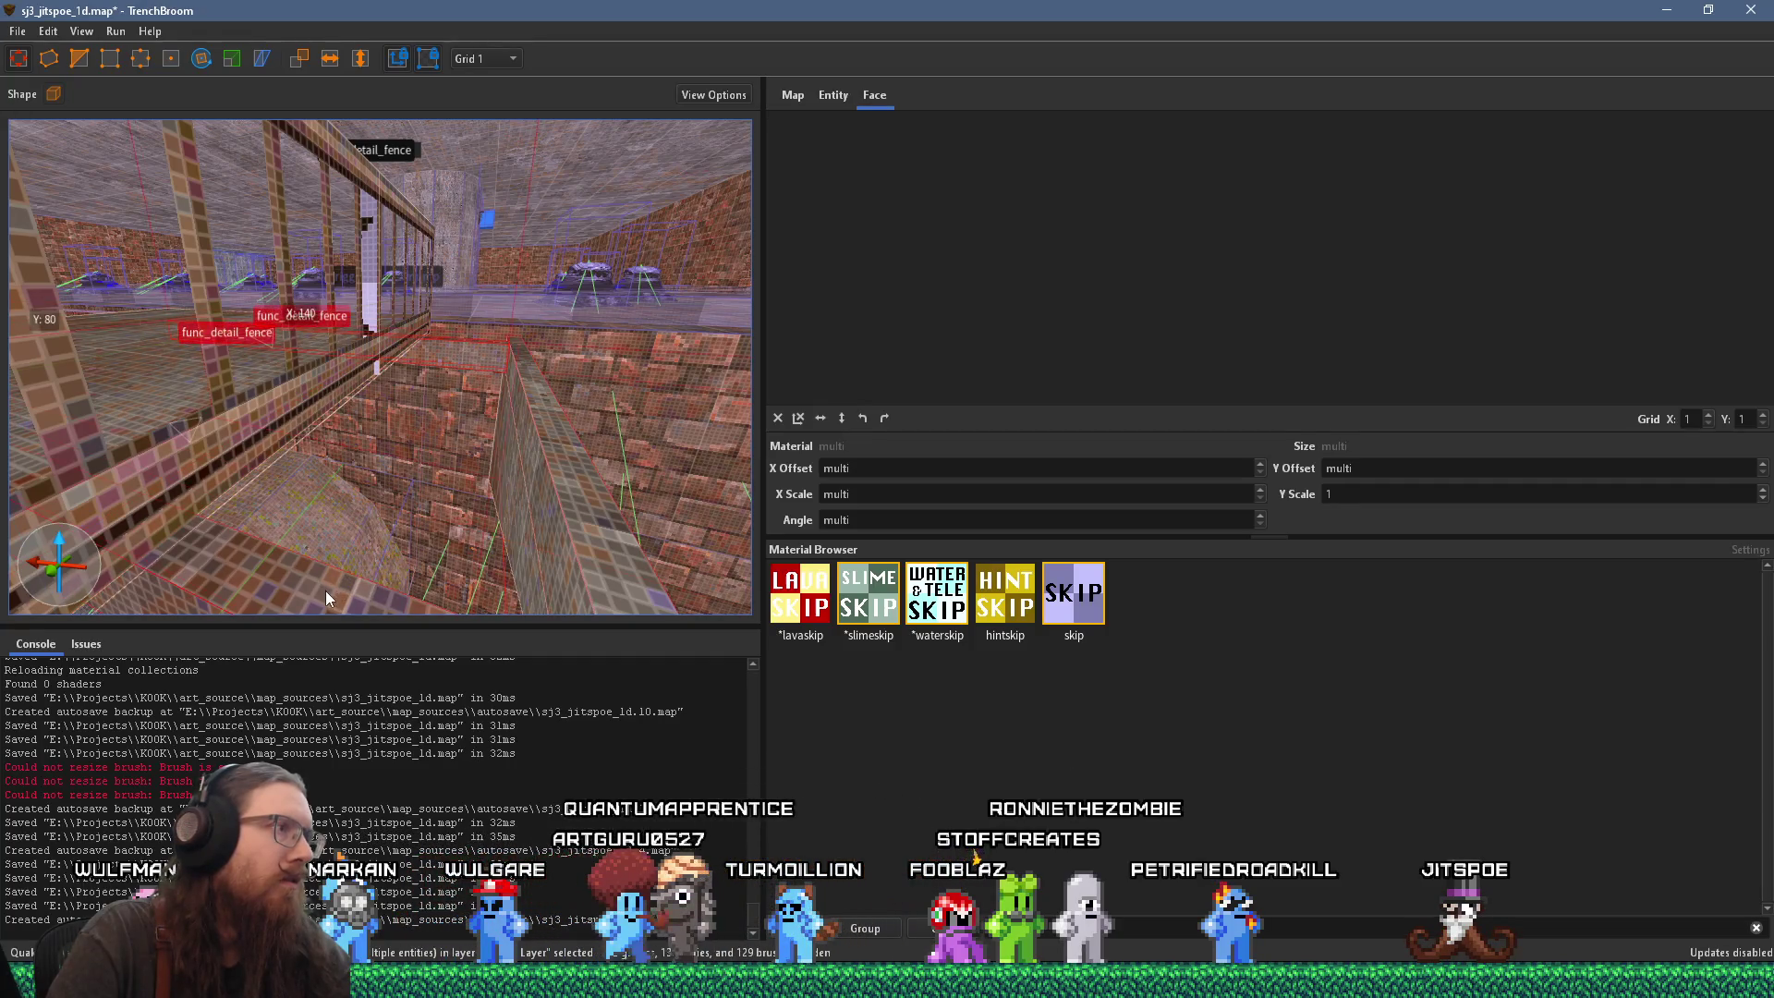
ctrl+click(326, 592)
scroll(350, 537, up, 2)
scroll(433, 434, down, 5)
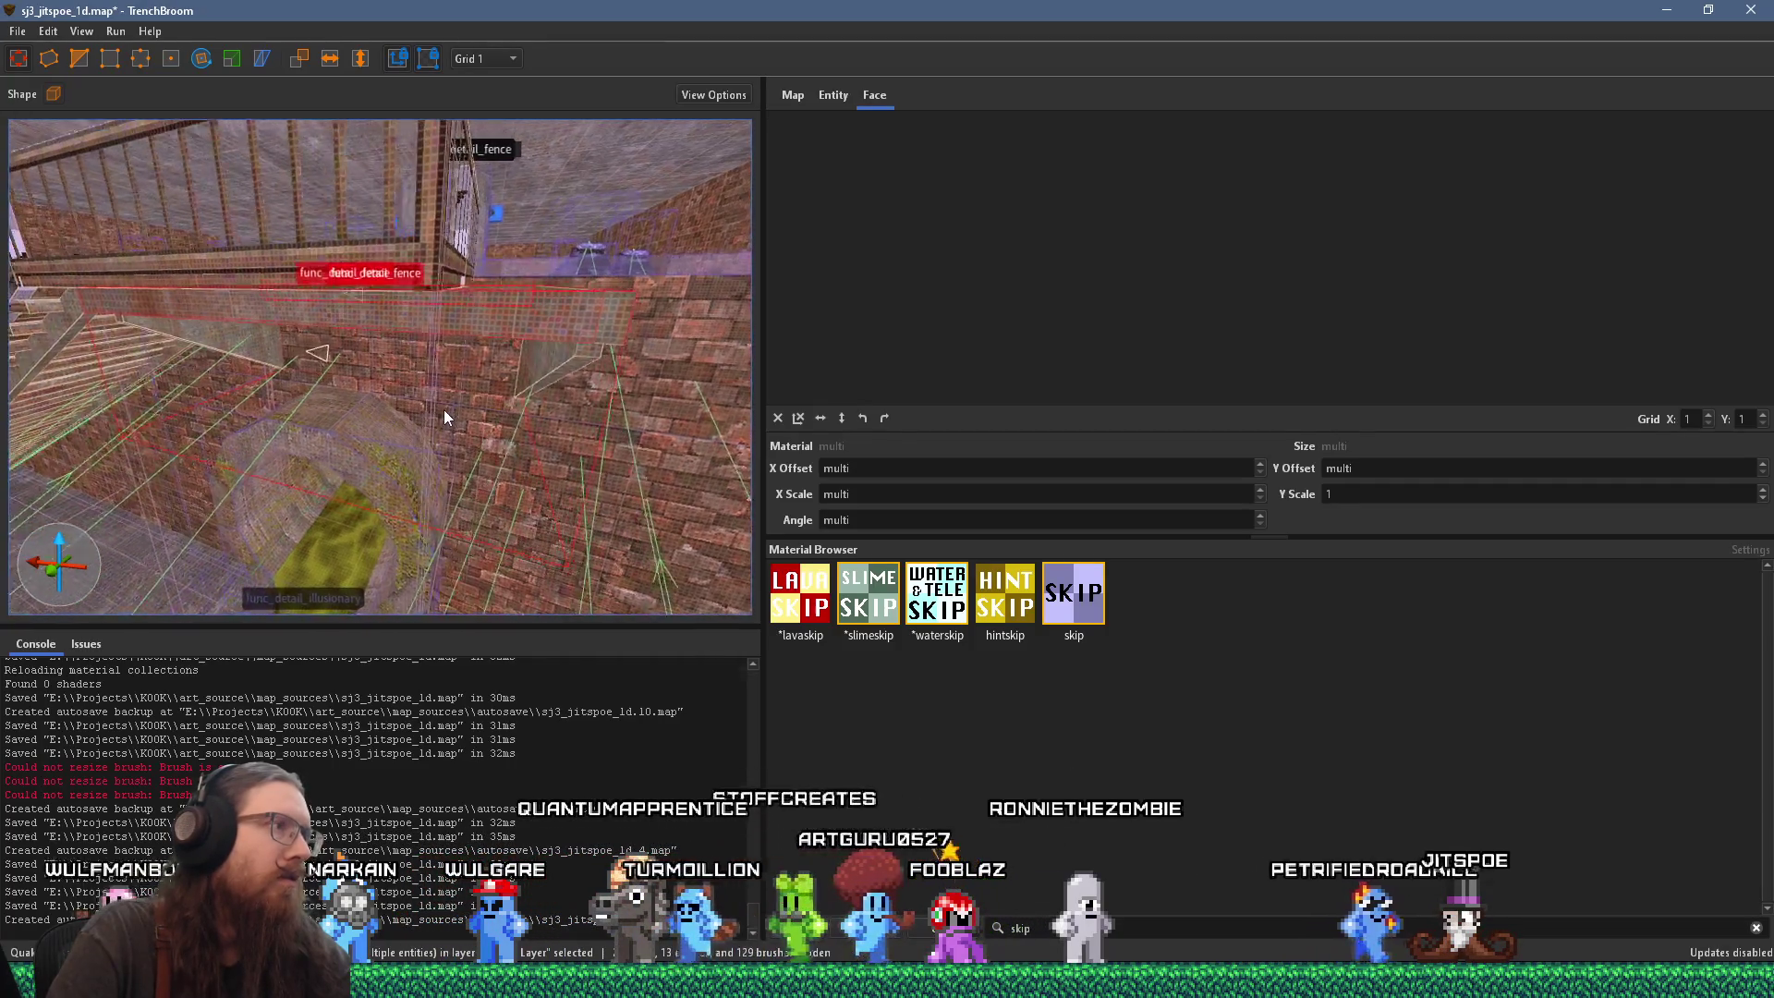
scroll(454, 379, up, 5)
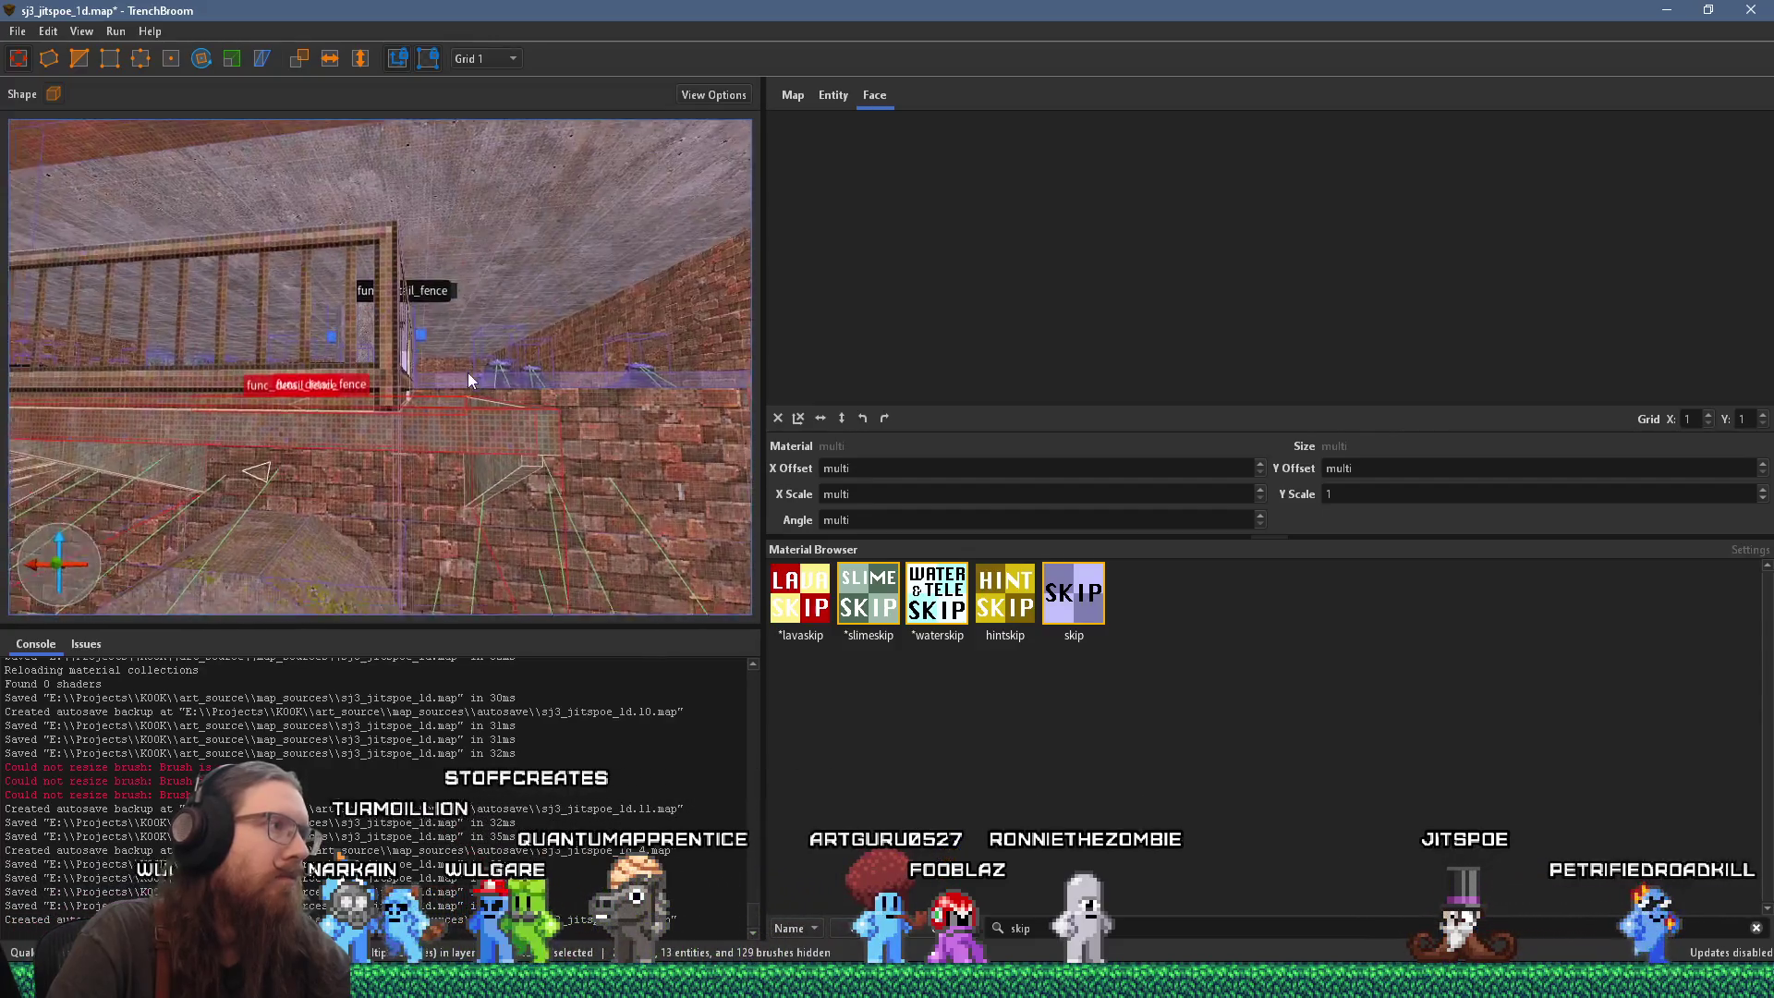
mouse_move(604, 380)
mouse_down()
mouse_move(415, 400)
mouse_move(435, 404)
mouse_up()
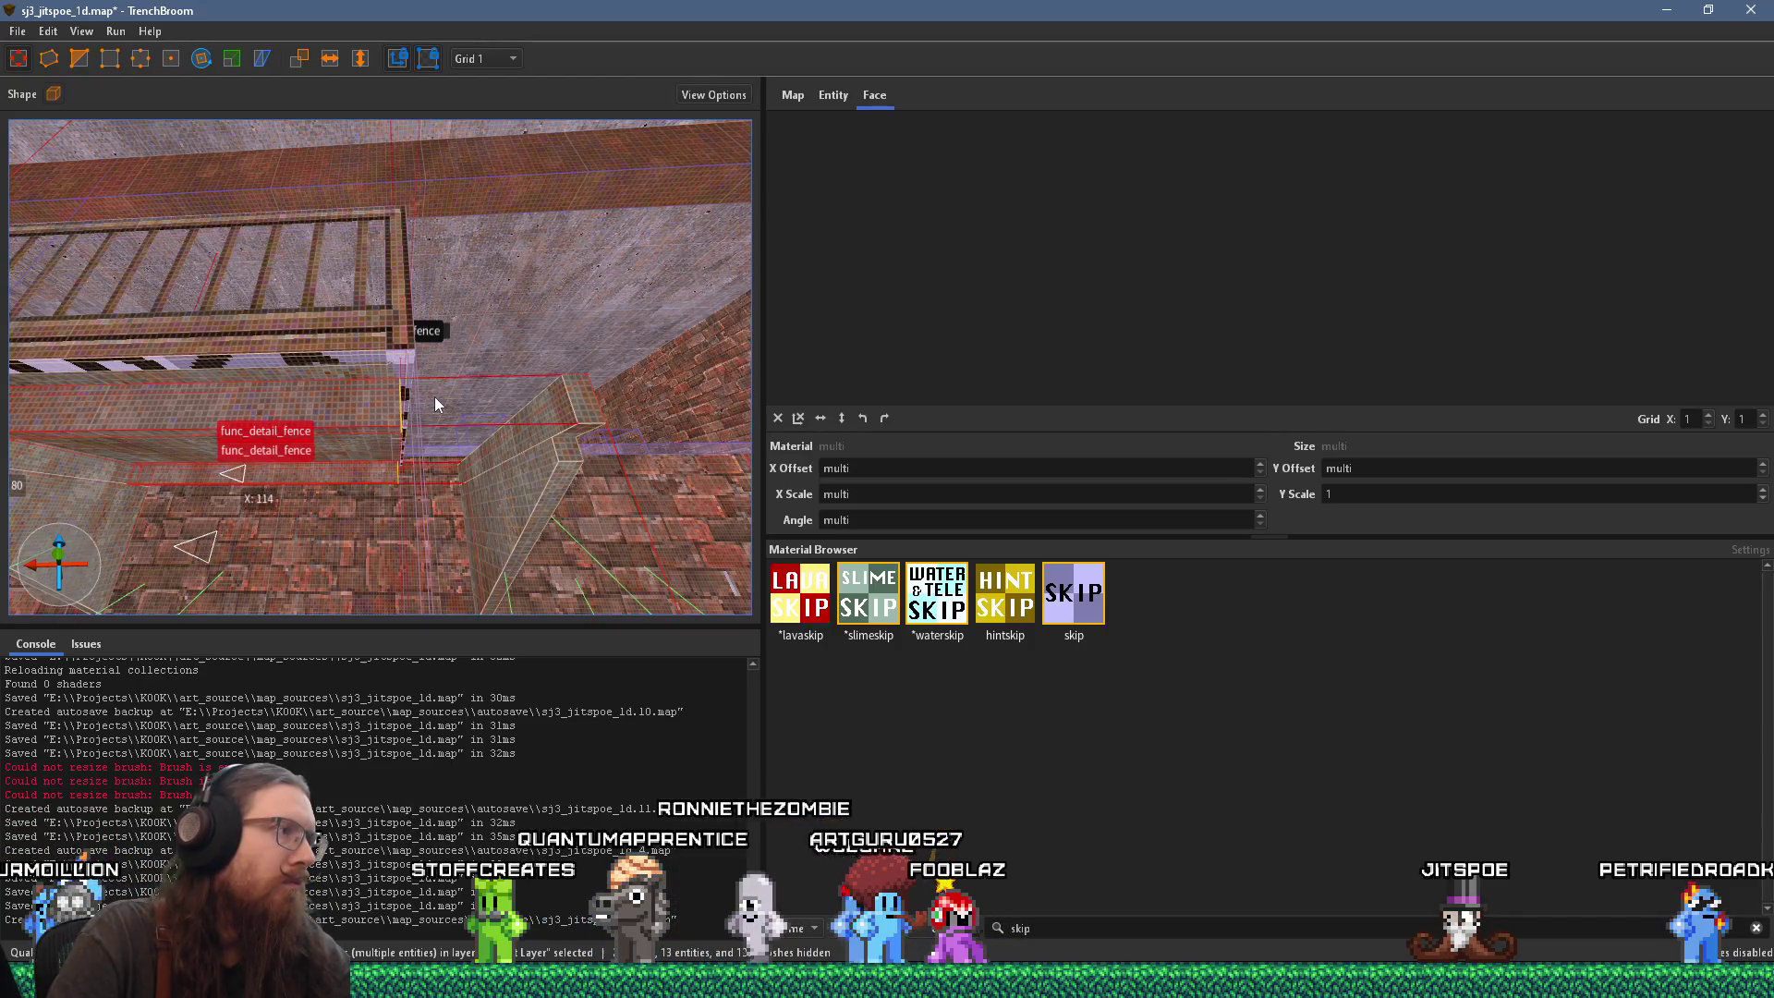
Step: Resize another fence brush into a thin upright slab, 23 wide and 52 tall
click(533, 462)
mouse_move(545, 430)
mouse_down()
mouse_move(455, 477)
mouse_move(491, 468)
mouse_move(486, 424)
mouse_move(509, 381)
mouse_up()
drag(453, 475, 381, 479)
scroll(382, 462, up, 5)
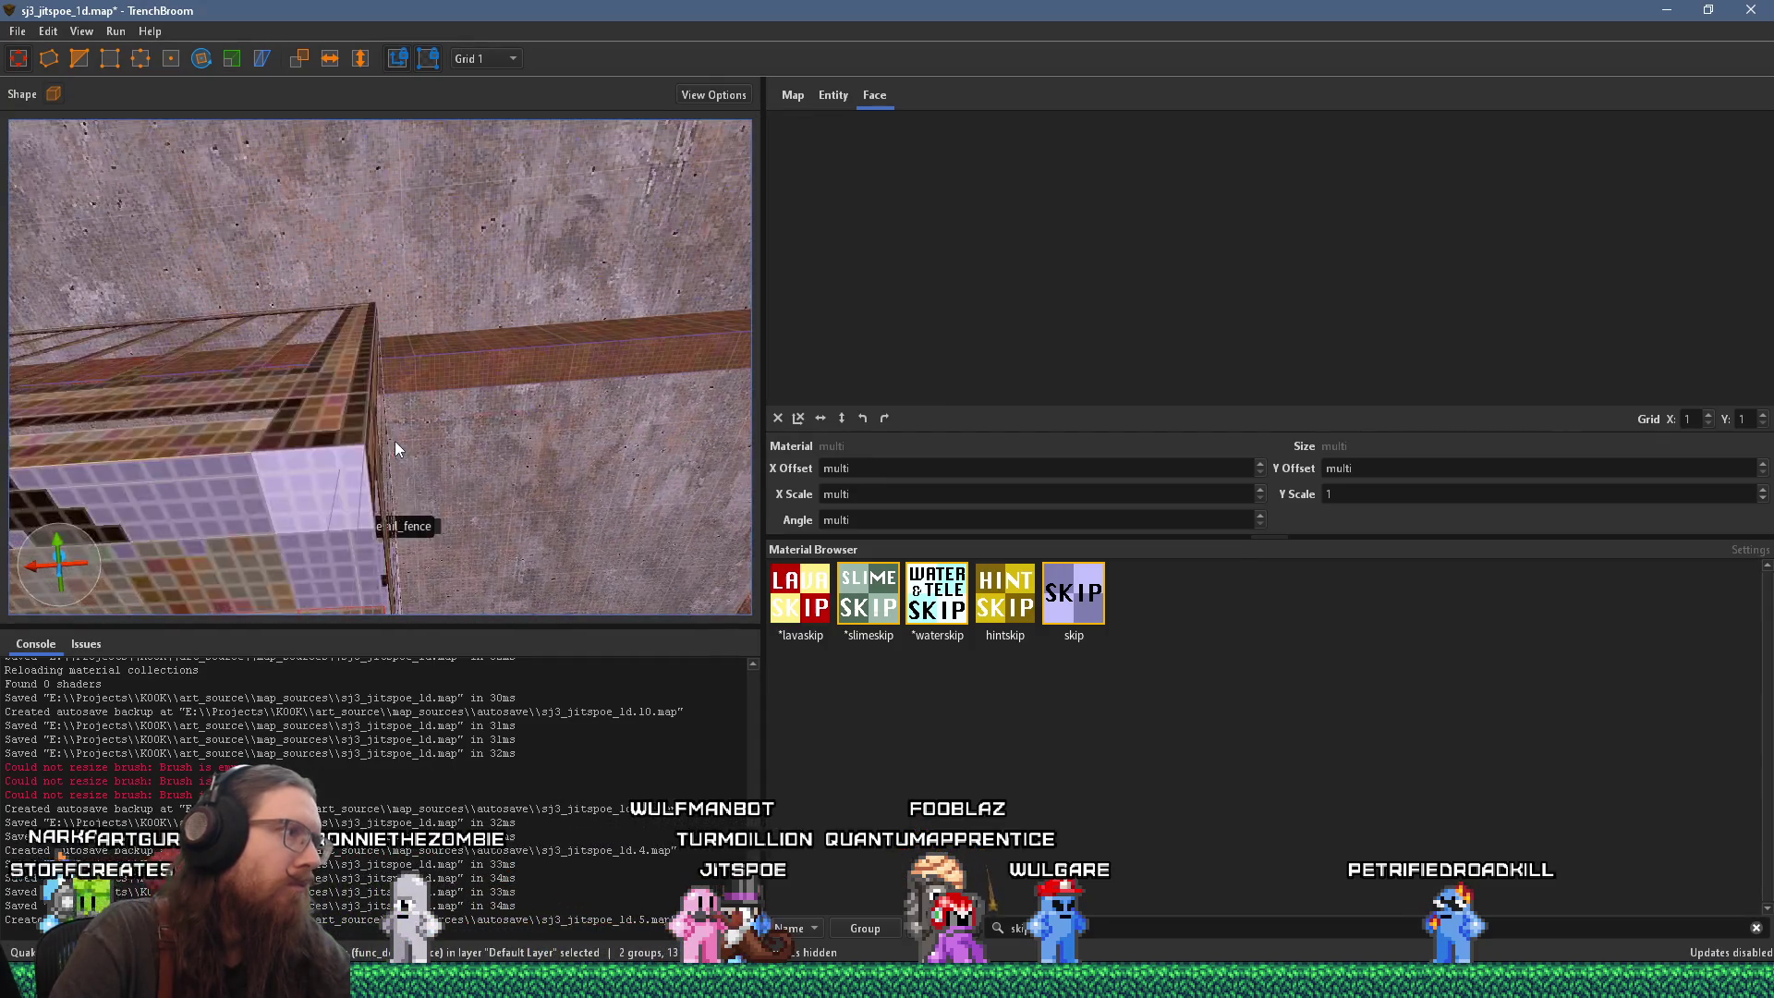
Step: Strafe and orbit the 3D view to show the grate fence corner and adjacent pillar
mouse_move(408, 405)
mouse_down()
mouse_move(434, 404)
mouse_move(372, 383)
mouse_move(361, 345)
mouse_move(450, 352)
mouse_move(383, 436)
mouse_move(472, 333)
mouse_move(596, 369)
mouse_move(484, 384)
mouse_move(501, 377)
mouse_up()
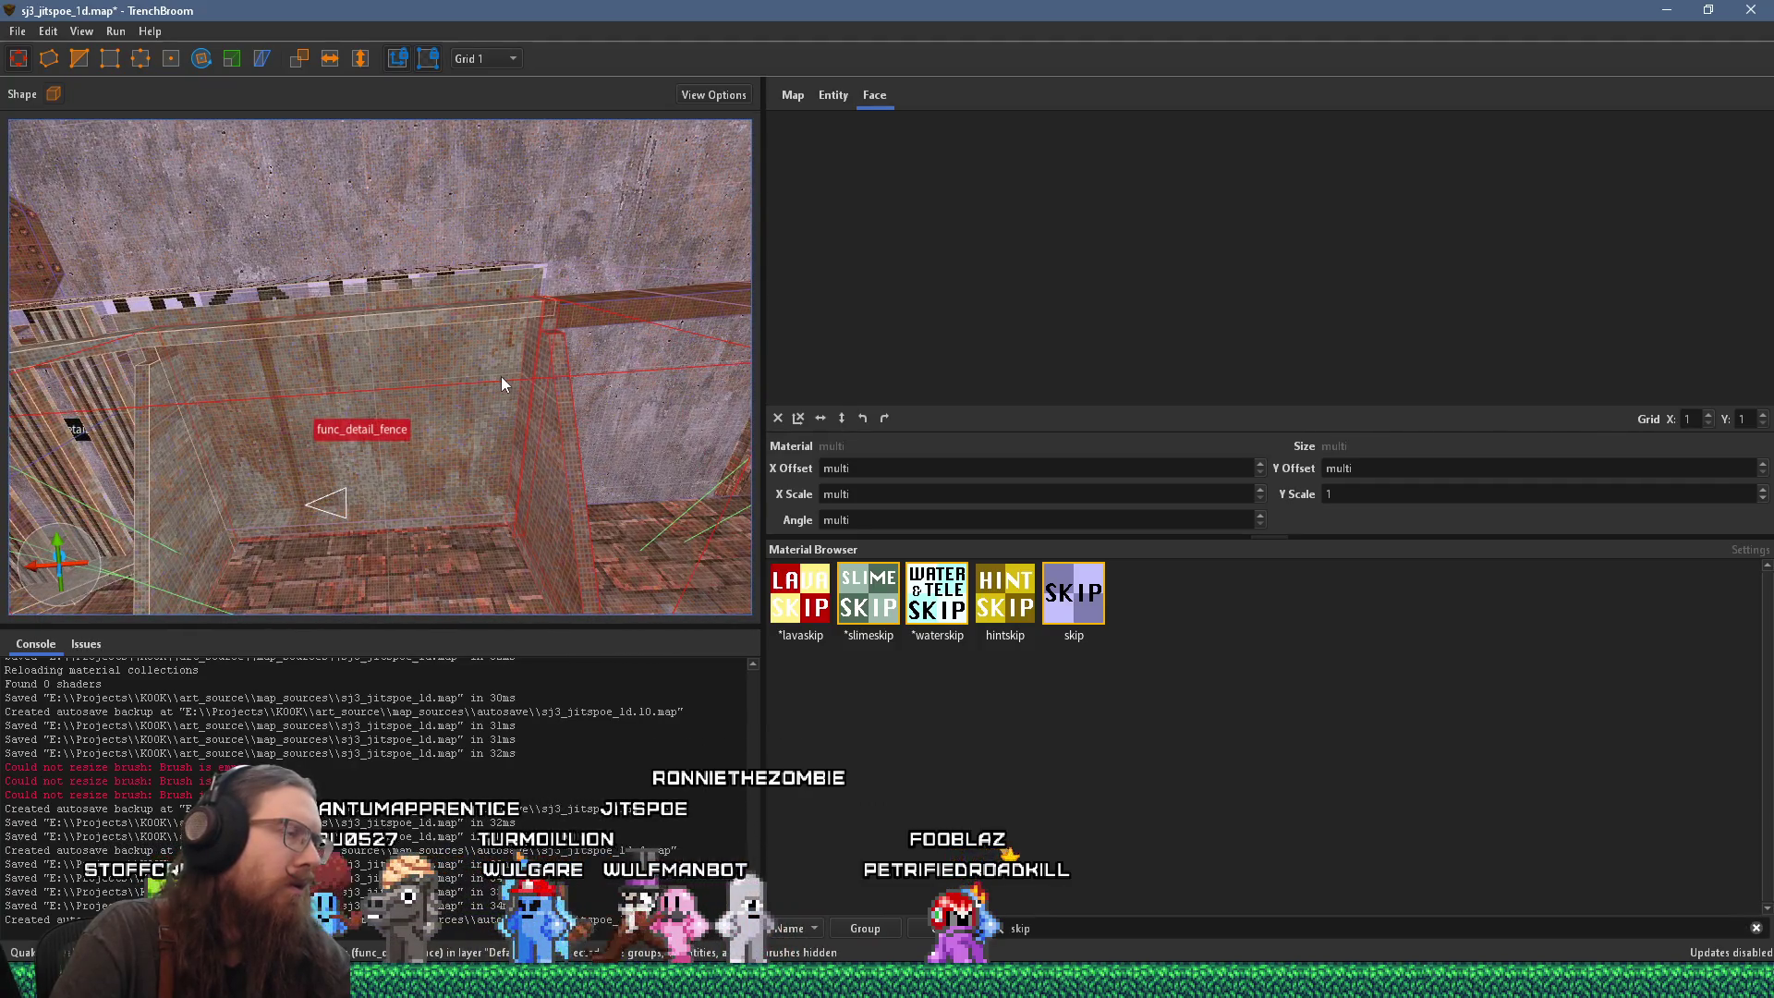
key(a)
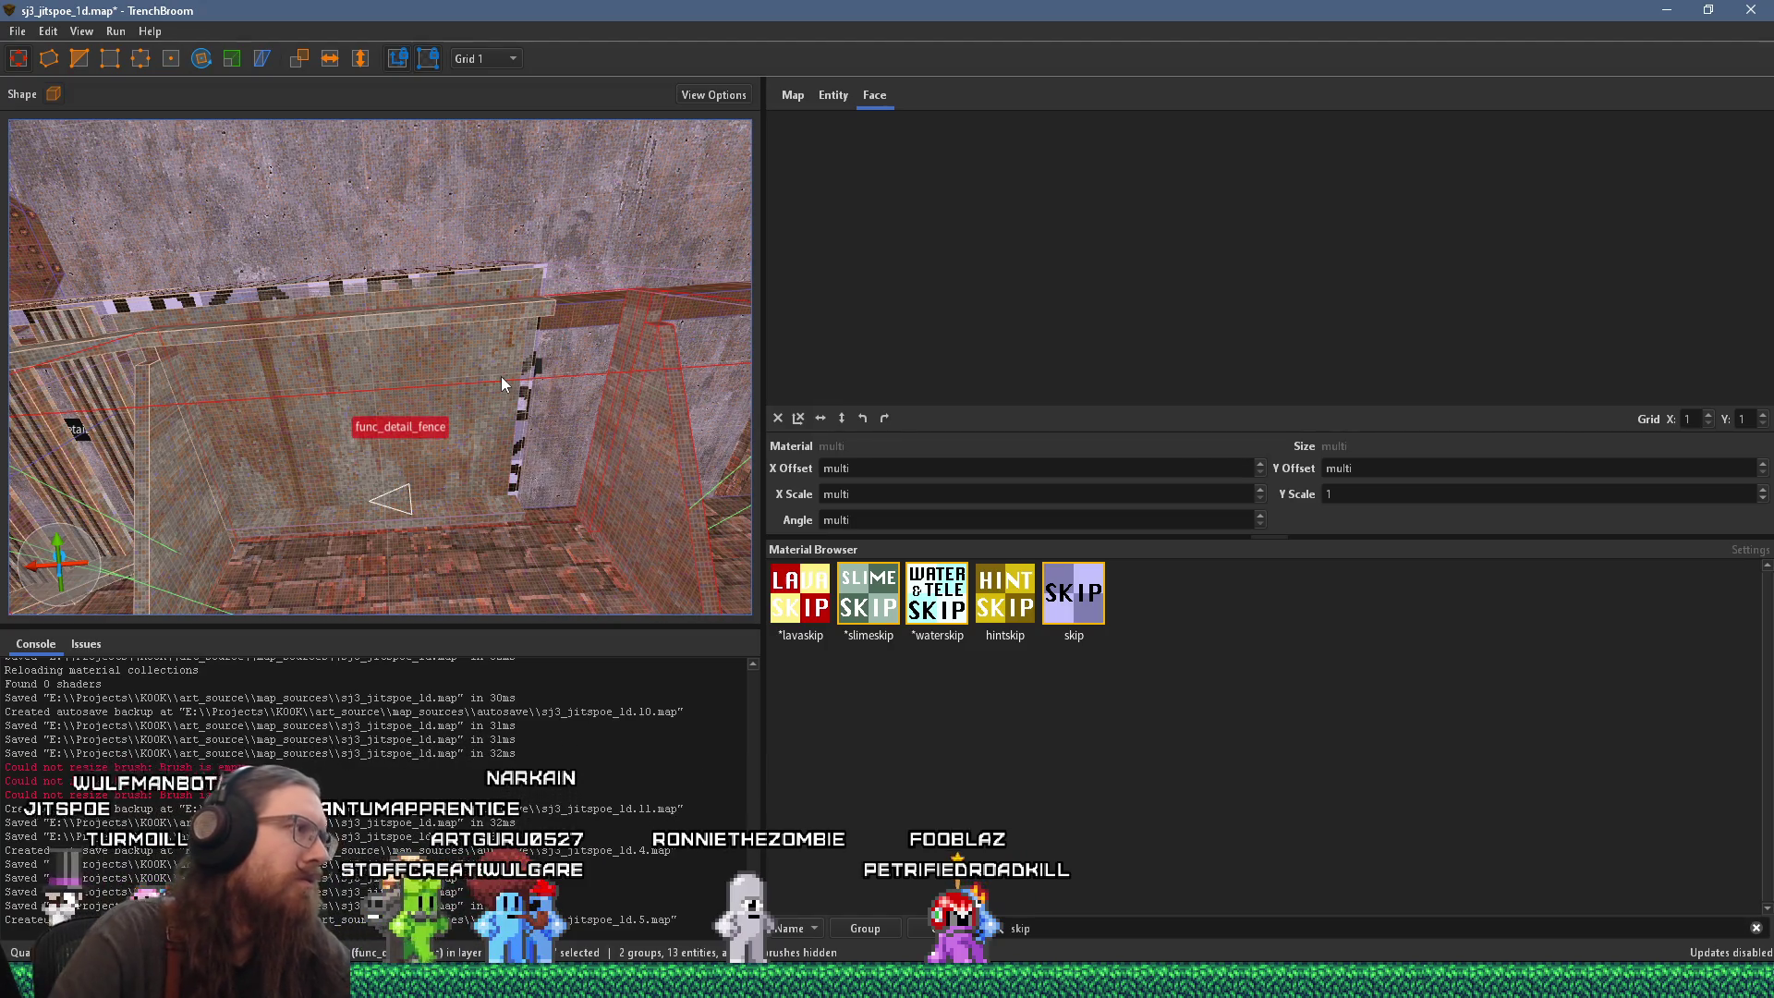
mouse_move(244, 371)
mouse_down()
mouse_move(341, 406)
mouse_move(202, 314)
mouse_move(198, 393)
mouse_move(244, 412)
mouse_move(220, 409)
mouse_move(294, 386)
mouse_up()
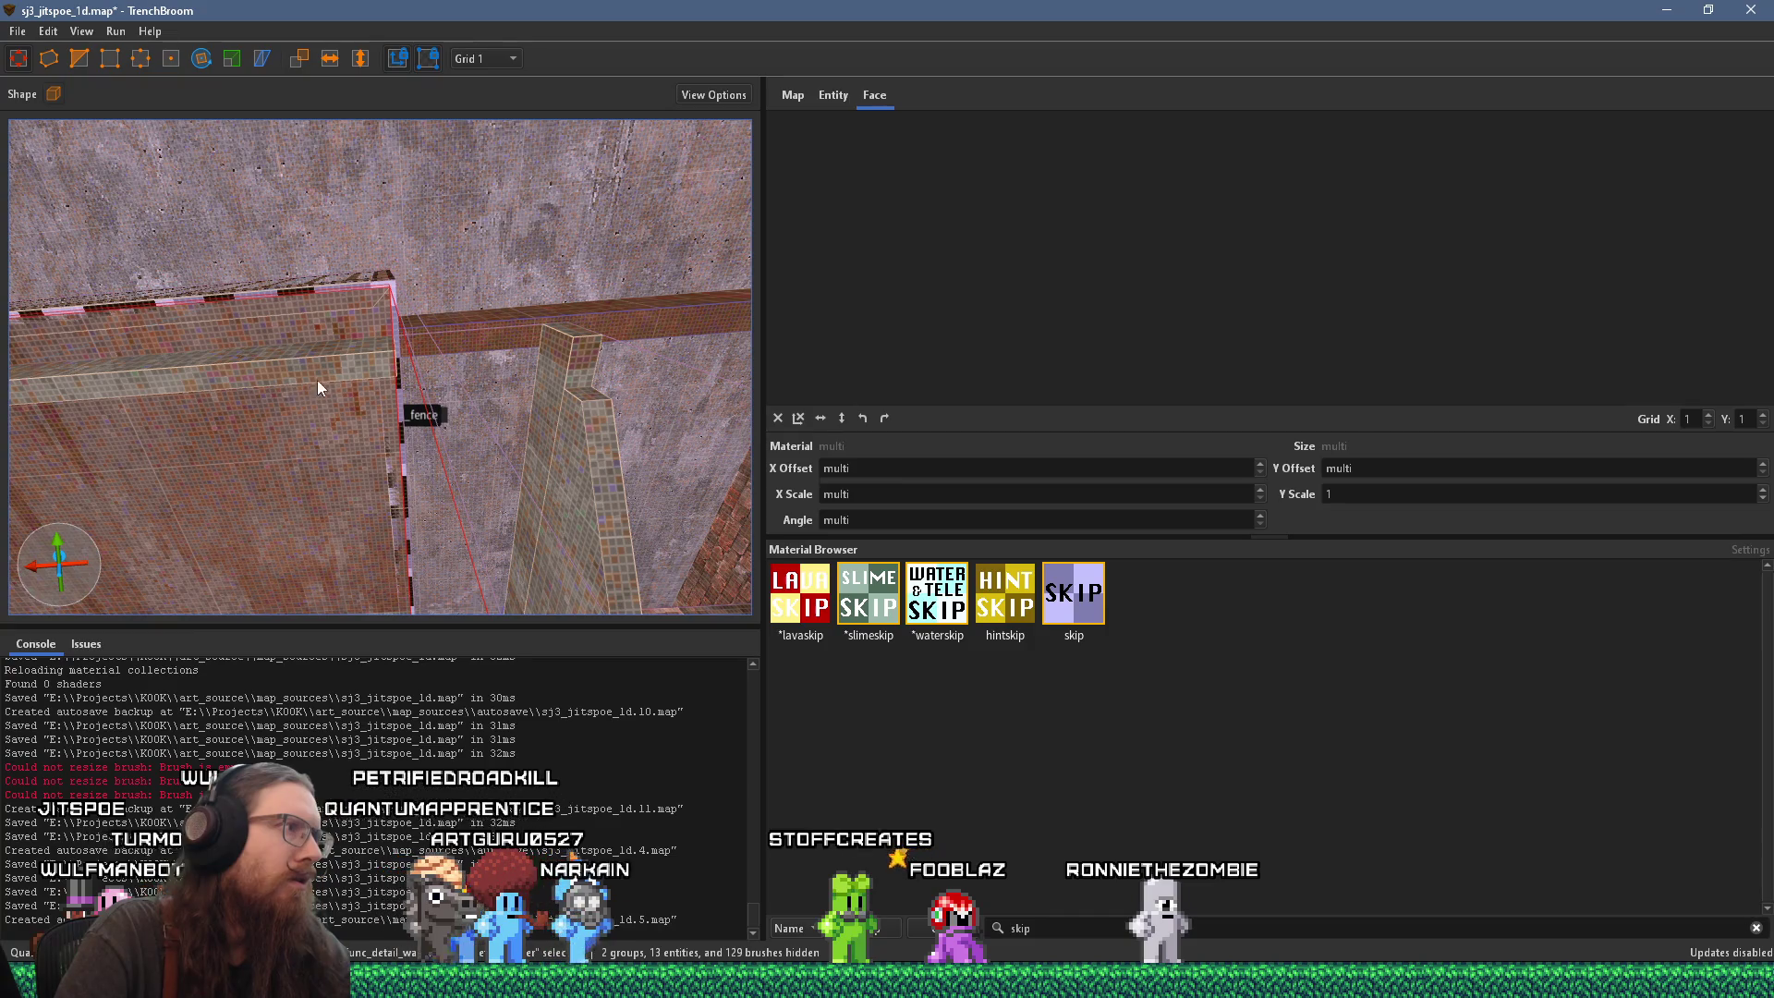
Step: Select the pillar brush and slide it left flush against the fence end
click(555, 395)
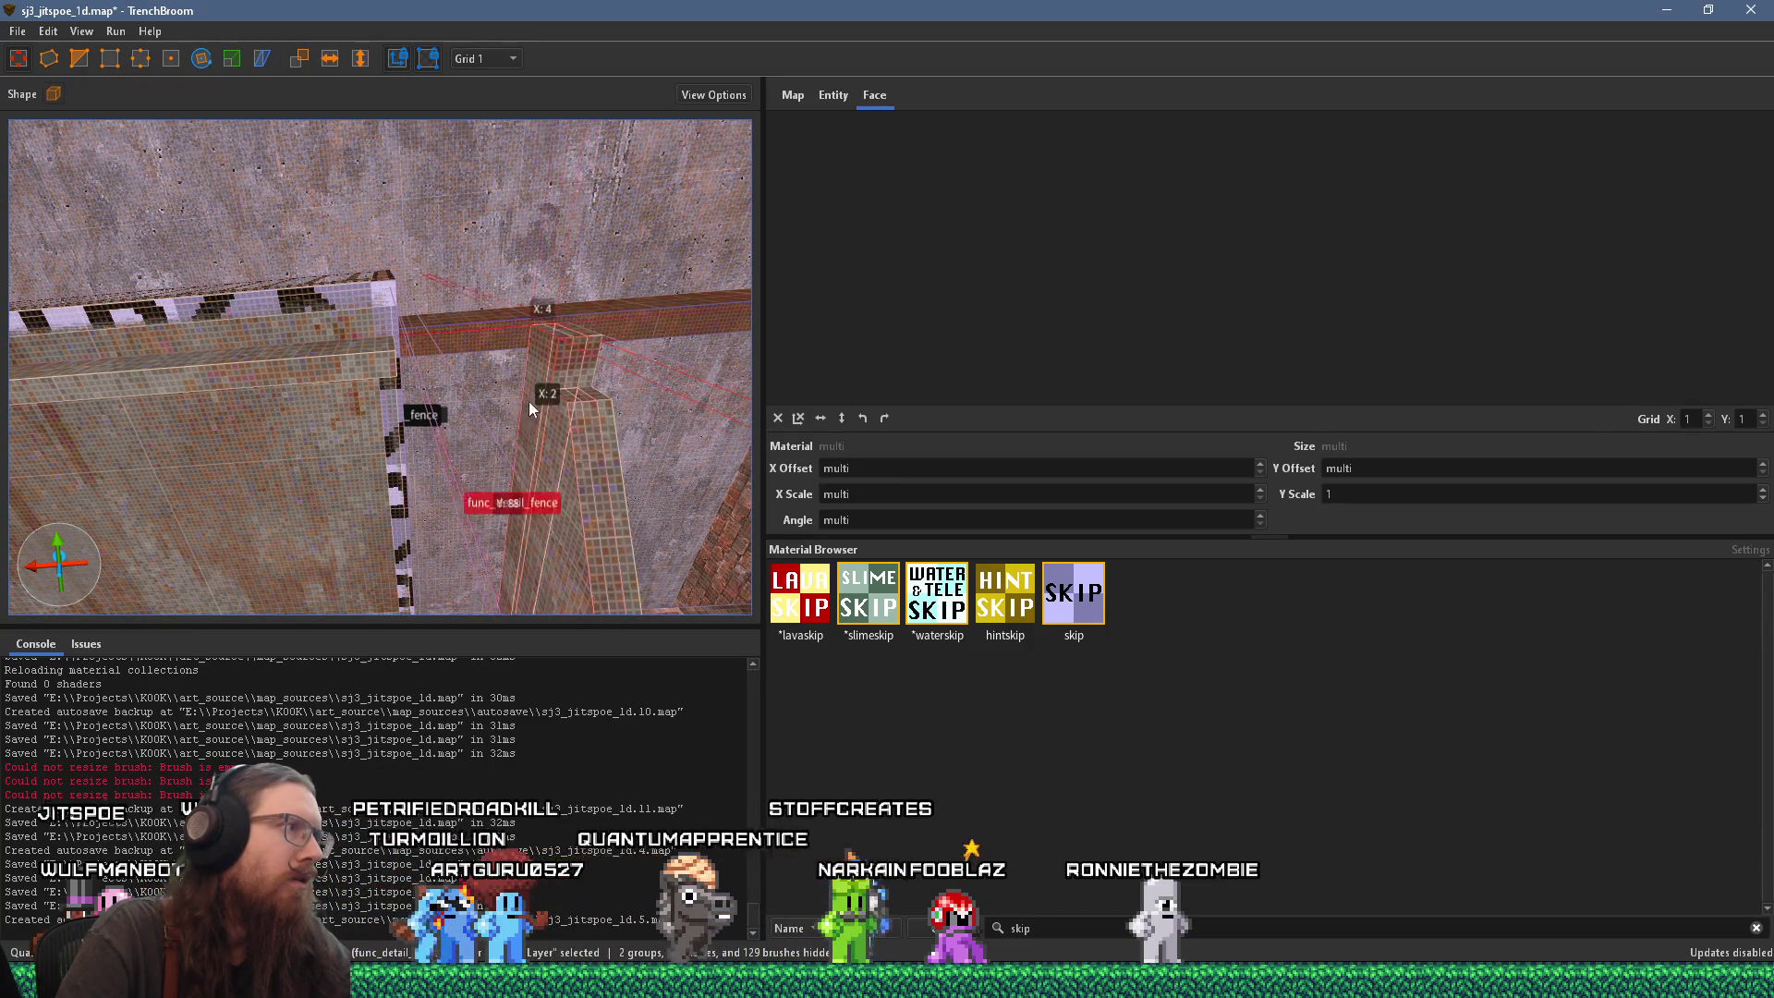
key(Escape)
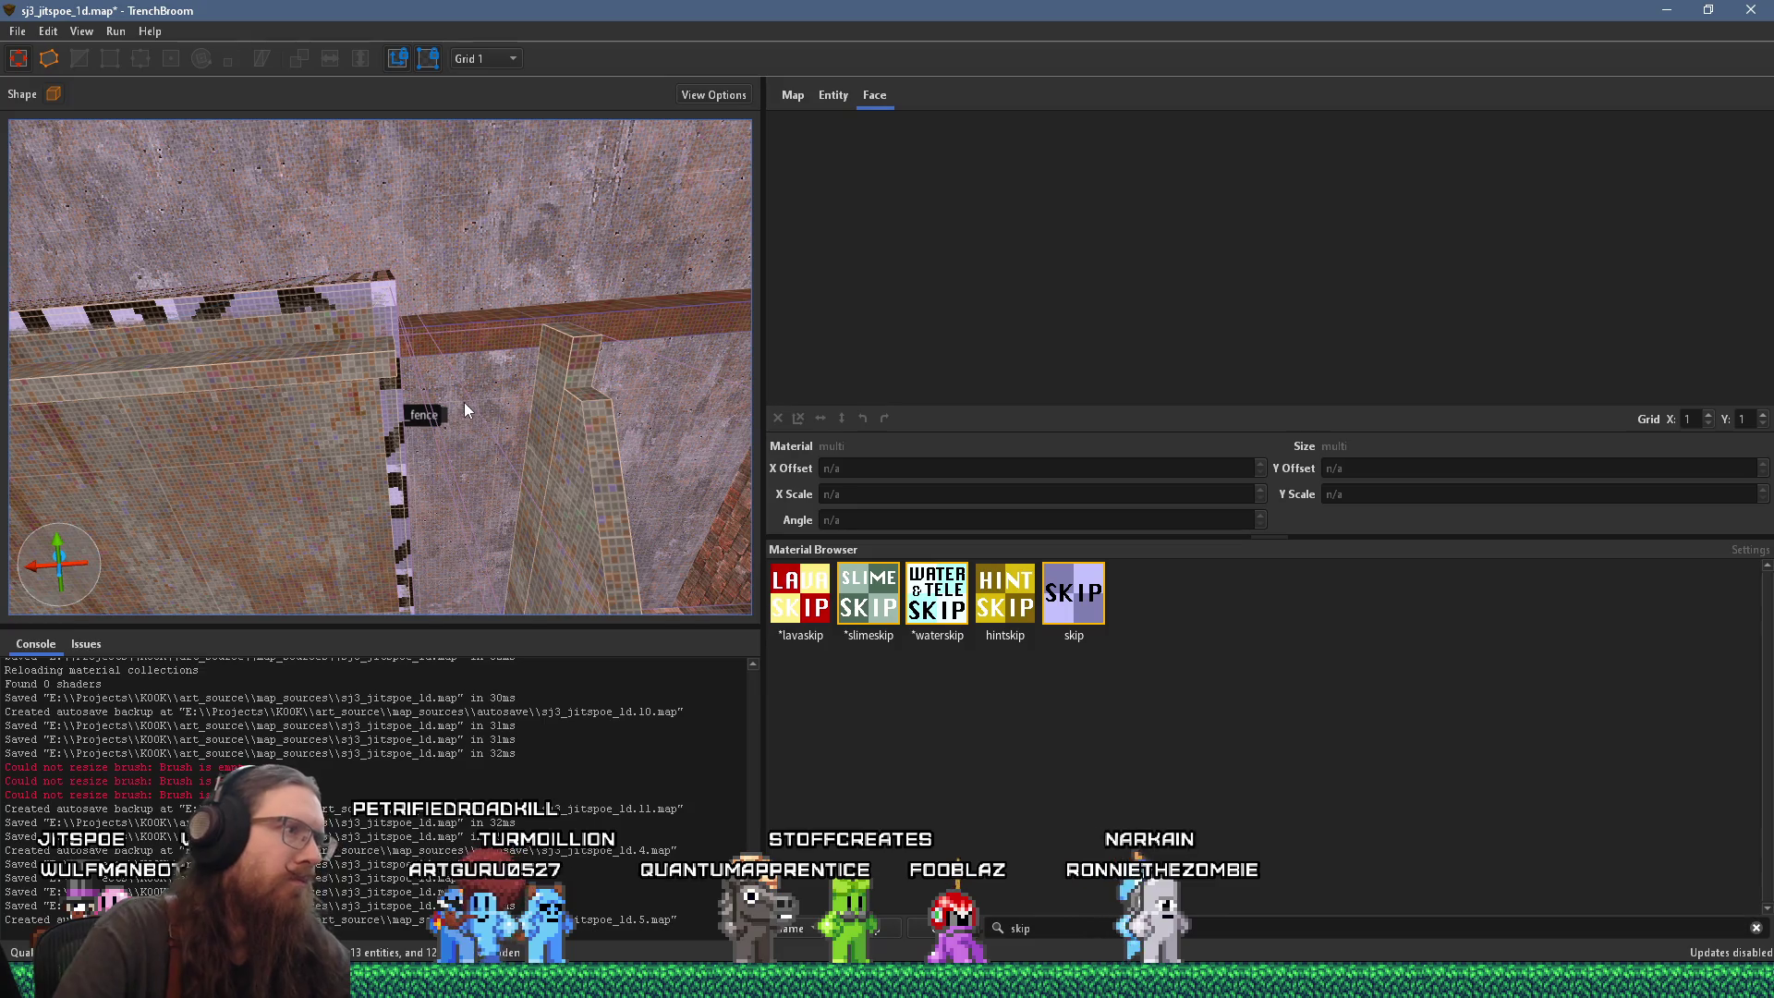
click(555, 420)
shift+click(571, 525)
shift+click(543, 491)
click(562, 540)
drag(567, 428, 375, 422)
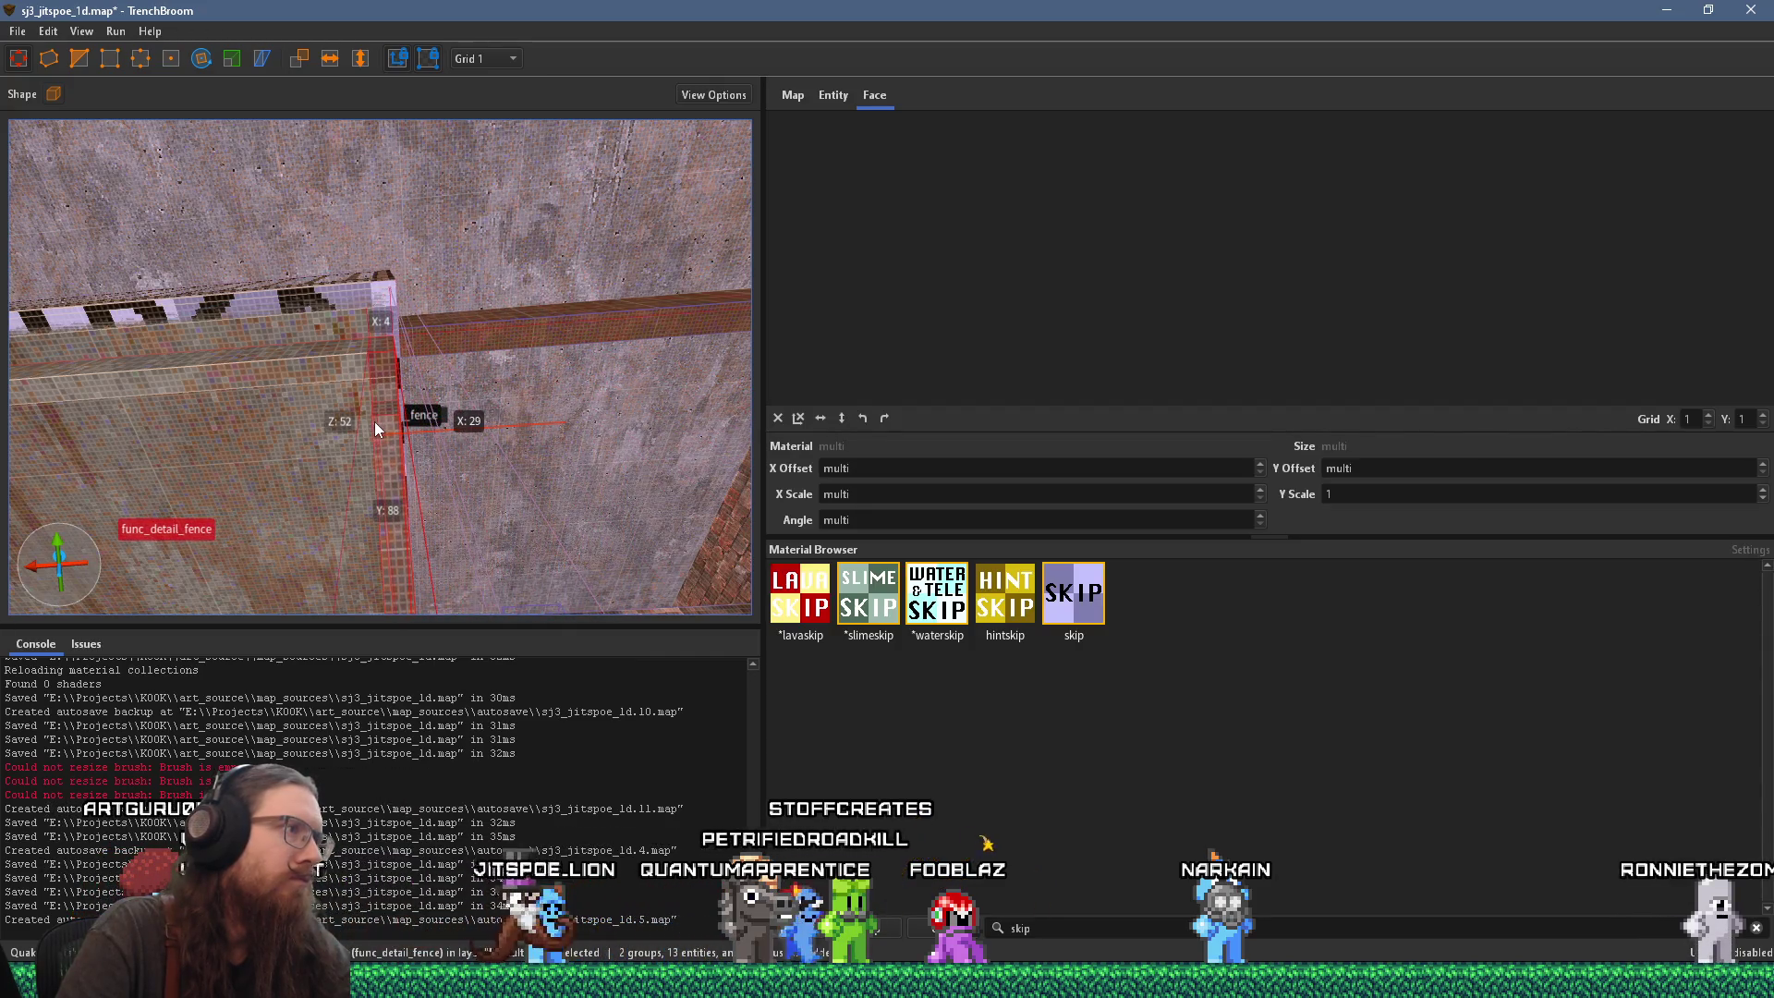
Step: Select the adjacent fence brush, then deselect and look over the railing and staircase
scroll(372, 421, up, 3)
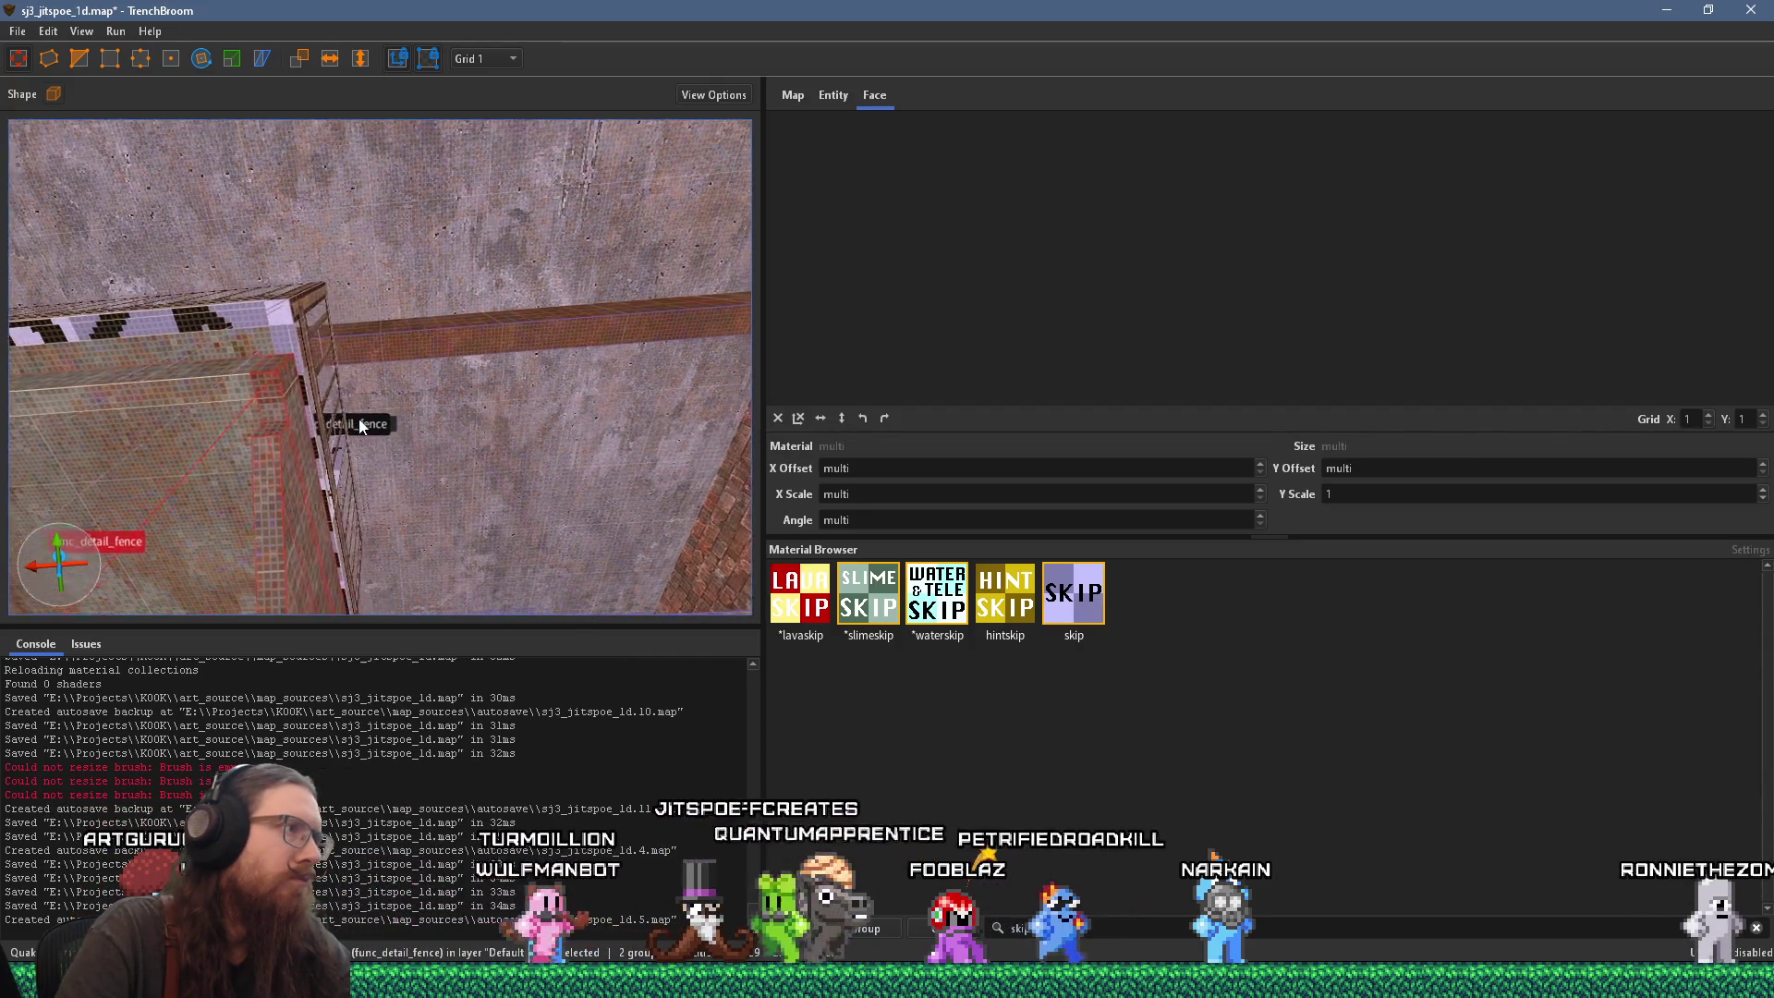
ctrl+click(303, 295)
scroll(310, 366, up, 2)
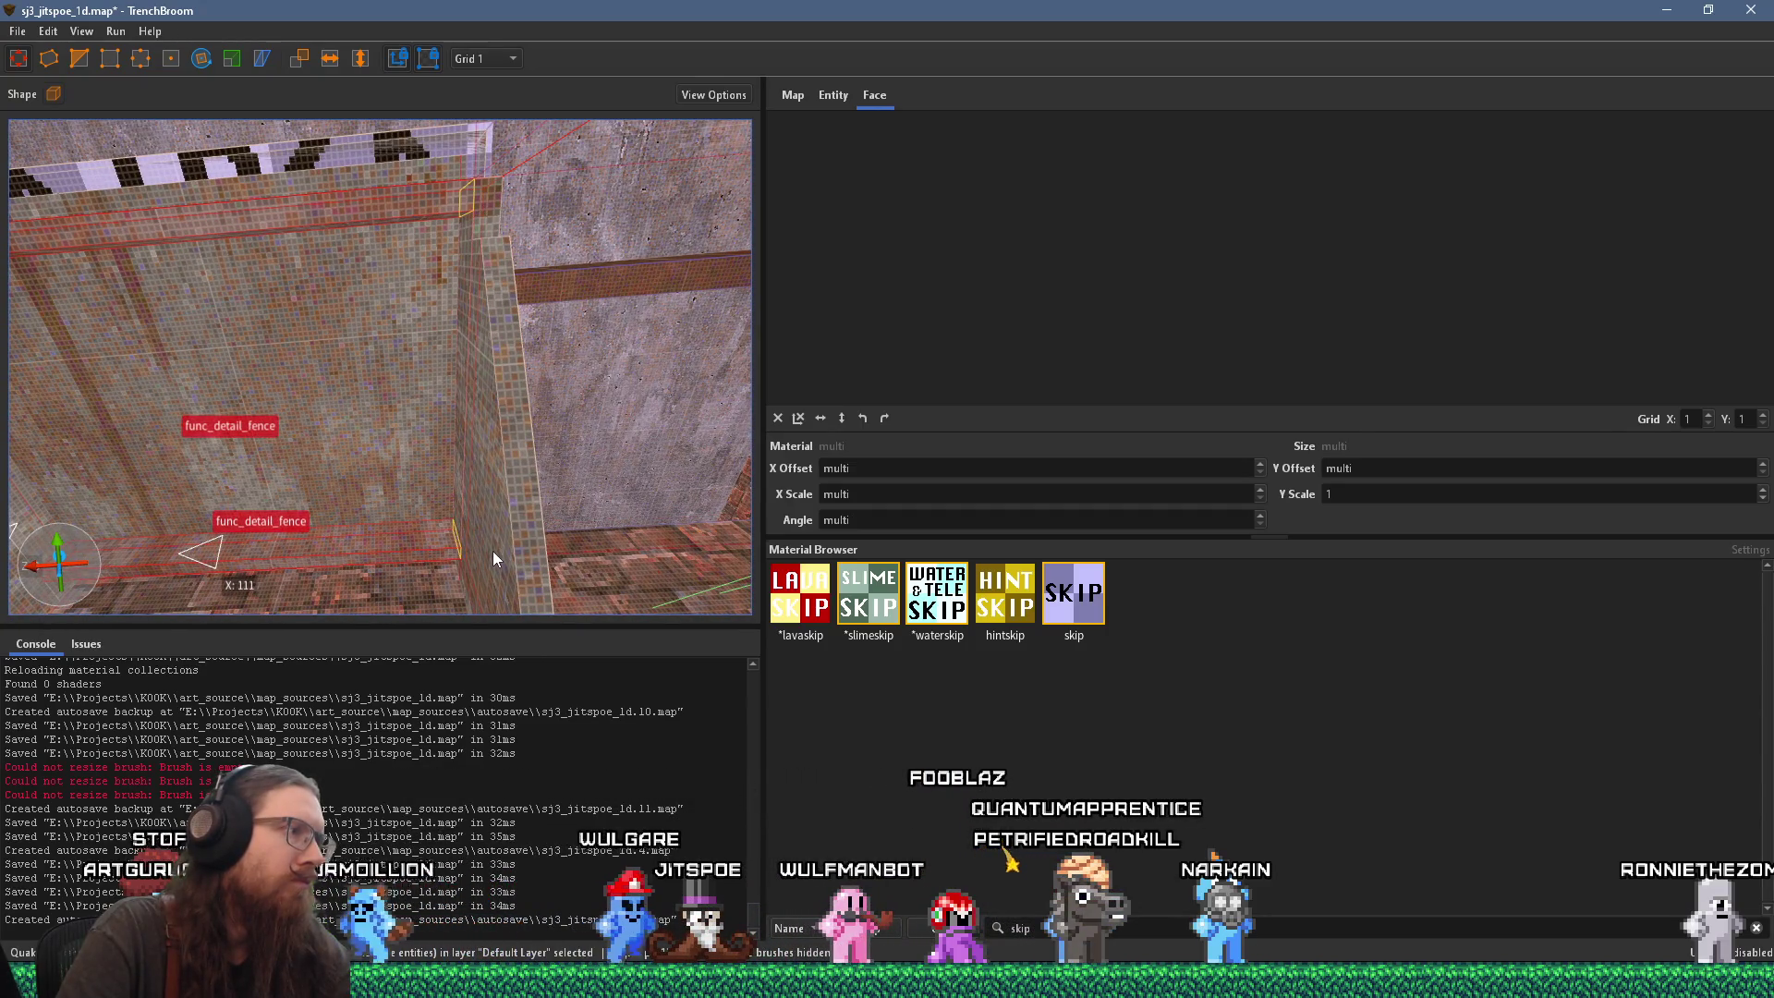
scroll(514, 548, up, 2)
key(Escape)
scroll(500, 520, down, 3)
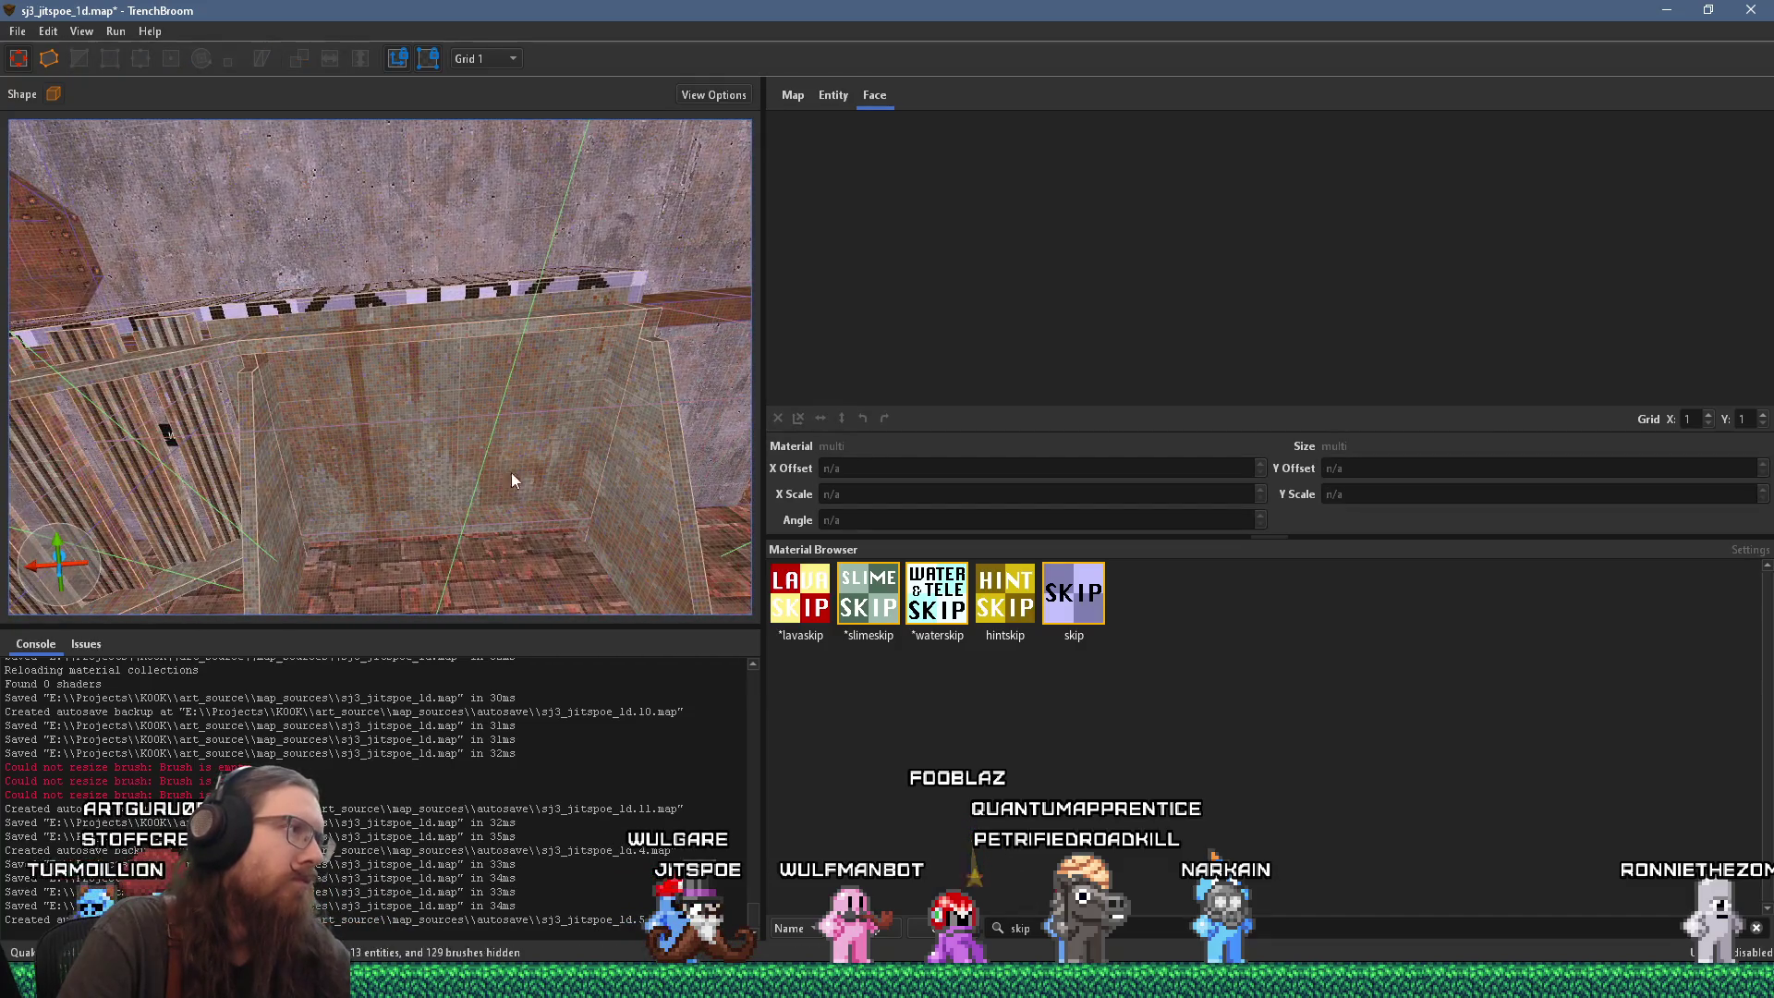
mouse_move(366, 357)
mouse_down()
mouse_move(361, 412)
mouse_move(302, 492)
mouse_move(173, 486)
mouse_move(609, 463)
mouse_up()
drag(259, 462, 181, 213)
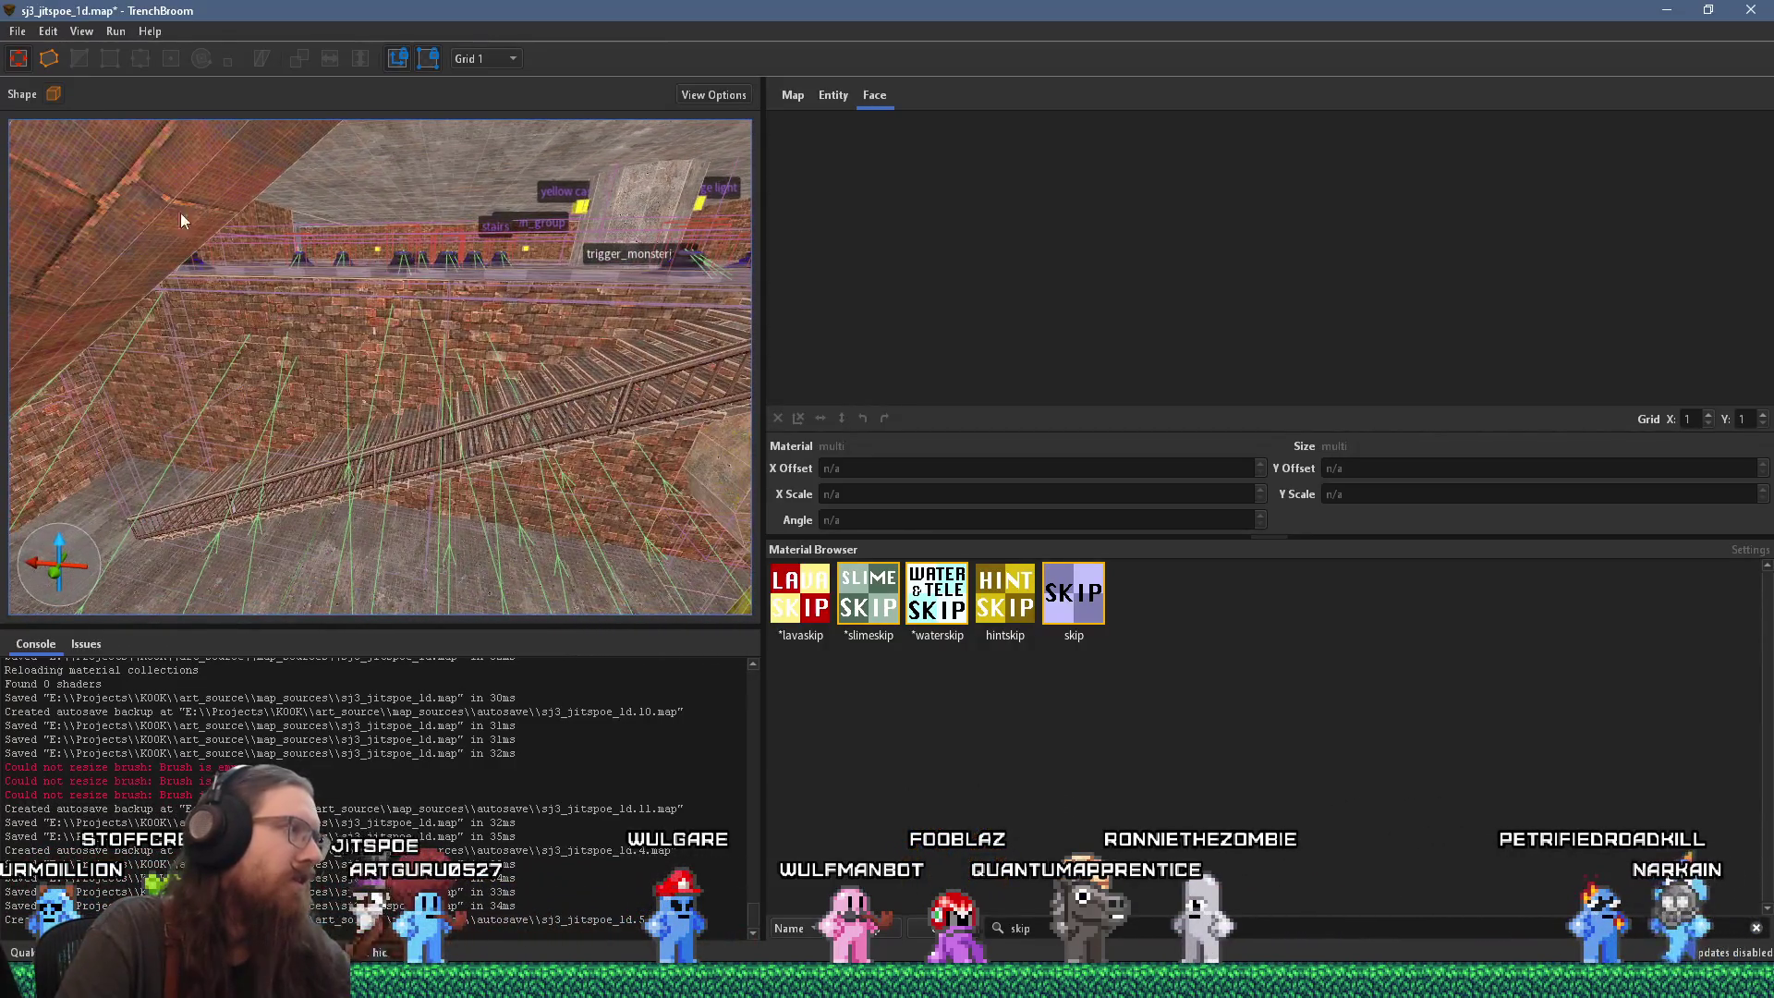
Step: Save the sj3_jitspoe_1d map and switch to the kook_todo.txt Notepad window
click(18, 31)
click(46, 124)
mouse_move(52, 132)
mouse_down()
mouse_move(423, 387)
mouse_move(401, 375)
mouse_up()
key(alt+Tab)
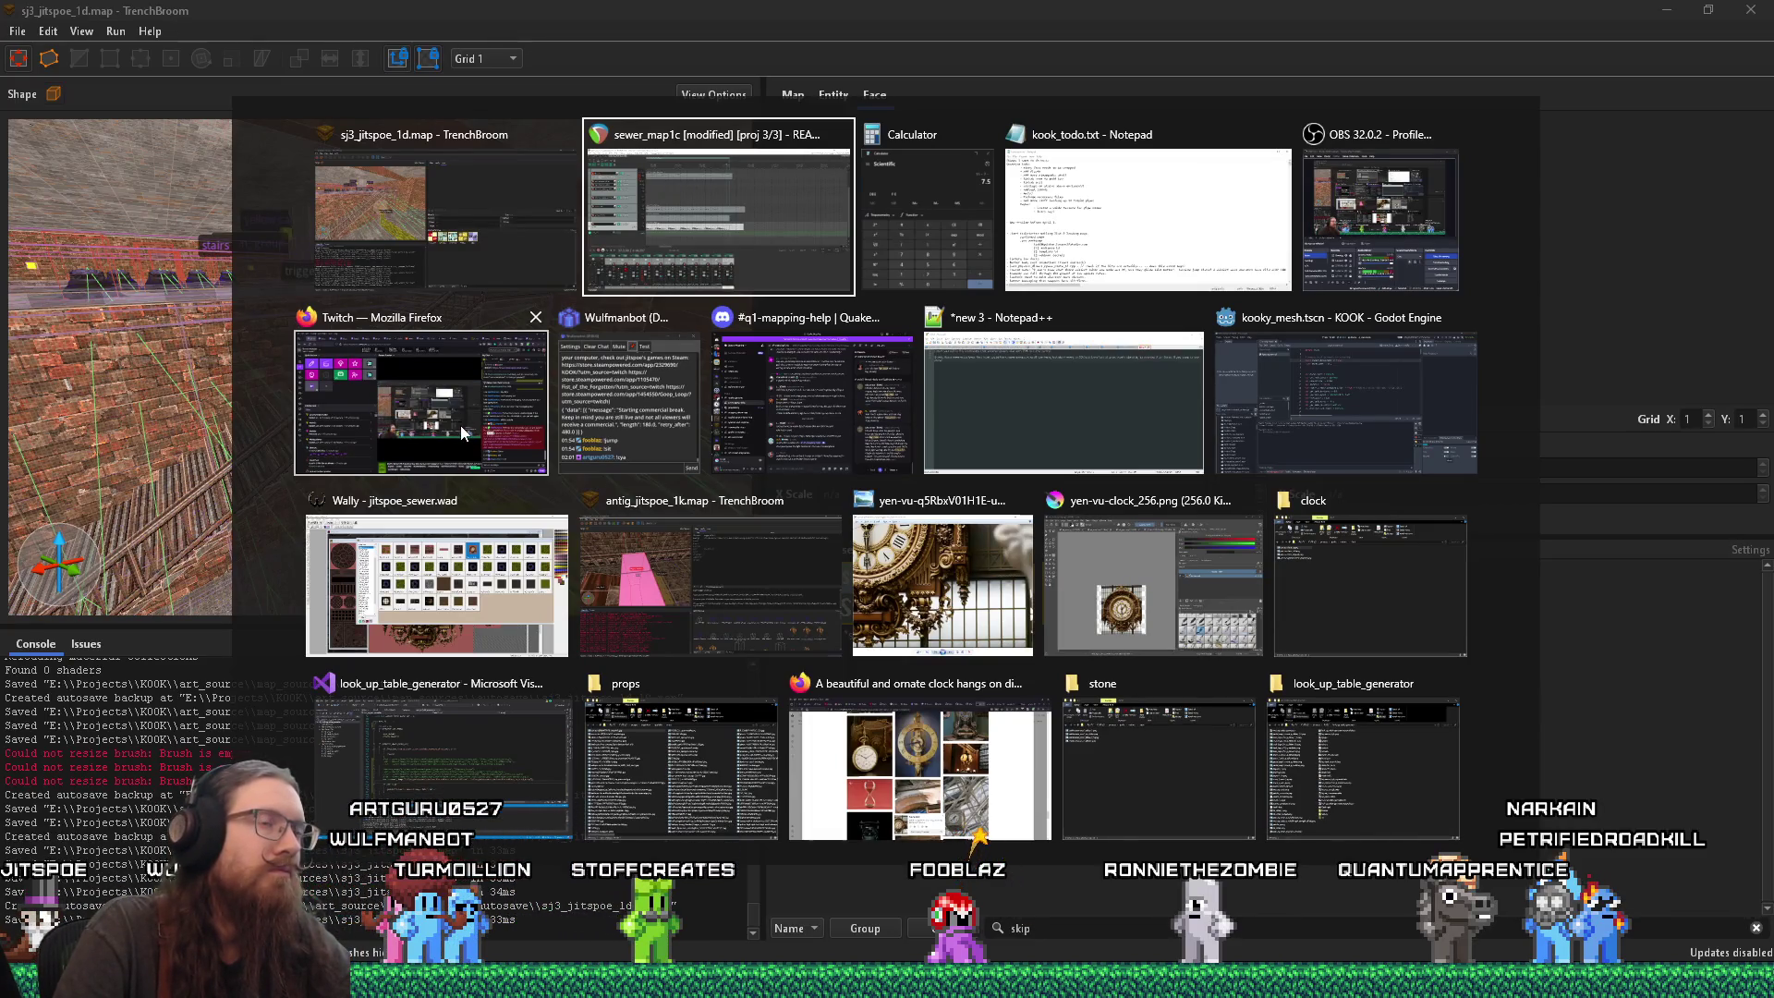
key(Tab)
key(Tab)
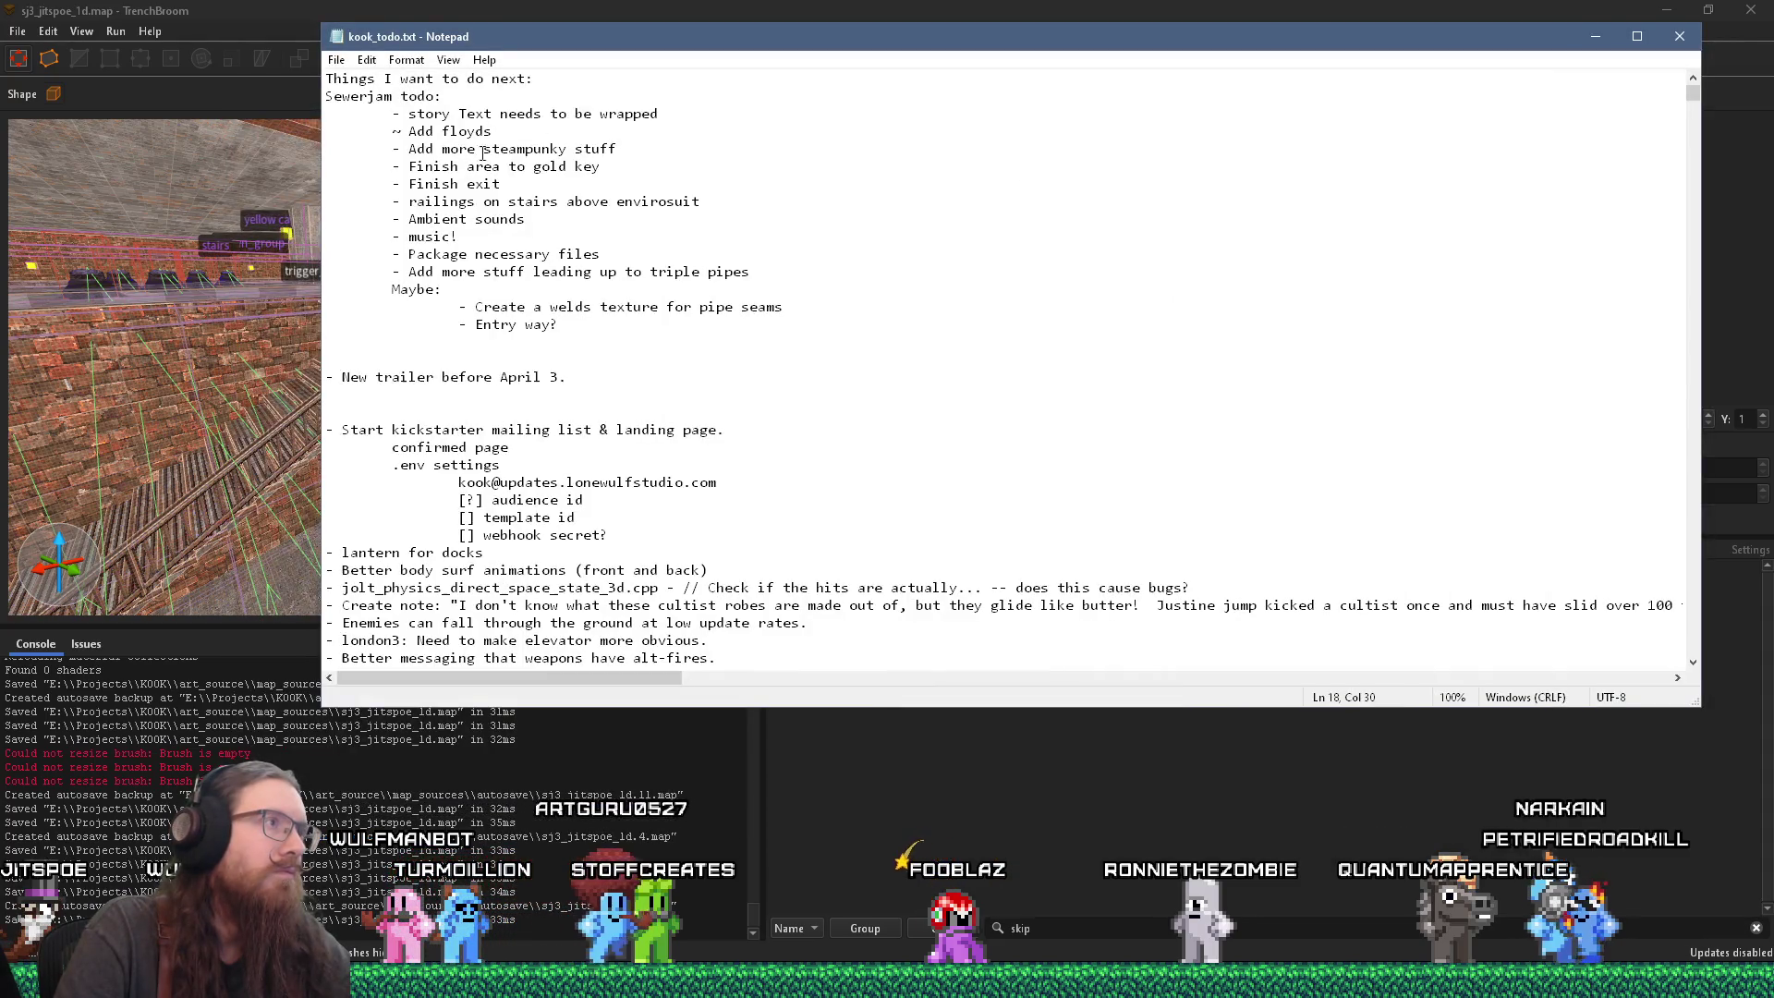
Step: Delete the Add more steampunky stuff, Finish exit and railings on stairs lines
click(469, 166)
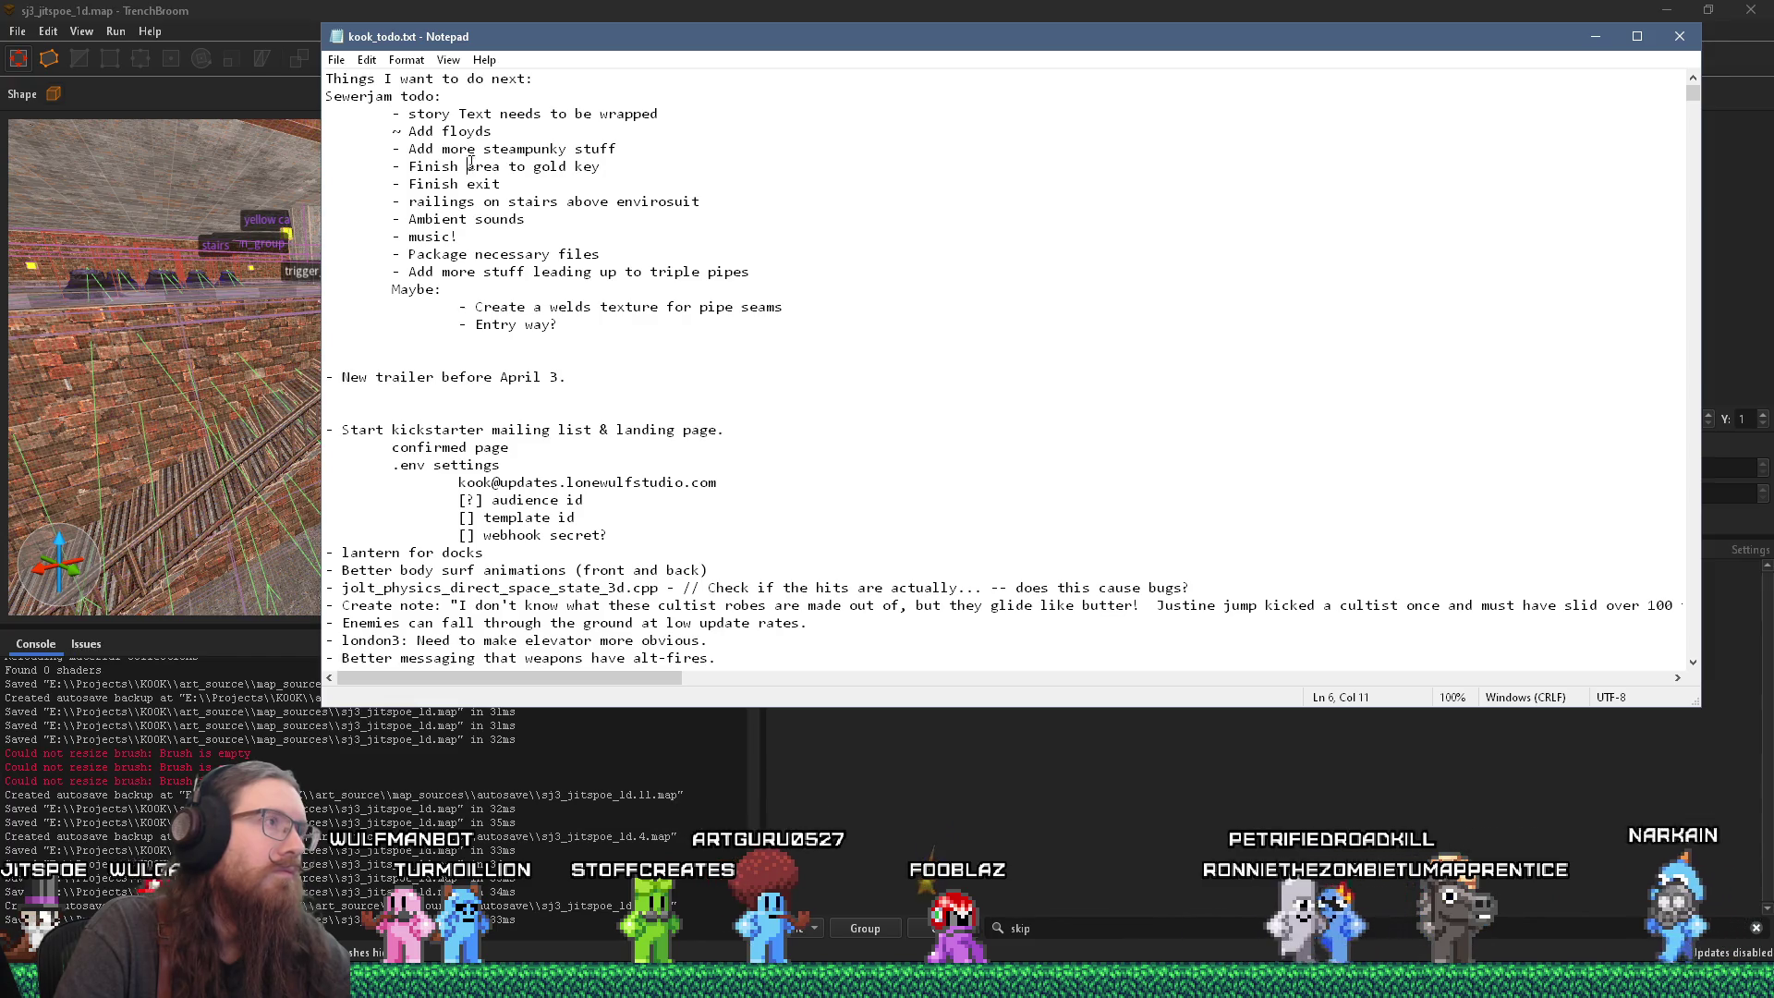
triple_click(628, 148)
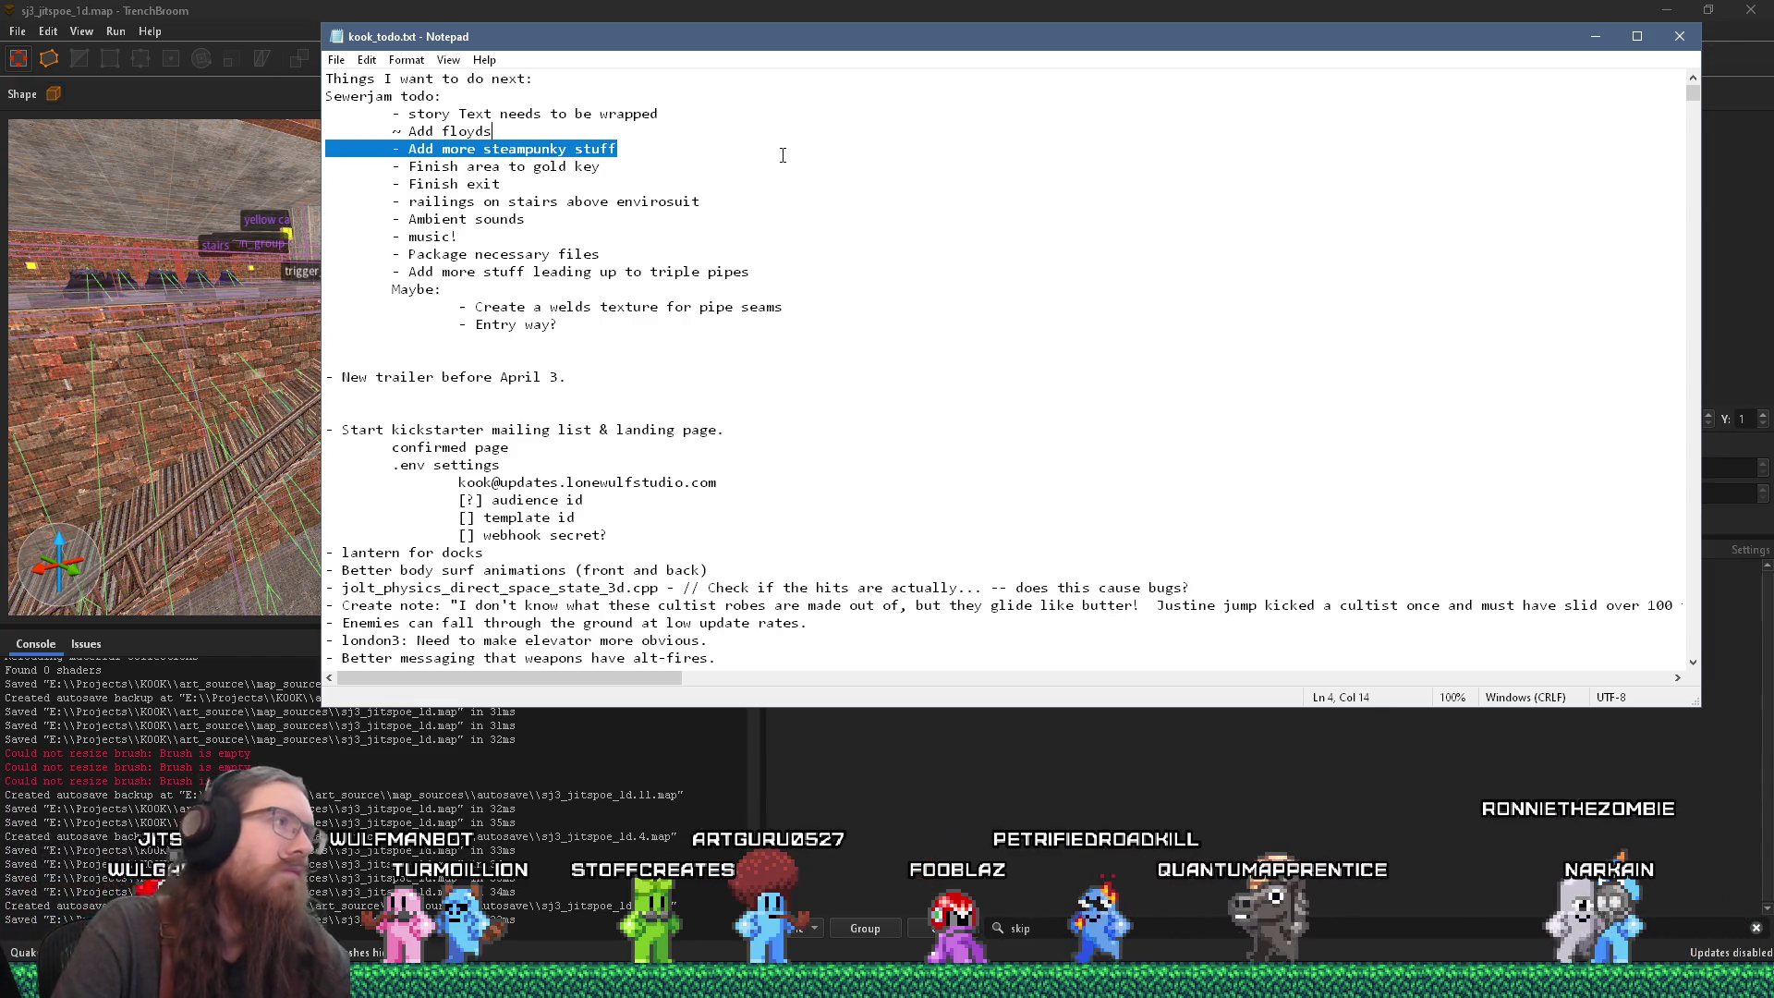
key(Delete)
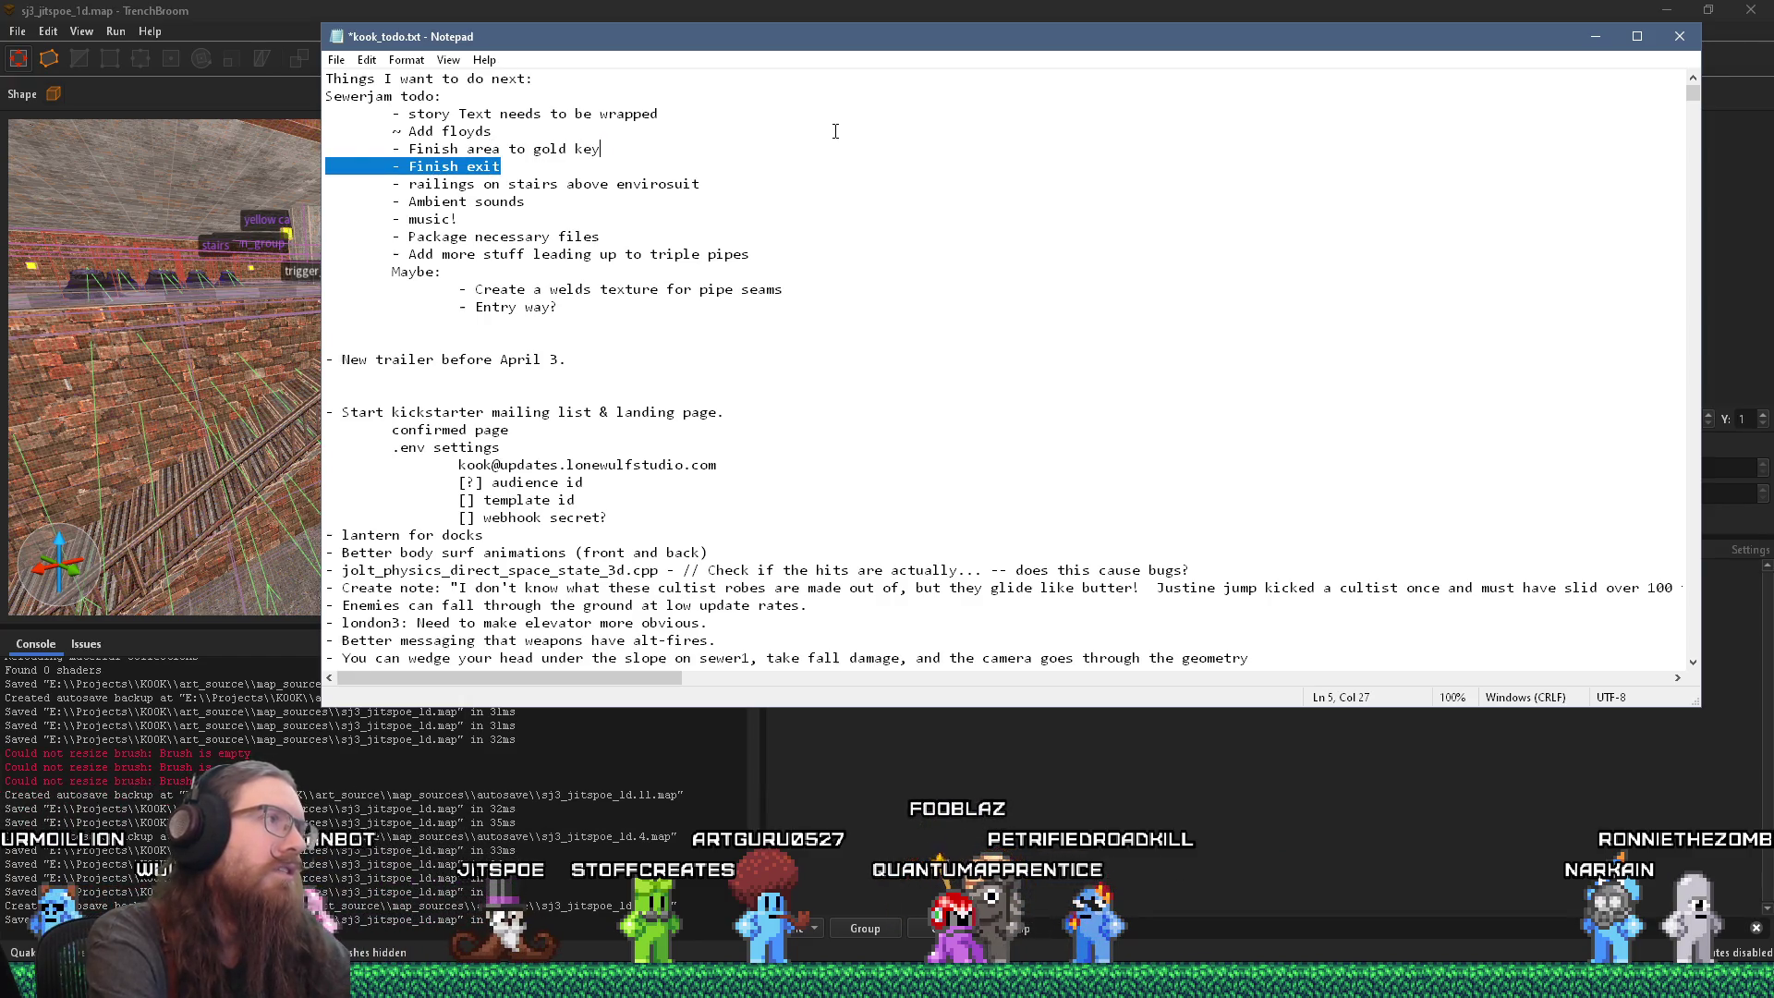
key(Delete)
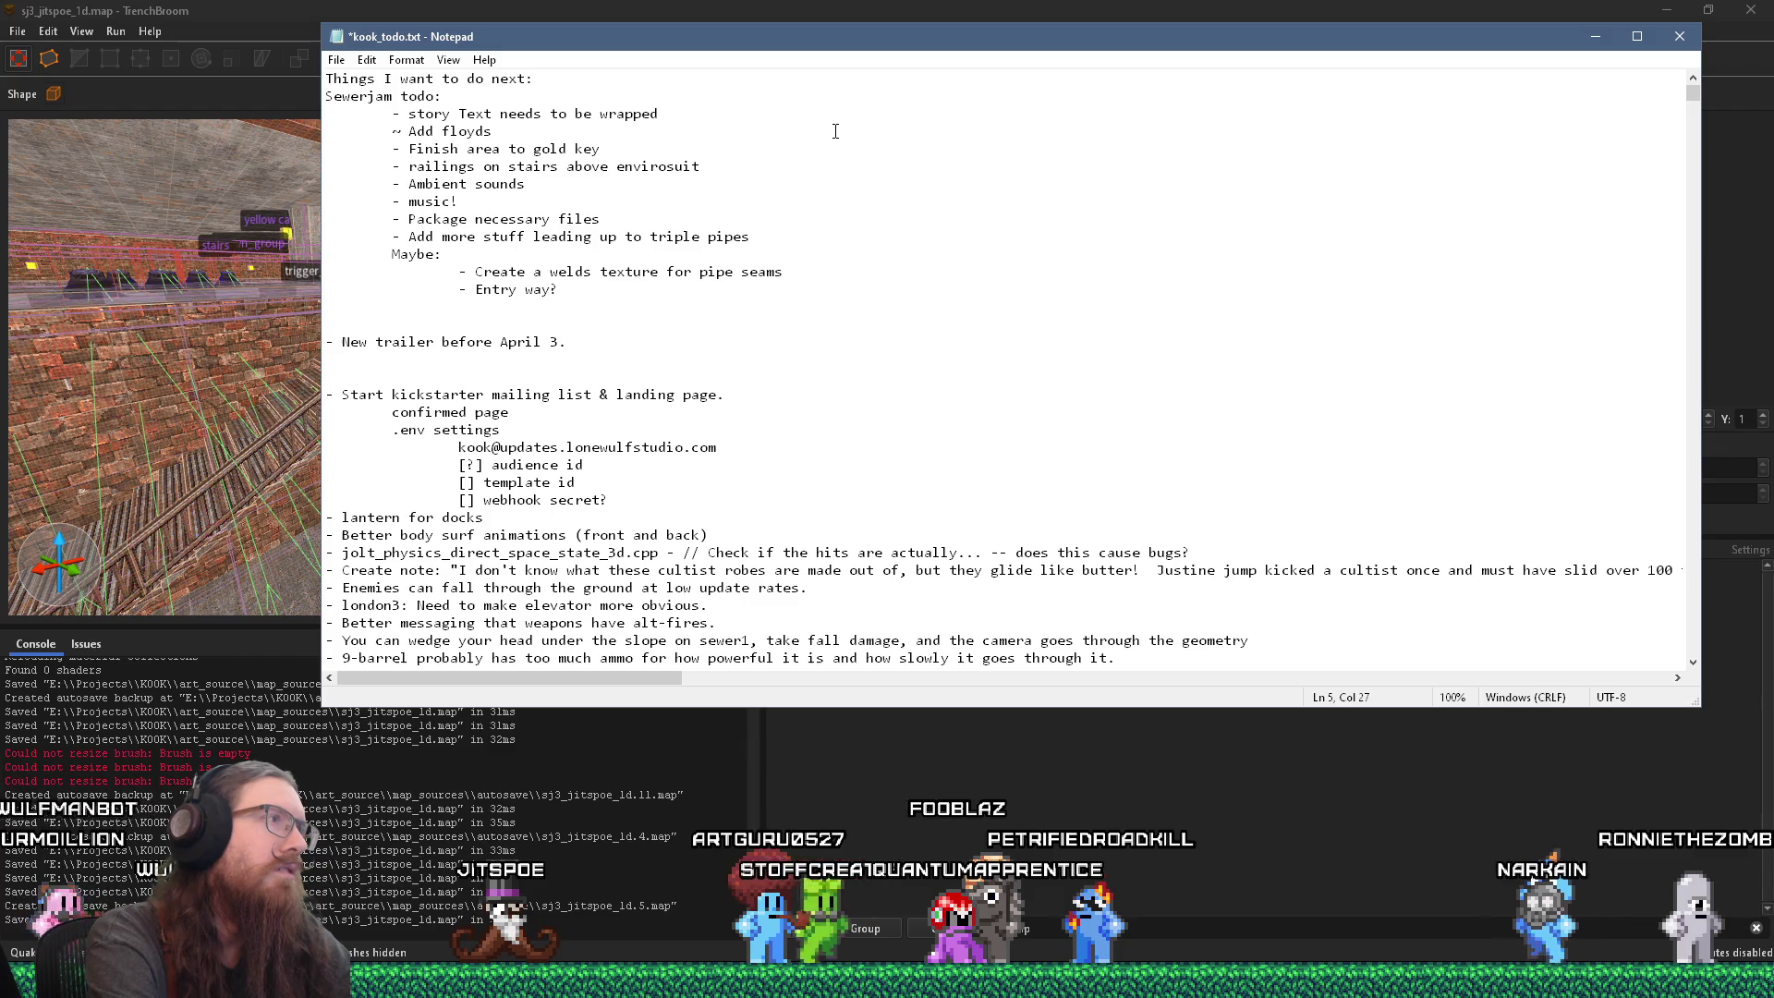
key(End)
key(shift+Up)
key(Delete)
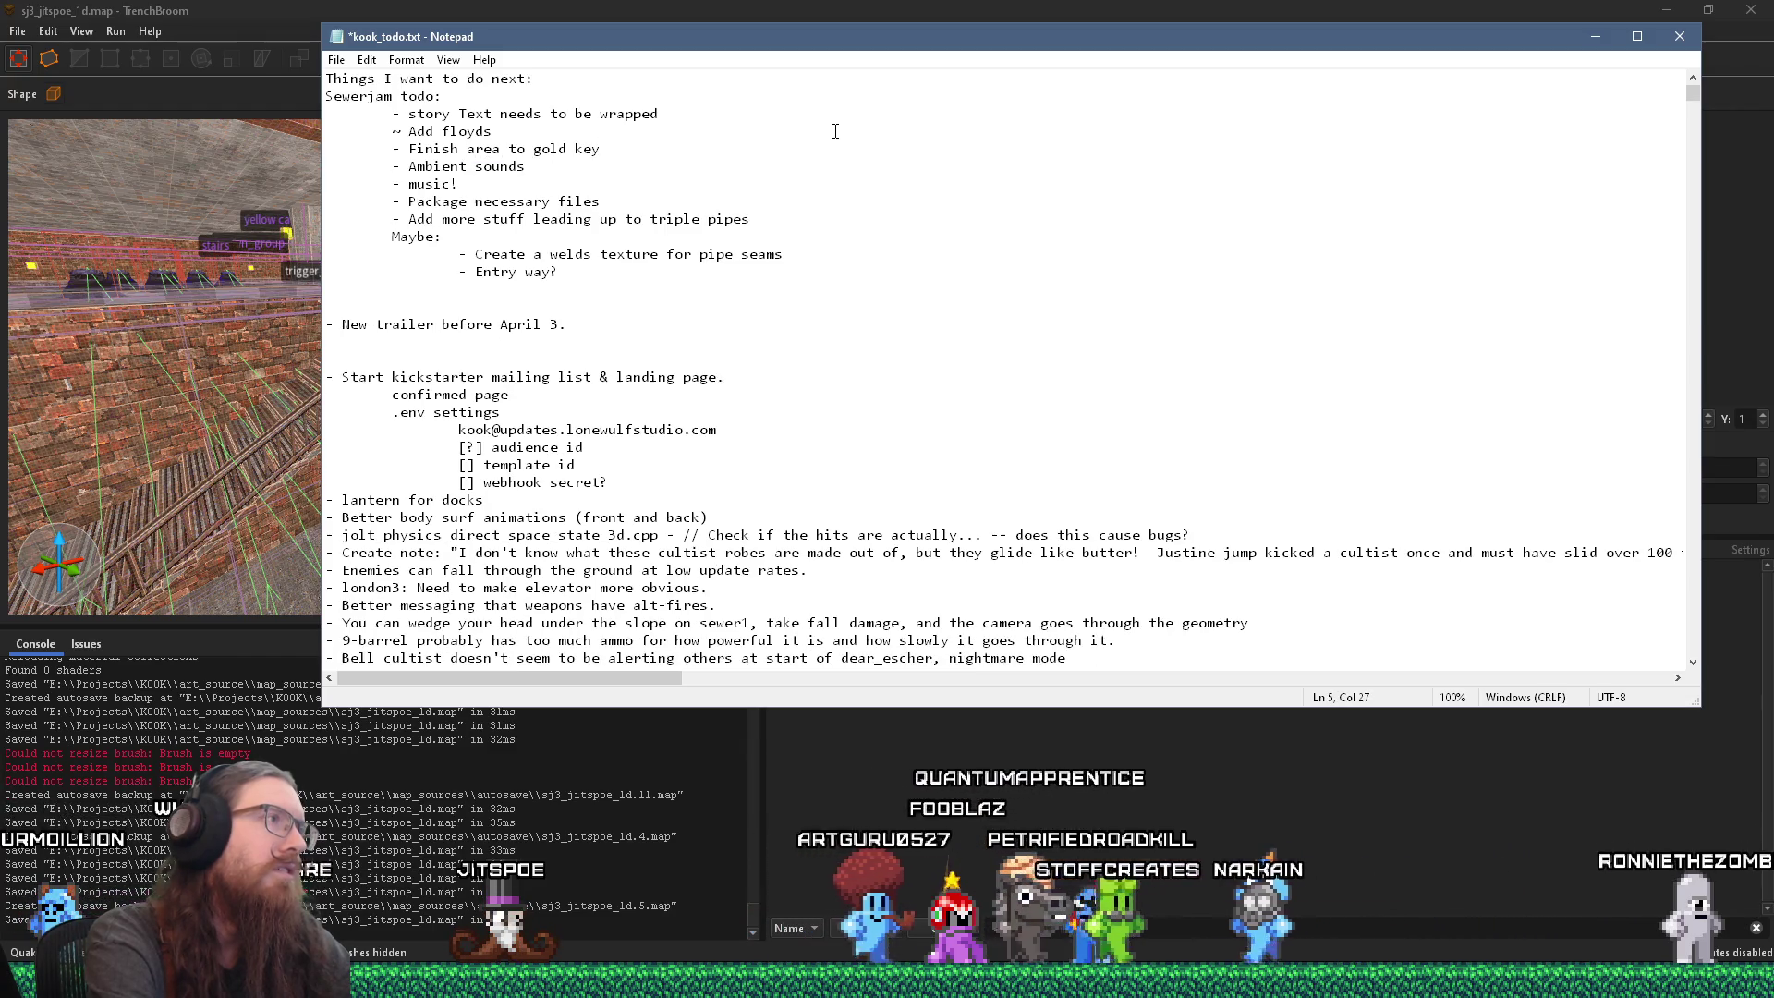
Step: Place the cursor at the end of the Add floyds line and move Notepad down-right
key(Up)
key(Left)
key(Left)
key(Left)
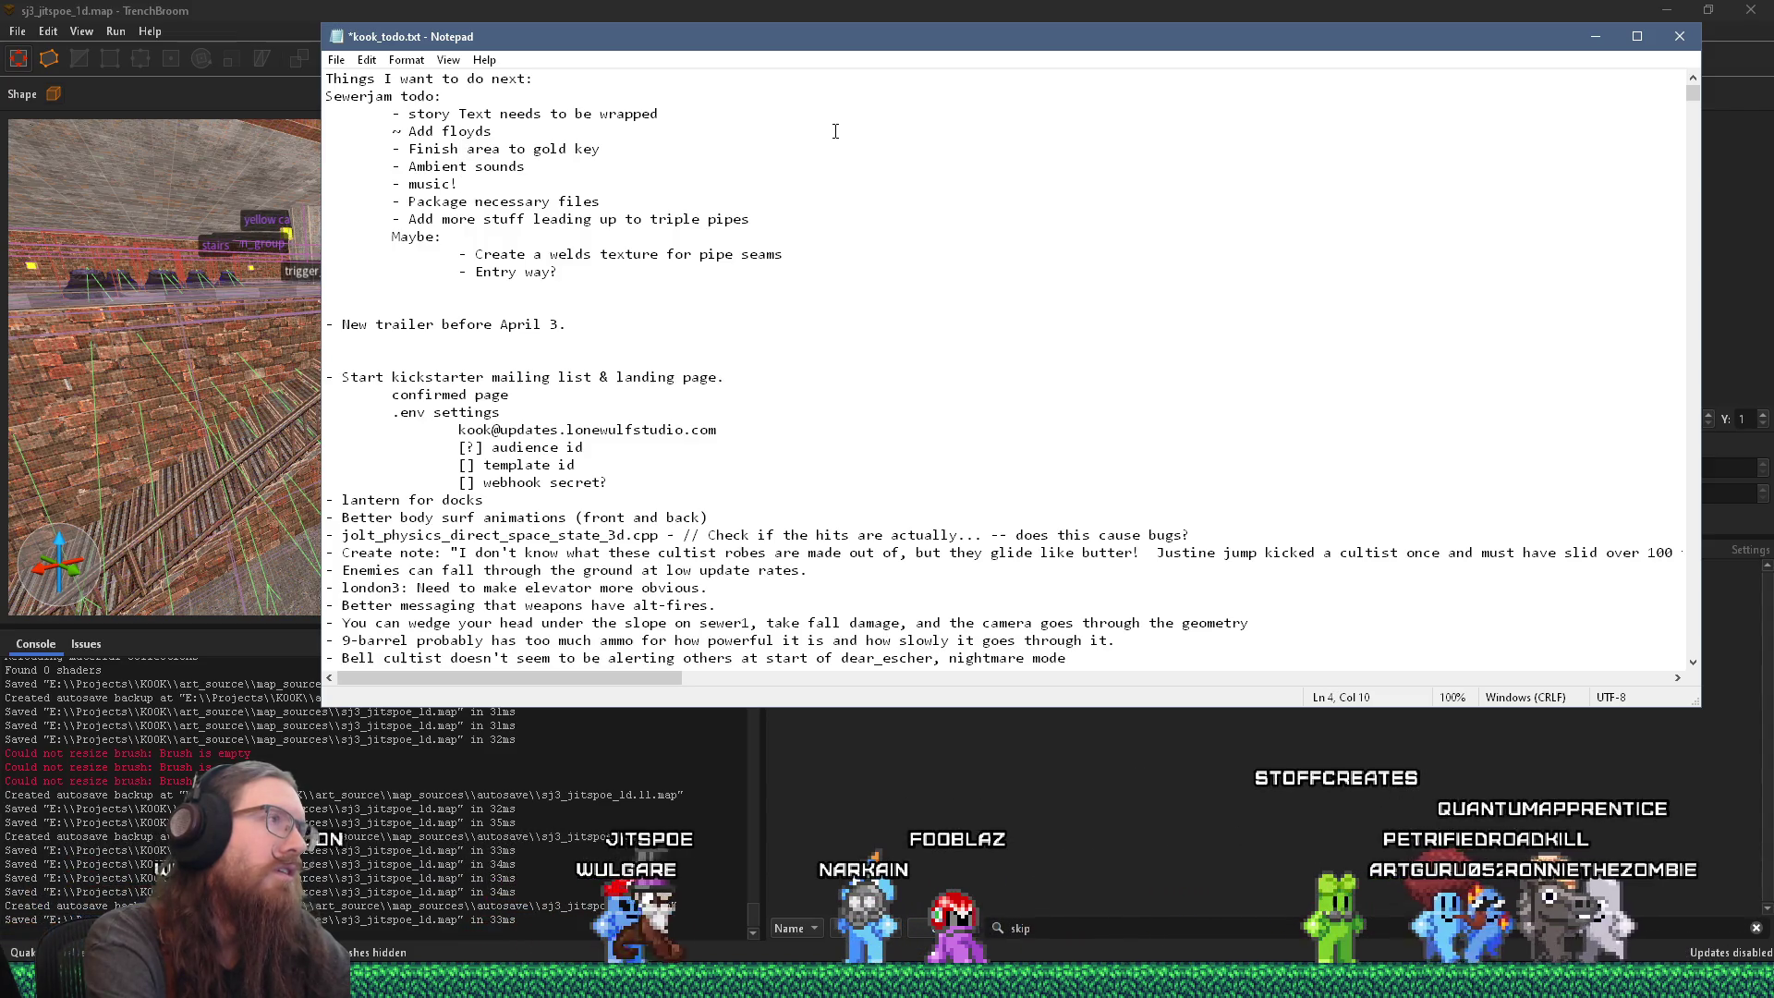
key(End)
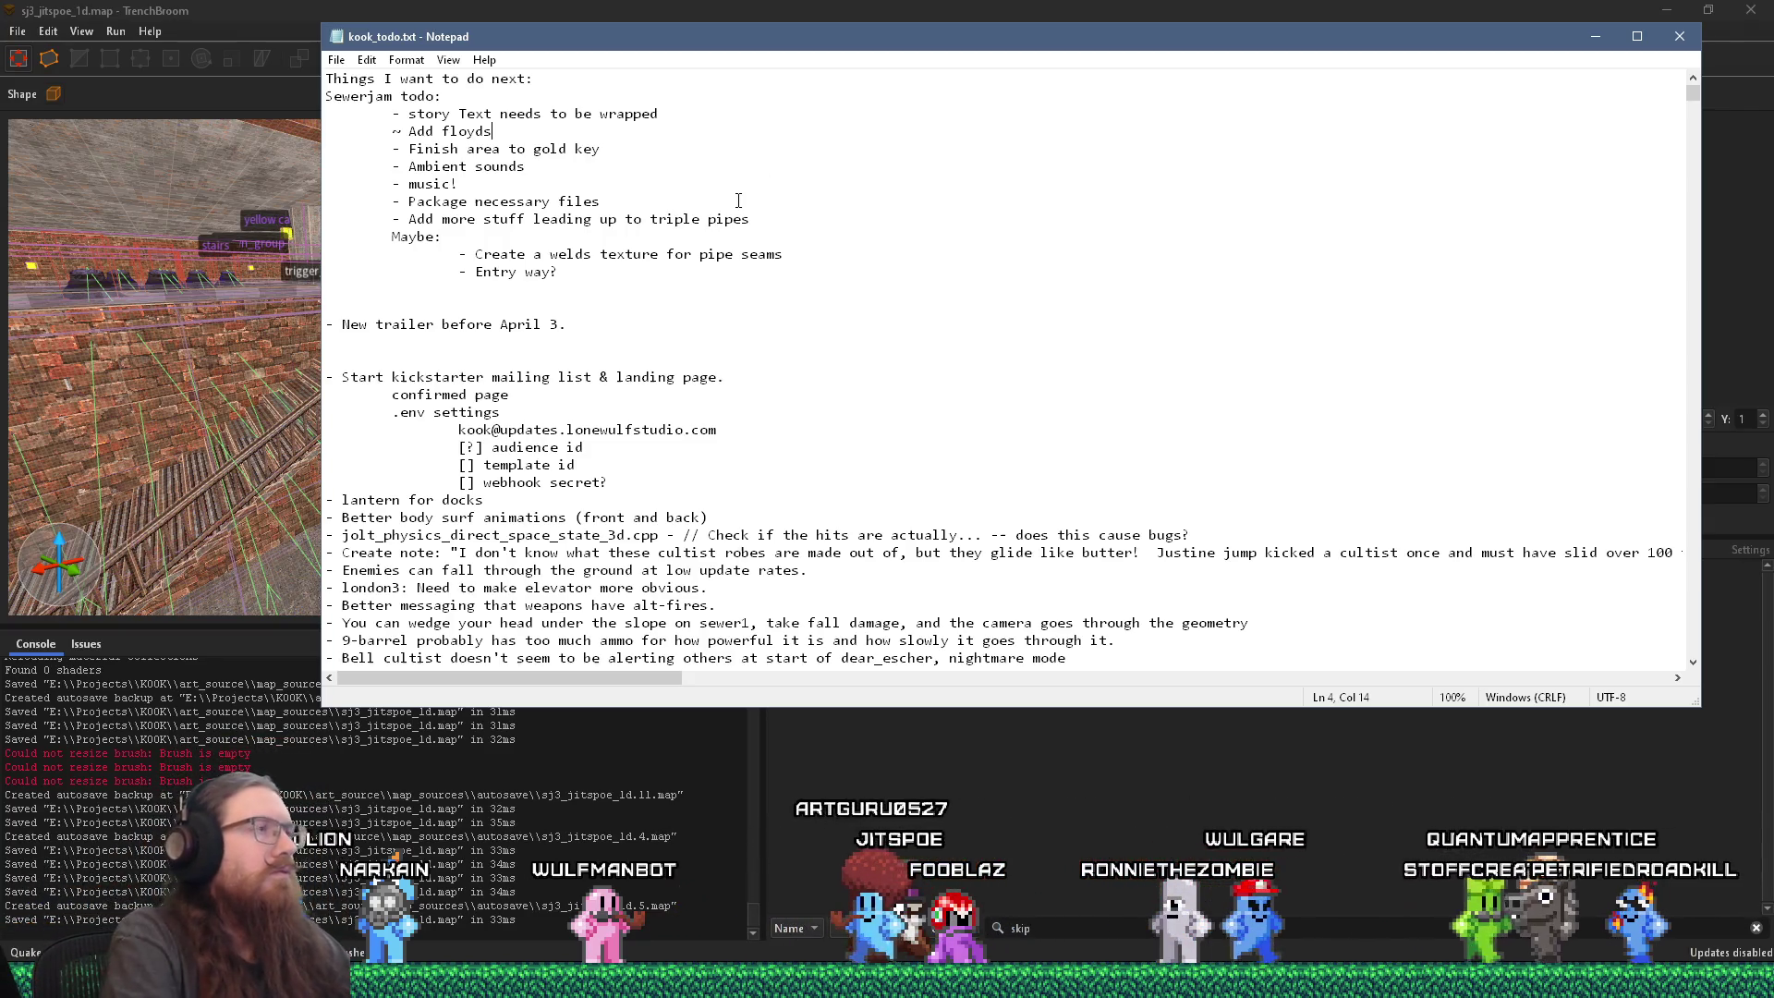
drag(642, 37, 795, 151)
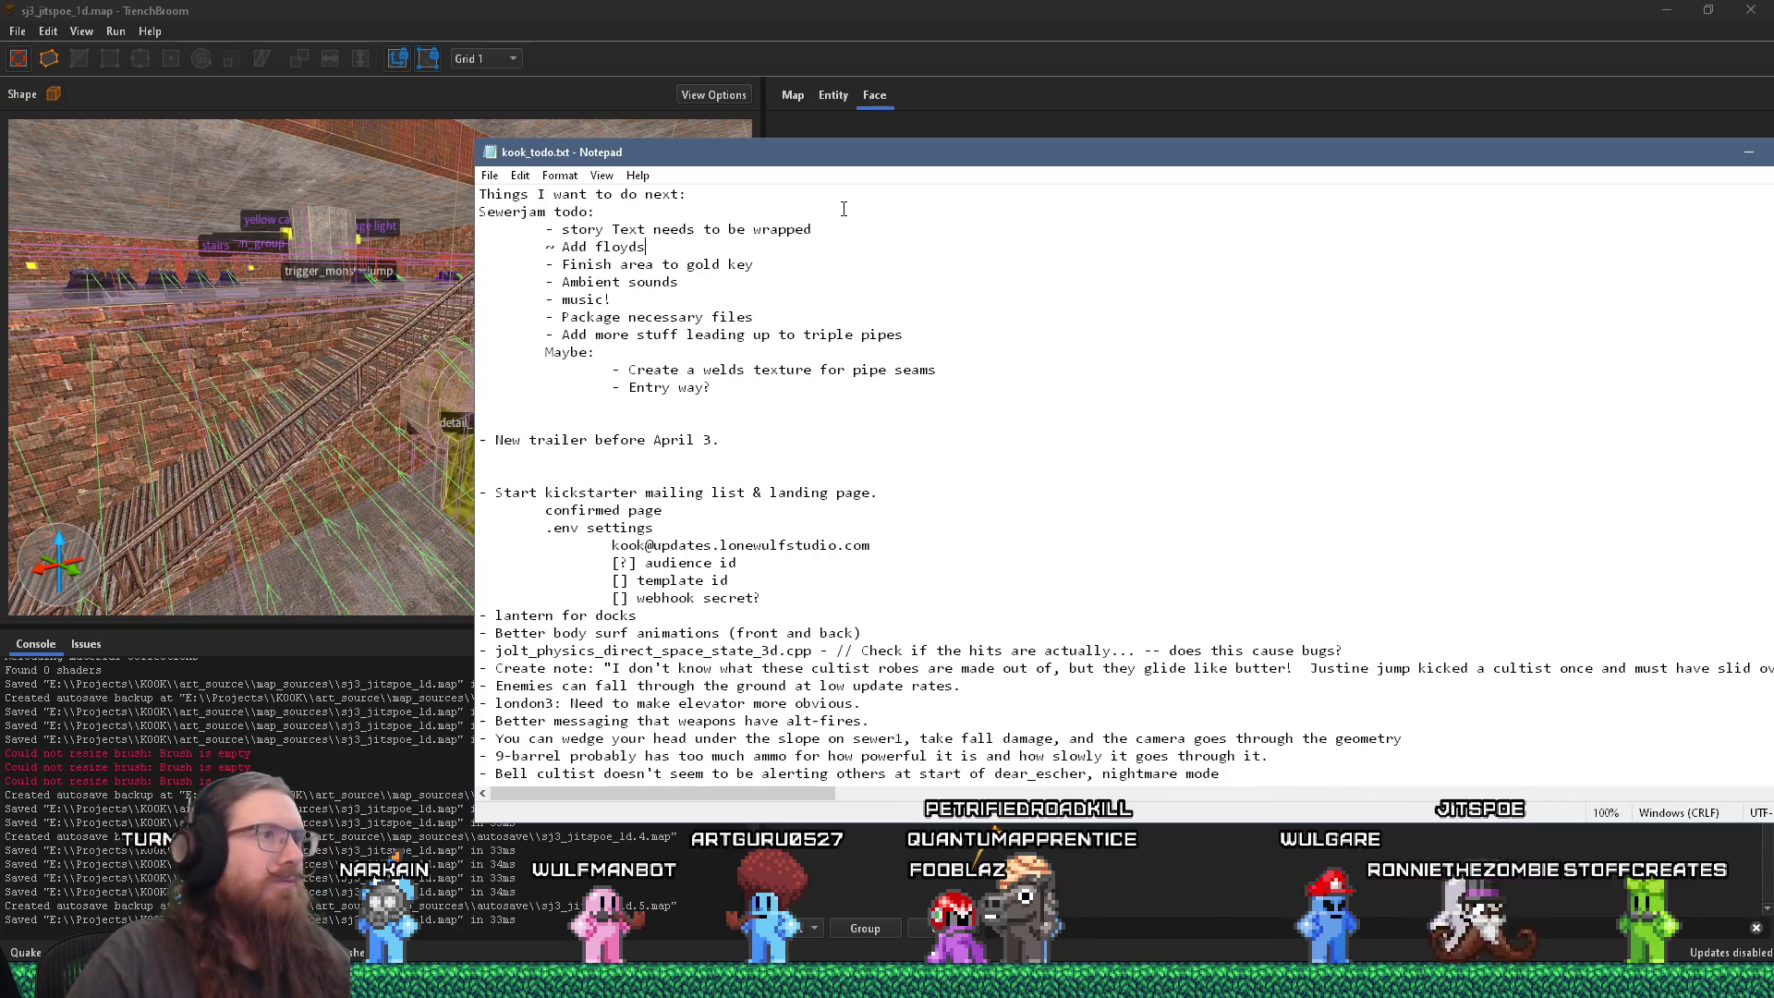
key(super+alt+d)
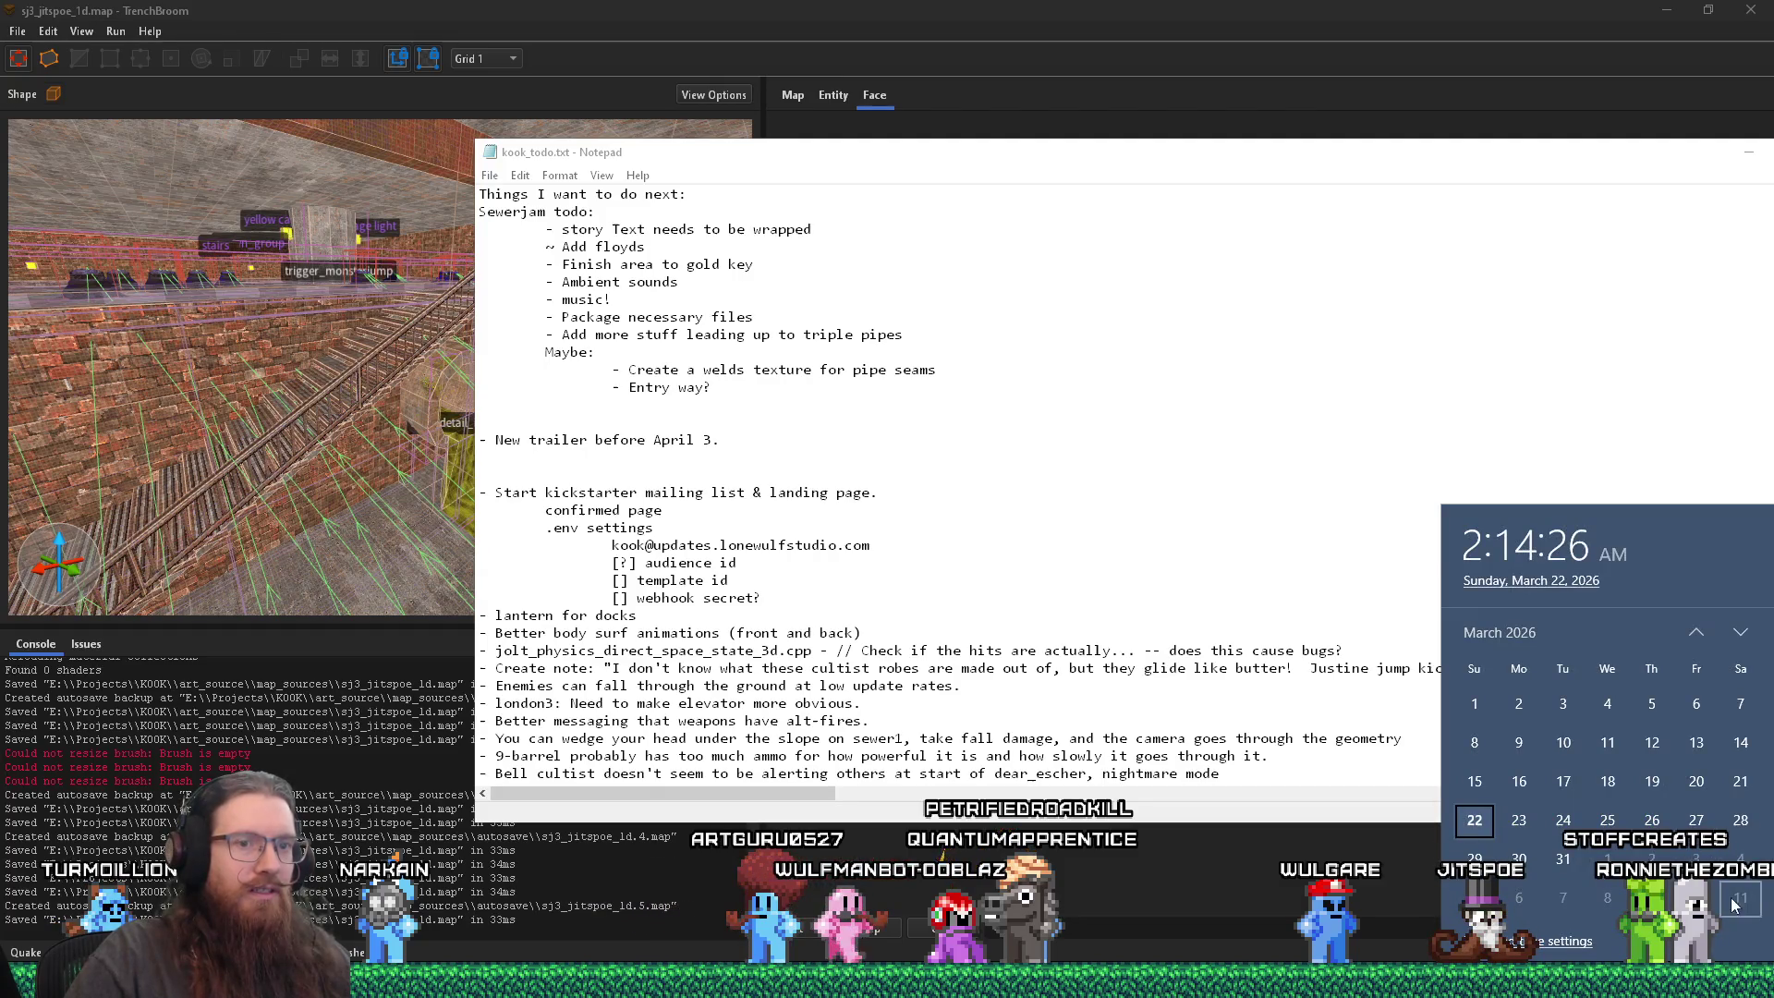
click(997, 456)
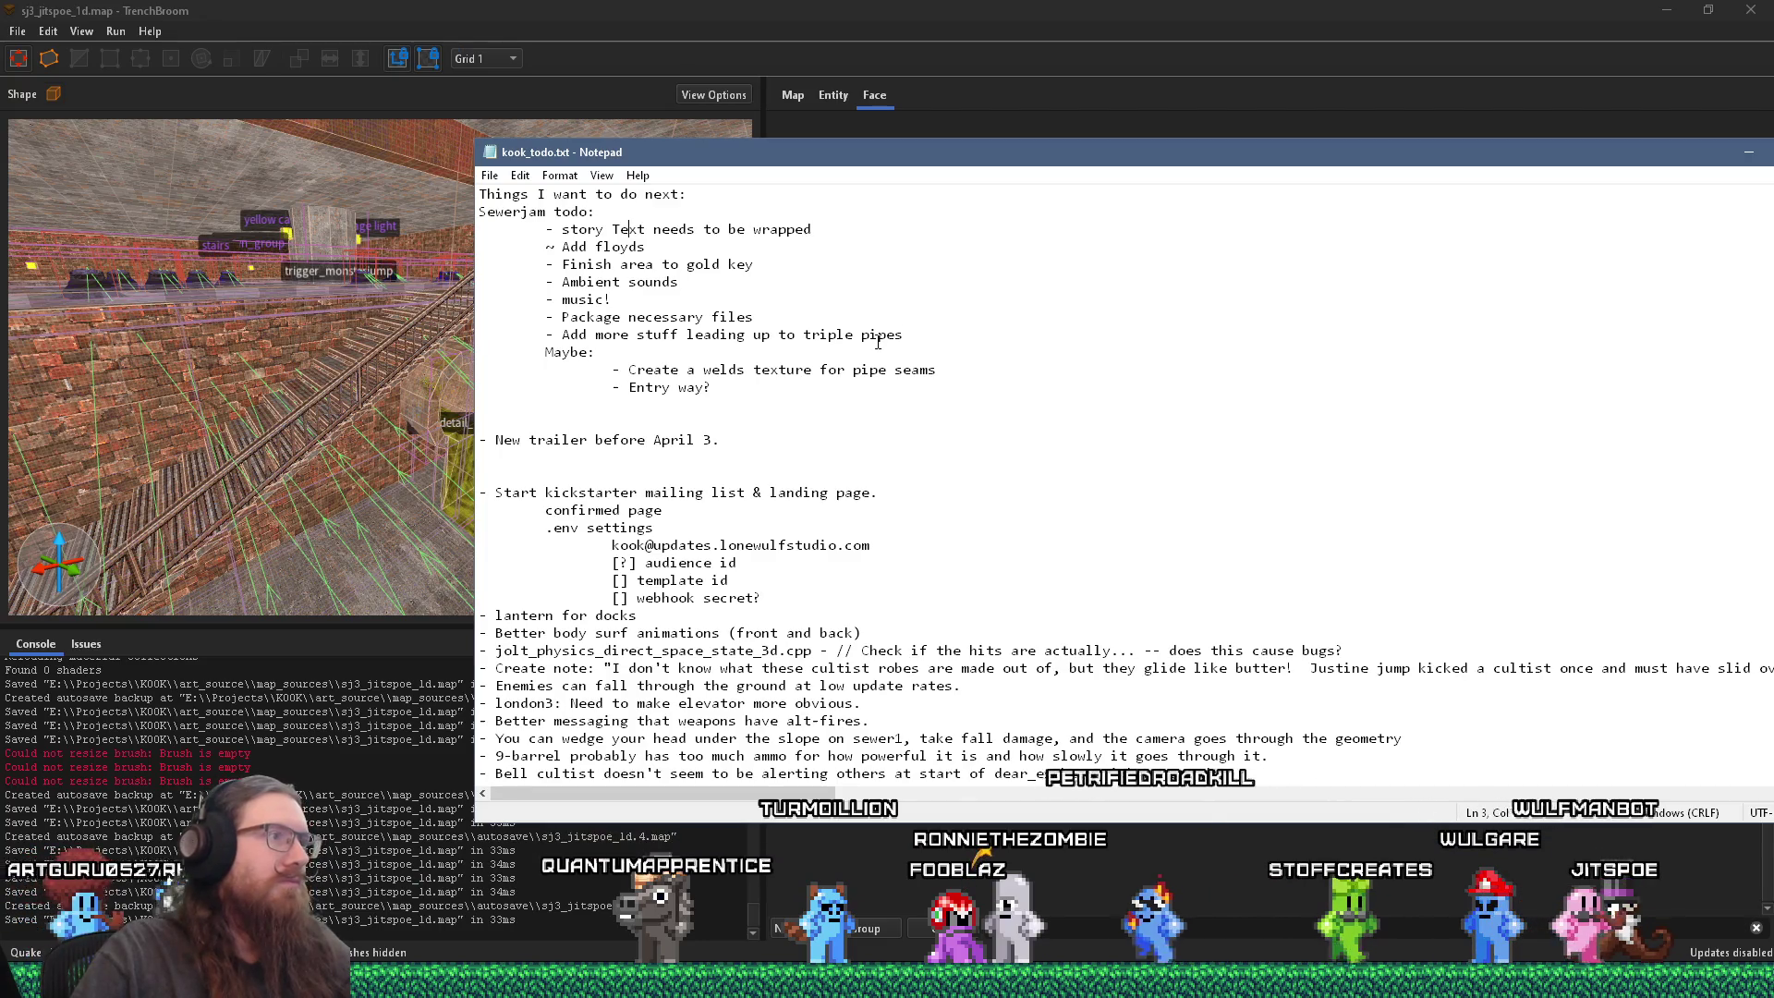
click(491, 176)
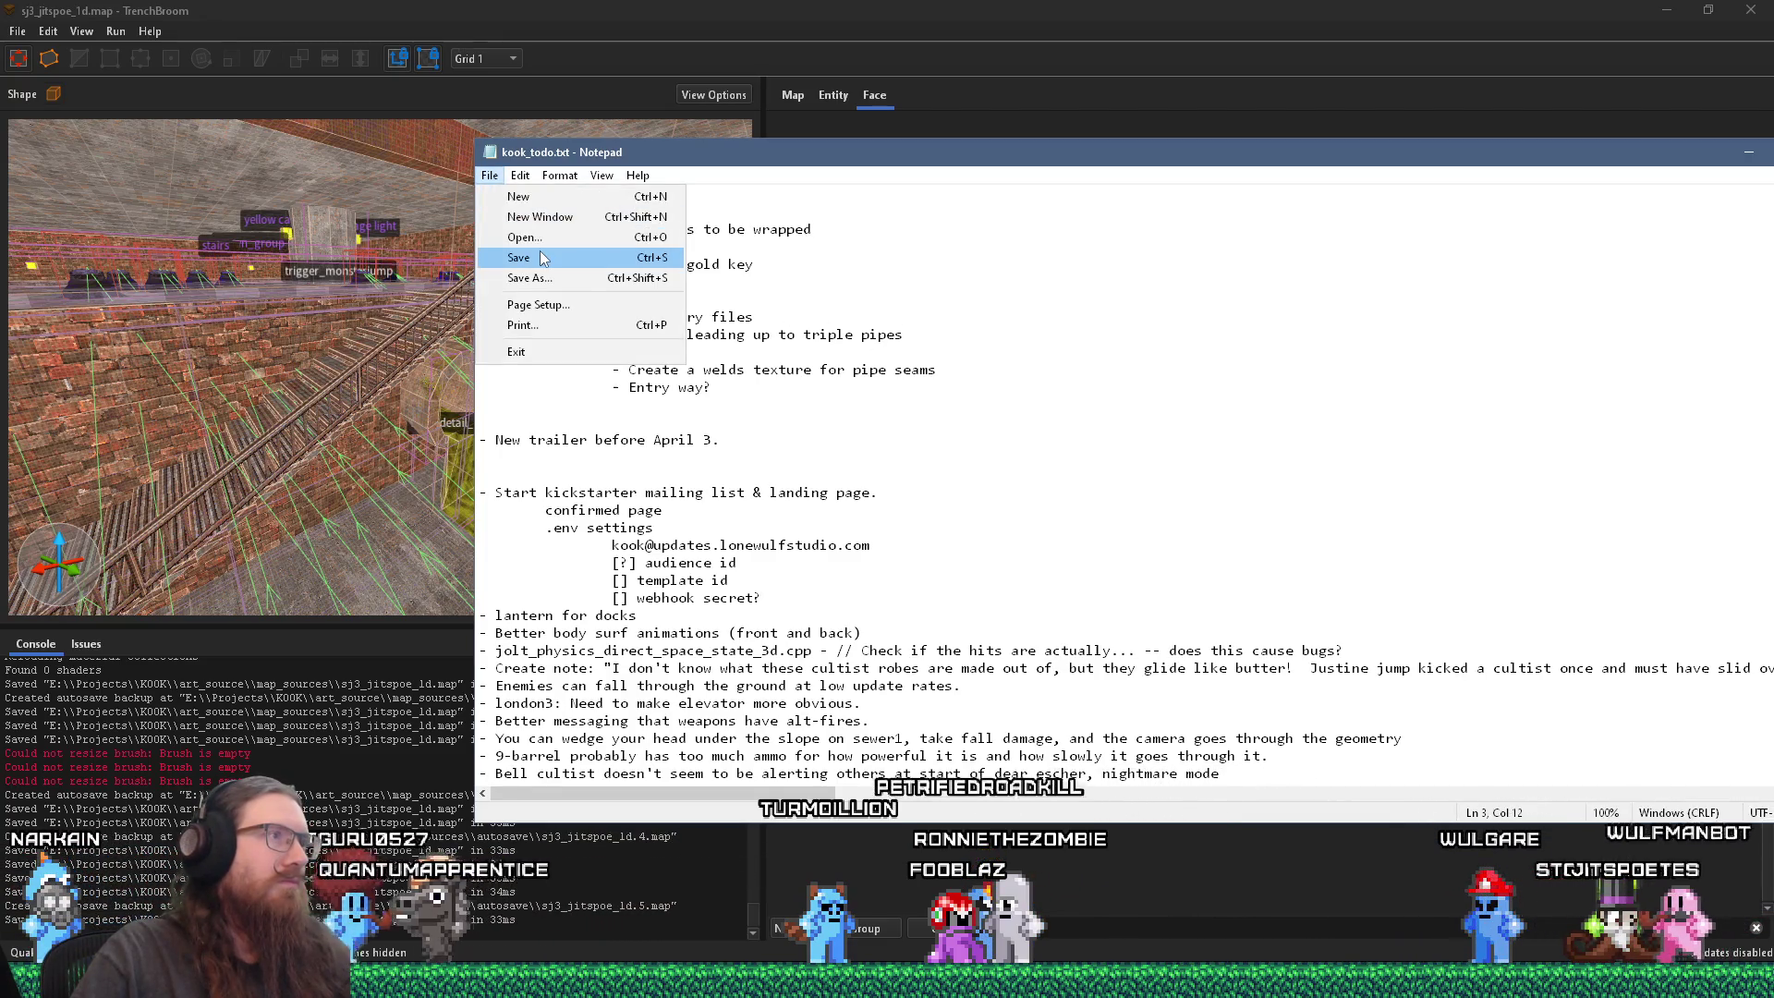
click(544, 252)
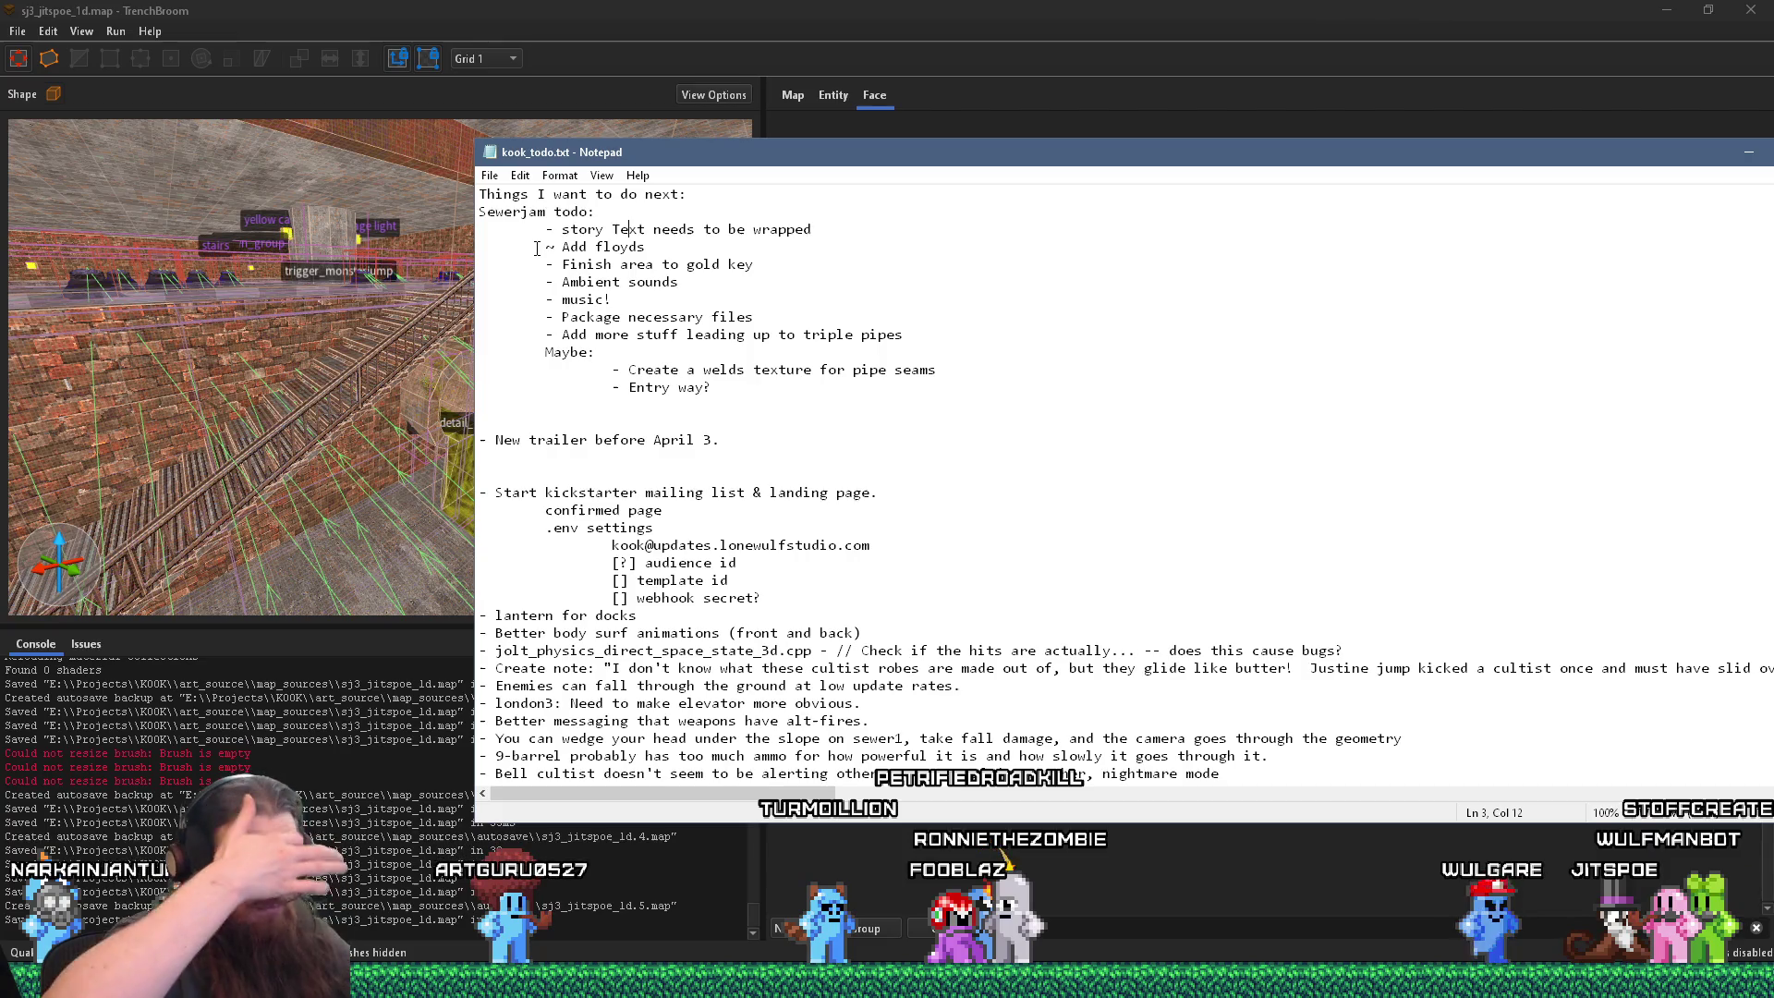
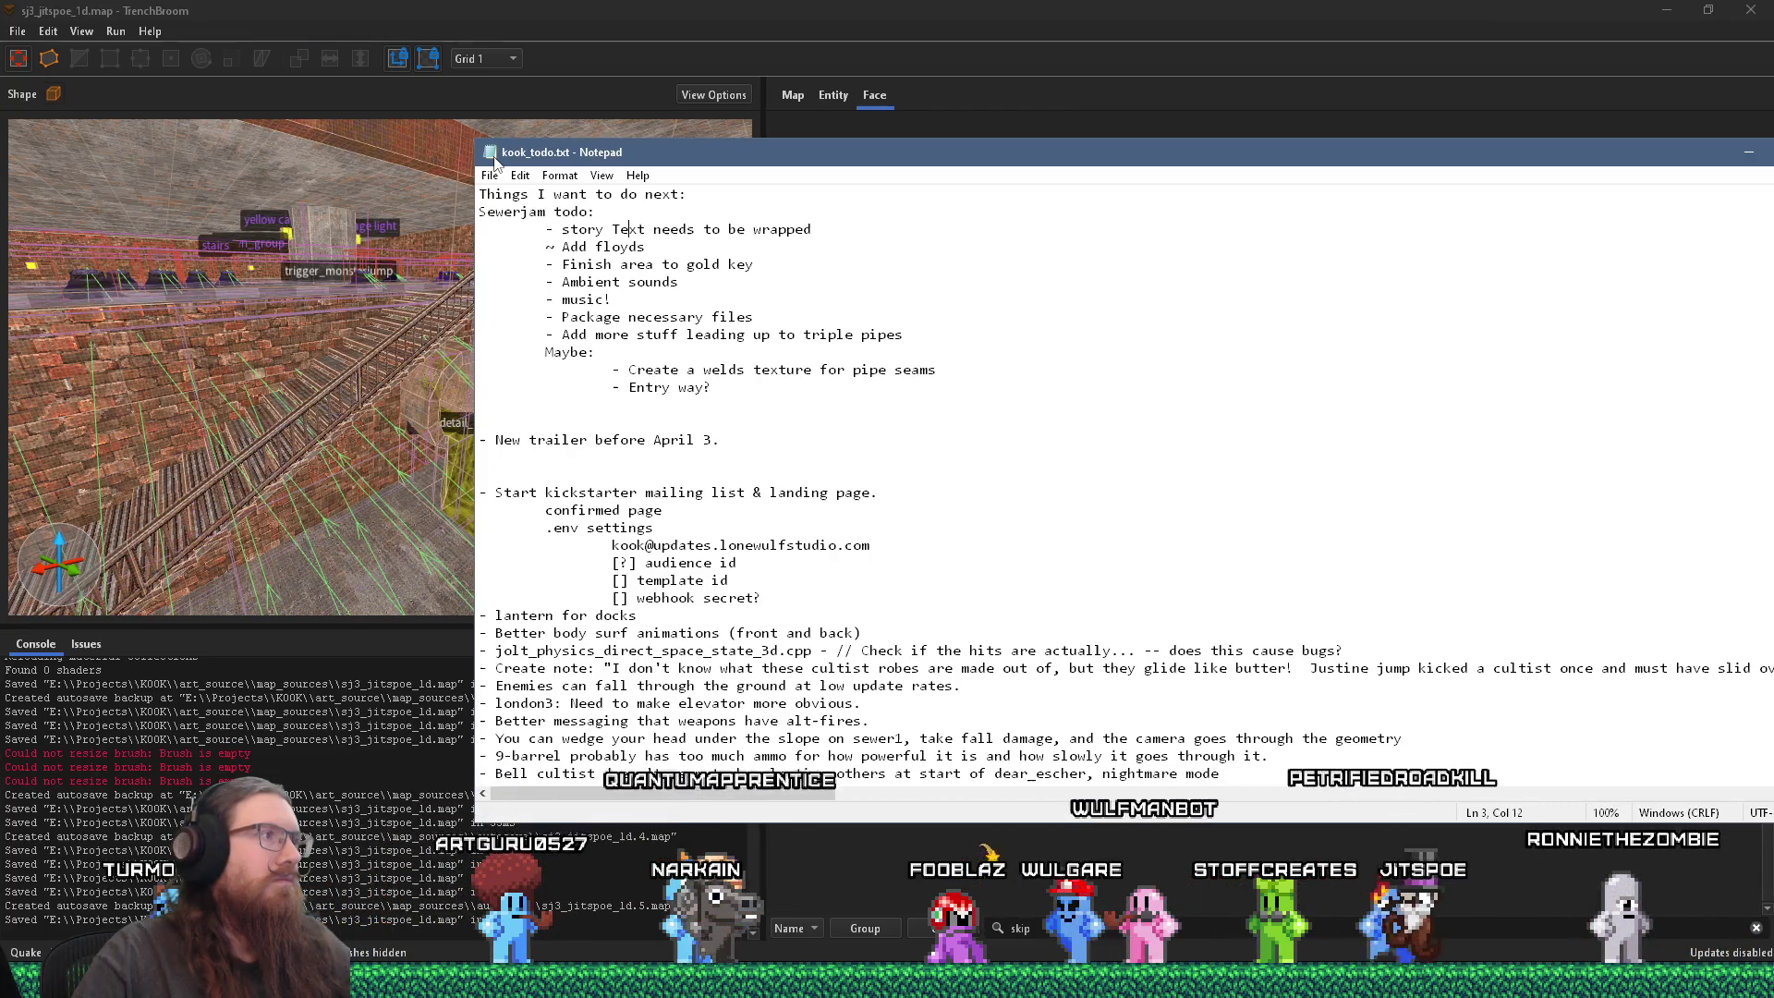
Step: Leave the Notepad to-do list and return to the TrenchBroom sewer map
key(alt+Tab)
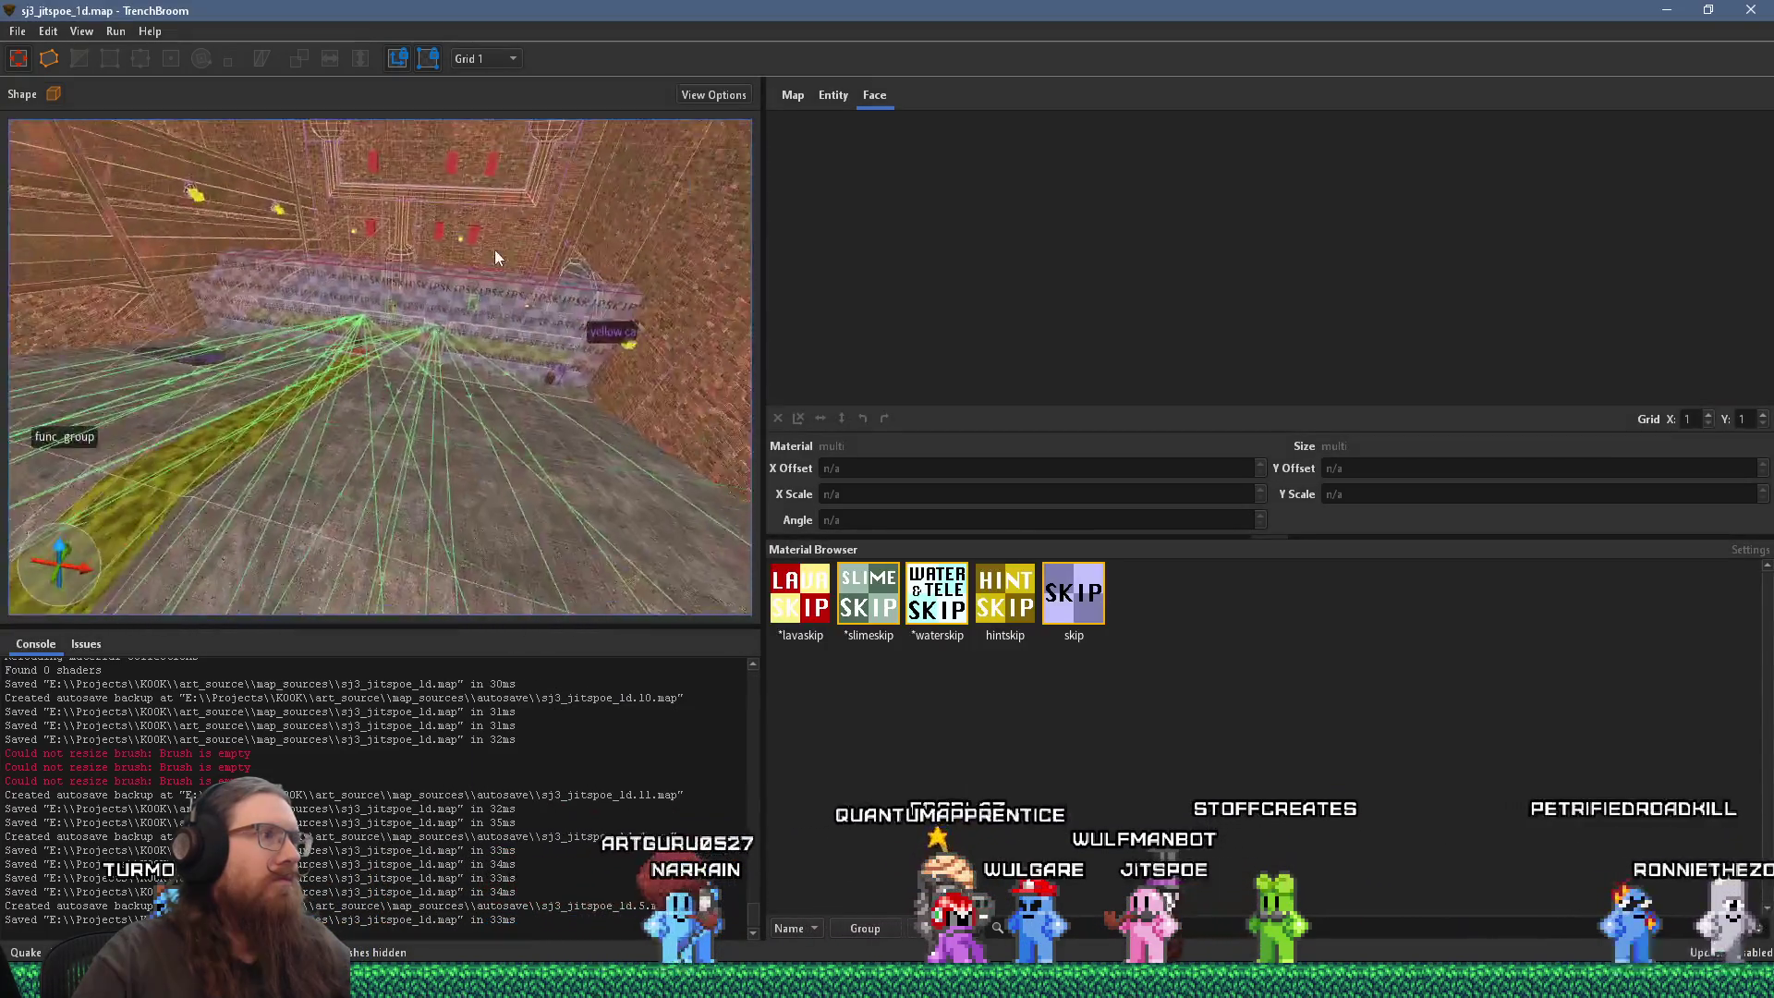
Step: Turn the 3D view down onto the rusted beam above the stairs and select its side face
mouse_move(512, 246)
mouse_down()
mouse_move(226, 229)
mouse_move(373, 234)
mouse_move(330, 421)
mouse_up()
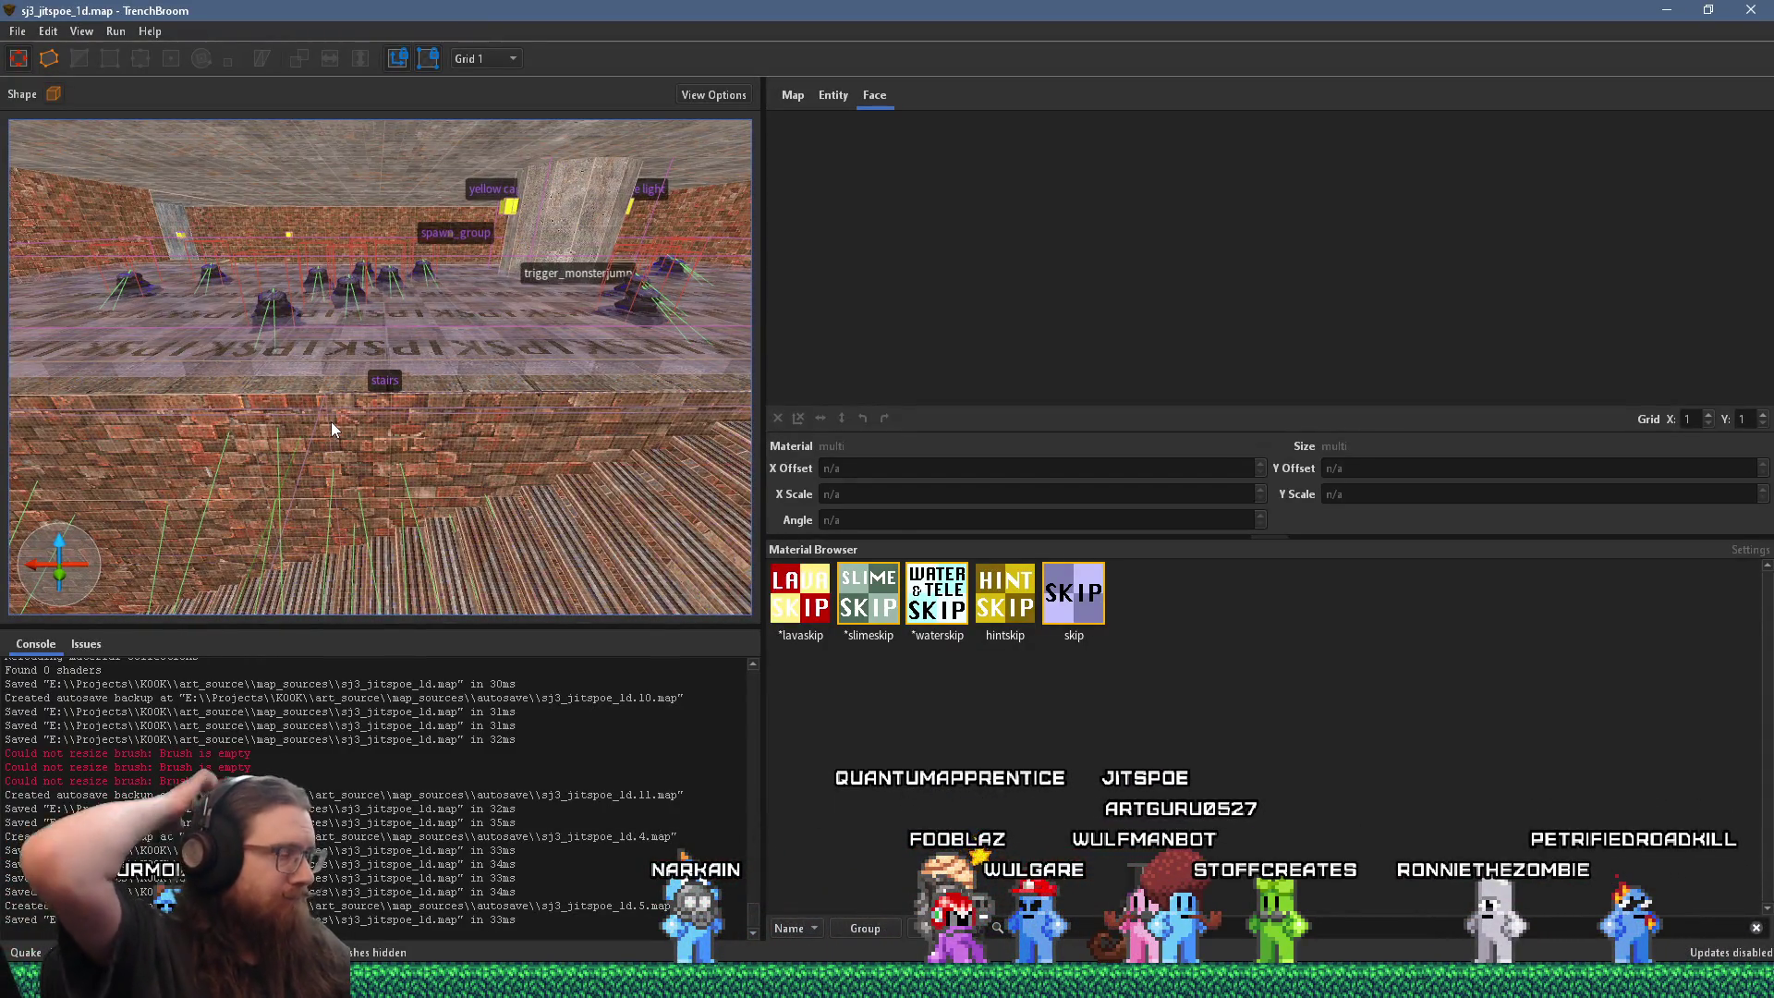
mouse_move(425, 371)
mouse_down()
mouse_move(522, 363)
mouse_move(284, 329)
mouse_move(364, 390)
mouse_move(262, 385)
mouse_move(355, 312)
mouse_up()
shift+click(381, 273)
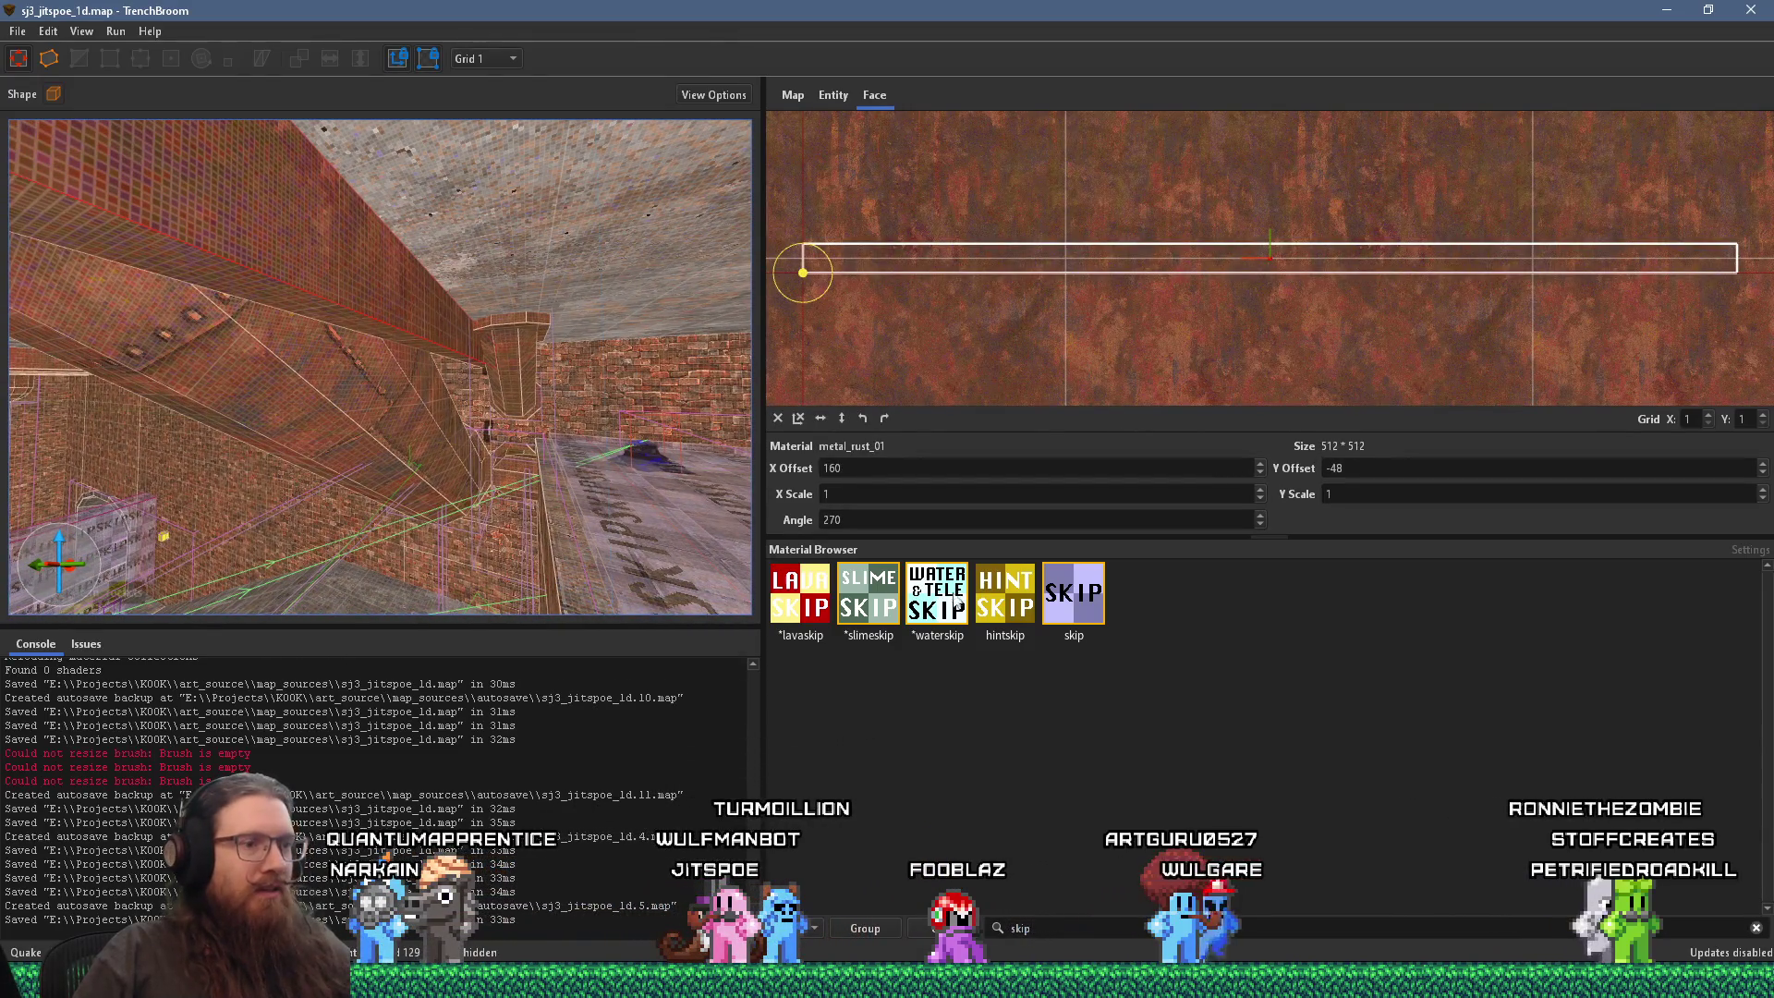
Step: Filter the Material Browser by 'ind' and apply {ind_trs1_rst2b to the beam face
double_click(1136, 928)
text(ind)
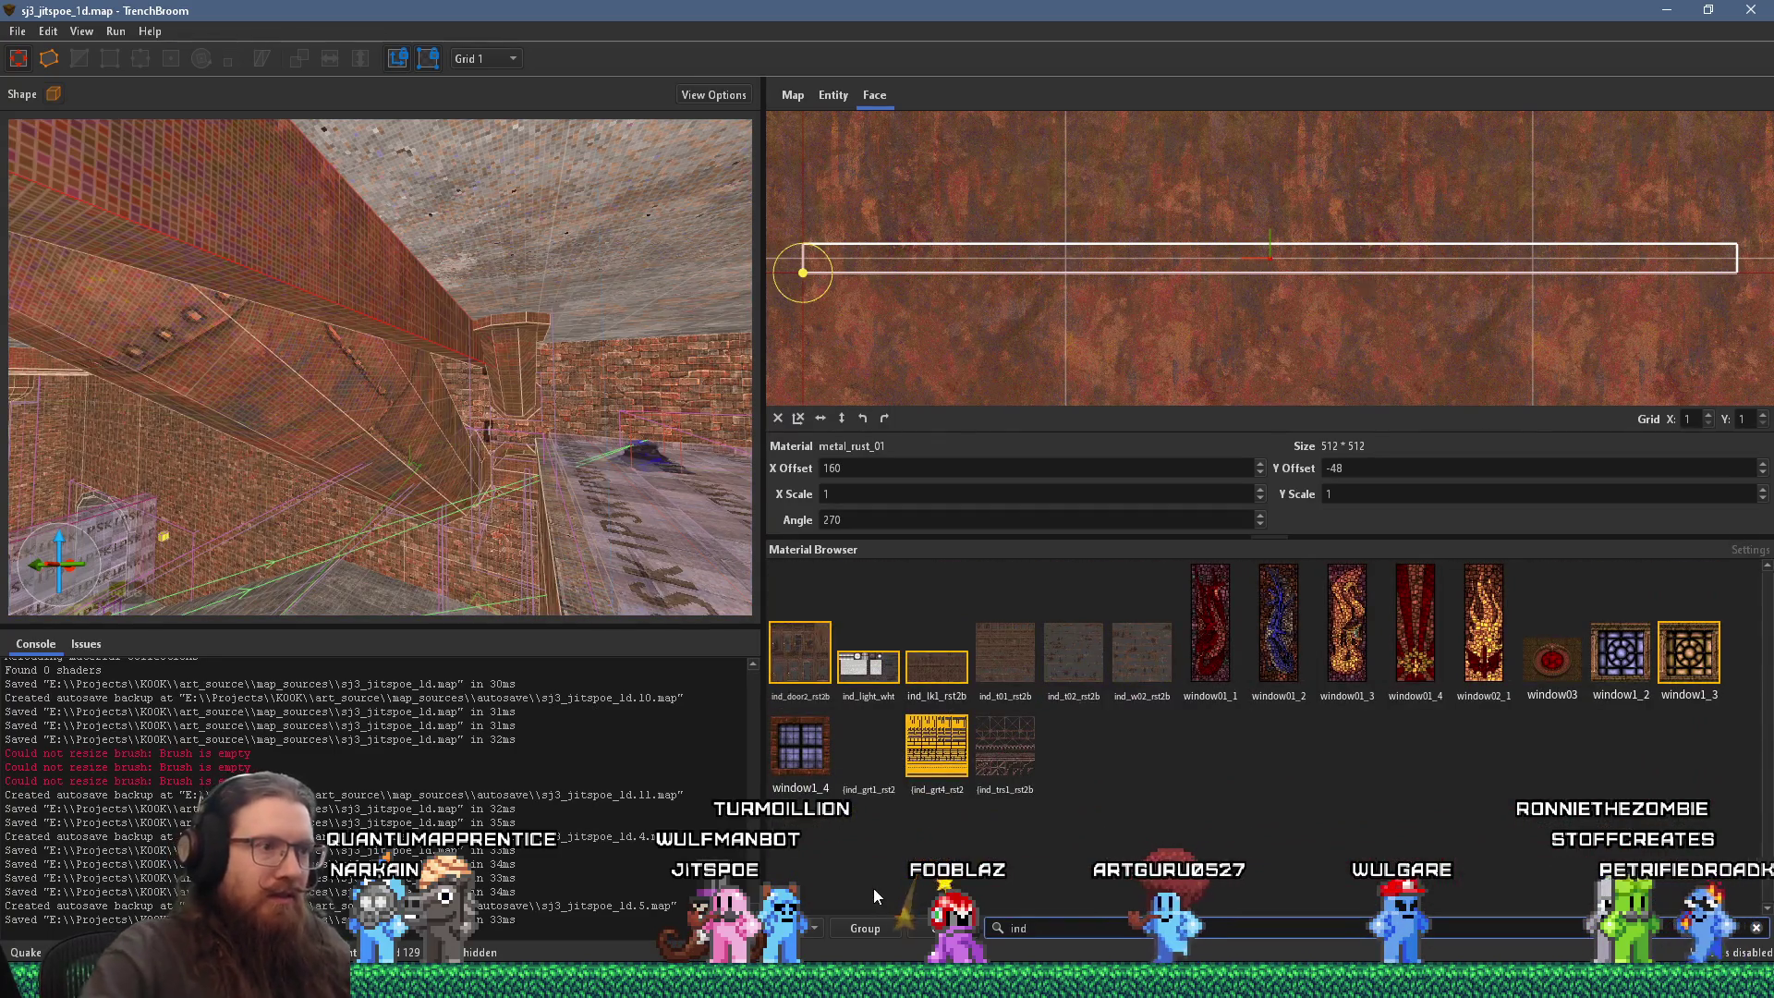
click(955, 733)
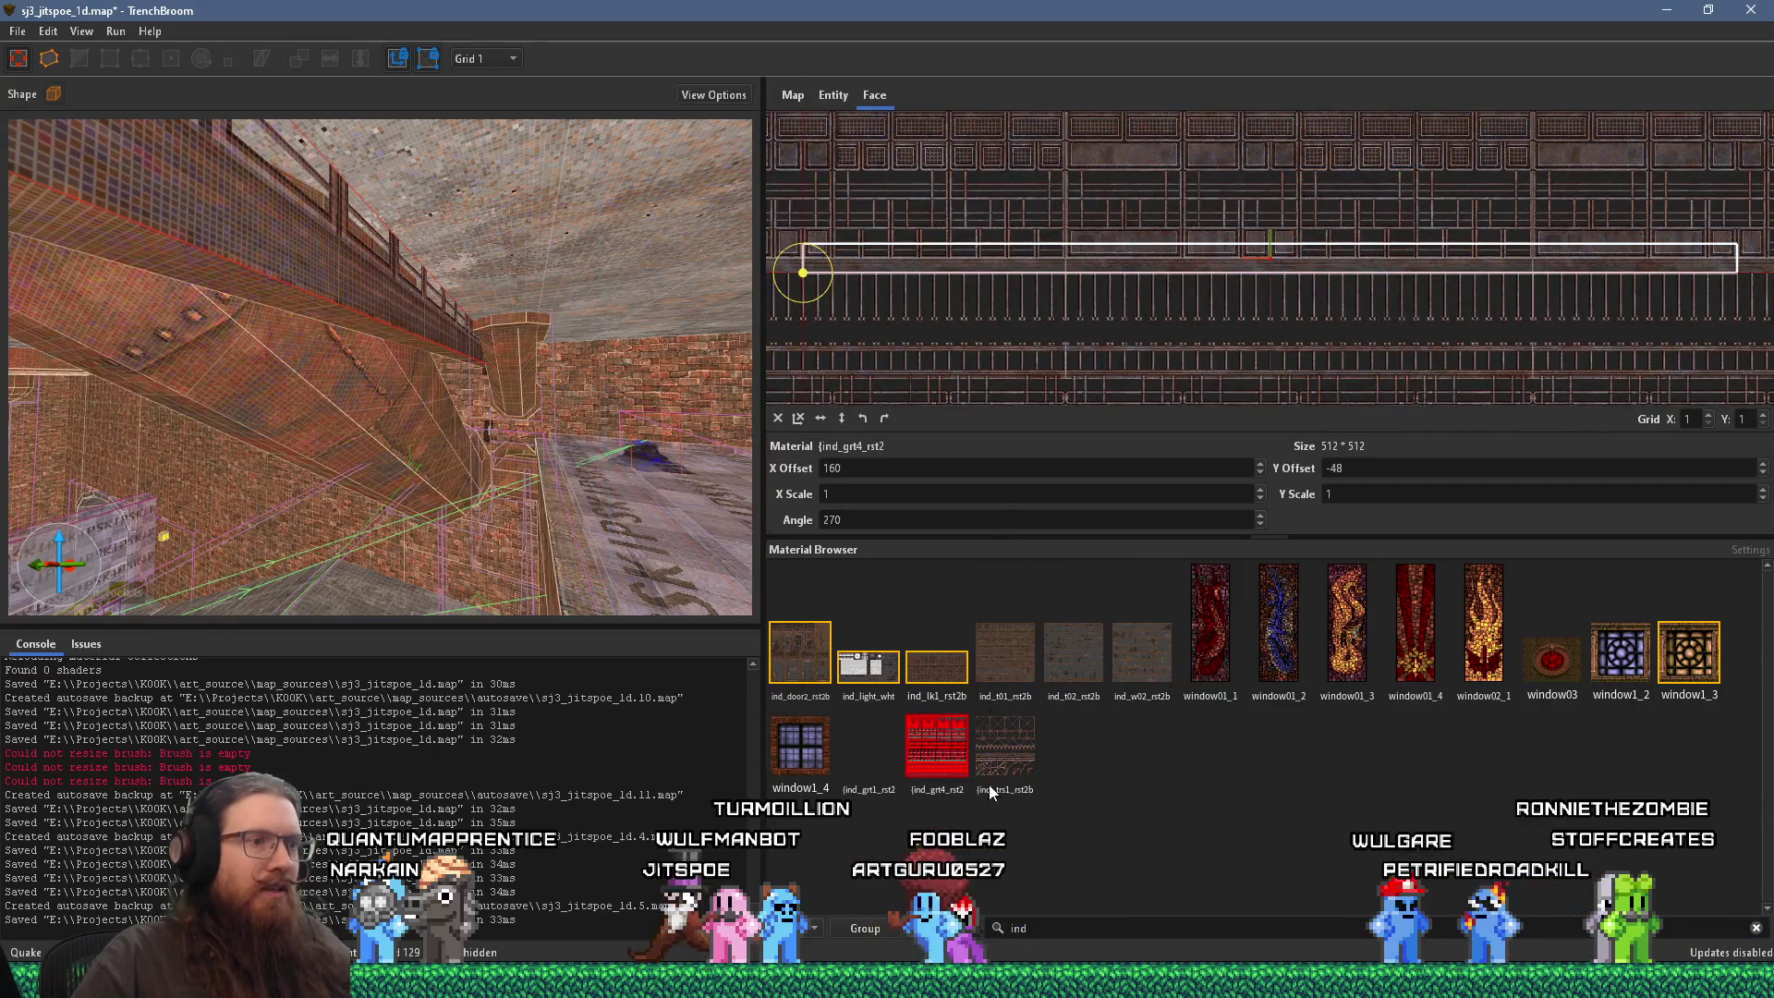
click(994, 776)
Step: Shift the truss texture in the UV editor to X offset 113, Y offset 223
scroll(1144, 344, up, 1)
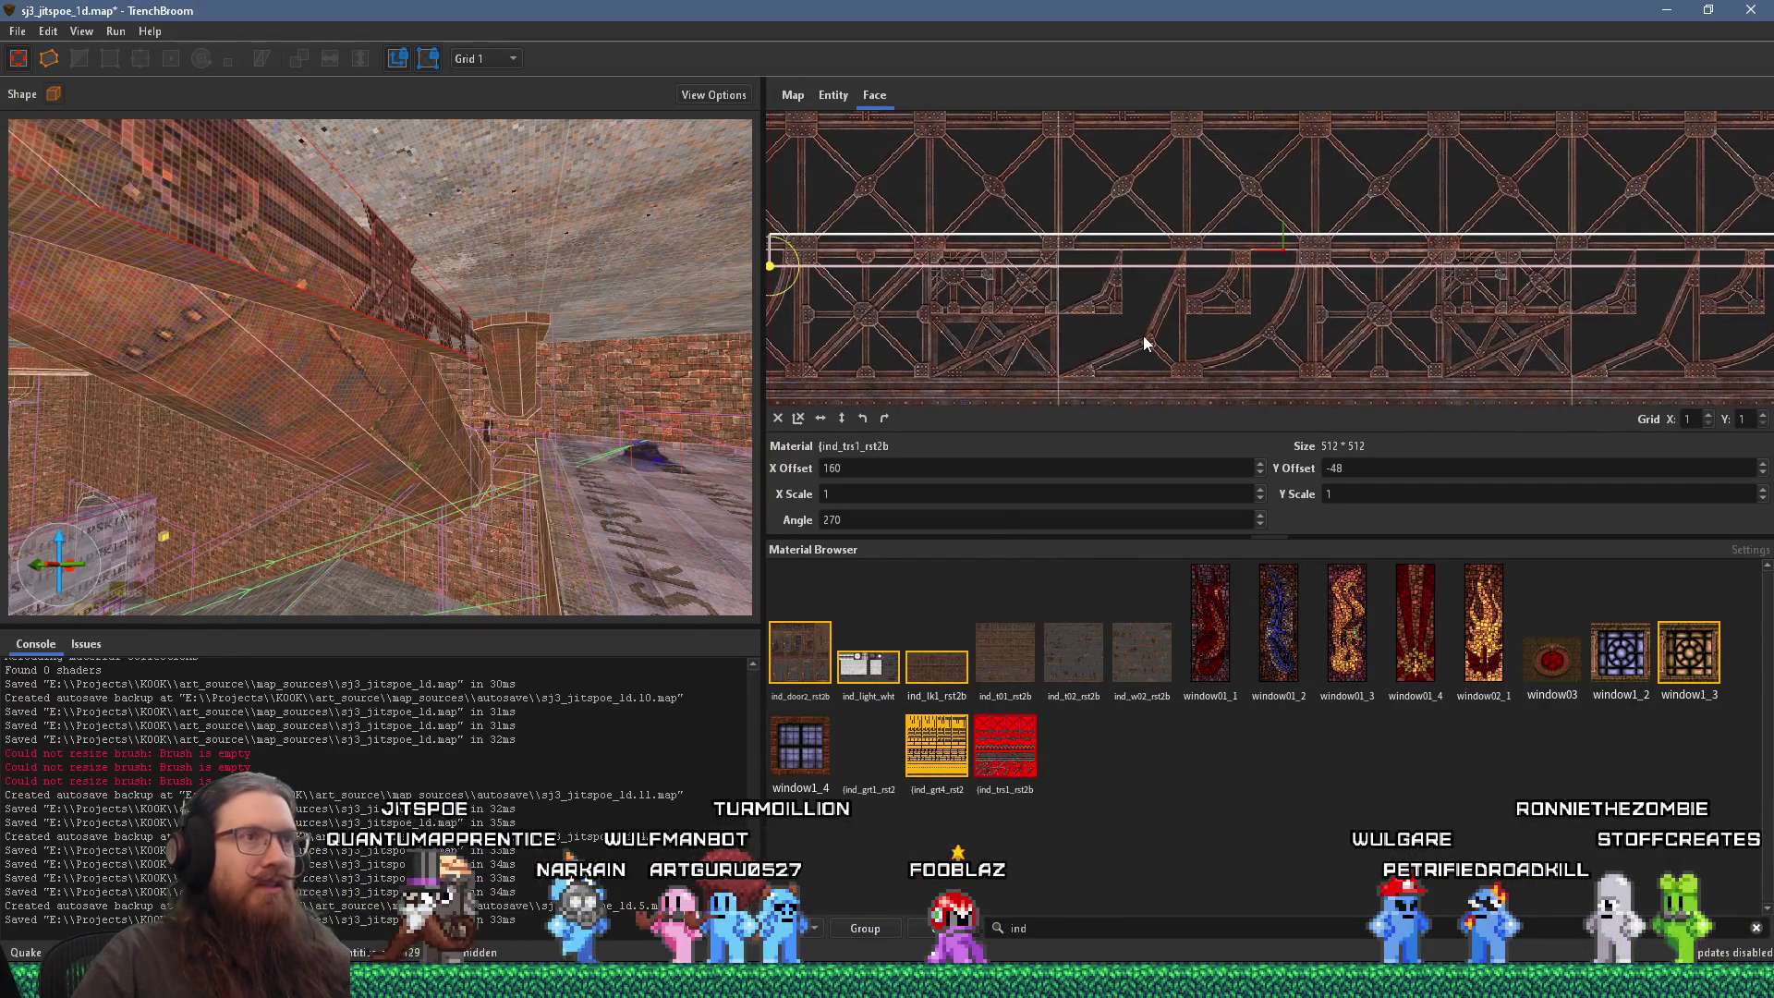
drag(1173, 172, 1132, 421)
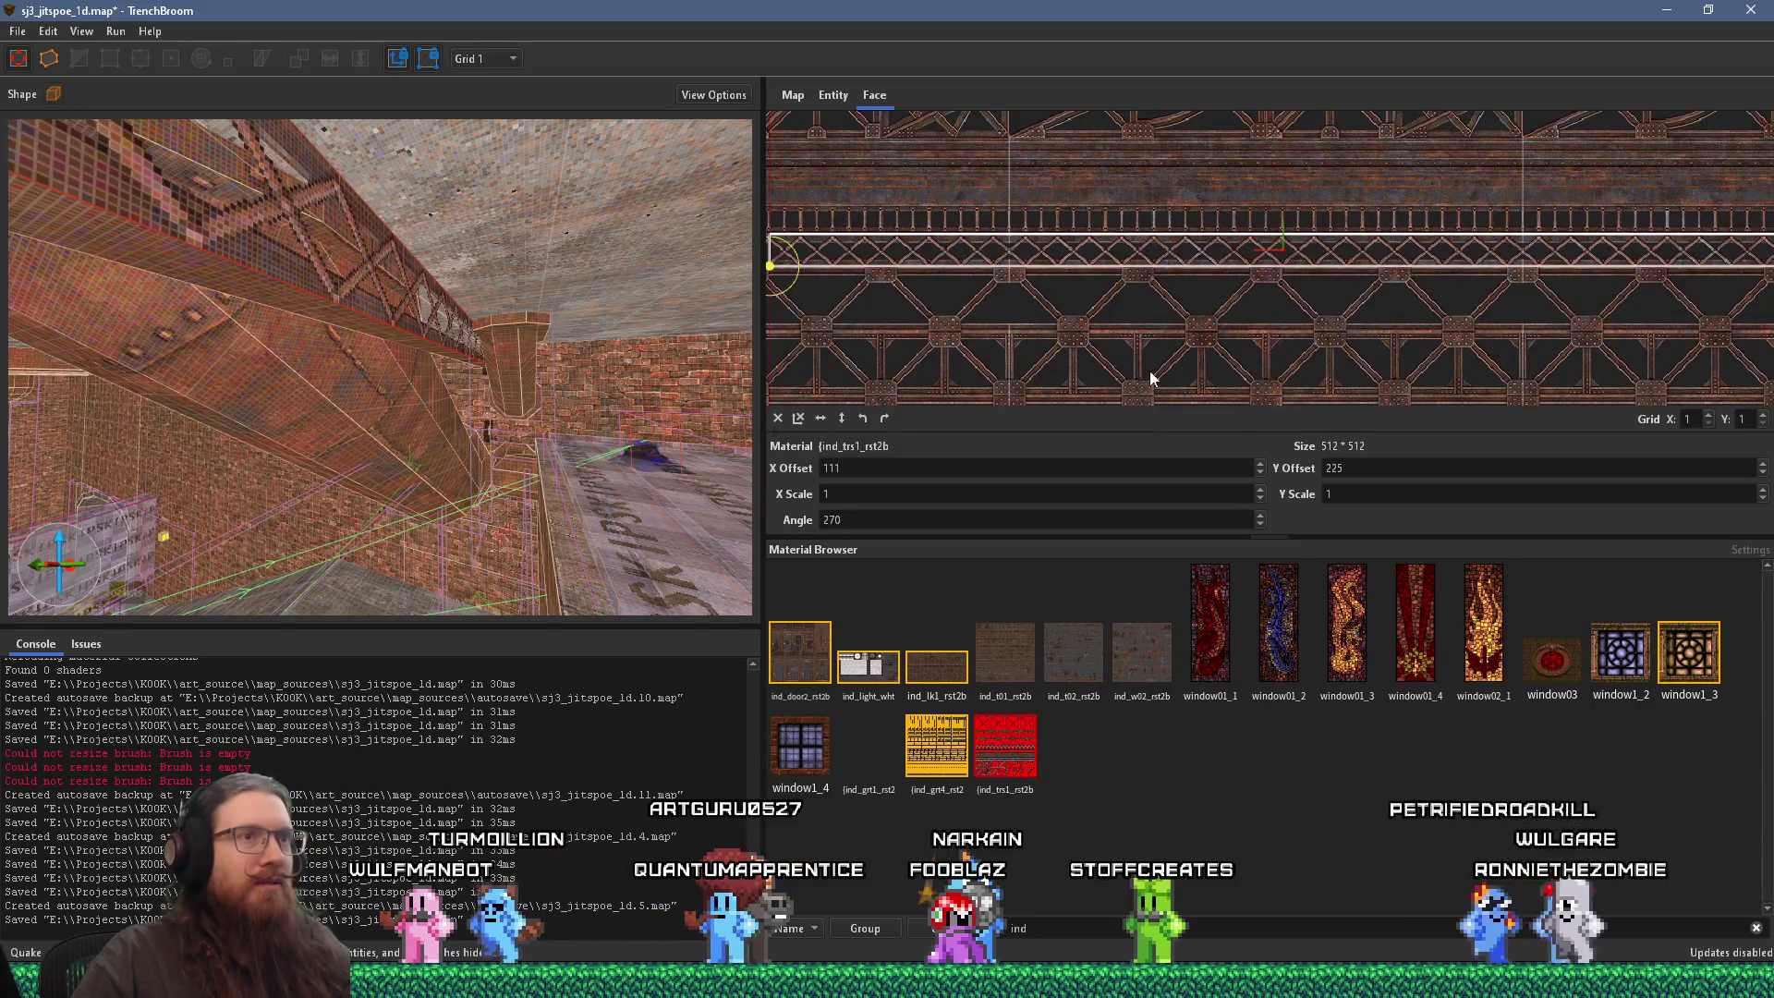
scroll(1206, 296, up, 4)
mouse_move(1195, 363)
mouse_down()
mouse_move(1210, 327)
mouse_move(1204, 360)
mouse_move(1205, 344)
mouse_up()
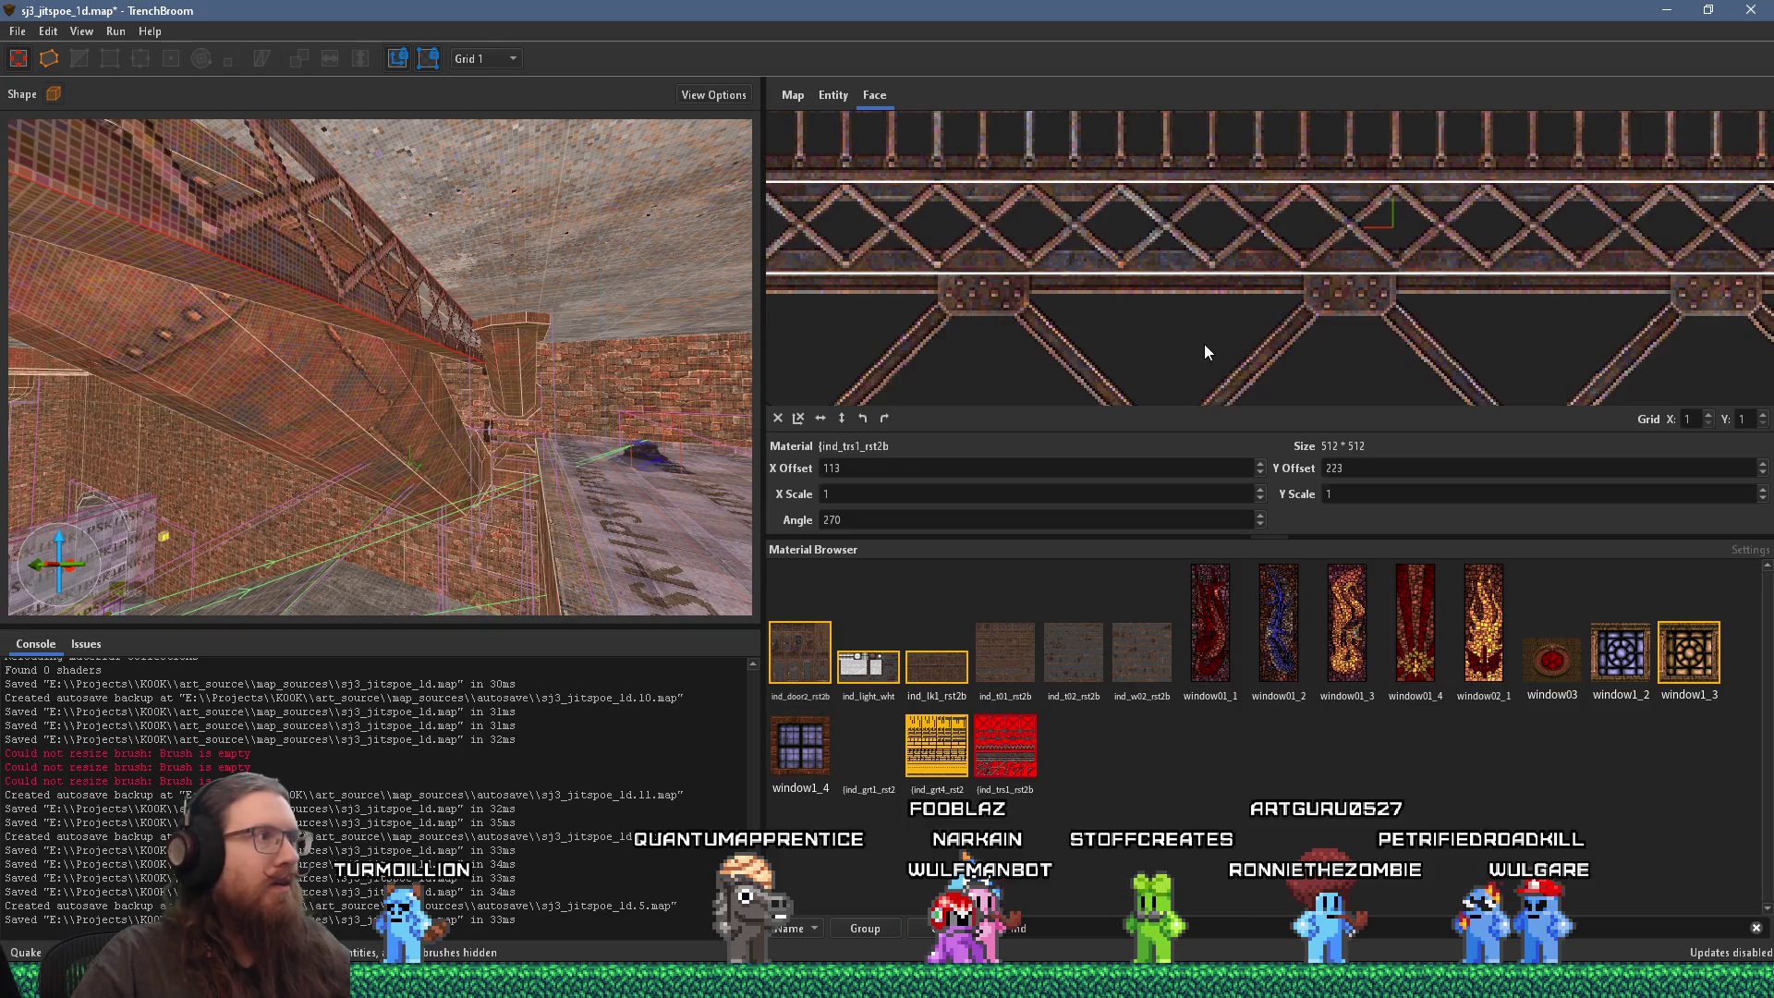
Step: Inspect the textured beam from closer and farther away, then nudge the truss texture slightly
key(s)
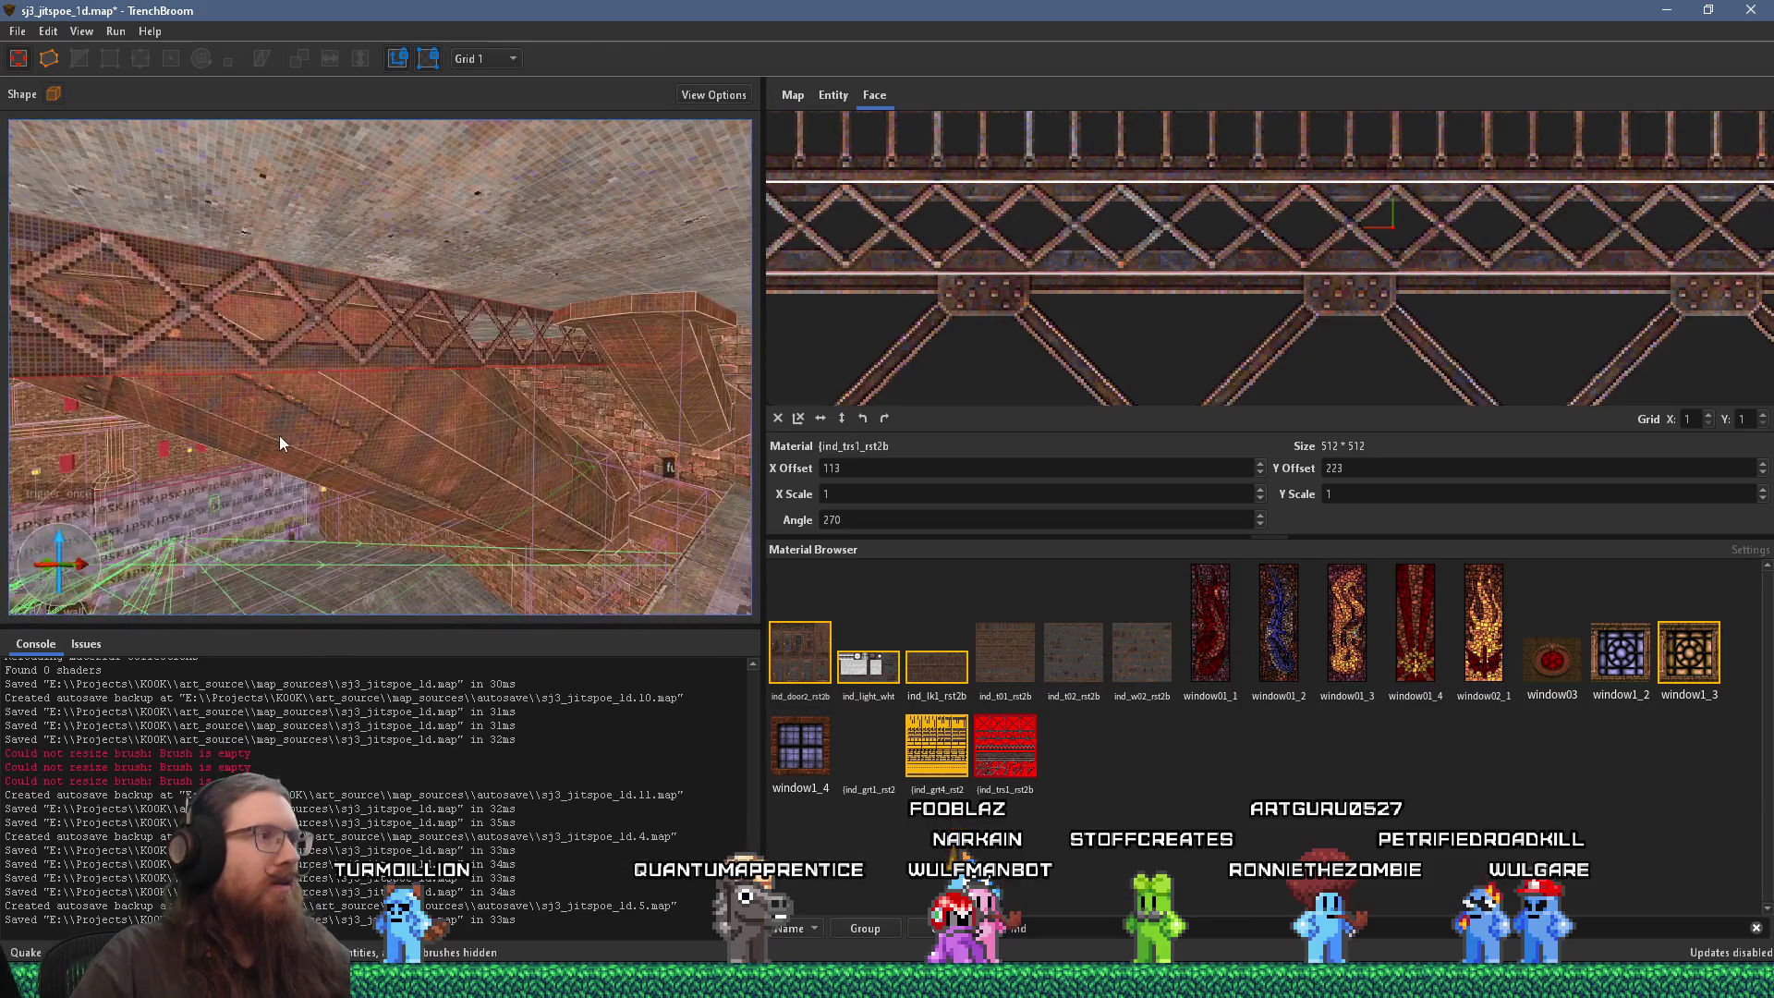
key(w)
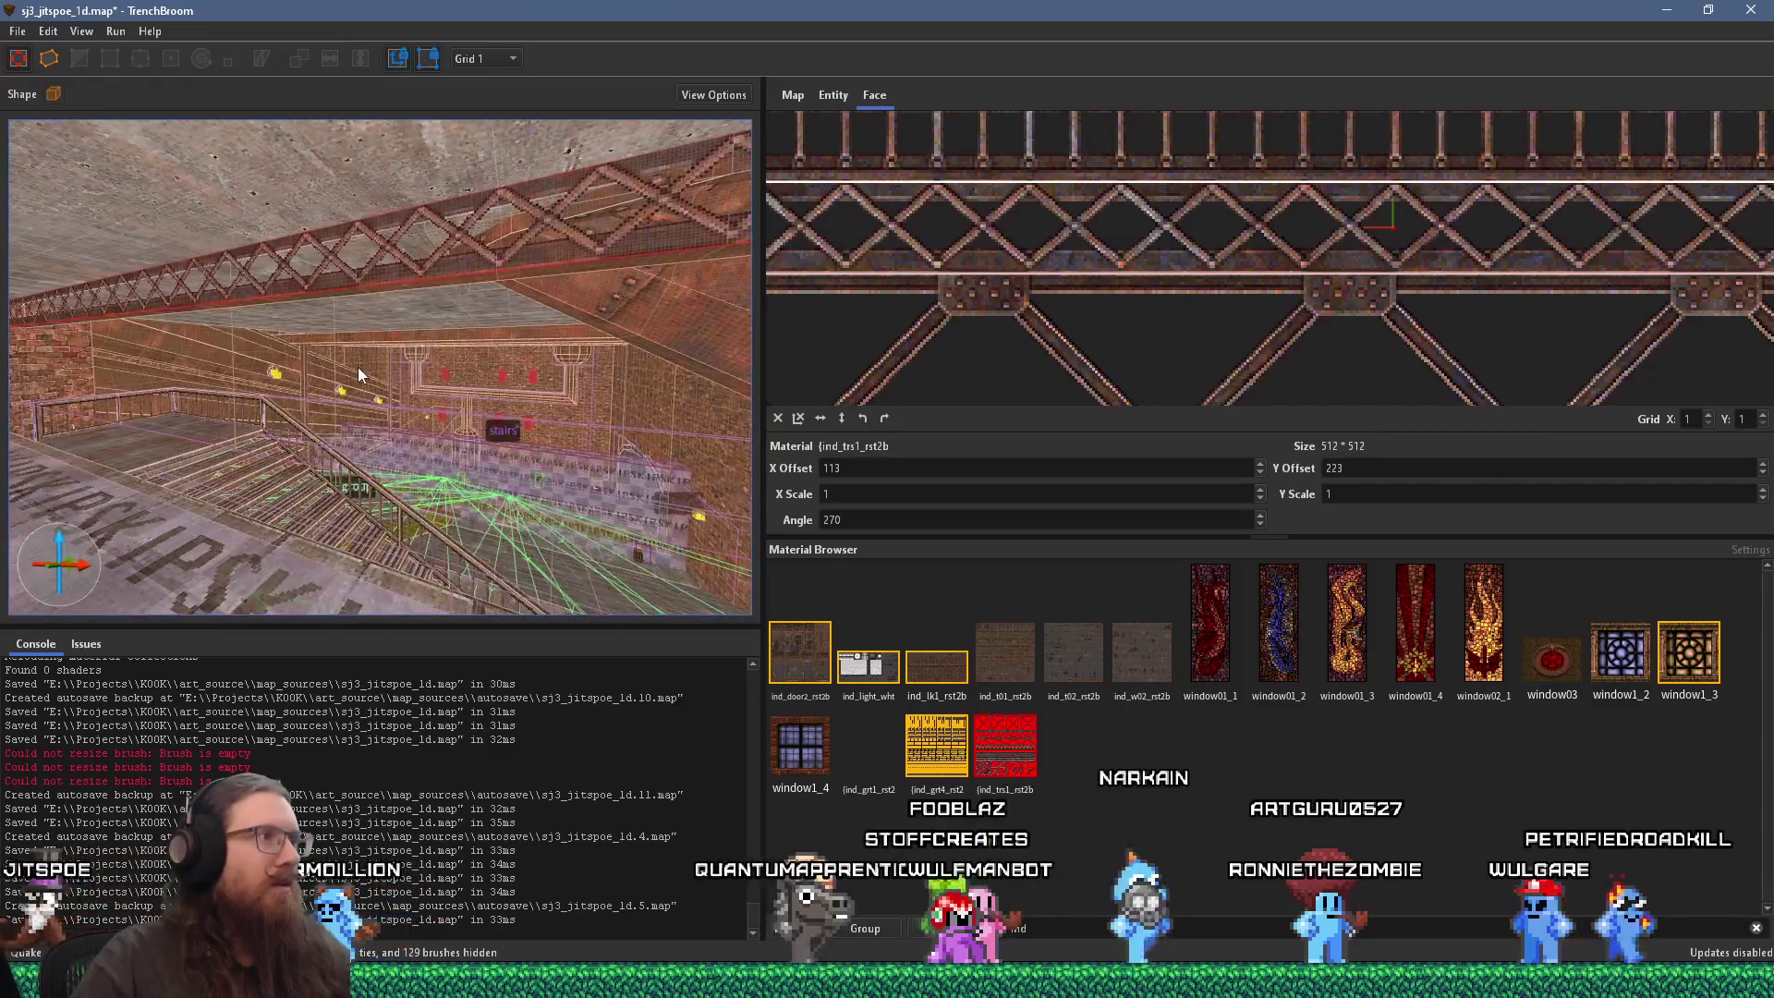
key(w)
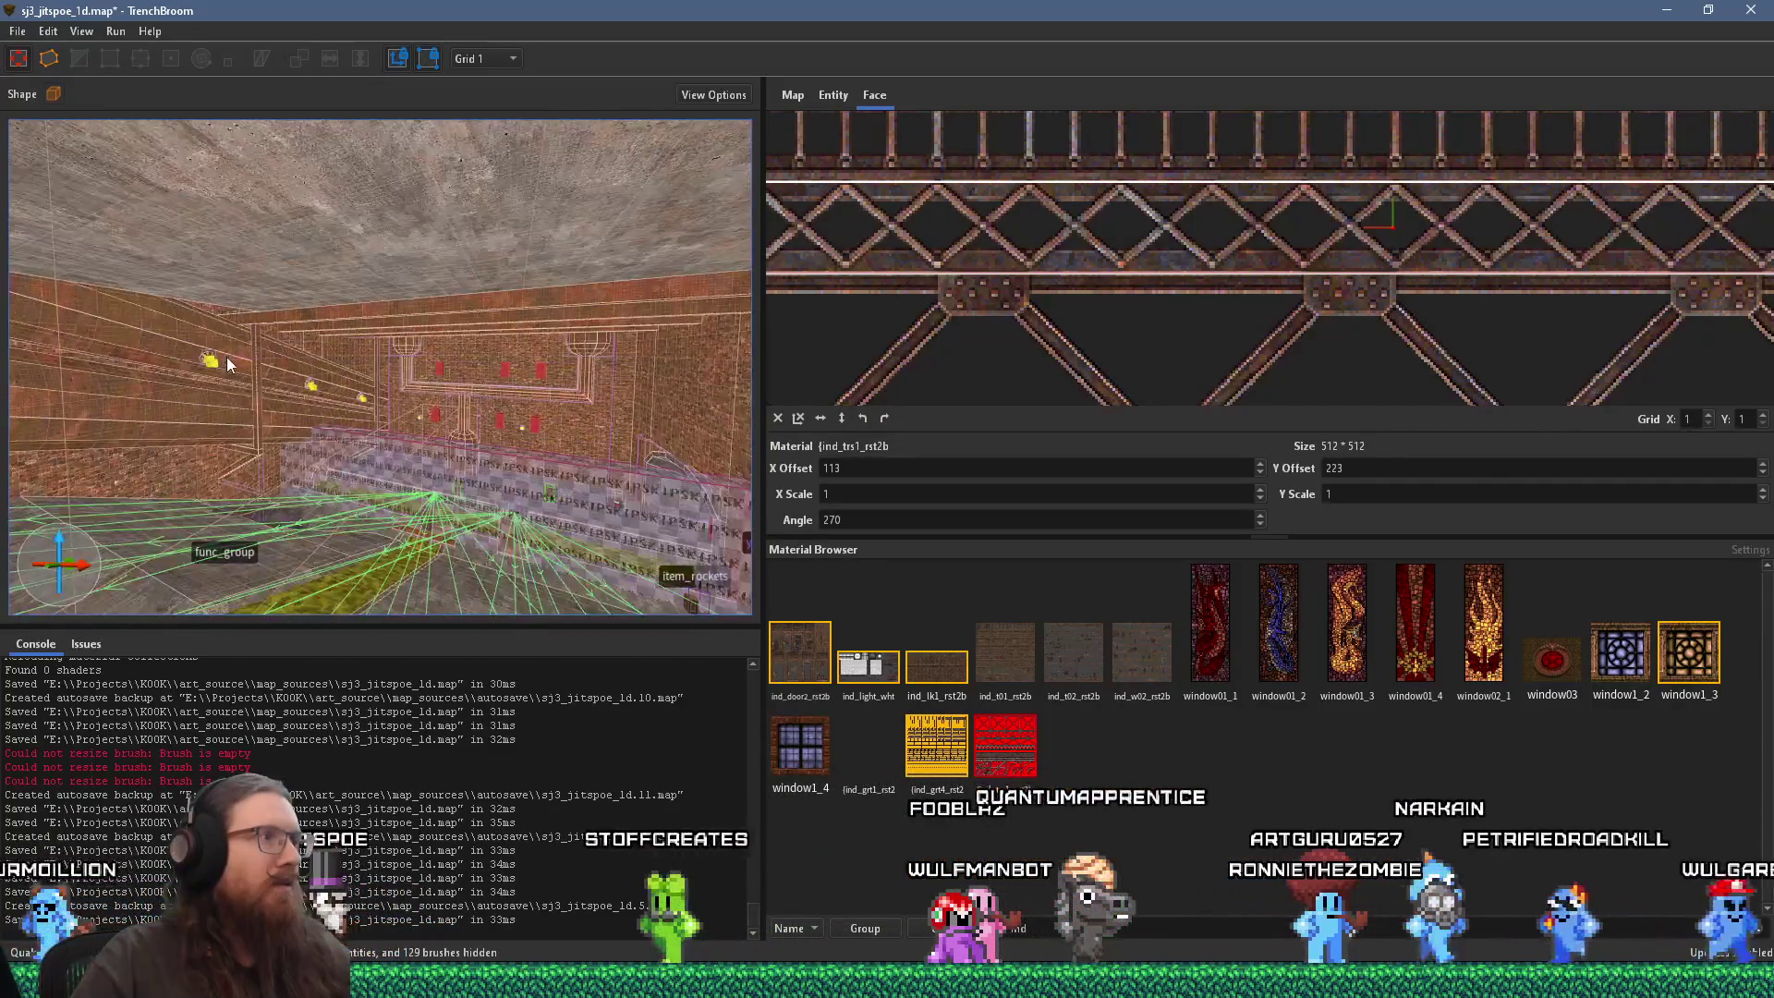
key(w)
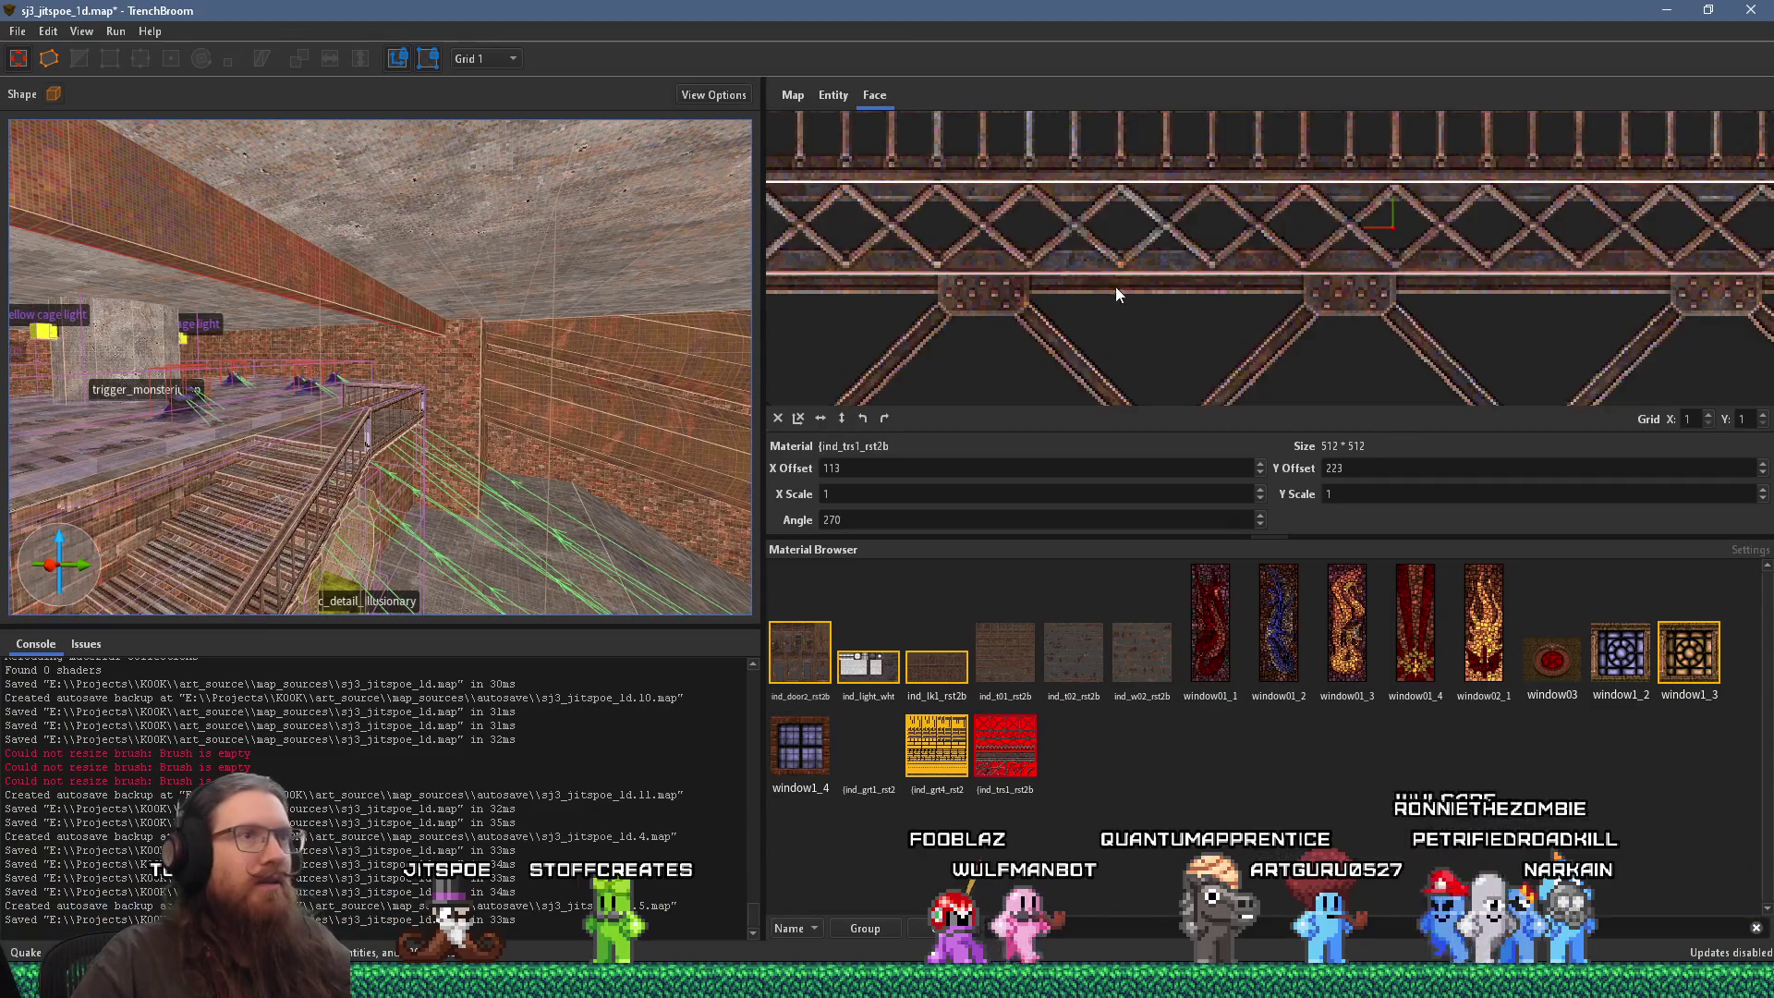
scroll(1116, 294, down, 1)
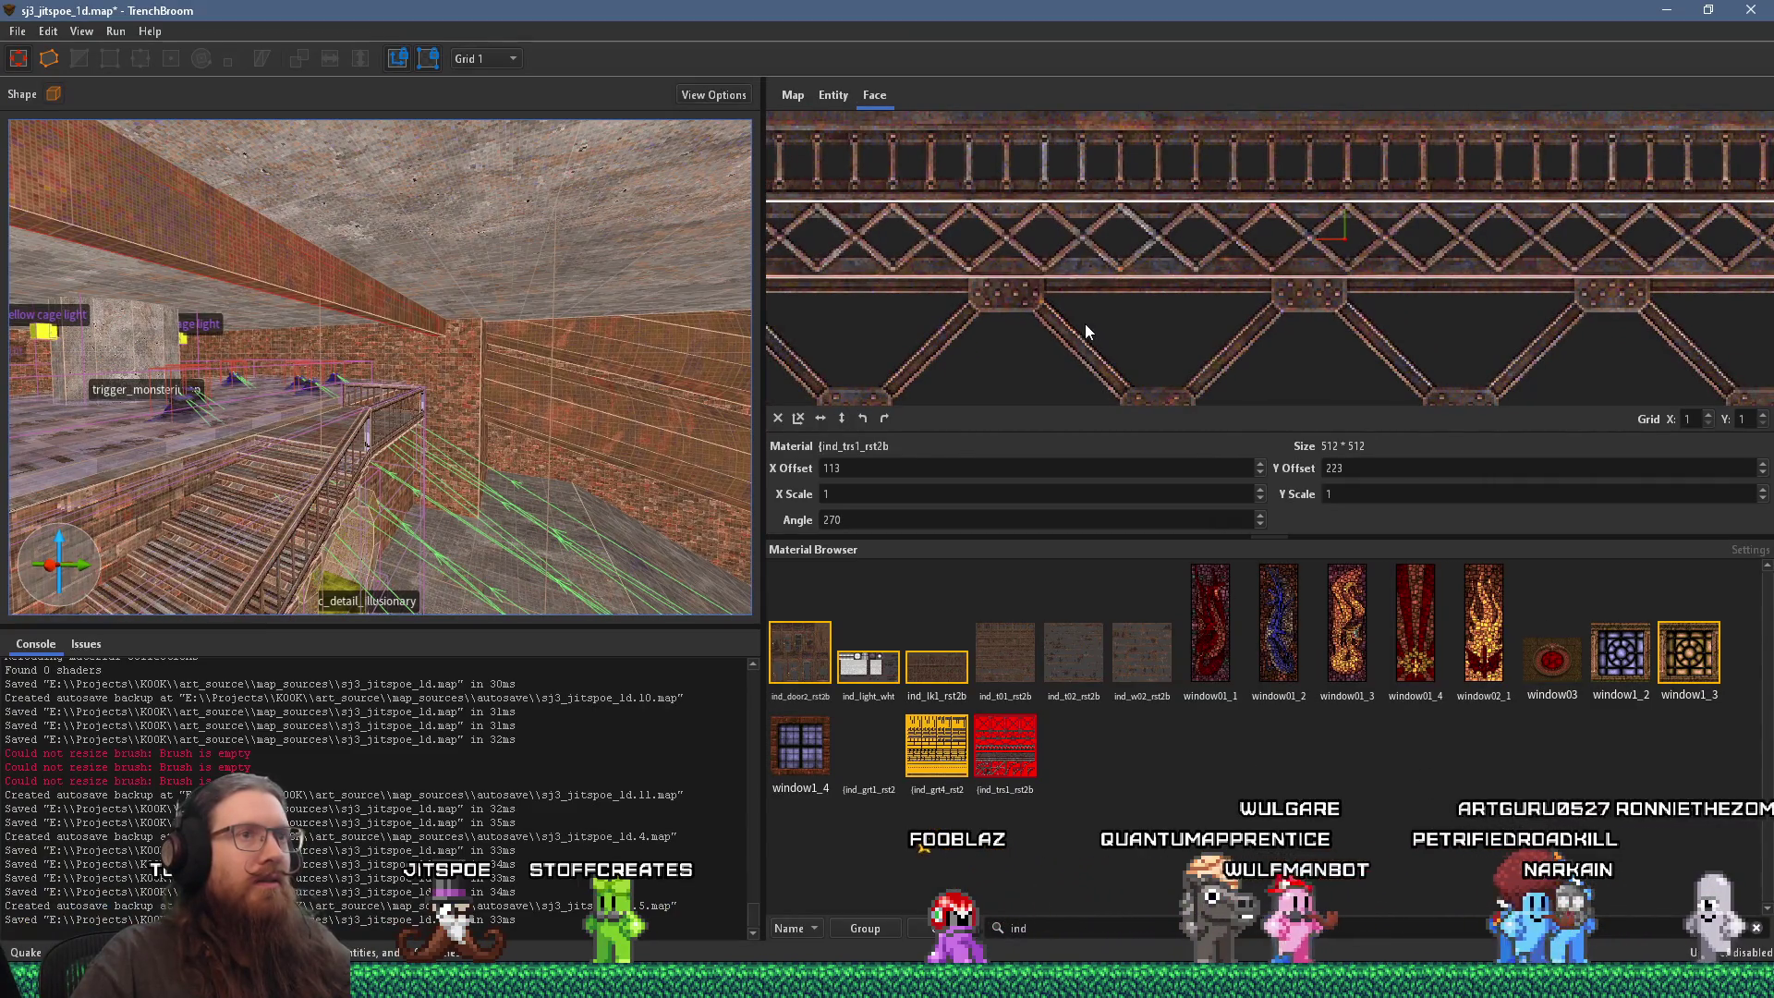
scroll(1085, 323, up, 1)
mouse_move(1078, 366)
mouse_down()
mouse_move(1117, 348)
mouse_move(1119, 368)
mouse_move(1122, 290)
mouse_move(1119, 353)
mouse_up()
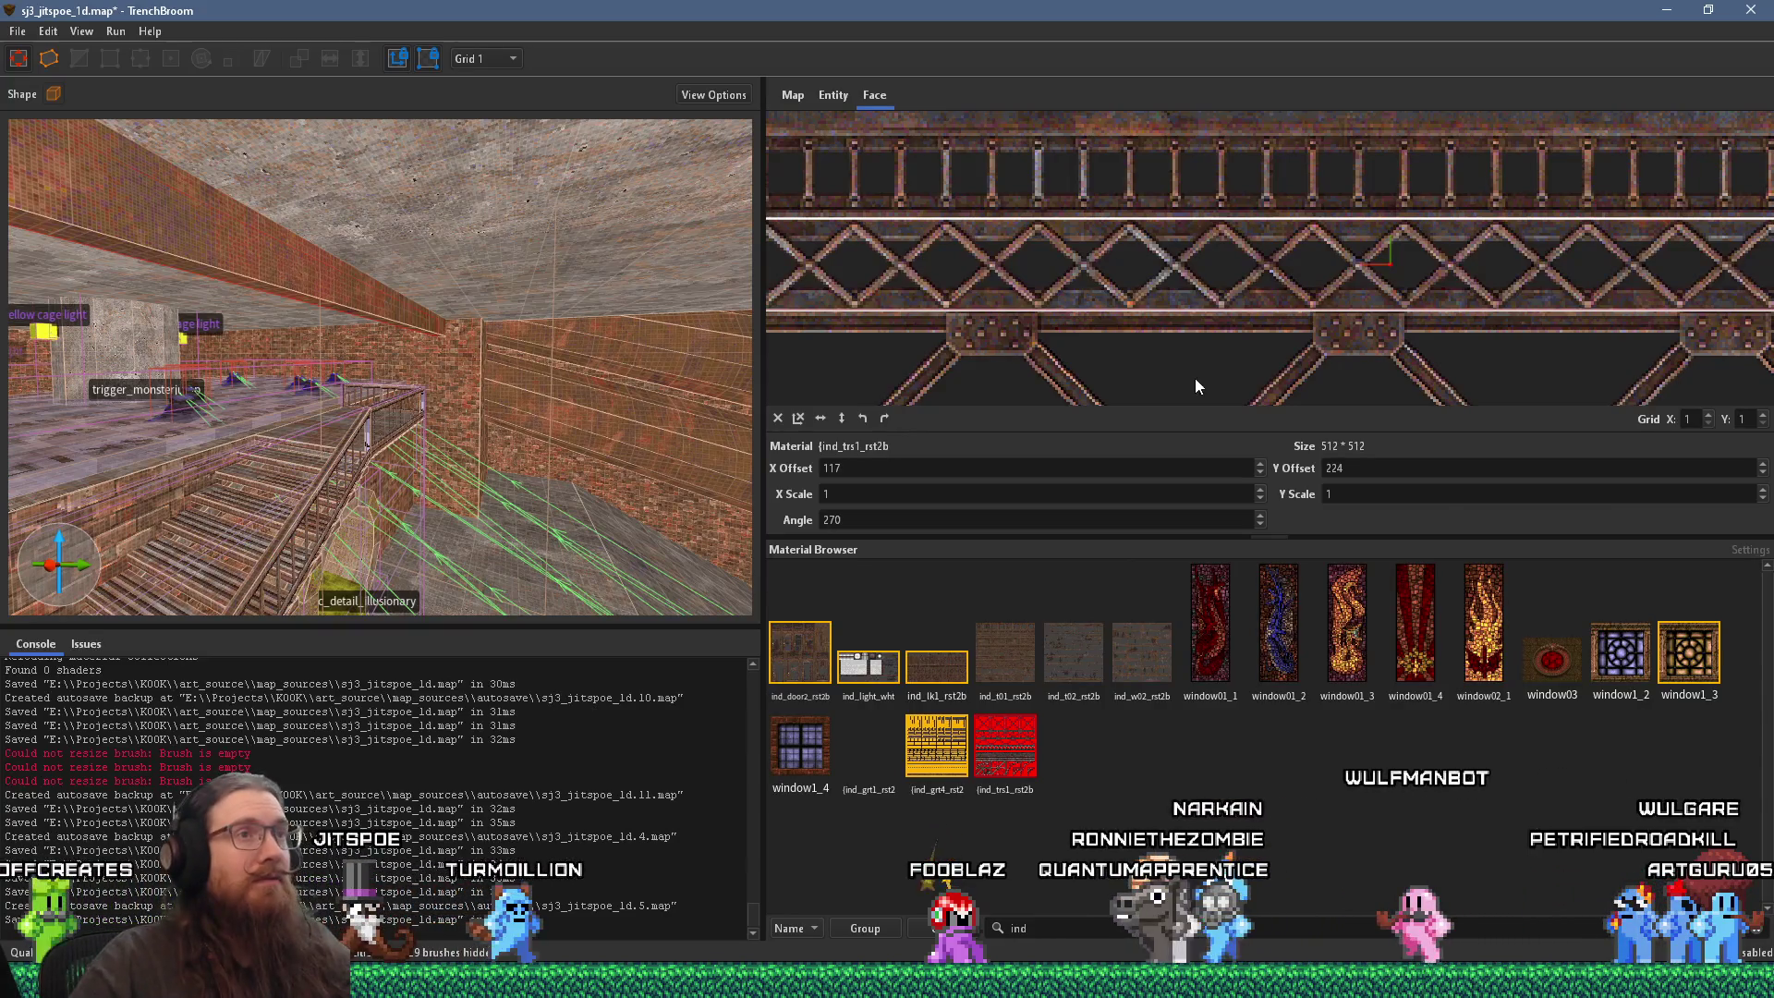
mouse_move(1227, 189)
mouse_down()
mouse_move(1202, 369)
mouse_move(1214, 288)
mouse_move(1057, 133)
mouse_move(1155, 96)
mouse_up()
Step: View the beam from another angle and shift the truss texture vertically into alignment
mouse_move(739, 323)
mouse_down()
mouse_move(547, 434)
mouse_move(424, 383)
mouse_move(515, 425)
mouse_up()
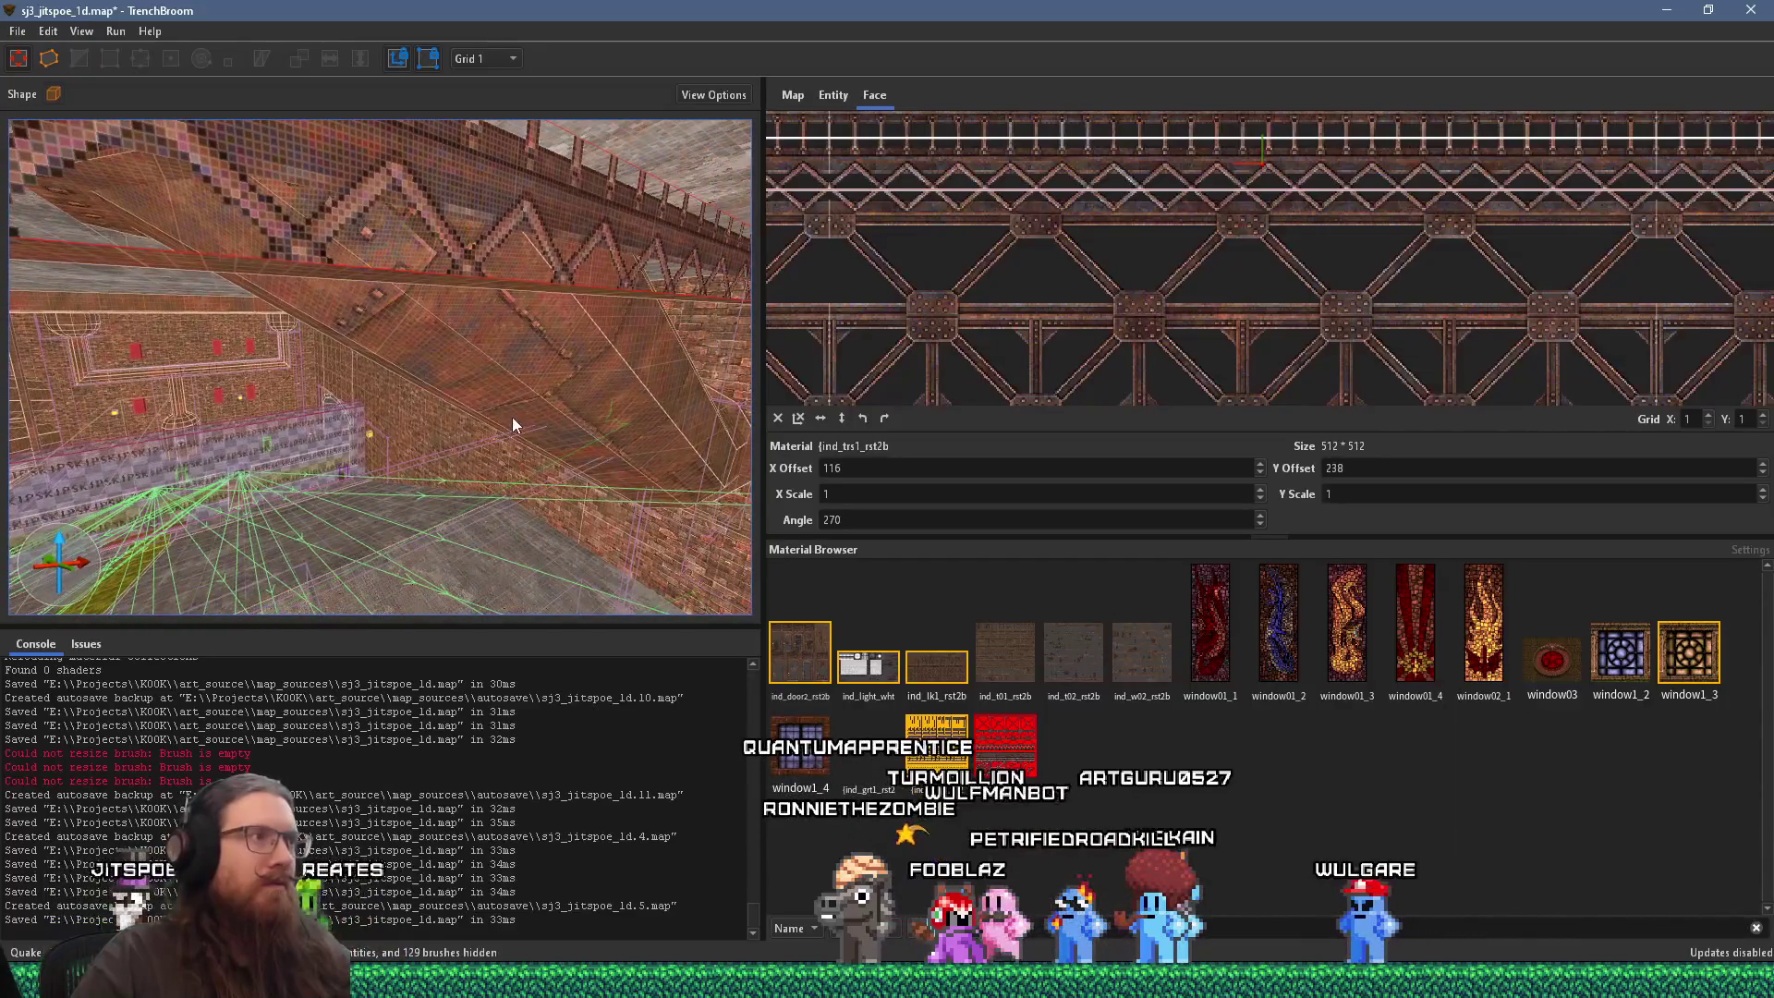
scroll(1140, 331, up, 3)
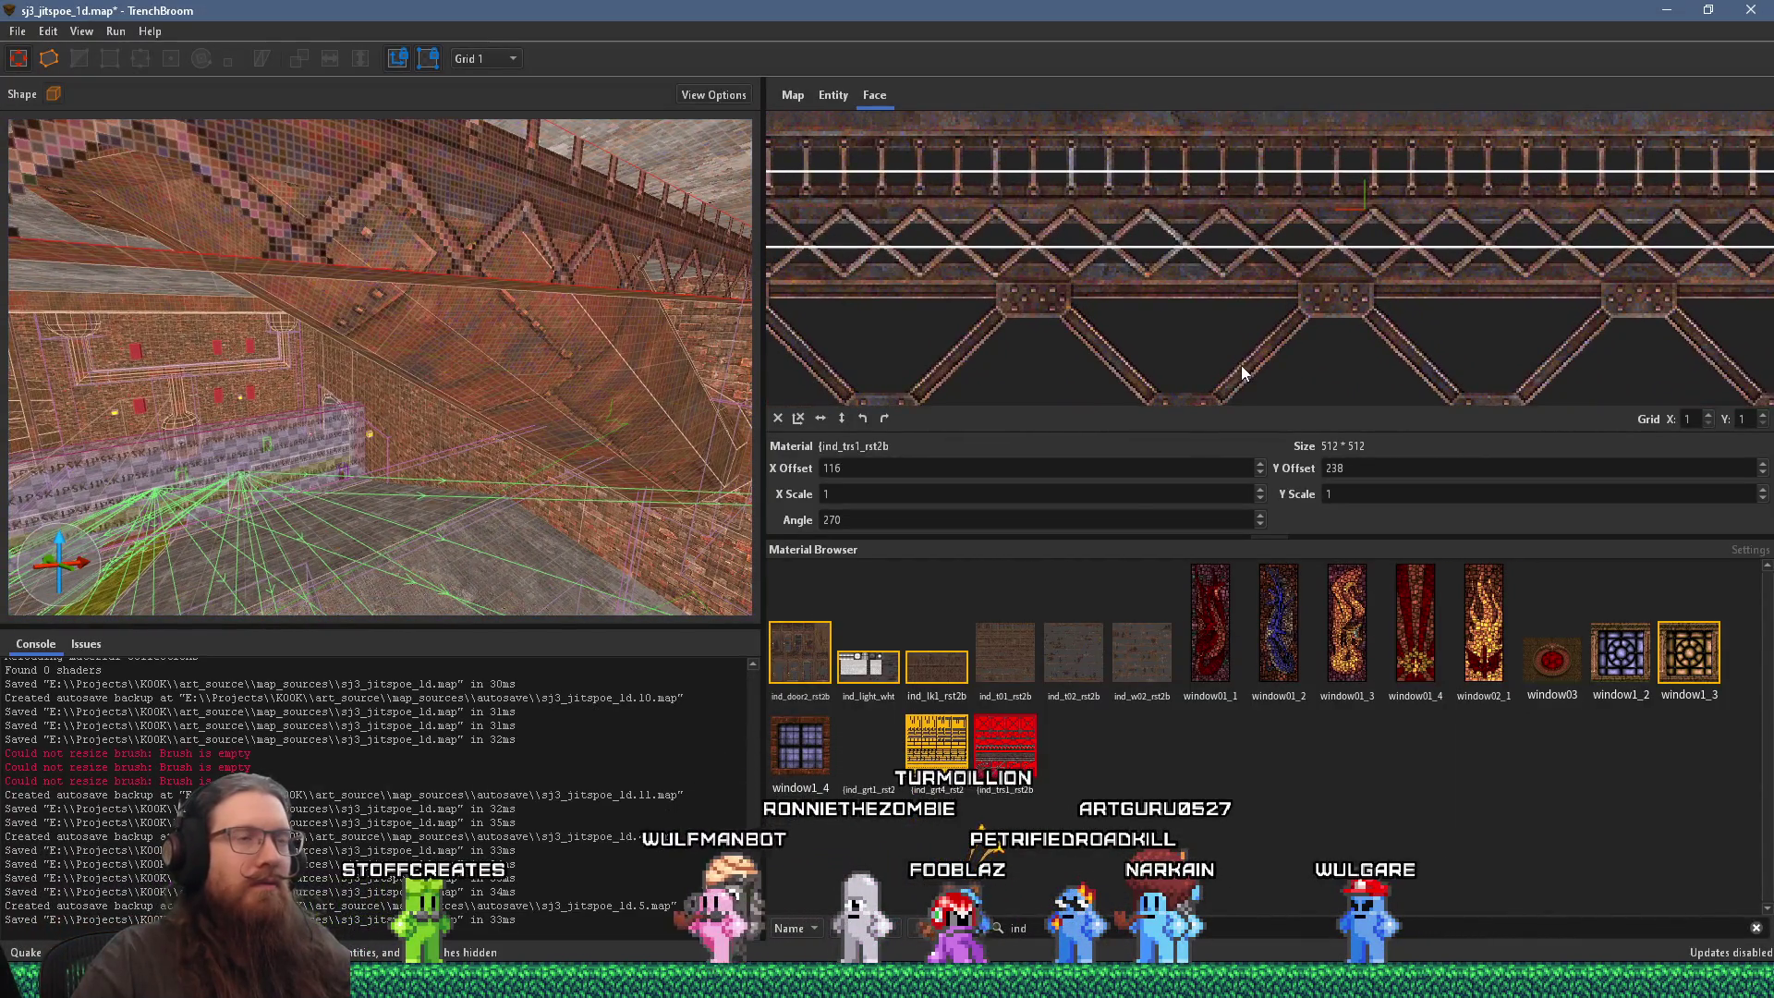
mouse_move(1227, 352)
mouse_down()
mouse_move(1231, 276)
mouse_move(1212, 308)
mouse_move(1079, 140)
mouse_move(1124, 139)
mouse_move(1178, 185)
mouse_up()
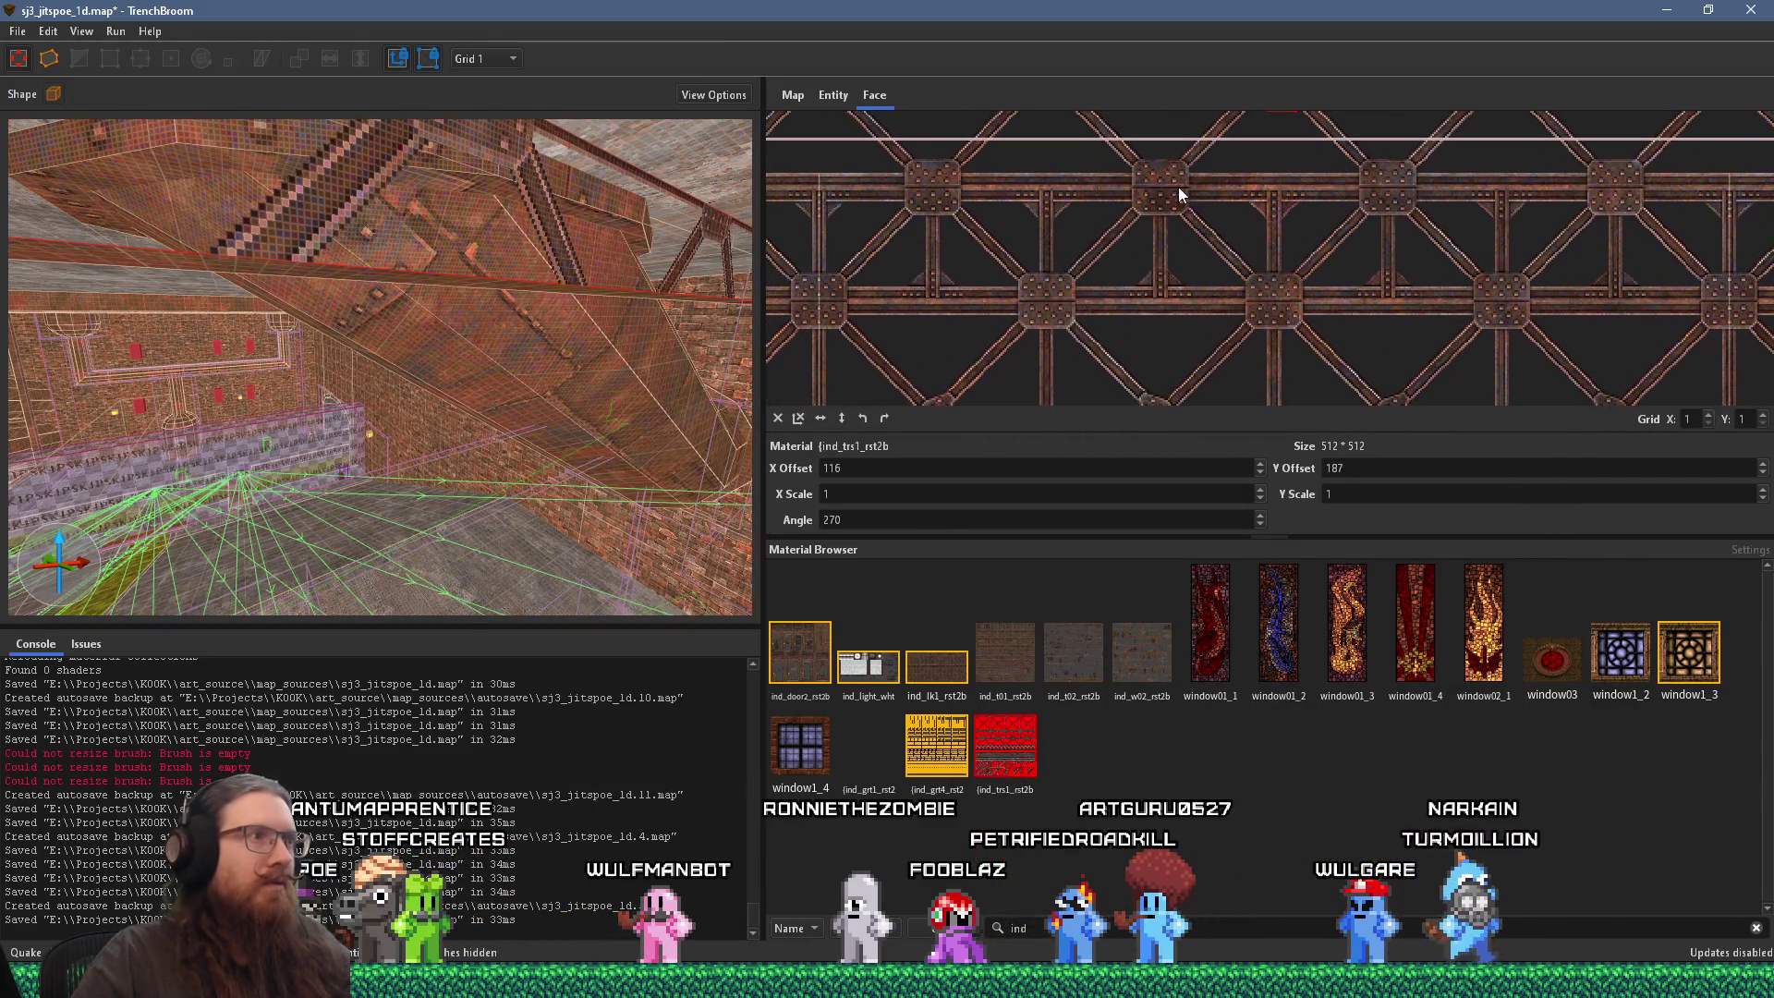
scroll(1167, 224, up, 1)
drag(1188, 333, 1194, 273)
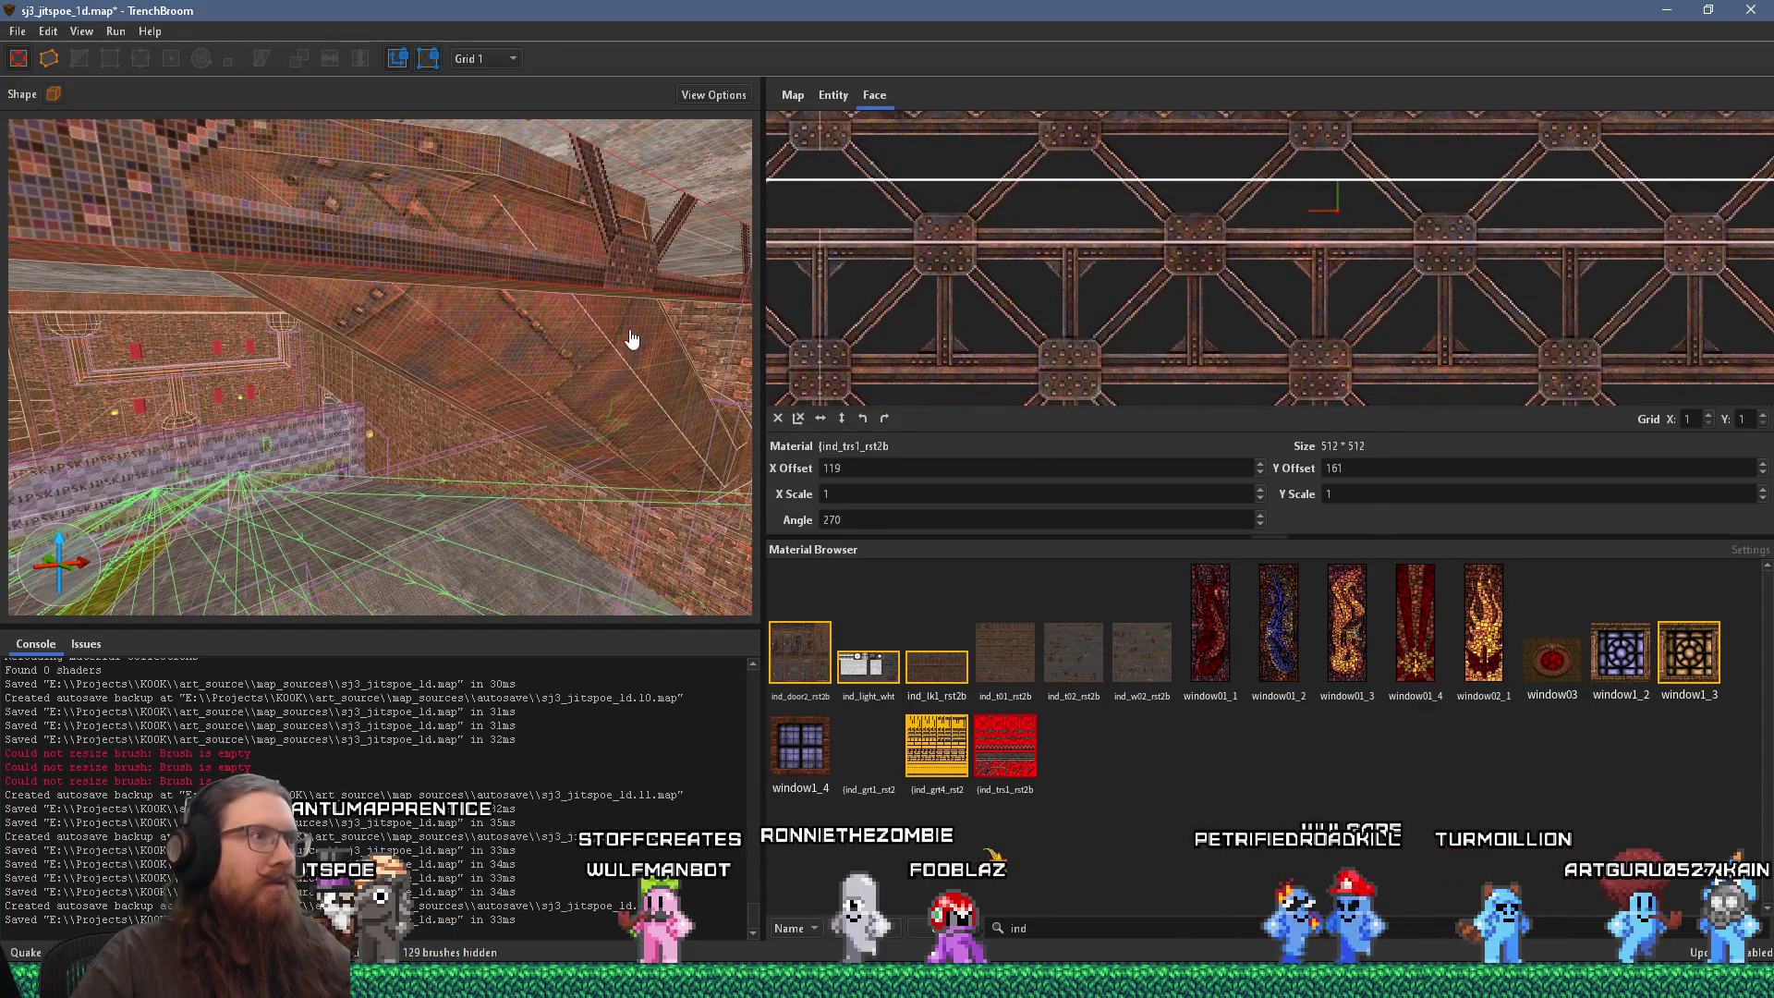
scroll(516, 275, up, 5)
scroll(700, 245, down, 3)
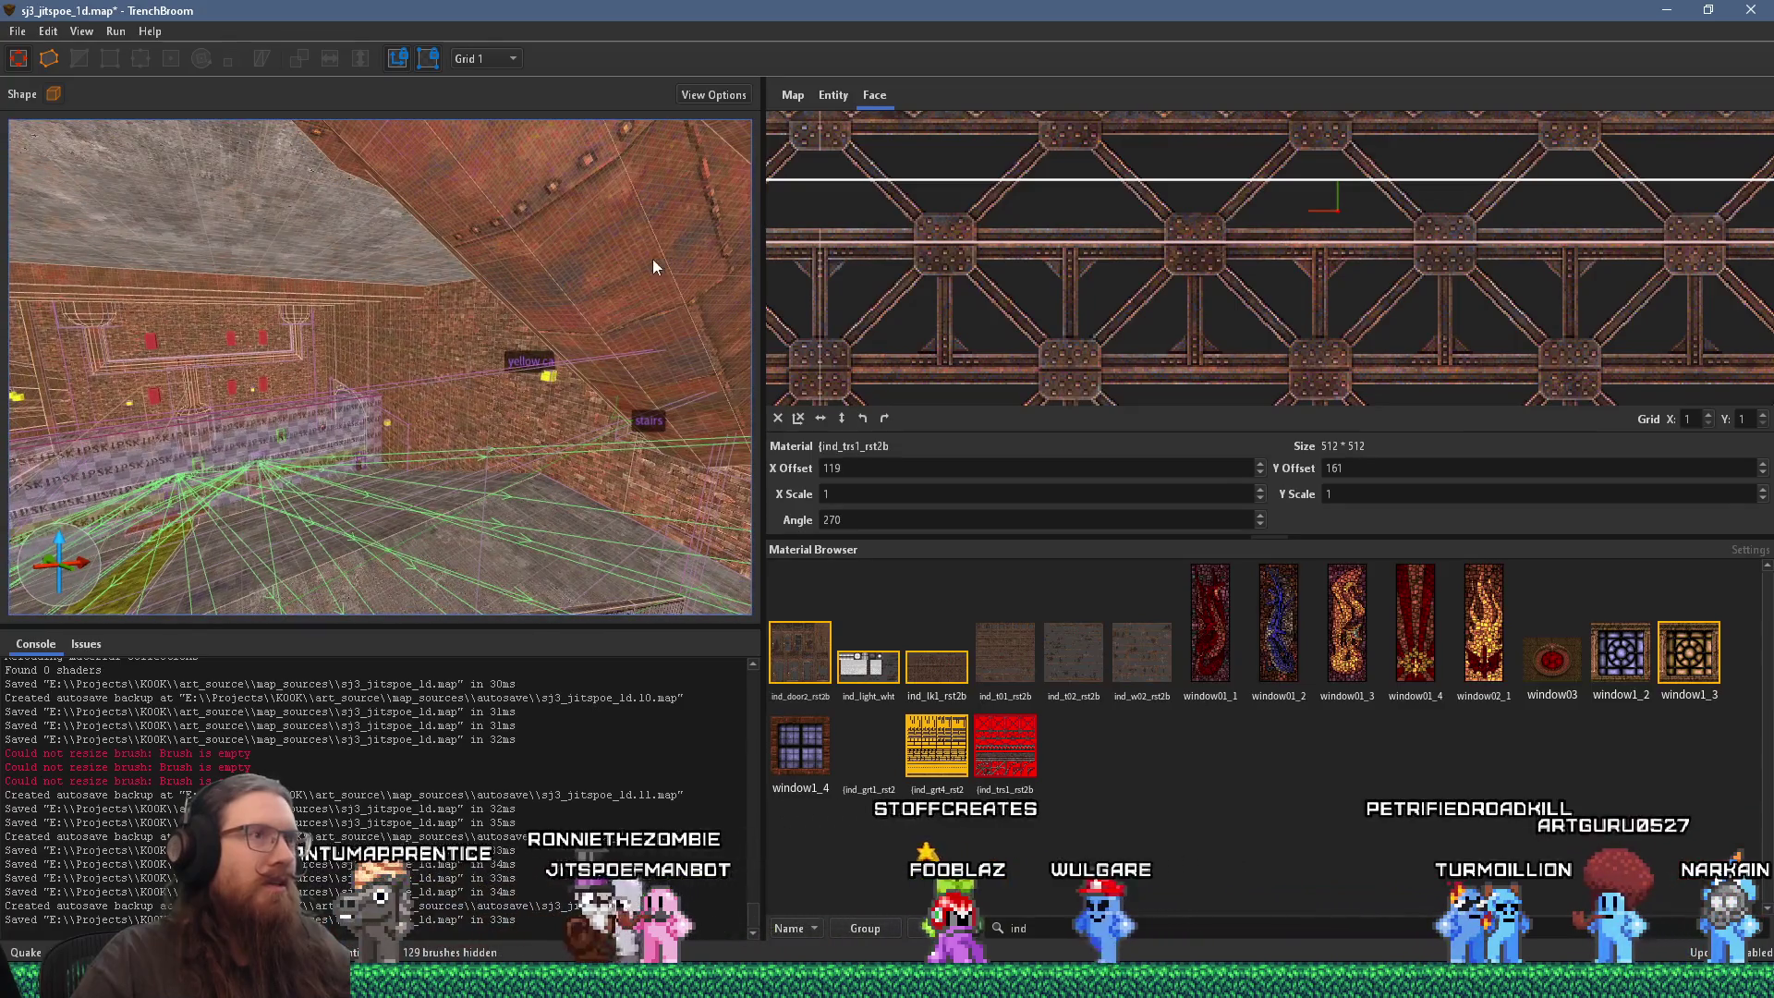
scroll(607, 259, down, 2)
drag(1172, 290, 1173, 425)
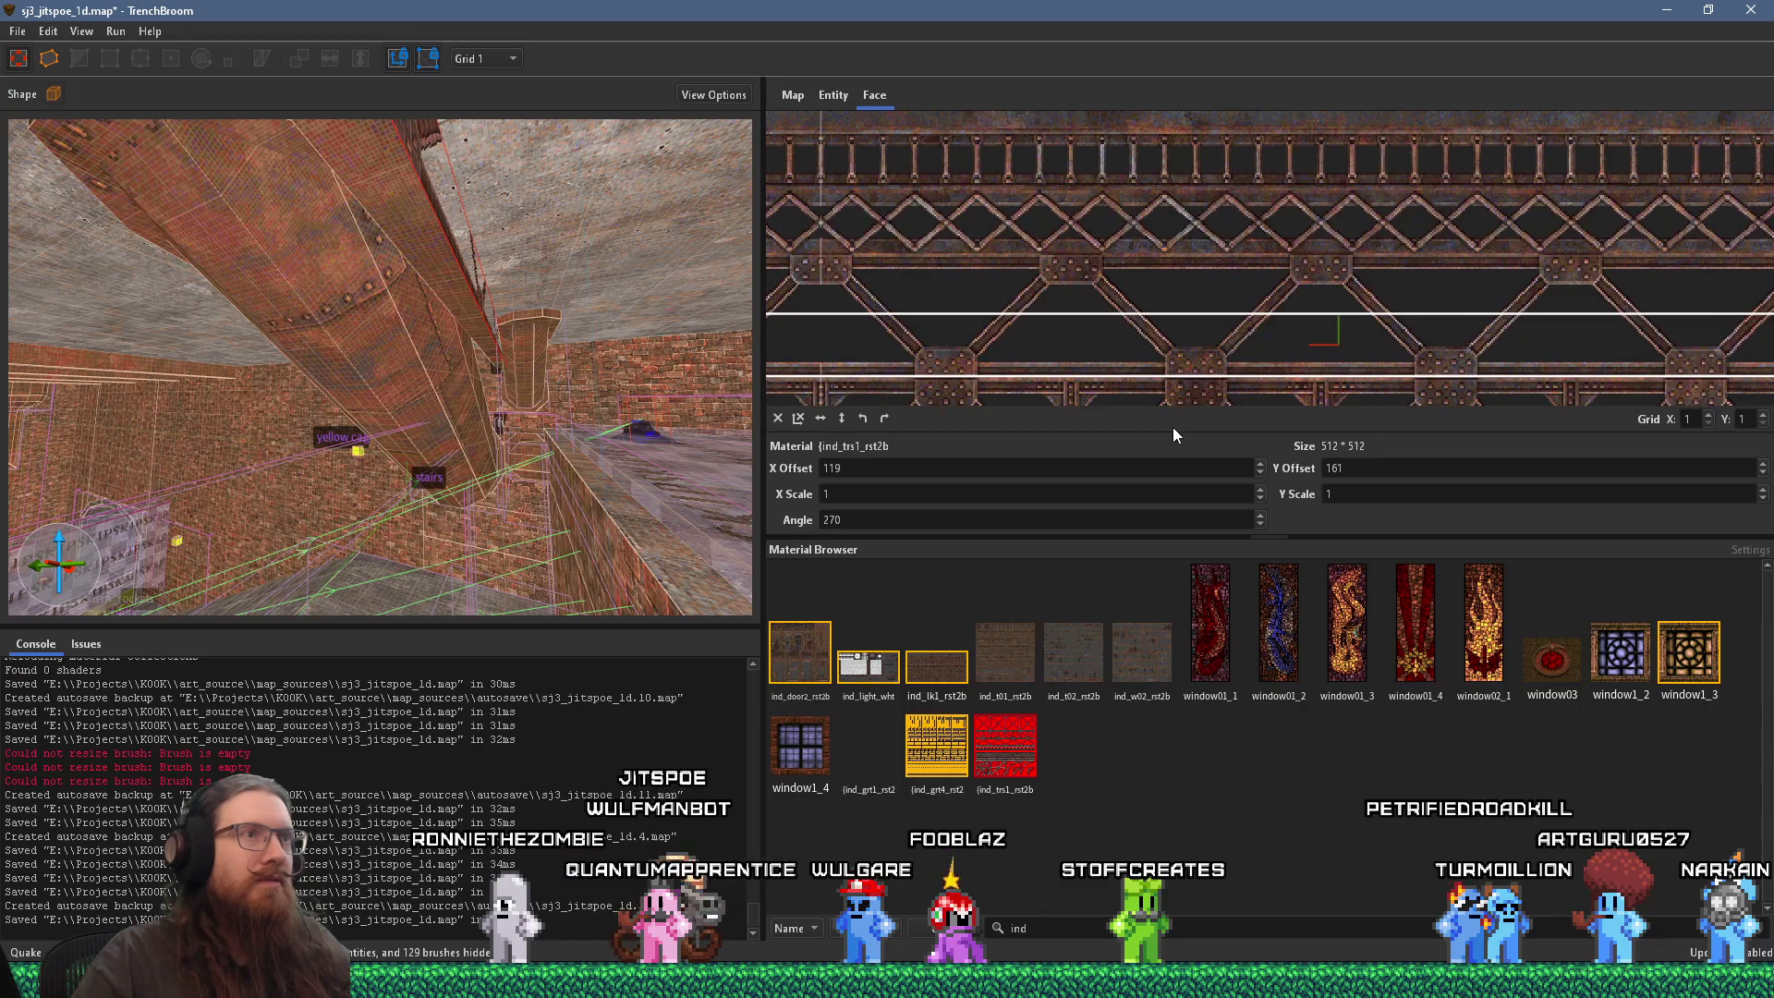
Step: Check against the far wall and settle the truss at X offset 118, Y offset 224
scroll(557, 391, up, 4)
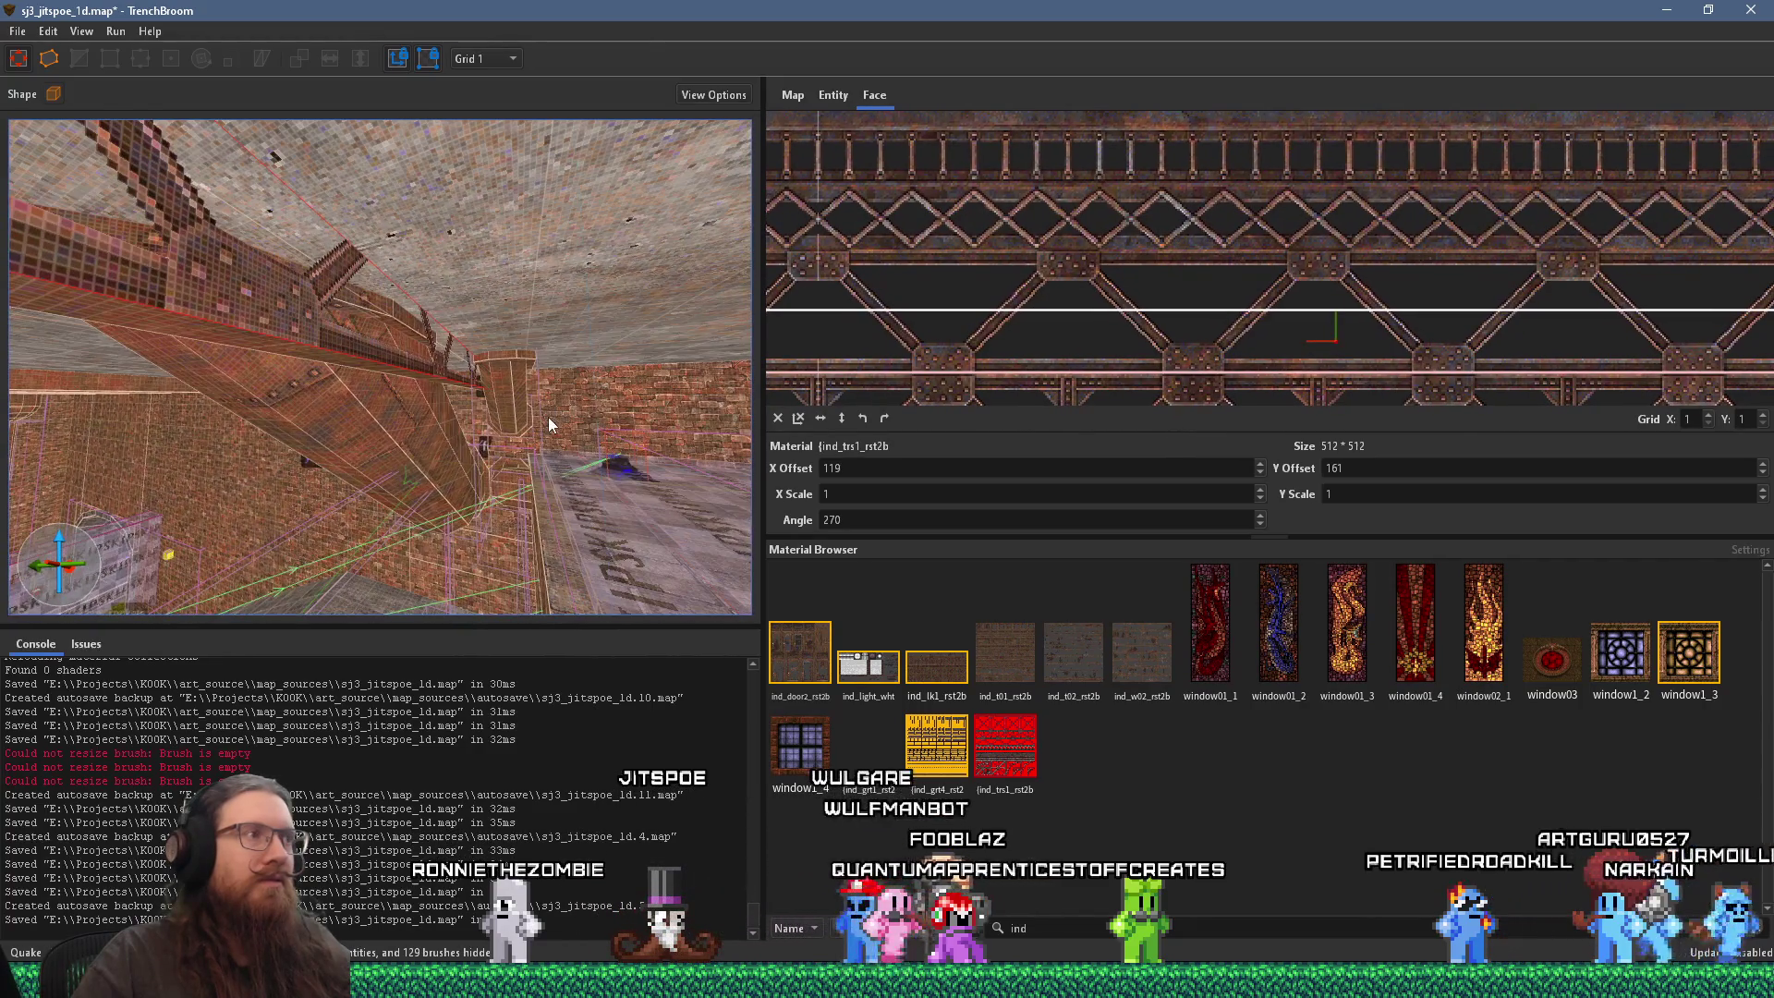
scroll(547, 417, up, 2)
scroll(564, 436, up, 4)
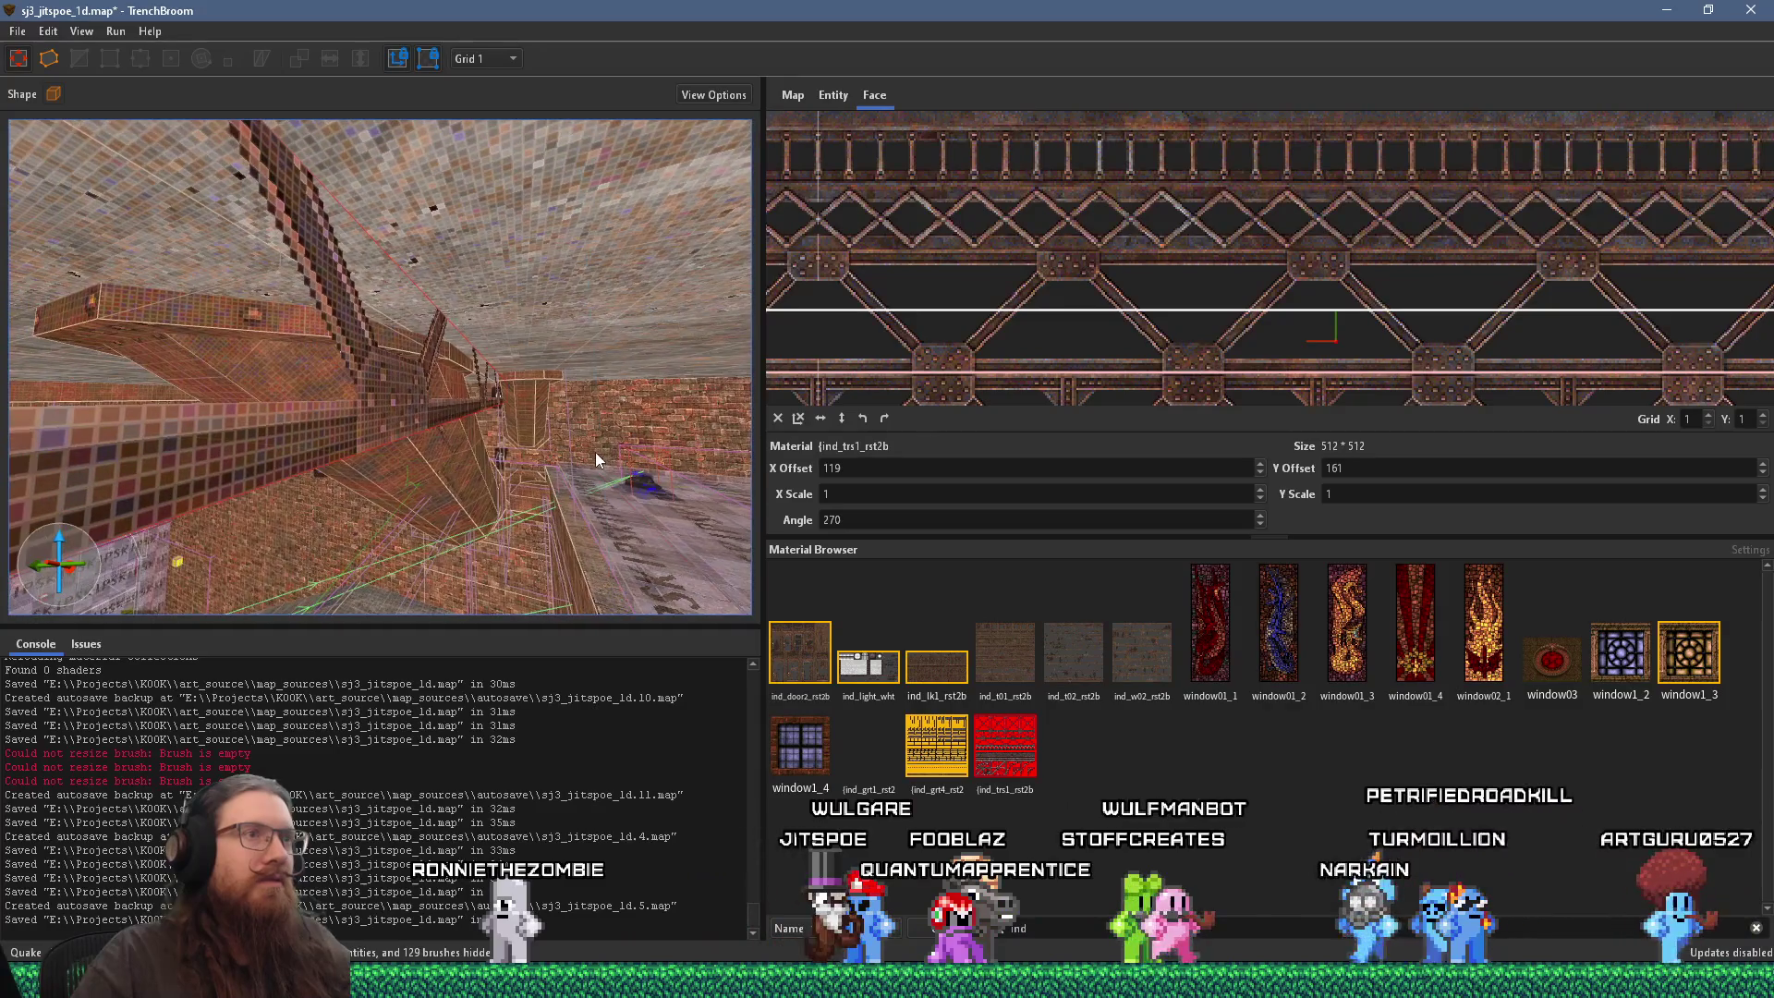
scroll(606, 440, down, 5)
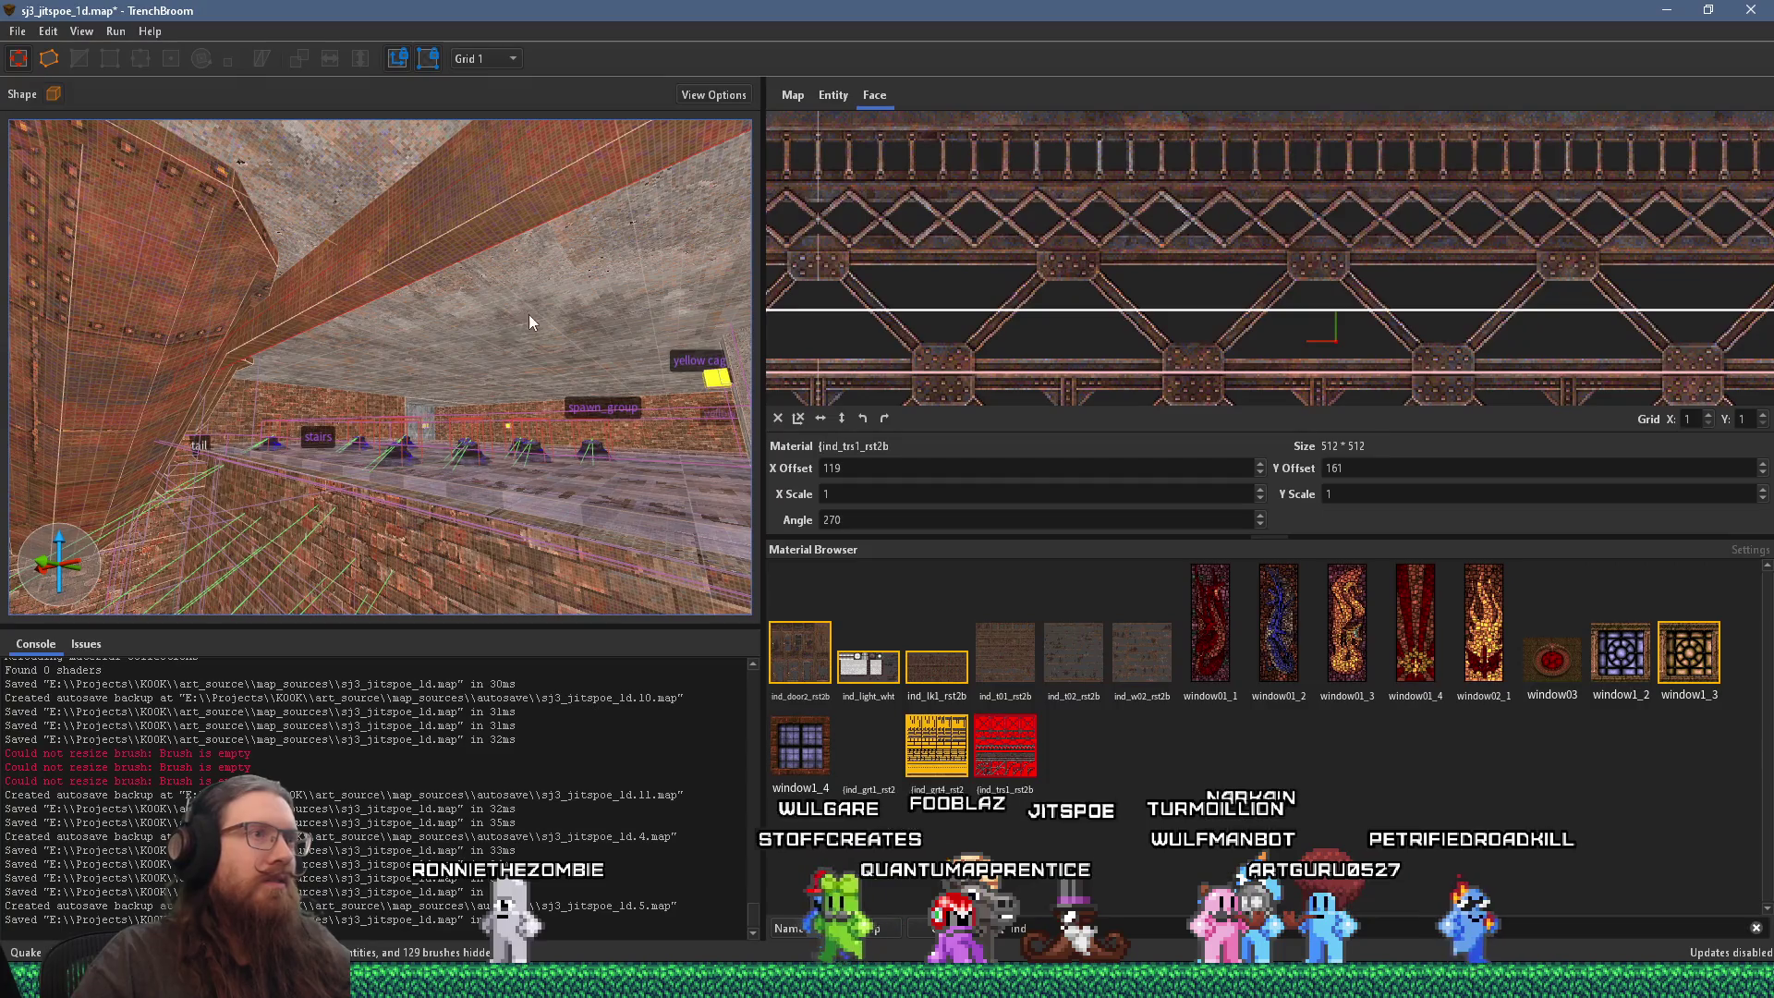
mouse_move(529, 317)
mouse_down()
mouse_move(302, 353)
mouse_move(299, 388)
mouse_move(368, 347)
mouse_move(307, 297)
mouse_move(107, 303)
mouse_move(475, 309)
mouse_move(404, 412)
mouse_move(429, 391)
mouse_up()
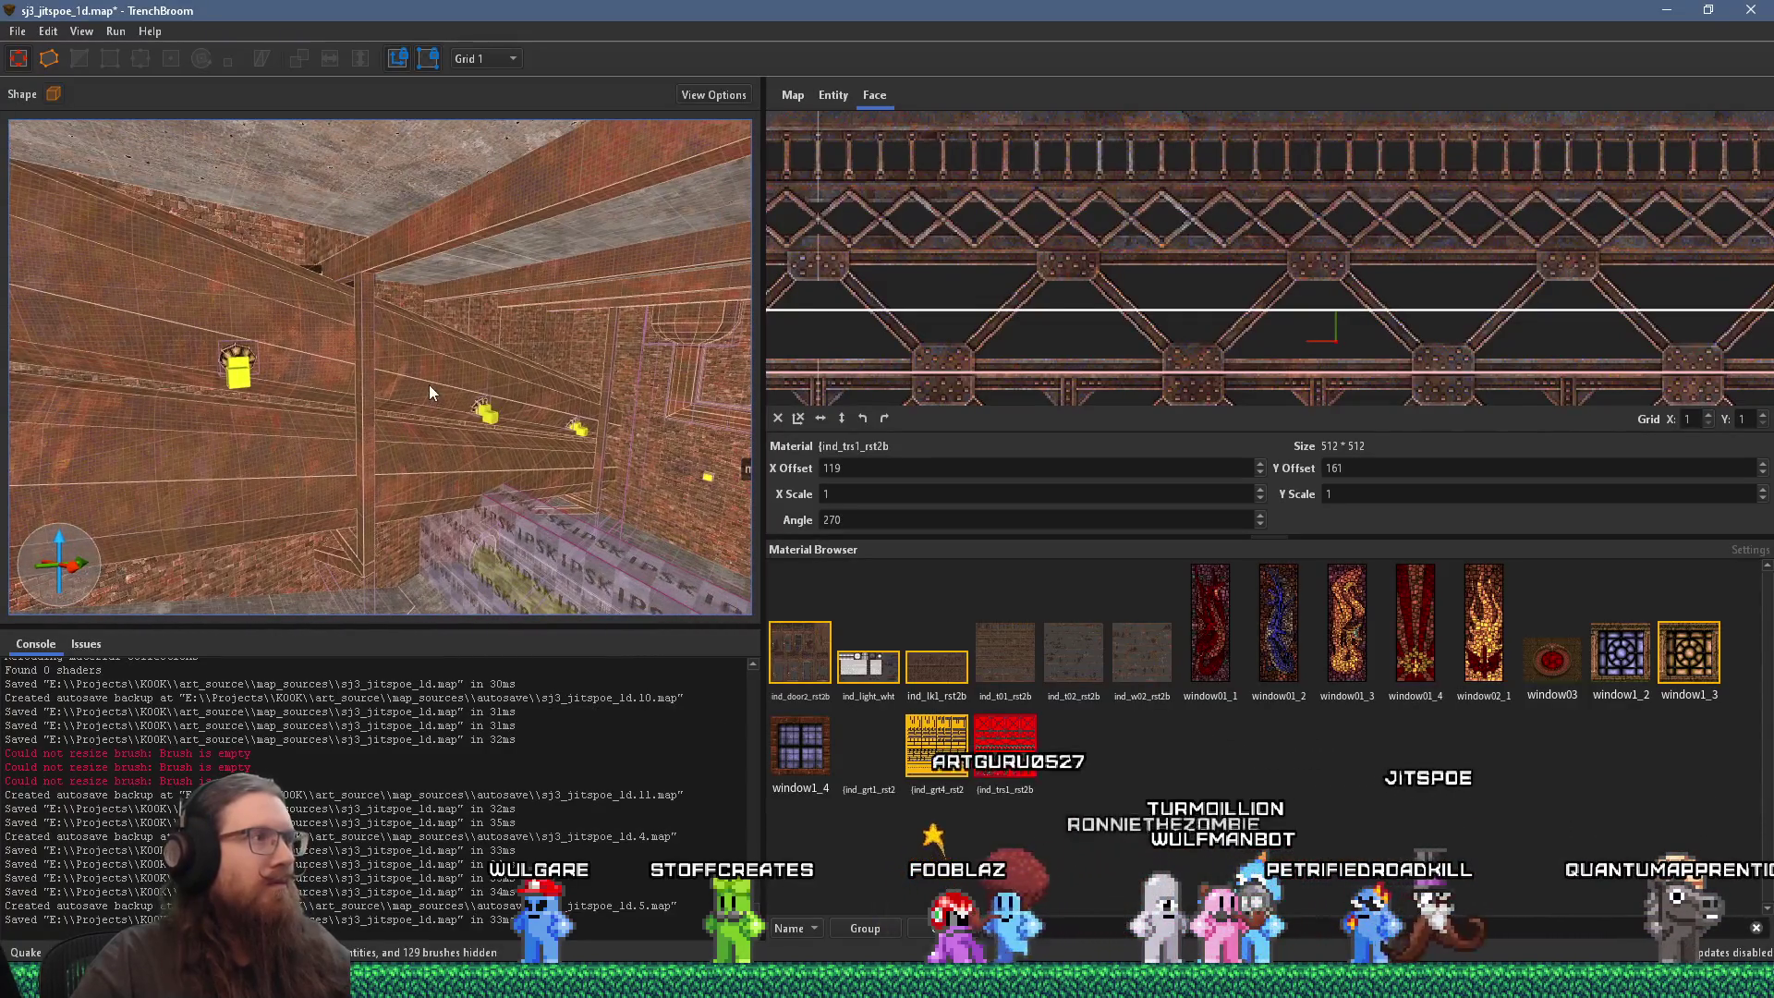
mouse_move(867, 345)
mouse_down()
mouse_move(1034, 288)
mouse_move(1024, 374)
mouse_move(1052, 350)
mouse_up()
scroll(1026, 377, up, 2)
Step: Set the truss texture's X offset to 0, keeping Y offset 224 and angle 270
double_click(952, 468)
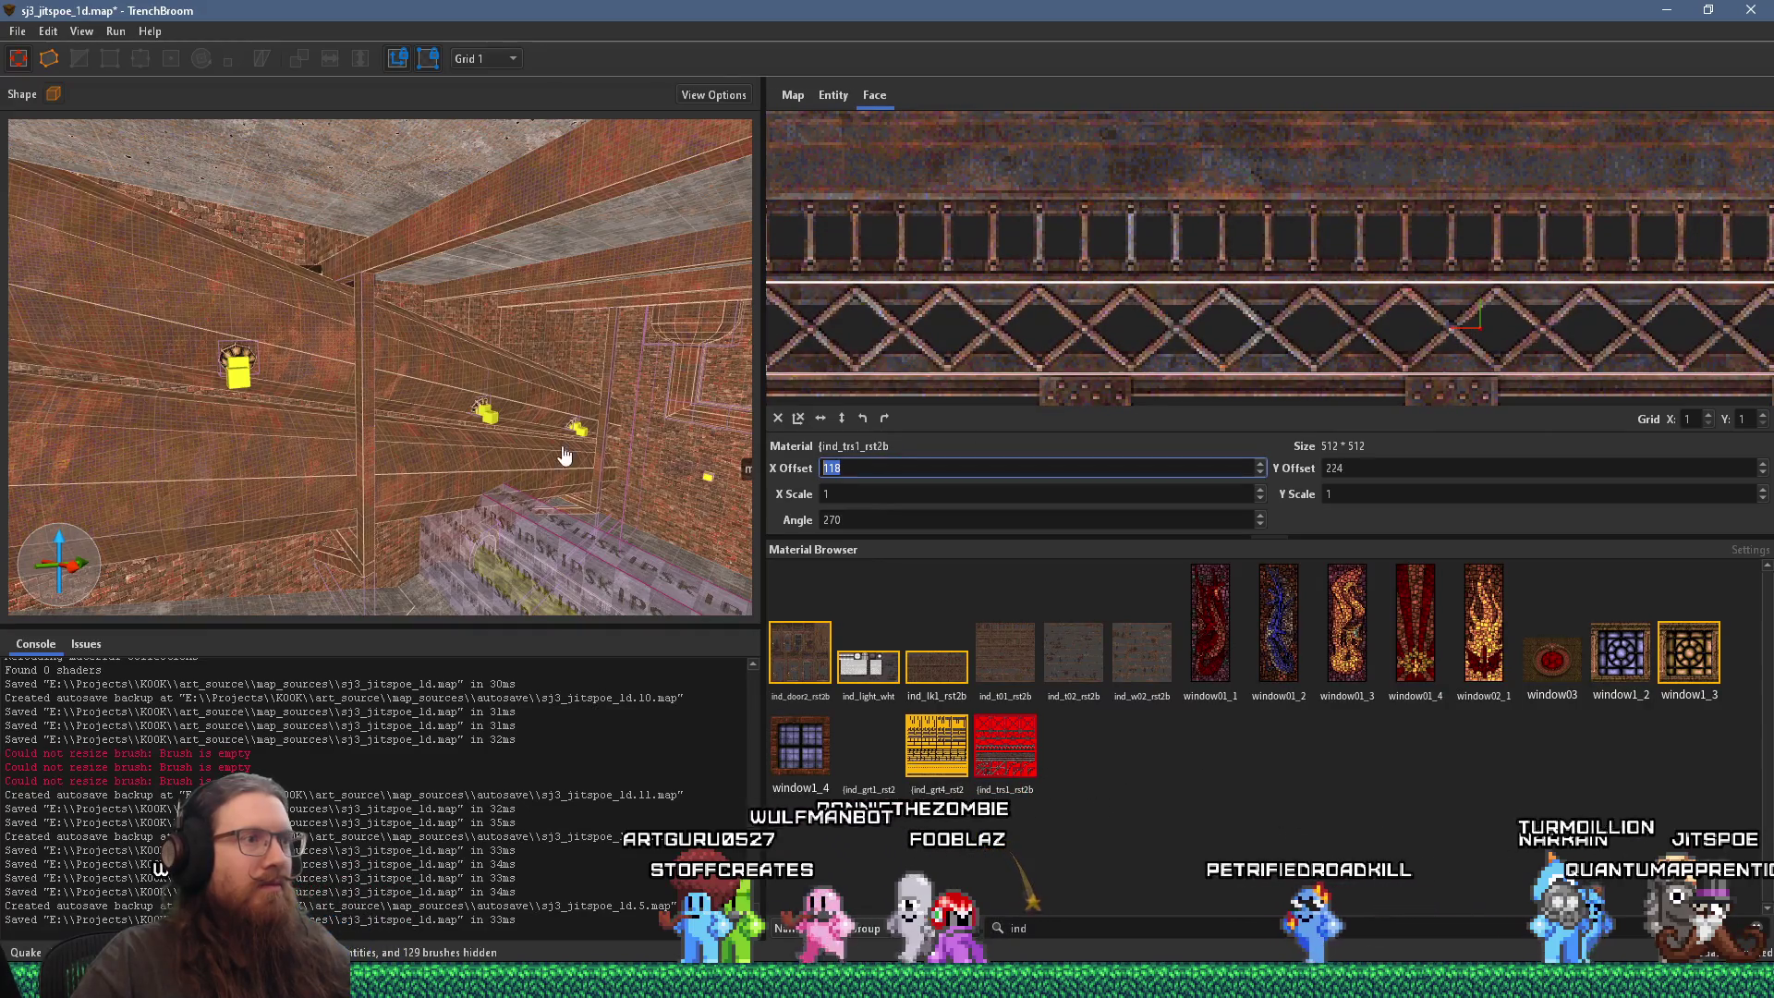
text(0)
key(Return)
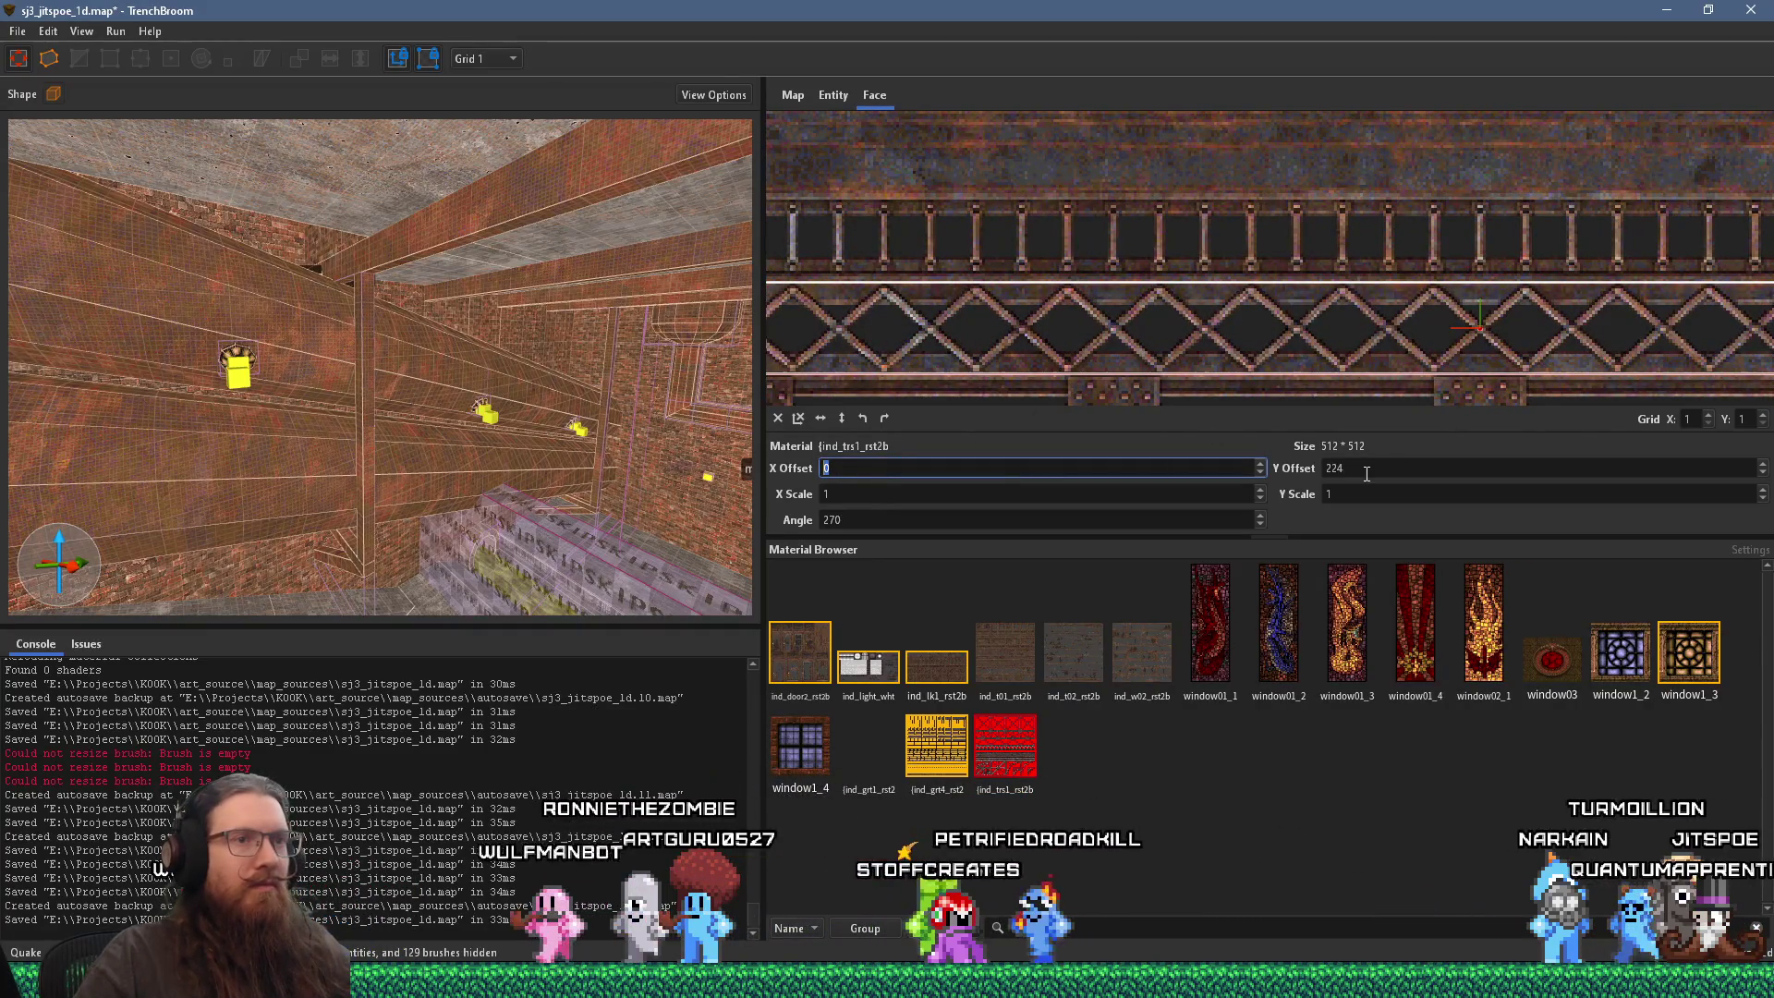
scroll(1227, 323, up, 1)
scroll(1227, 323, up, 2)
drag(1227, 322, 1136, 183)
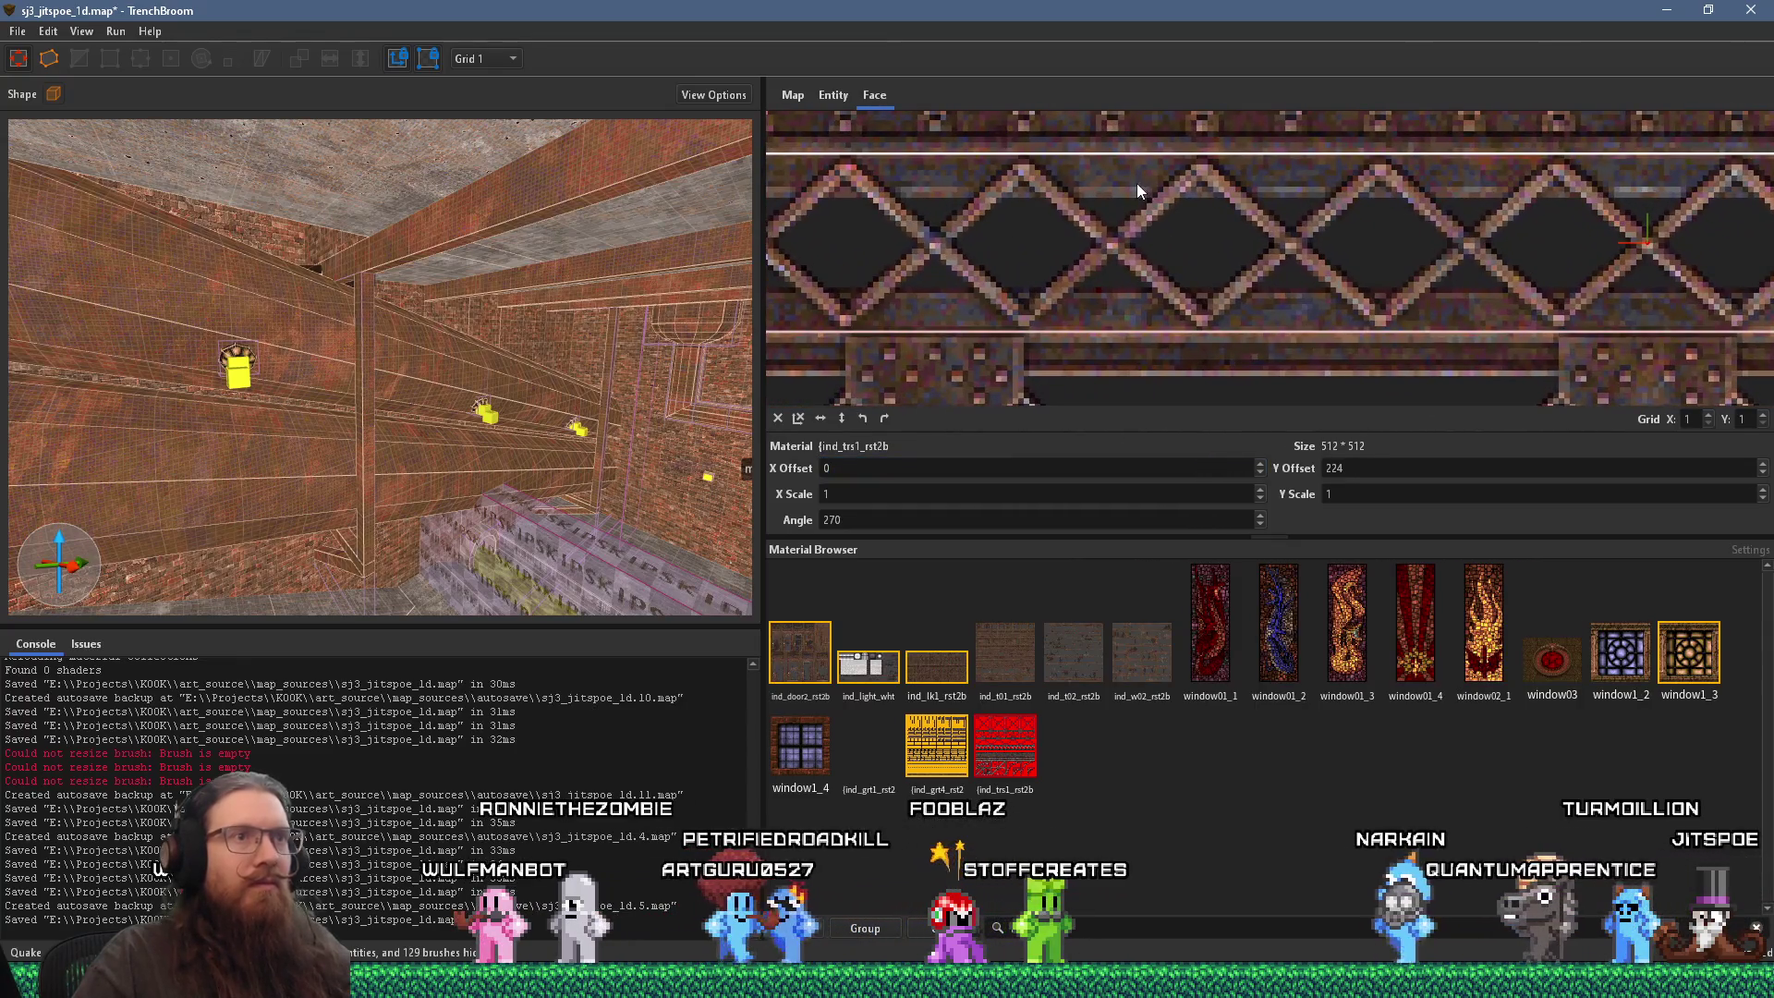
scroll(375, 342, up, 5)
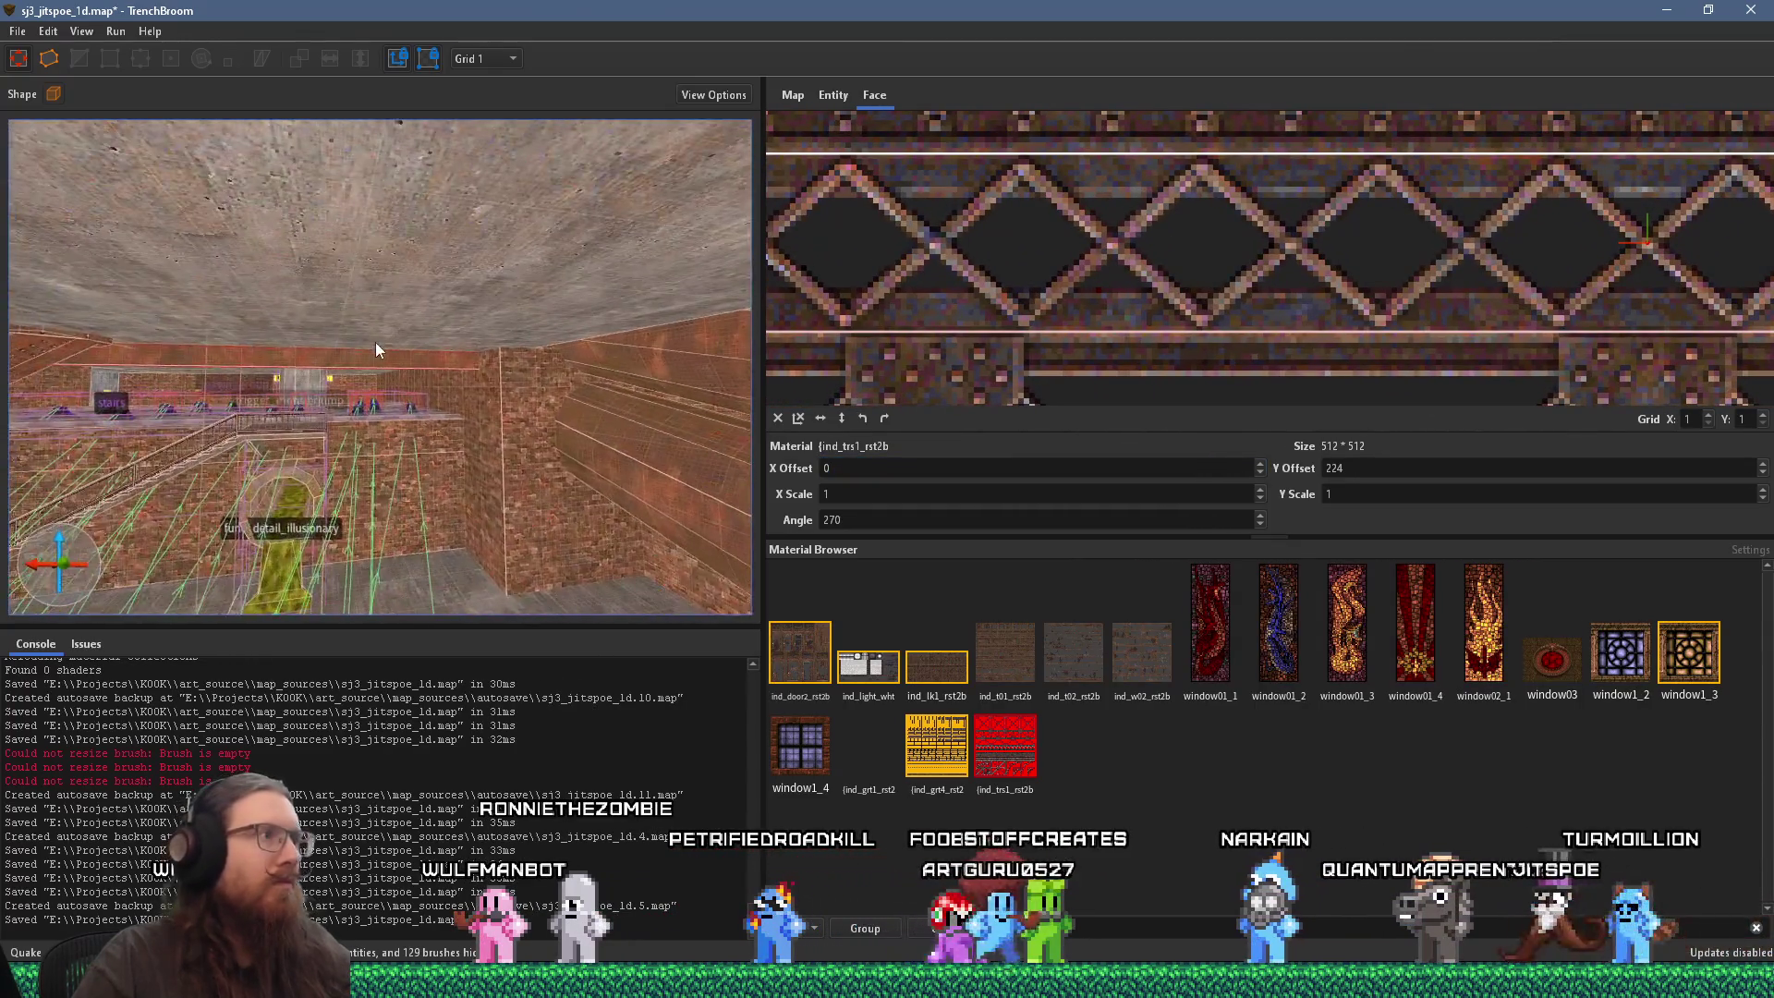
Step: Select another truss beam face and move the camera around to its other side
mouse_move(463, 329)
mouse_down()
mouse_move(623, 281)
mouse_move(736, 288)
mouse_move(472, 342)
mouse_up()
click(358, 375)
mouse_move(359, 375)
mouse_down()
mouse_move(434, 346)
mouse_move(530, 368)
mouse_move(531, 434)
mouse_move(488, 381)
mouse_up()
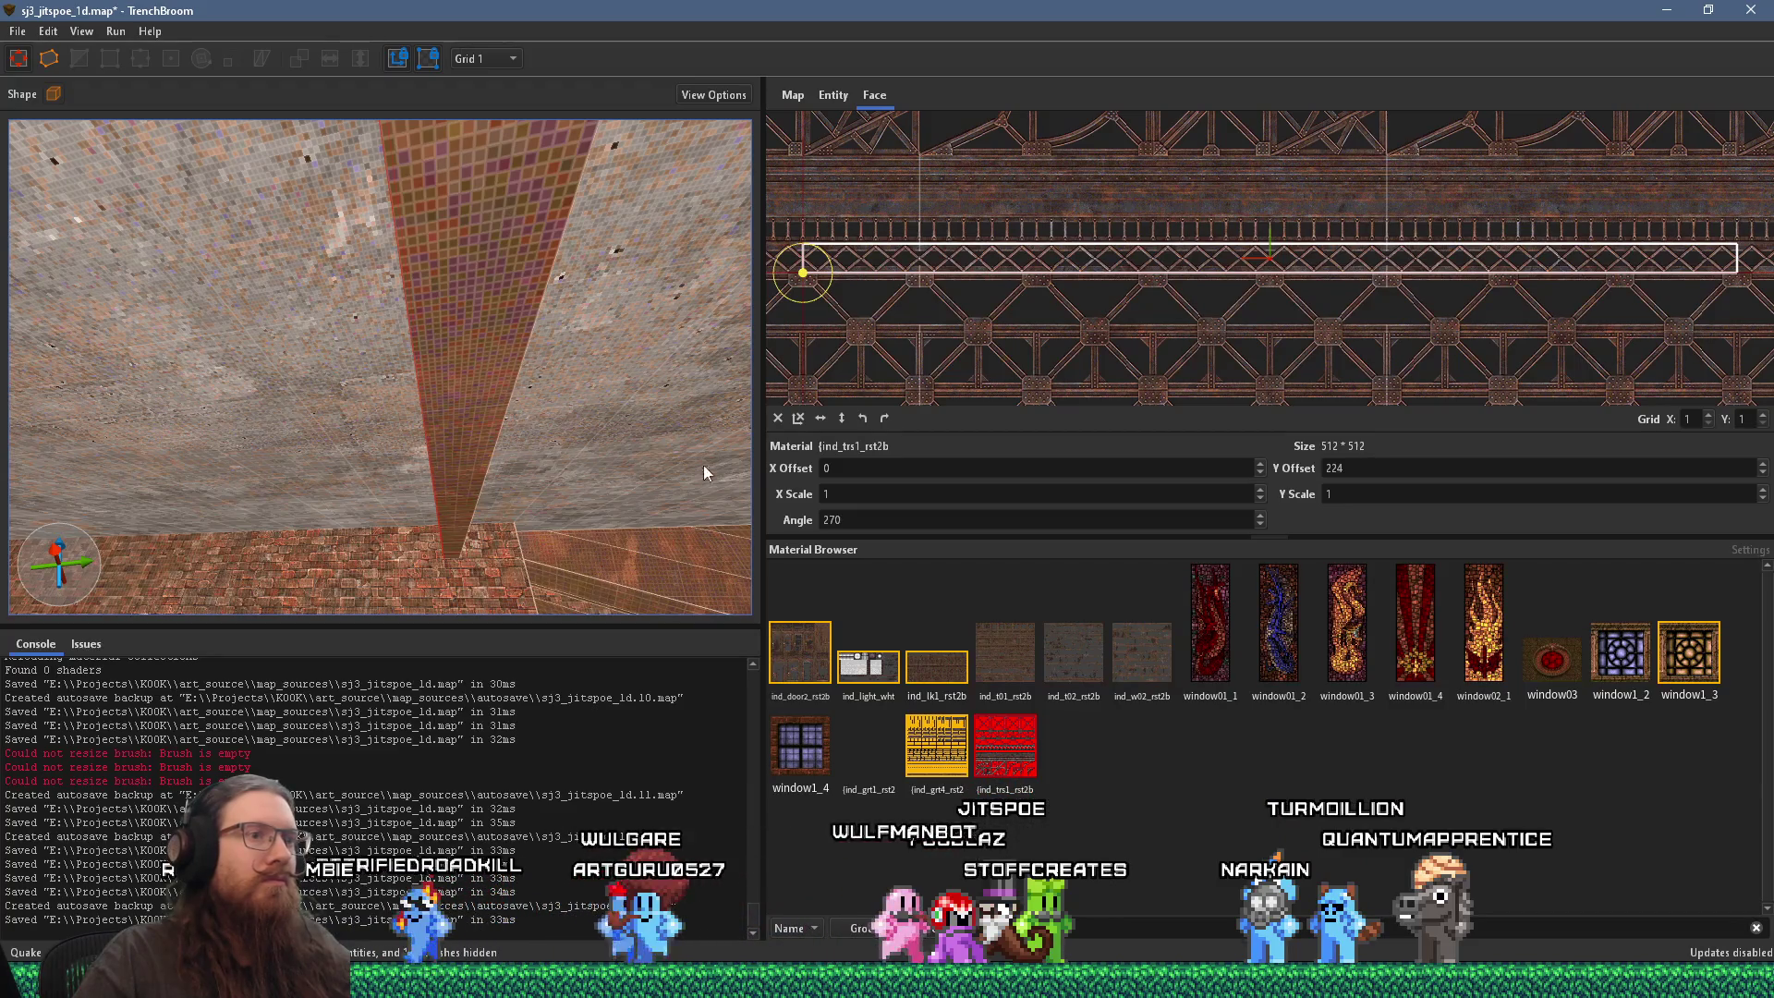
mouse_move(642, 475)
mouse_down()
mouse_move(562, 375)
mouse_move(495, 351)
mouse_up()
Step: Apply ind_t02_rst2b to the beam's rusty side face after trying ind_t01 and ind_w02
click(518, 345)
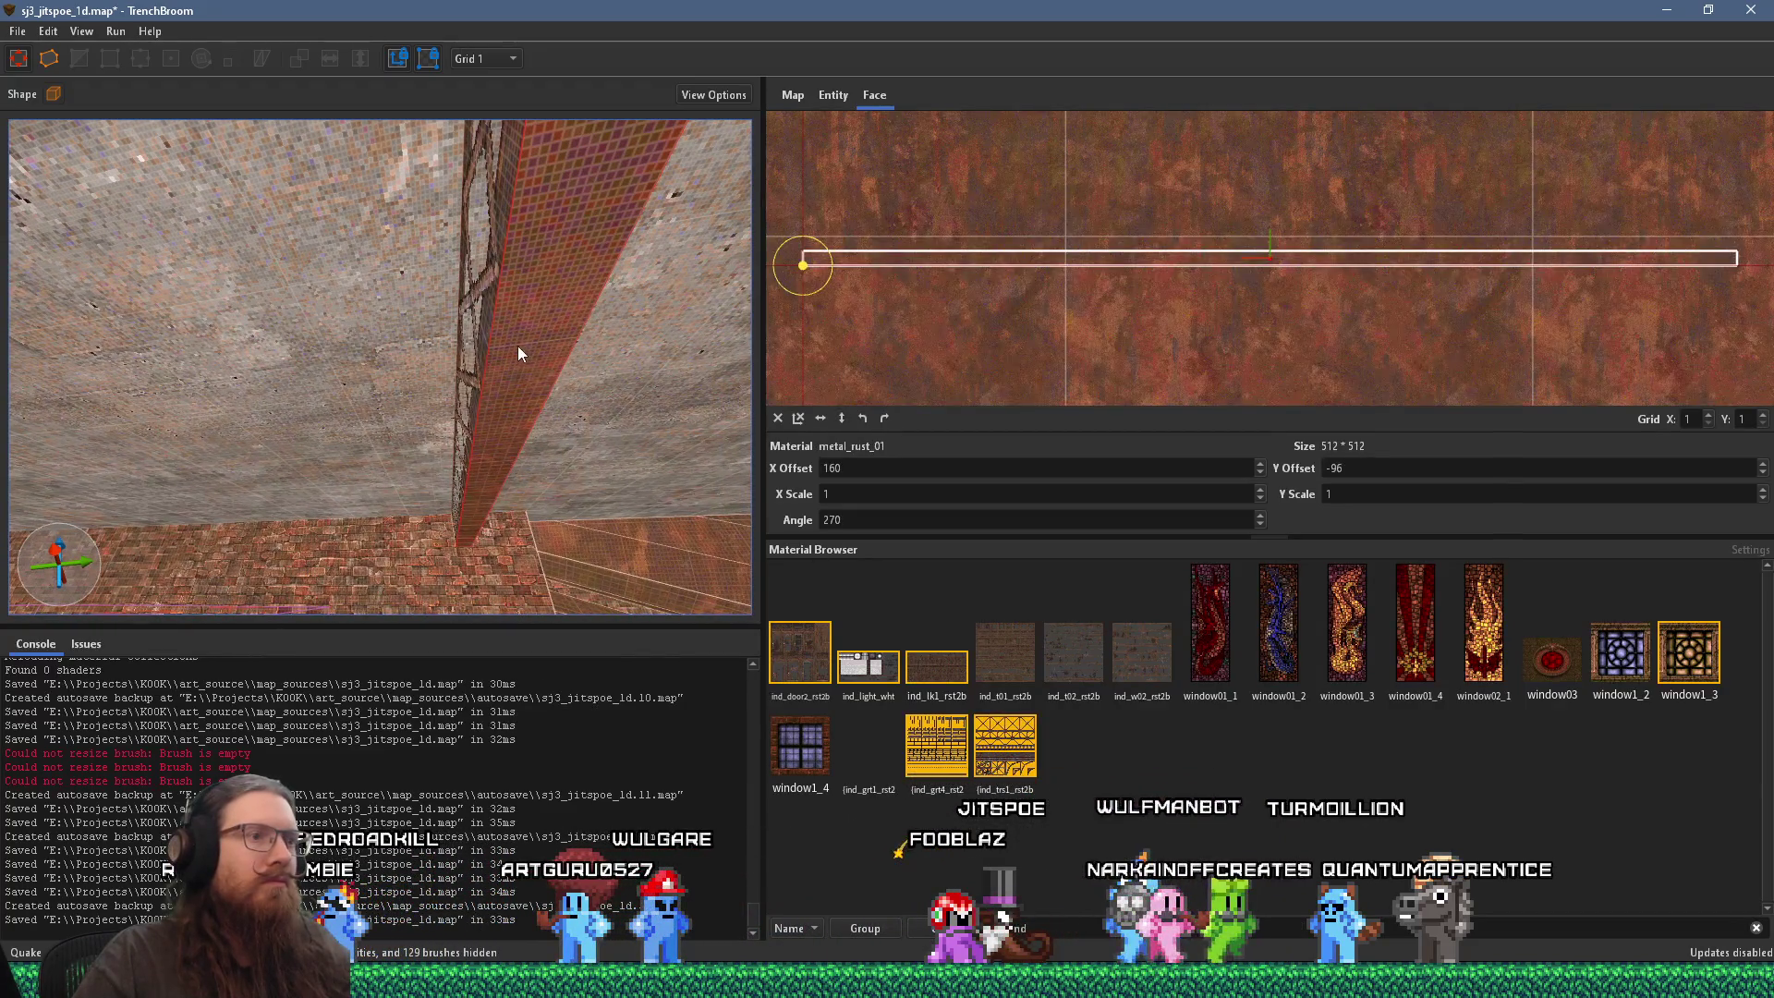
click(998, 653)
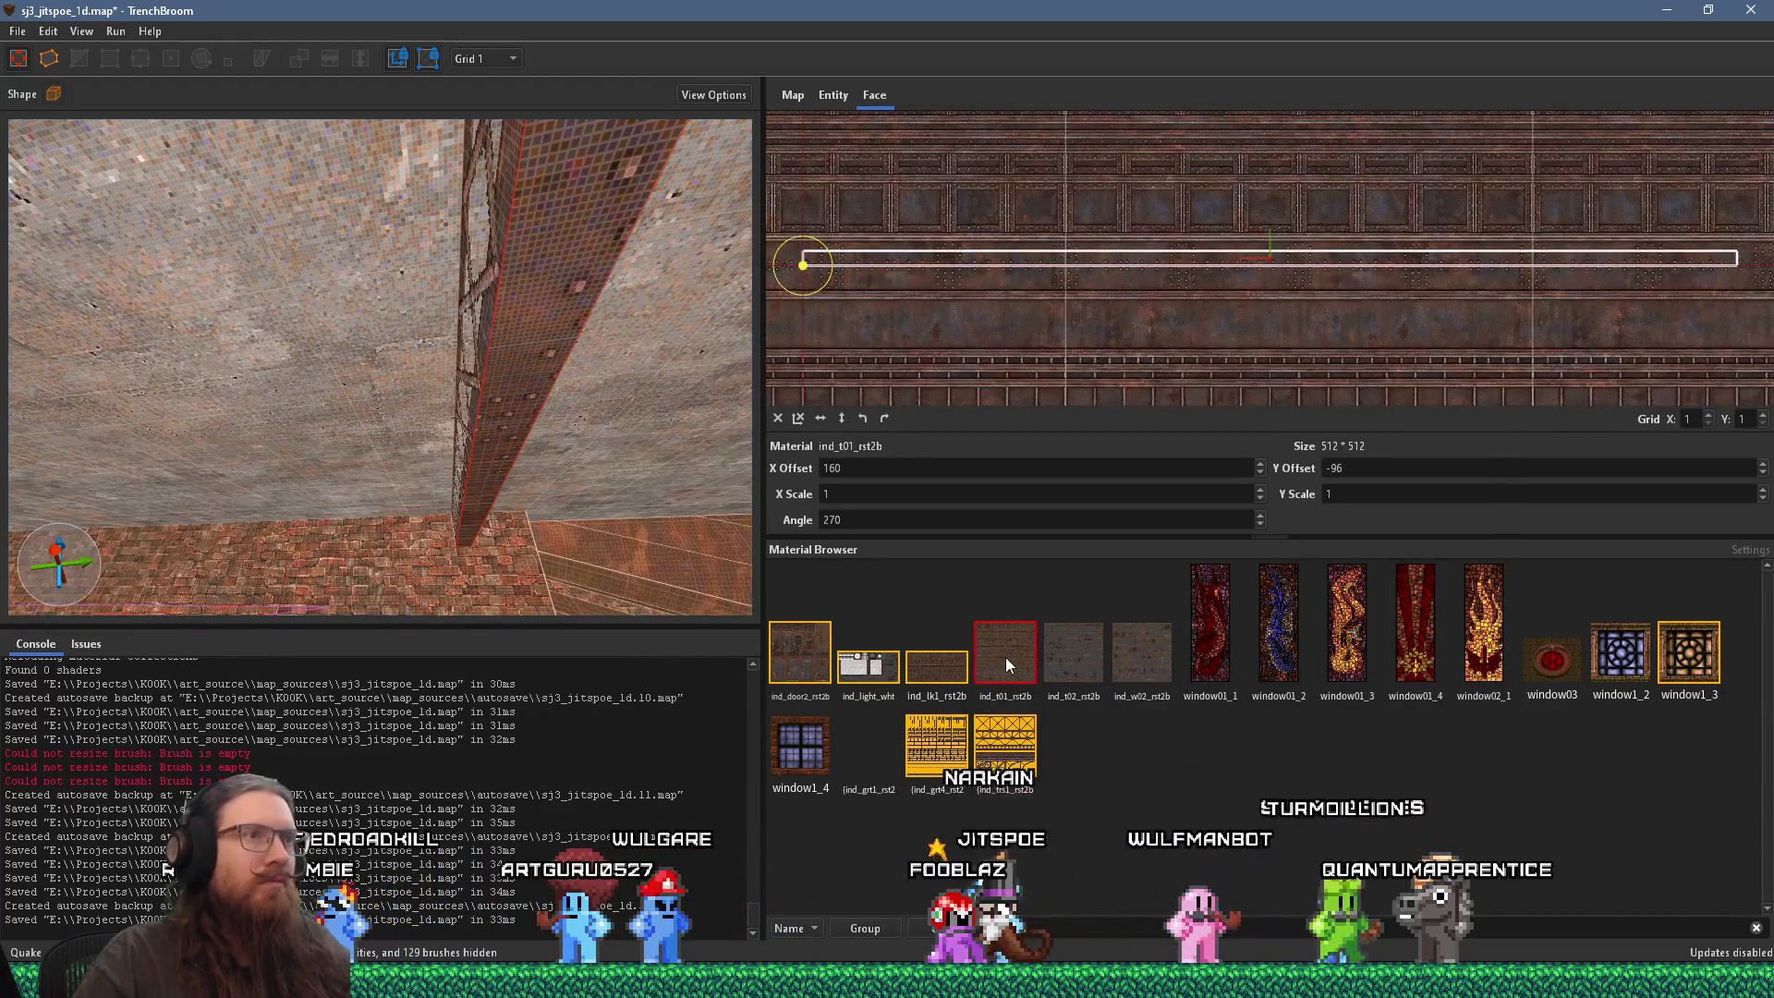
click(1077, 656)
click(1124, 656)
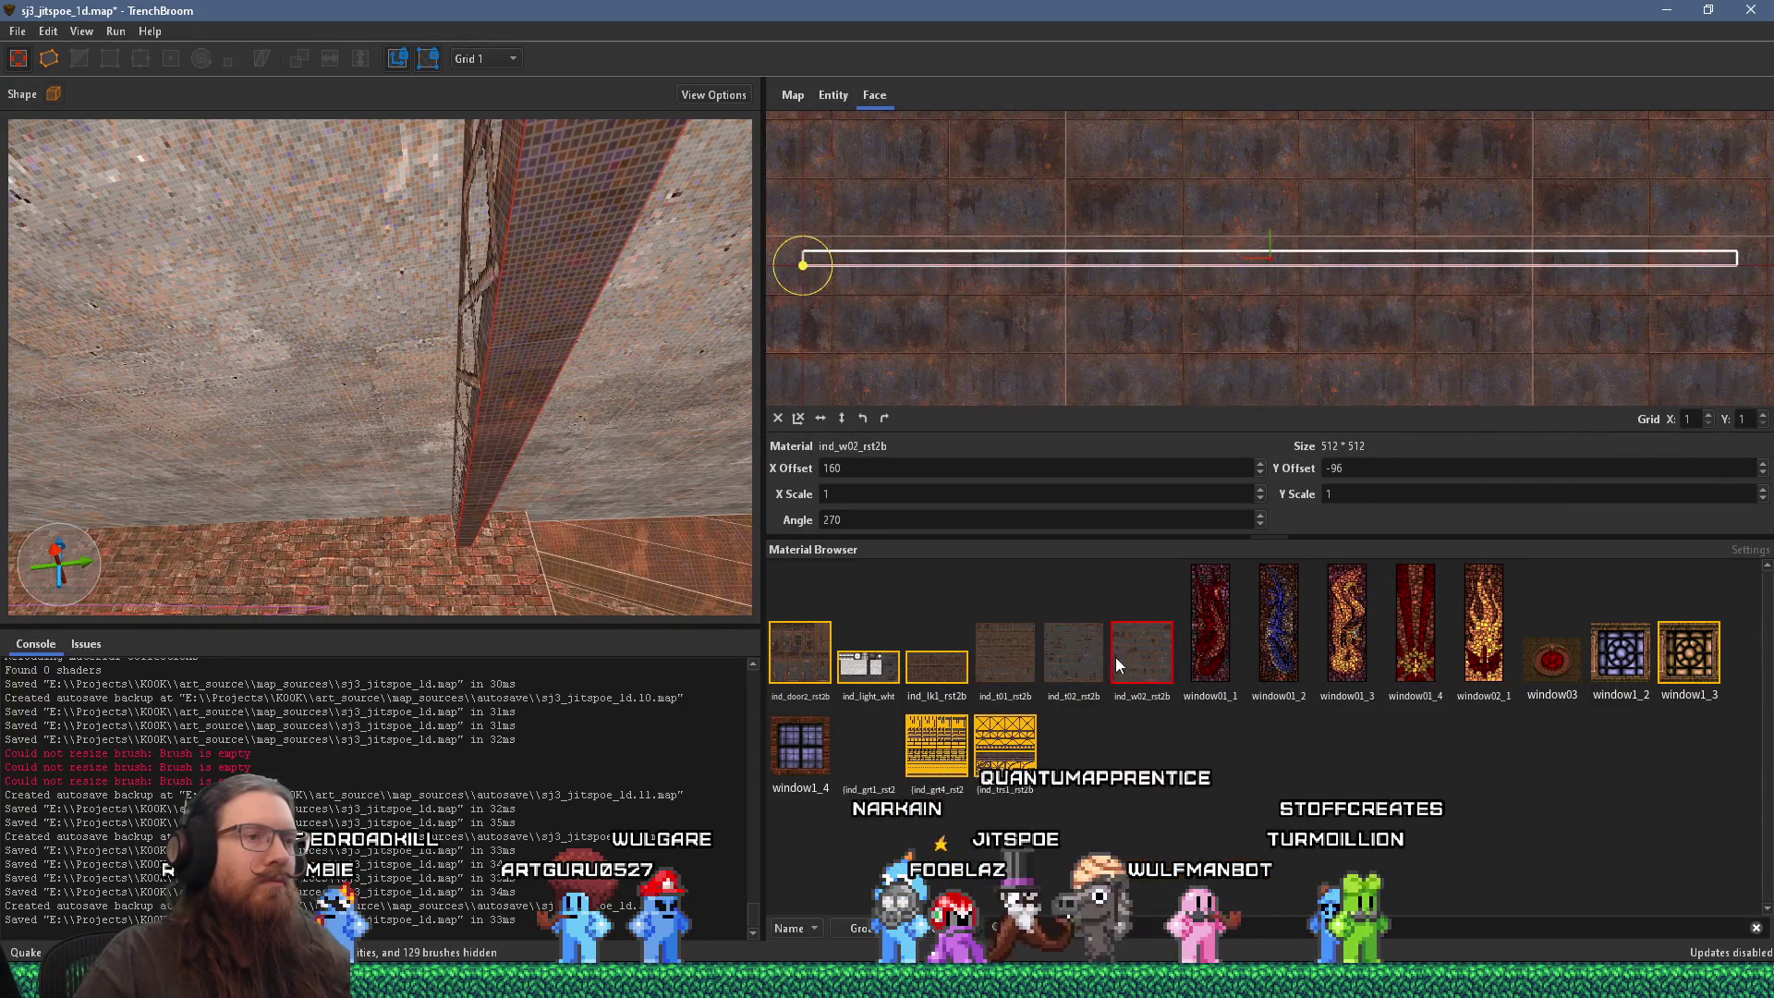
click(1095, 657)
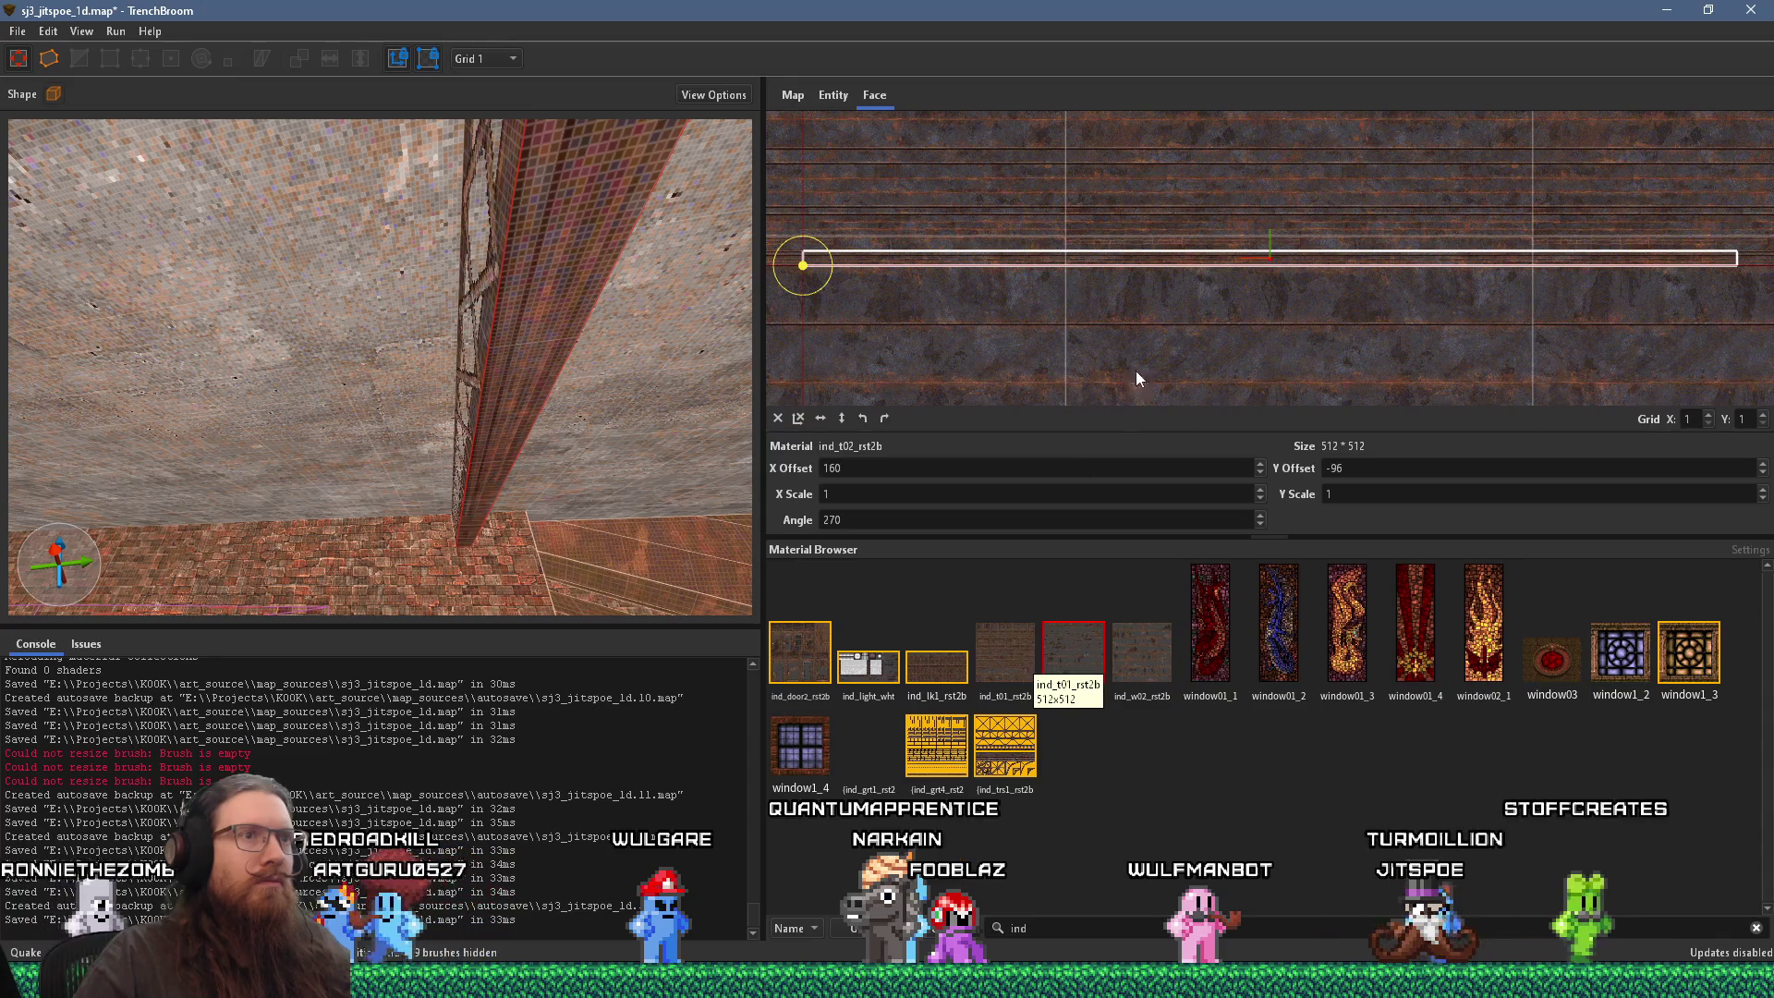
mouse_move(1150, 334)
mouse_down()
mouse_move(1179, 499)
mouse_move(1162, 409)
mouse_move(1183, 219)
mouse_up()
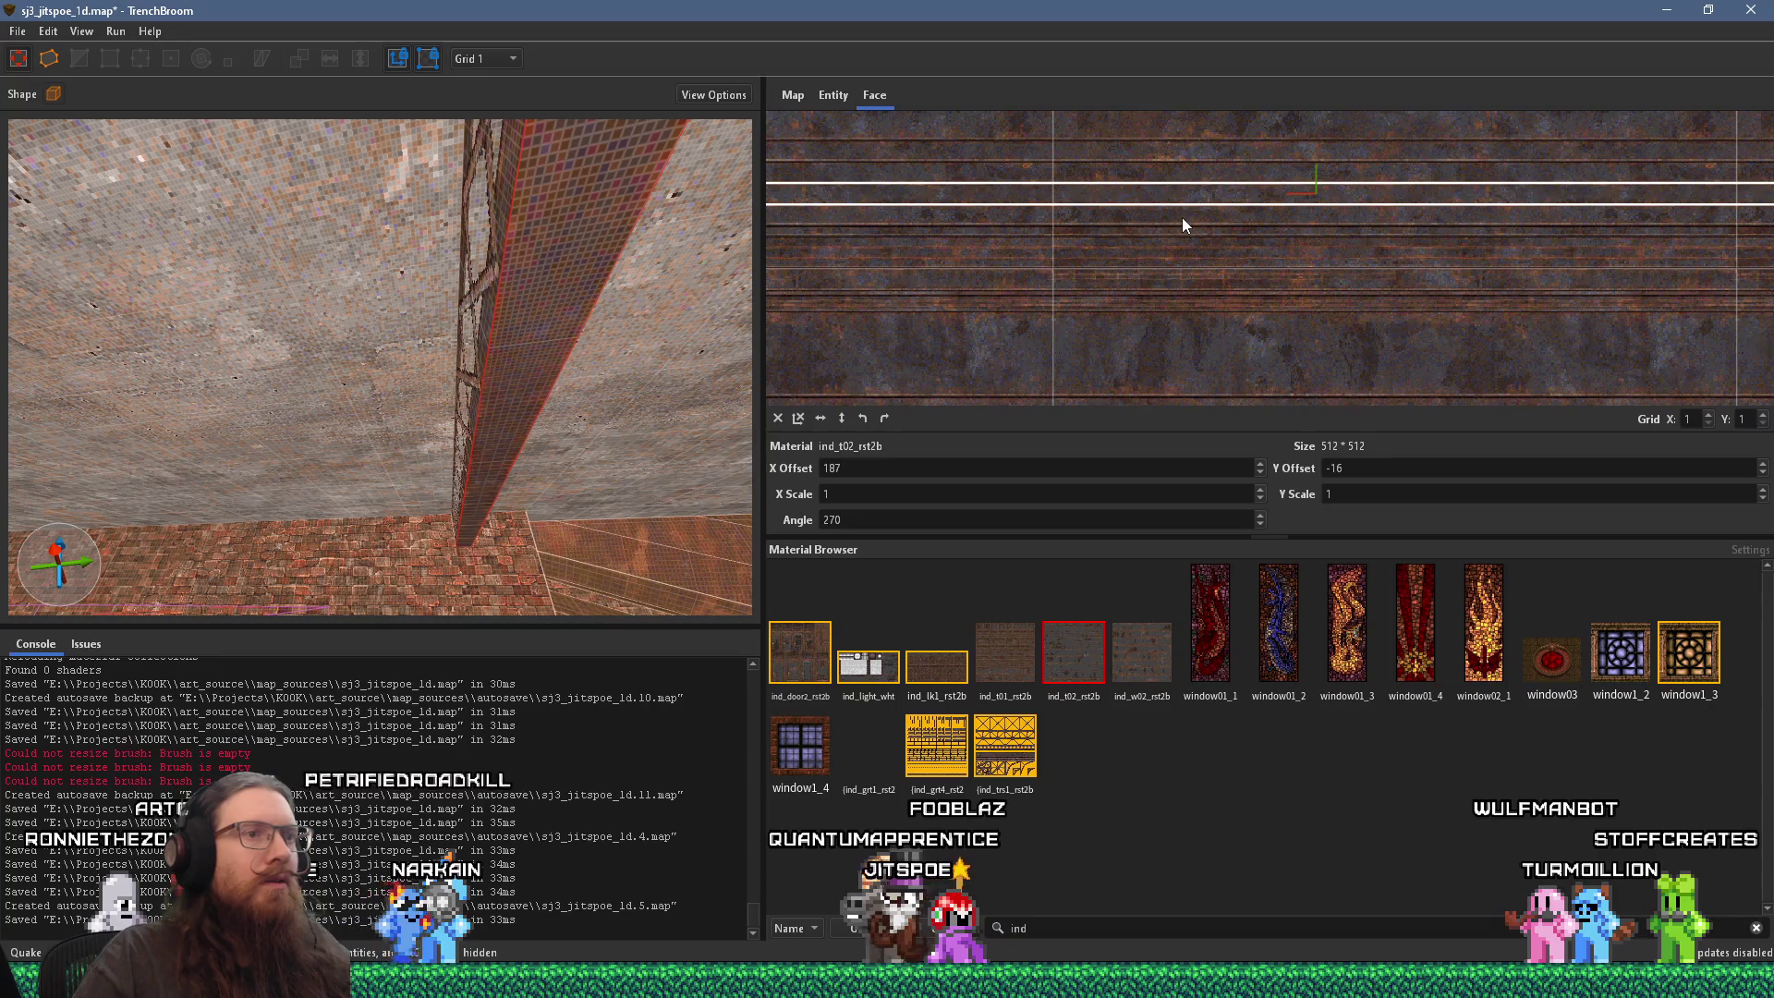
Step: Set the face's X offset to 0, then select the whole lattice beam brush
double_click(831, 468)
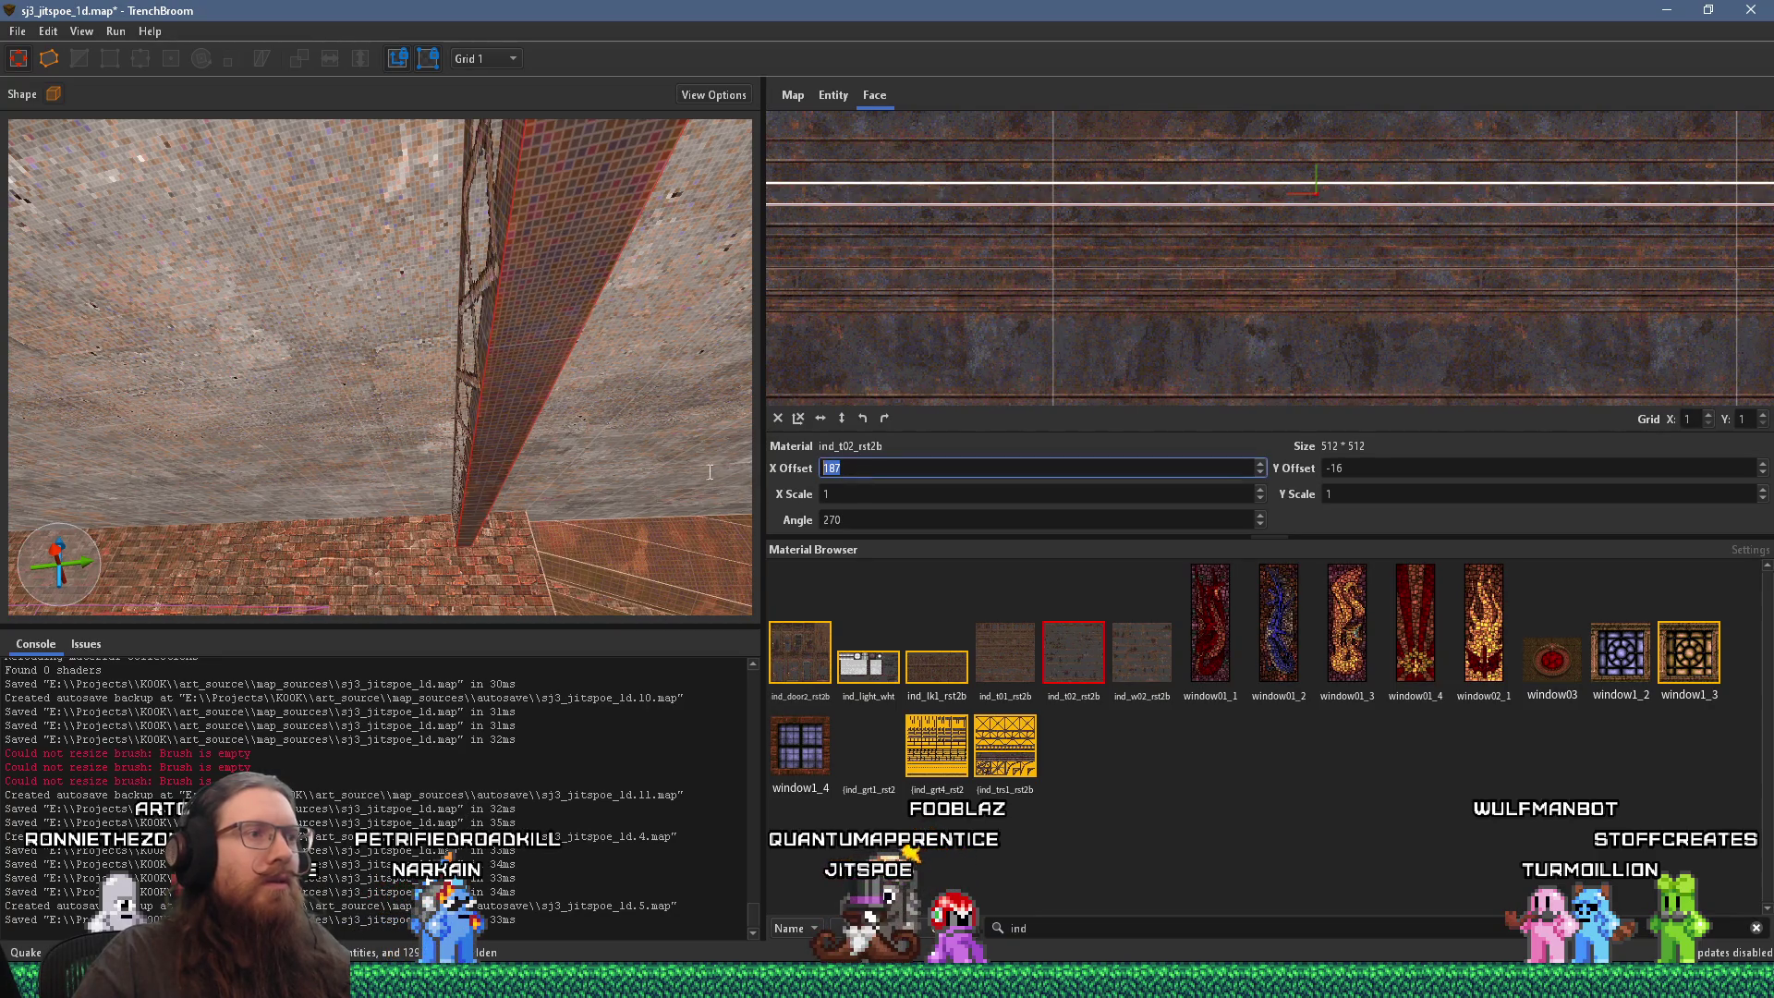
text(0)
mouse_move(266, 390)
mouse_down()
mouse_move(457, 408)
mouse_move(512, 393)
mouse_move(516, 486)
mouse_move(511, 468)
mouse_move(634, 468)
mouse_move(700, 422)
mouse_move(580, 337)
mouse_move(416, 382)
mouse_move(453, 367)
mouse_move(511, 487)
mouse_move(396, 485)
mouse_move(536, 493)
mouse_move(679, 474)
mouse_move(641, 366)
mouse_move(789, 377)
mouse_move(658, 462)
mouse_move(799, 393)
mouse_move(549, 417)
mouse_move(593, 545)
mouse_move(534, 568)
mouse_move(240, 522)
mouse_move(425, 534)
mouse_move(241, 471)
mouse_move(397, 508)
mouse_move(266, 500)
mouse_move(351, 338)
mouse_move(618, 386)
mouse_move(619, 402)
mouse_up()
click(619, 270)
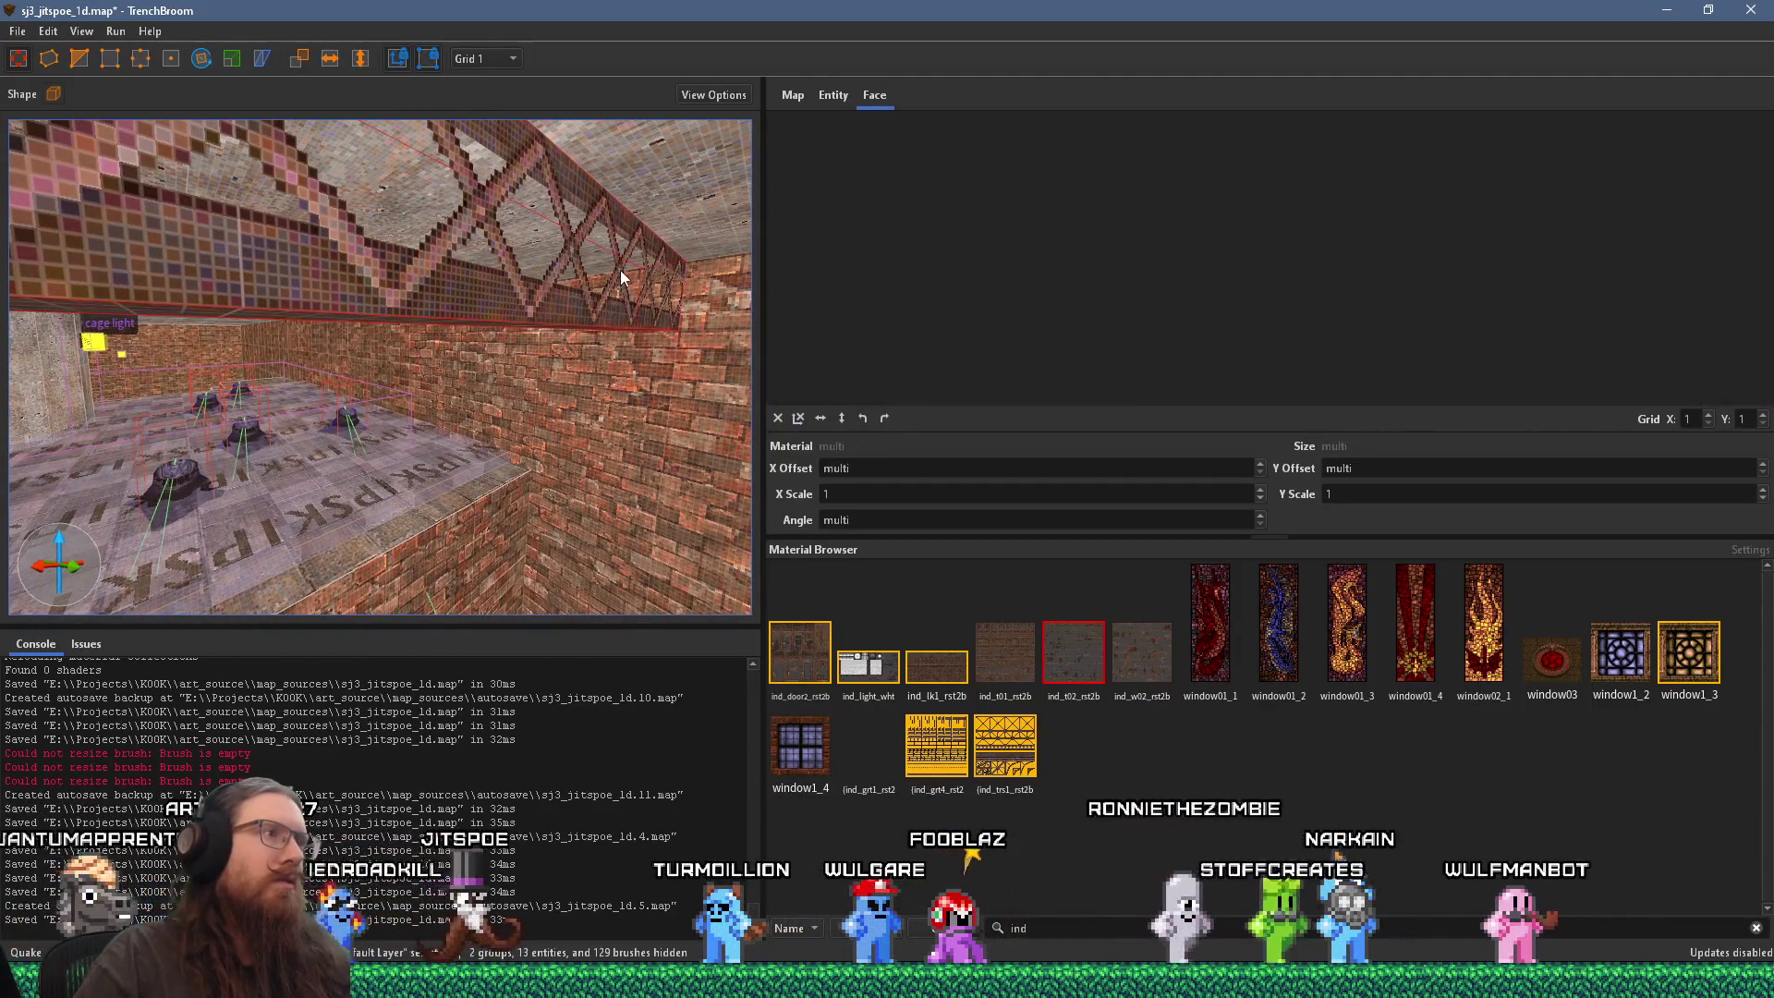
Step: Convert the selected lattice beam into a func_detail_fence brush entity from the context menu
right_click(619, 270)
mouse_move(783, 629)
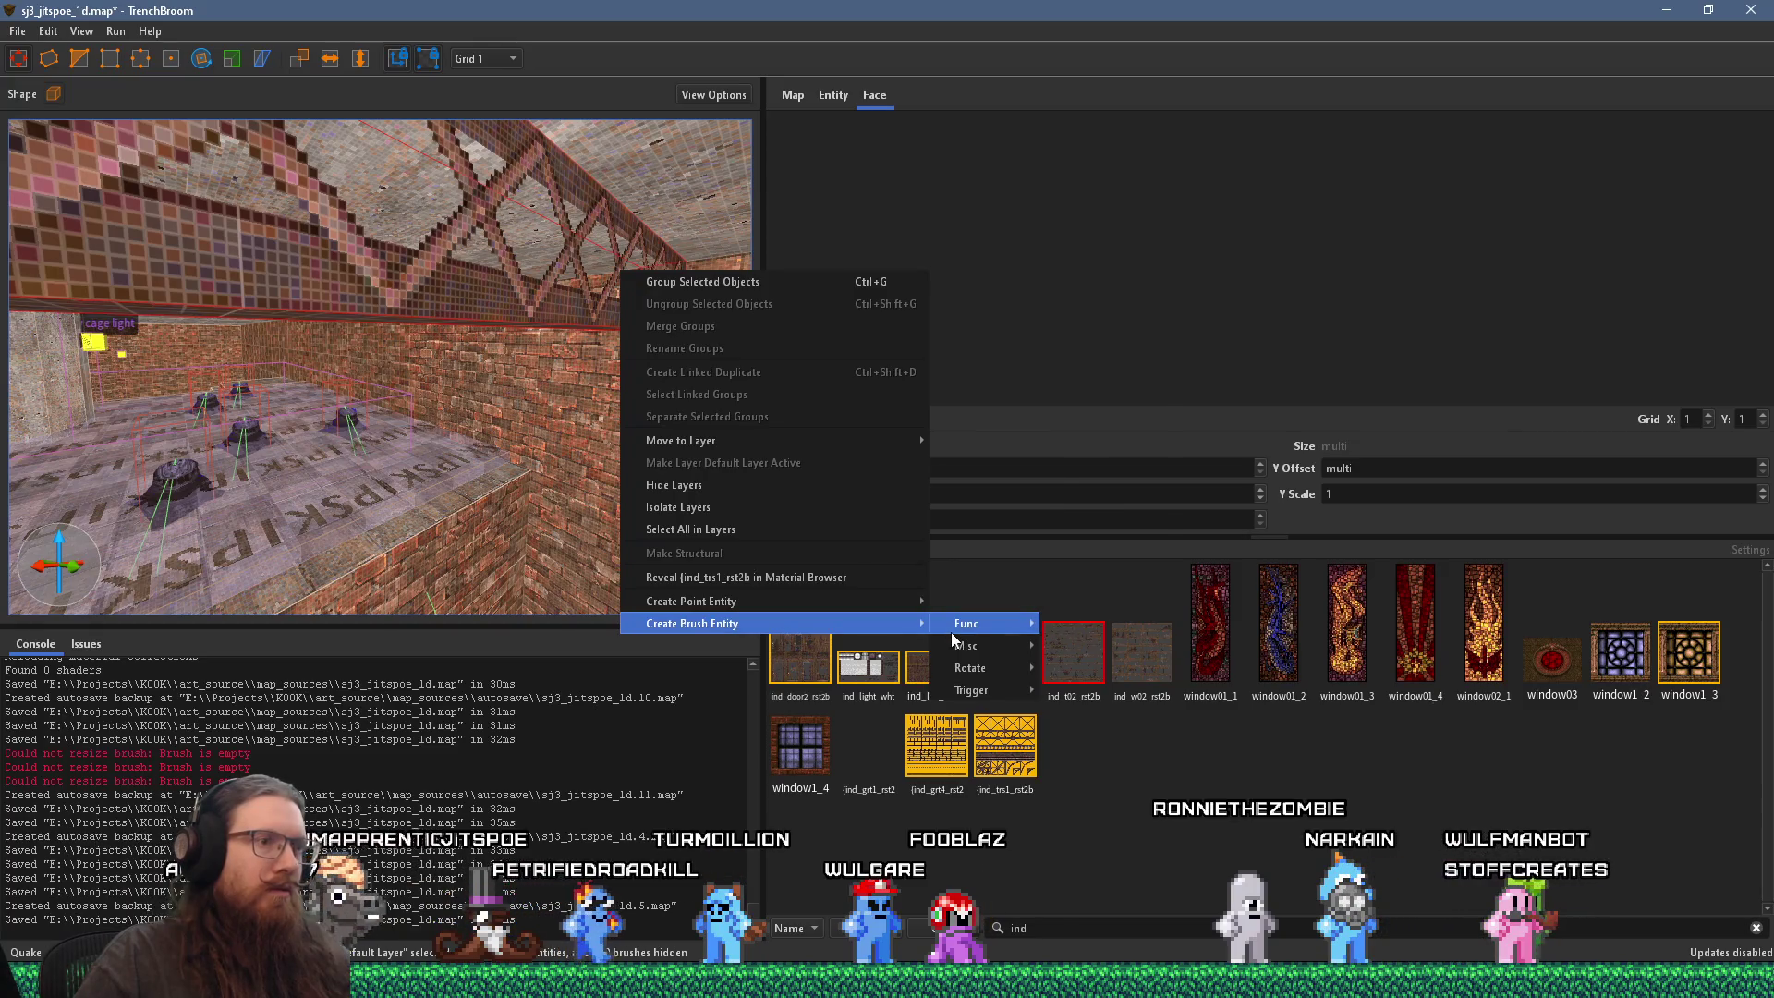
mouse_move(953, 630)
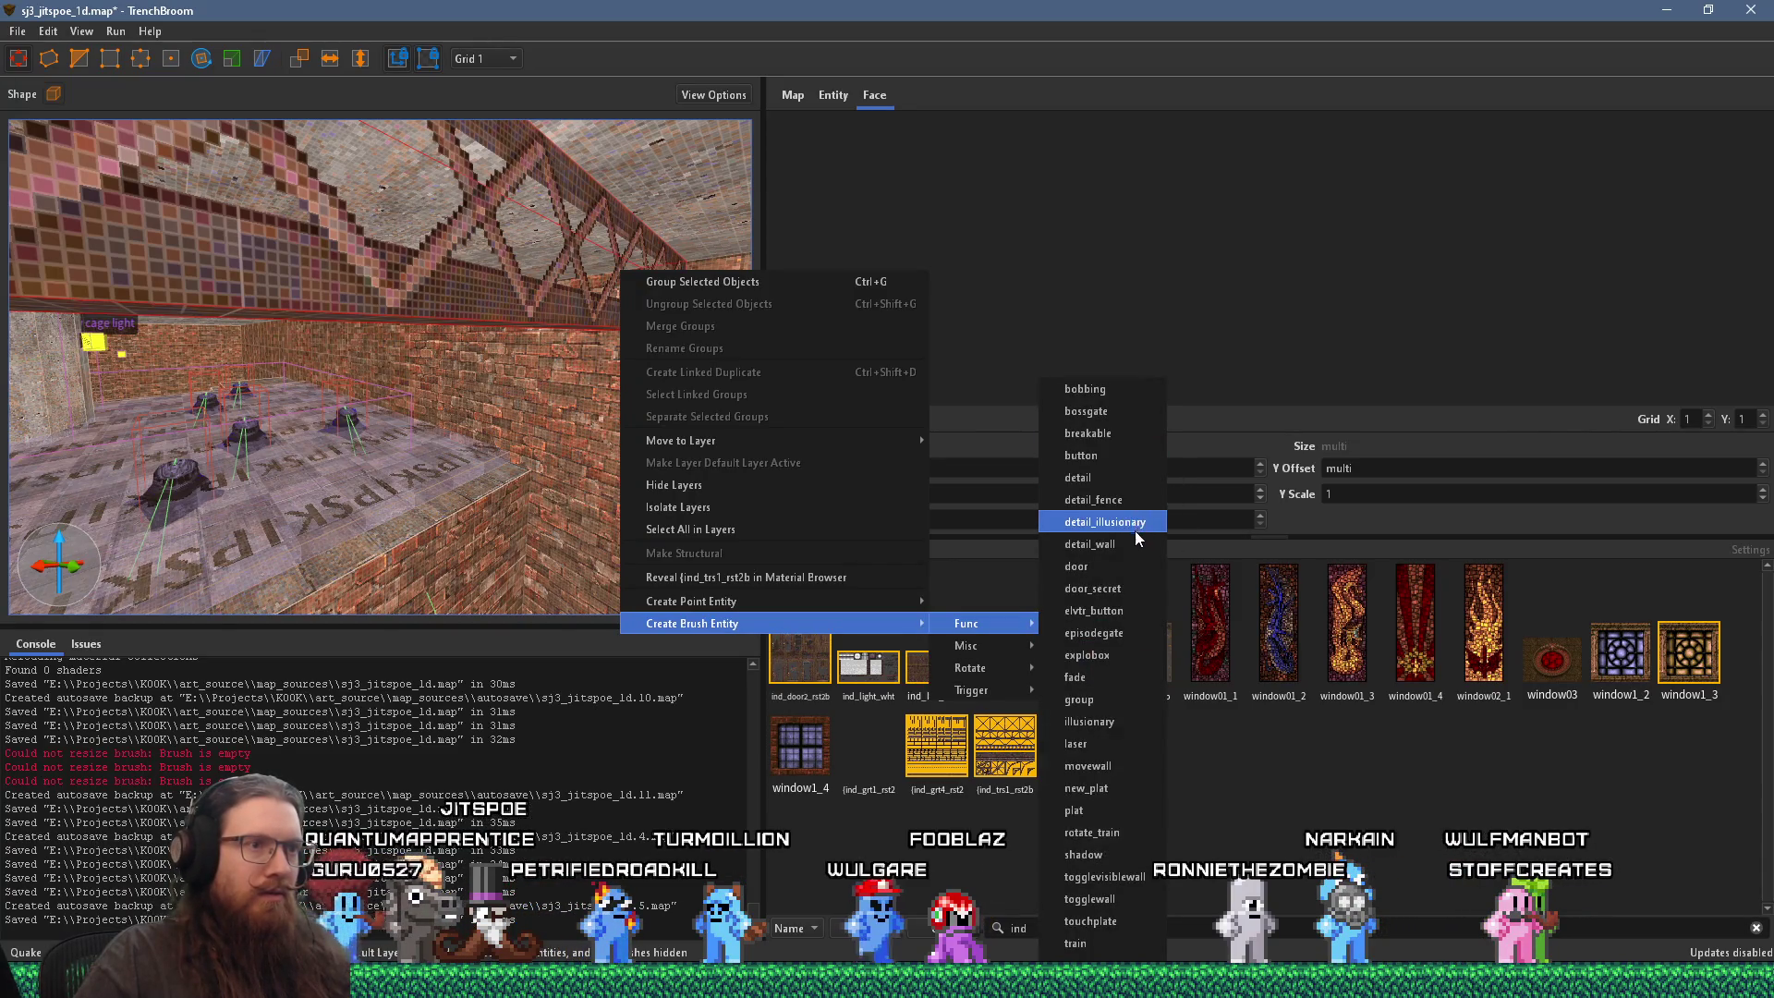
click(1135, 507)
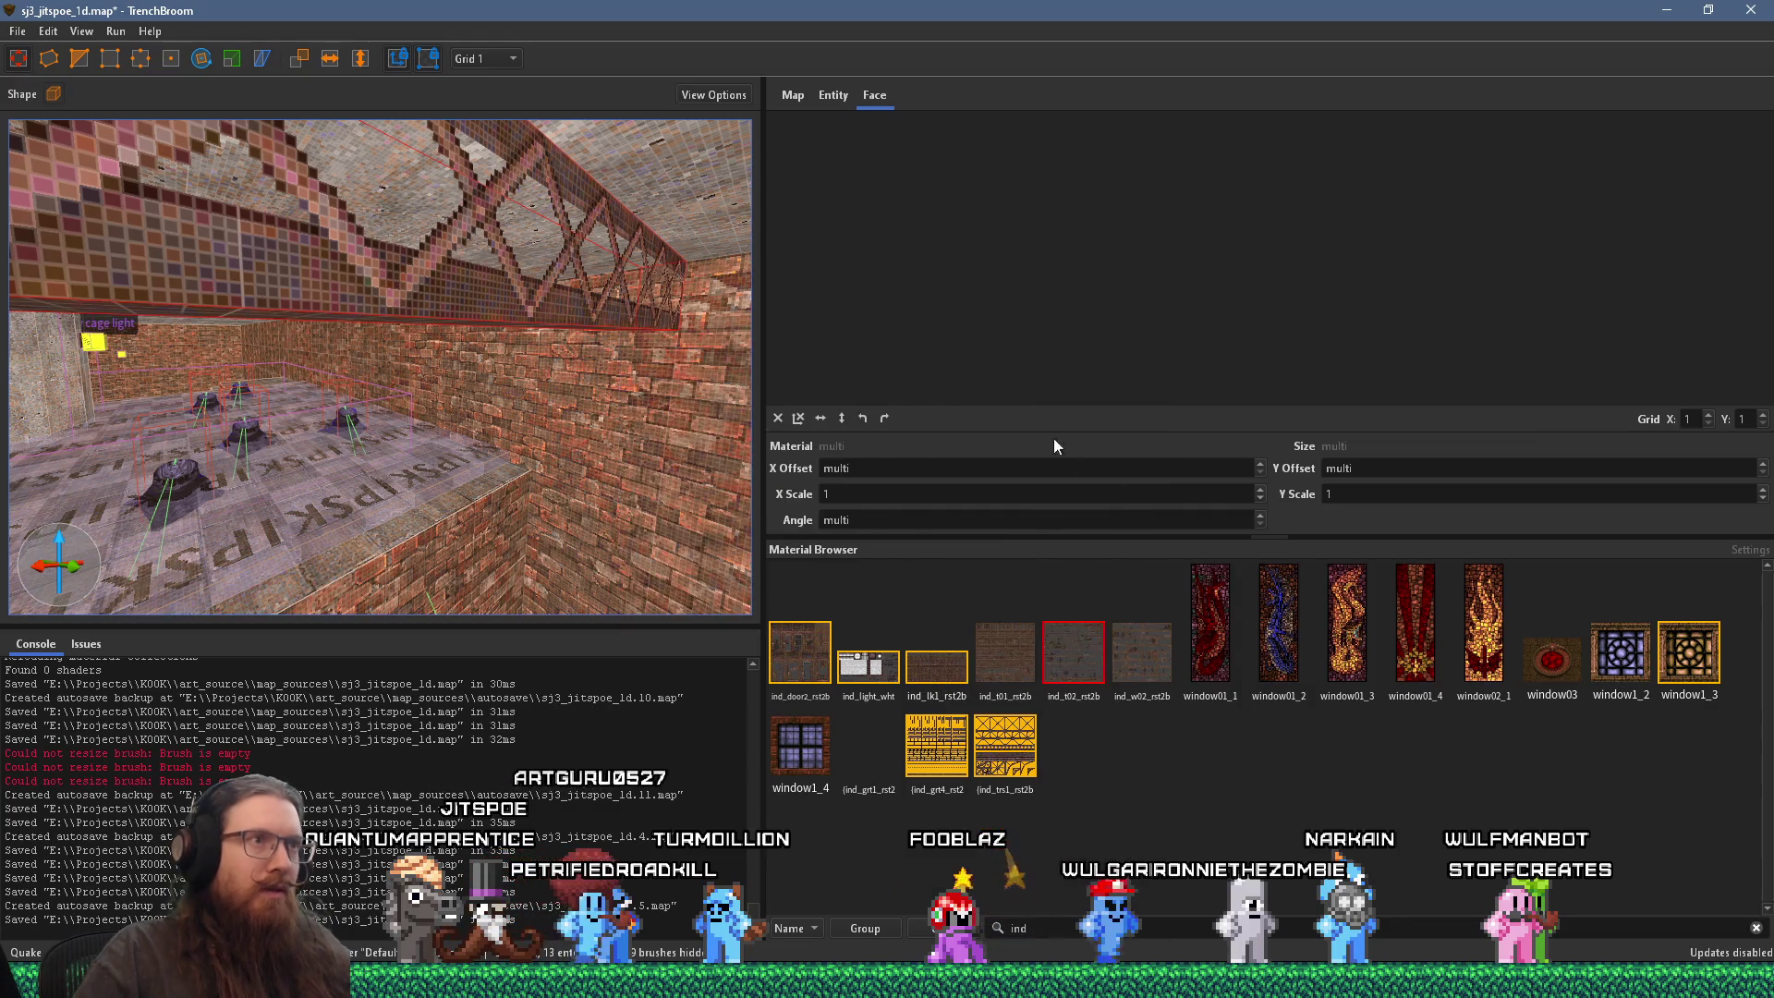
click(839, 98)
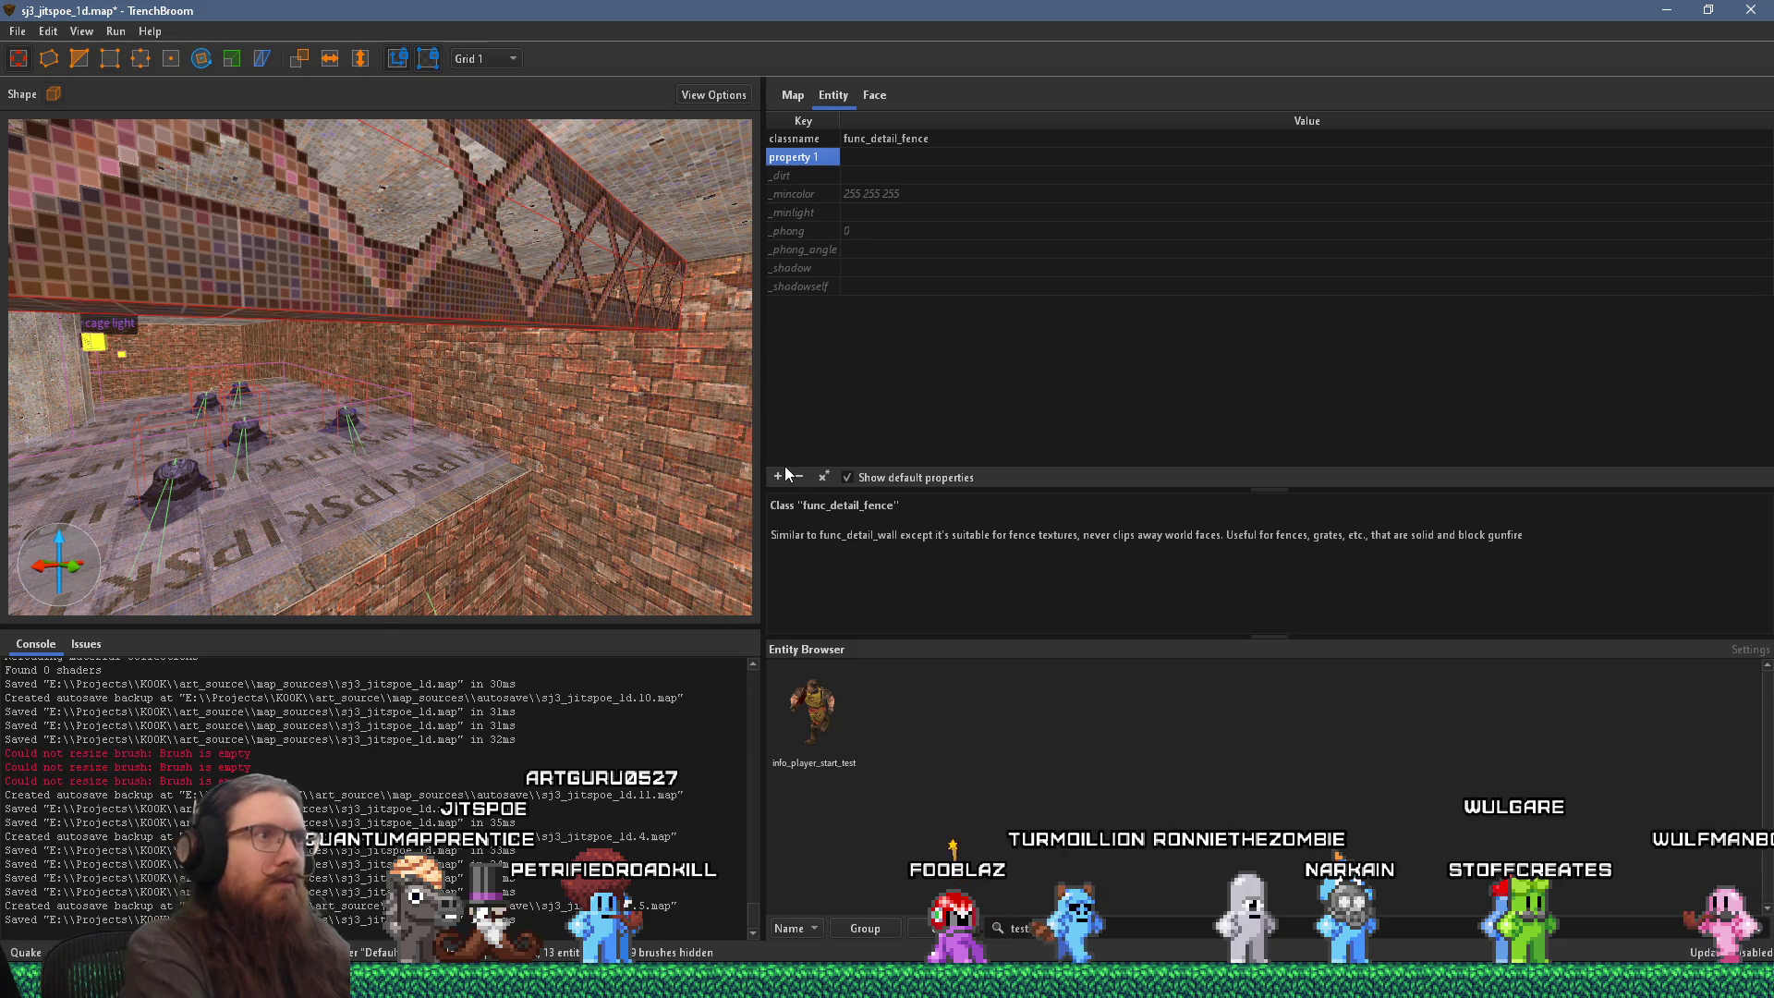
Step: Add a _mirrorinside property with value 1 to the fence entity, then clear the selection
text(_min)
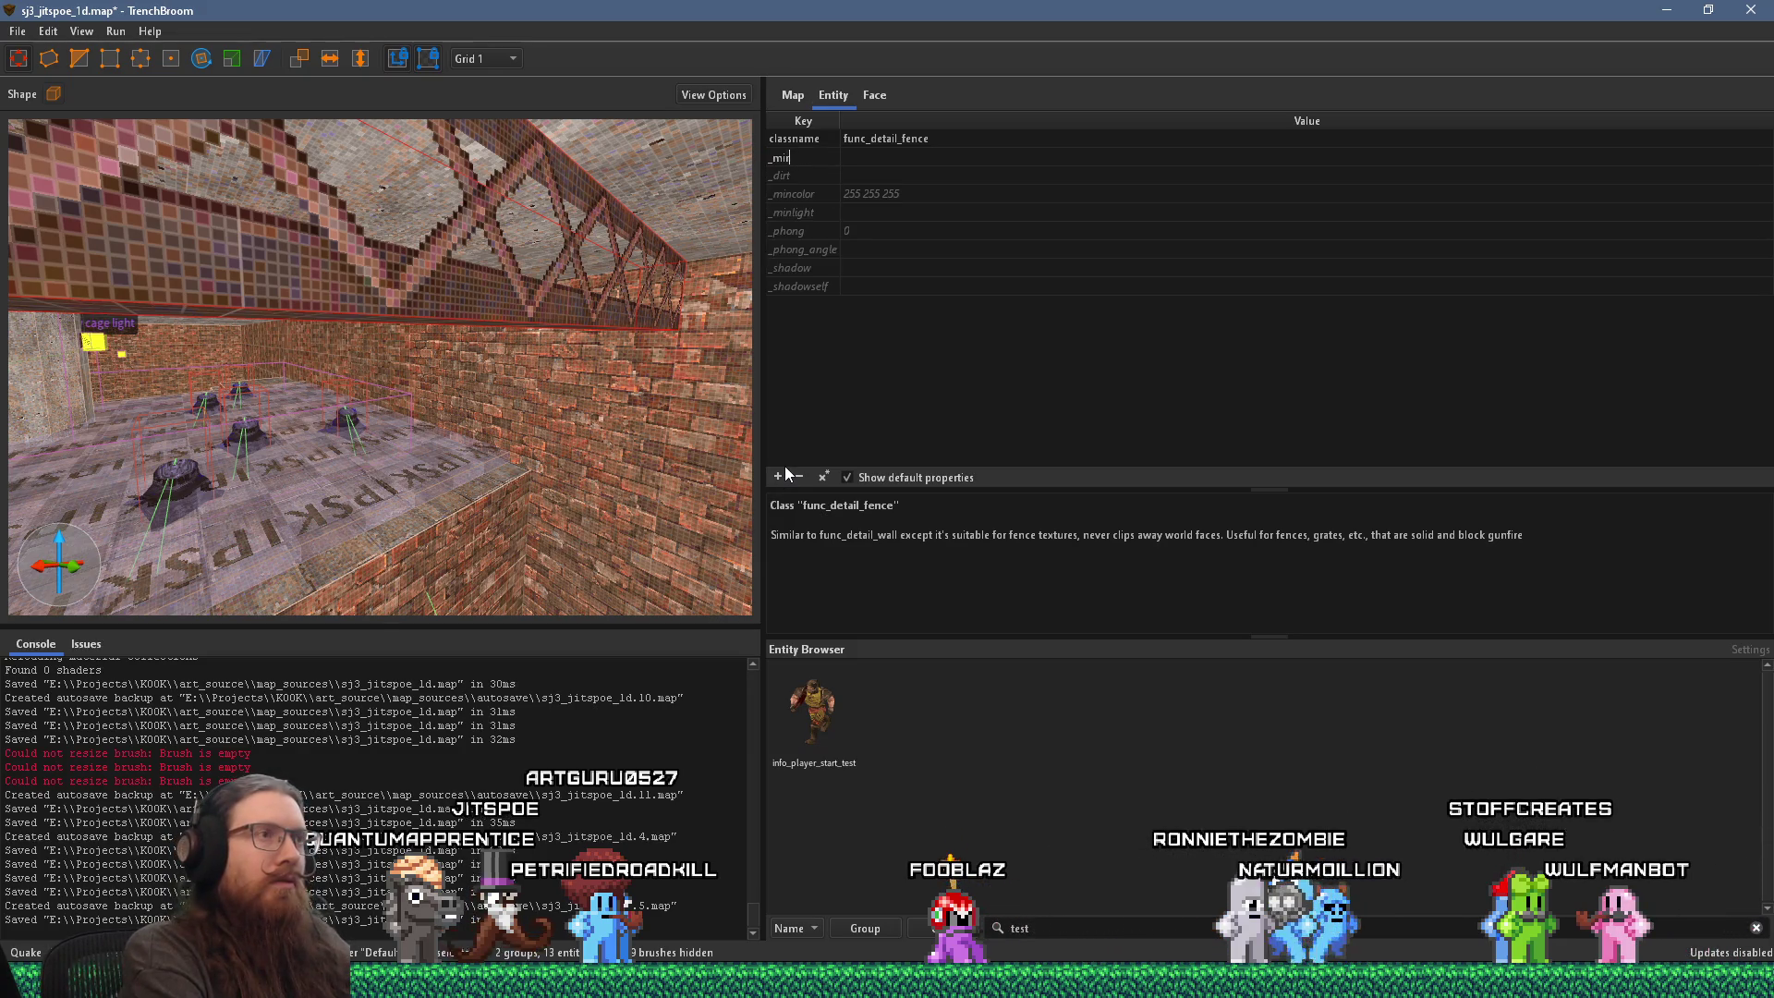
key(Tab)
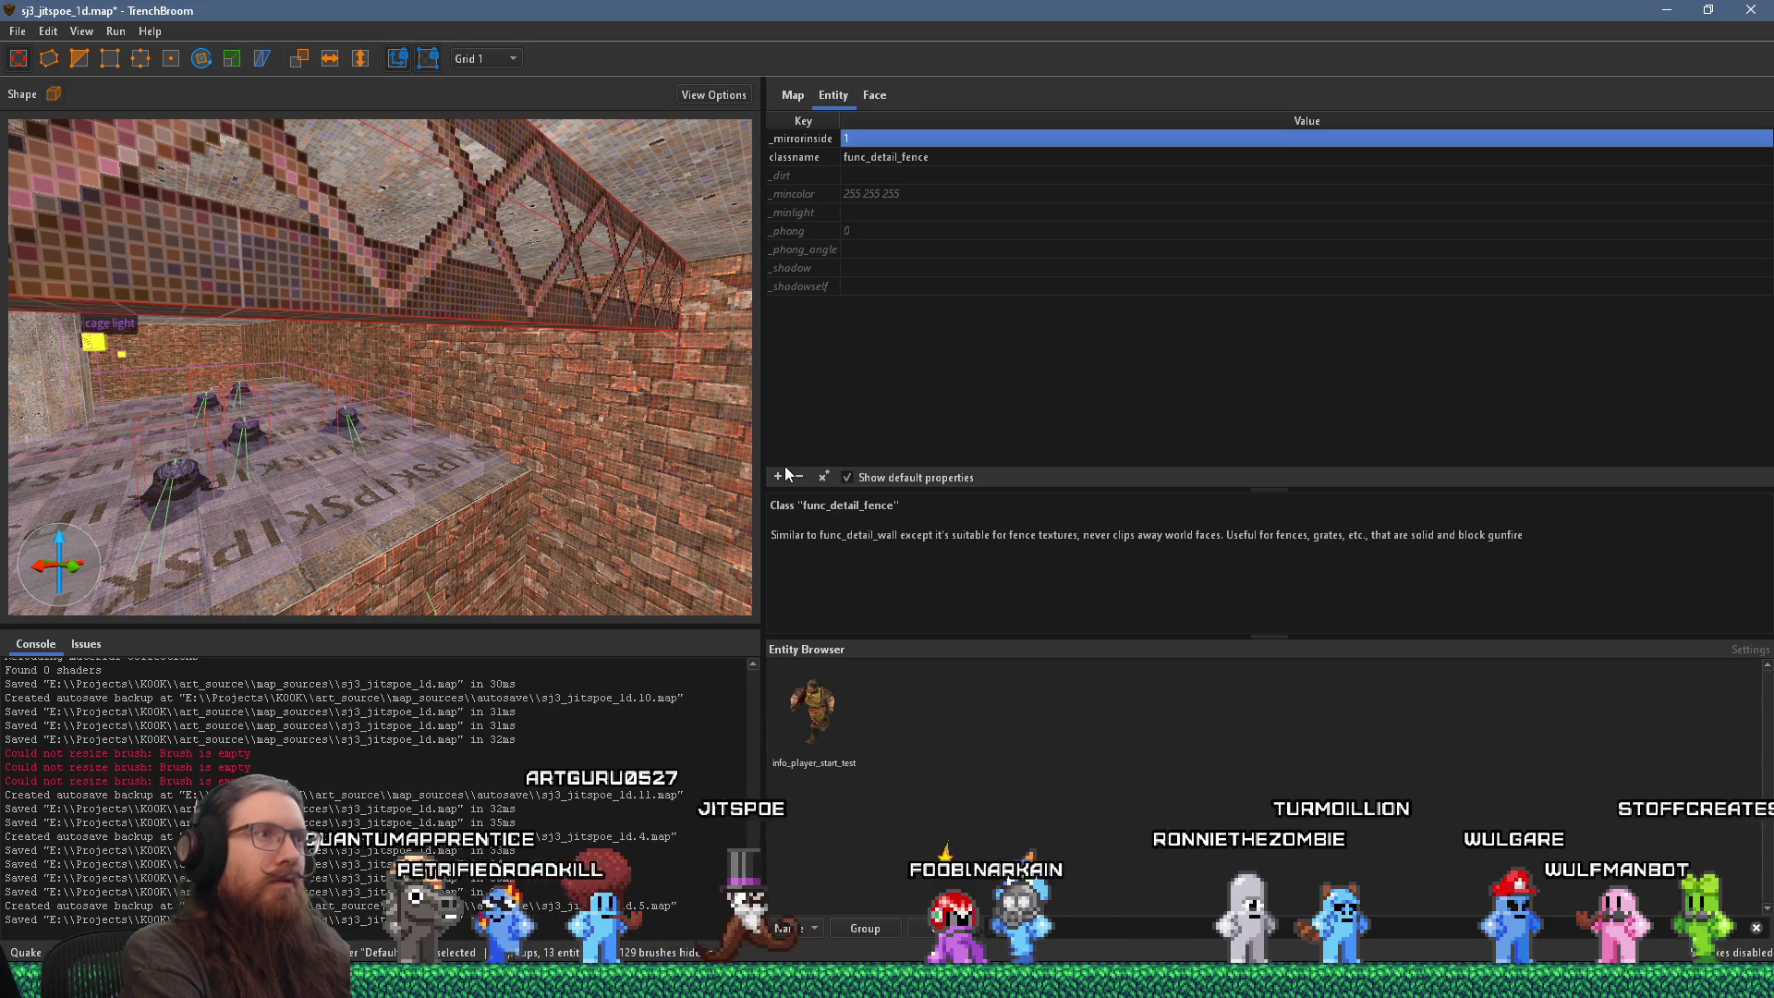
mouse_move(703, 370)
mouse_down()
mouse_move(674, 346)
mouse_move(263, 290)
mouse_move(466, 303)
mouse_move(350, 338)
mouse_move(257, 305)
mouse_up()
key(Escape)
mouse_move(148, 272)
mouse_down()
mouse_move(198, 270)
mouse_move(157, 248)
mouse_move(371, 236)
mouse_move(430, 120)
mouse_up()
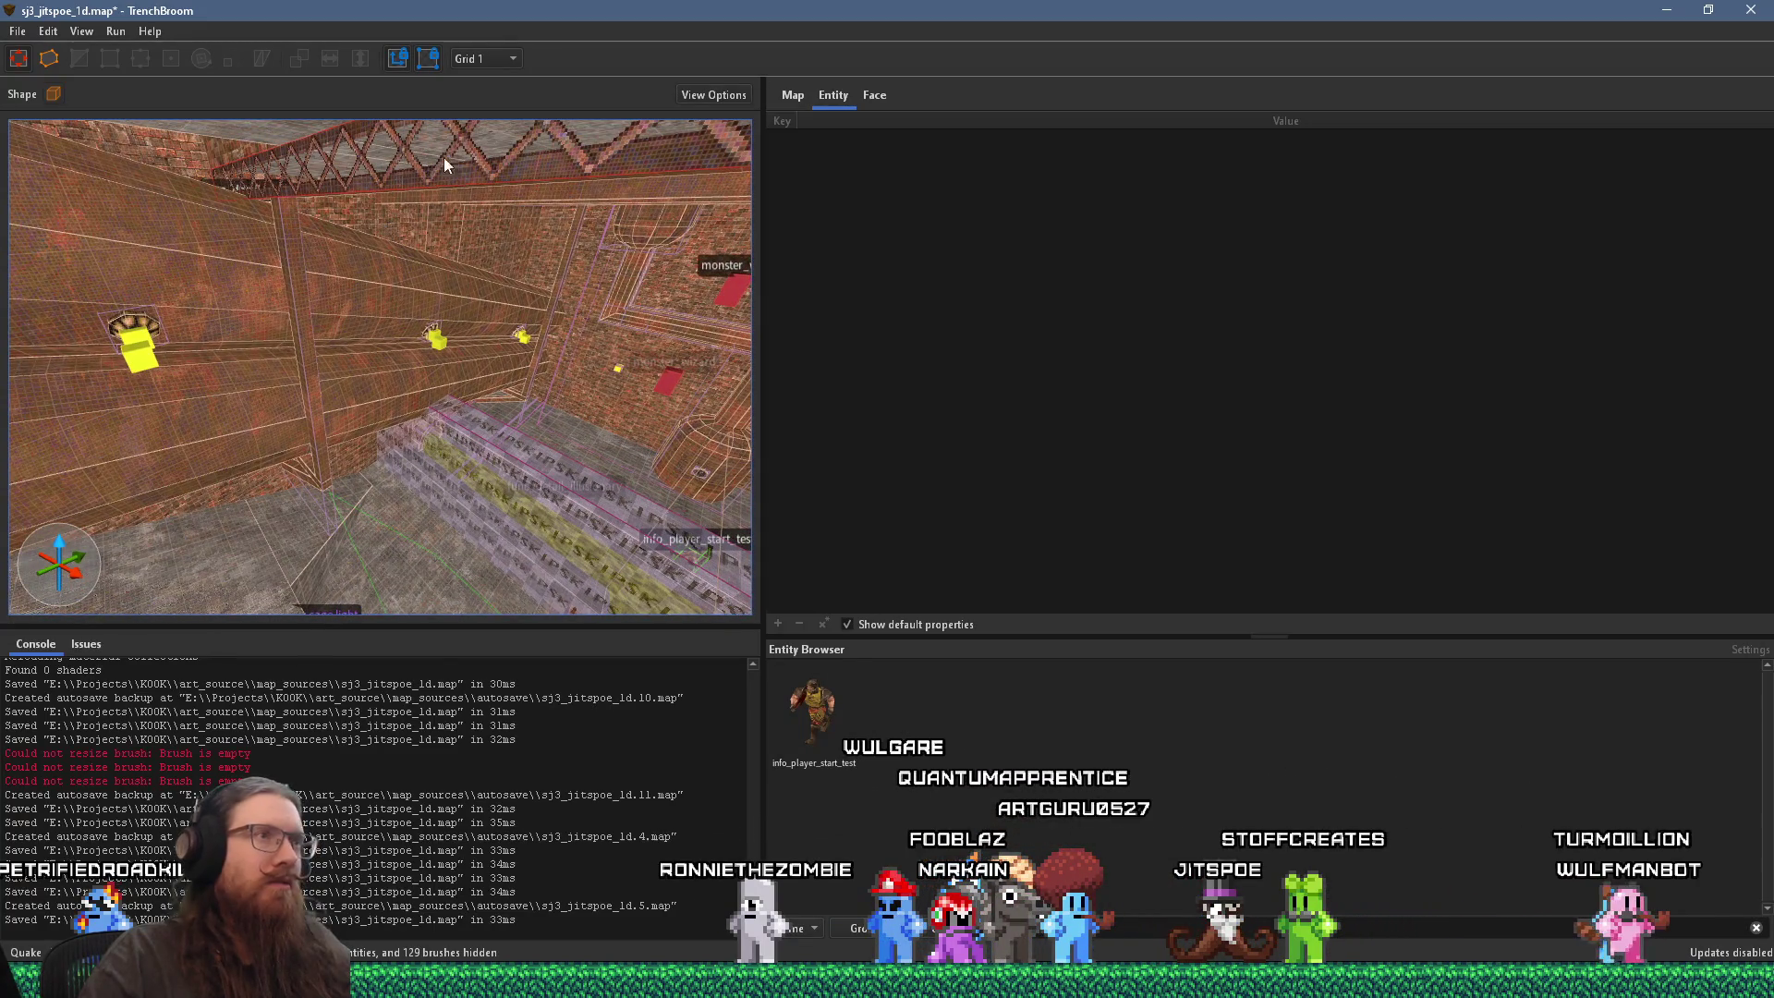
Step: Set the truss face's X offset to 64
click(859, 95)
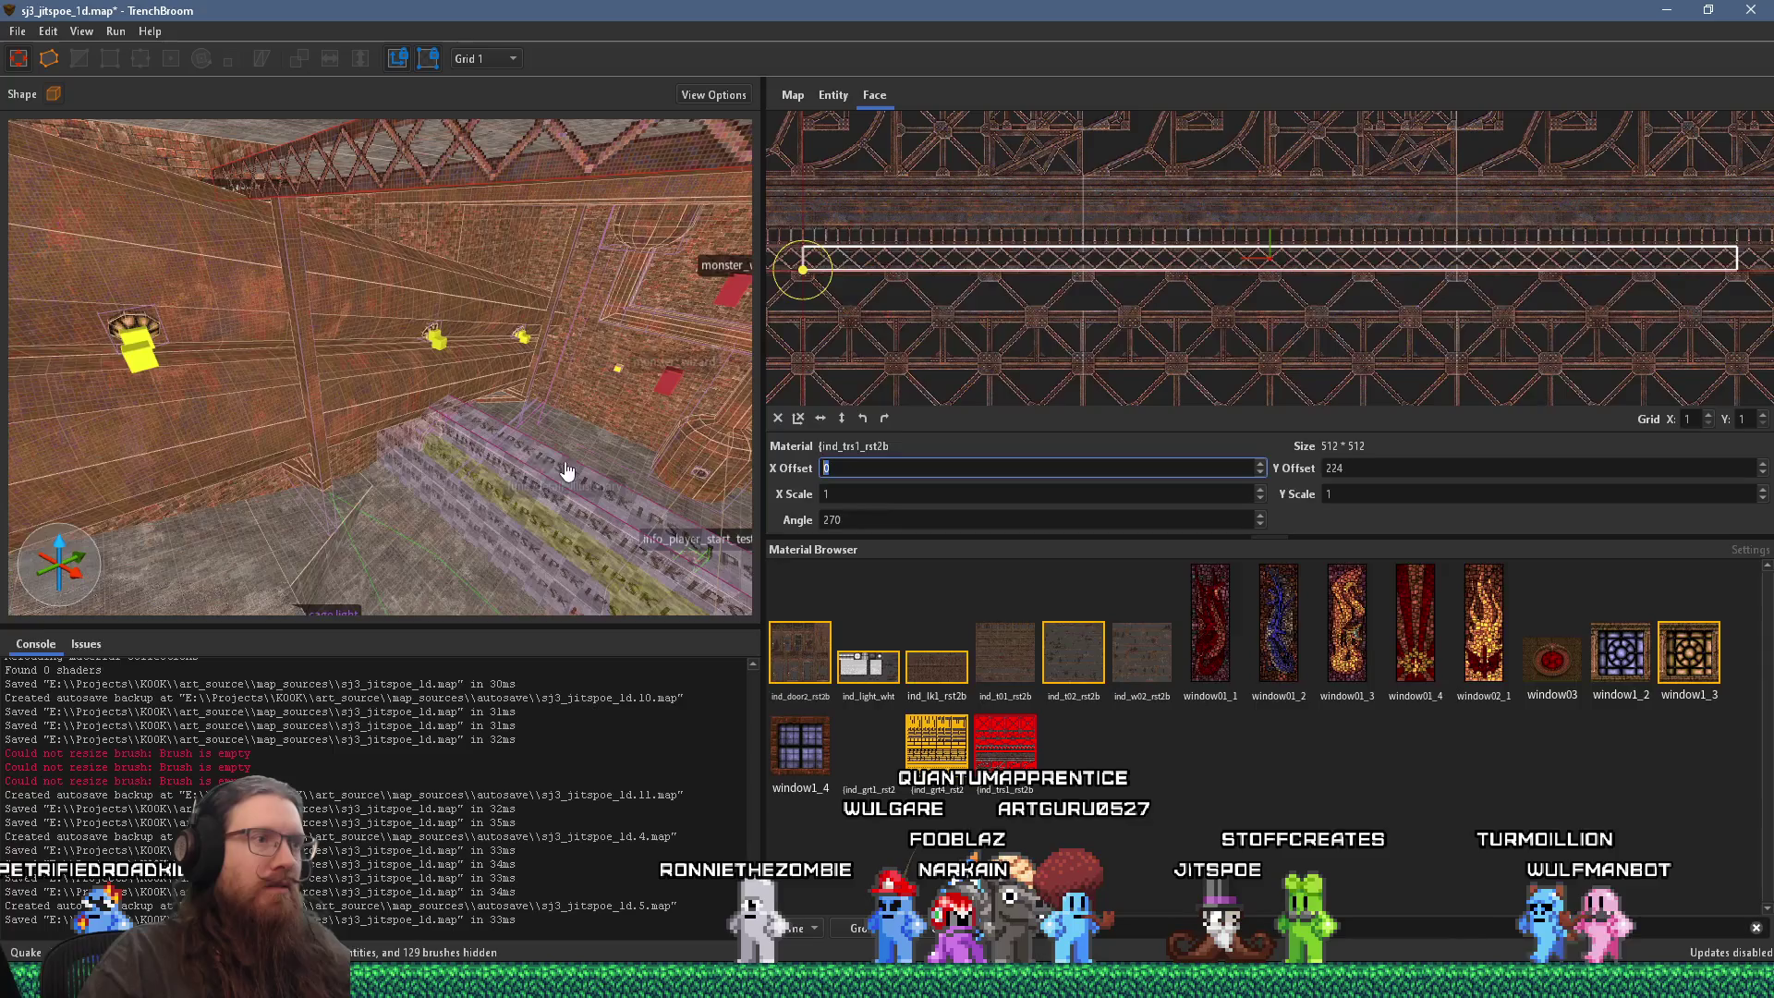
text(64)
key(Return)
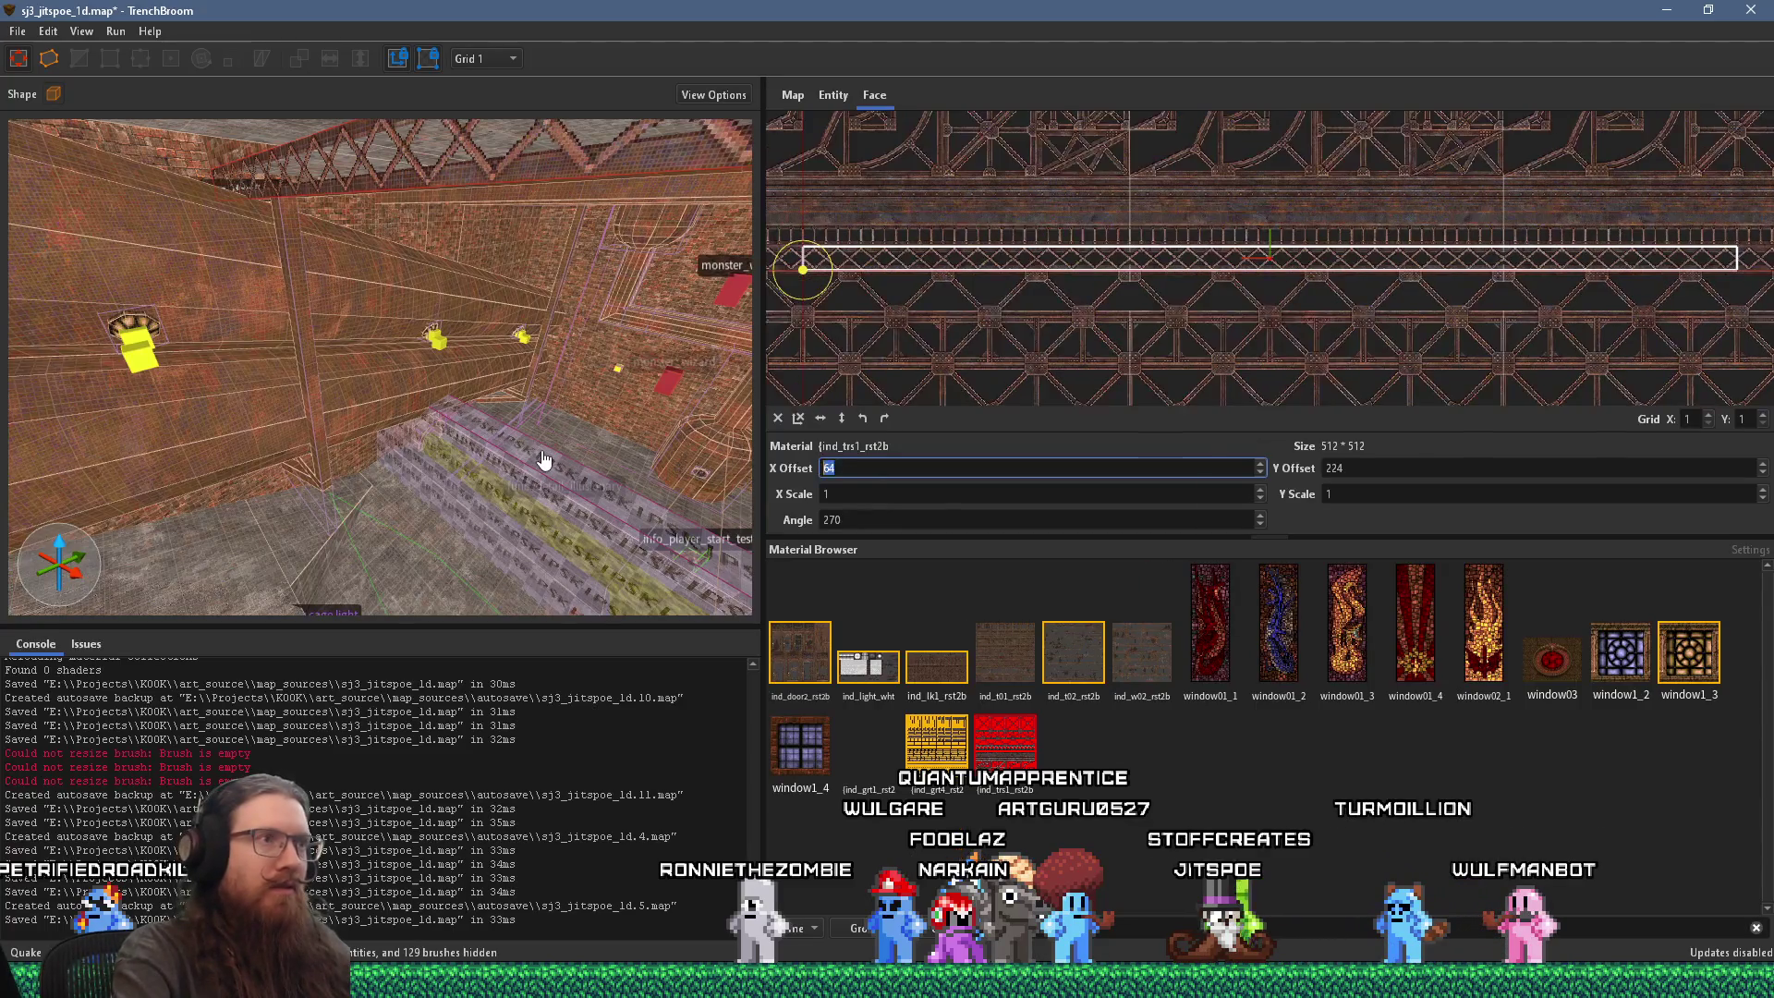
Step: Turn the view up to the ceiling truss and filter the Material Browser by 'iron'
mouse_move(518, 456)
mouse_down()
mouse_move(332, 329)
mouse_move(149, 262)
mouse_move(166, 358)
mouse_up()
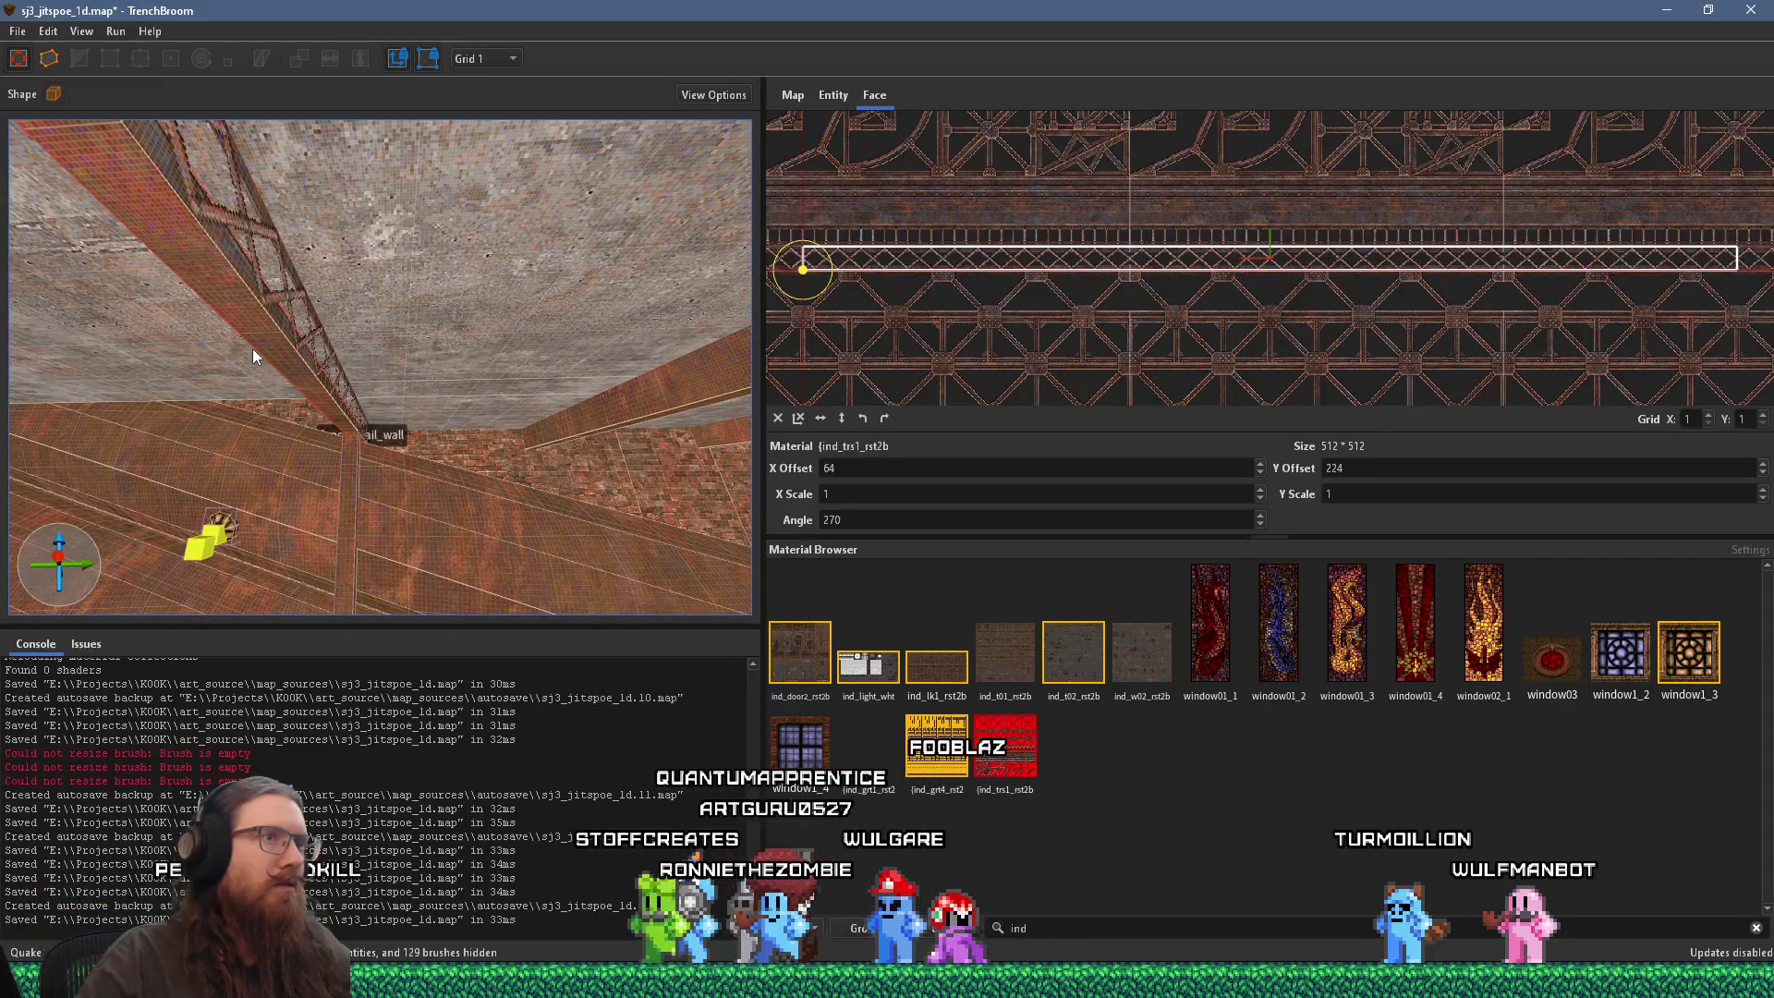
scroll(979, 289, up, 4)
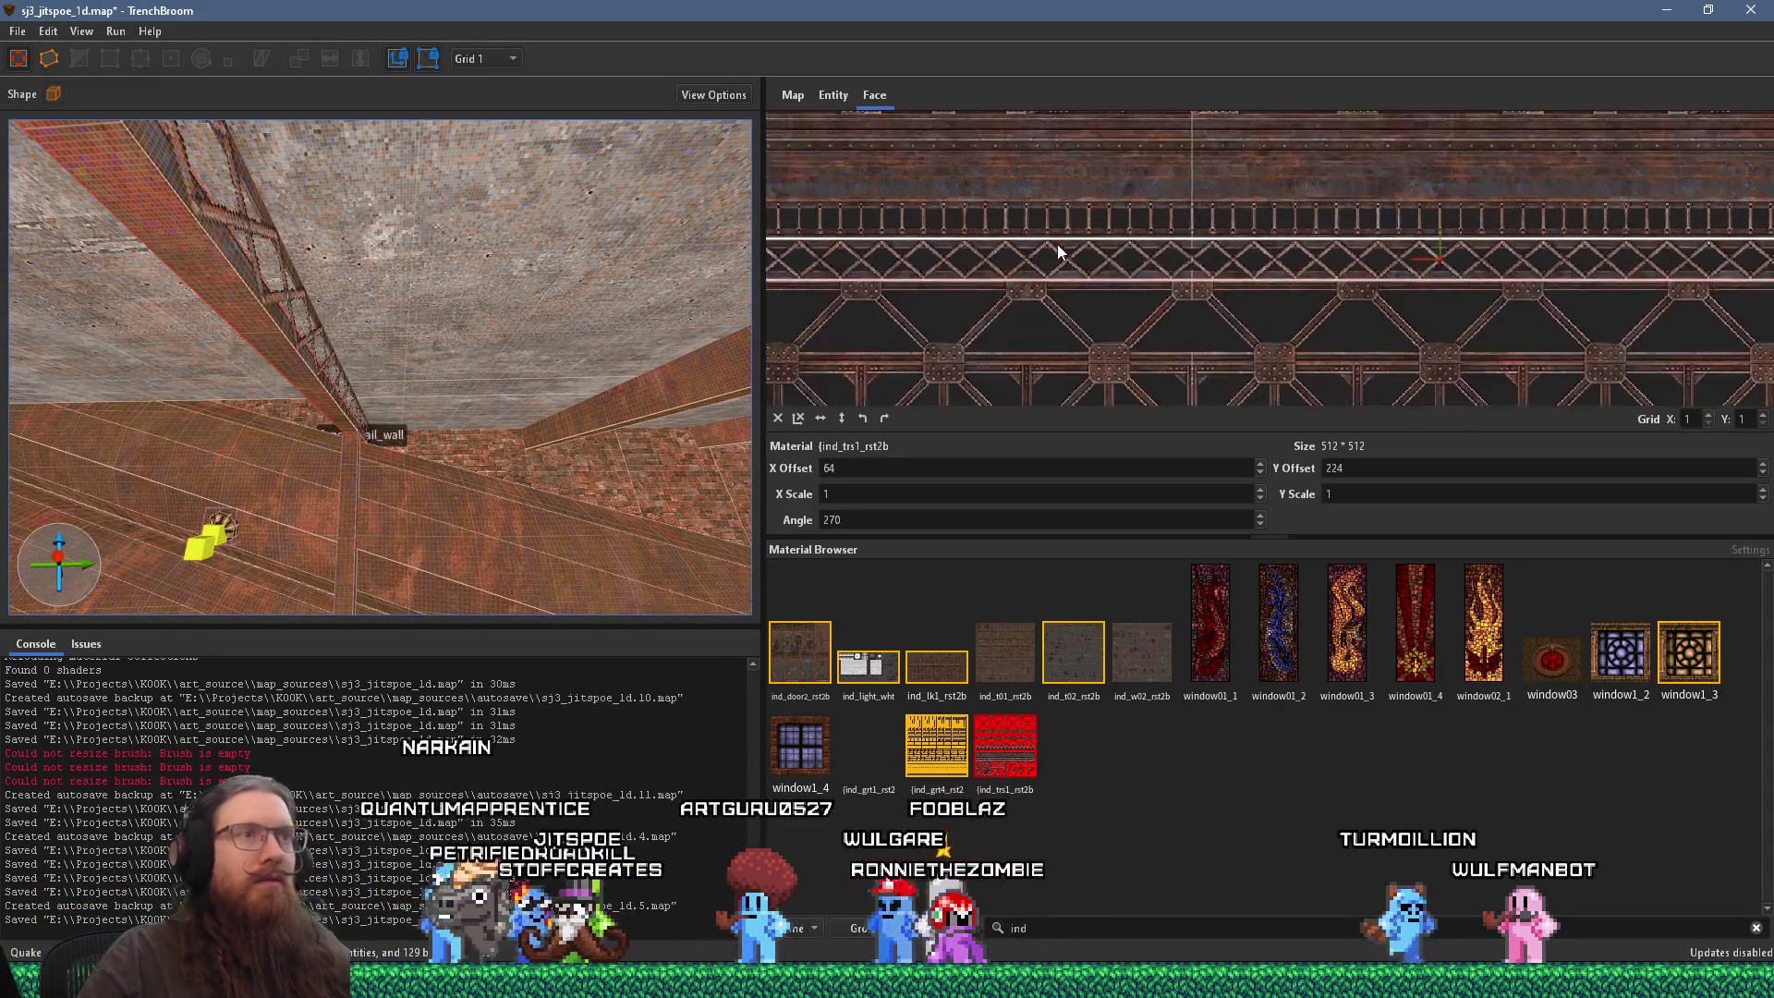
mouse_move(716, 281)
mouse_down()
mouse_move(530, 292)
mouse_move(647, 351)
mouse_move(586, 277)
mouse_move(589, 246)
mouse_up()
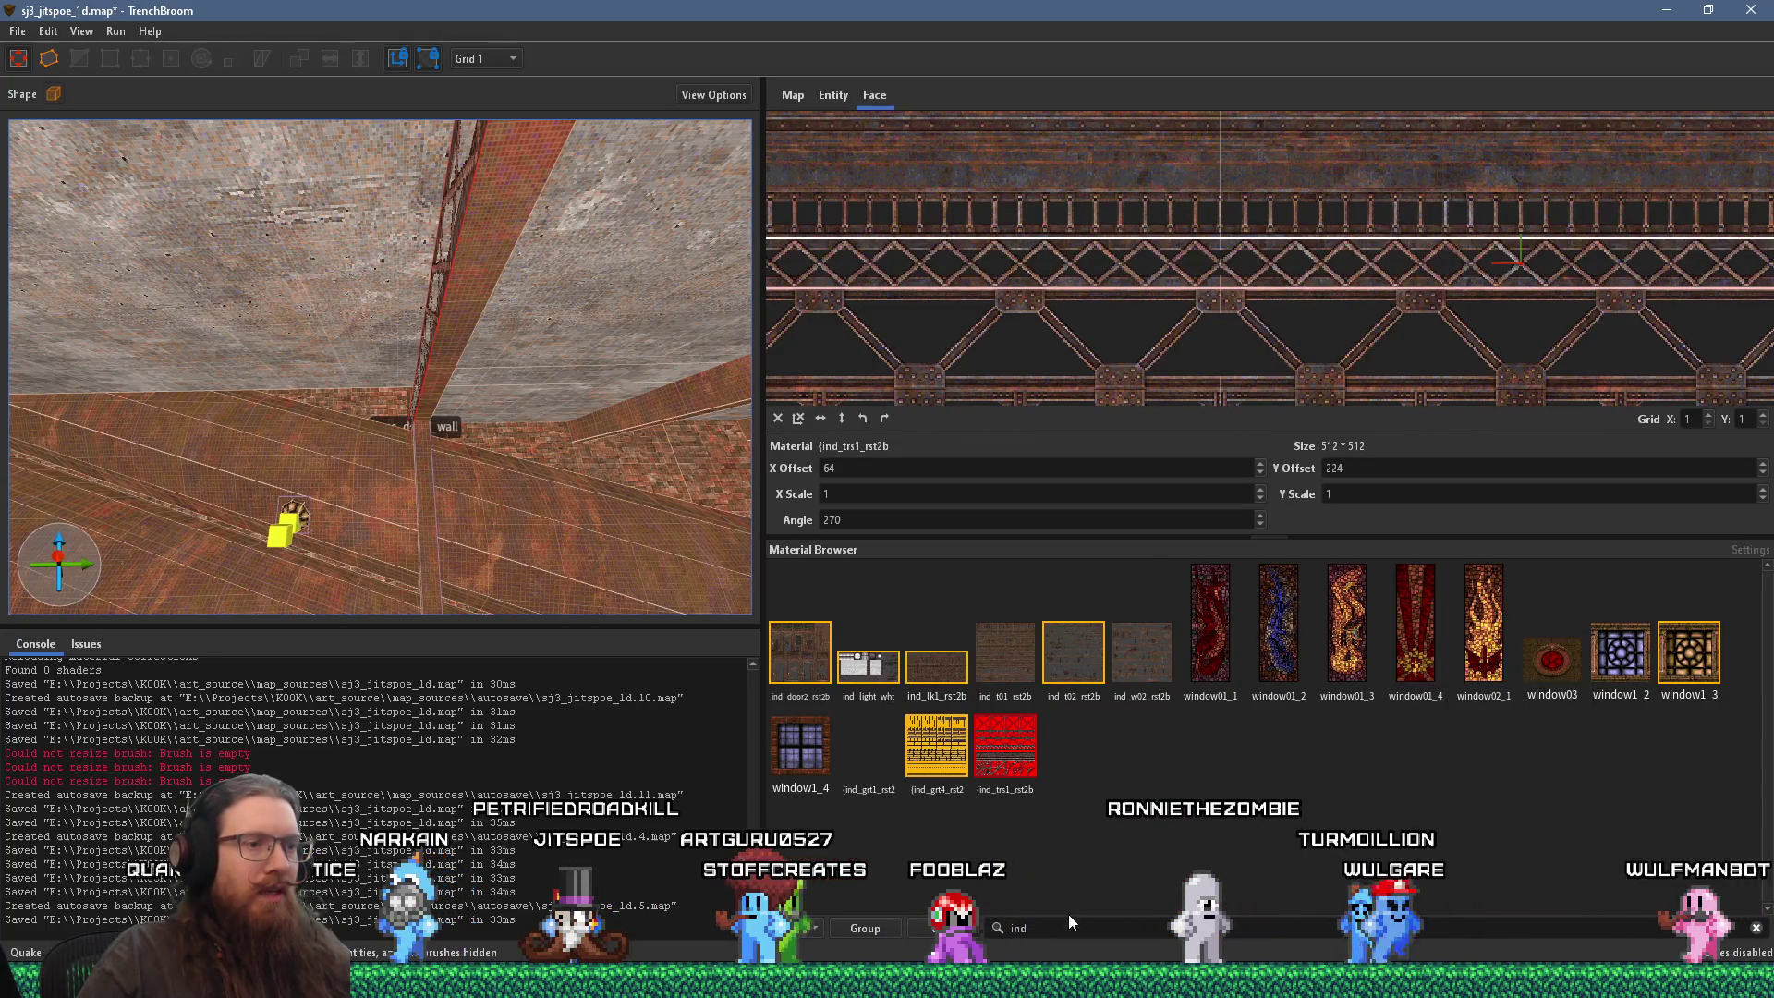
drag(1069, 923, 898, 922)
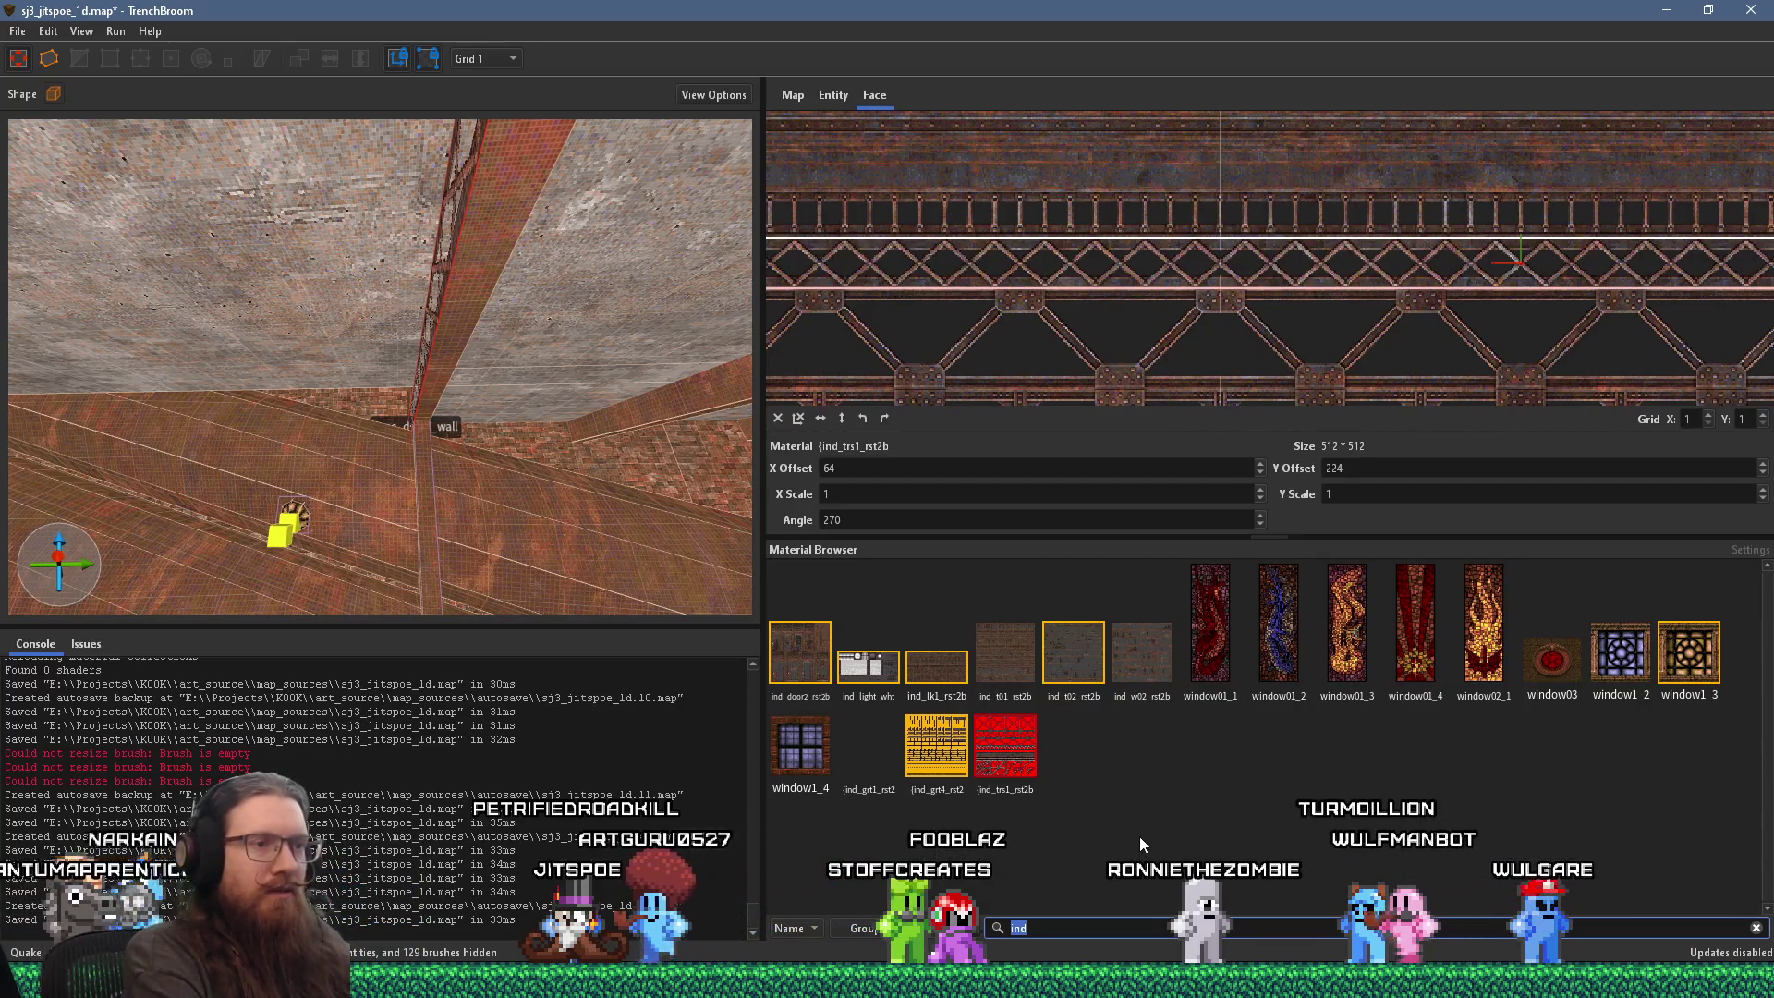
text(iron)
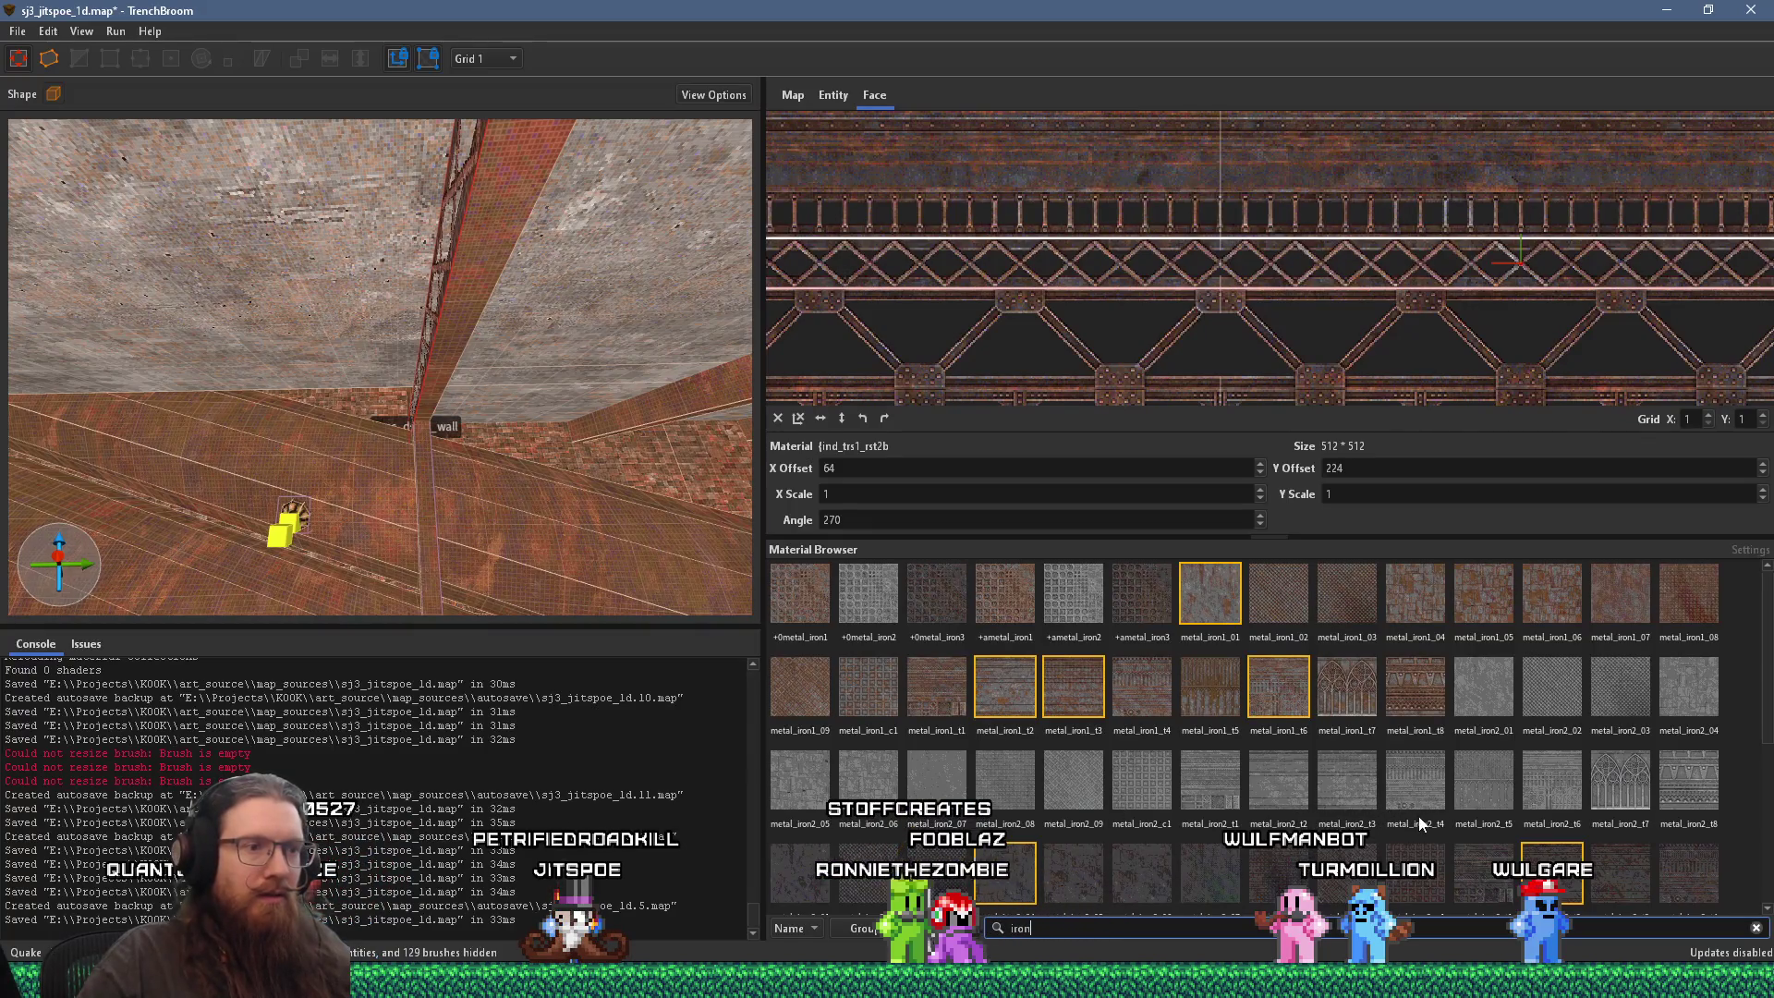
Step: Apply metal_iron3_t2 to the rusty ceiling beam face and align the iron texture
mouse_move(528, 480)
mouse_down()
mouse_move(673, 369)
mouse_move(427, 318)
mouse_move(574, 367)
mouse_move(335, 312)
mouse_up()
shift+click(335, 312)
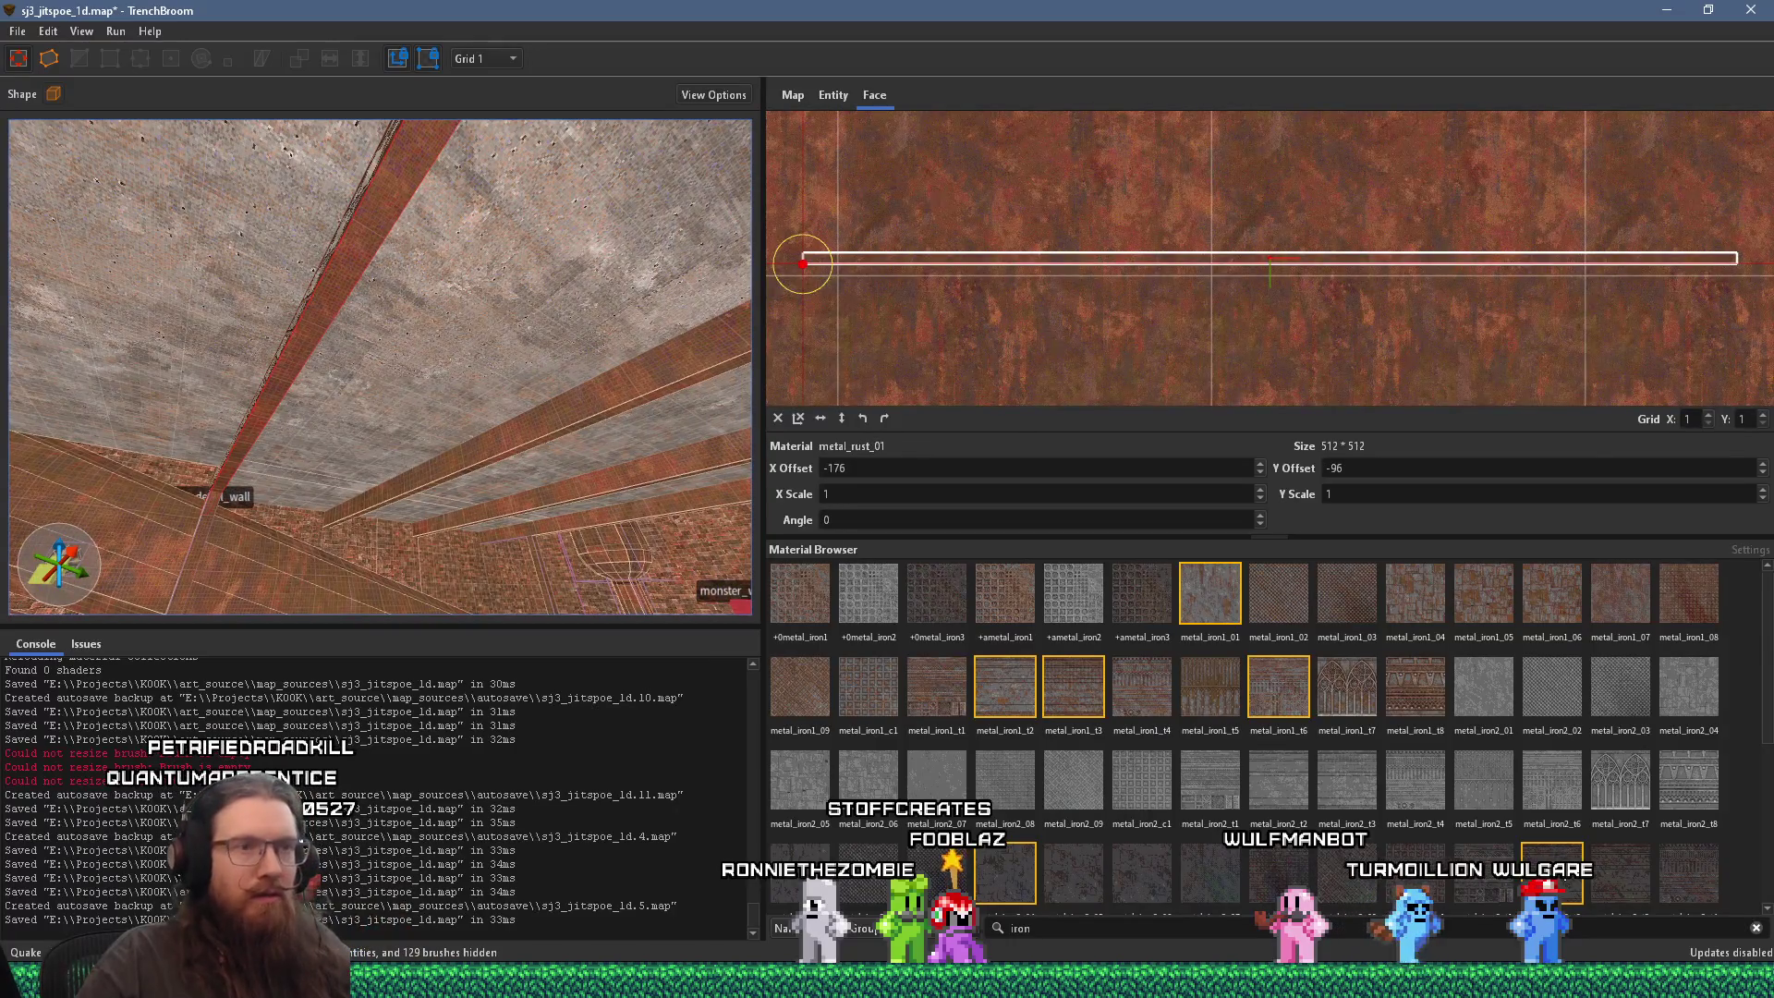
click(1552, 873)
scroll(1156, 358, up, 2)
mouse_move(1156, 359)
mouse_down()
mouse_move(1140, 159)
mouse_move(1141, 447)
mouse_move(1145, 375)
mouse_up()
mouse_move(721, 406)
mouse_down()
mouse_move(642, 431)
mouse_move(679, 460)
mouse_up()
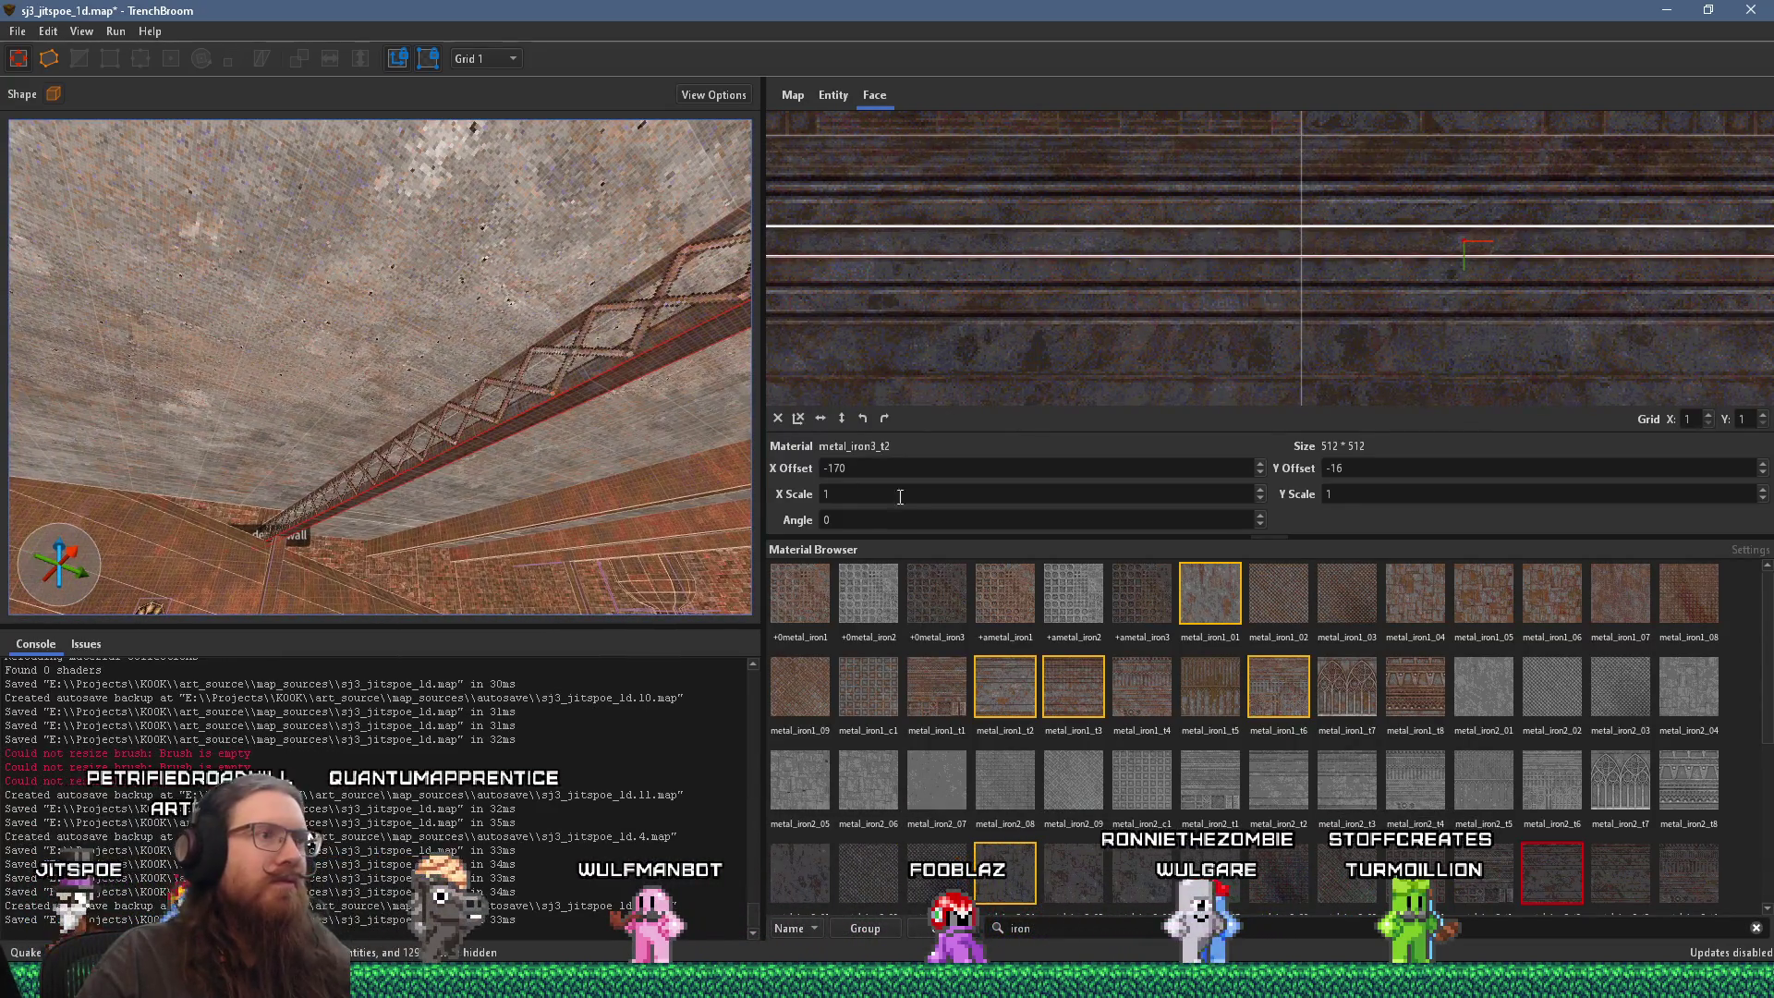
Step: Give the diagonal beam face metal_iron3_t2 at Y offset -16, then select the ceiling beam brush
mouse_move(684, 444)
mouse_down()
mouse_move(417, 397)
mouse_move(750, 374)
mouse_move(291, 365)
mouse_up()
shift+click(291, 364)
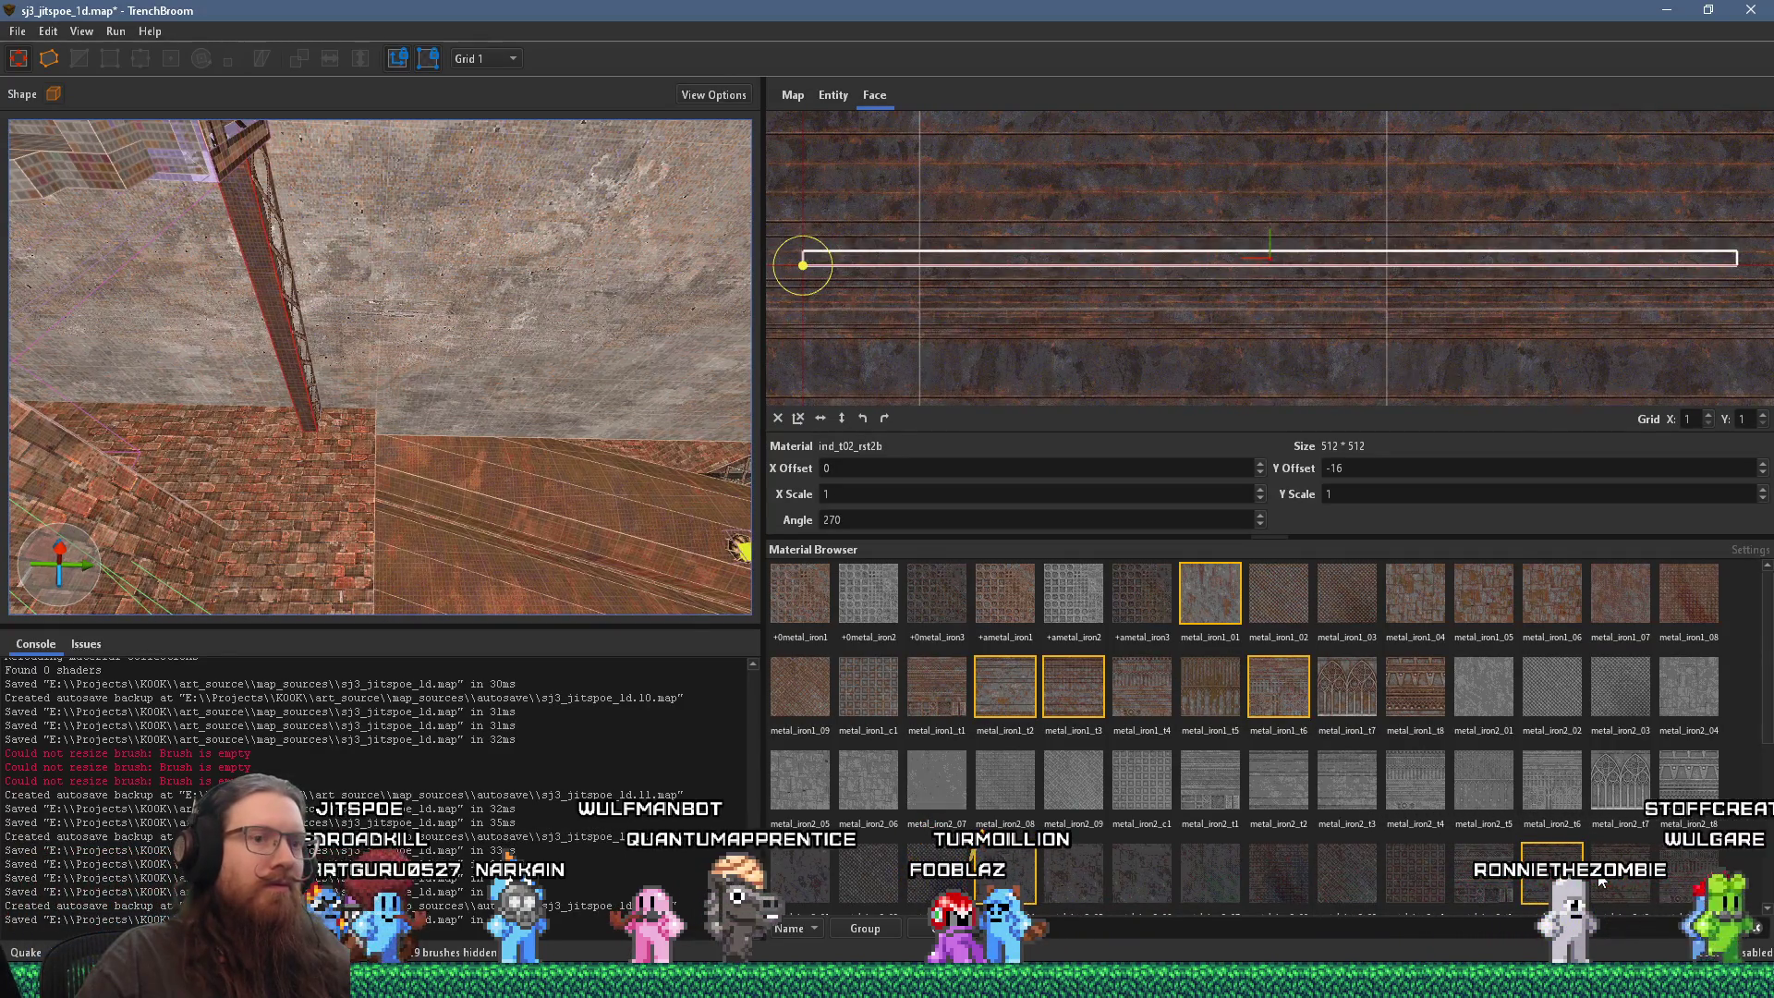
scroll(1534, 795, down, 2)
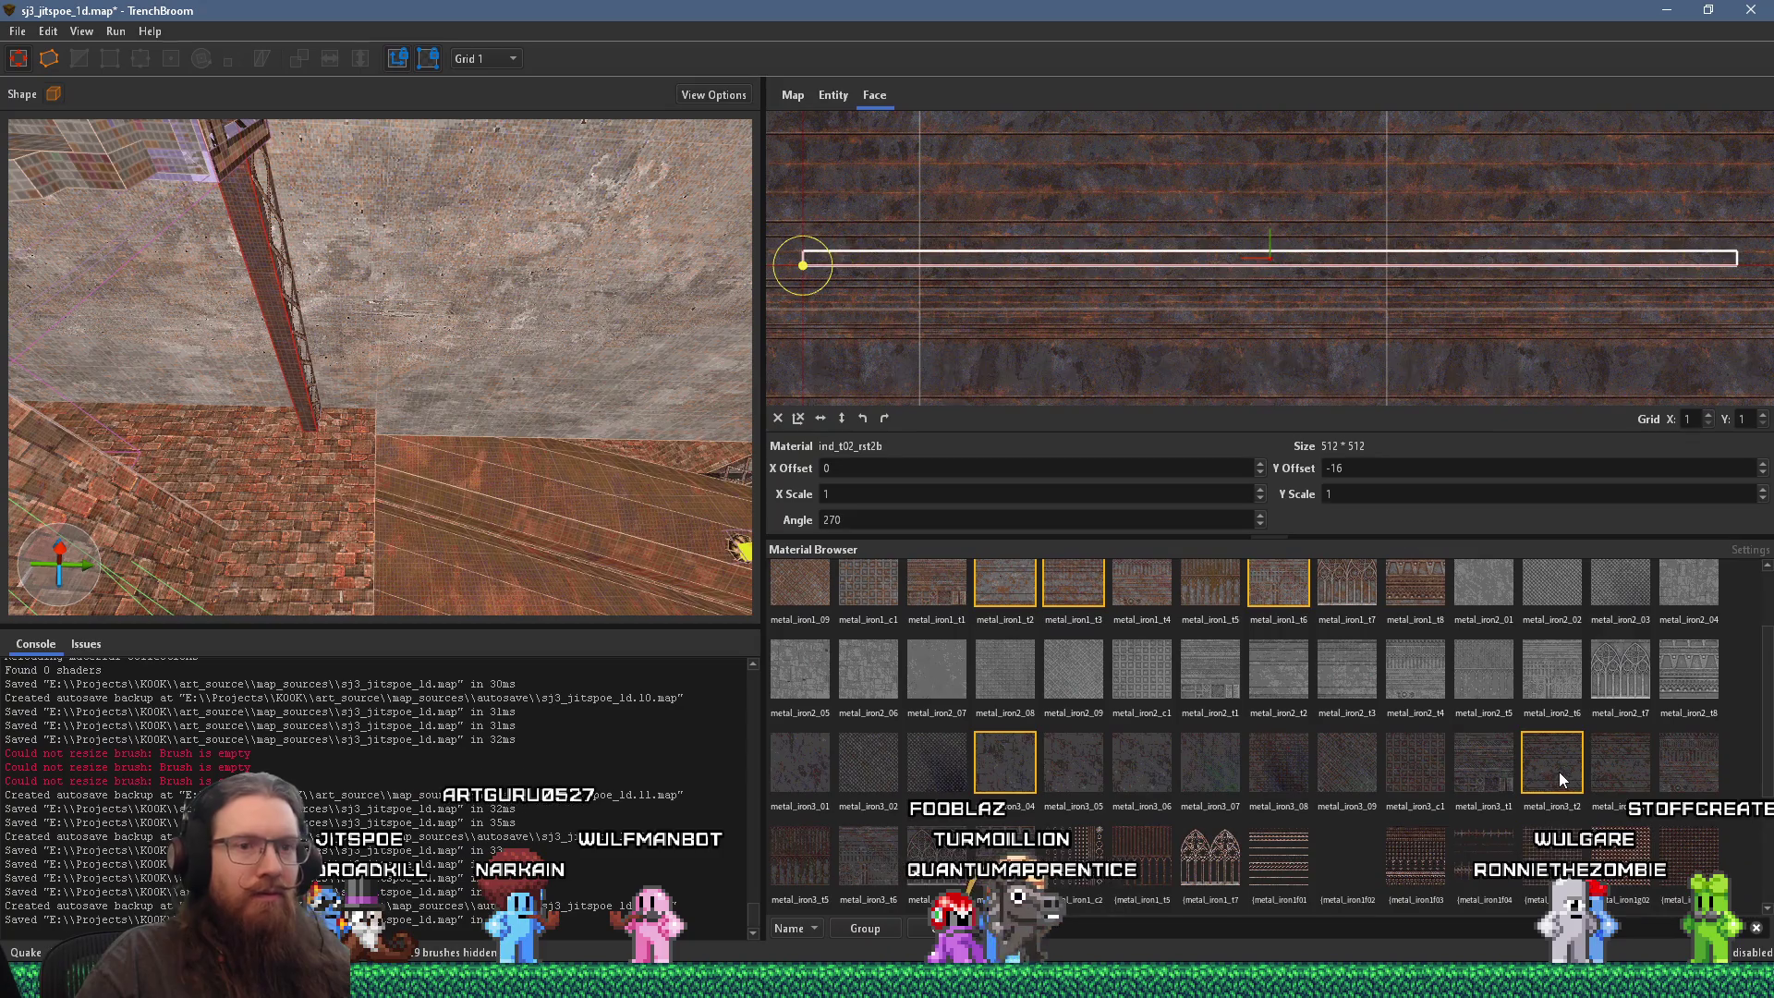
click(1560, 779)
mouse_move(317, 368)
mouse_down()
mouse_move(473, 347)
mouse_move(585, 374)
mouse_move(914, 376)
mouse_up()
scroll(1148, 250, up, 3)
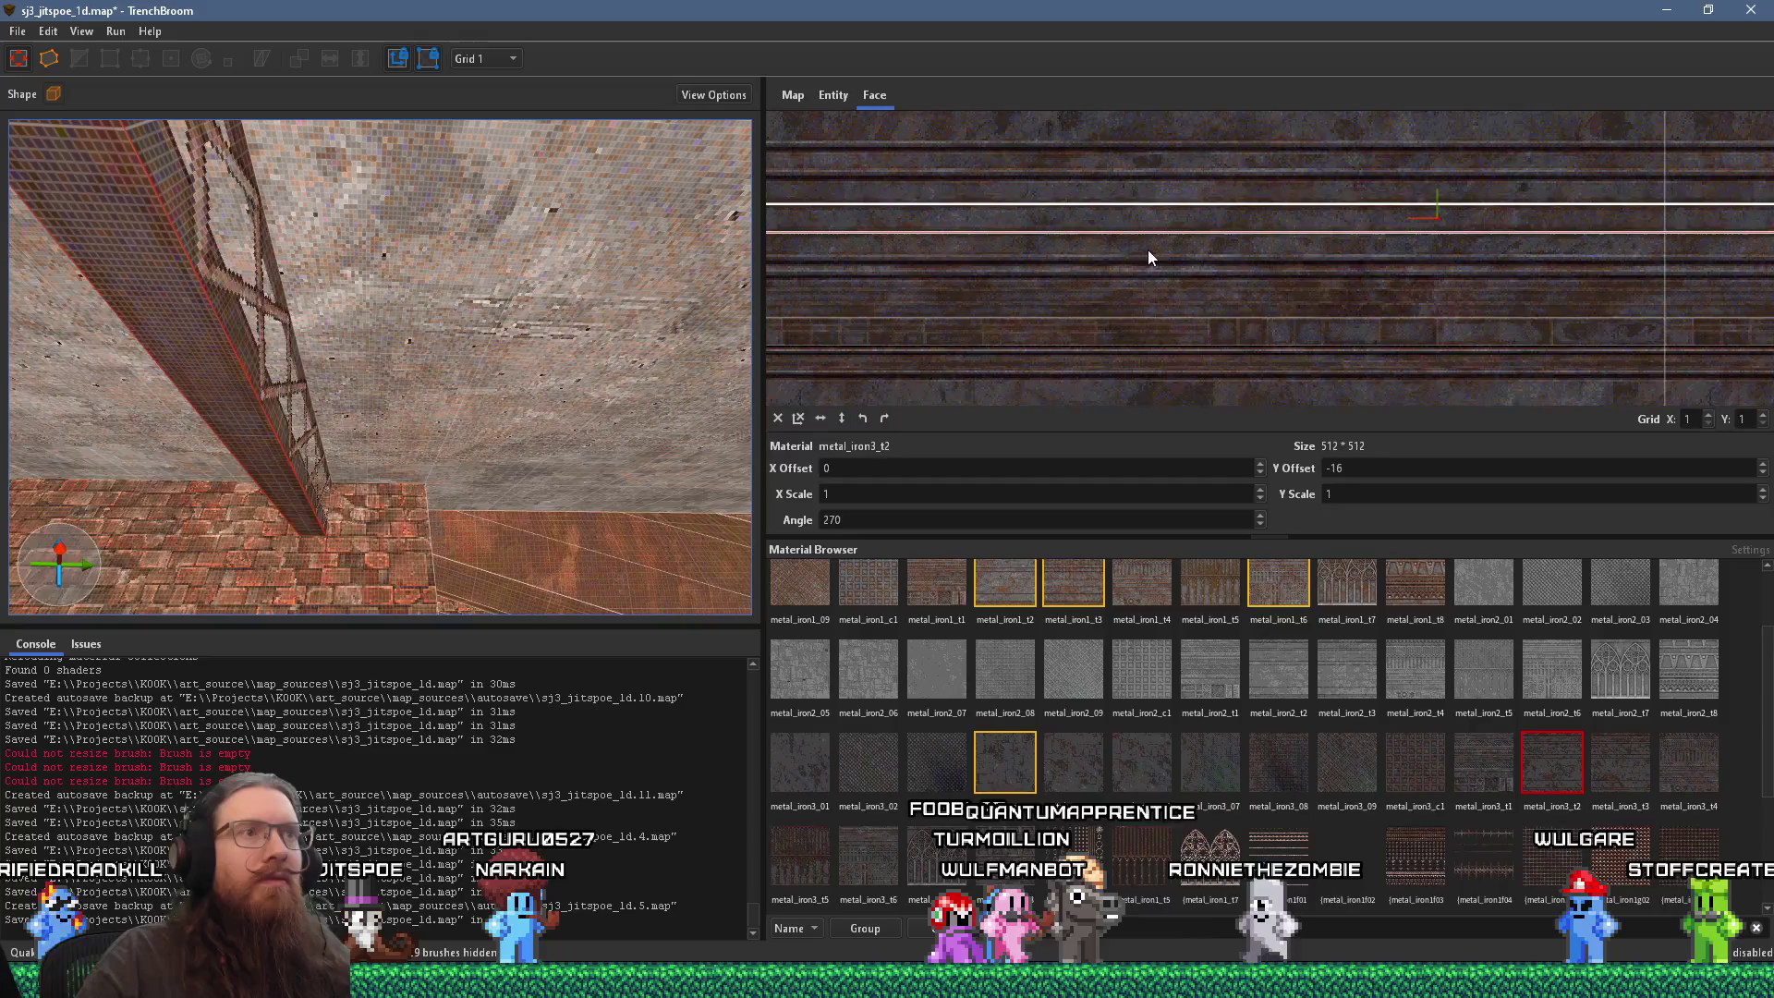
scroll(1136, 359, up, 1)
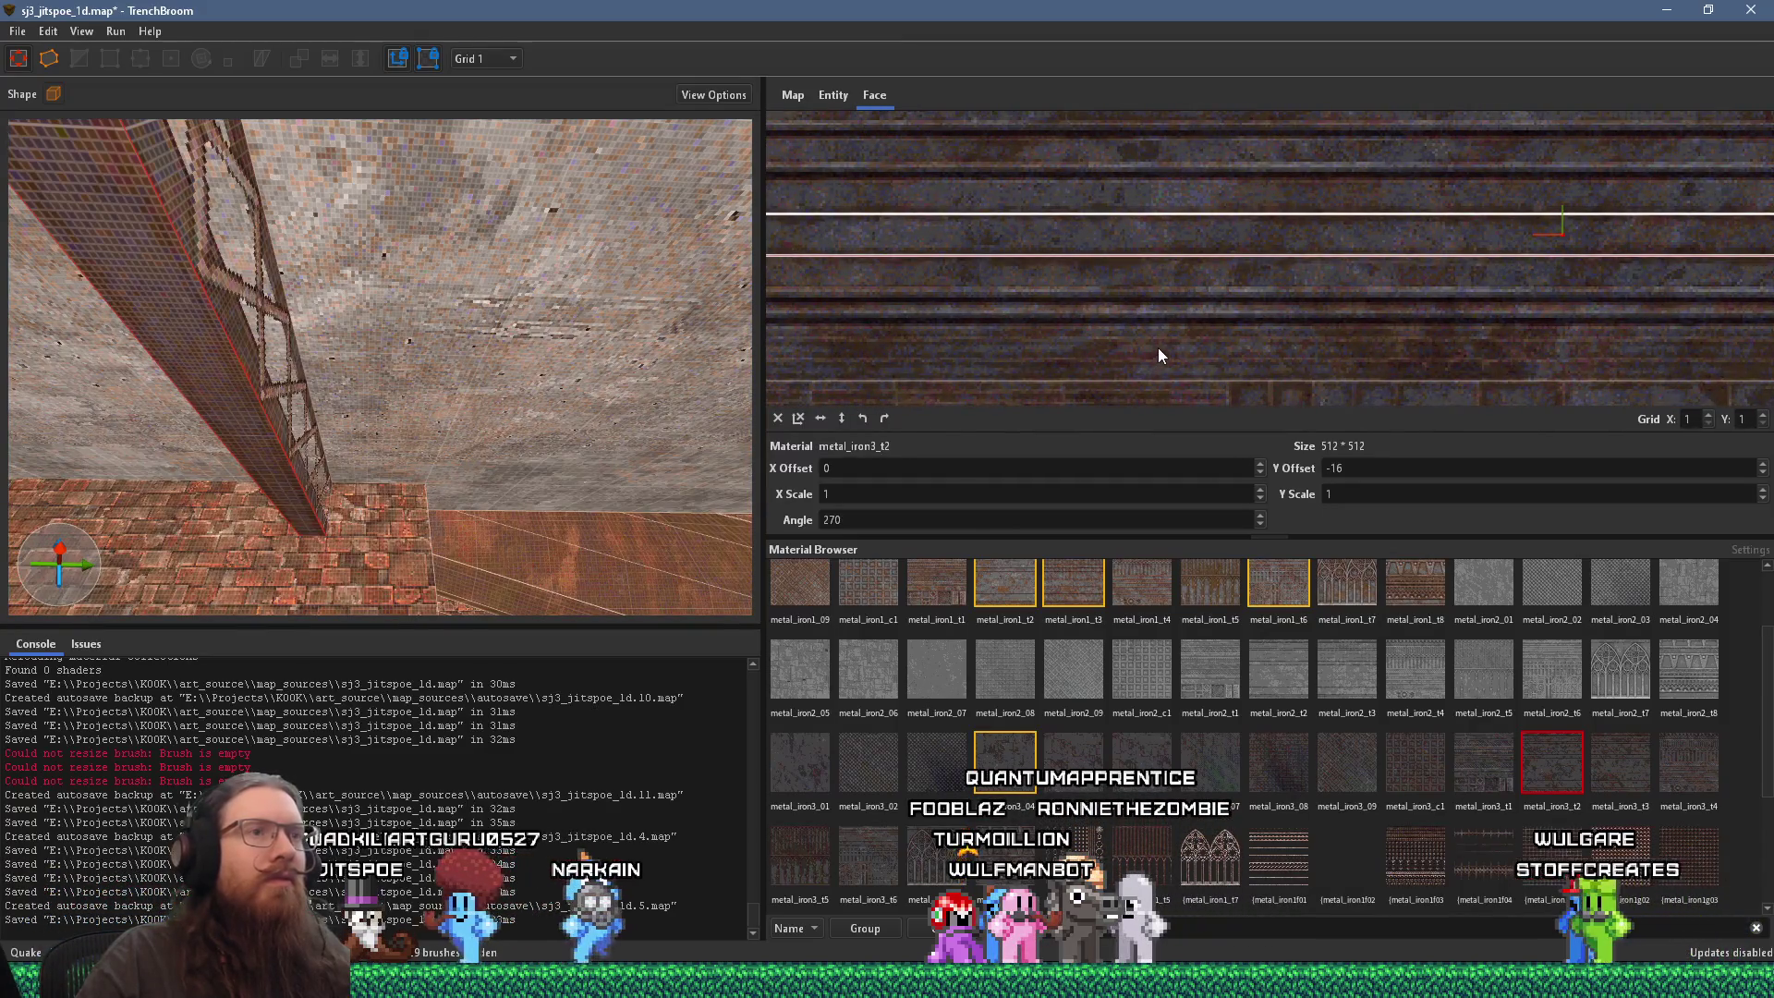
key(Up)
key(Down)
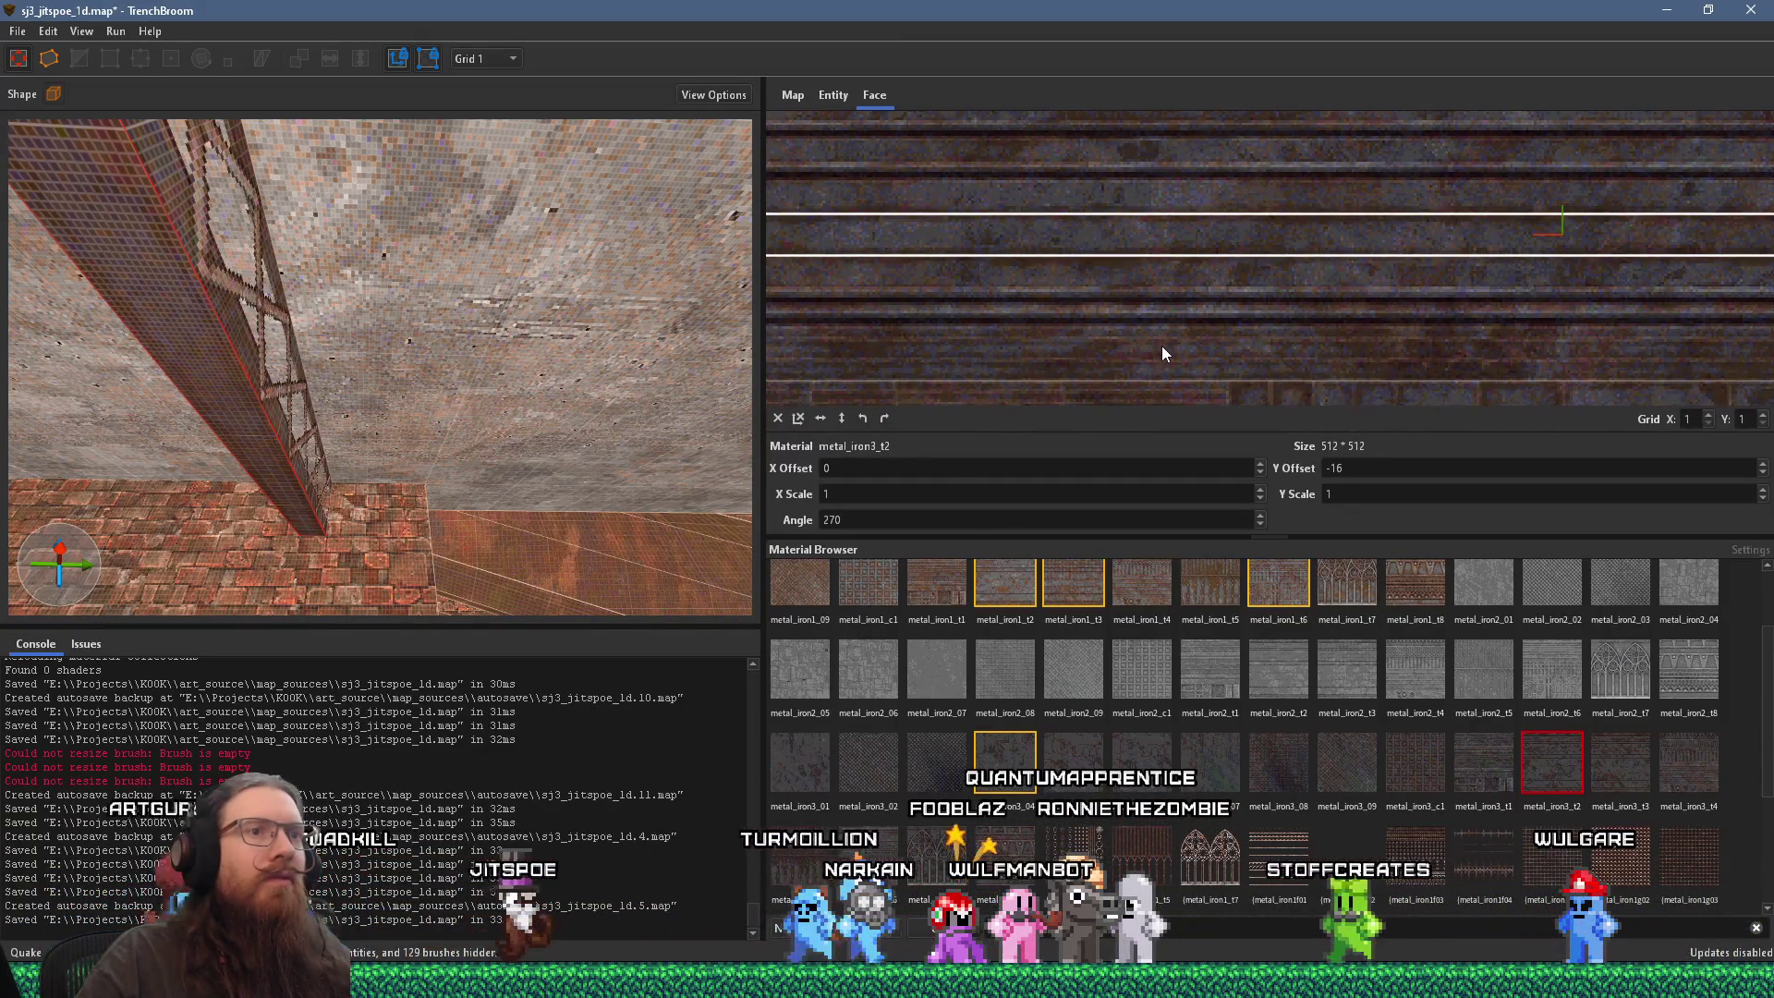
mouse_move(495, 397)
mouse_down()
mouse_move(373, 283)
mouse_move(209, 235)
mouse_move(281, 353)
mouse_move(231, 396)
mouse_move(330, 375)
mouse_move(358, 449)
mouse_move(314, 458)
mouse_move(231, 412)
mouse_move(451, 429)
mouse_move(567, 225)
mouse_up()
click(265, 349)
shift+click(540, 256)
shift+click(541, 316)
mouse_move(541, 316)
mouse_down()
mouse_move(552, 434)
mouse_move(460, 253)
mouse_move(474, 306)
mouse_up()
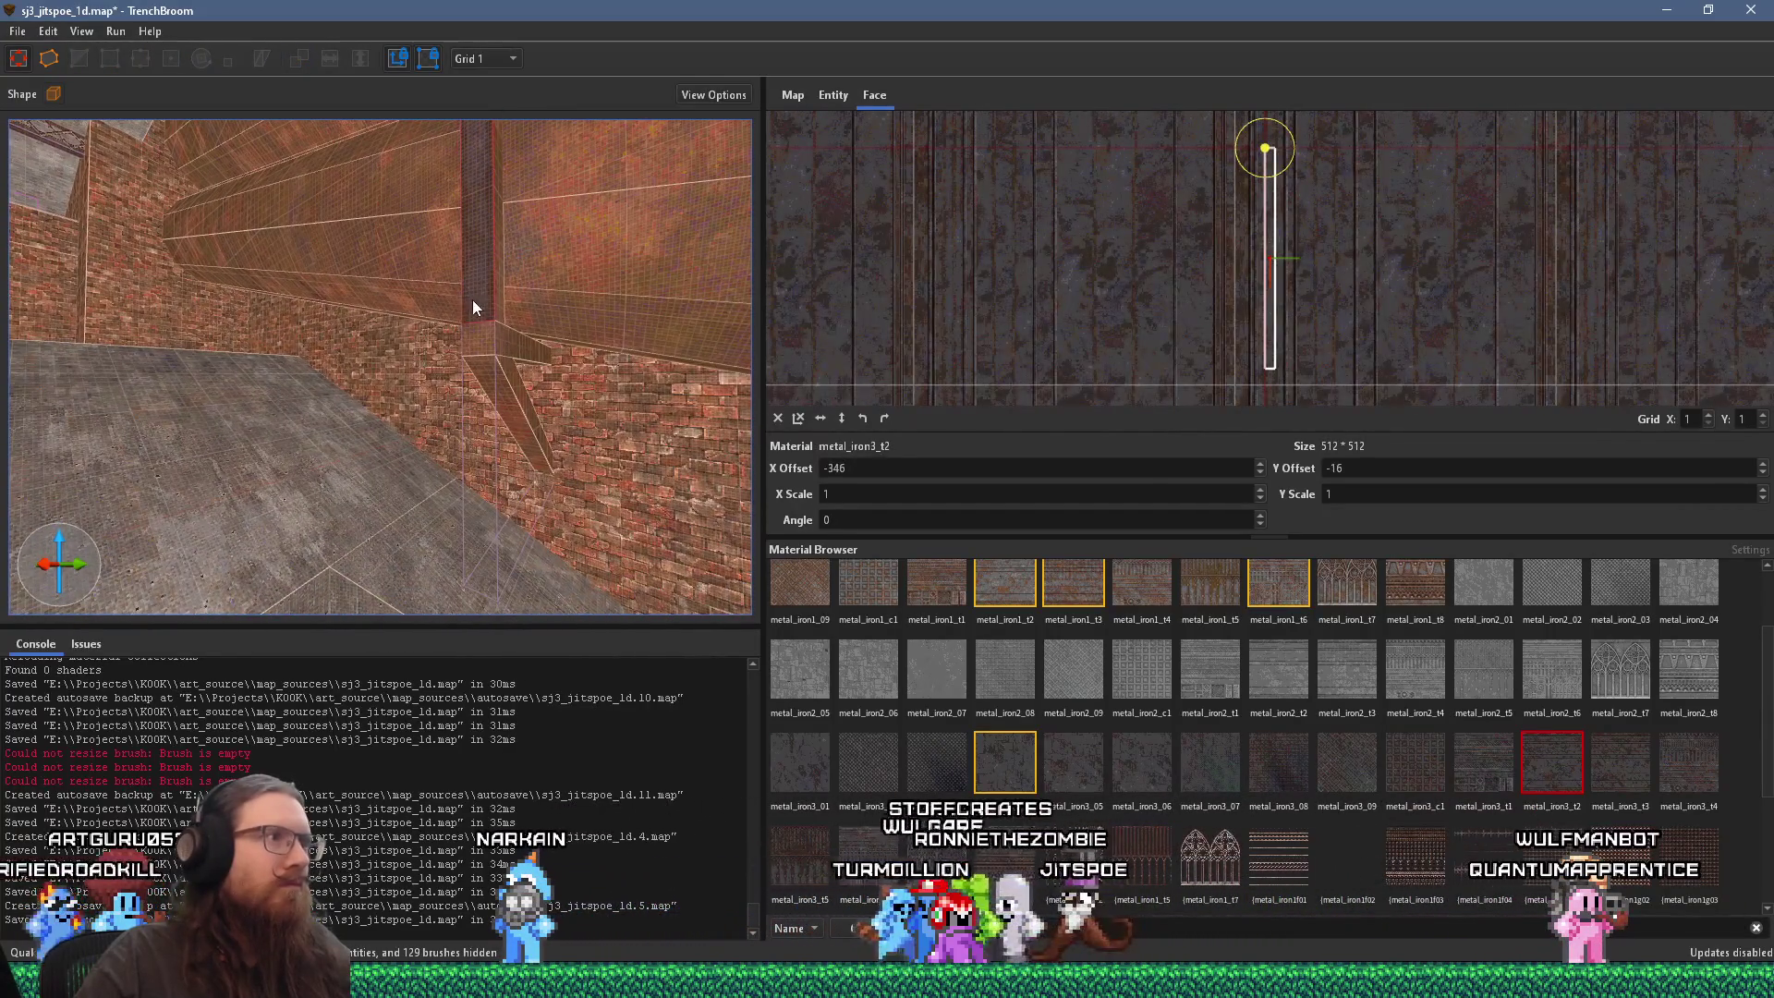
drag(508, 380, 358, 392)
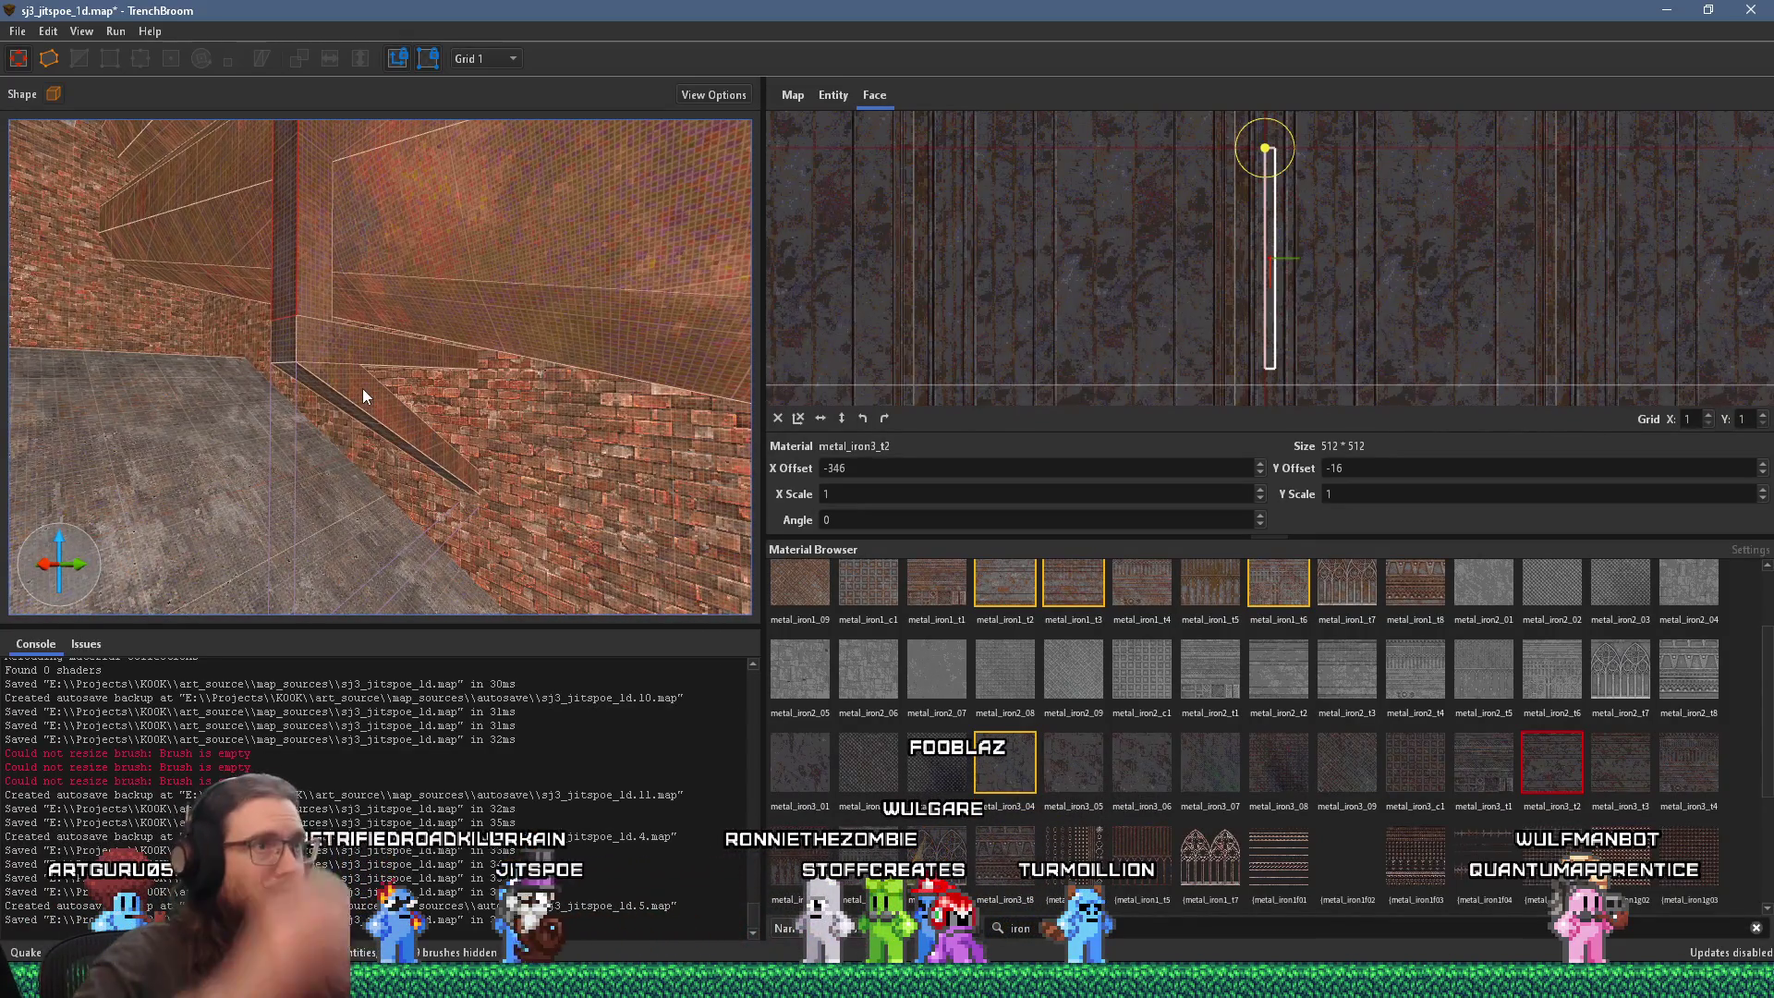
mouse_move(370, 512)
mouse_down()
mouse_move(362, 423)
mouse_move(456, 347)
mouse_move(440, 357)
mouse_move(560, 369)
mouse_move(556, 343)
mouse_move(573, 364)
mouse_move(488, 361)
mouse_move(560, 445)
mouse_move(475, 425)
mouse_move(419, 378)
mouse_move(336, 380)
mouse_move(397, 486)
mouse_move(518, 485)
mouse_up()
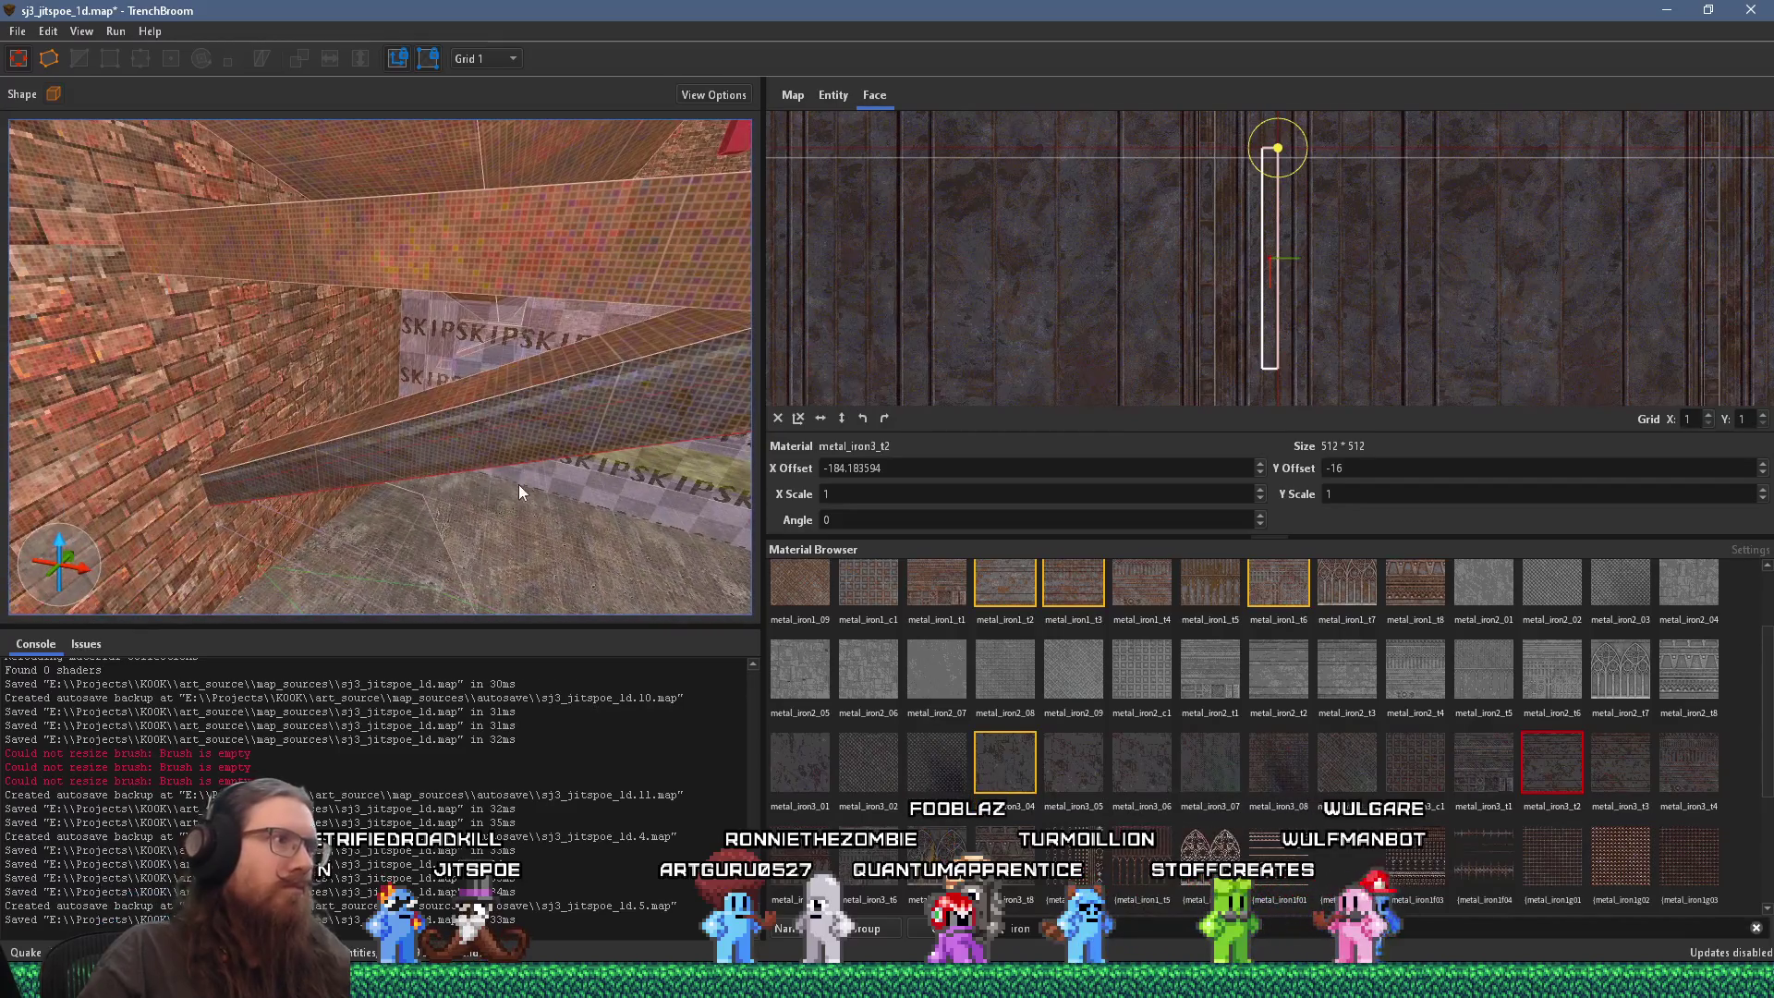
mouse_move(479, 397)
mouse_down()
mouse_move(507, 413)
mouse_move(508, 390)
mouse_move(462, 374)
mouse_move(416, 309)
mouse_move(442, 343)
mouse_up()
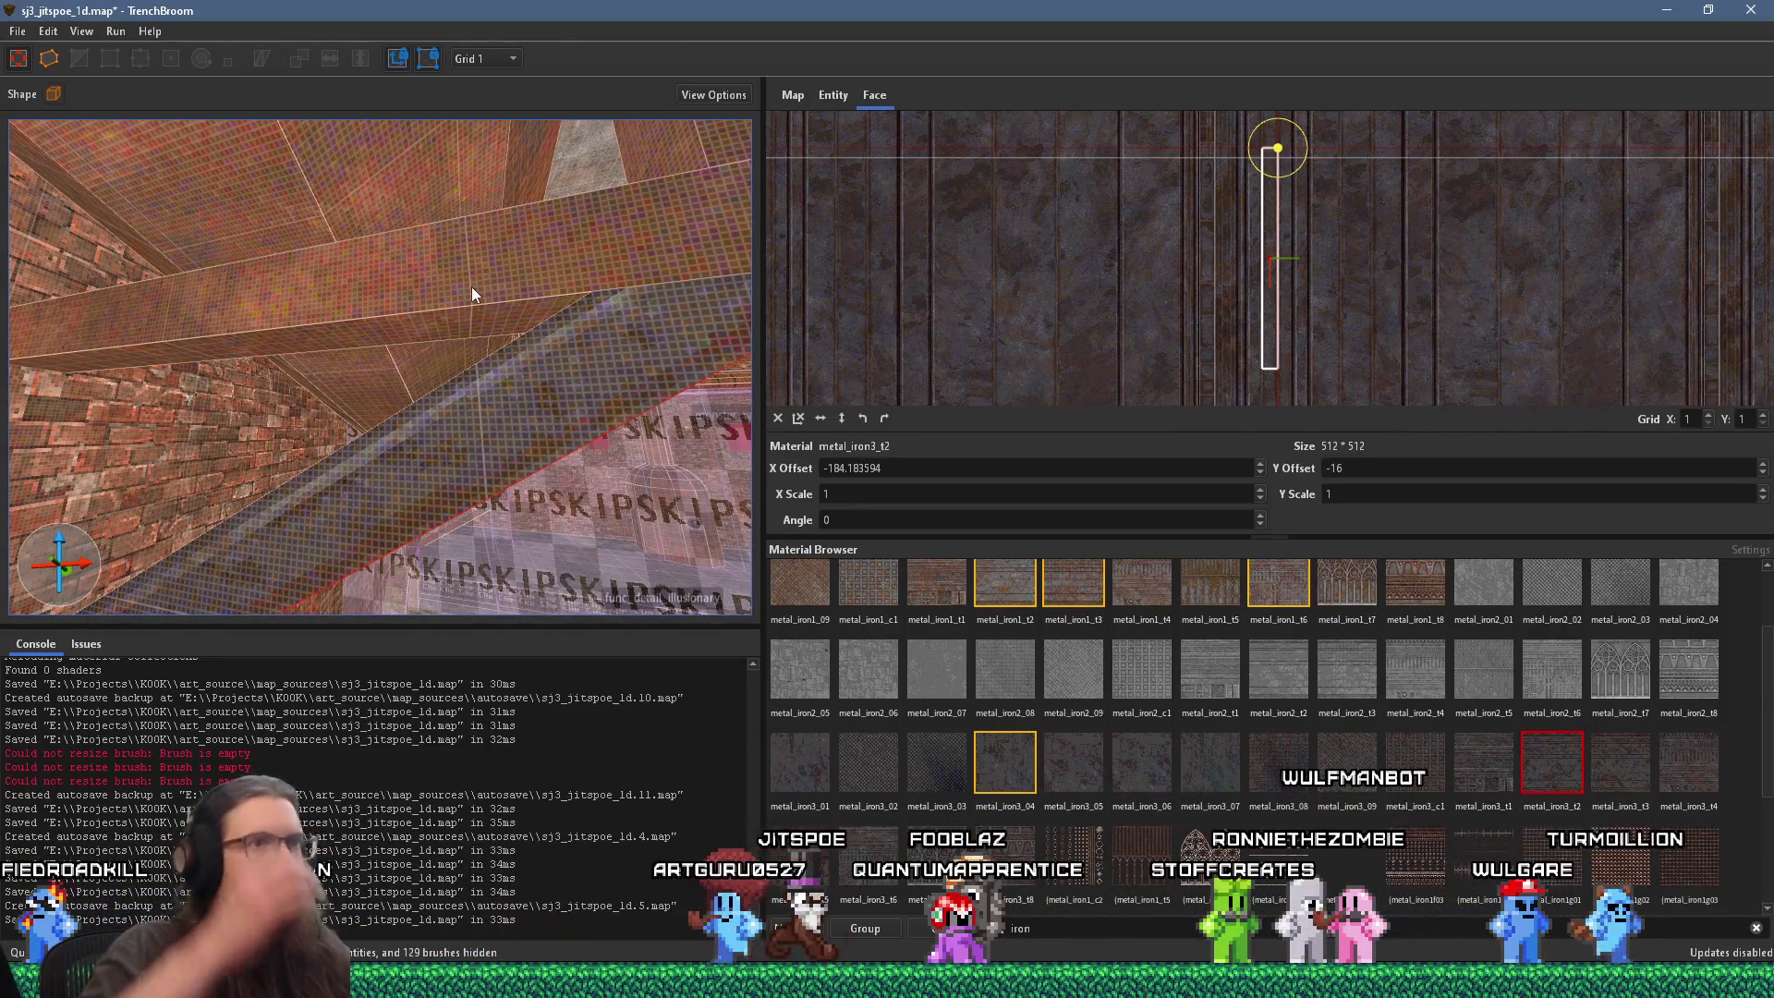
mouse_move(471, 294)
mouse_down()
mouse_move(422, 443)
mouse_move(325, 488)
mouse_move(9, 473)
mouse_move(274, 437)
mouse_move(240, 472)
mouse_move(285, 414)
mouse_move(307, 434)
mouse_move(198, 475)
mouse_move(212, 501)
mouse_move(200, 468)
mouse_move(298, 390)
mouse_move(369, 542)
mouse_move(388, 507)
mouse_move(333, 551)
mouse_move(336, 495)
mouse_move(483, 390)
mouse_move(499, 261)
mouse_move(369, 428)
mouse_move(141, 355)
mouse_move(396, 375)
mouse_move(164, 522)
mouse_move(386, 408)
mouse_move(351, 434)
mouse_up()
mouse_move(445, 480)
mouse_down()
mouse_move(329, 457)
mouse_move(749, 445)
mouse_up()
mouse_move(569, 434)
mouse_down()
mouse_move(468, 458)
mouse_move(672, 457)
mouse_up()
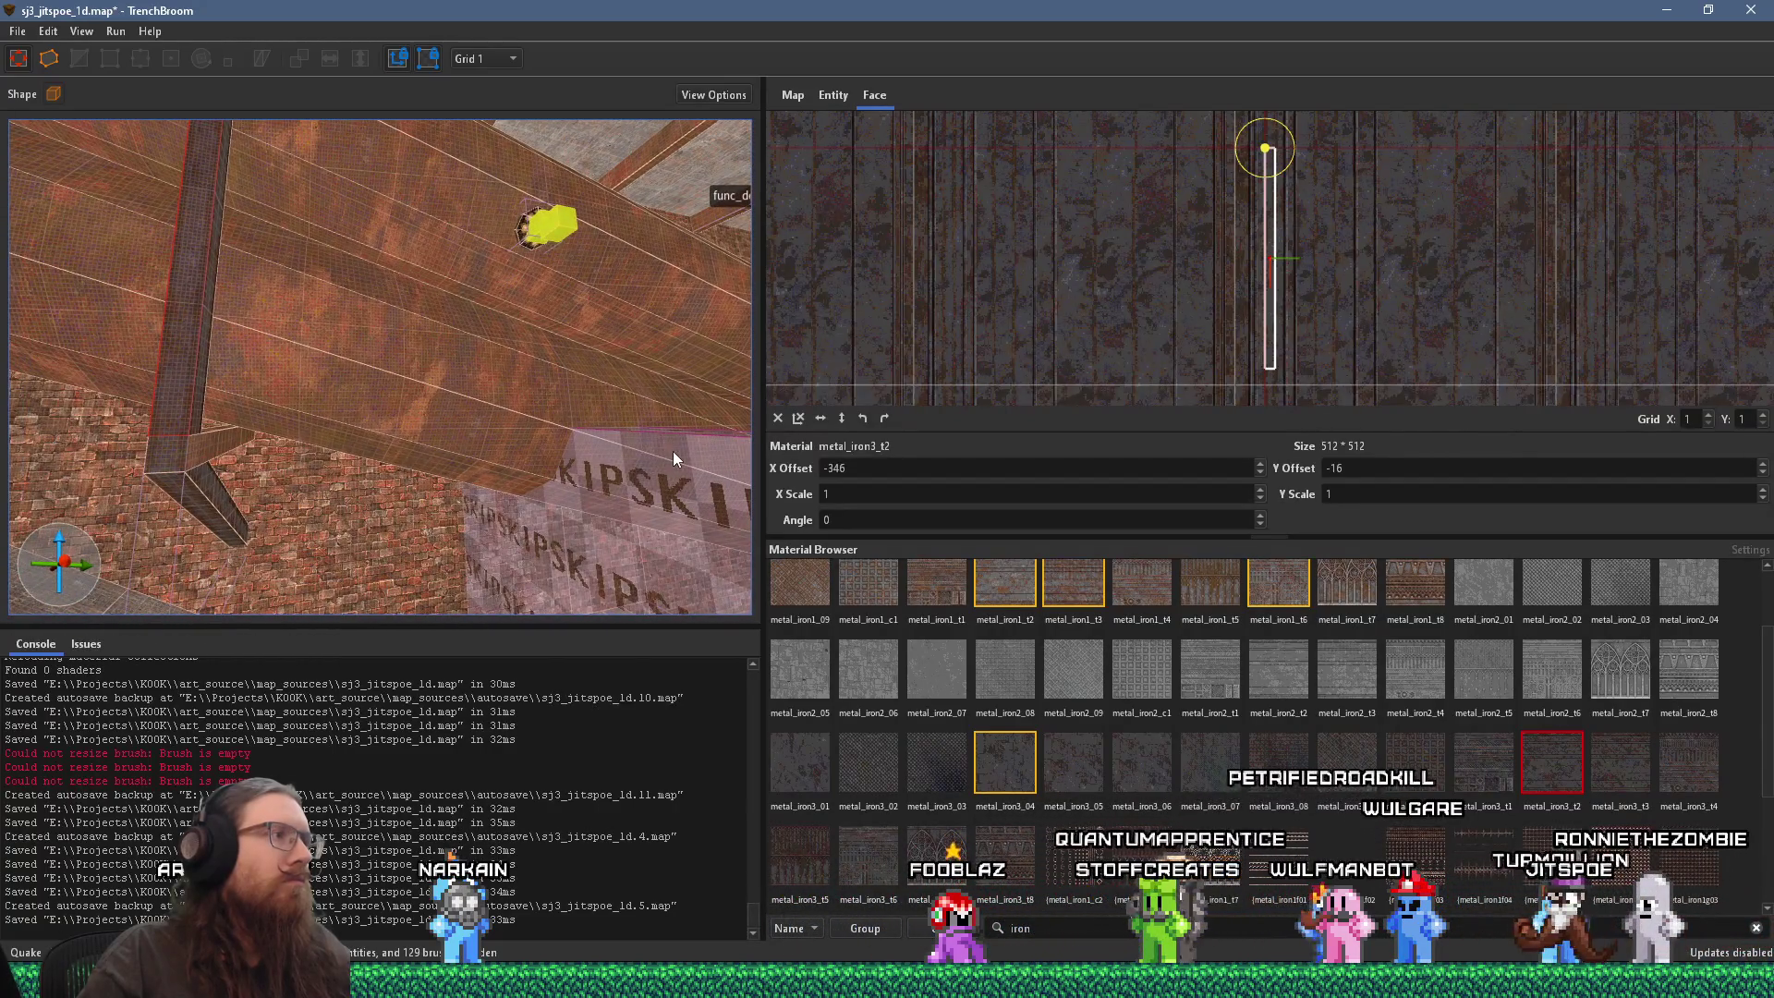
Step: Rotate the diagonal brace face's metal_iron3_t2 texture to -90° so it runs along the brace
scroll(130, 462, up, 5)
shift+click(172, 497)
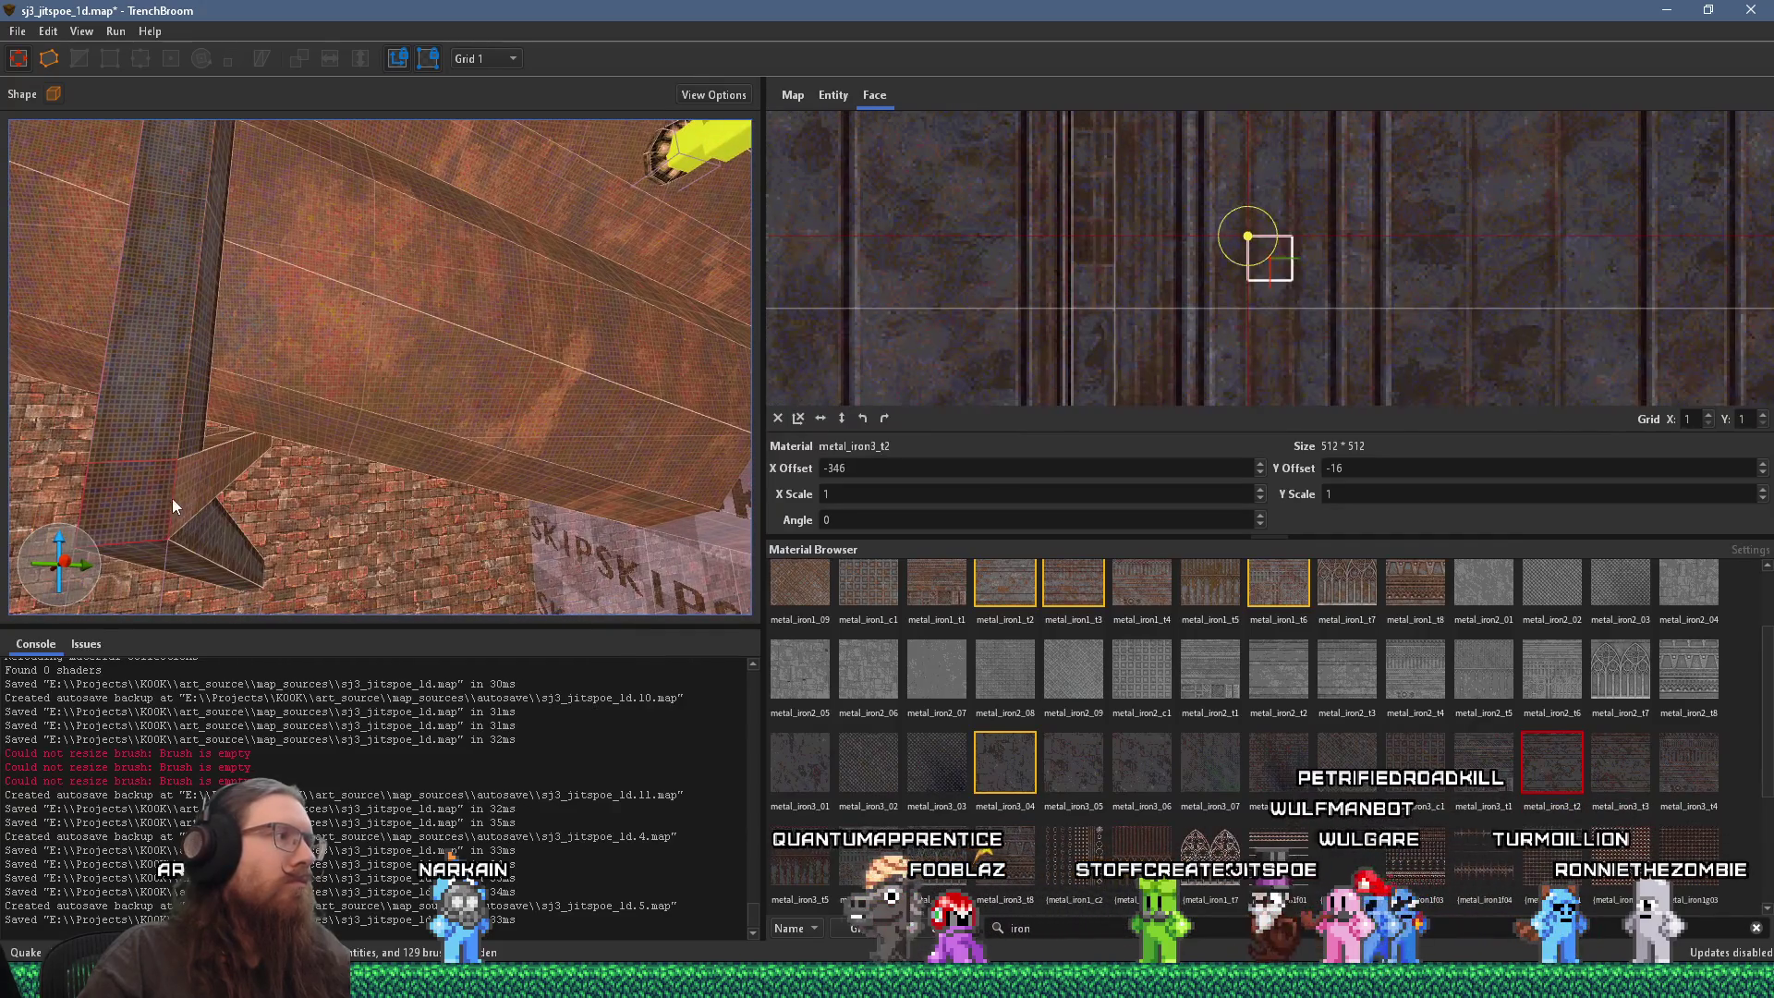
shift+click(195, 491)
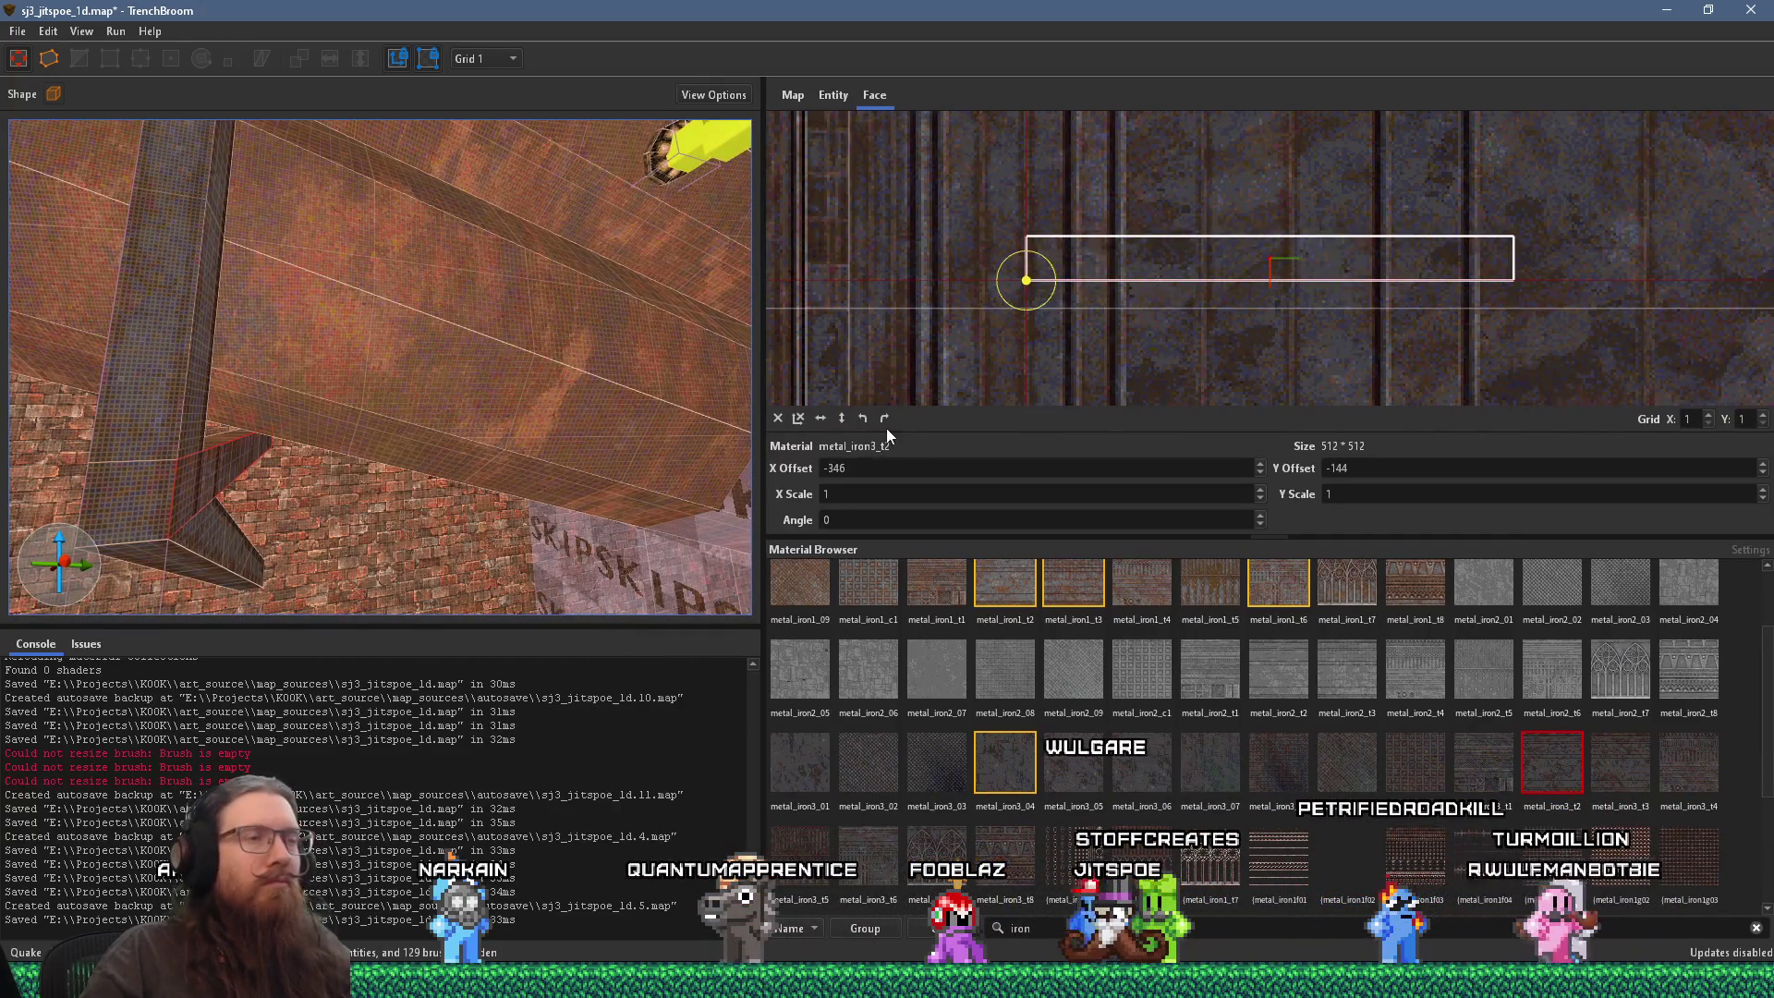
drag(1058, 276, 1044, 324)
Step: Select the vertical ceiling beam
scroll(426, 479, down, 3)
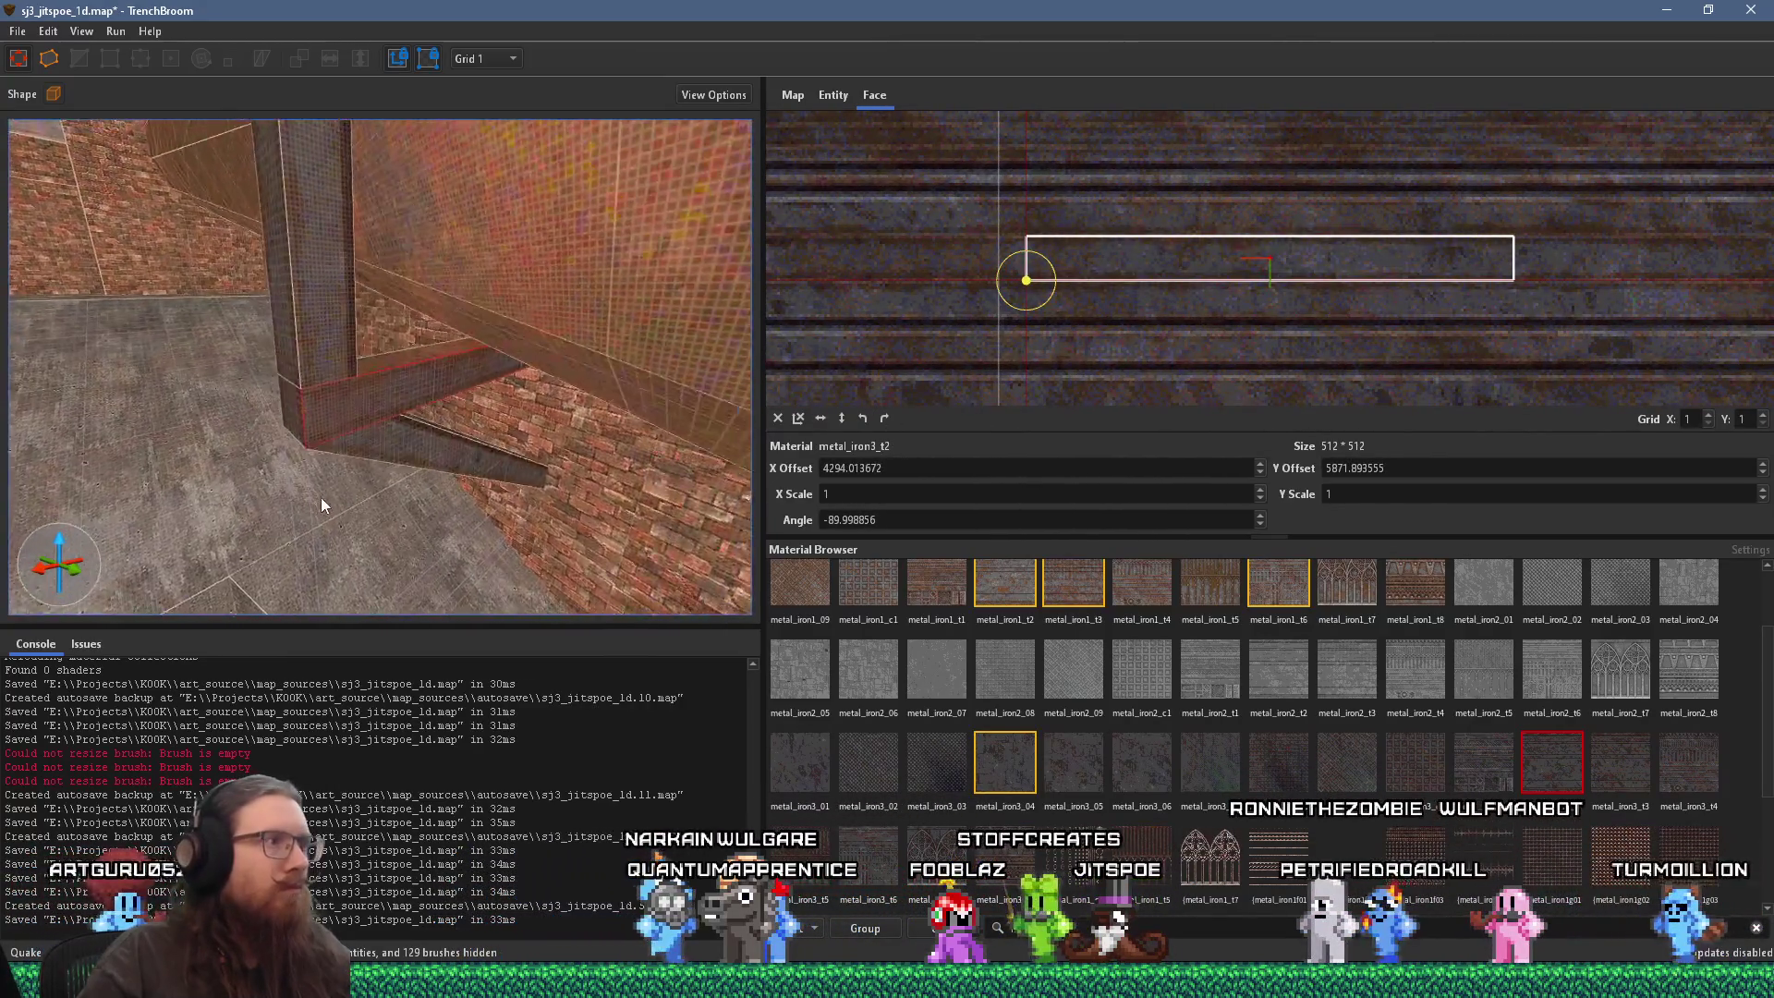
scroll(407, 360, up, 3)
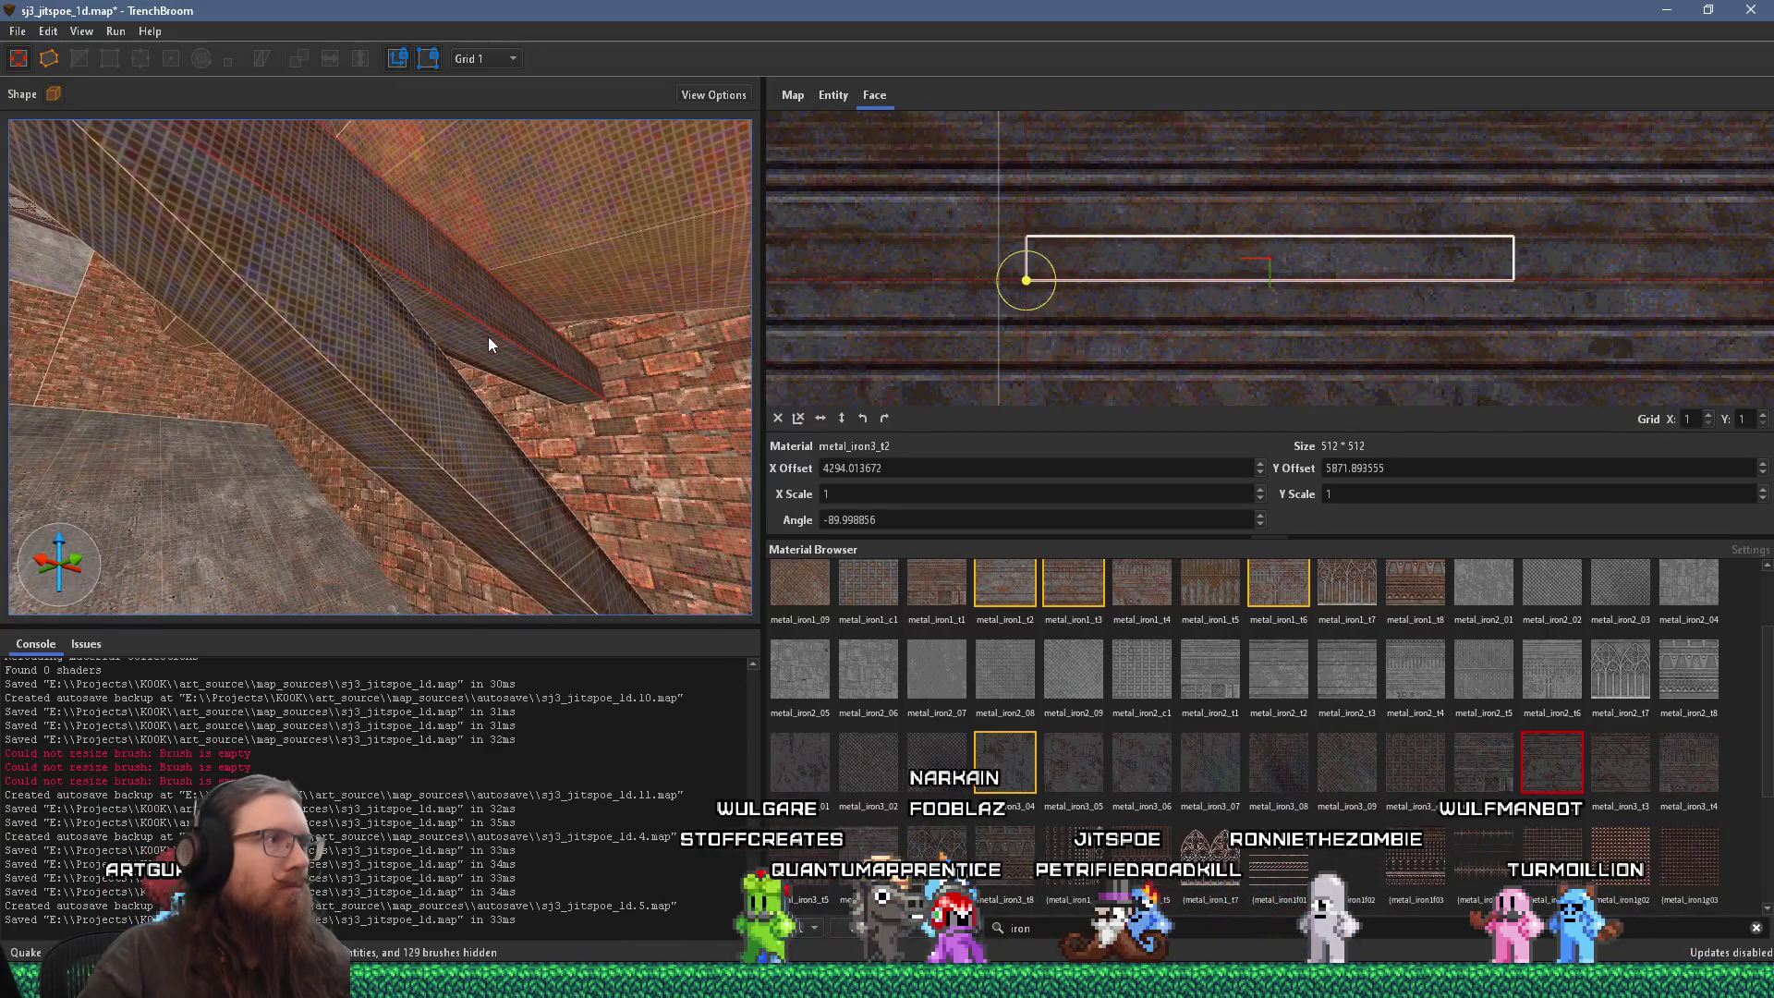
scroll(493, 388, up, 3)
scroll(497, 453, down, 2)
scroll(435, 546, down, 2)
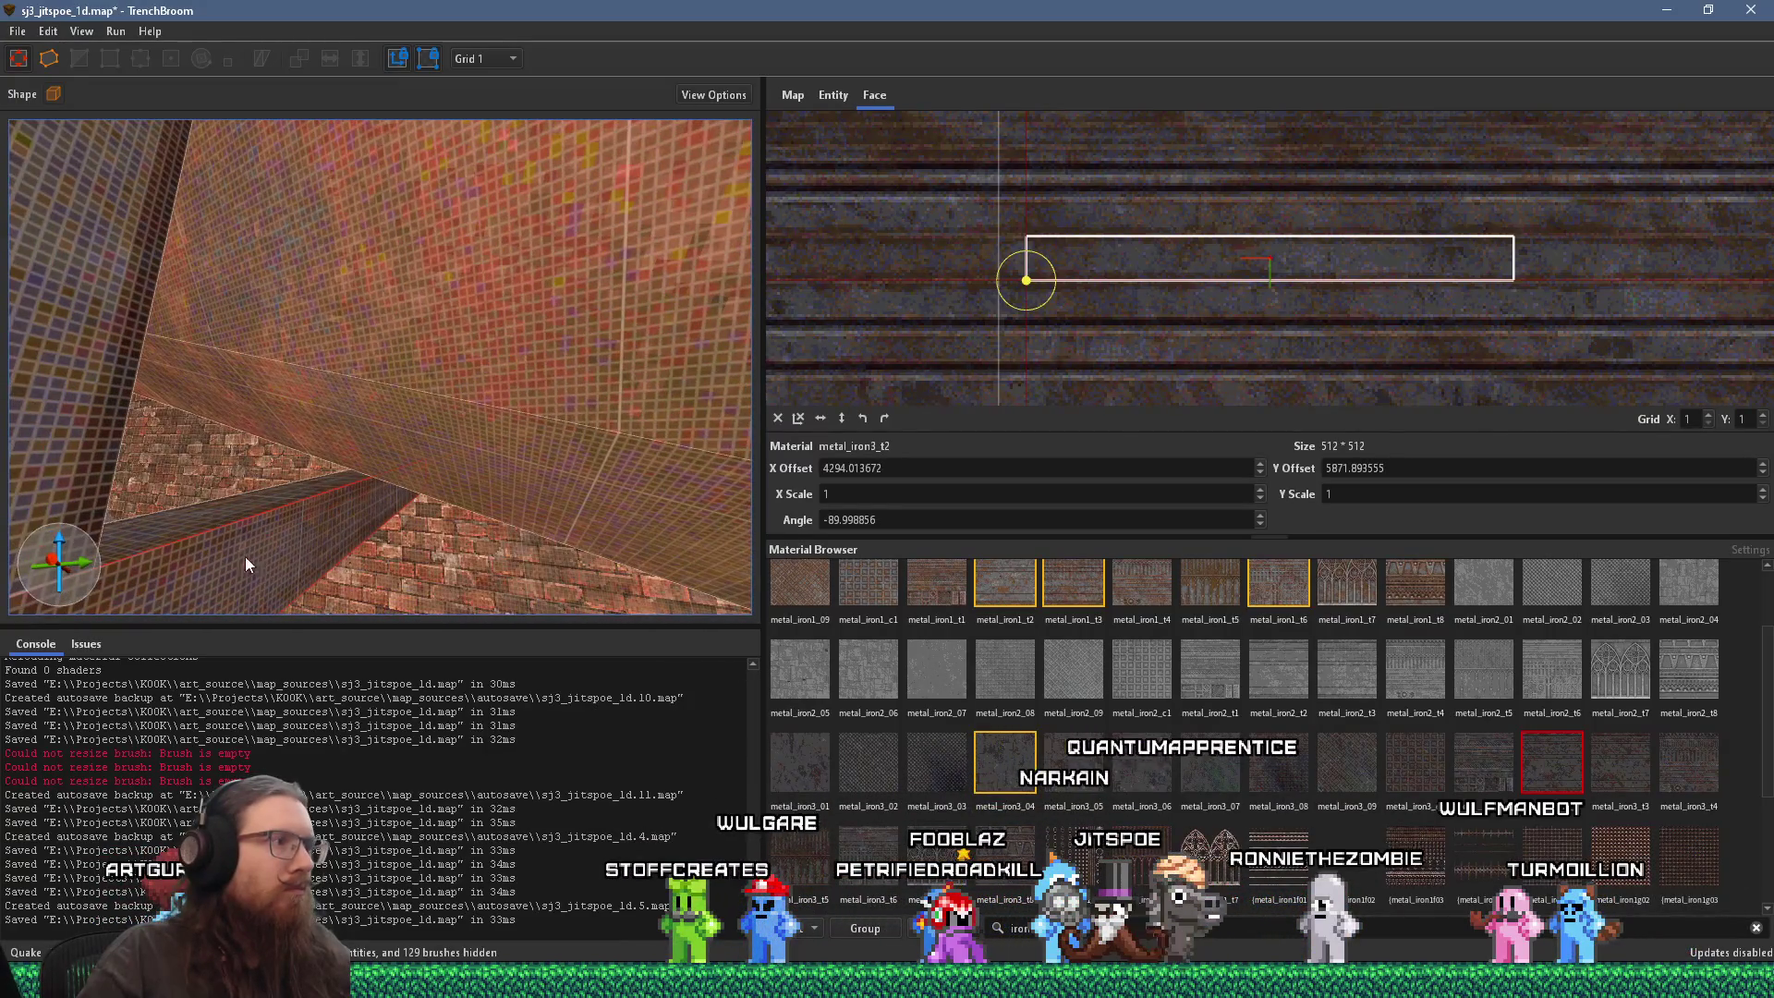
scroll(278, 550, down, 3)
scroll(416, 527, up, 3)
scroll(555, 477, down, 3)
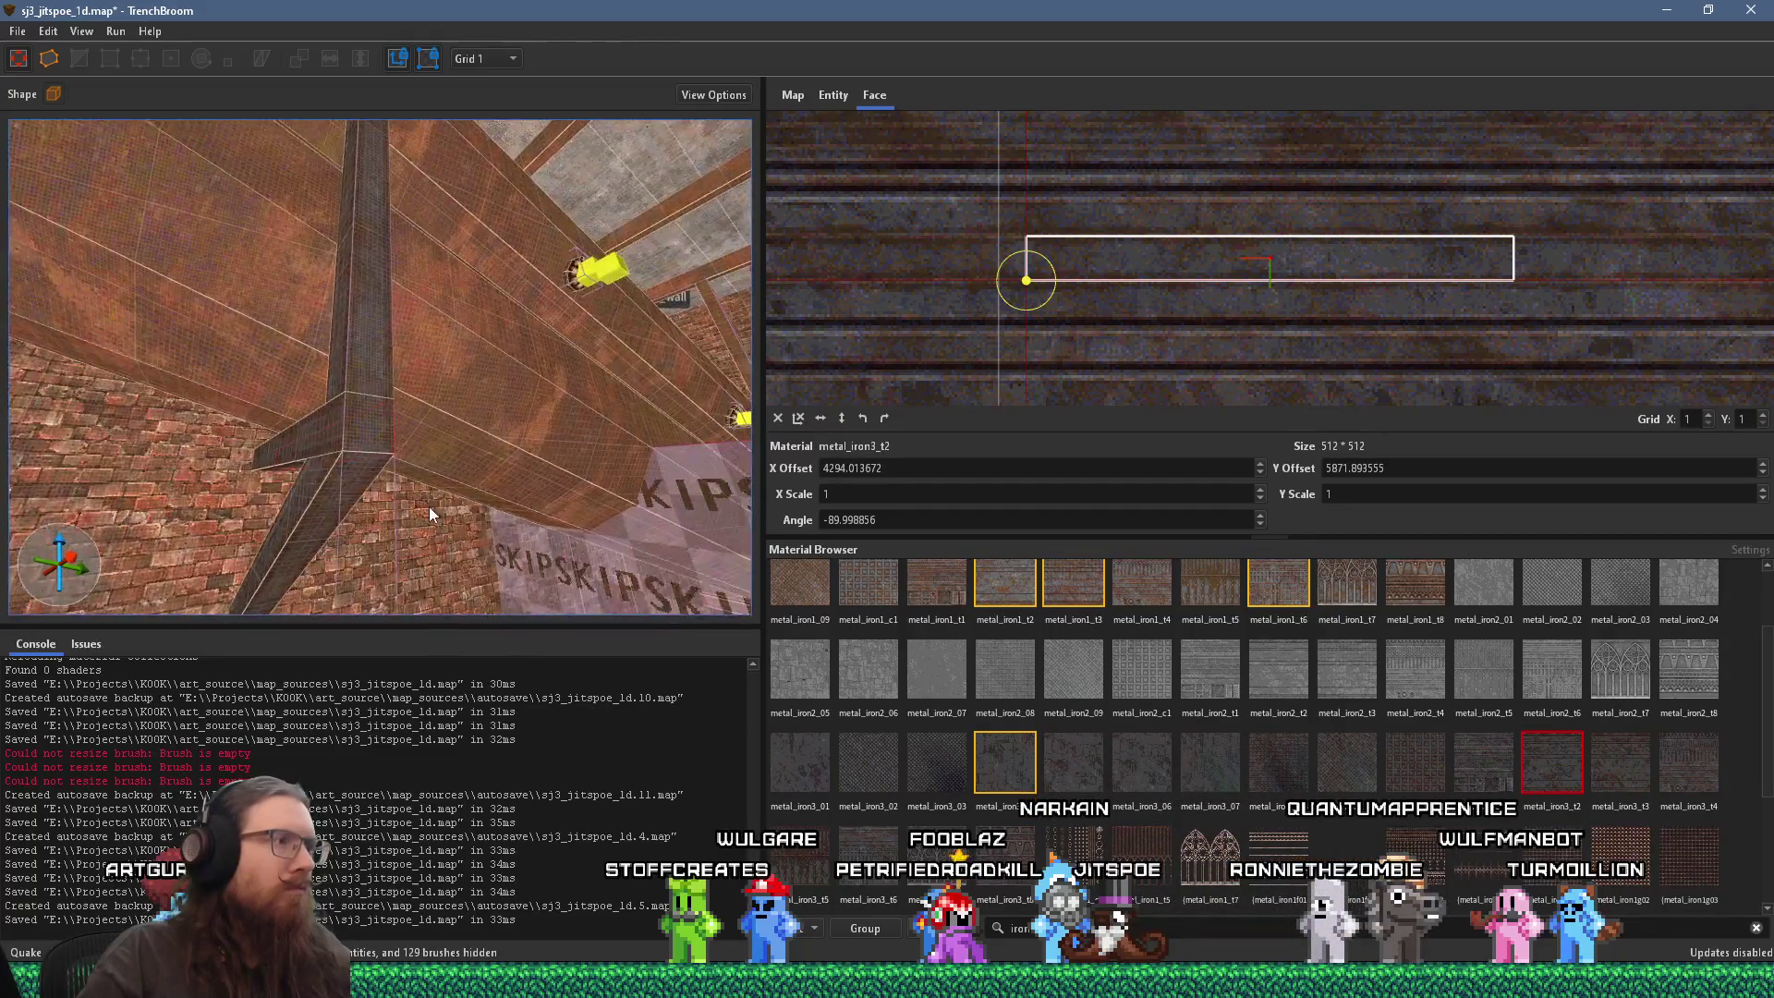
scroll(429, 506, down, 5)
scroll(357, 425, down, 5)
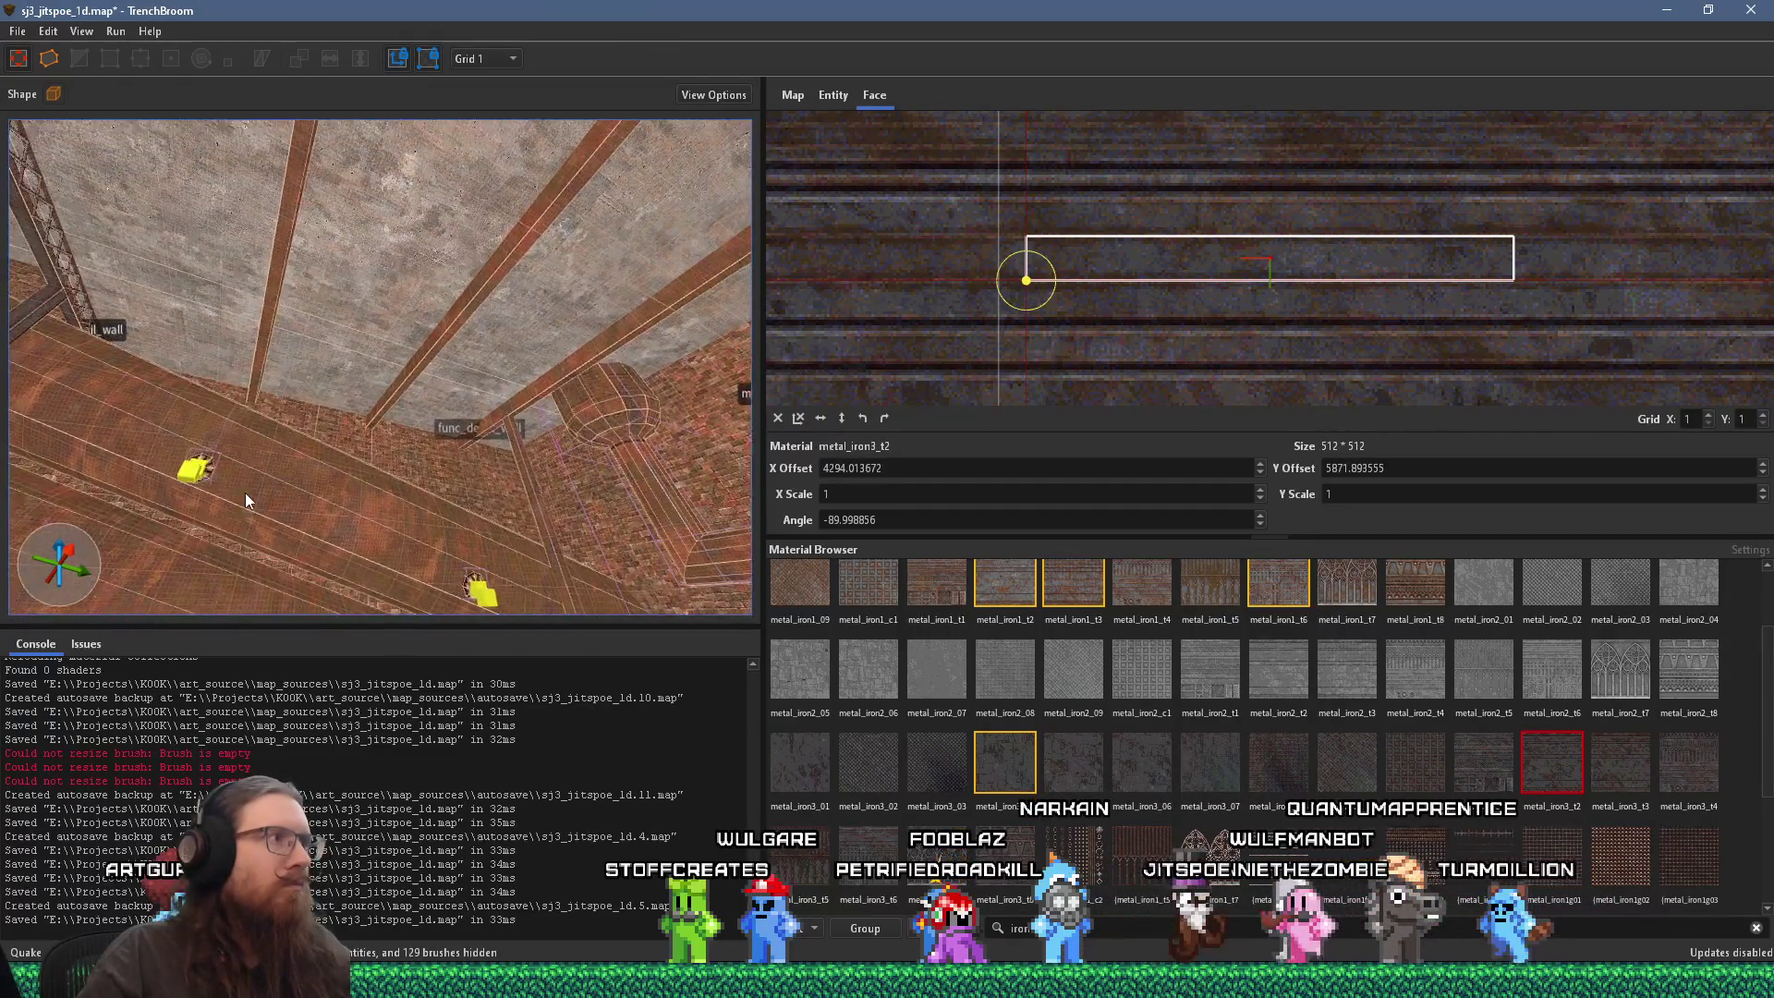
scroll(359, 518, up, 5)
click(187, 350)
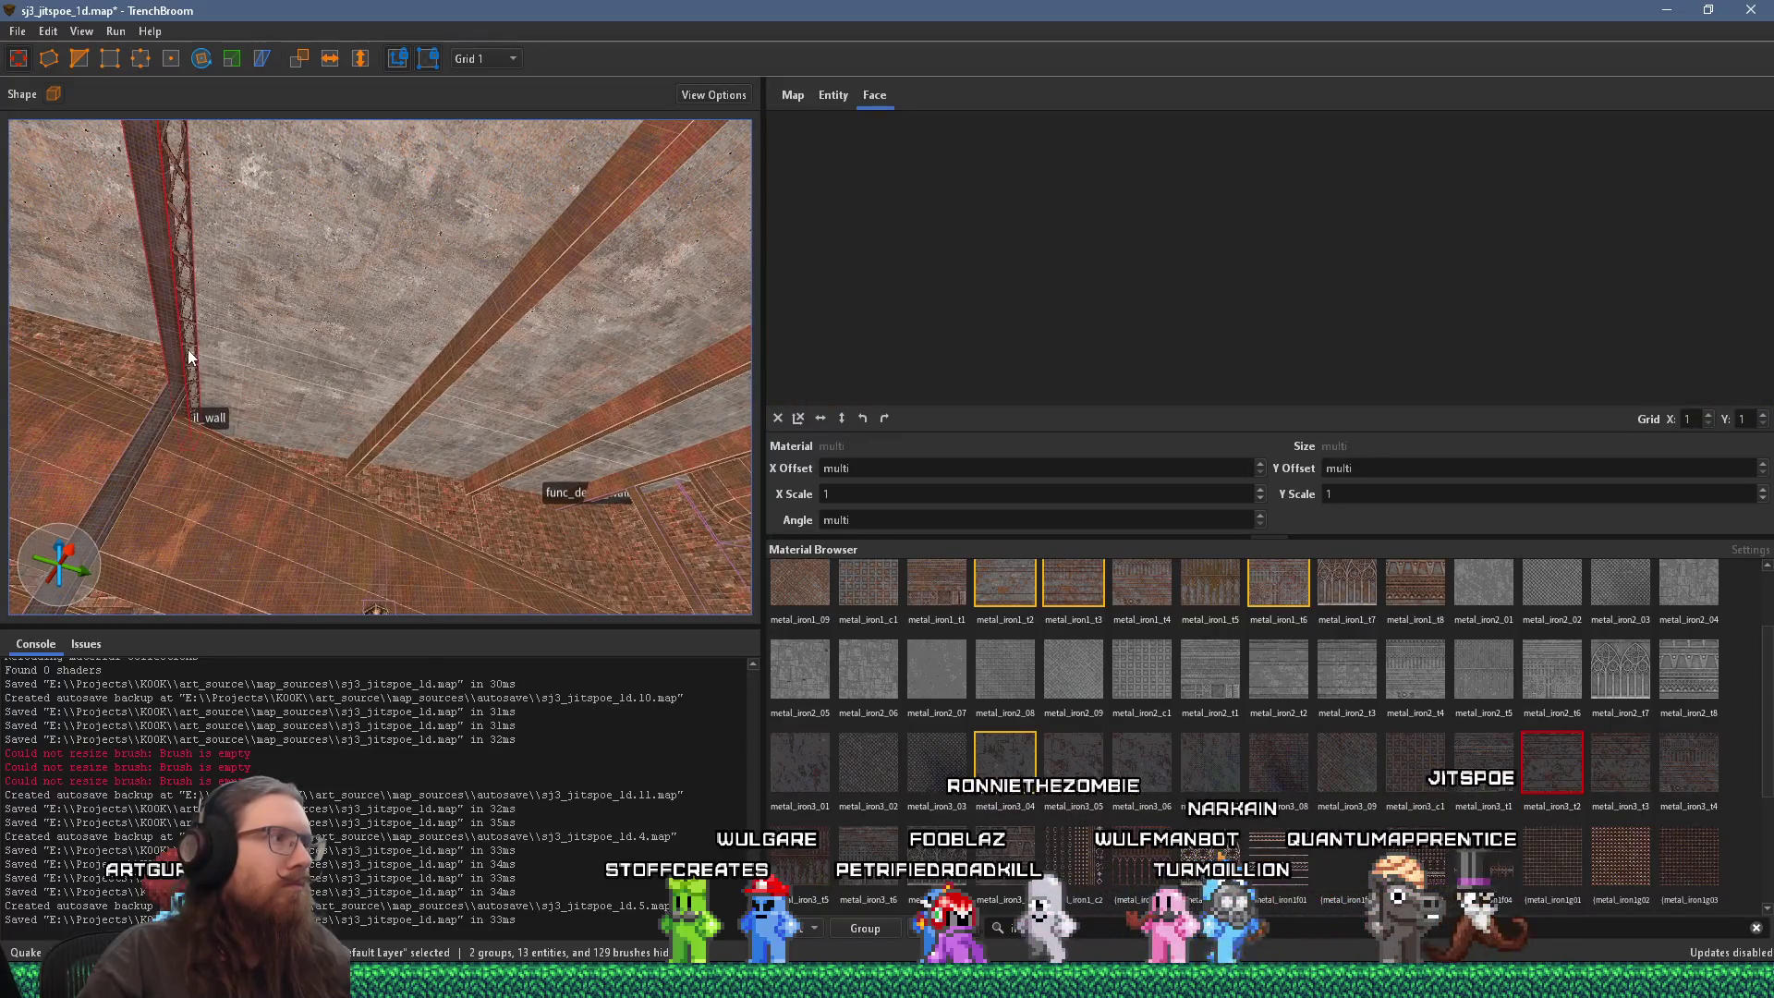
Step: Turn the selected ceiling beams into a func_detail_wall entity and set the grid size to 64
right_click(194, 343)
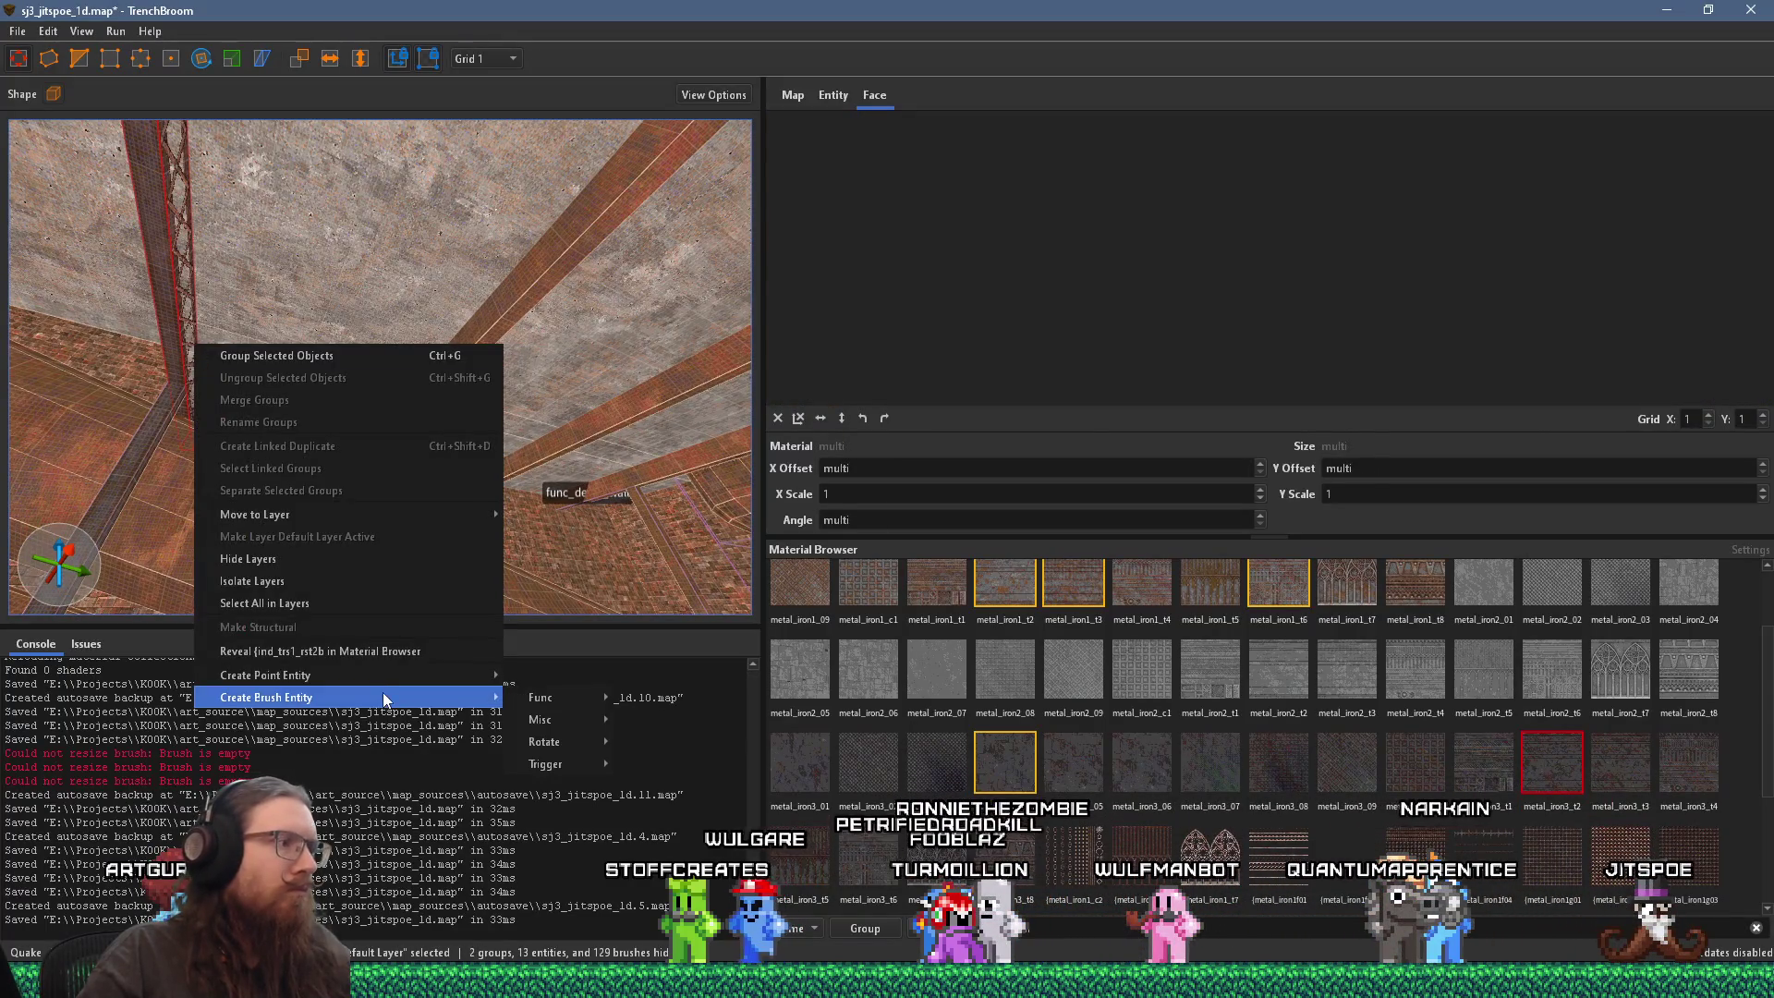
mouse_move(382, 695)
mouse_move(546, 705)
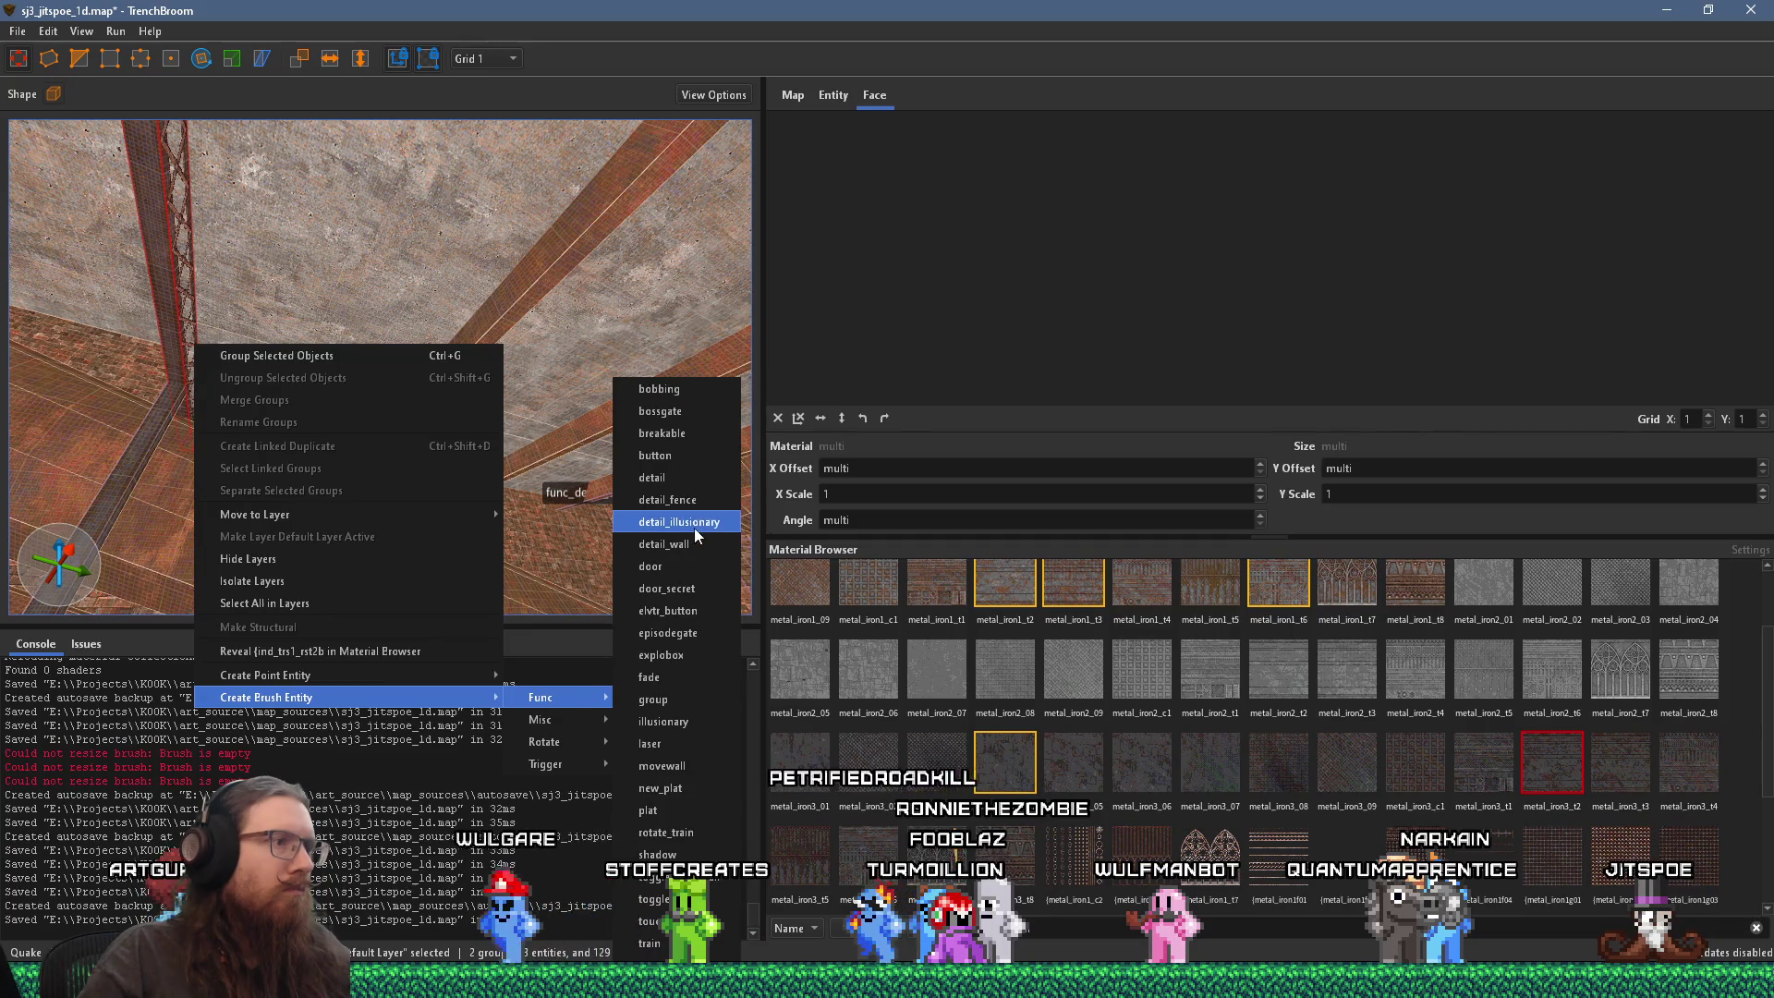
click(701, 501)
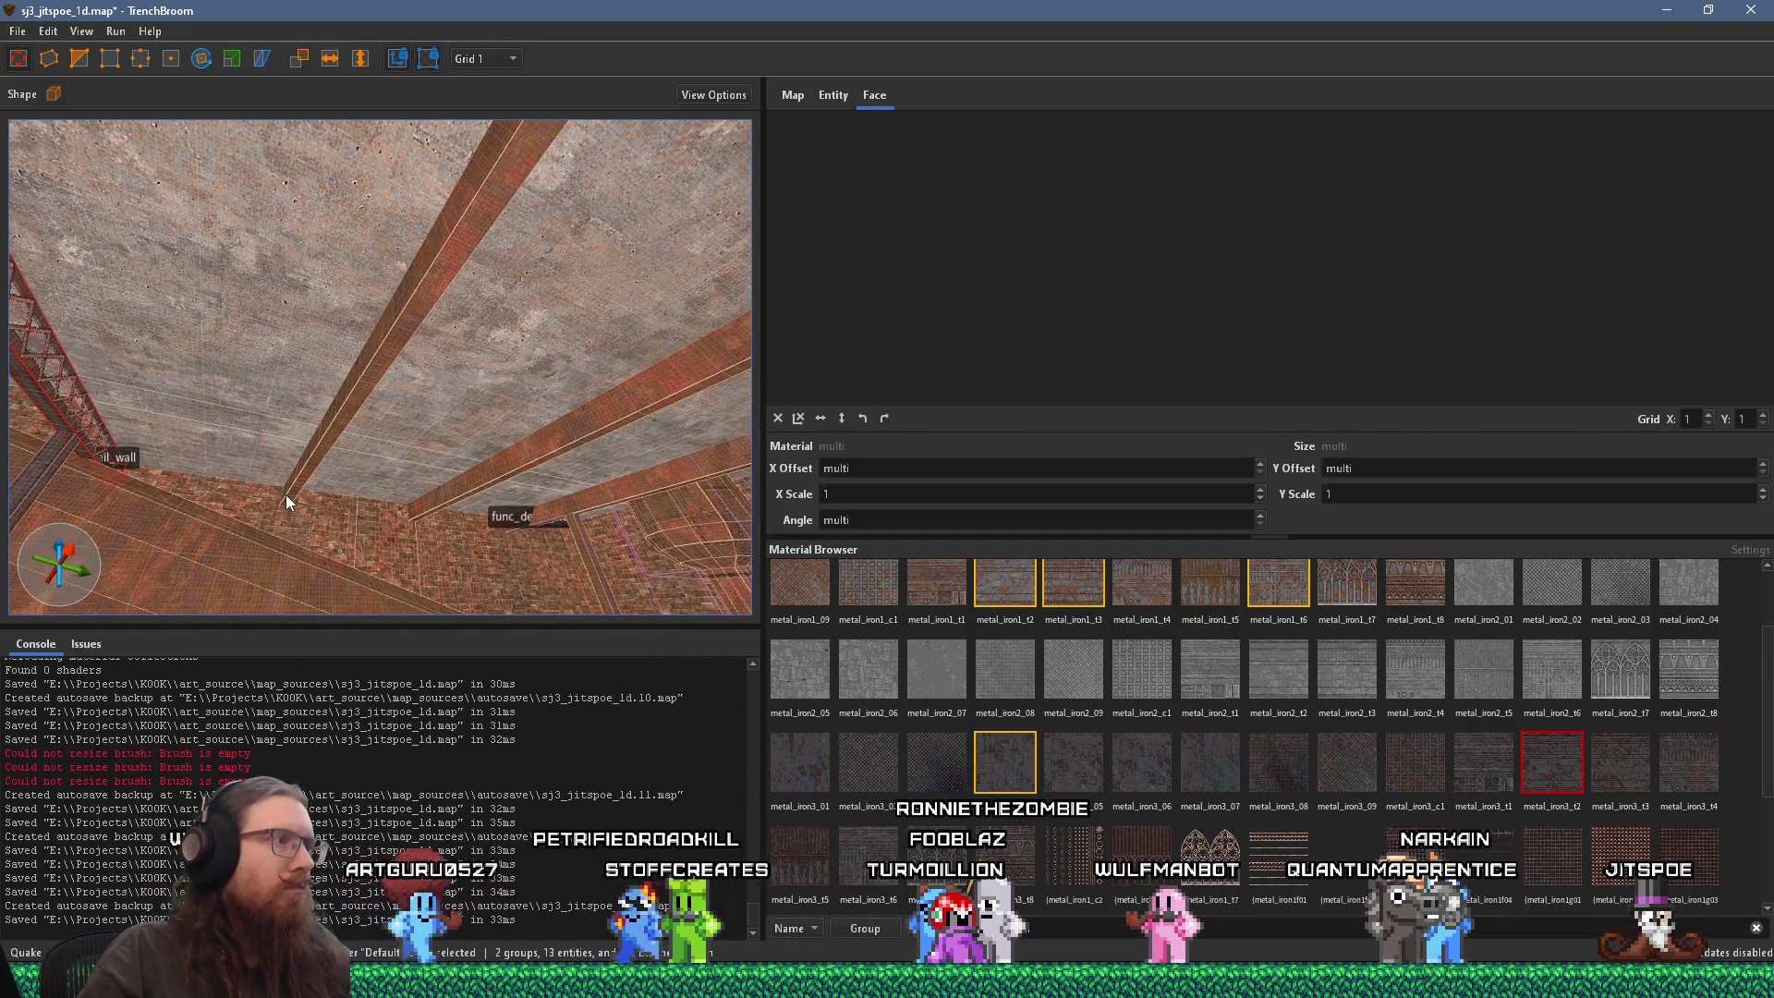
click(513, 218)
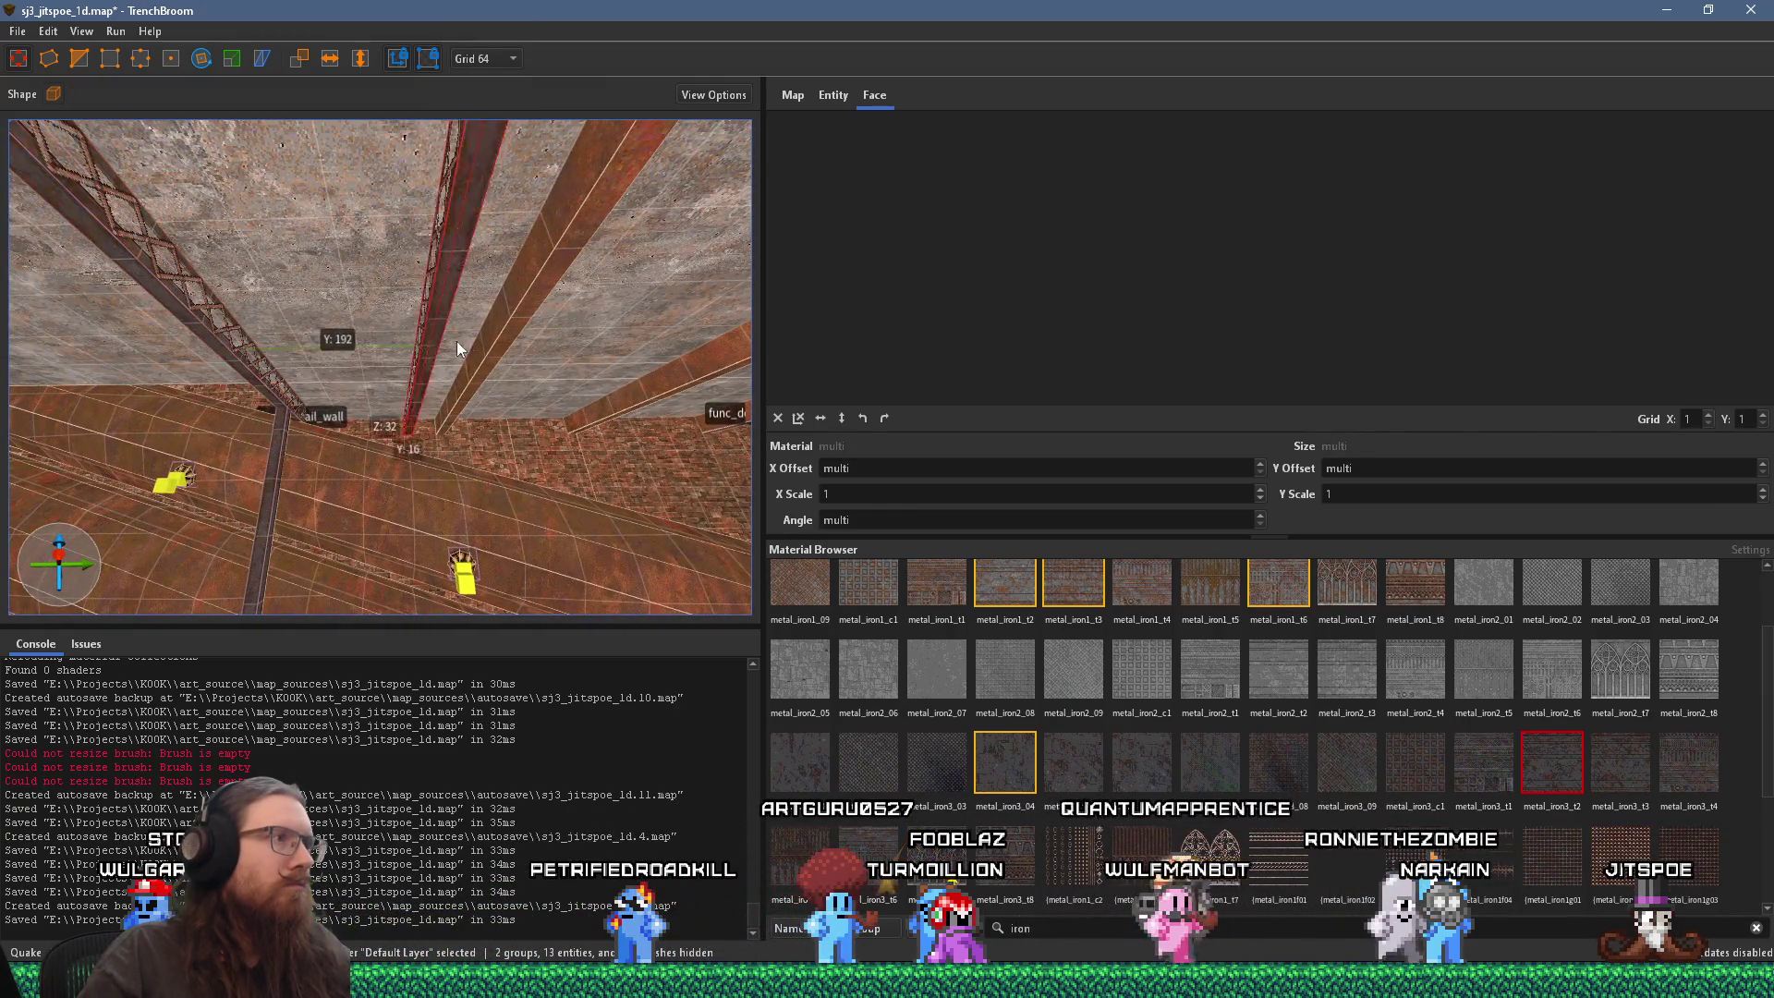
Step: Deselect everything and select the fence beam above the wizards
mouse_move(486, 336)
mouse_down()
mouse_move(525, 353)
mouse_move(475, 338)
mouse_move(546, 432)
mouse_up()
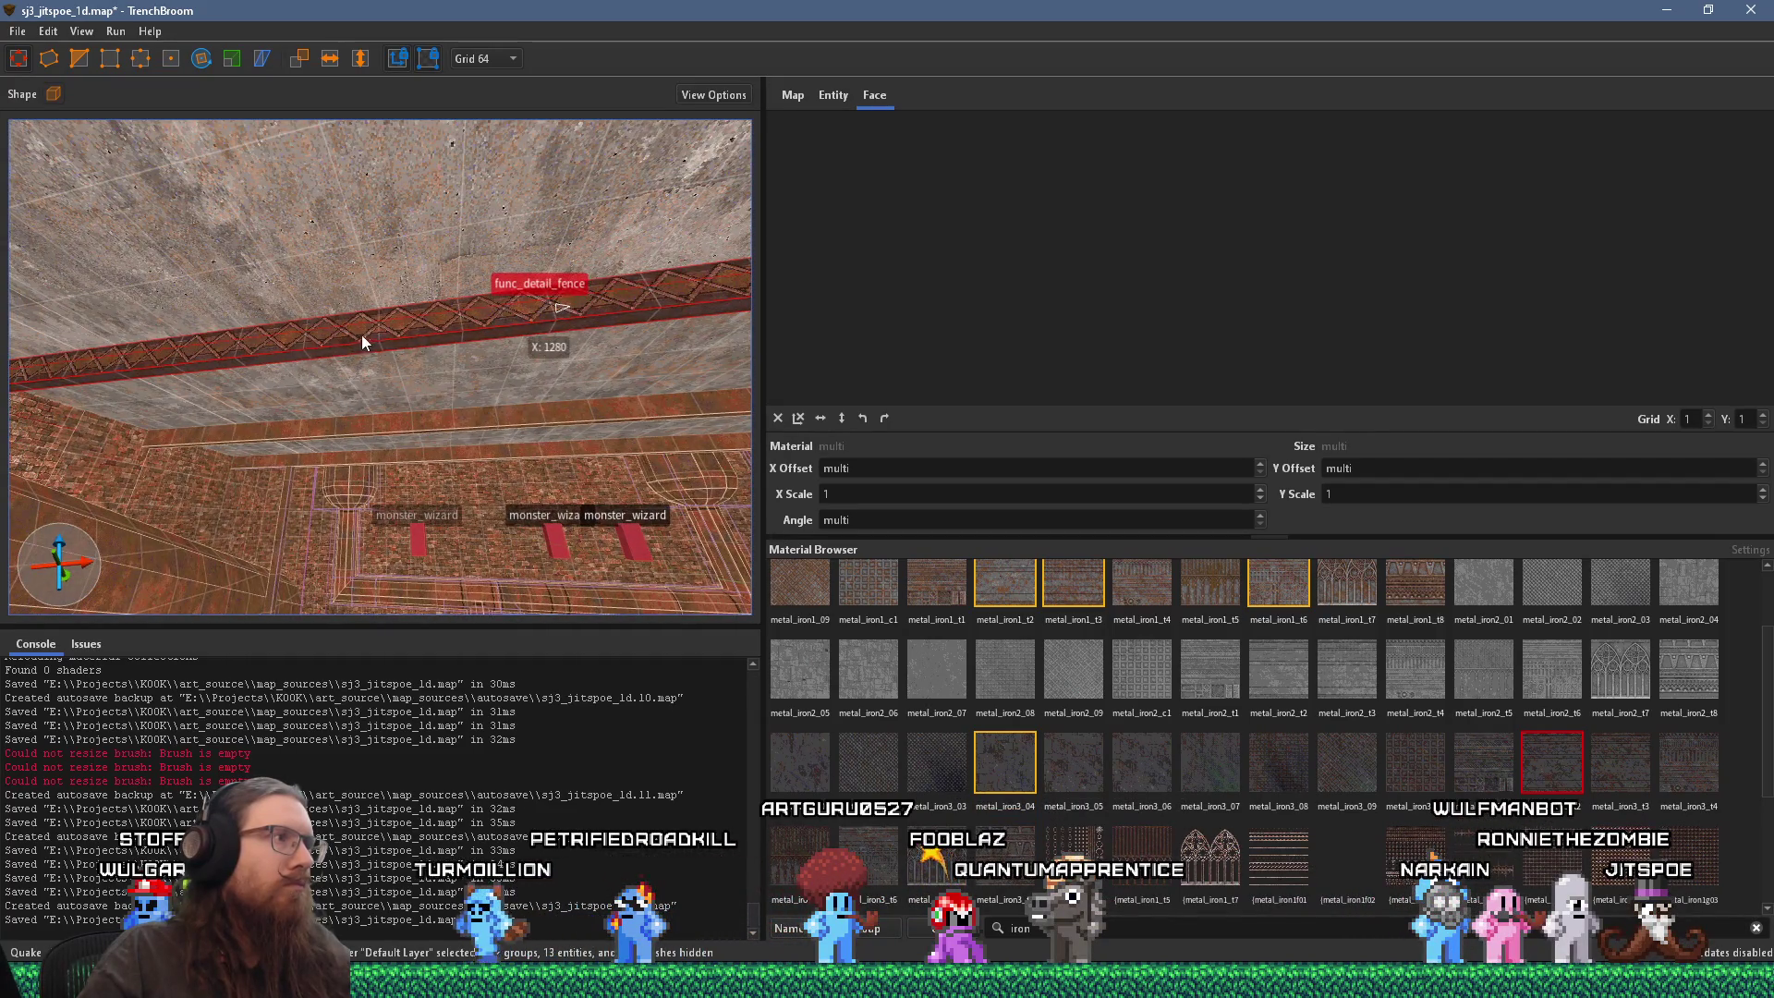
mouse_move(122, 378)
mouse_down()
mouse_move(474, 443)
mouse_move(403, 497)
mouse_move(623, 472)
mouse_move(390, 438)
mouse_move(220, 458)
mouse_move(394, 538)
mouse_move(288, 453)
mouse_move(600, 465)
mouse_up()
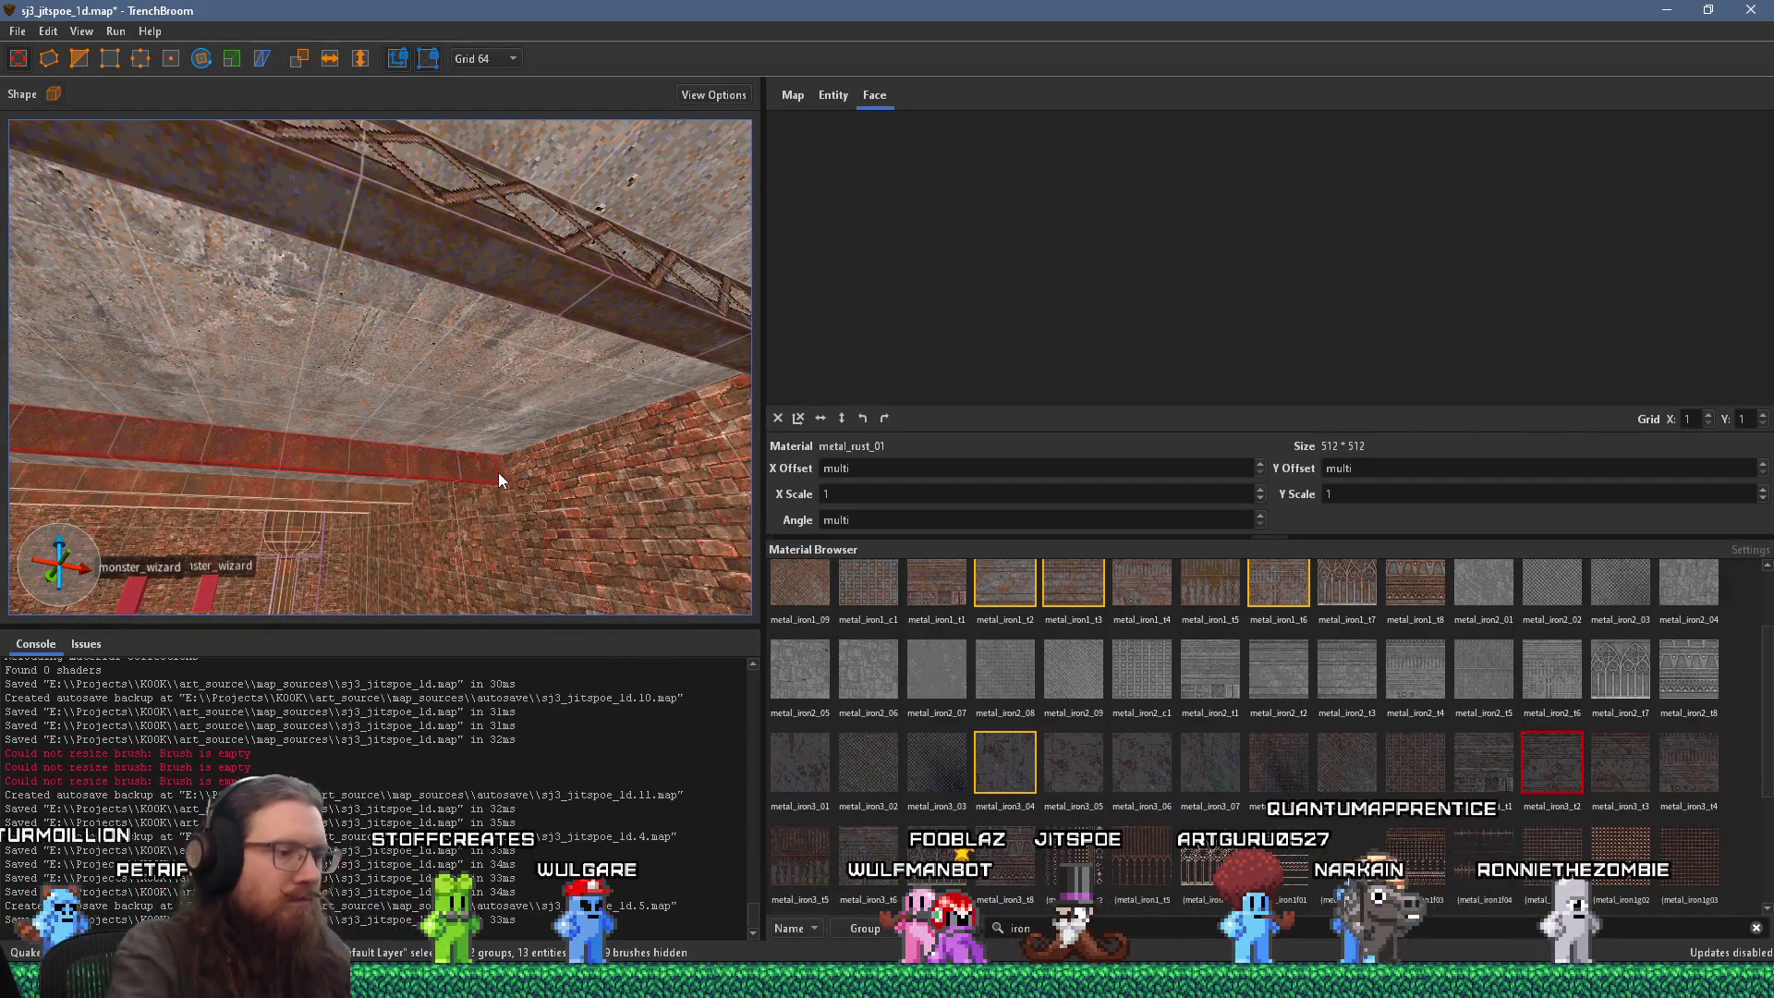
key(Escape)
click(470, 473)
mouse_move(467, 490)
mouse_down()
mouse_move(706, 346)
mouse_move(360, 397)
mouse_move(645, 298)
mouse_move(574, 330)
mouse_up()
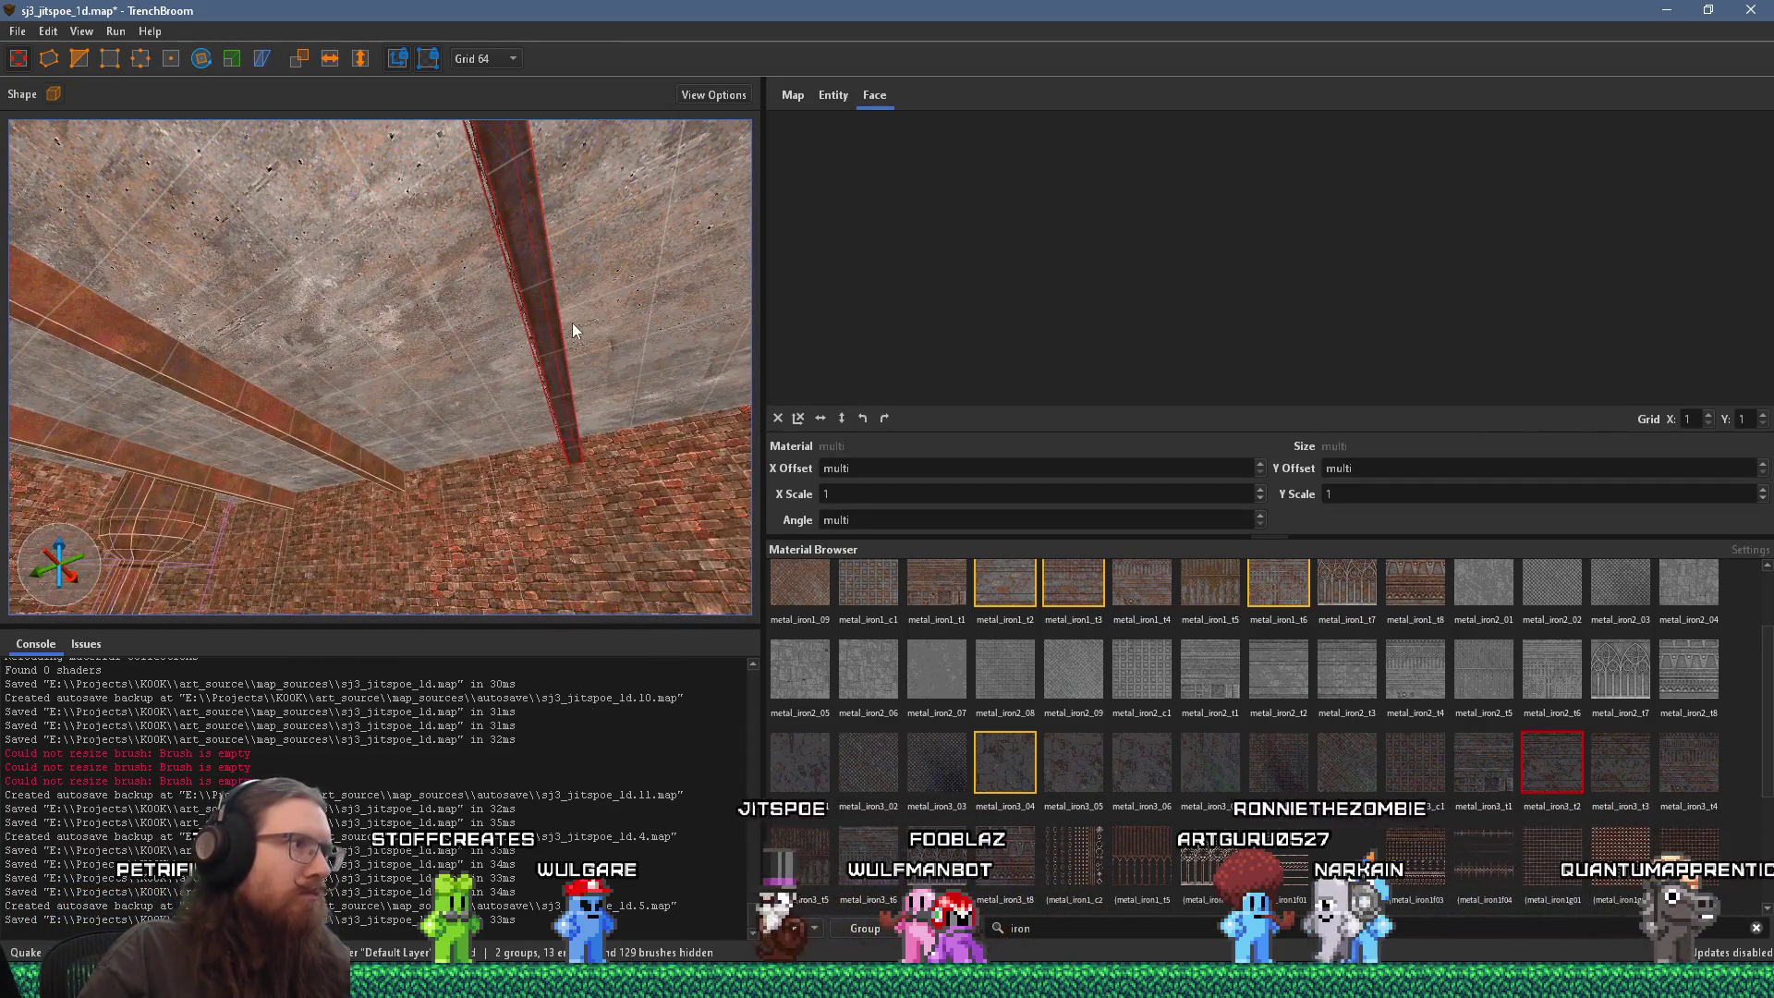
Step: Select the left diagonal beam, undo its last change and frame the fence beam
click(277, 428)
mouse_move(279, 425)
mouse_down()
mouse_move(486, 496)
mouse_move(413, 506)
mouse_up()
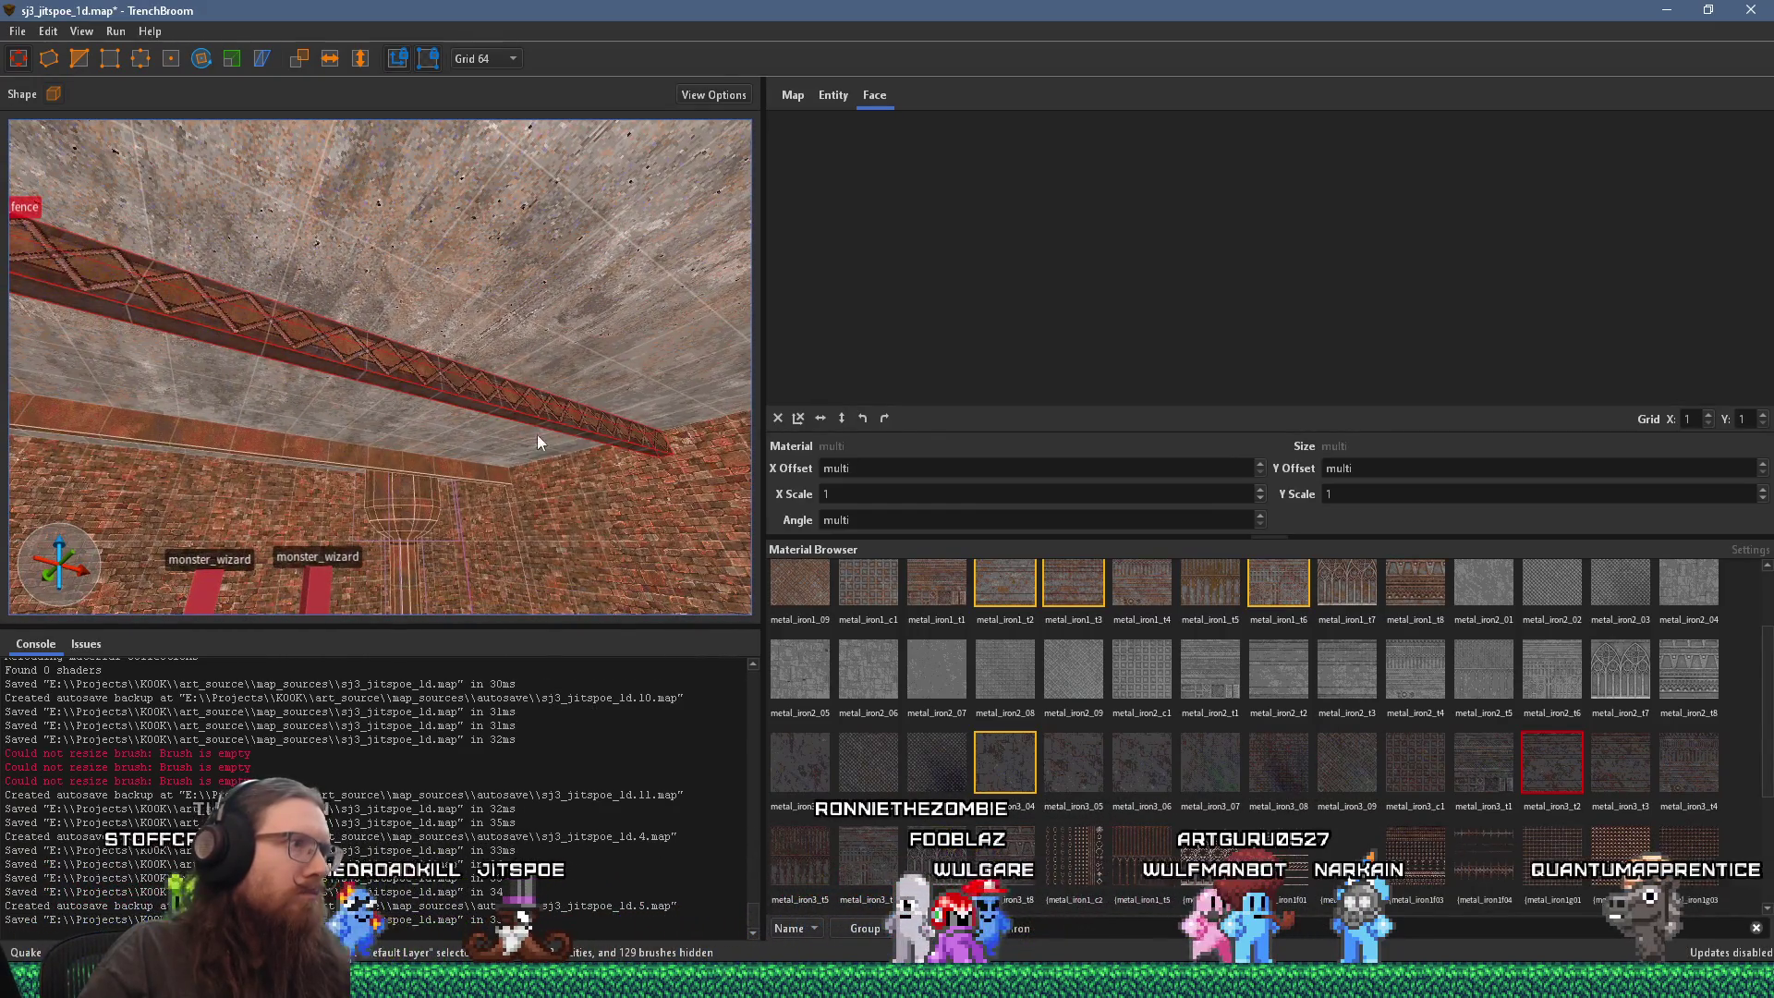
mouse_move(687, 455)
mouse_down()
mouse_move(624, 505)
mouse_move(463, 528)
mouse_move(440, 467)
mouse_up()
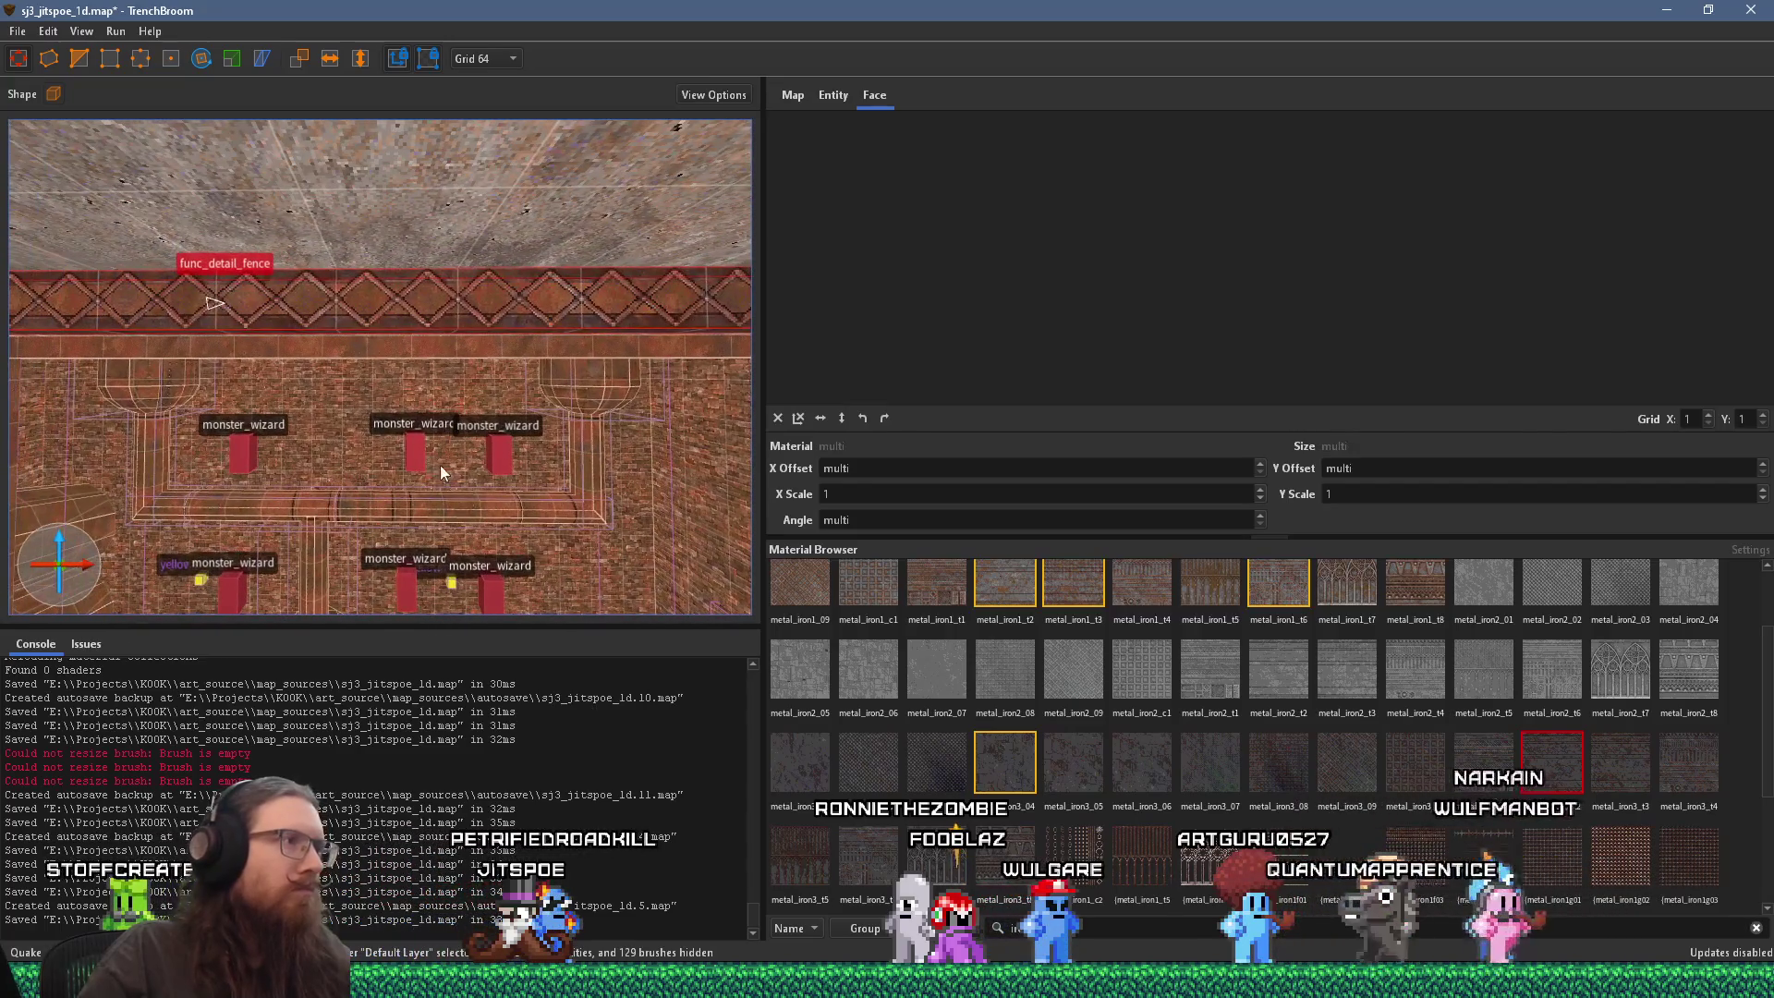
mouse_move(599, 323)
mouse_down()
mouse_move(164, 362)
mouse_move(392, 330)
mouse_up()
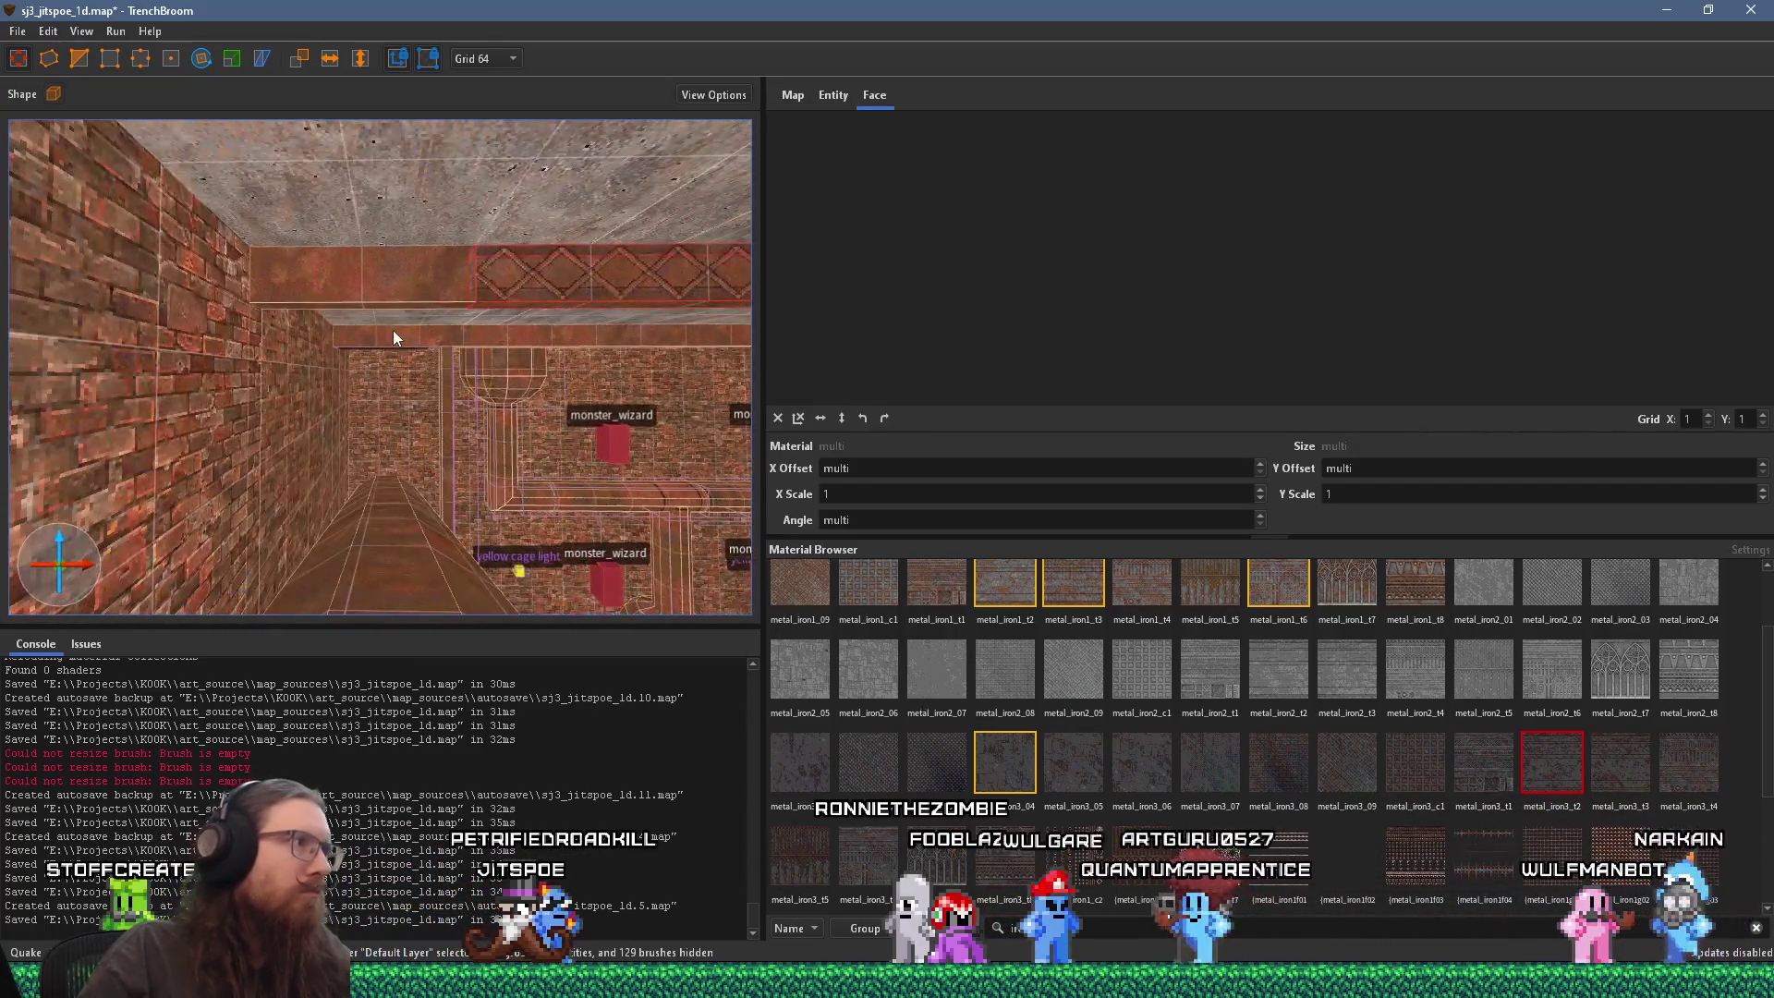
key(ctrl+z)
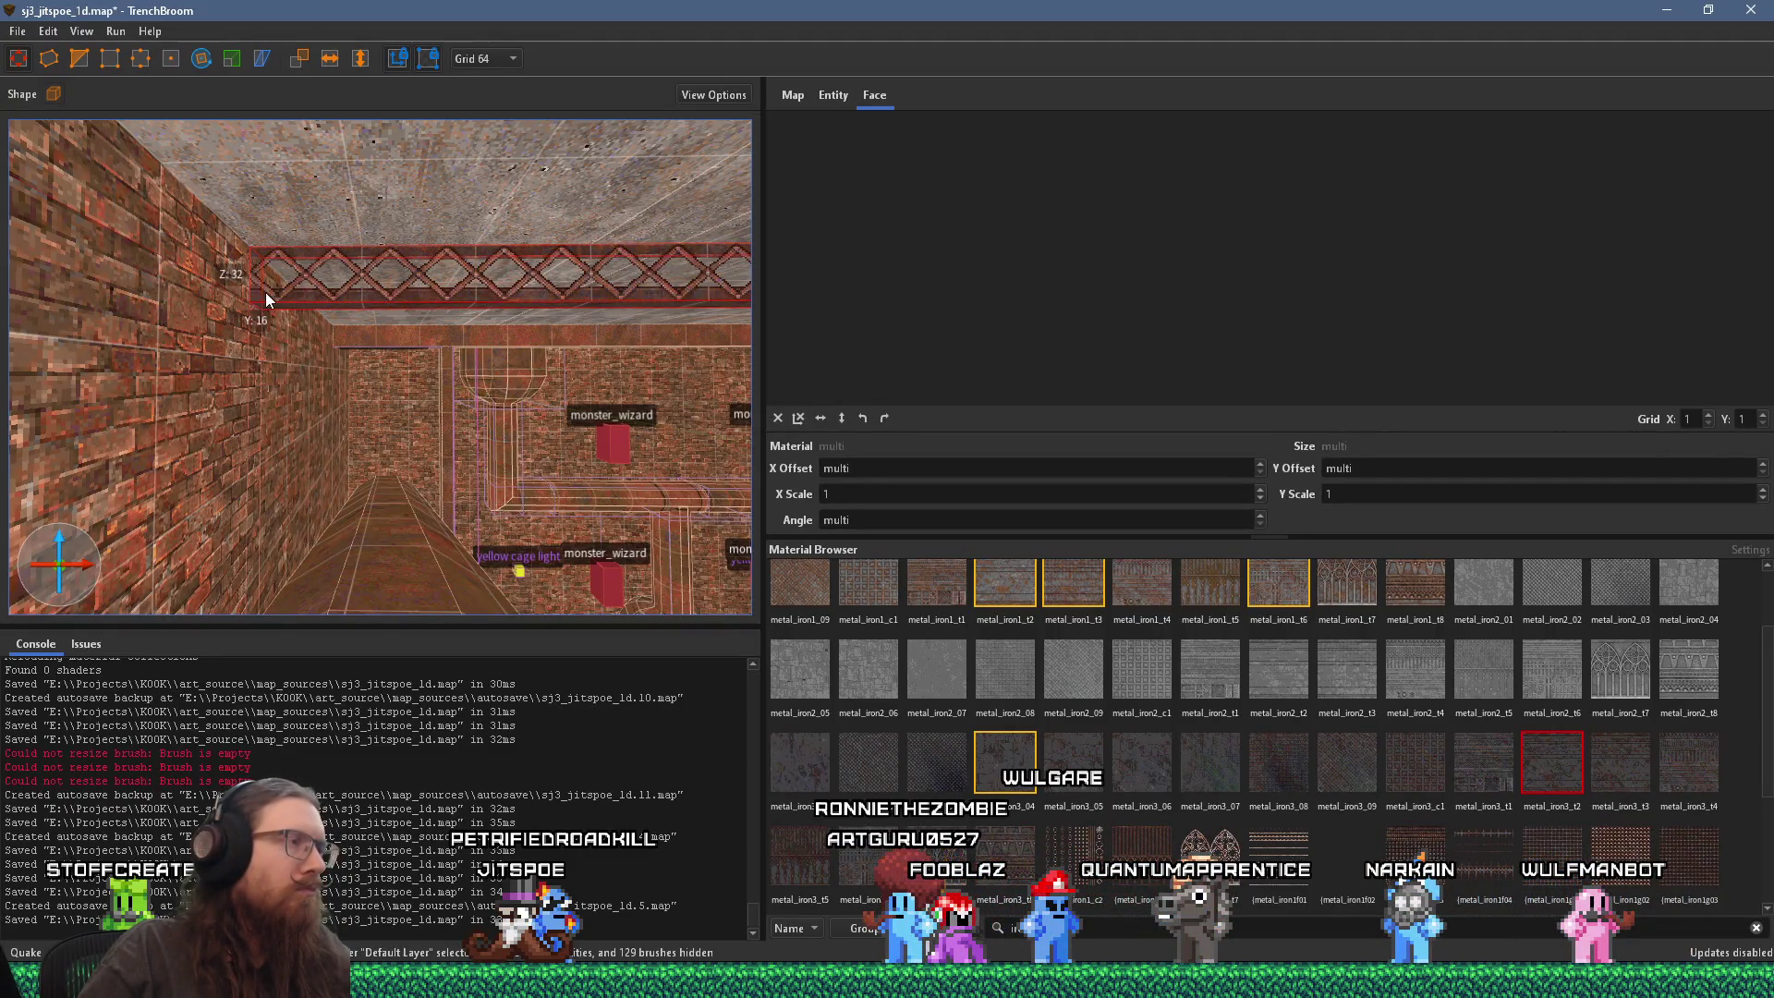
drag(264, 292, 201, 309)
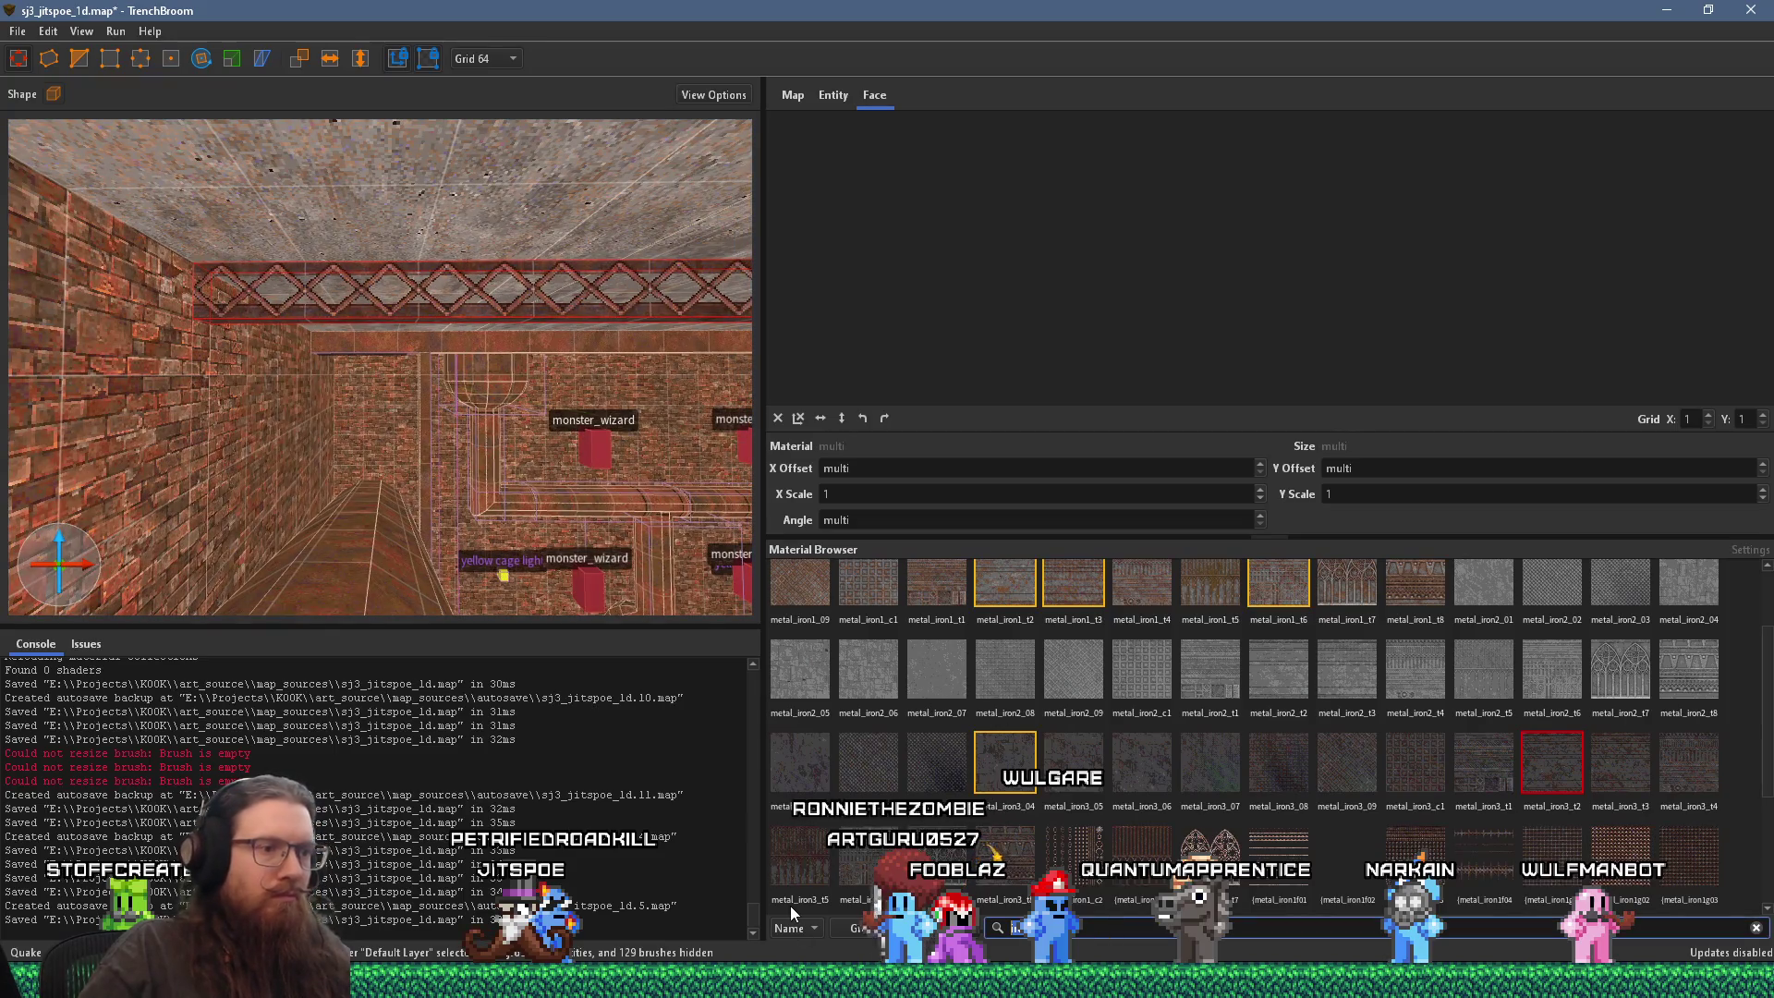
Step: Filter materials to skip and apply skip to the fence beam's end face
text(skip)
click(1074, 593)
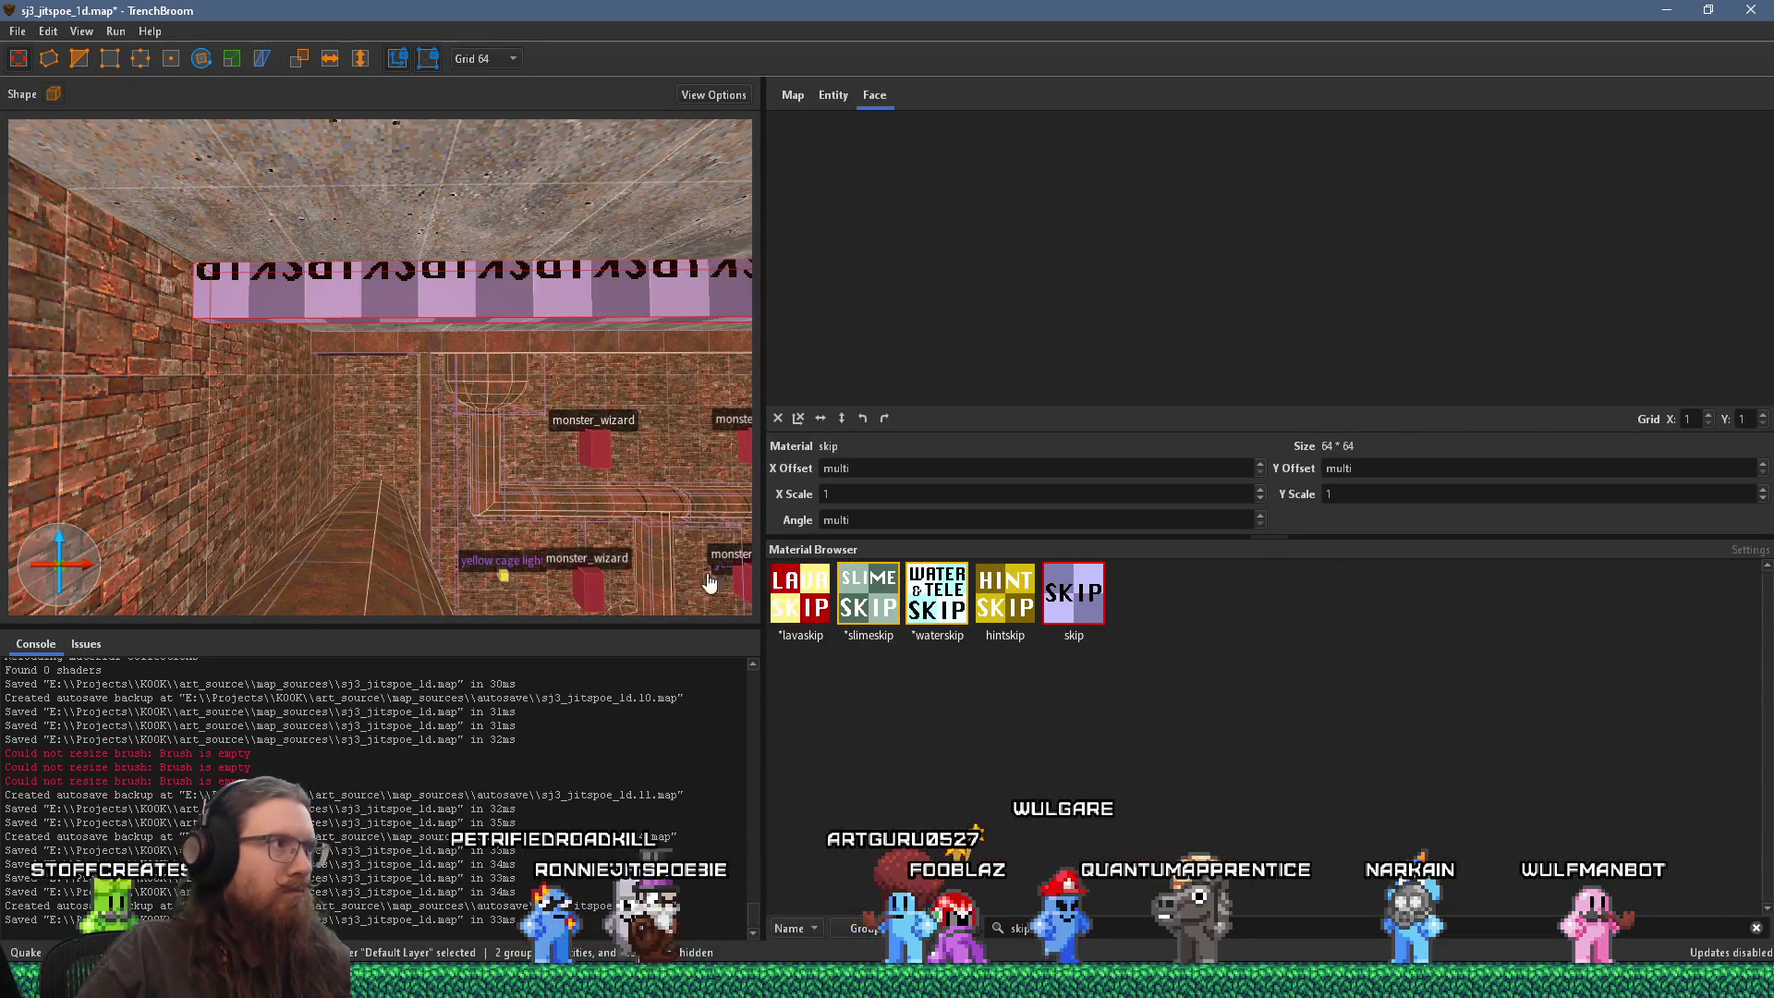
drag(451, 473, 463, 477)
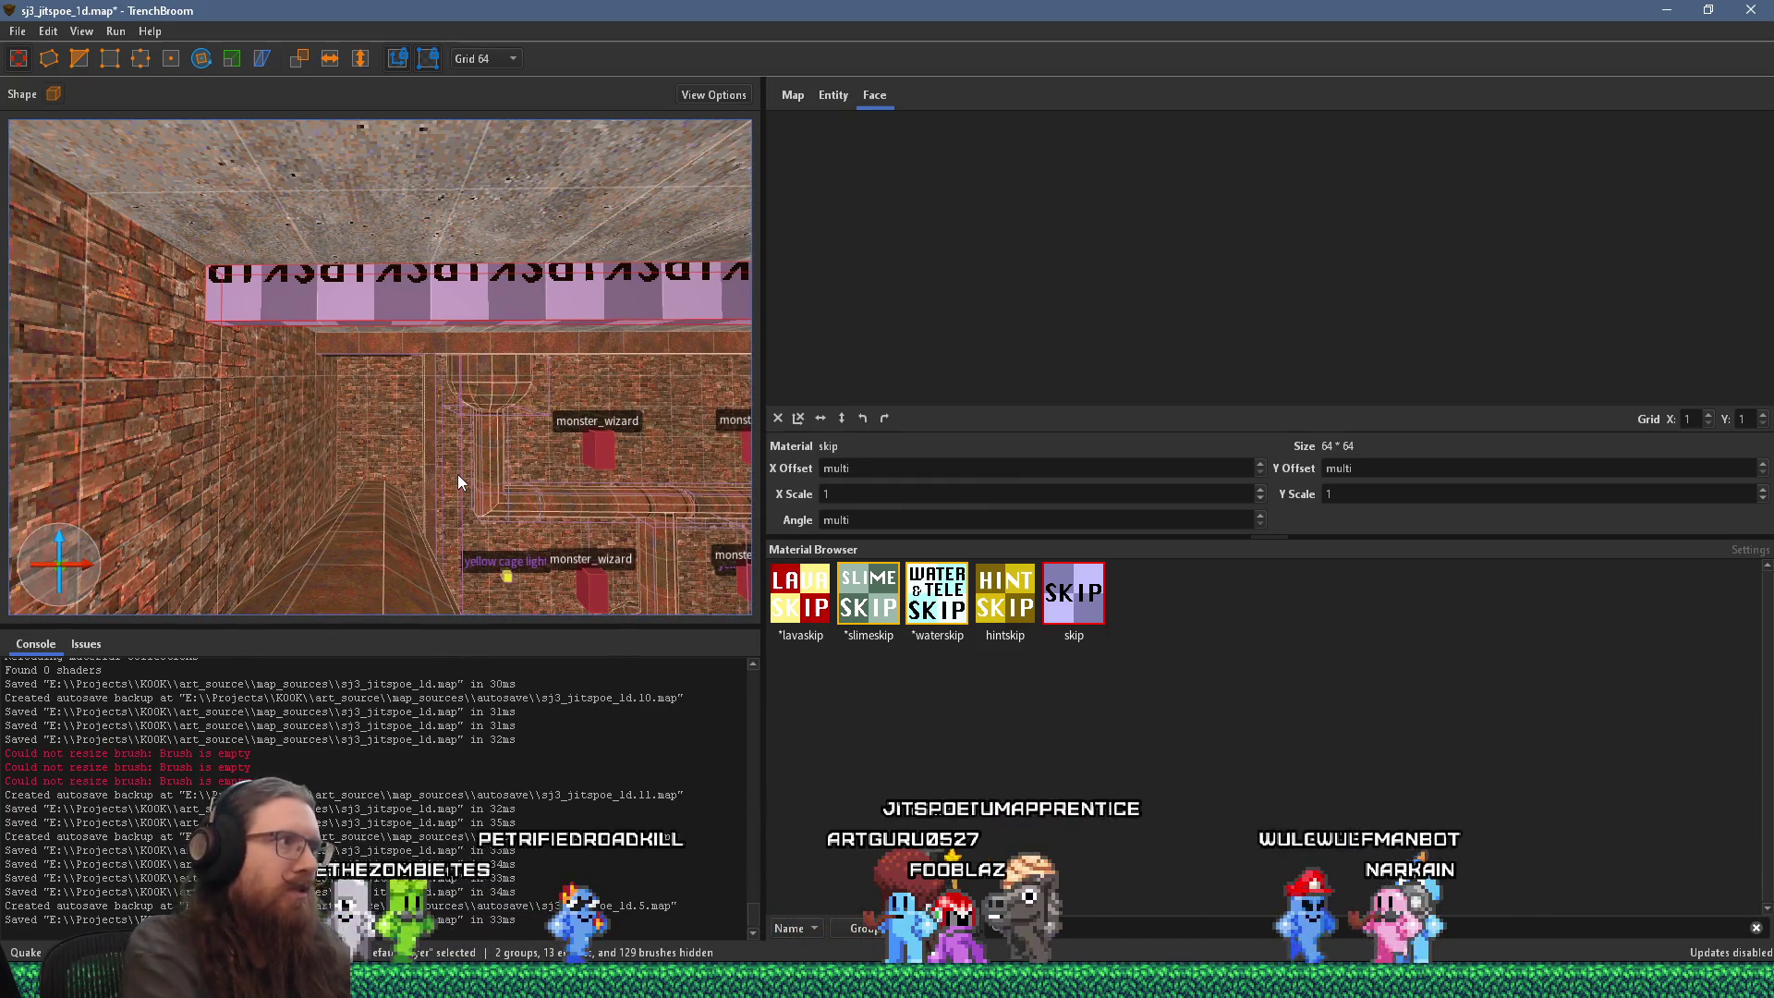
key(ctrl+z)
mouse_move(335, 497)
mouse_down()
mouse_move(646, 447)
mouse_move(765, 495)
mouse_up()
shift+click(368, 328)
click(1074, 593)
Step: Apply skip to the hidden post face, the ledge top face and the red block's face
mouse_move(277, 499)
mouse_down()
mouse_move(204, 505)
mouse_move(220, 529)
mouse_move(125, 535)
mouse_up()
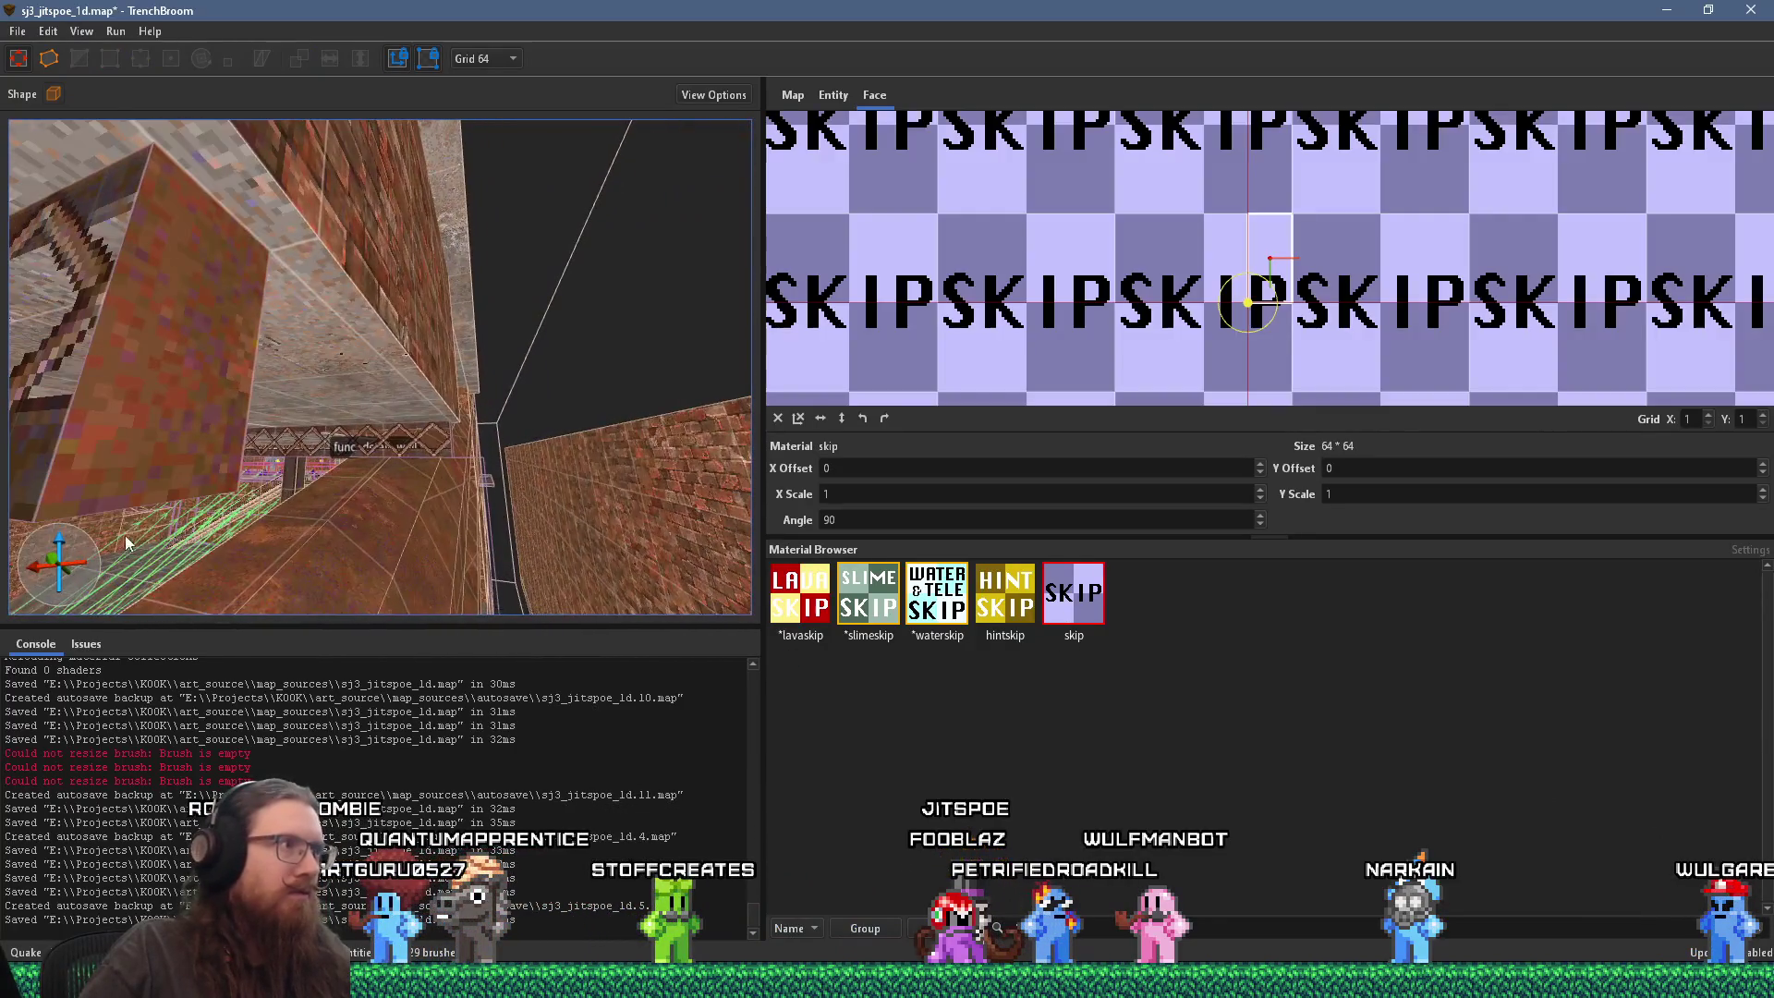
shift+click(179, 412)
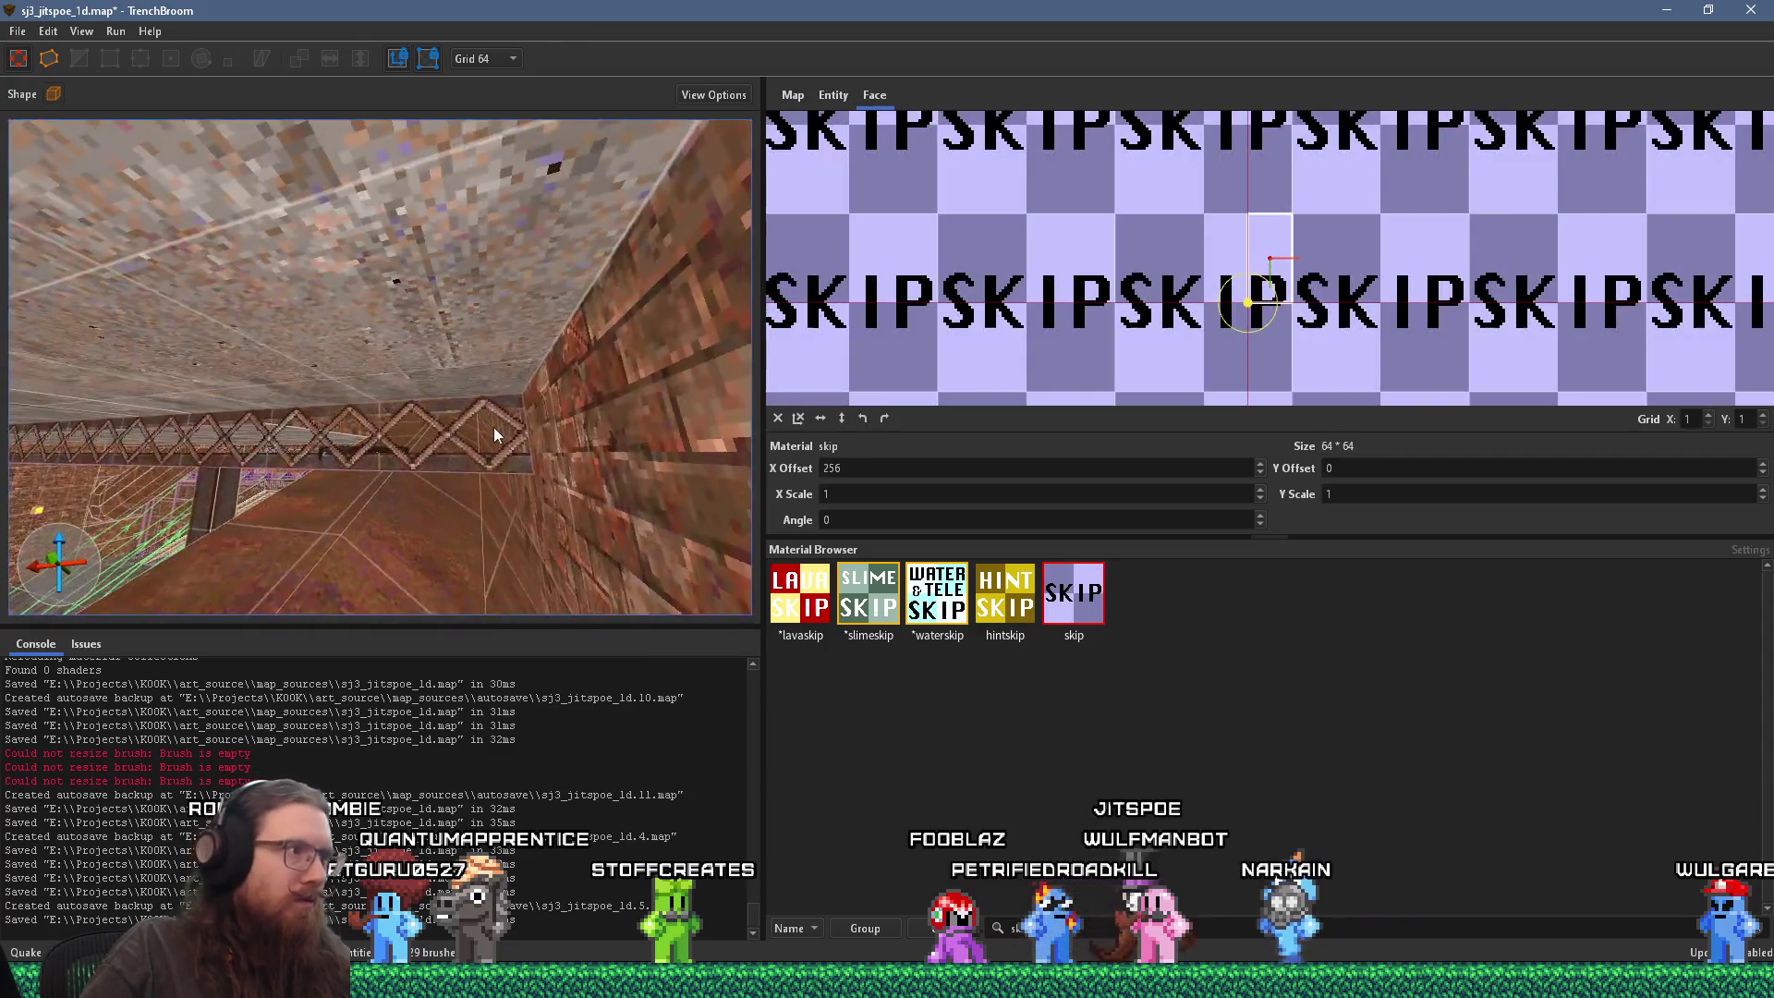
click(333, 456)
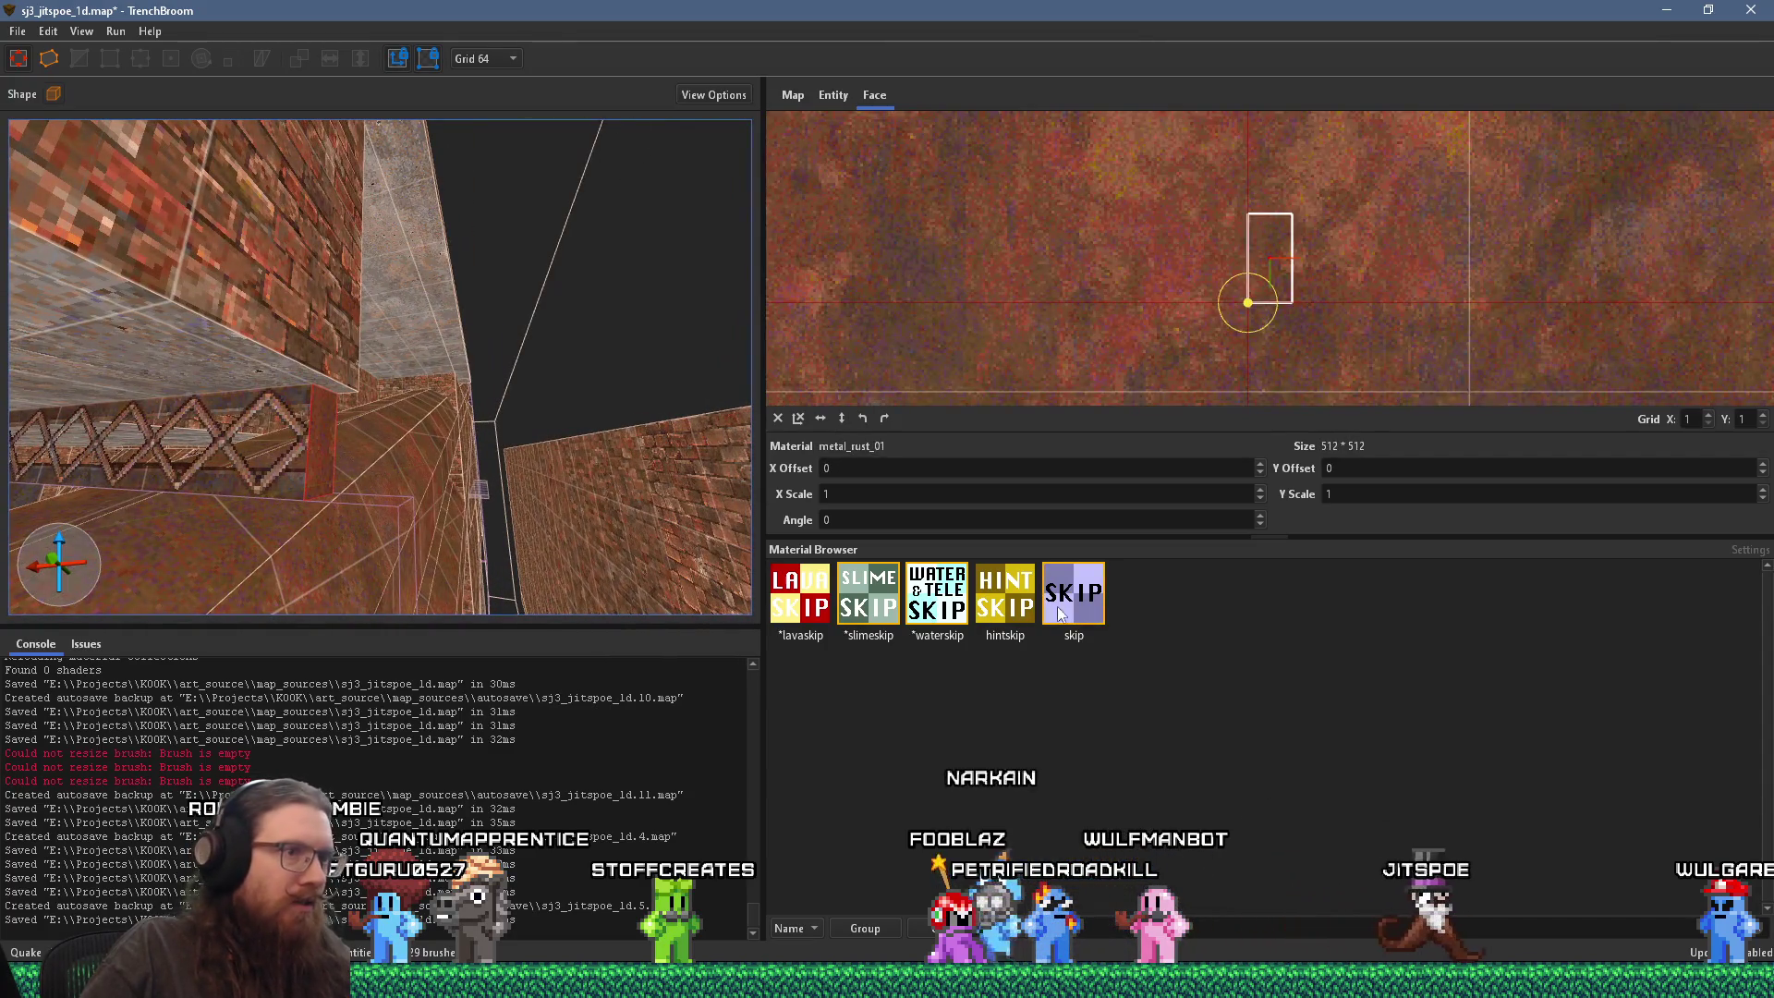
click(1060, 615)
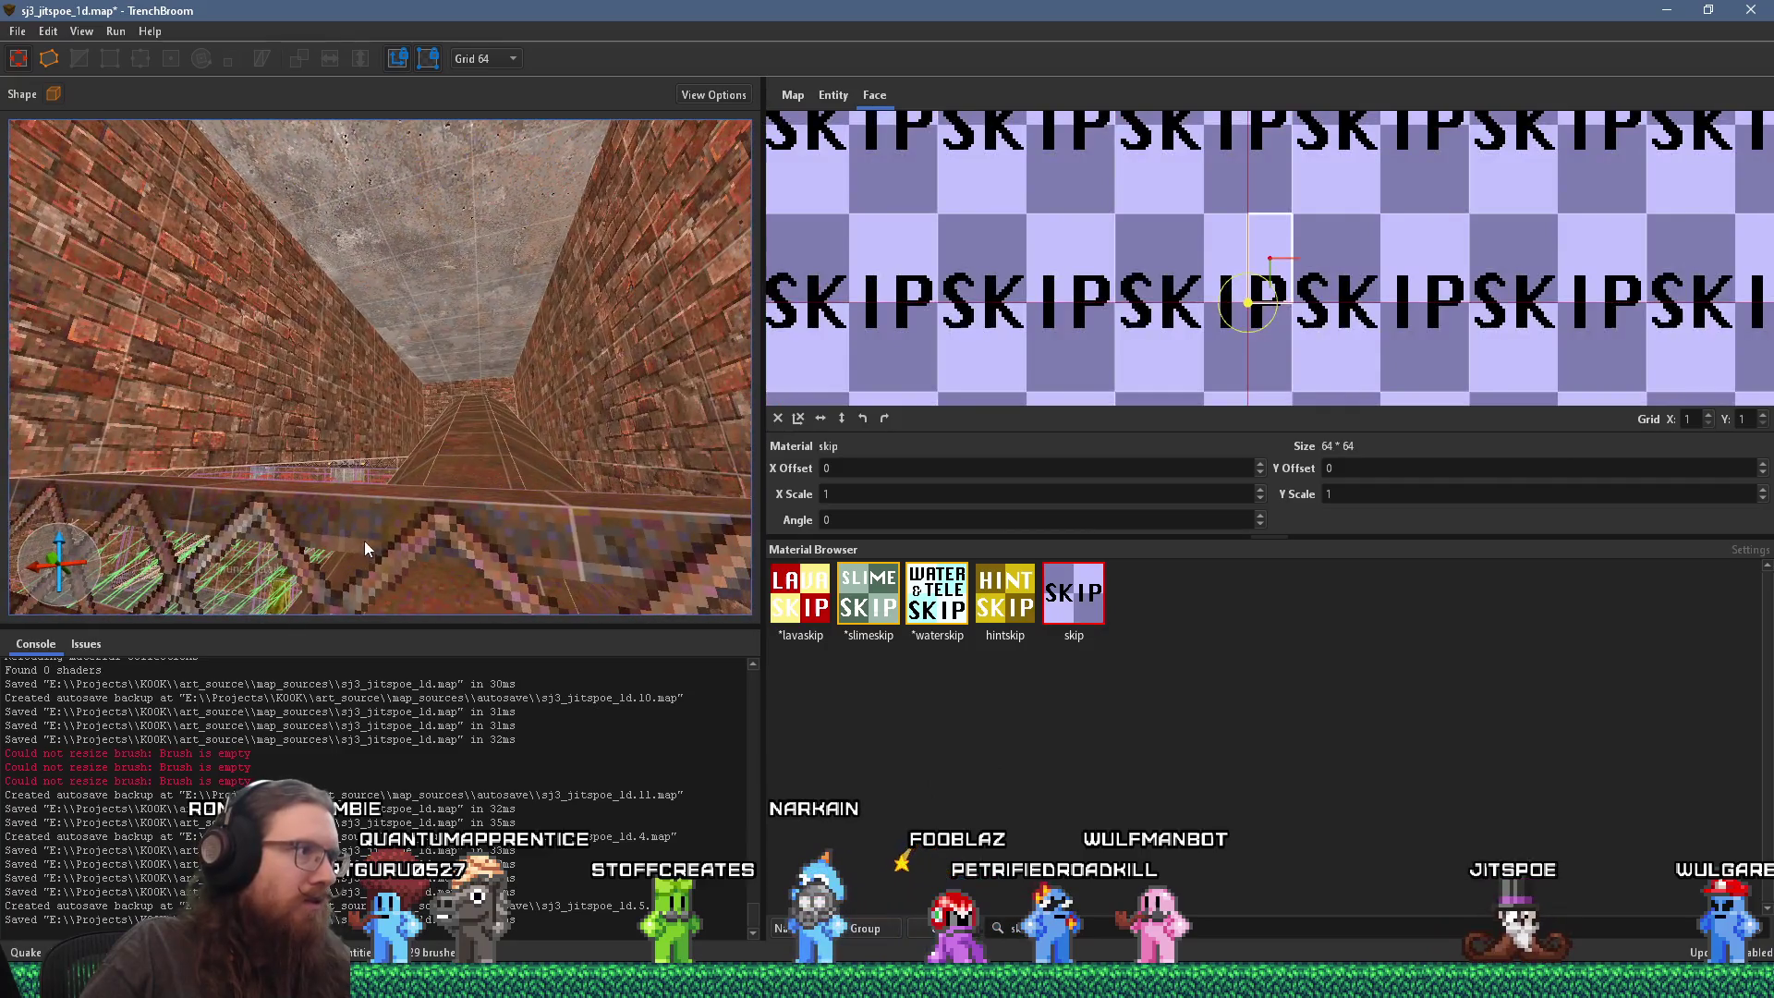
click(401, 502)
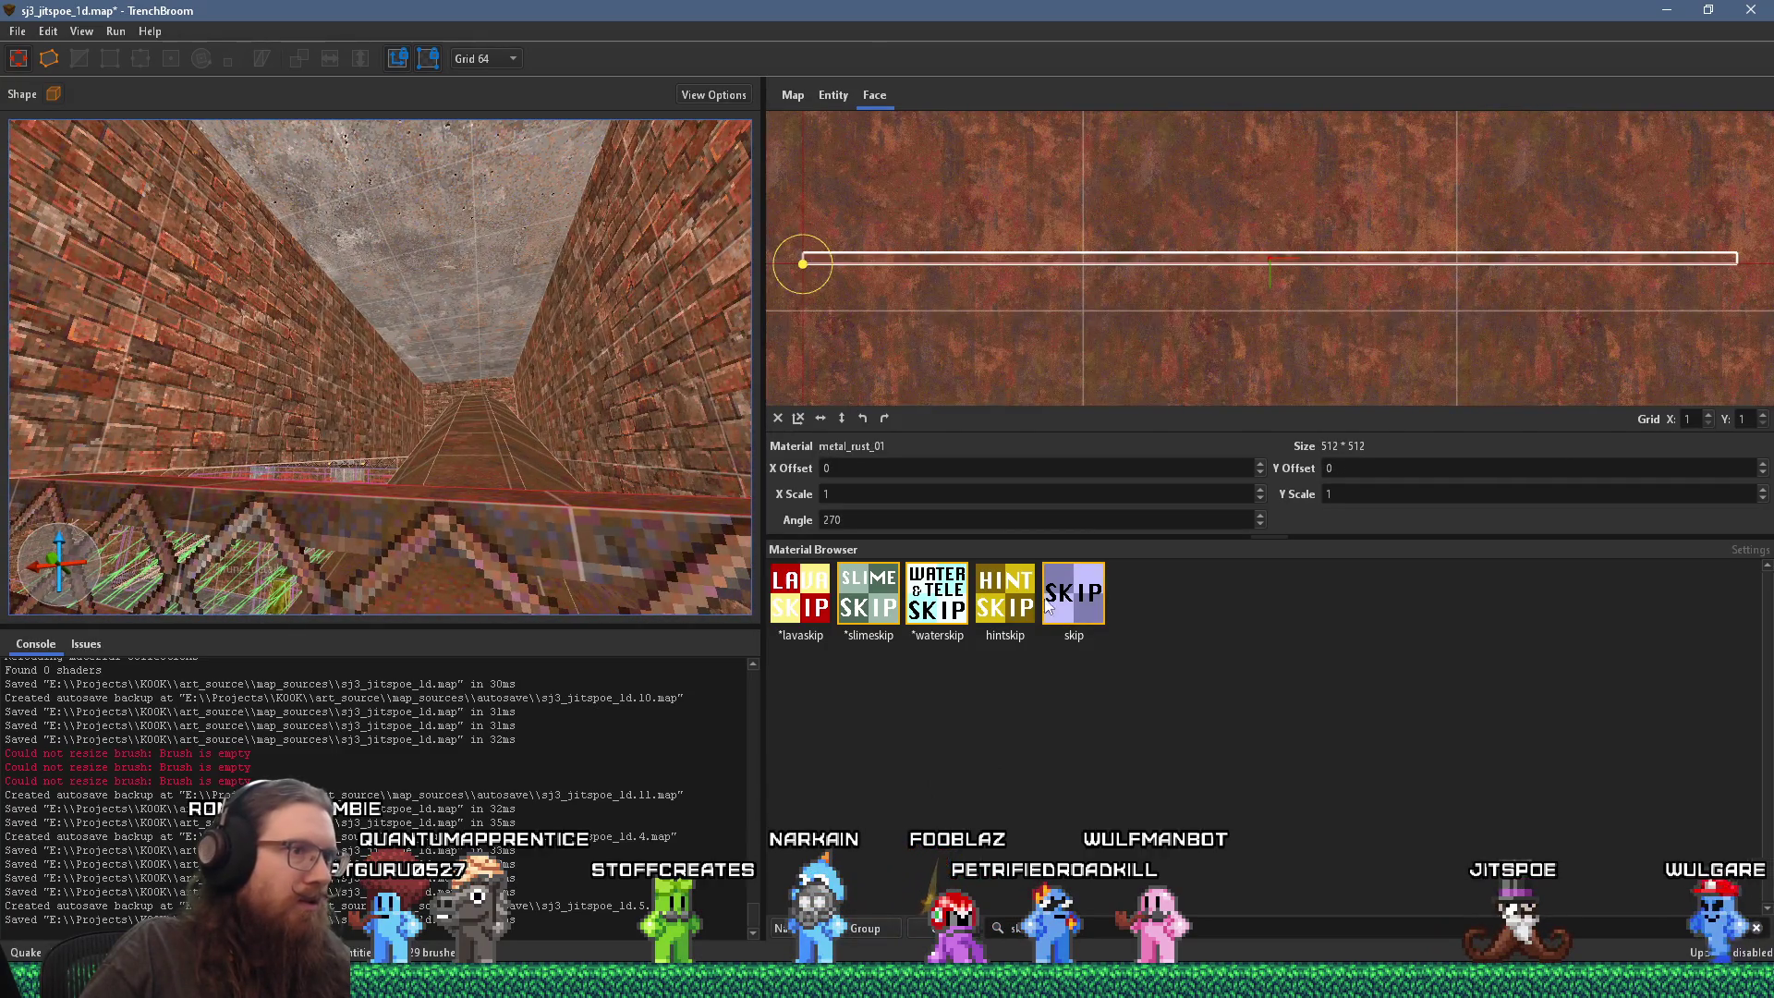
click(1047, 606)
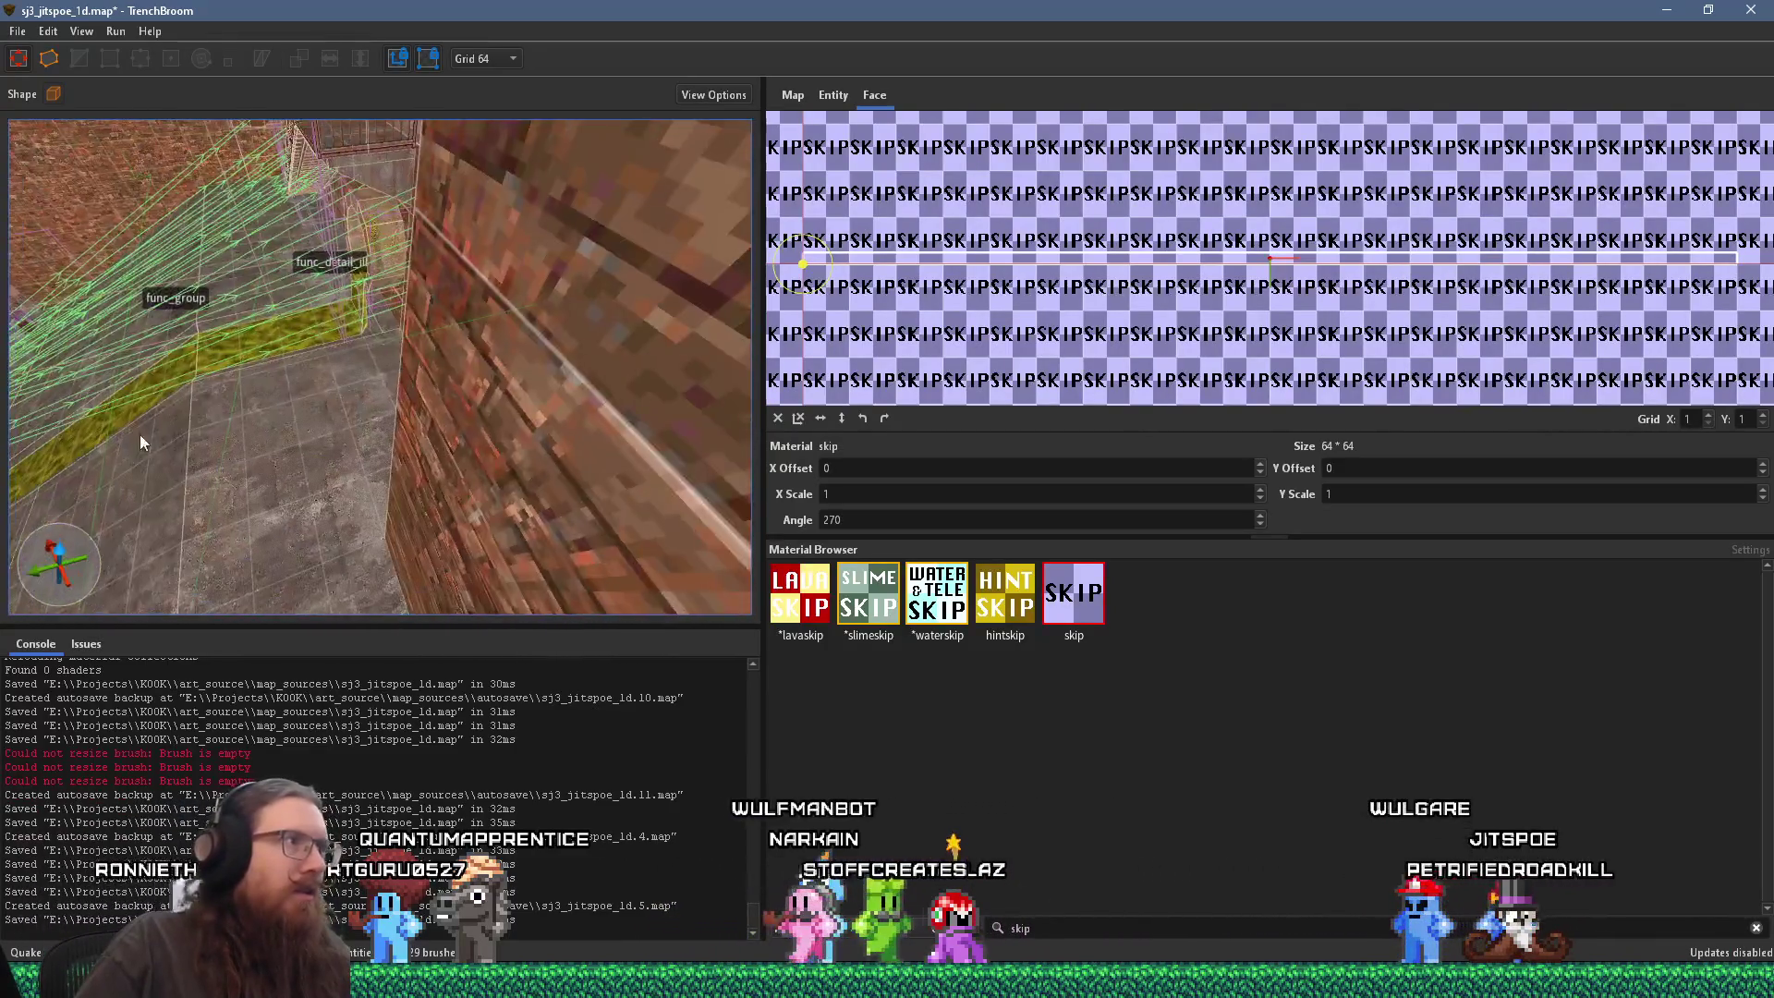
click(501, 169)
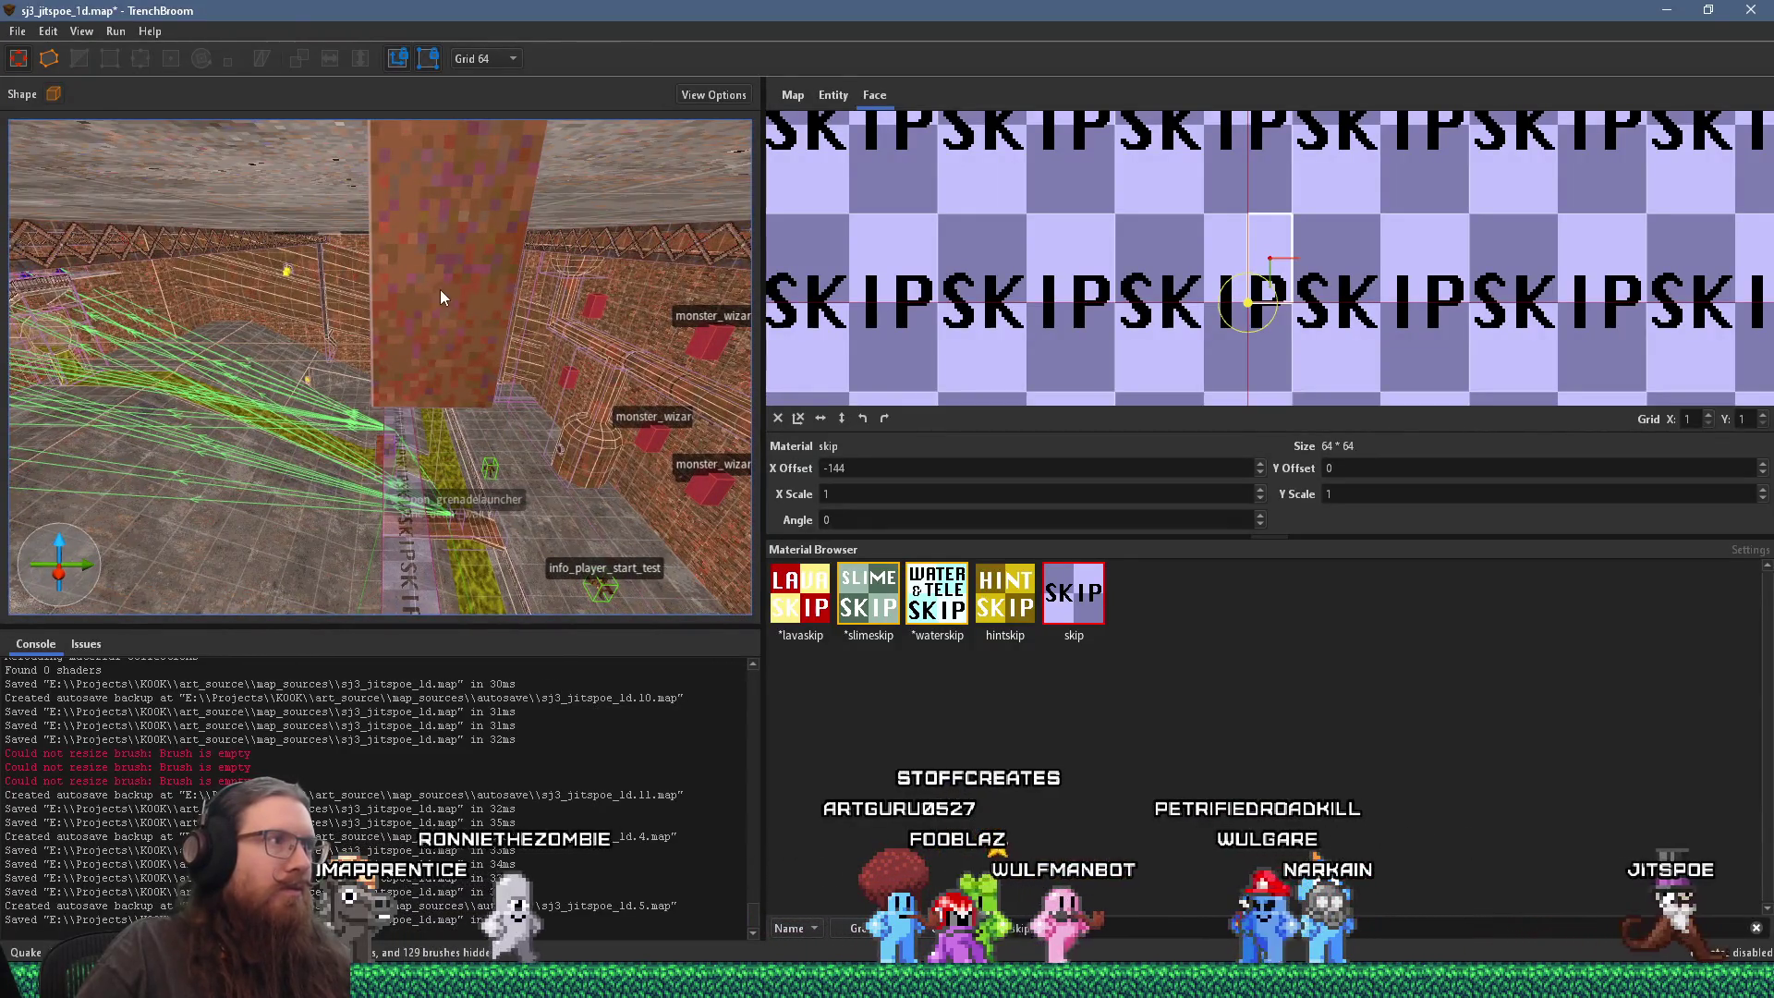
Step: Apply skip to the pillar's hidden face
key(Escape)
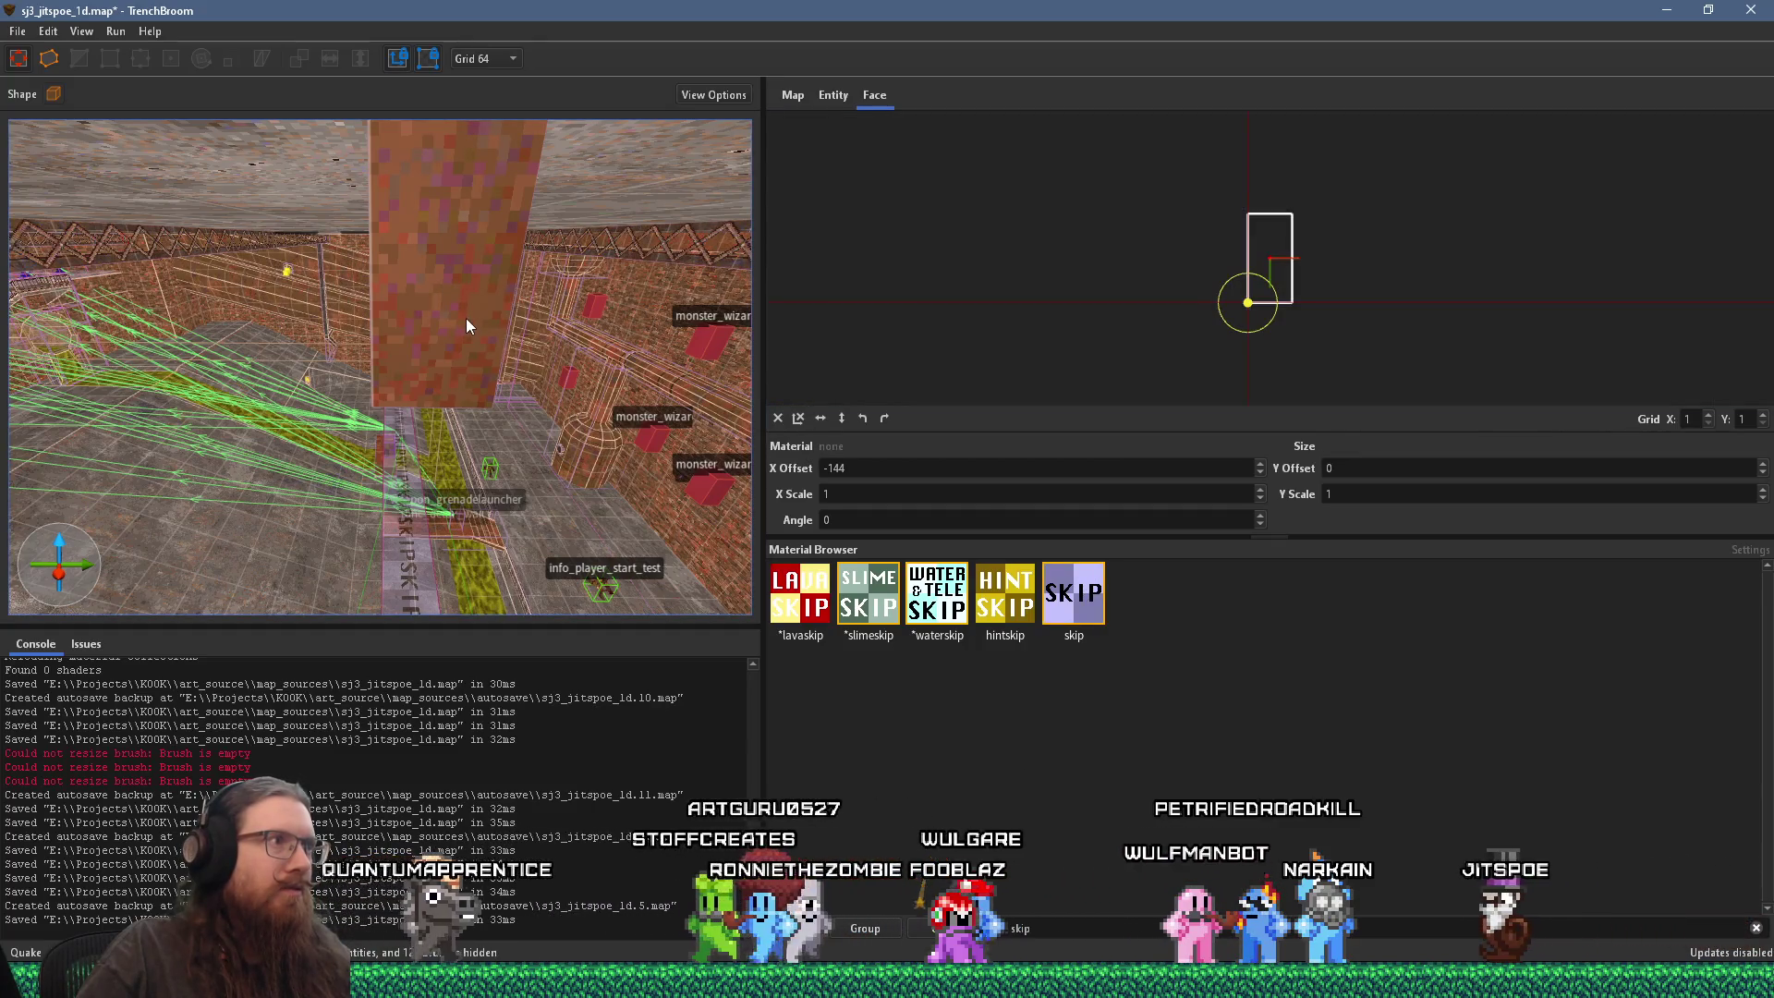
shift+click(465, 318)
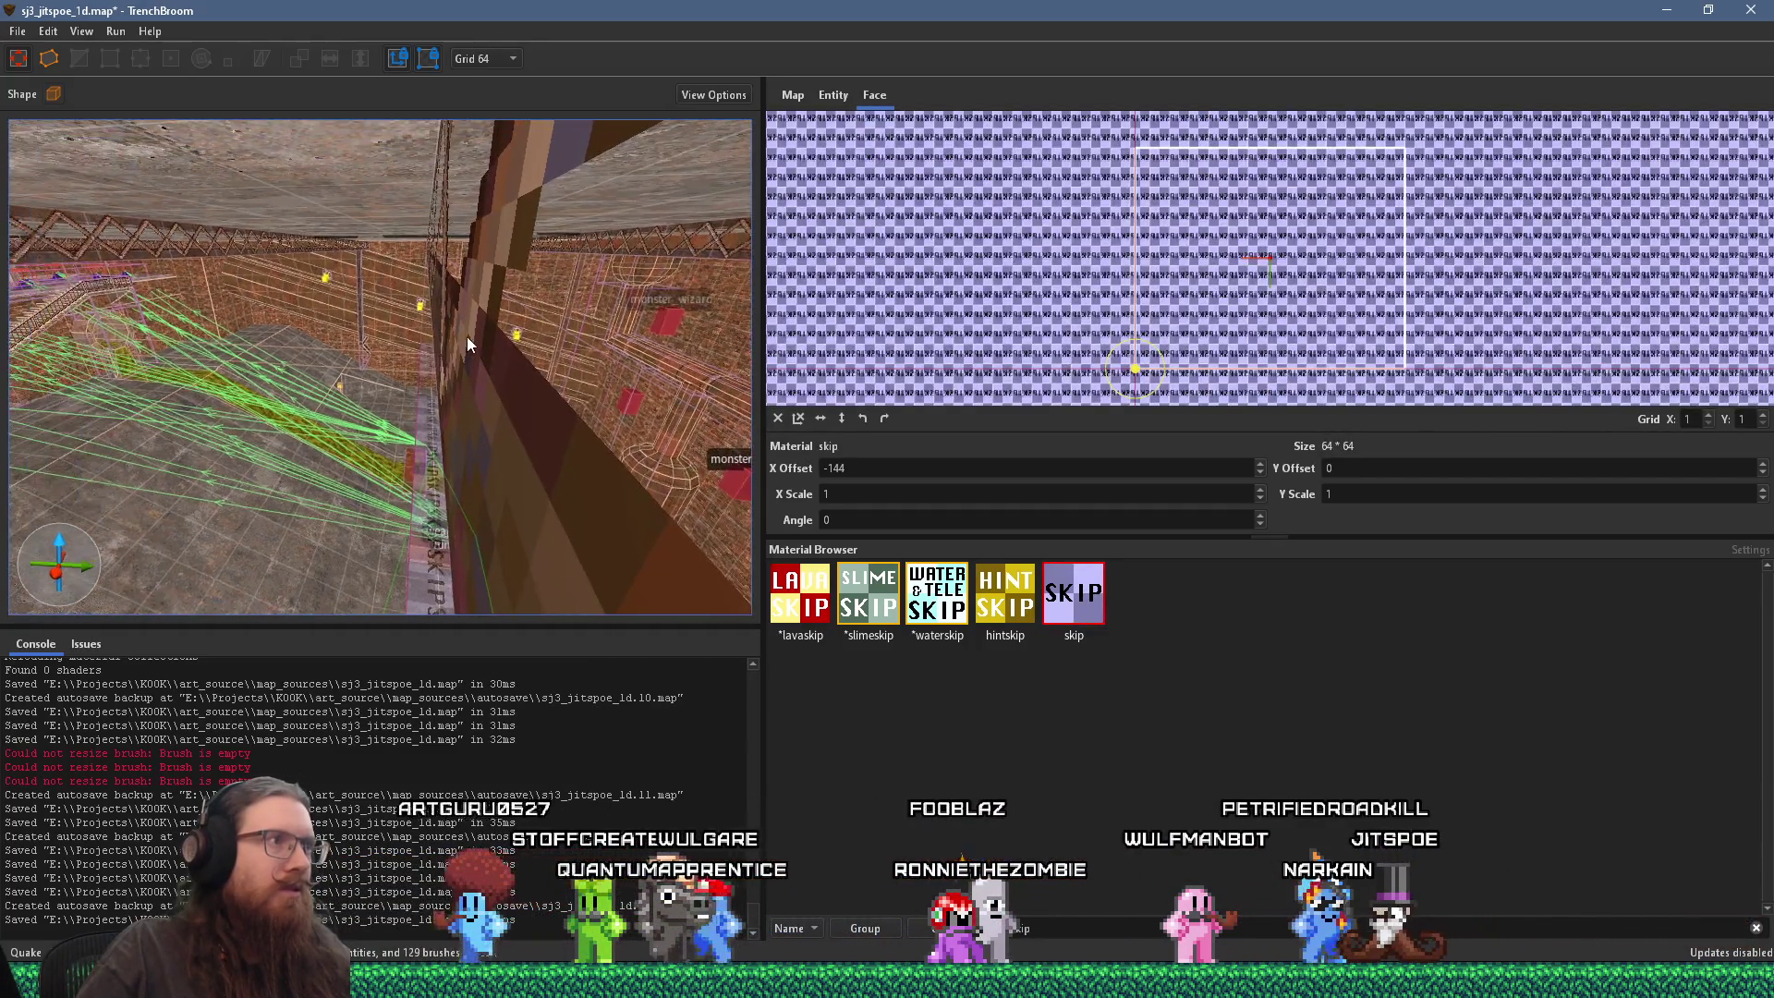
right_click(477, 386)
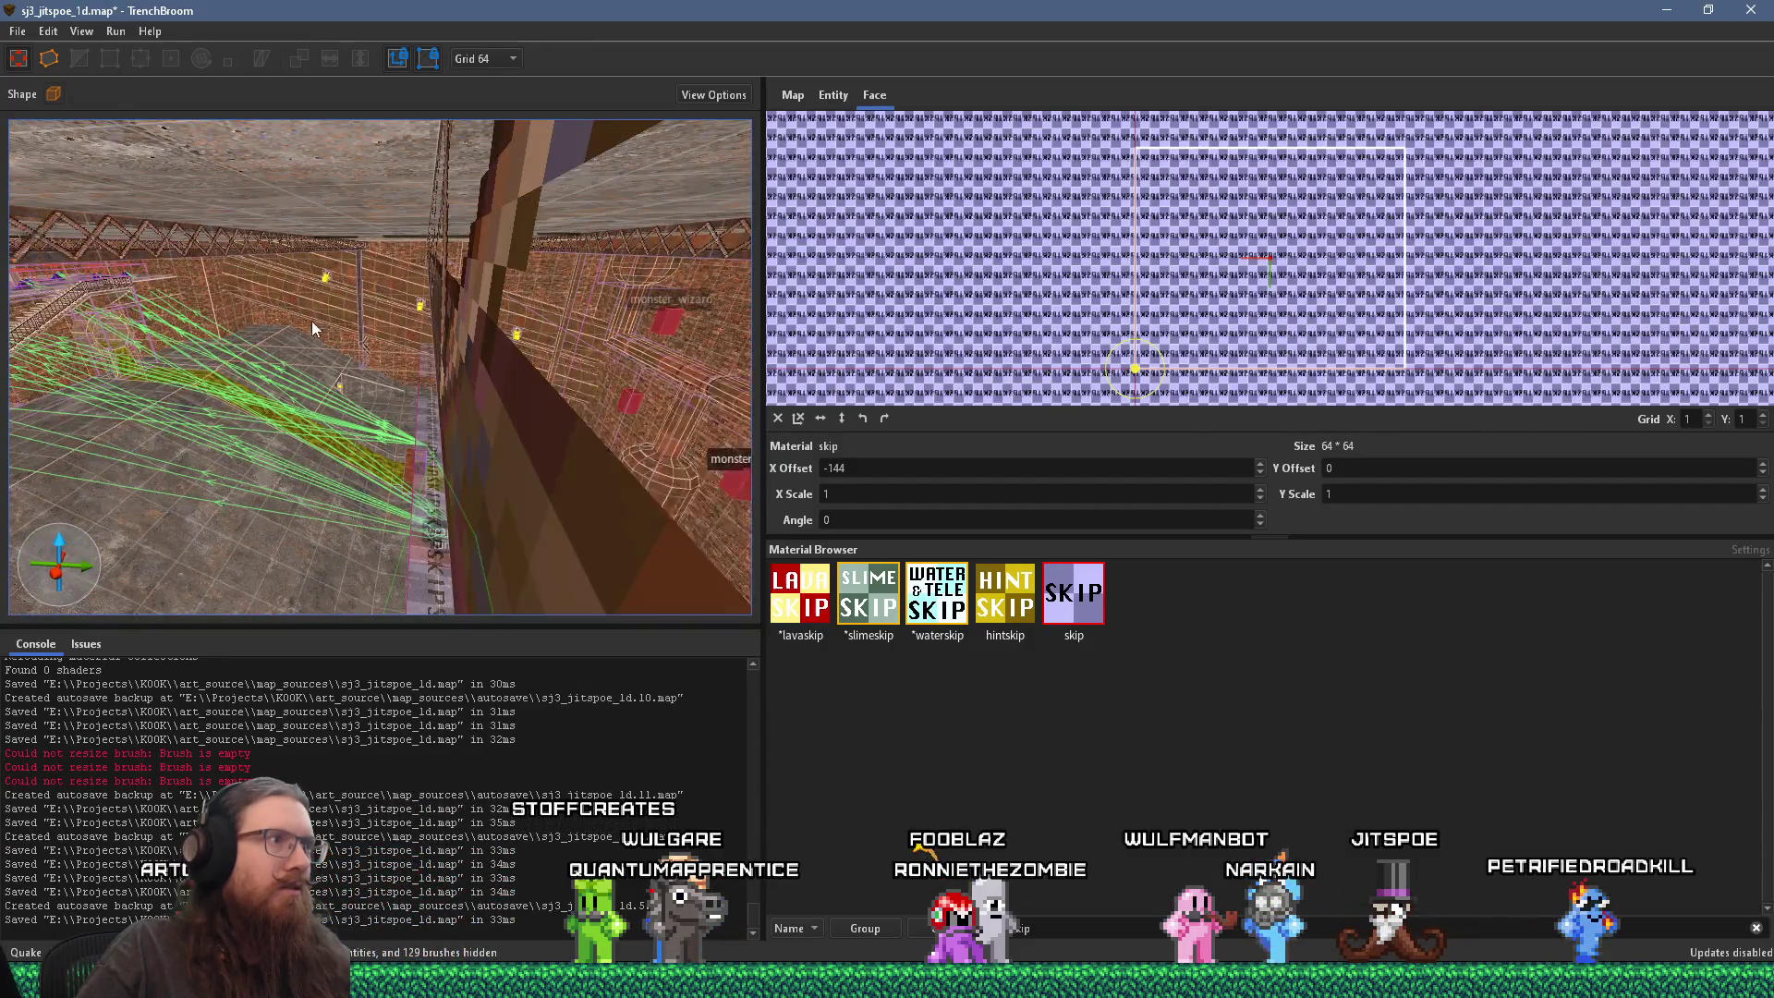
shift+click(444, 314)
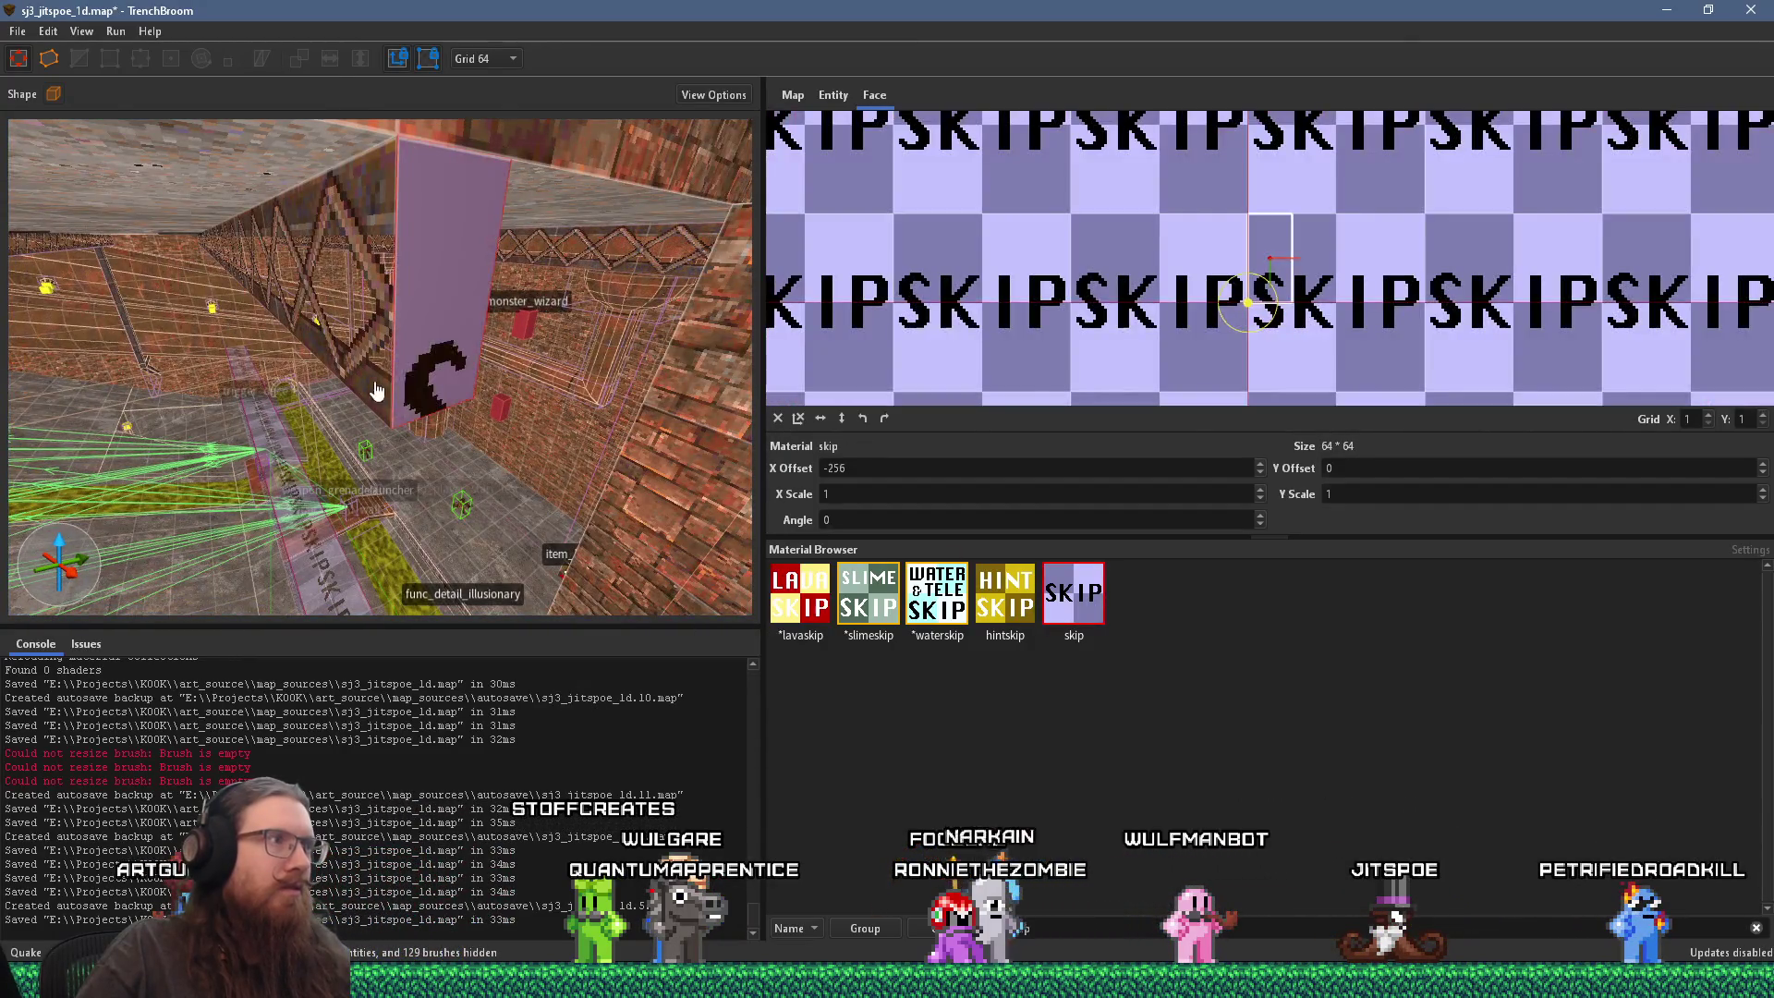
Step: Apply skip to the beam's remaining hidden side face and its end cap
shift+click(697, 482)
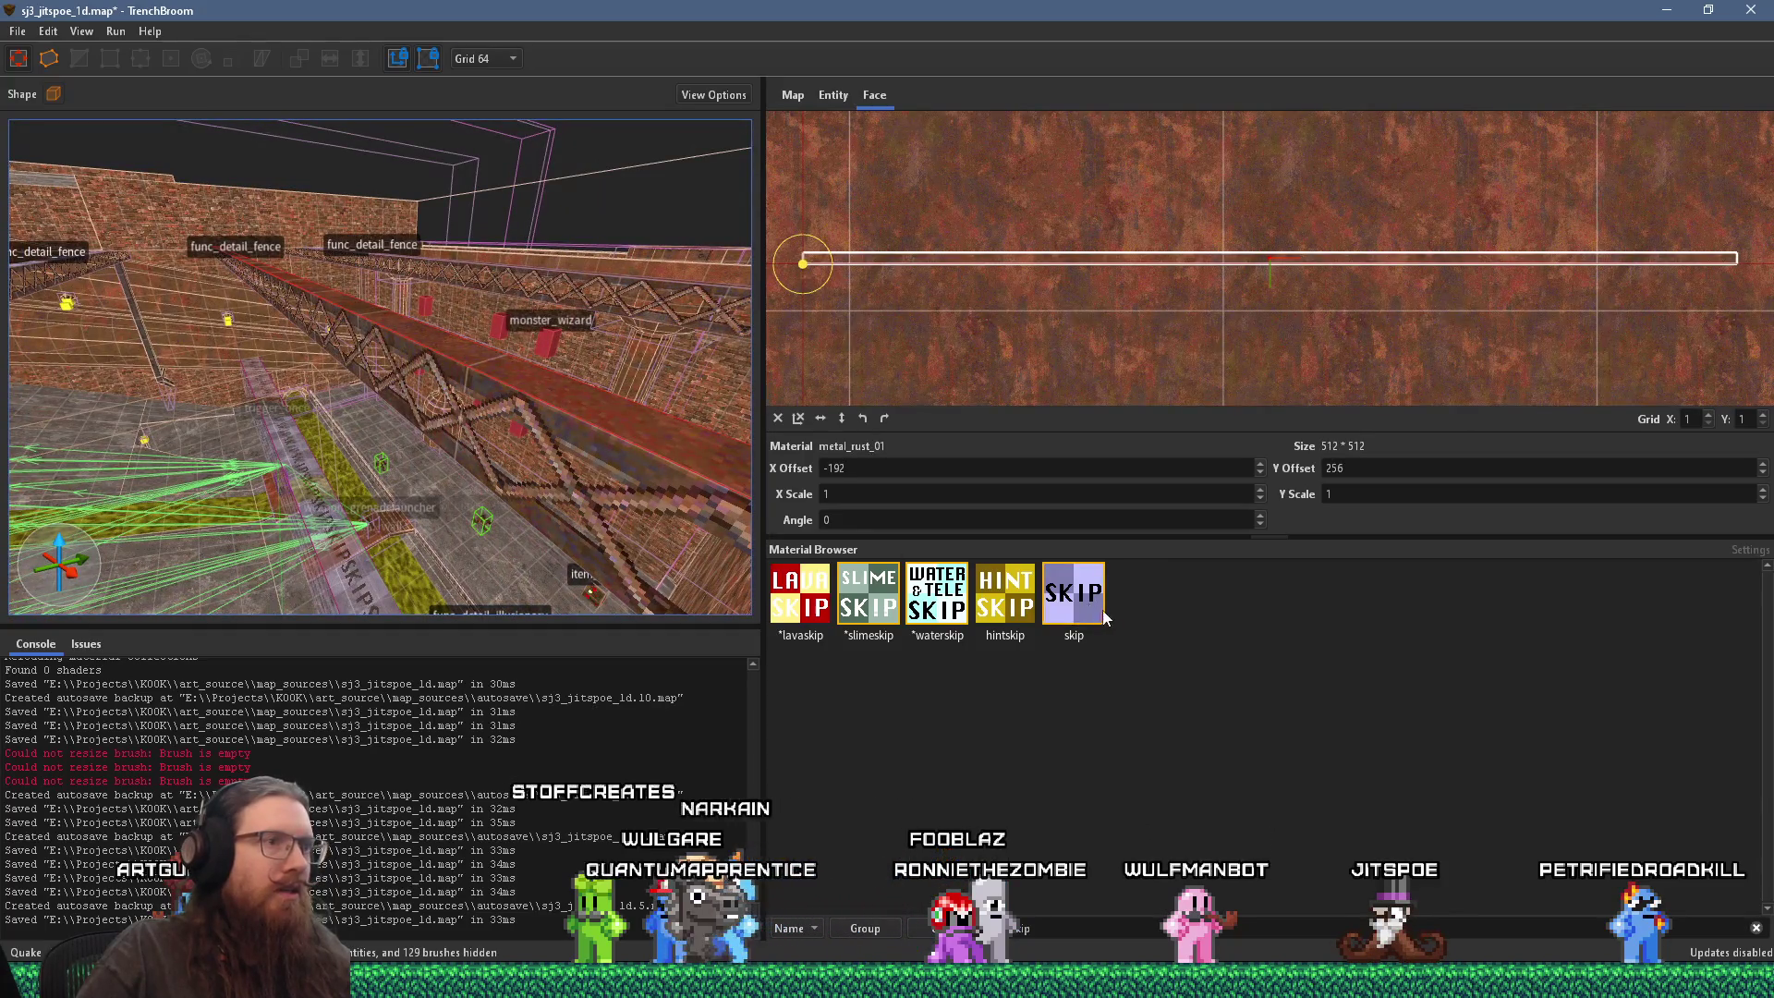
click(1074, 594)
key(ctrl+z)
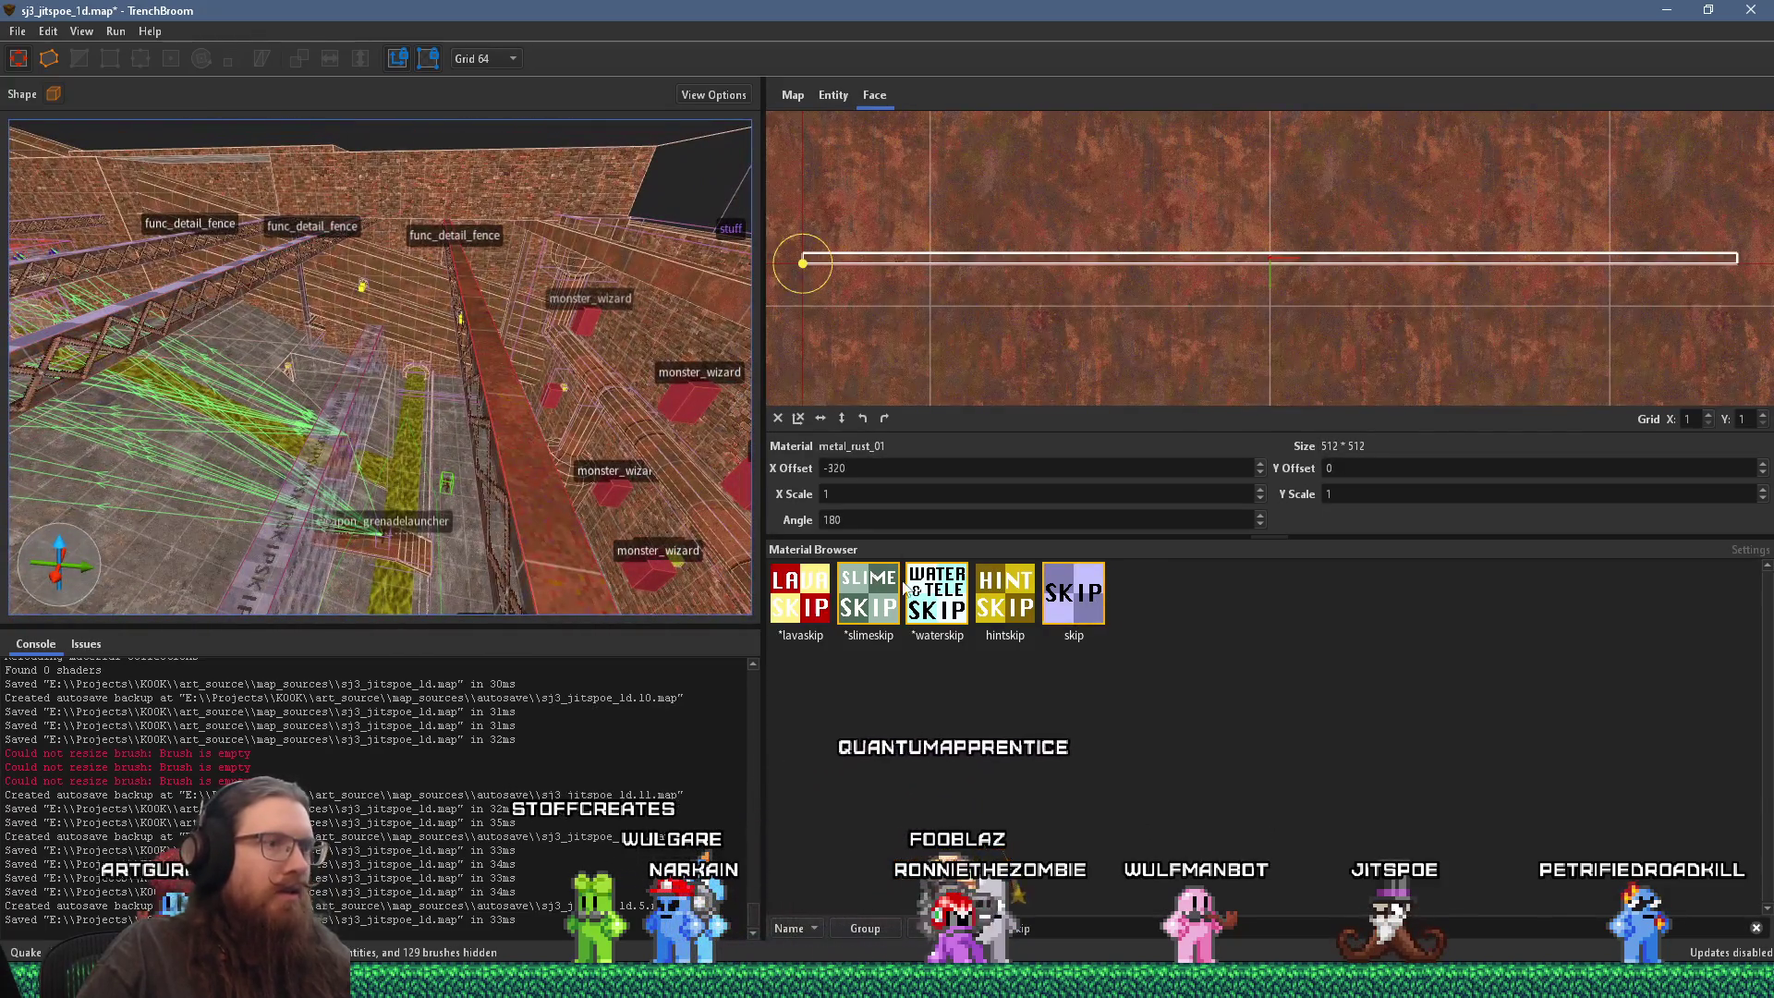
click(1075, 594)
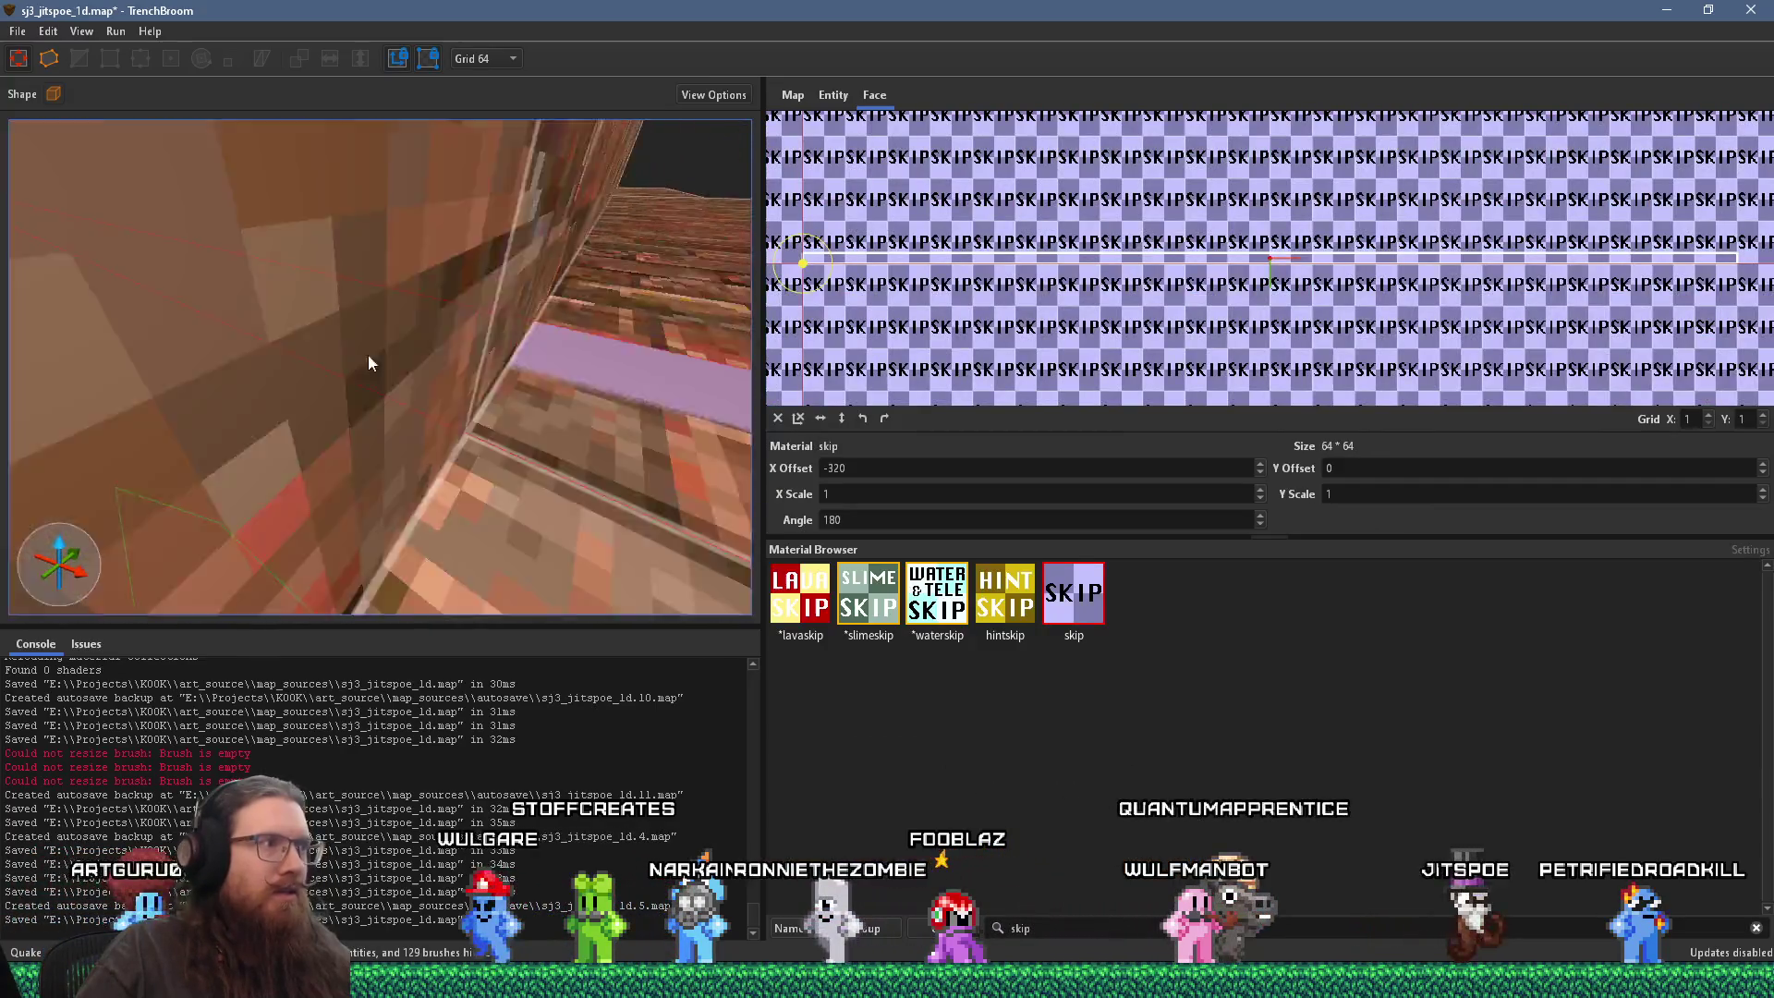
scroll(333, 344, down, 5)
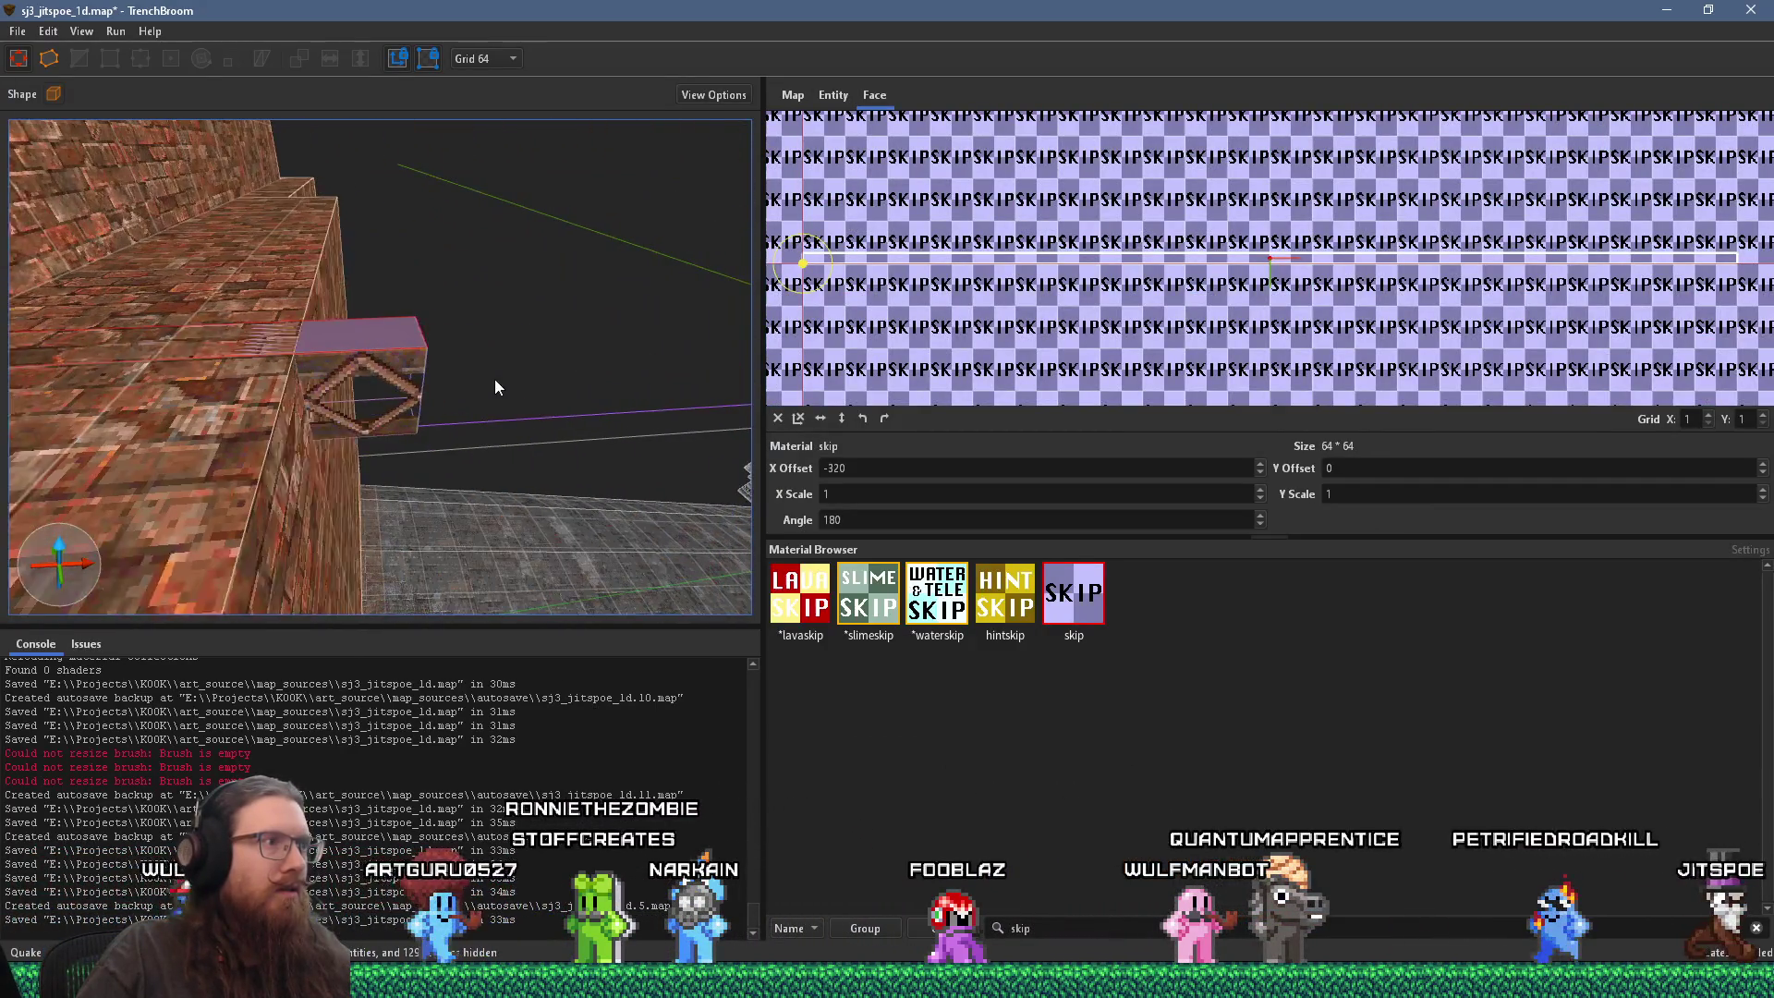
click(270, 390)
alt+click(268, 397)
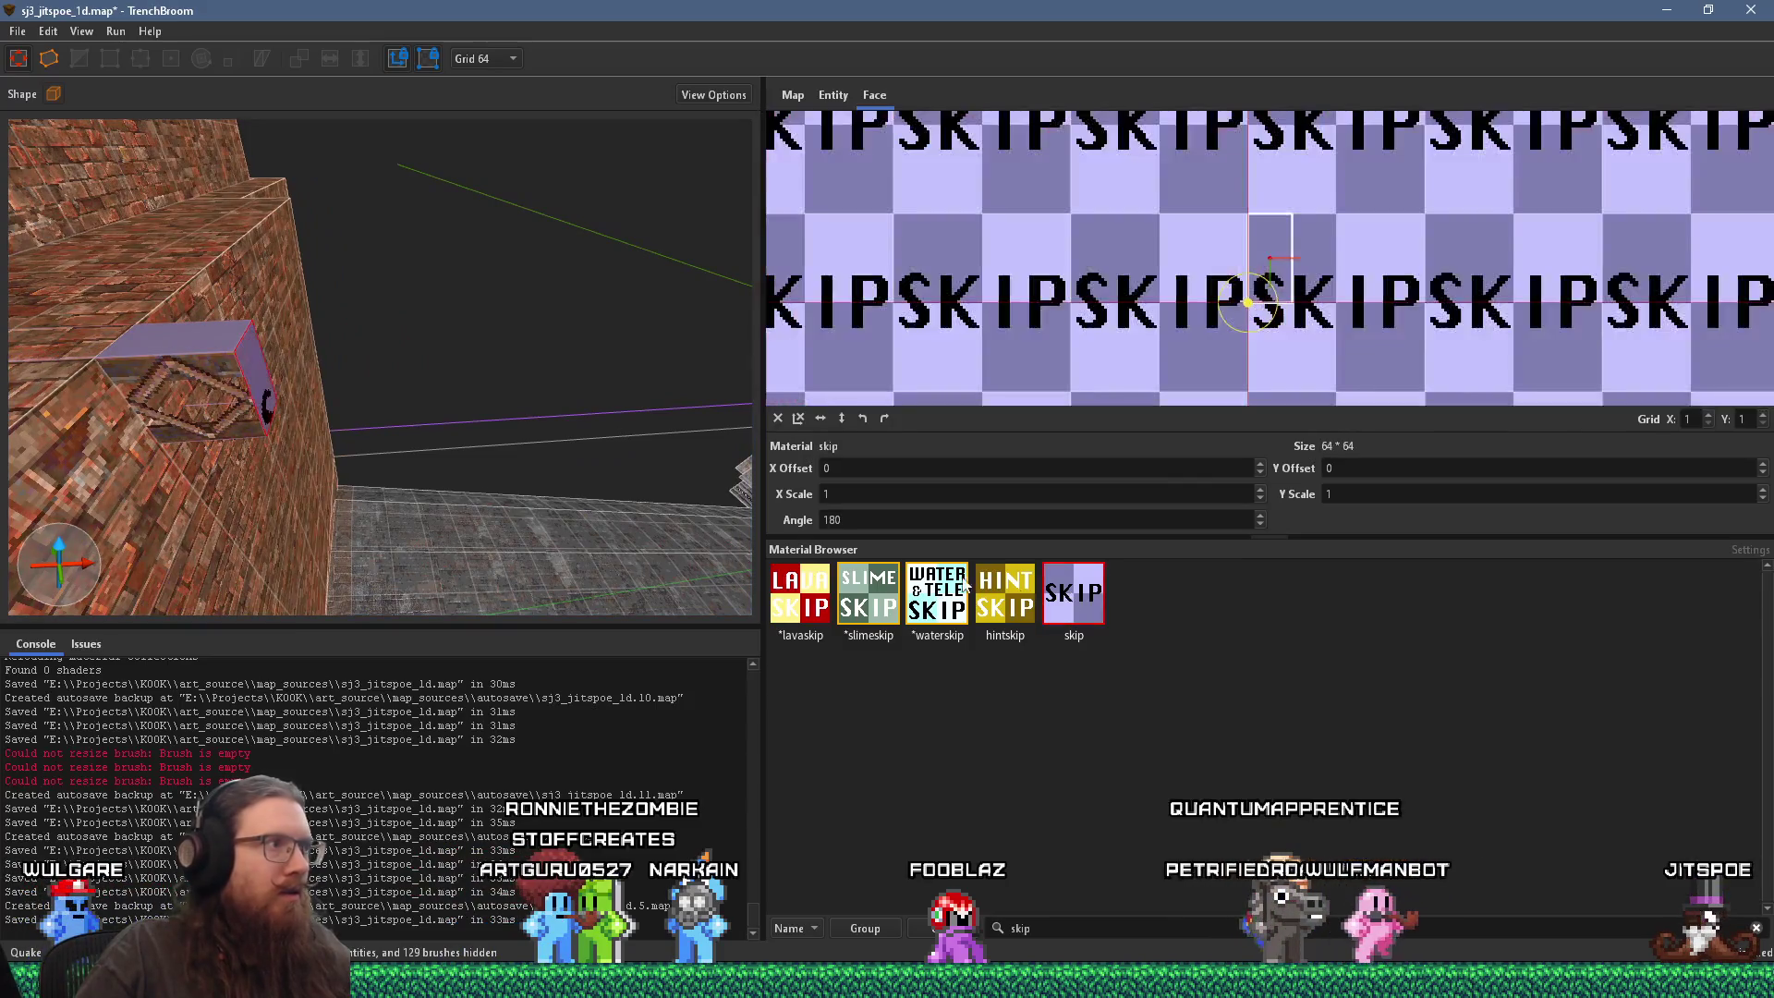
click(263, 399)
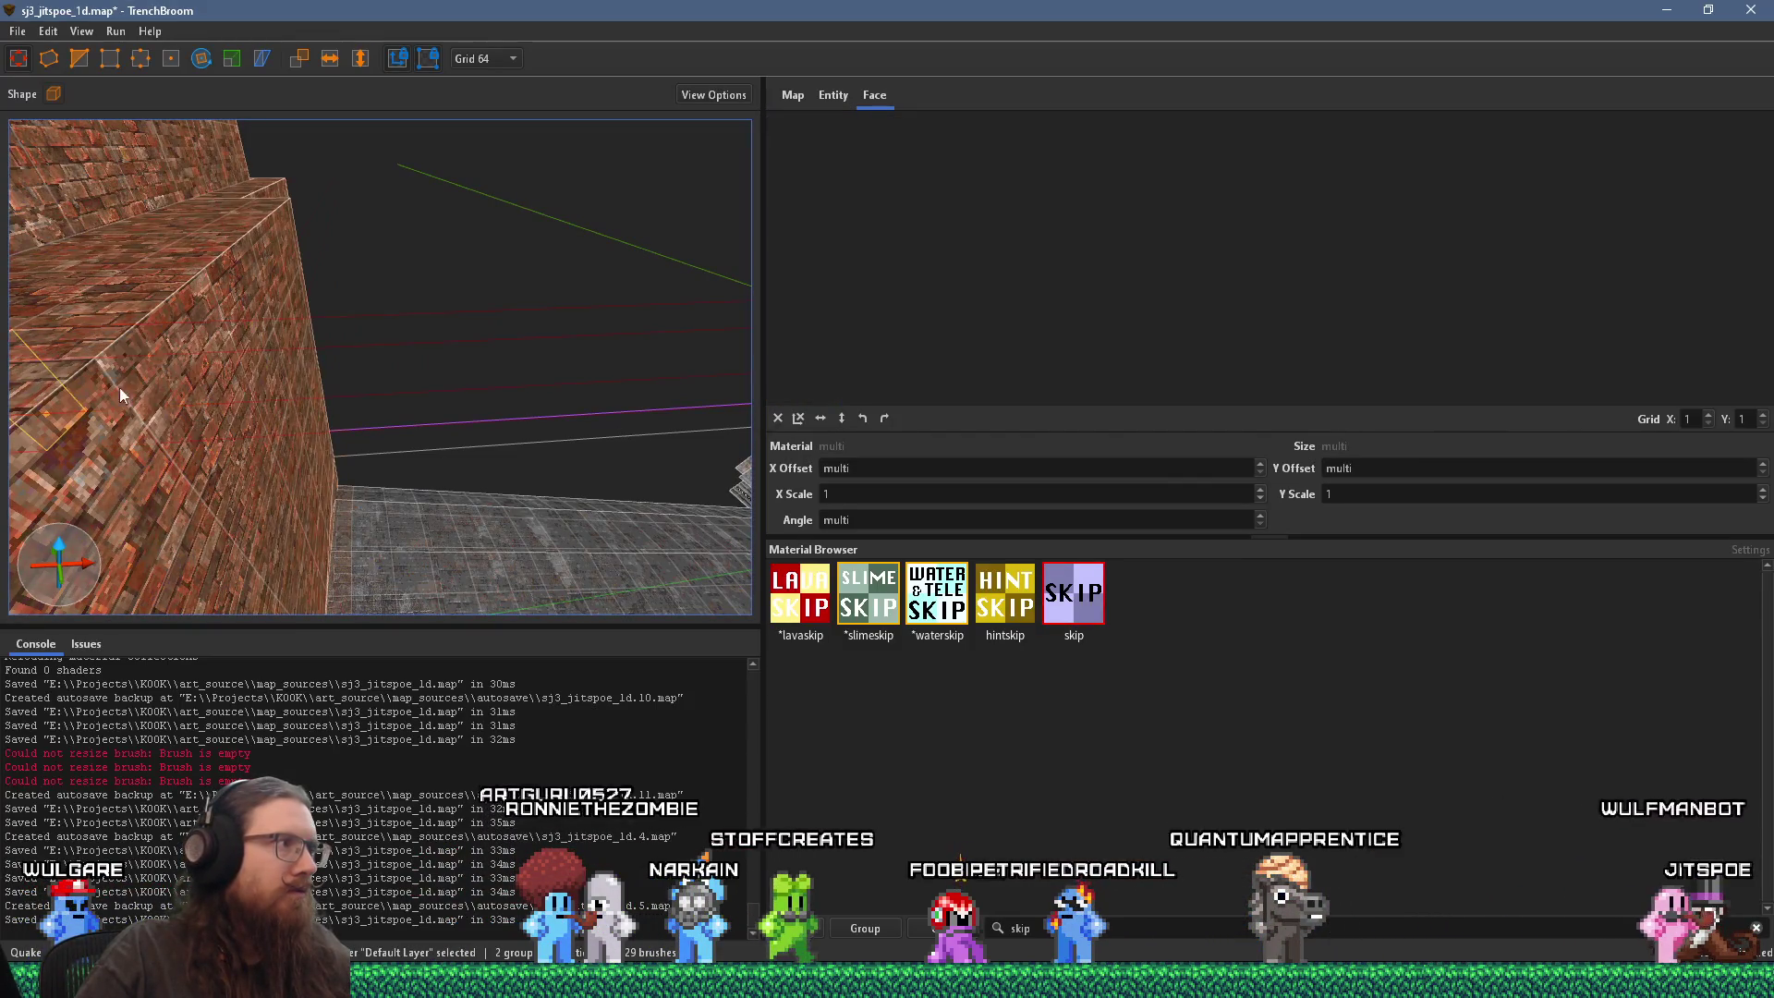
Step: Resize the func_detail_fence beam so its Y reads 256 instead of 320
scroll(263, 345, down, 3)
scroll(573, 333, down, 3)
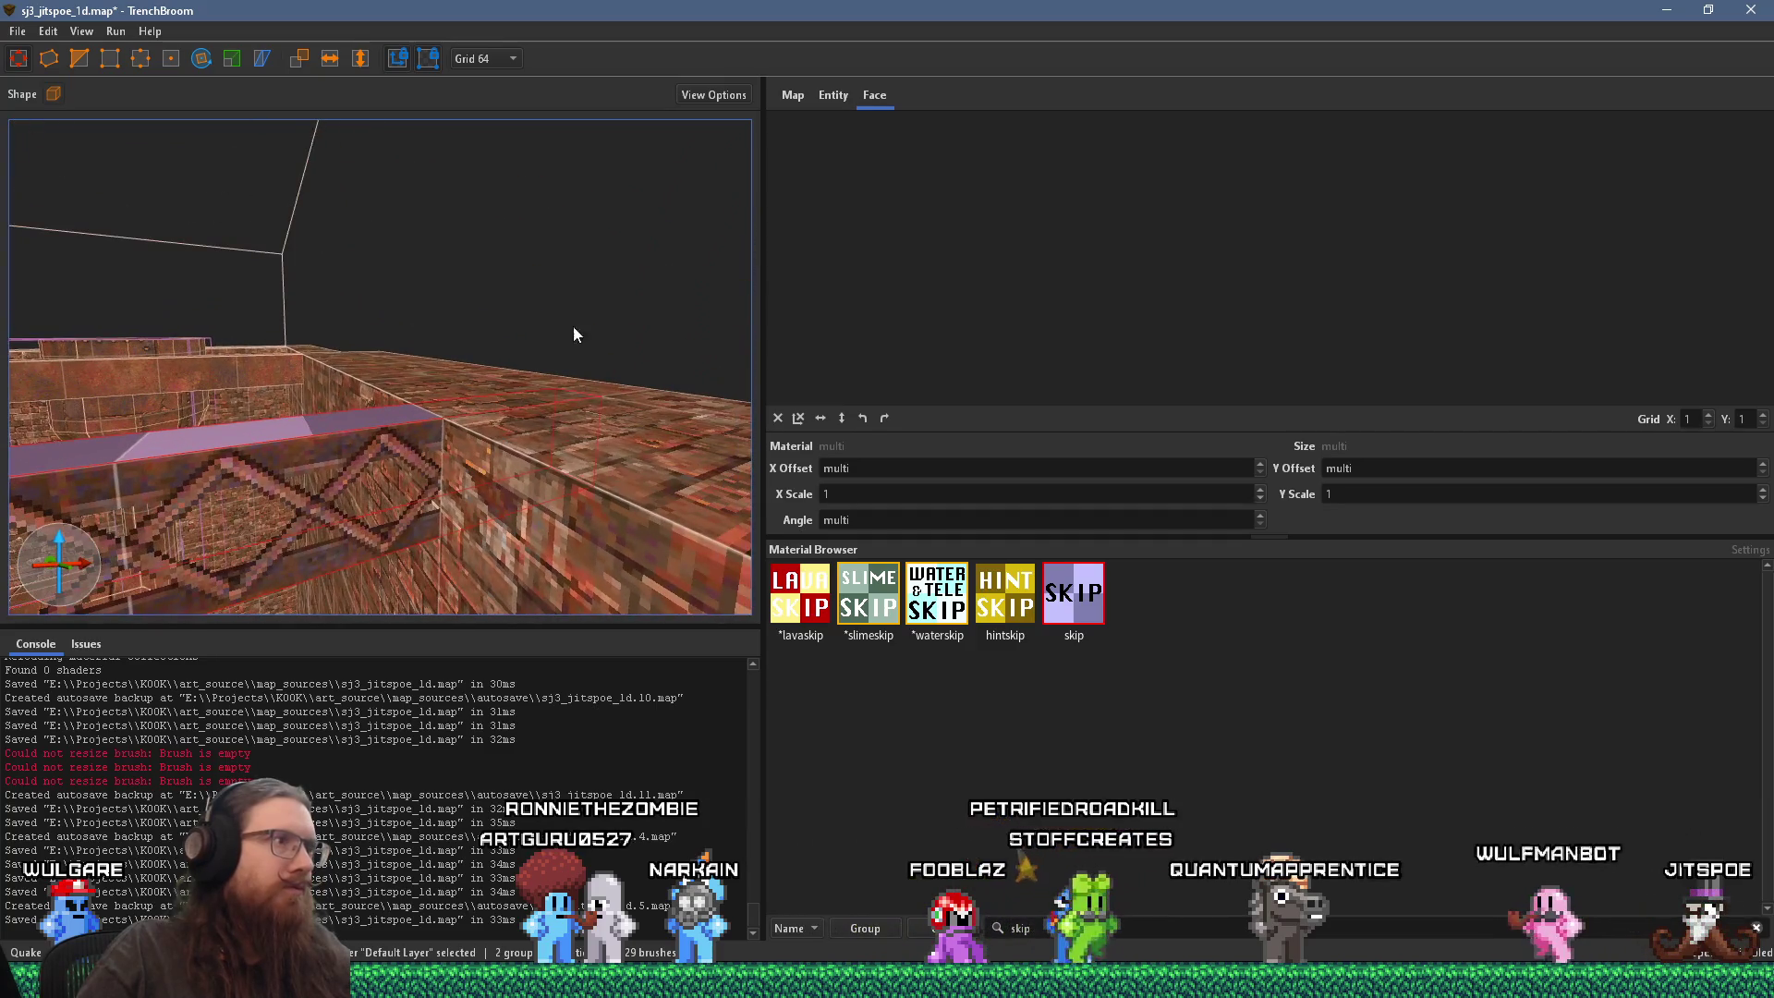
scroll(507, 465, up, 5)
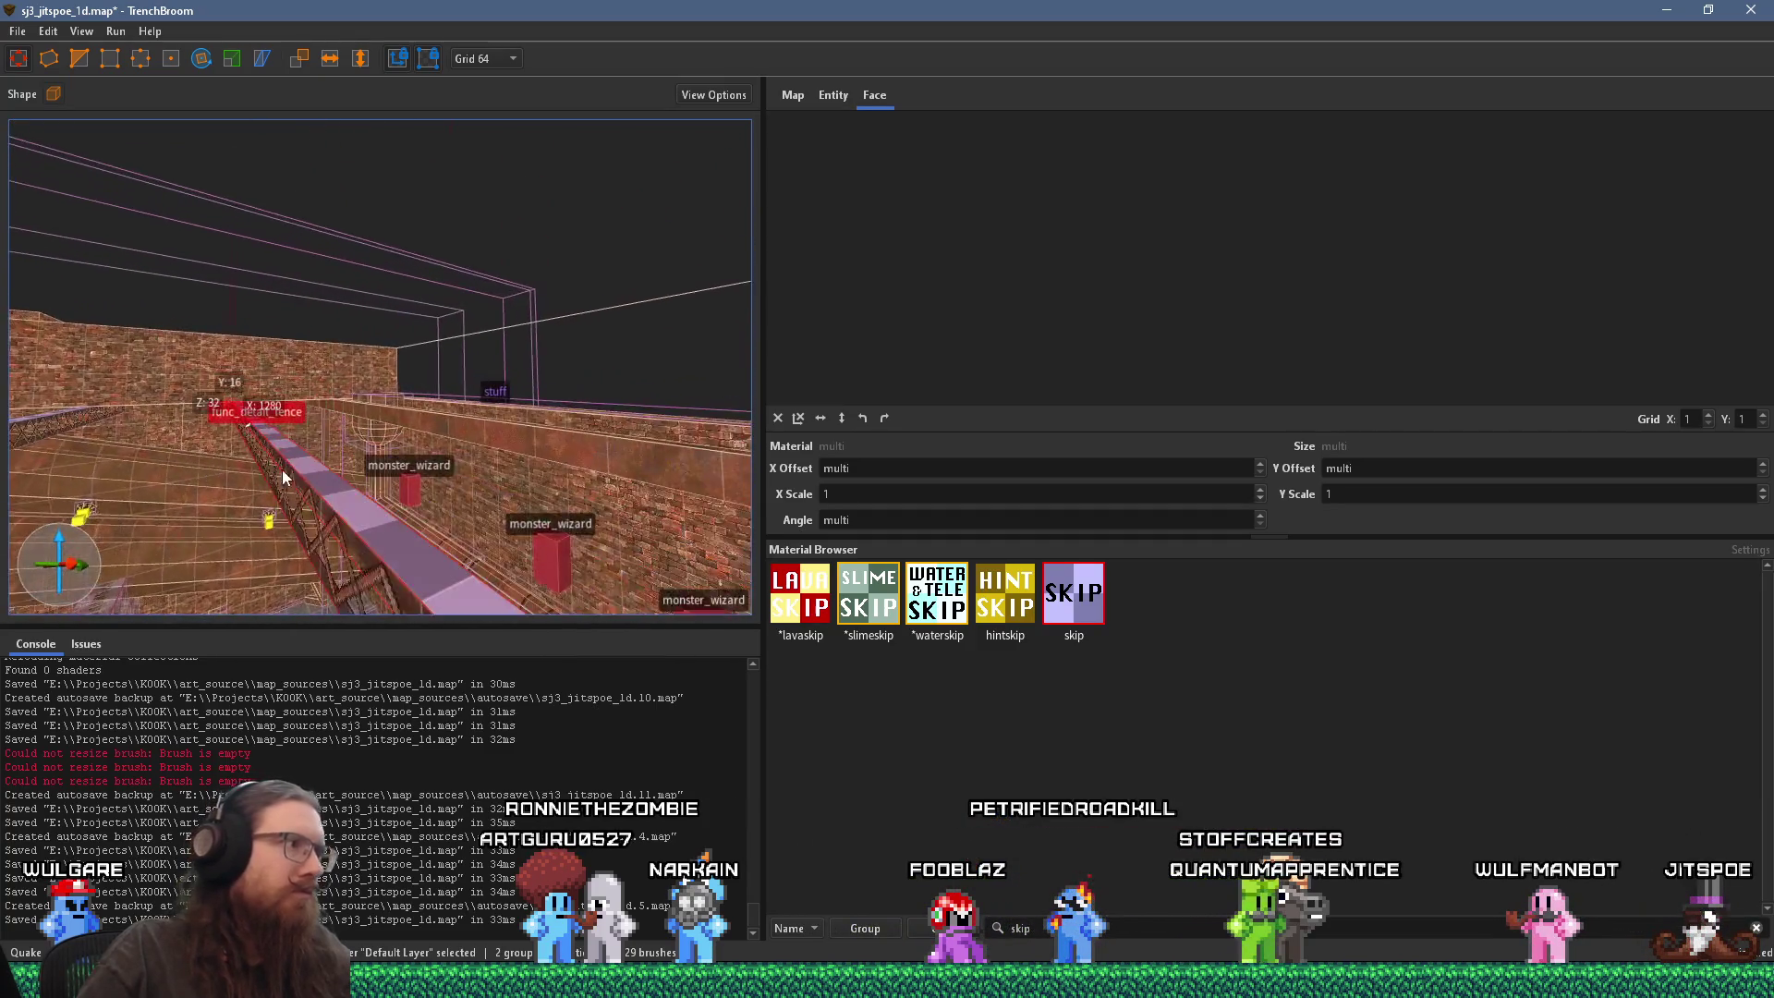
scroll(372, 478, up, 5)
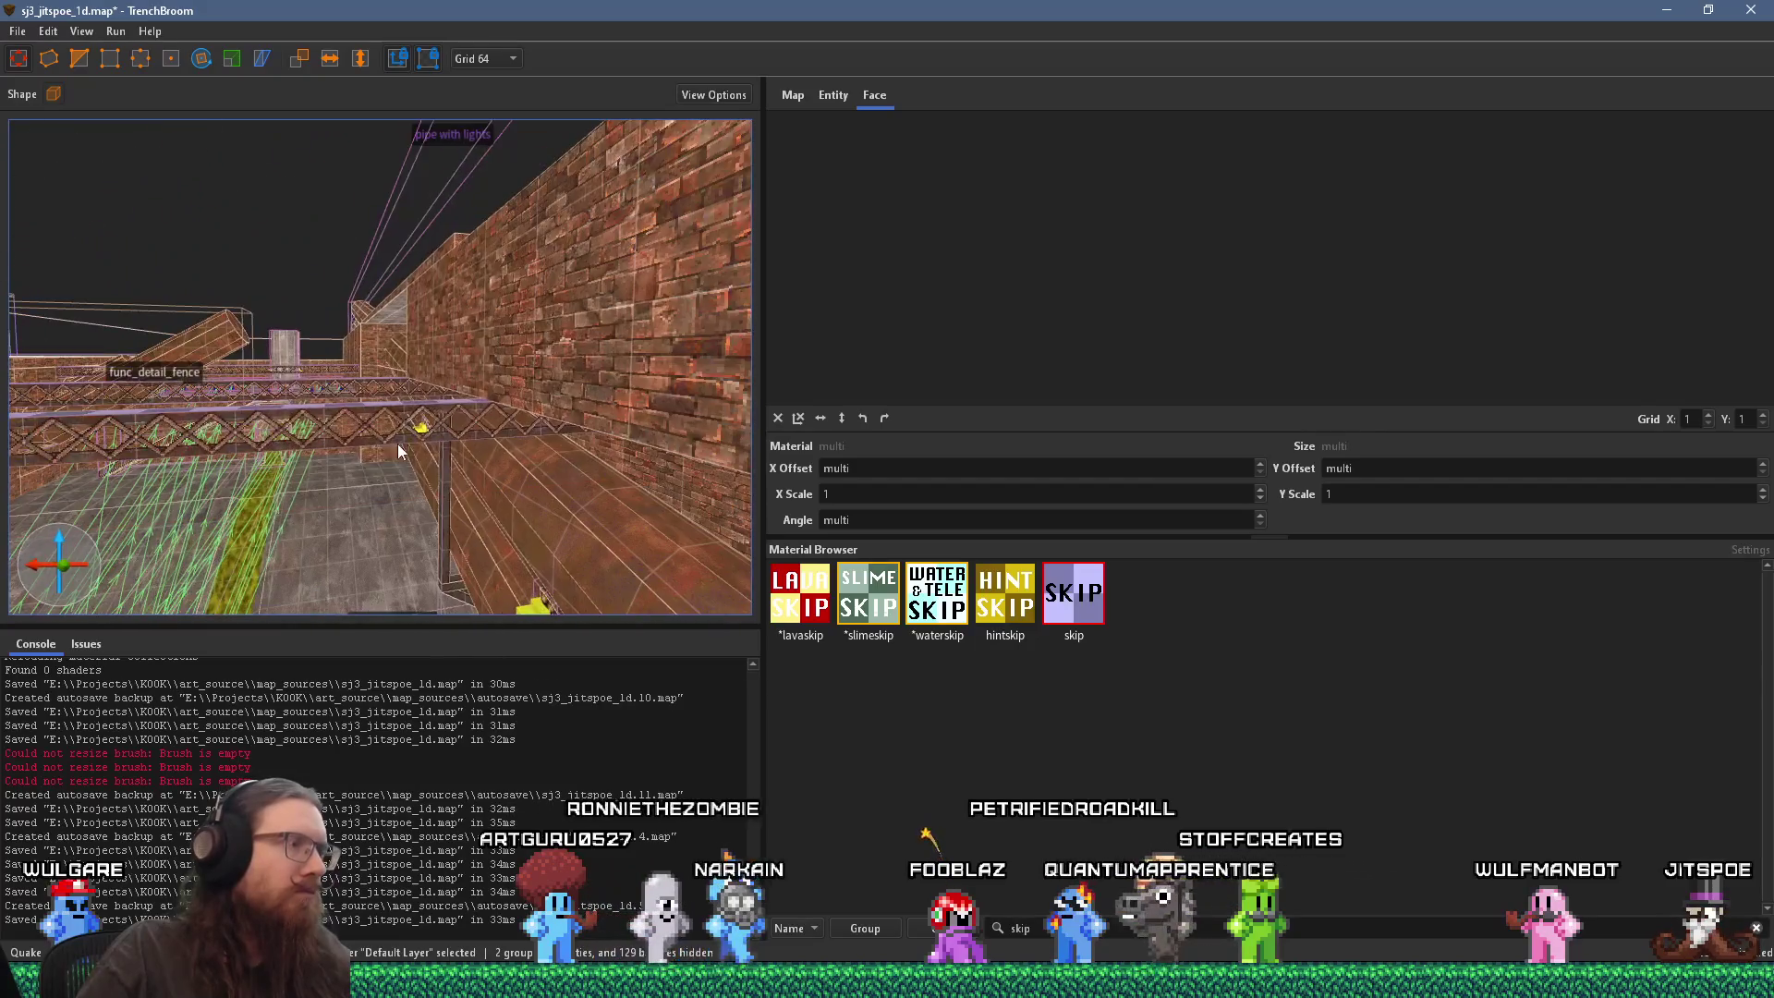
scroll(335, 471, up, 5)
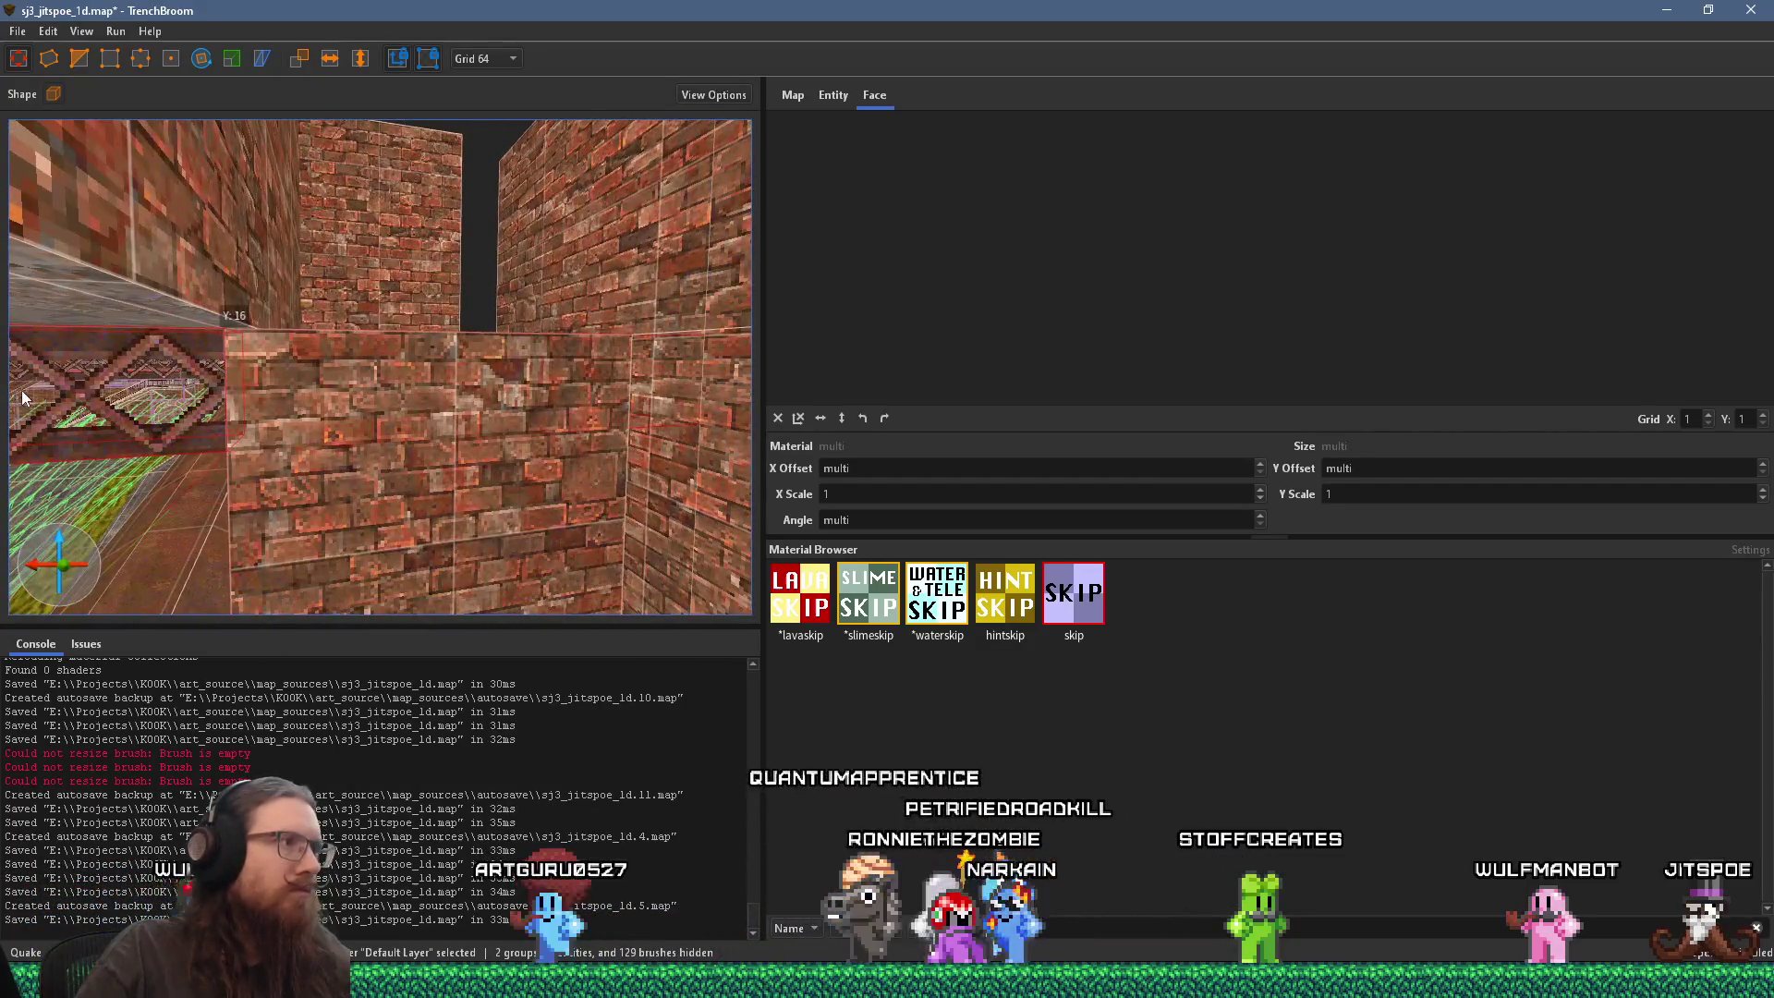
scroll(75, 420, down, 5)
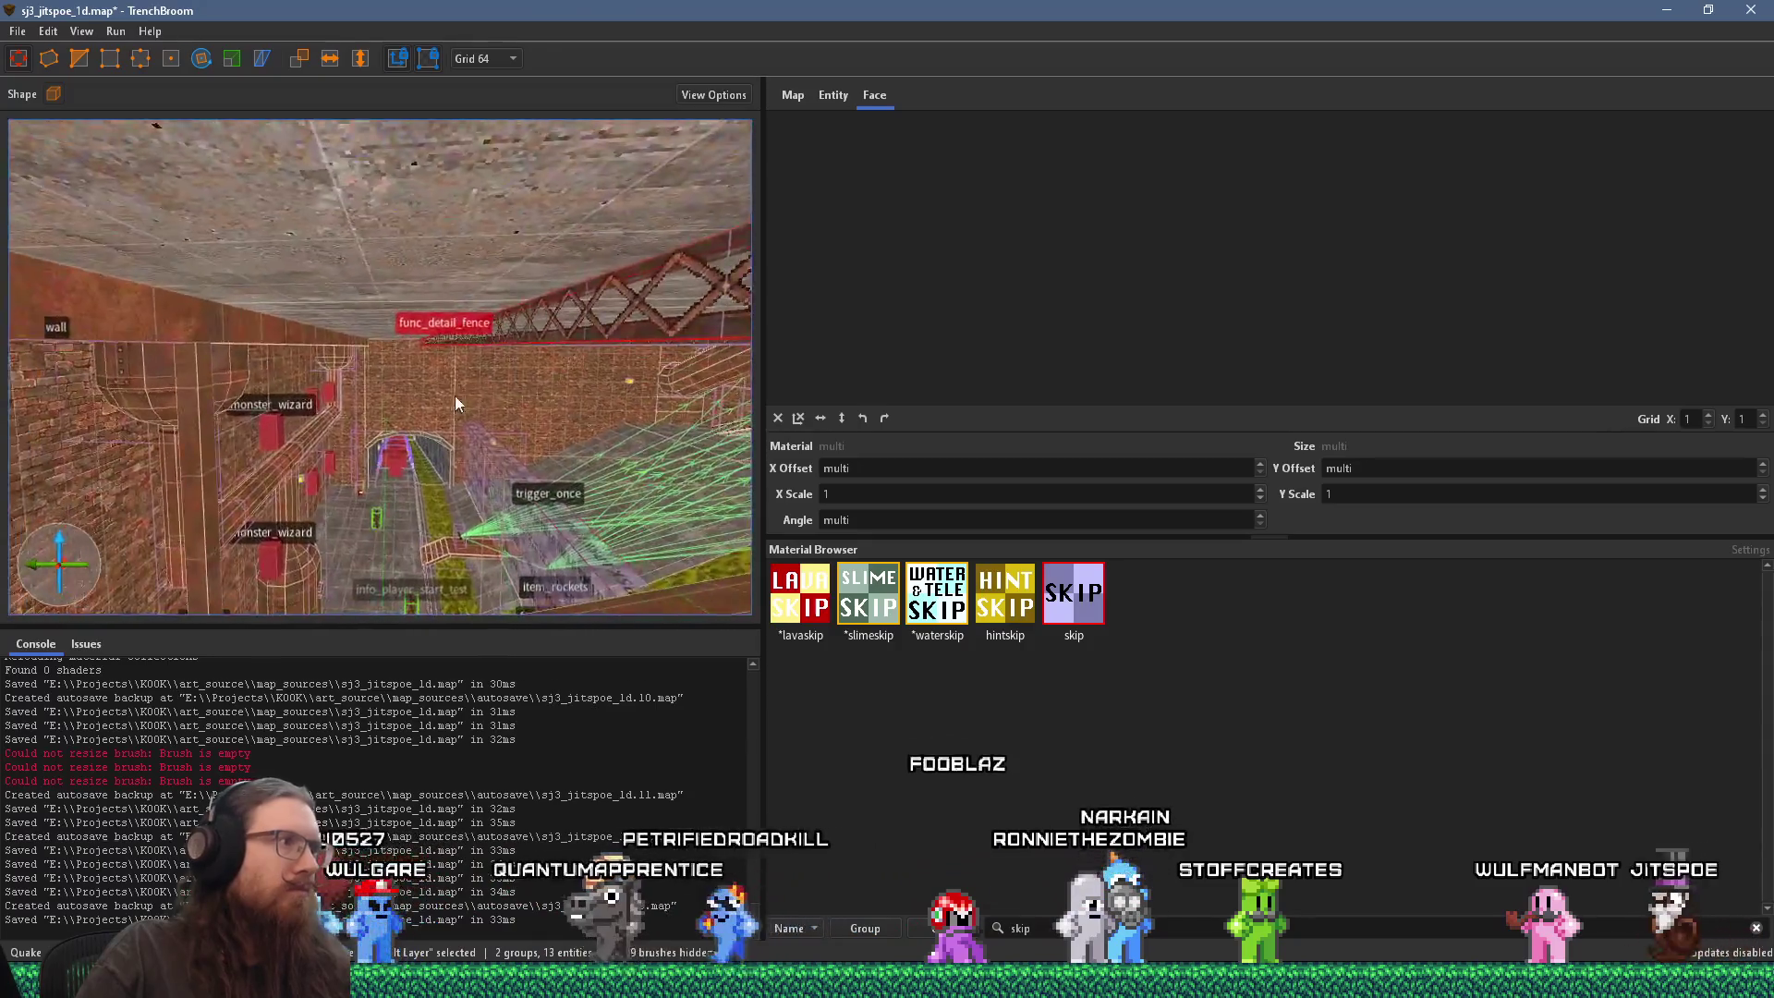
click(340, 330)
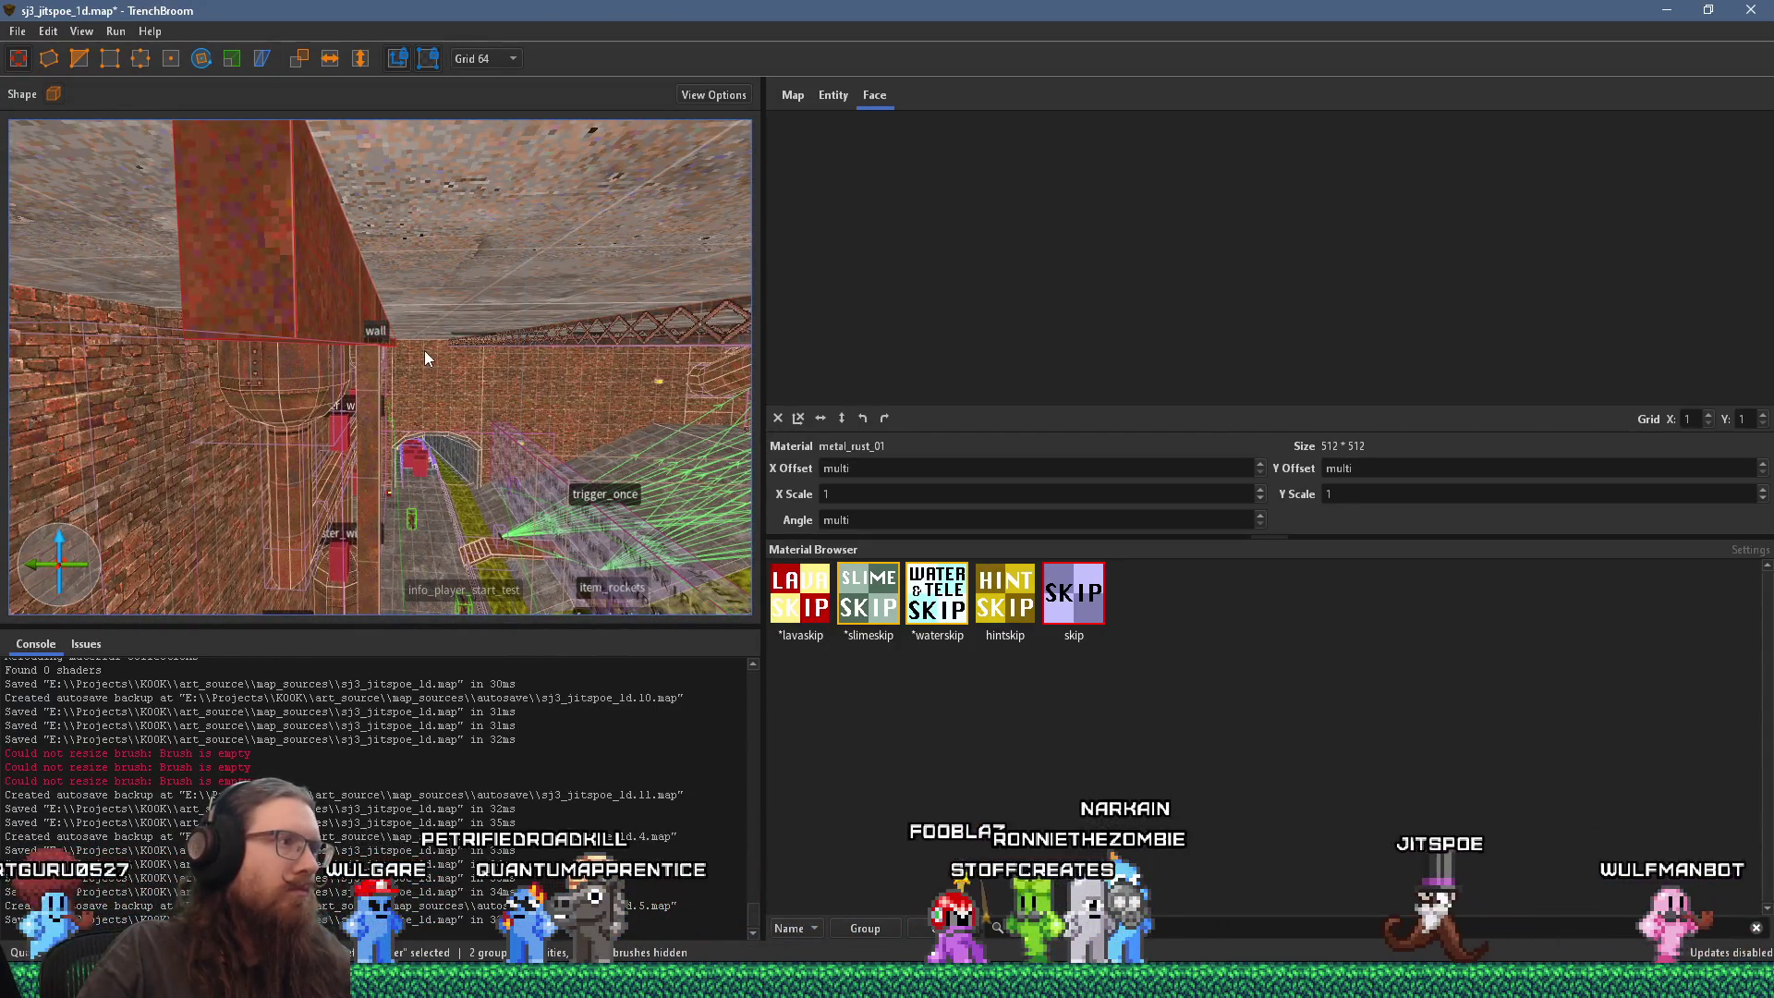
key(Escape)
drag(375, 364, 636, 344)
mouse_move(363, 342)
mouse_down()
mouse_move(480, 334)
mouse_move(369, 286)
mouse_move(419, 257)
mouse_move(642, 238)
mouse_up()
mouse_move(239, 242)
mouse_down()
mouse_move(240, 213)
mouse_move(289, 236)
mouse_move(144, 280)
mouse_up()
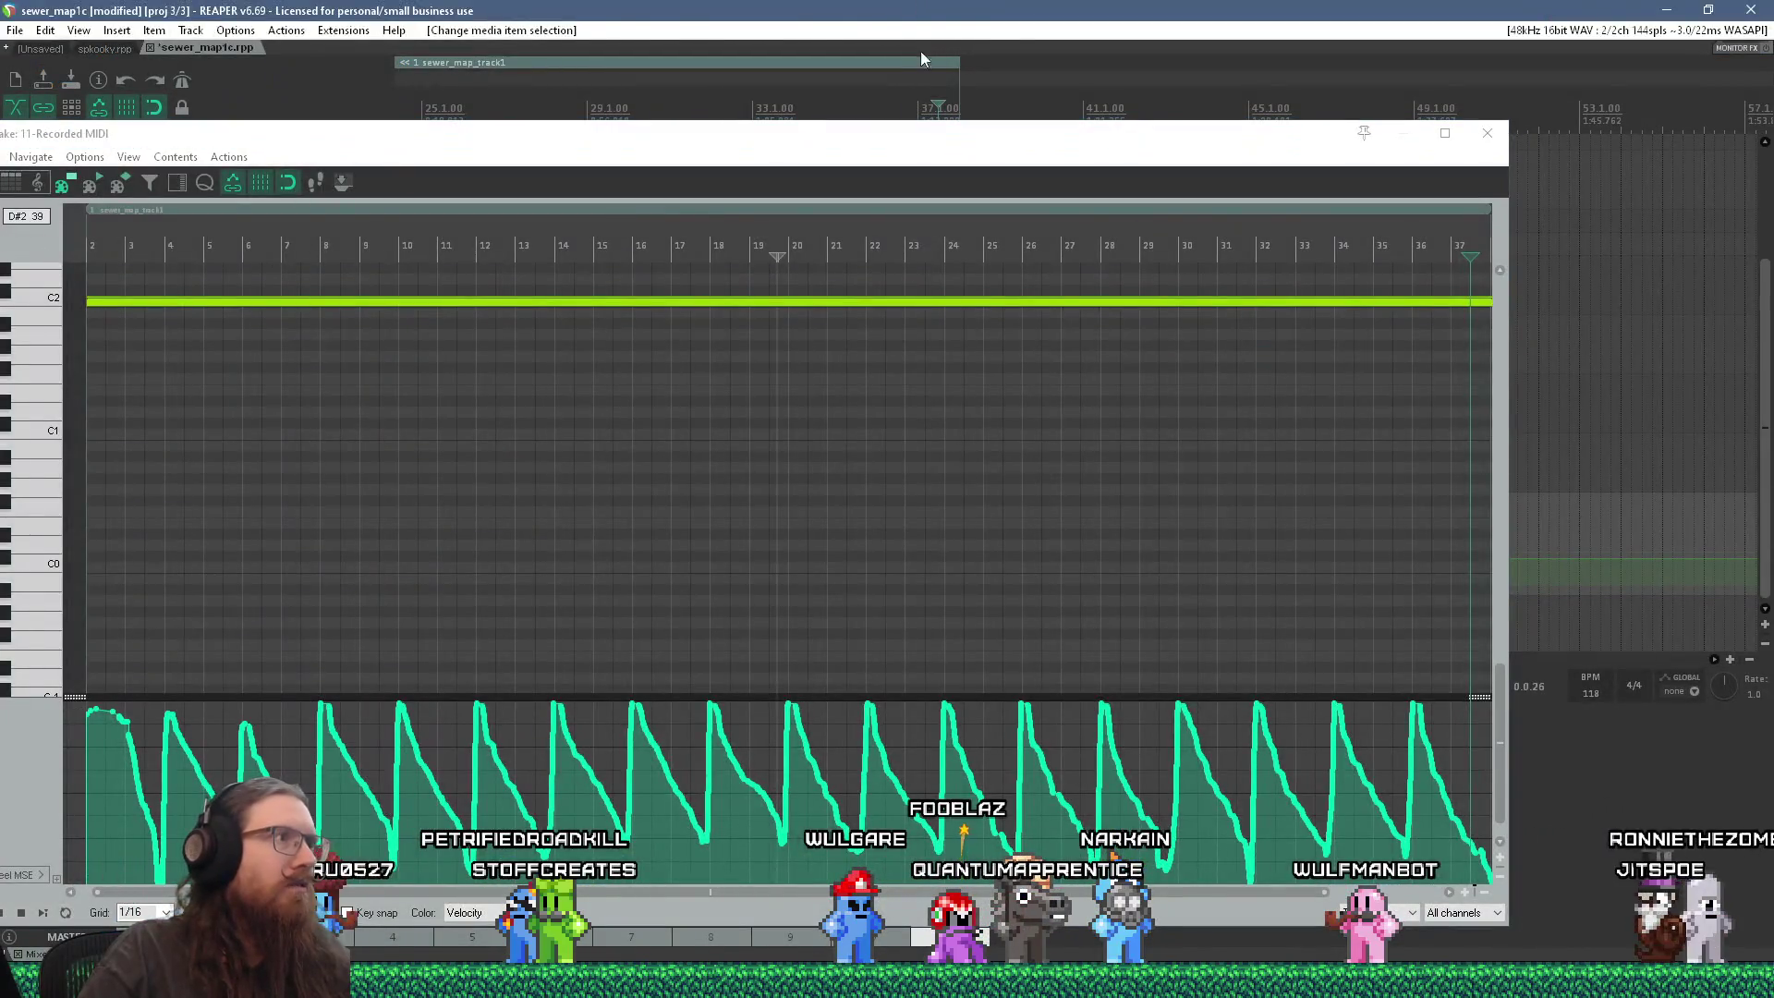
Step: Fly along the fence and down the corridor to inspect the level
key(alt+Tab)
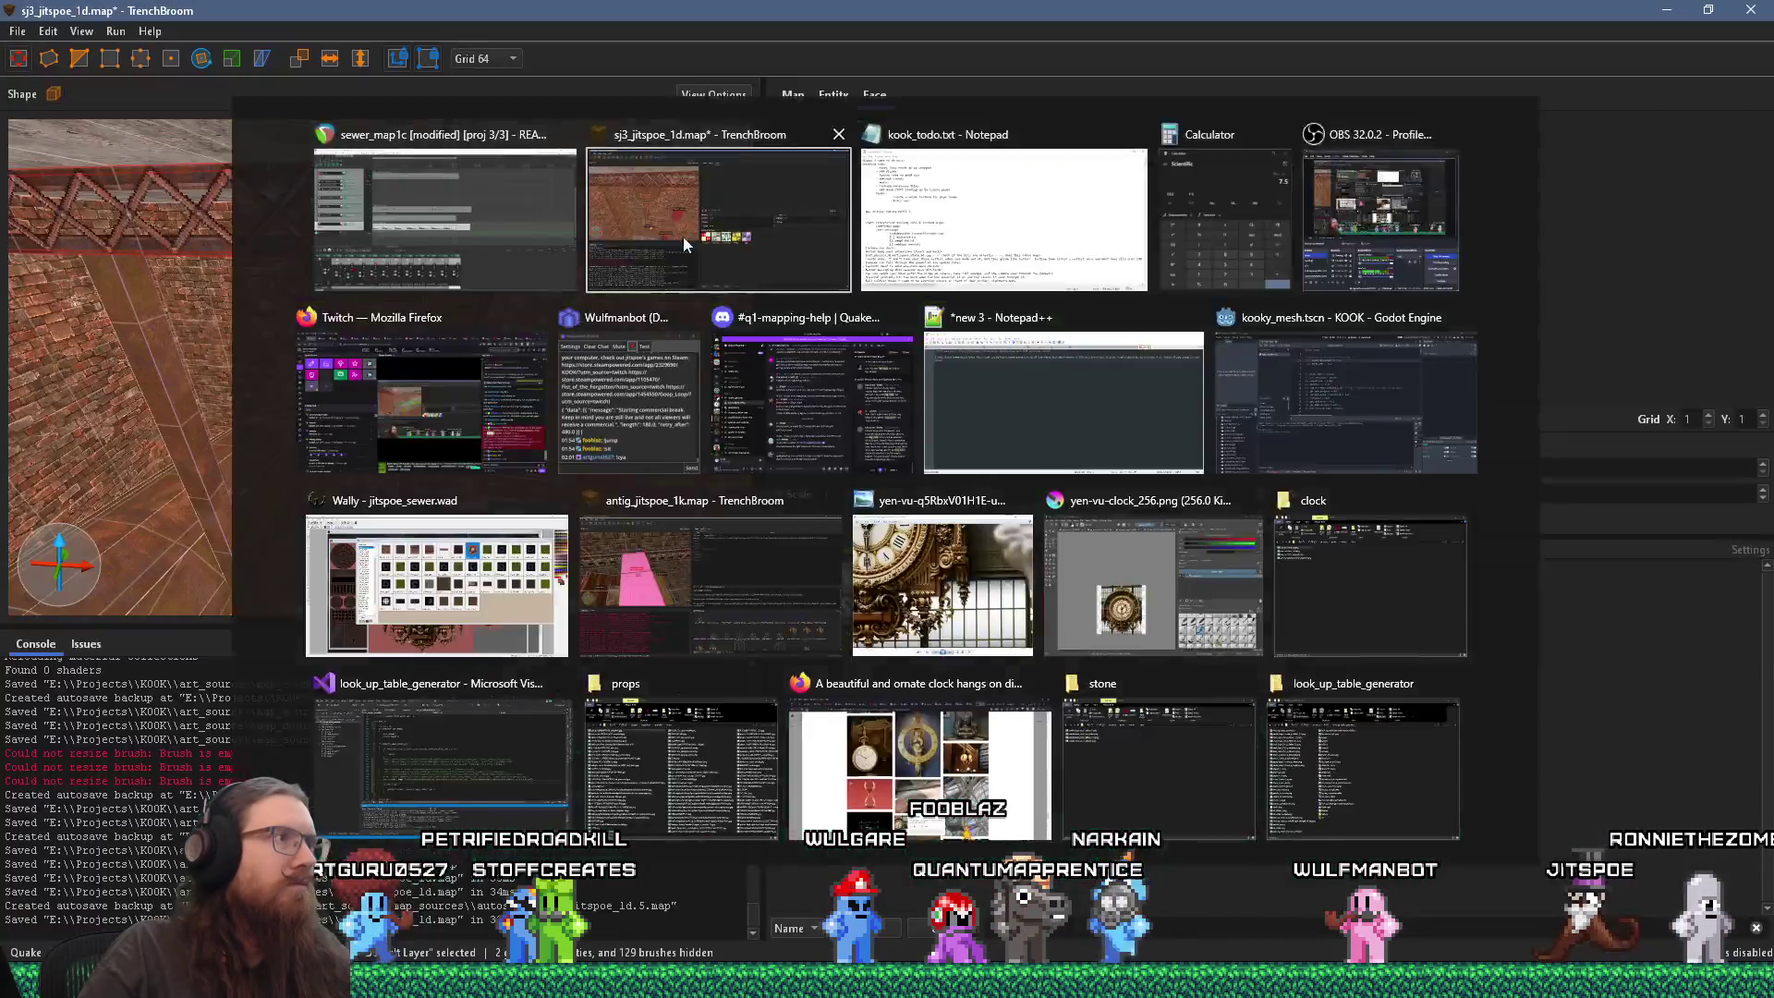
click(684, 237)
key(a)
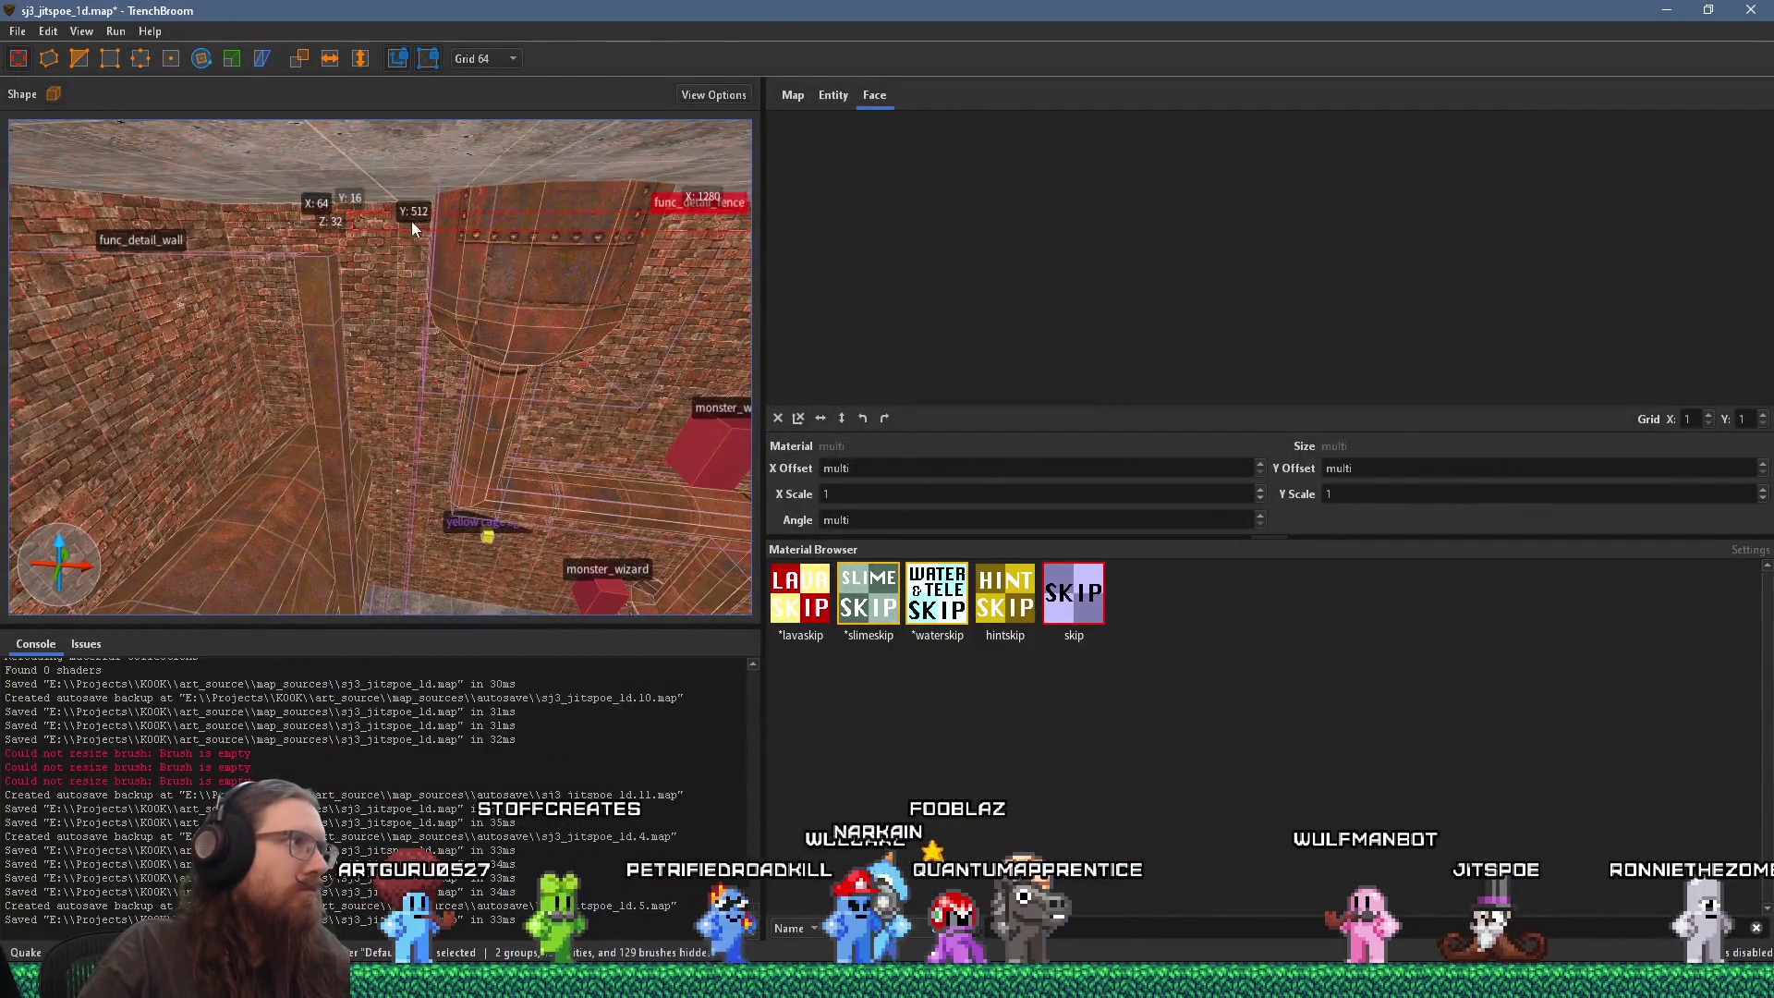
key(a)
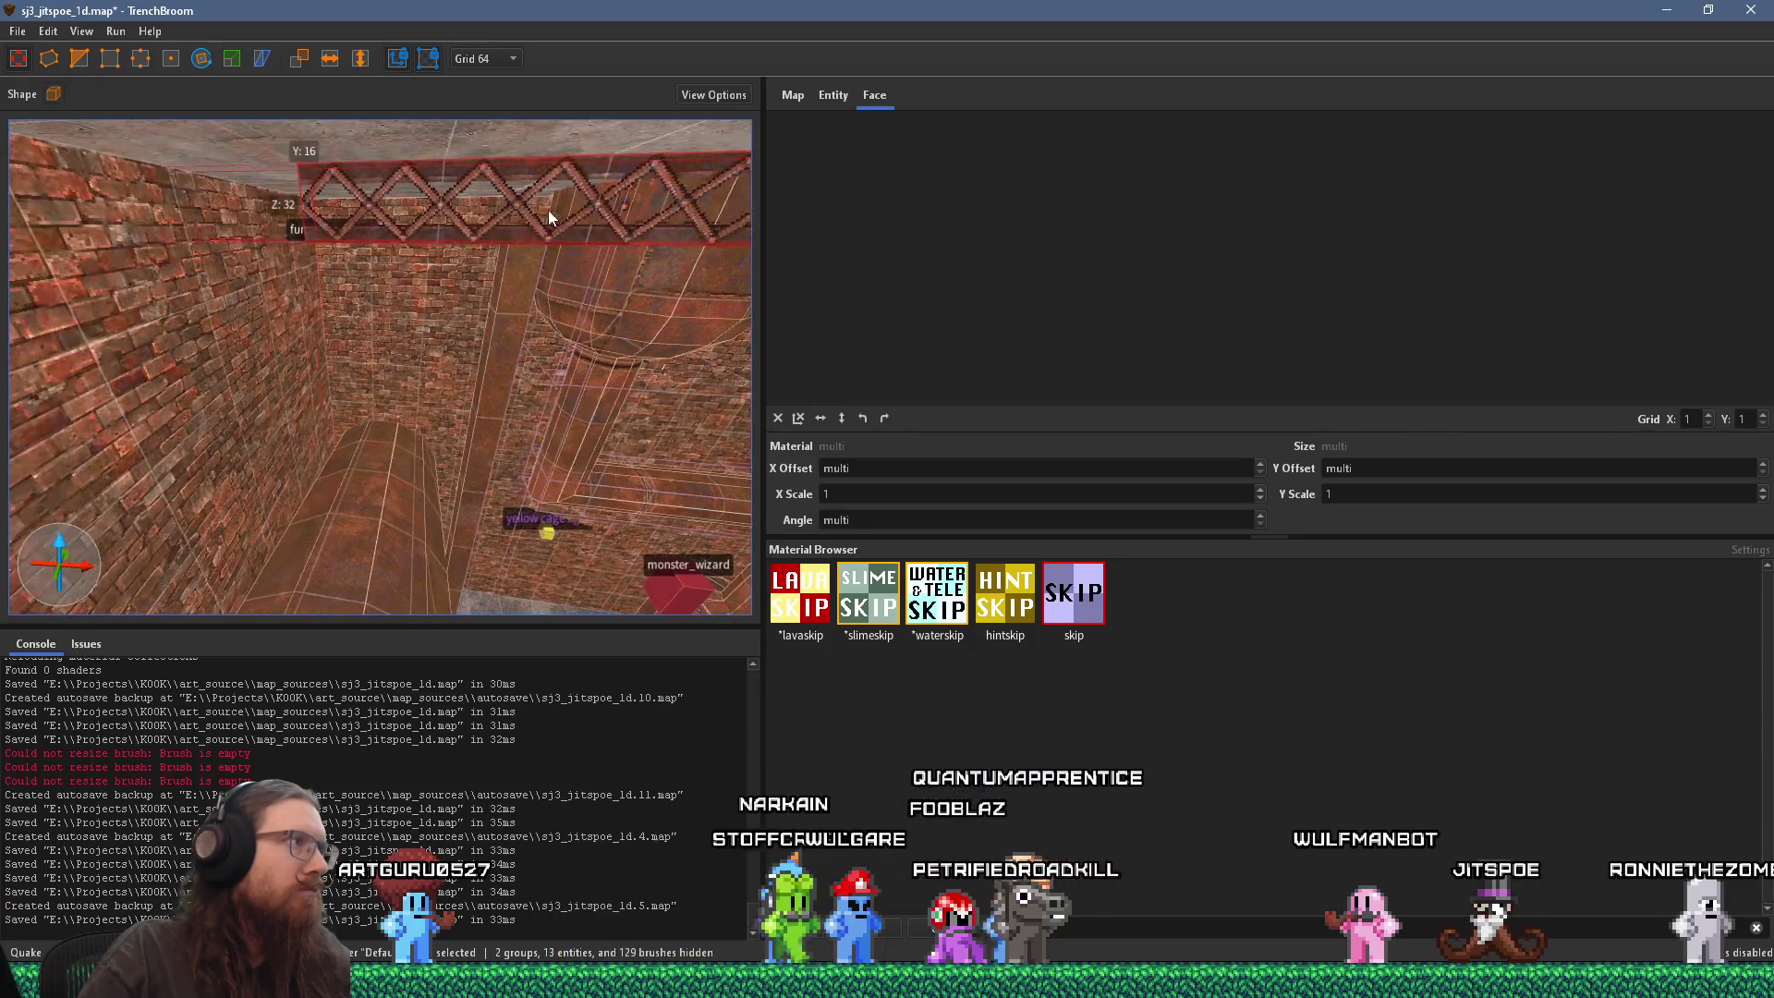
key(w)
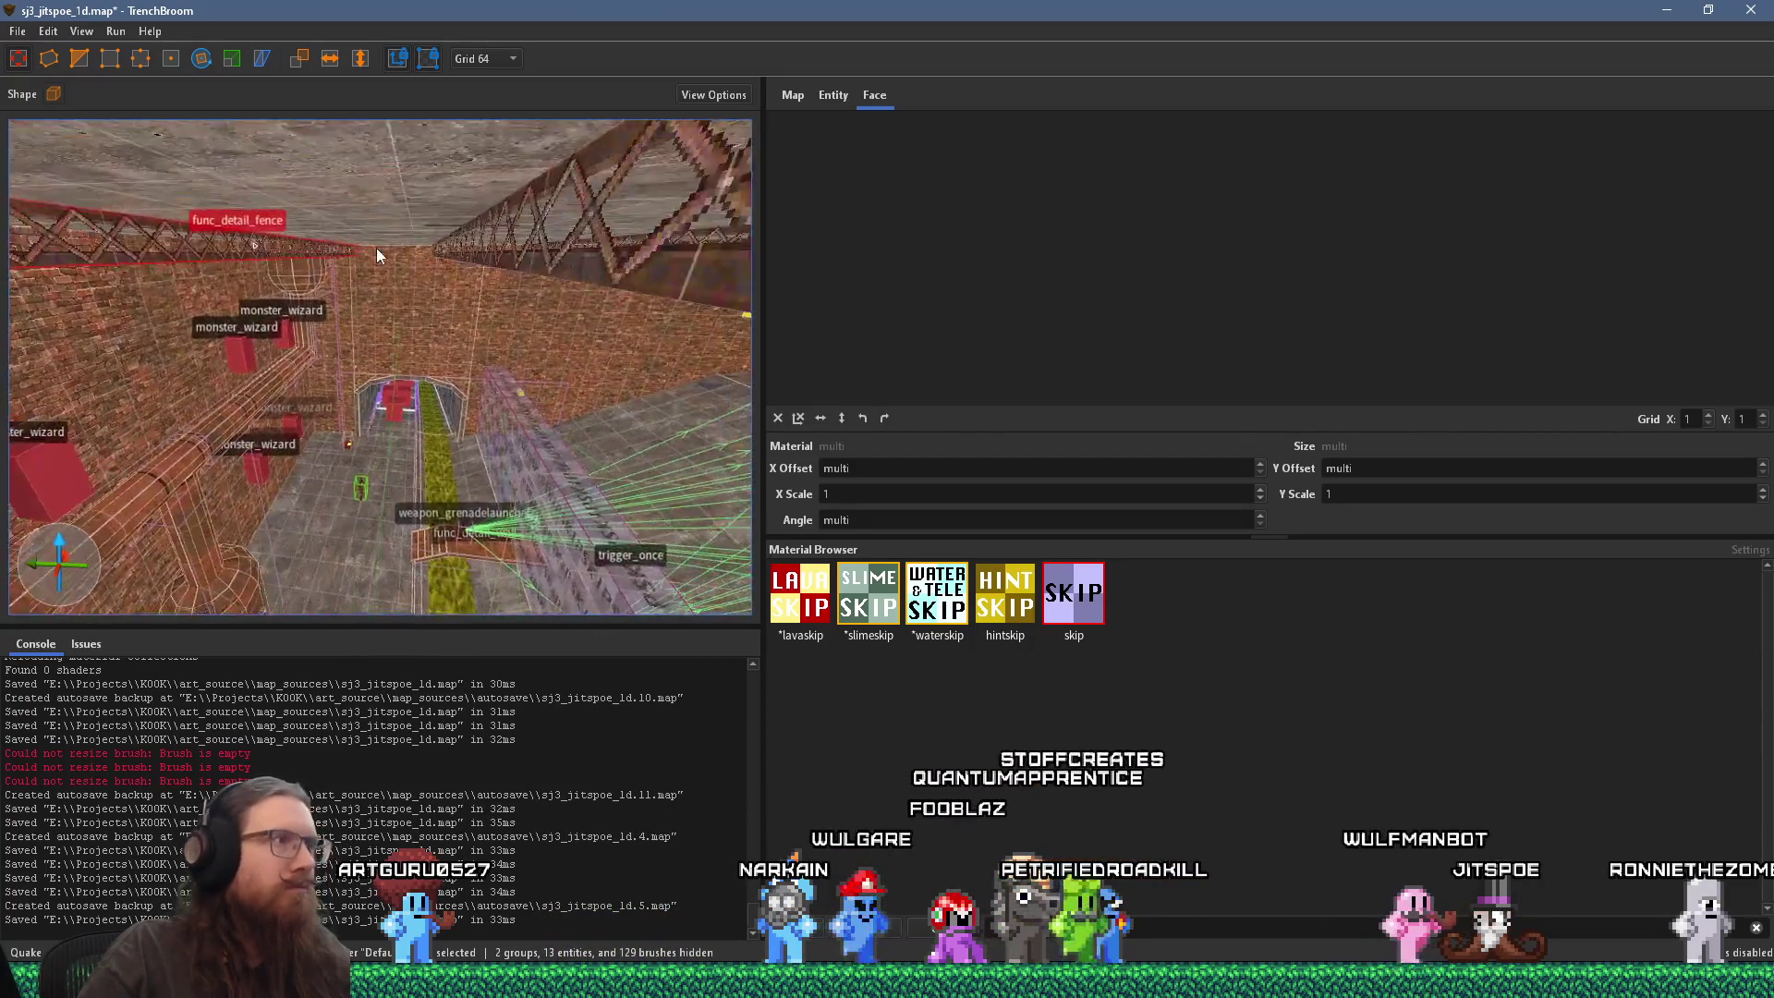
key(w)
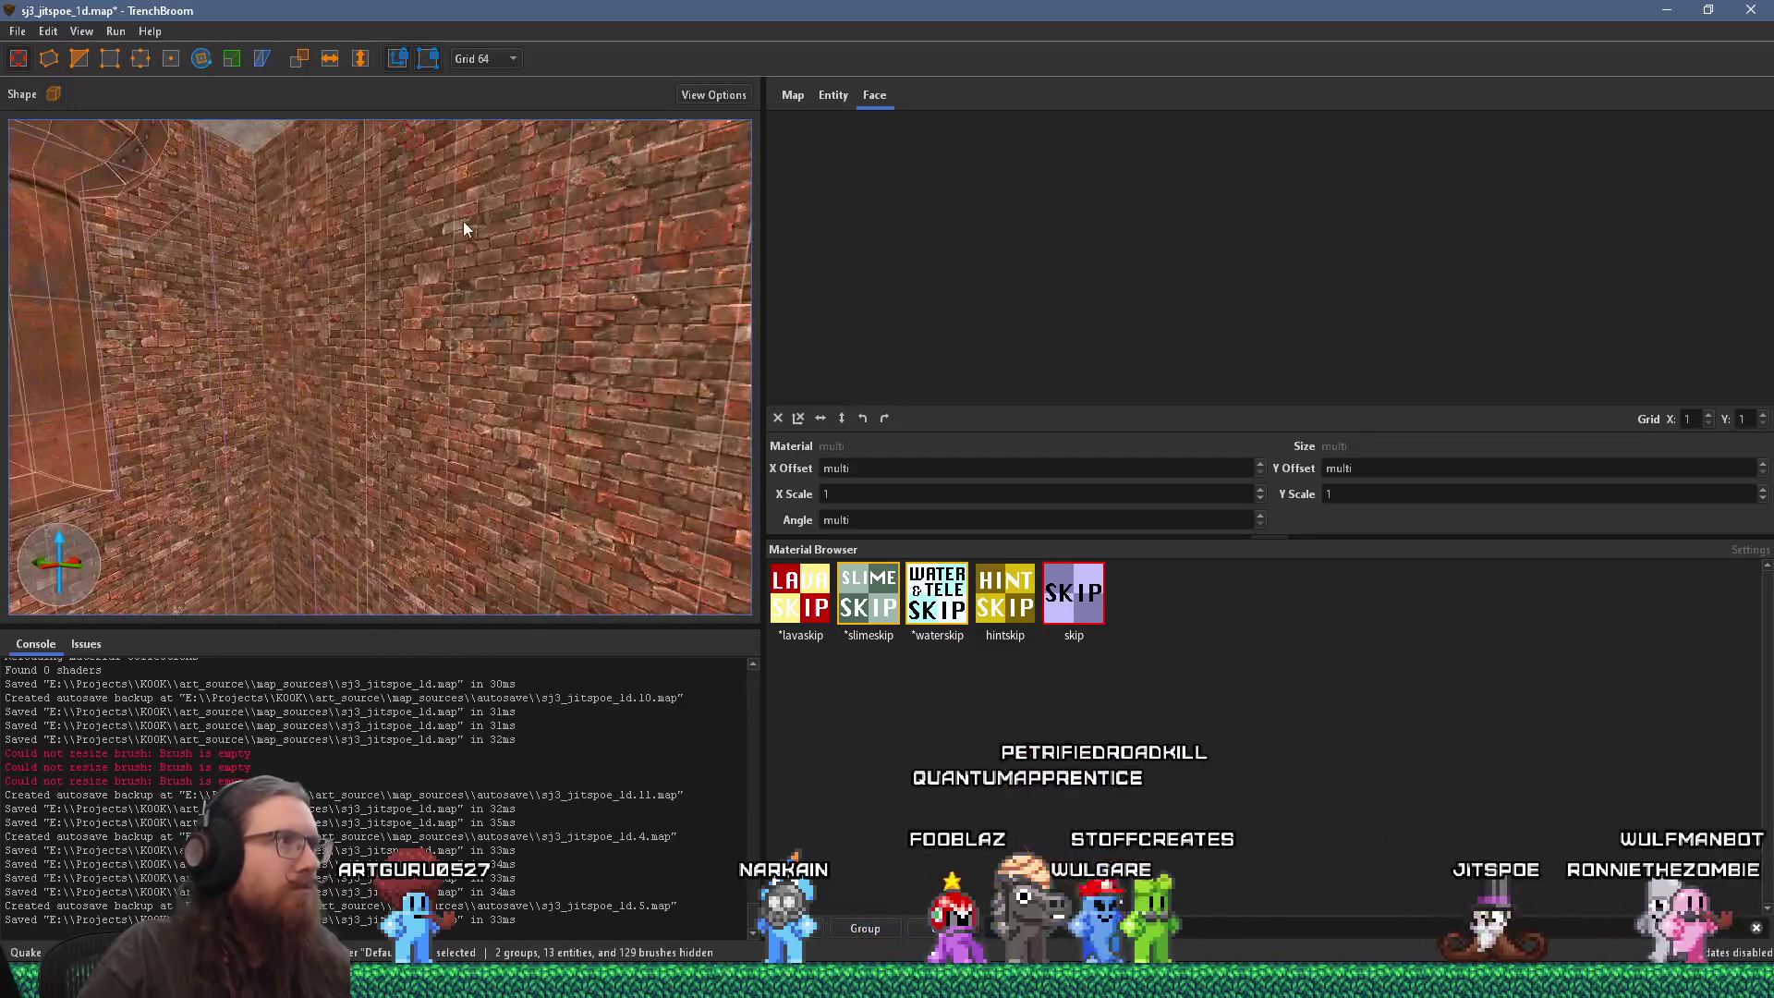
key(s)
key(Escape)
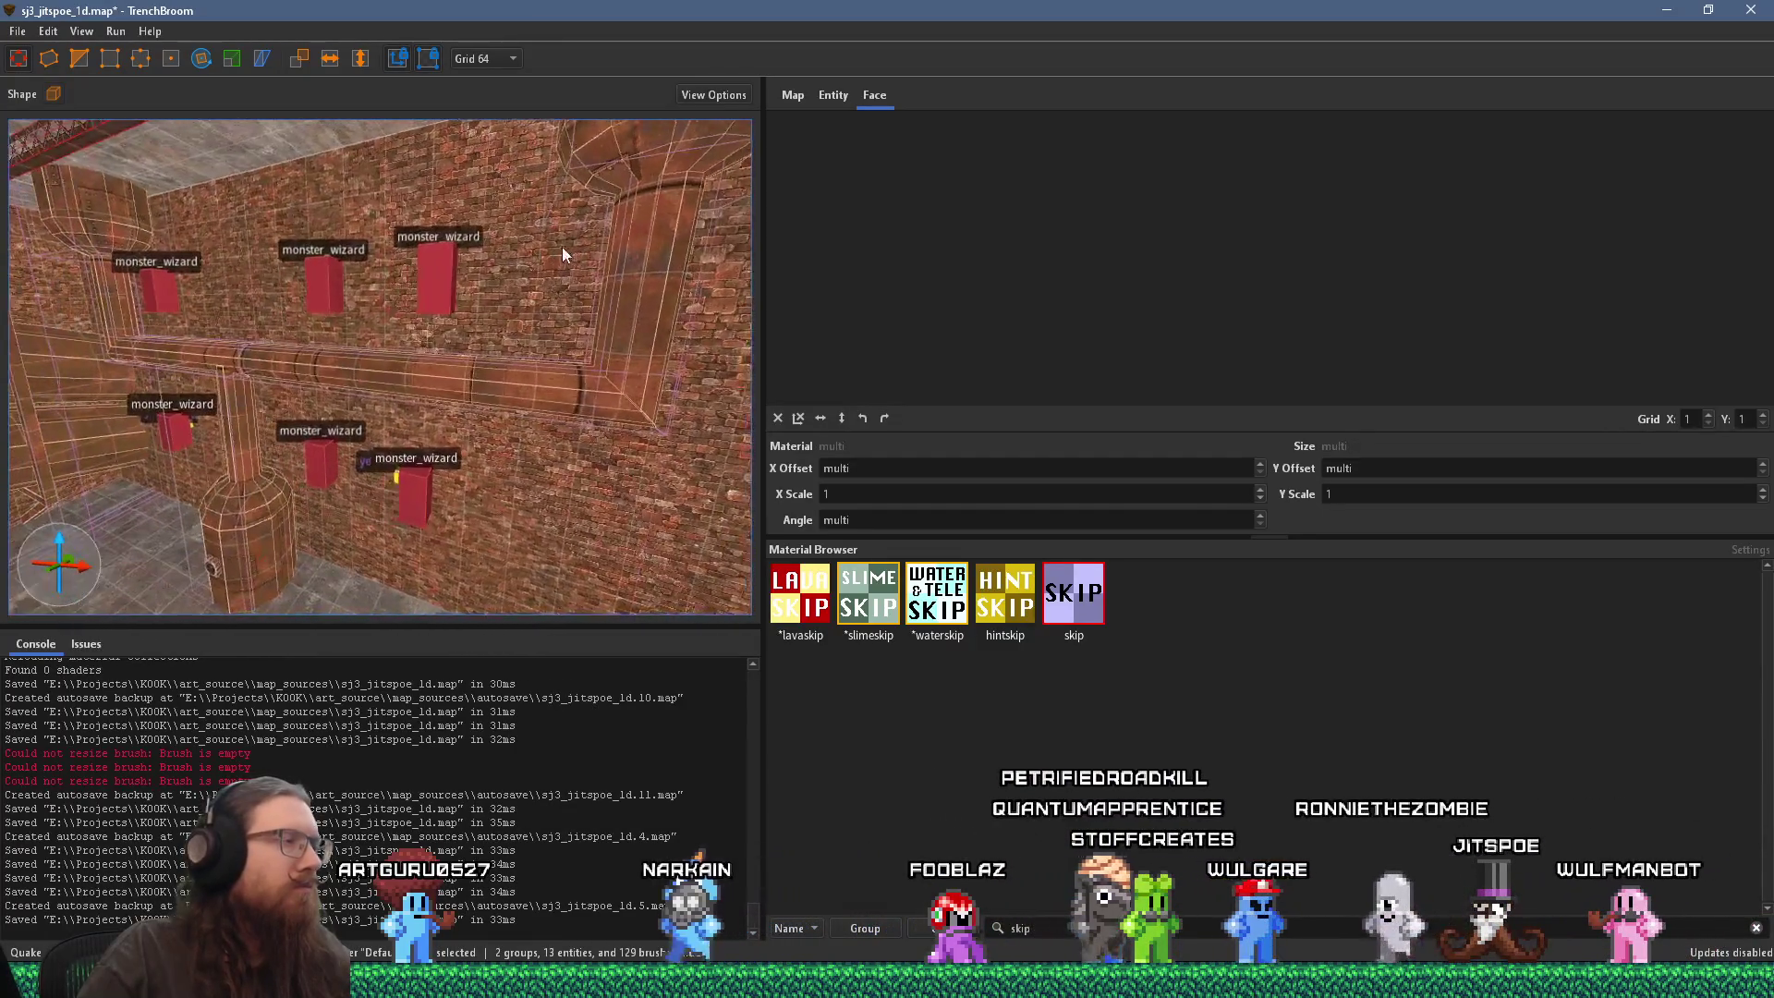
Step: Shift the vertical beam face's metal_iron3_t2 texture to X offset 422 and Y offset -272
key(w)
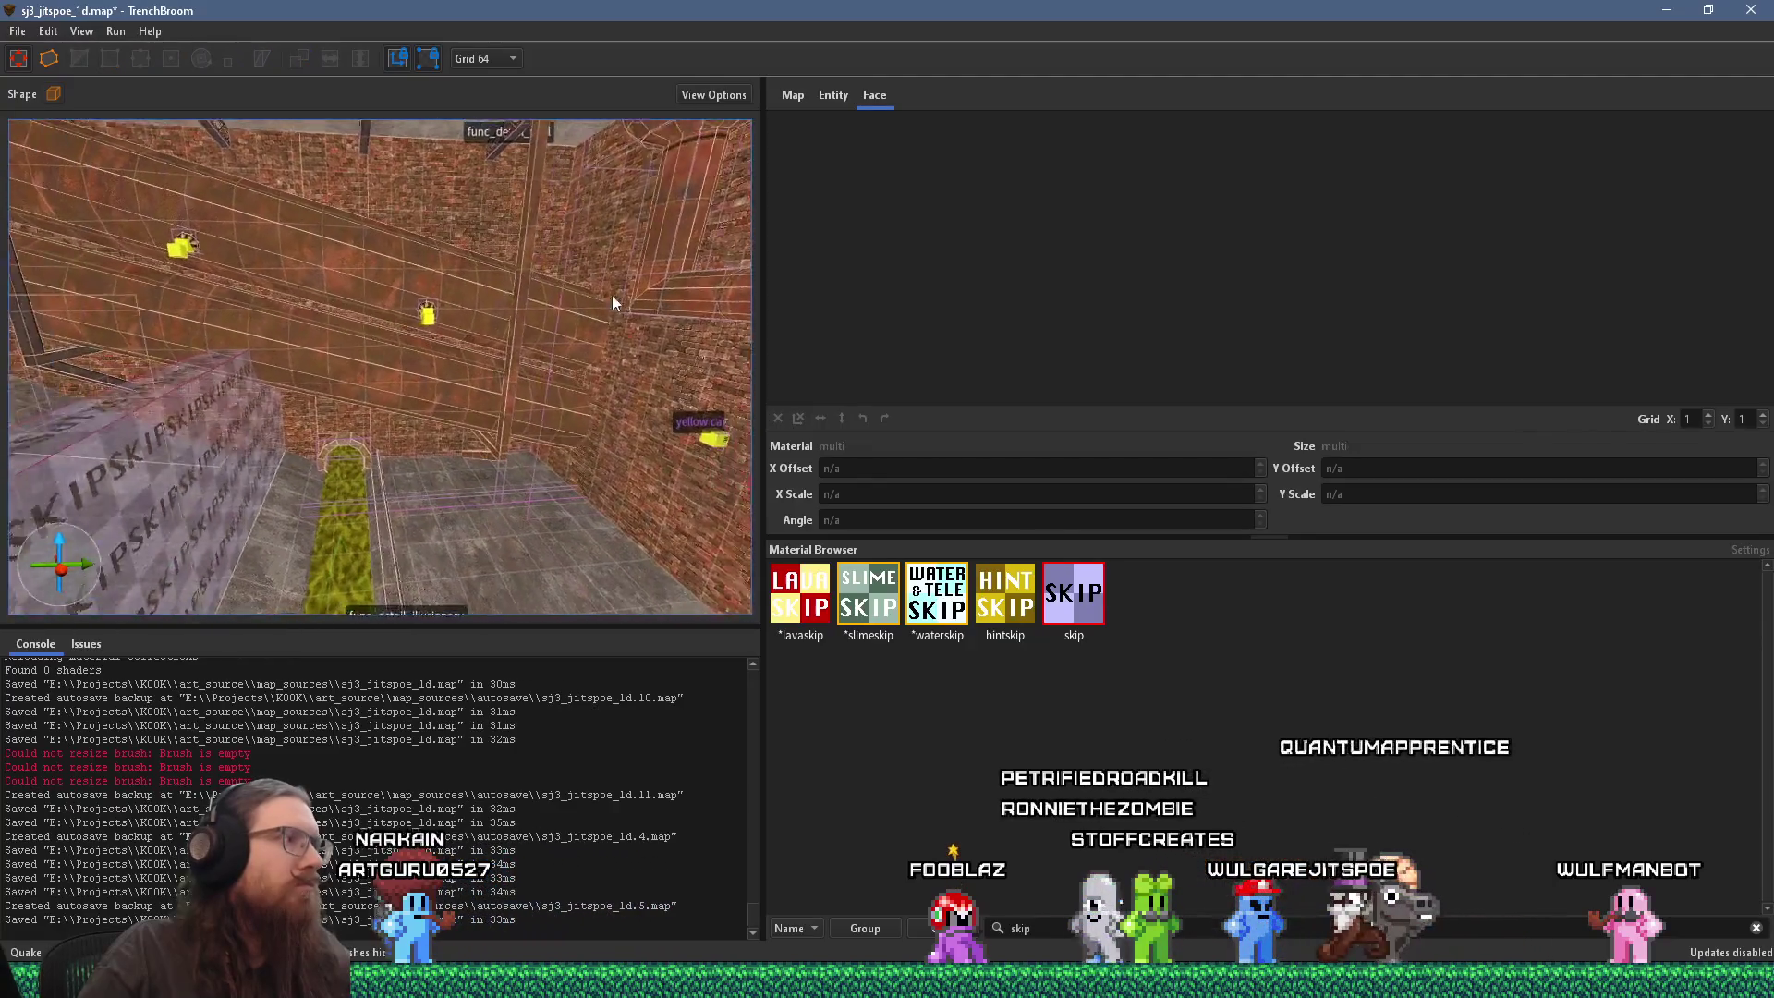
shift+click(37, 324)
key(s)
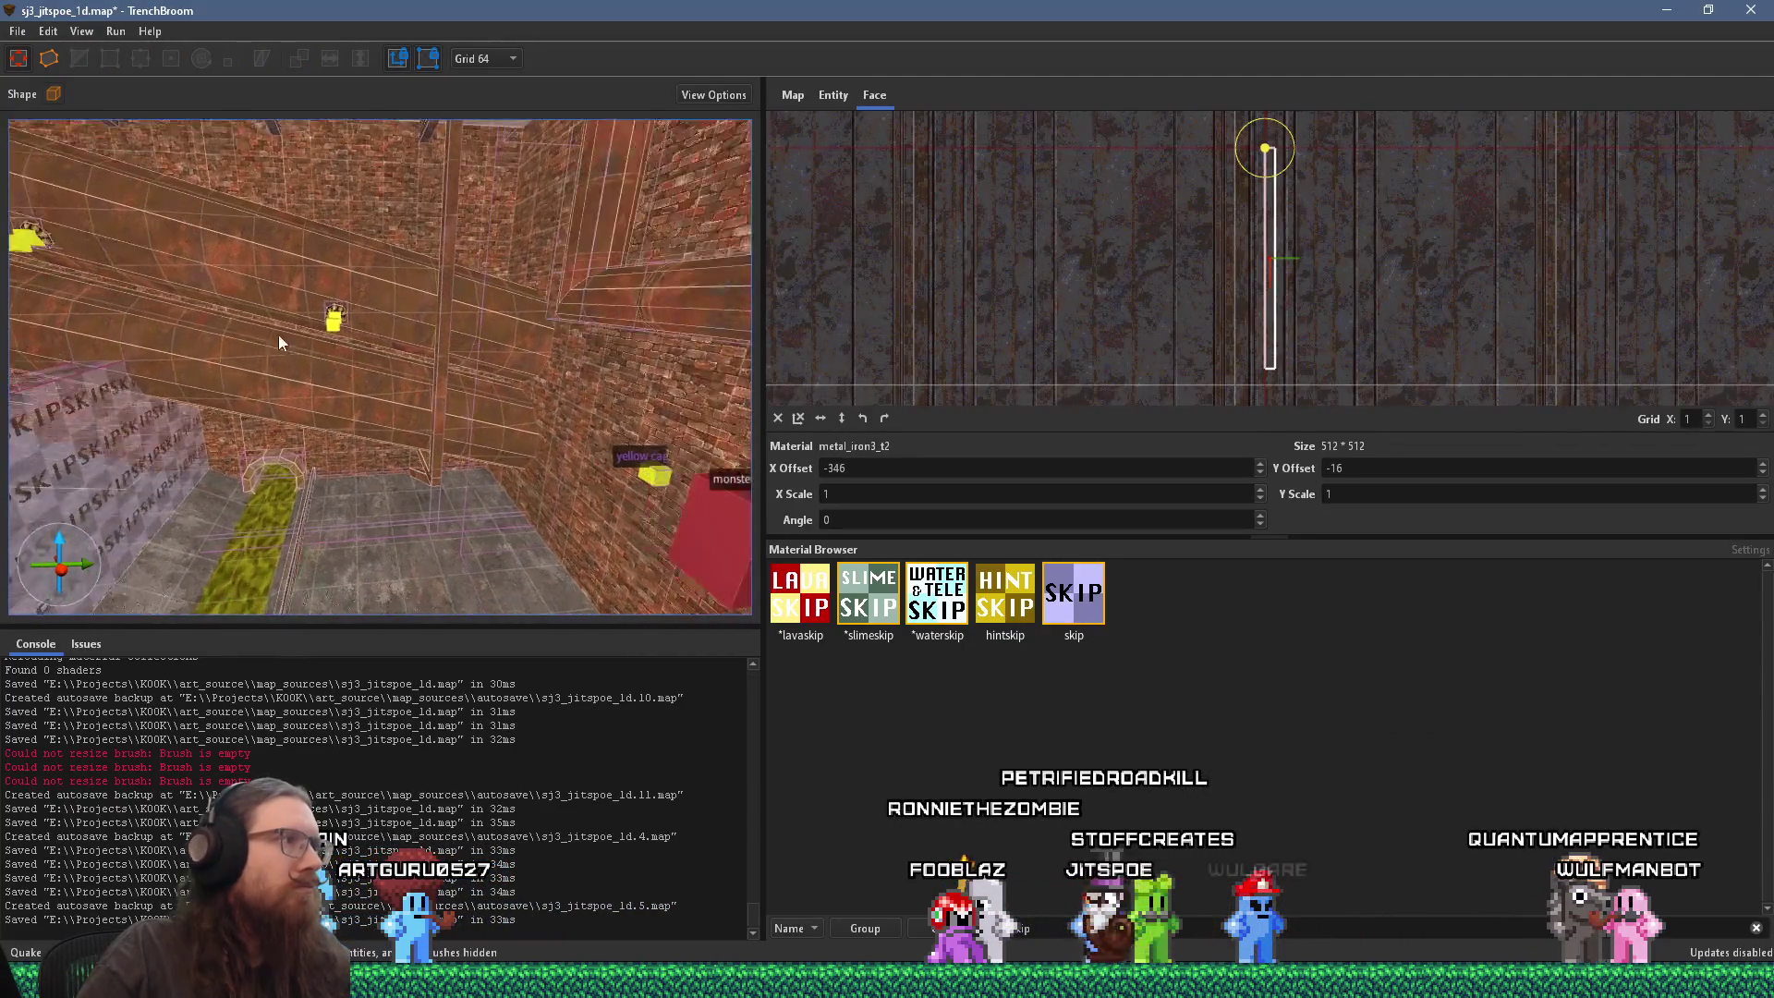
shift+click(451, 365)
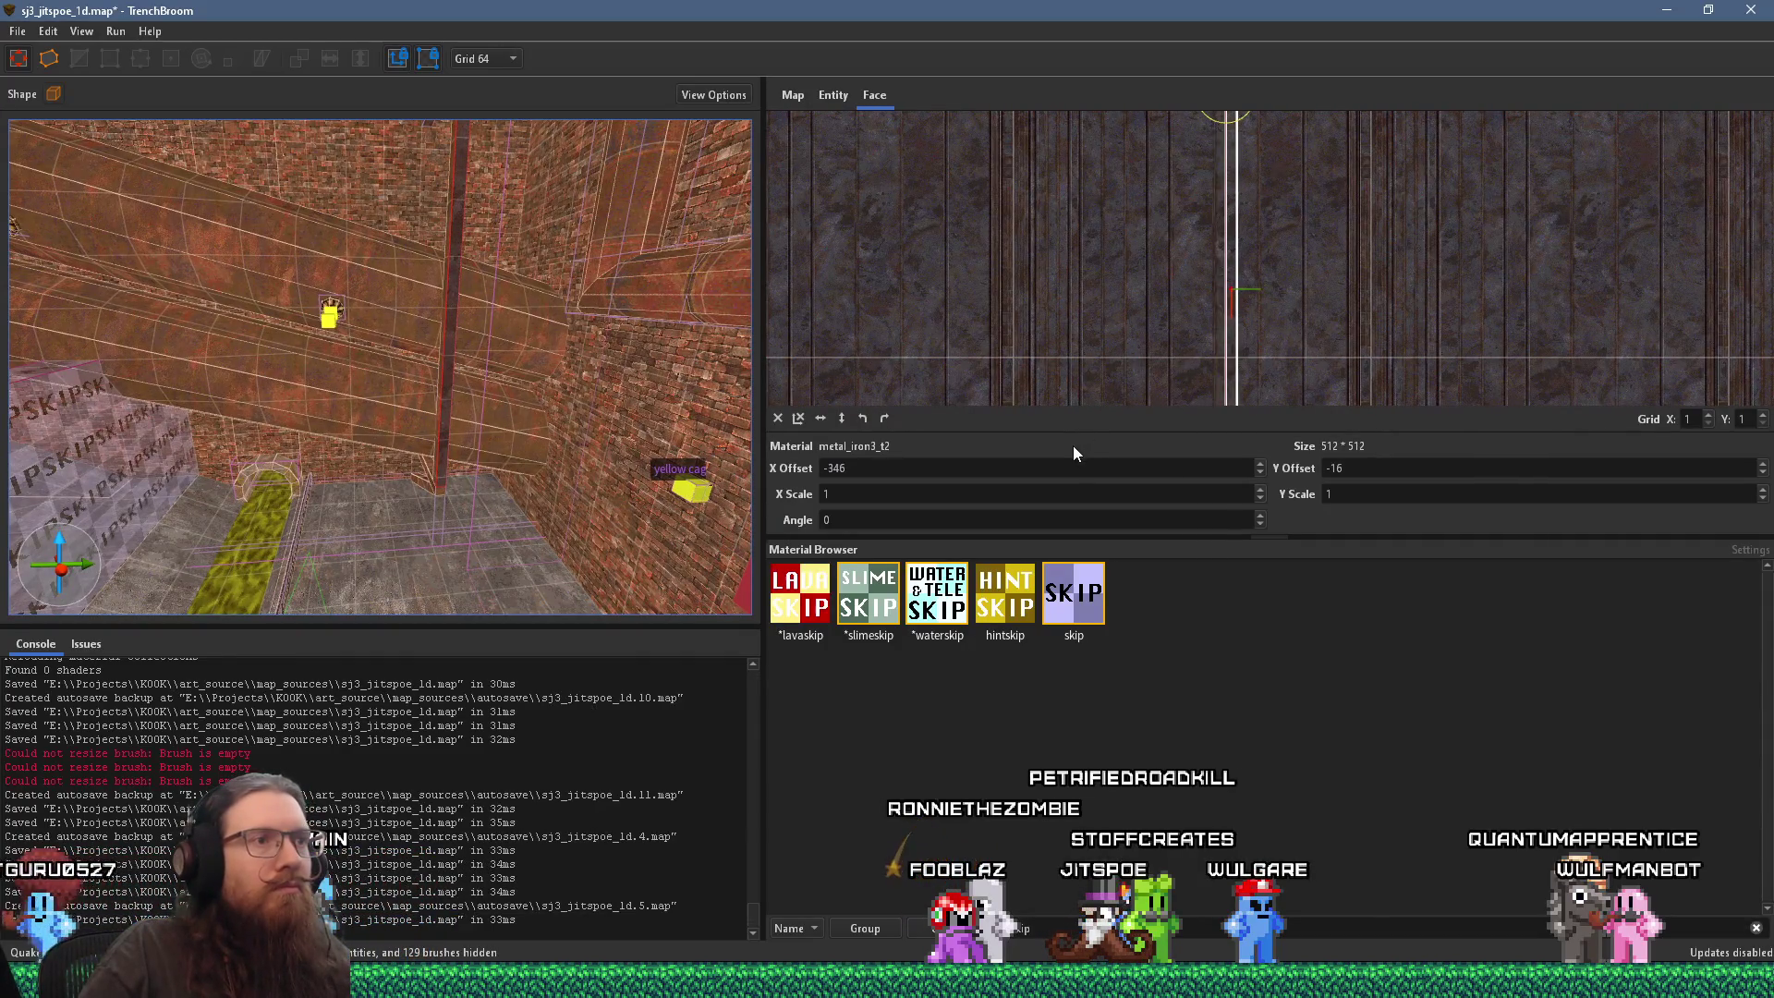
scroll(1004, 469, up, 2)
scroll(1097, 468, down, 2)
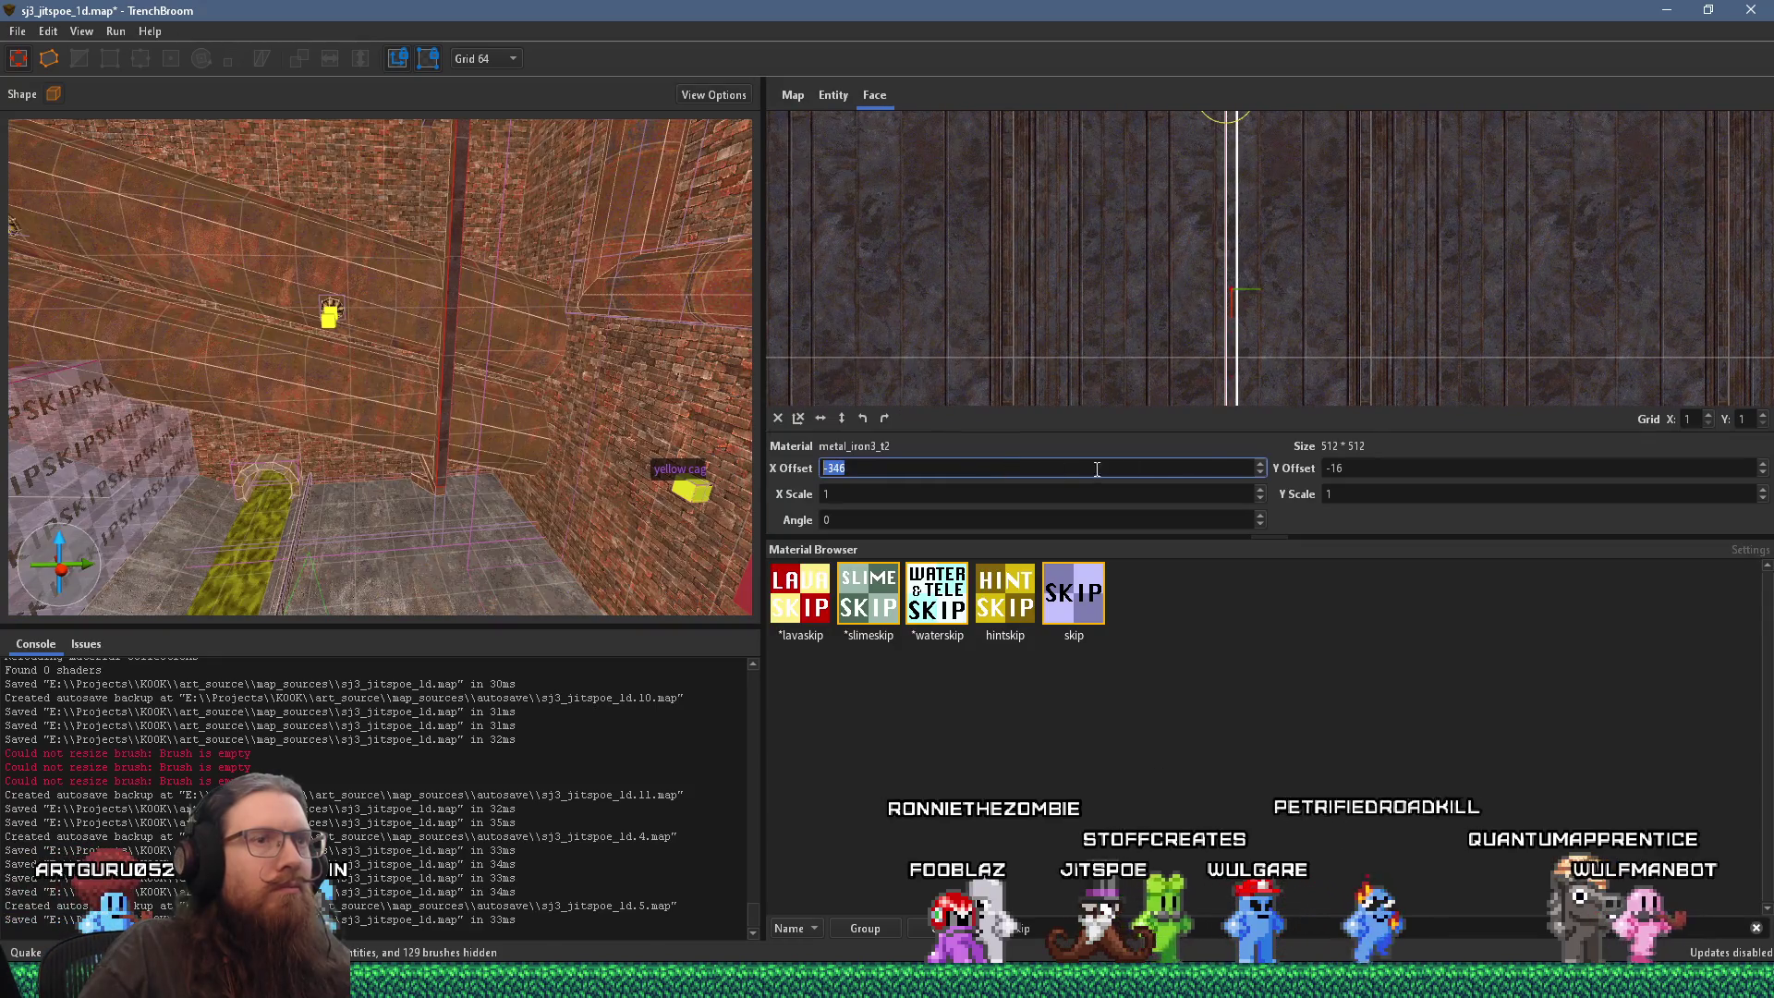
scroll(1145, 471, up, 12)
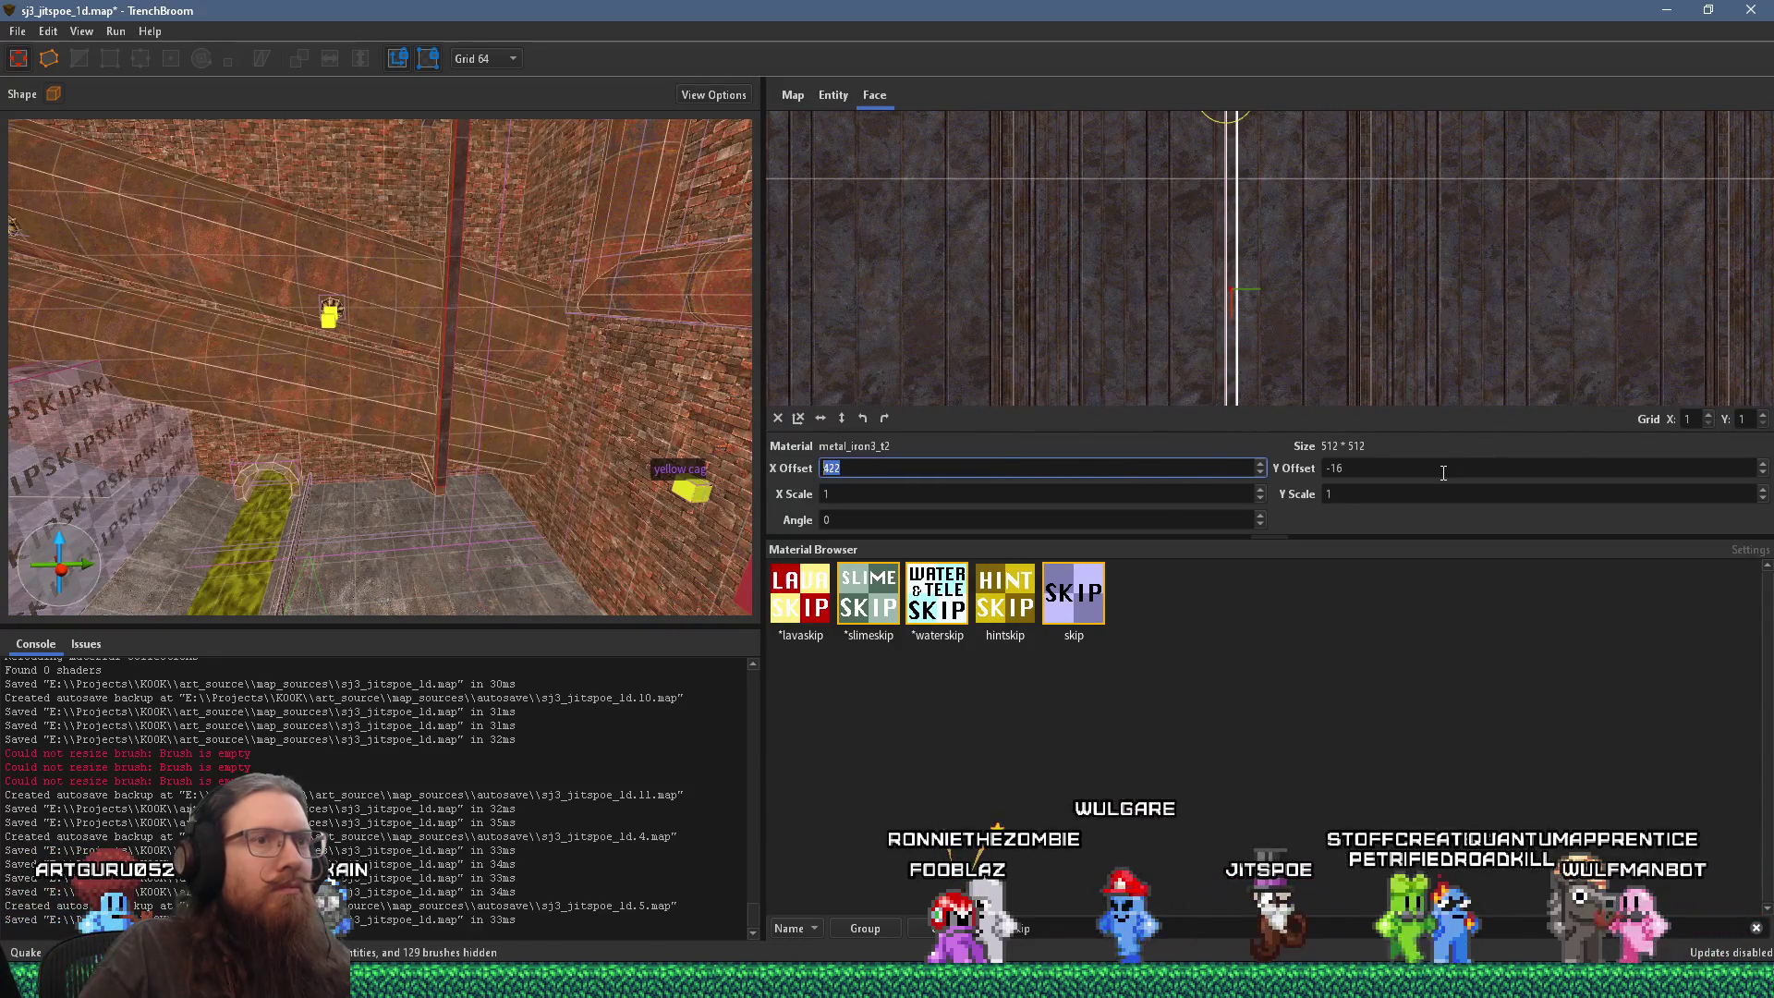
scroll(1443, 472, down, 4)
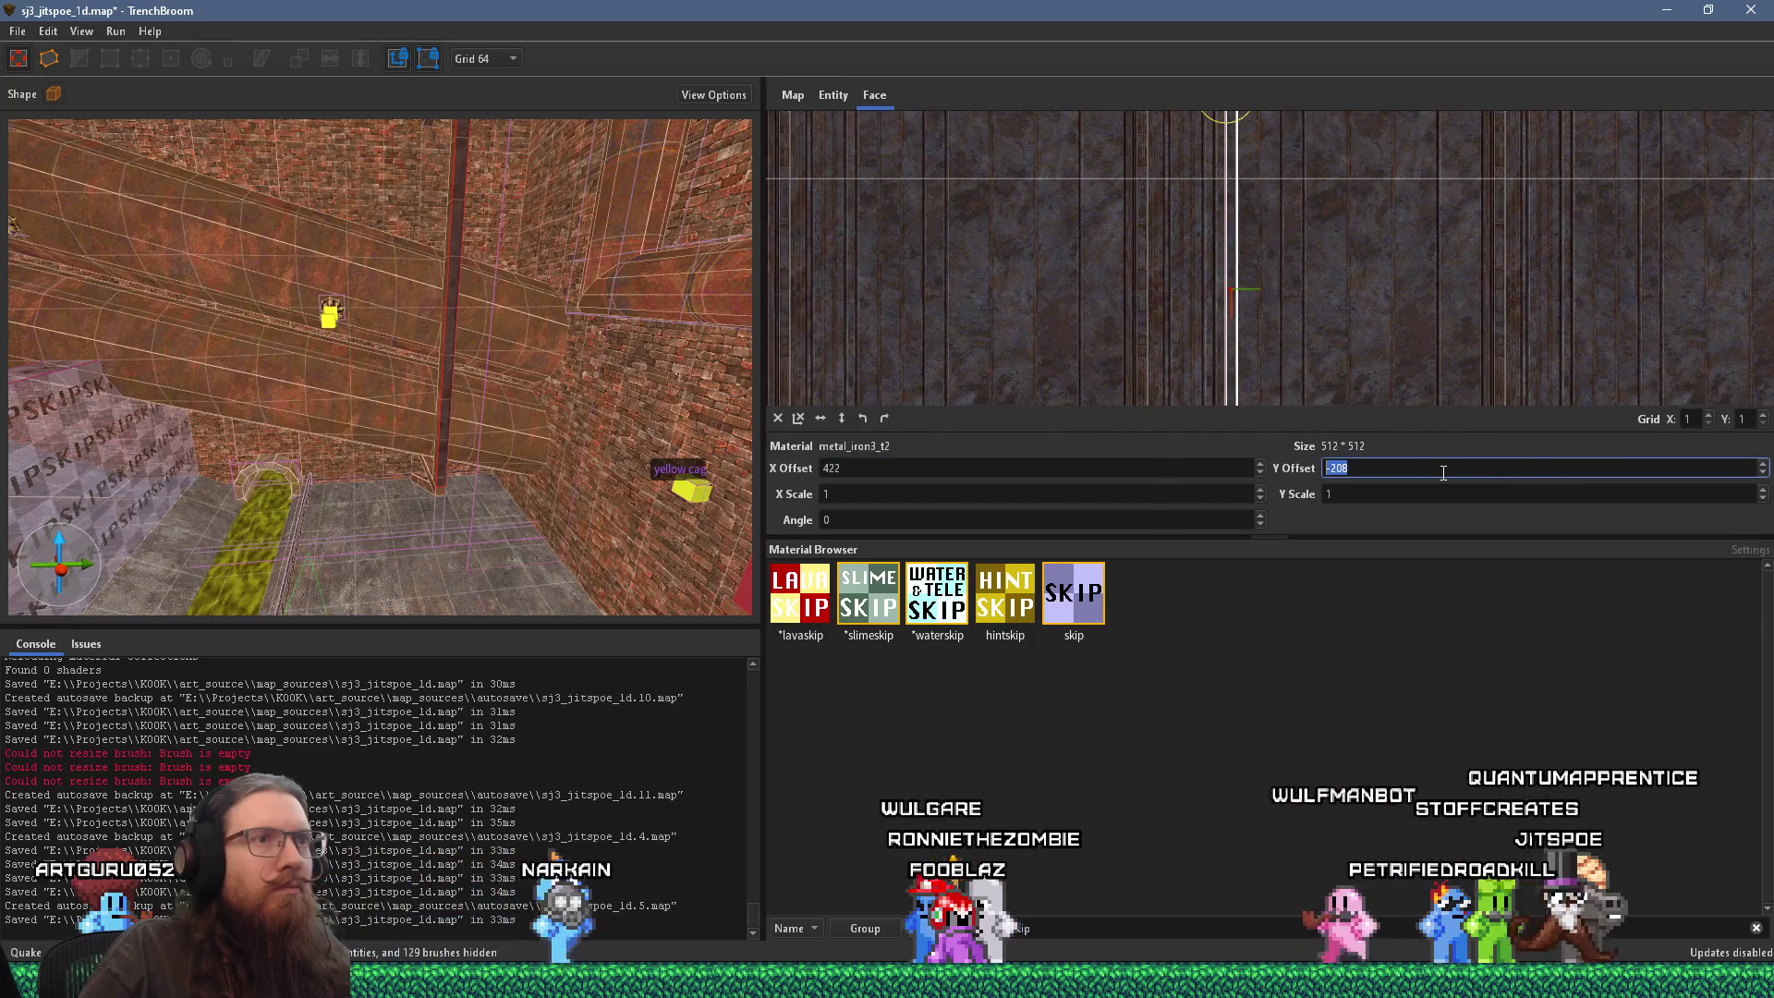
scroll(1444, 472, up, 1)
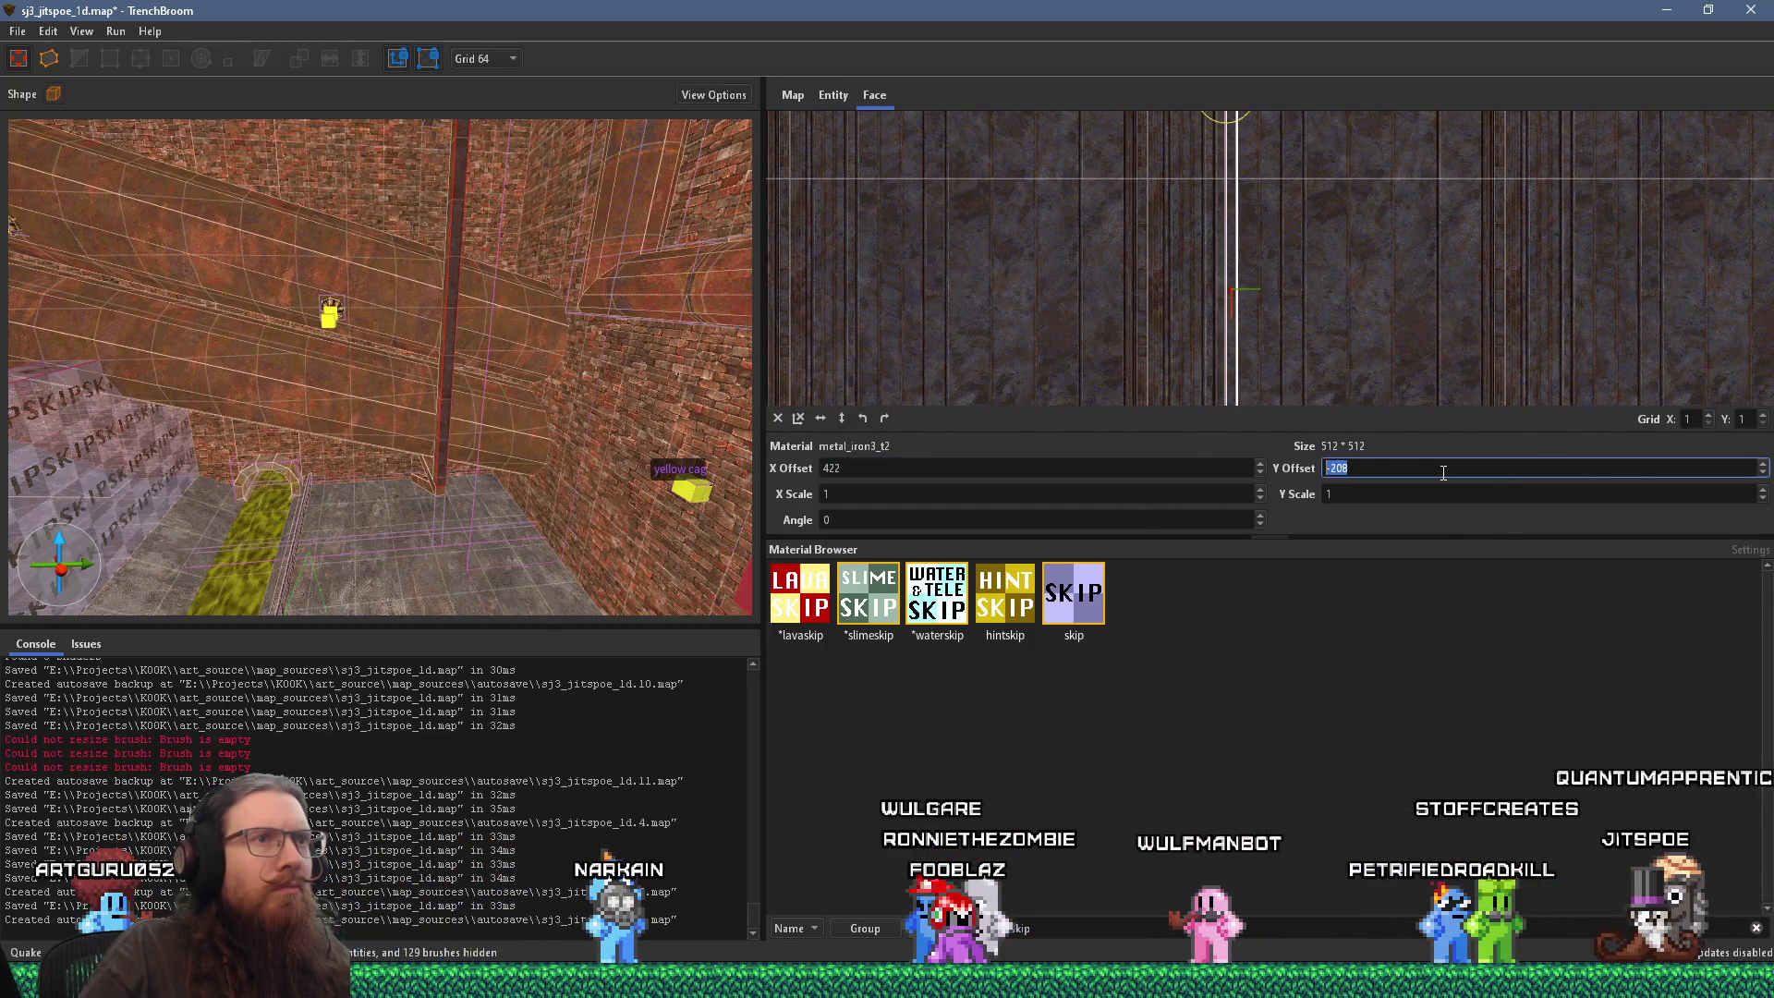
scroll(1444, 472, down, 1)
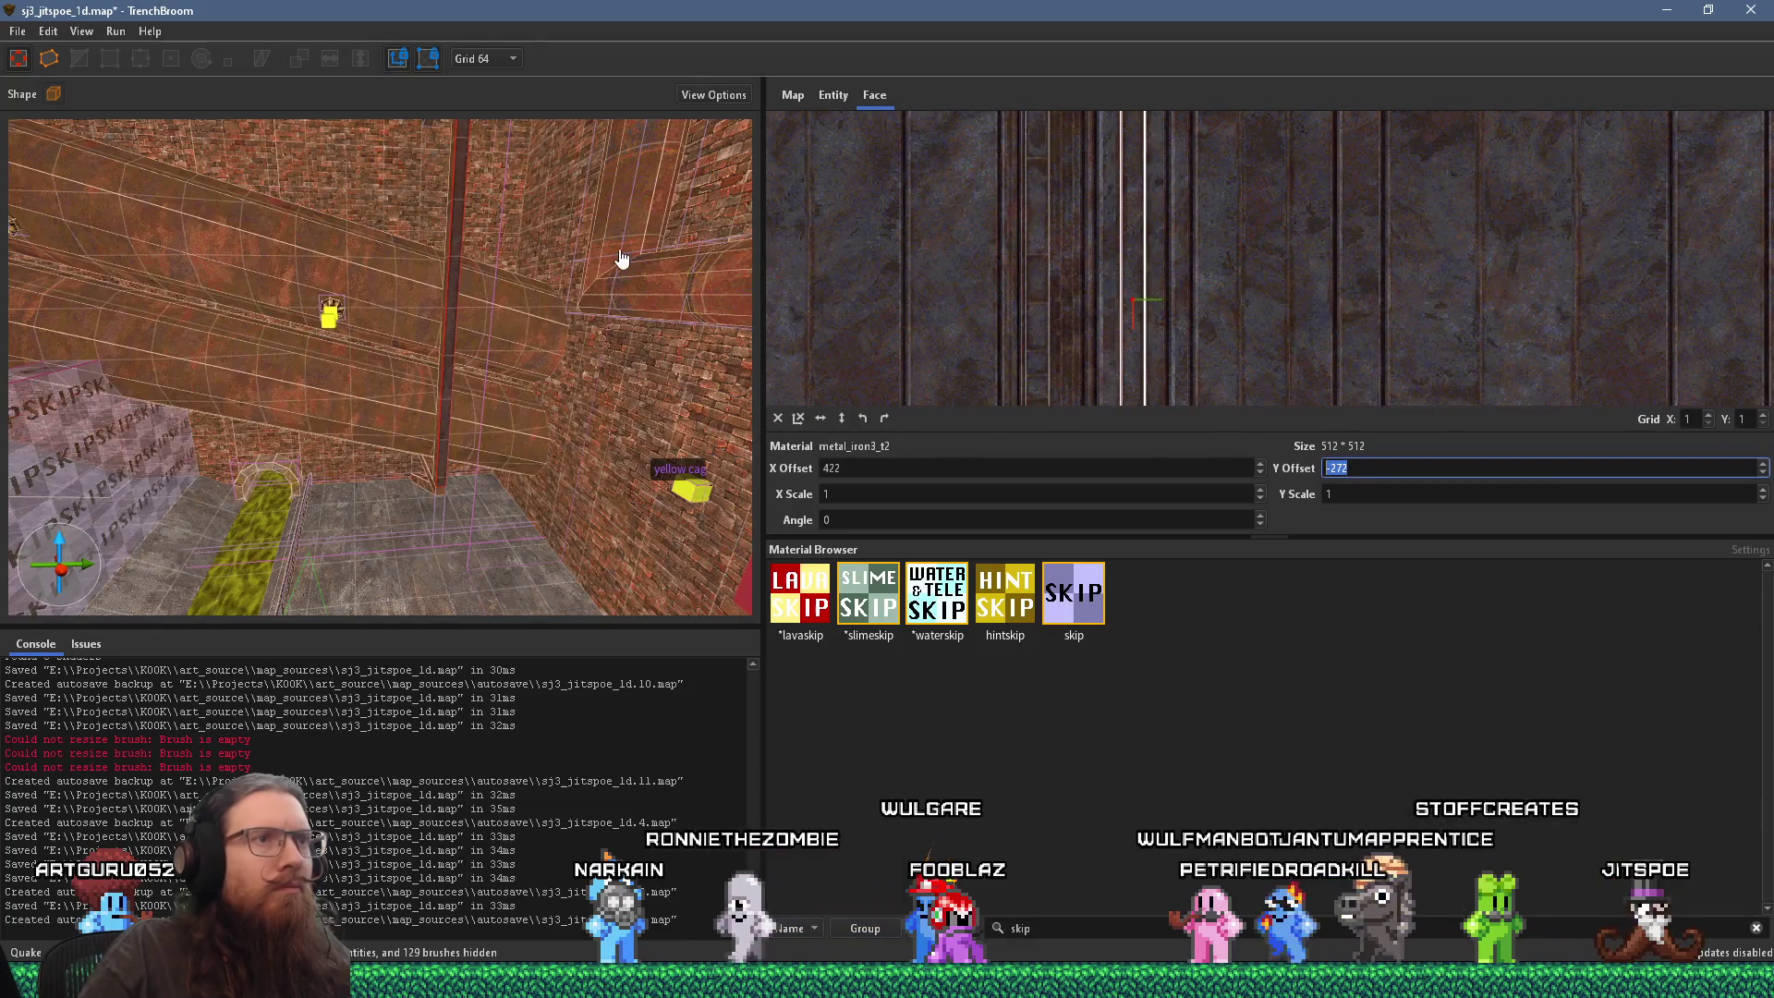
scroll(621, 259, up, 6)
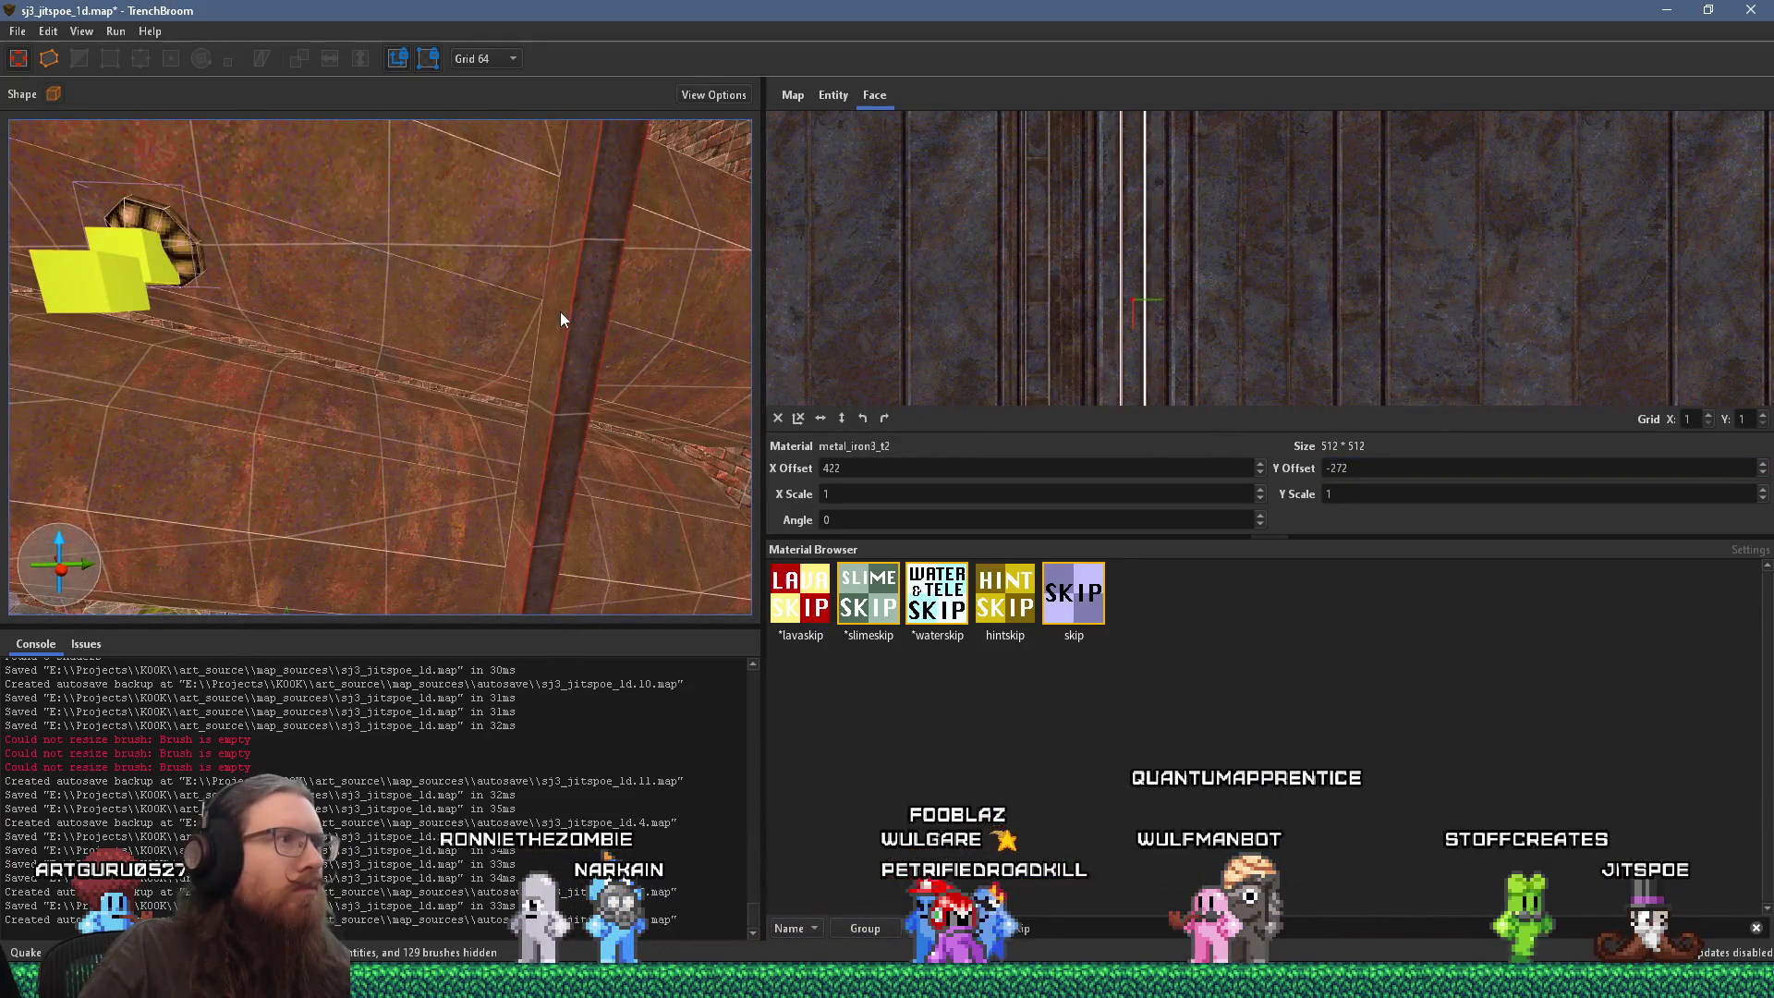
scroll(474, 330, down, 5)
Step: Rotate the diagonal beam's long side texture to -90° so its stripes run lengthwise
mouse_move(543, 392)
mouse_down()
mouse_move(491, 184)
mouse_move(496, 303)
mouse_move(499, 274)
mouse_up()
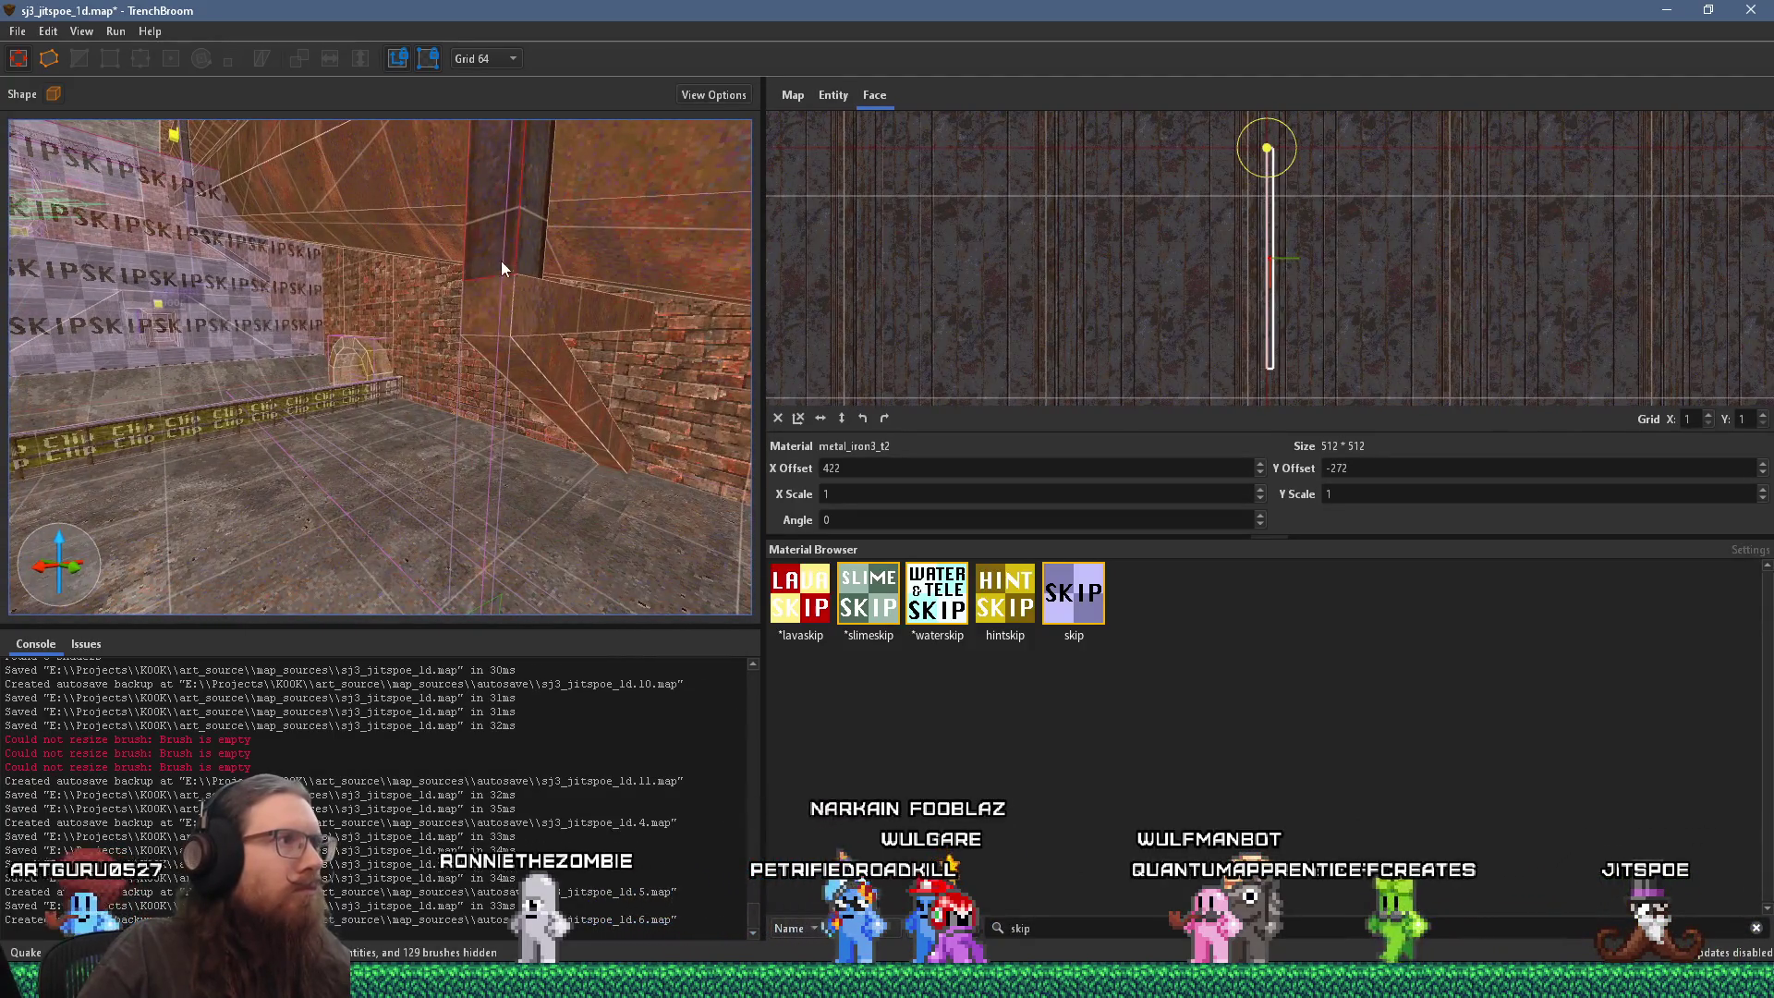
mouse_move(553, 366)
mouse_down()
mouse_move(529, 374)
mouse_move(725, 395)
mouse_move(532, 402)
mouse_up()
click(693, 385)
key(ctrl+z)
shift+click(531, 395)
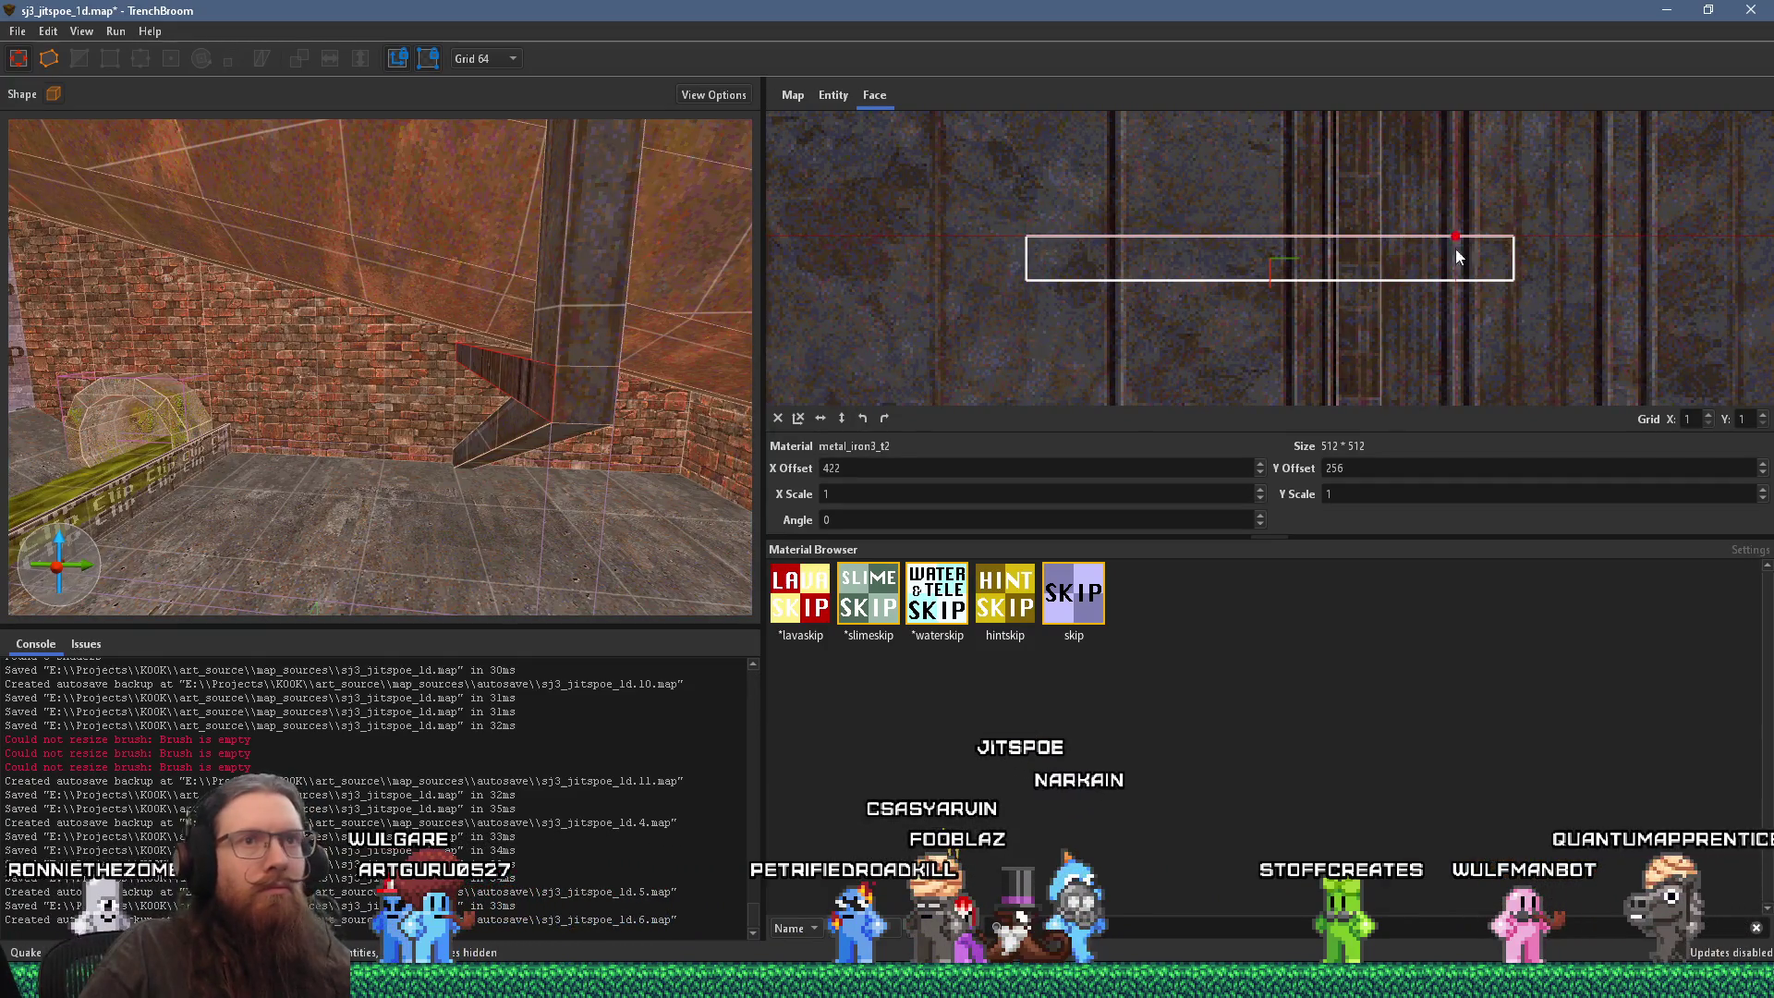
mouse_move(1505, 219)
mouse_down()
mouse_move(1565, 225)
mouse_move(1550, 229)
mouse_up()
scroll(703, 357, up, 5)
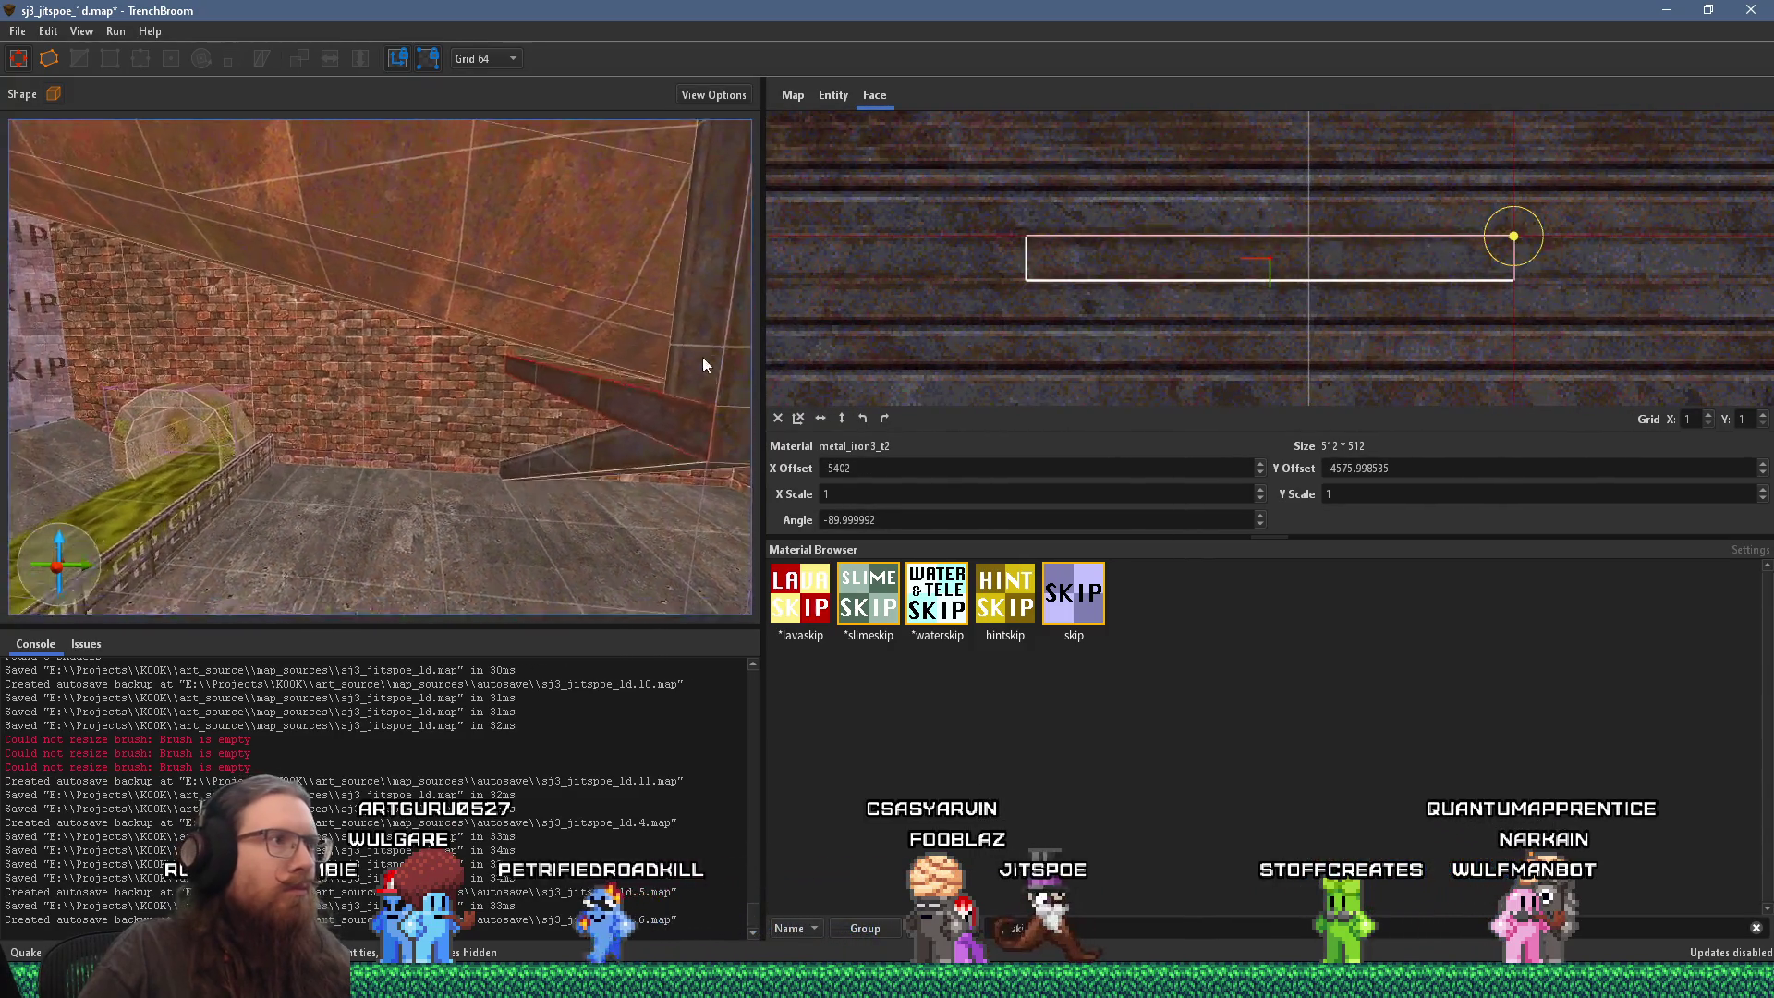
mouse_move(530, 463)
mouse_down()
mouse_move(775, 262)
mouse_move(475, 369)
mouse_move(89, 390)
mouse_move(70, 353)
mouse_move(384, 379)
mouse_up()
key(Escape)
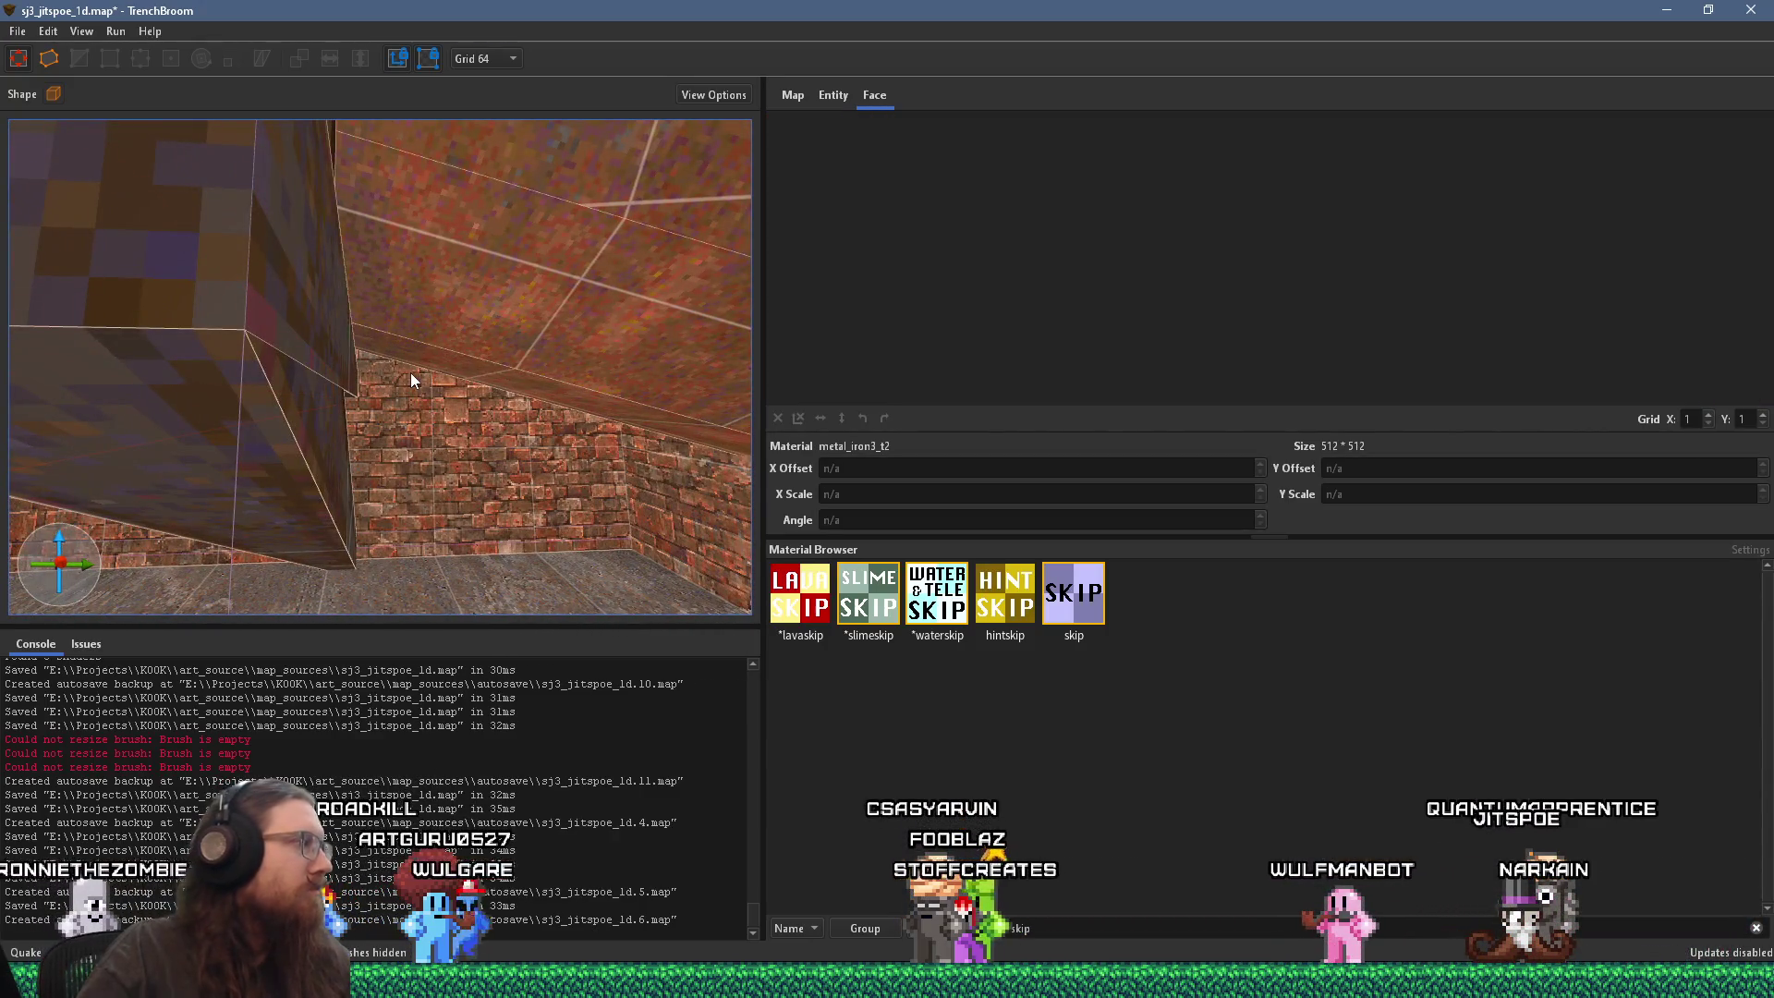
mouse_move(445, 364)
mouse_down()
mouse_move(503, 429)
mouse_move(557, 392)
mouse_move(607, 417)
mouse_move(379, 419)
mouse_move(591, 506)
mouse_move(390, 475)
mouse_move(268, 484)
mouse_move(431, 364)
mouse_move(691, 440)
mouse_move(507, 447)
mouse_move(414, 391)
mouse_move(242, 387)
mouse_move(469, 447)
mouse_move(319, 462)
mouse_up()
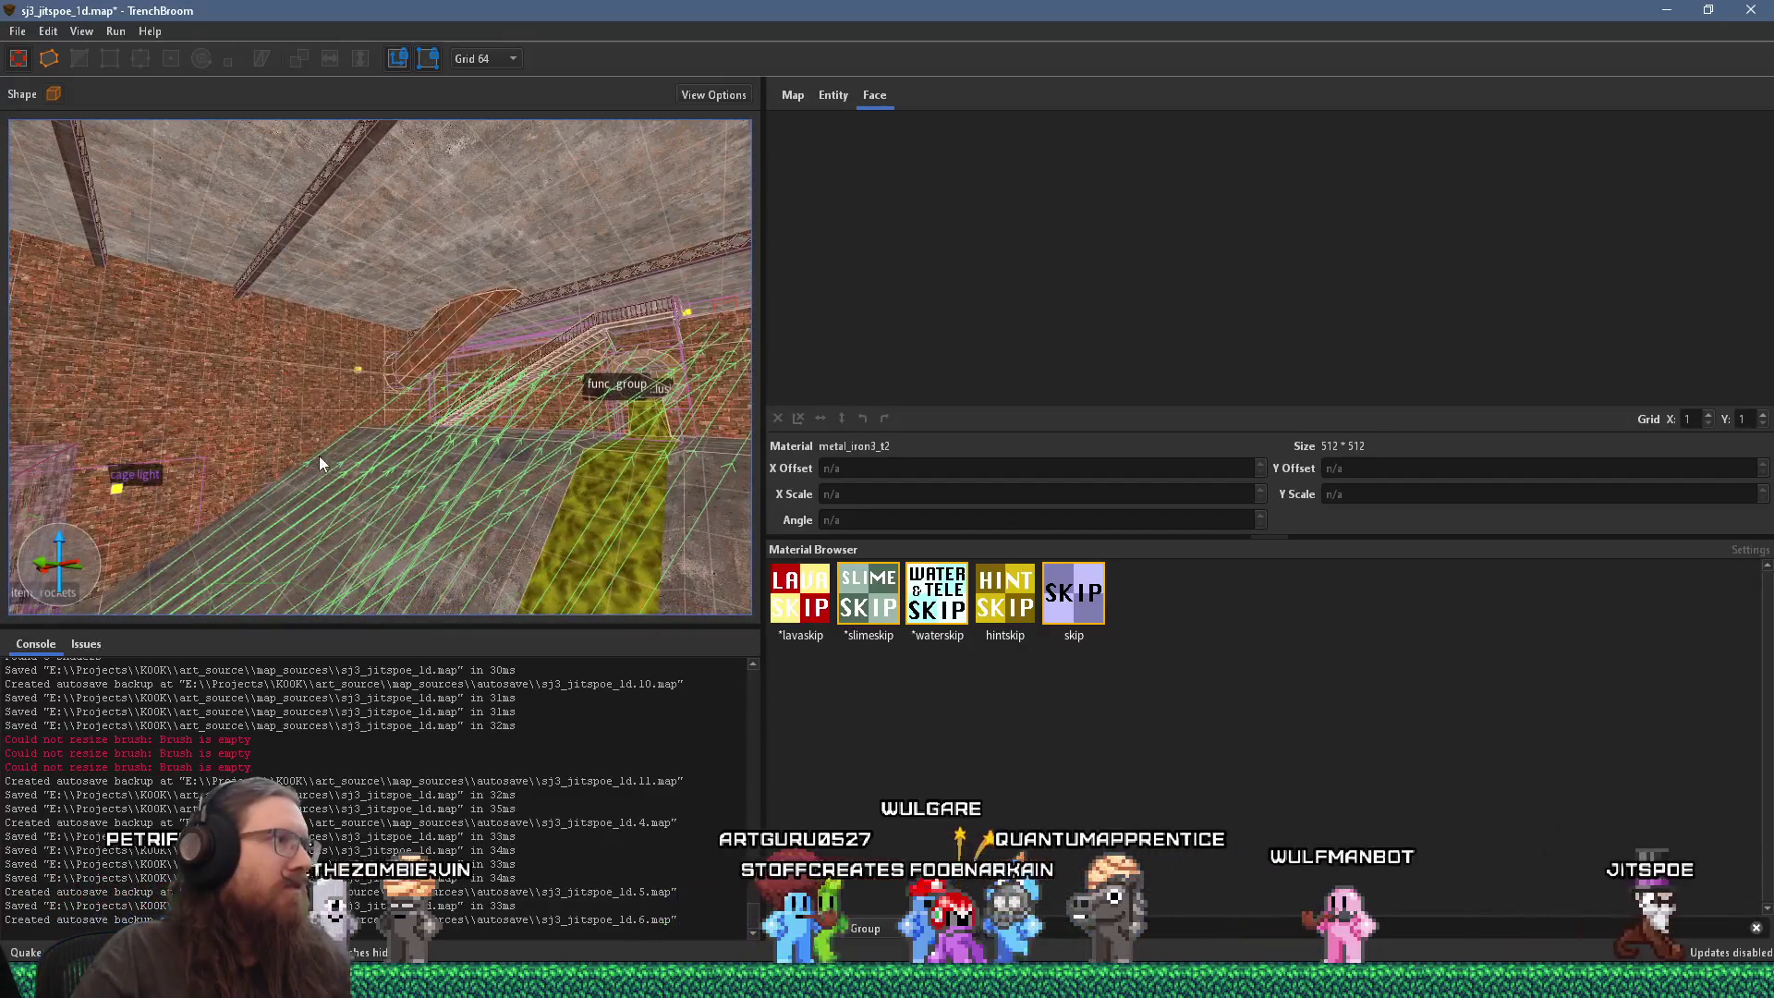
Step: Save the map and compile it with the alkaline dev profile
click(18, 30)
click(41, 71)
click(115, 30)
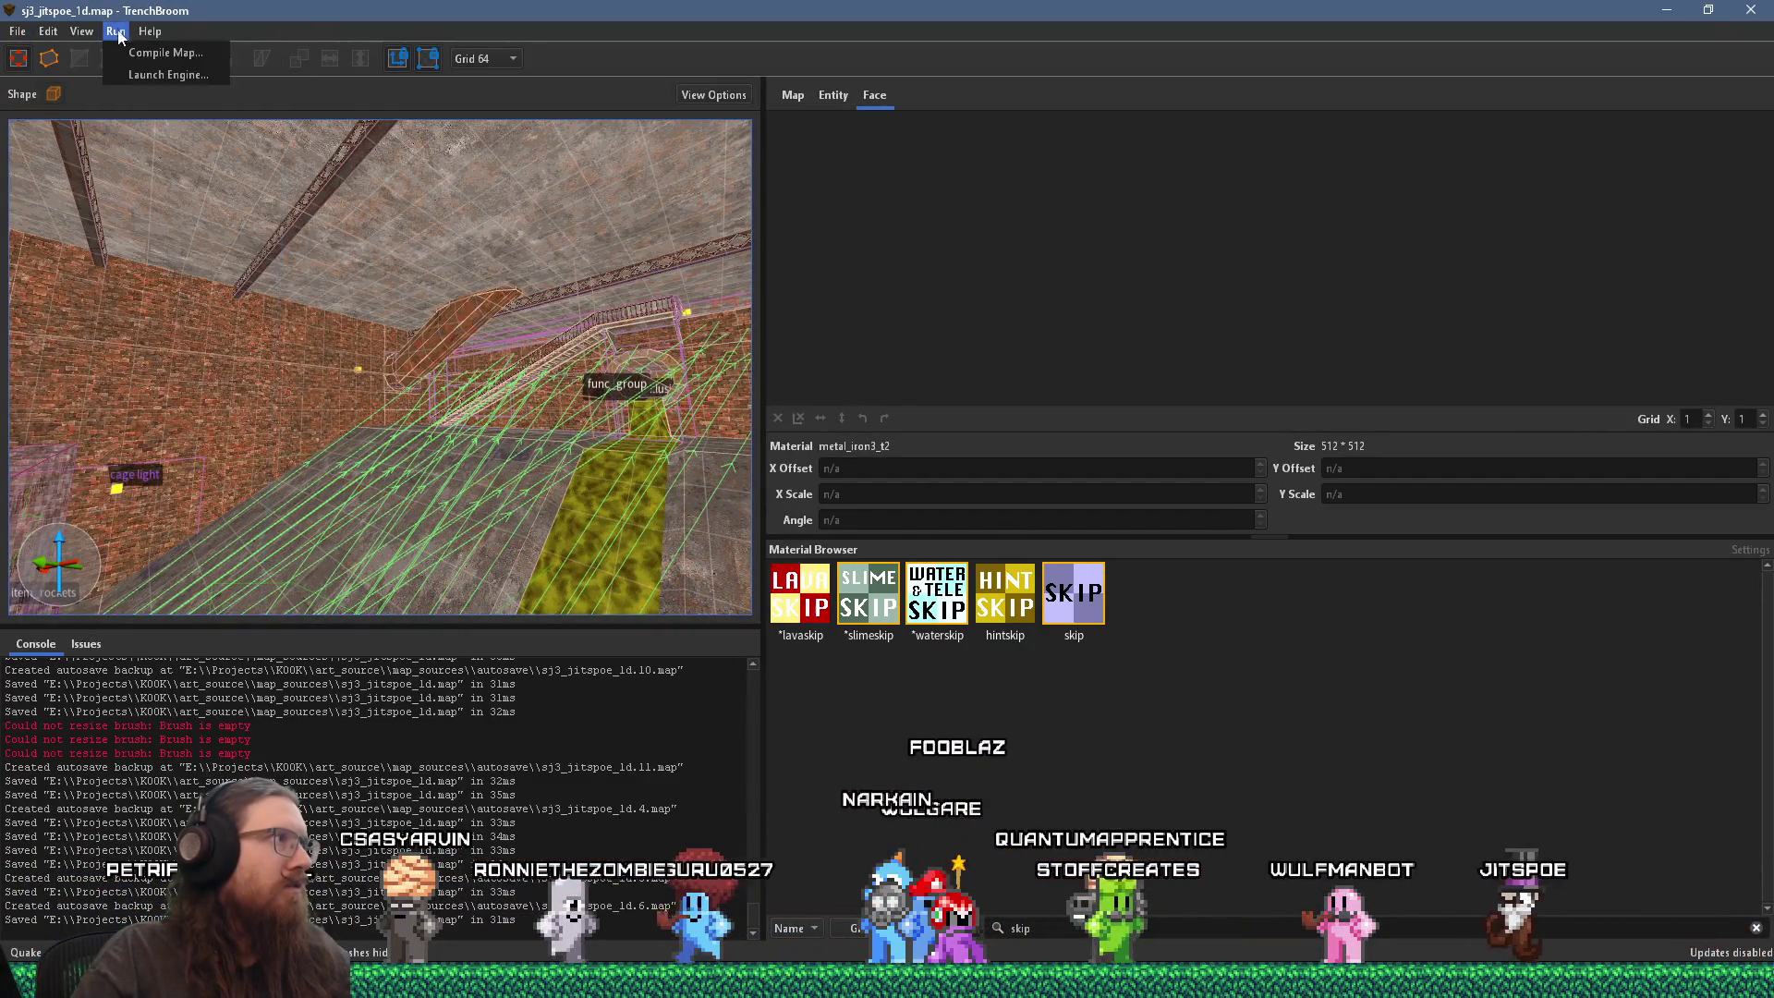
click(157, 51)
click(1330, 797)
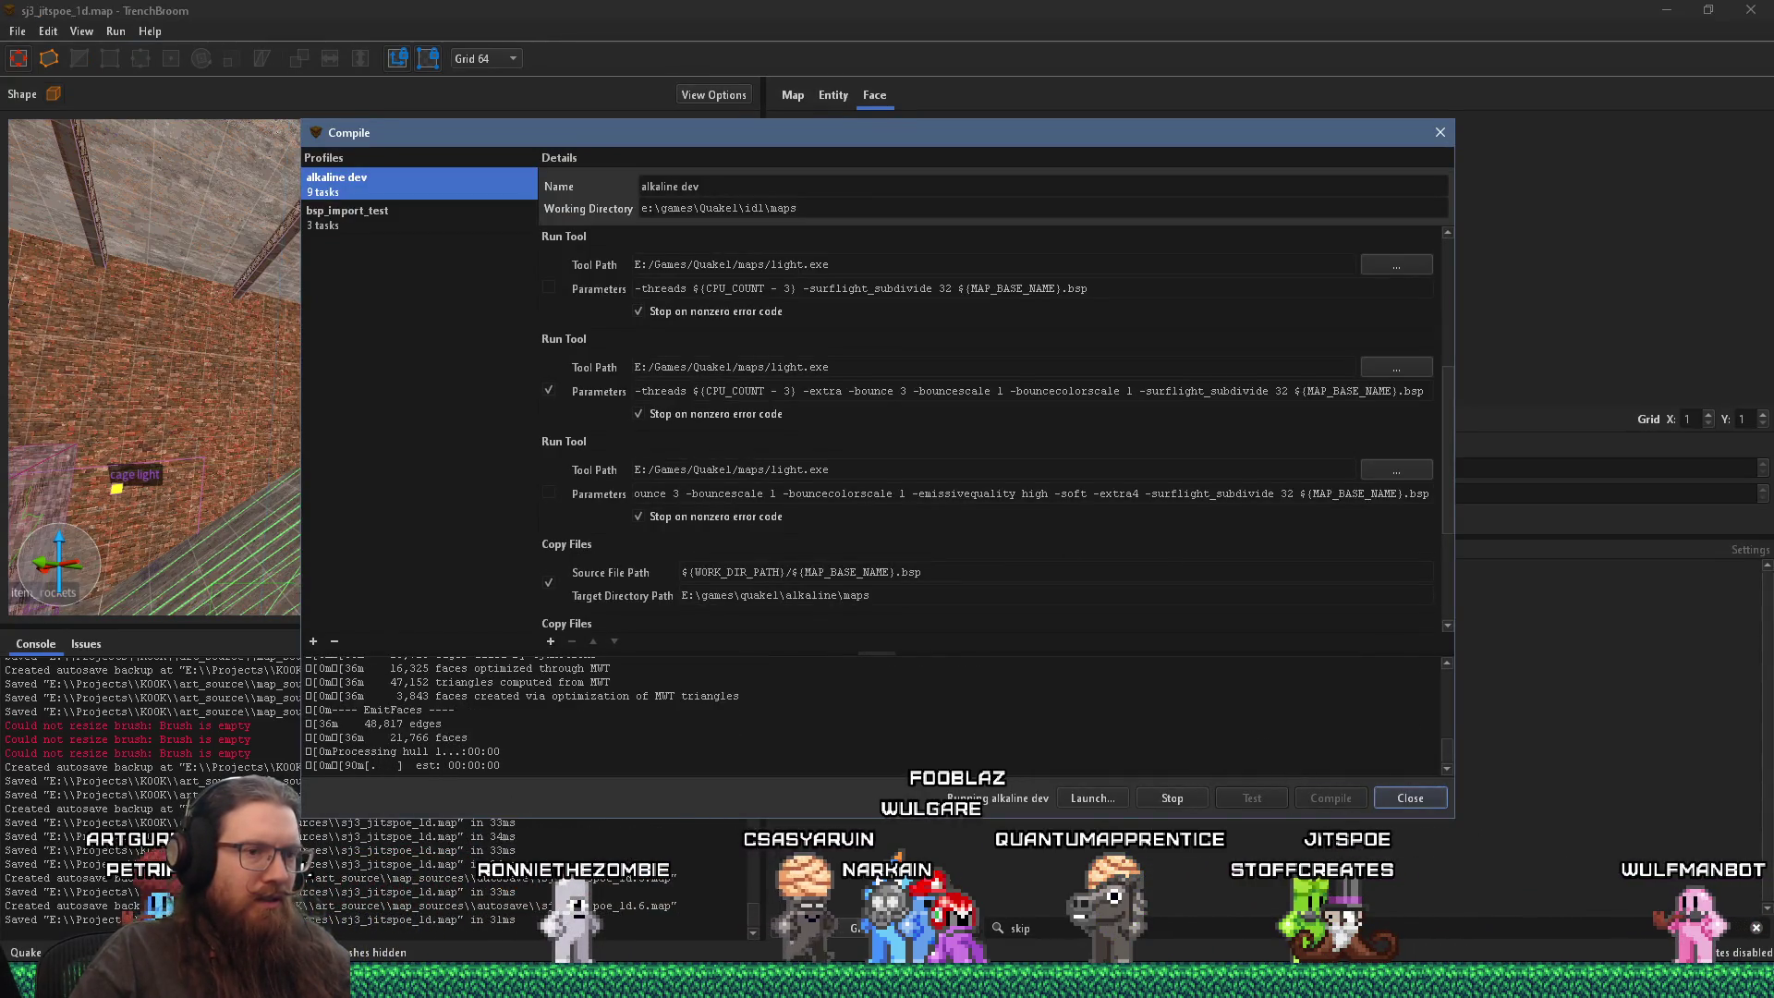
key(alt+Tab)
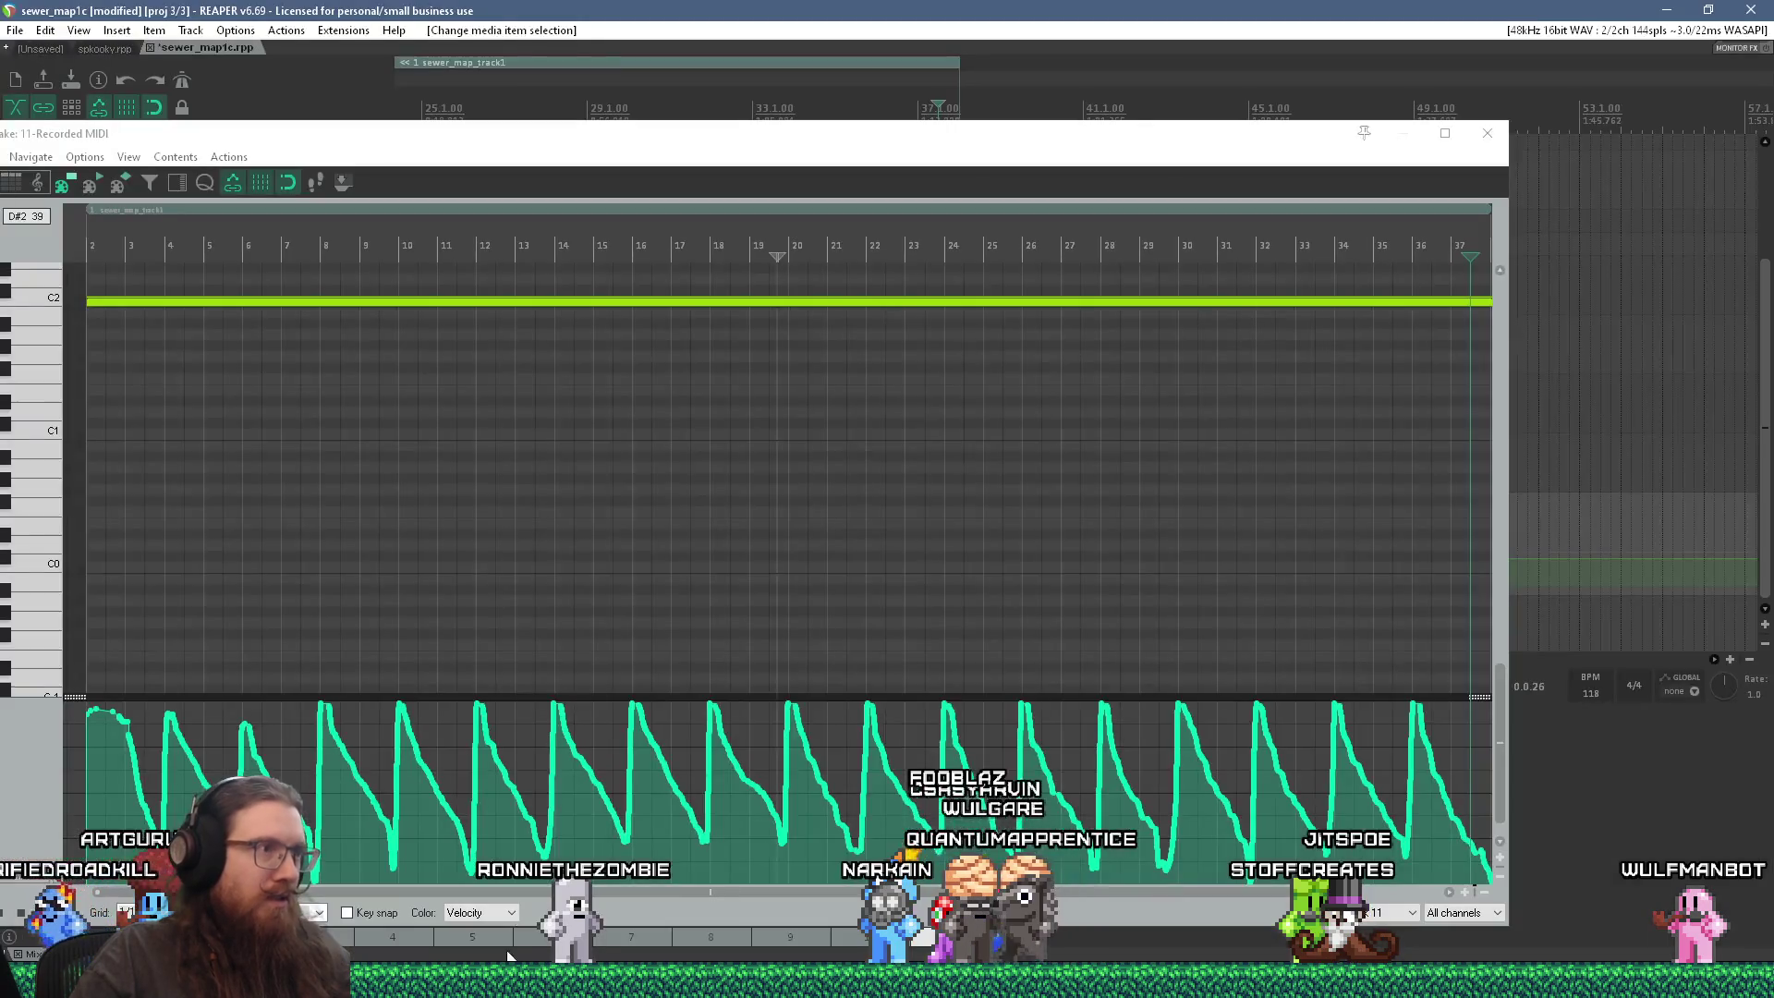
Step: Review the 11-Recorded MIDI loop's notes on track 11 and close the MIDI editor
key(Escape)
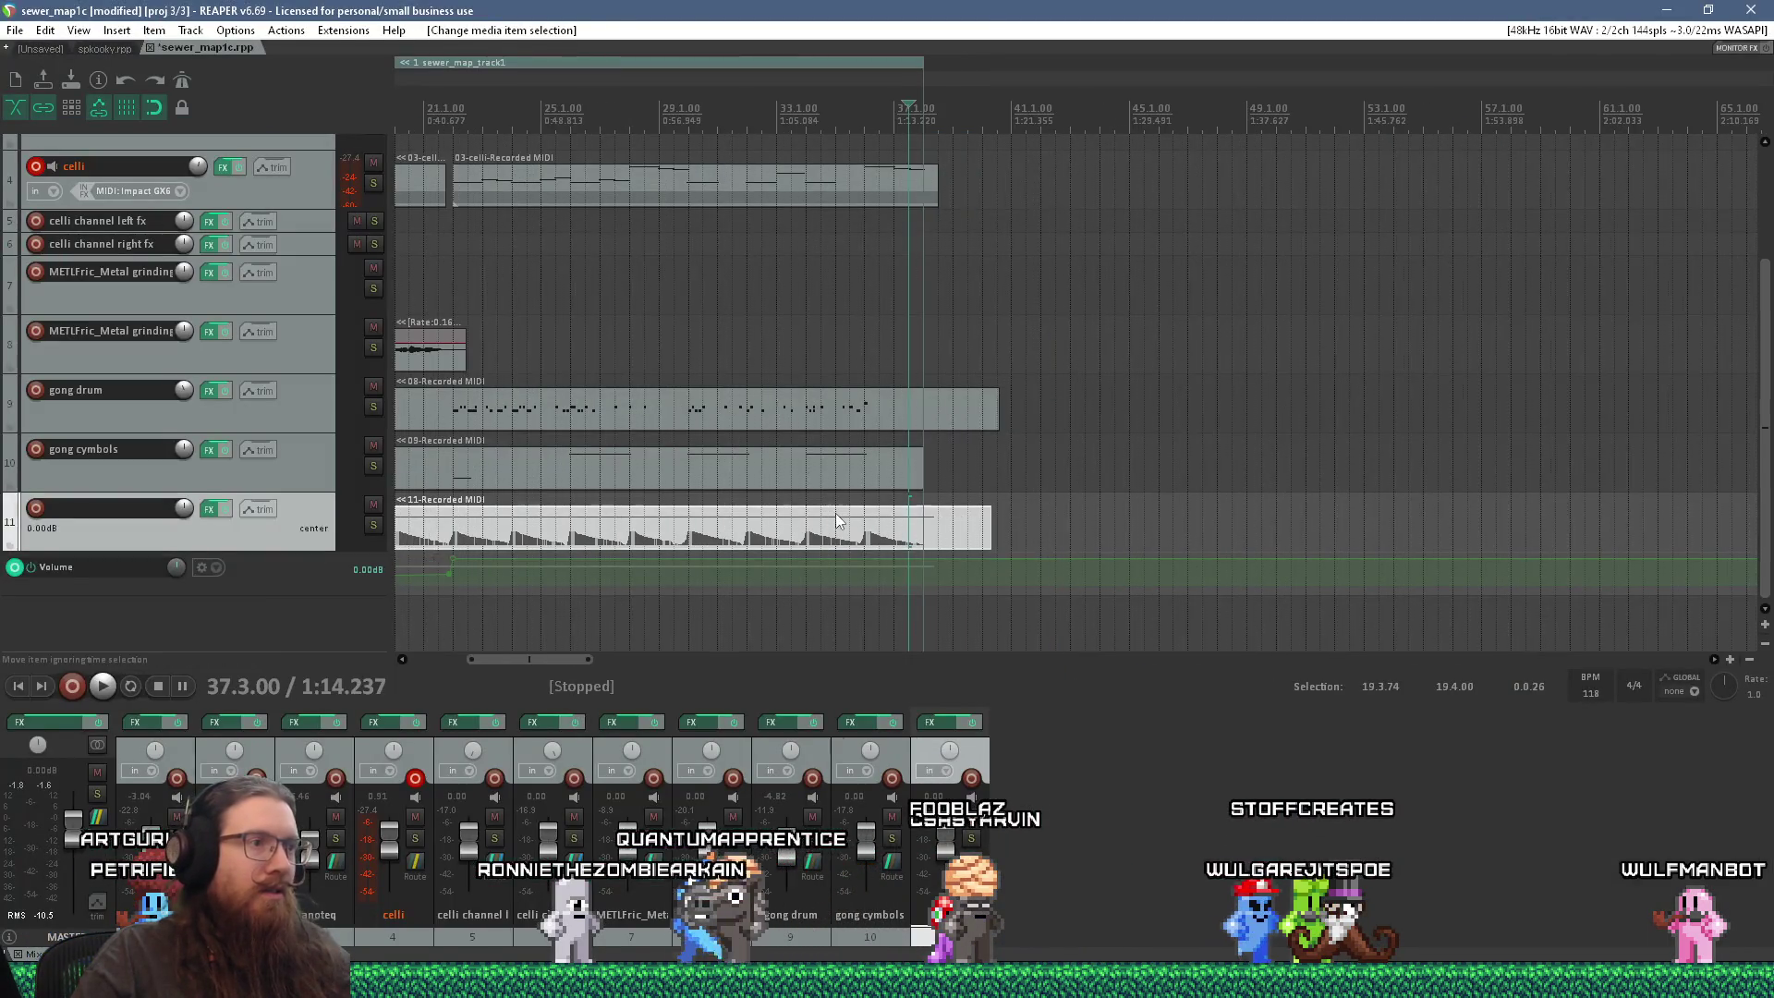
scroll(784, 525, down, 5)
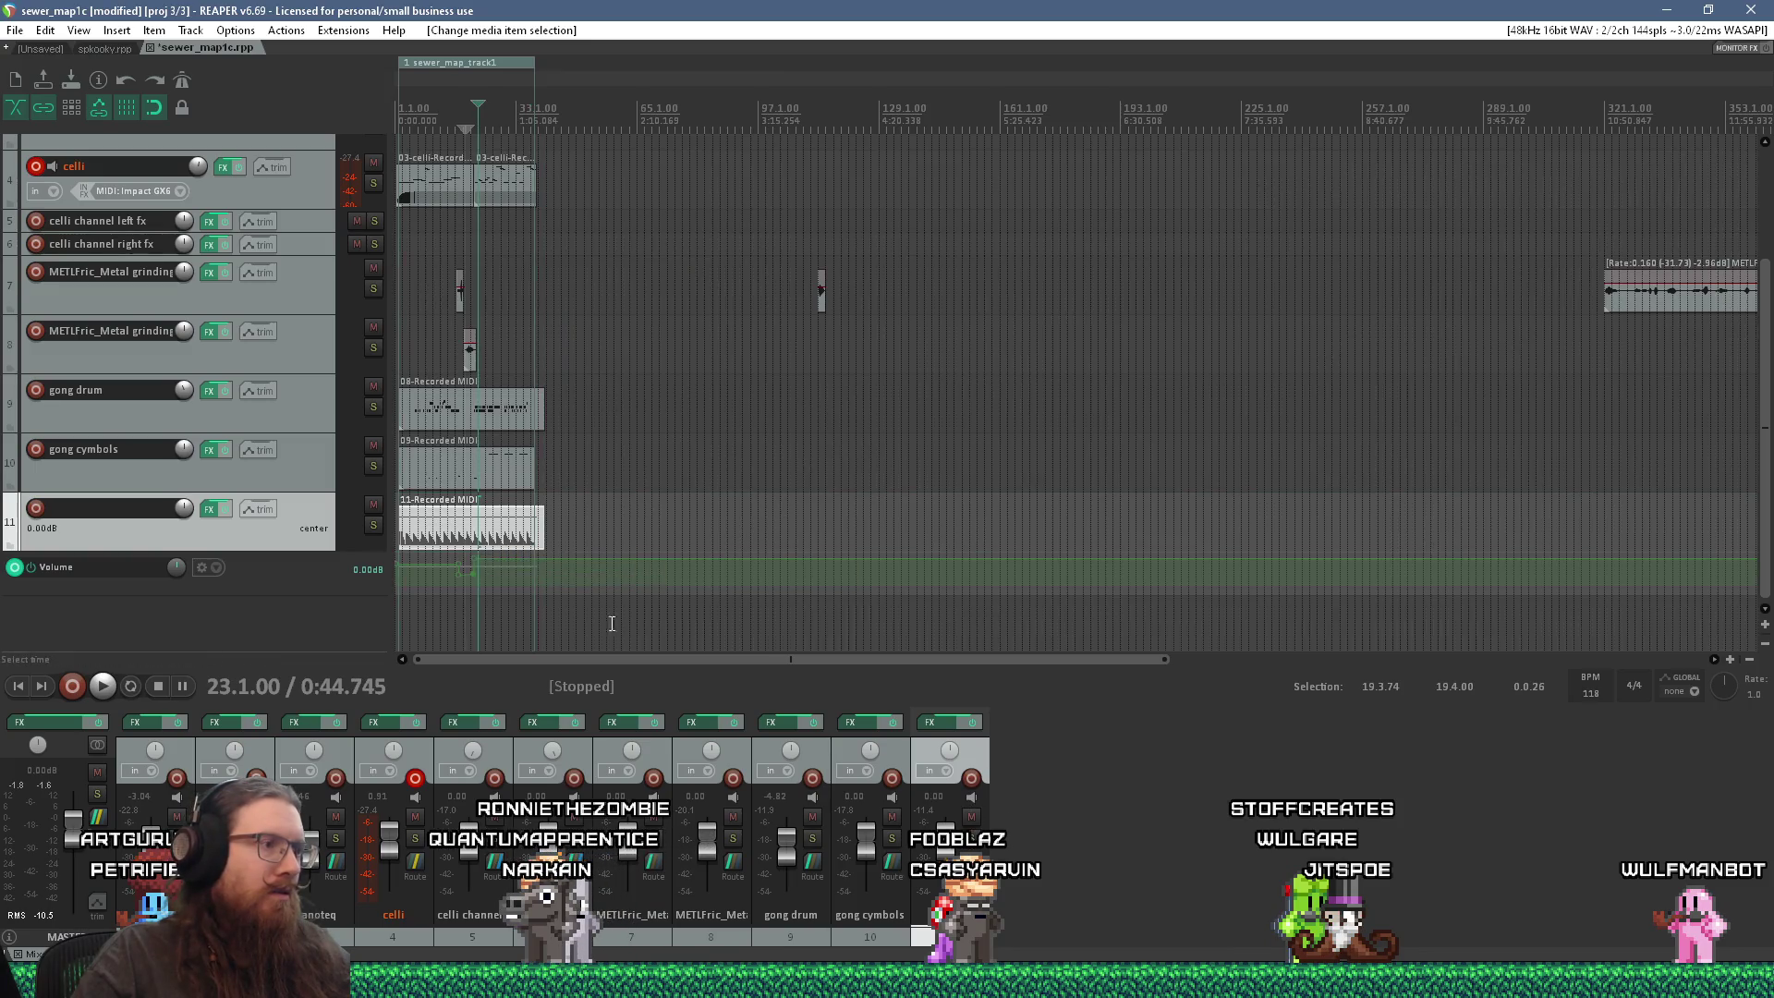
drag(1170, 662, 550, 682)
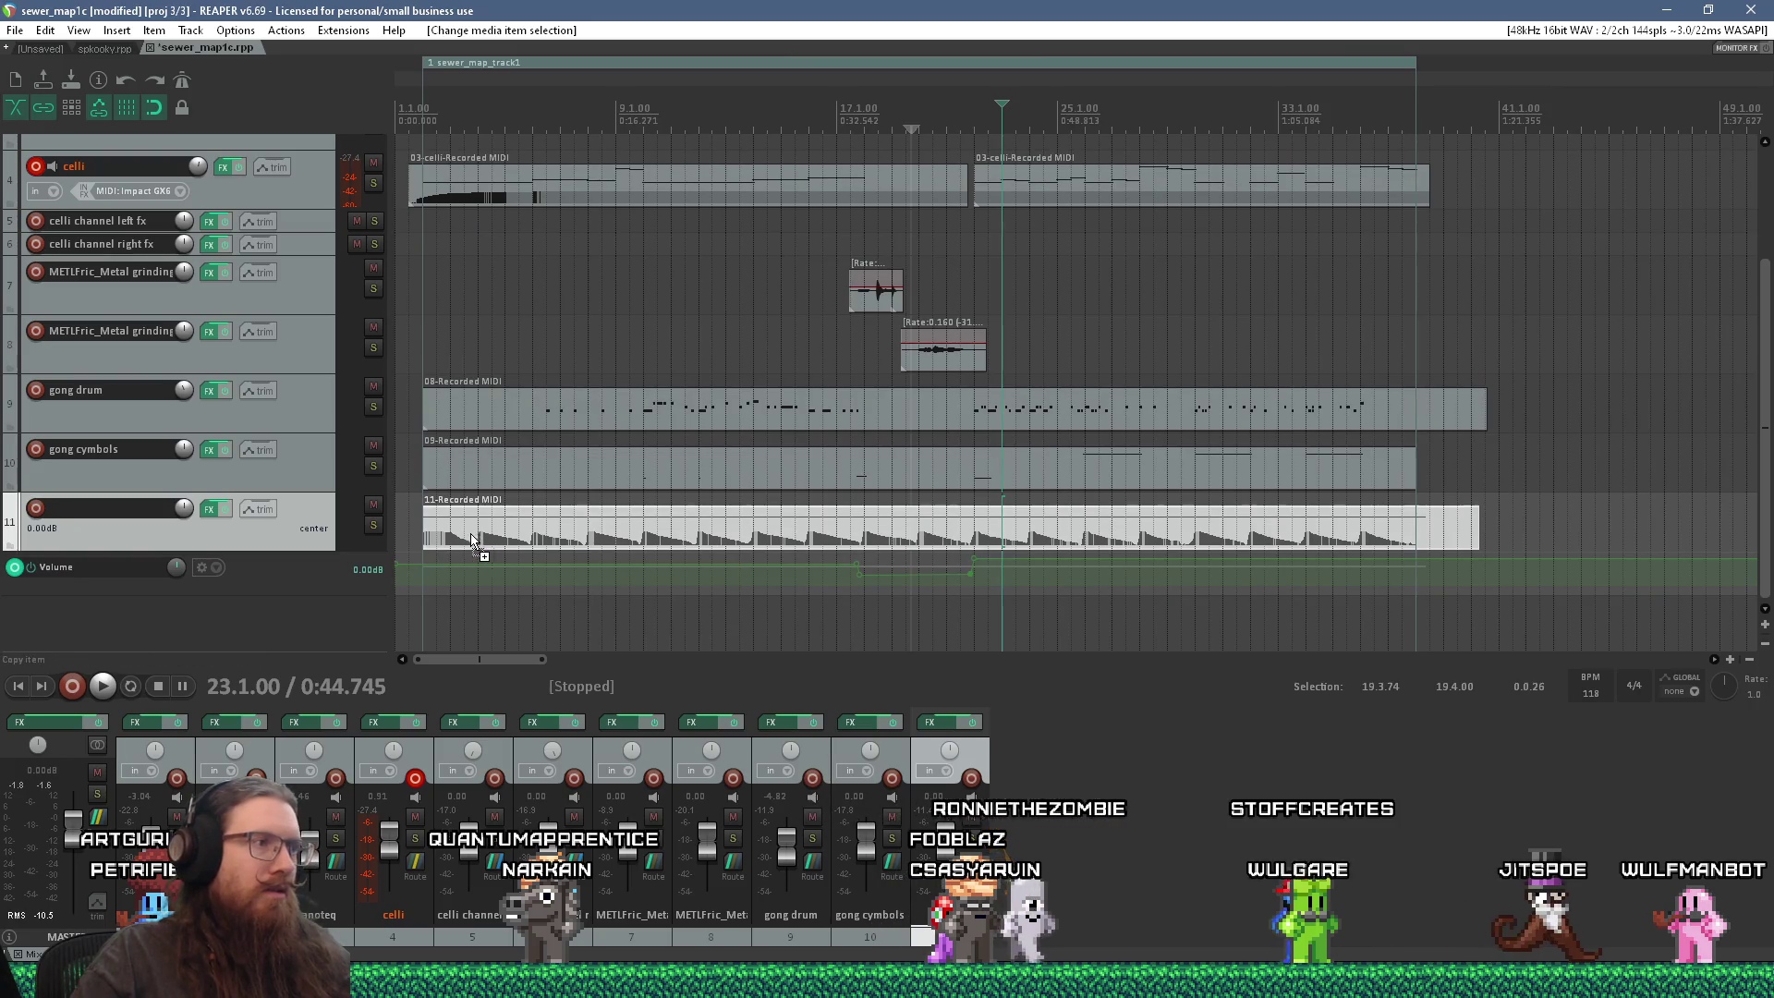
double_click(1367, 542)
scroll(1266, 573, down, 3)
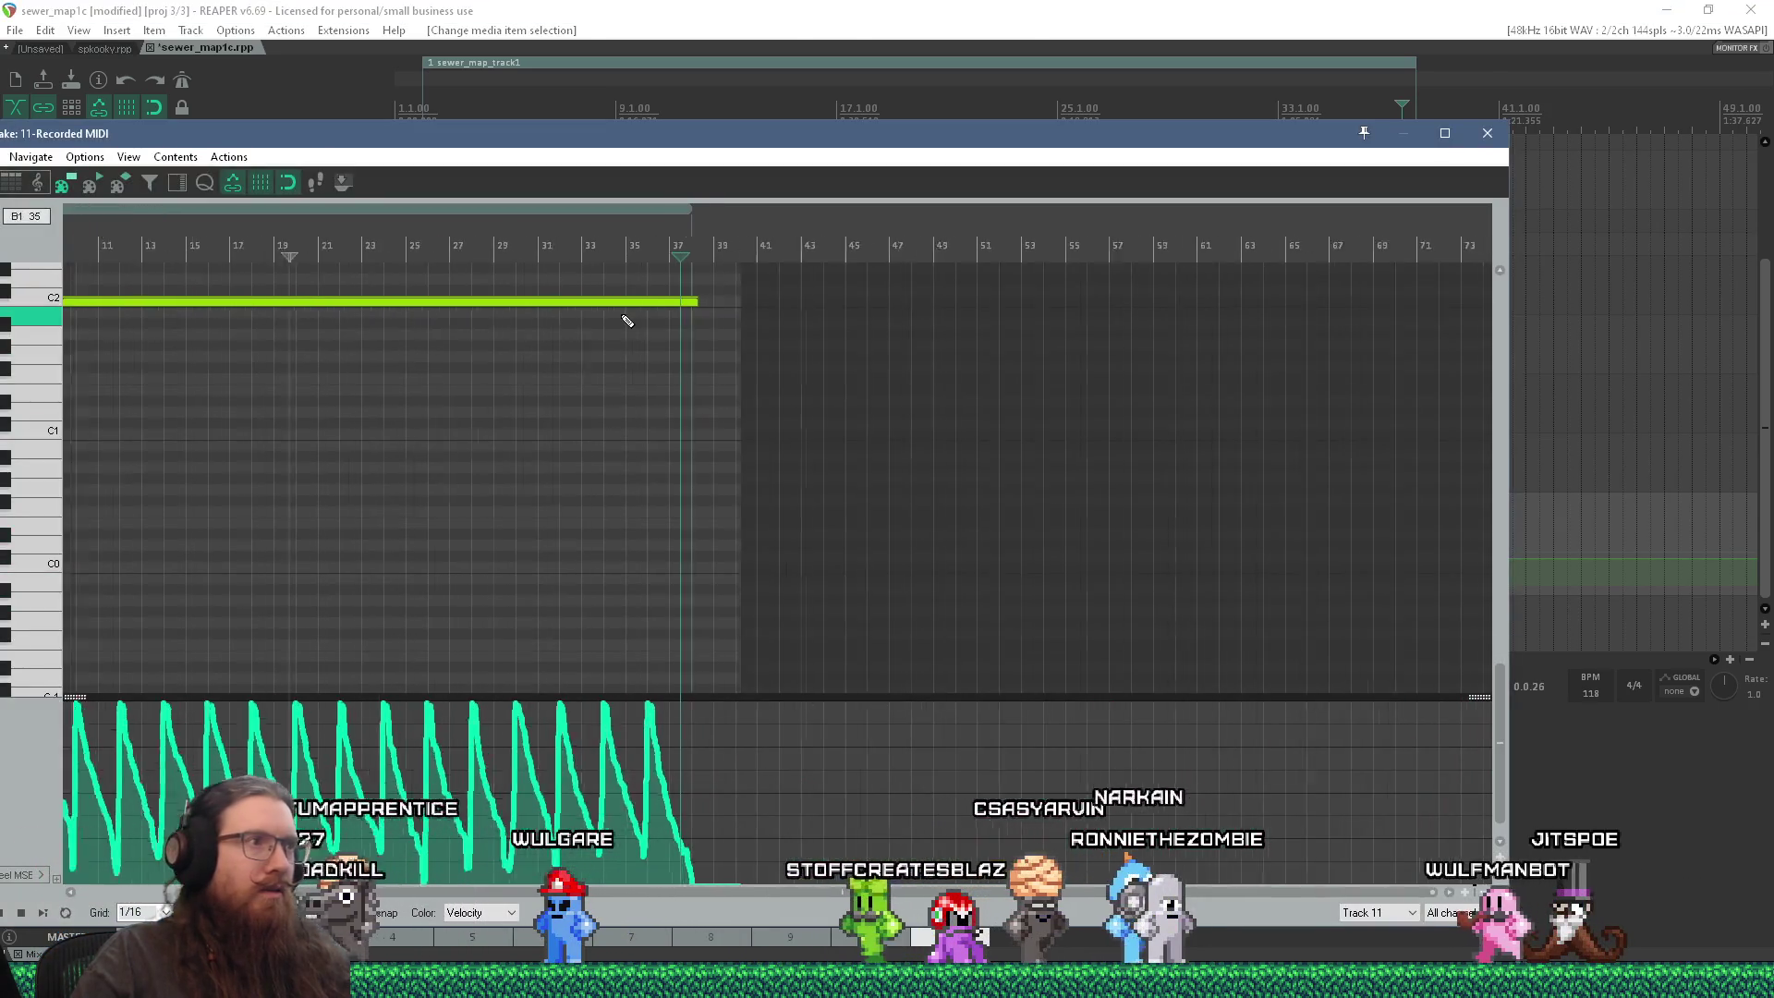
scroll(693, 325, up, 8)
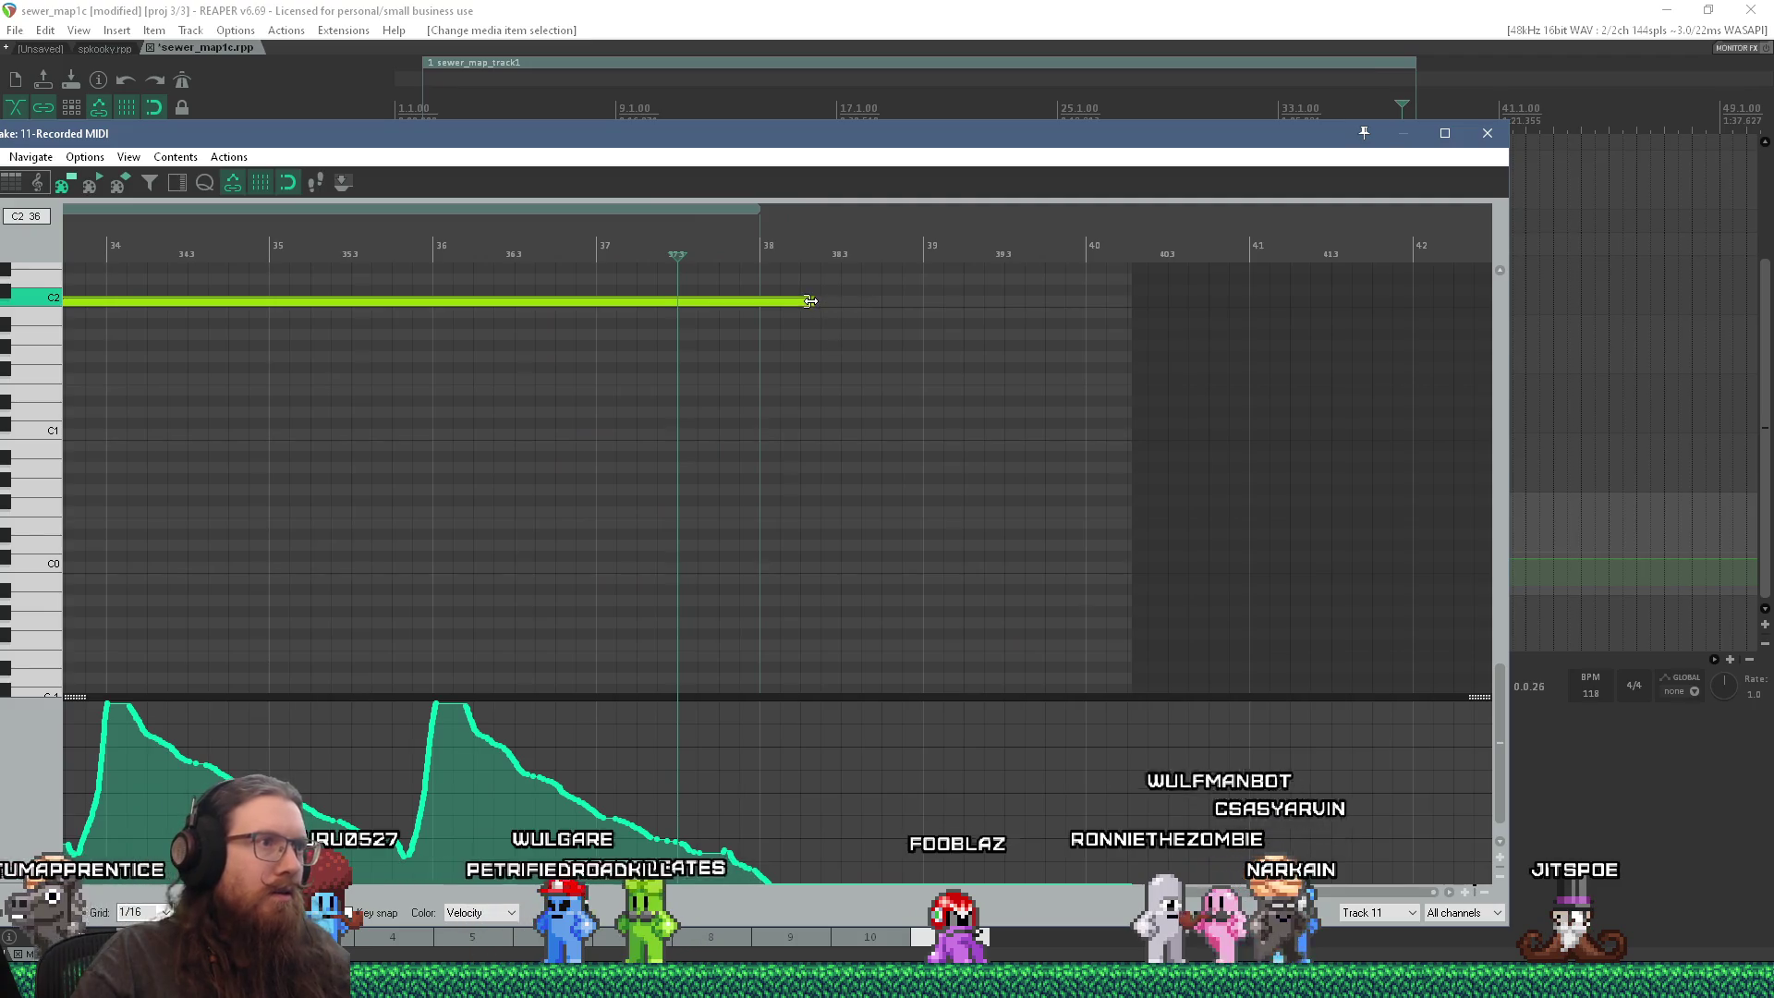
click(1488, 134)
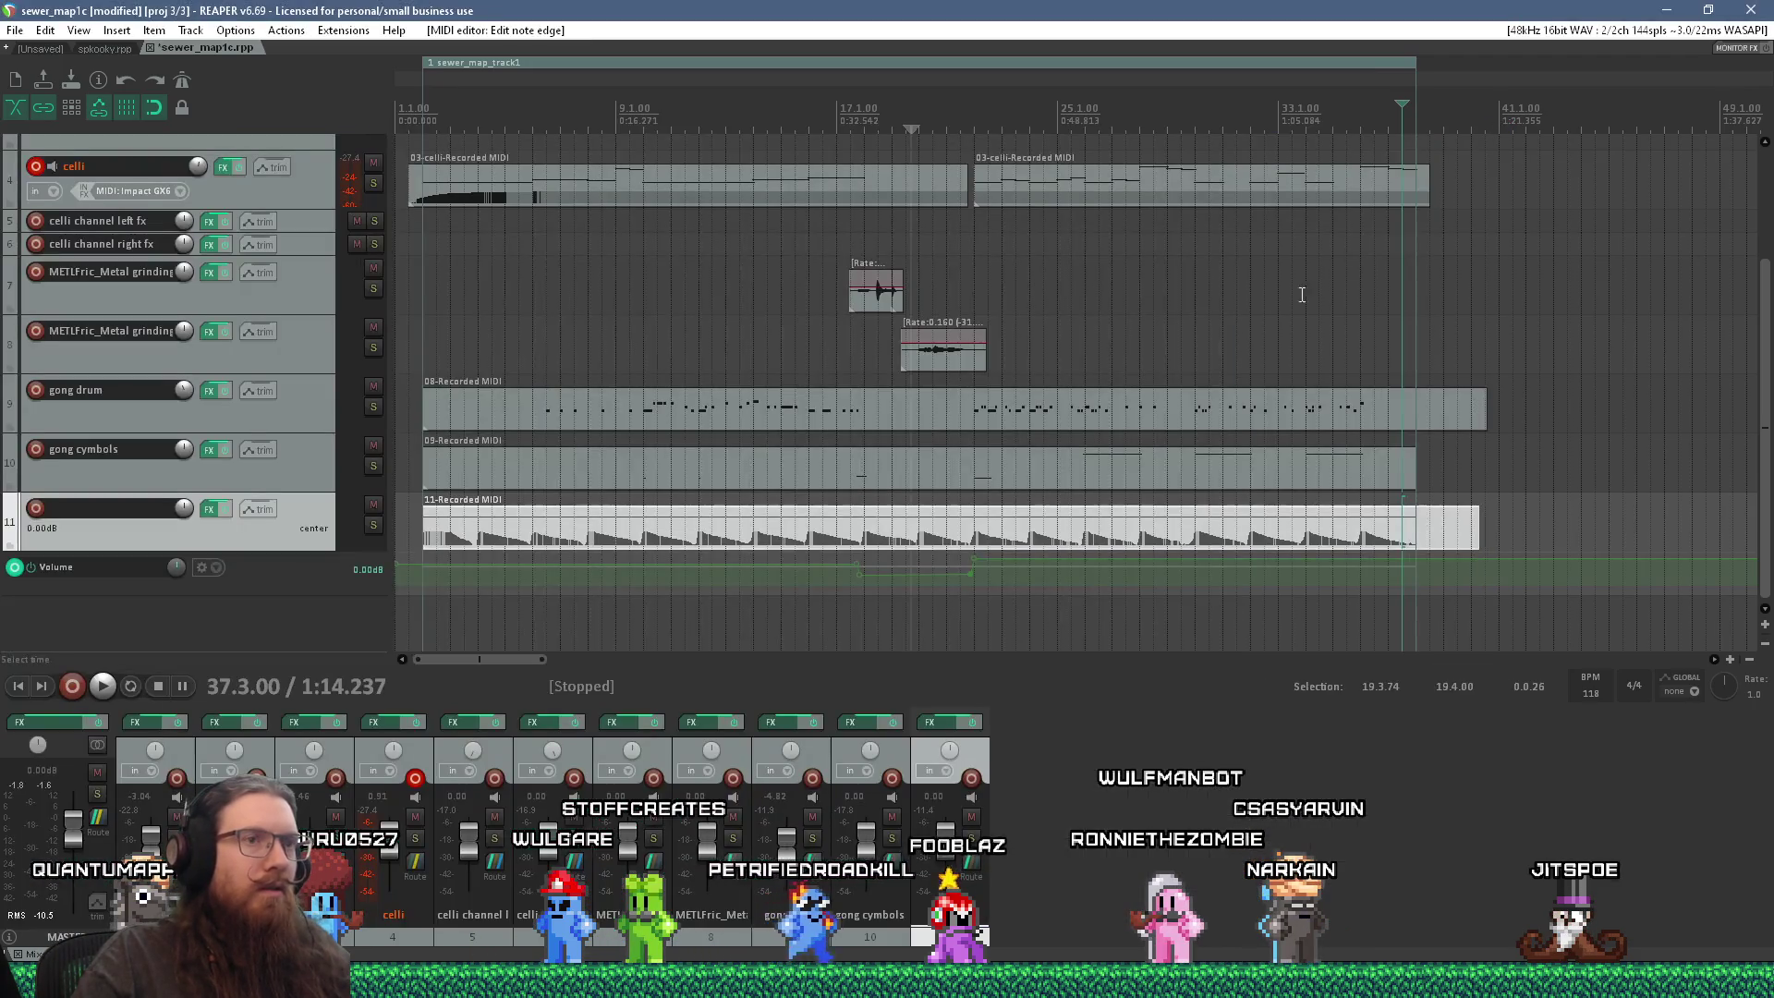
Step: Copy the 11-Recorded MIDI loop so the copy starts where the original ends, around bar 39
drag(555, 539, 1475, 534)
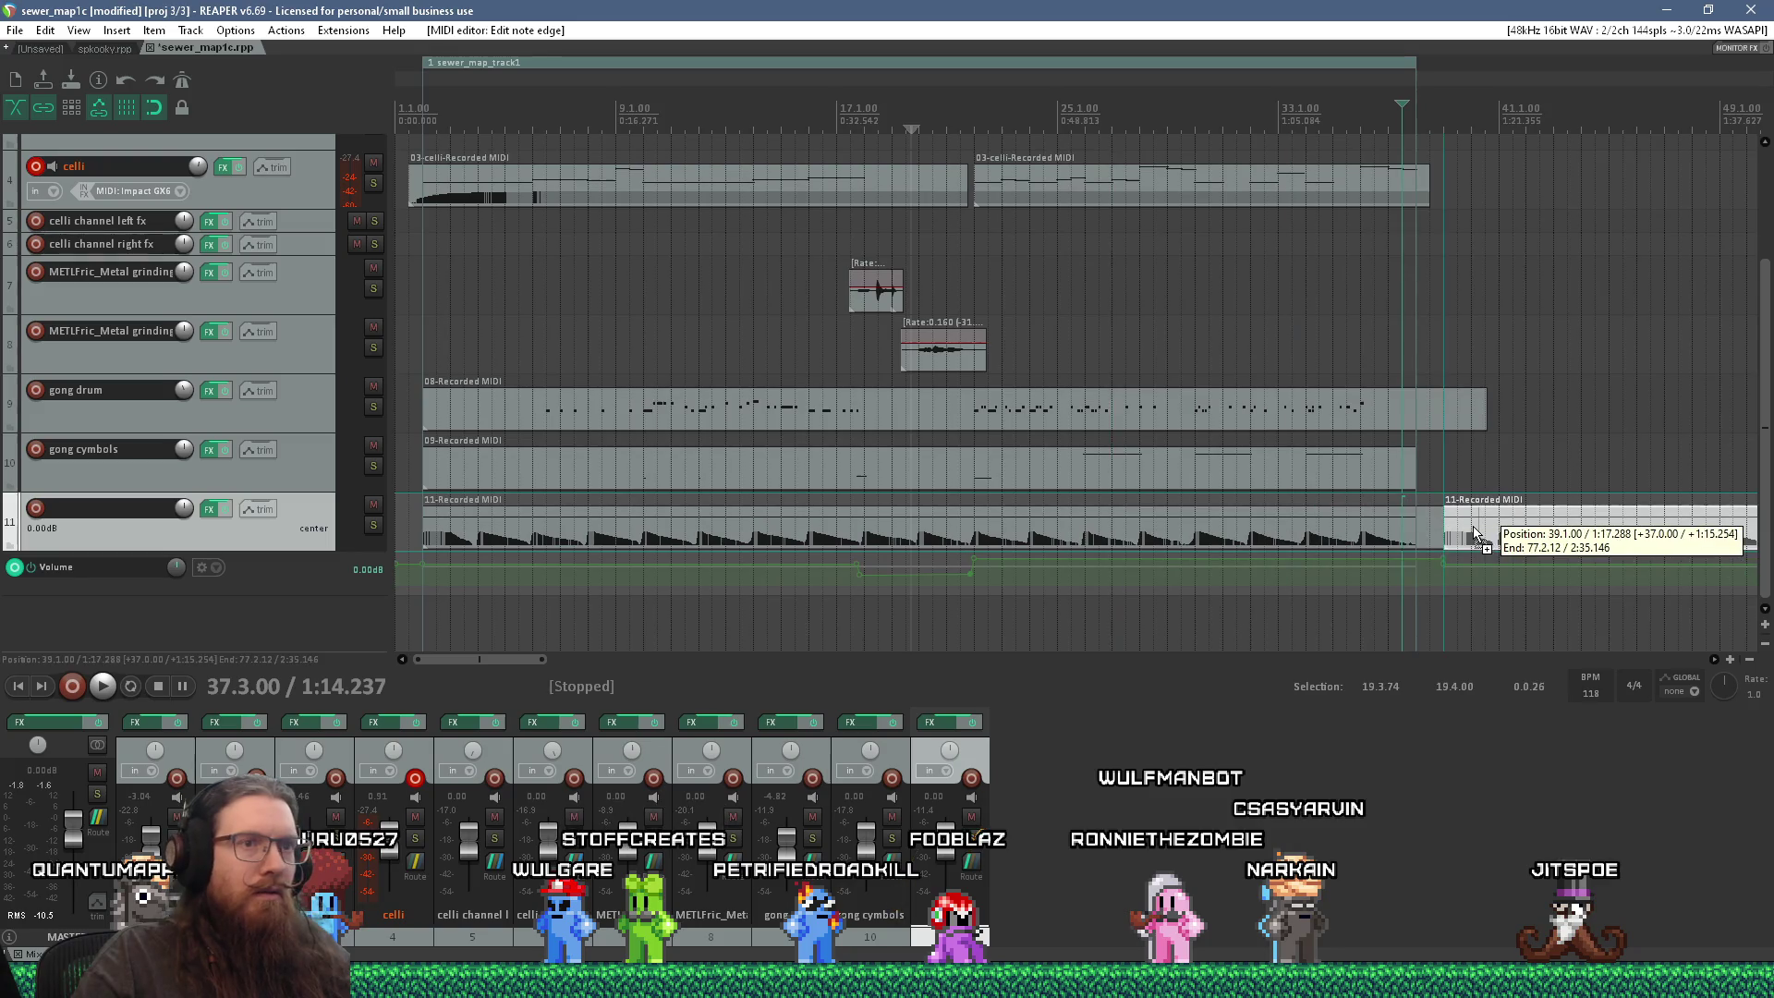
click(1442, 531)
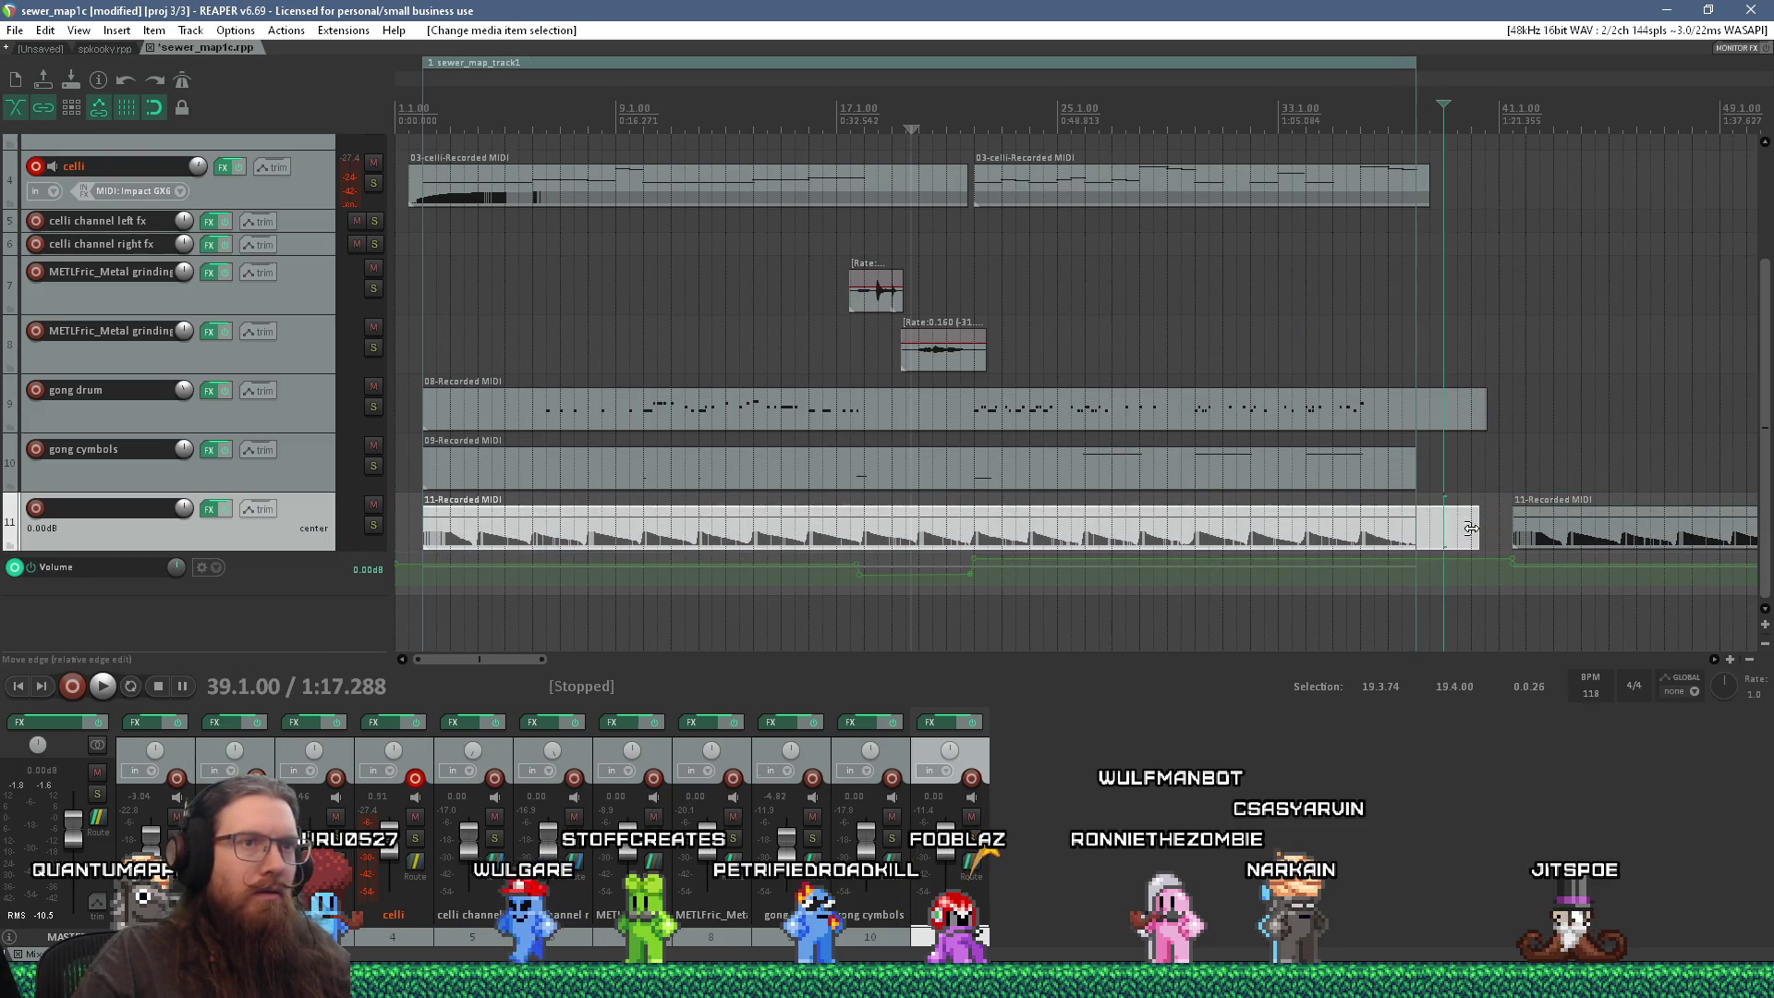
drag(1534, 532, 1440, 542)
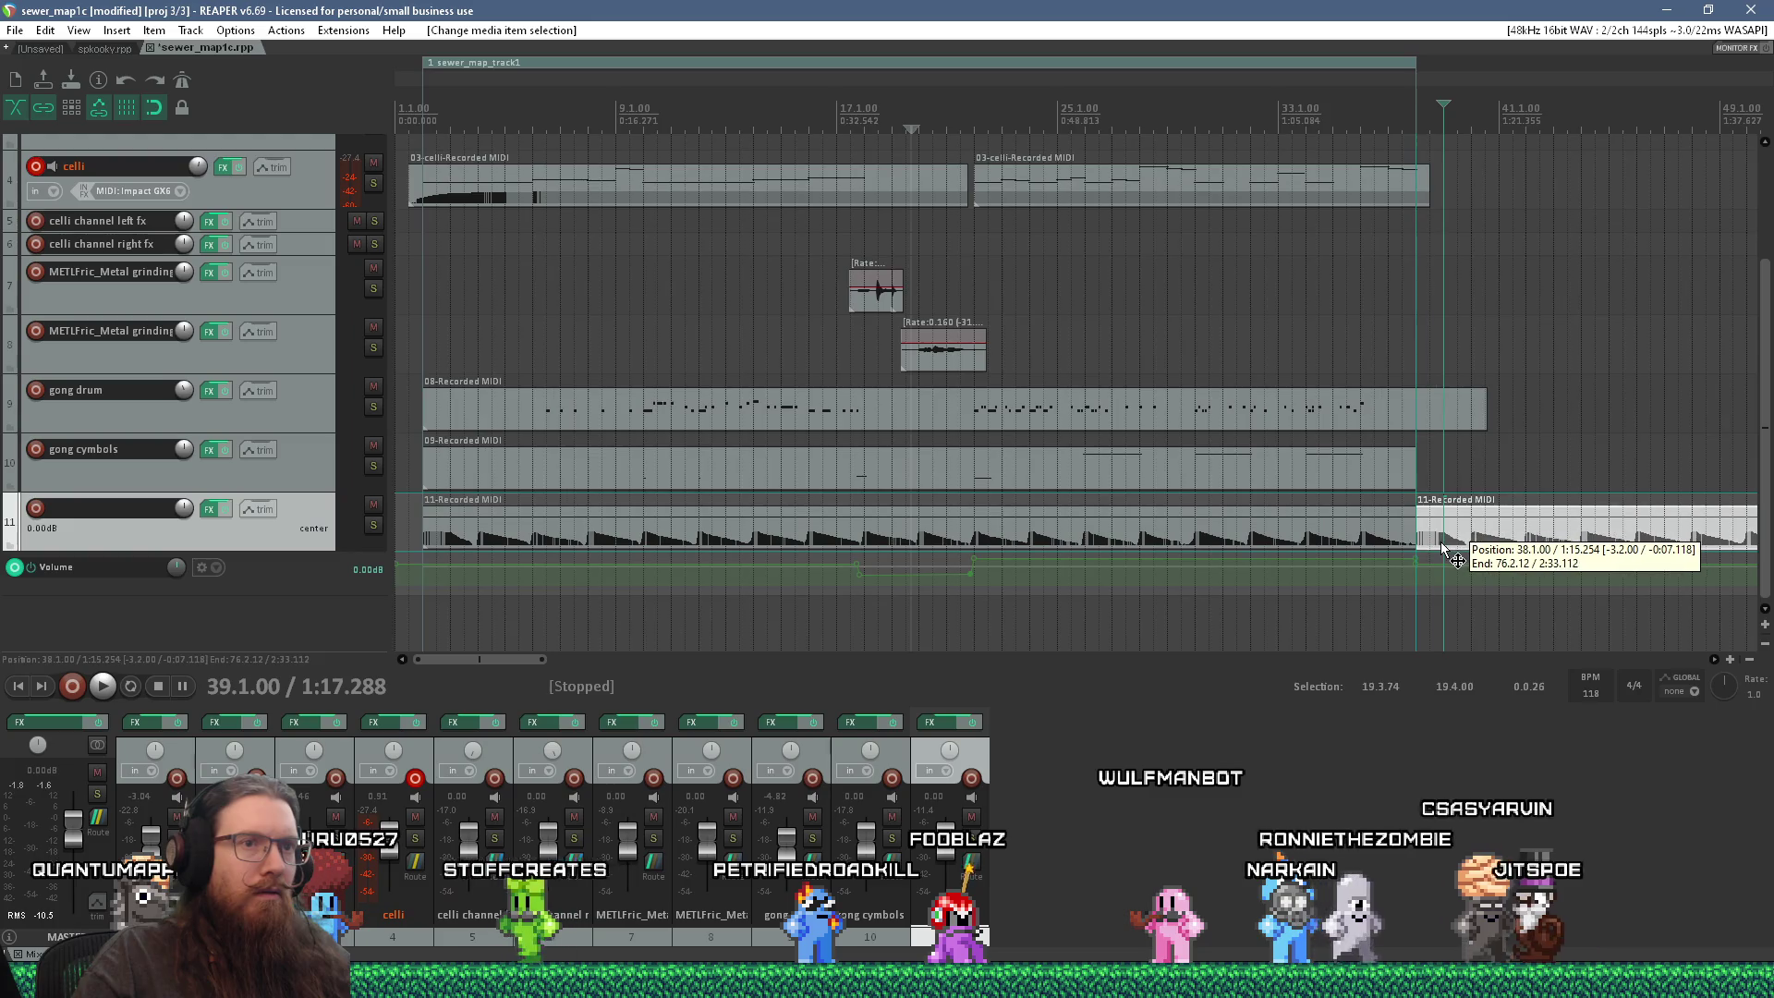
scroll(1216, 523, down, 2)
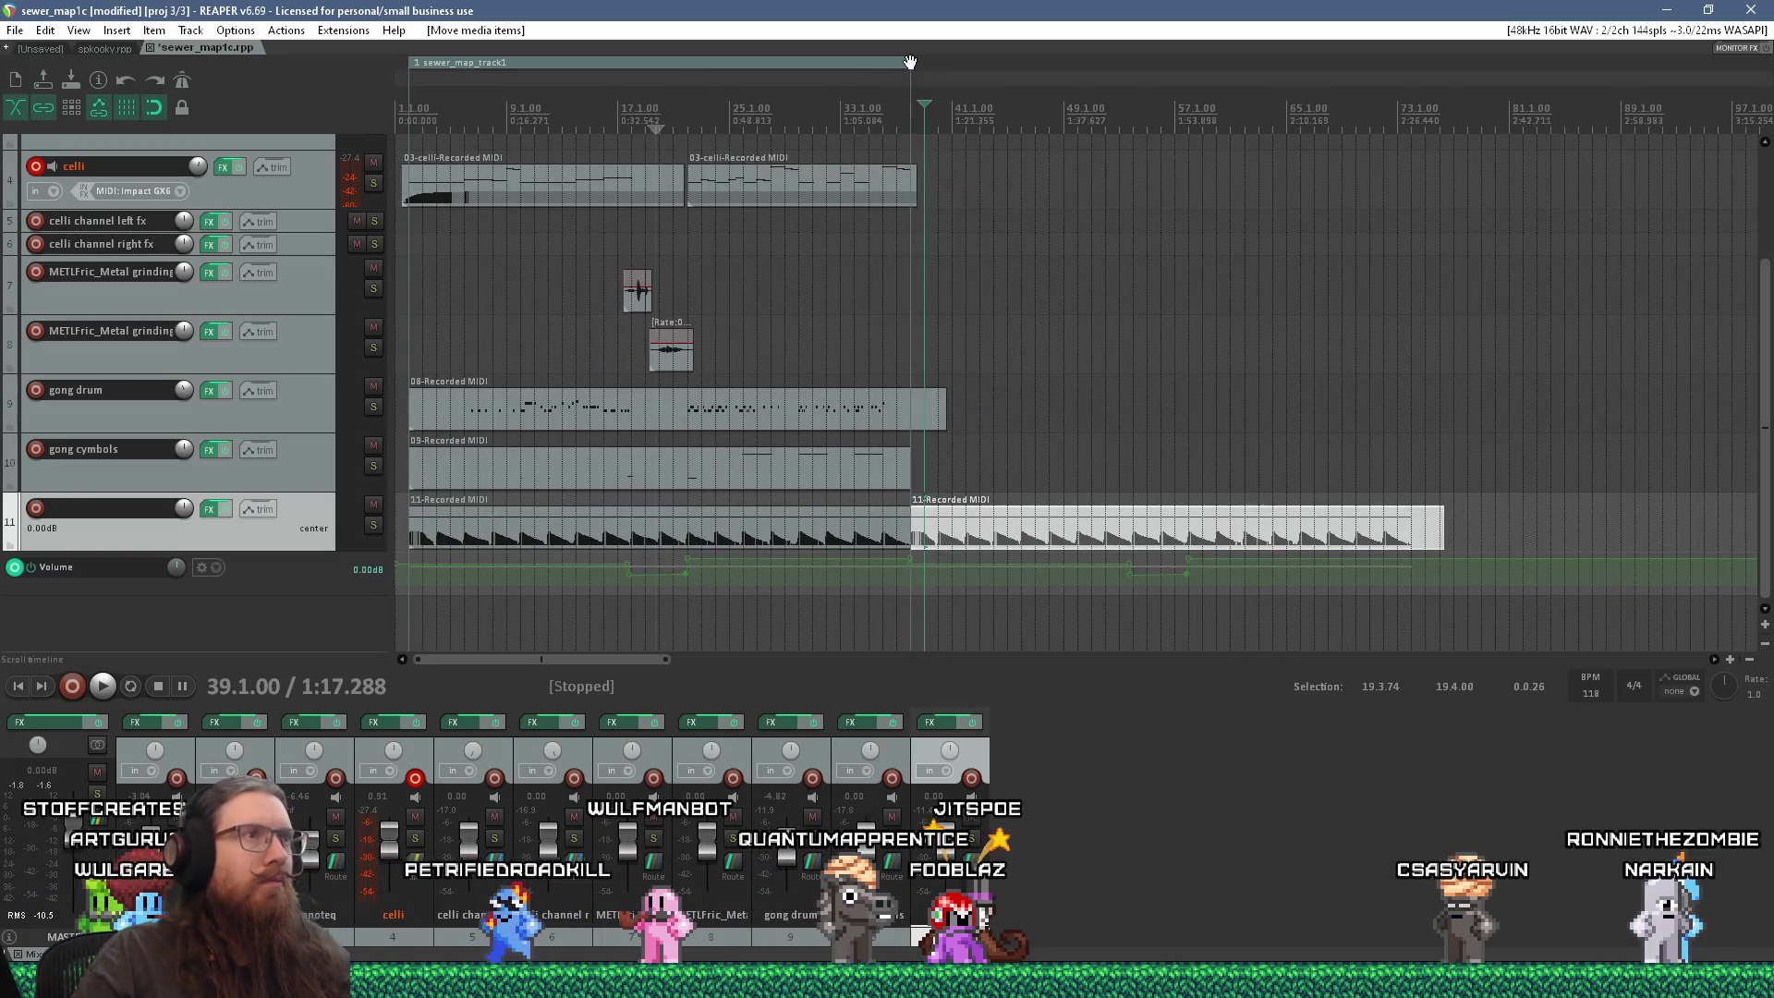
click(16, 30)
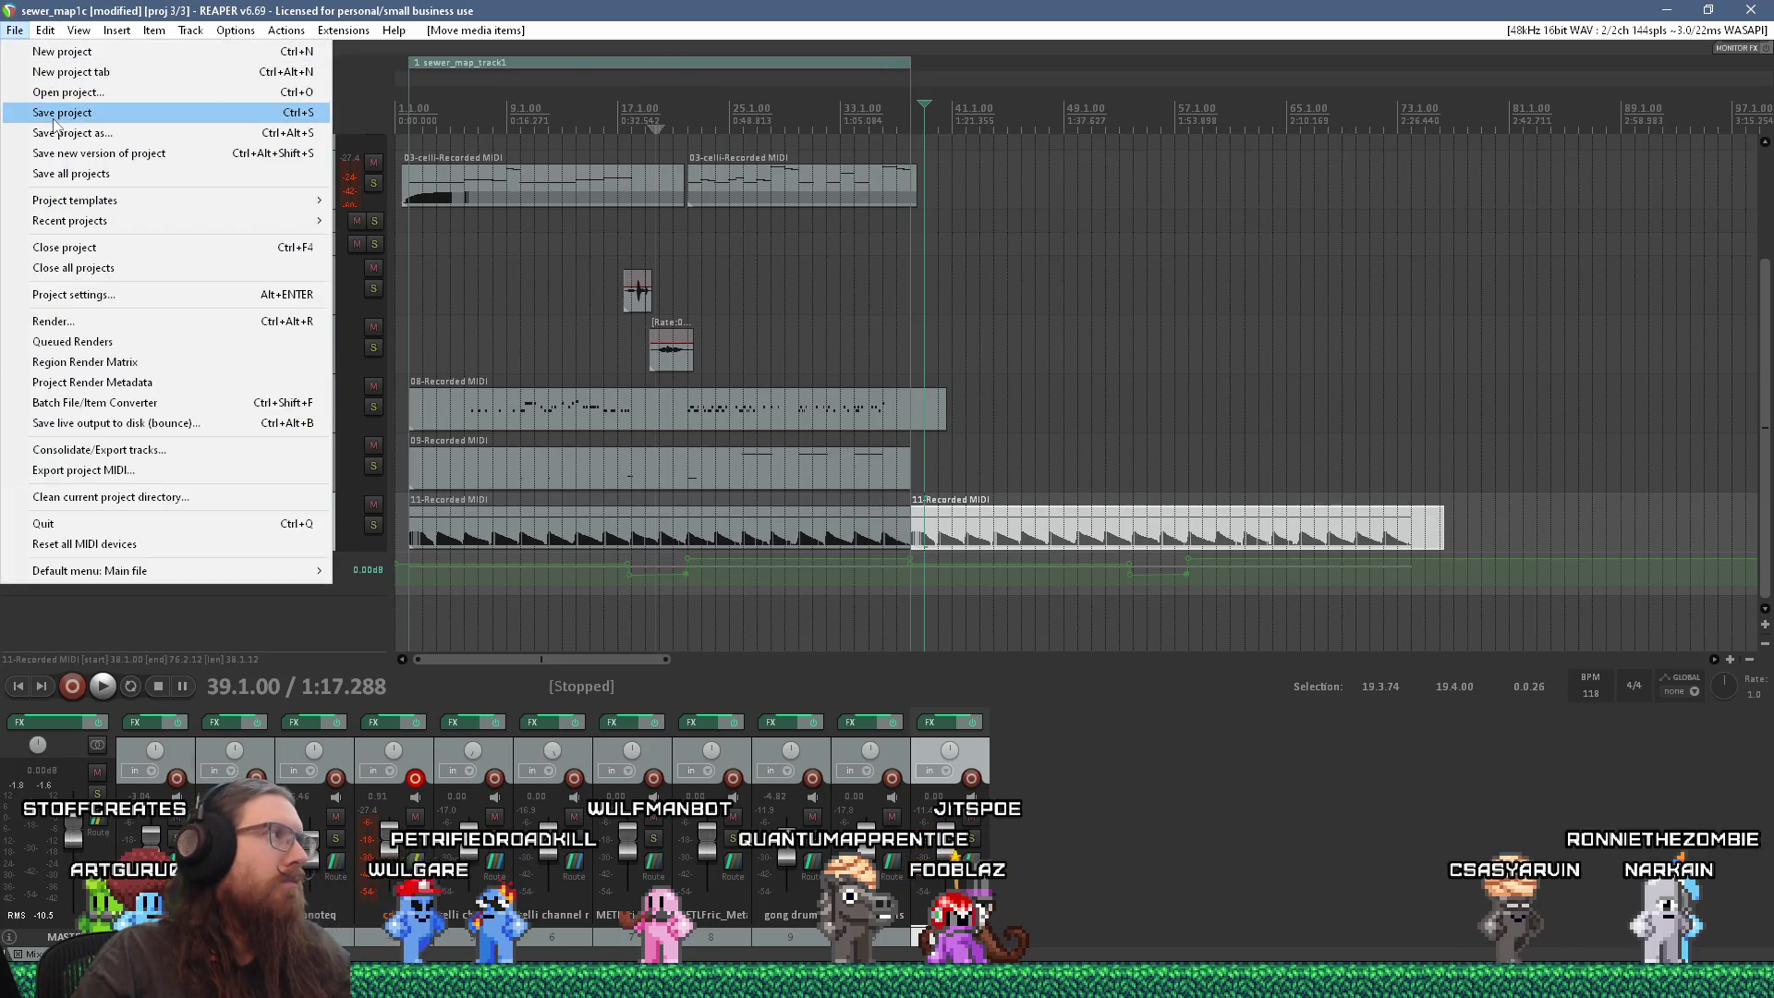
Step: Save the REAPER project as sewer_map1d.rpp
click(57, 134)
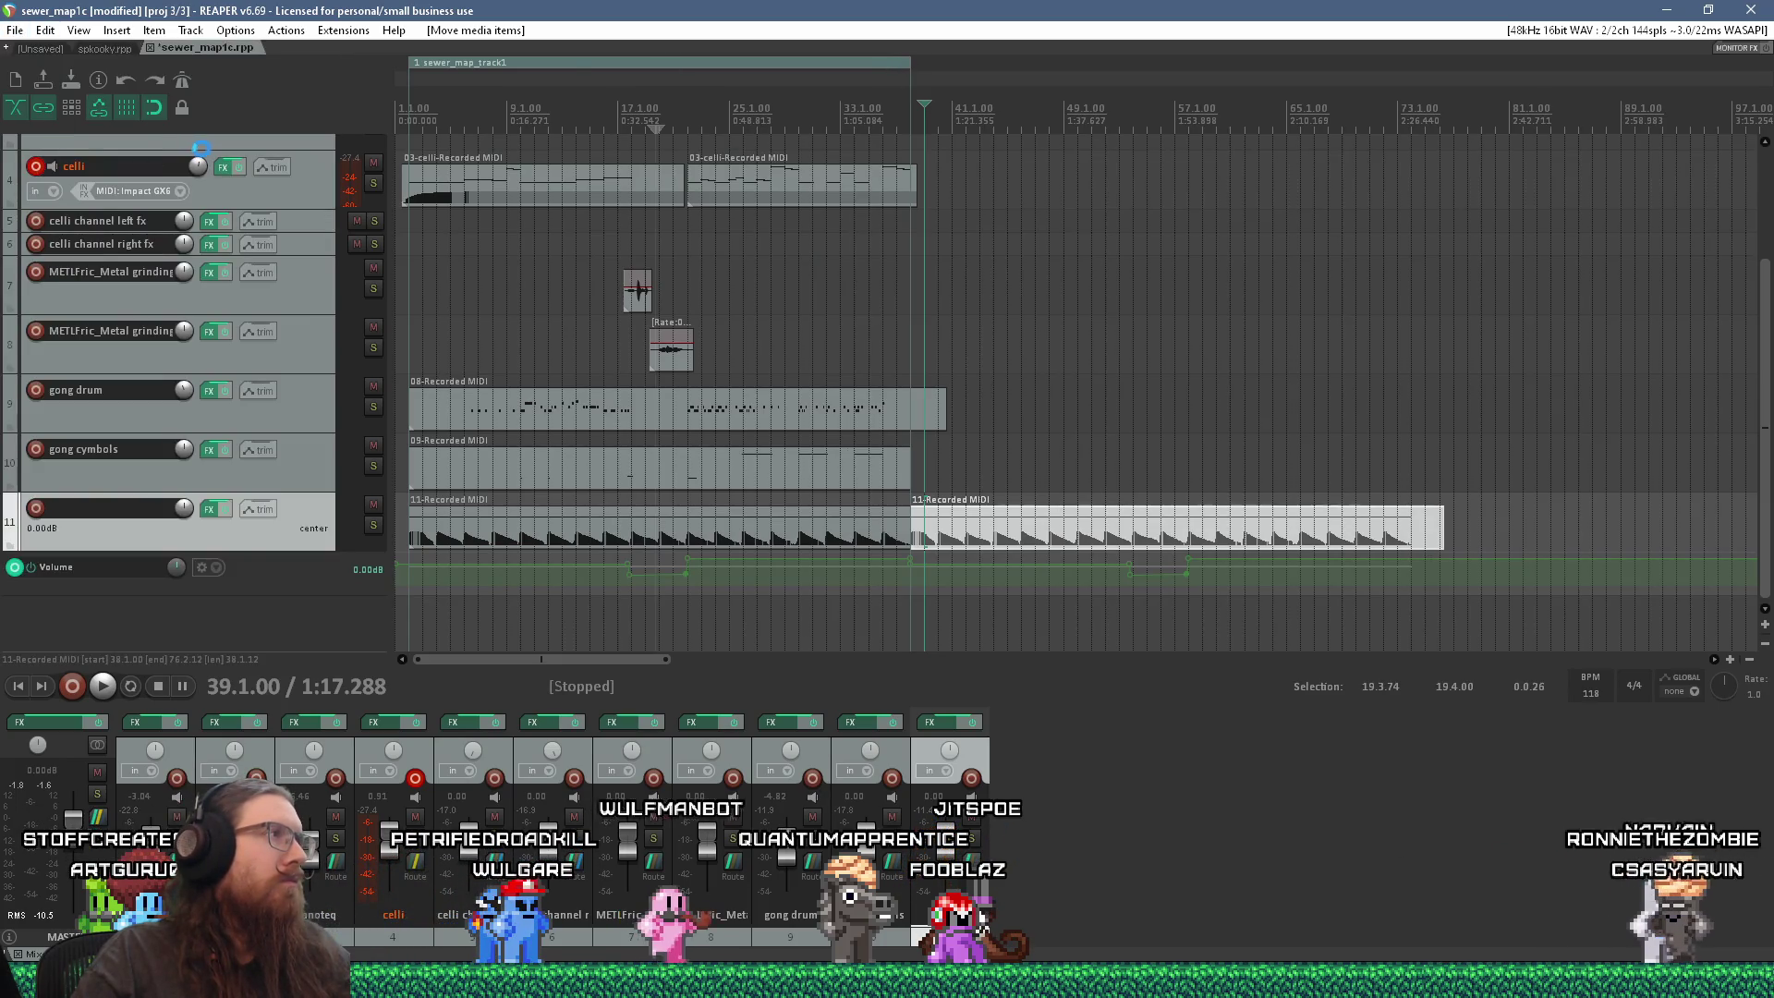
text(d.rpp)
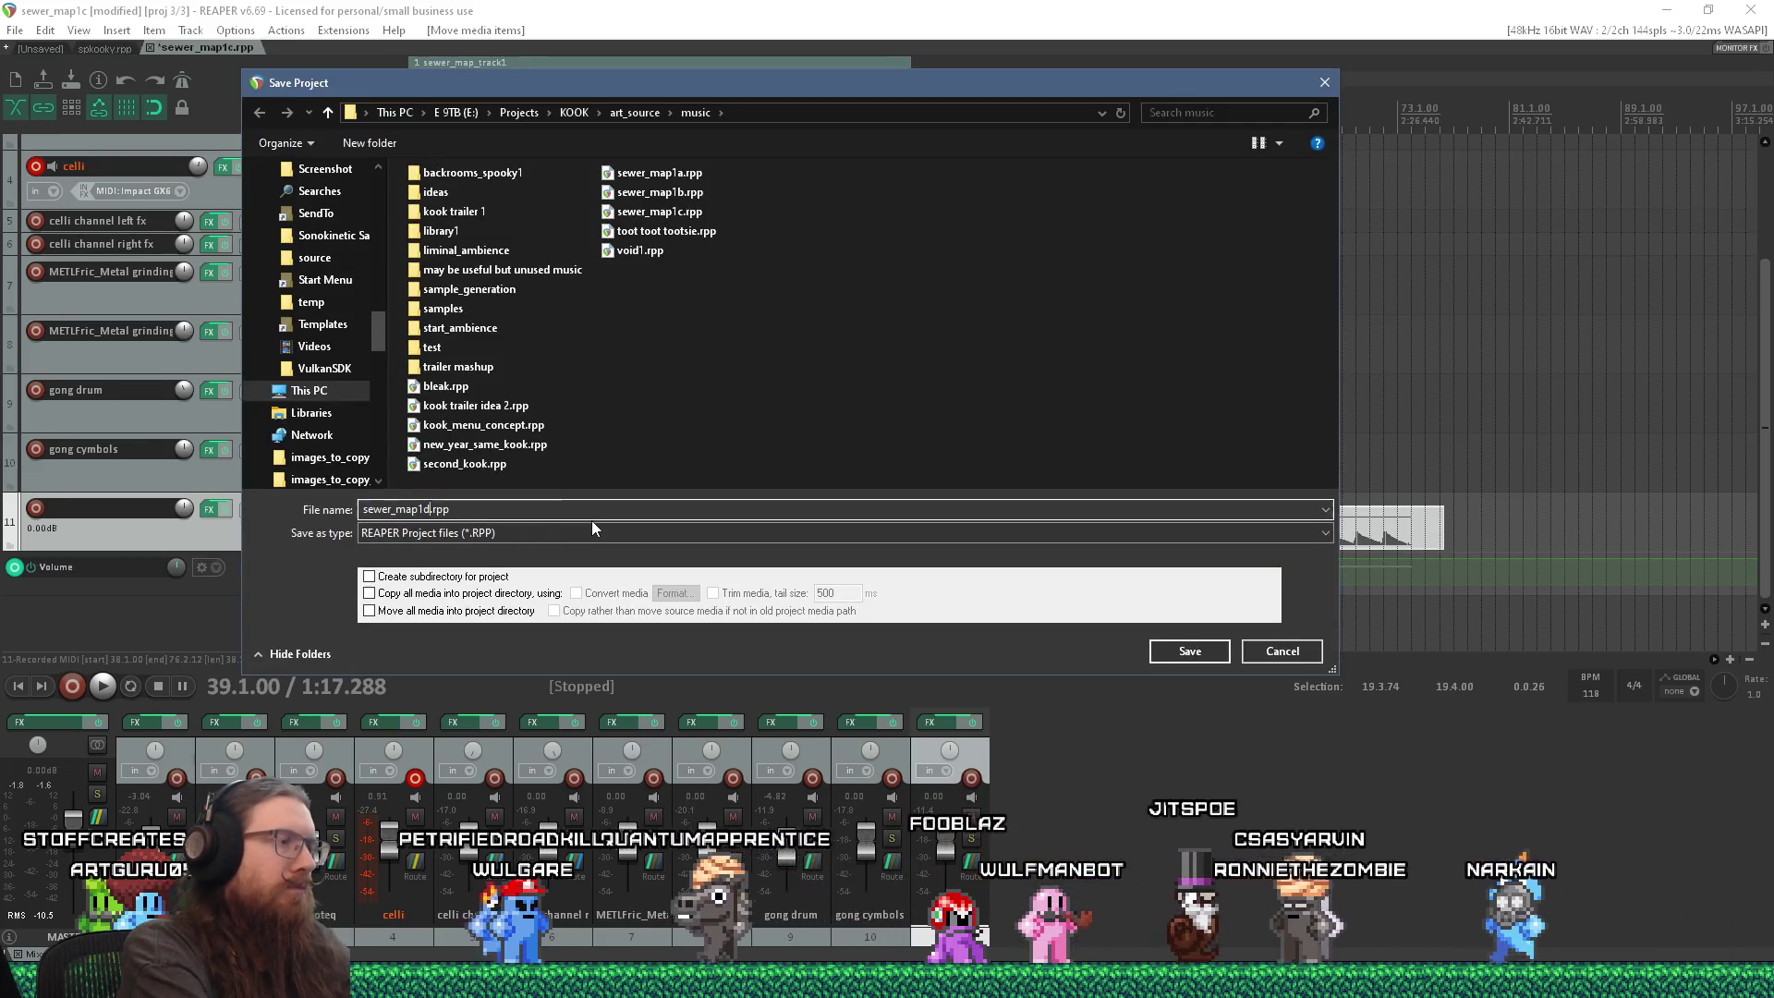
key(Return)
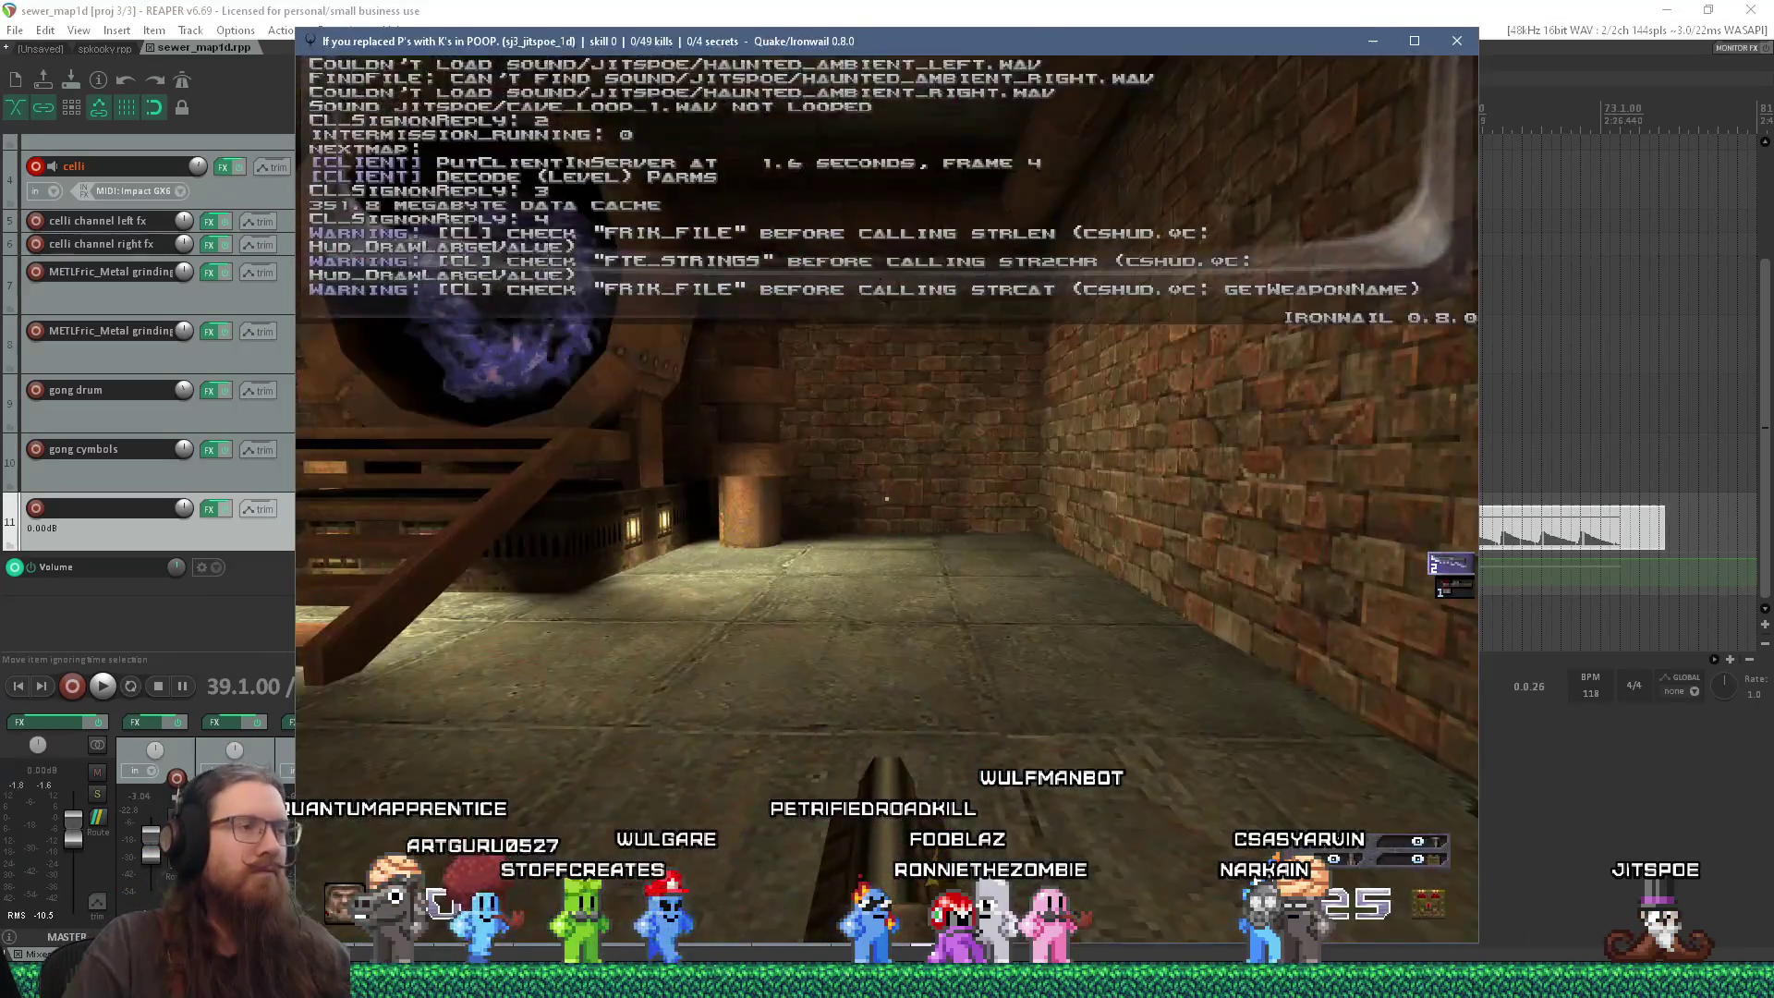
Step: Look around the purple portal room in the compiled sewer map
key(w)
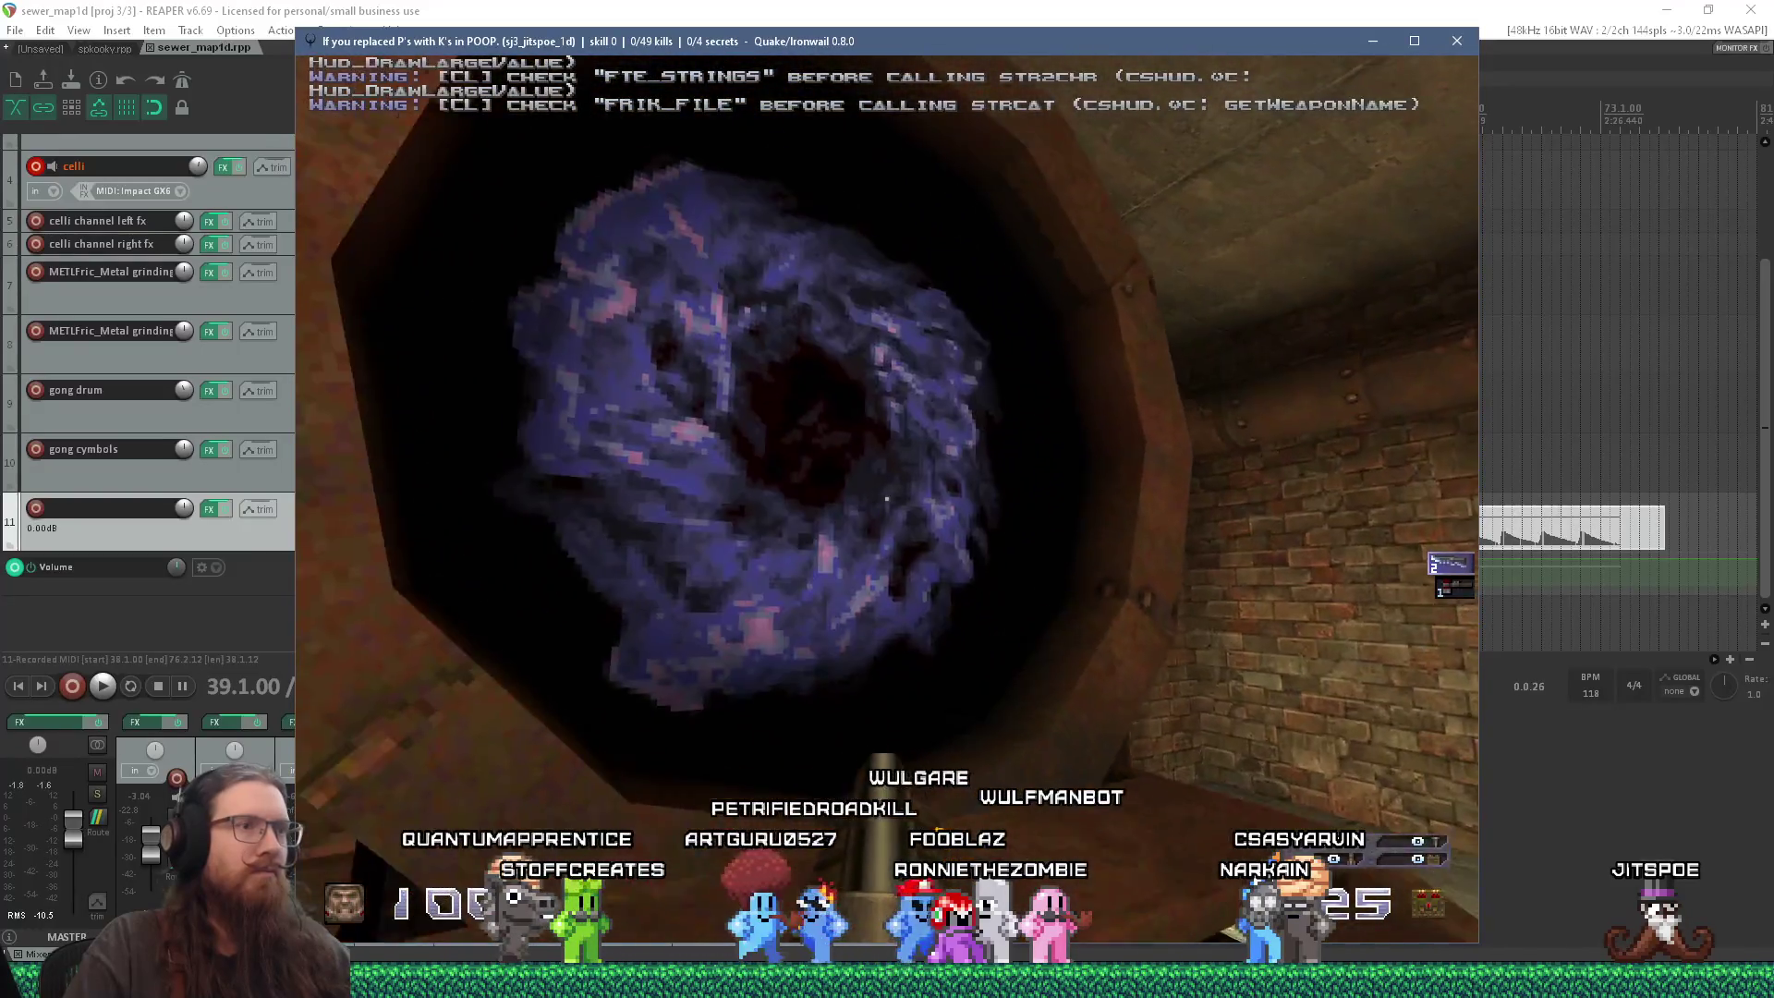
key(s)
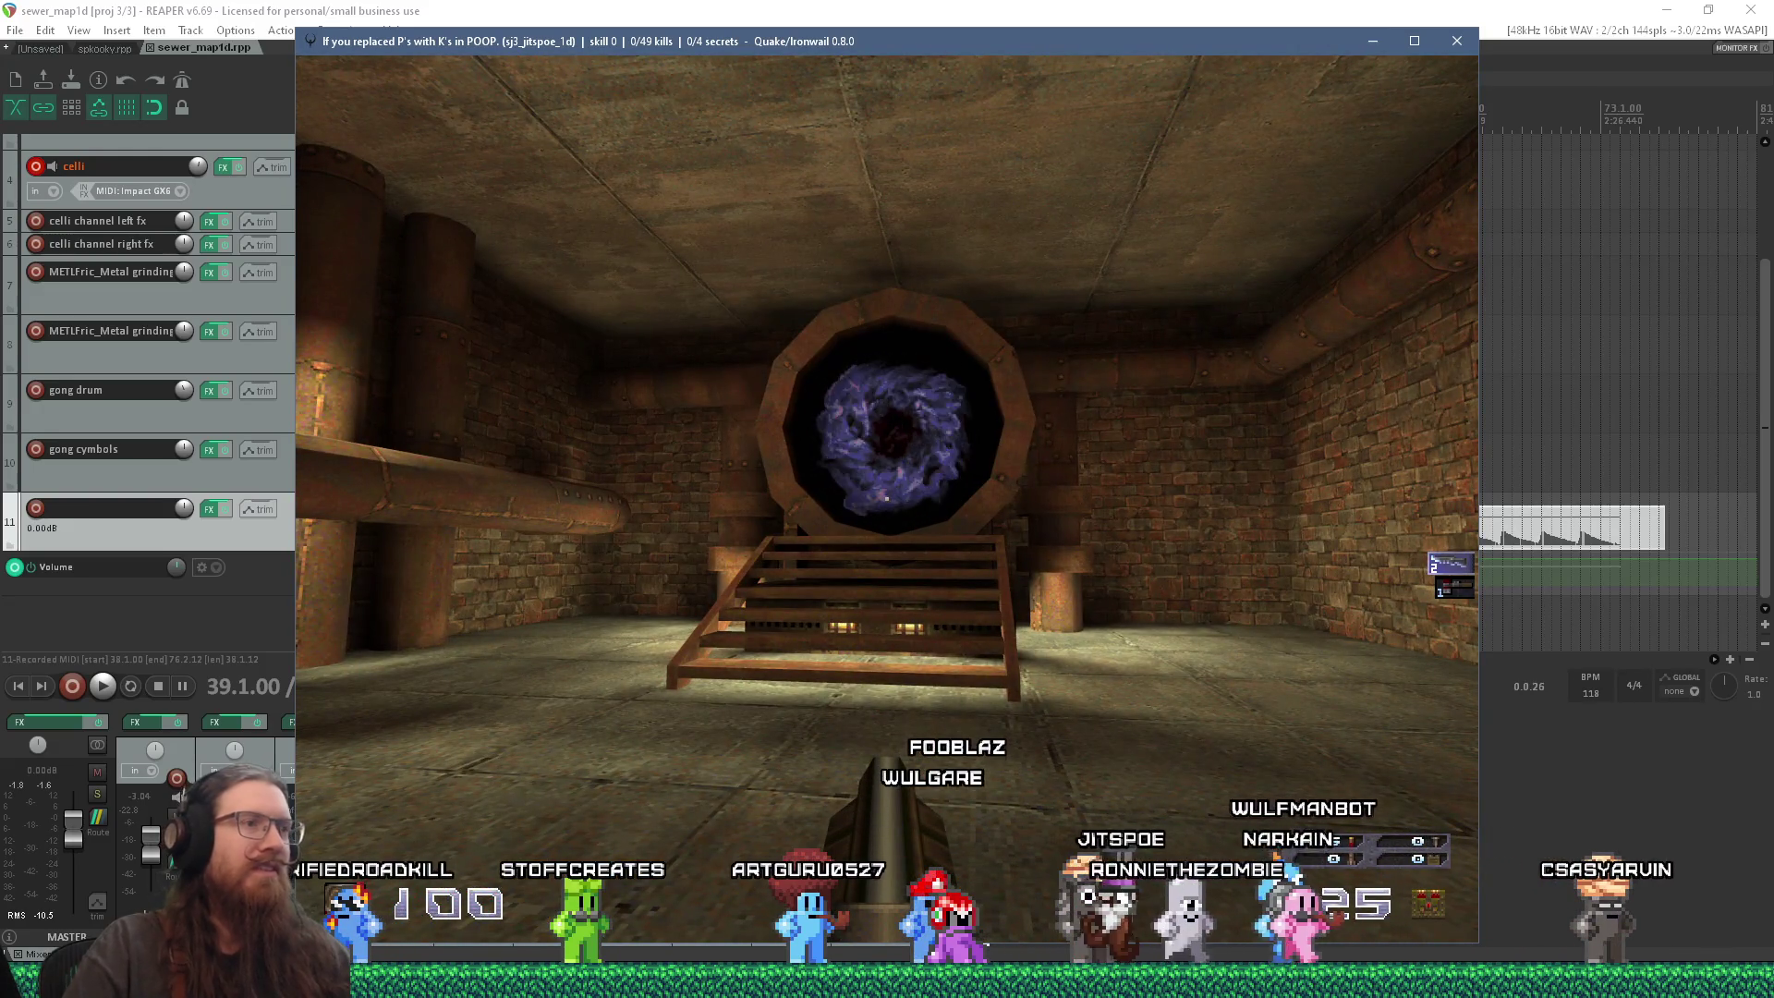
key(Left)
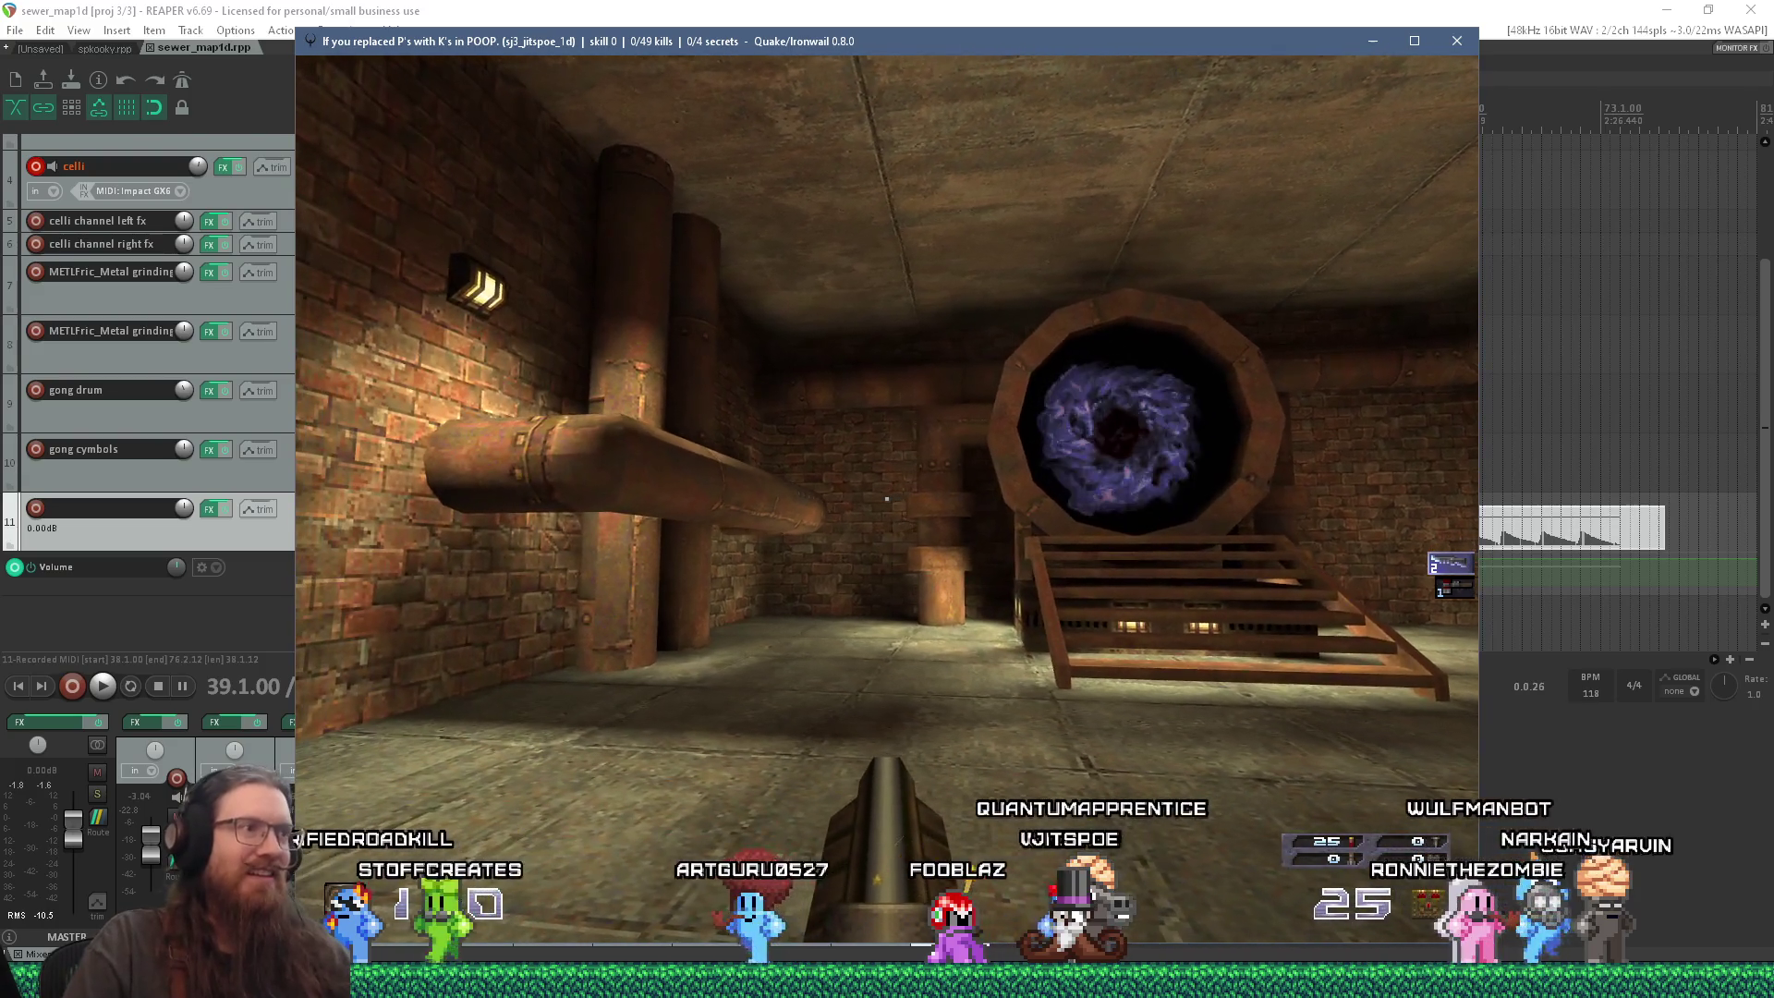
key(Right)
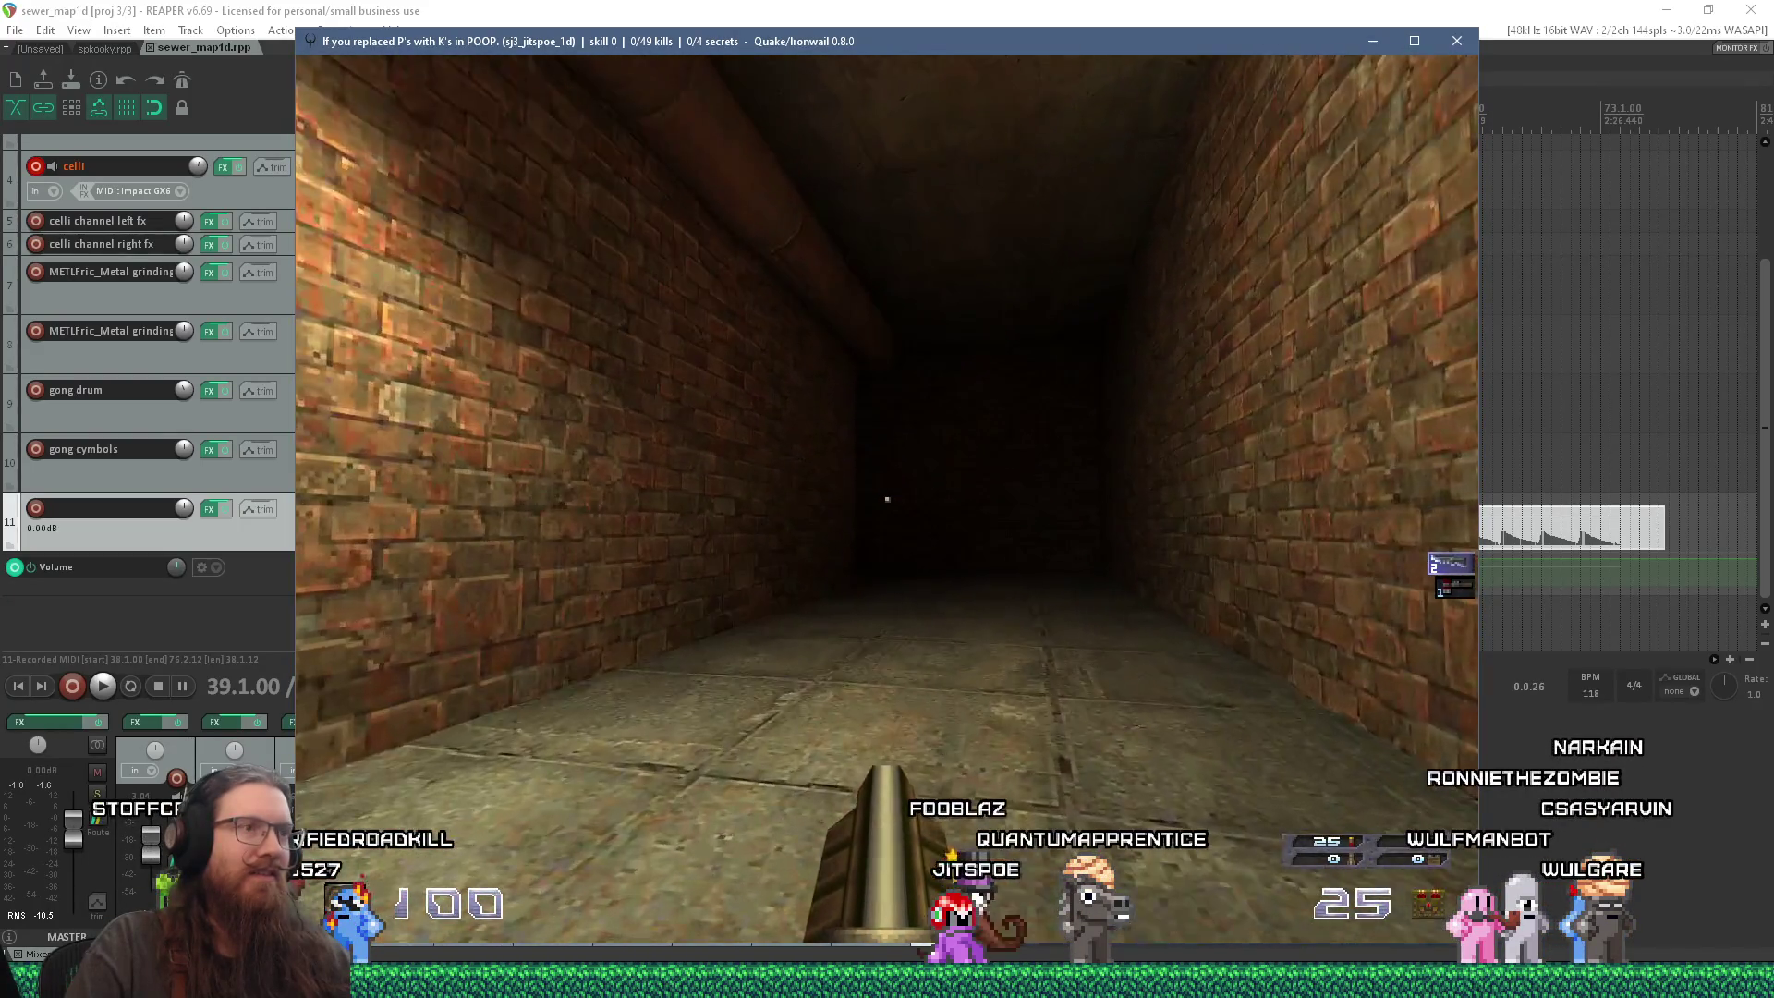
Step: Walk down the brick corridor to inspect the wall clock, then quit the game
key(w)
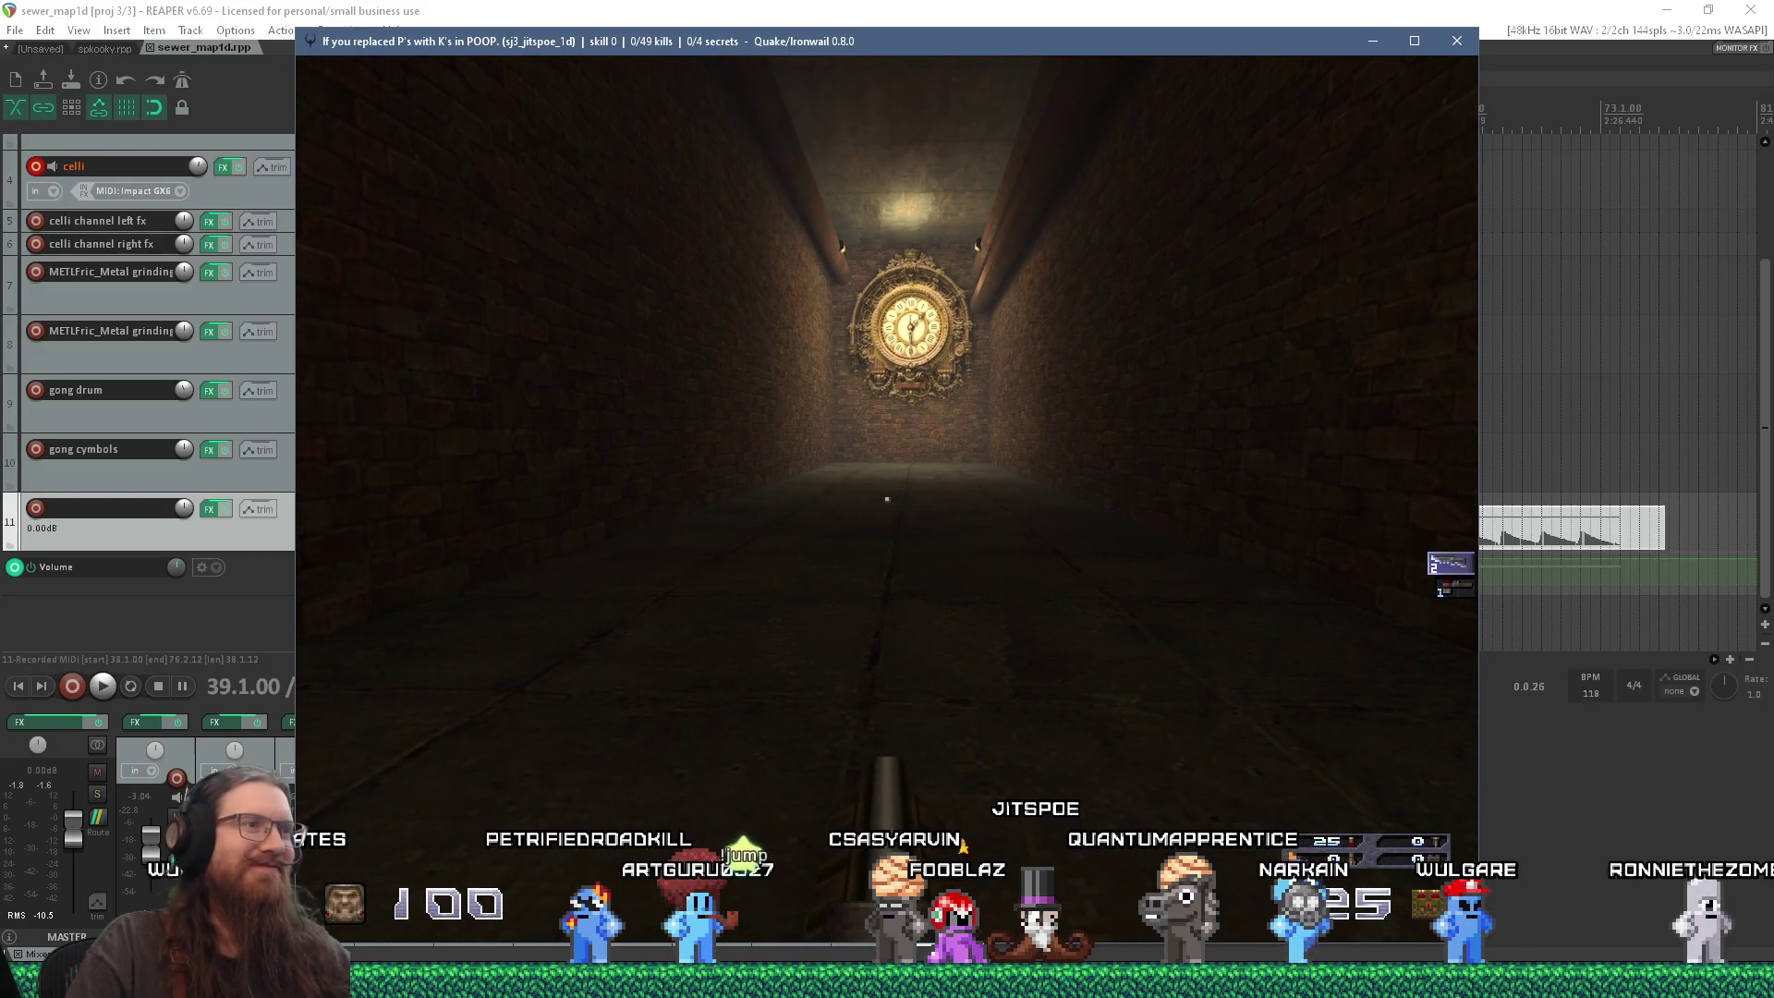
key(w)
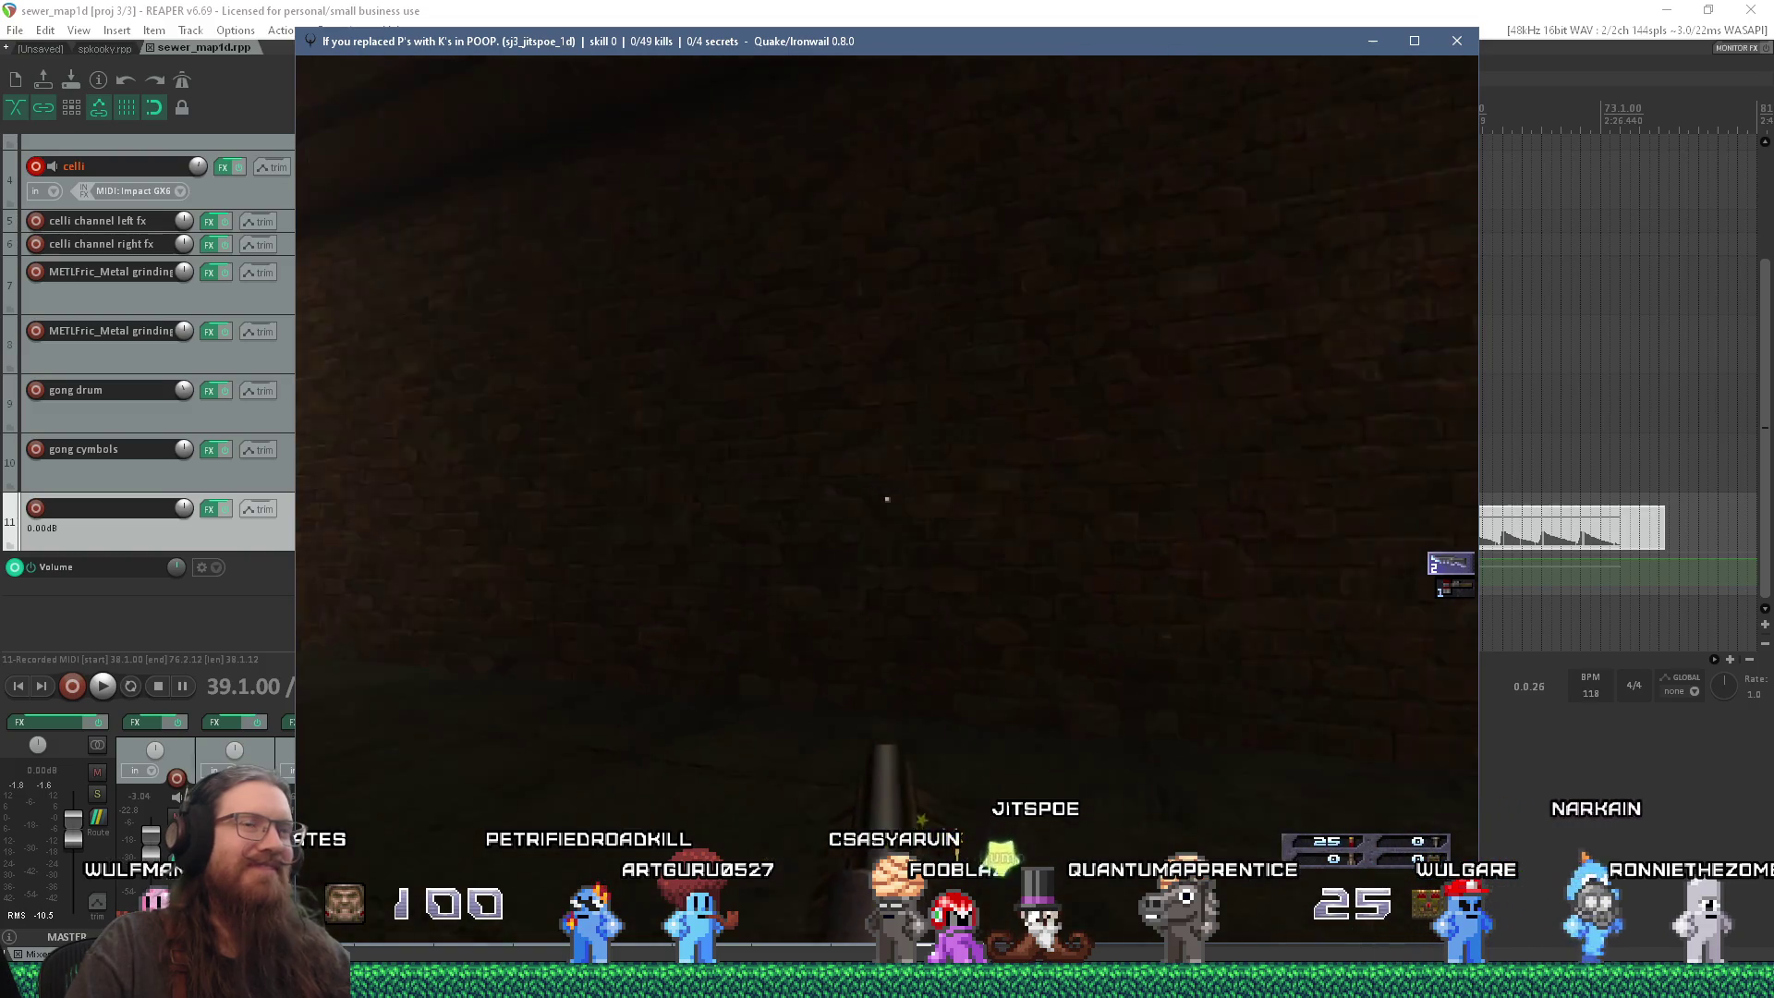
key(w)
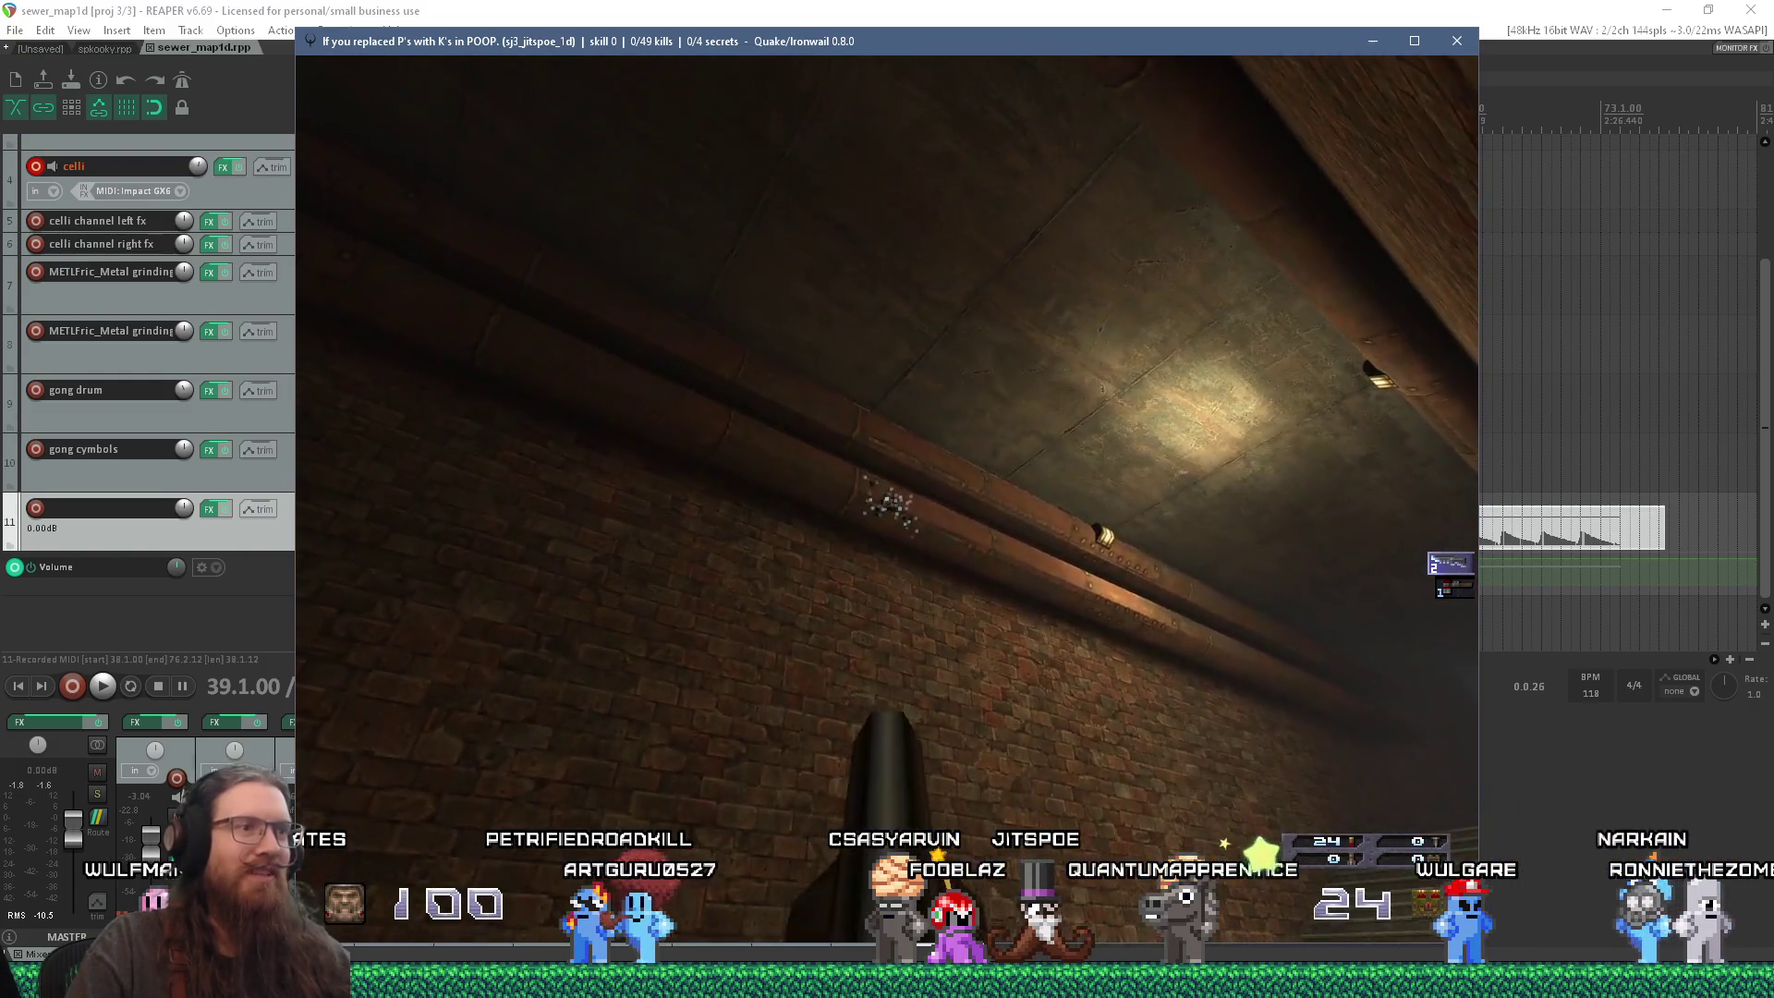
key(w)
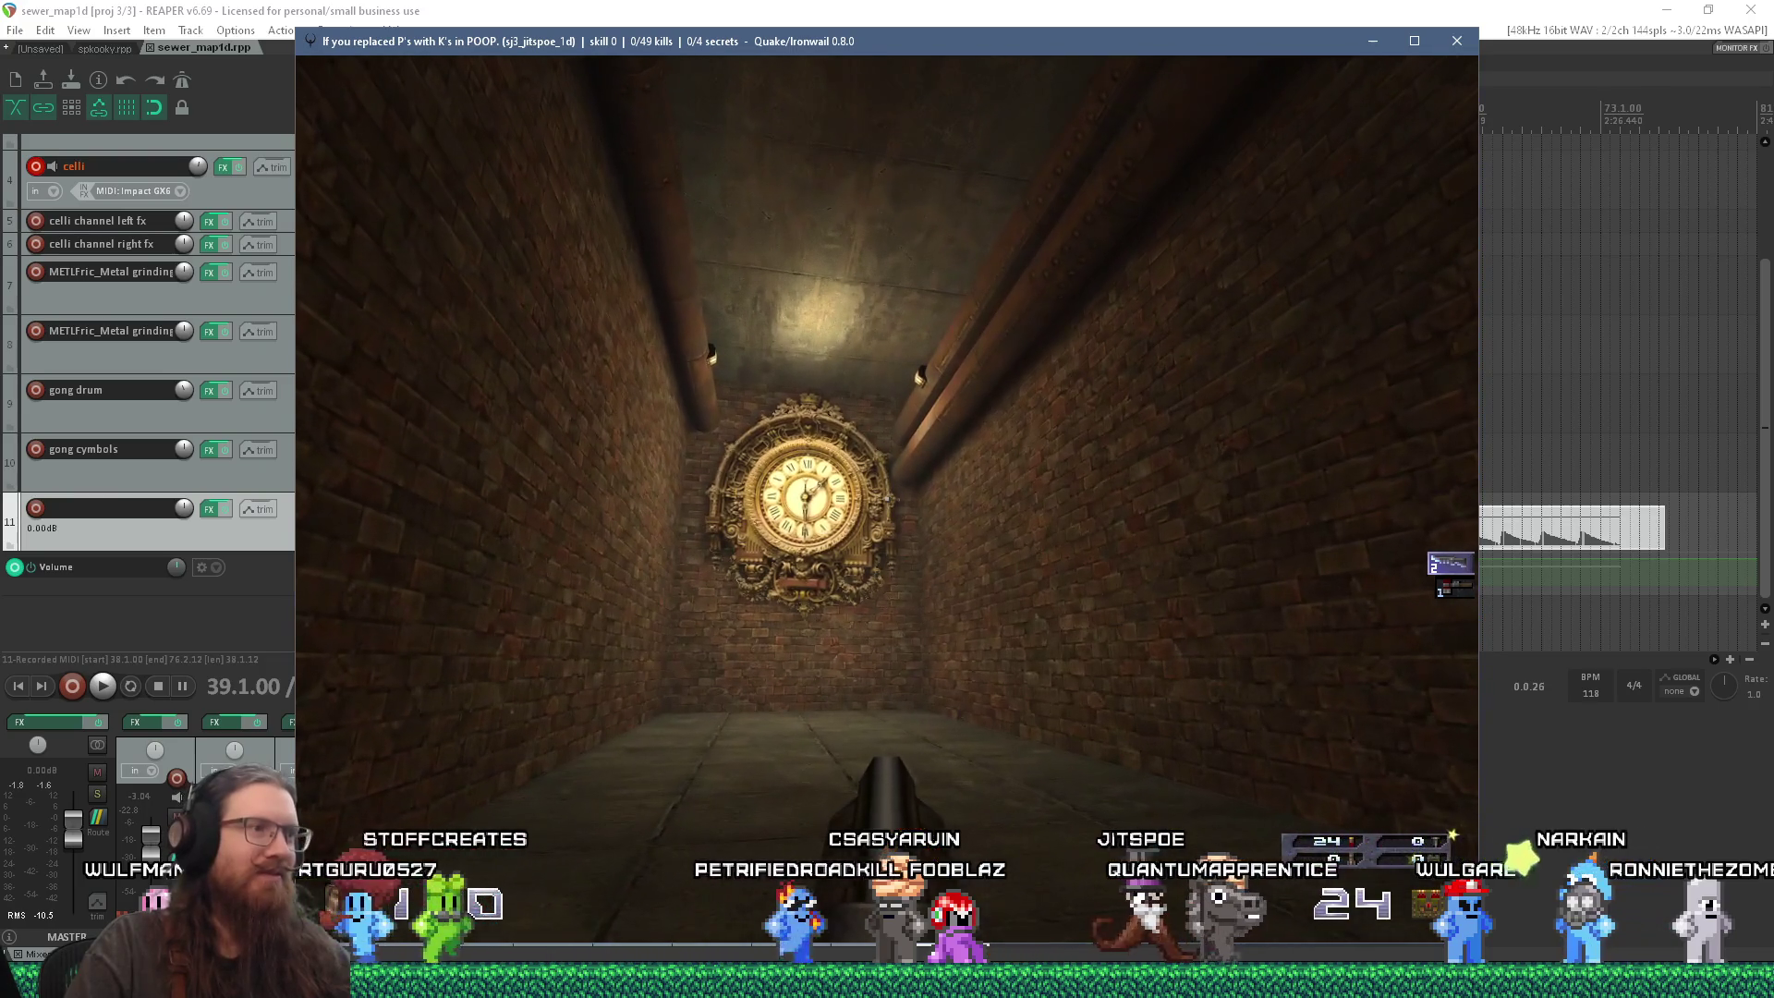
key(s)
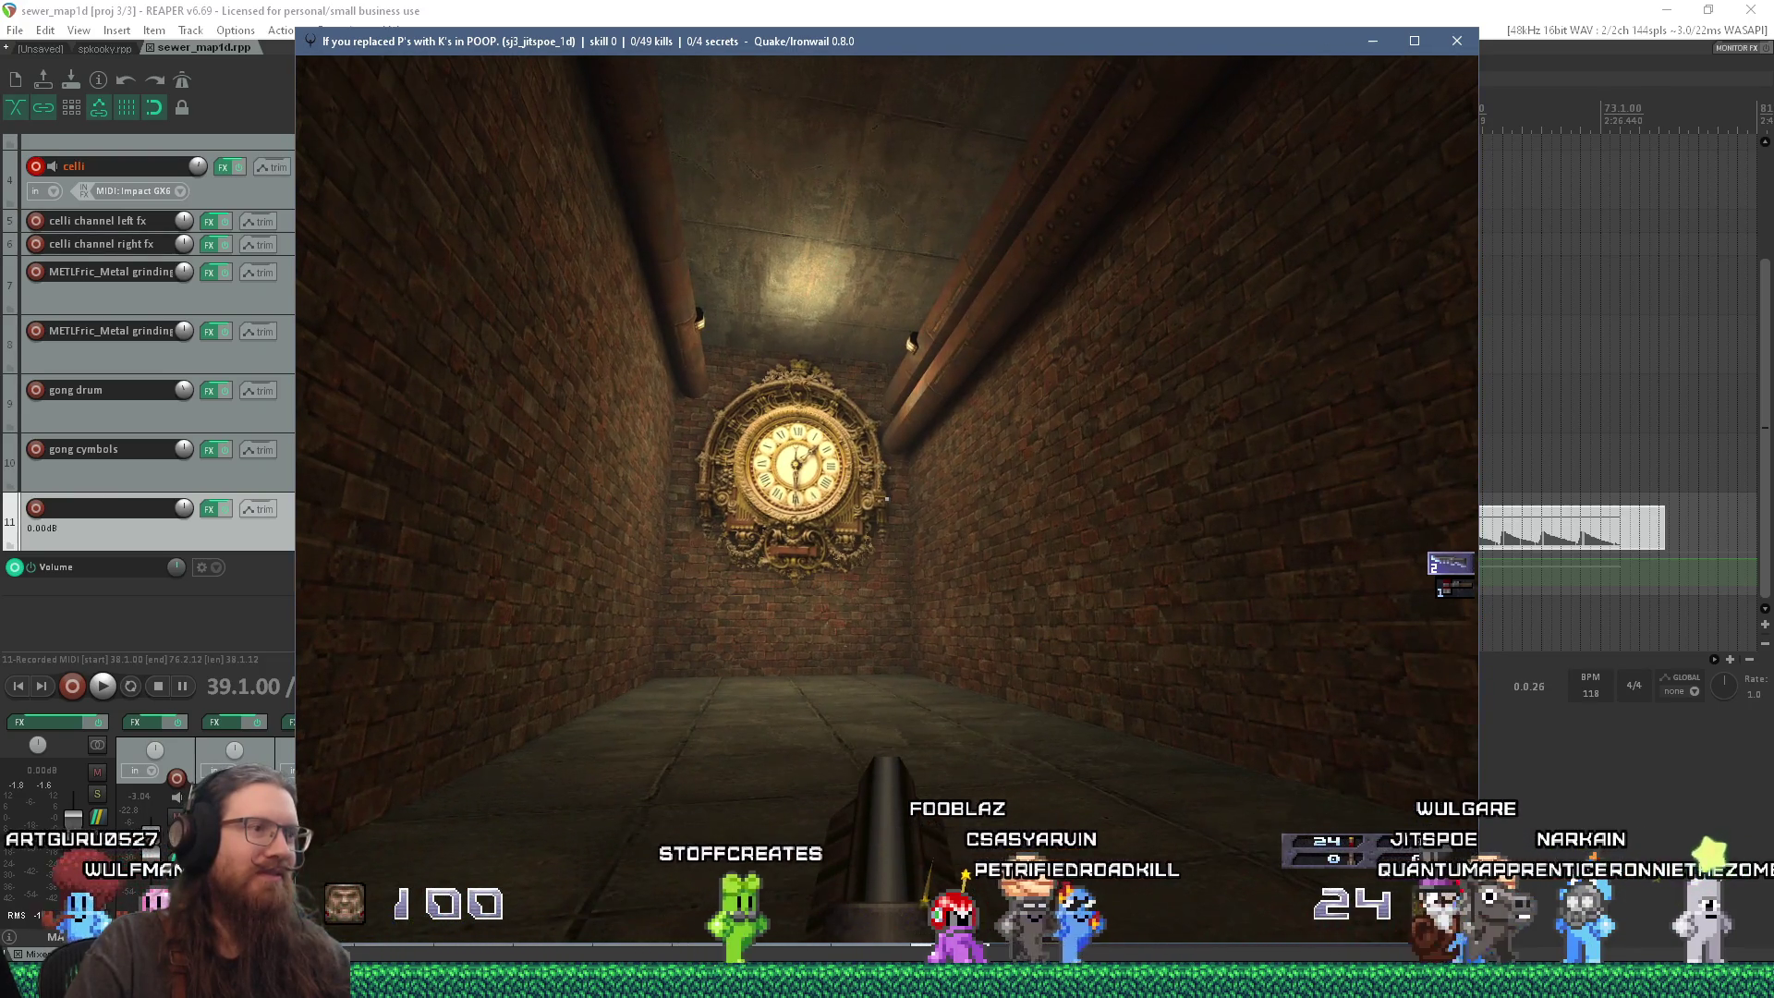
key(w)
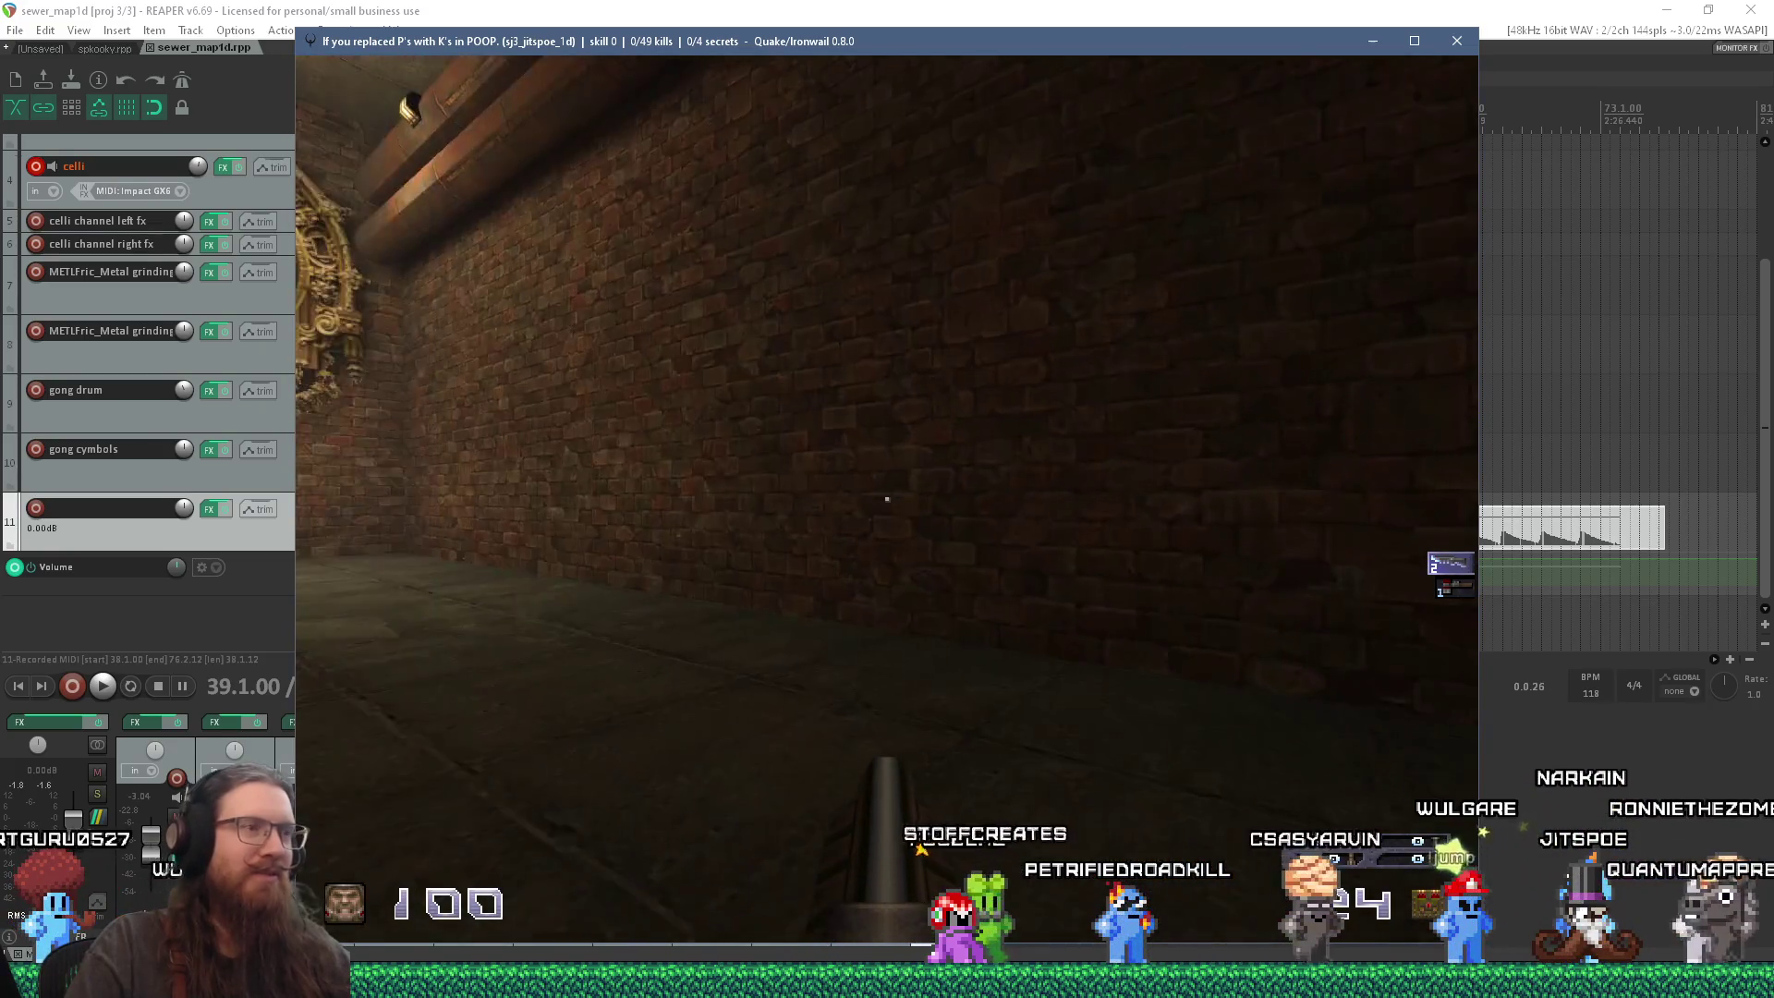
key(Left)
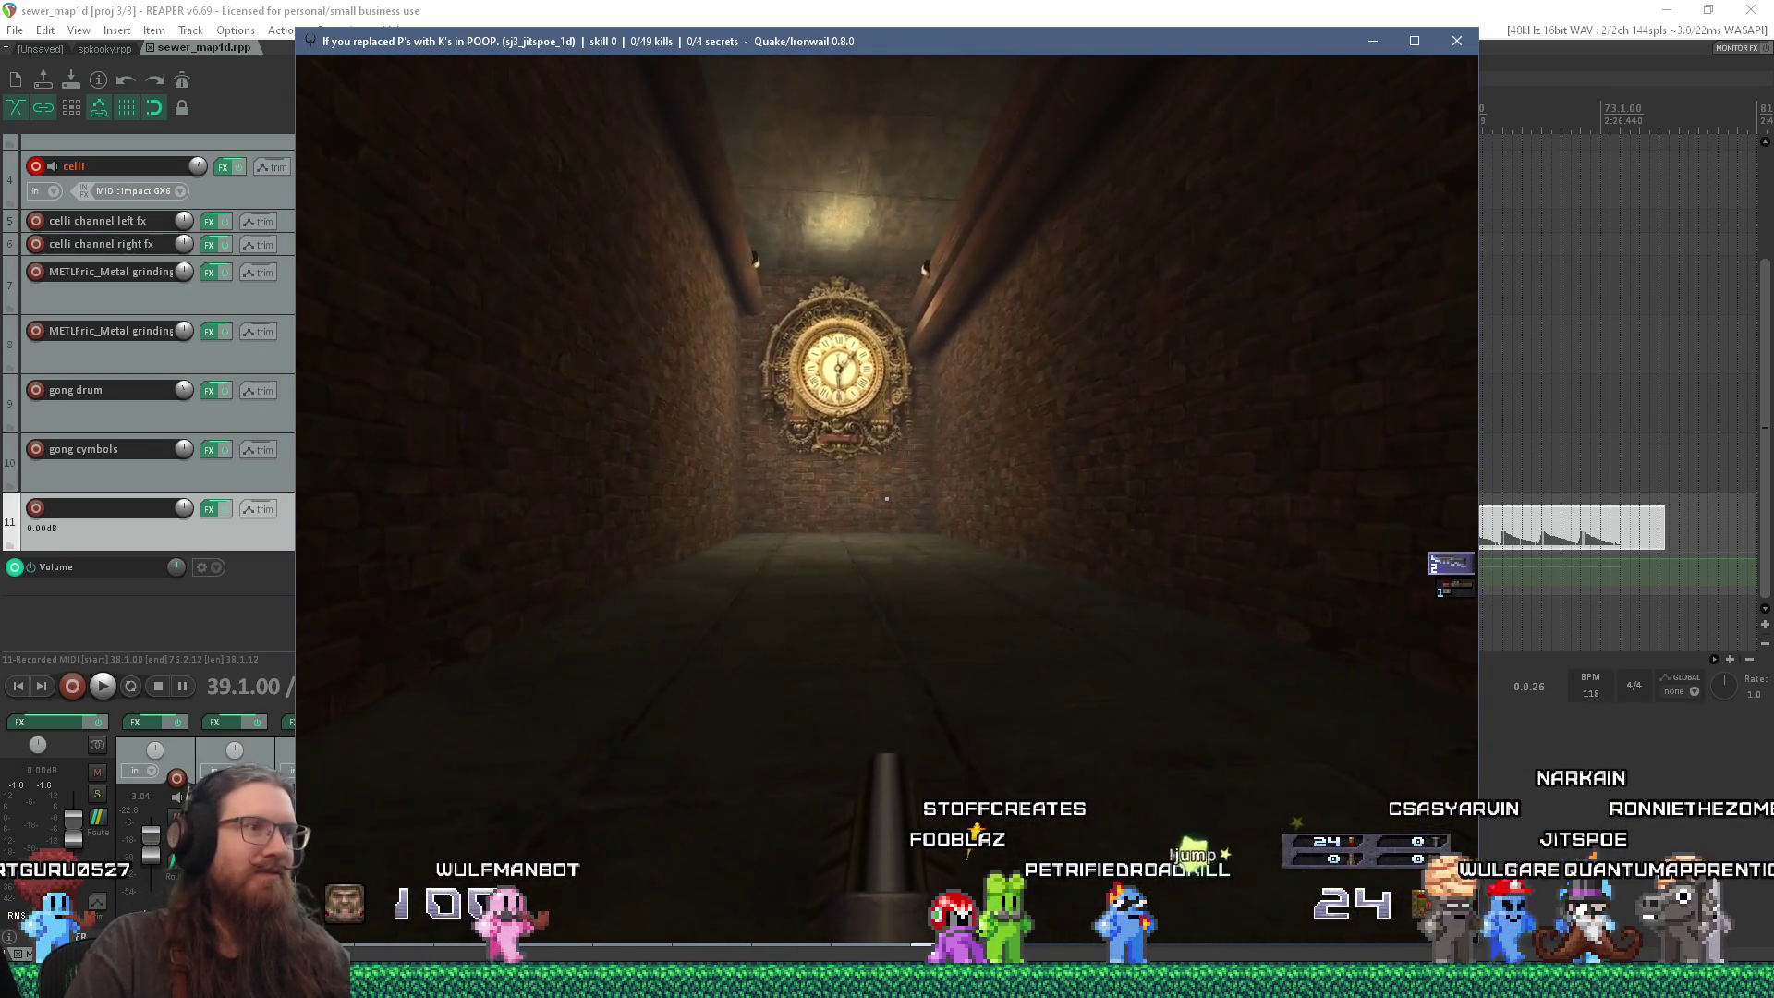
key(w)
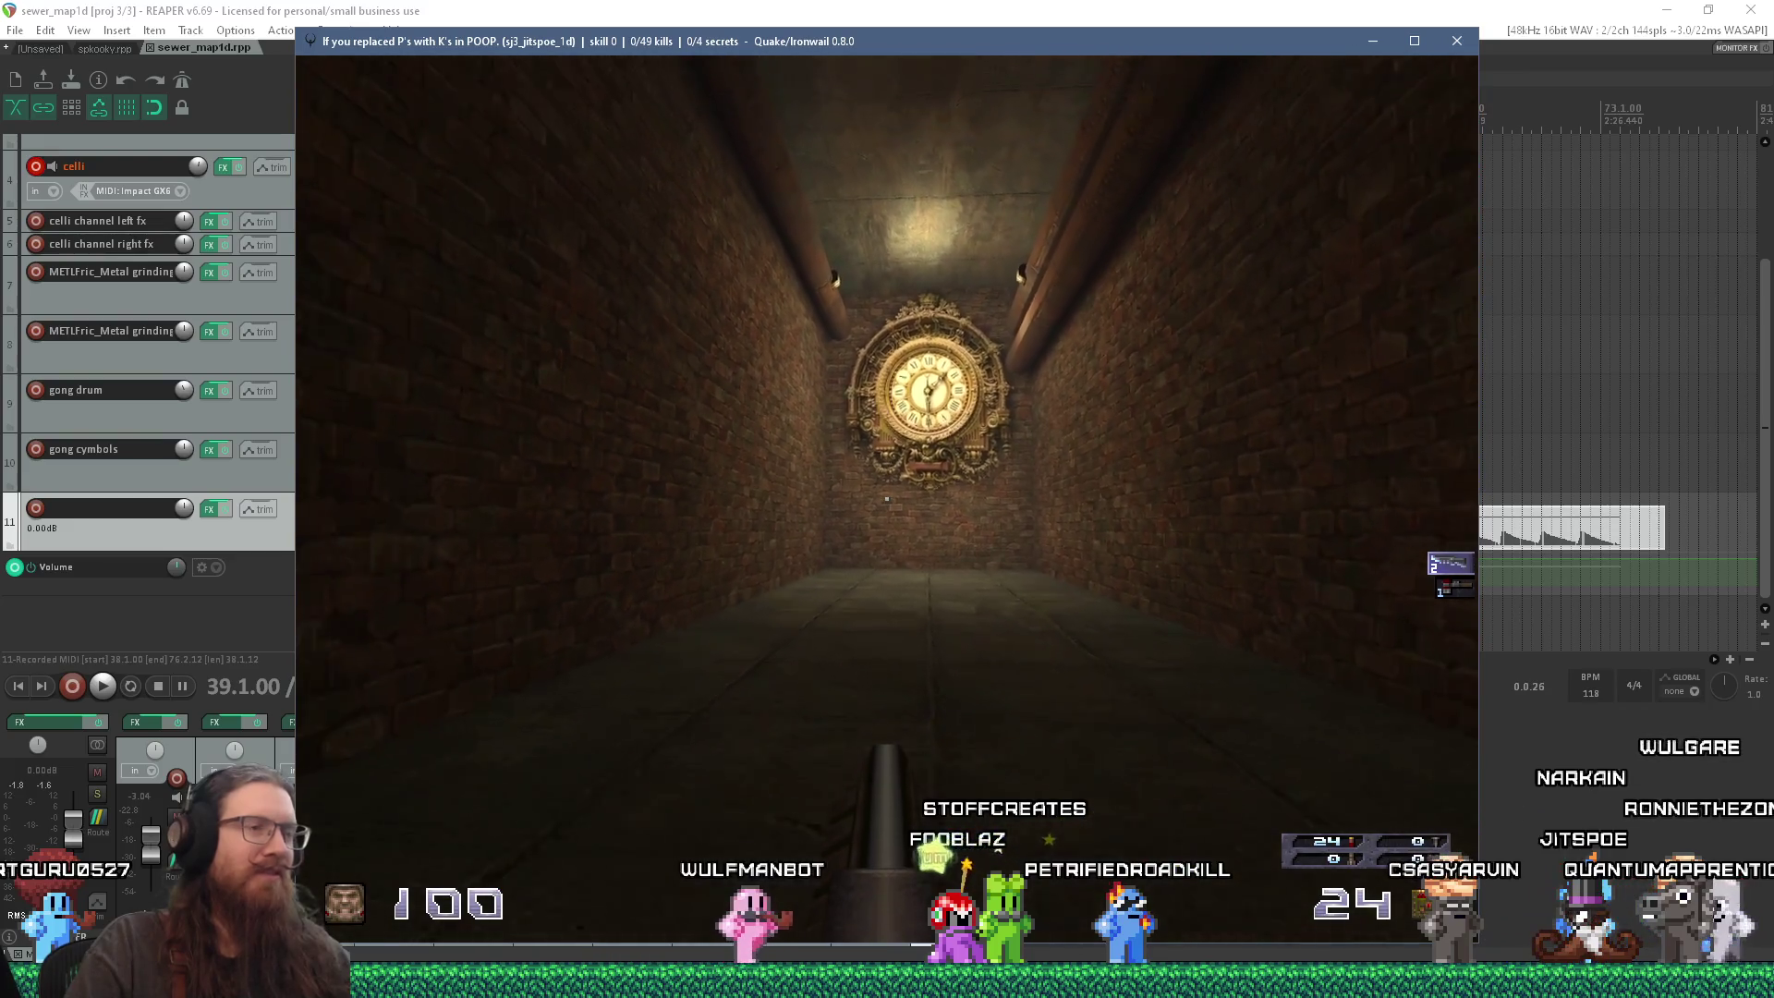
key(s)
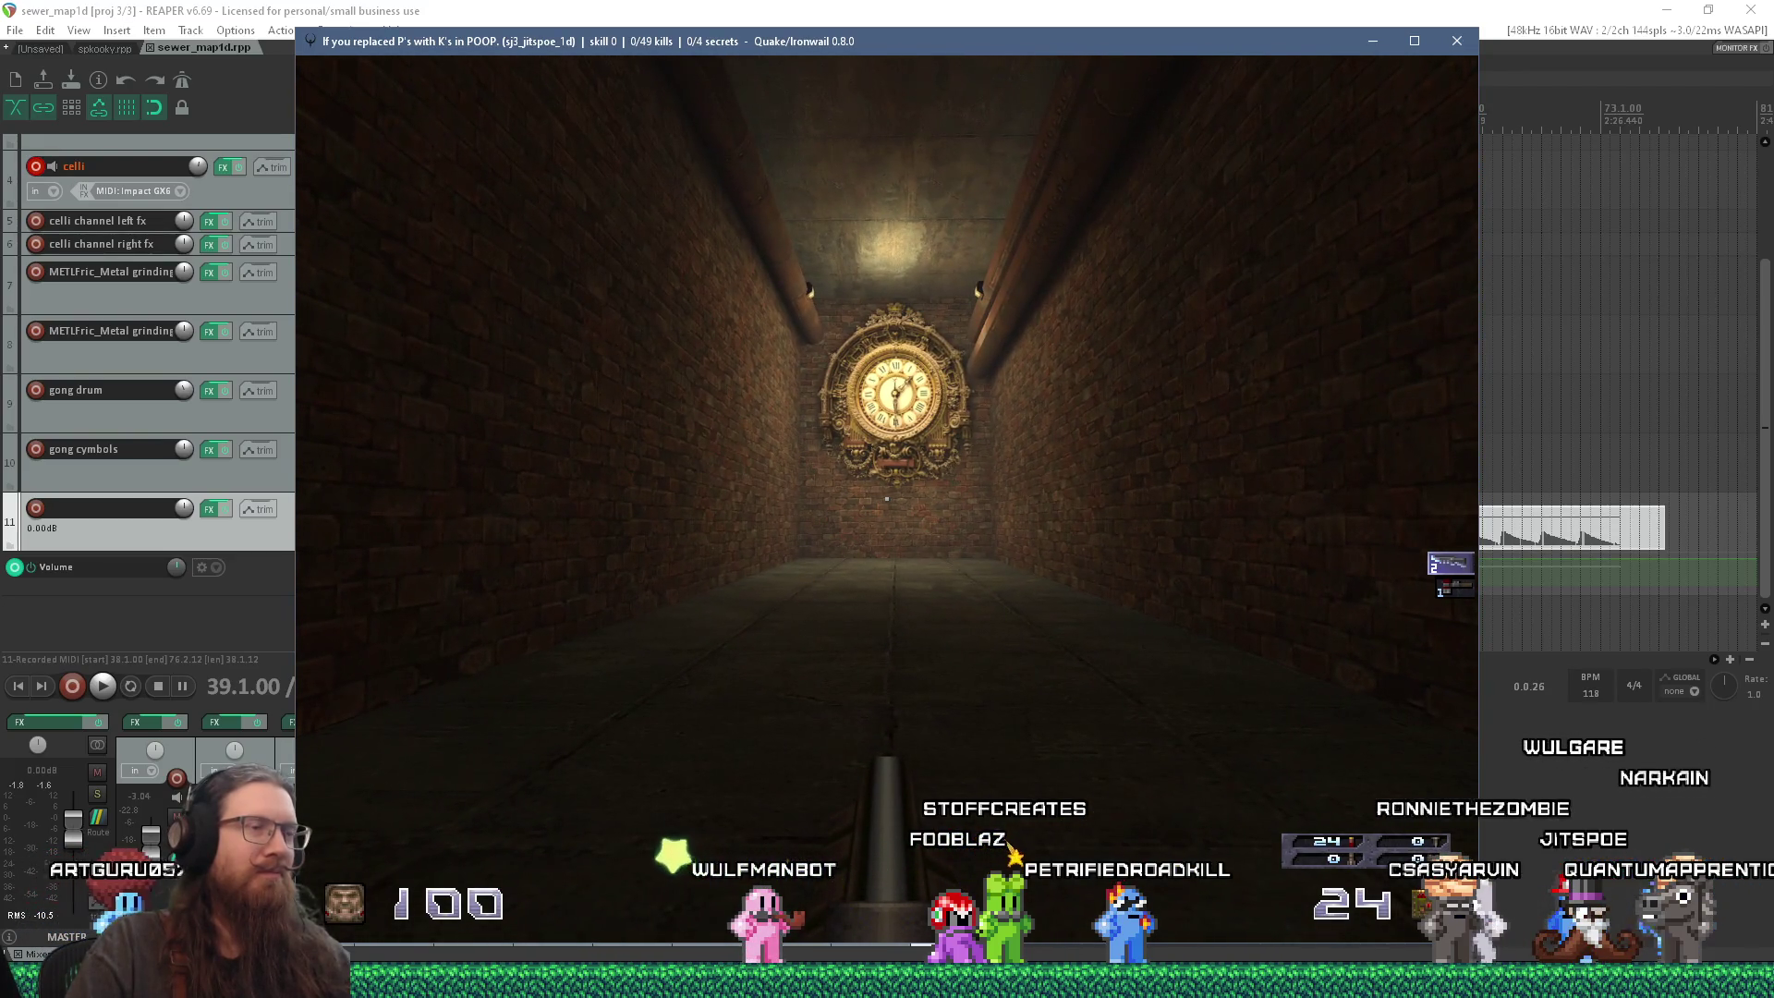
key(alt+F4)
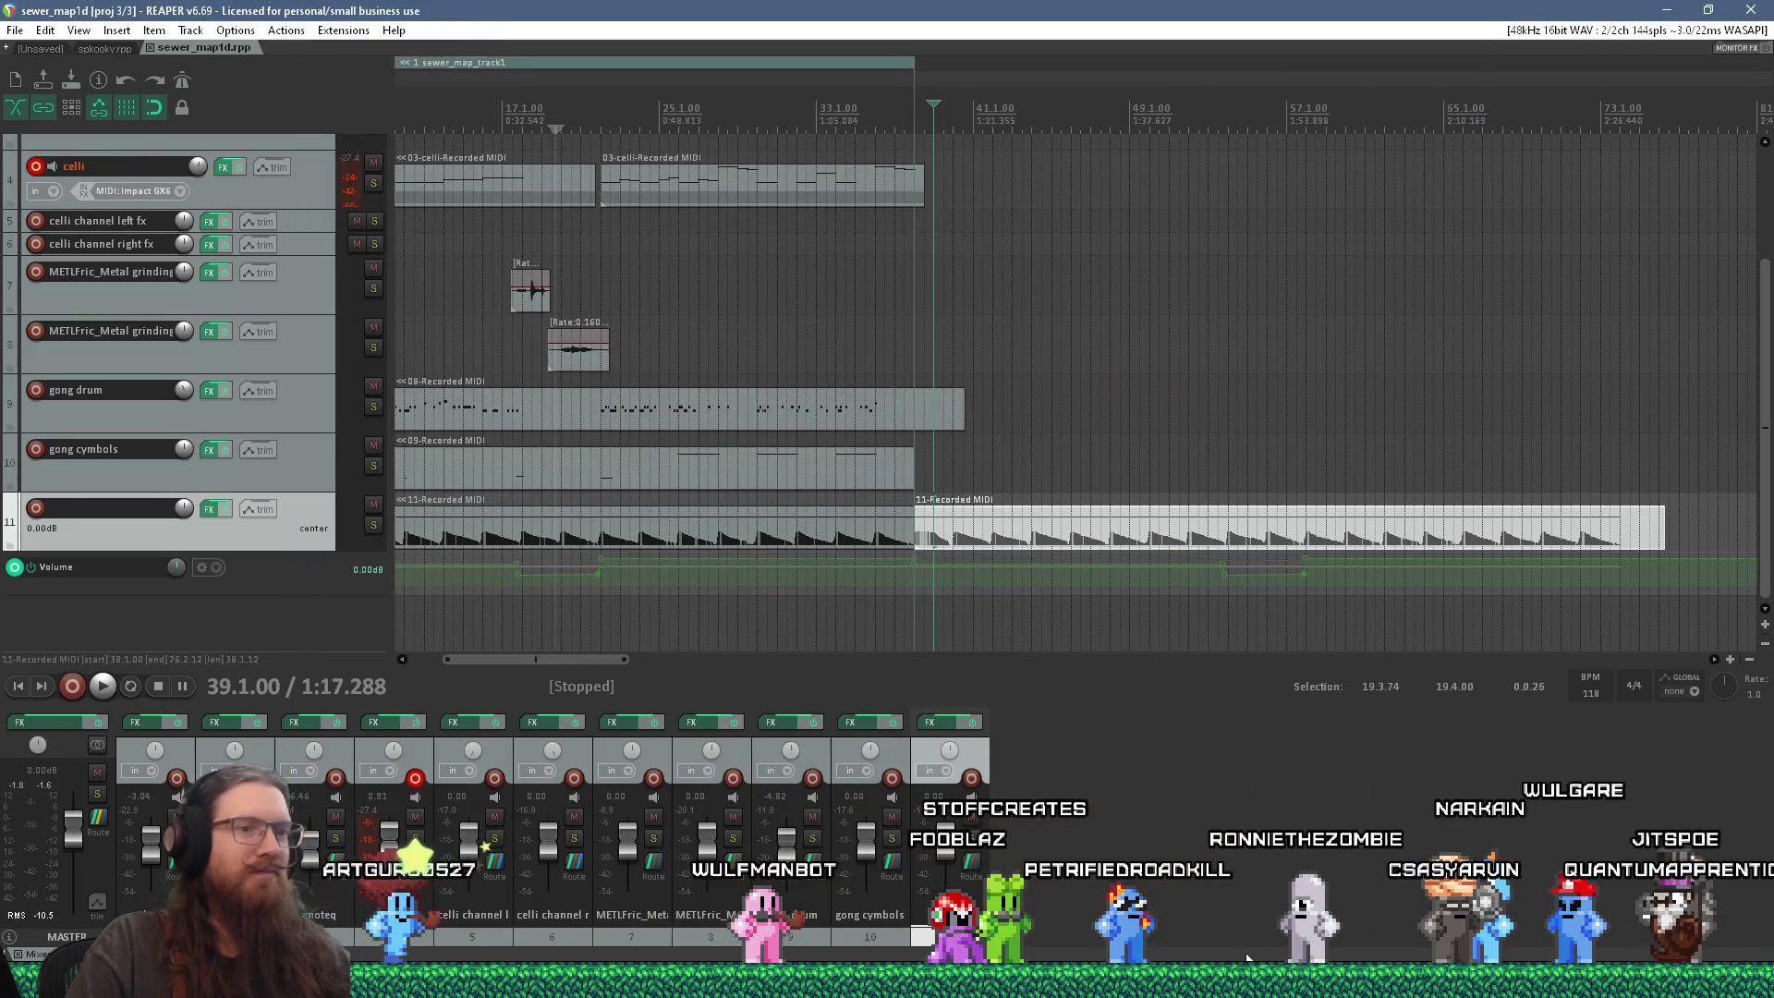
key(alt+Tab)
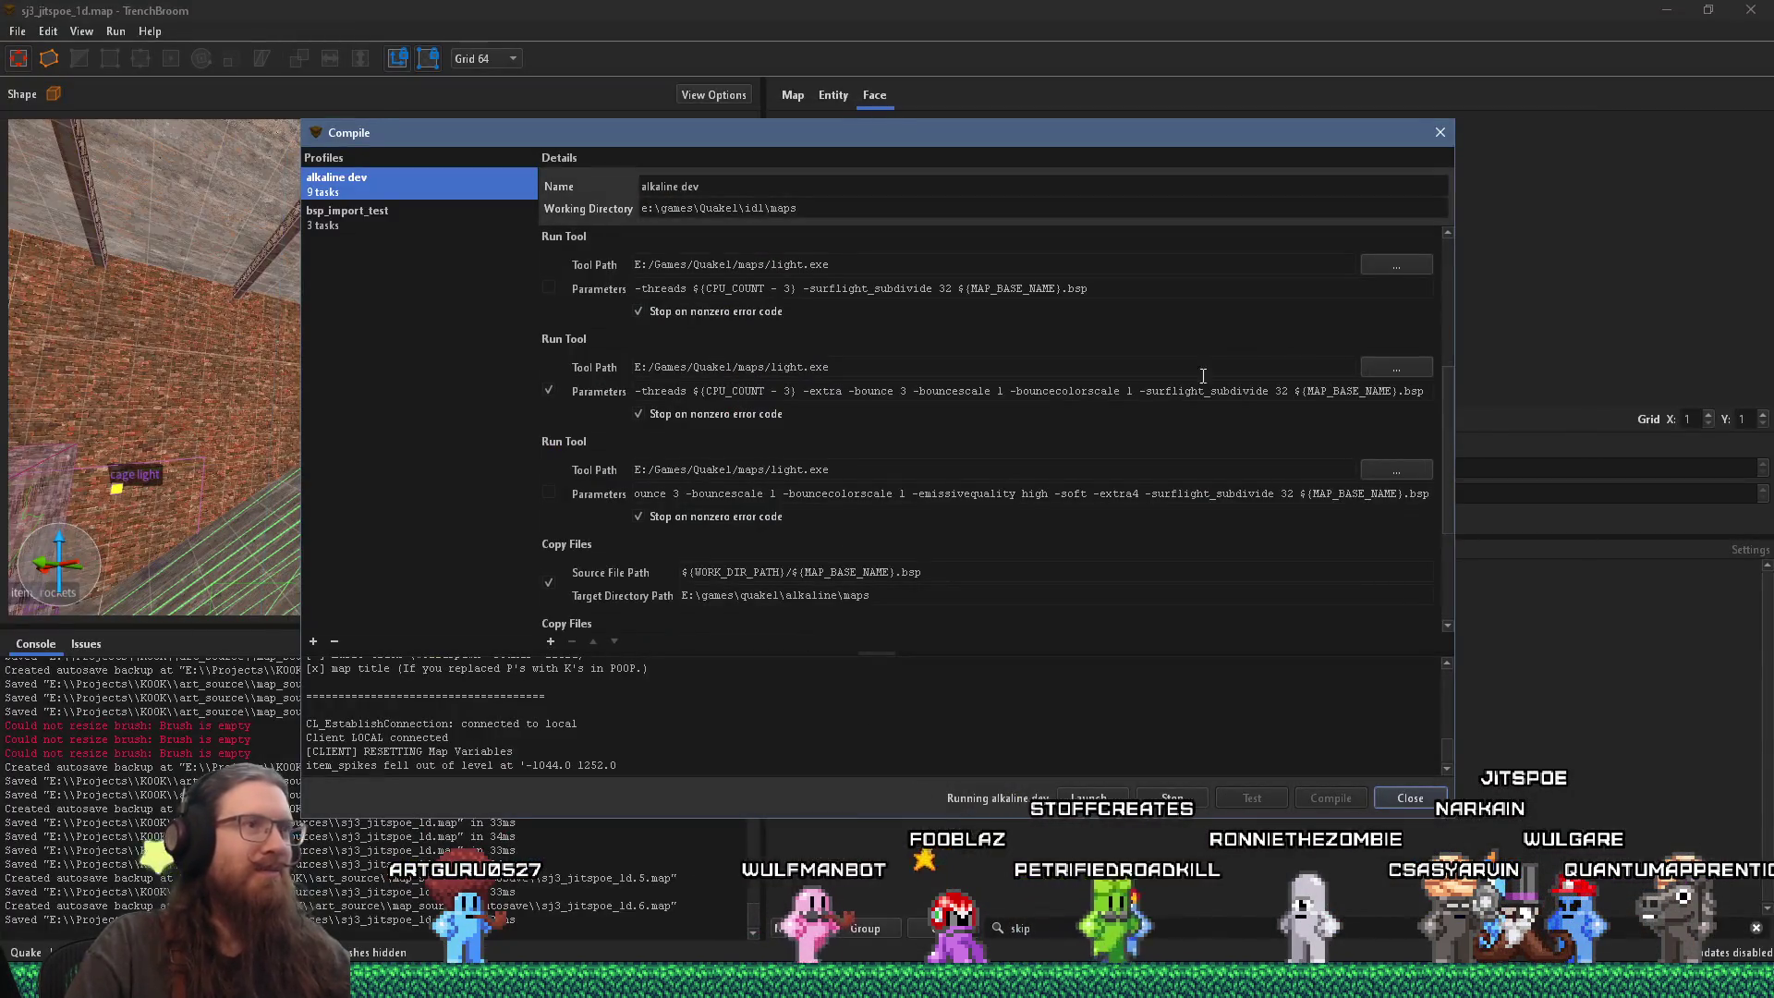
Step: Drag the Compile dialog aside to uncover the 3D view
drag(1340, 132, 1770, 192)
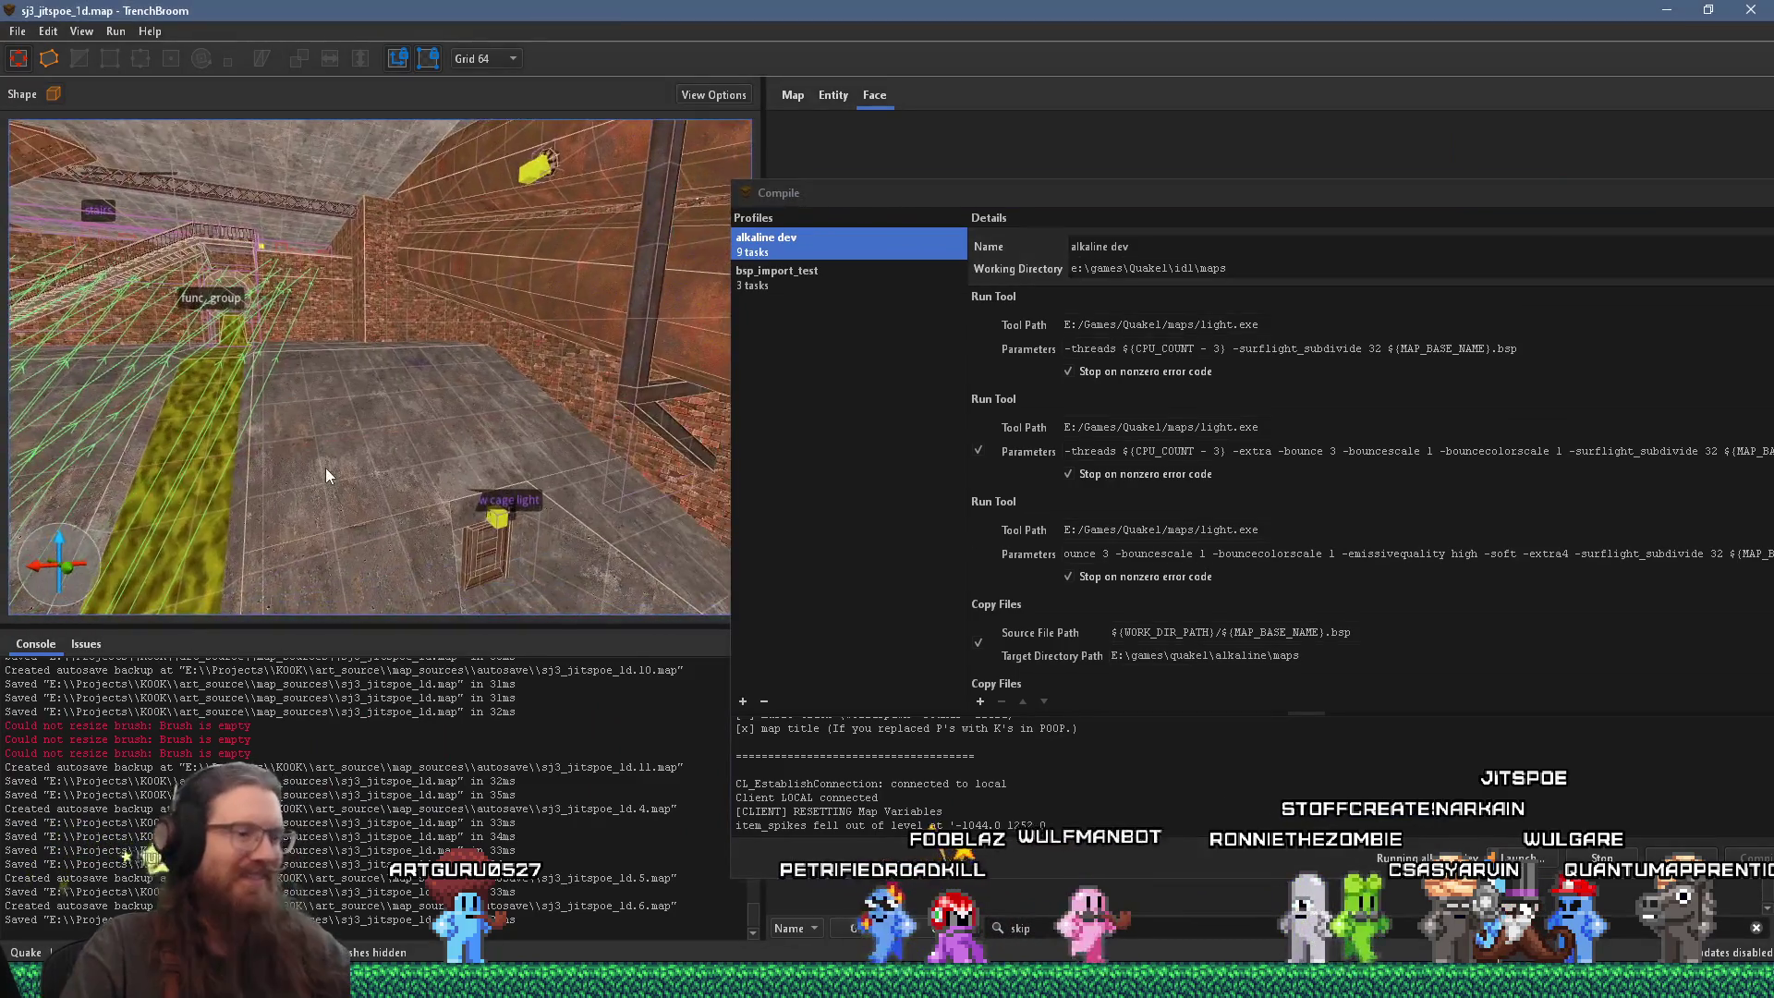
scroll(413, 435, up, 6)
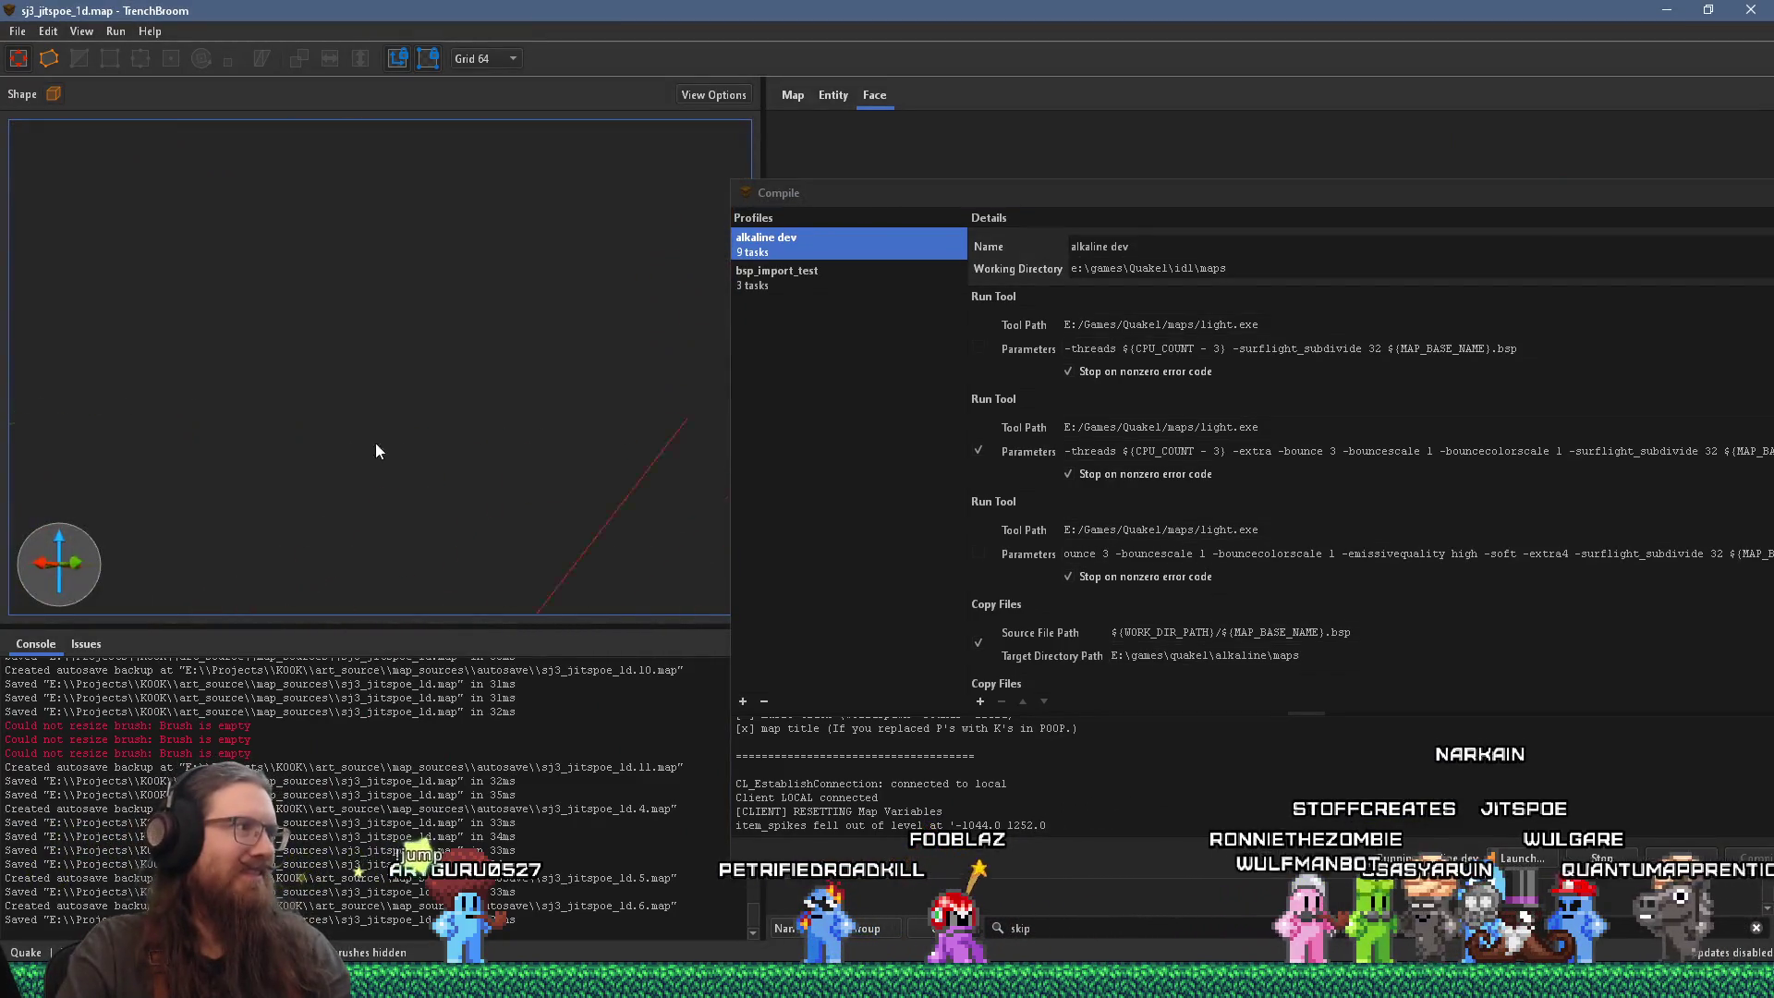
scroll(610, 448, up, 8)
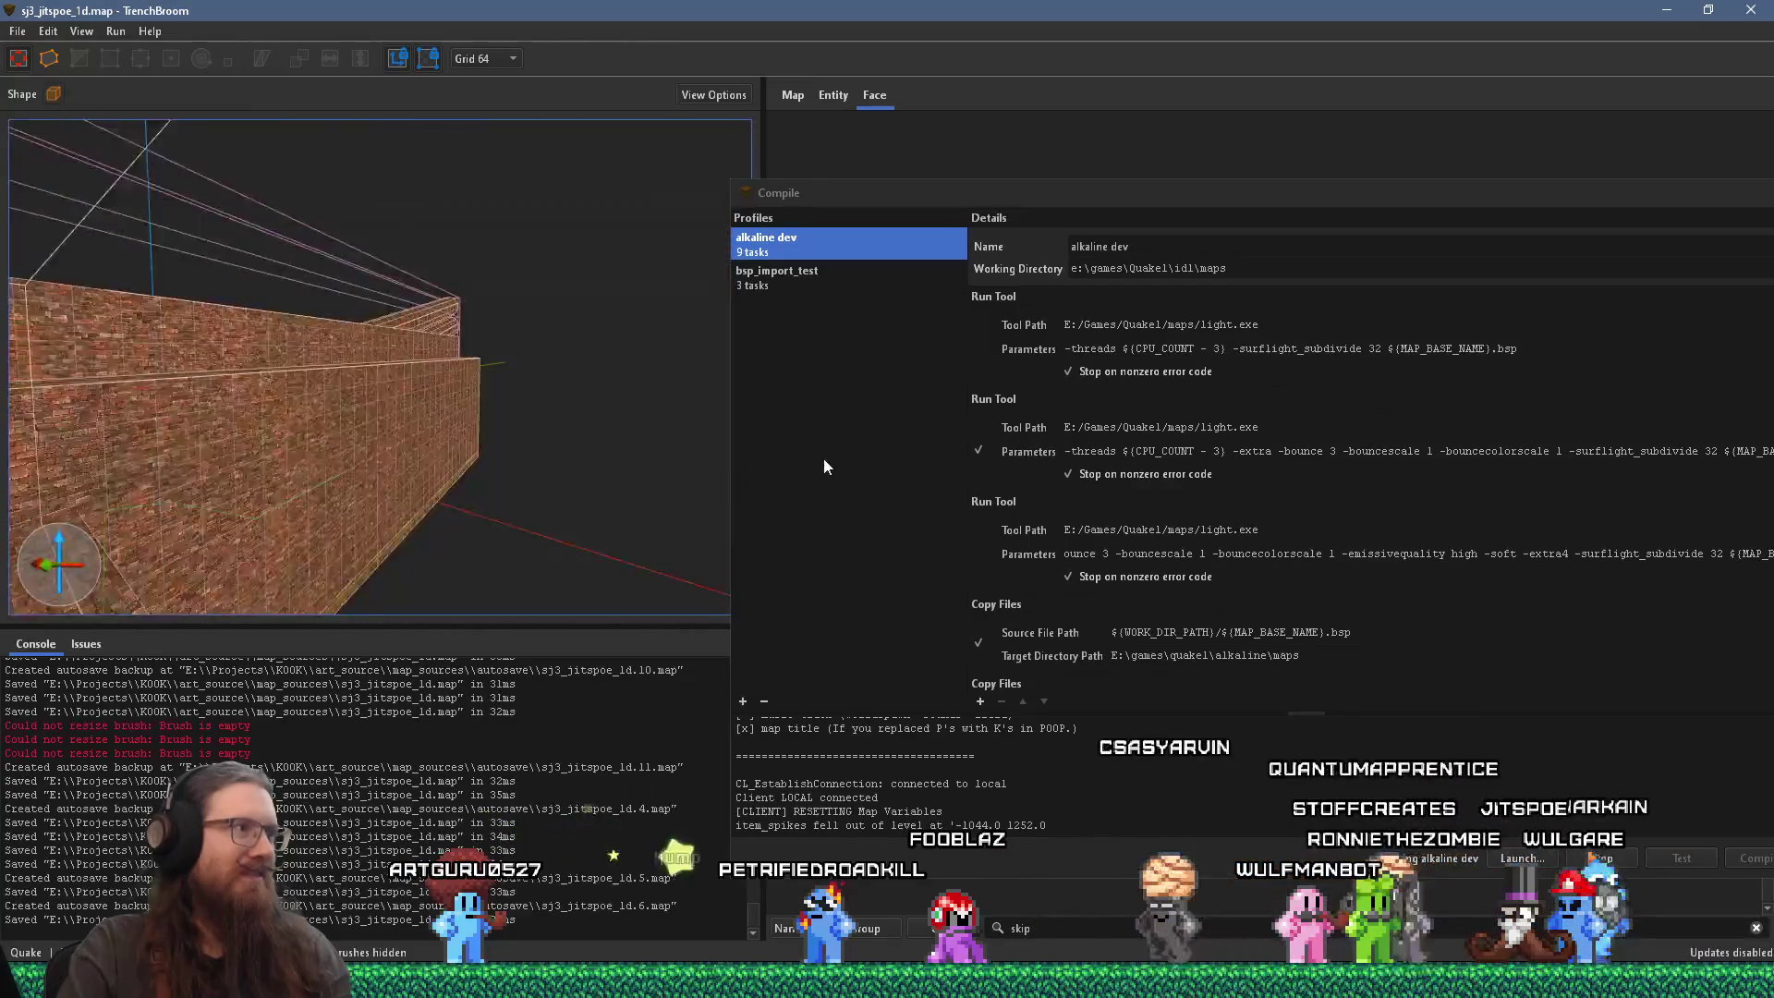
Step: Fly the camera past the red blocks and round pillar into the brick corridor's func_detail beams
key(w)
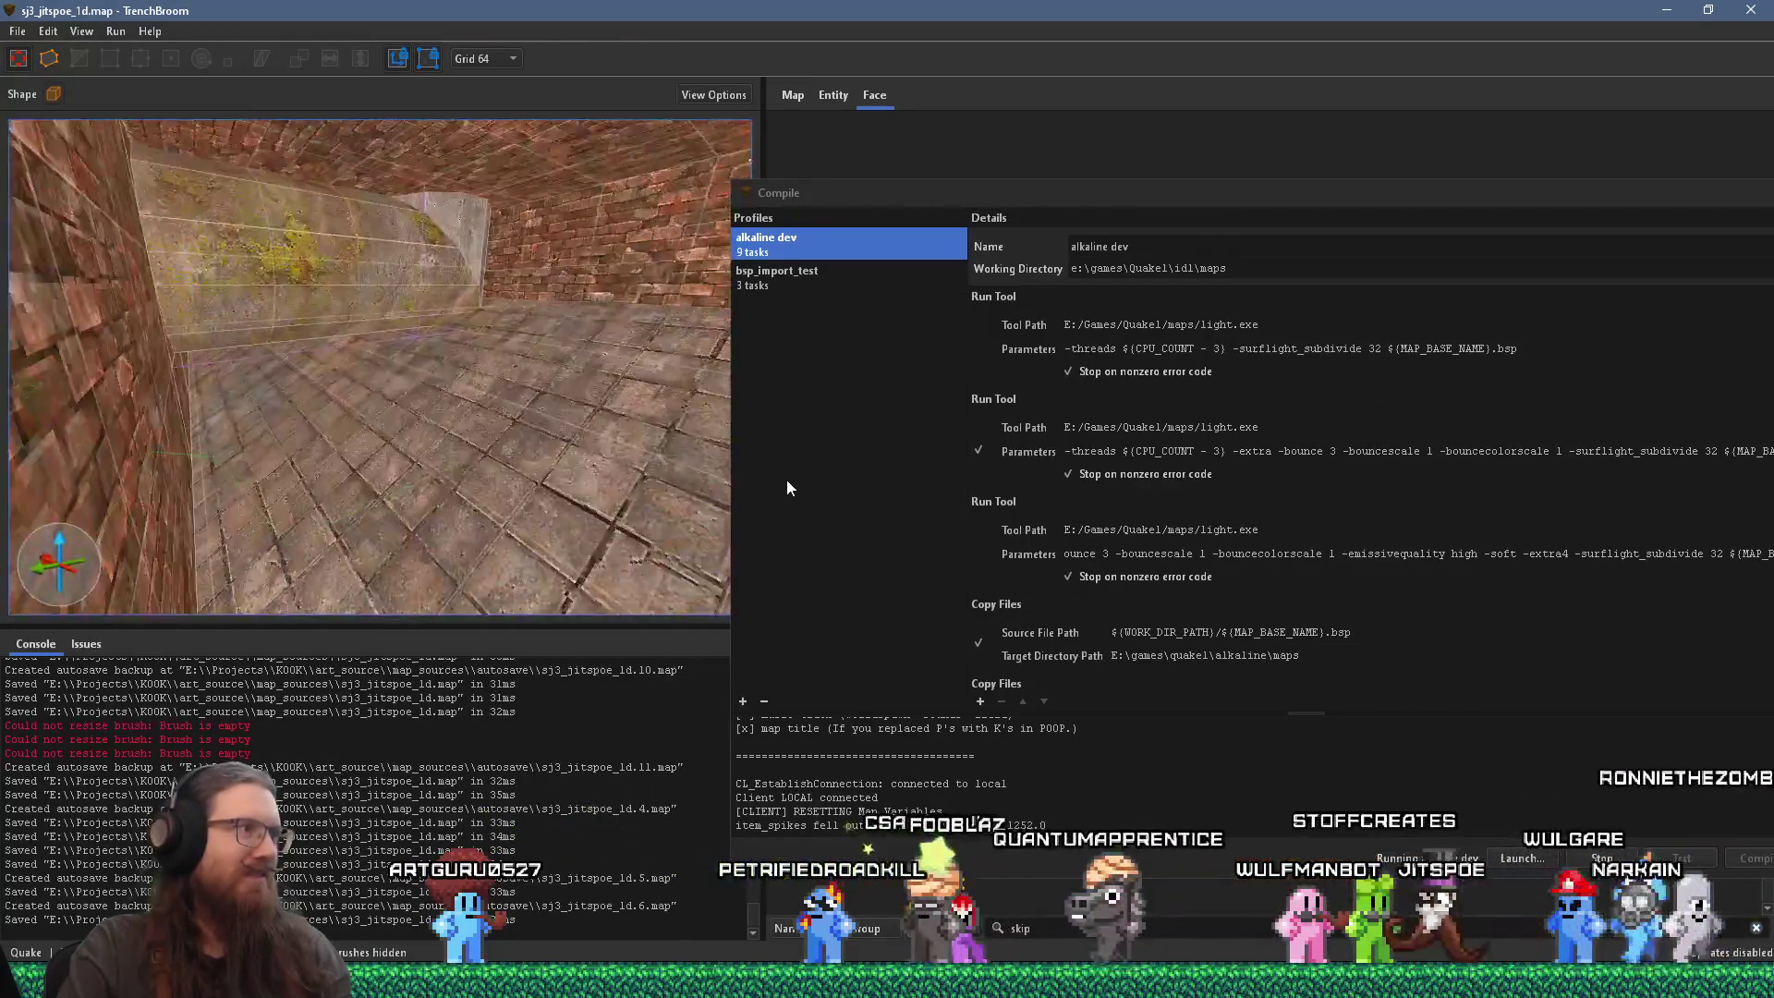
key(w)
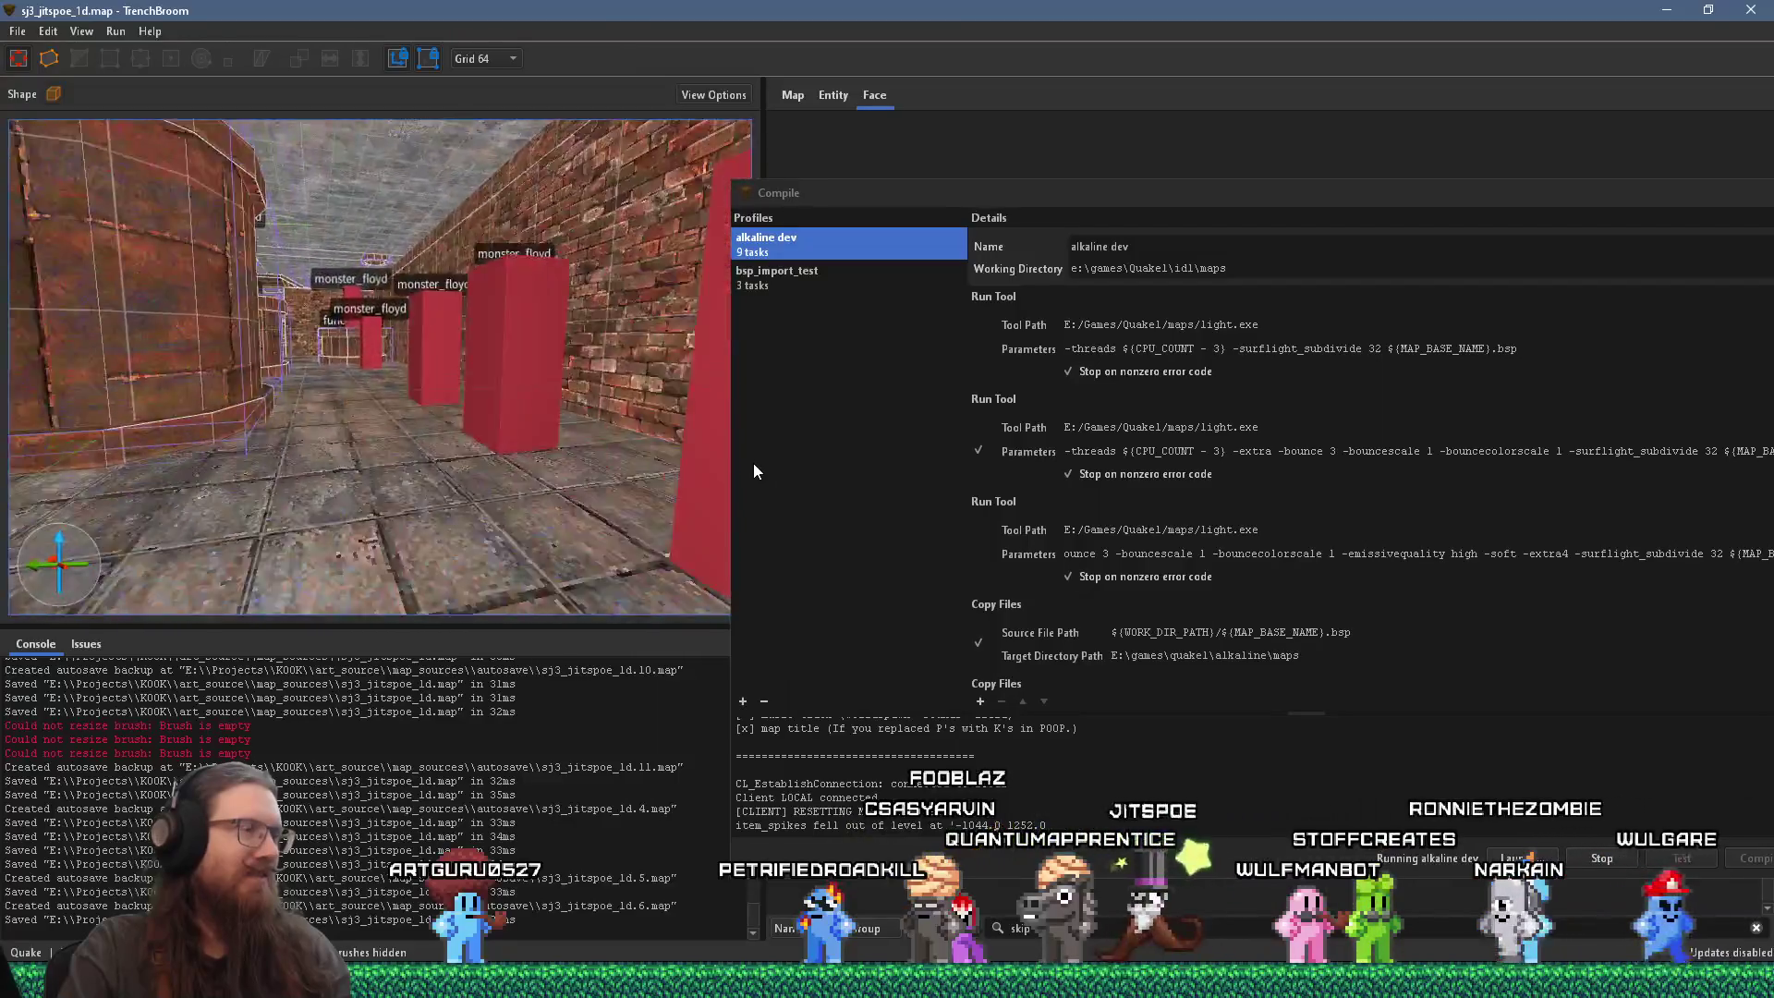
key(w)
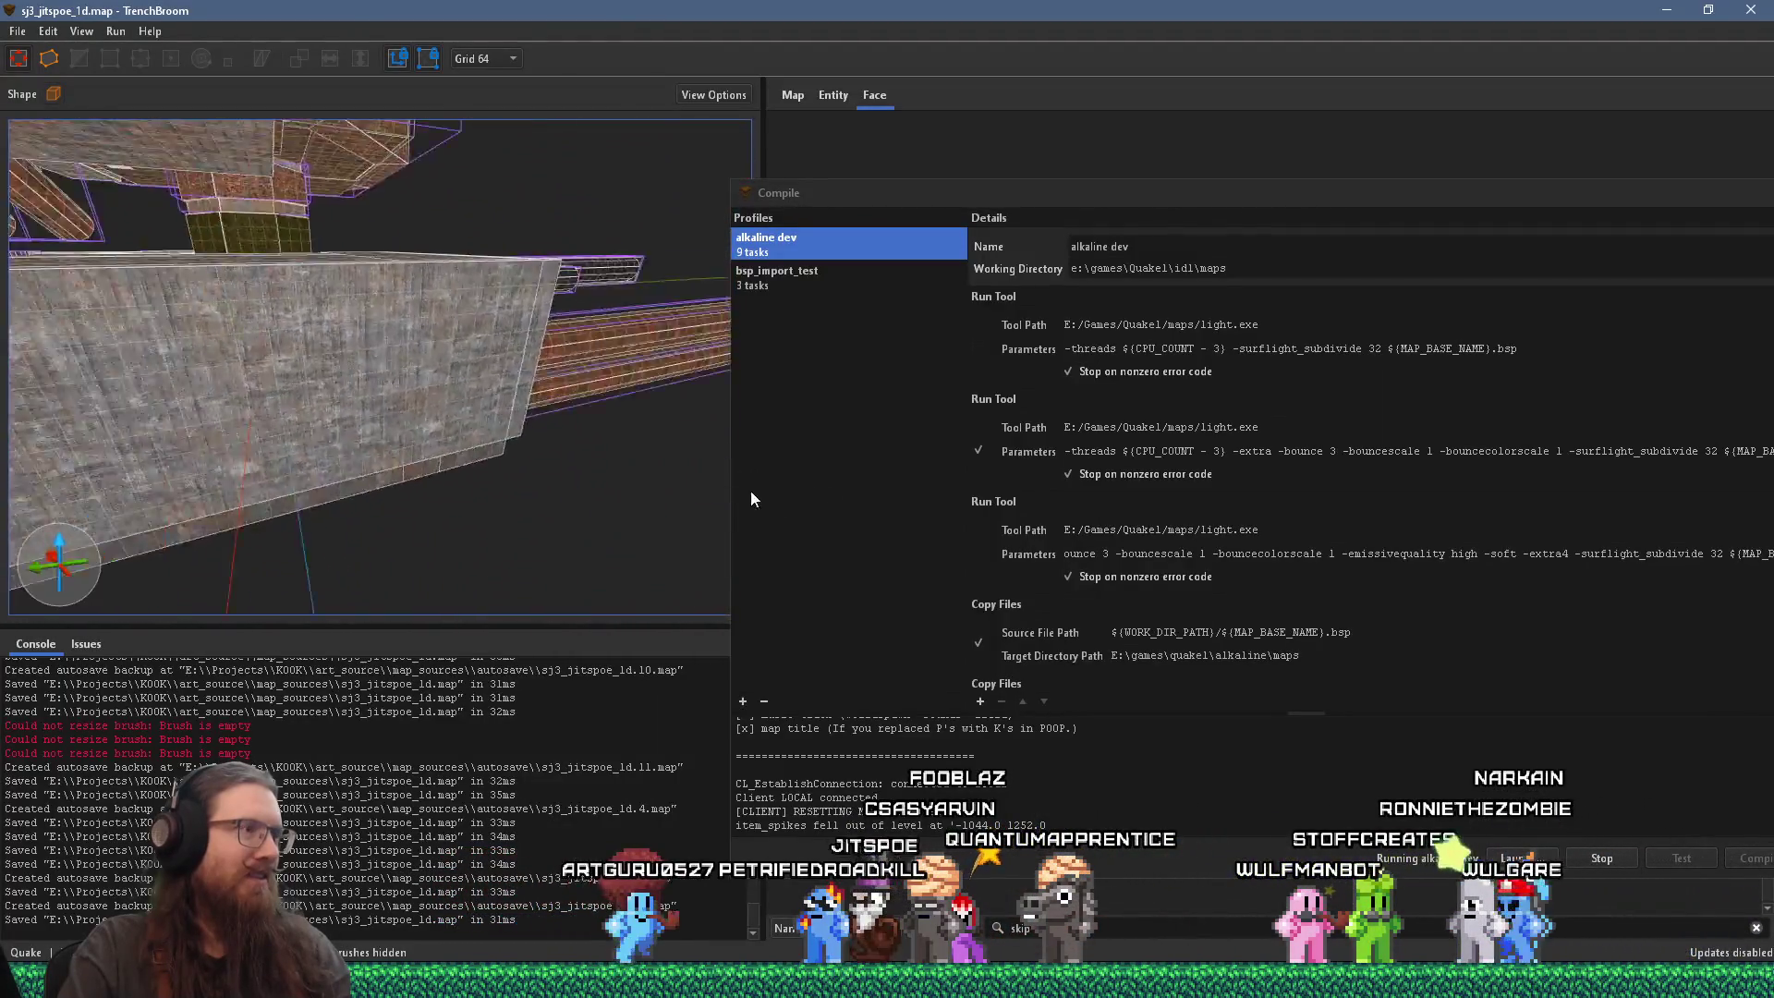
key(w)
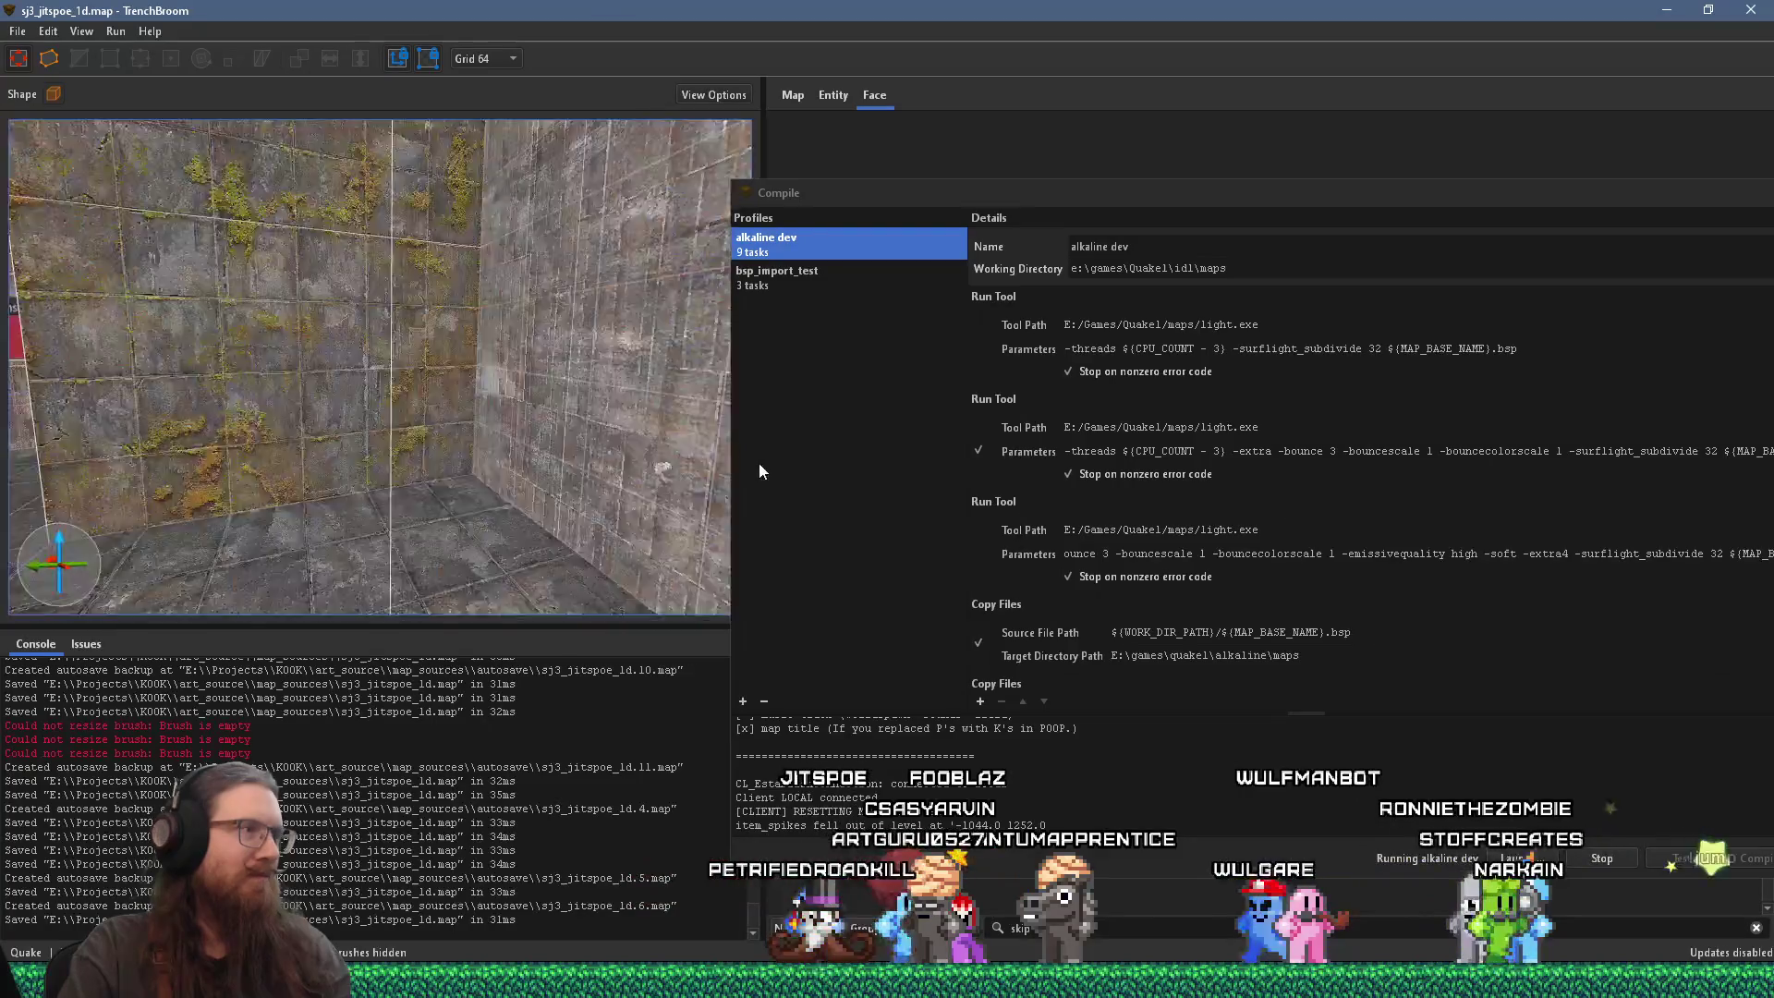
key(w)
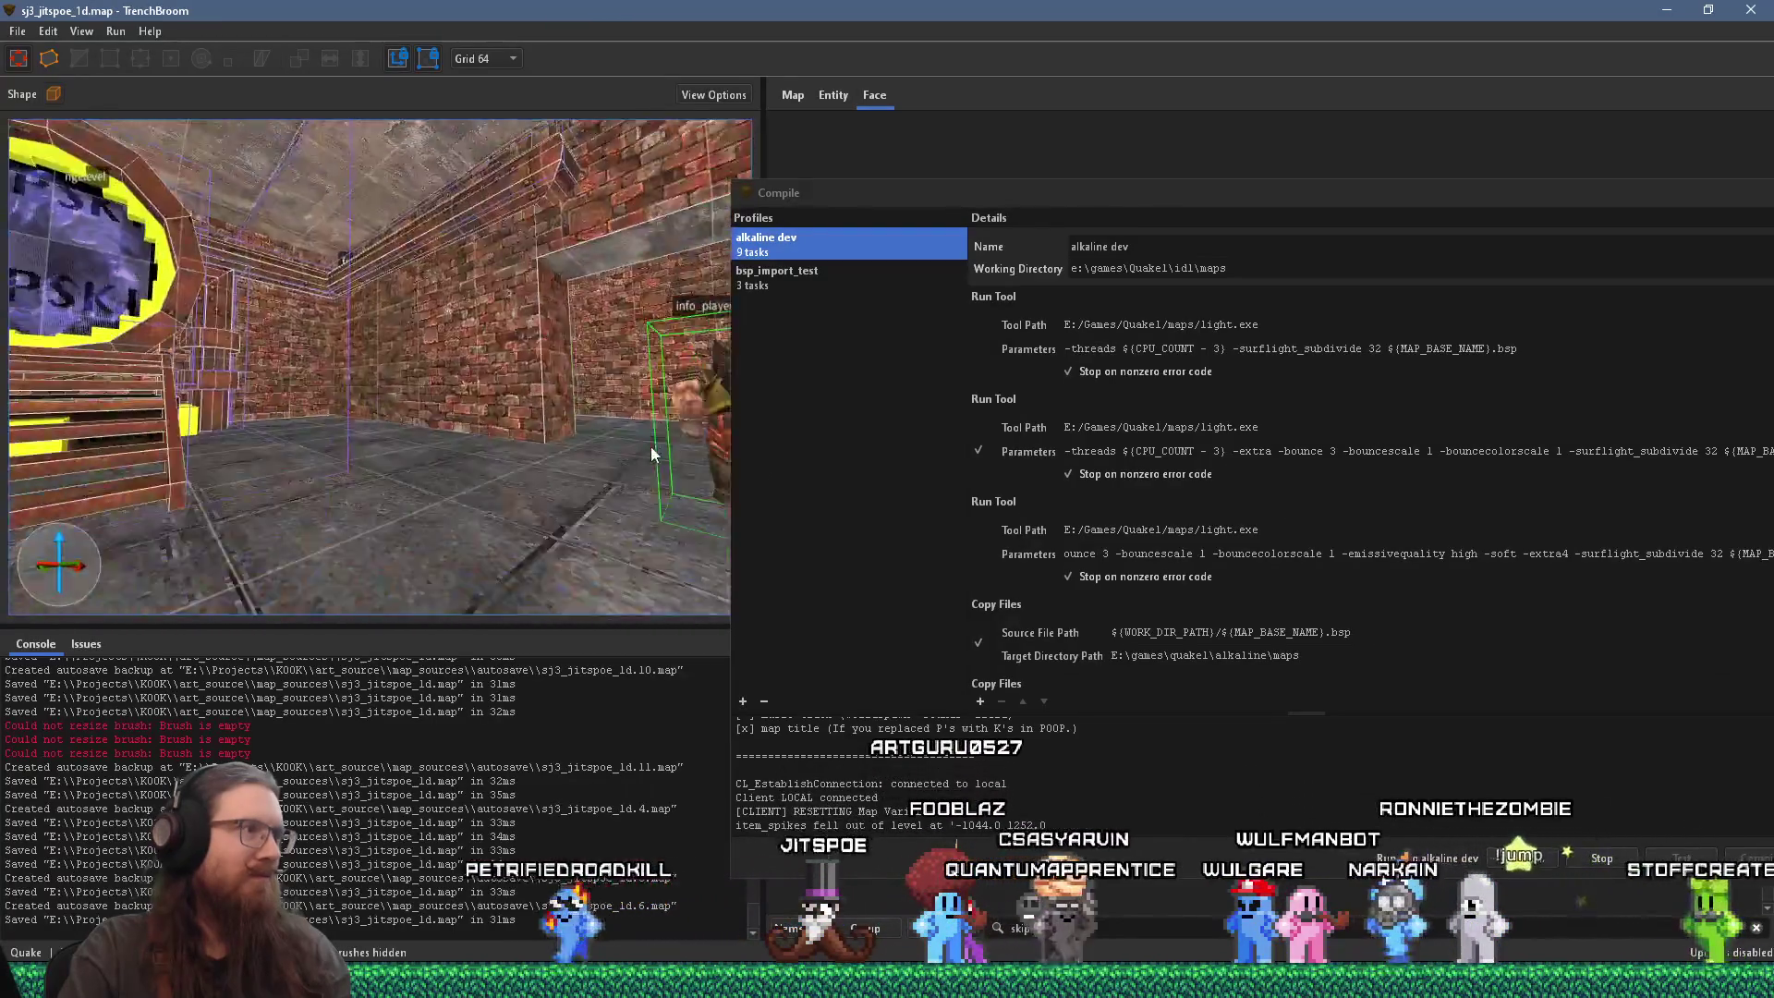
key(w)
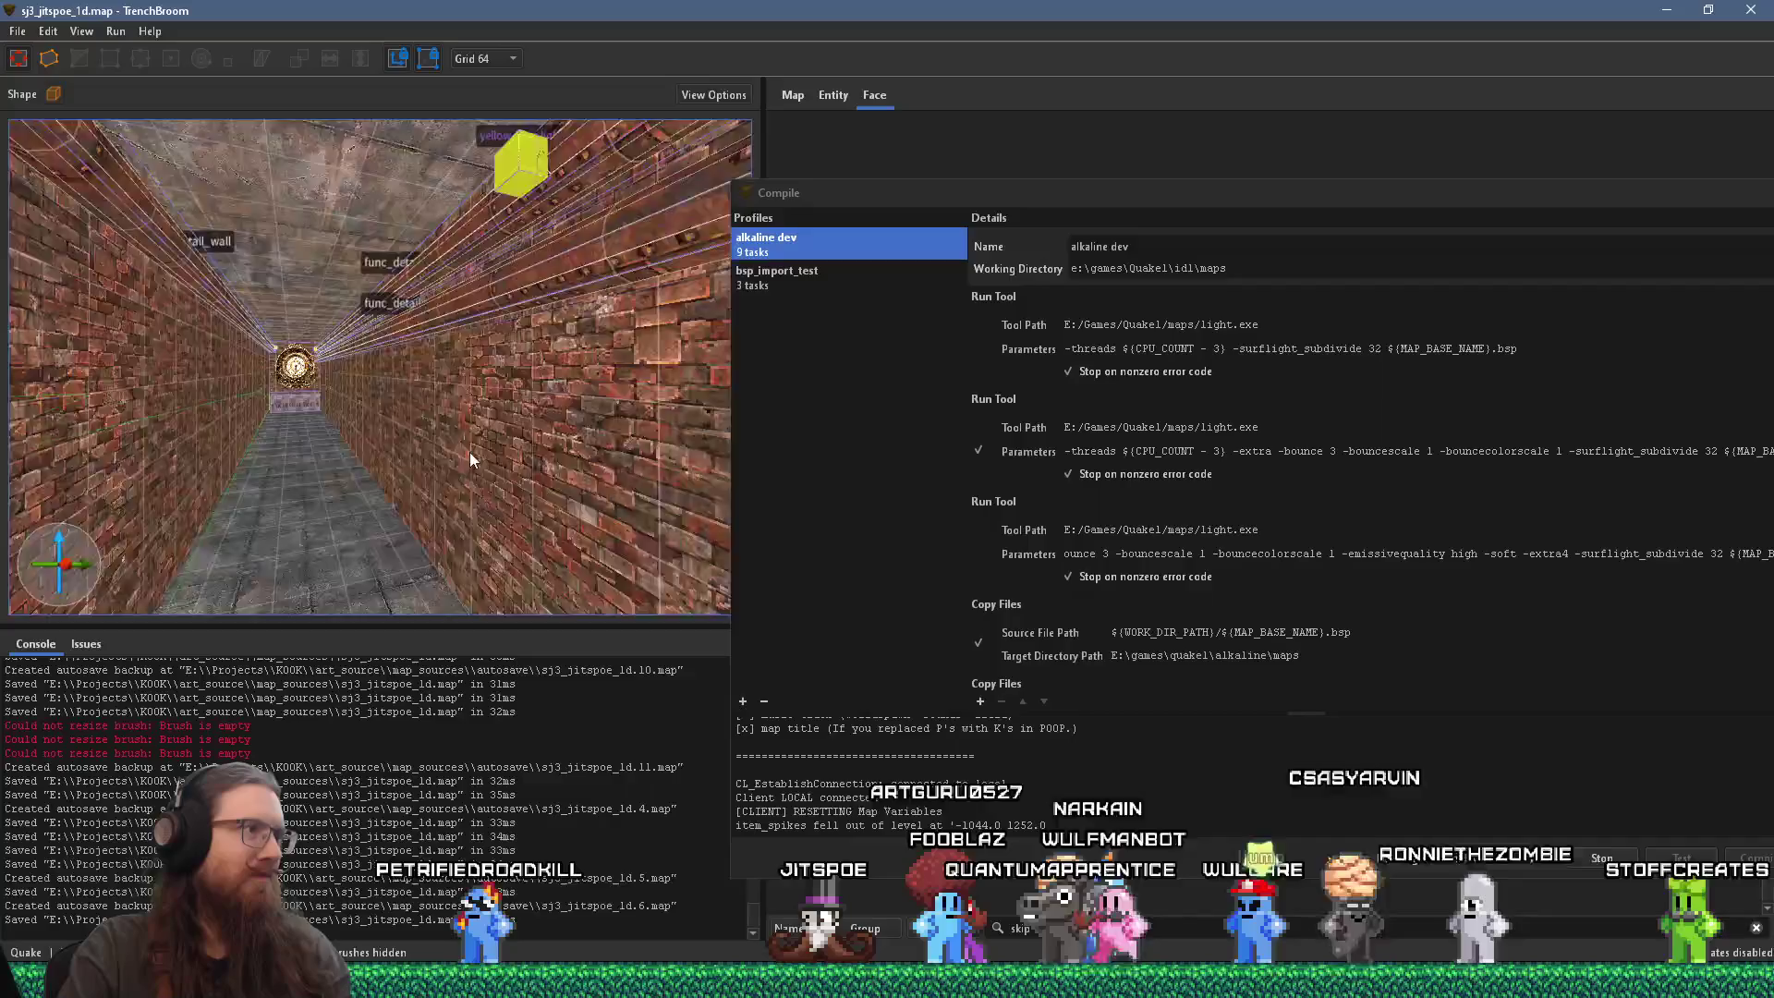
Step: Select the wooden beam along the corridor wall and shift it 32 units along Y
click(512, 305)
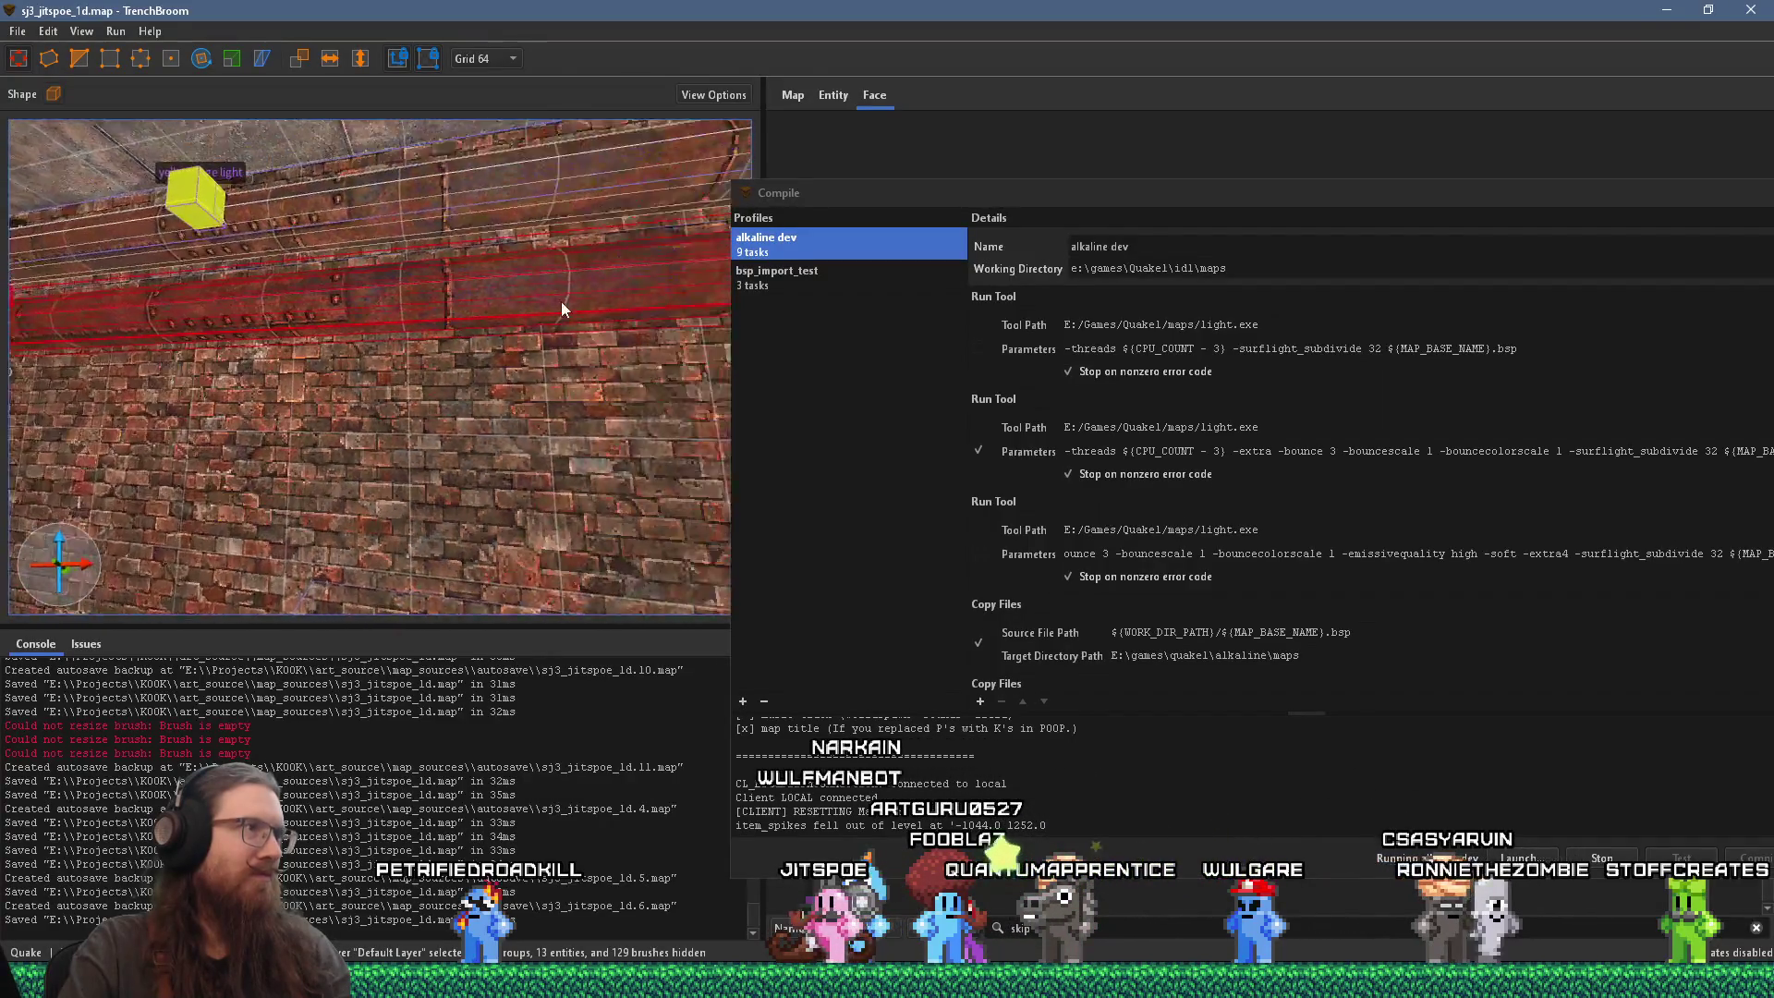
key(s)
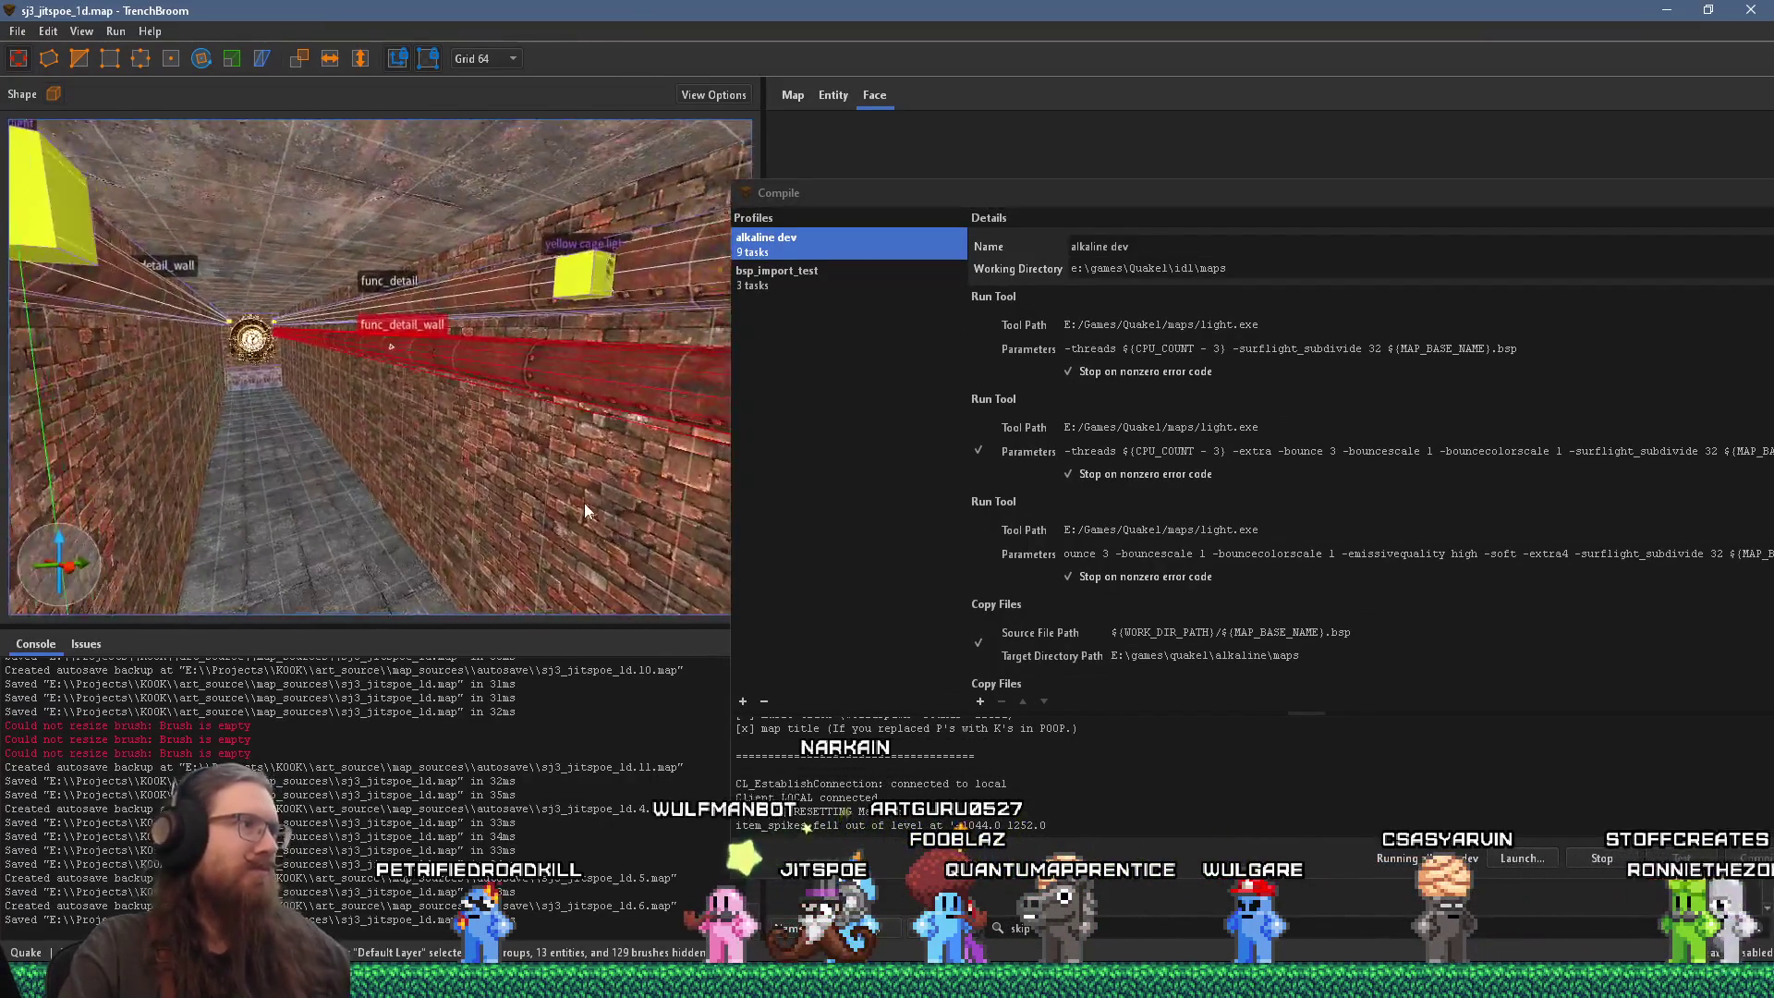
key(d)
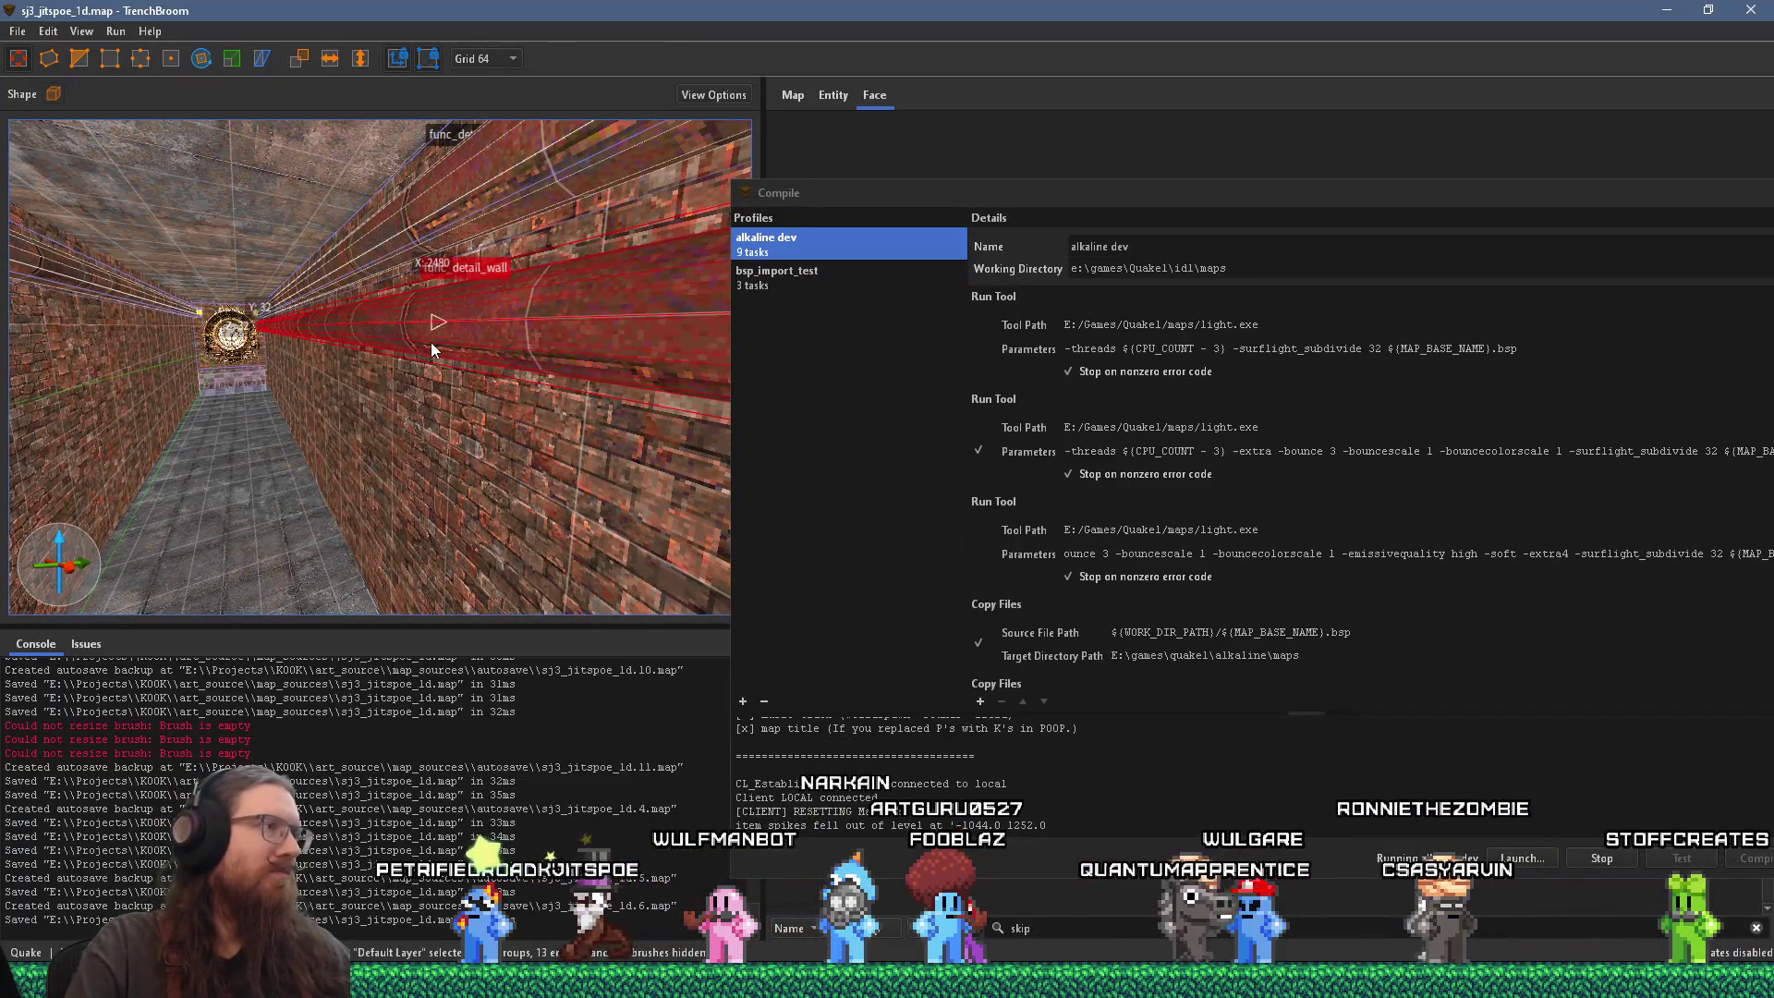
drag(438, 321, 283, 340)
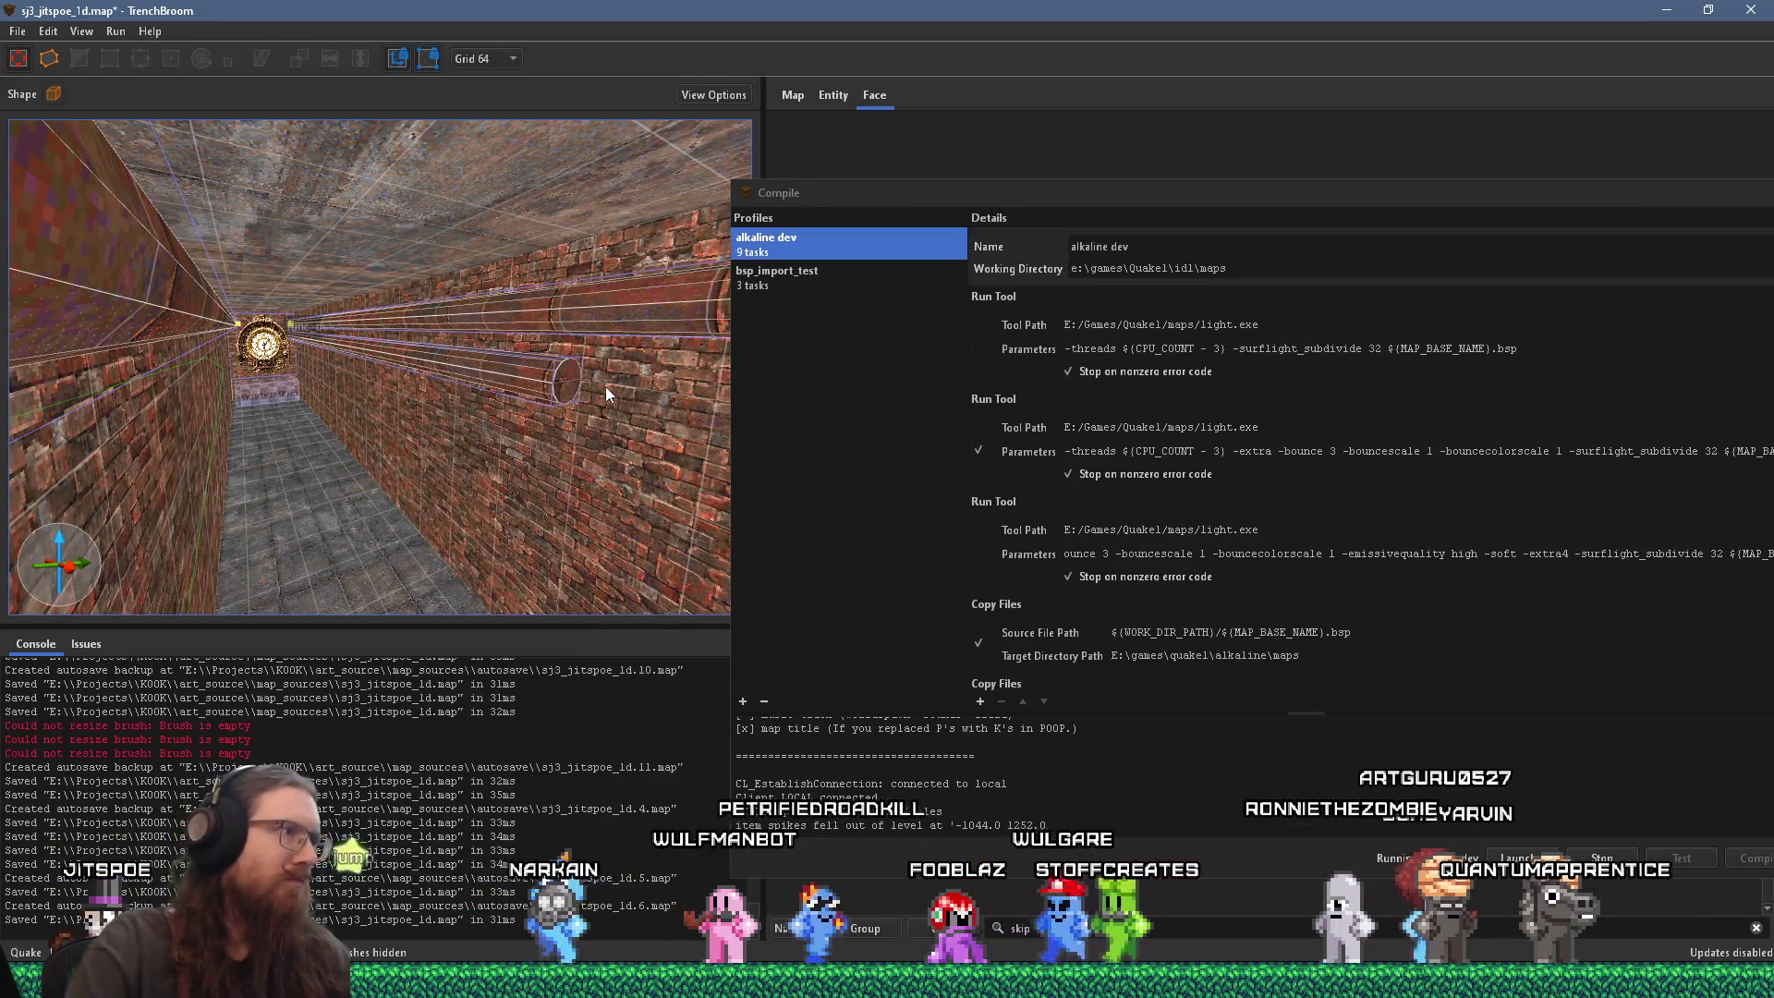
mouse_move(529, 366)
mouse_down()
mouse_move(505, 407)
mouse_move(524, 597)
mouse_move(451, 440)
mouse_move(468, 471)
mouse_up()
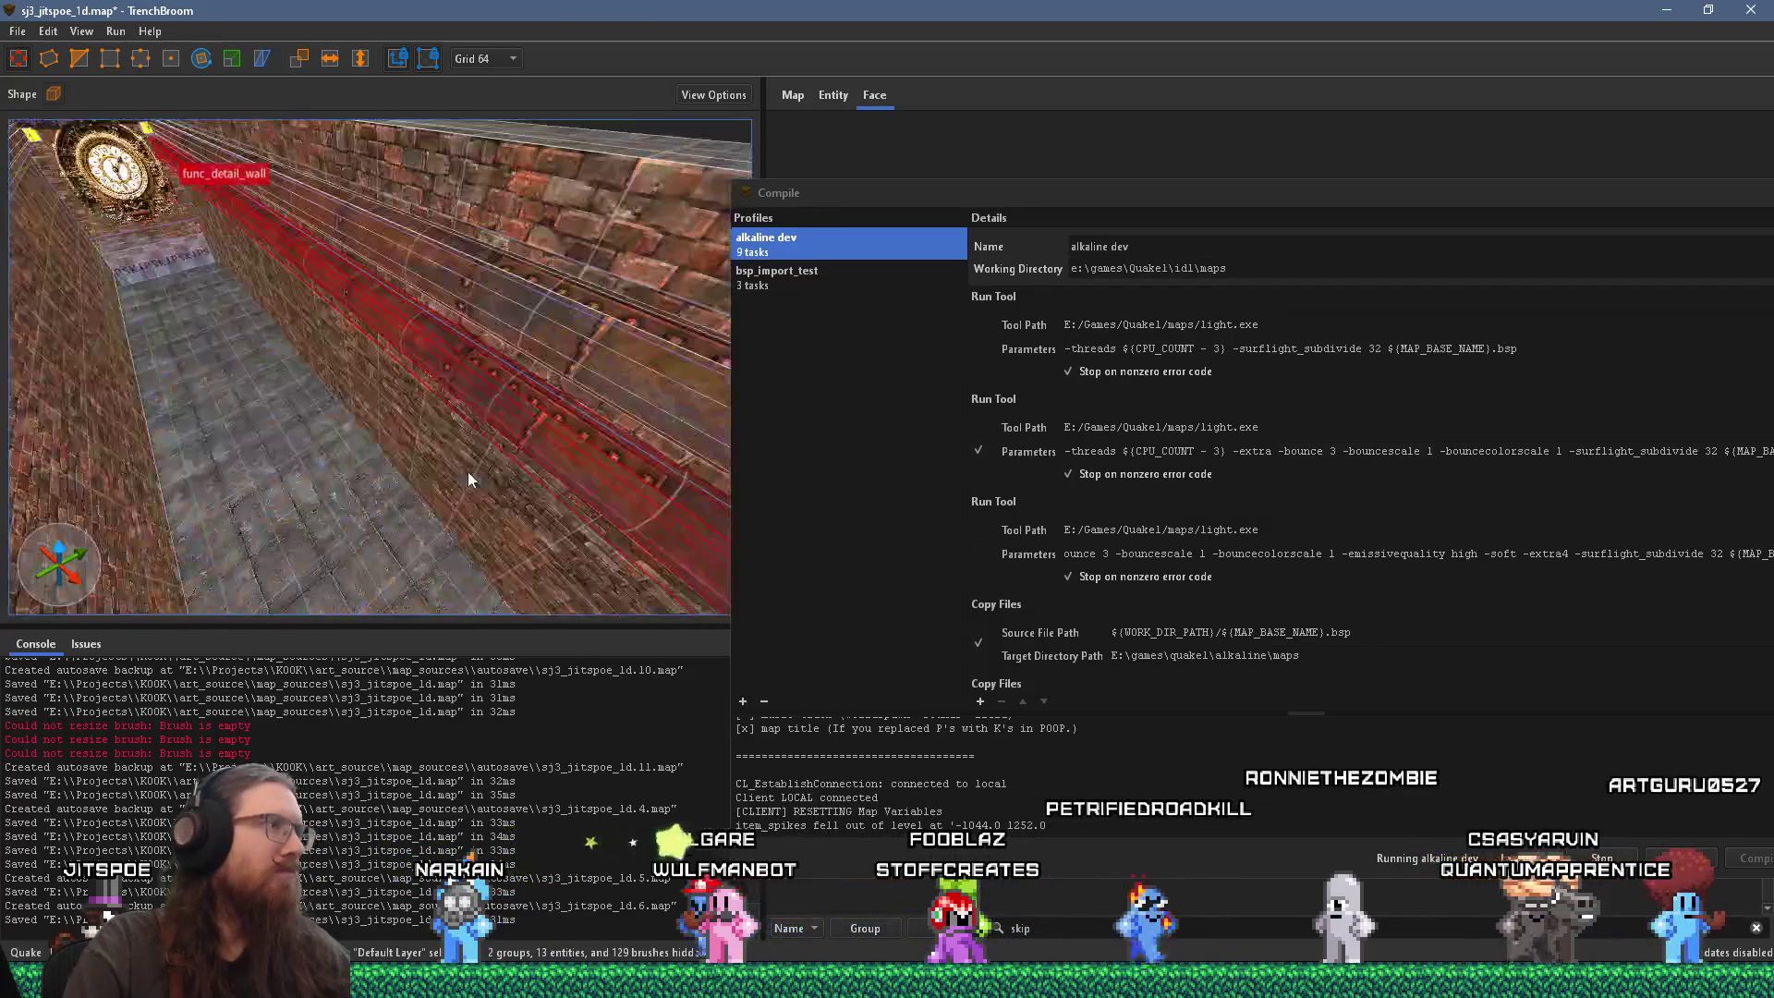
Step: Rotate the red beam to lie horizontal, then look toward the clock and trigger
click(200, 58)
mouse_move(236, 230)
mouse_down()
mouse_move(331, 186)
mouse_move(374, 368)
mouse_move(258, 298)
mouse_move(408, 369)
mouse_move(230, 245)
mouse_up()
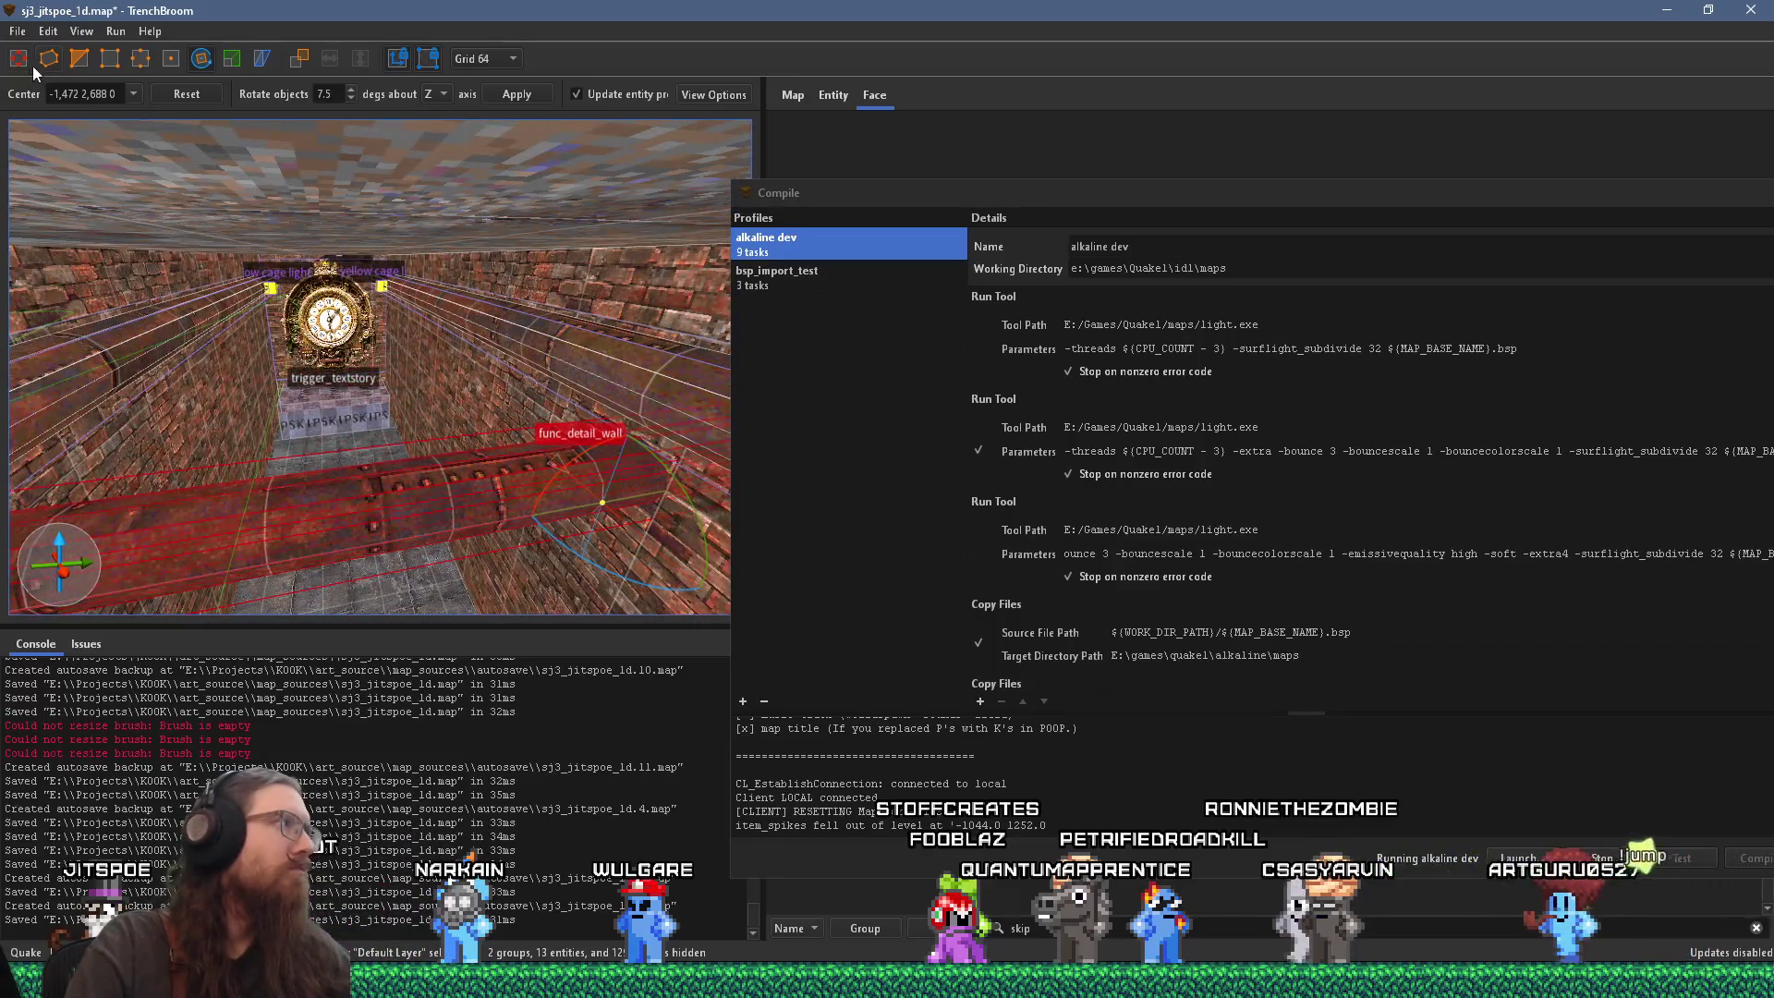
click(18, 59)
mouse_move(194, 359)
mouse_down()
mouse_move(231, 312)
mouse_move(184, 203)
mouse_move(203, 237)
mouse_move(353, 305)
mouse_move(373, 359)
mouse_up()
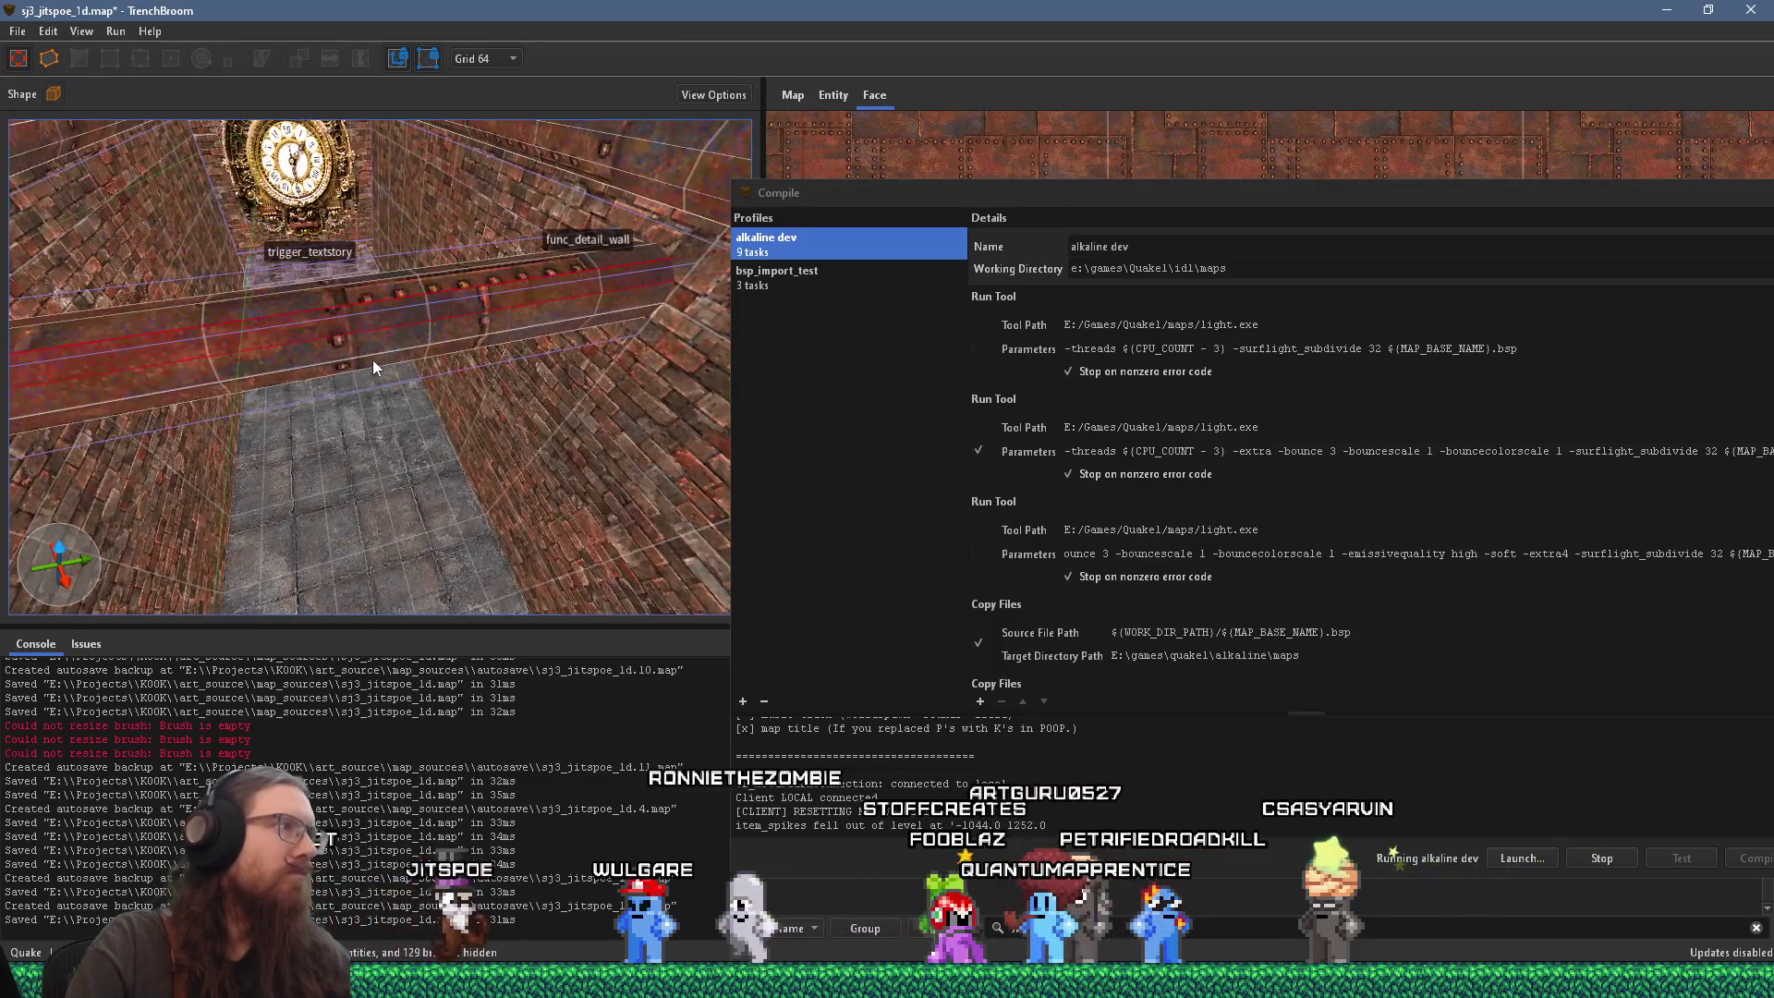
mouse_move(358, 285)
mouse_down()
mouse_move(381, 379)
mouse_move(401, 331)
mouse_move(370, 207)
mouse_move(357, 280)
mouse_up()
mouse_move(342, 387)
mouse_down()
mouse_move(373, 263)
mouse_move(436, 231)
mouse_up()
mouse_move(413, 347)
mouse_down()
mouse_move(408, 637)
mouse_move(451, 259)
mouse_move(440, 180)
mouse_move(421, 468)
mouse_move(486, 275)
mouse_move(473, 390)
mouse_move(423, 175)
mouse_move(425, 303)
mouse_move(394, 362)
mouse_move(440, 342)
mouse_move(355, 310)
mouse_move(377, 188)
mouse_up()
Step: Select the func_detail_wall beam, set Grid 32, and drag it down in front of the trigger
click(418, 511)
click(503, 59)
click(503, 148)
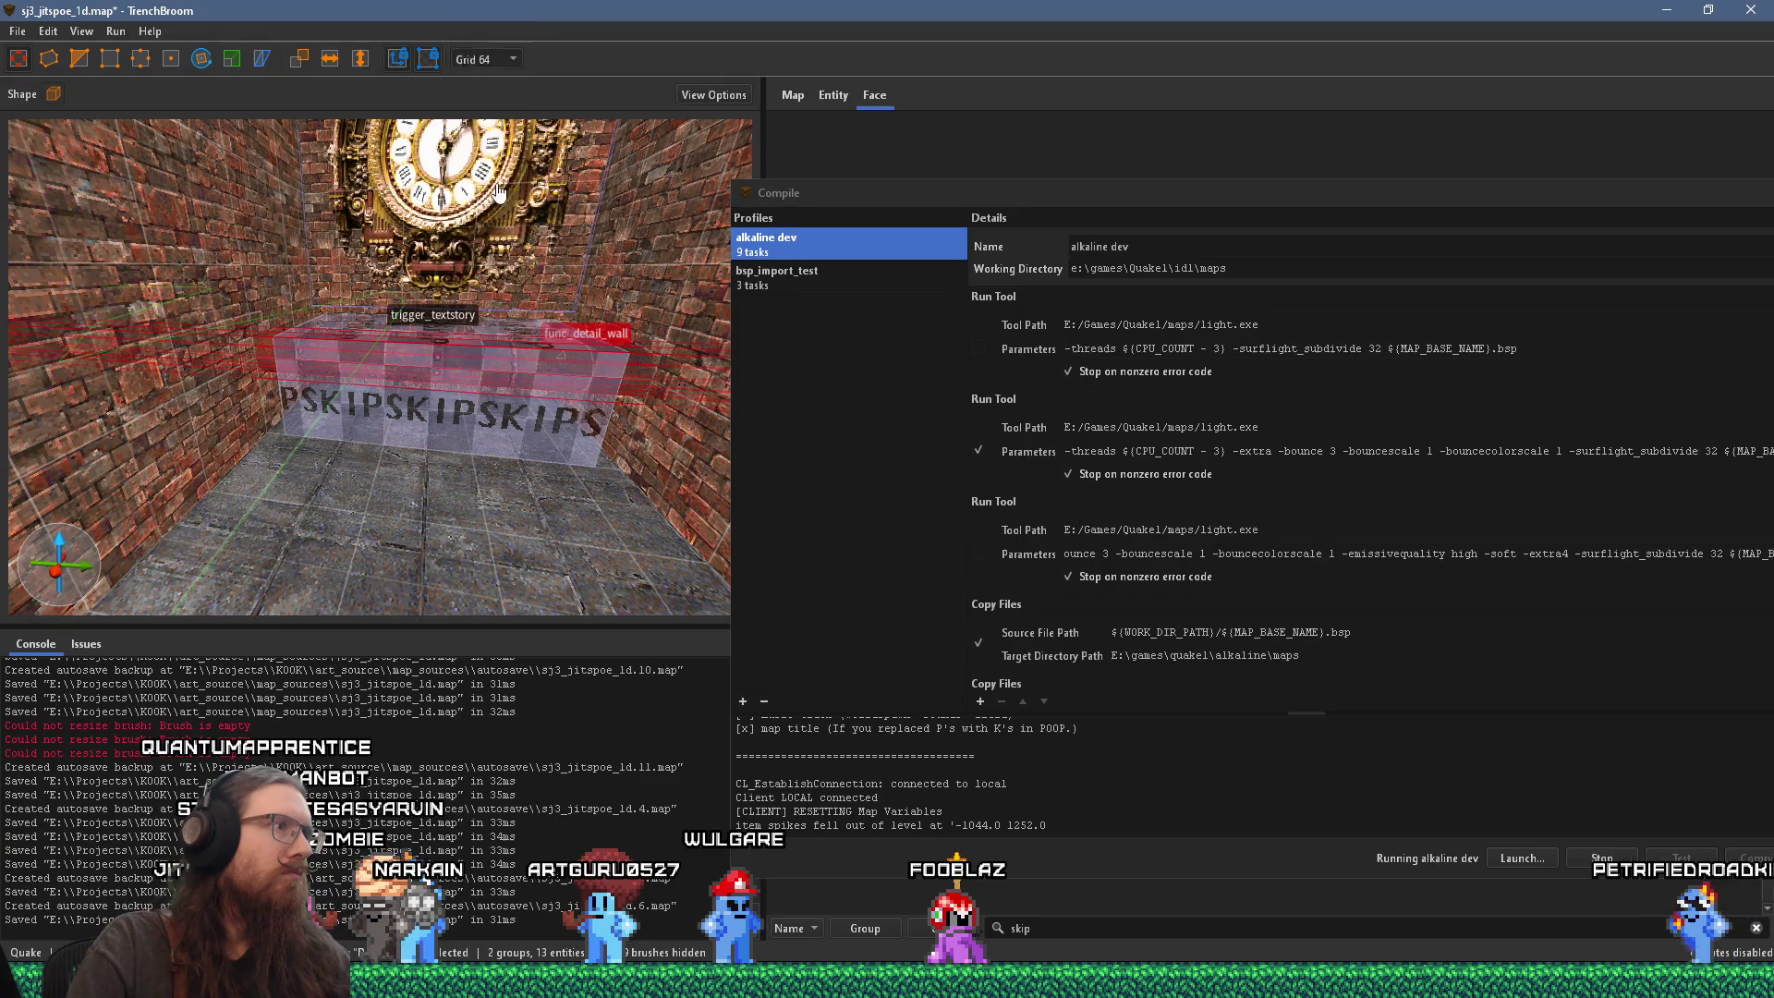
mouse_move(464, 357)
mouse_down()
mouse_move(463, 377)
mouse_move(464, 301)
mouse_up()
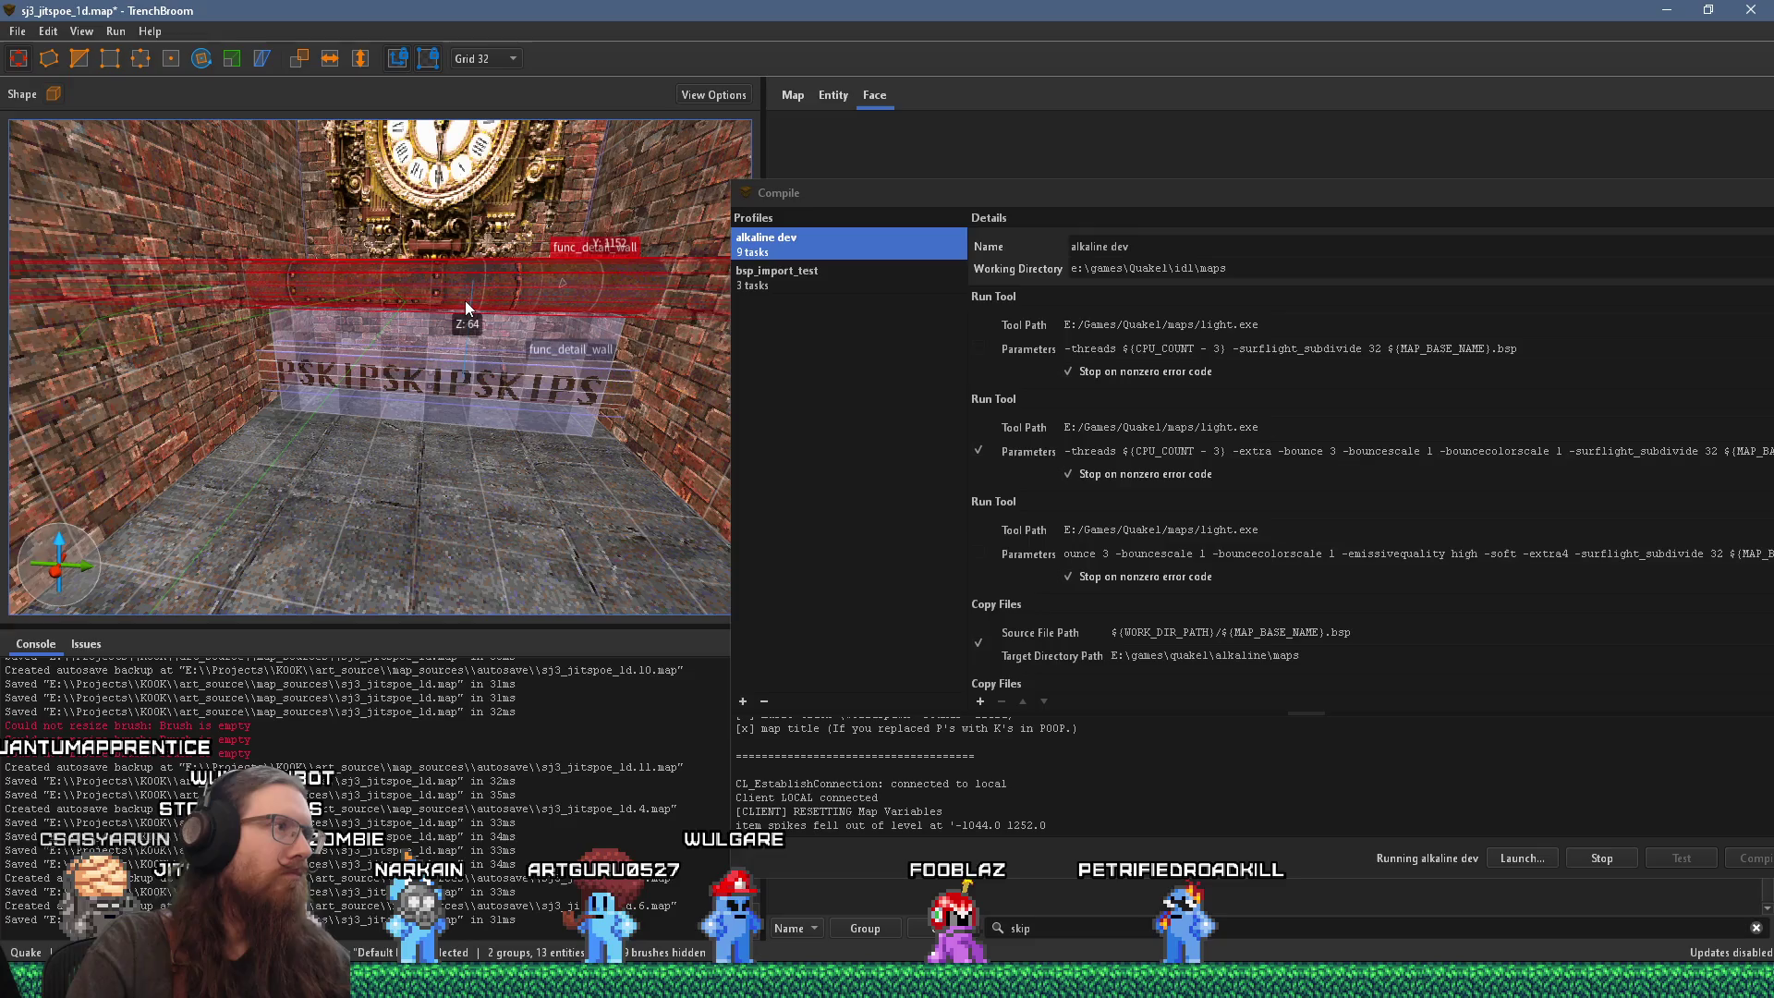
Step: Switch to Grid 16 and select the 128 by 224 by 80 trigger_textstory brush
click(494, 61)
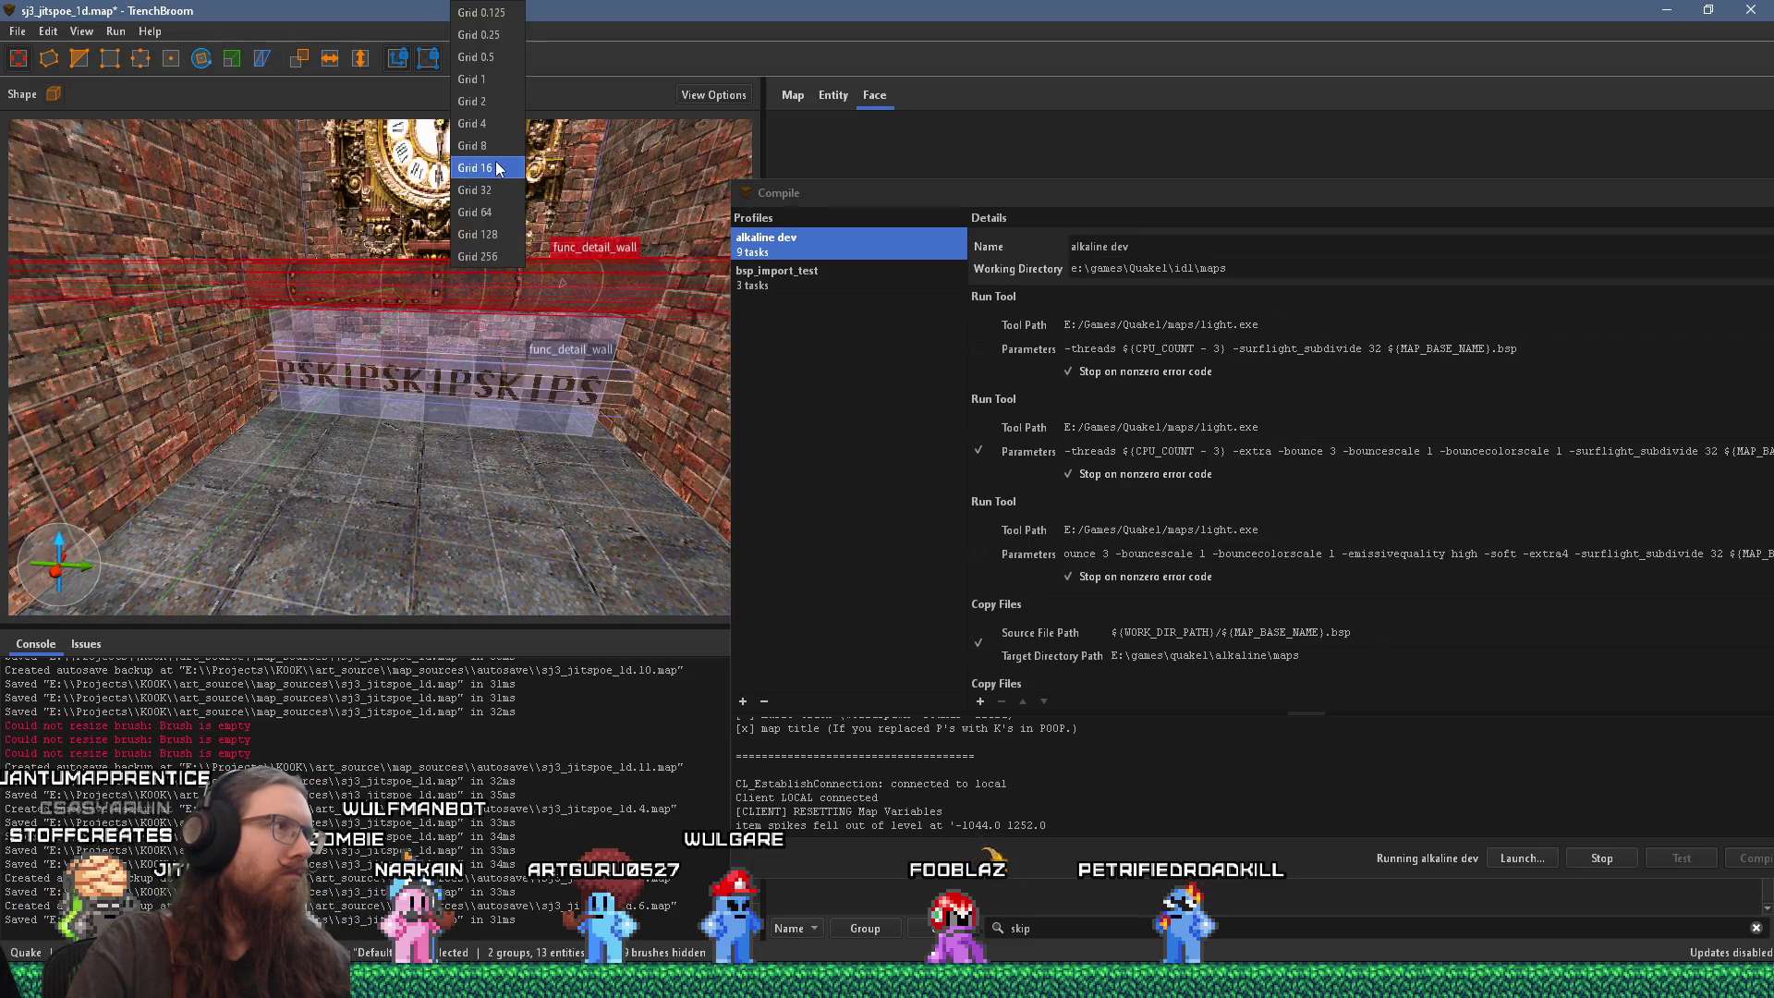
click(475, 168)
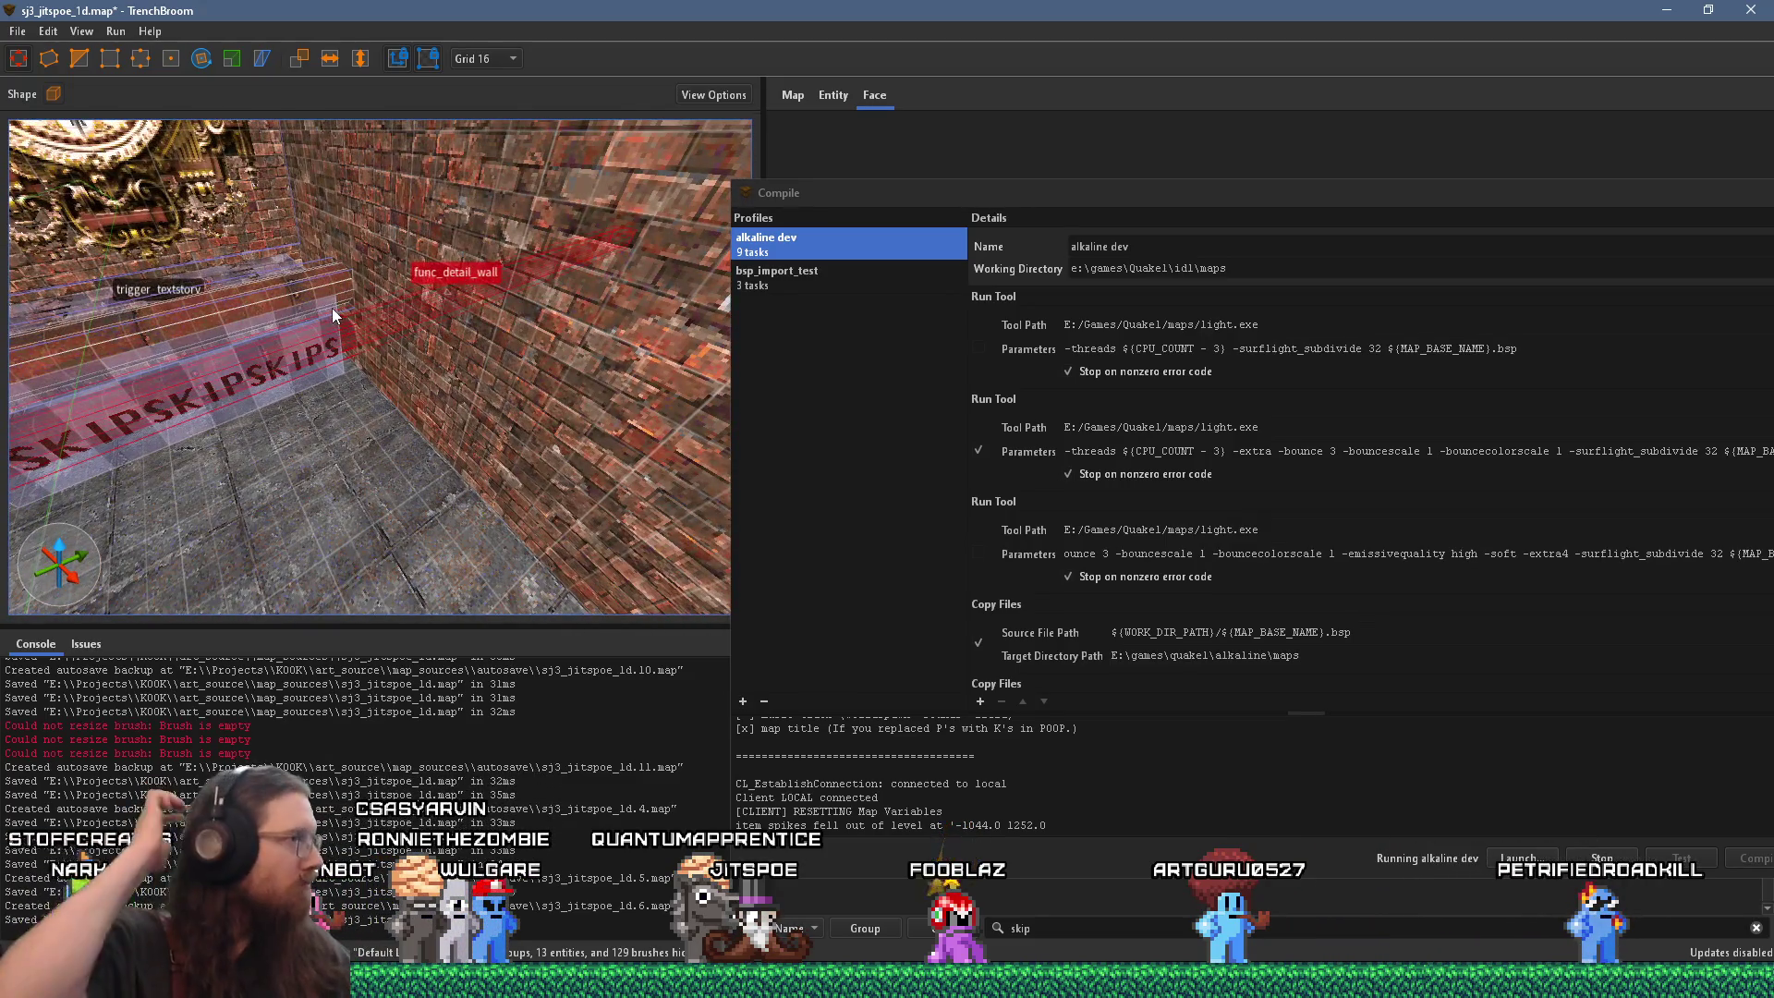
click(219, 348)
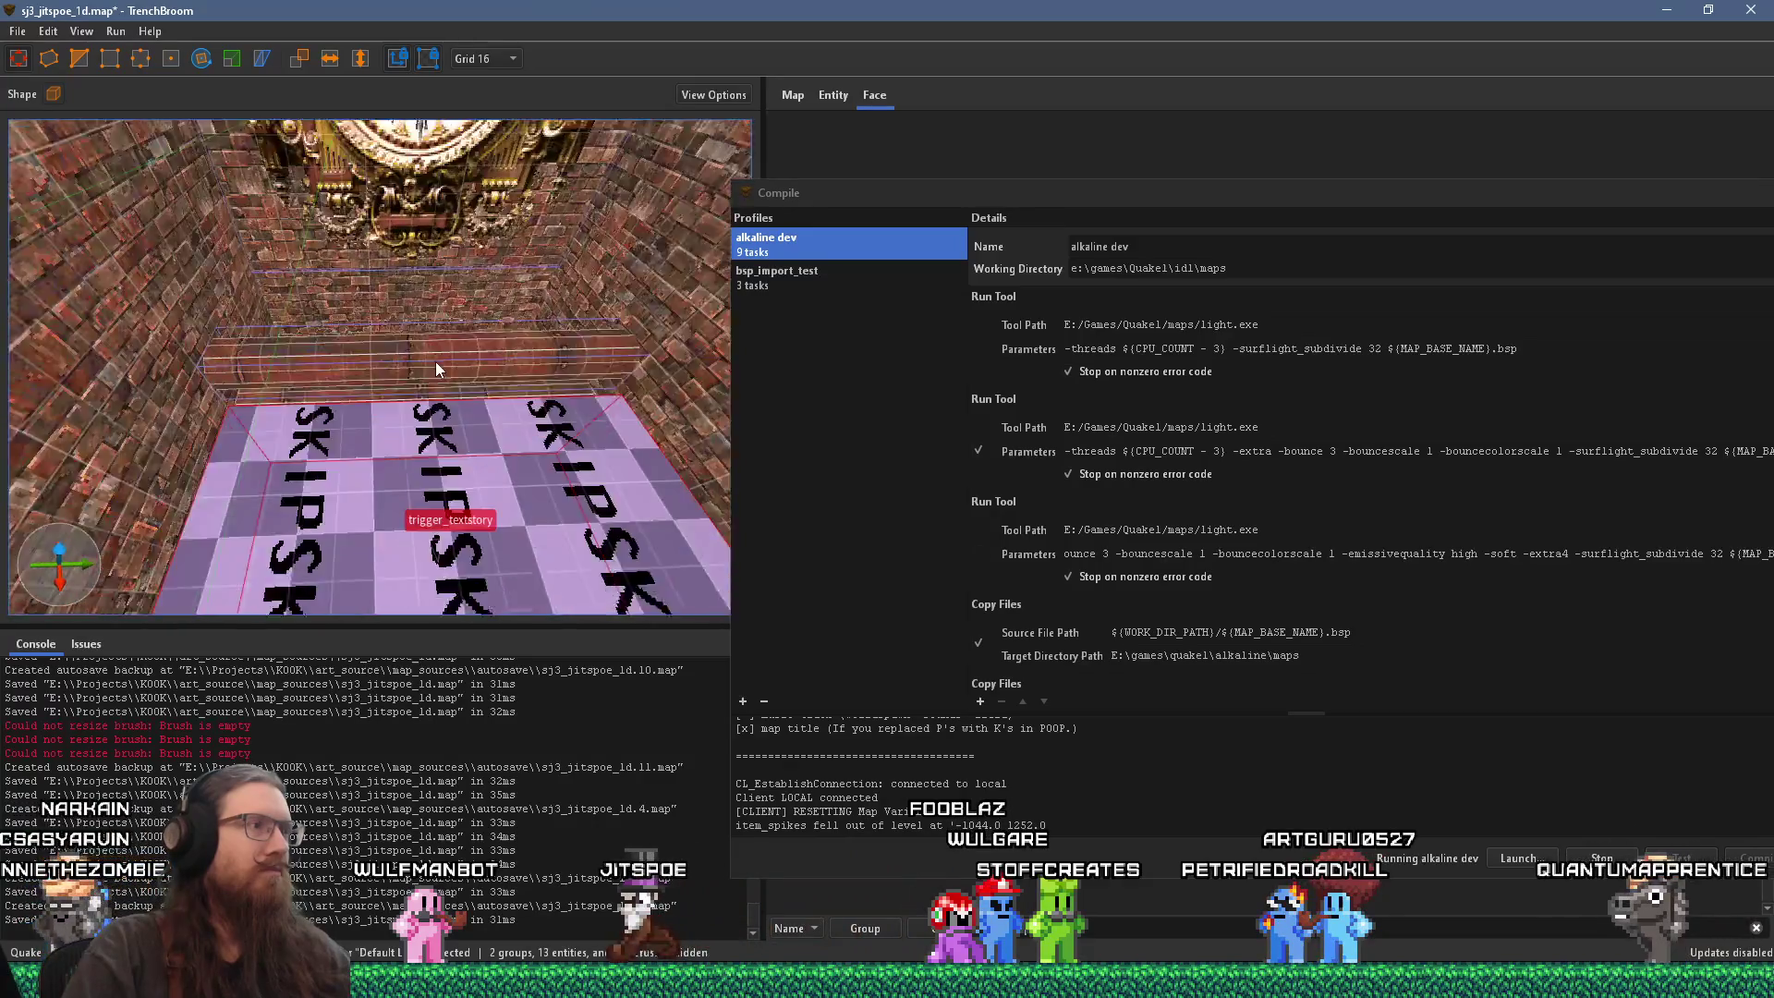
scroll(441, 335, down, 3)
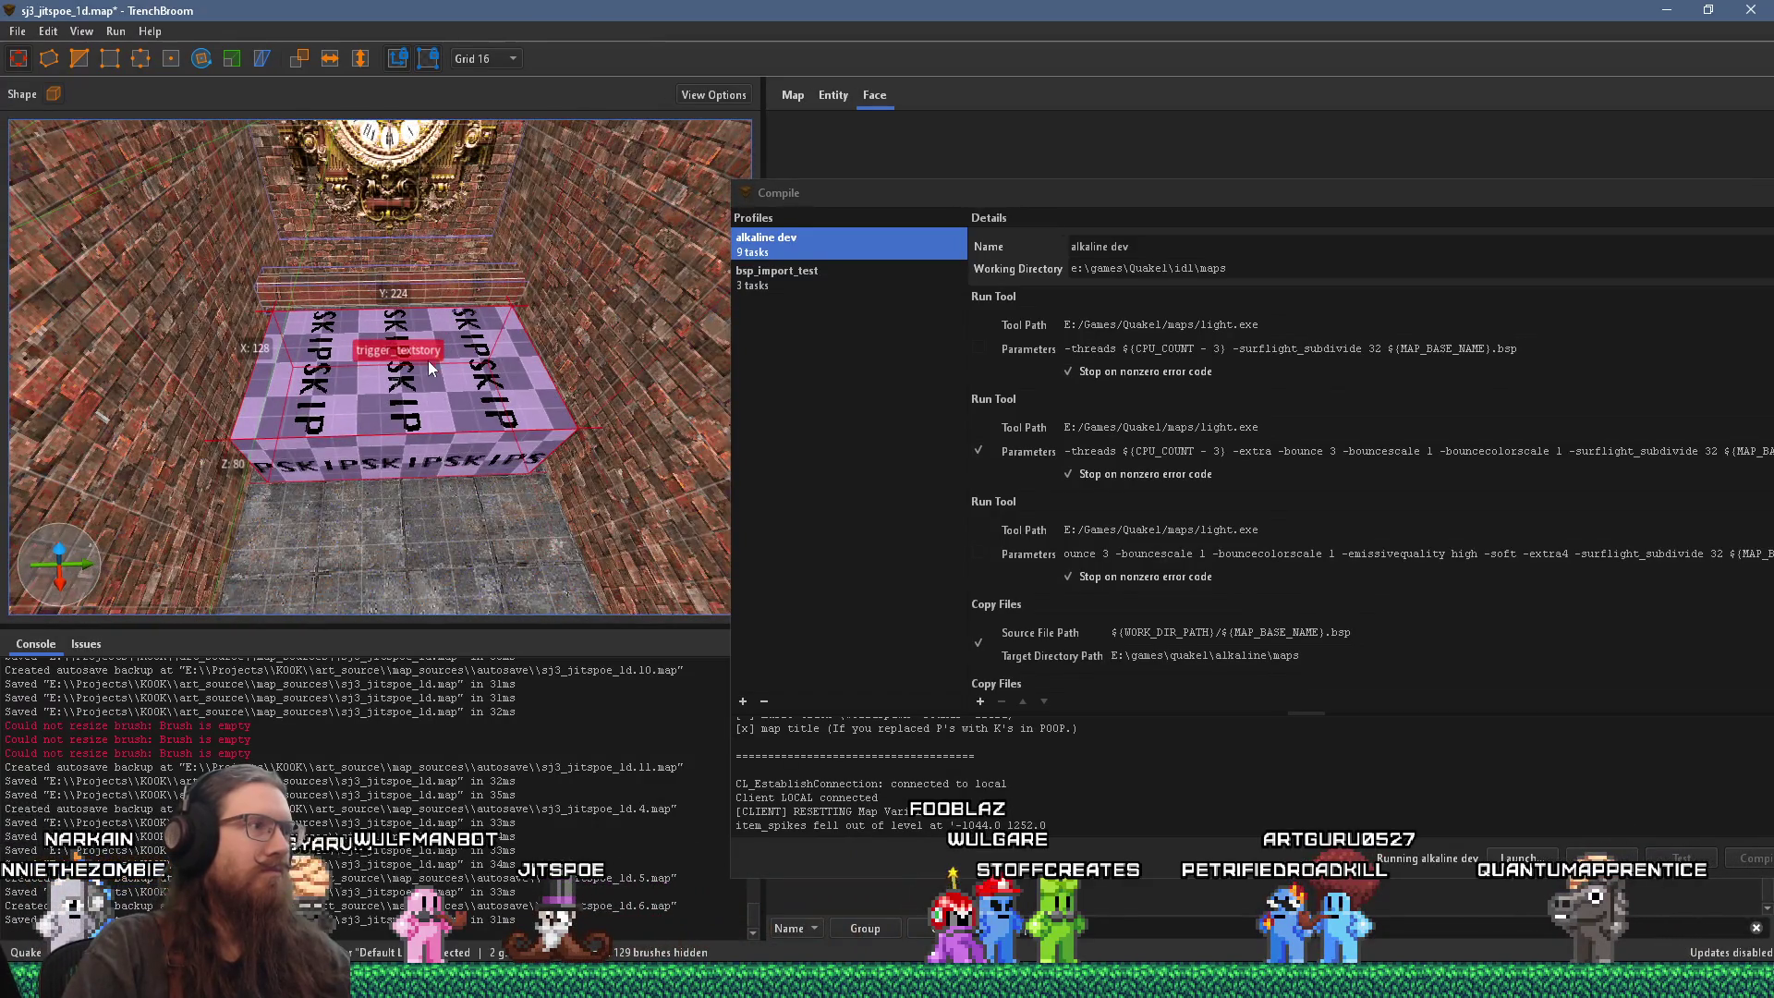
Step: Inspect the func_detail_wall beam above the floor, then deselect it and face the clock wall
scroll(434, 444, up, 3)
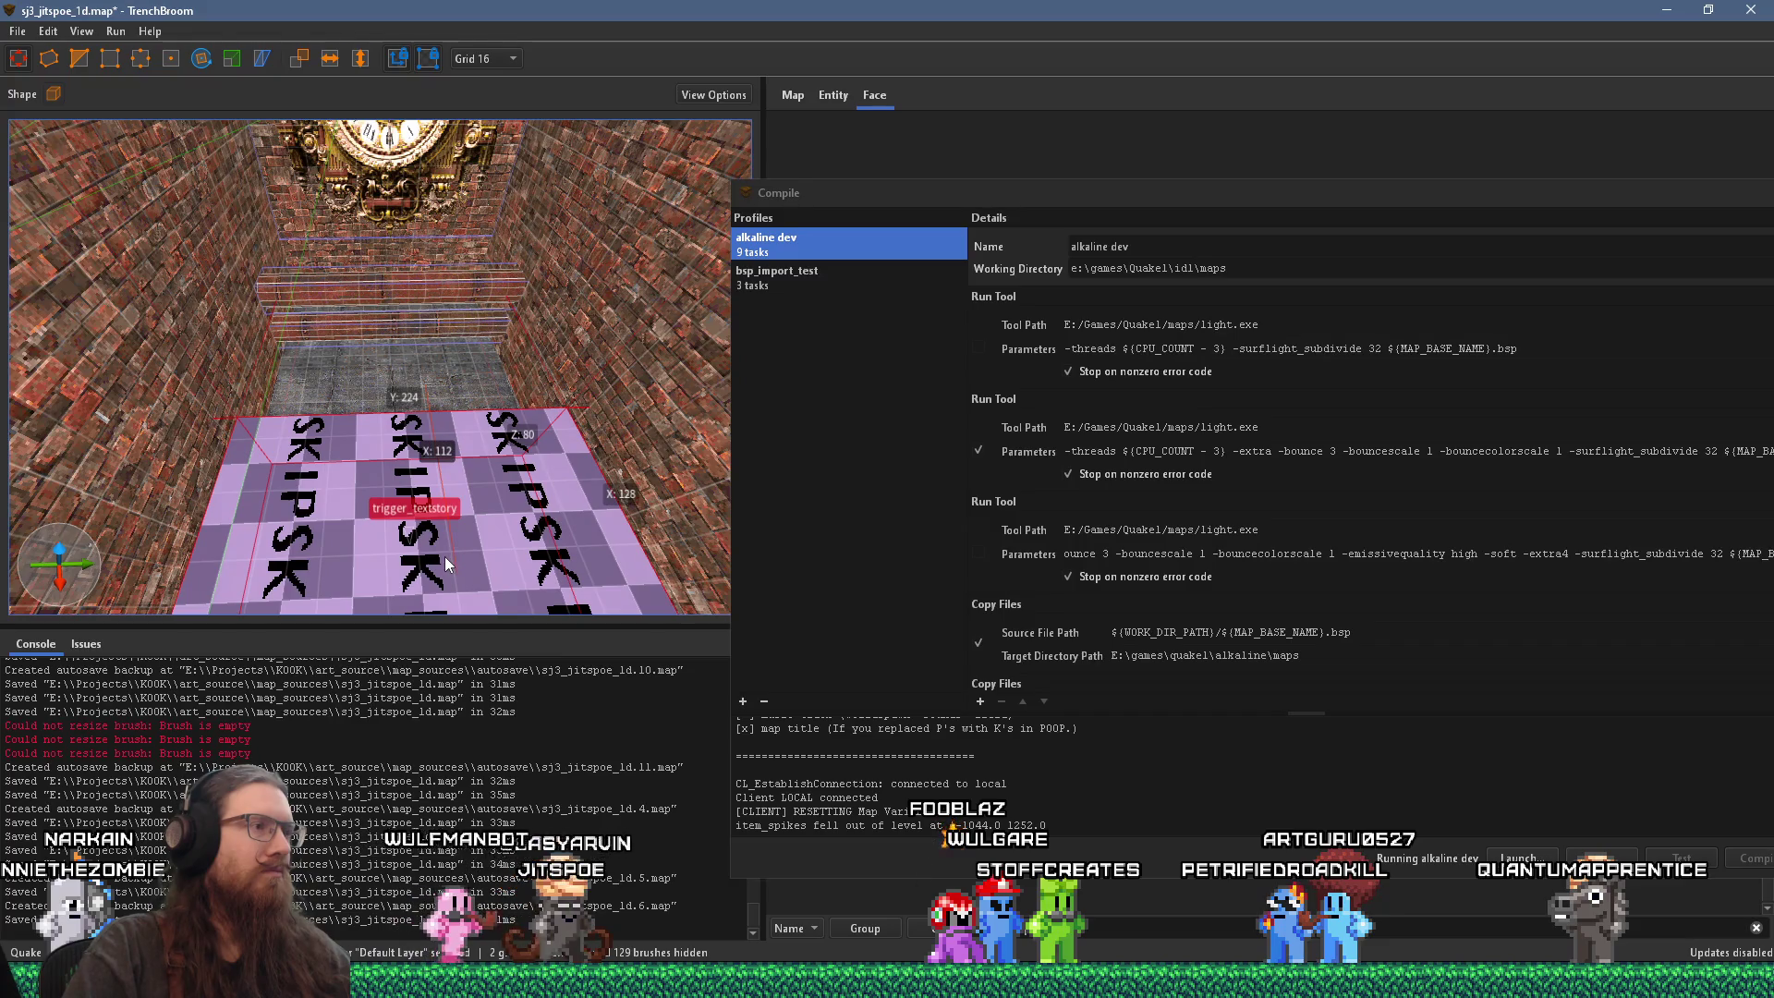
click(441, 325)
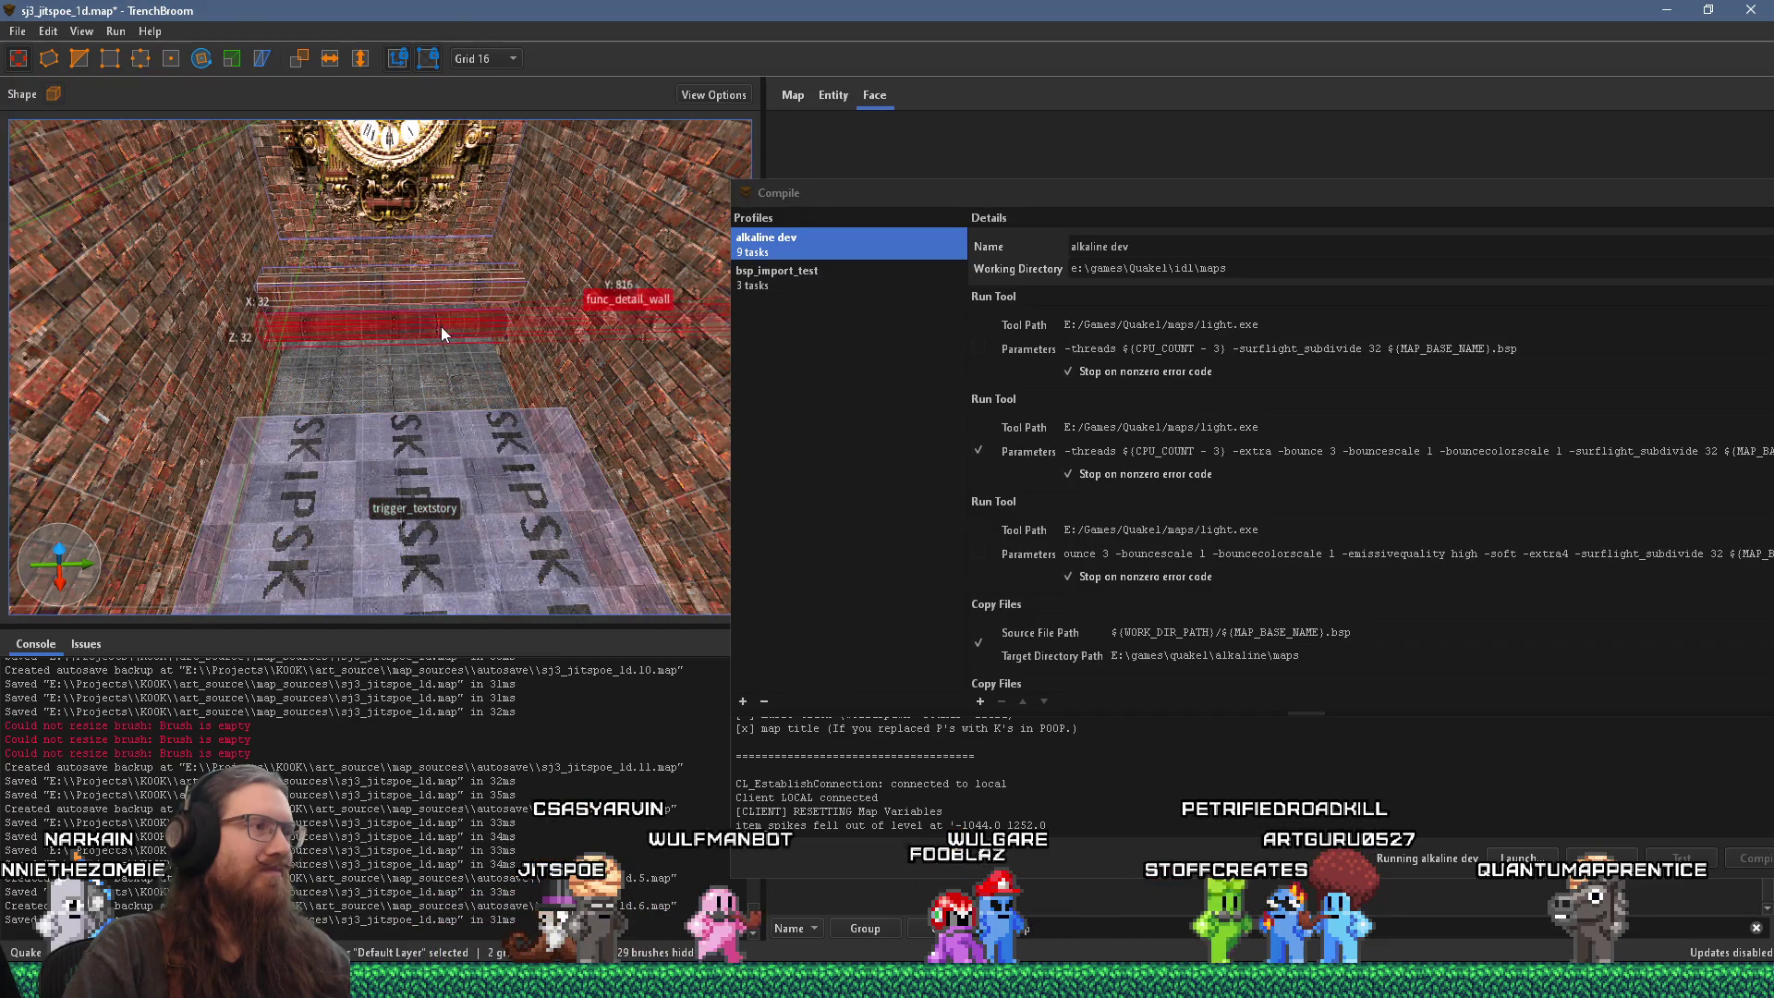
scroll(451, 460, down, 2)
drag(451, 461, 566, 420)
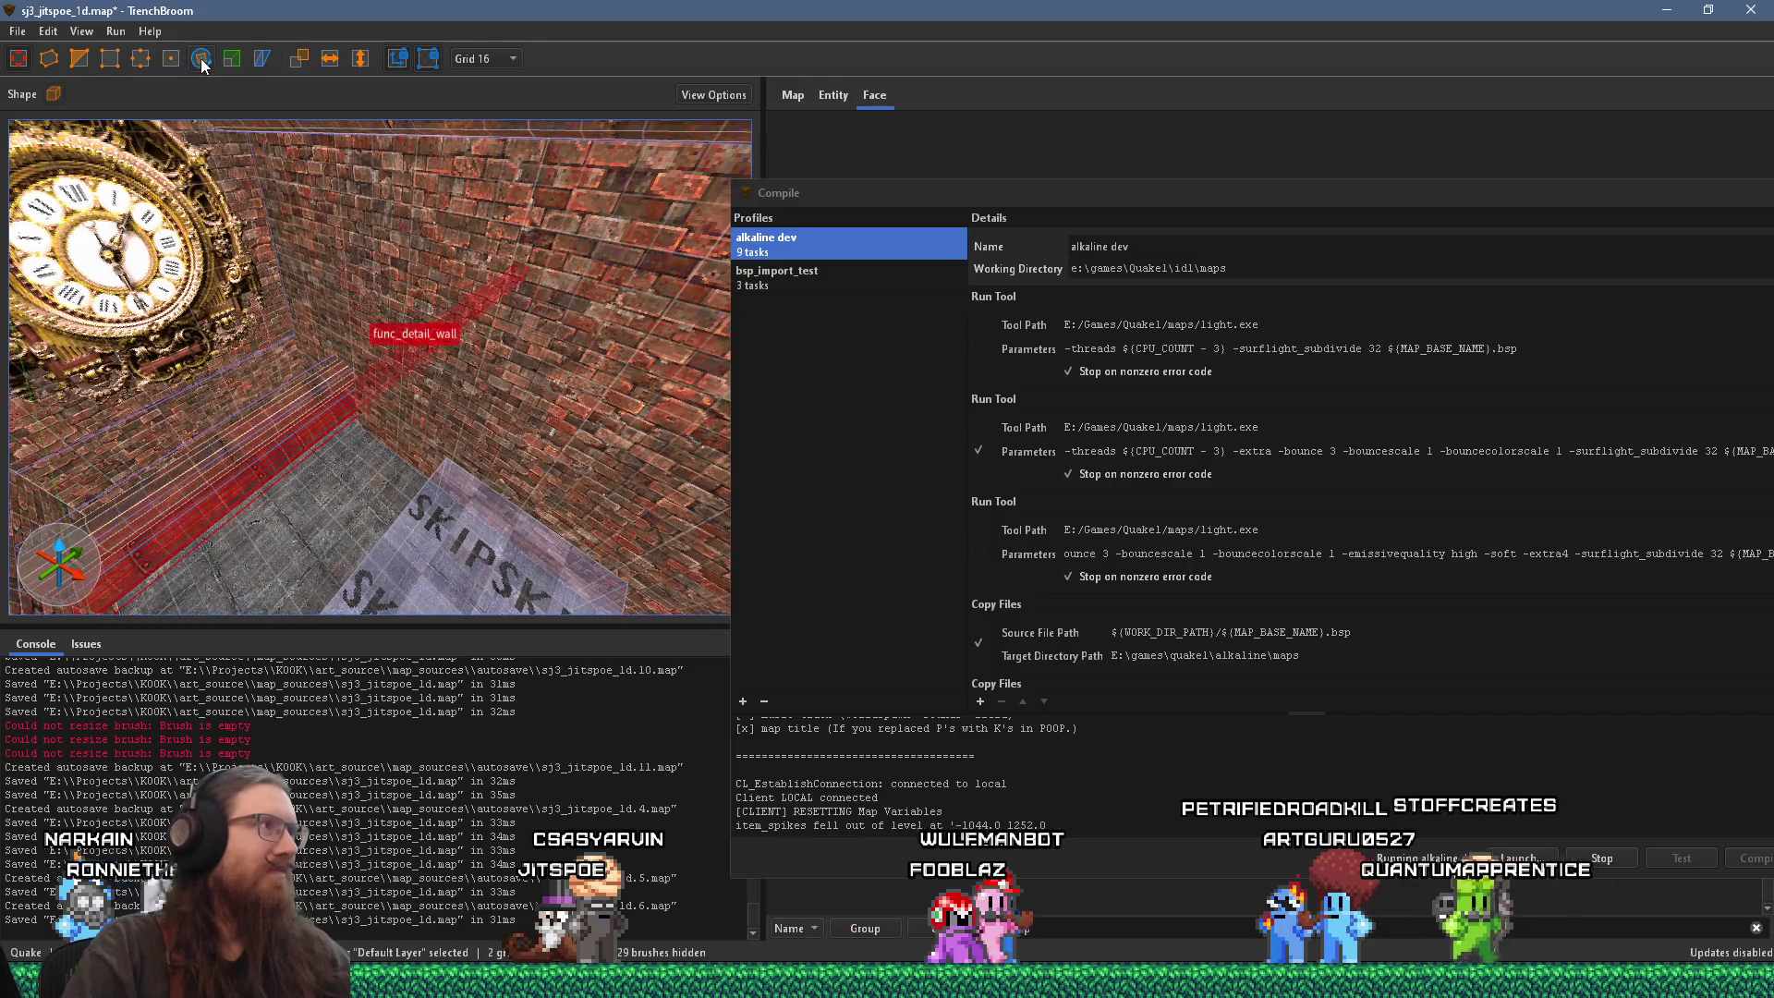
key(Escape)
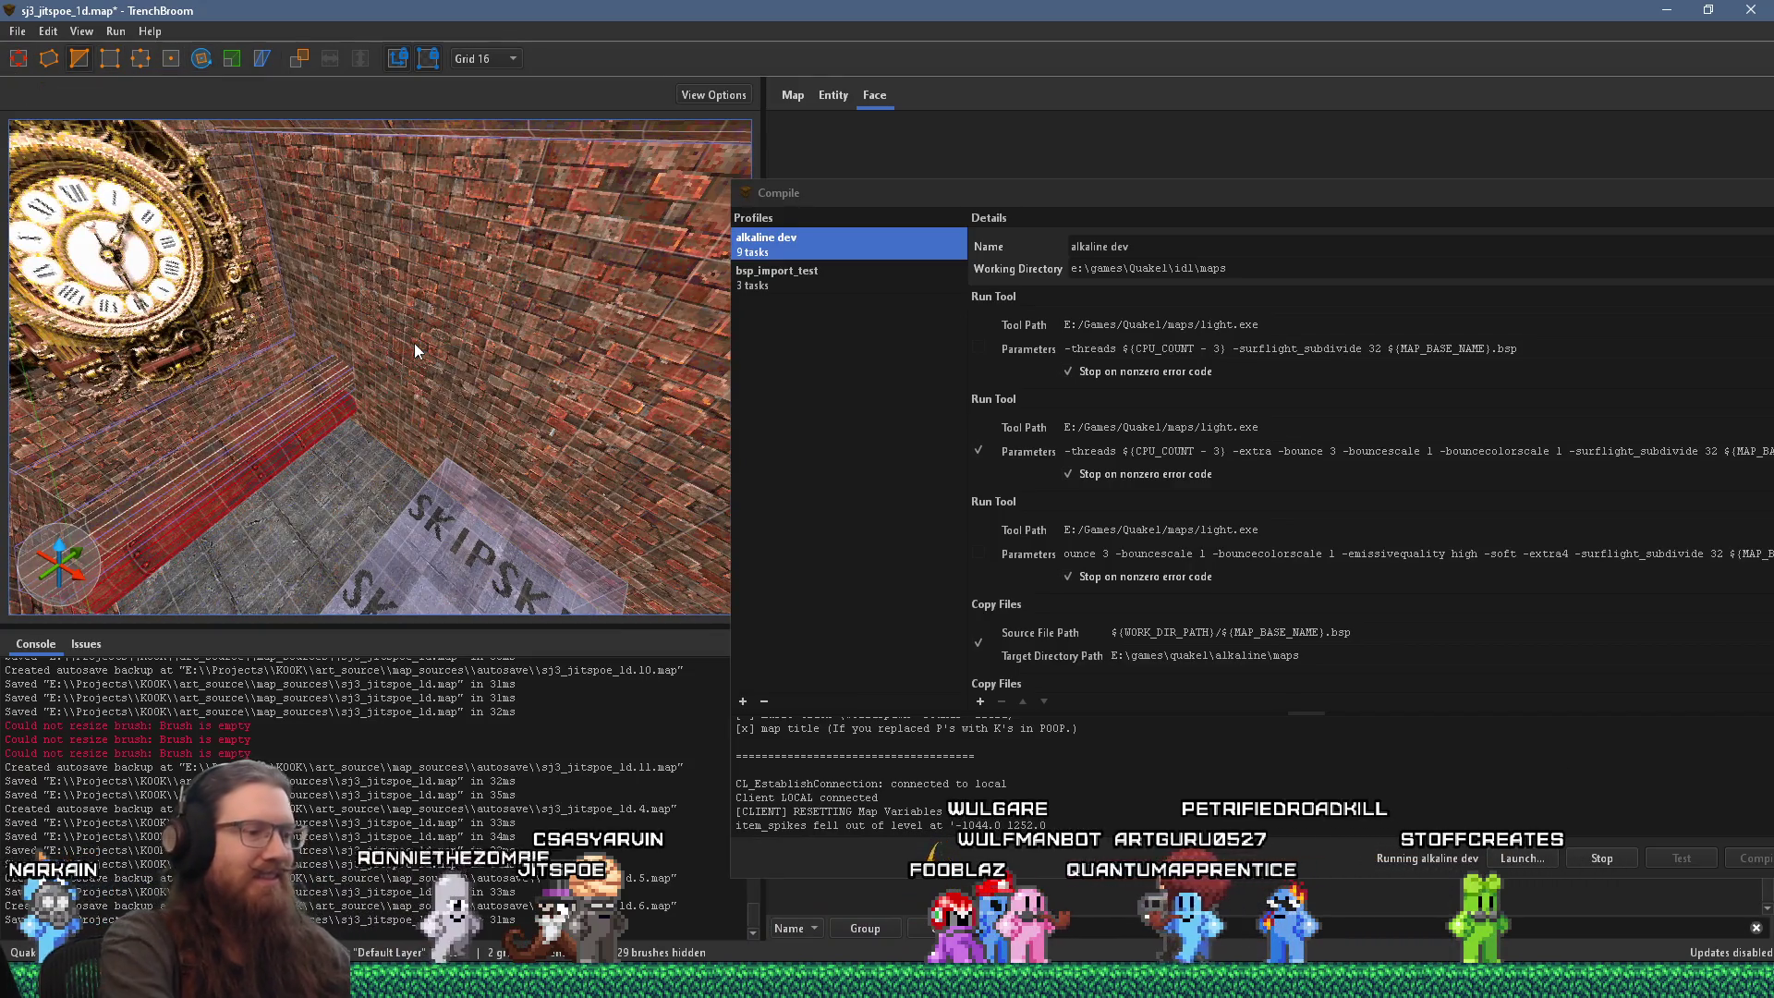
mouse_move(415, 349)
mouse_down()
mouse_move(458, 442)
mouse_move(395, 444)
mouse_up()
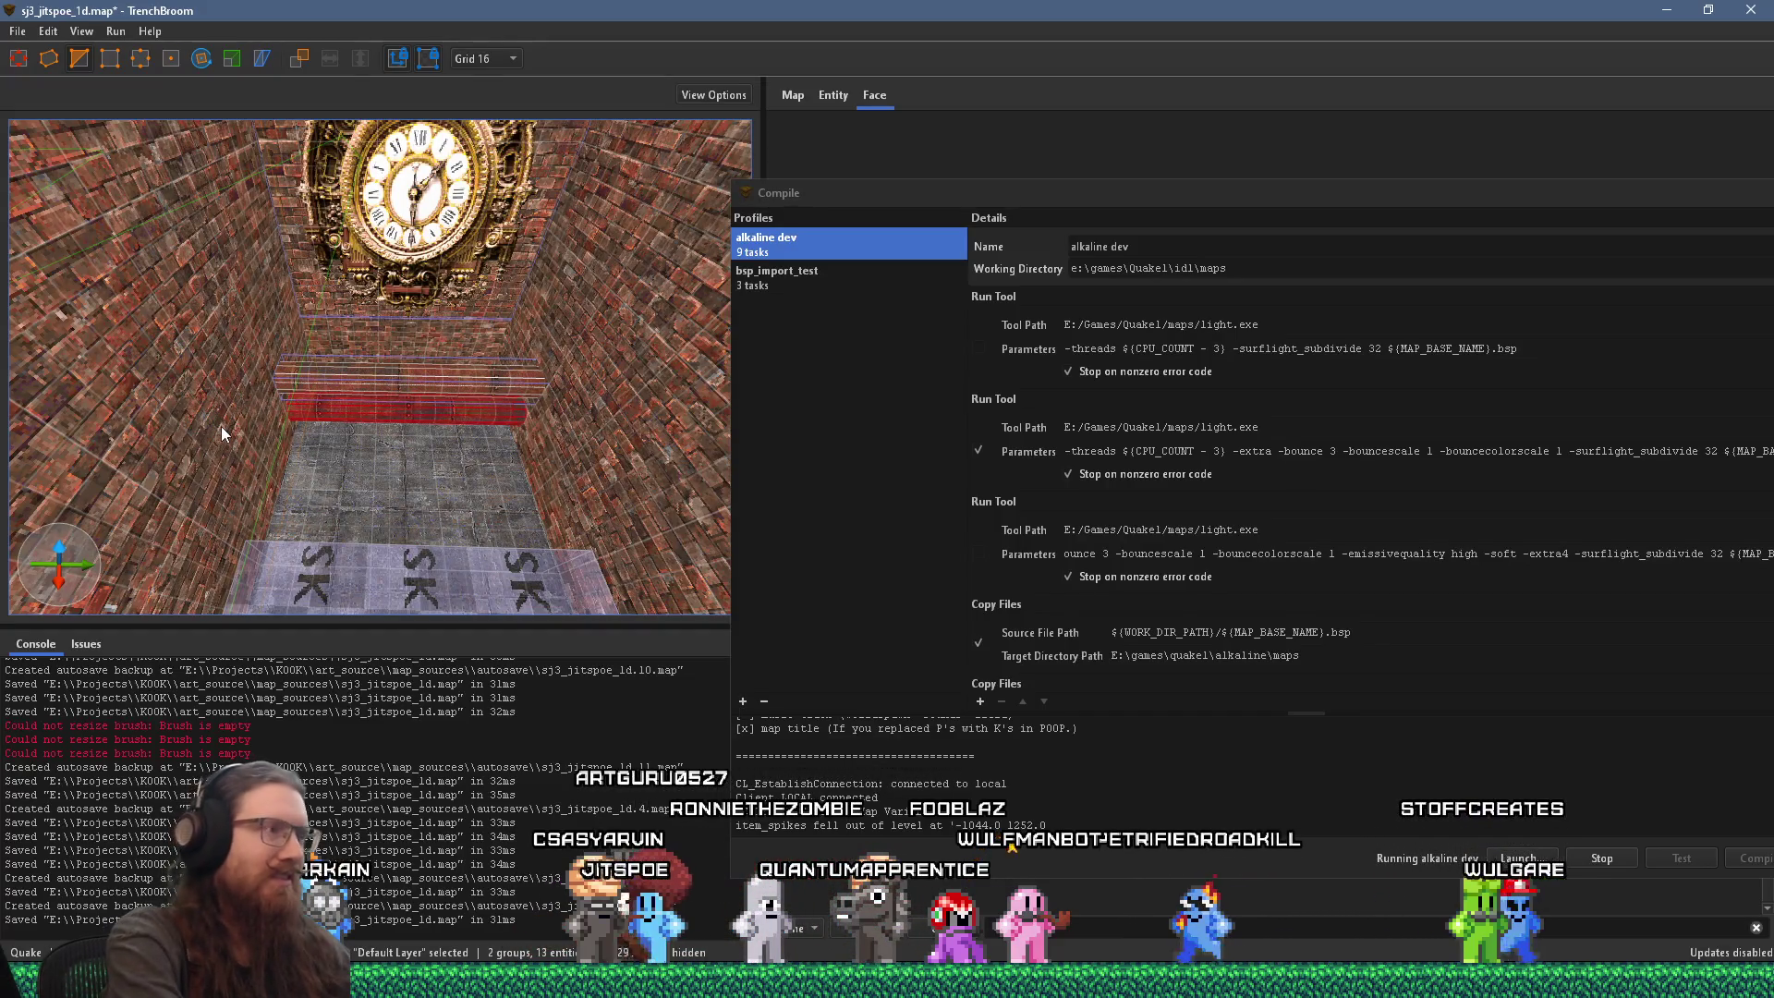
Step: Select the lower and upper func_detail_wall beams below the clock together
click(325, 417)
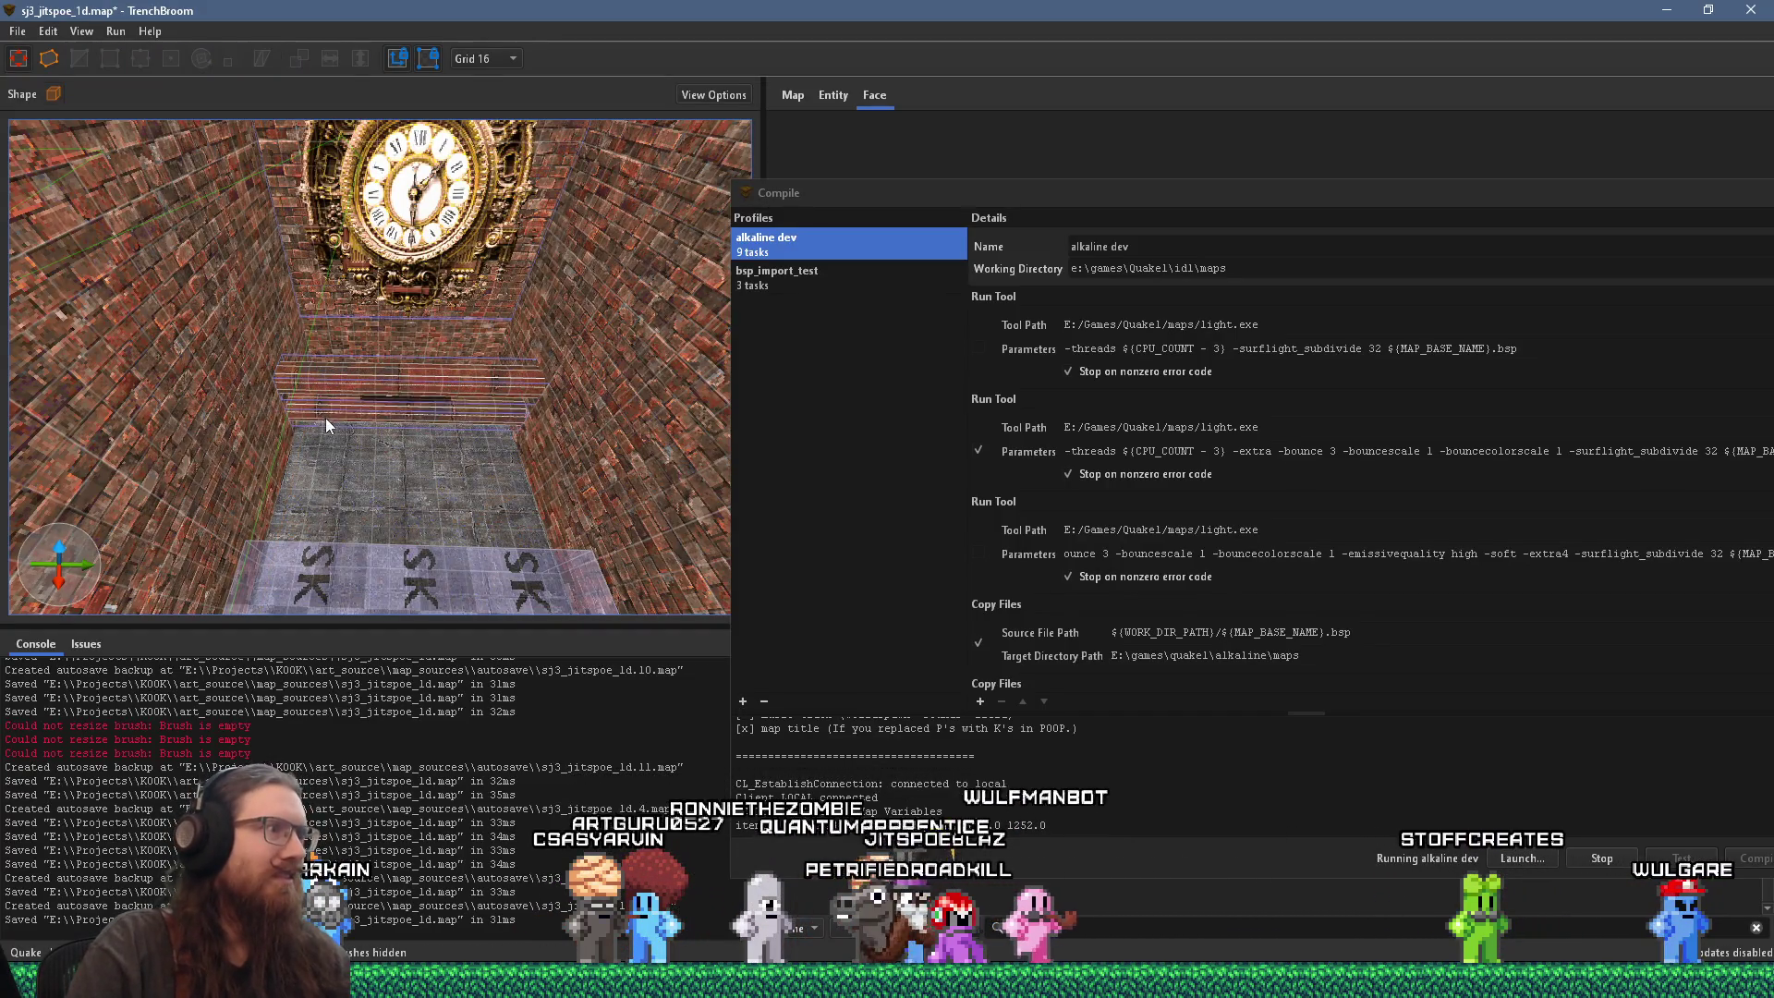
scroll(343, 416, up, 3)
scroll(351, 427, down, 3)
click(385, 458)
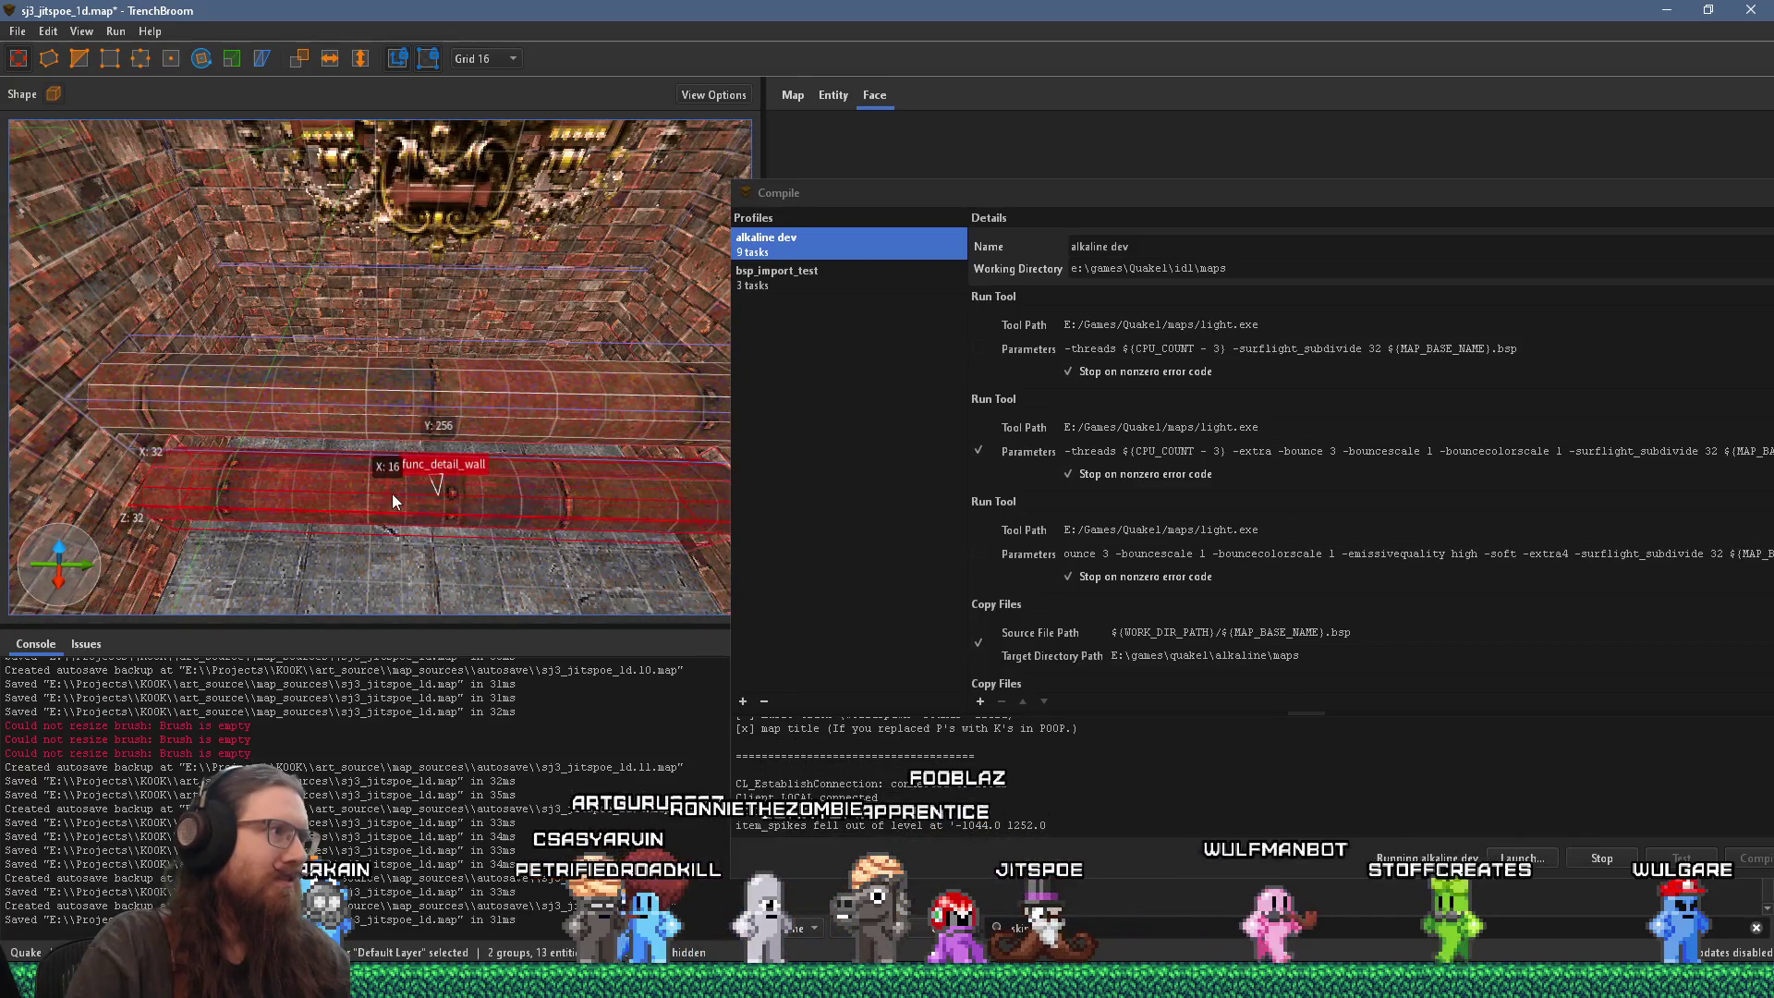
ctrl+click(429, 395)
scroll(429, 400, down, 3)
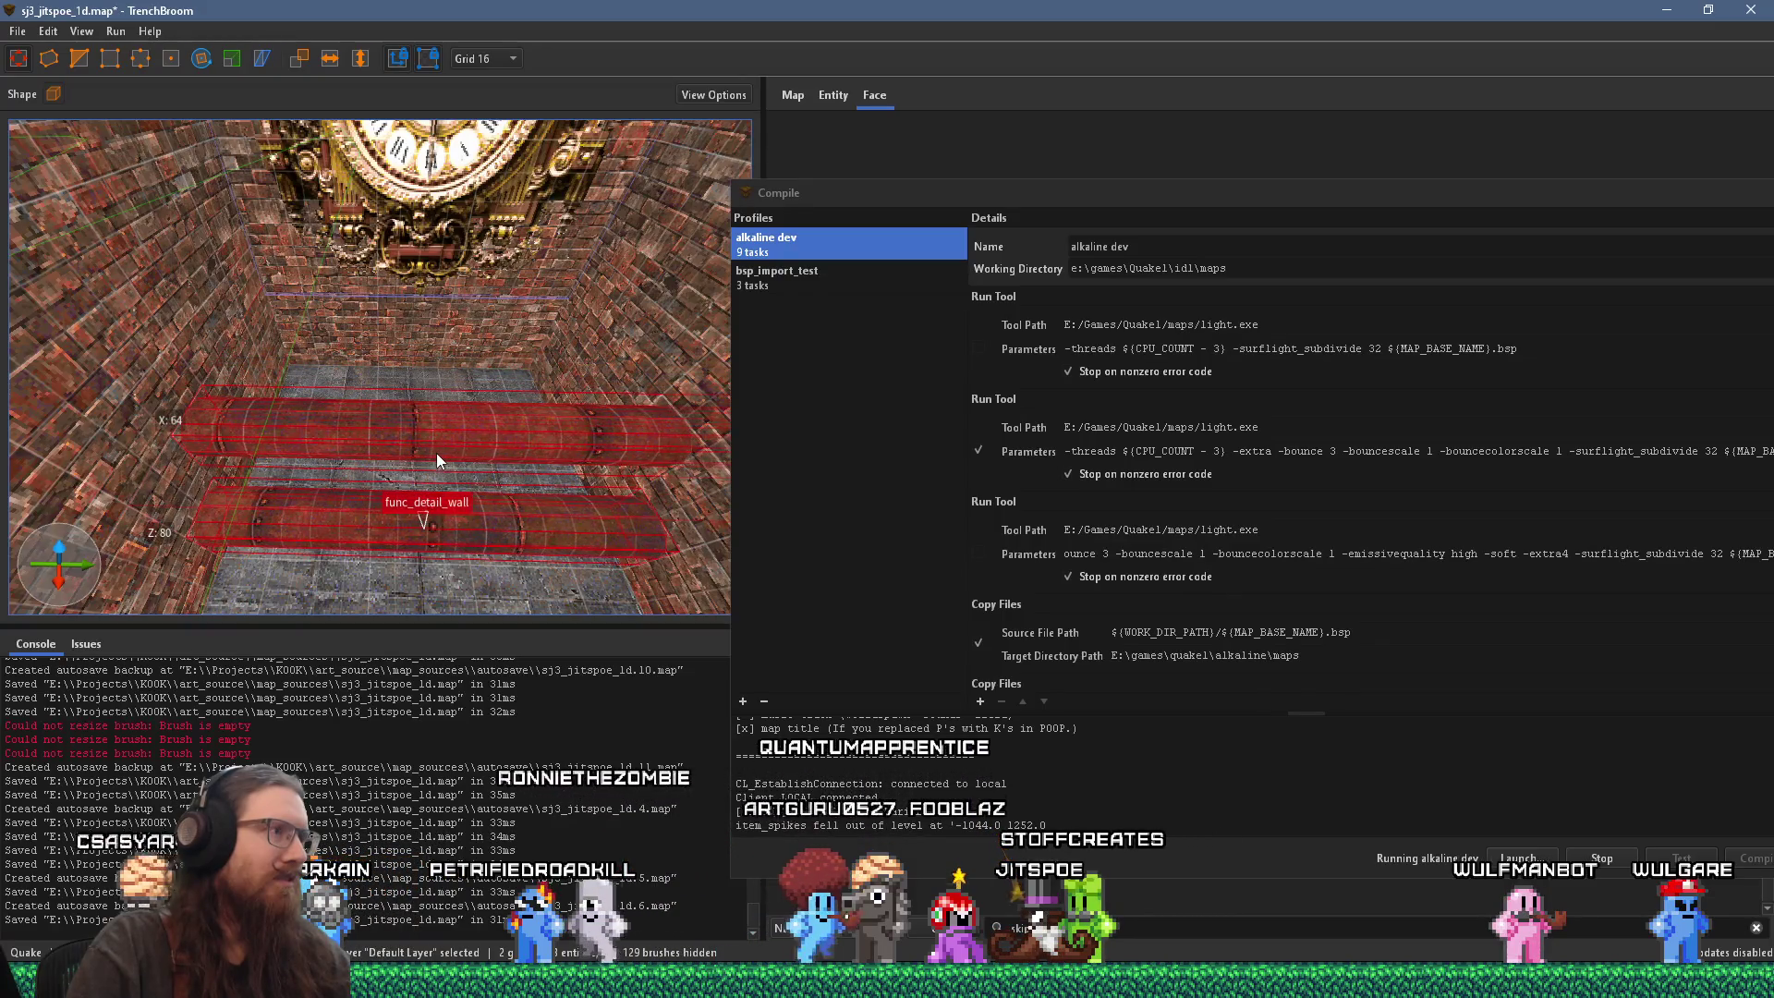
drag(429, 403, 428, 275)
scroll(429, 275, down, 4)
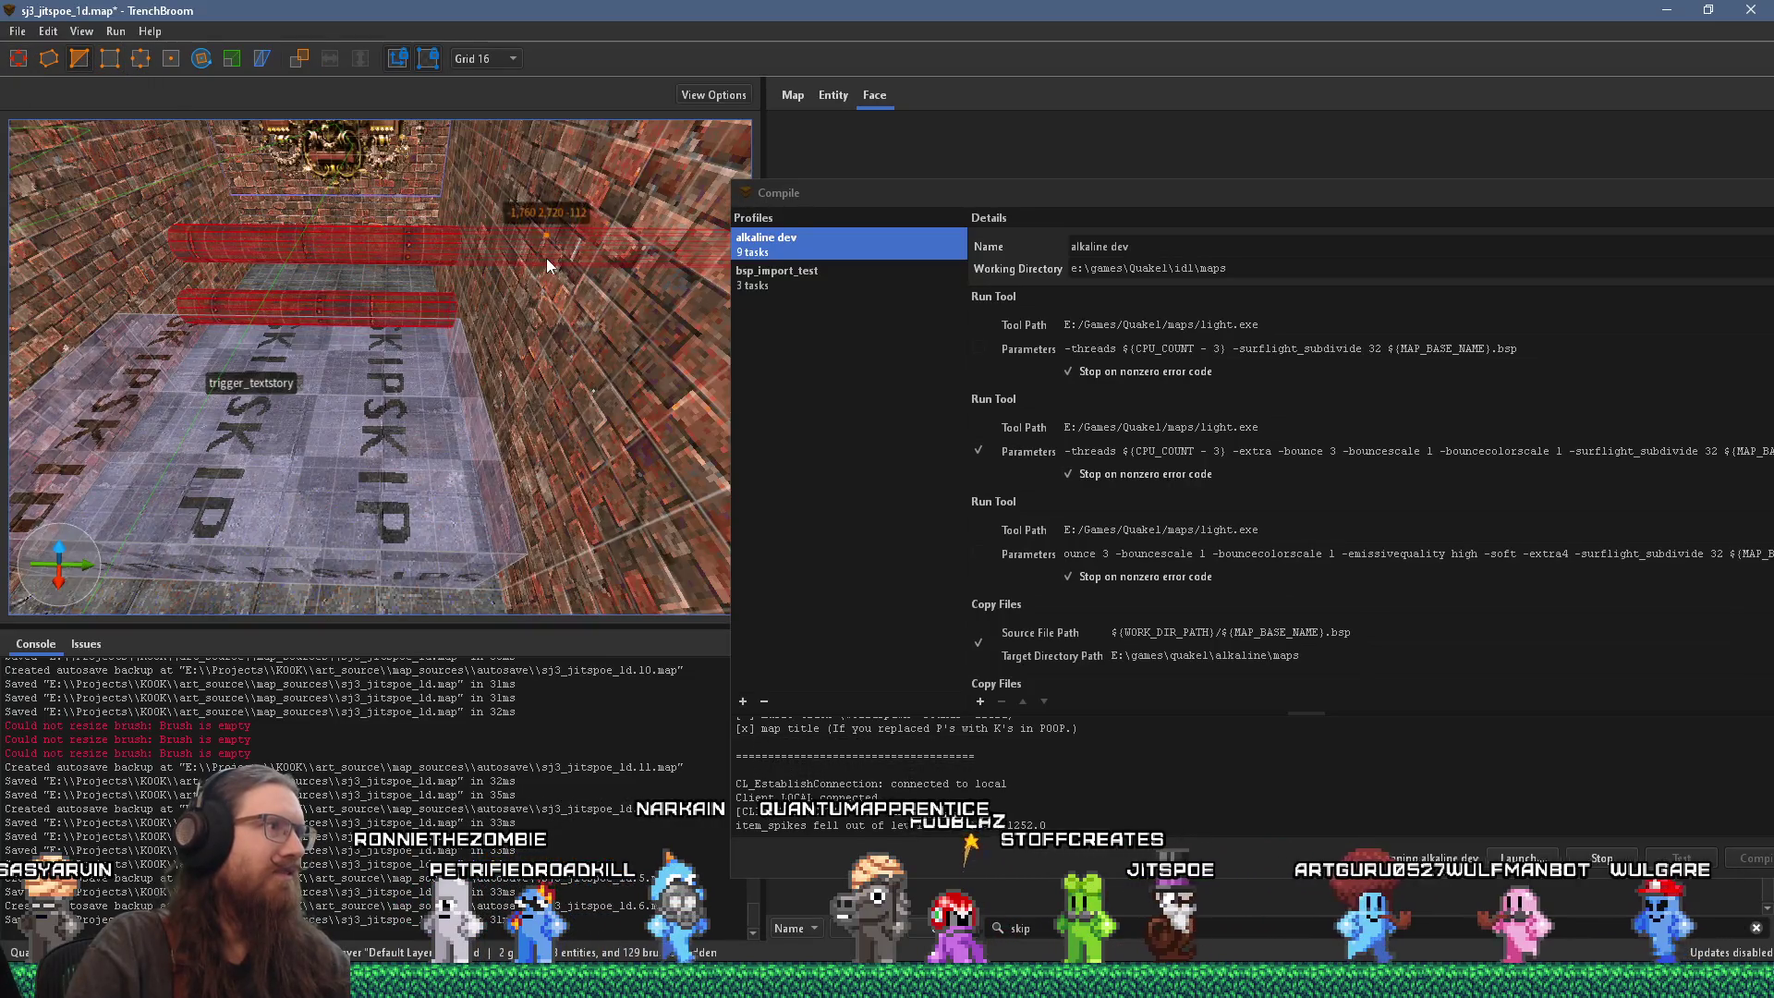
key(Escape)
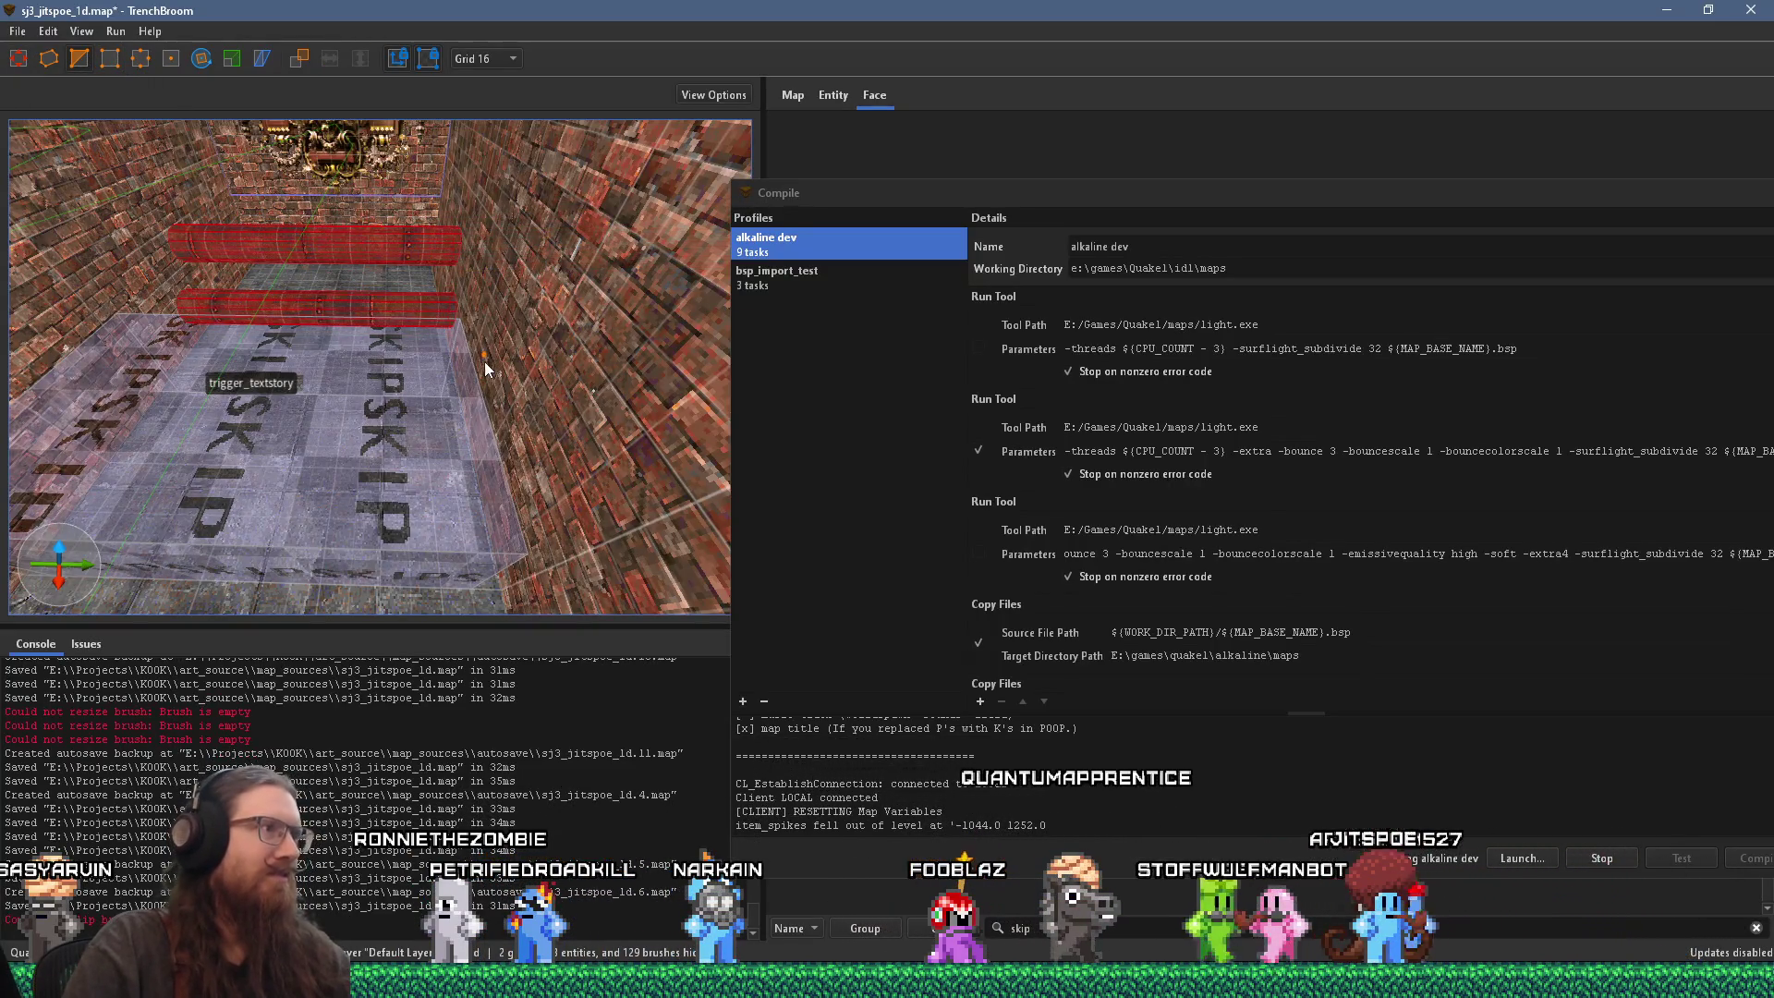
key(ctrl+z)
drag(546, 266, 546, 401)
Step: Select the func_detail_fence in front of the clock and add both func_detail_wall beams
click(430, 427)
scroll(399, 451, up, 3)
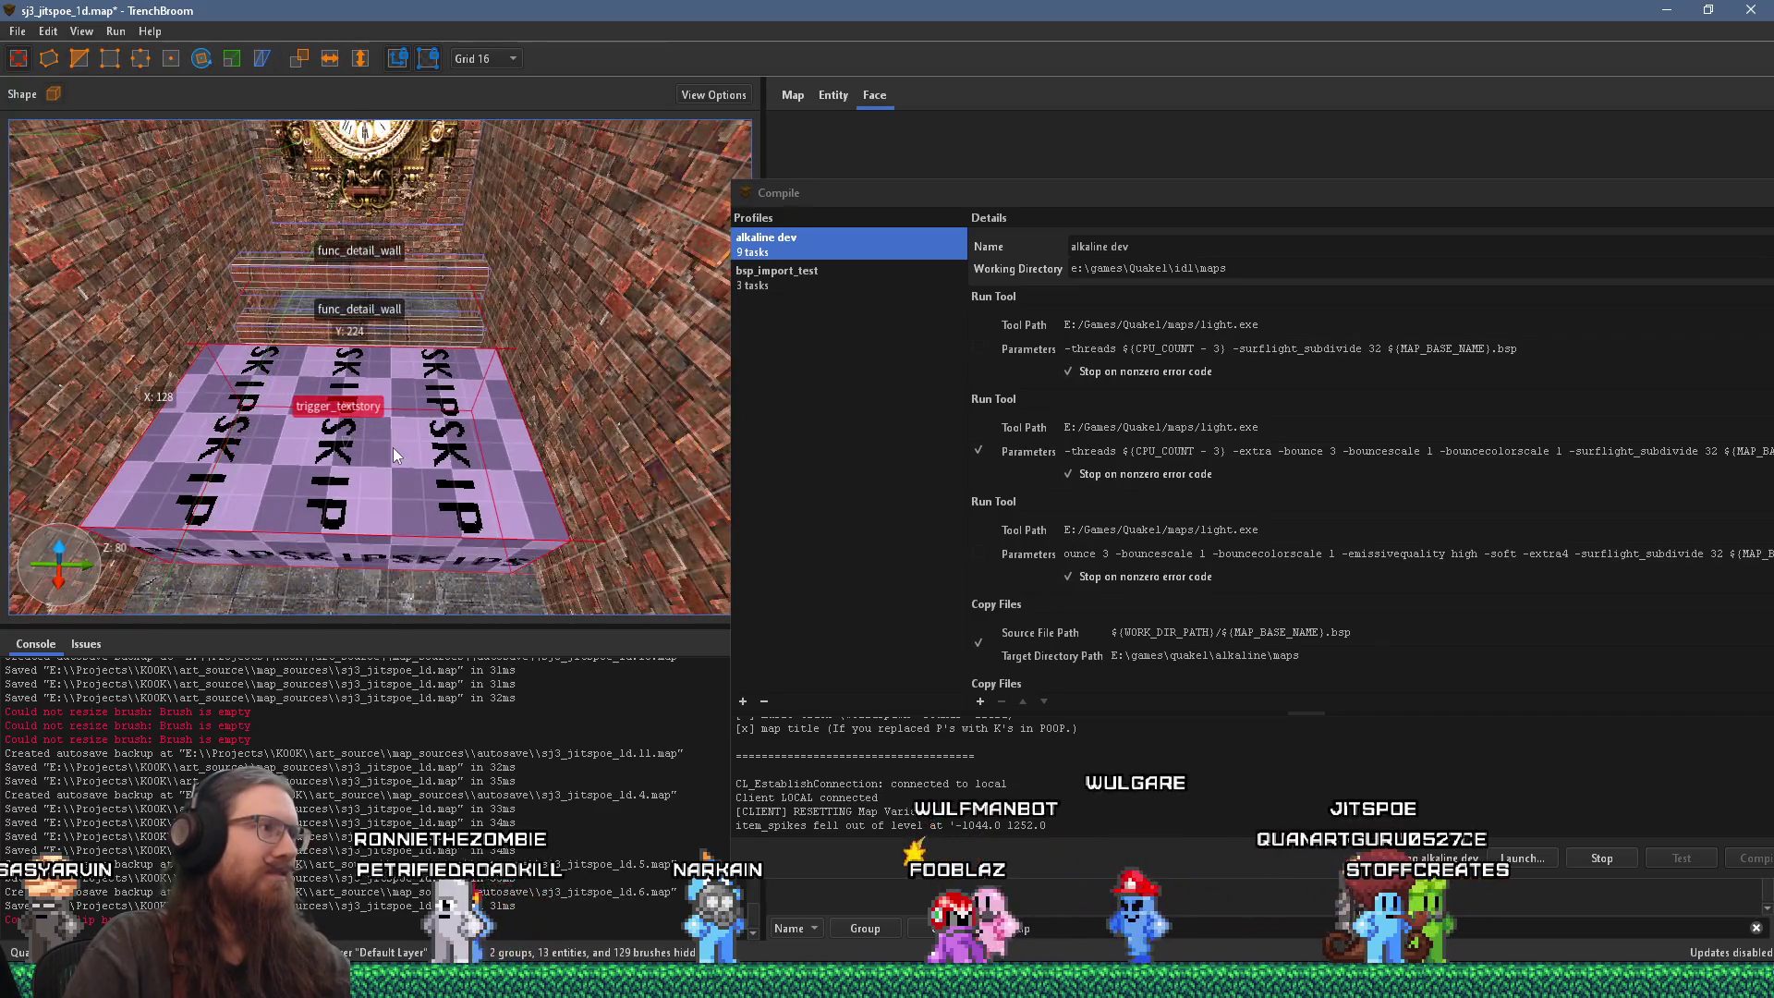
mouse_move(390, 403)
mouse_down()
mouse_move(459, 423)
mouse_move(623, 395)
mouse_move(573, 377)
mouse_move(344, 379)
mouse_move(440, 431)
mouse_move(488, 502)
mouse_move(390, 474)
mouse_move(398, 399)
mouse_up()
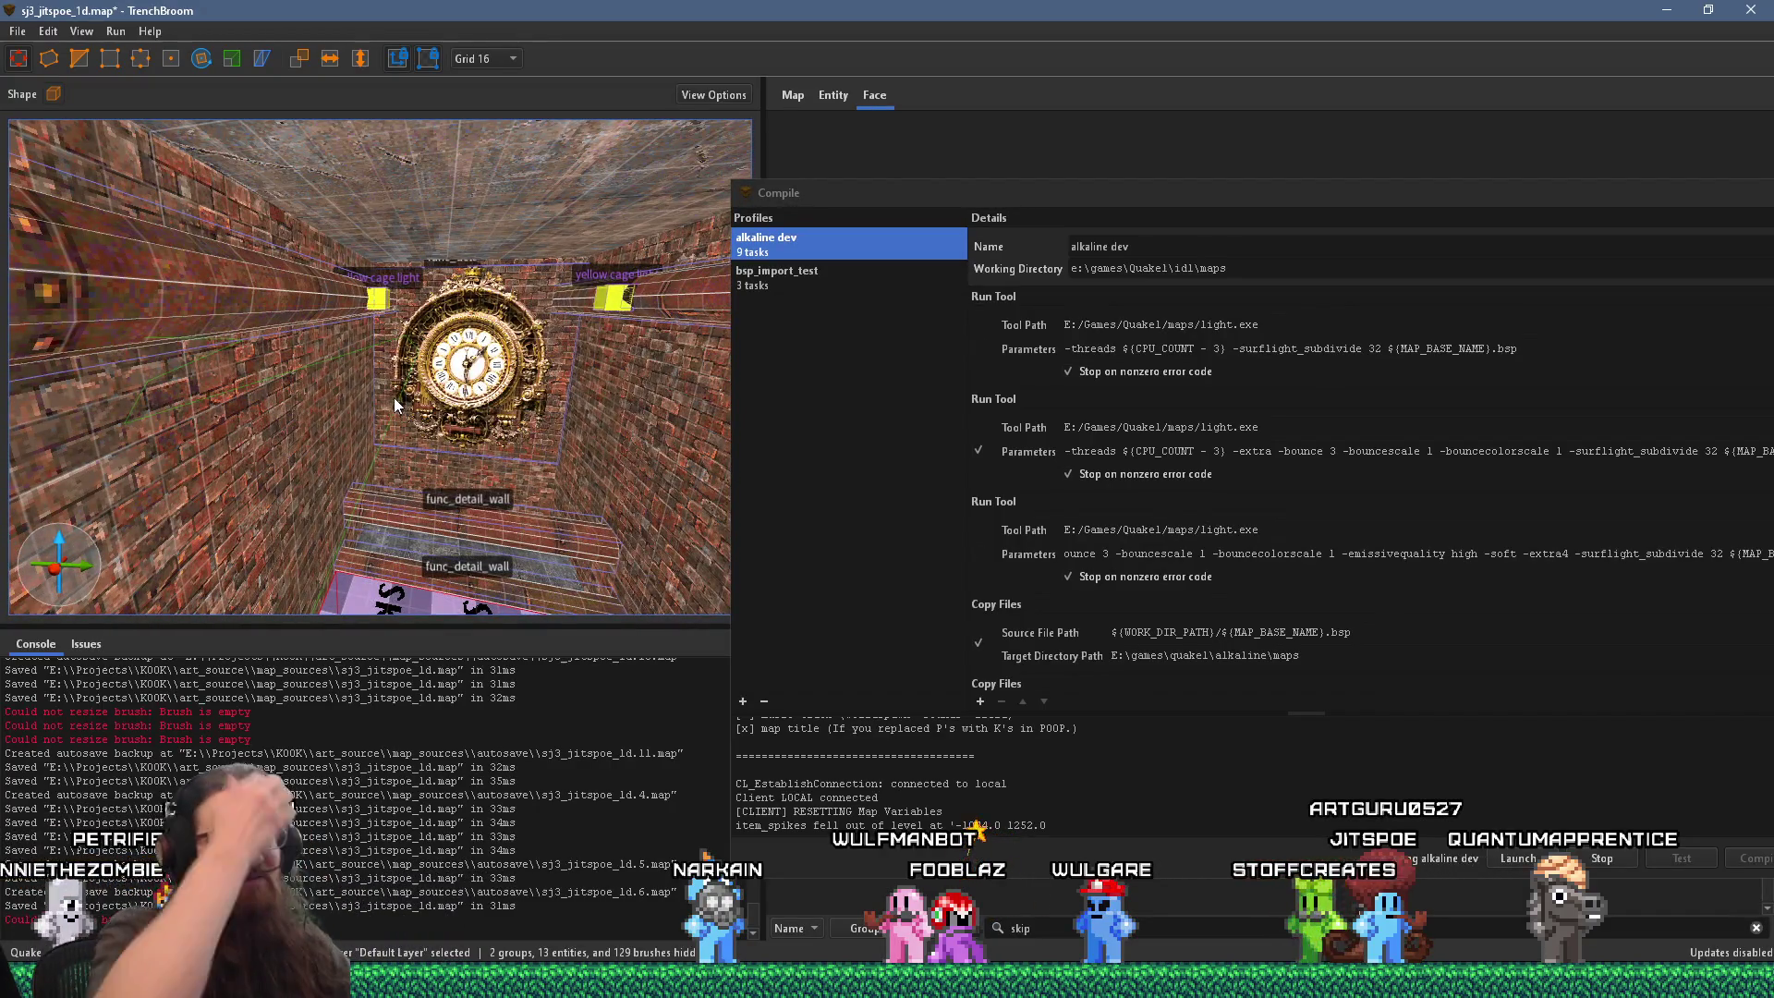
mouse_move(393, 398)
mouse_down()
mouse_move(447, 441)
mouse_move(410, 425)
mouse_up()
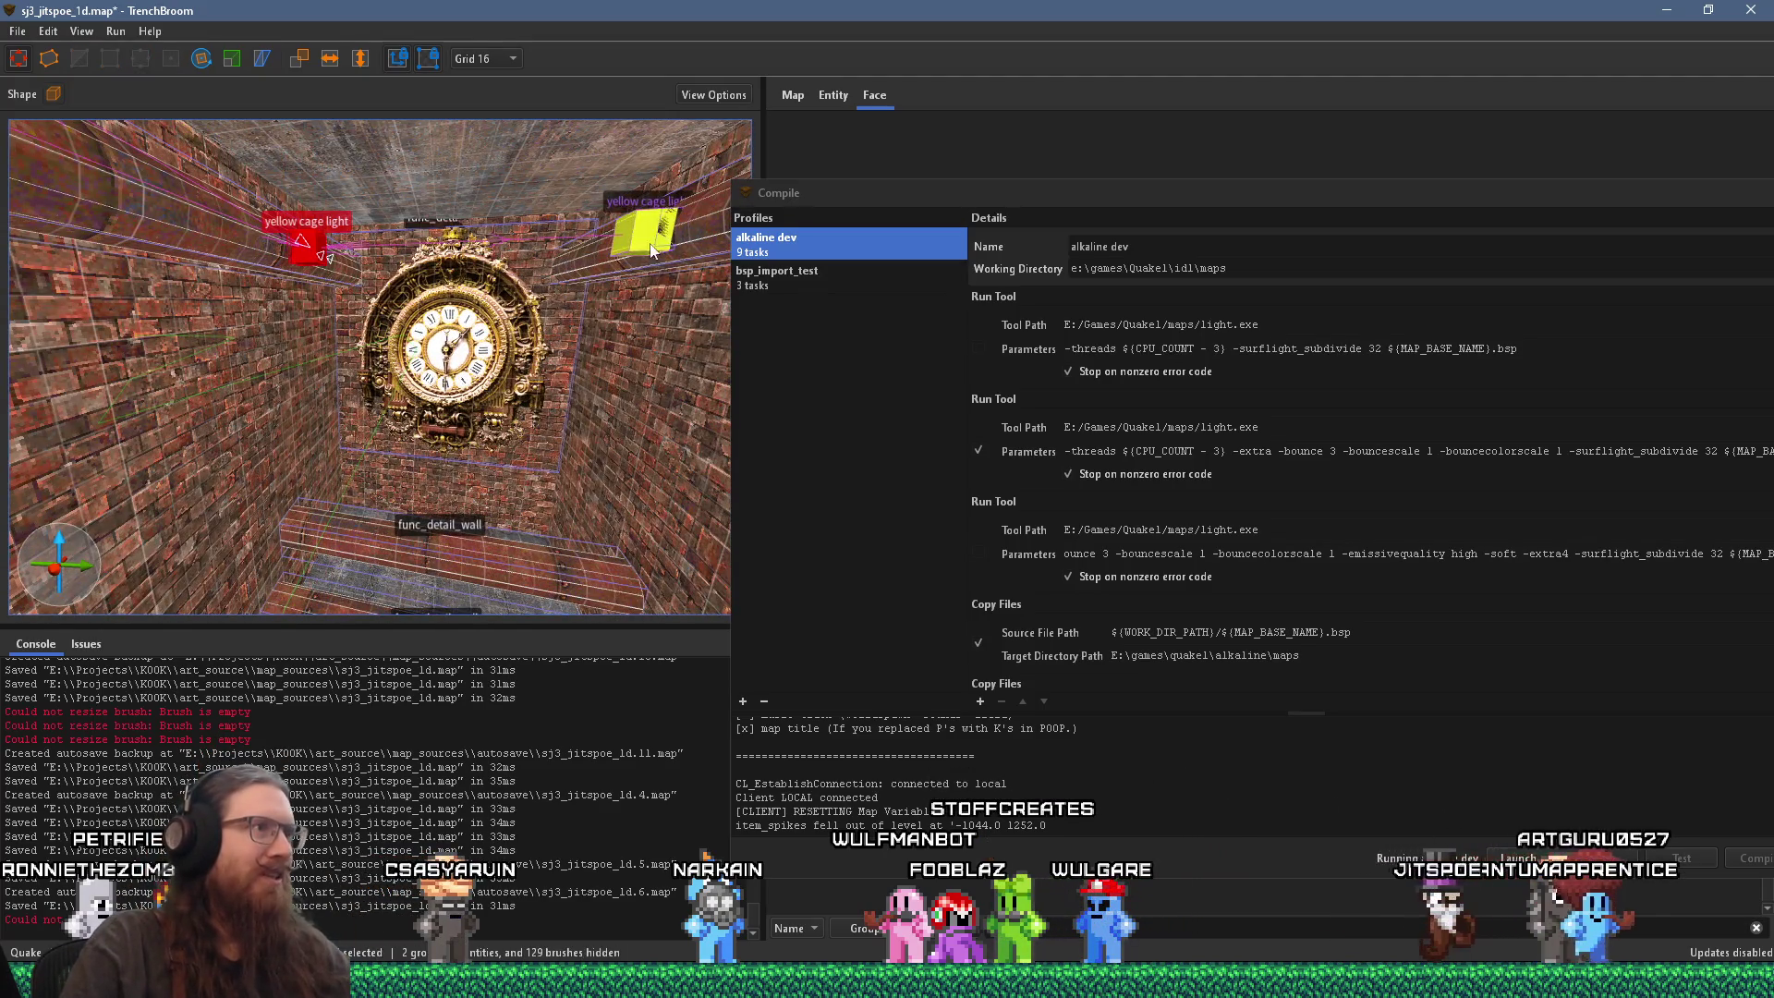
click(444, 277)
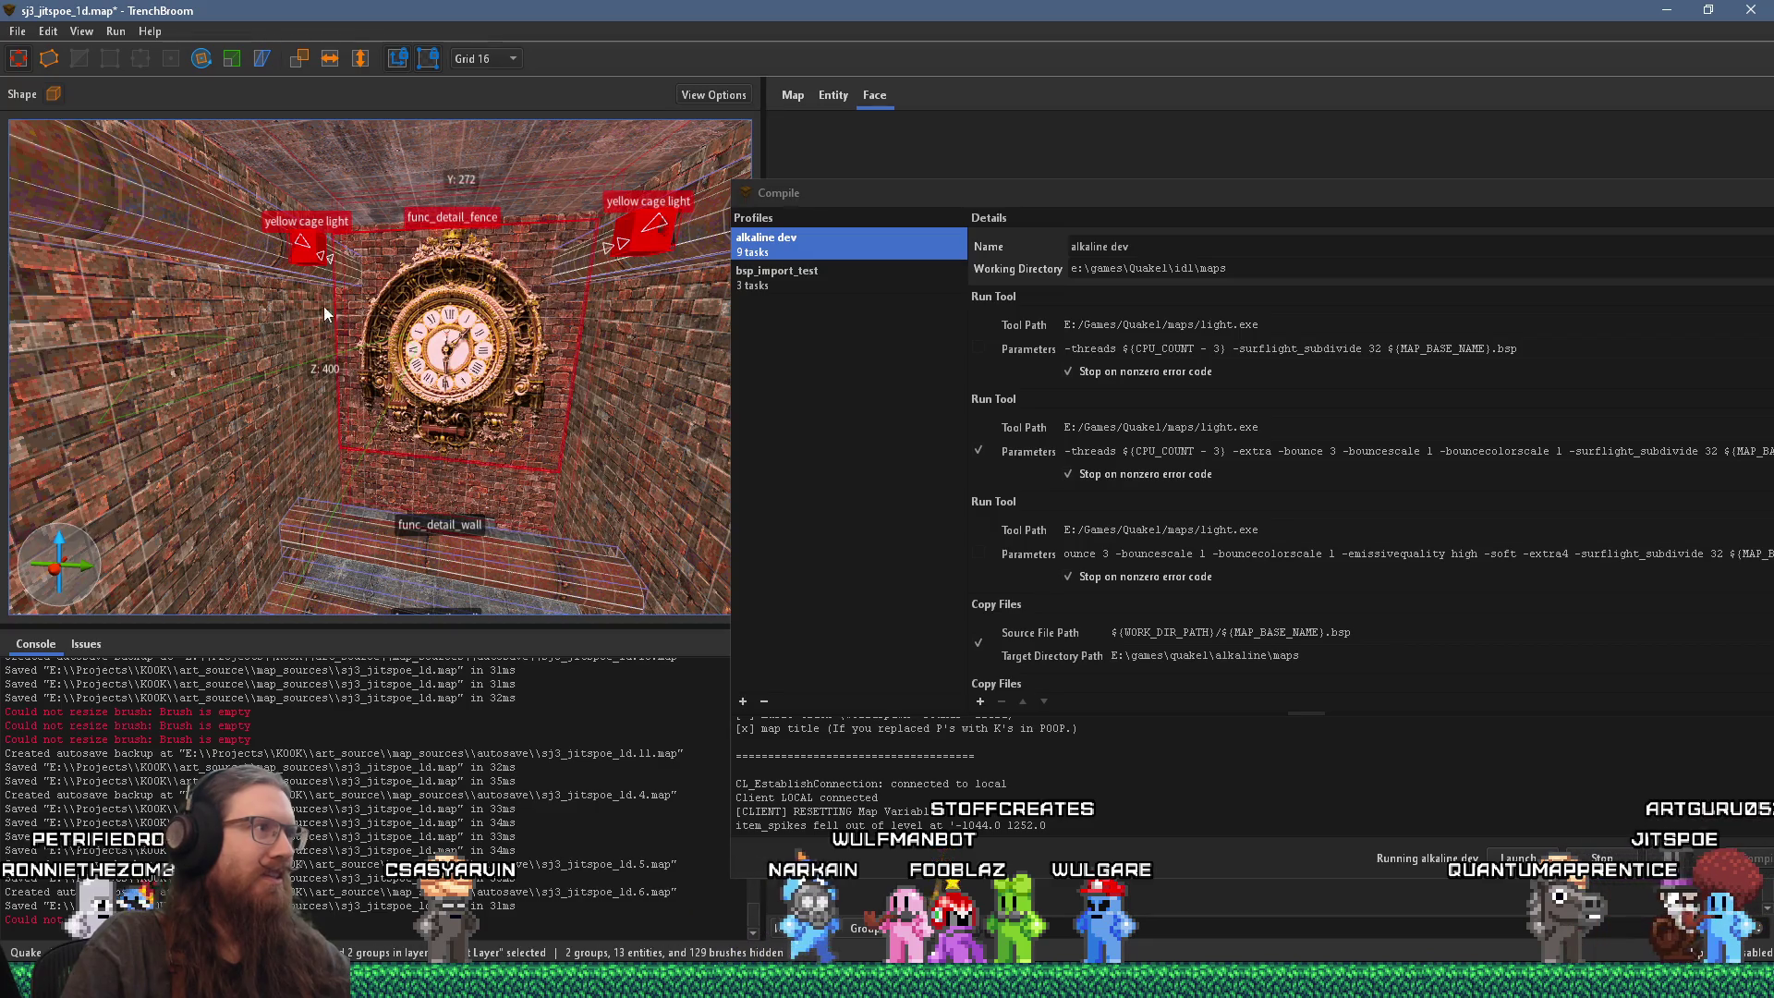
ctrl+click(504, 570)
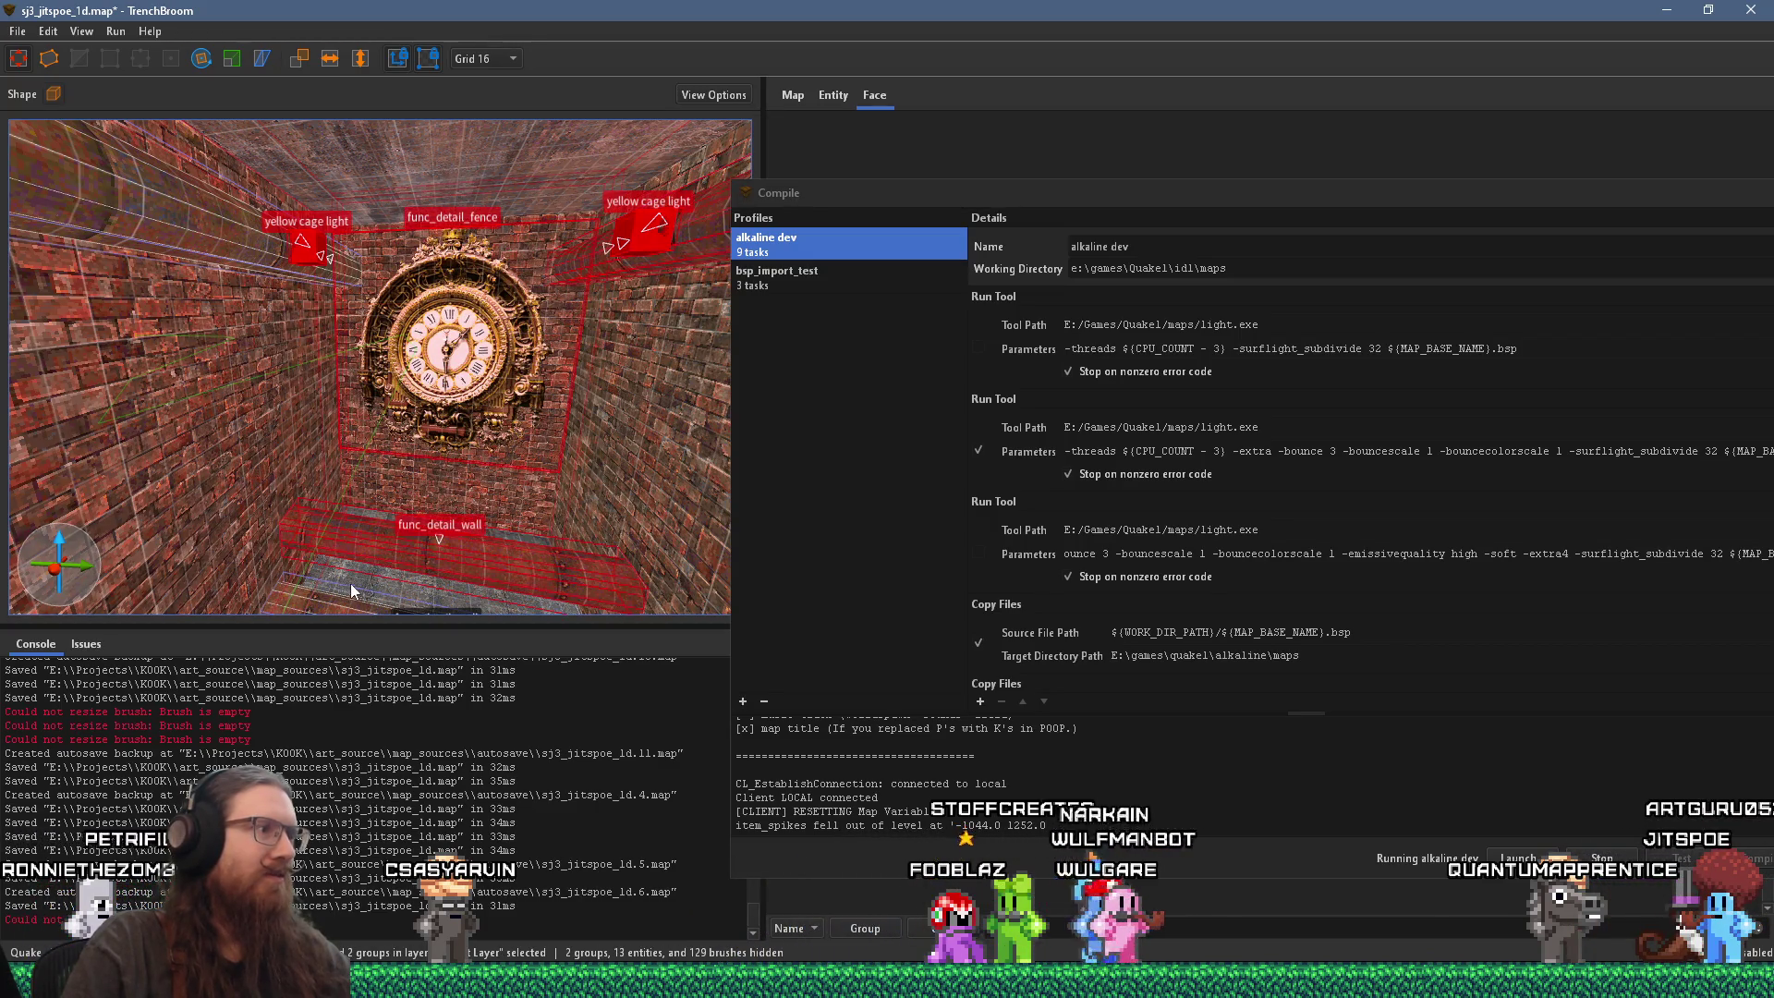